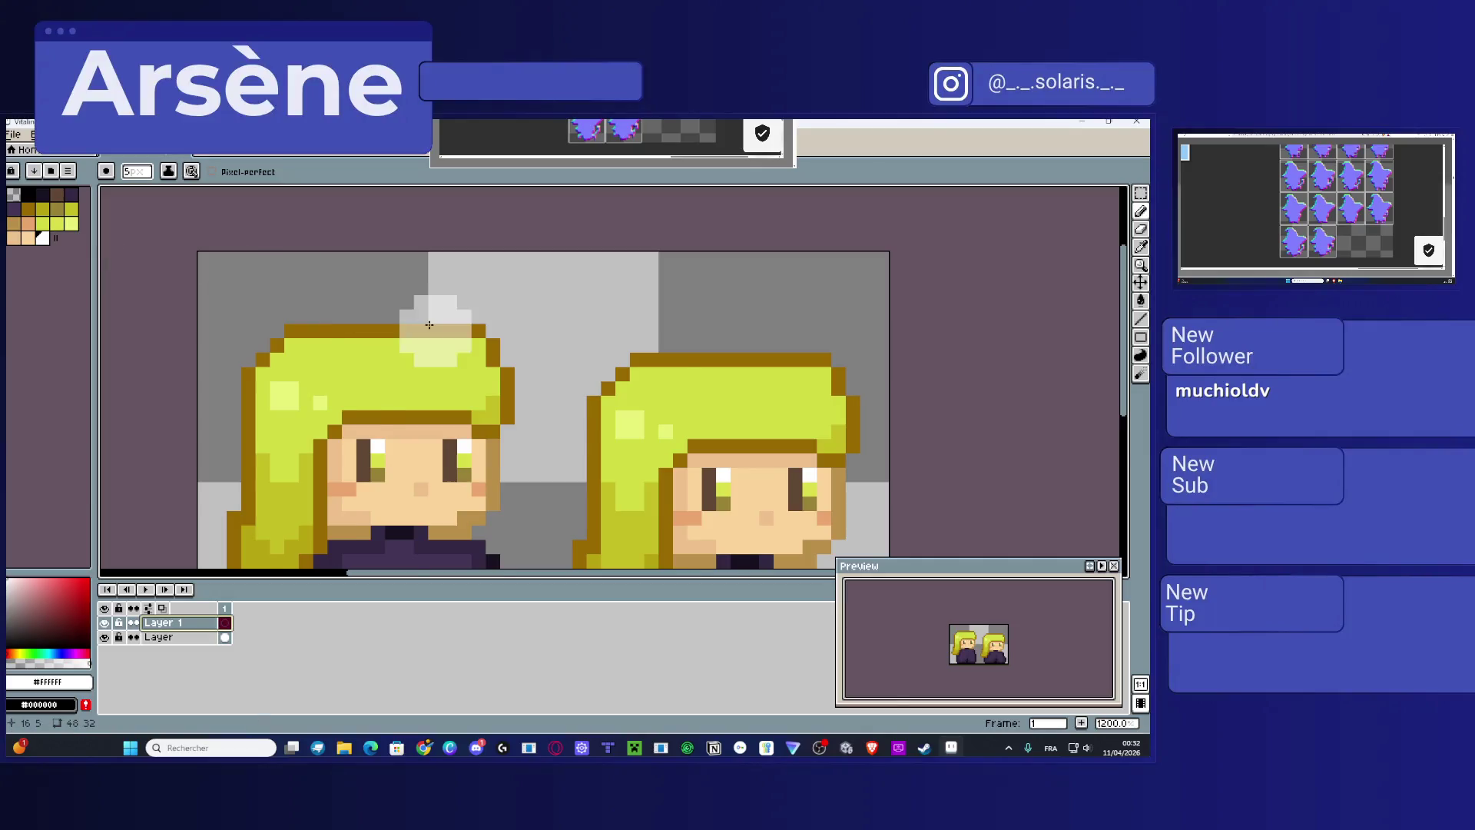
Step: Zoom out to see both characters whole, then read through the reference page
left_click_drag(427, 375, 460, 339)
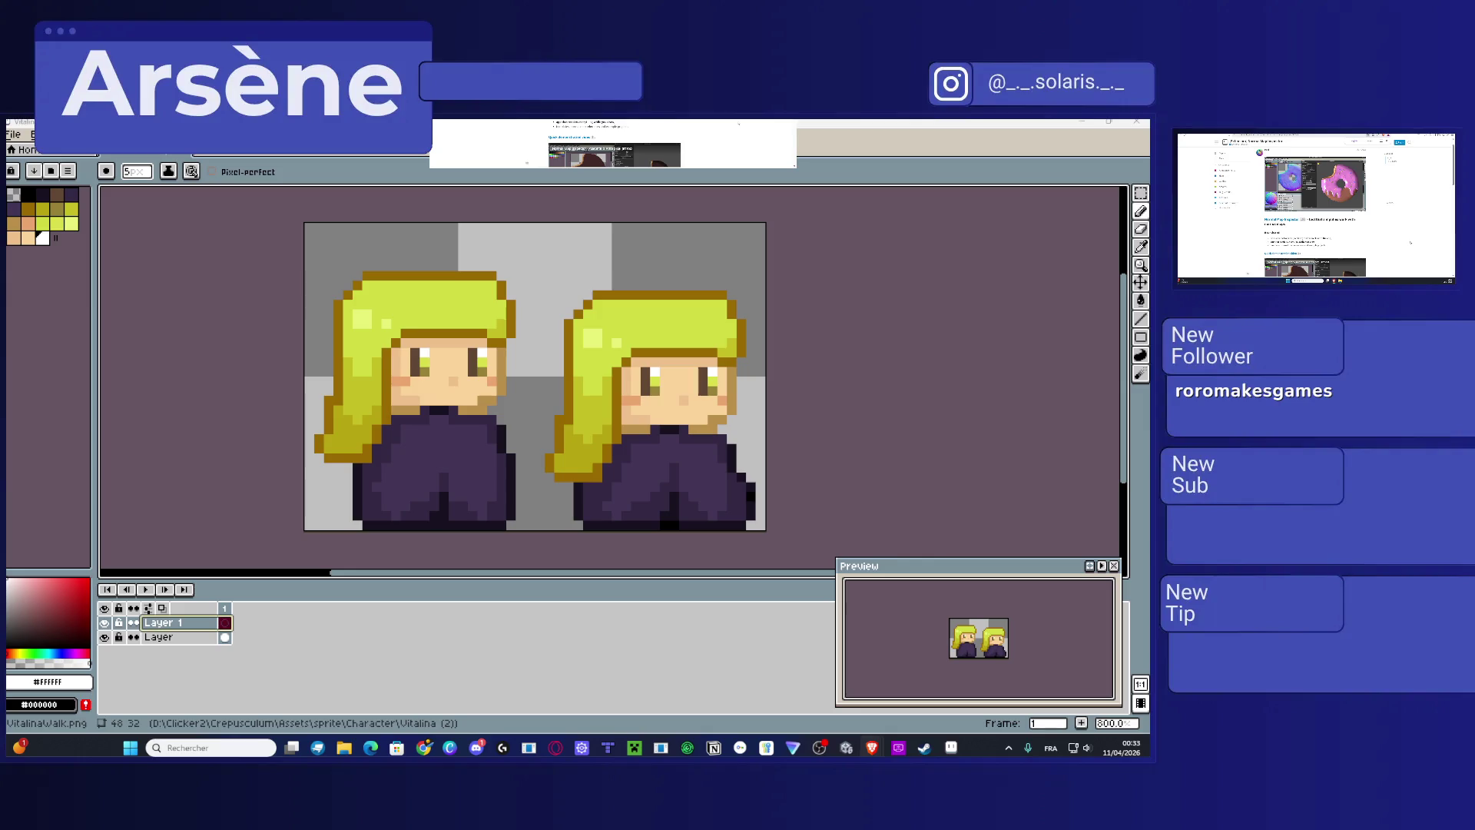
scroll(1315, 207, "down", 2)
scroll(1315, 207, "down", 3)
scroll(1315, 207, "down", 2)
scroll(1315, 207, "down", 3)
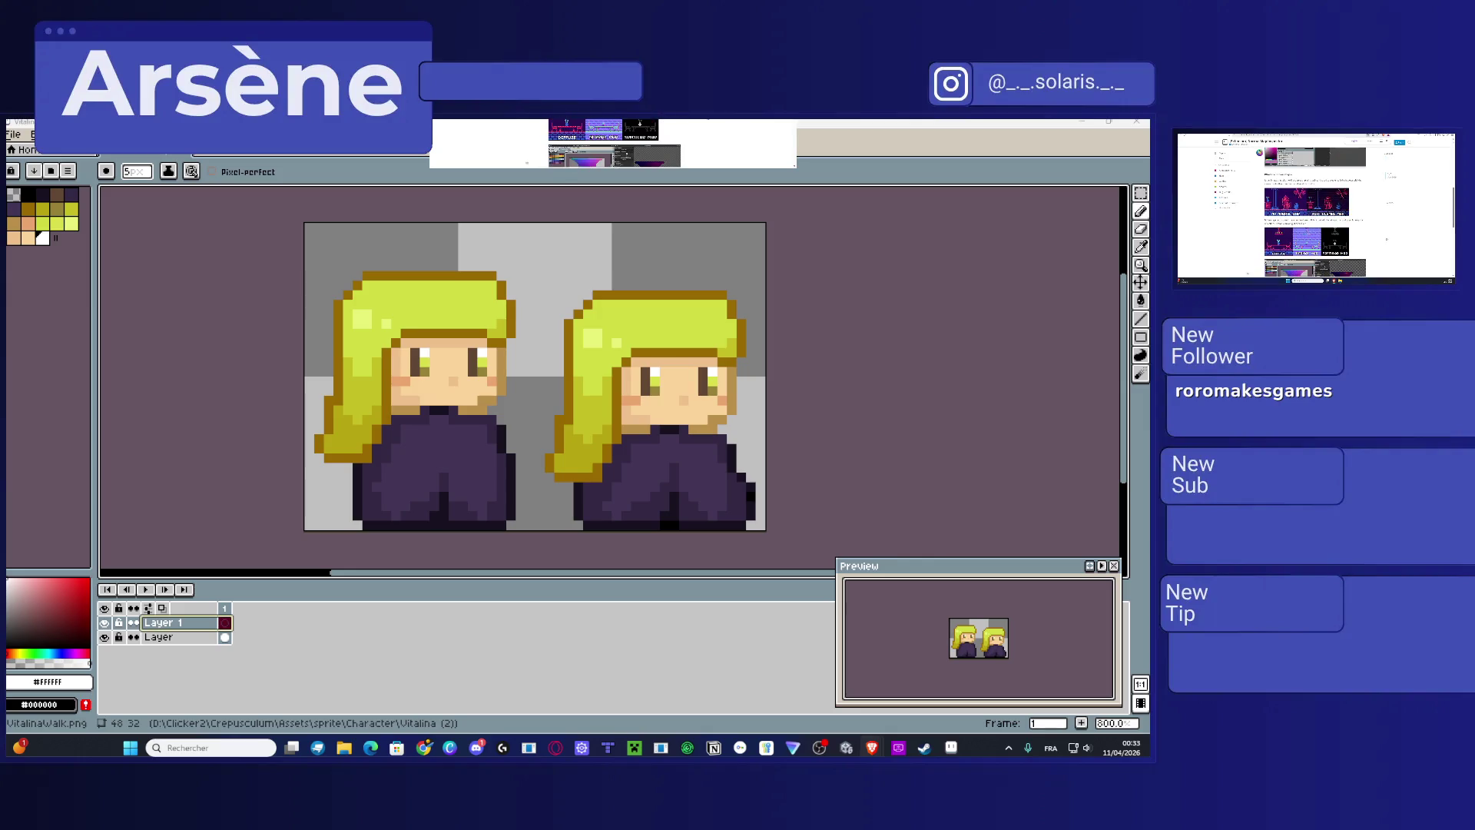
scroll(1315, 207, "down", 2)
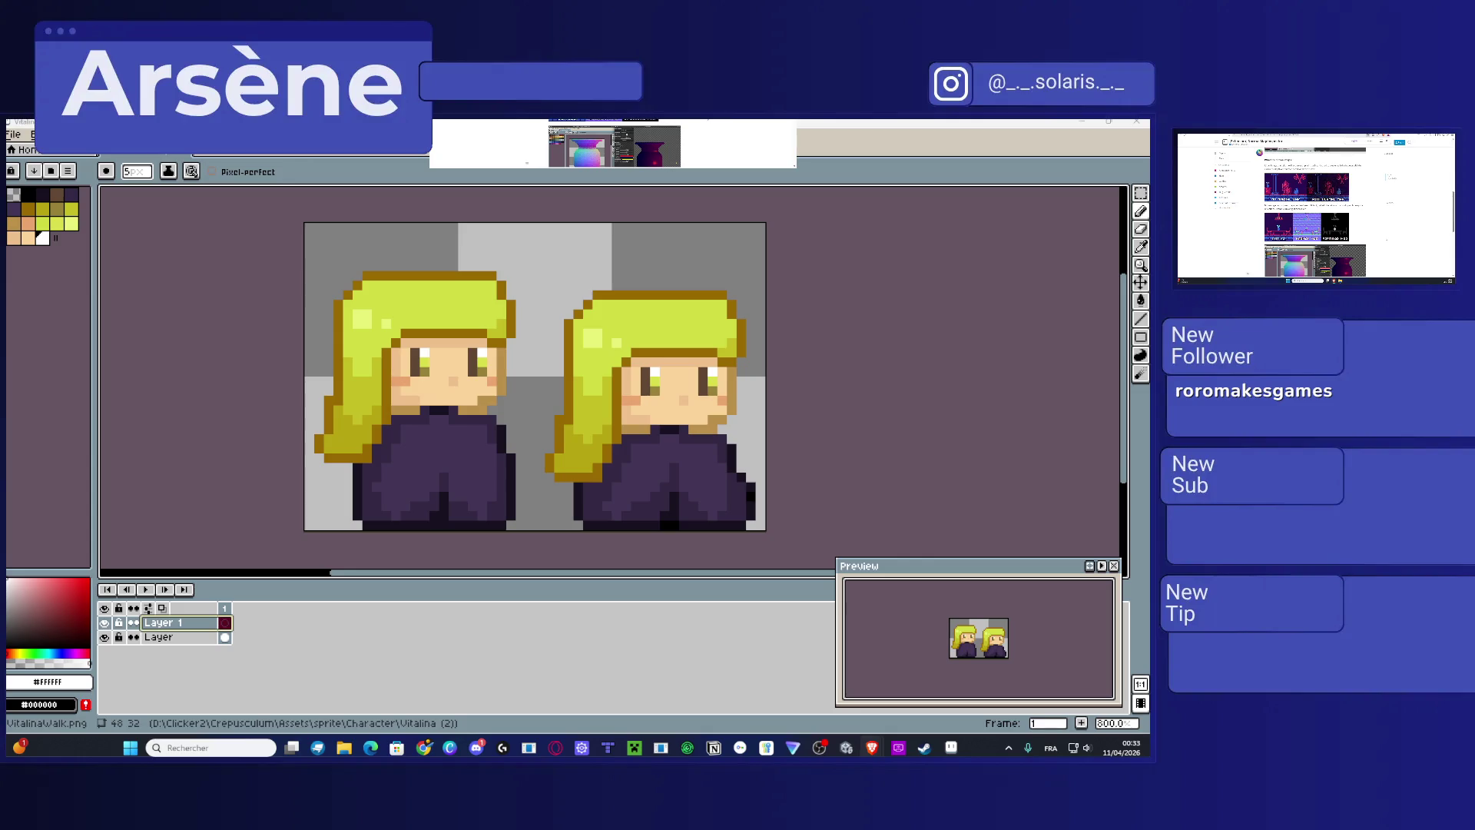
scroll(1386, 240, "up", 5)
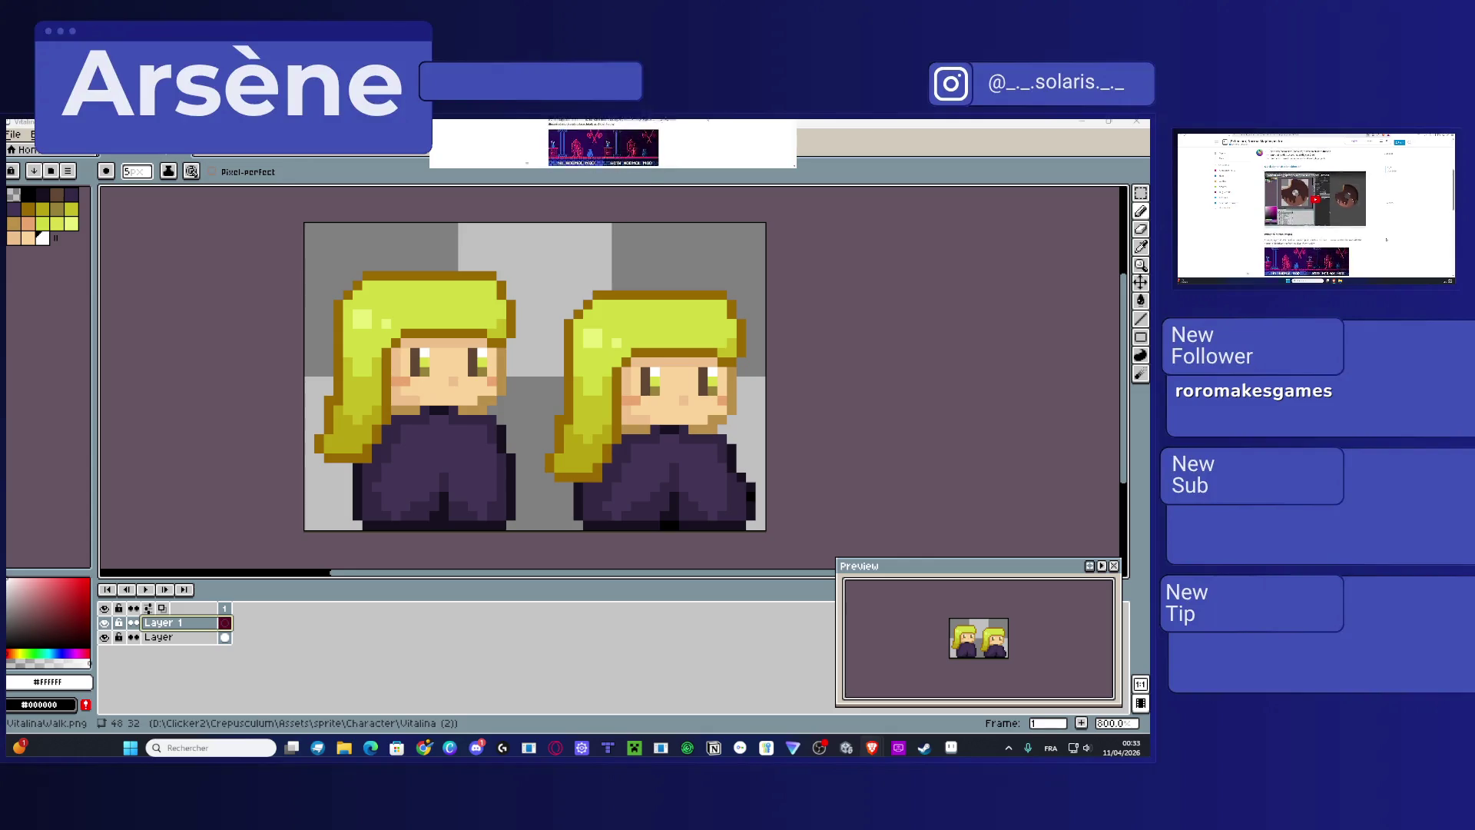
scroll(1377, 209, "down", 3)
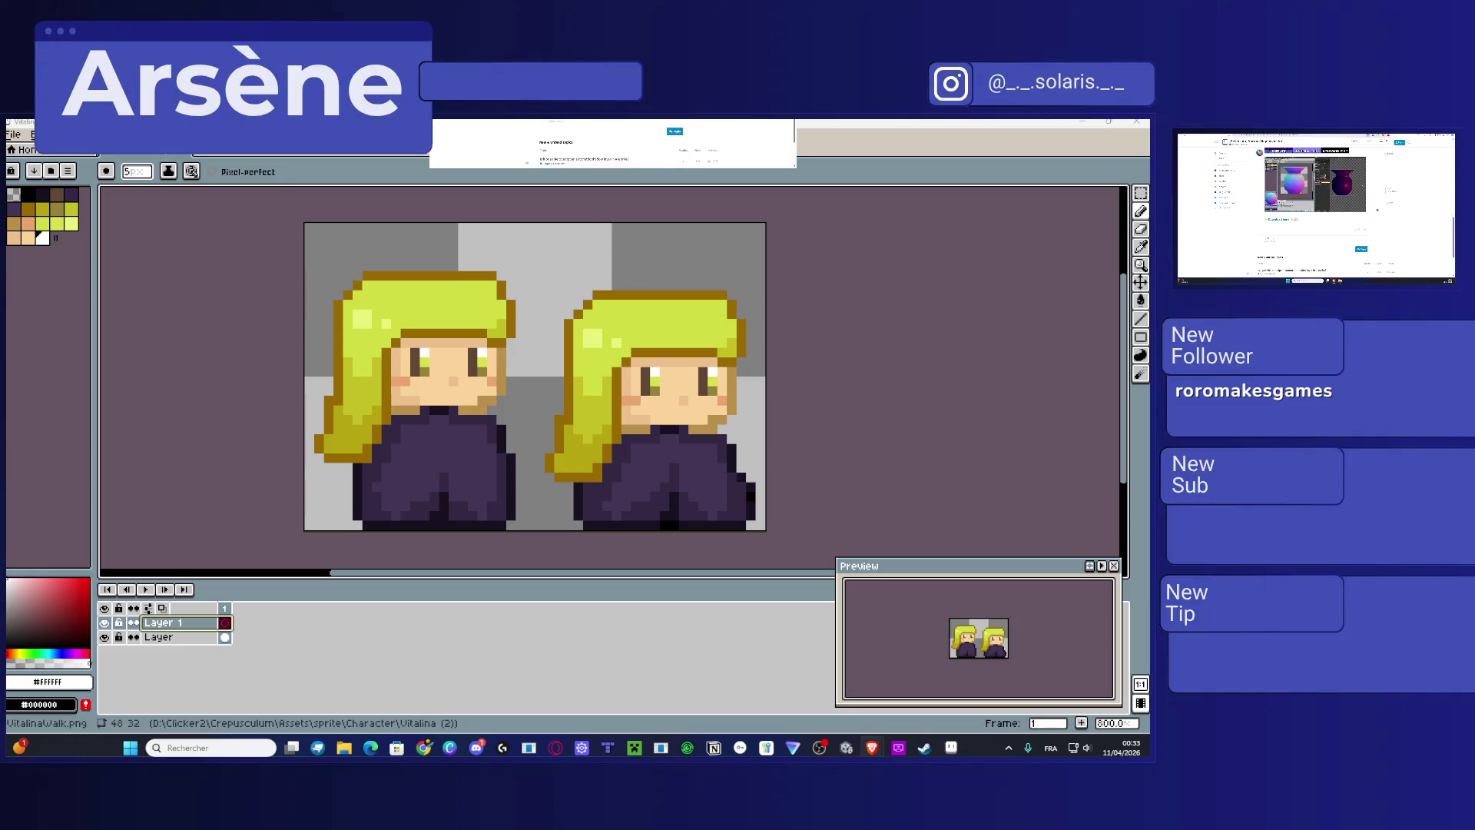
scroll(1376, 209, "down", 3)
scroll(1377, 209, "down", 3)
scroll(1376, 209, "down", 3)
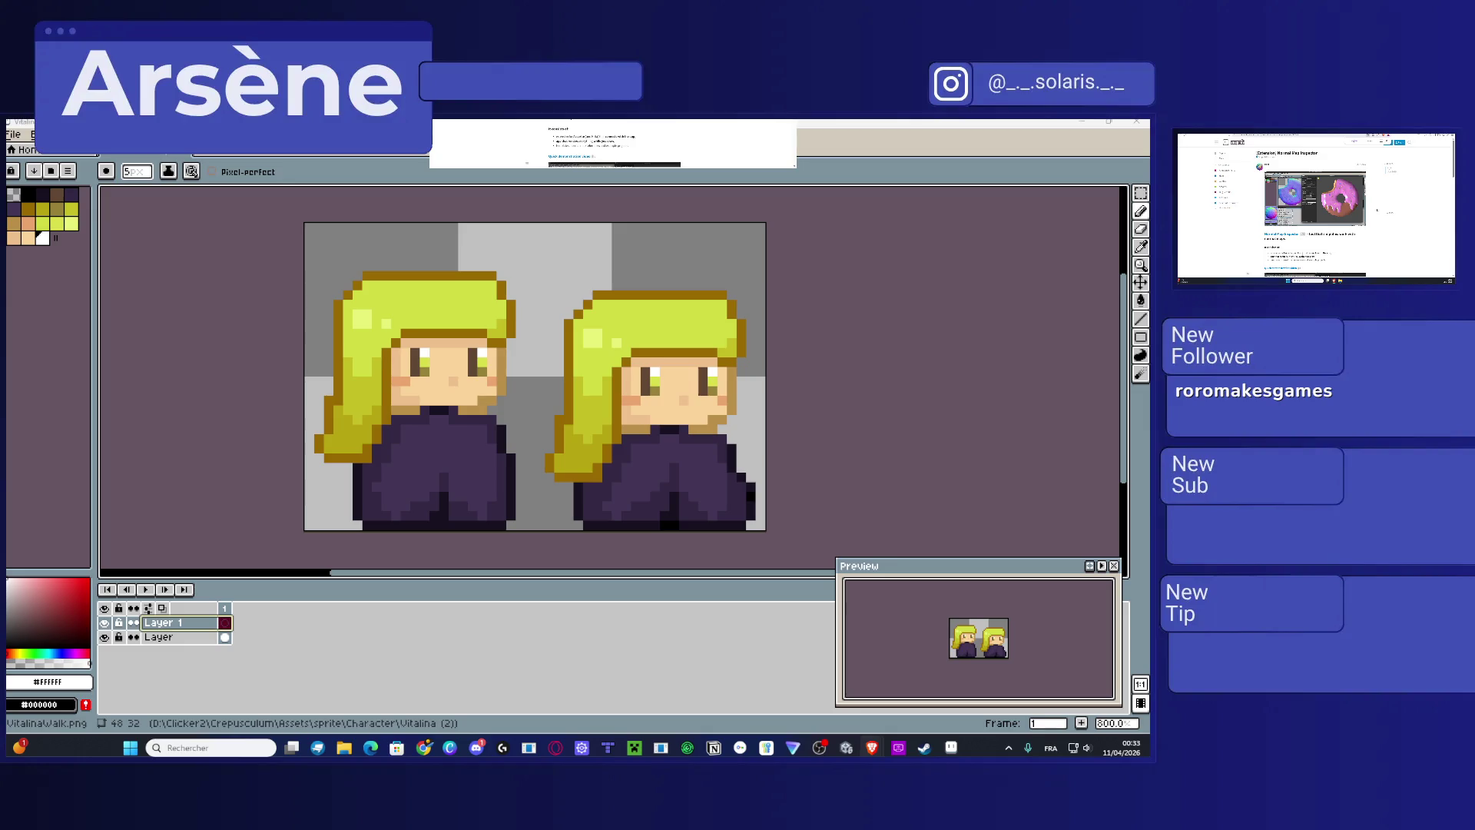
scroll(1377, 209, "down", 3)
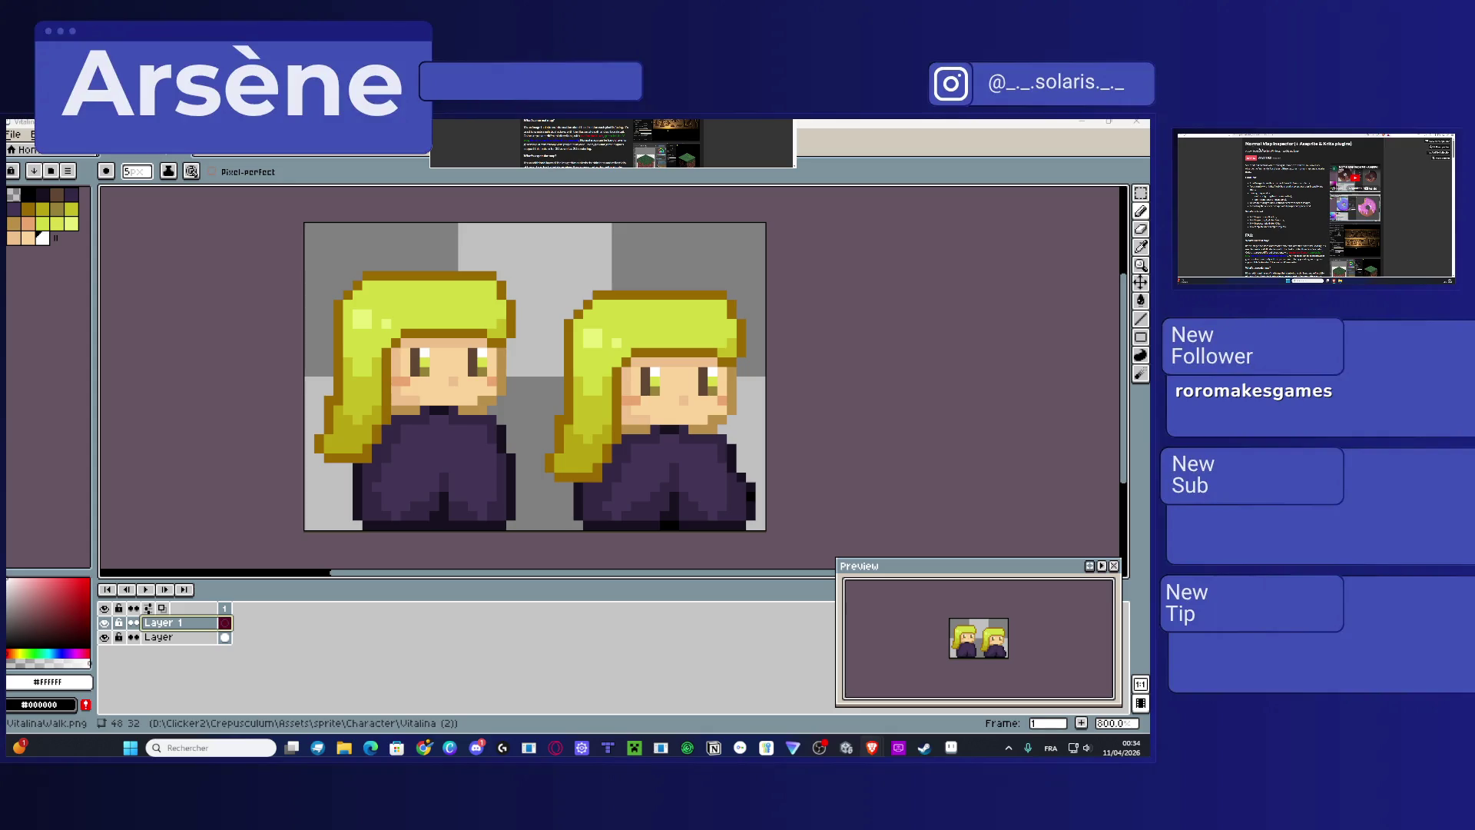
Step: Return to the Normal Map Inspector page, start its reference video, and bring Aseprite forward
left_click_drag(1245, 144, 1300, 144)
left_click(1299, 160)
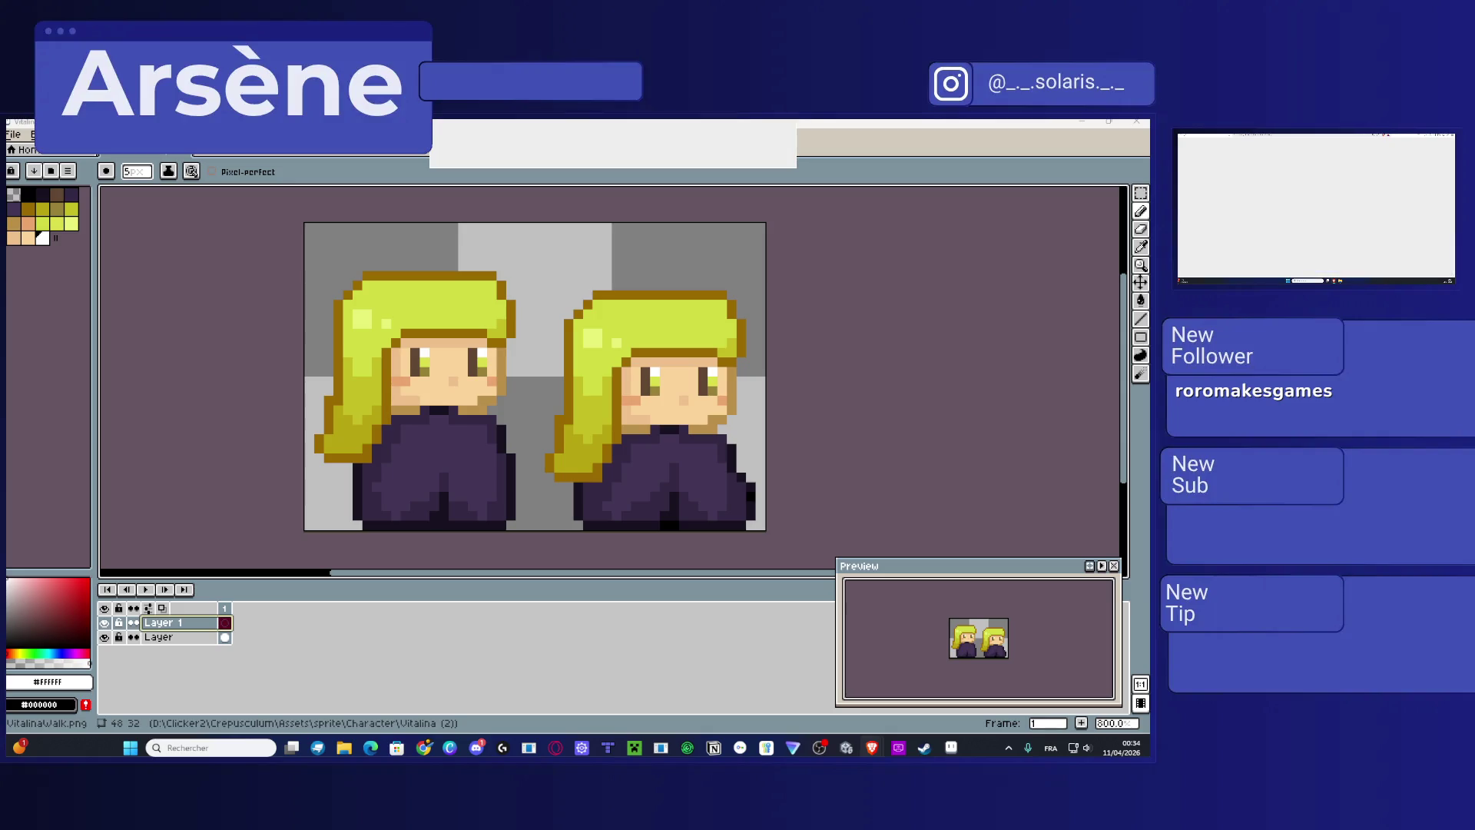
key("alt+Left")
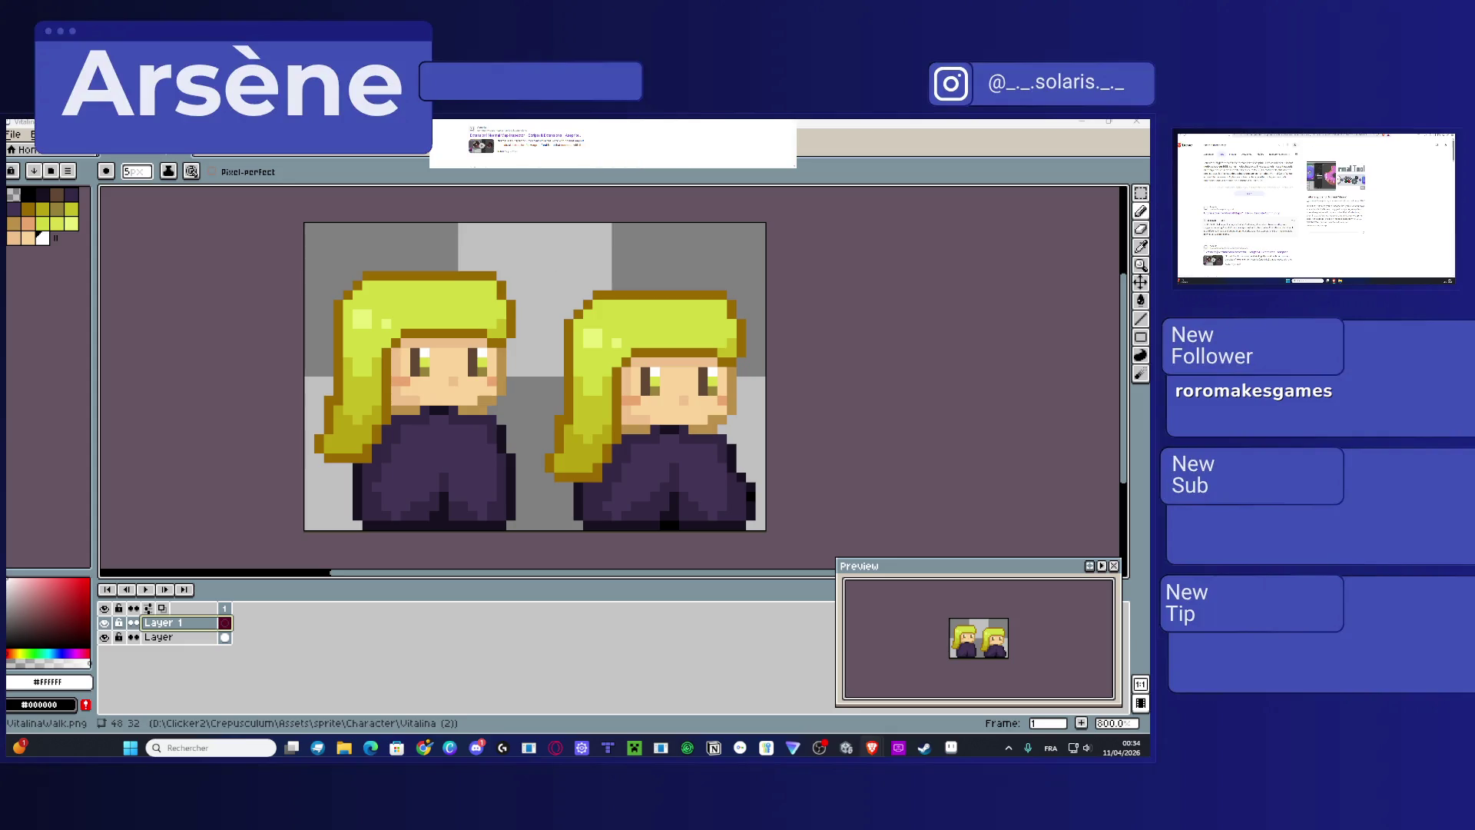
scroll(1316, 208, "down", 5)
scroll(1316, 208, "up", 5)
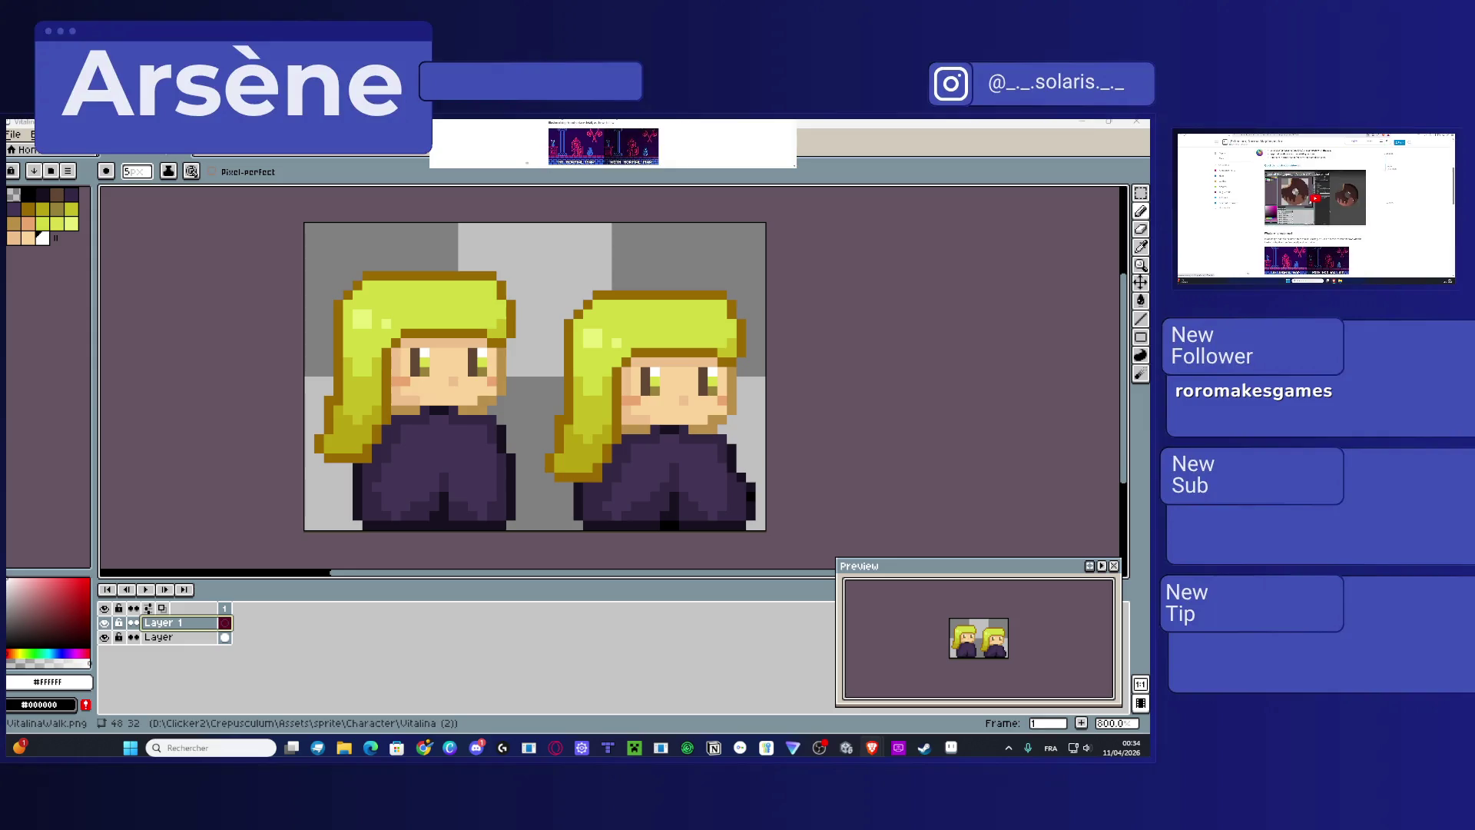
left_click(1364, 225)
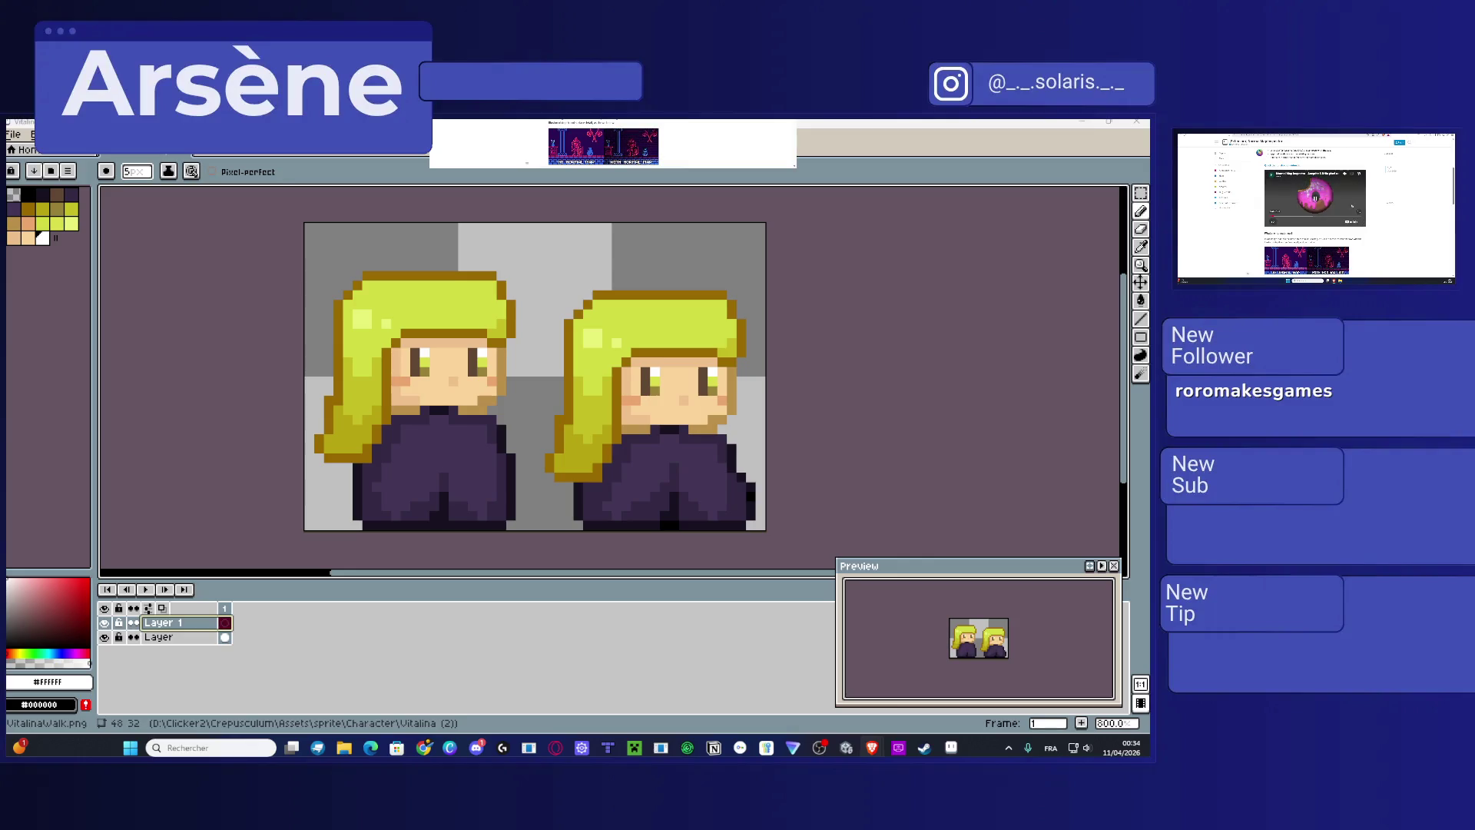
key("alt+Tab")
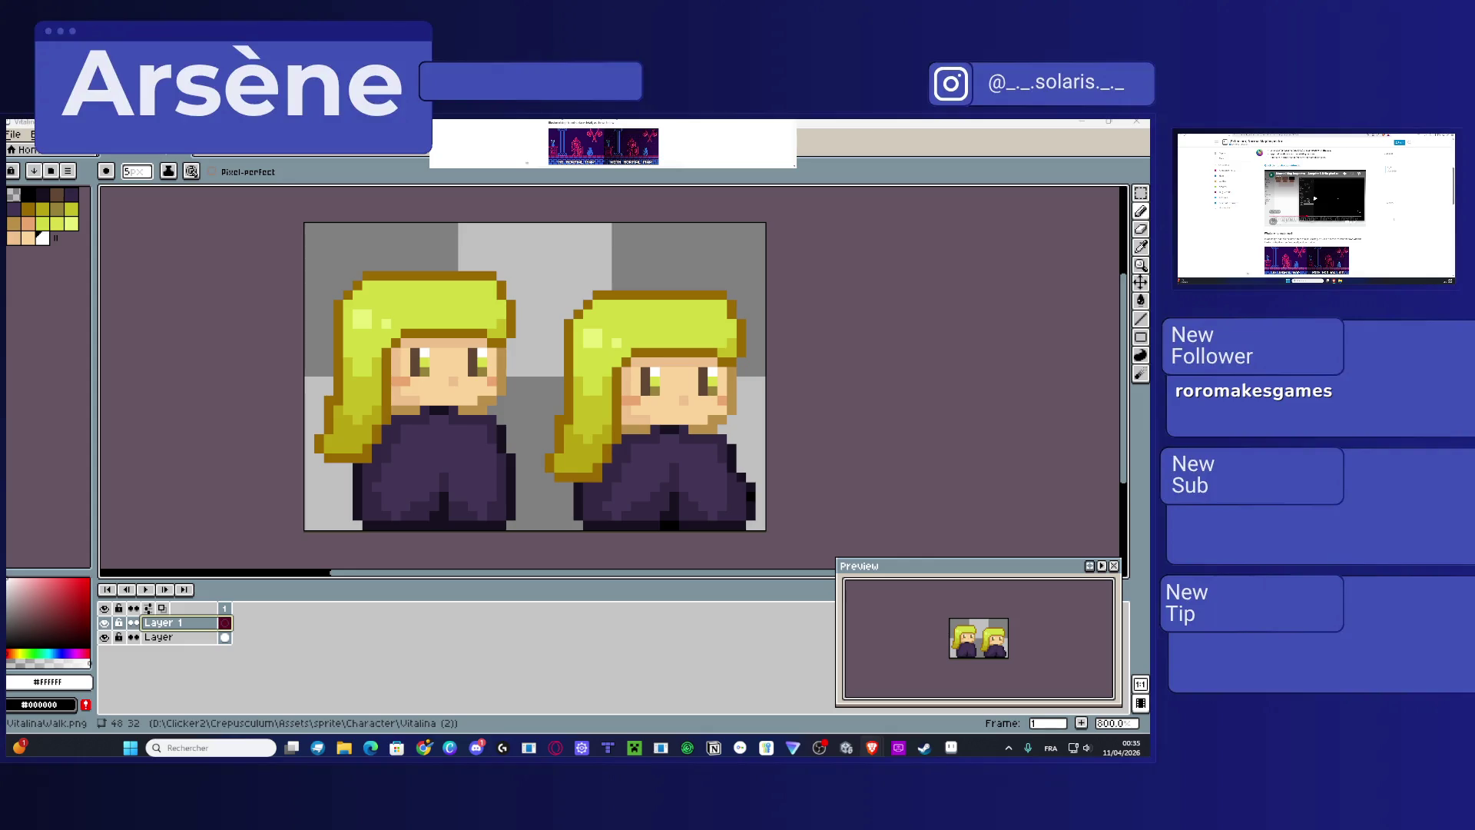
scroll(614, 143, "down", 5)
scroll(613, 143, "down", 5)
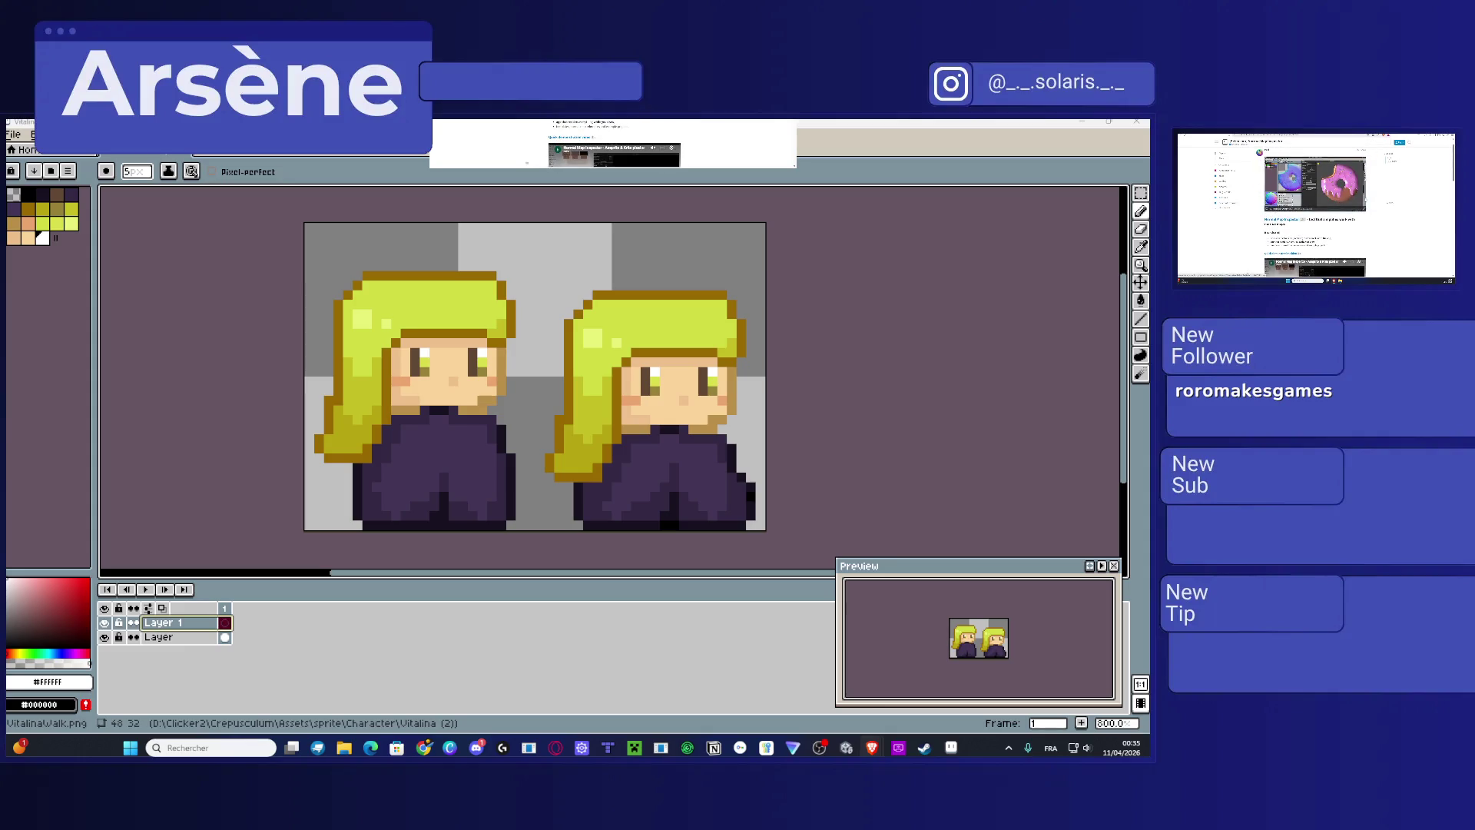
Step: Shrink the pencil to a tiny brush and paint a pure red bar above the hair
key("plus")
key("plus")
key("plus")
key("9")
key("9")
key("9")
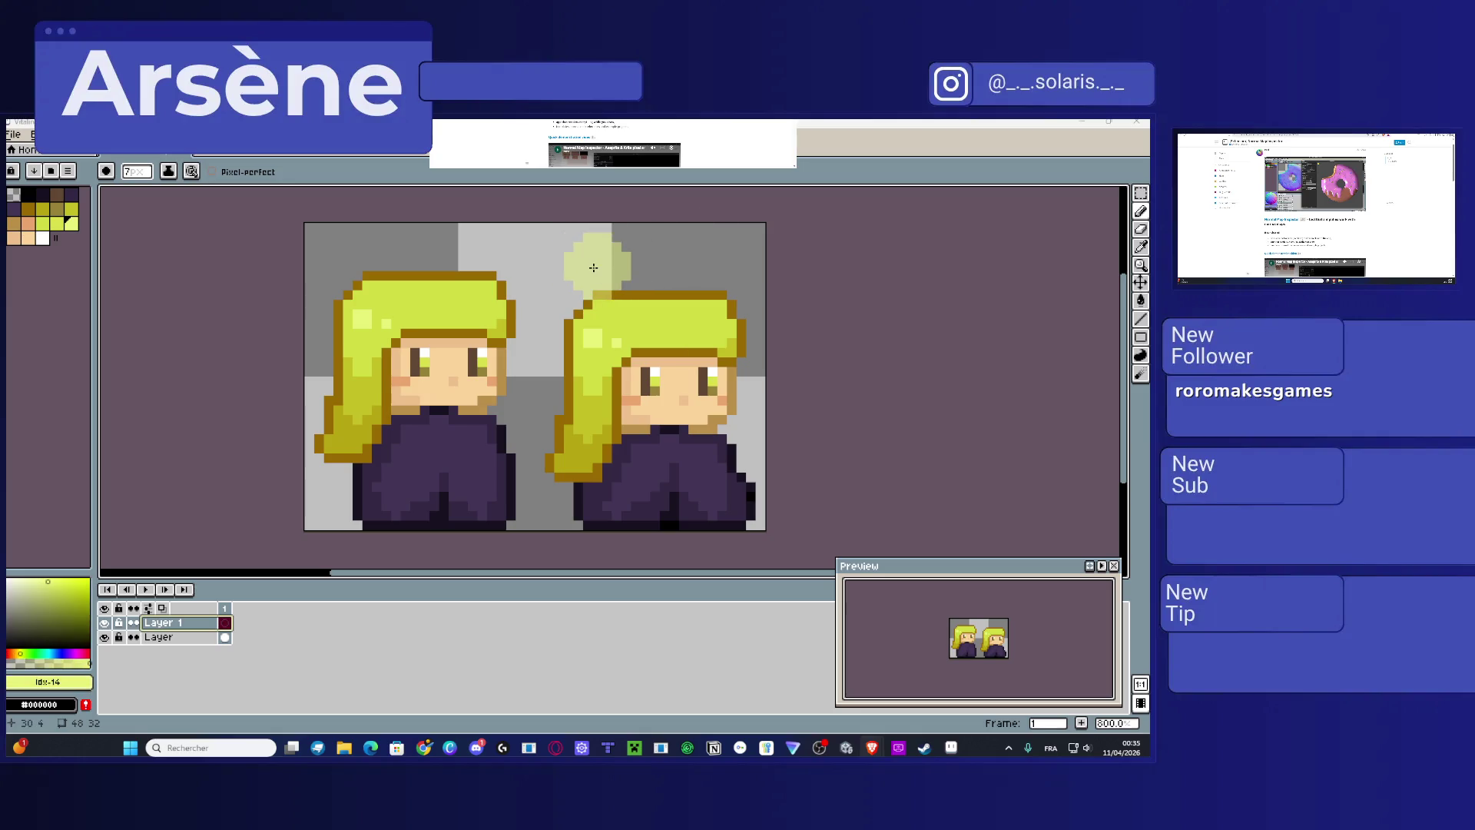
key("minus")
key("minus")
key("minus")
key("minus")
key("minus")
key("minus")
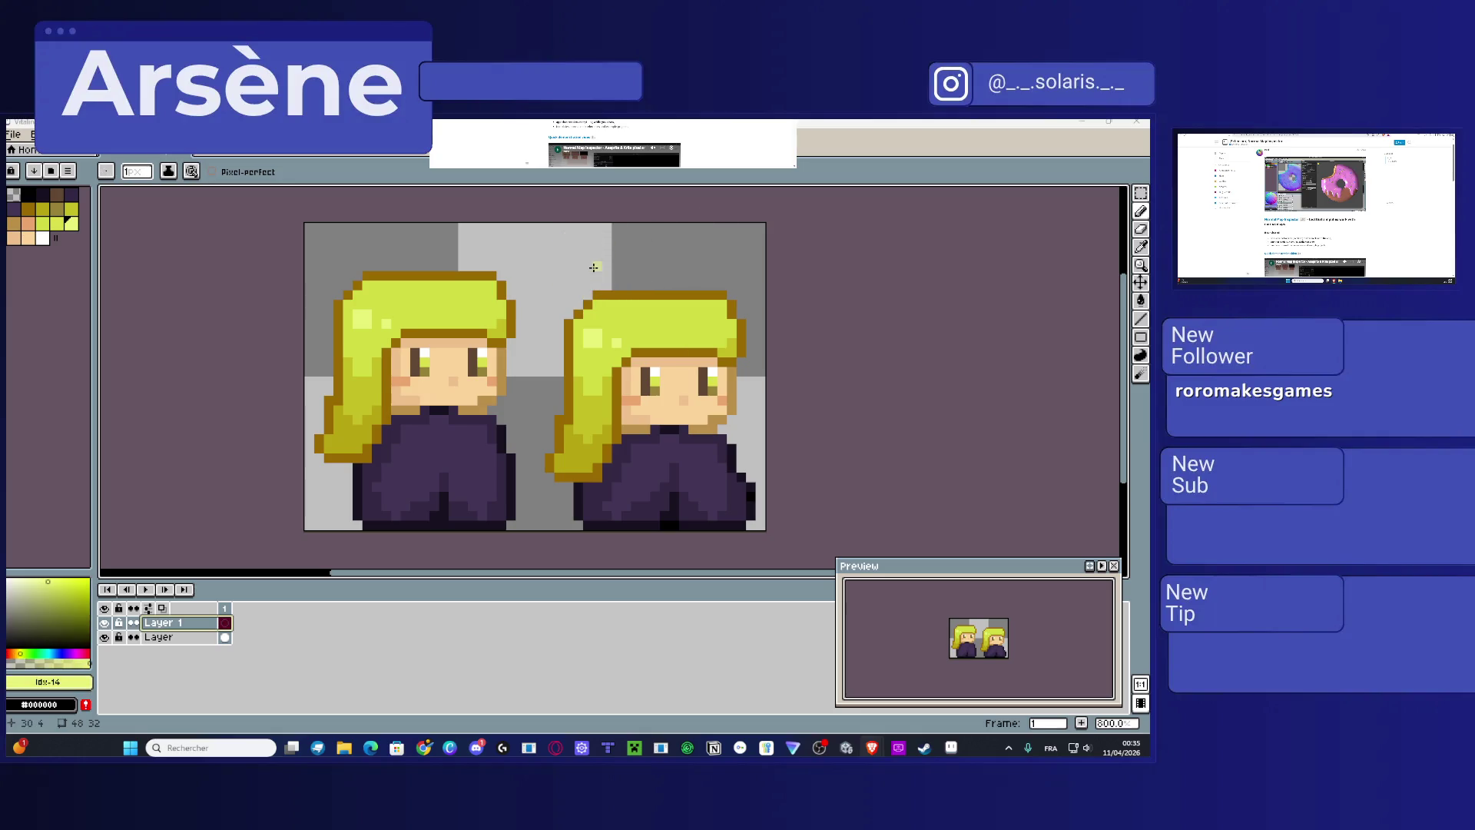
scroll(594, 267, "up", 2)
scroll(566, 254, "up", 3)
scroll(527, 241, "up", 3)
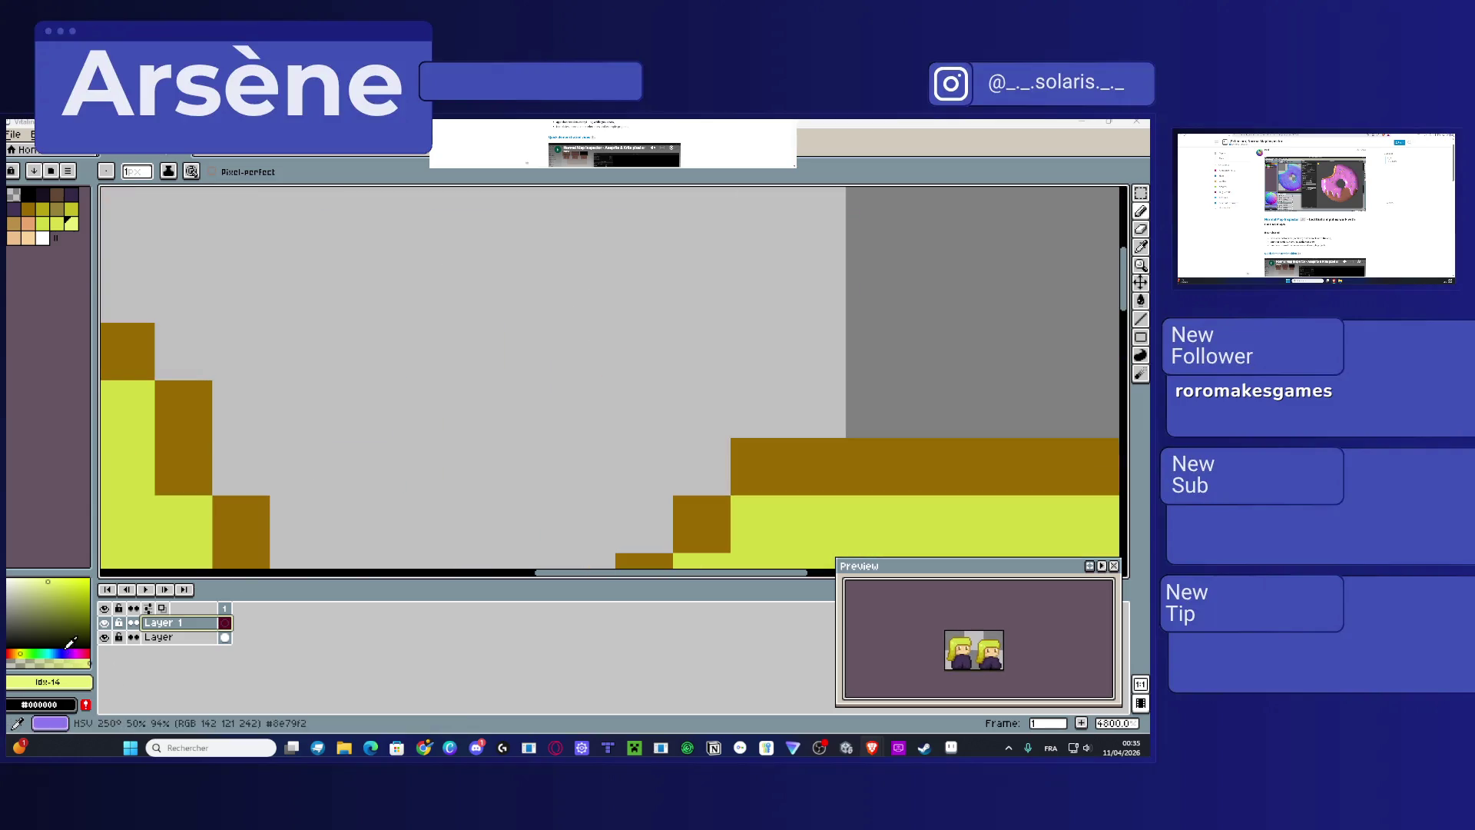
left_click(88, 653)
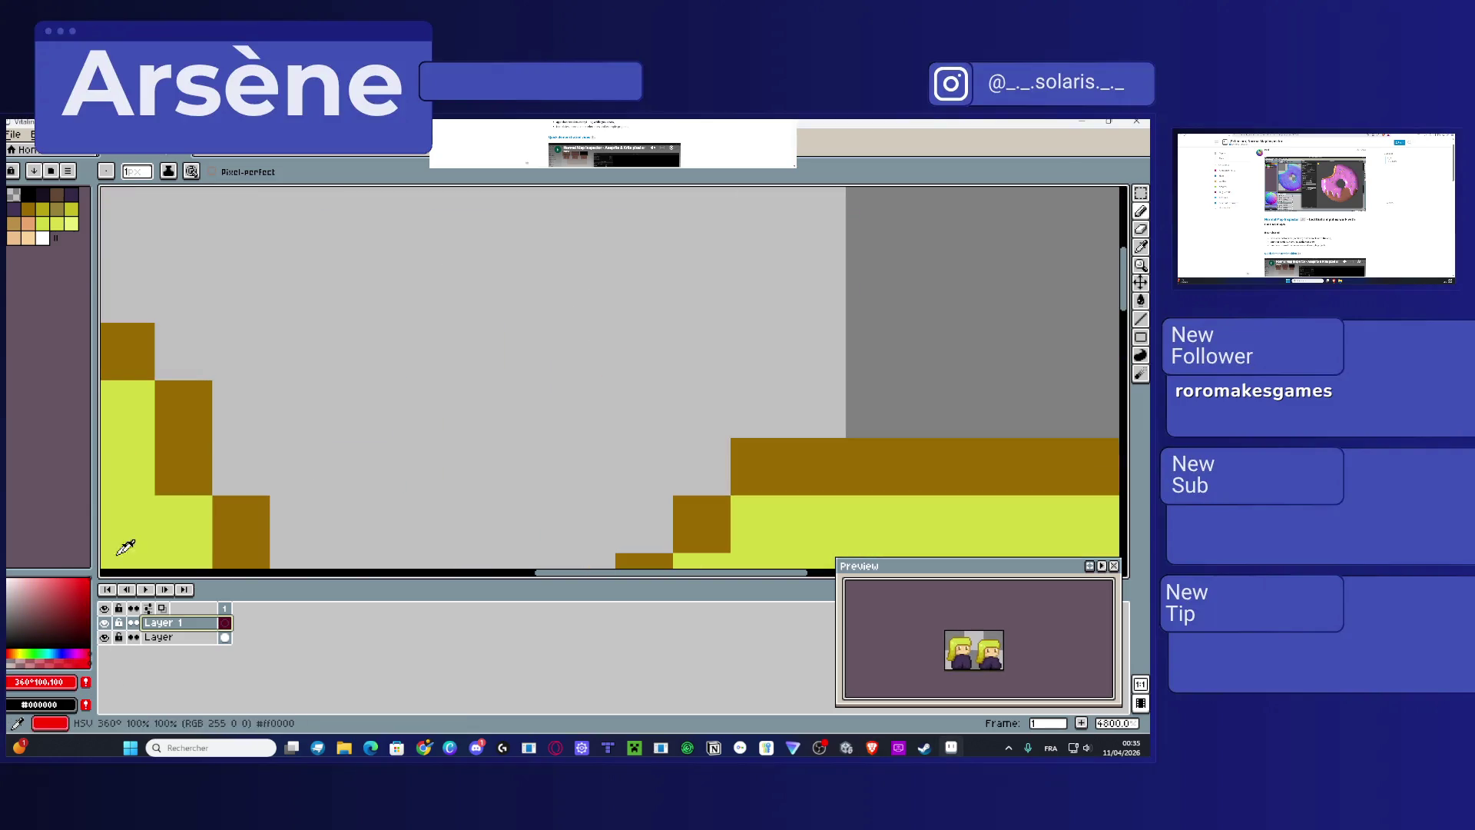
left_click_drag(299, 236, 730, 234)
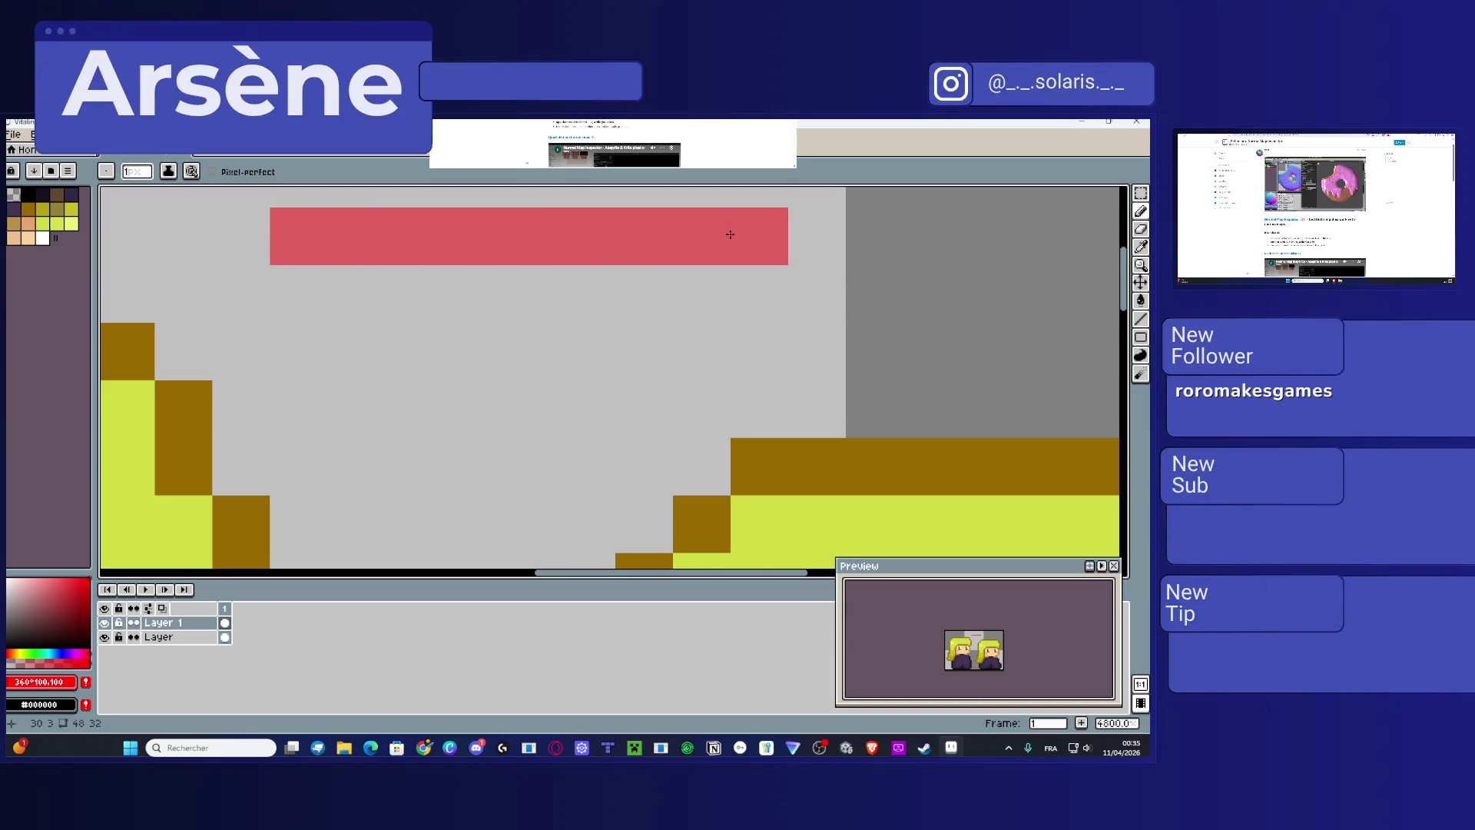
Step: Paint a vertical green bar crossing the red bar, undoing a stray L-shaped stroke
scroll(909, 355, "up", 3)
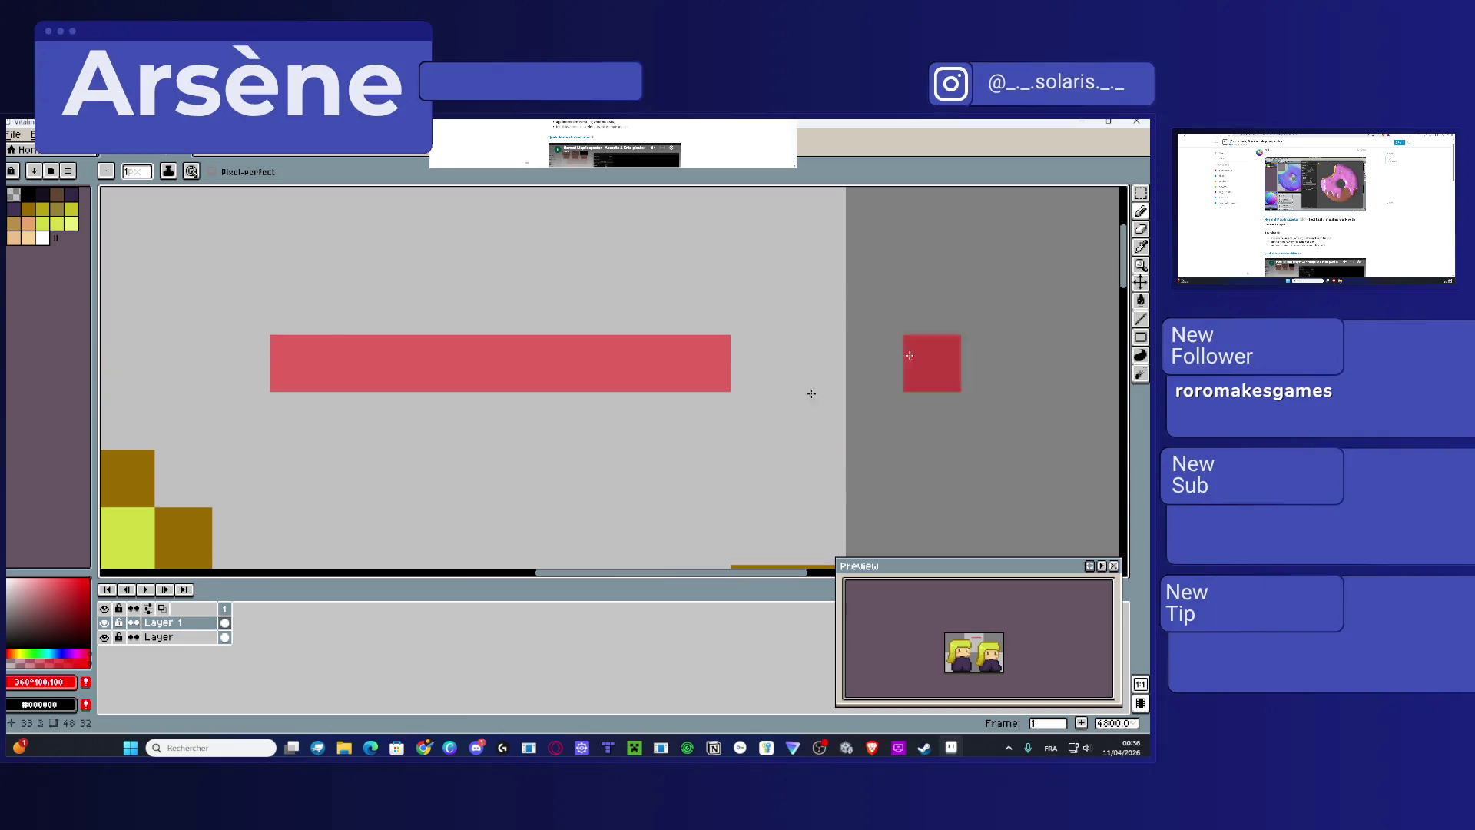
left_click_drag(50, 653, 34, 652)
left_click_drag(491, 247, 511, 367)
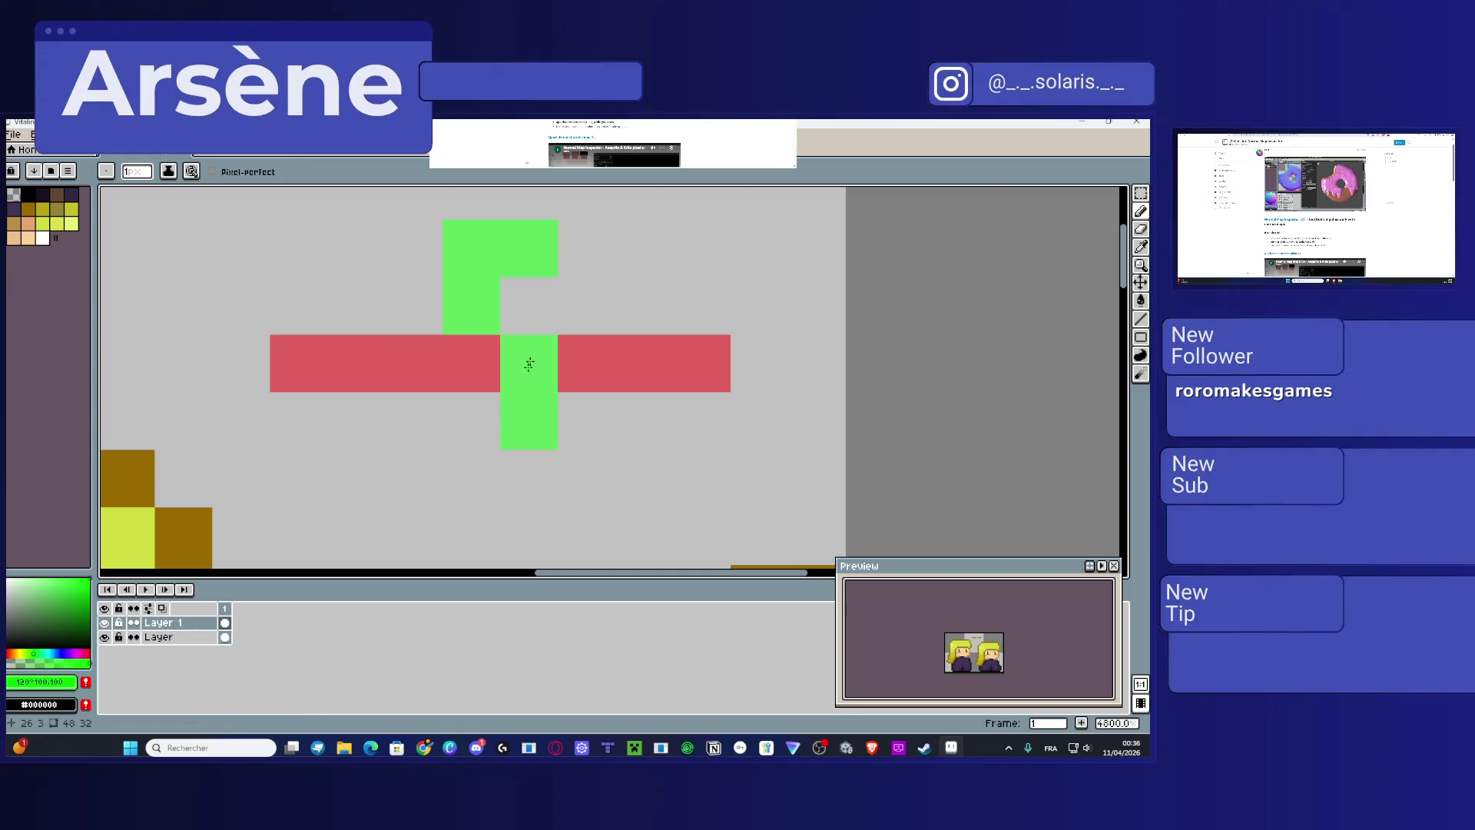
key("ctrl+z")
left_click_drag(527, 247, 540, 518)
Step: Paint a blue cell below the red bar, undoing the extra one beside the green bar
left_click(61, 653)
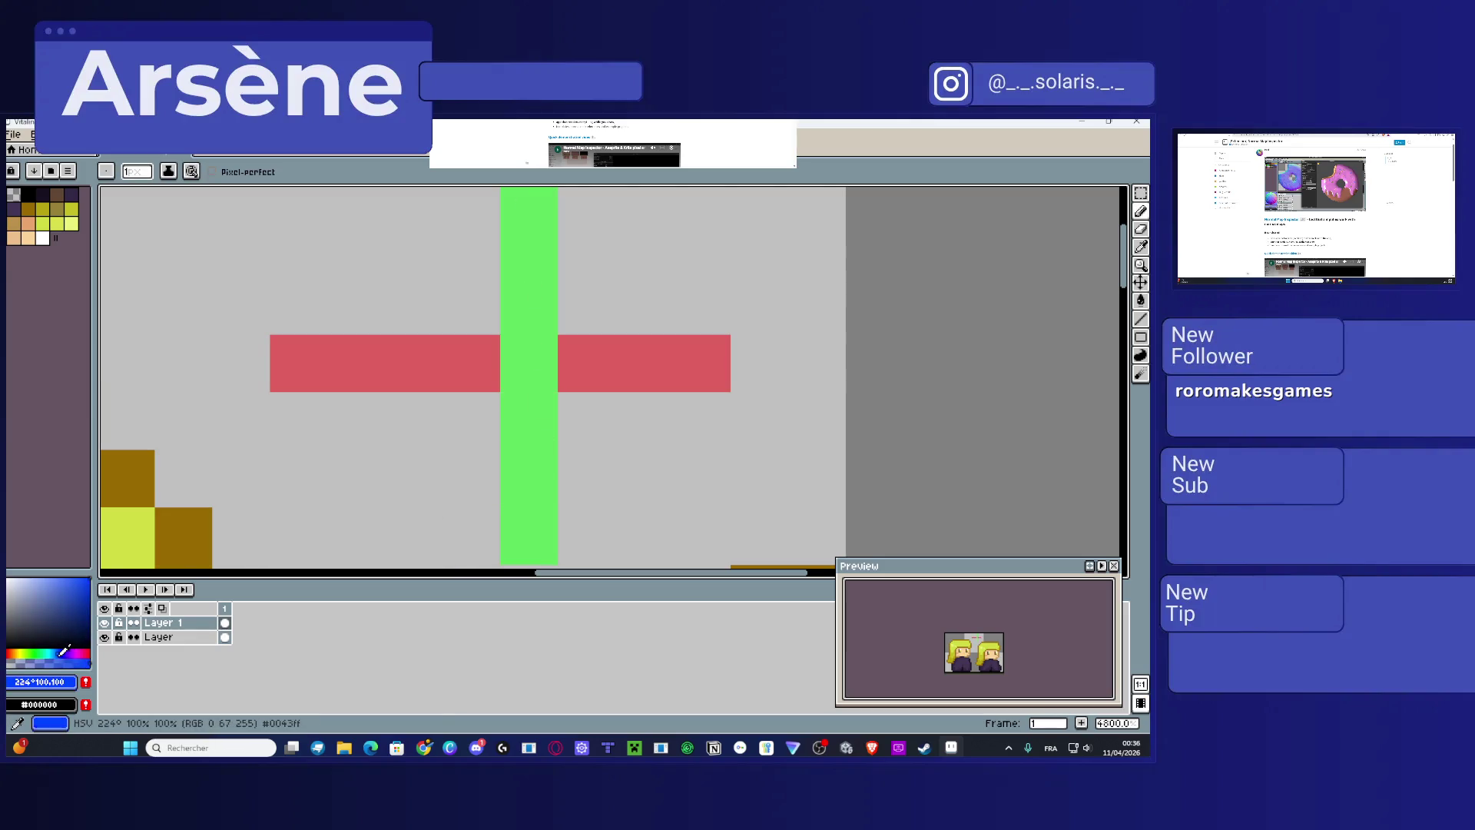
left_click(457, 424)
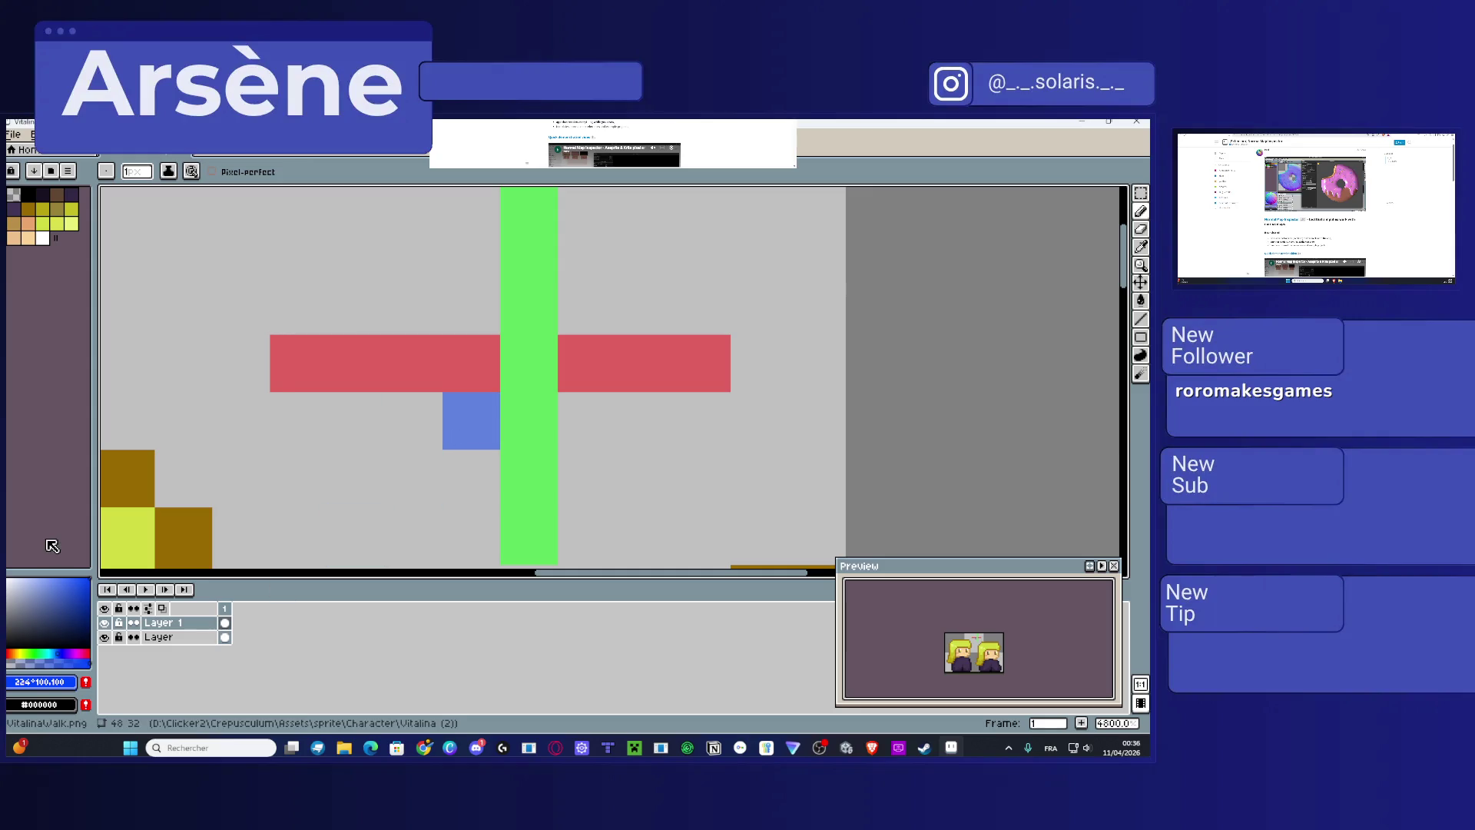
left_click(666, 393)
scroll(665, 393, "down", 1)
scroll(666, 393, "down", 1)
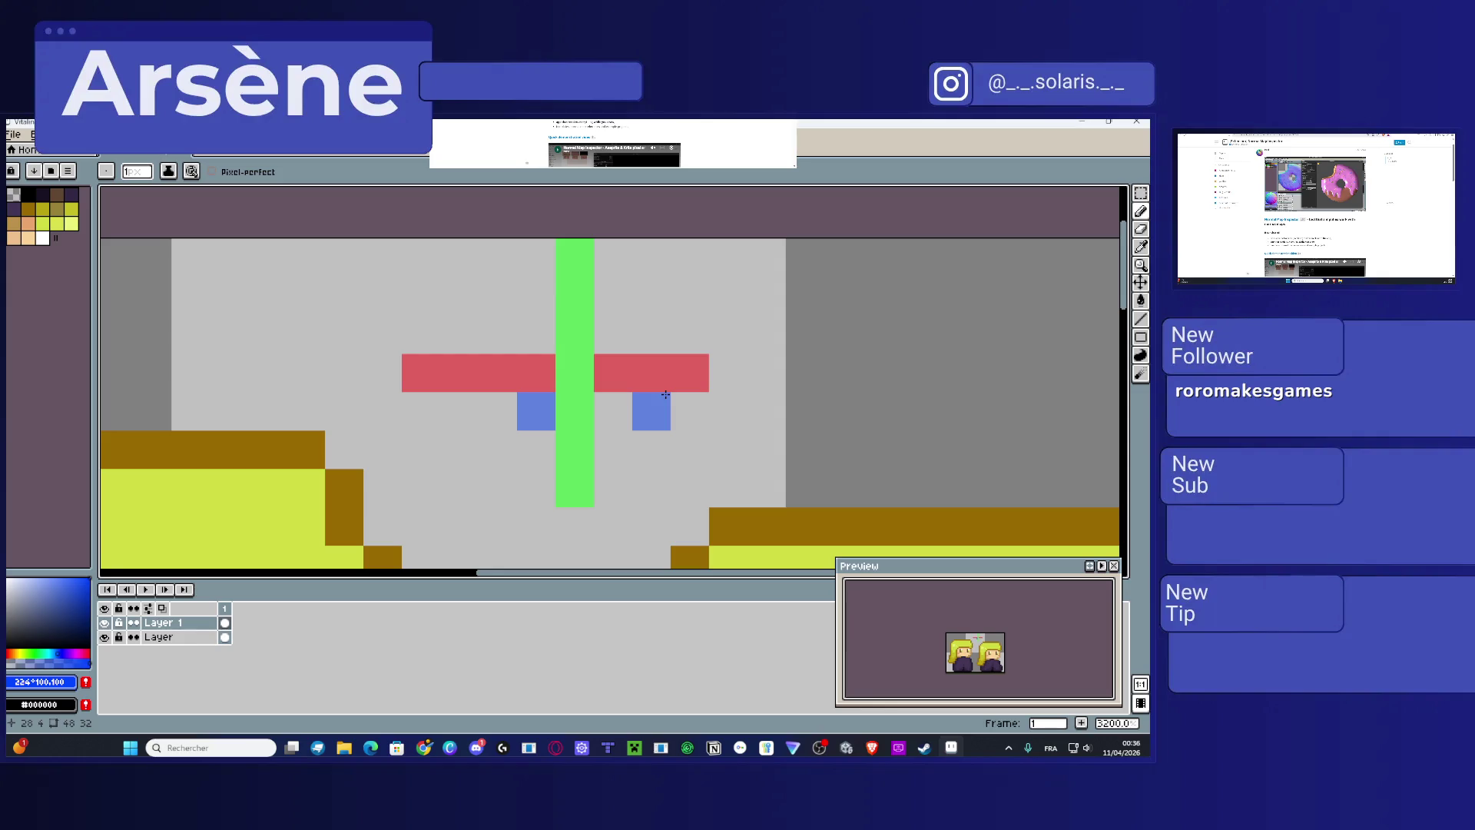
key("ctrl+z")
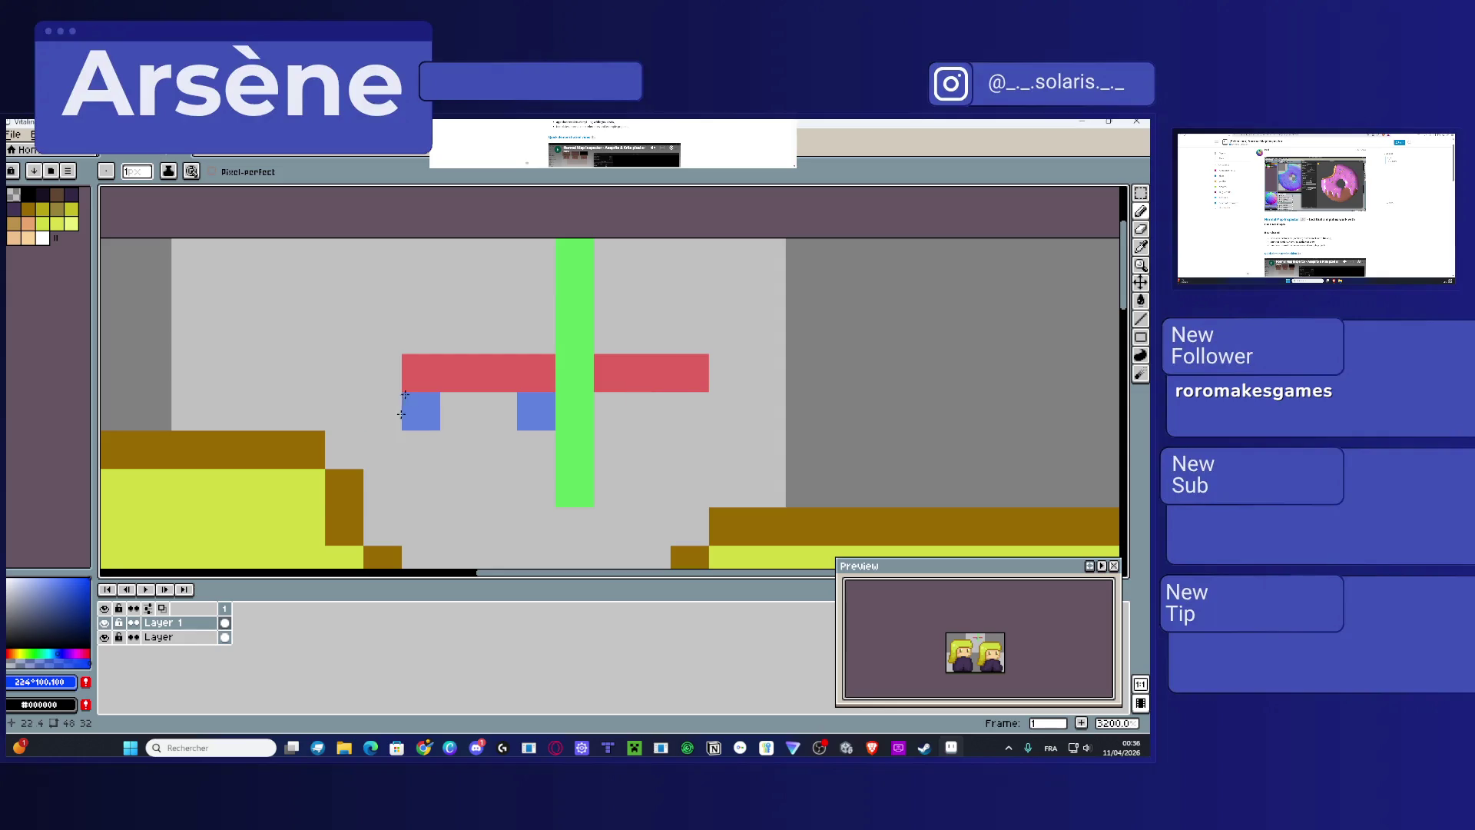
Step: Paint dark red cells at the red bar's left end, then set the colour to black
left_click(88, 654)
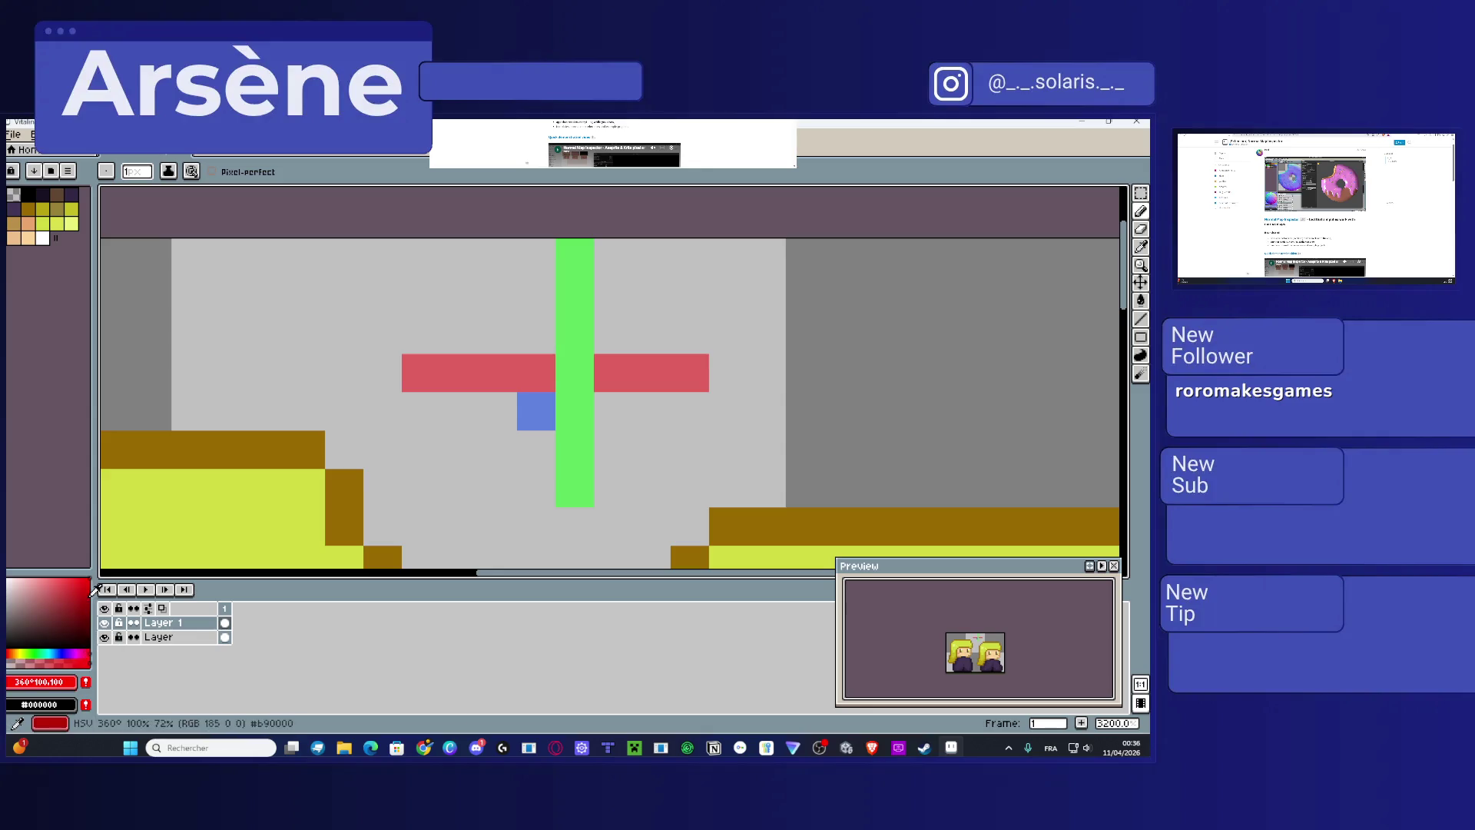
left_click(90, 648)
left_click_drag(89, 648, 90, 617)
left_click(457, 397)
left_click(459, 372)
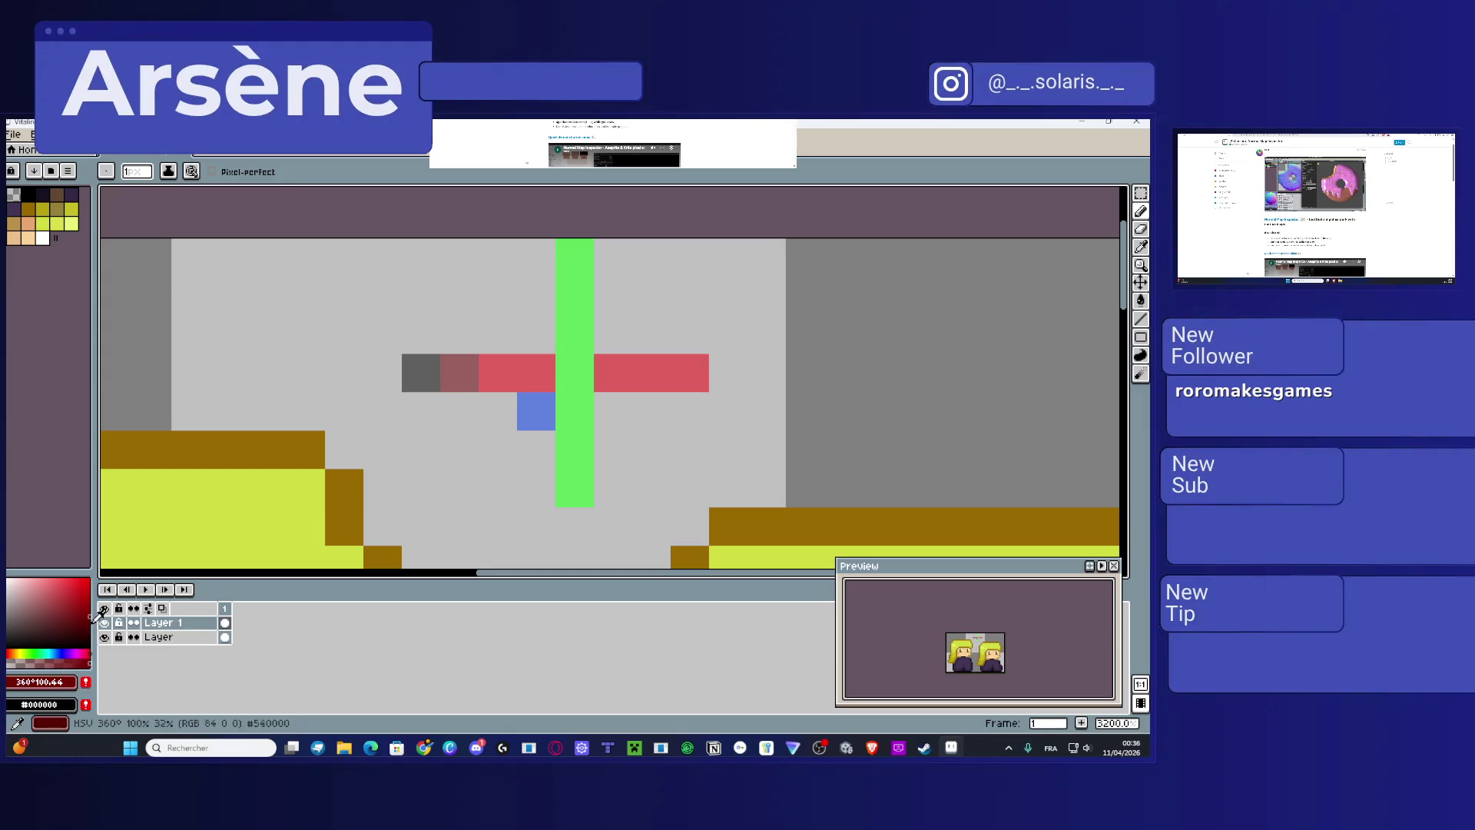
left_click_drag(94, 611, 105, 650)
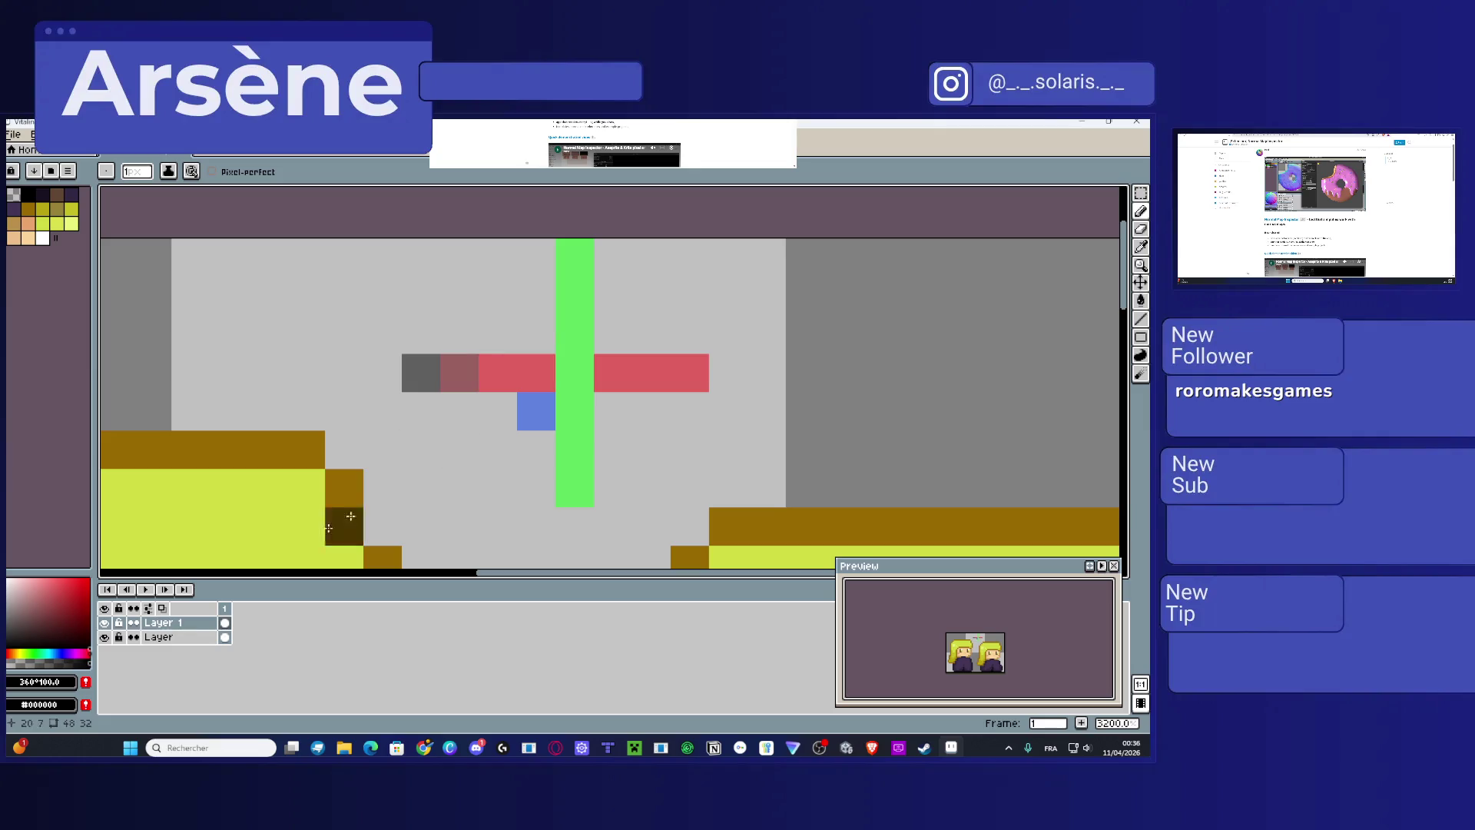
Step: Raise Layer 1's opacity to 100% in its Layer Properties
right_click(186, 624)
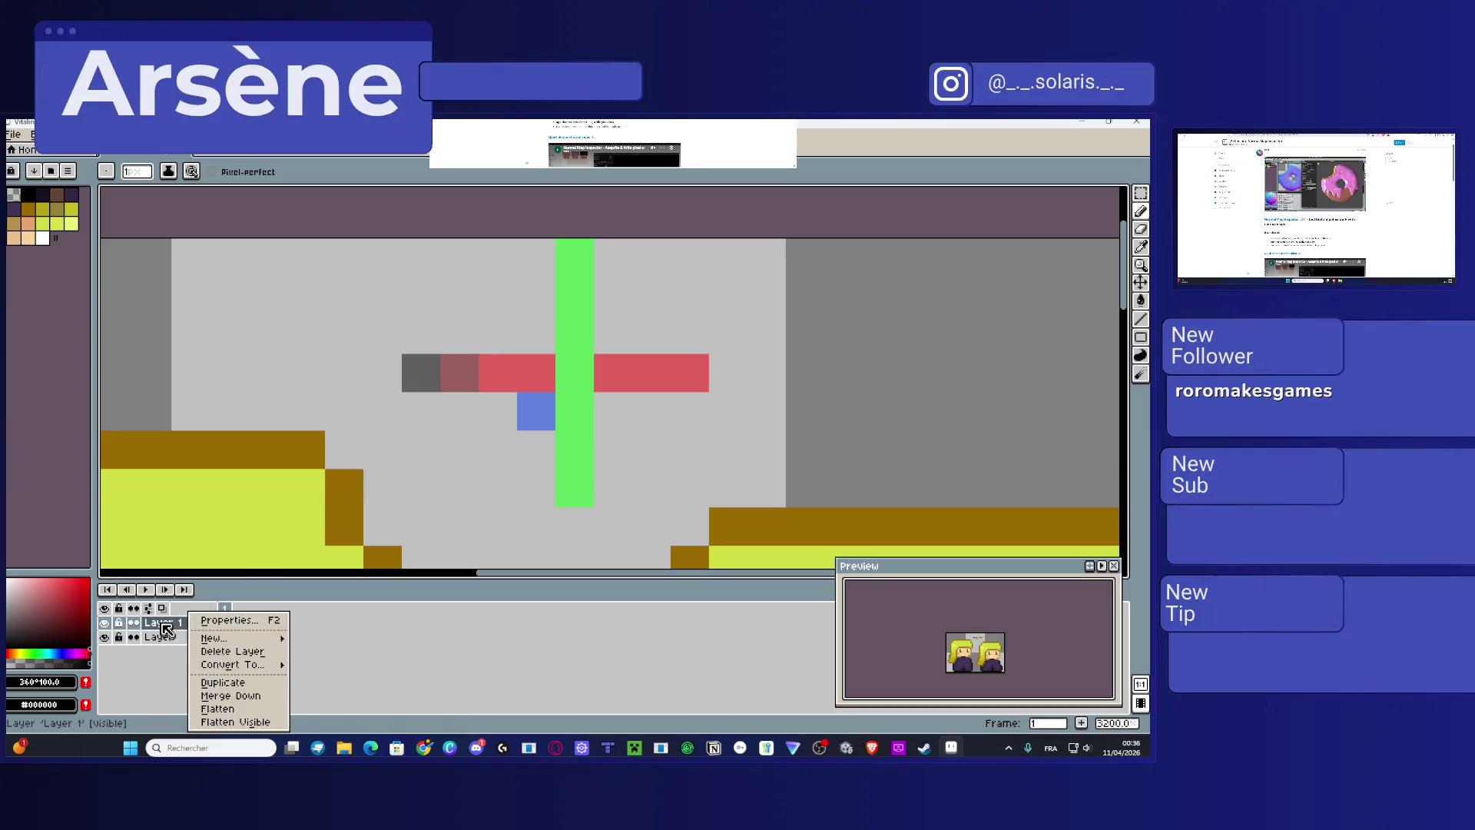
left_click(168, 627)
right_click(192, 623)
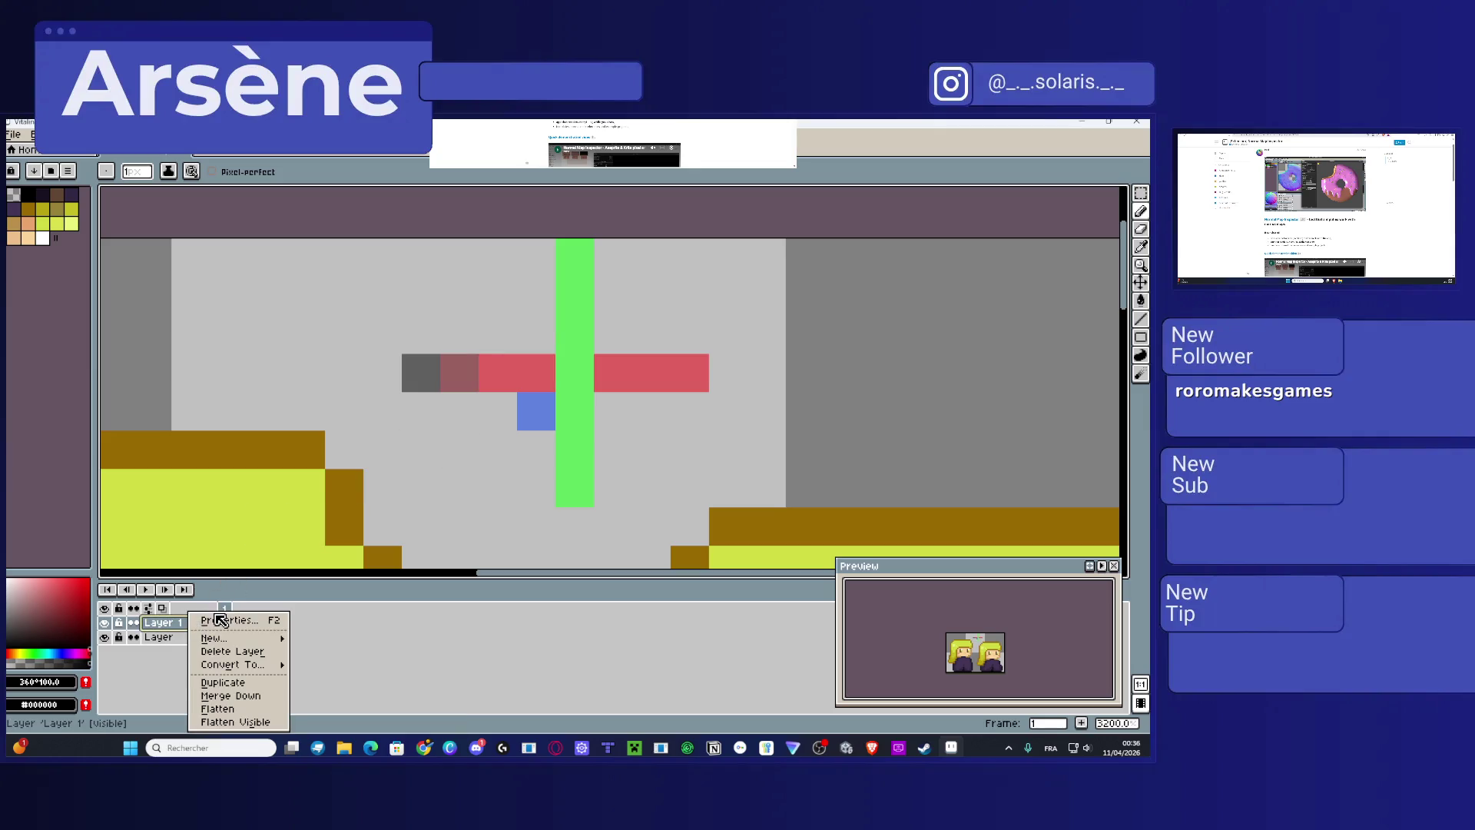
left_click(223, 619)
left_click_drag(569, 460, 714, 461)
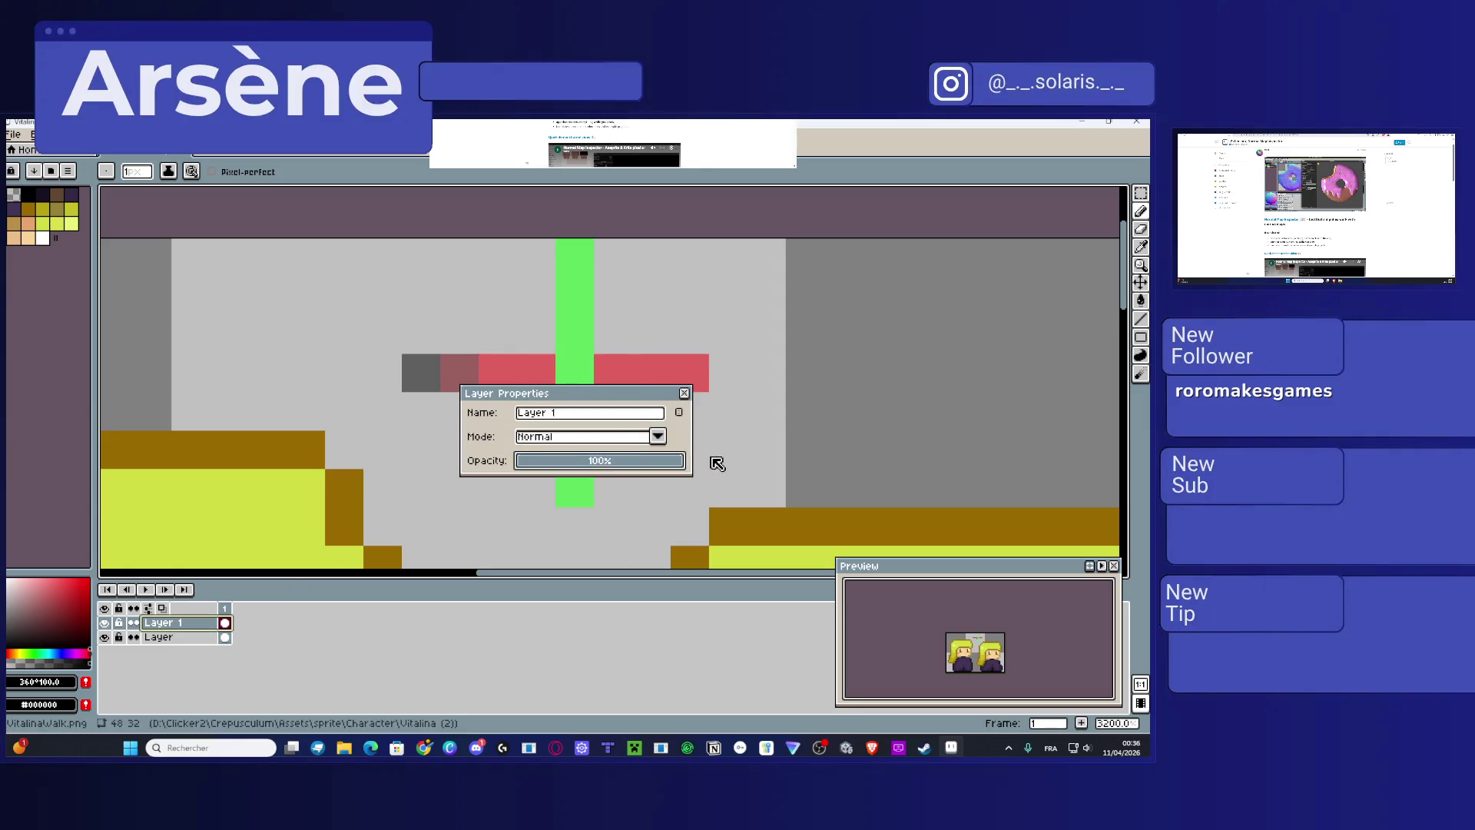
left_click(684, 393)
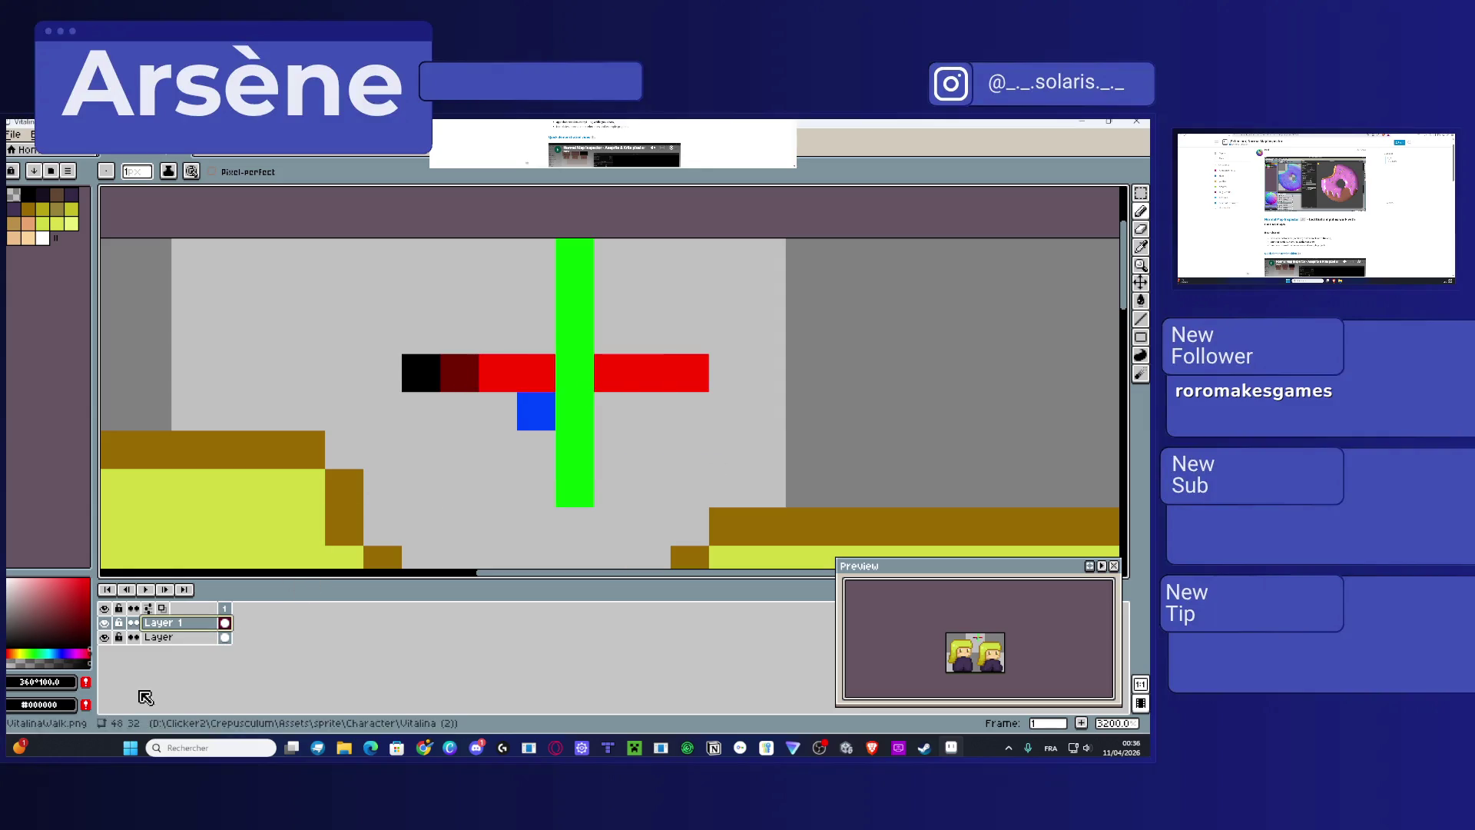
Step: Darken the red bar's cells next to the black pixel with a dark red shade
left_click(88, 617)
left_click(513, 394)
key("ctrl+z")
left_click(492, 375)
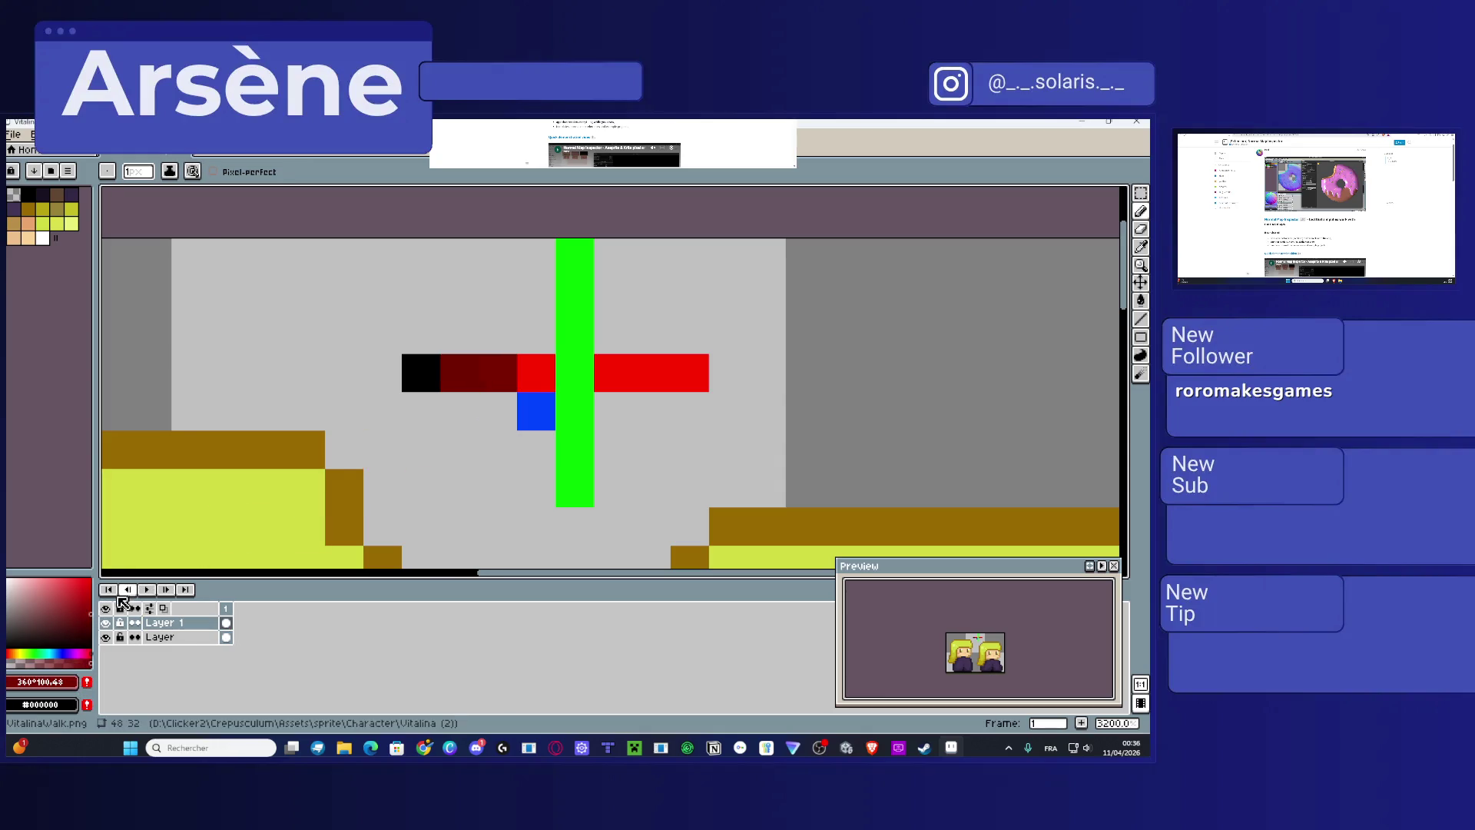
left_click(536, 373)
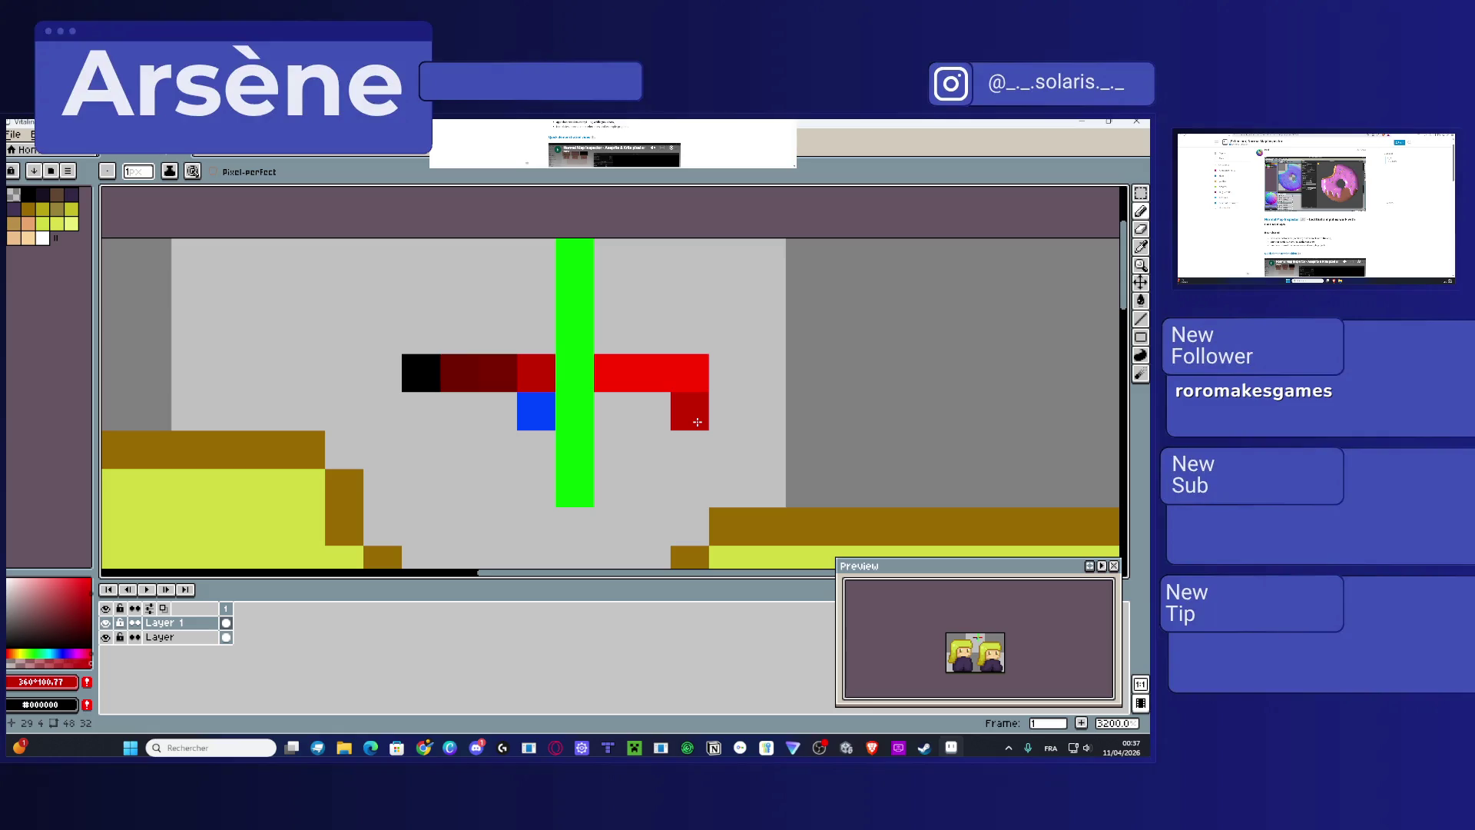
Step: Repaint the green column below the red bar dark green, keeping a black bottom pixel
key("ctrl+z")
left_click(33, 654)
left_click(35, 648)
left_click(574, 488)
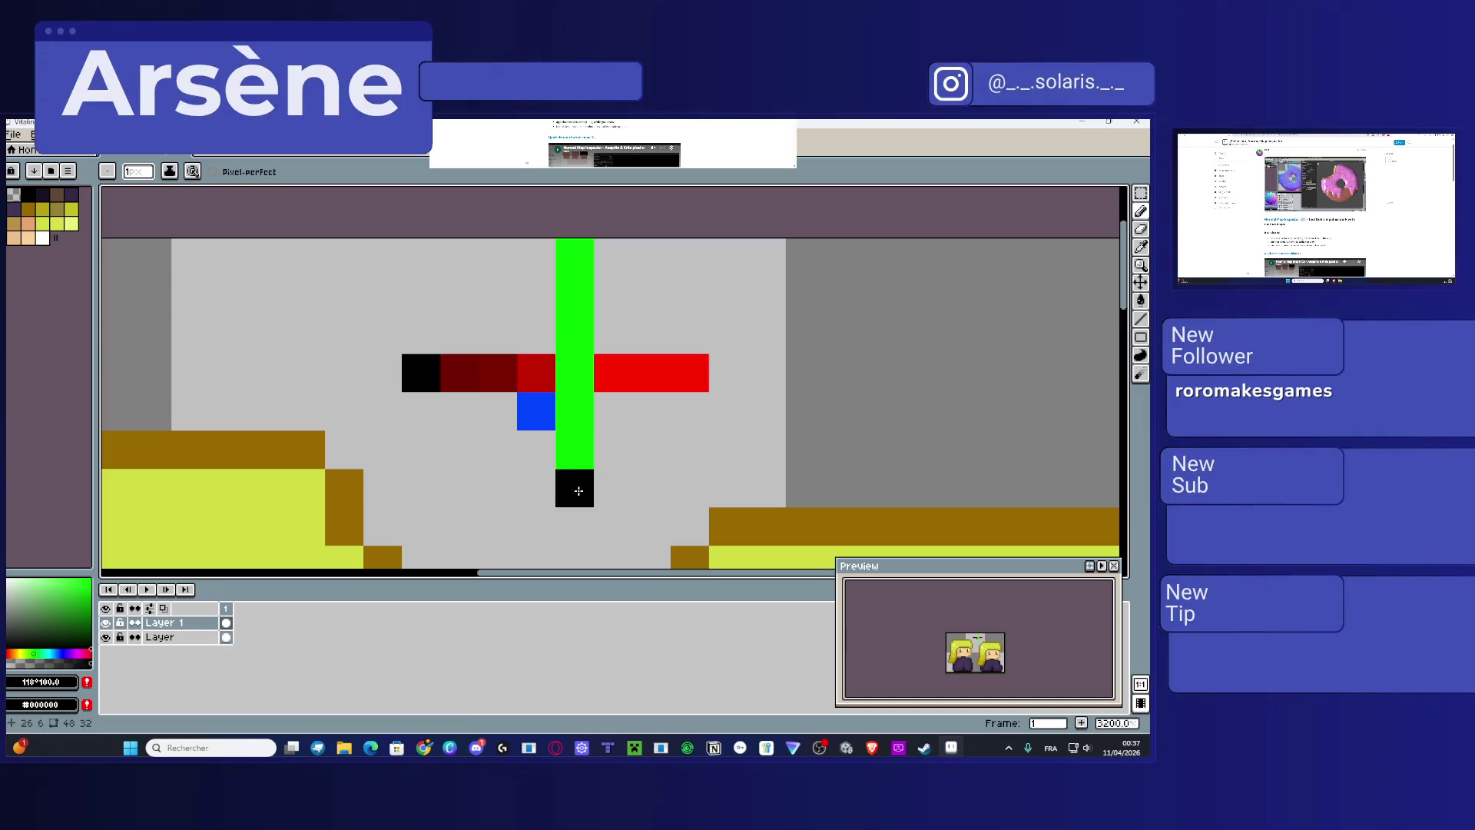
left_click(90, 612)
left_click_drag(575, 411, 575, 450)
left_click(558, 474)
key("ctrl+z")
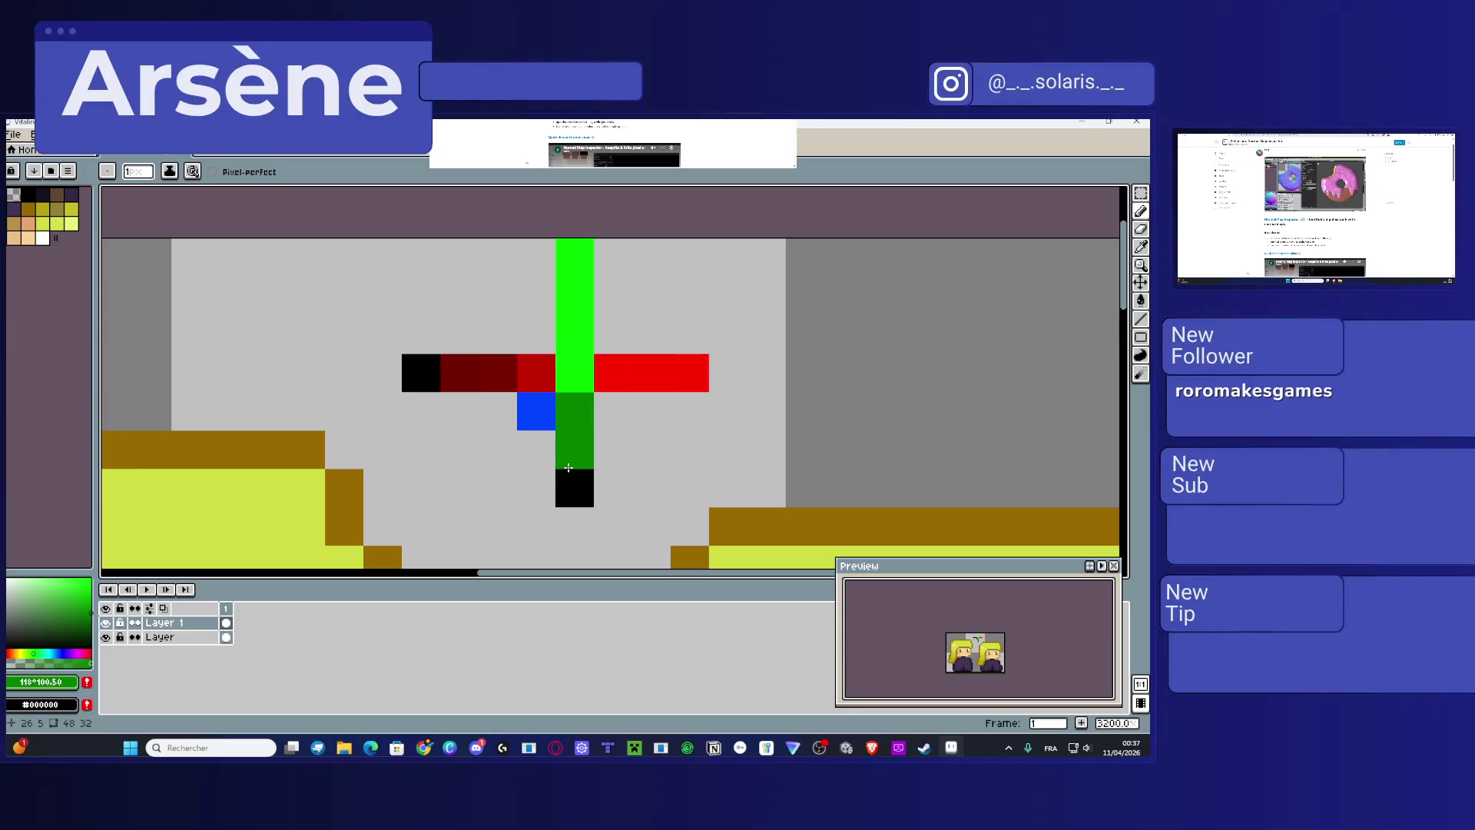
Step: Open the Normal Map Inspector forum article in the browser
scroll(613, 143, "down", 5)
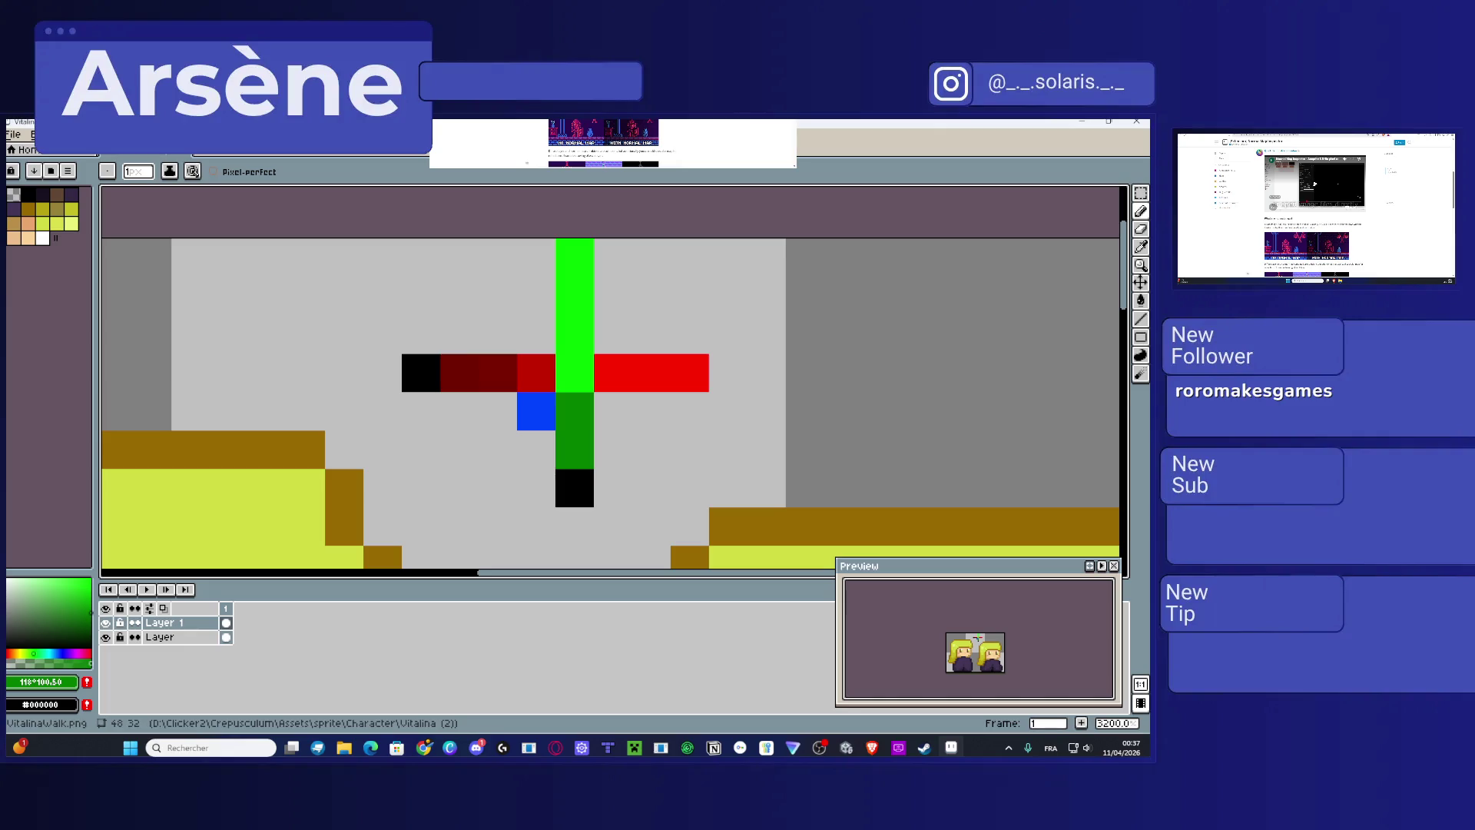
scroll(613, 143, "down", 3)
scroll(613, 143, "down", 3)
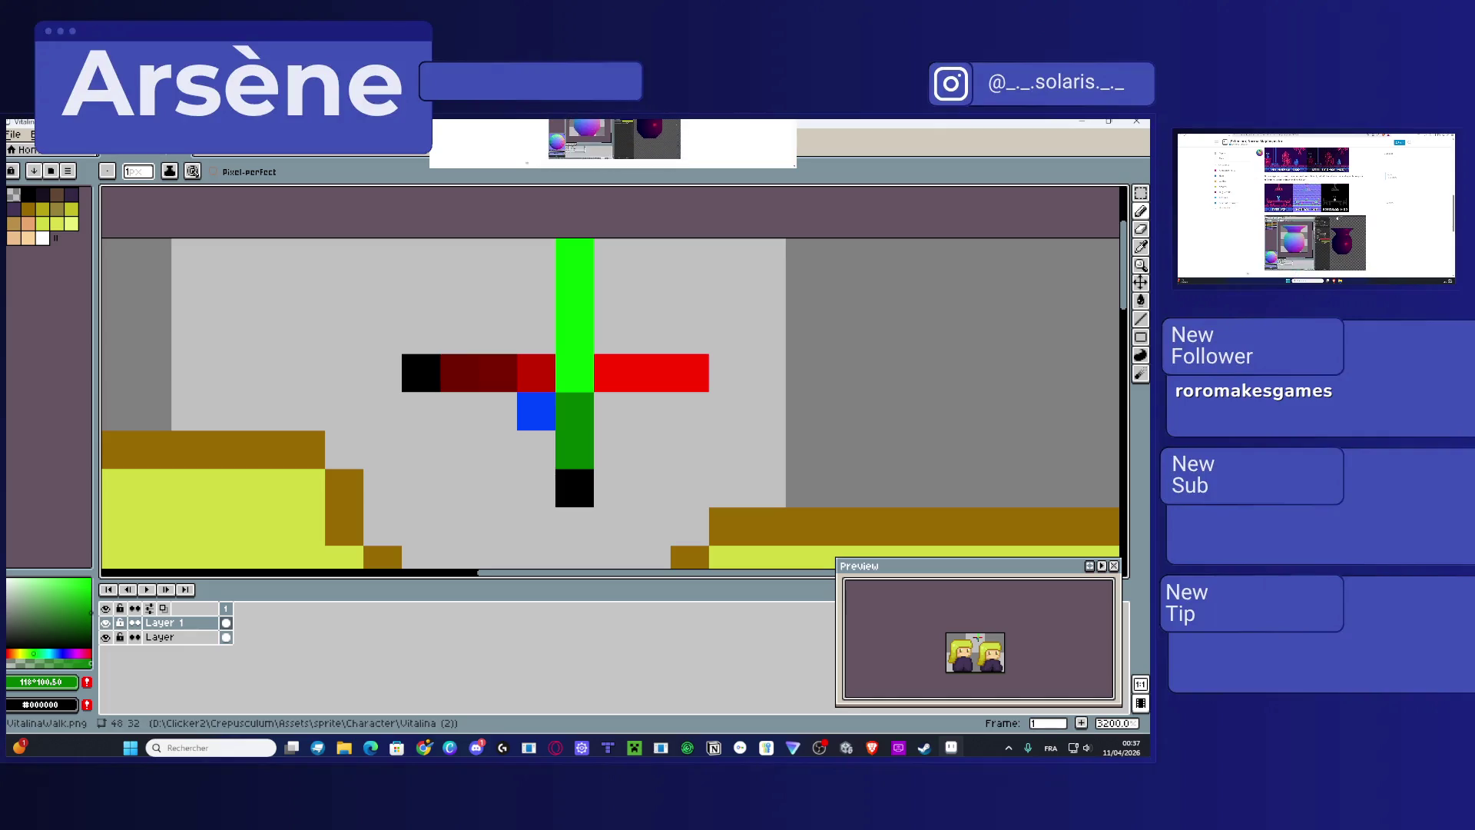
left_click(613, 143)
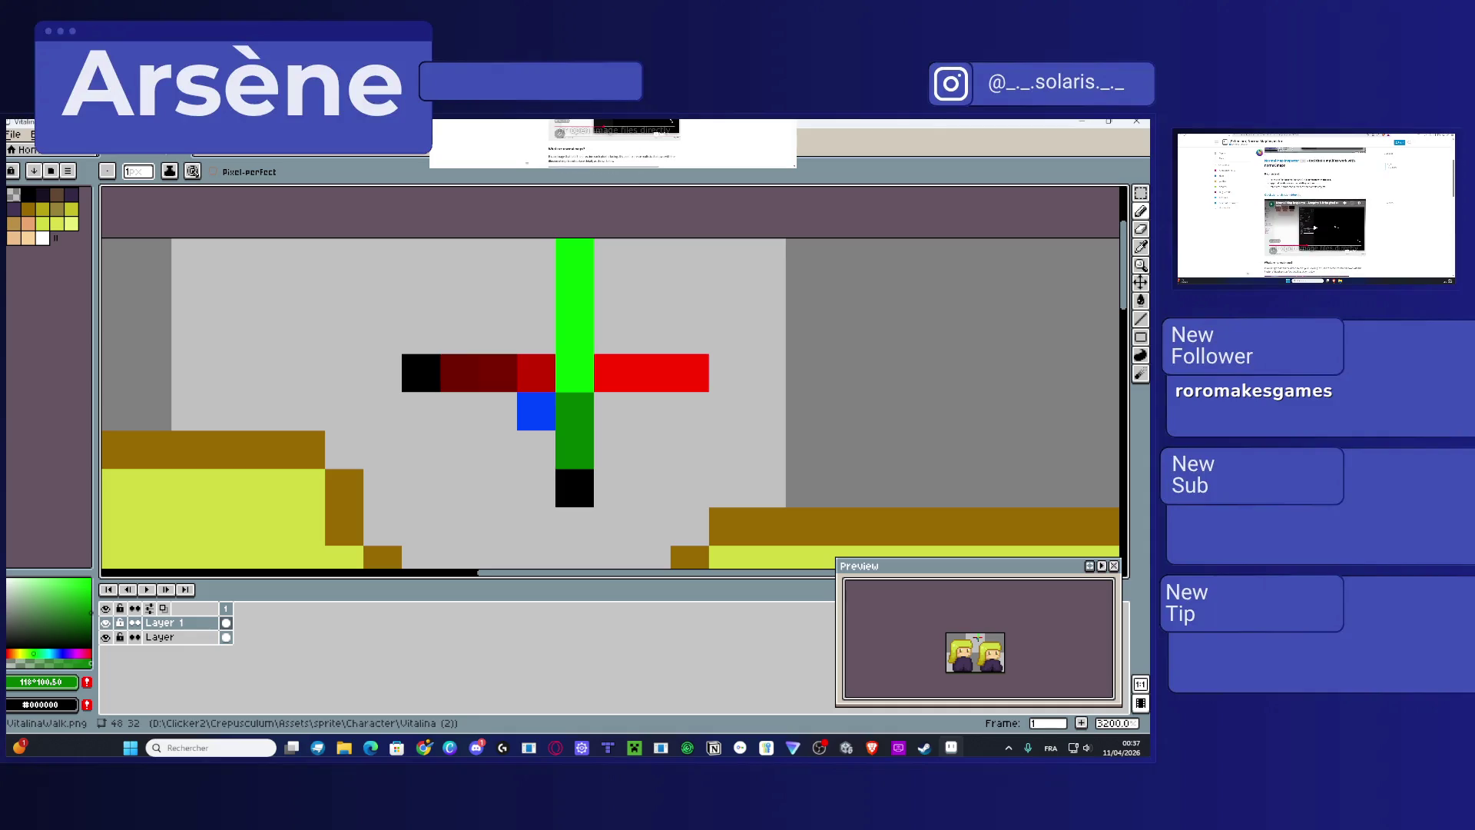
key("alt+Tab")
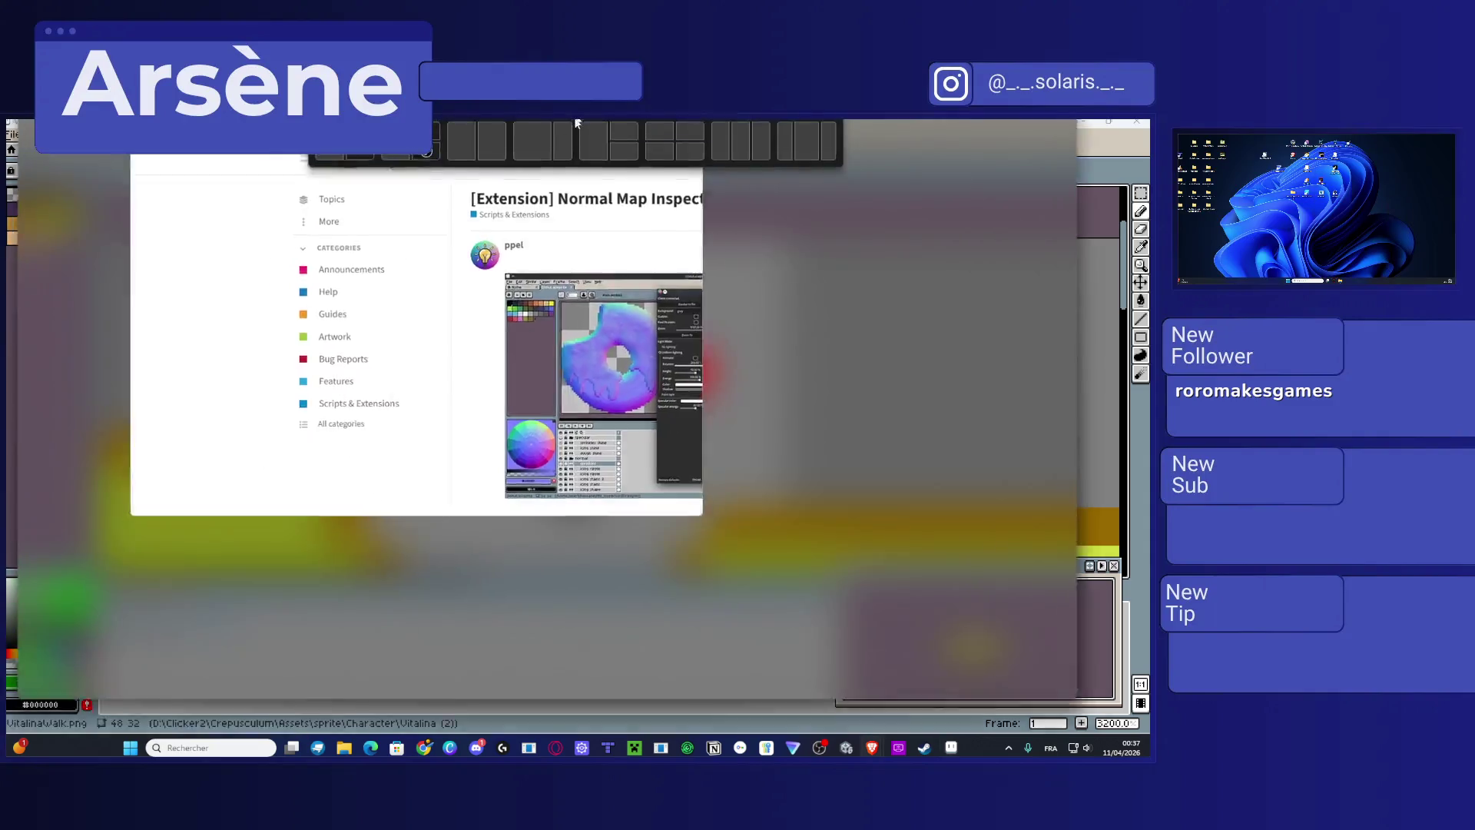
Step: Read the forum post and watch its demo video full screen from about 0:20
scroll(697, 520, "down", 4)
scroll(697, 520, "up", 3)
scroll(676, 526, "down", 2)
scroll(675, 525, "down", 4)
scroll(843, 489, "down", 4)
scroll(843, 490, "down", 1)
scroll(843, 490, "down", 5)
scroll(843, 489, "up", 6)
scroll(636, 422, "up", 2)
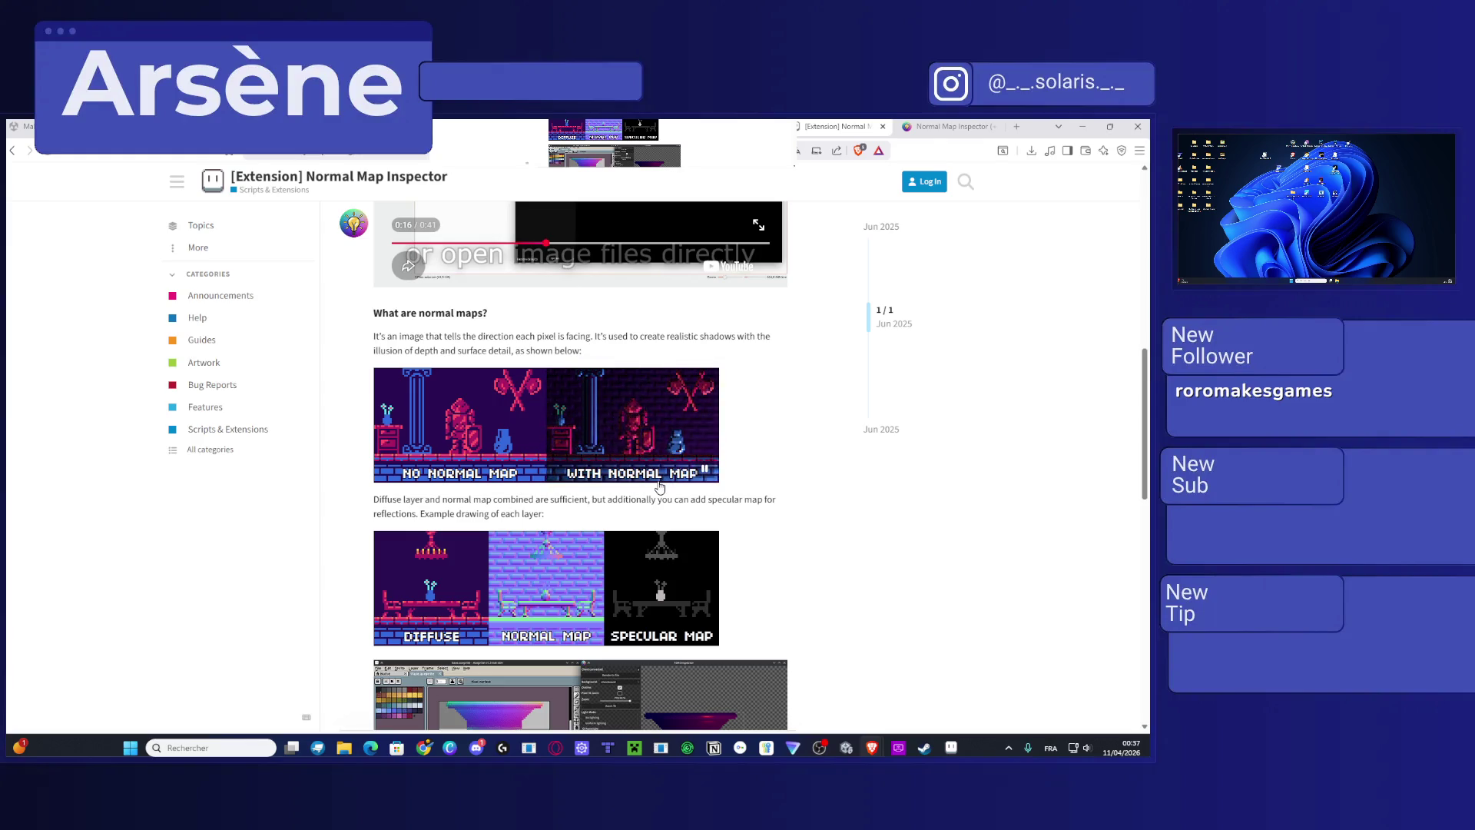
scroll(660, 487, "up", 4)
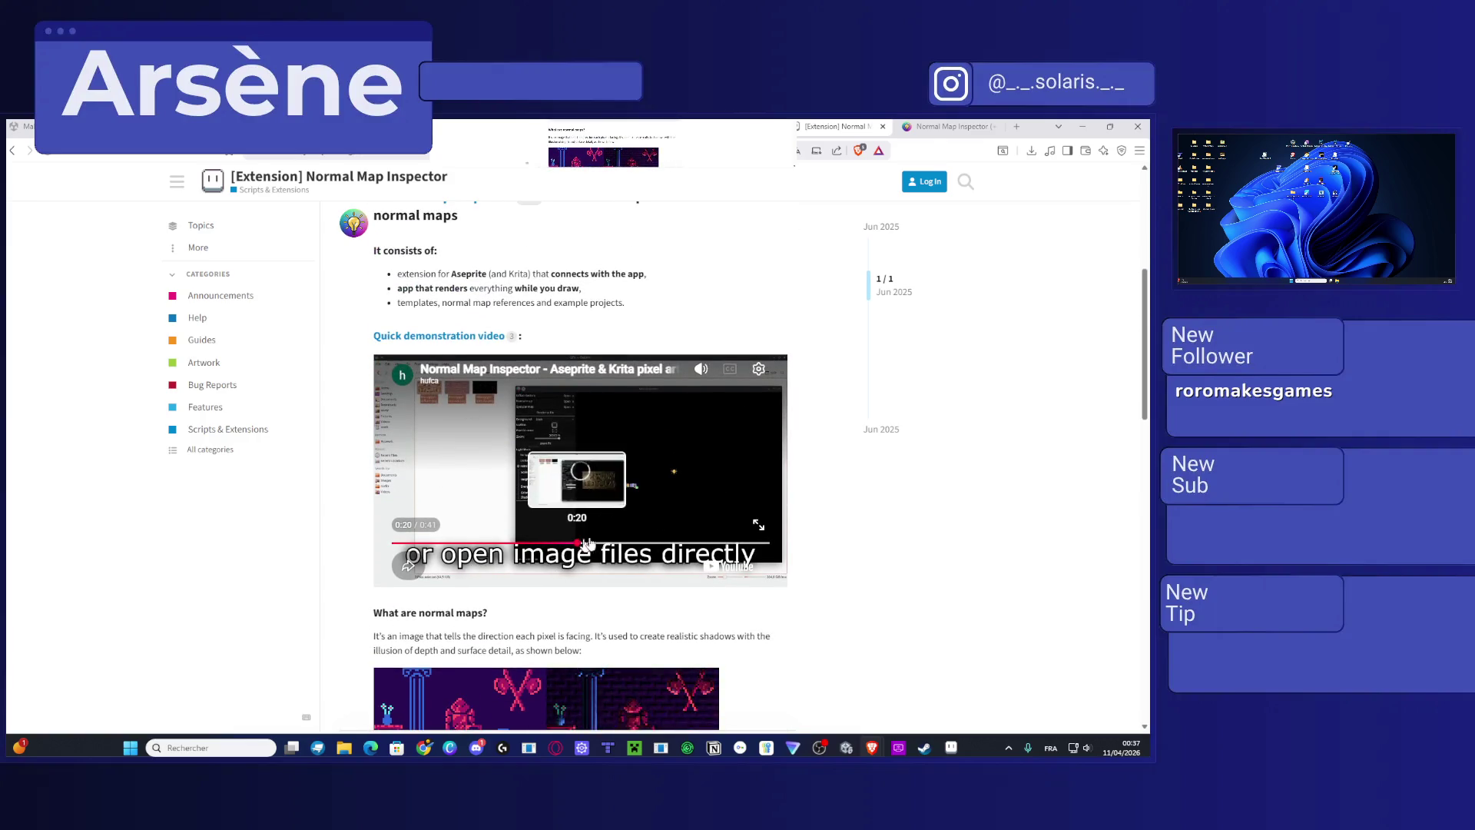
left_click(581, 544)
left_click(759, 524)
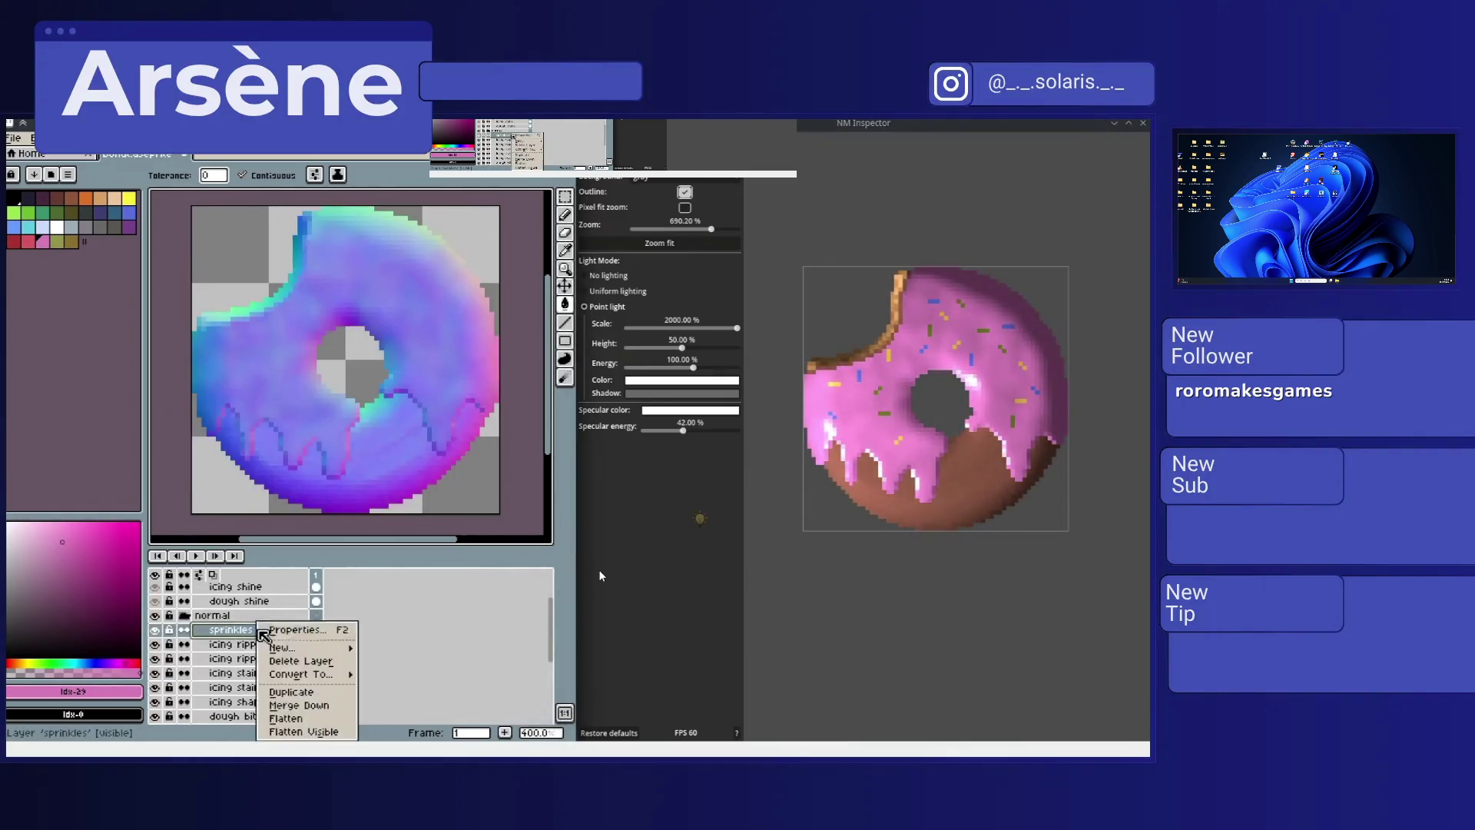
key("space")
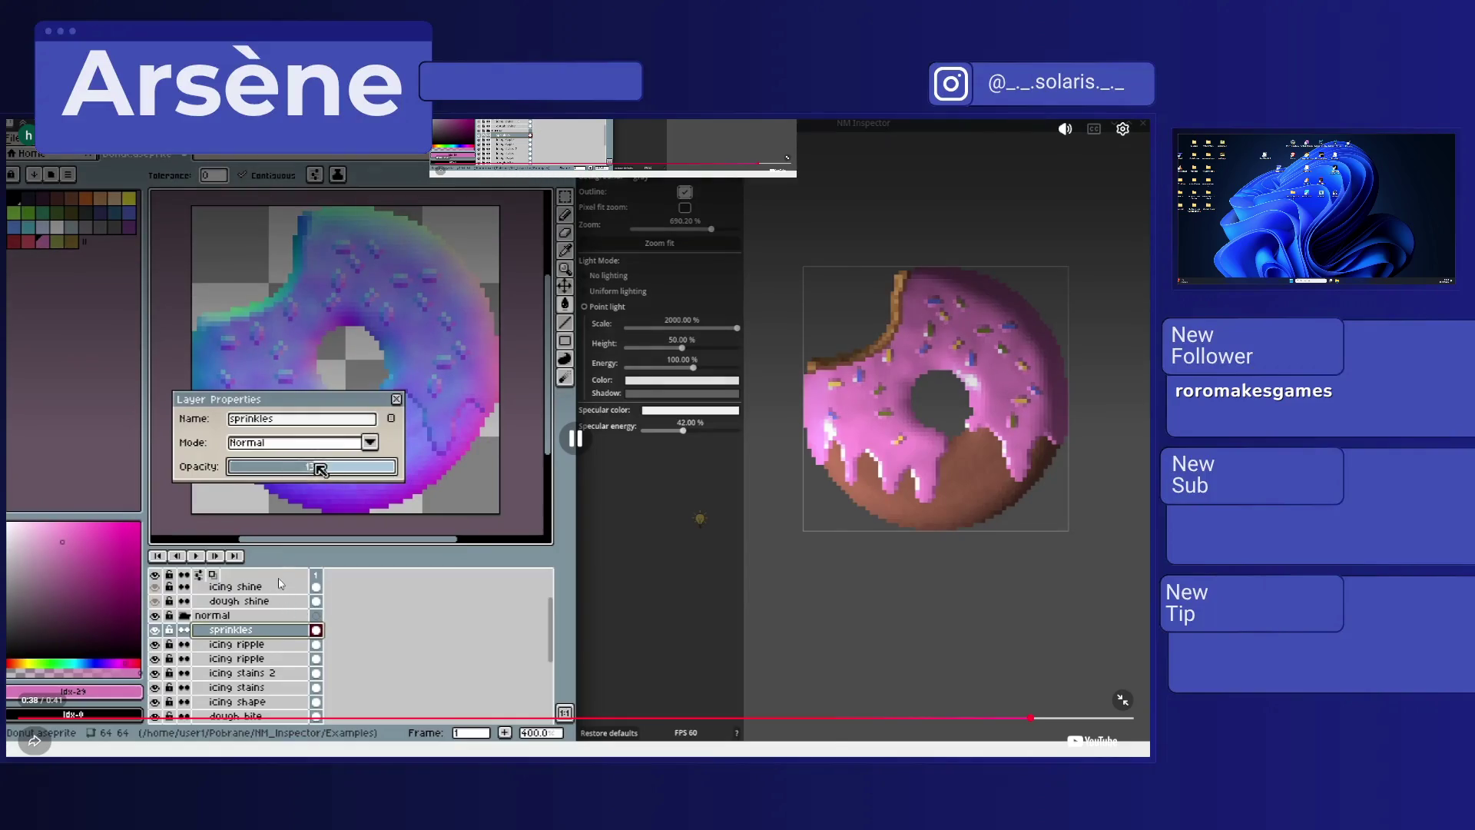
key("space")
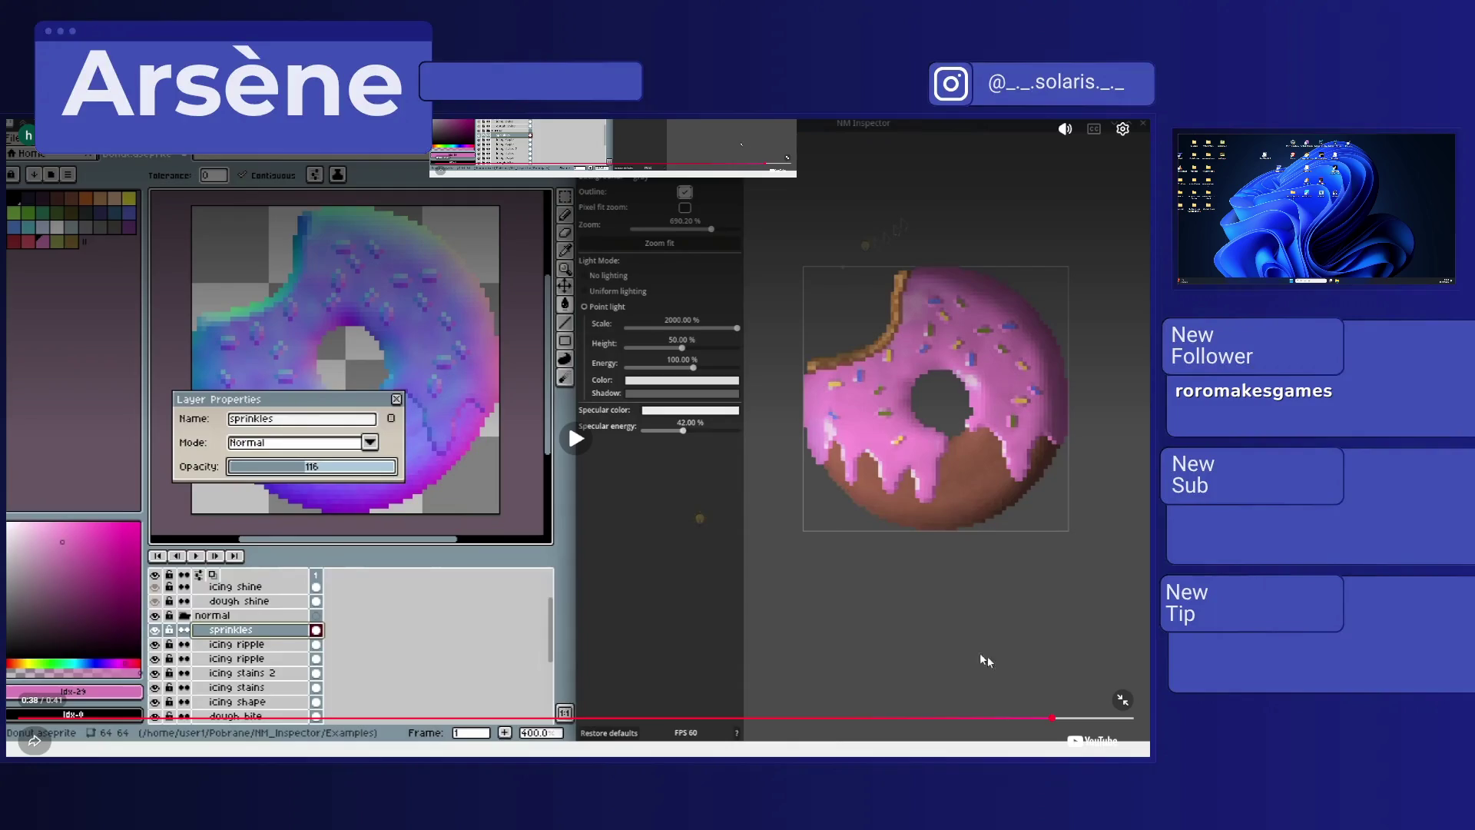
left_click(1121, 701)
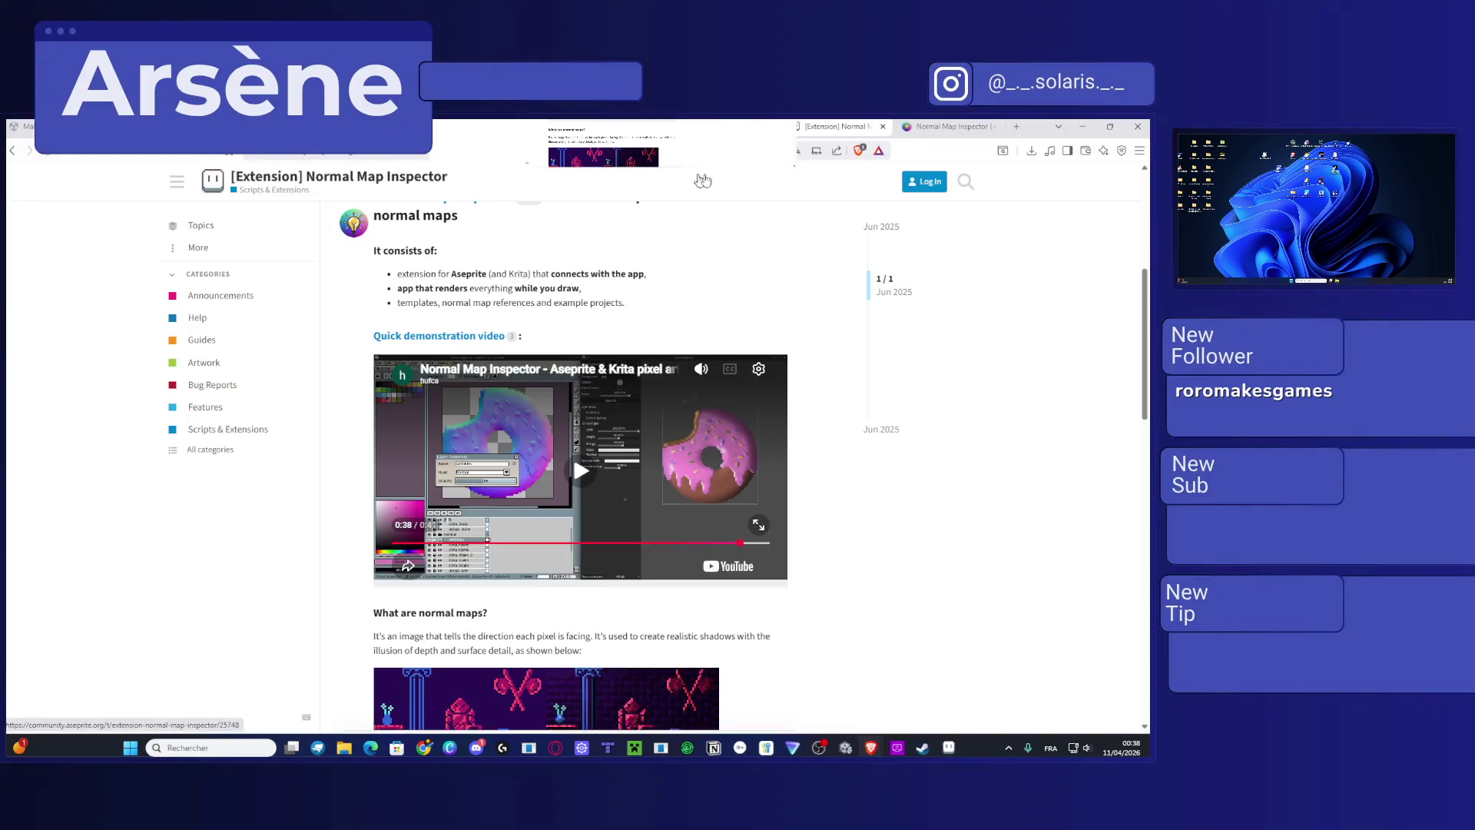
Step: On the itch.io Normal Map Inspector page, enlarge the Krita cube screenshot twice and browse the page
left_click(946, 126)
scroll(876, 460, "down", 5)
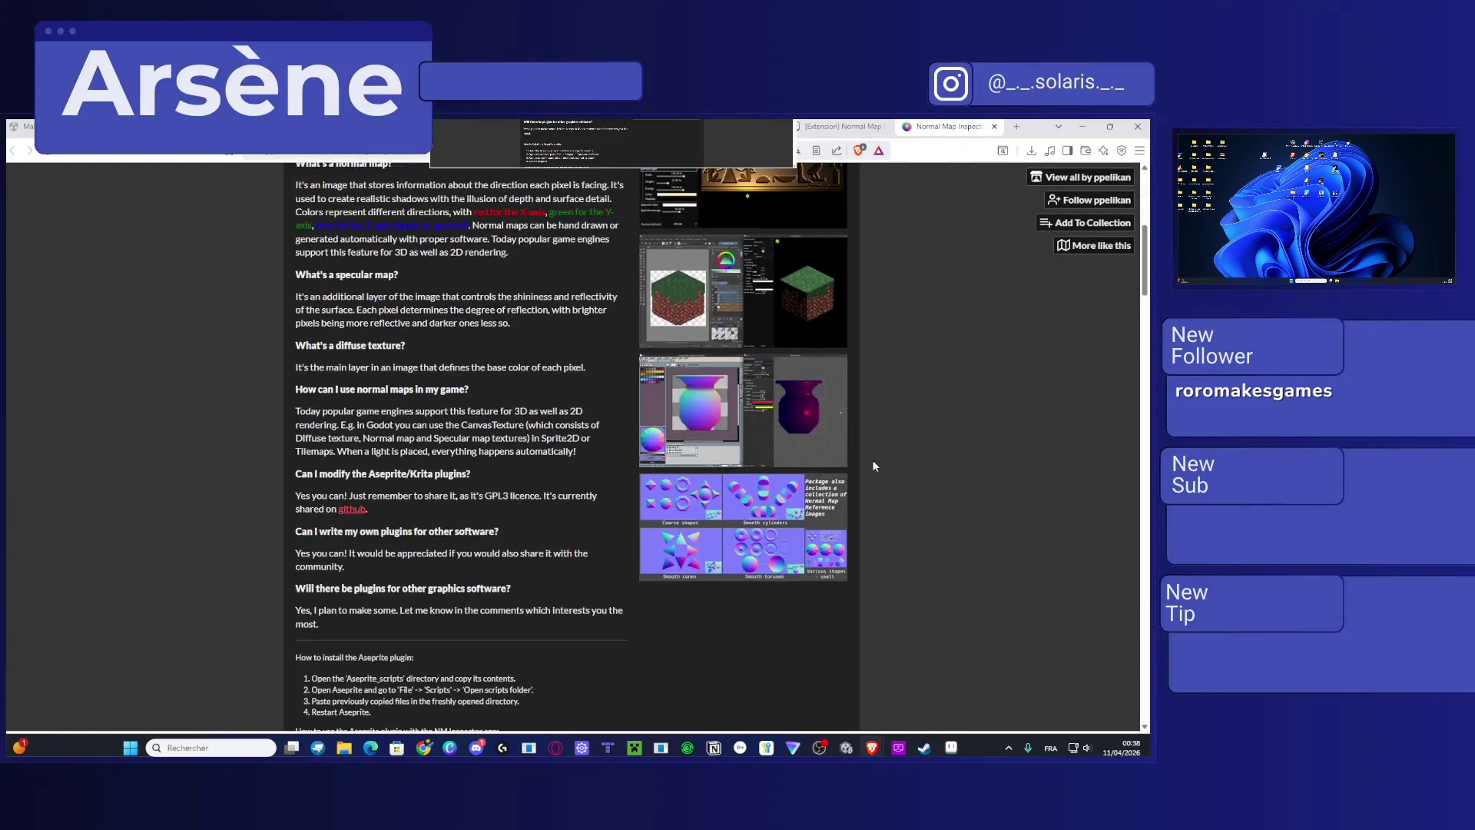
left_click(799, 292)
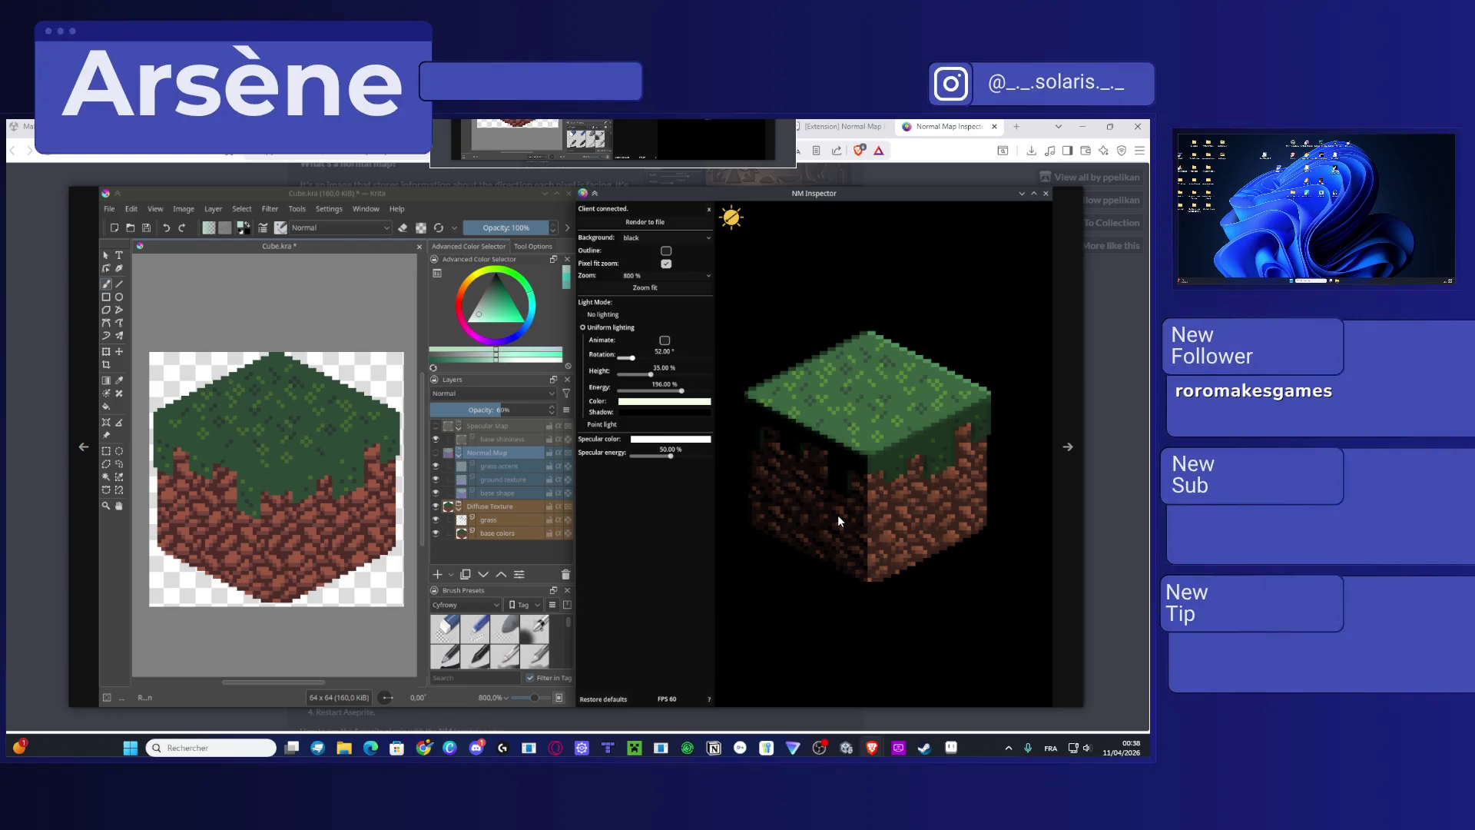
left_click(1118, 381)
left_click(827, 307)
left_click(1095, 382)
scroll(949, 470, "down", 6)
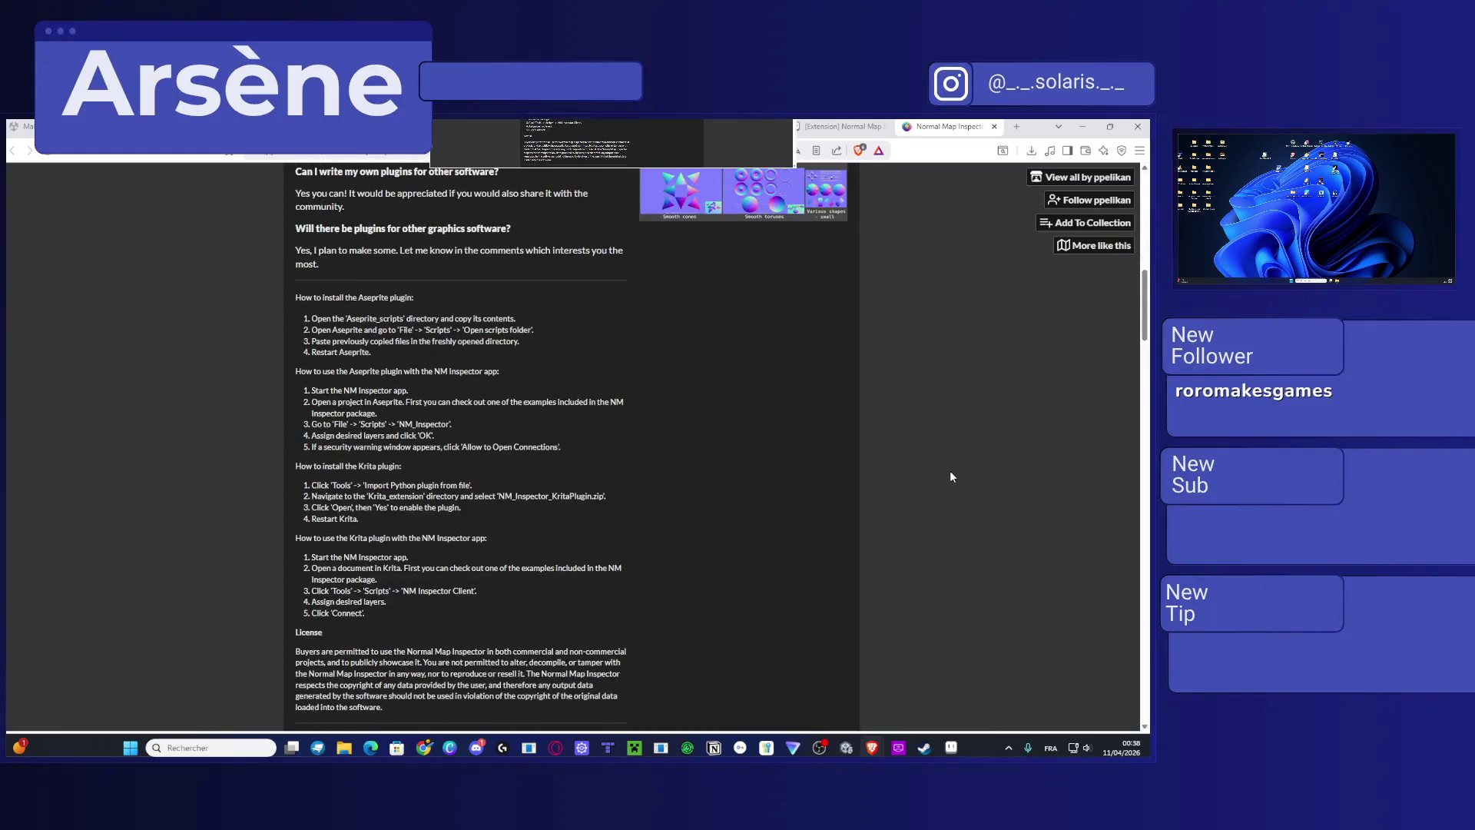
scroll(949, 480, "up", 5)
scroll(949, 480, "up", 2)
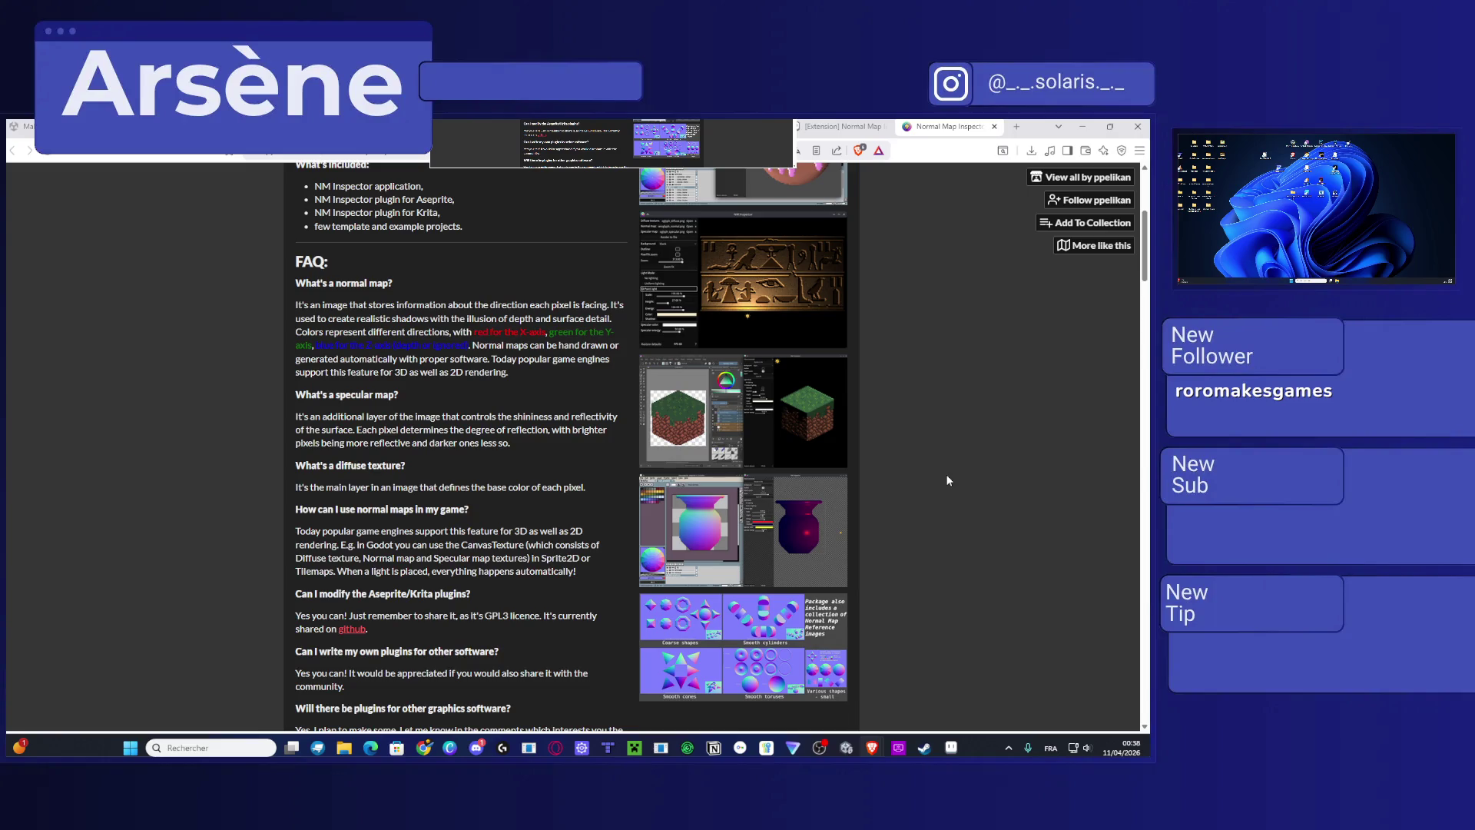
scroll(948, 479, "down", 5)
scroll(911, 469, "down", 7)
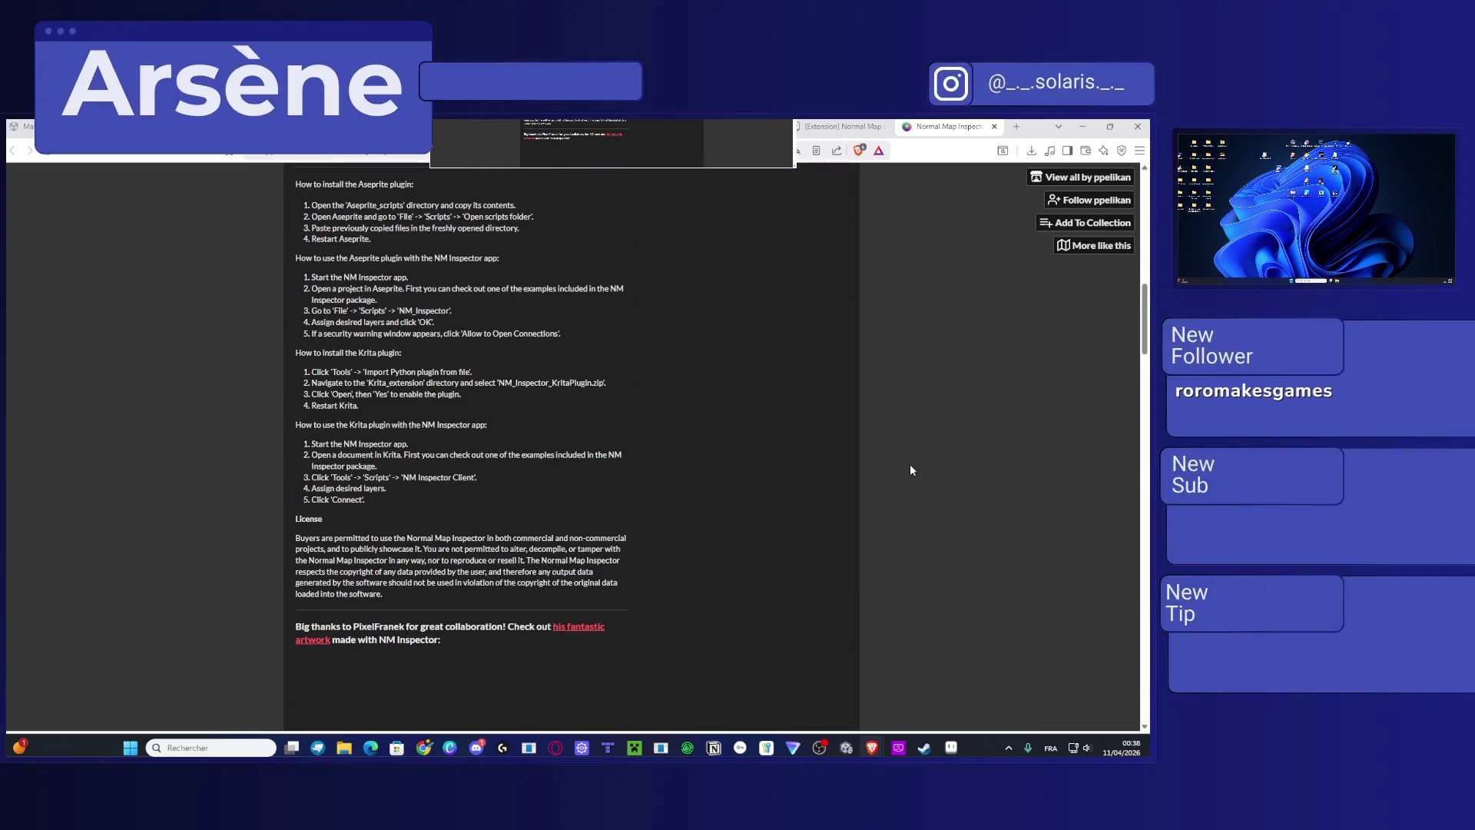
scroll(564, 426, "up", 4)
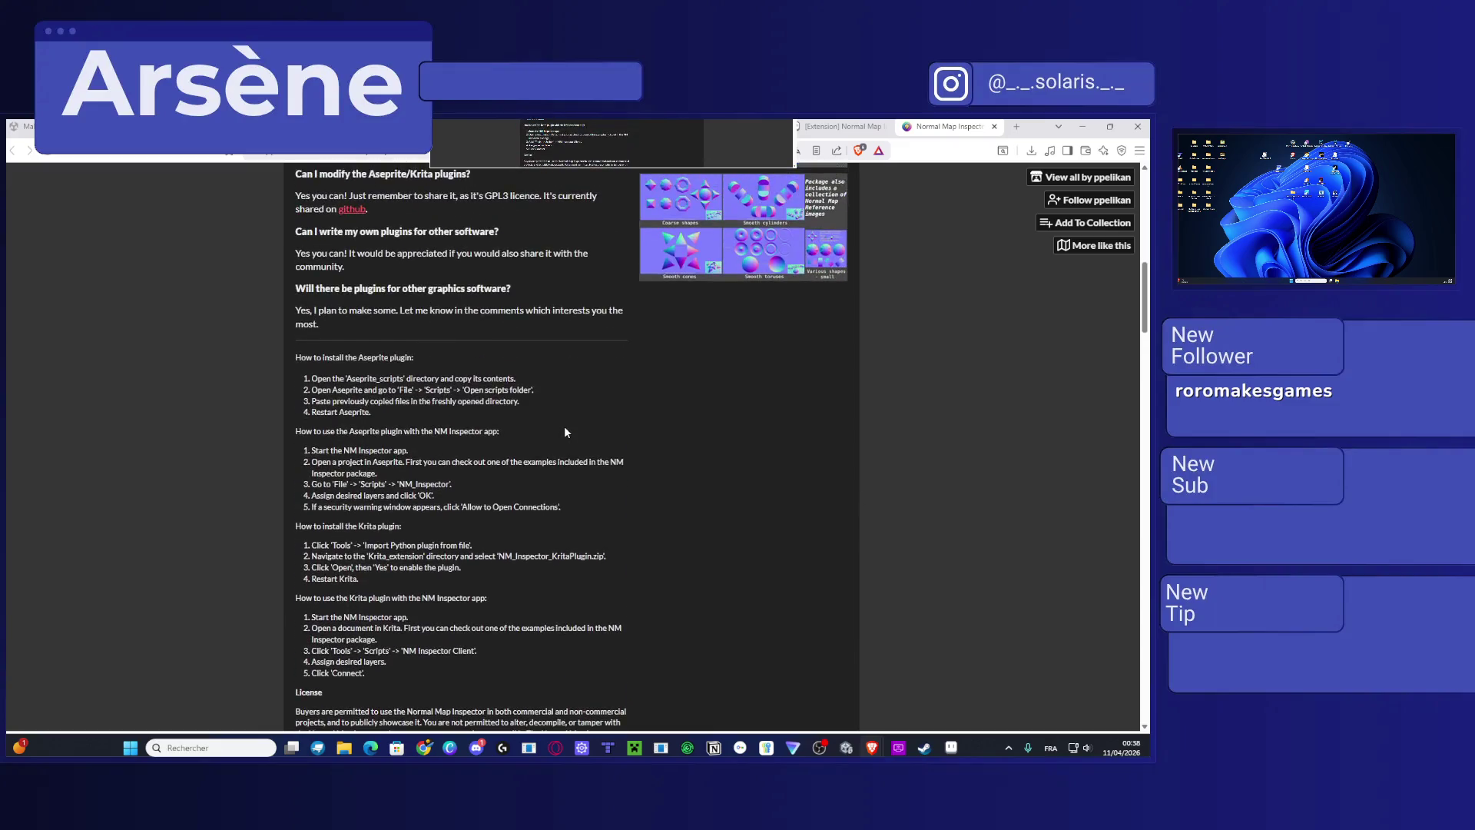
scroll(584, 499, "down", 8)
scroll(650, 533, "up", 8)
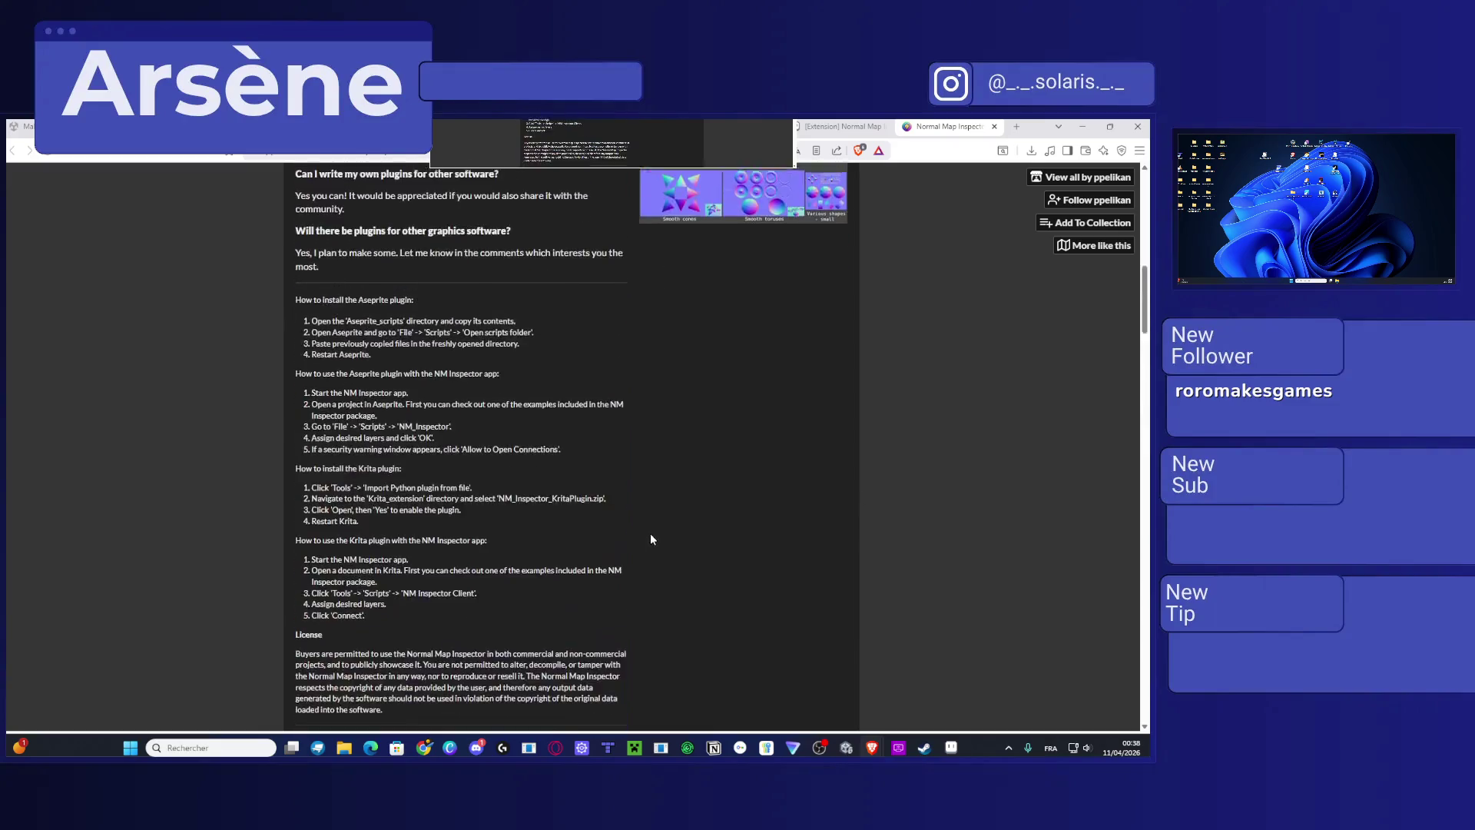
scroll(650, 533, "up", 6)
scroll(662, 546, "up", 4)
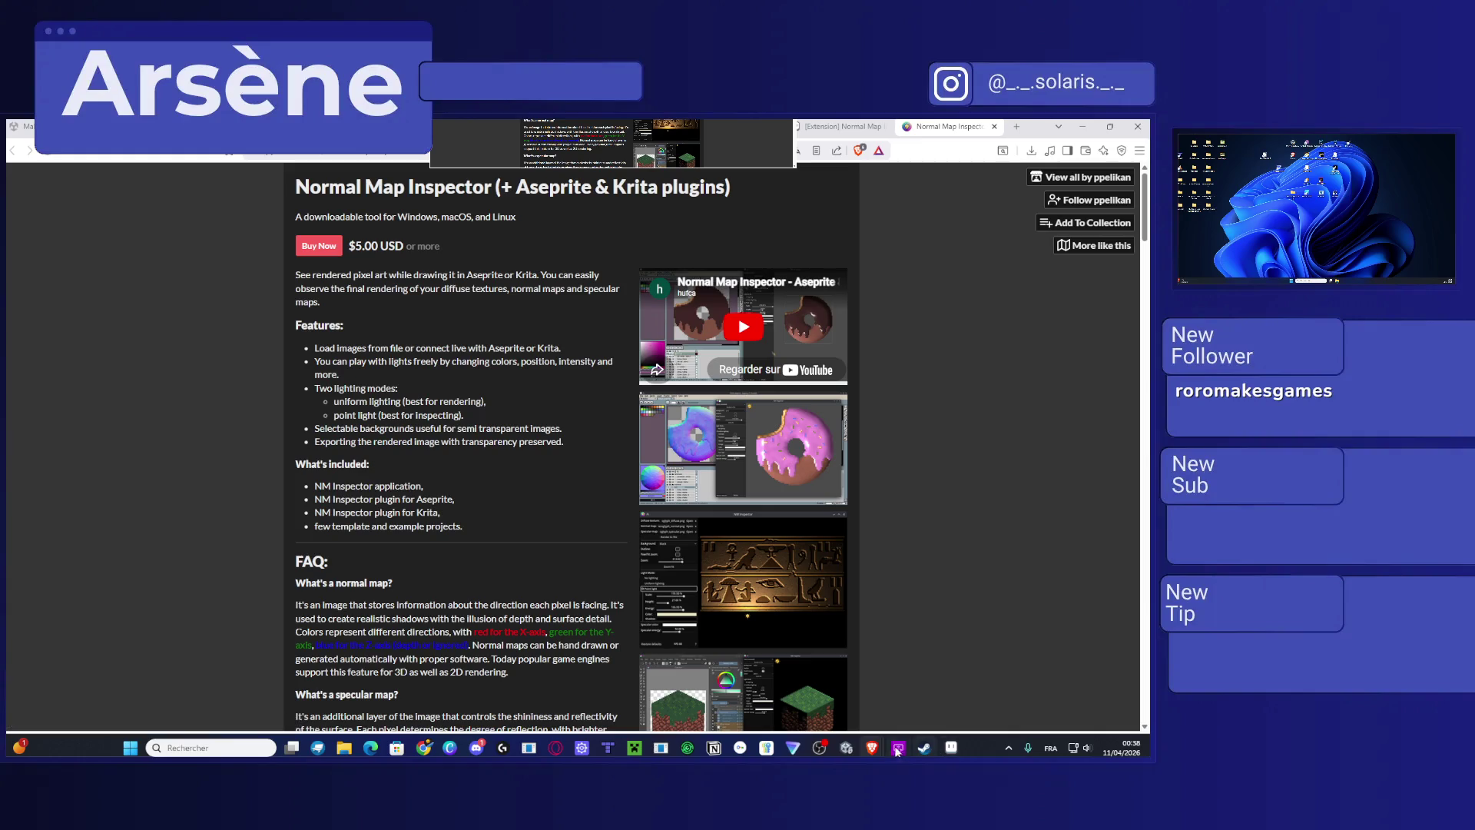
Step: Look over the Unity scene, zooming and panning the Scene view
key("alt+Tab")
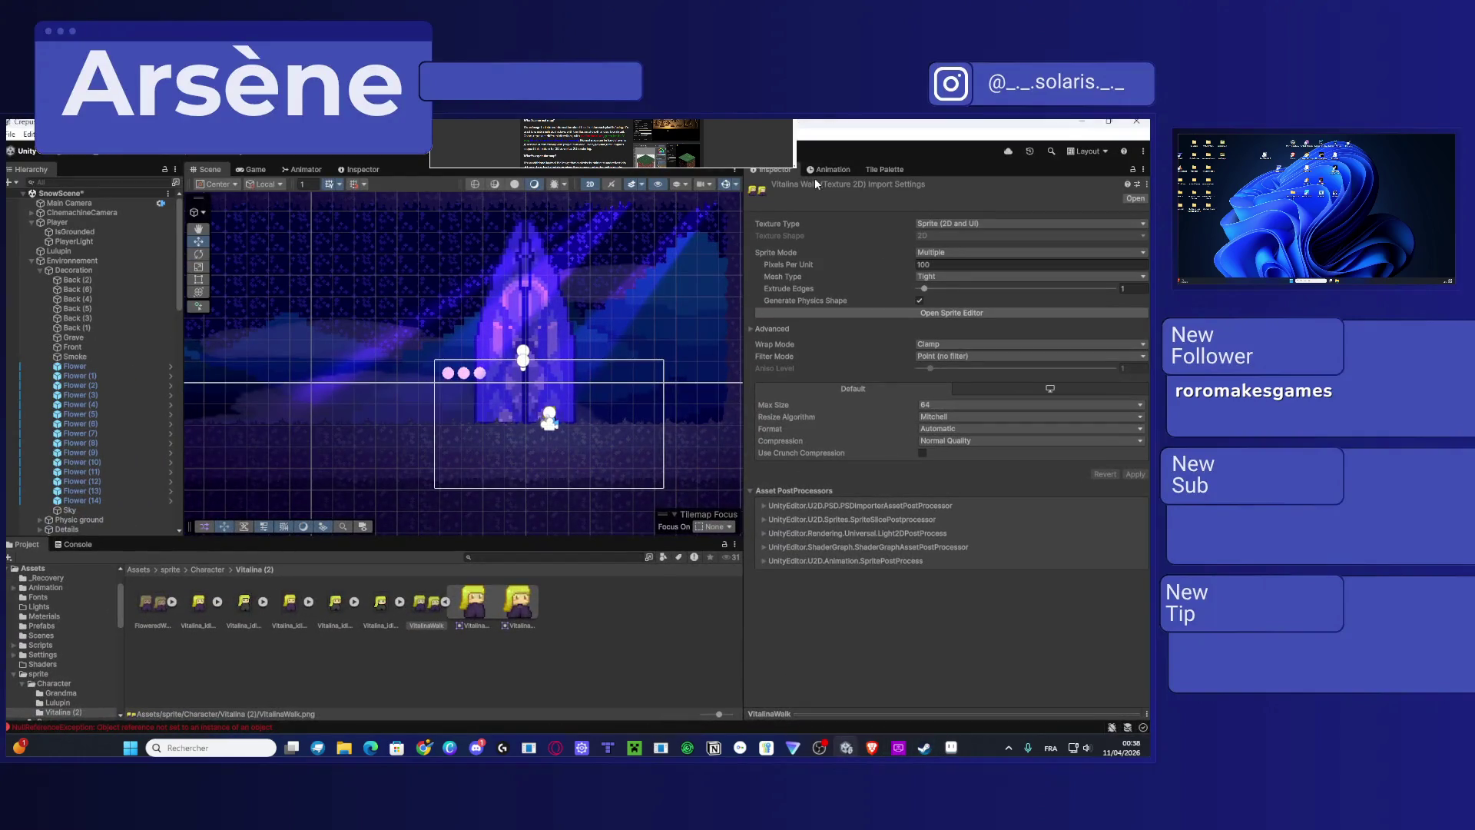
scroll(569, 413, "up", 2)
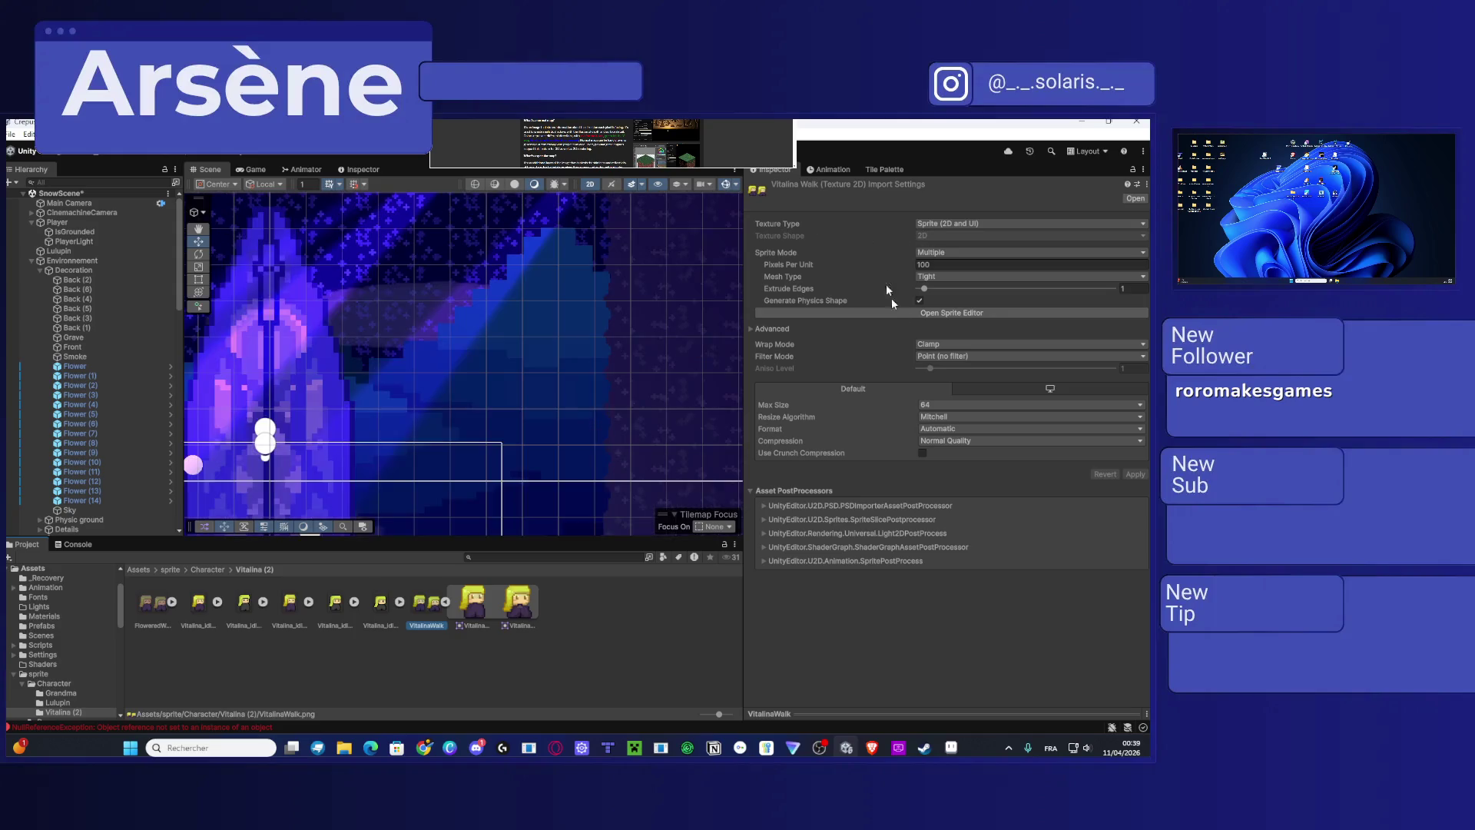
scroll(465, 425, "down", 1)
scroll(500, 288, "down", 1)
scroll(497, 298, "down", 1)
left_click_drag(497, 297, 530, 297)
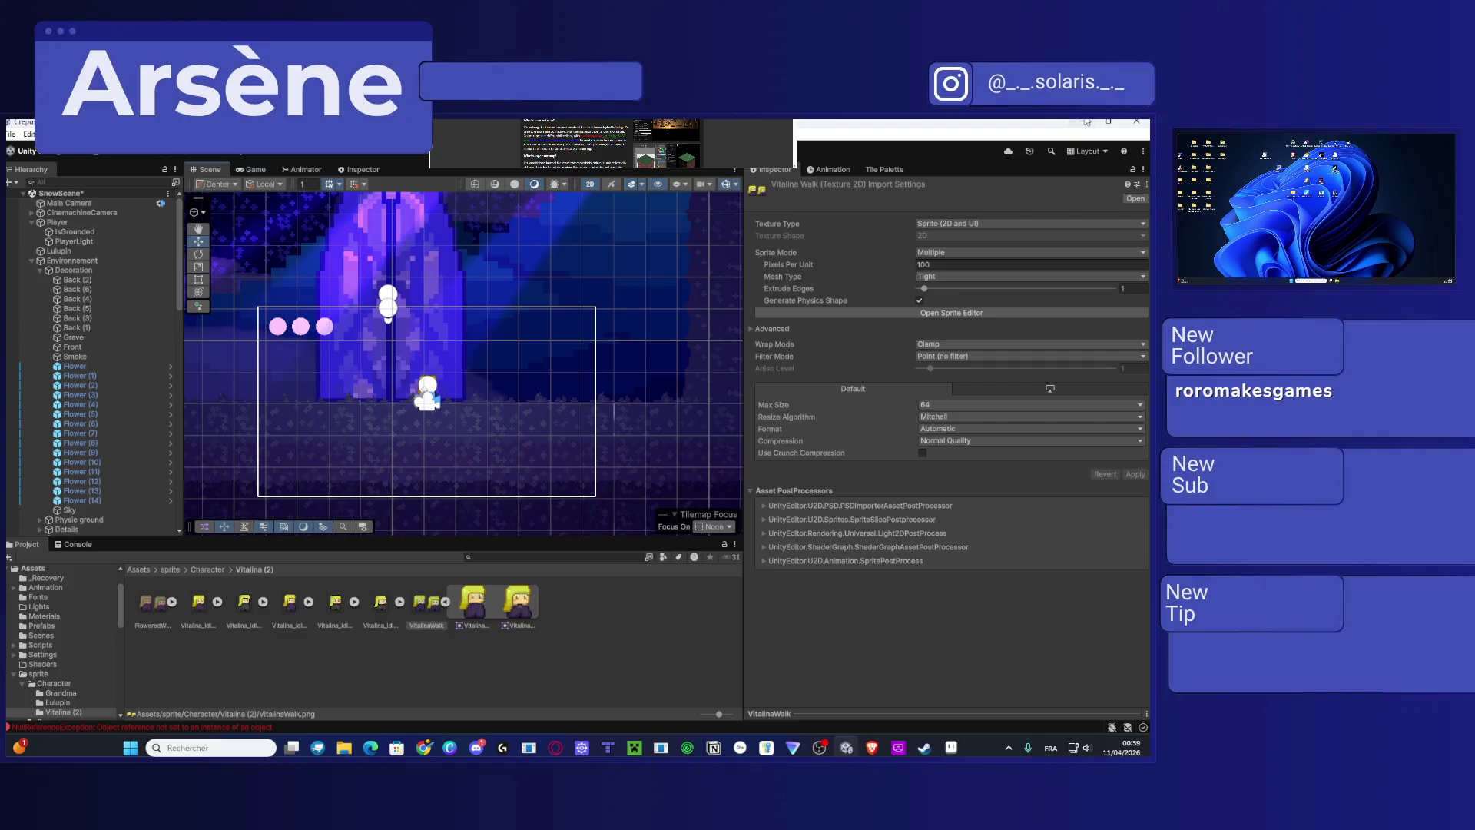
Step: Return to the forum's Normal Map Inspector article, then back to Aseprite
left_click(1085, 122)
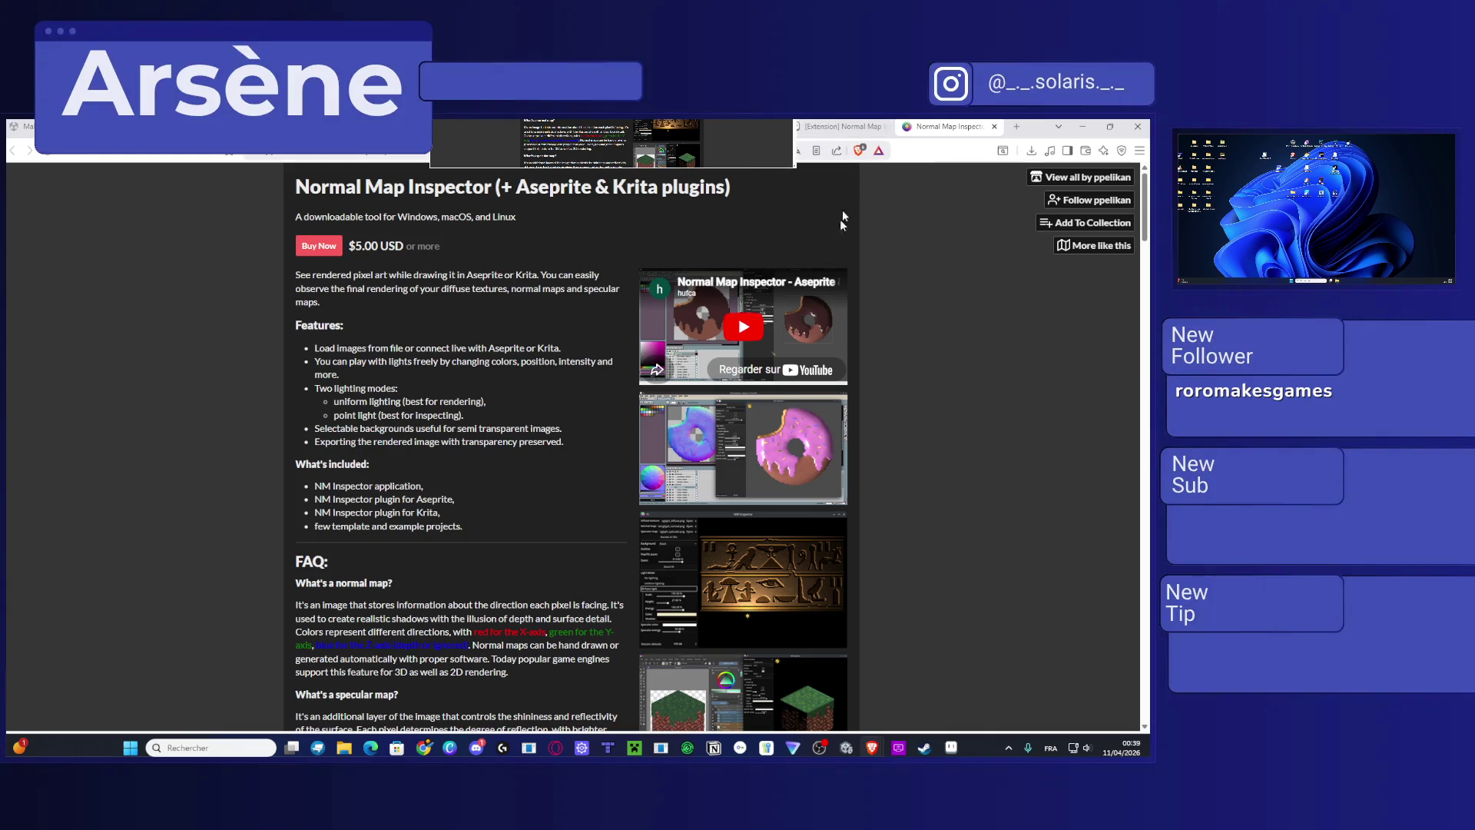
left_click(828, 123)
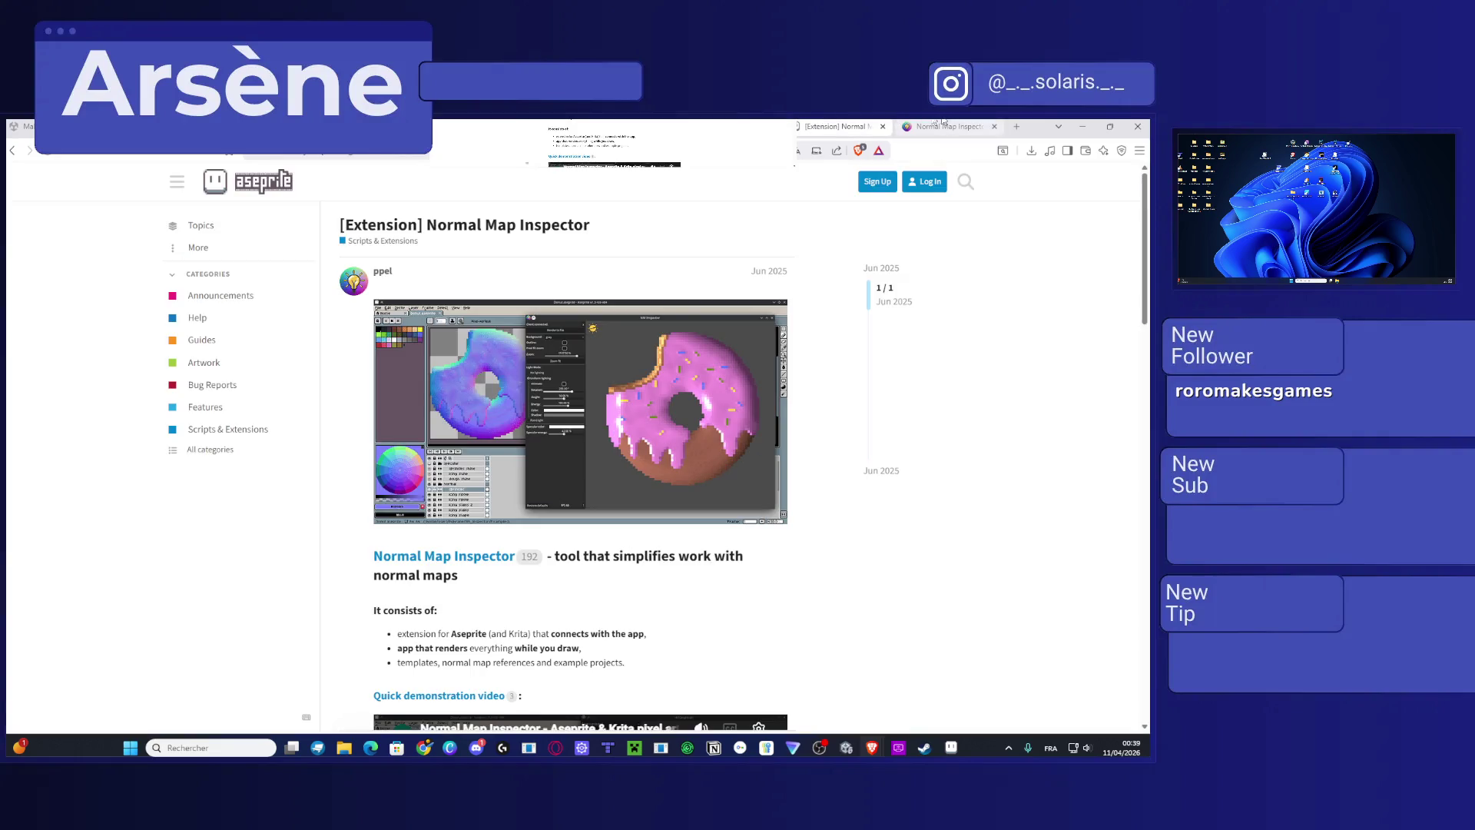
left_click(953, 747)
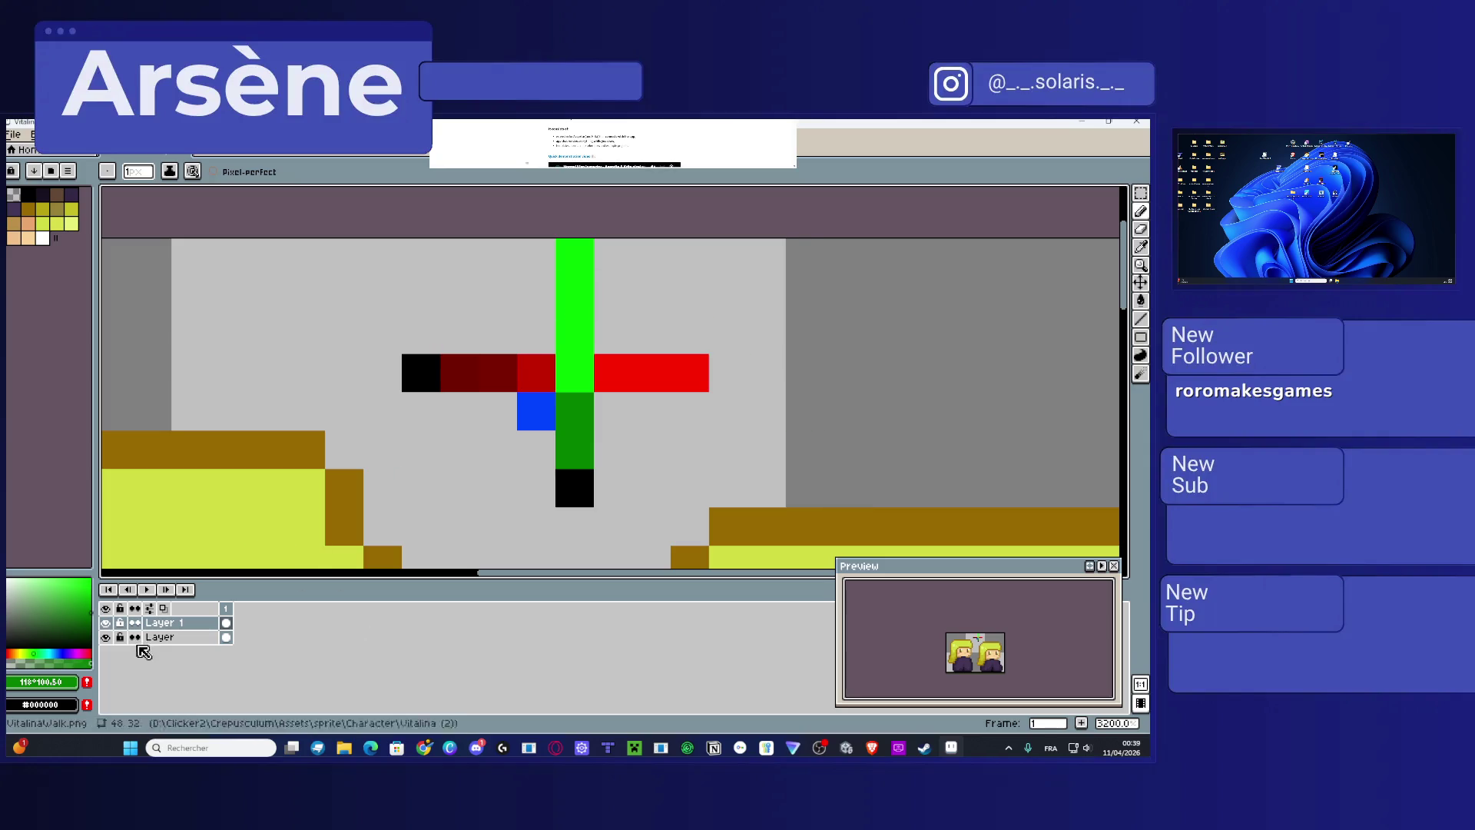
Step: Set Layer 1's blend mode to Addition
right_click(182, 620)
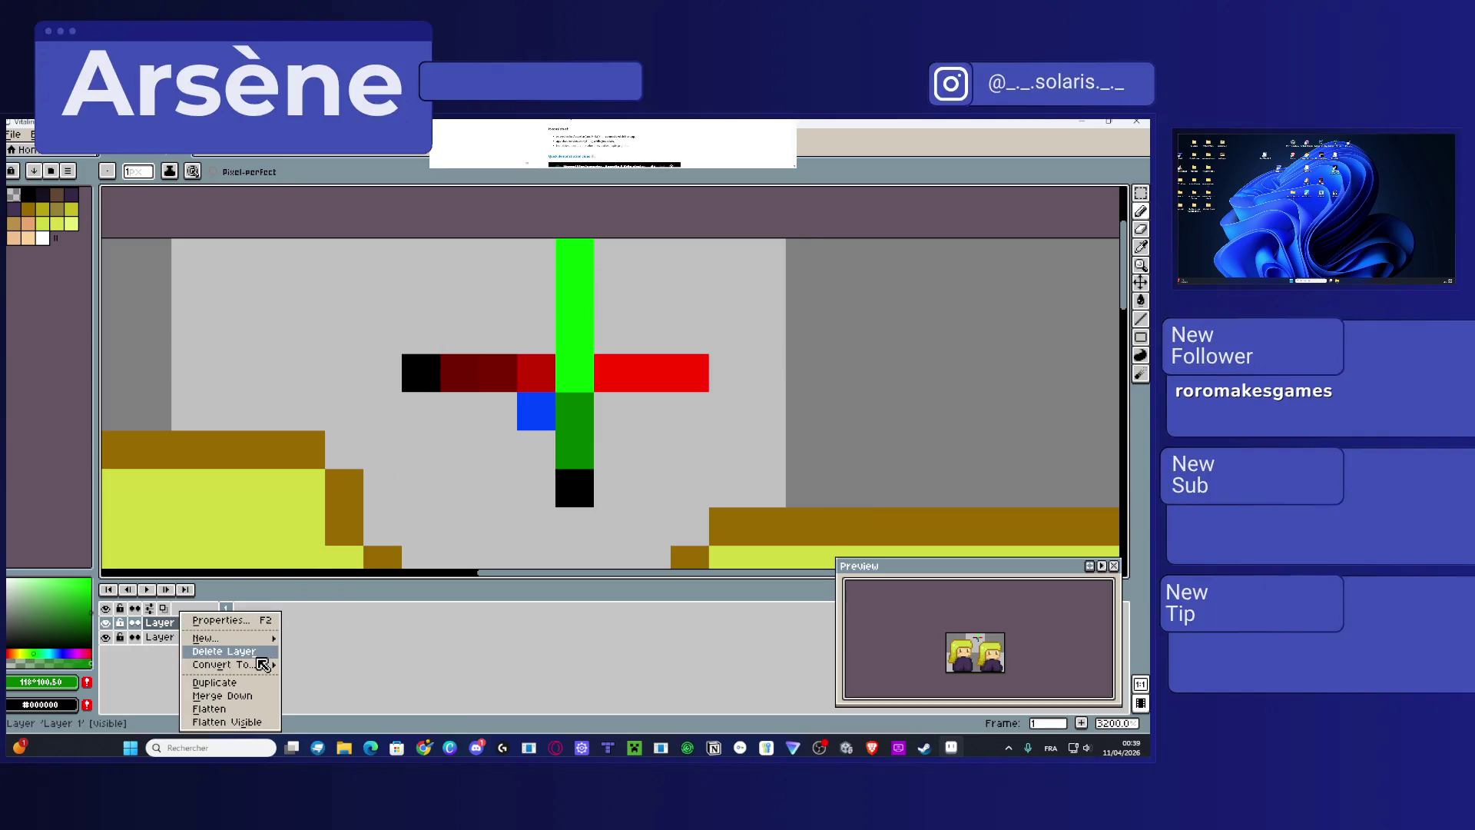
left_click(223, 620)
left_click(658, 435)
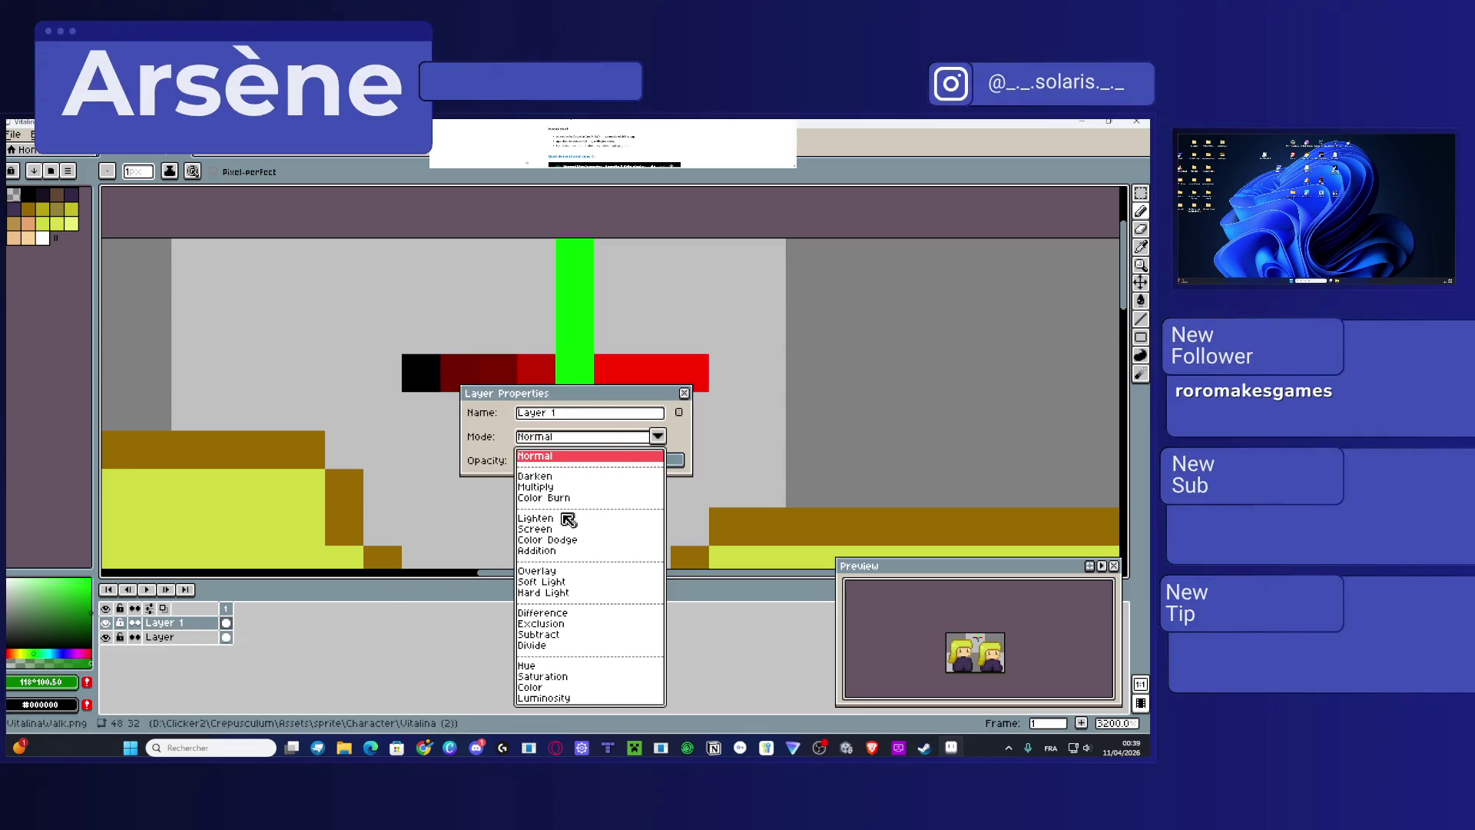
left_click(548, 551)
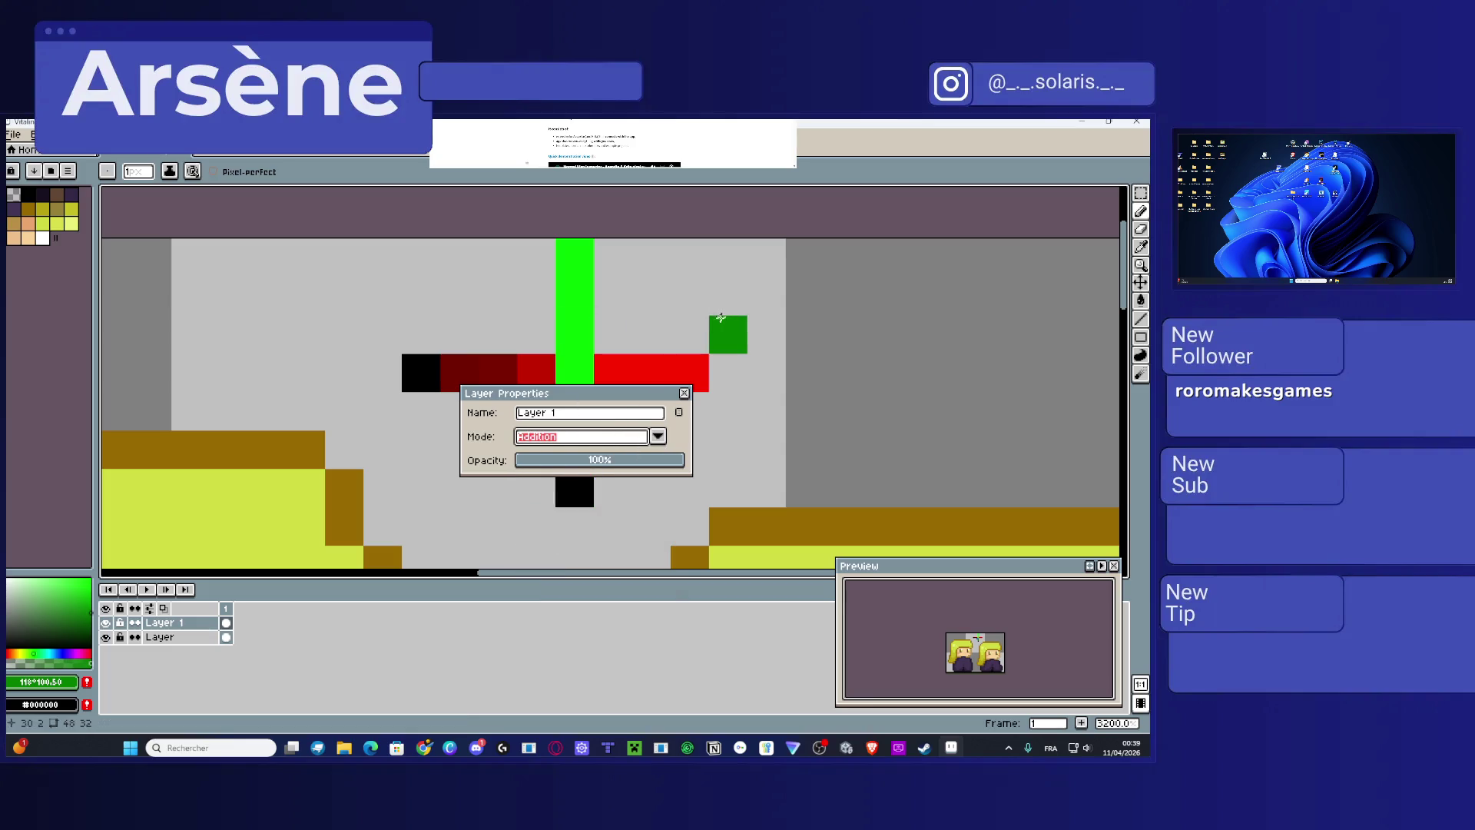
key("Return")
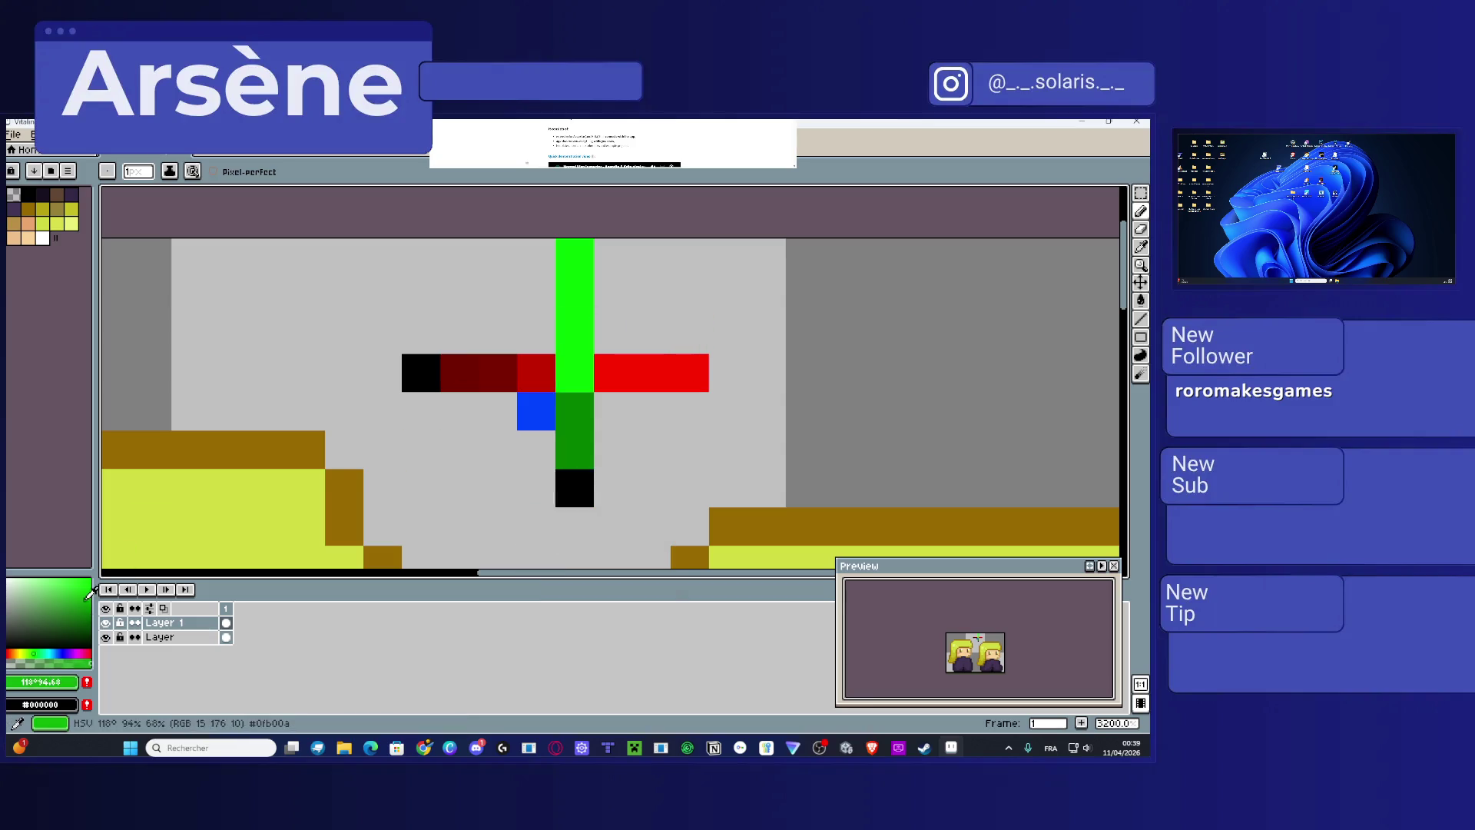
Step: Sample the hair yellow, then make the pencil's drawing colour pure green
scroll(490, 364, "down", 4)
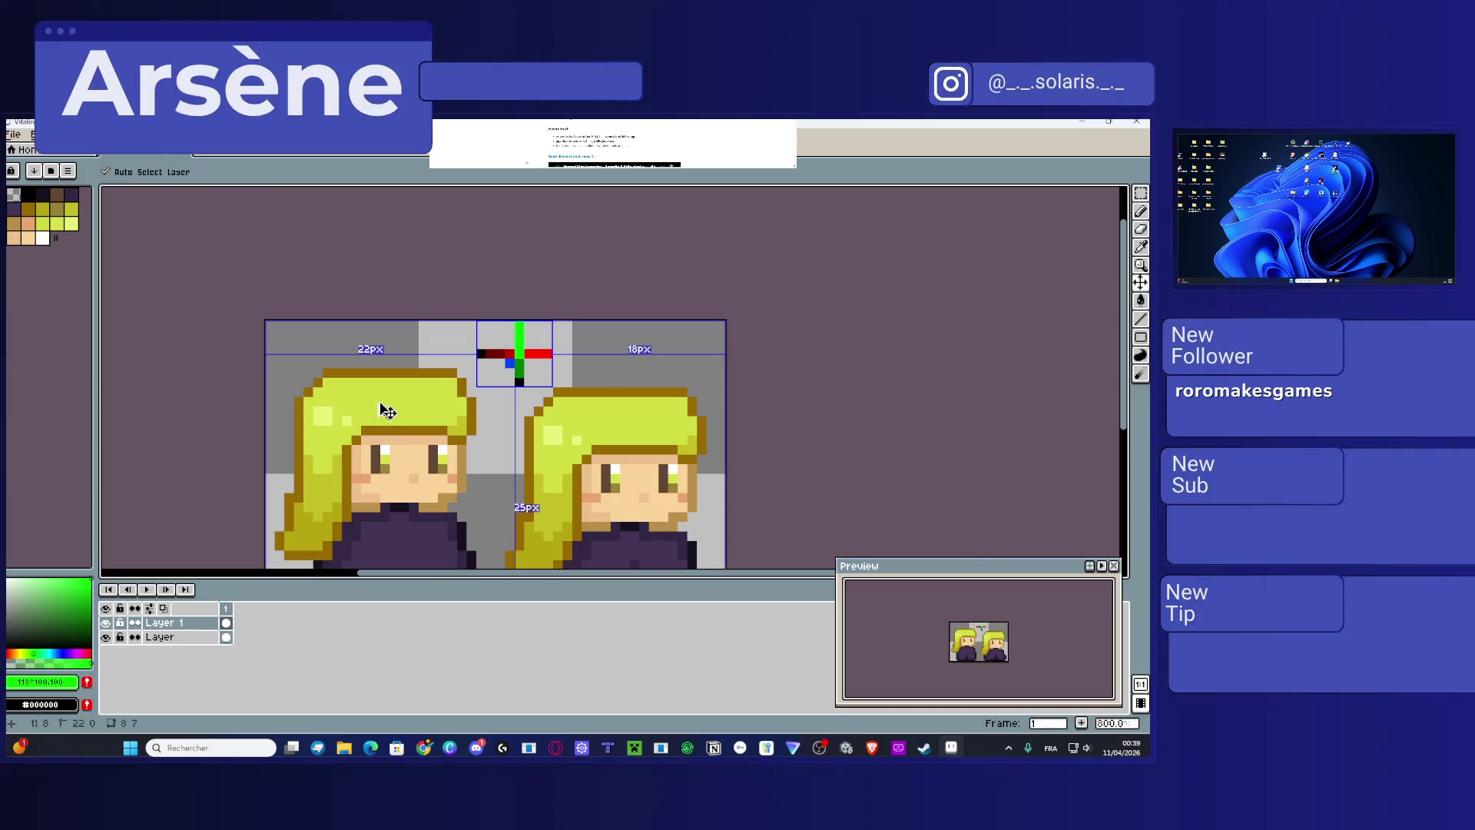
key("i")
left_click(402, 392)
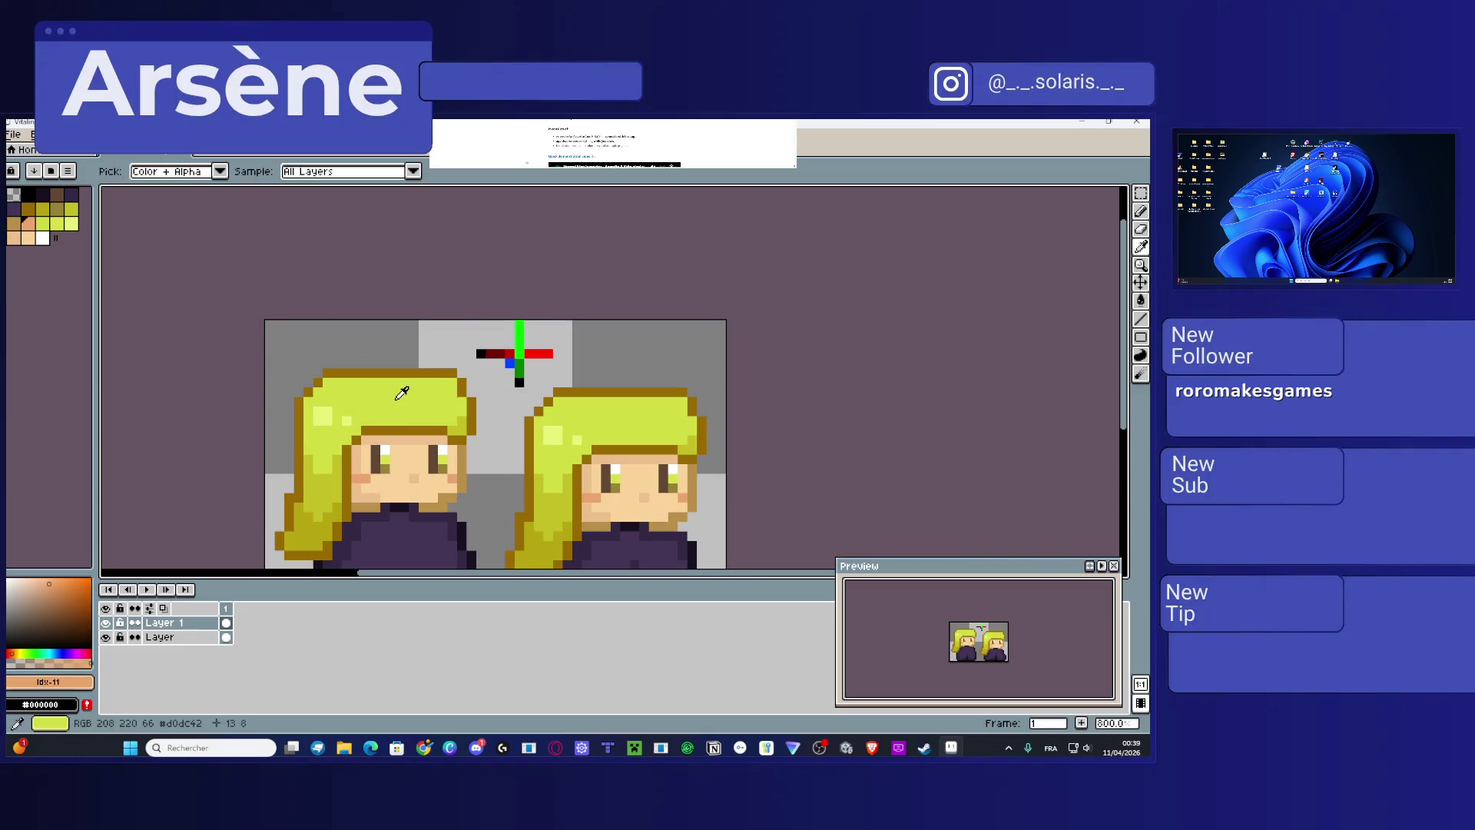
key("b")
left_click(48, 584)
left_click(35, 654)
left_click(90, 579)
Step: Paint green test marks and a lime stroke over the left character's hair and face
left_click(385, 347)
scroll(412, 421, "up", 4)
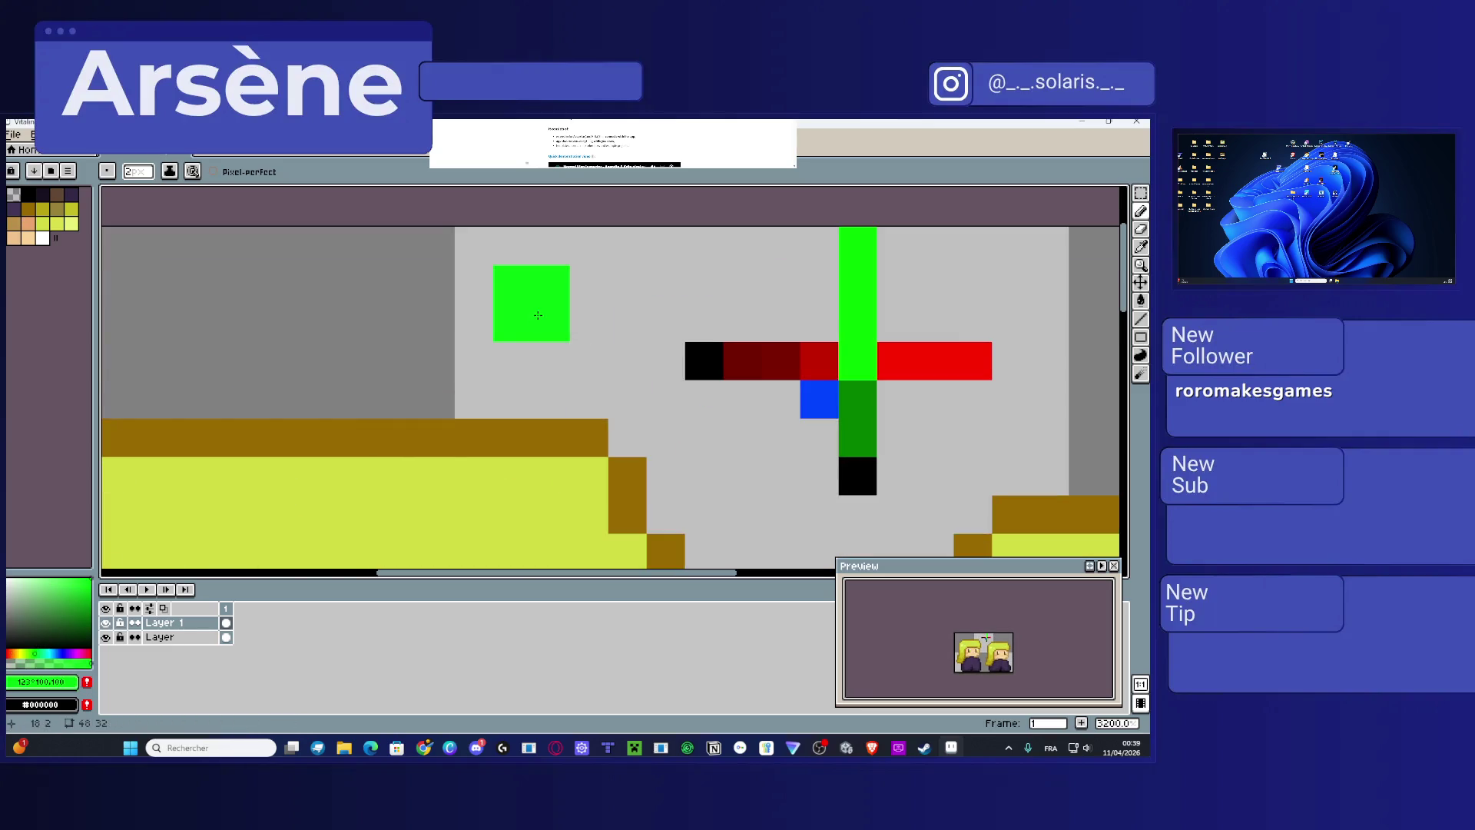
mouse_move(378, 303)
left_mouse_down()
mouse_move(395, 485)
mouse_move(507, 318)
mouse_move(560, 481)
mouse_move(477, 553)
mouse_move(277, 428)
mouse_move(341, 435)
mouse_move(244, 283)
left_mouse_up()
scroll(375, 349, "down", 3)
mouse_move(441, 528)
left_mouse_down()
mouse_move(333, 446)
mouse_move(438, 446)
mouse_move(384, 476)
mouse_move(449, 448)
mouse_move(430, 553)
mouse_move(322, 522)
mouse_move(338, 537)
left_mouse_up()
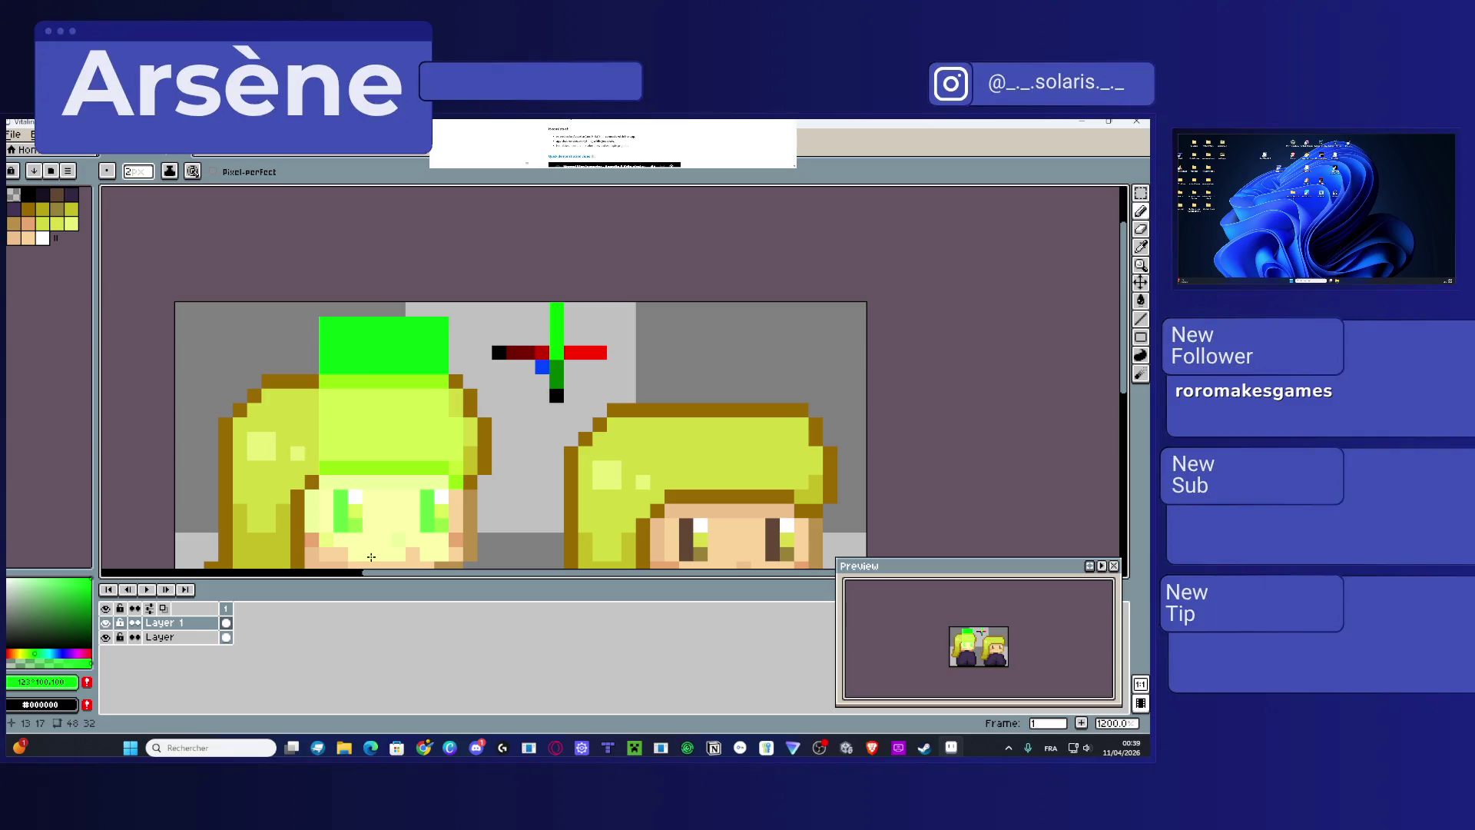
left_click(1142, 230)
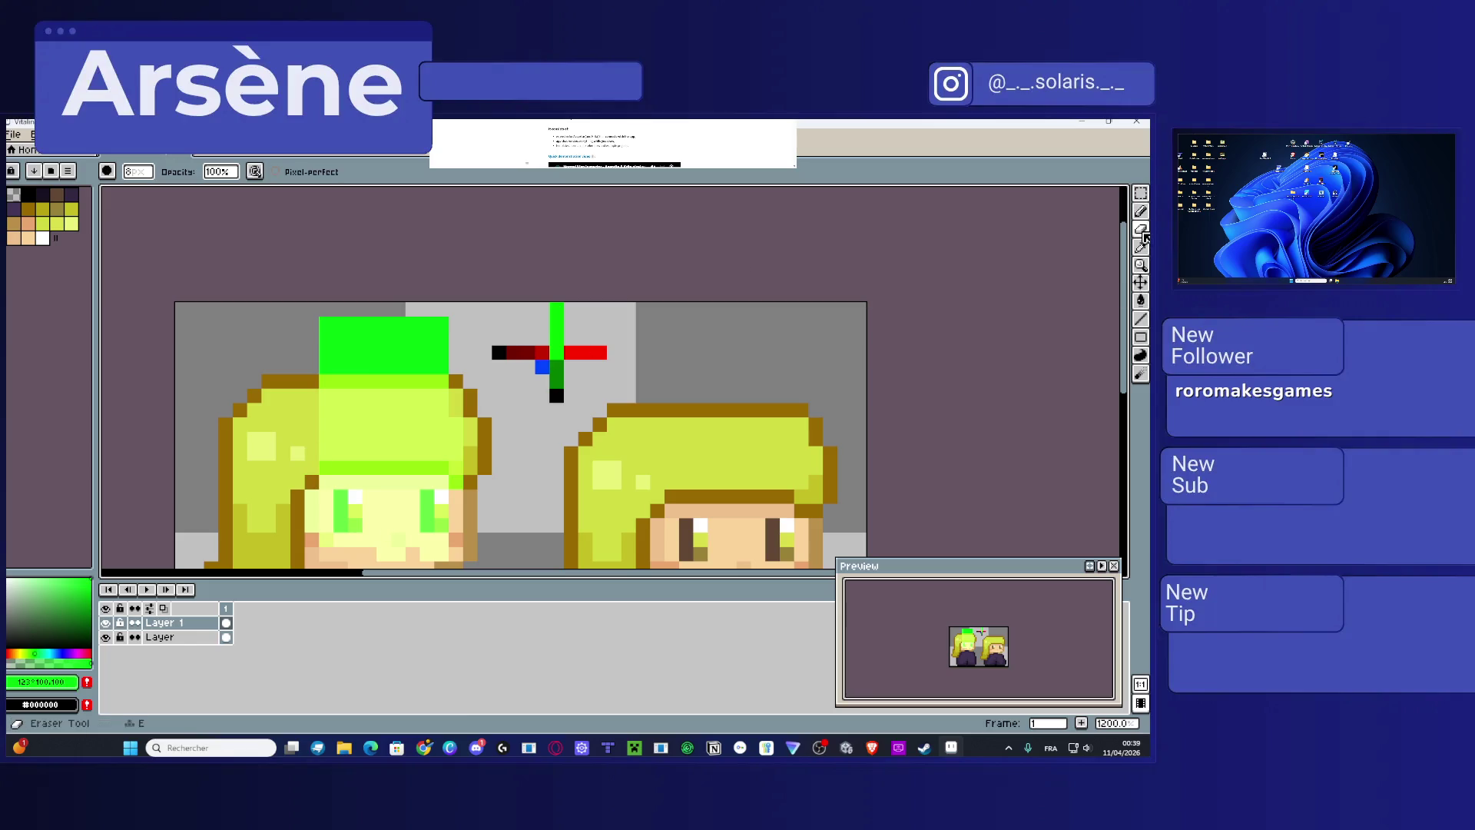
Step: Erase the green test marks and cross marker, and rename Layer 1 to 'red'
left_click_drag(427, 379, 636, 388)
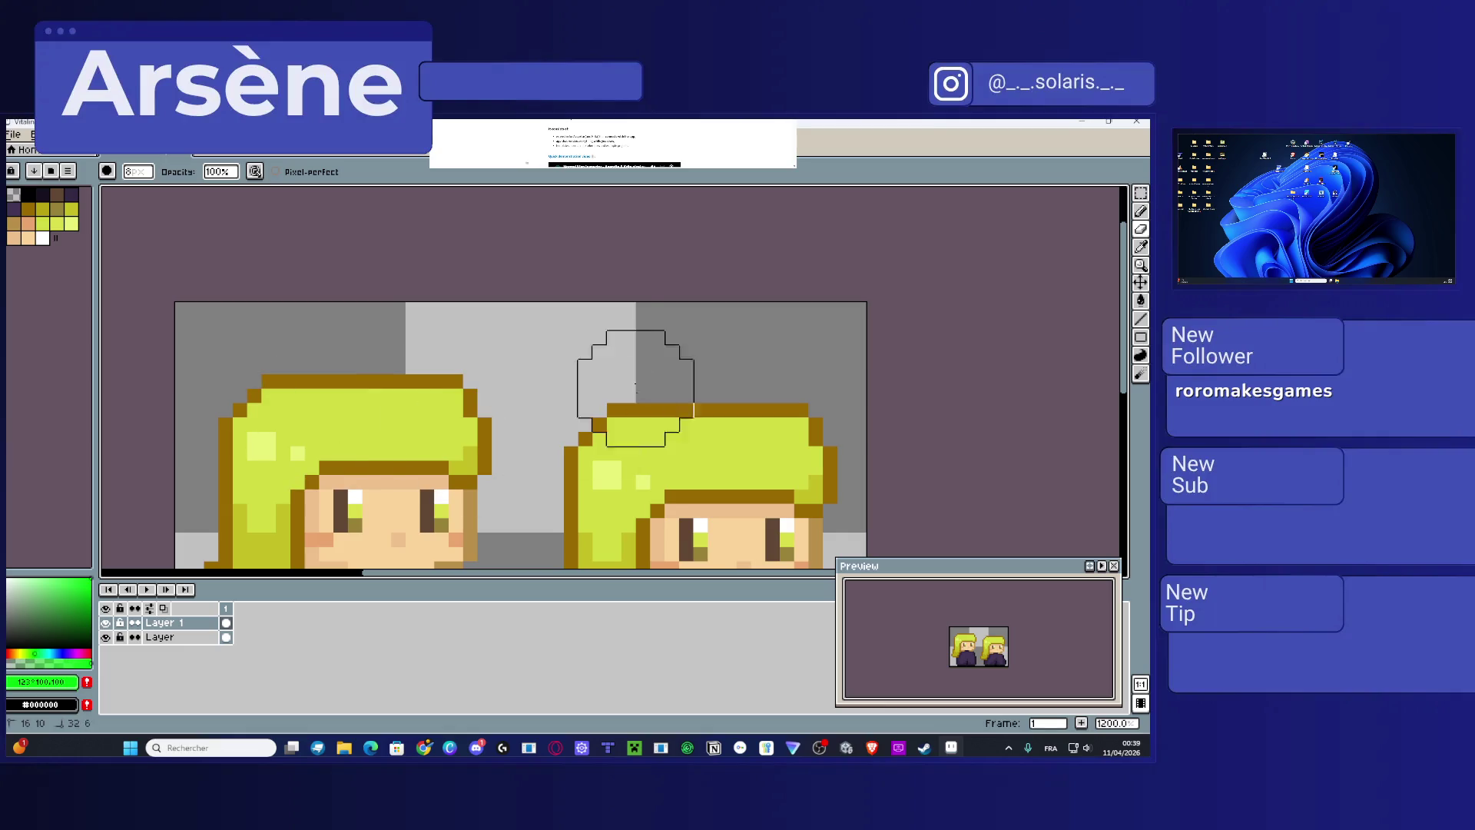
double_click(179, 627)
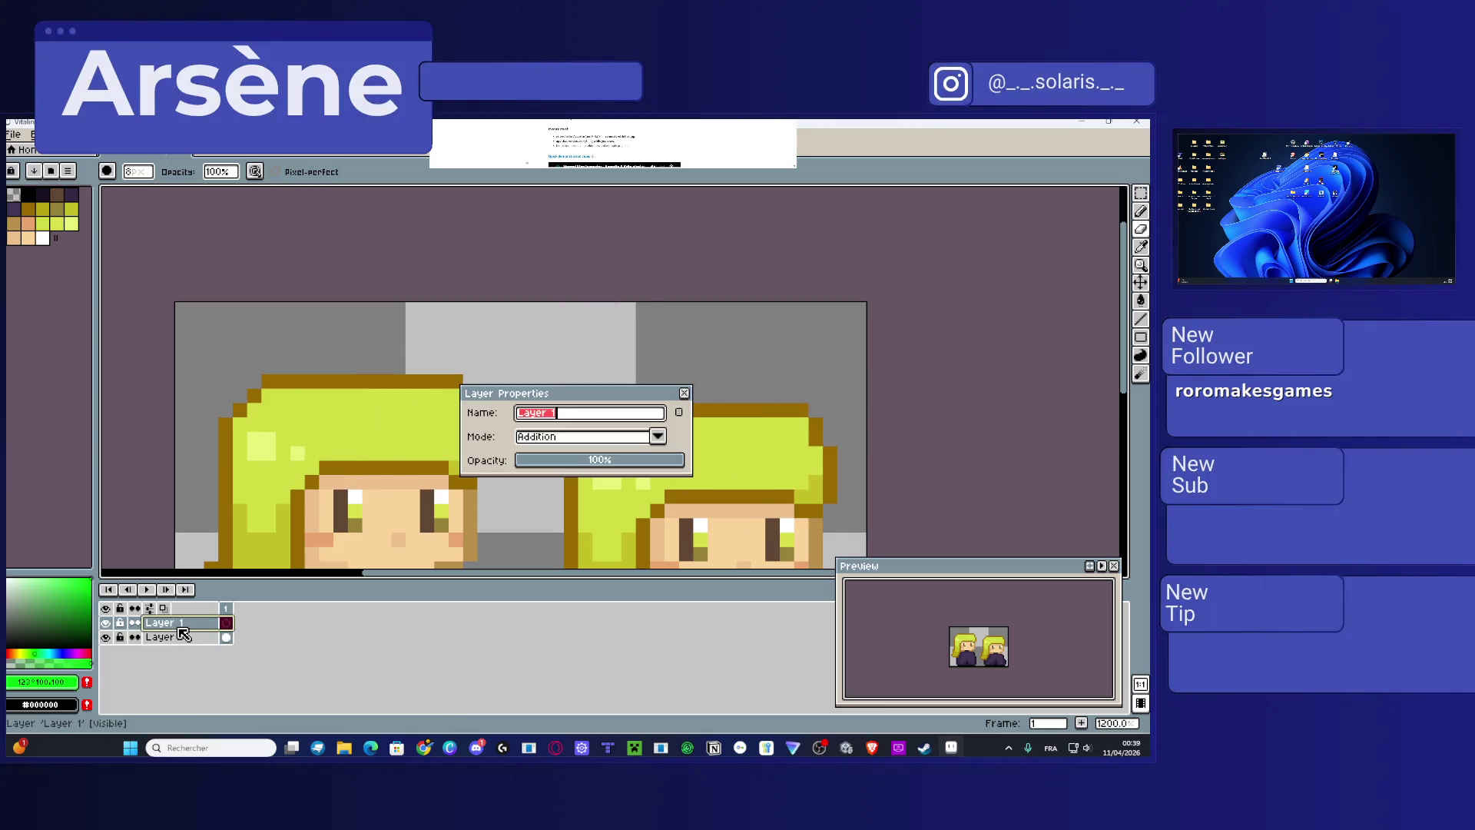
type("d")
key("Return")
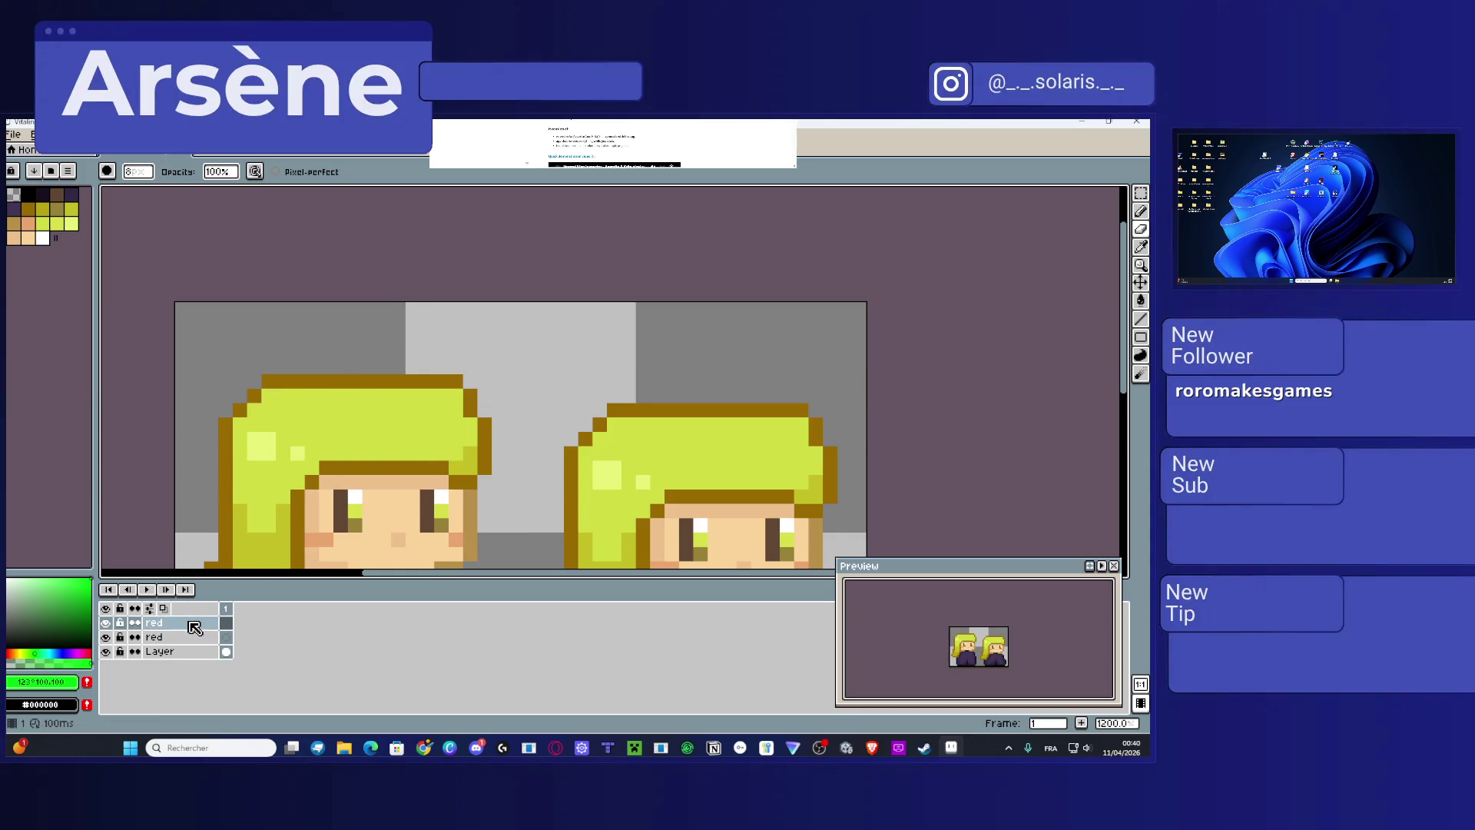
Step: Rename the copy 'green', duplicate it as 'blue', and shift the drawing colour to 0092ff
double_click(196, 628)
type("green")
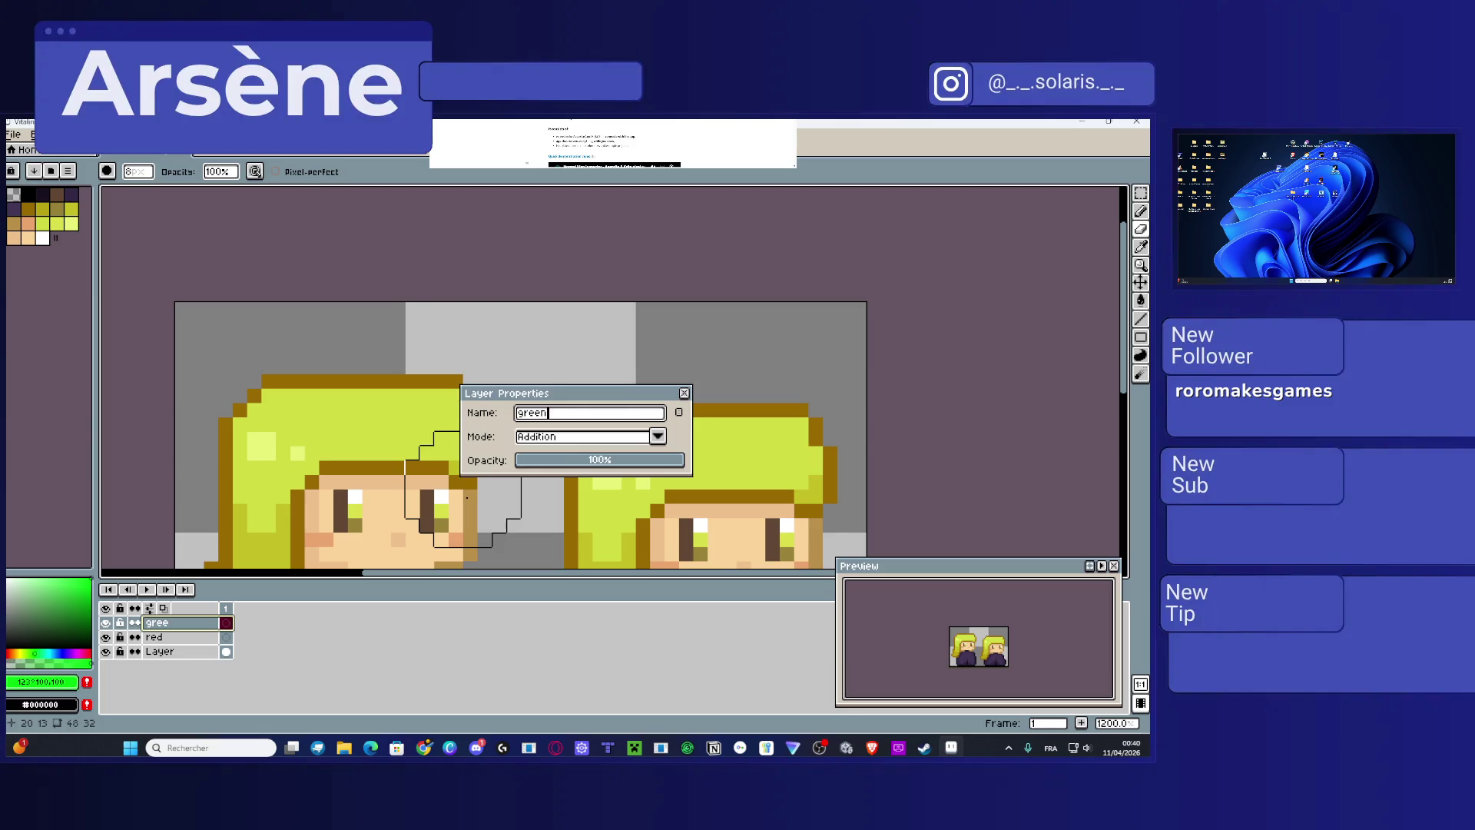
key("Return")
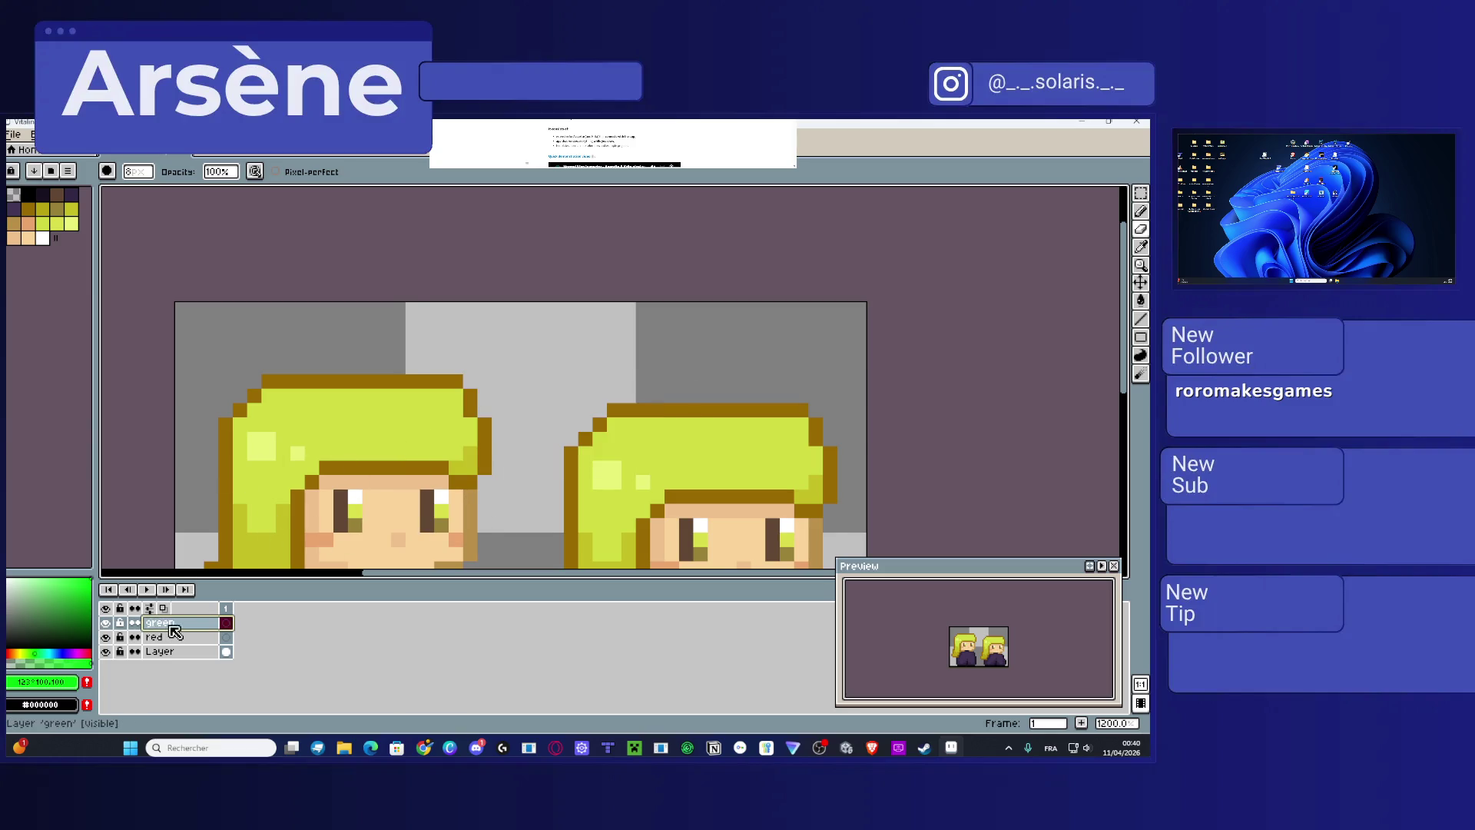
key("ctrl+j")
key("shift+p")
type("blue")
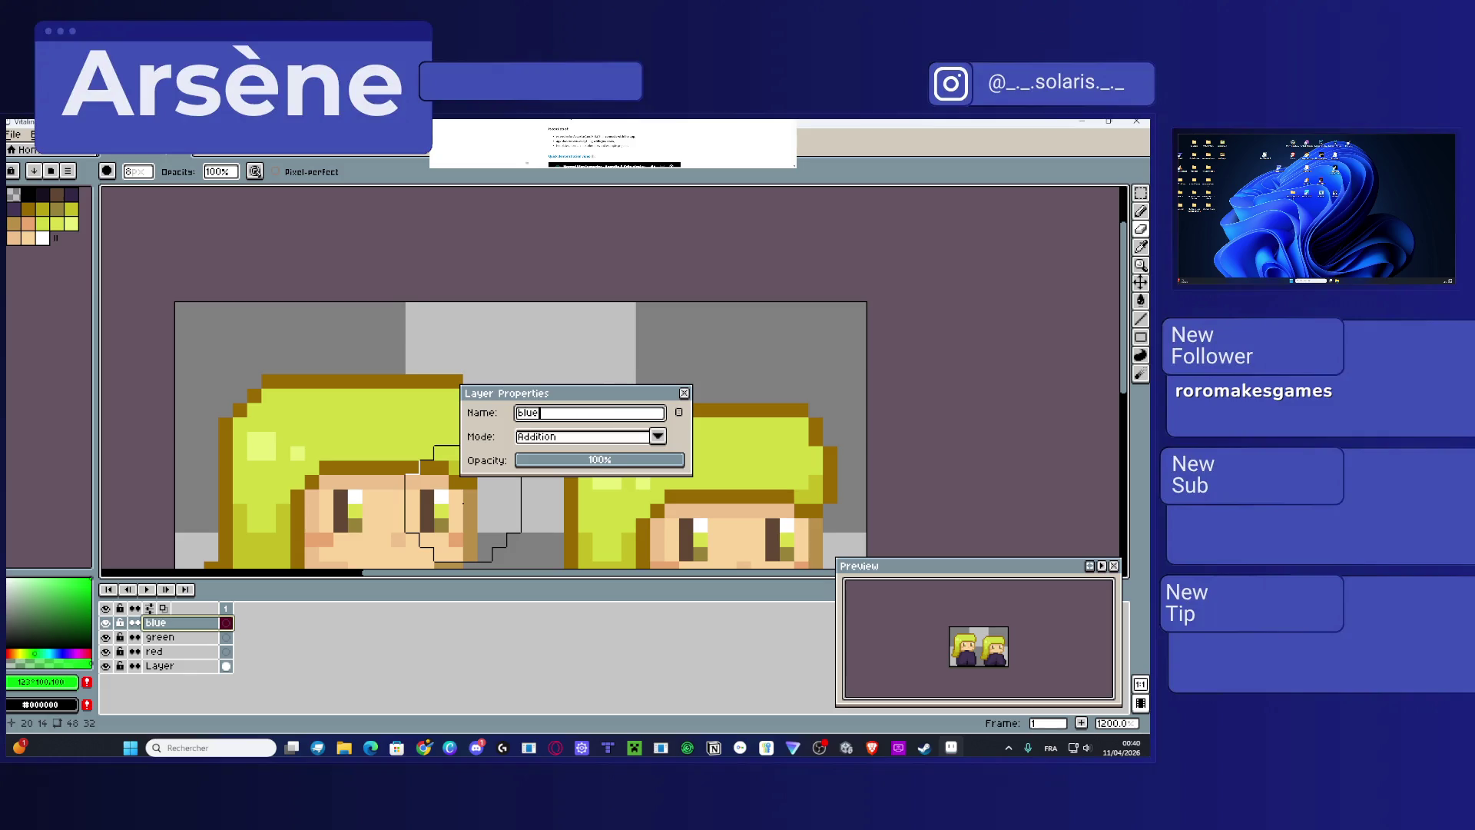
key("Return")
scroll(416, 324, "down", 2)
scroll(388, 465, "up", 1)
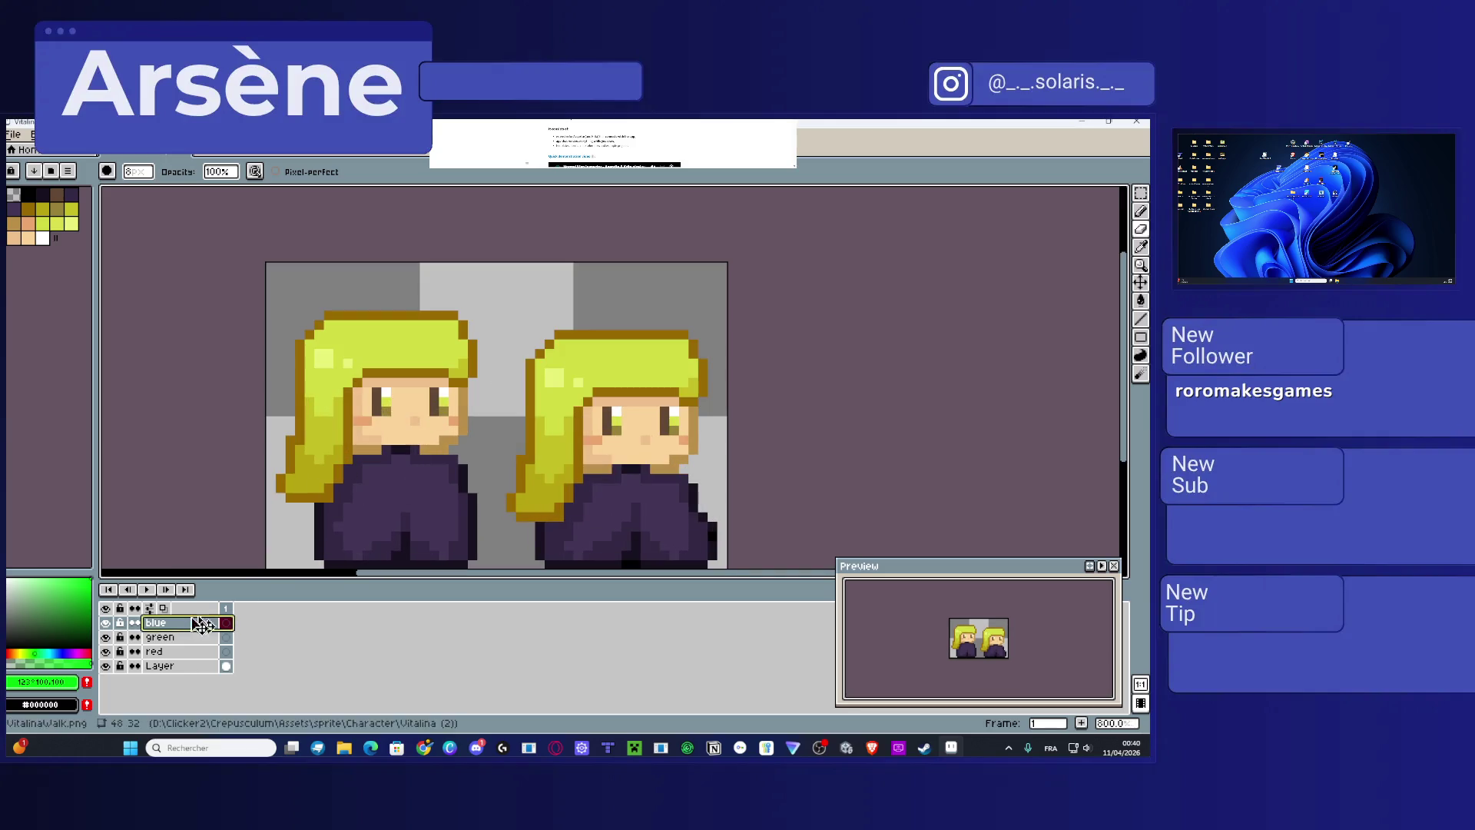
left_click_drag(46, 653, 60, 648)
Step: Set the foreground to pure blue #0000FF and pencil a blue blob between the heads
left_click(43, 682)
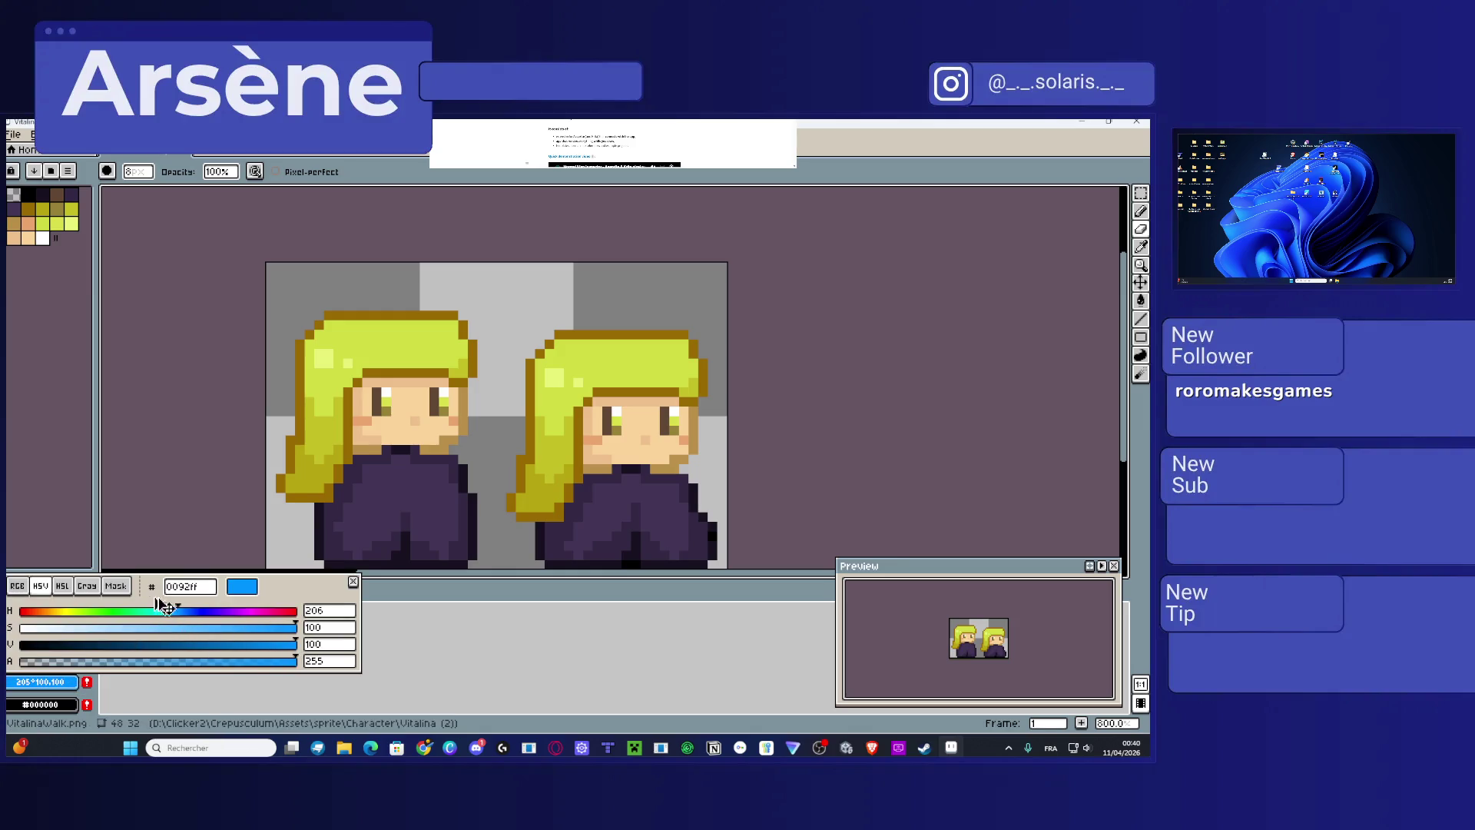
left_click(12, 612)
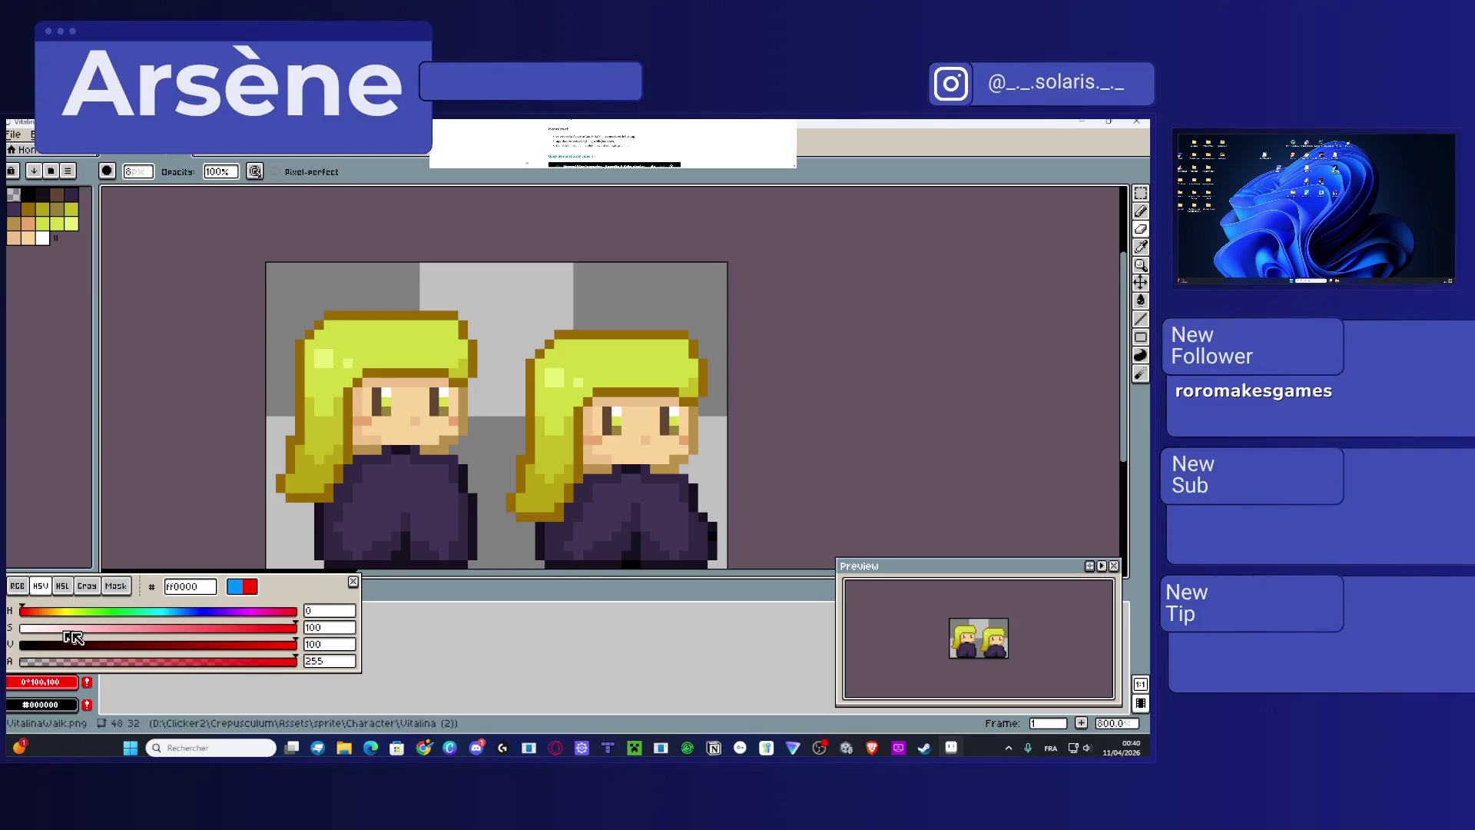
left_click(17, 585)
left_click_drag(227, 615, 11, 612)
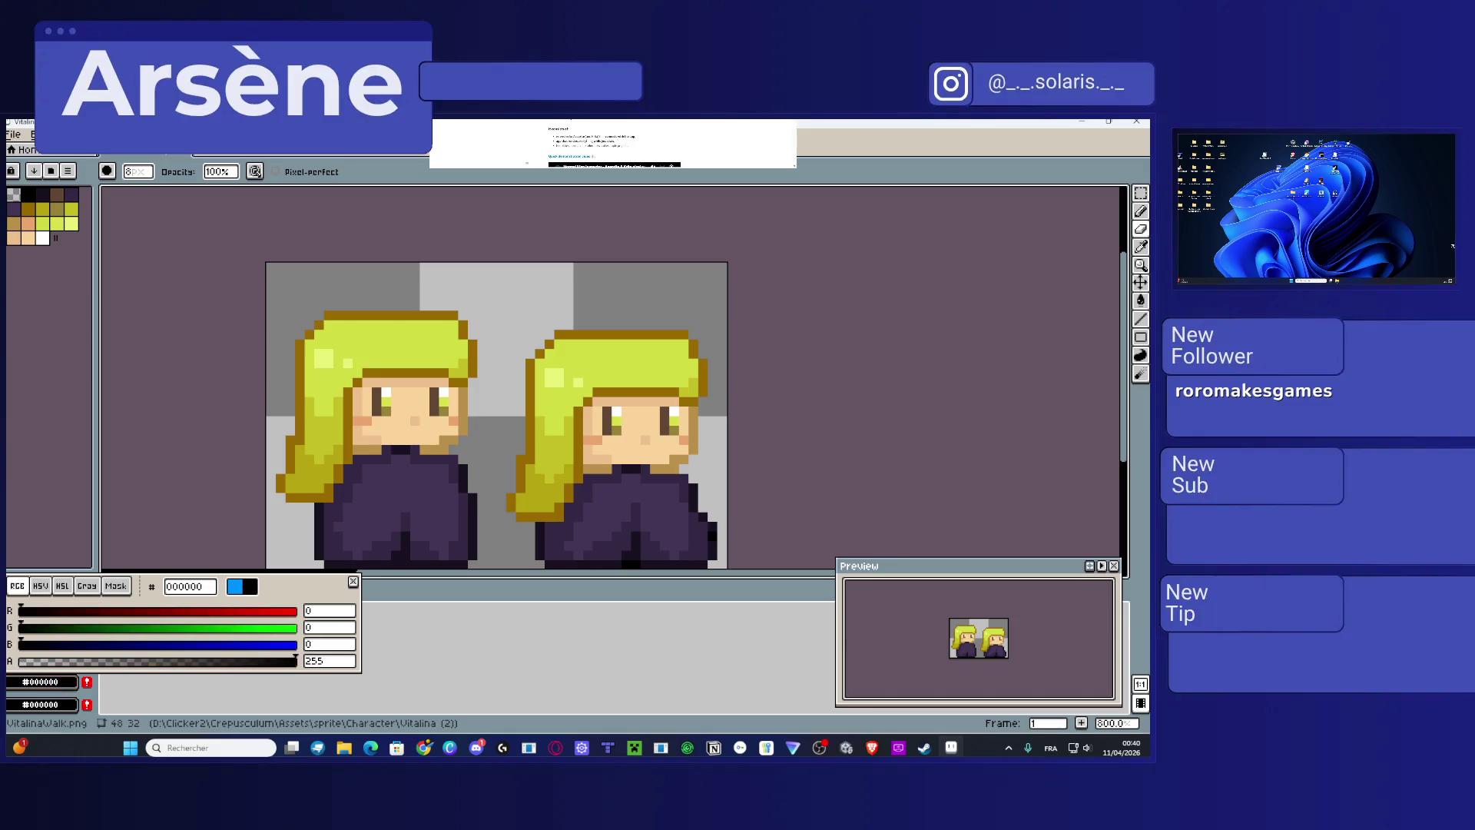
left_click_drag(85, 645, 298, 645)
left_click(353, 581)
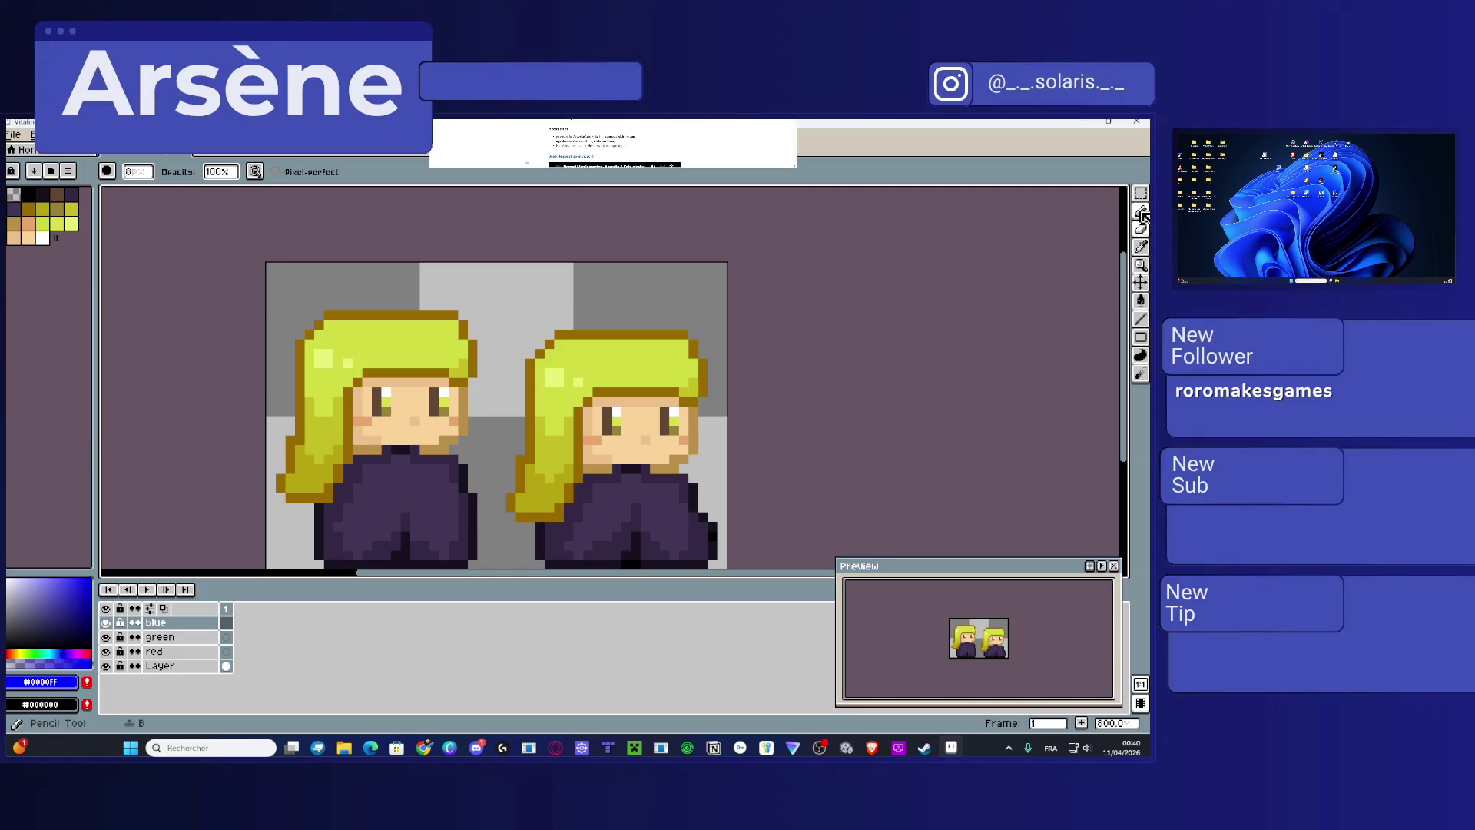
left_click_drag(1141, 210, 1122, 210)
mouse_move(501, 288)
left_mouse_down()
mouse_move(511, 347)
mouse_move(488, 330)
left_mouse_up()
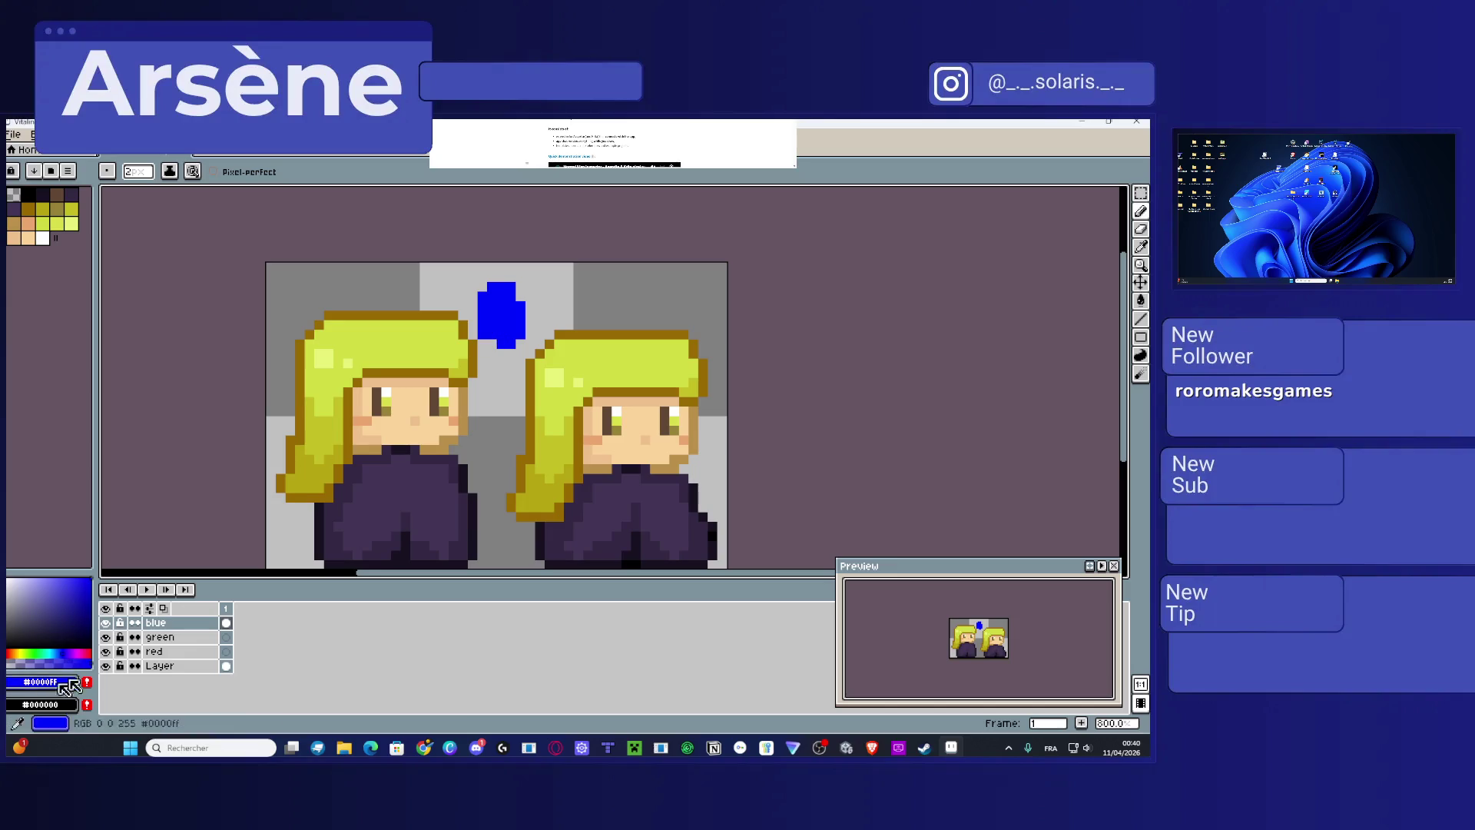
Step: On the green layer, set the colour to #00FF00 and paint a stroke overlapping the blue blob
left_click(167, 638)
left_click(42, 681)
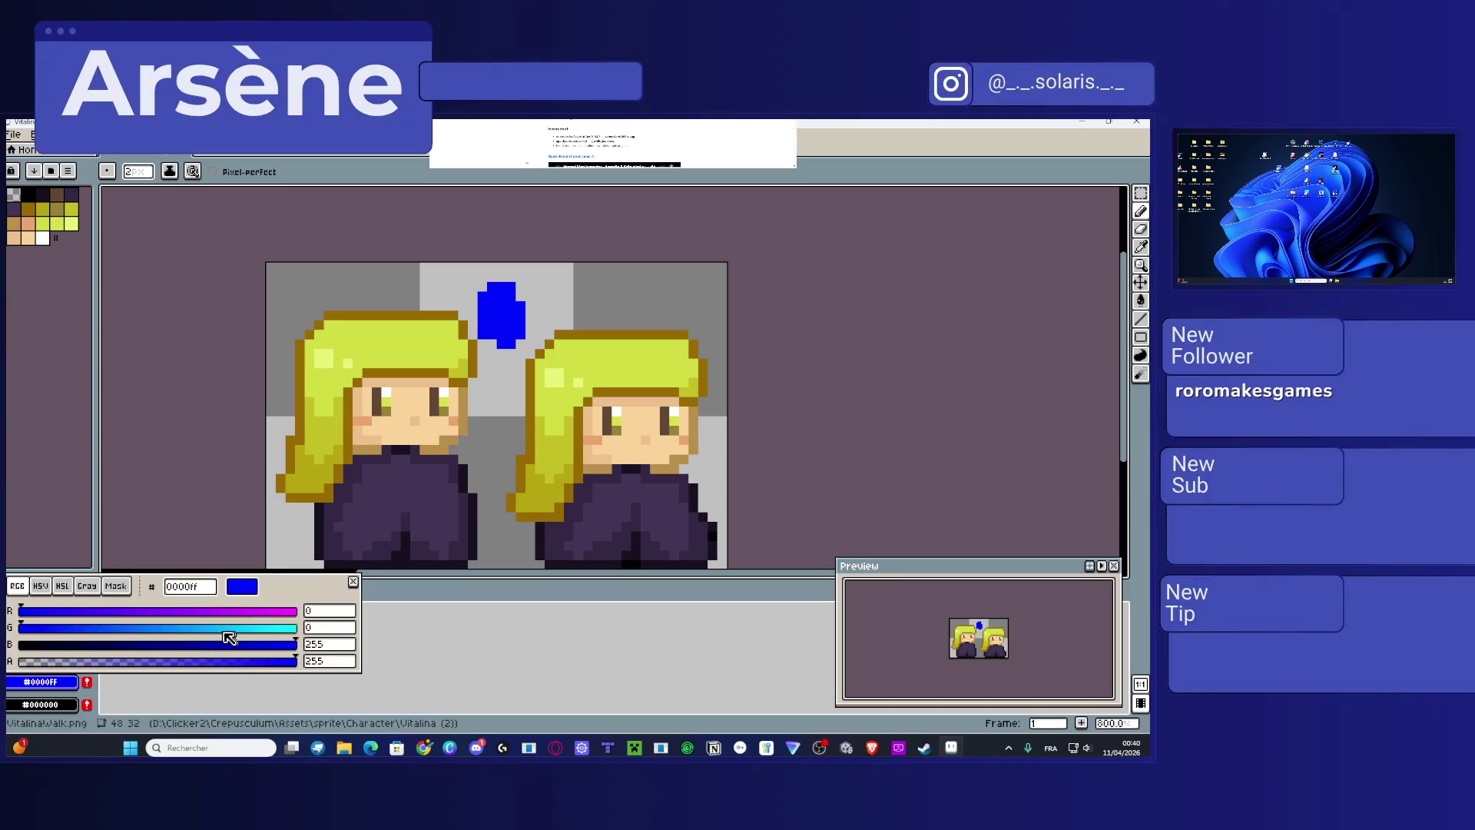
mouse_move(144, 635)
left_mouse_down()
mouse_move(303, 628)
mouse_move(21, 644)
left_mouse_up()
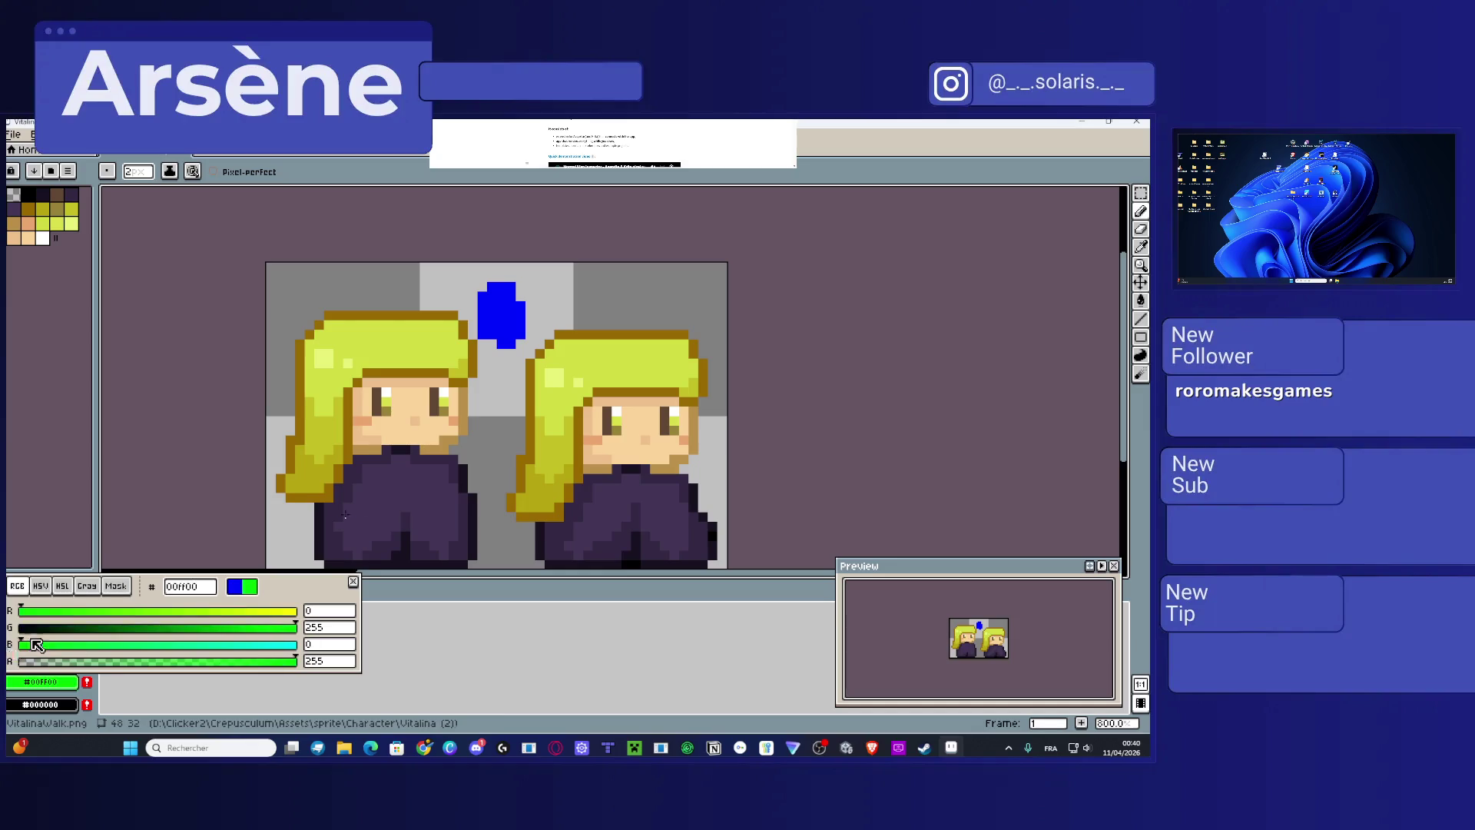
left_click(527, 350)
mouse_move(530, 352)
left_mouse_down()
mouse_move(544, 311)
mouse_move(482, 372)
left_mouse_up()
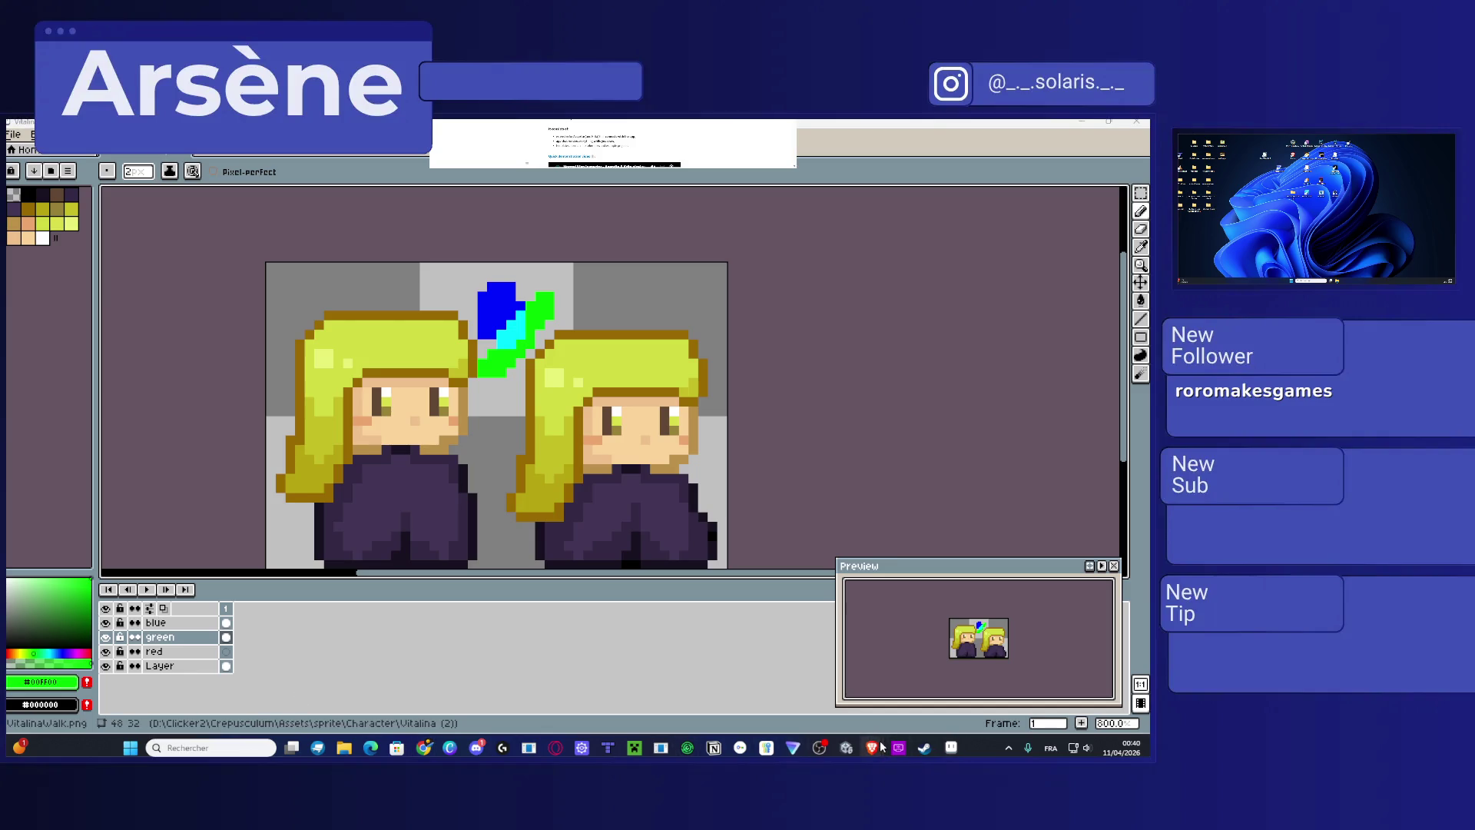
Step: Minimize the forum page and move the Normal Maps for Pixel Art video onto the main screen
mouse_move(872, 749)
left_click(938, 688)
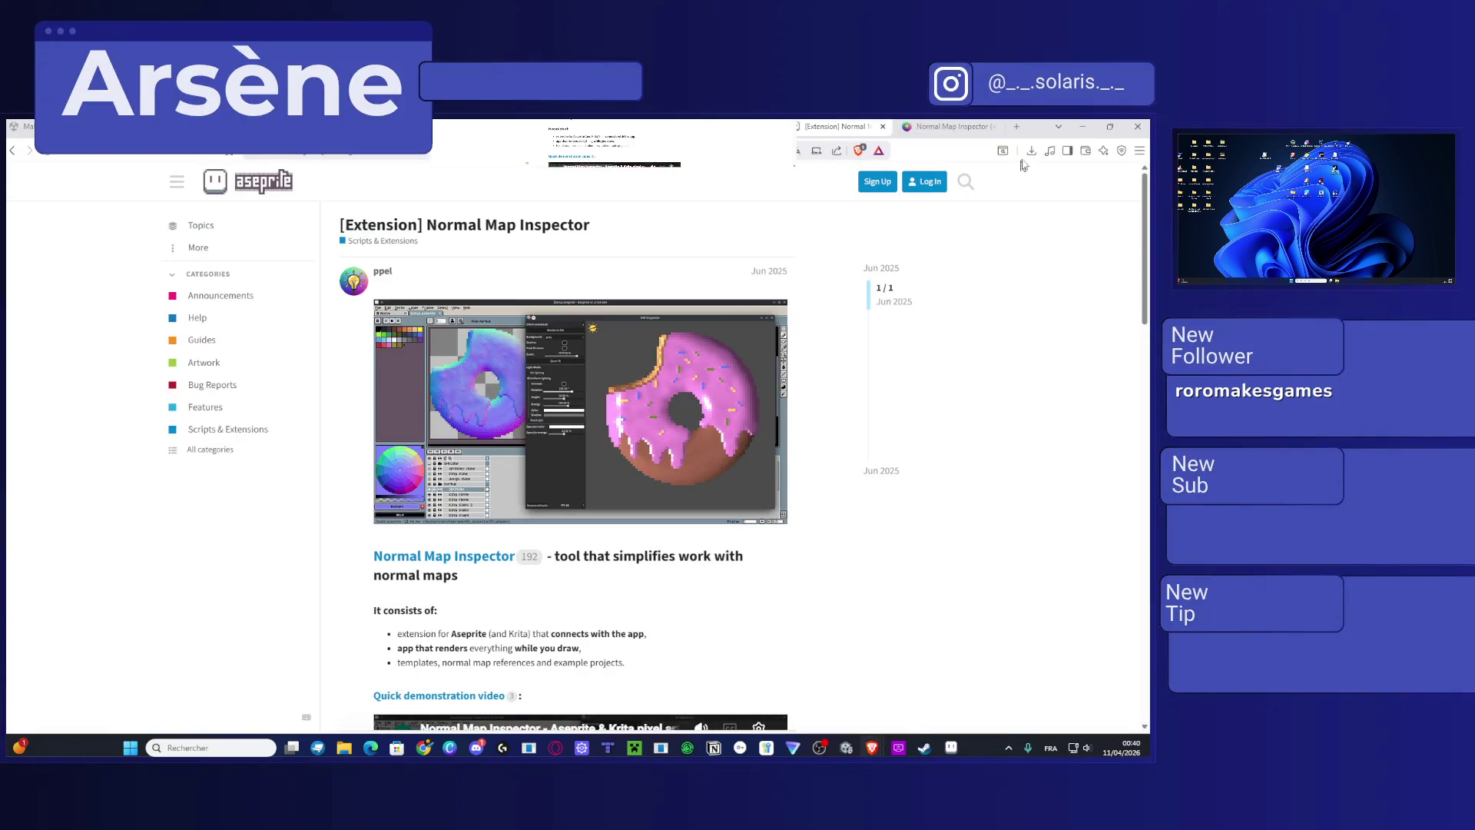
left_click(1082, 127)
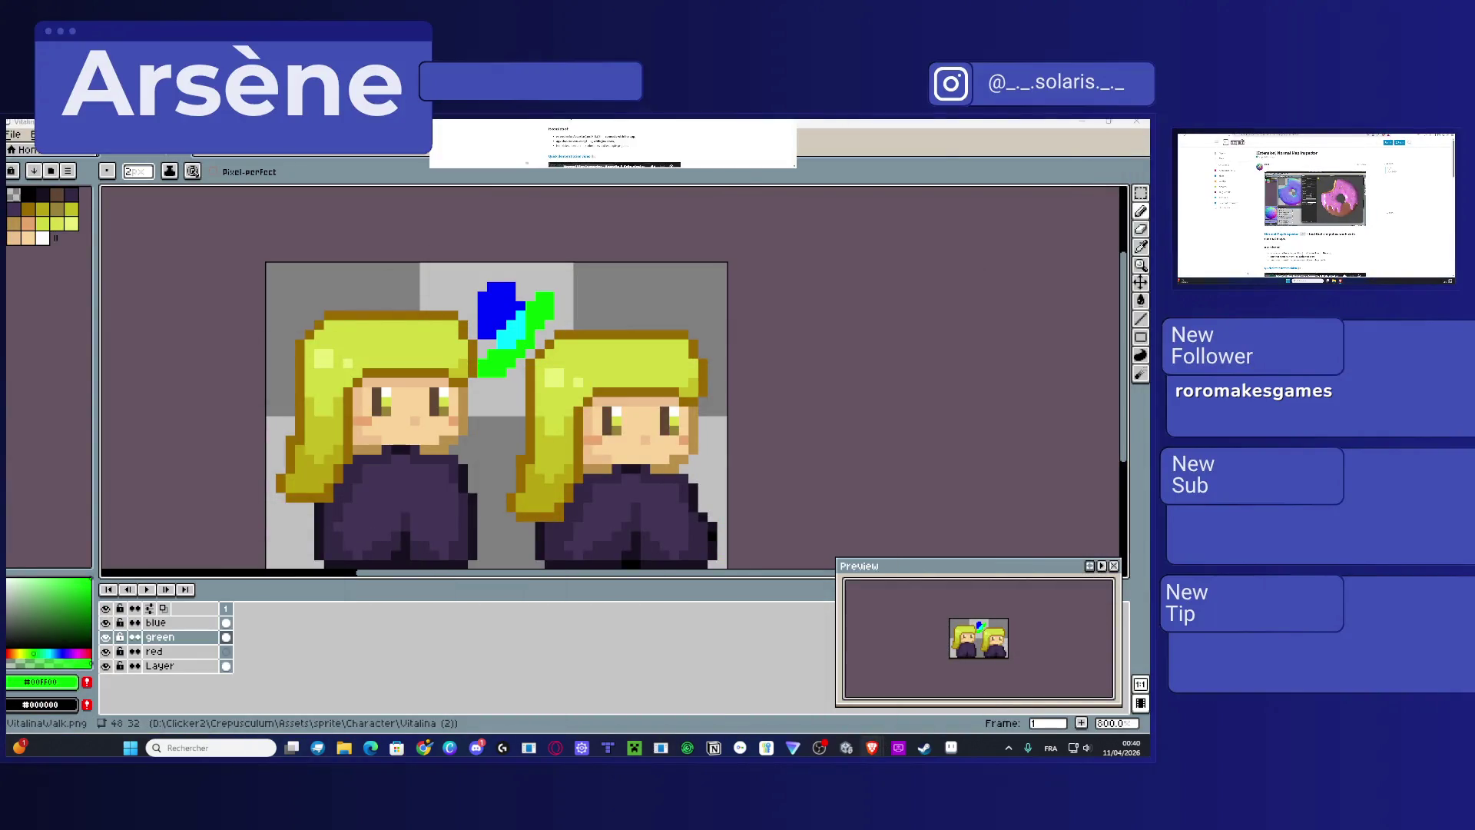
key("ctrl+Tab")
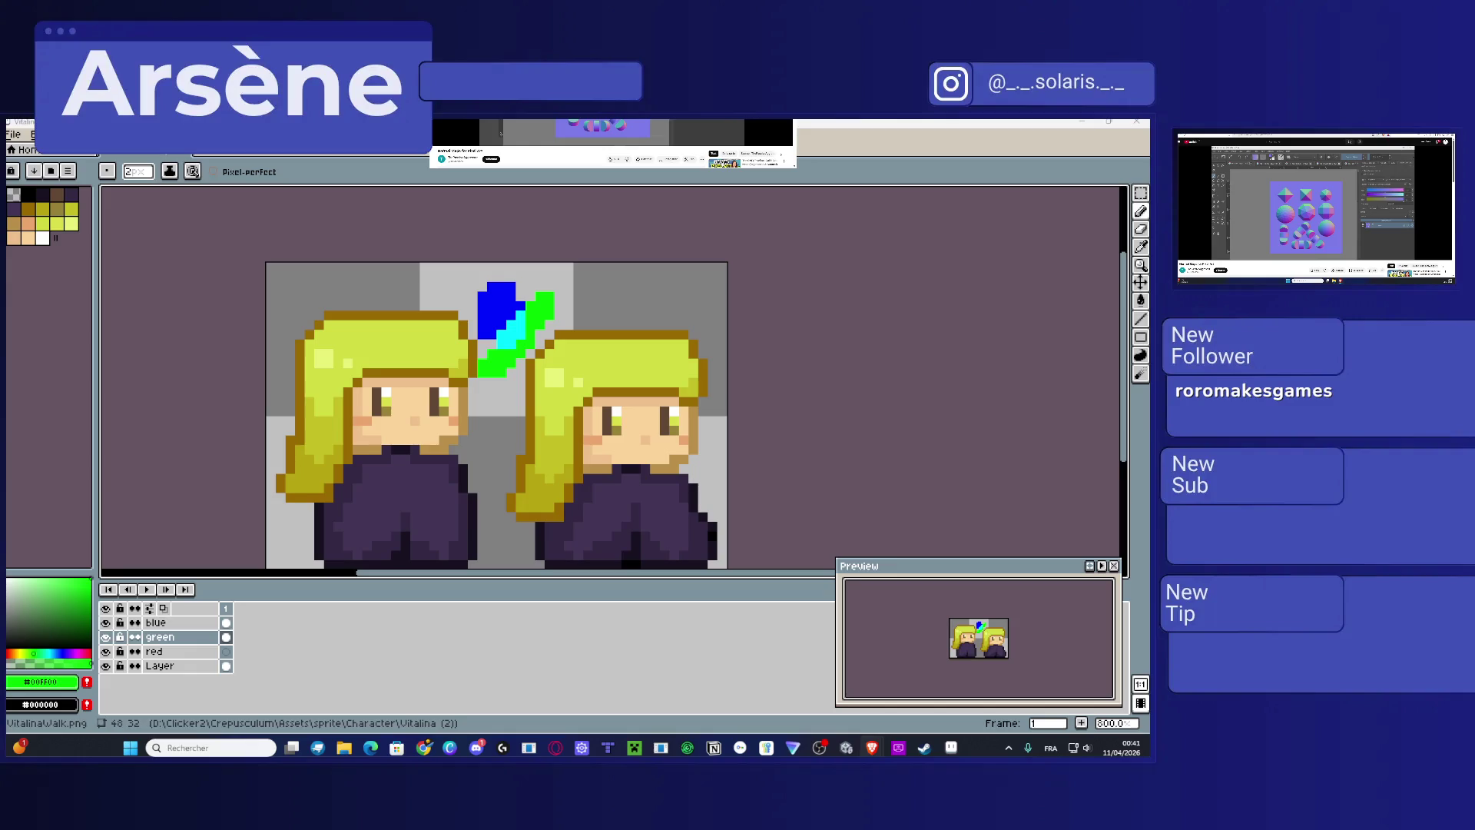
key("super+shift+Right")
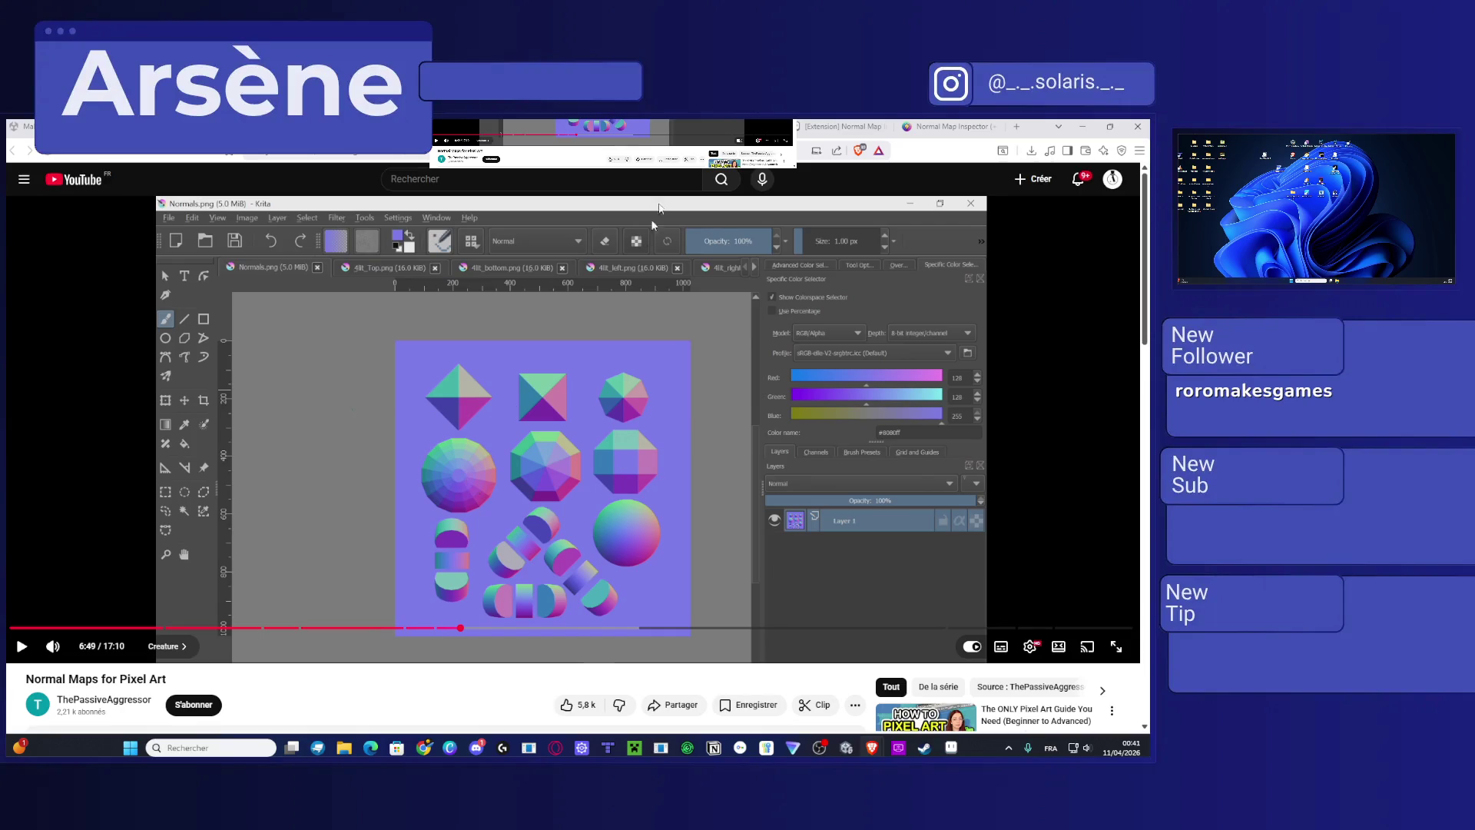
Step: Open and close a new browser tab, then move the browser back to the second monitor
left_click(1018, 127)
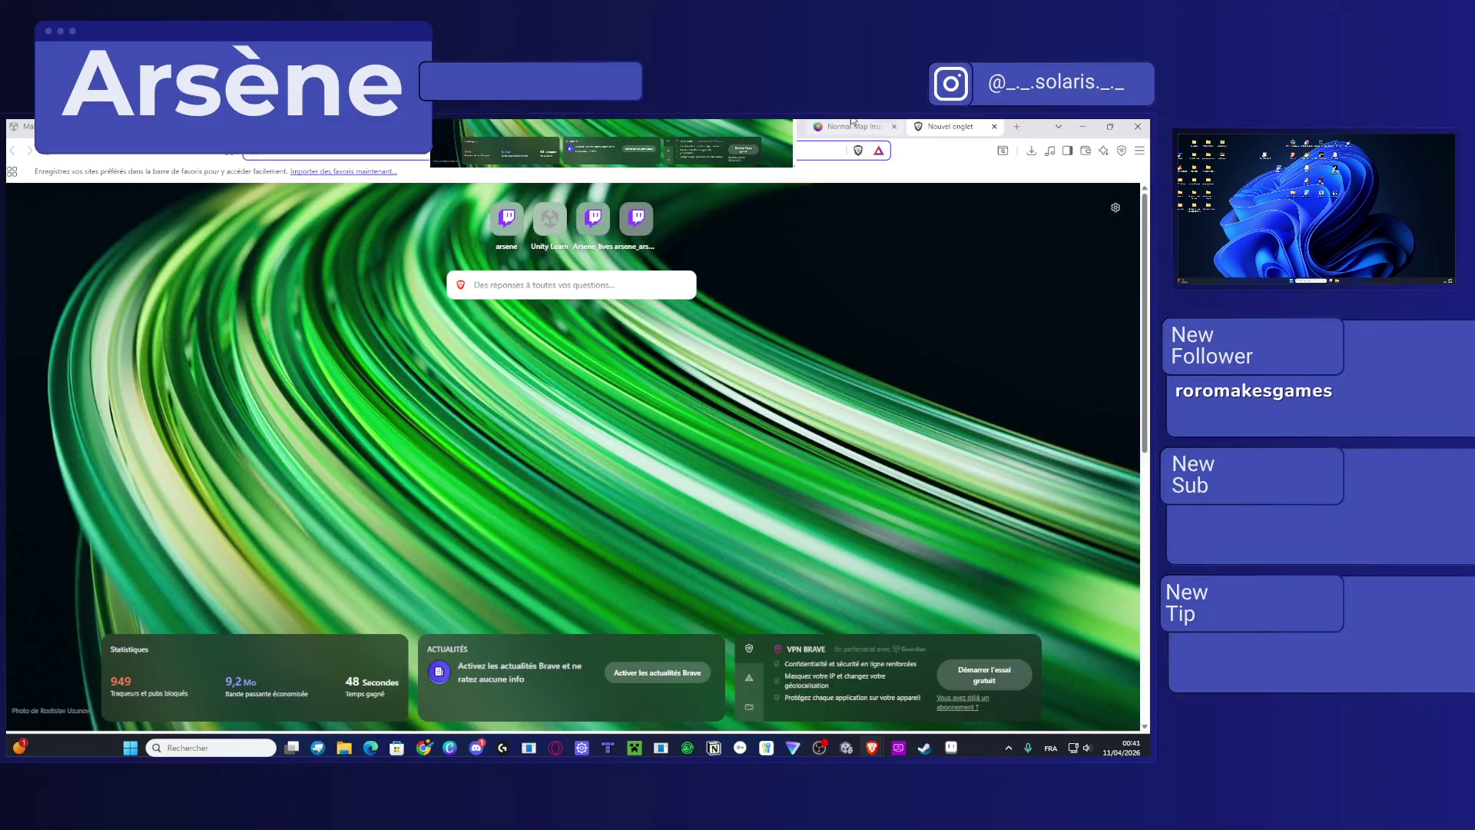
key("ctrl+w")
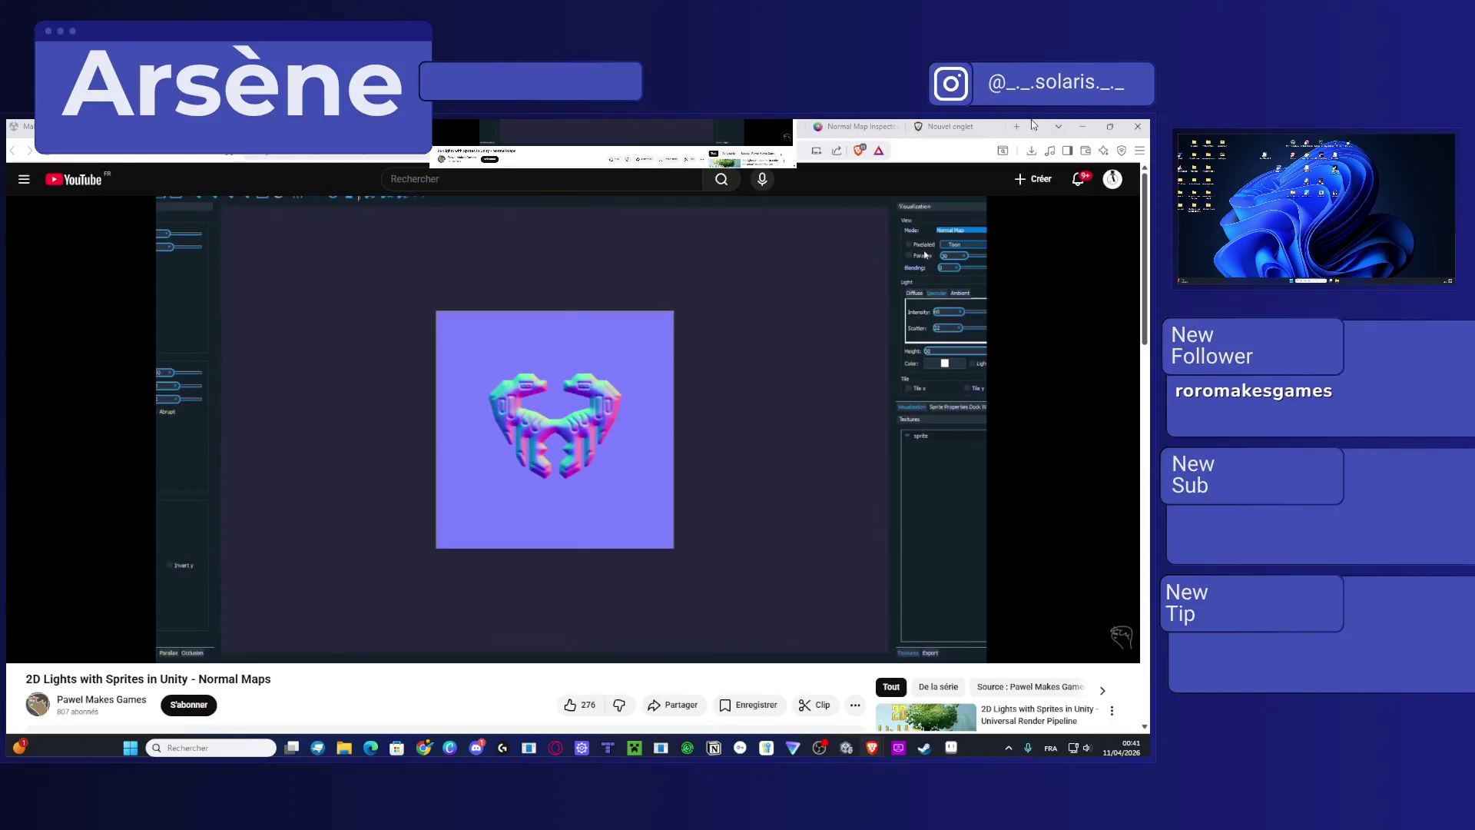
key("super+shift+Right")
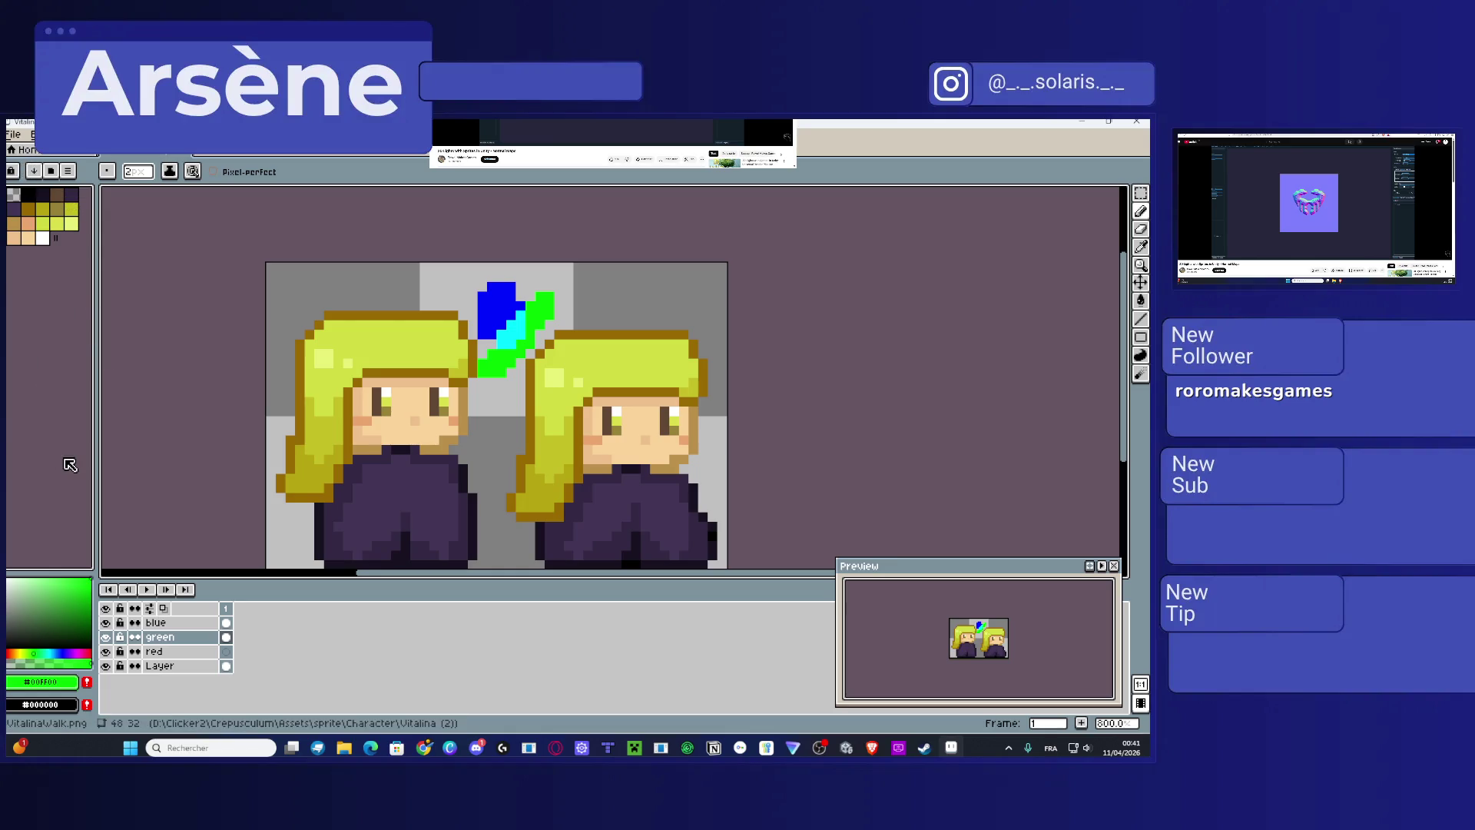
Step: Add pure green, pure red and pure blue swatches to the palette
left_click(88, 683)
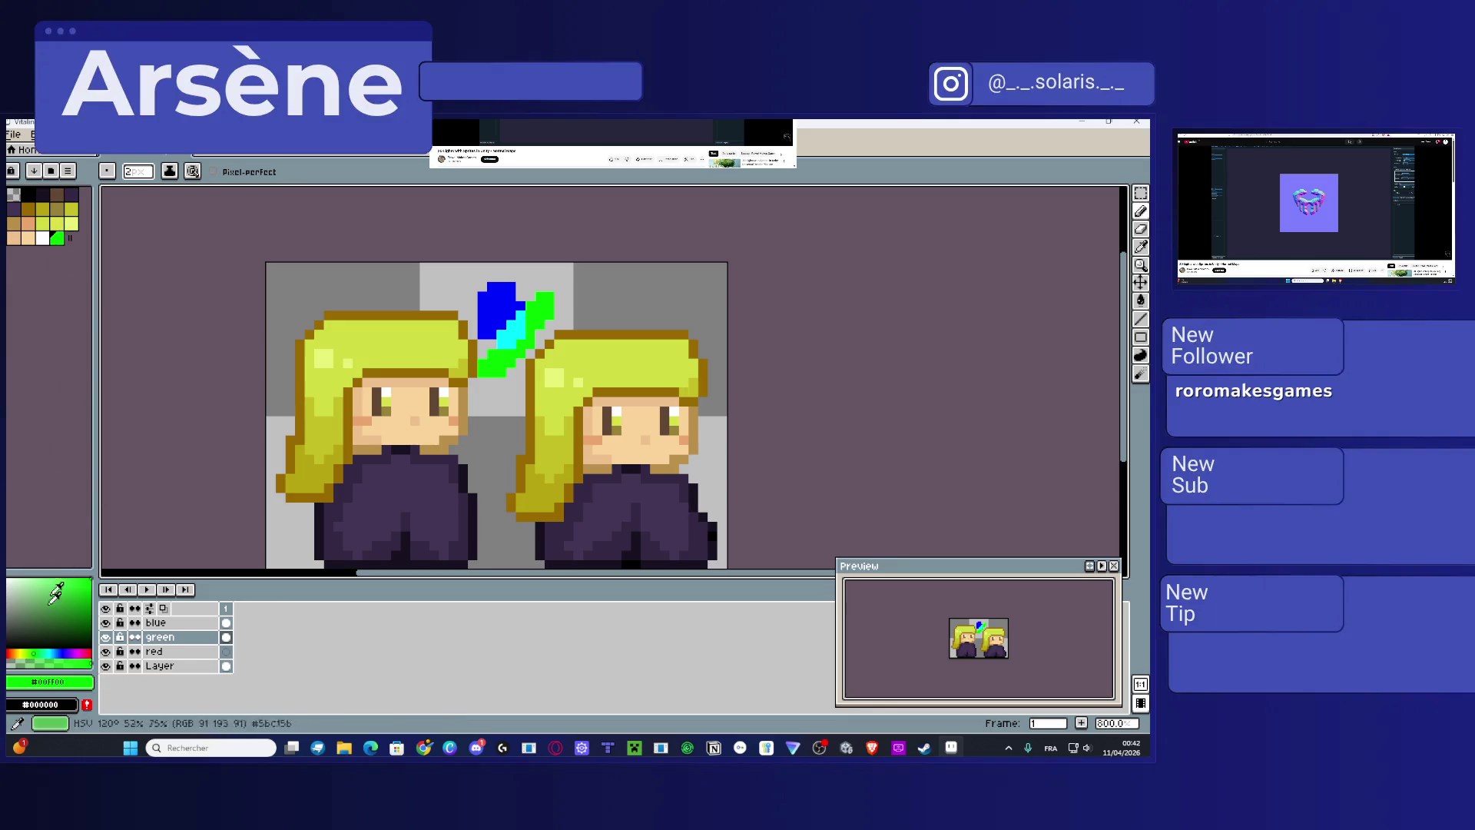
left_click(53, 684)
mouse_move(97, 613)
left_mouse_down()
mouse_move(313, 611)
mouse_move(17, 629)
left_mouse_up()
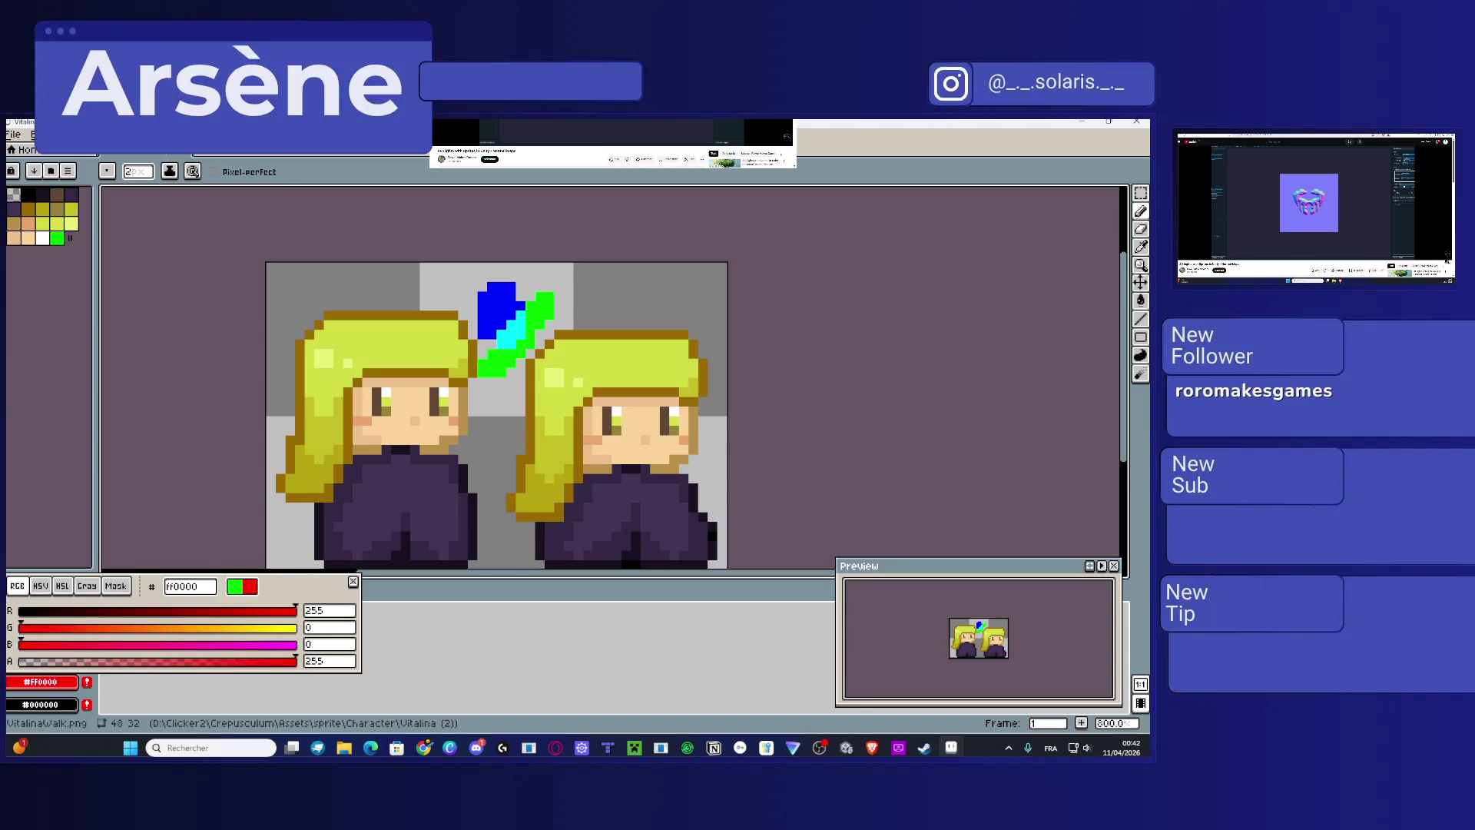
left_click(88, 682)
left_click(95, 682)
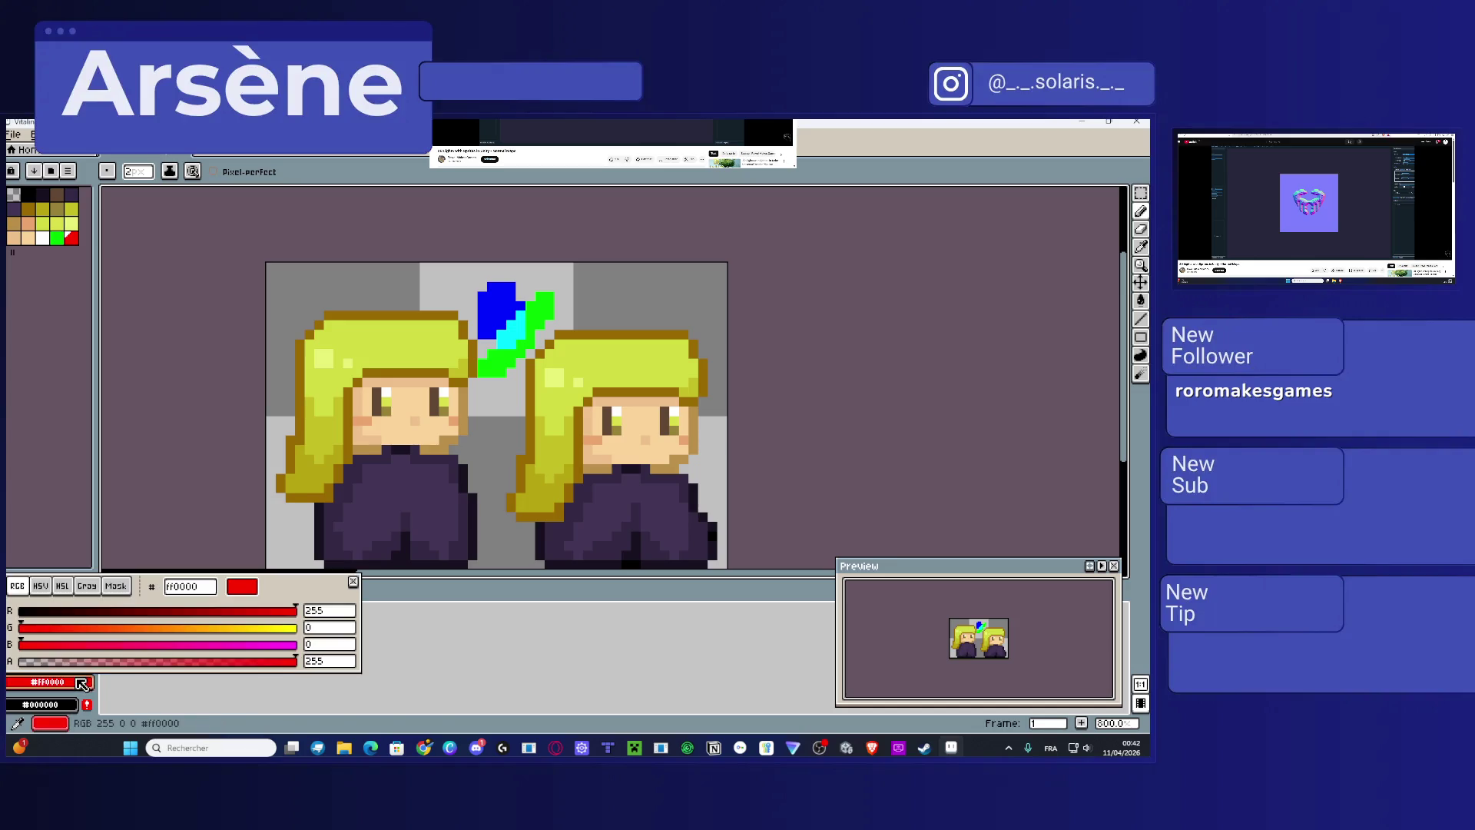
left_click(164, 612)
left_click_drag(163, 612, 23, 613)
left_click_drag(159, 646, 300, 646)
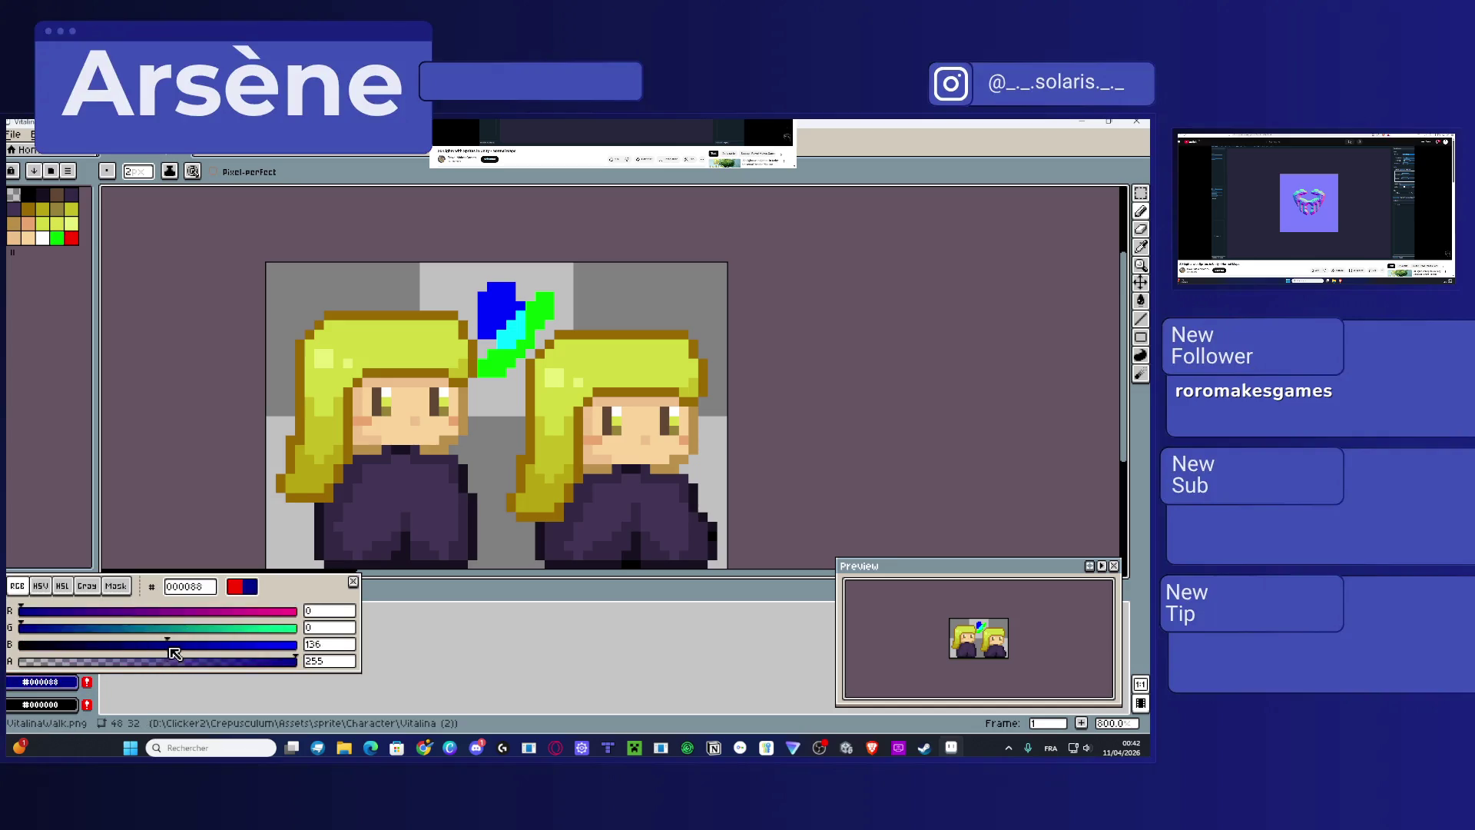
left_click(139, 702)
left_click(88, 683)
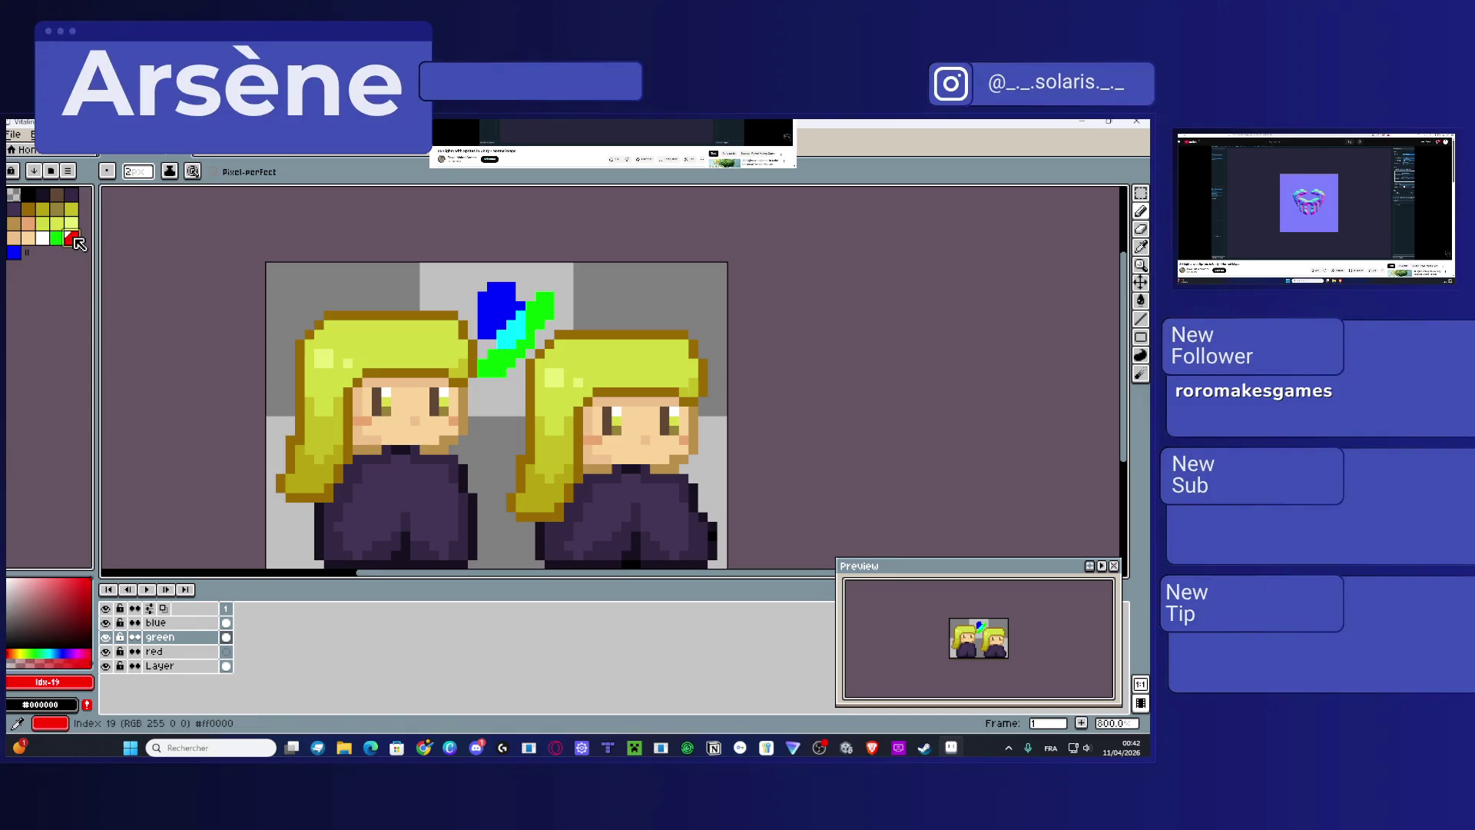
Step: Resize the palette to 27 colours, widen its panel and enlarge the swatches
left_click(15, 252)
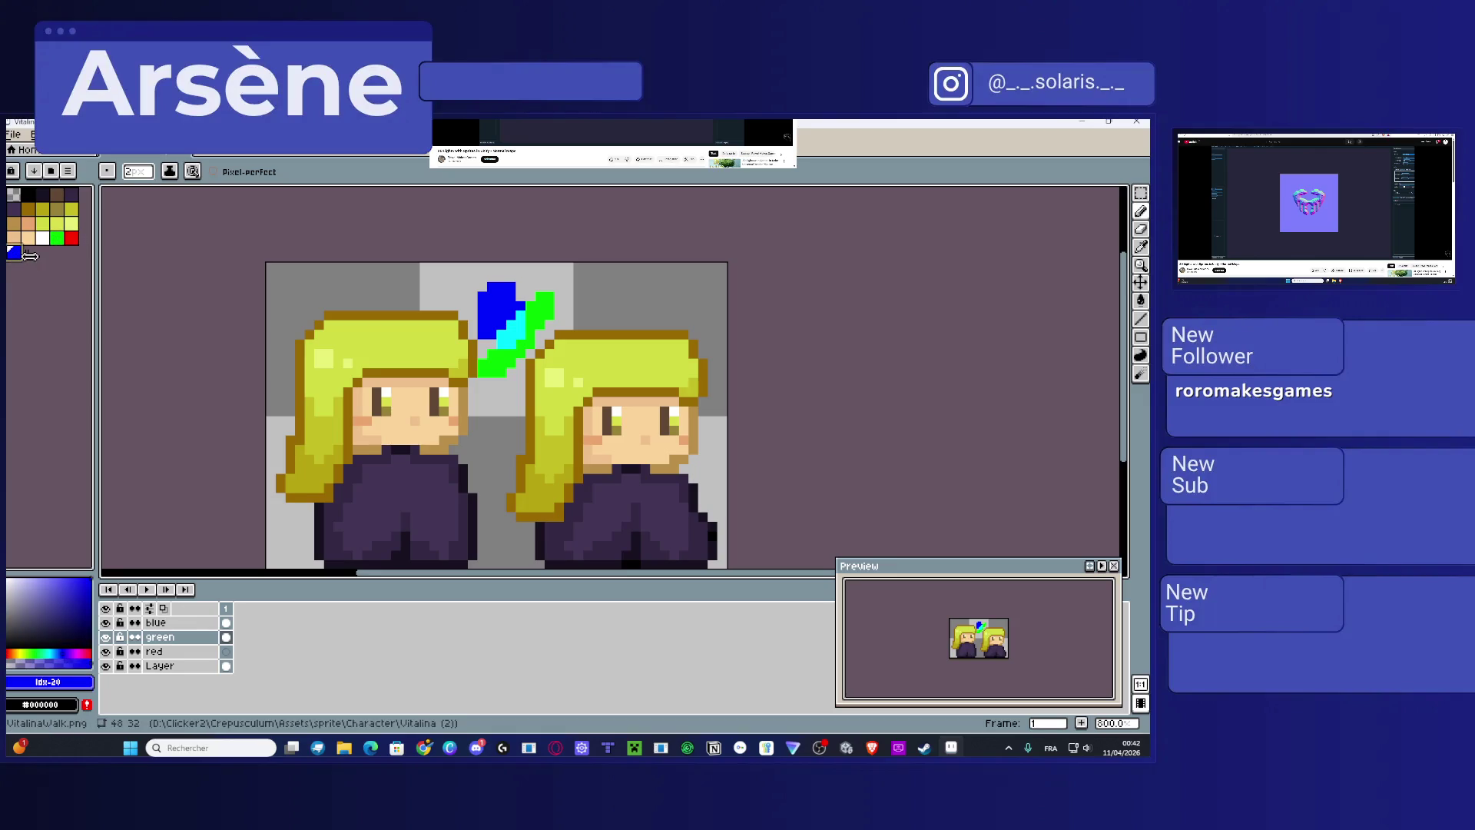
left_click_drag(29, 256, 44, 264)
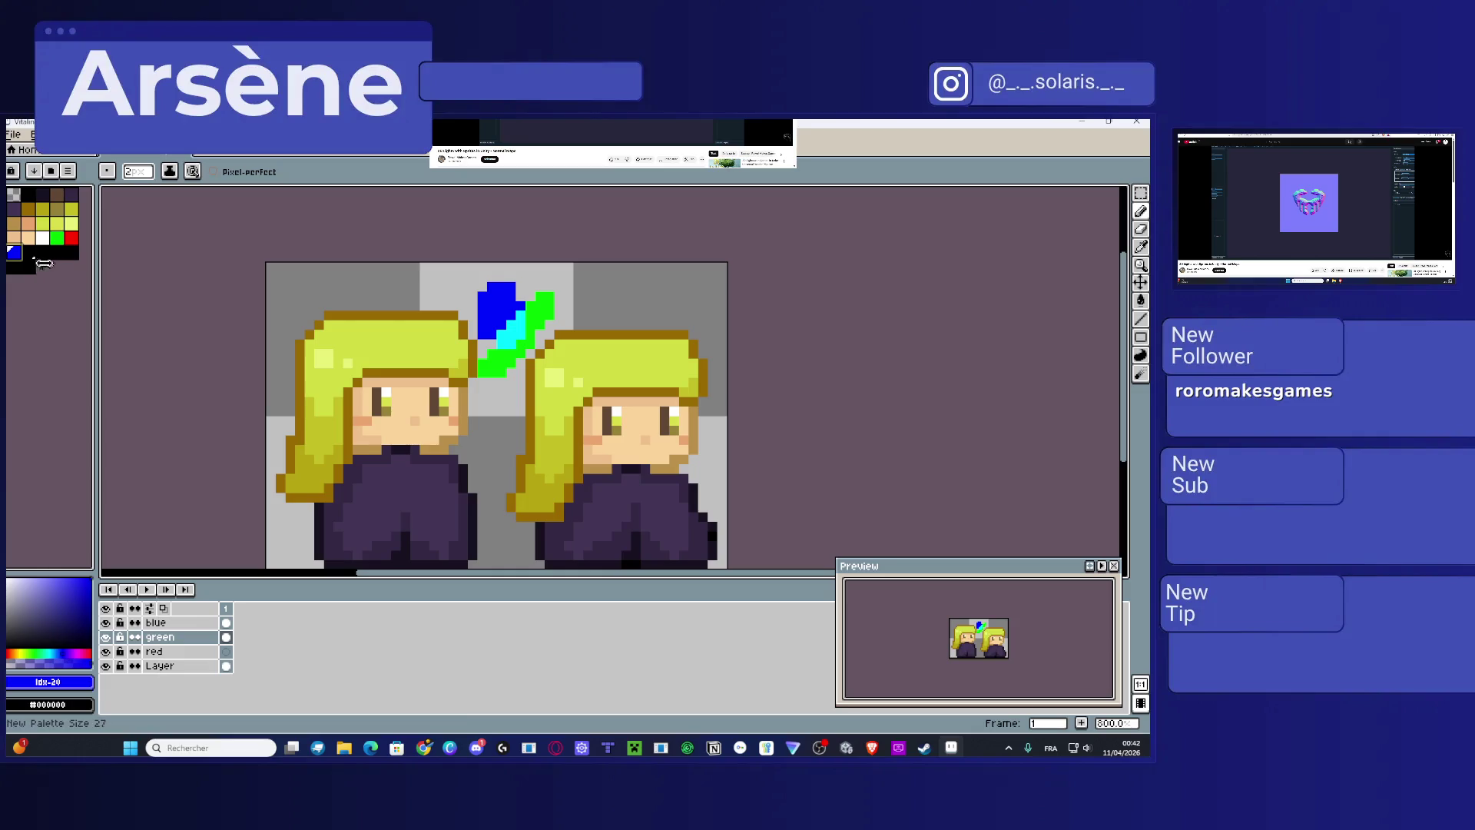
mouse_move(94, 275)
left_mouse_down()
mouse_move(127, 275)
mouse_move(76, 276)
left_mouse_up()
scroll(59, 309, "up", 2)
scroll(54, 369, "up", 2)
scroll(50, 430, "up", 1)
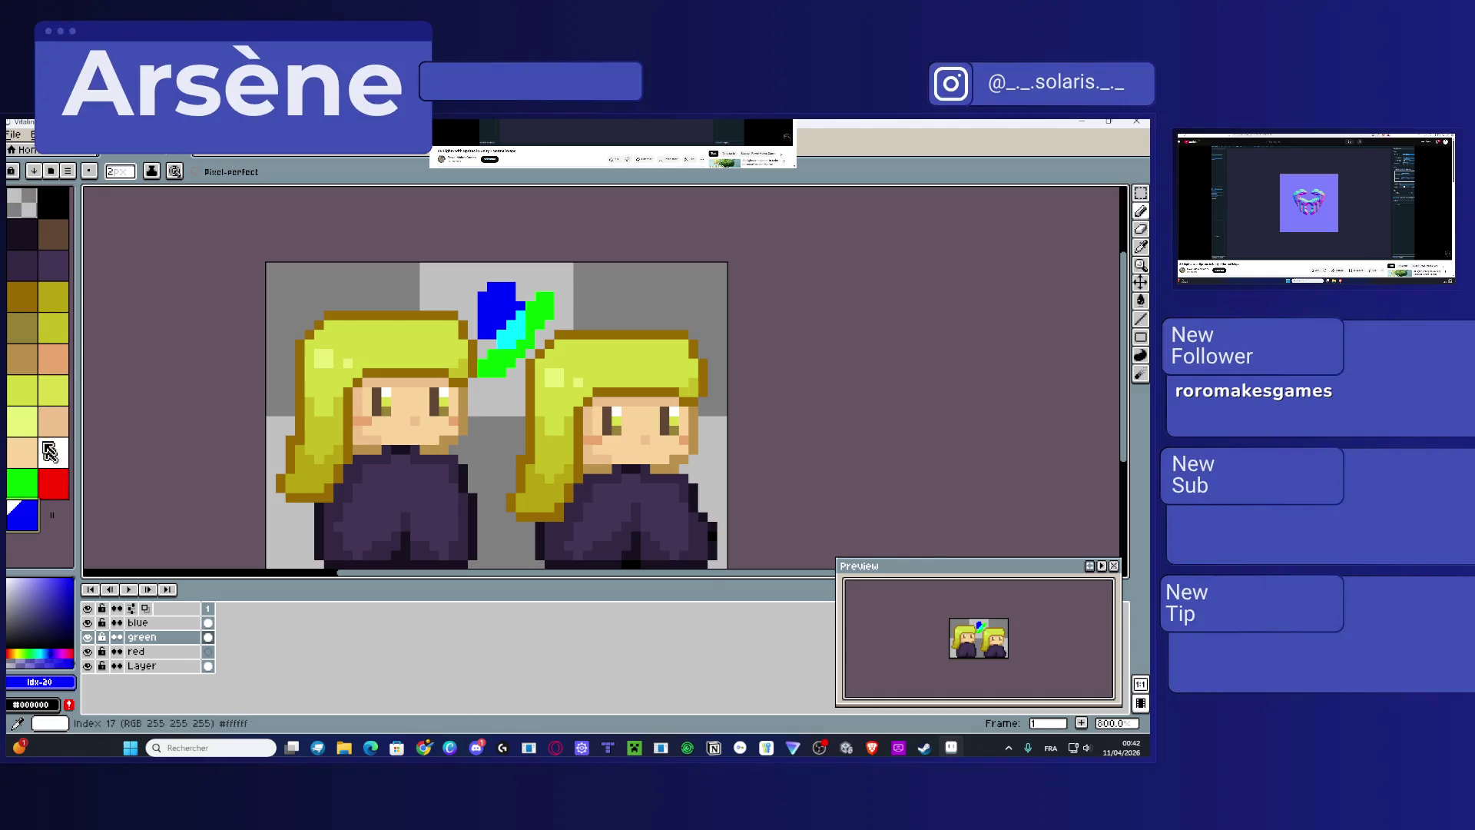
left_click_drag(77, 450, 113, 448)
Step: Widen the palette to three columns, test a blue pixel on the canvas and undo it
left_click(37, 392)
left_click(84, 390)
left_click(289, 355)
key("ctrl+z")
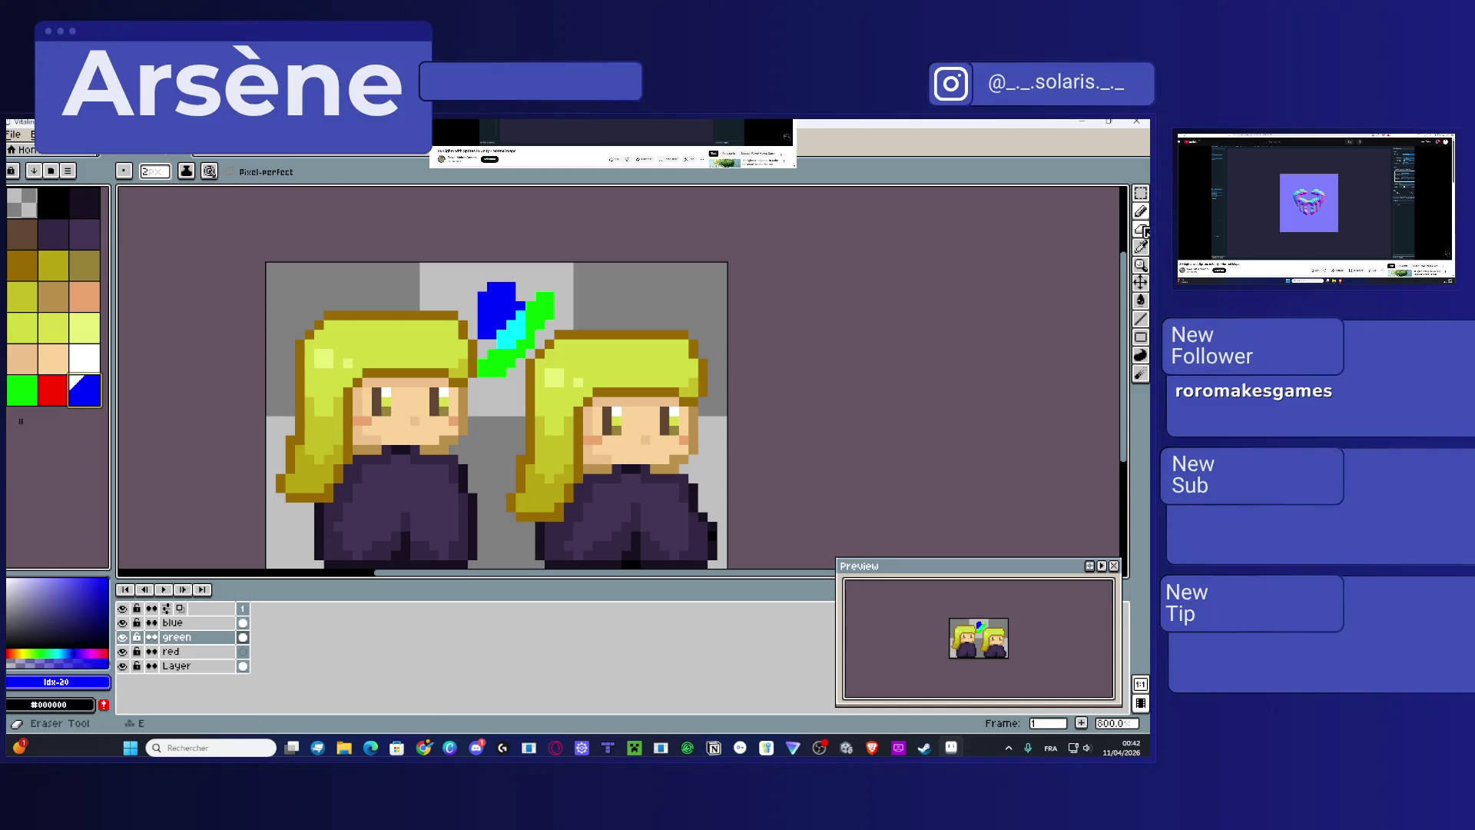
left_click(1141, 229)
Step: Erase the green marks on the green layer and the blue shape on the blue layer
left_click_drag(542, 388, 503, 269)
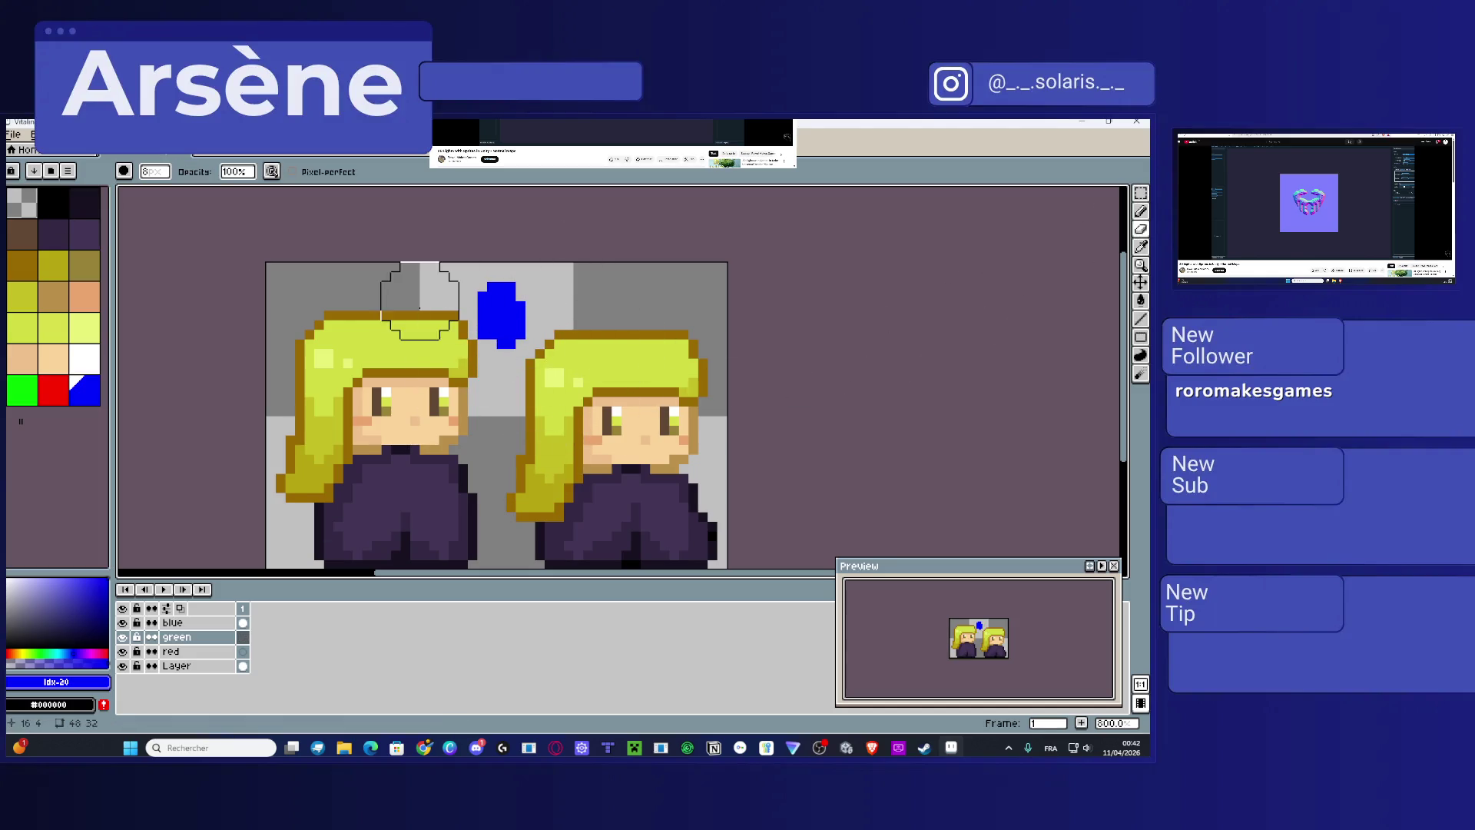
left_click(198, 623)
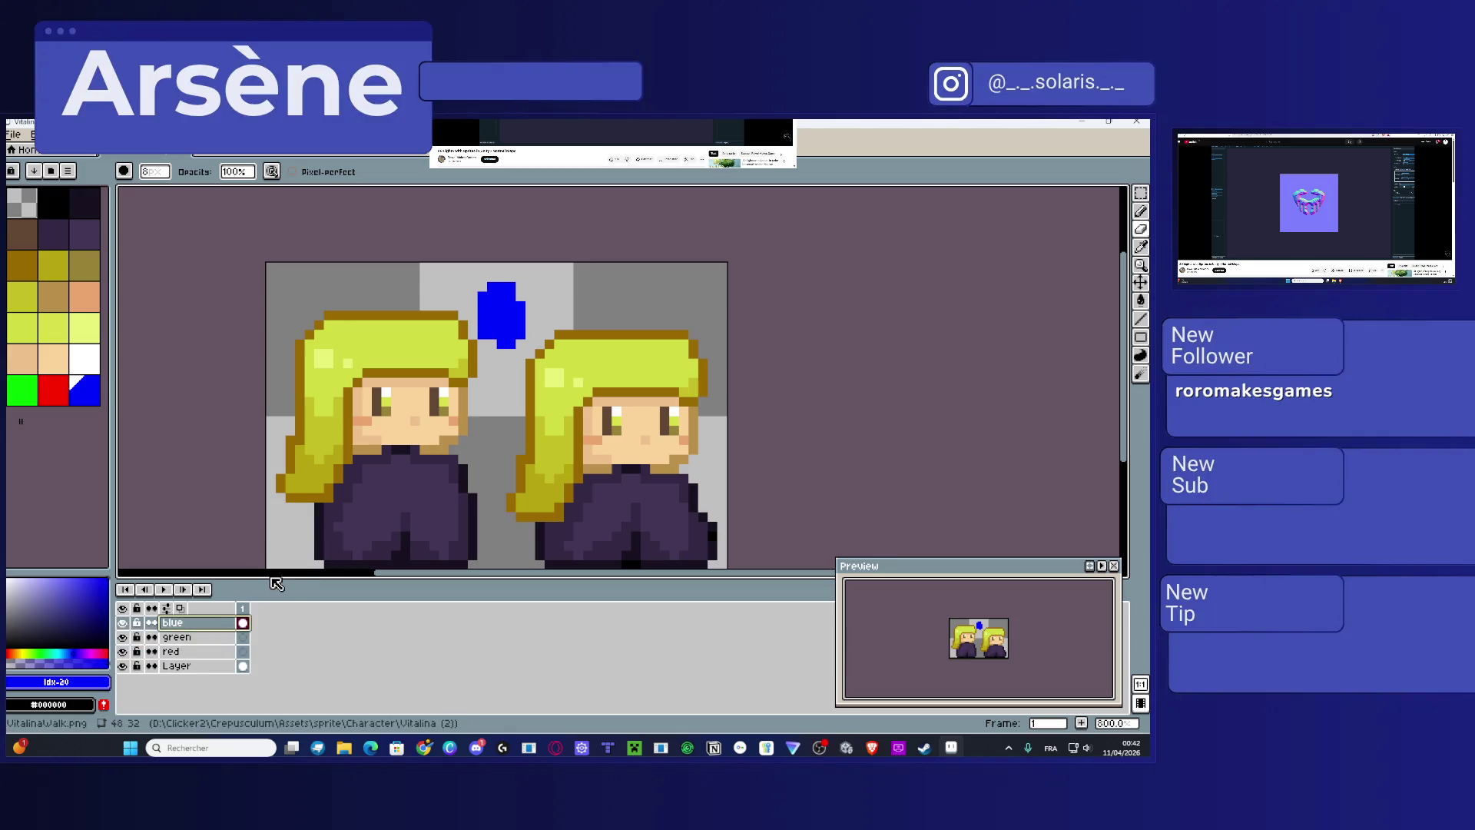
left_click_drag(461, 384, 430, 262)
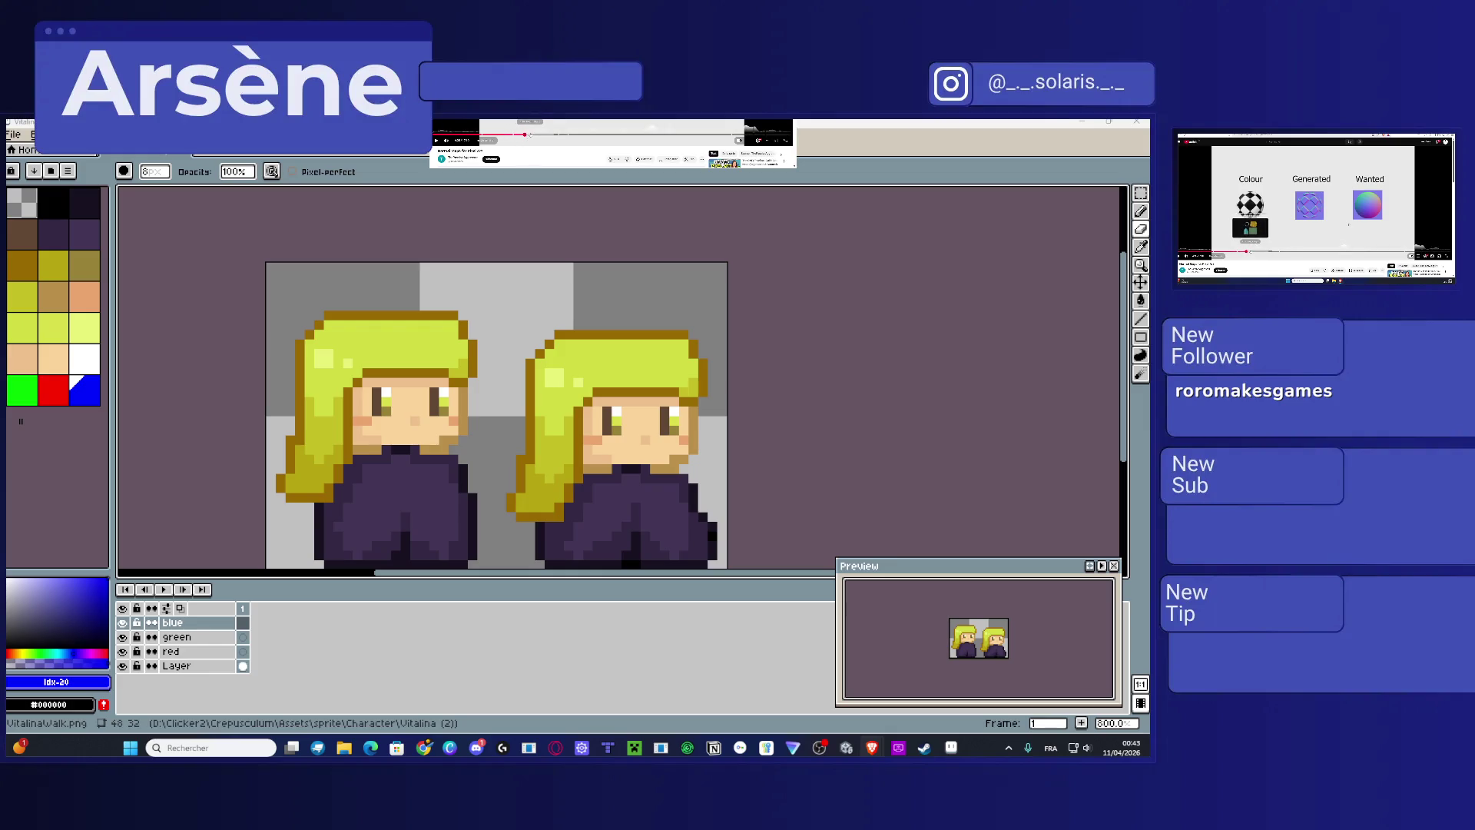
left_click(531, 135)
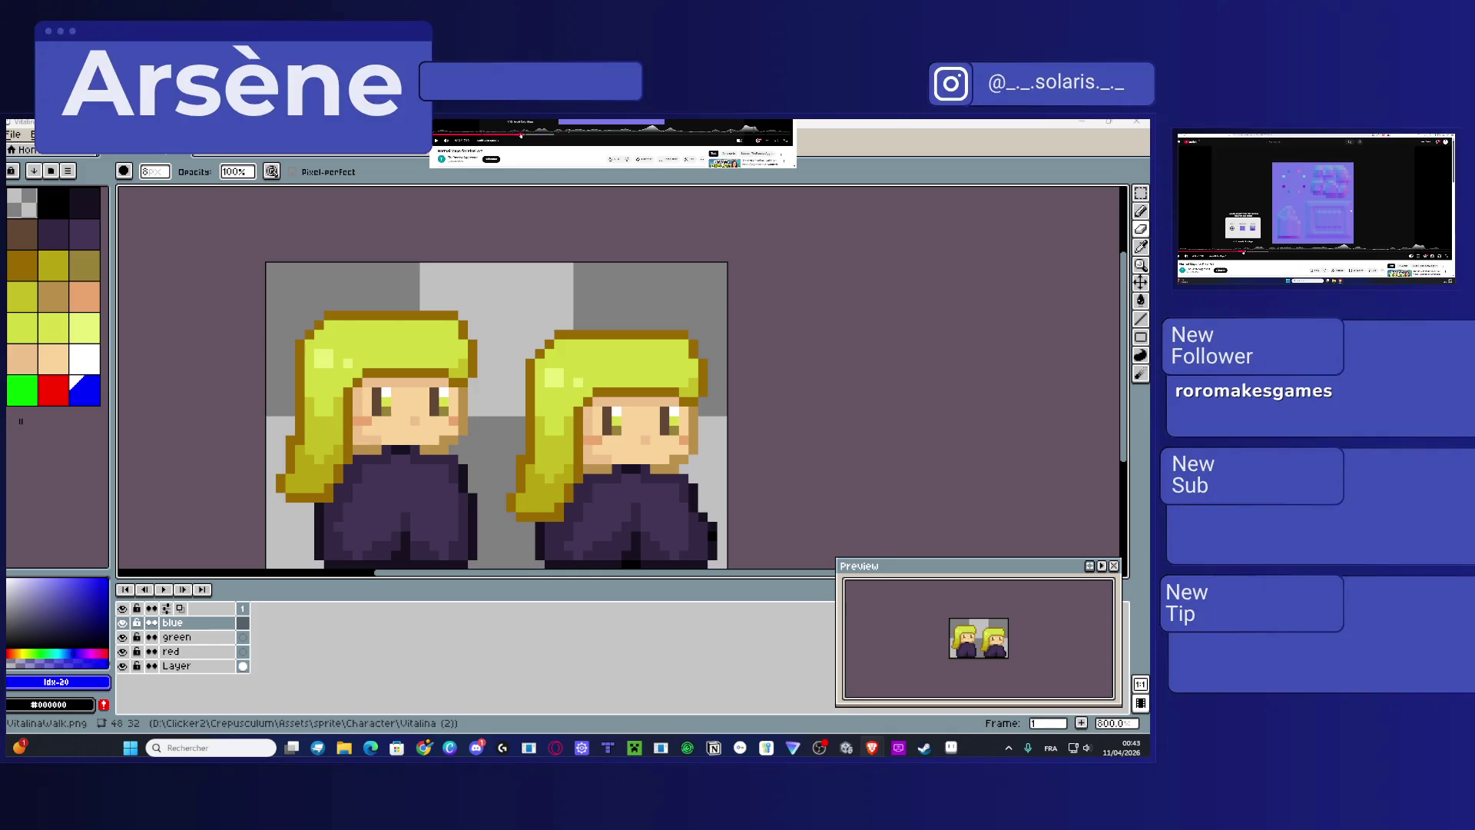
left_click(520, 135)
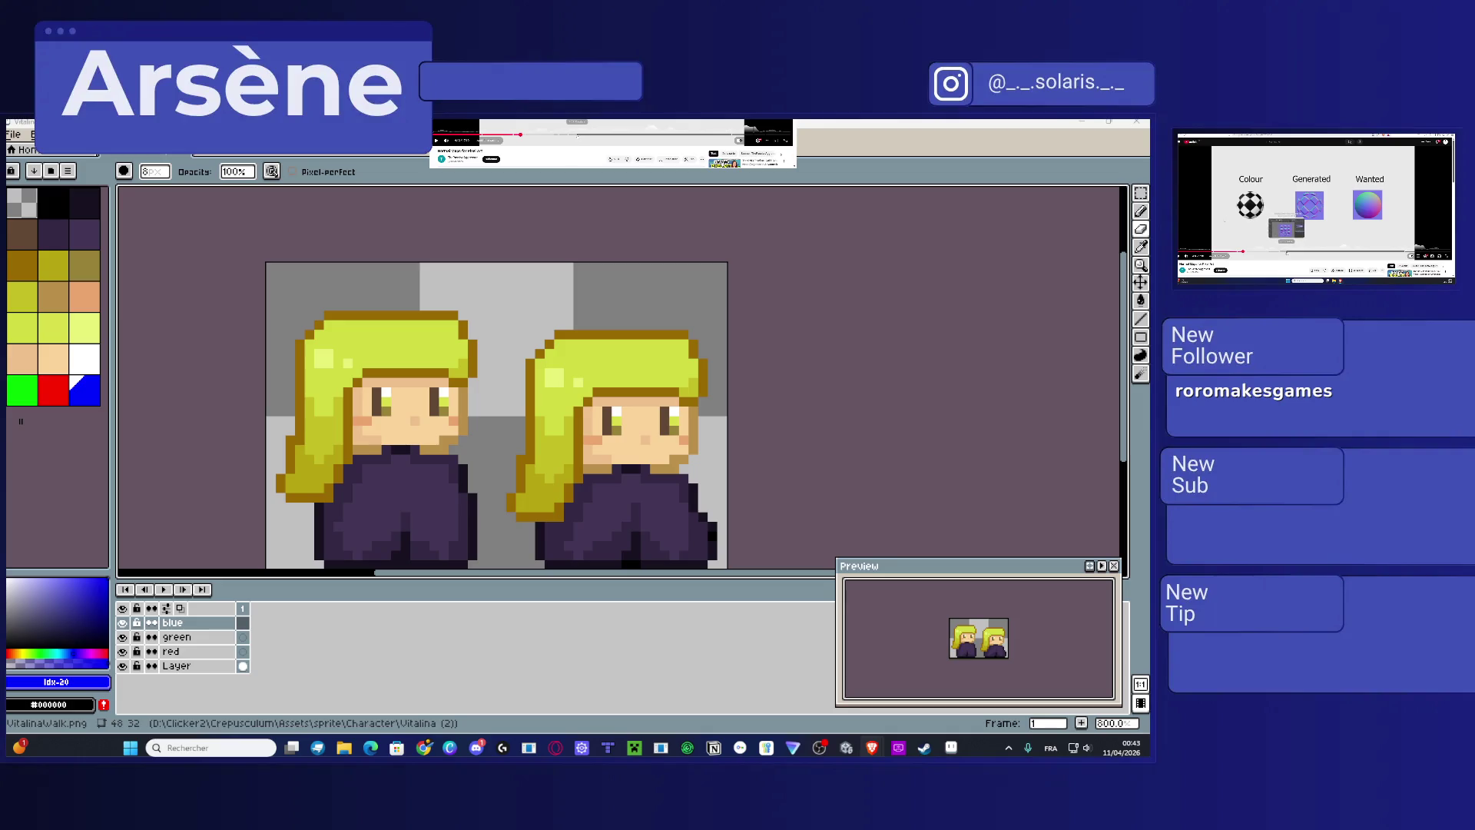
left_click(1286, 252)
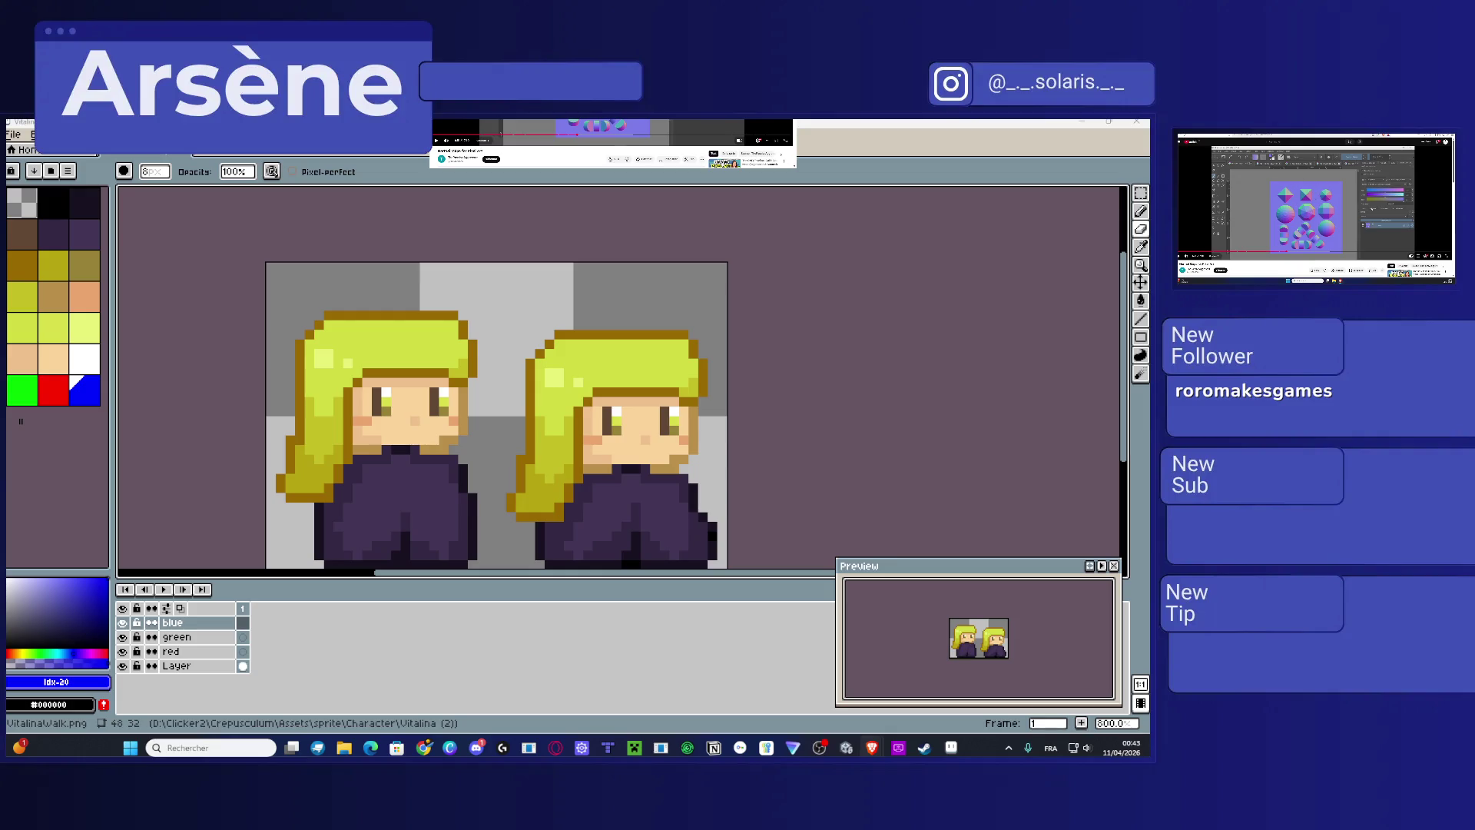
left_click(1433, 247)
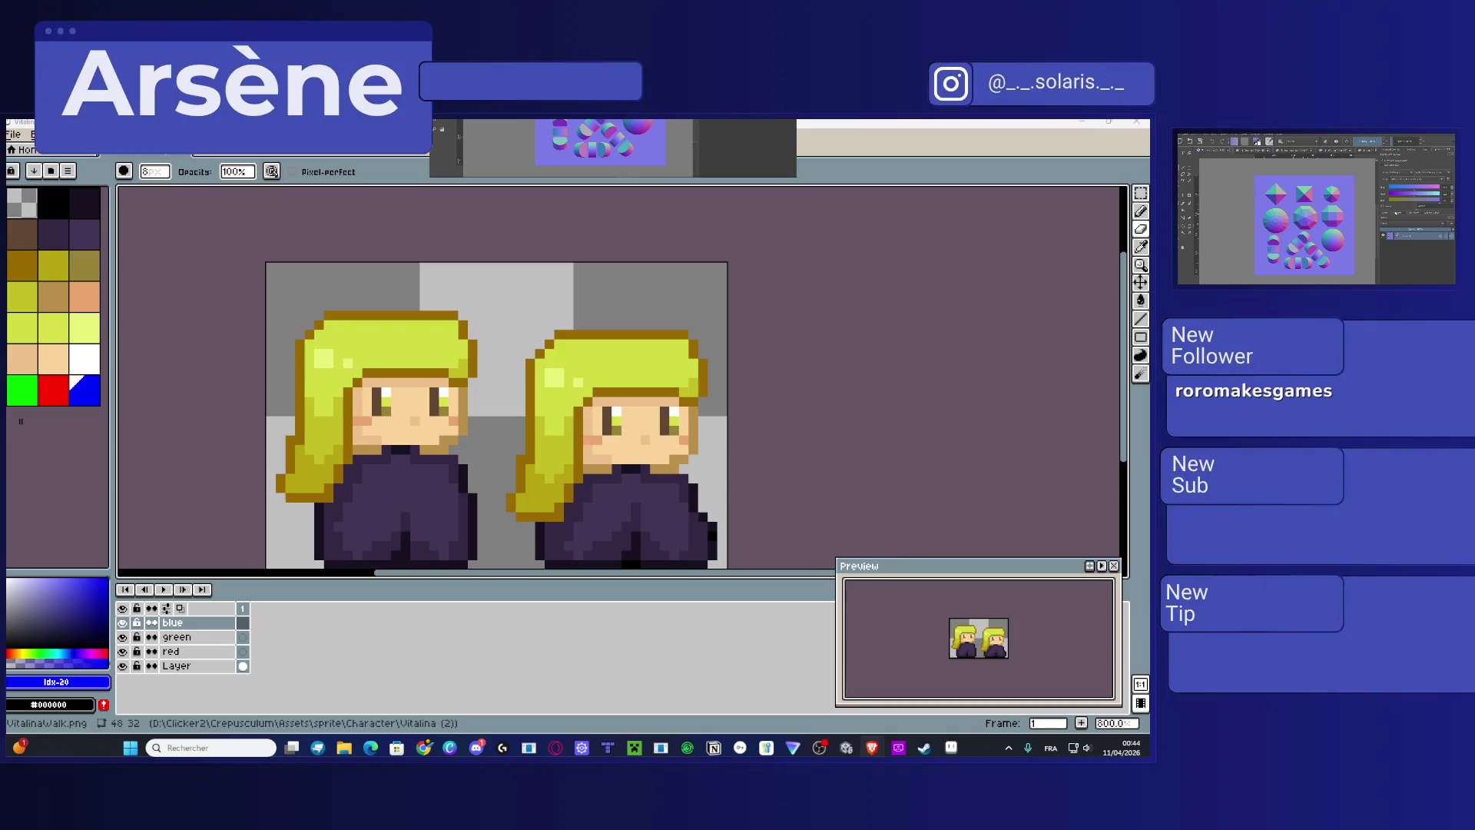
left_click(176, 637)
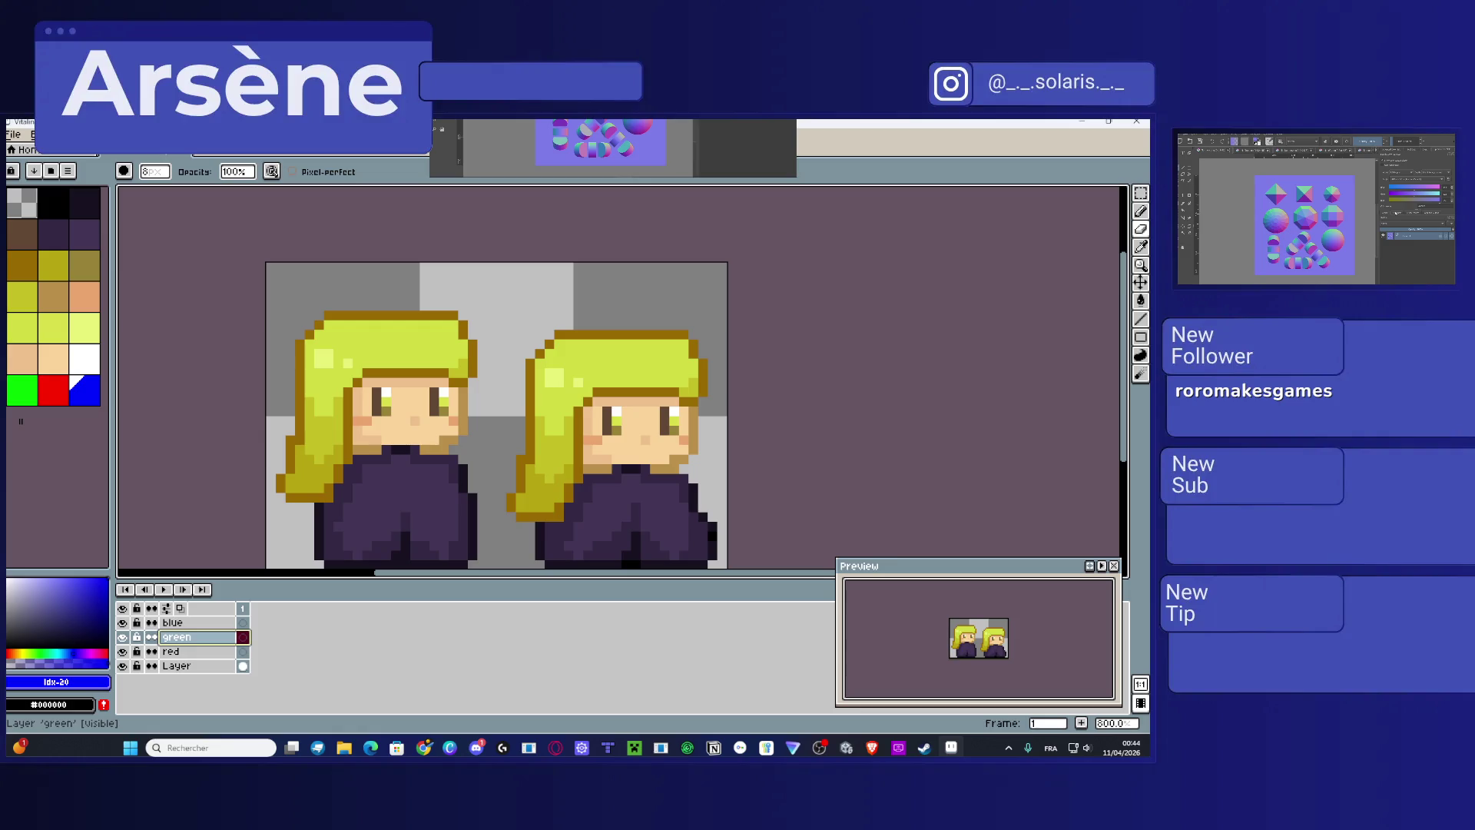
left_click(170, 651)
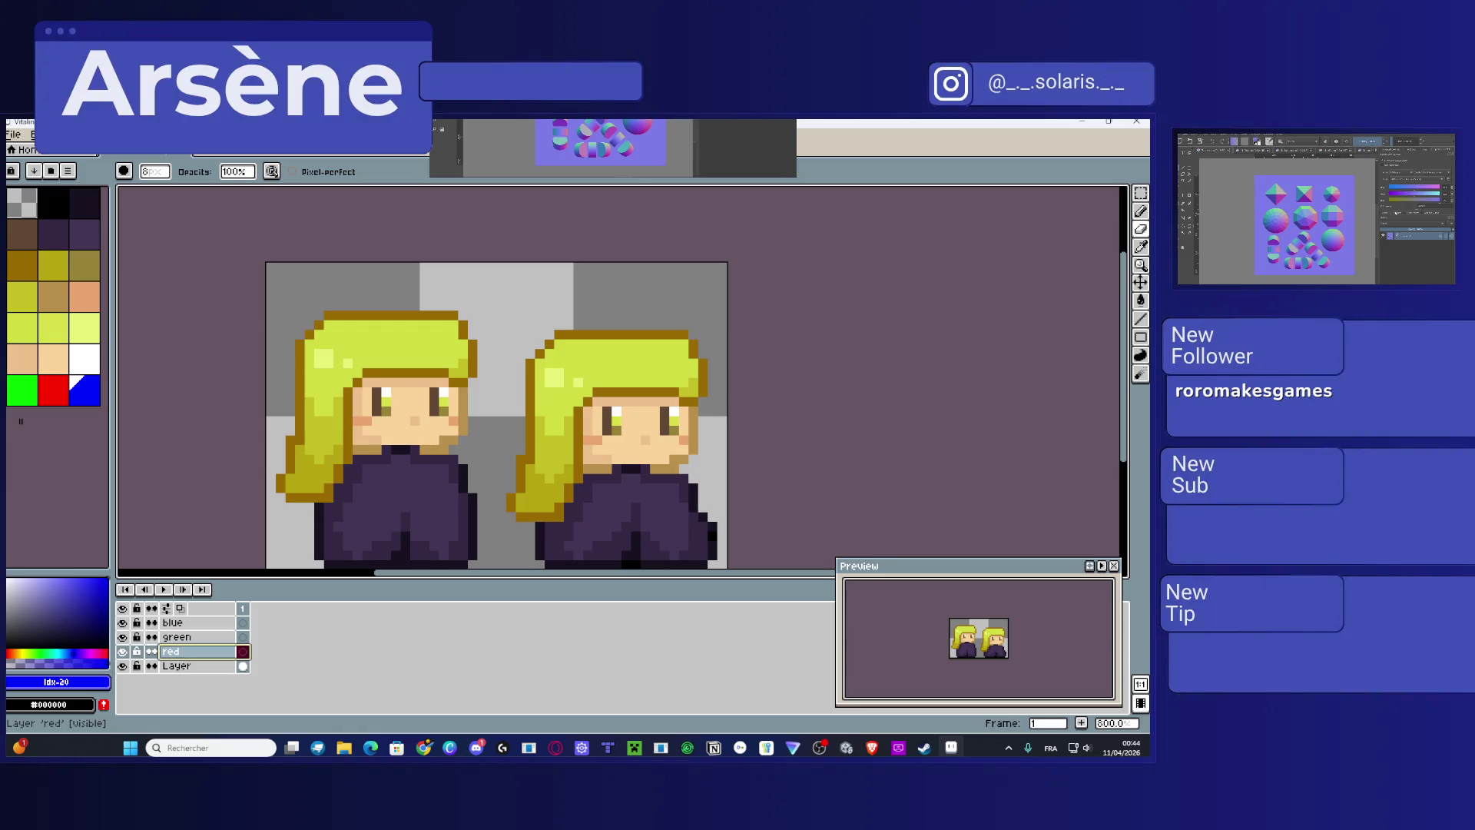
Step: Pick pure red and set a 1px pencil, undoing the first stray strokes
left_click(53, 389)
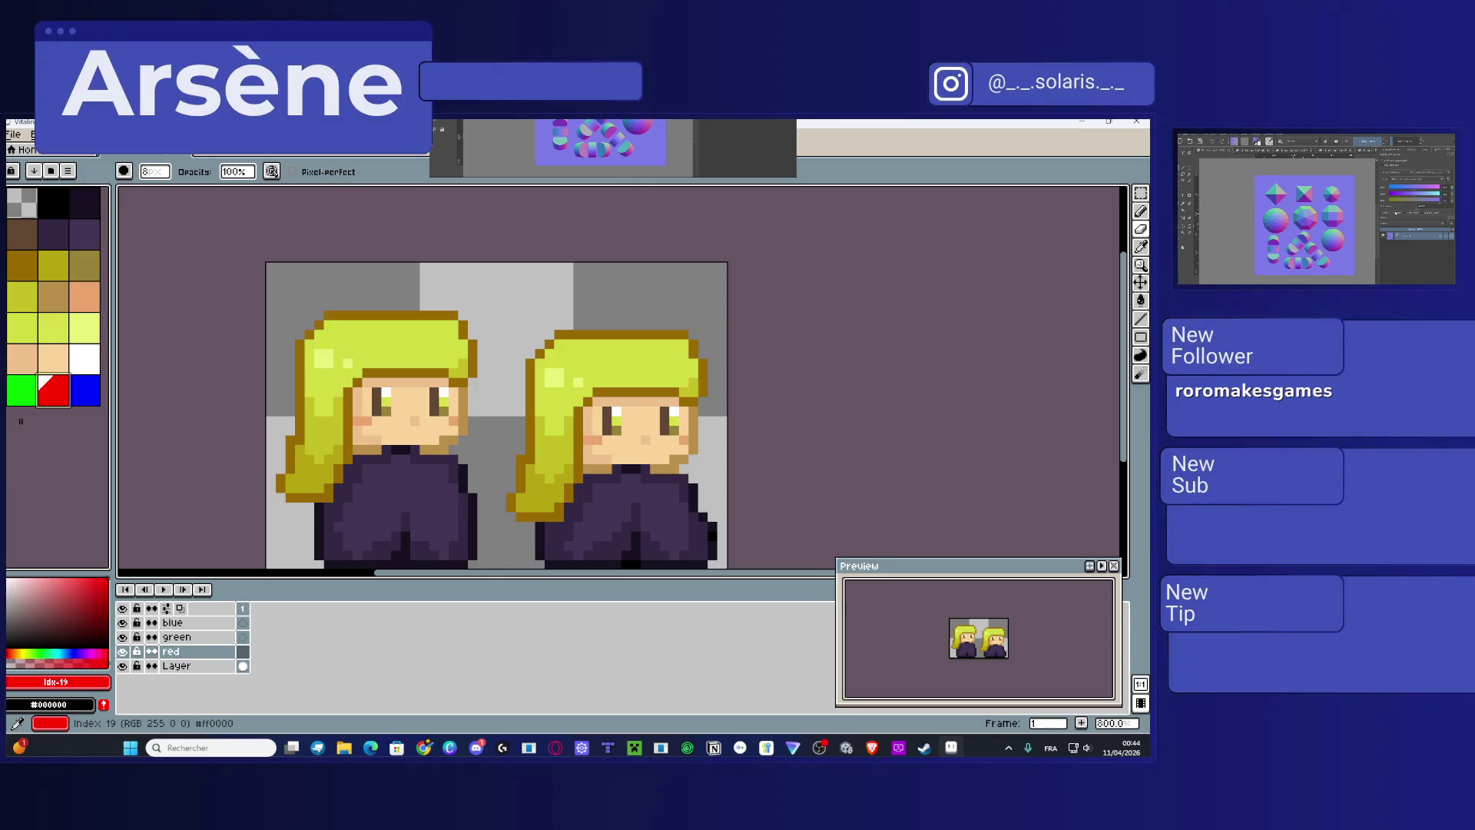
key("e")
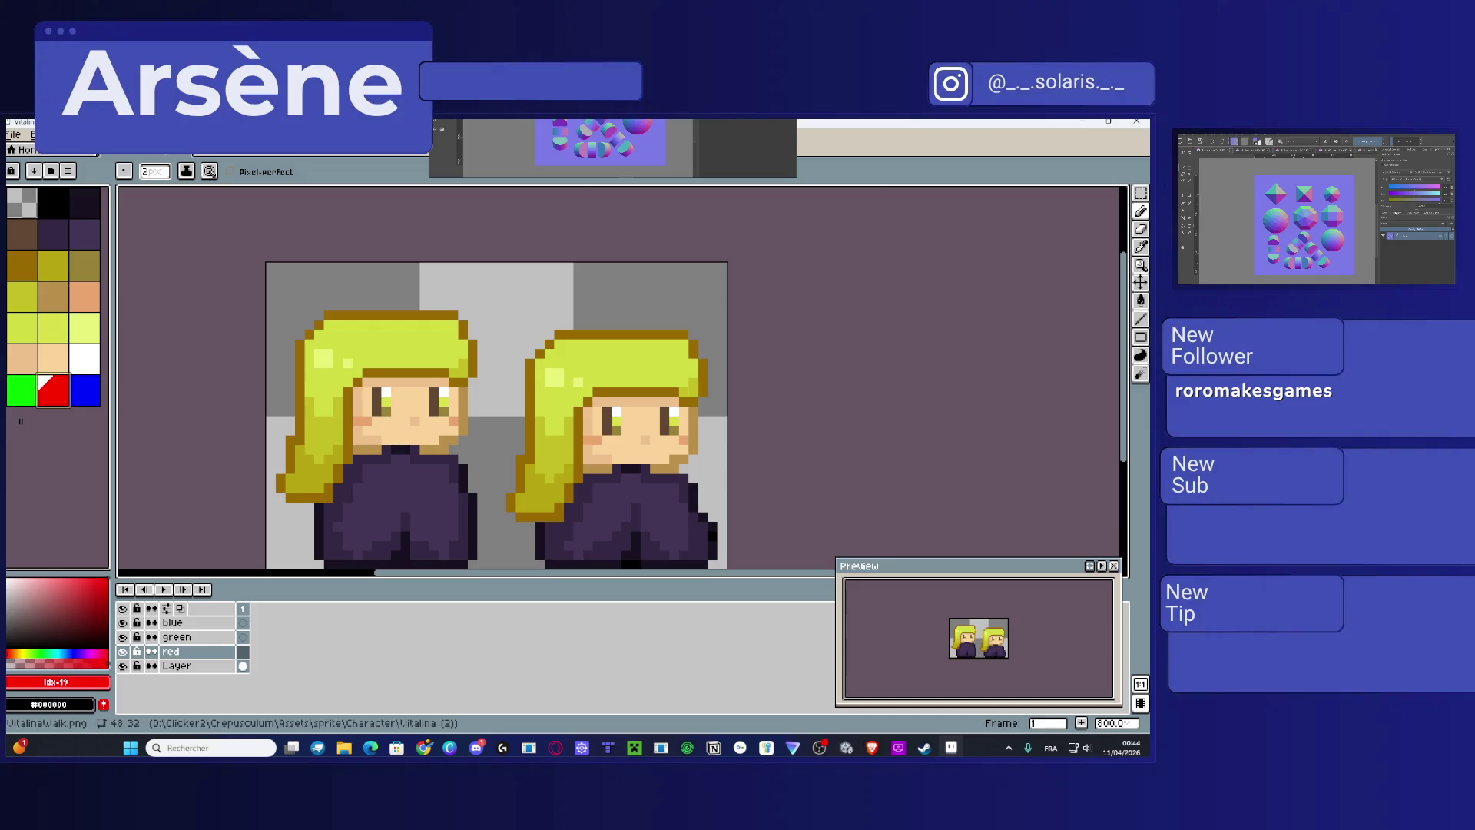
left_click_drag(665, 538, 687, 552)
scroll(676, 476, "down", 2)
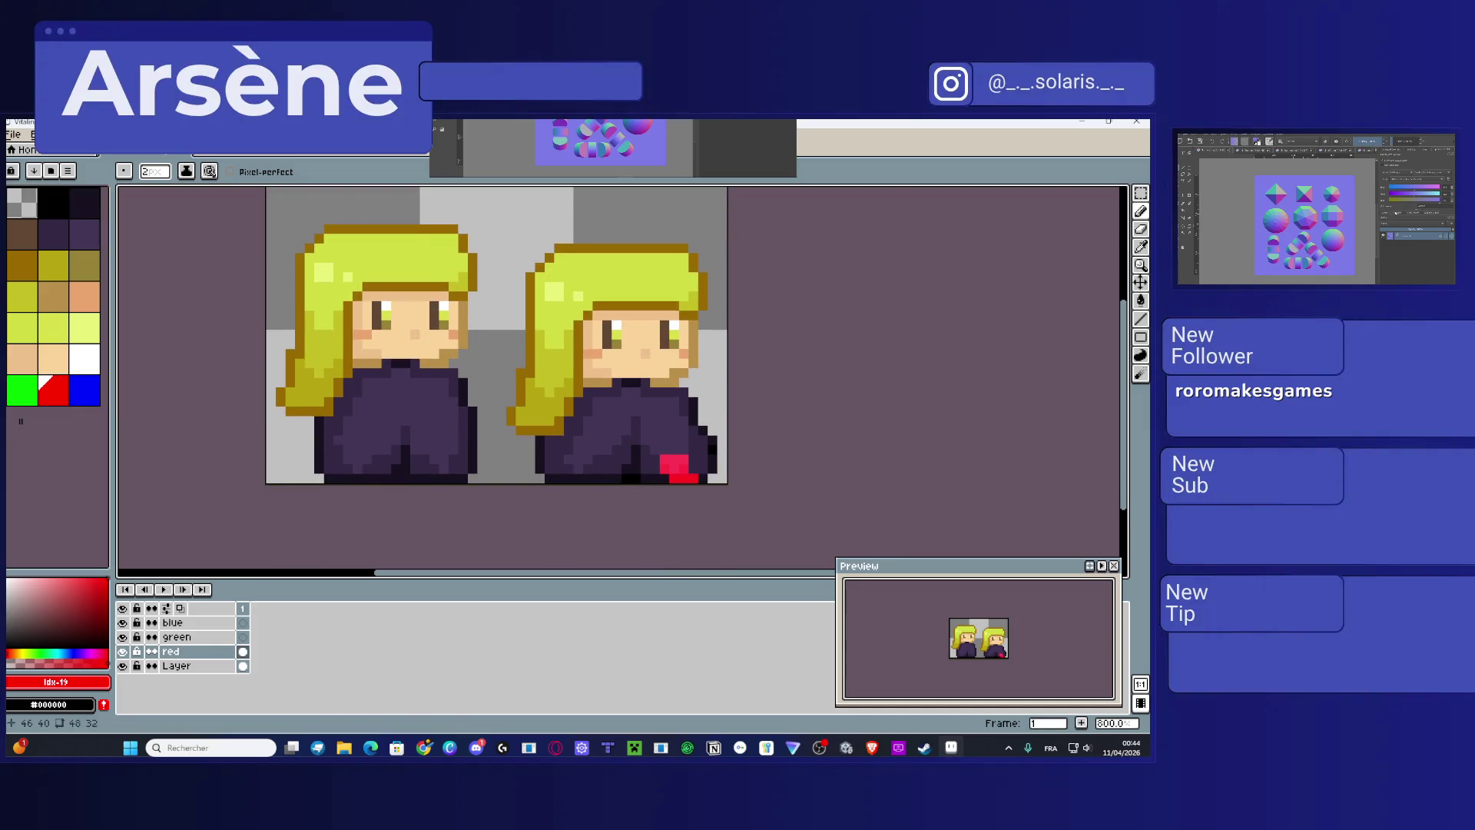
key("ctrl+z")
key("ctrl+z")
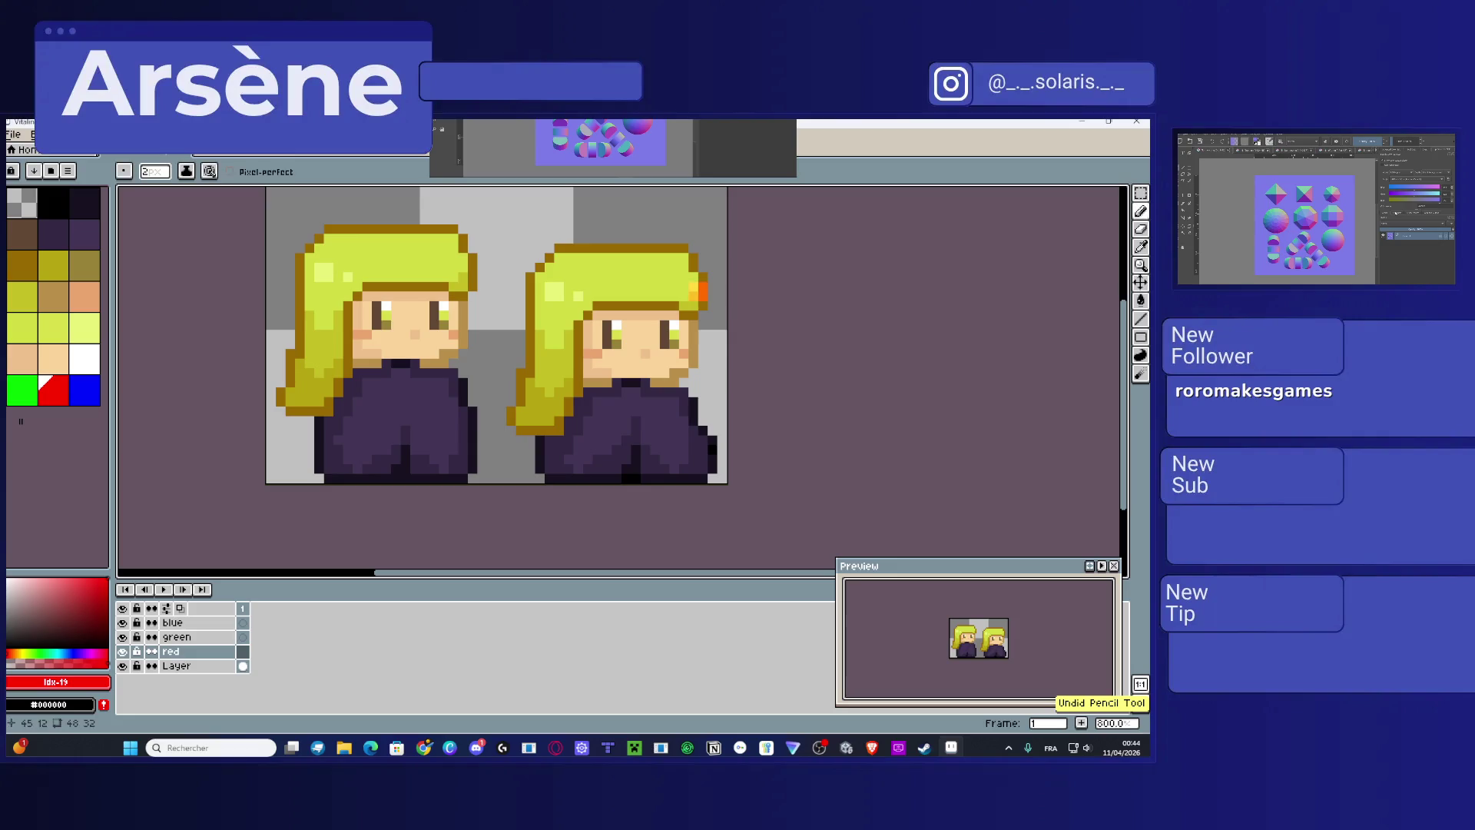
key("minus")
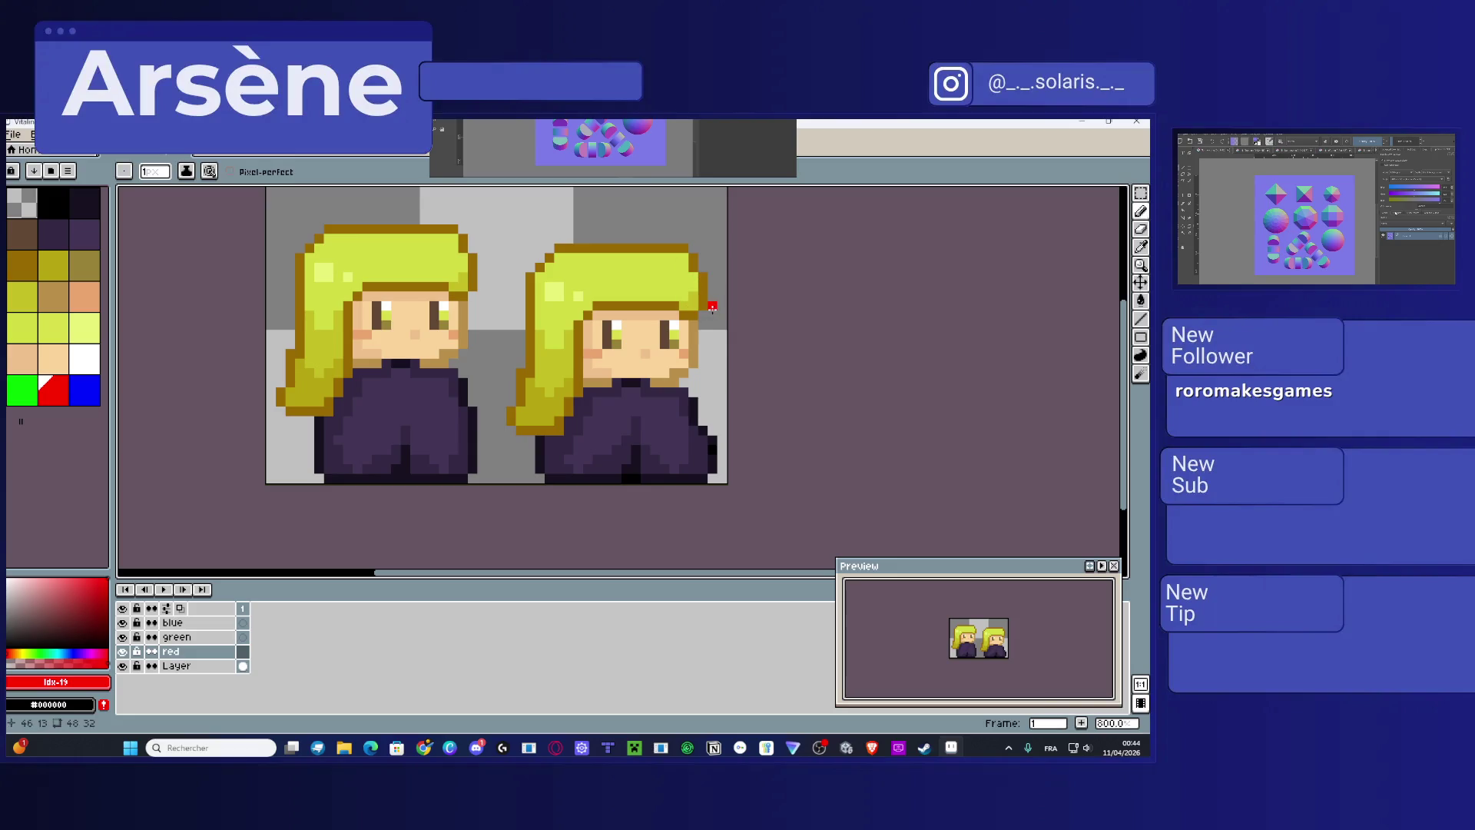
key("ctrl+z")
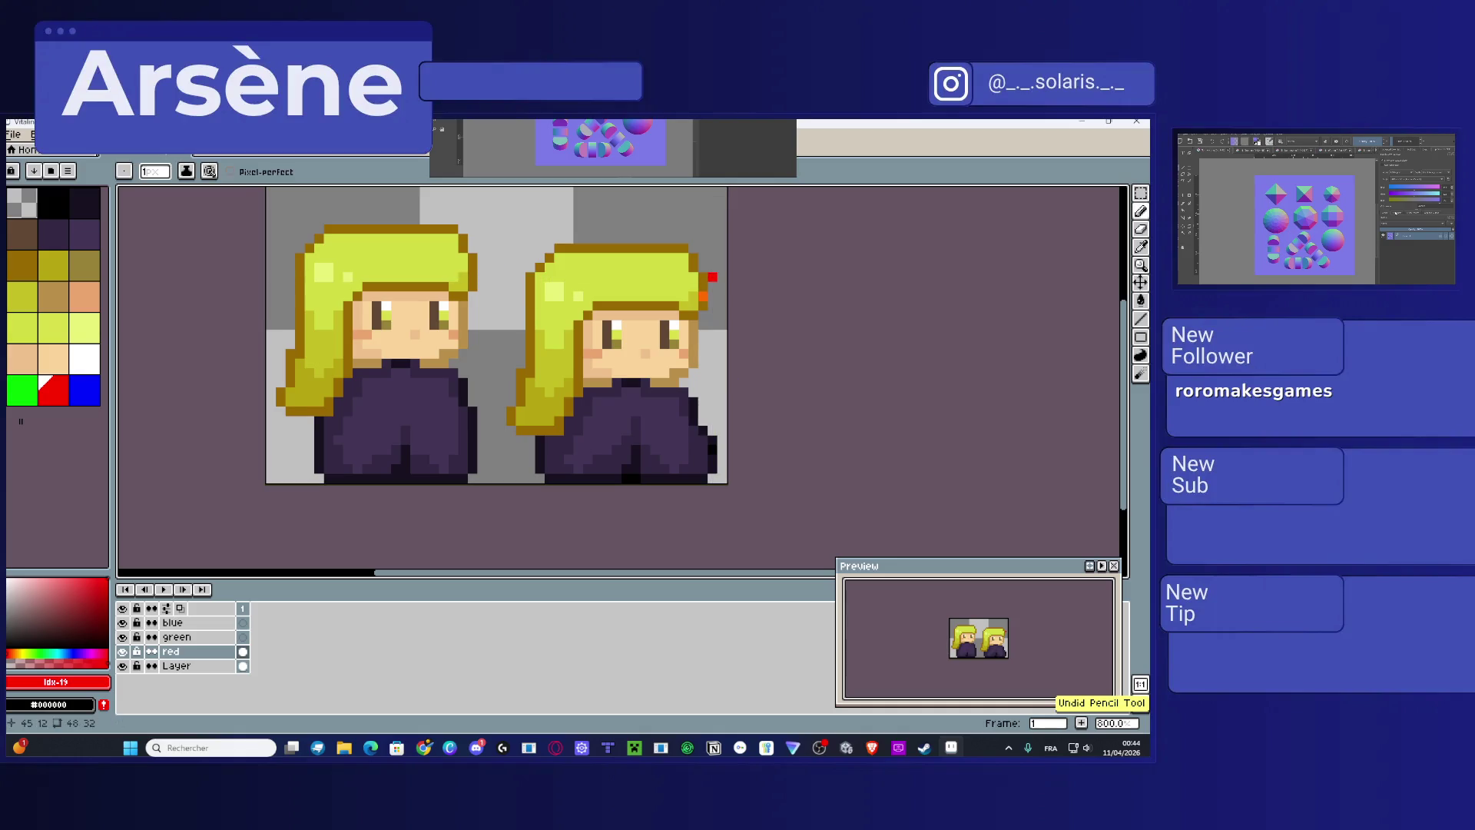
Step: Line the right character's right edge, from hair corner down to the body, with red pixels
mouse_move(703, 292)
left_mouse_down()
mouse_move(703, 275)
mouse_move(684, 405)
mouse_move(712, 470)
left_mouse_up()
left_click(703, 306)
left_click(675, 383)
key("ctrl+z")
left_click(703, 430)
left_click(703, 478)
left_click_drag(694, 258, 693, 267)
left_click(685, 249)
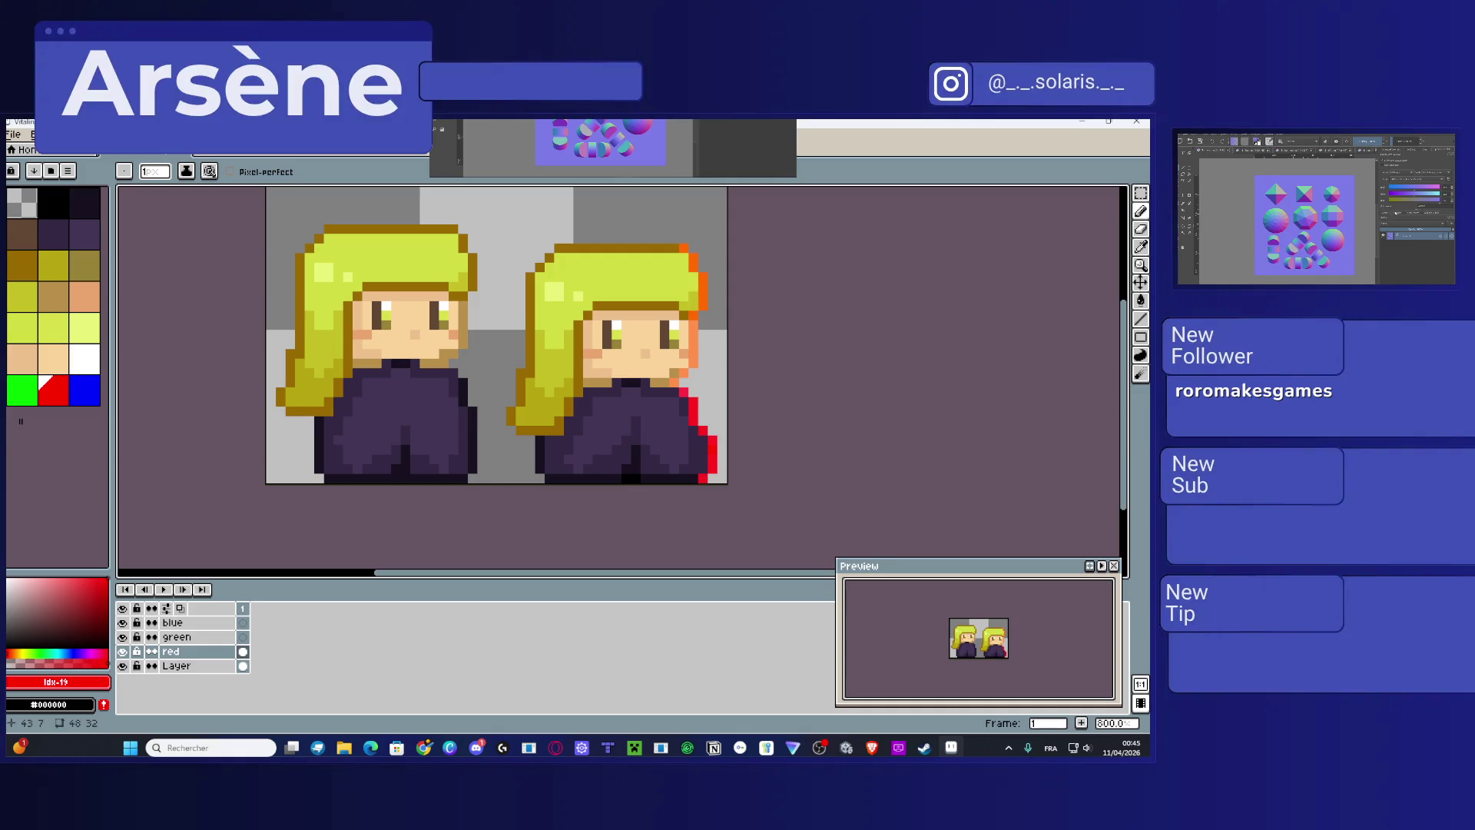
scroll(703, 290, "up", 1)
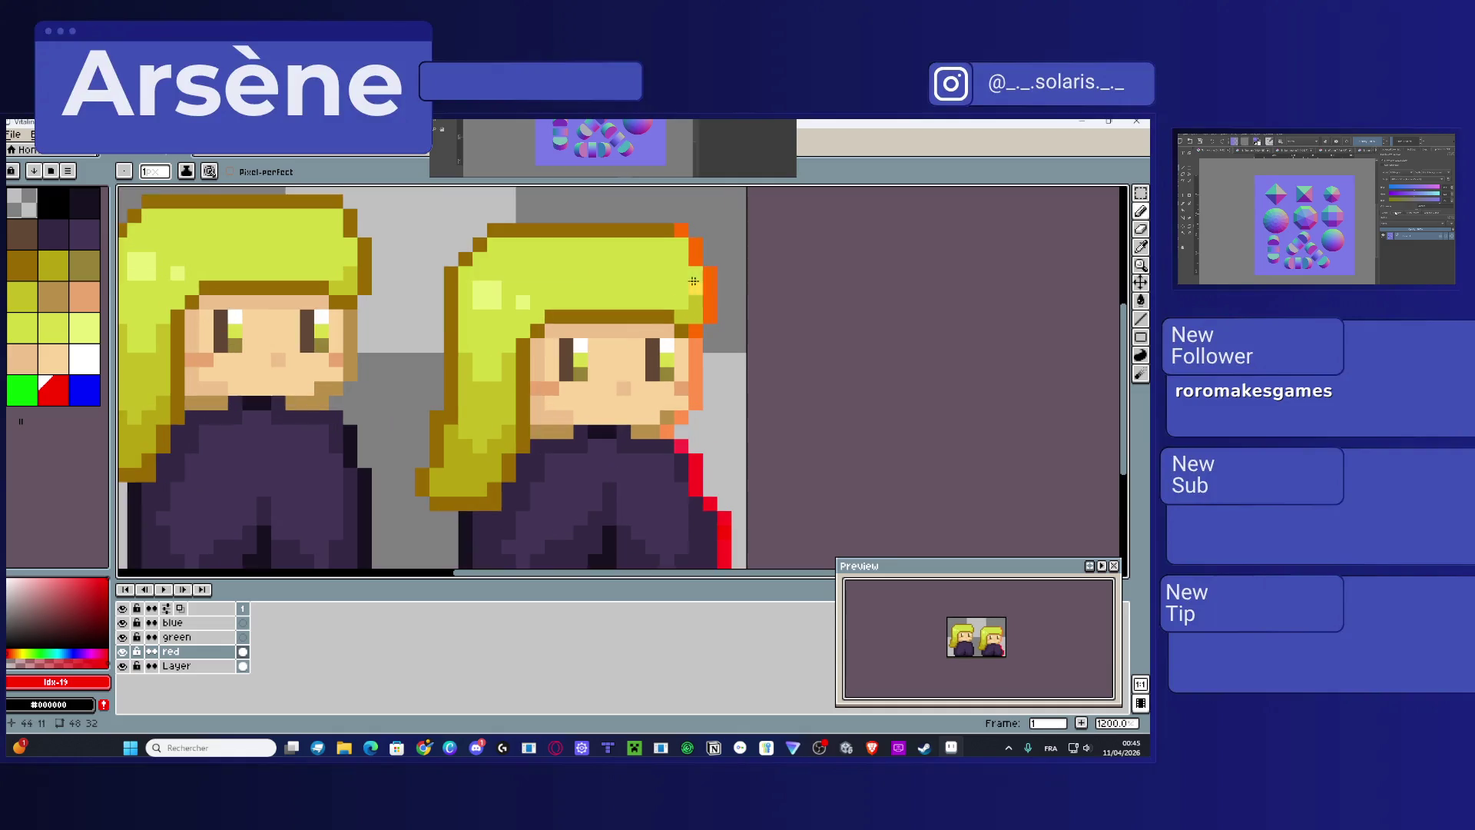
scroll(707, 290, "up", 1)
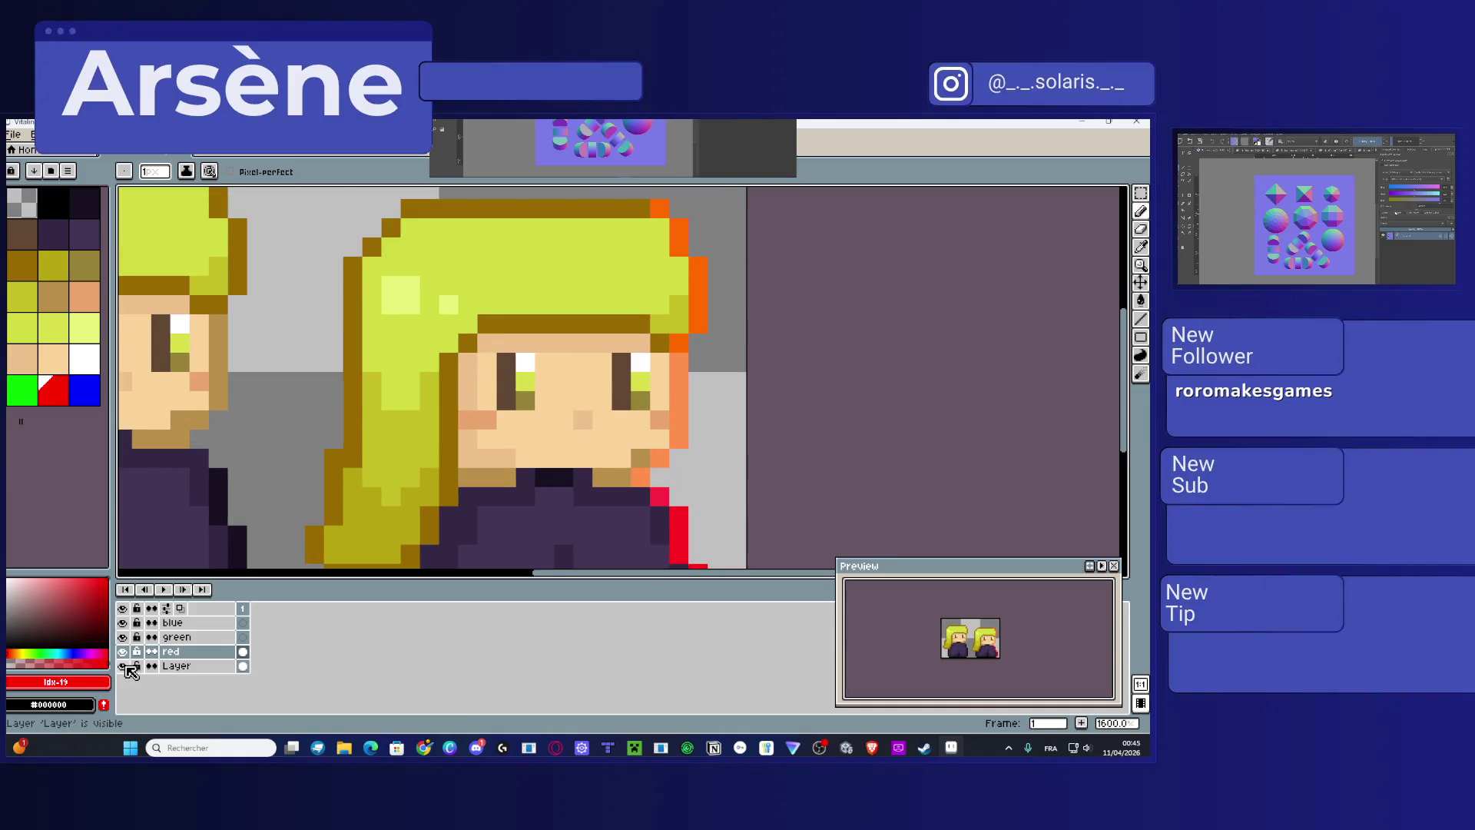
left_click(124, 666)
left_click(123, 666)
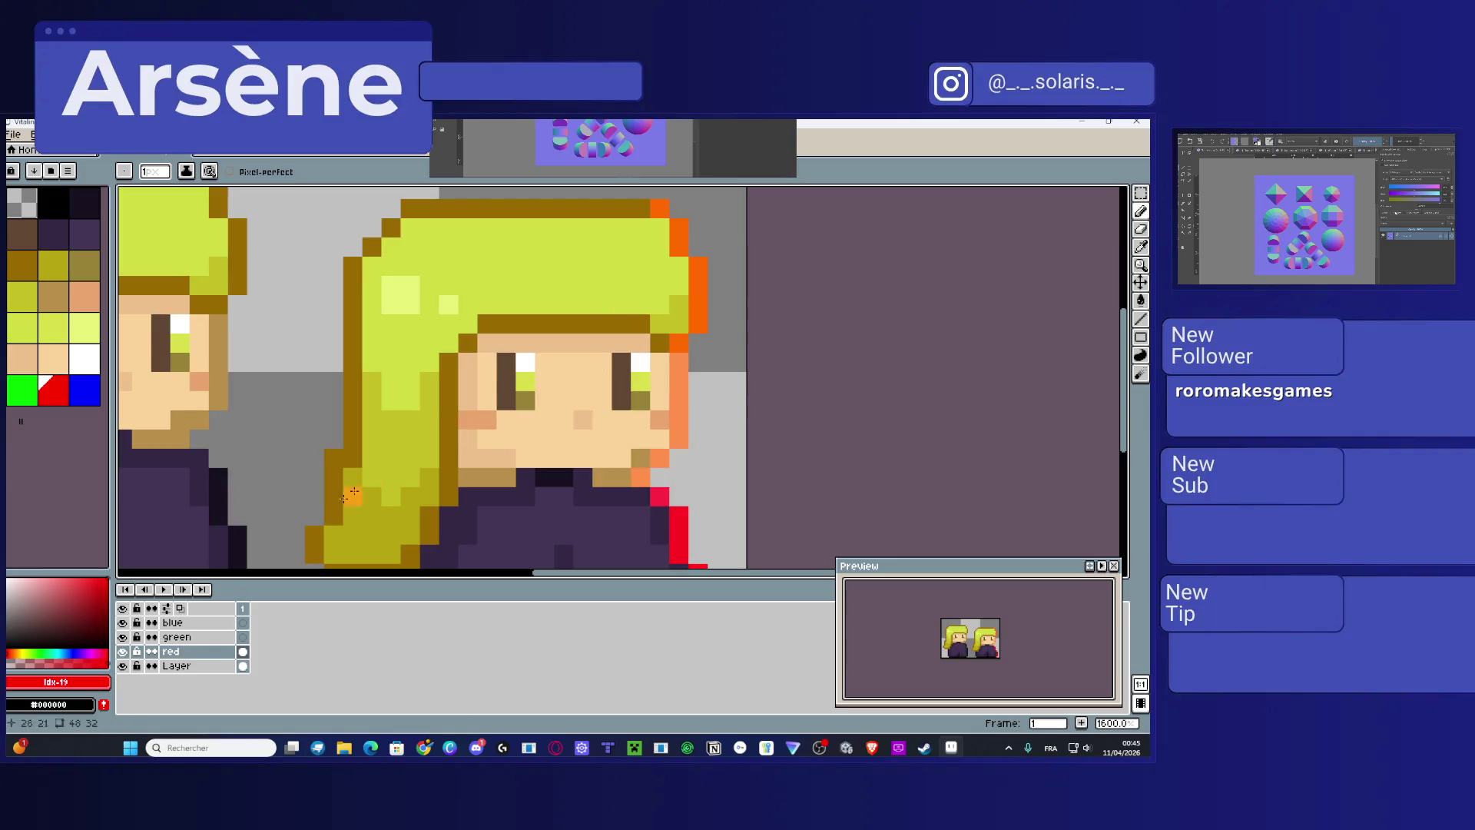
right_click(187, 652)
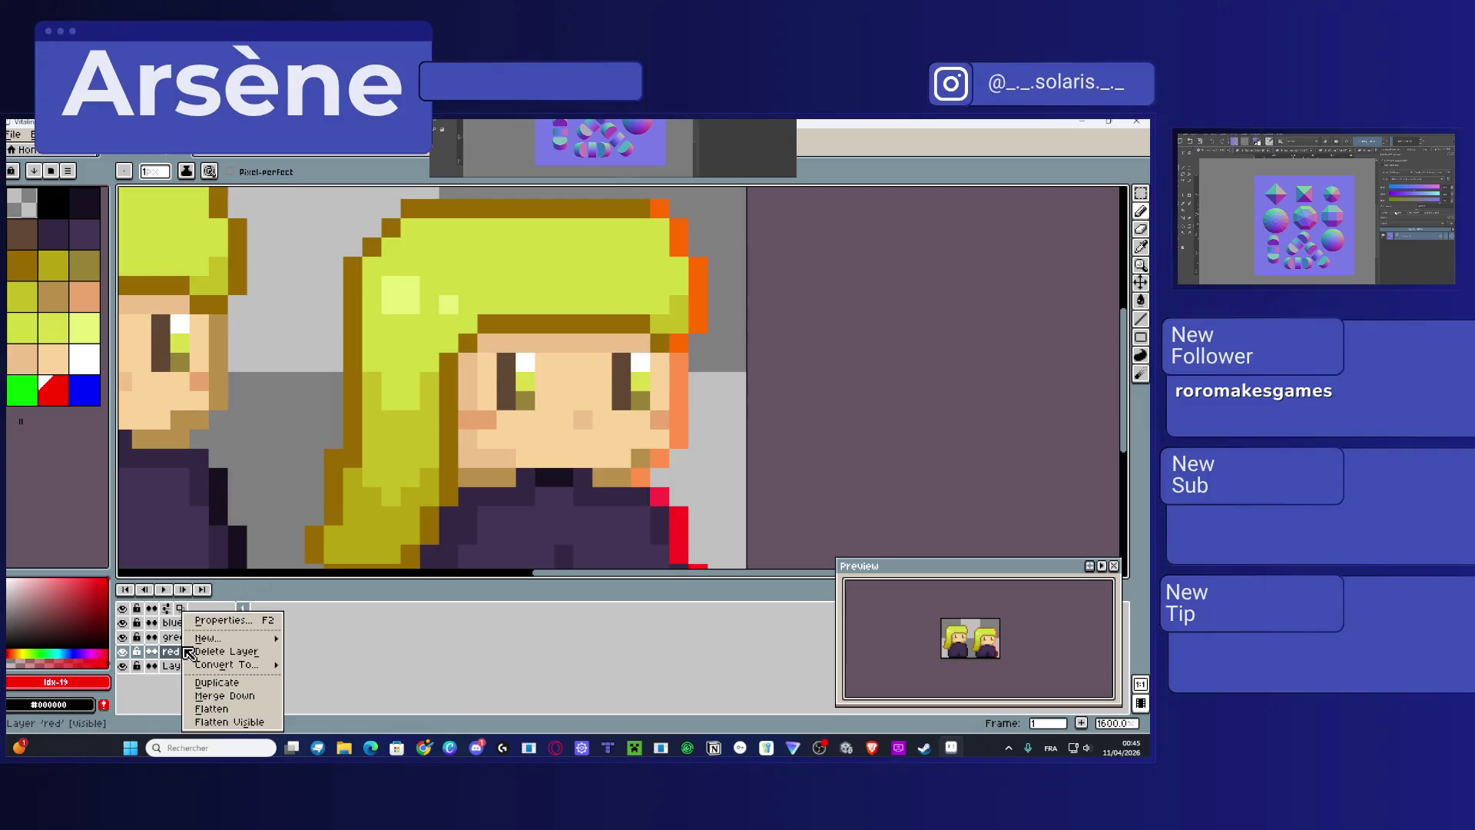
left_click(223, 622)
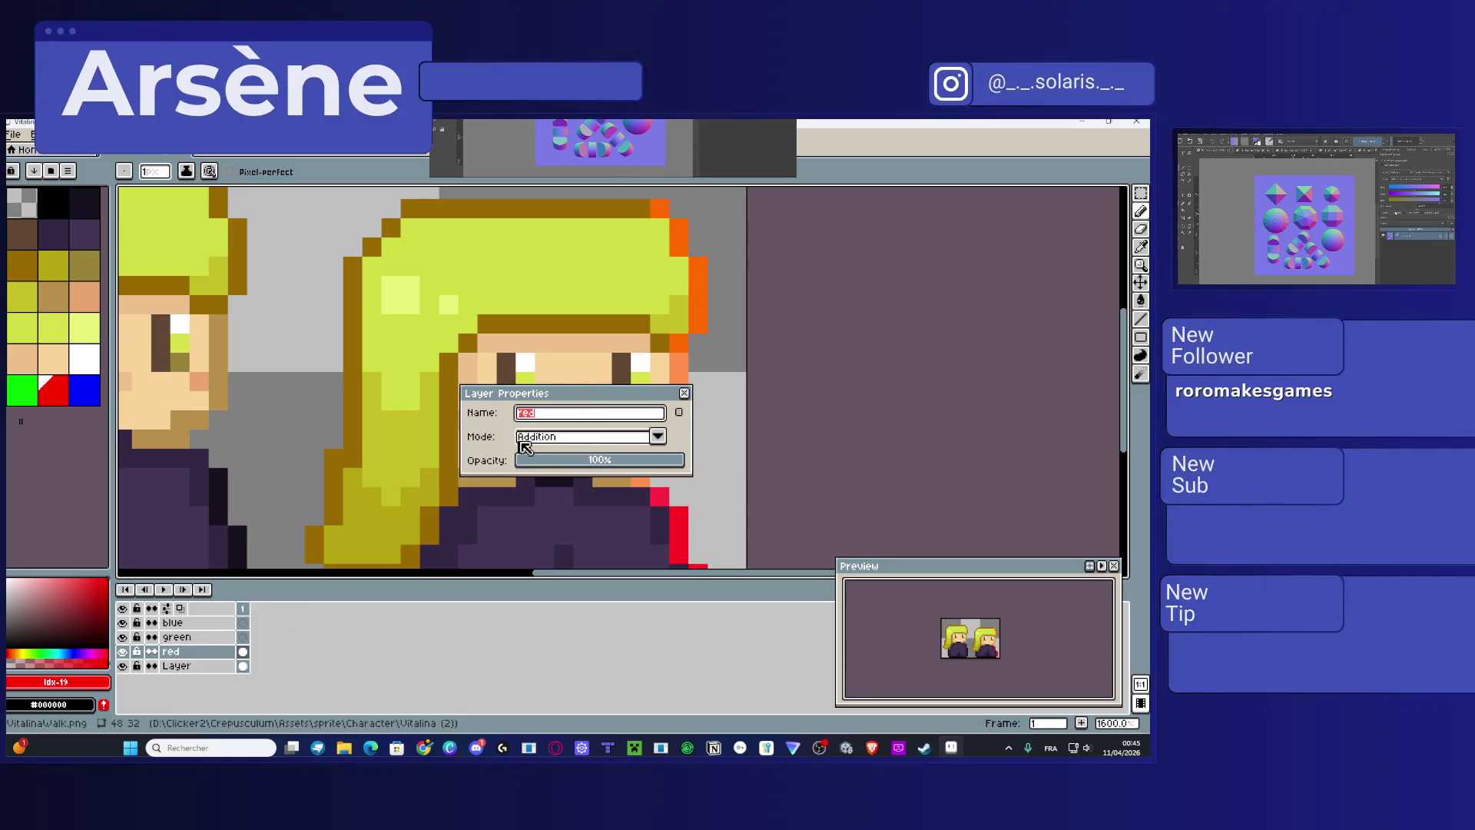
left_click(684, 393)
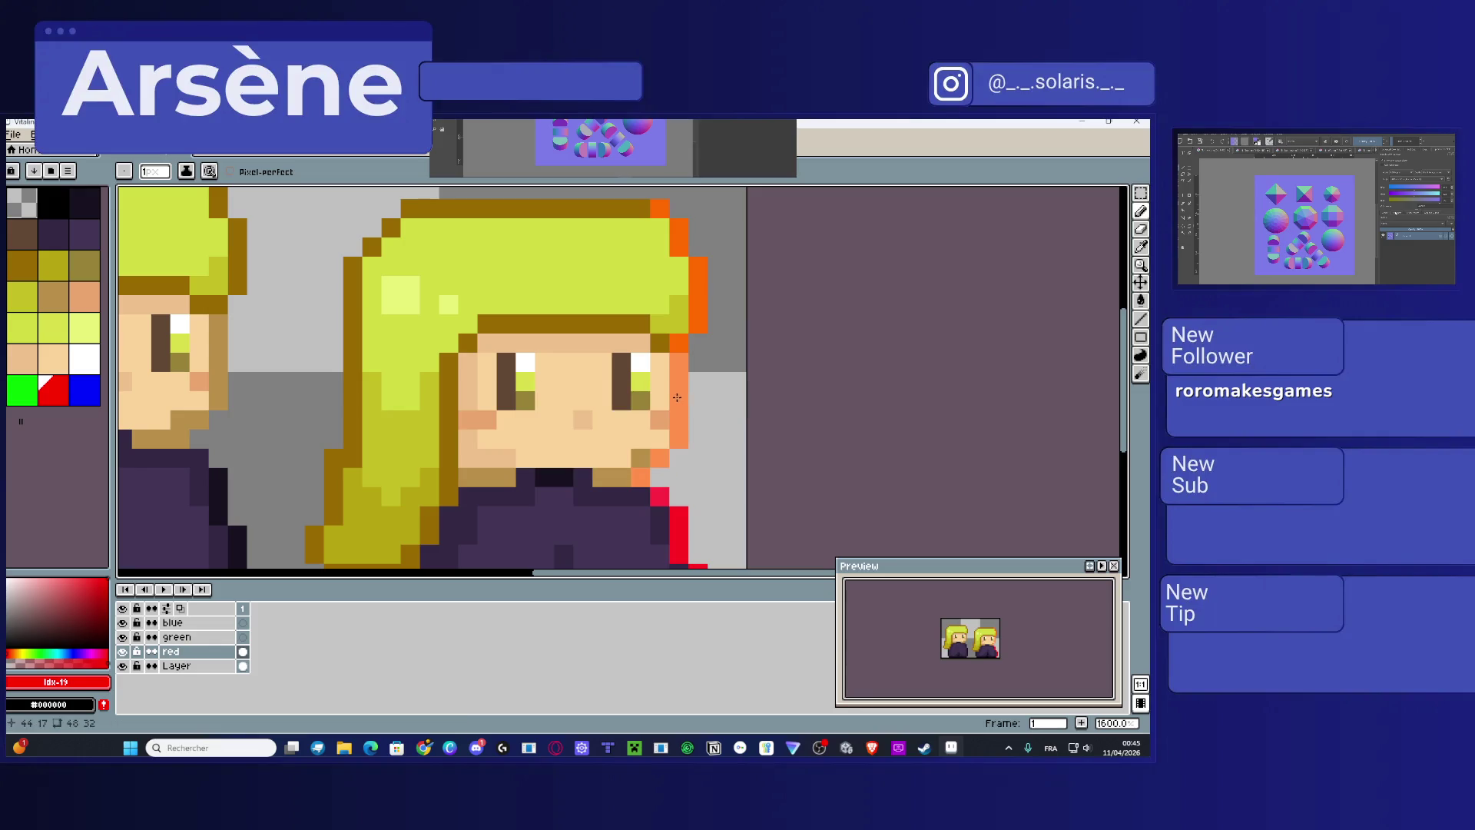
left_click(123, 666)
left_click(198, 637)
left_click(198, 622)
left_click(198, 652)
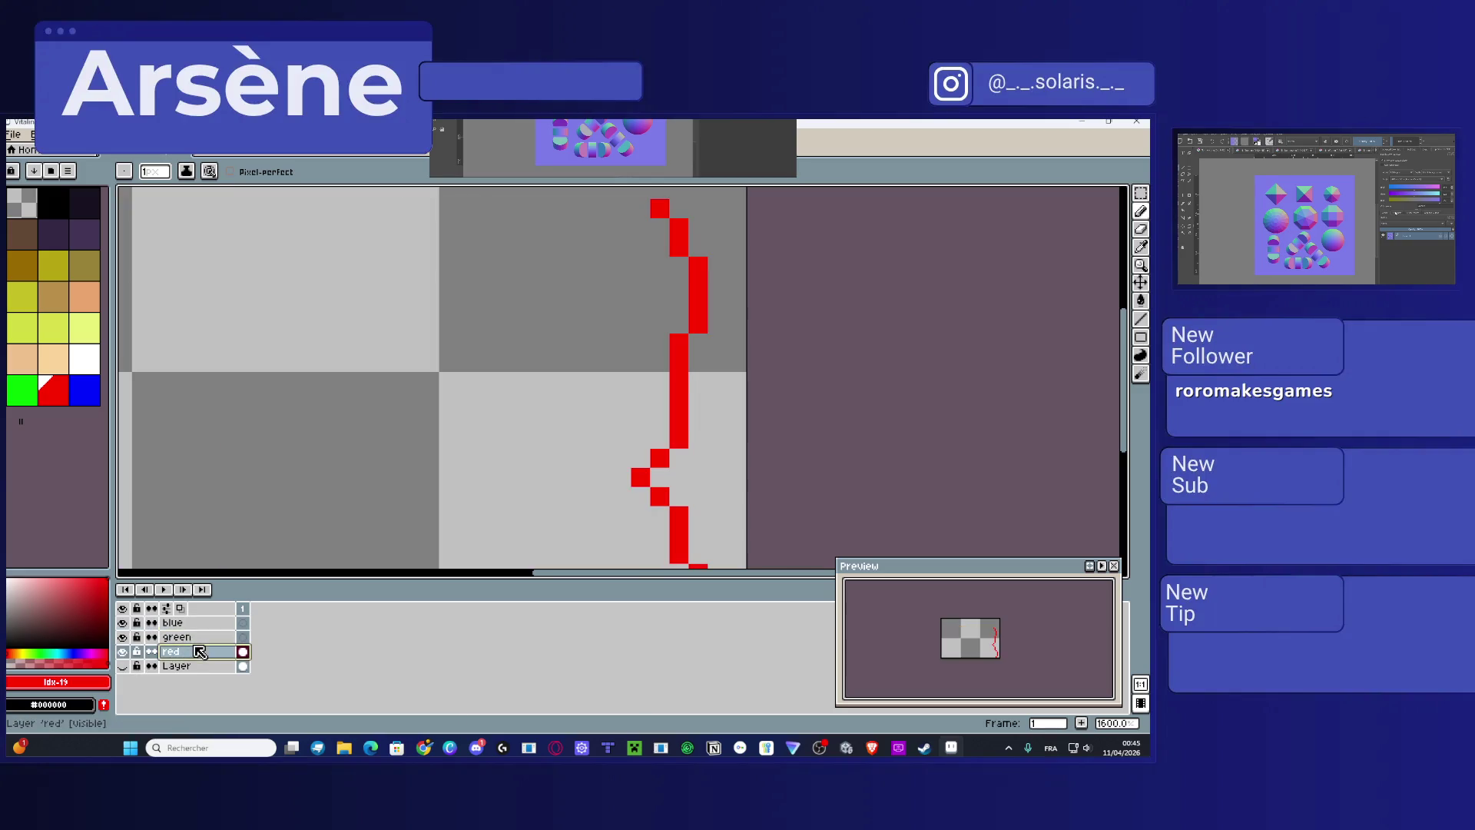
left_click(124, 666)
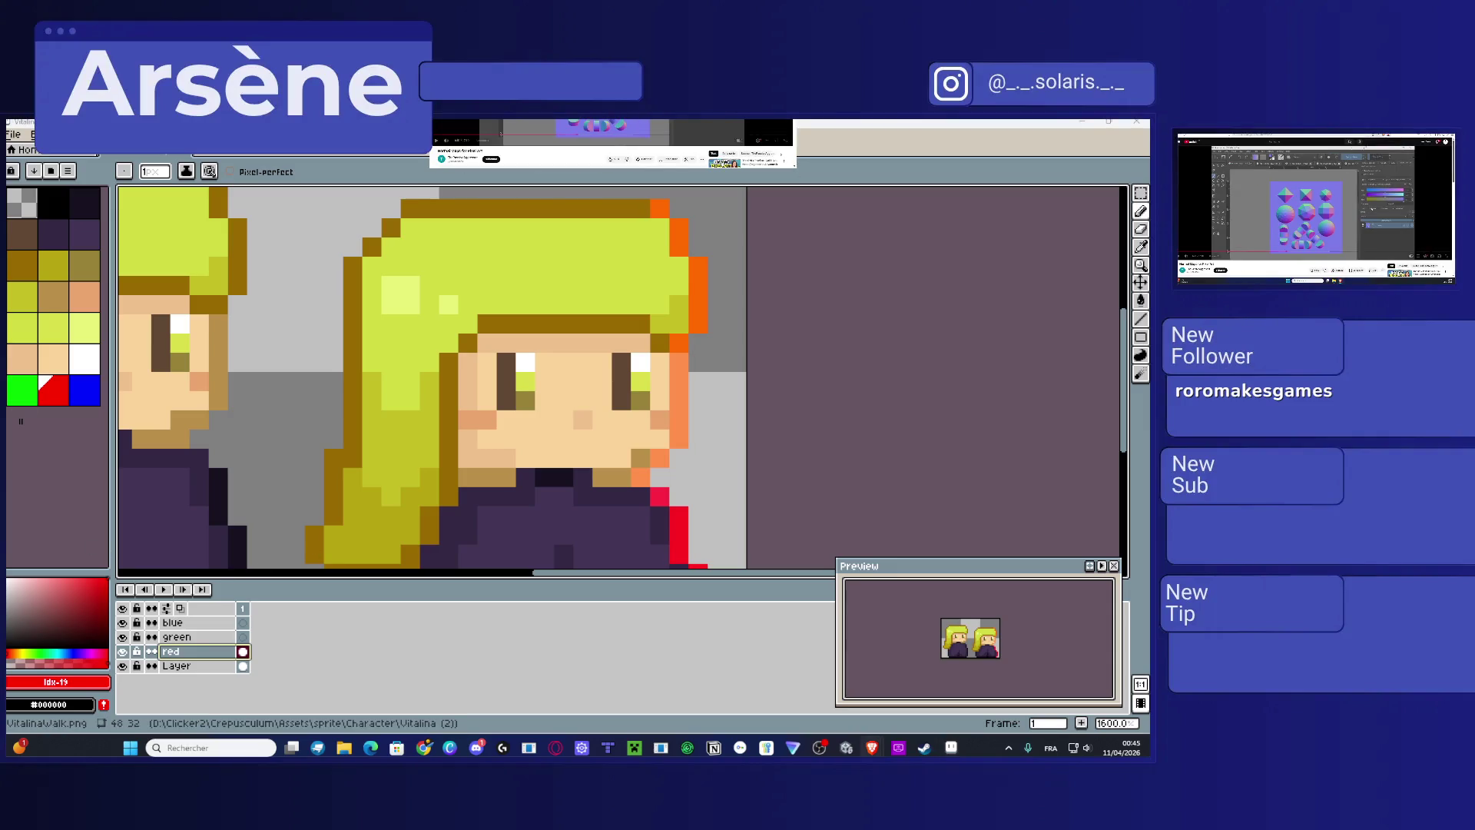
left_click(872, 748)
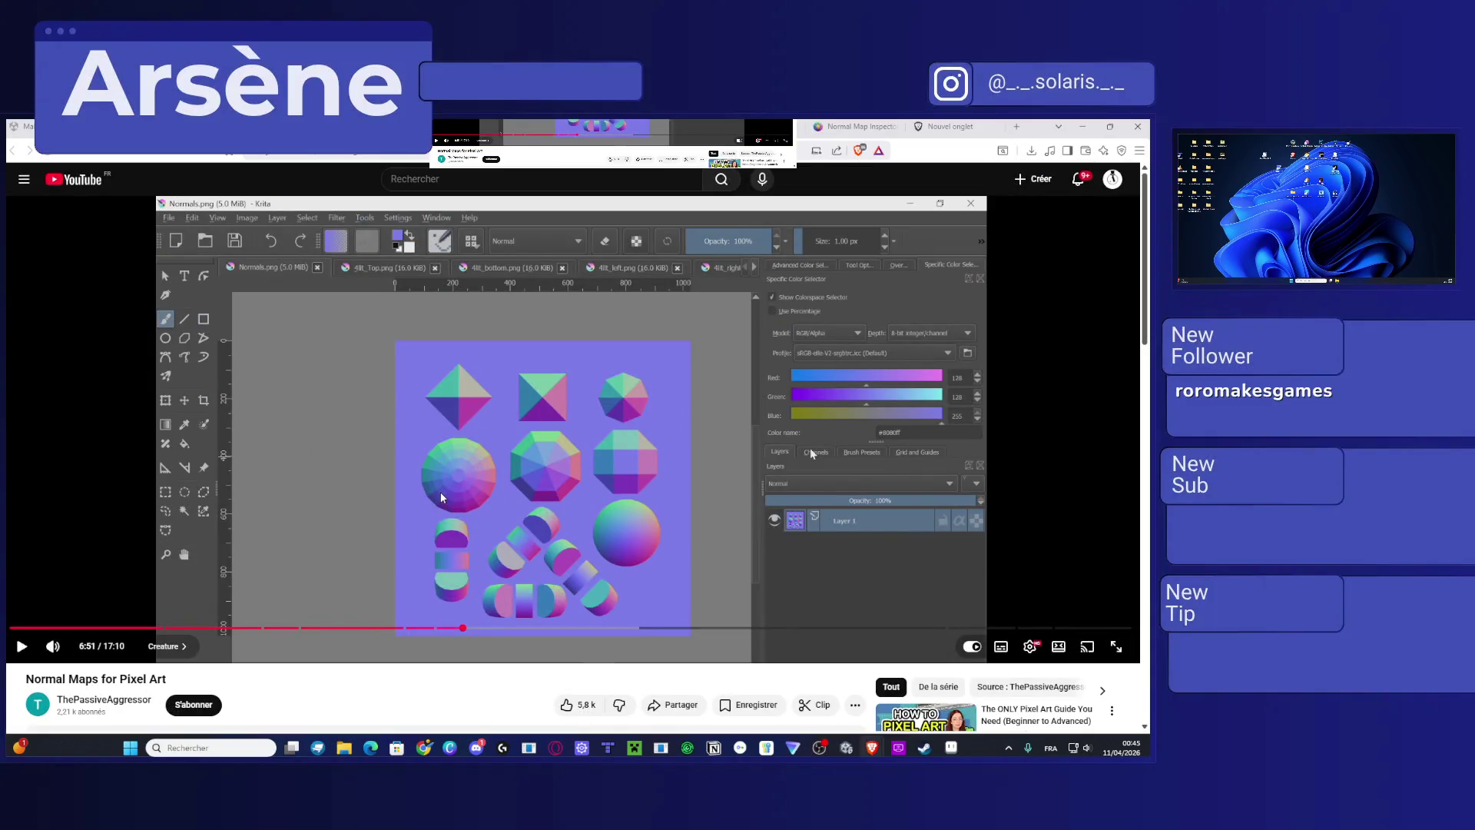
key("alt+Tab")
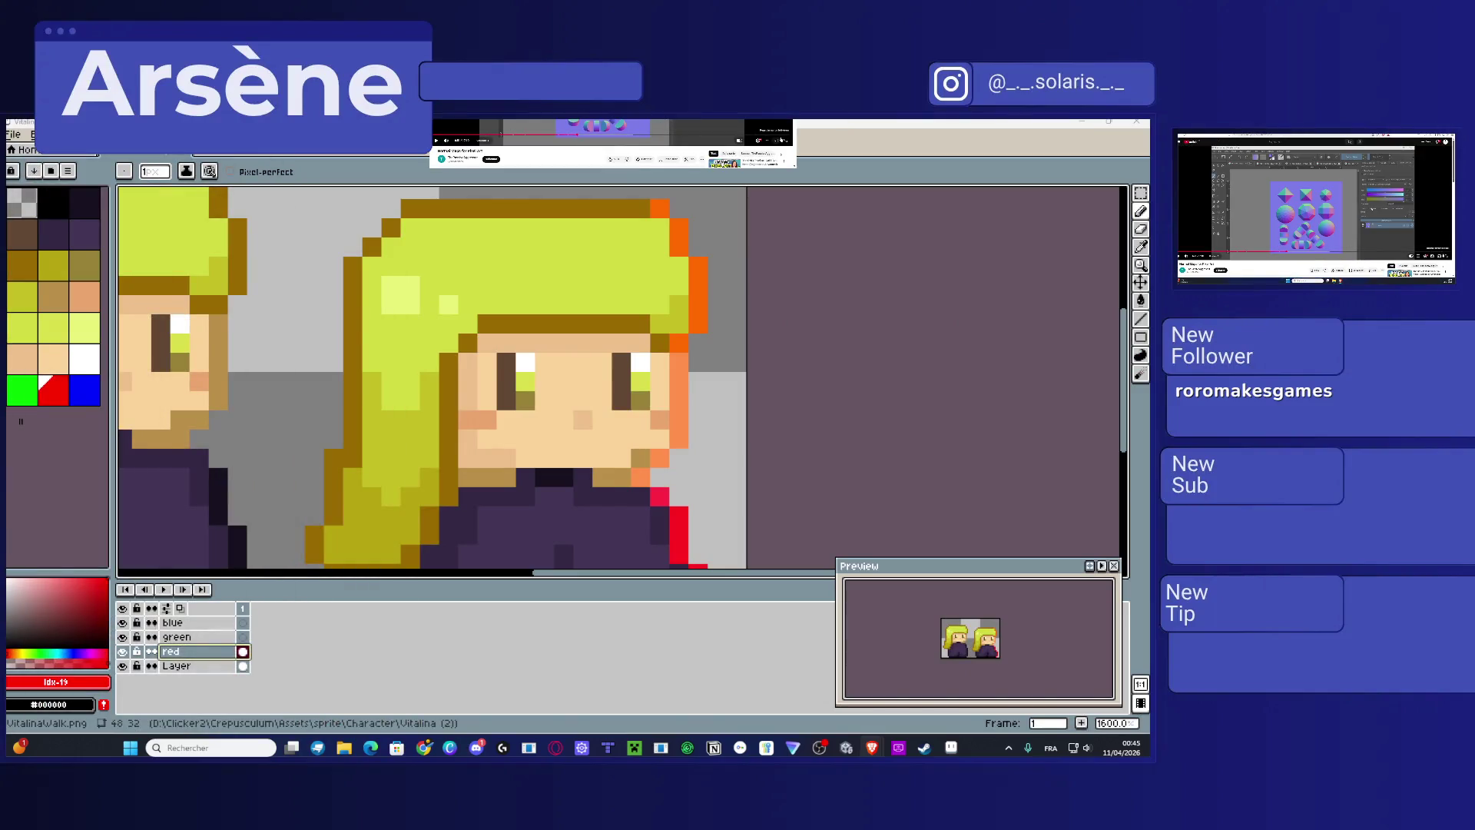
left_click(588, 477)
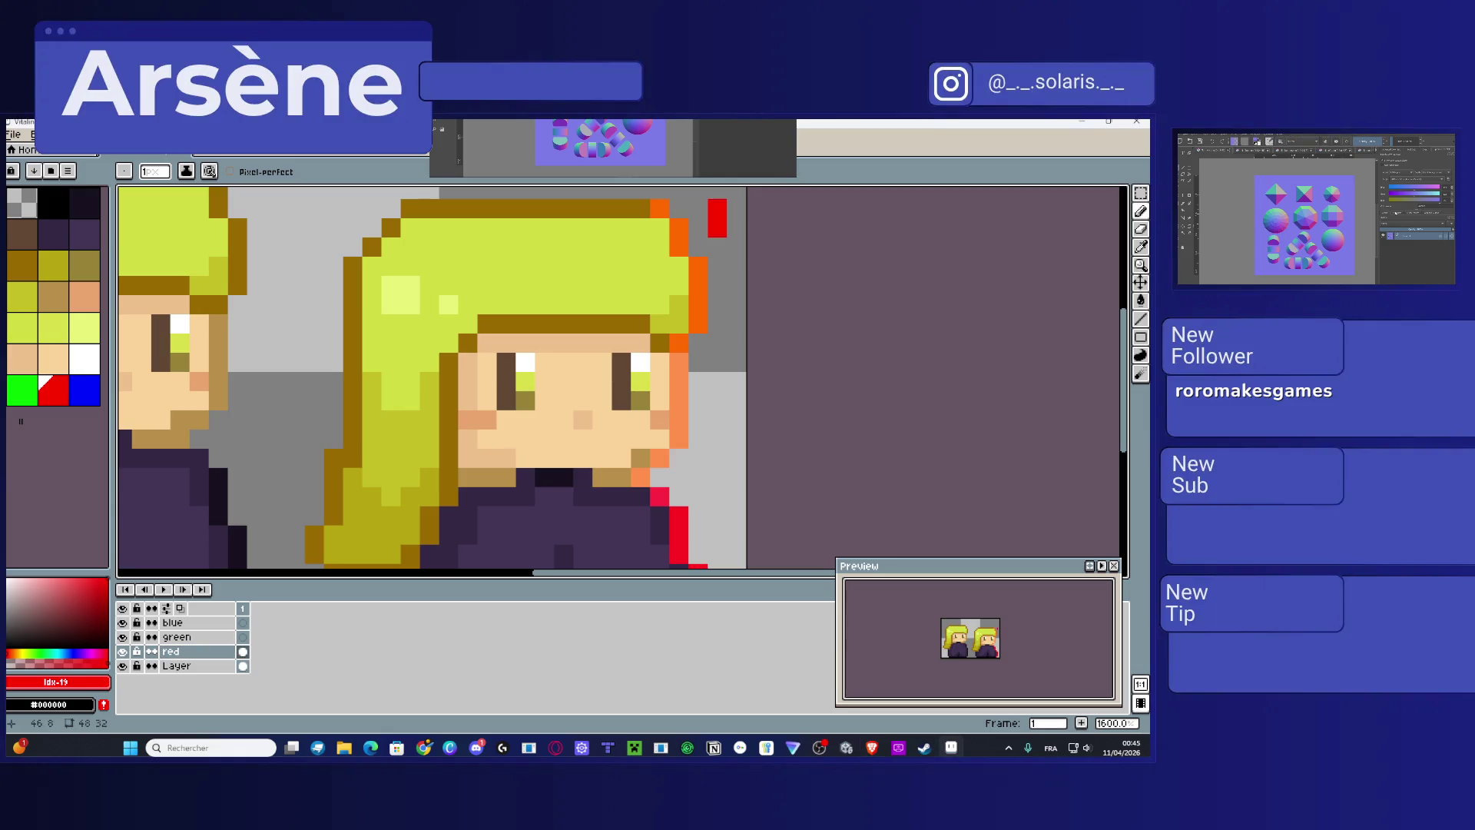
Step: Paint blue test pixels beside the hair on the blue layer, then undo the test strokes
left_click(184, 636)
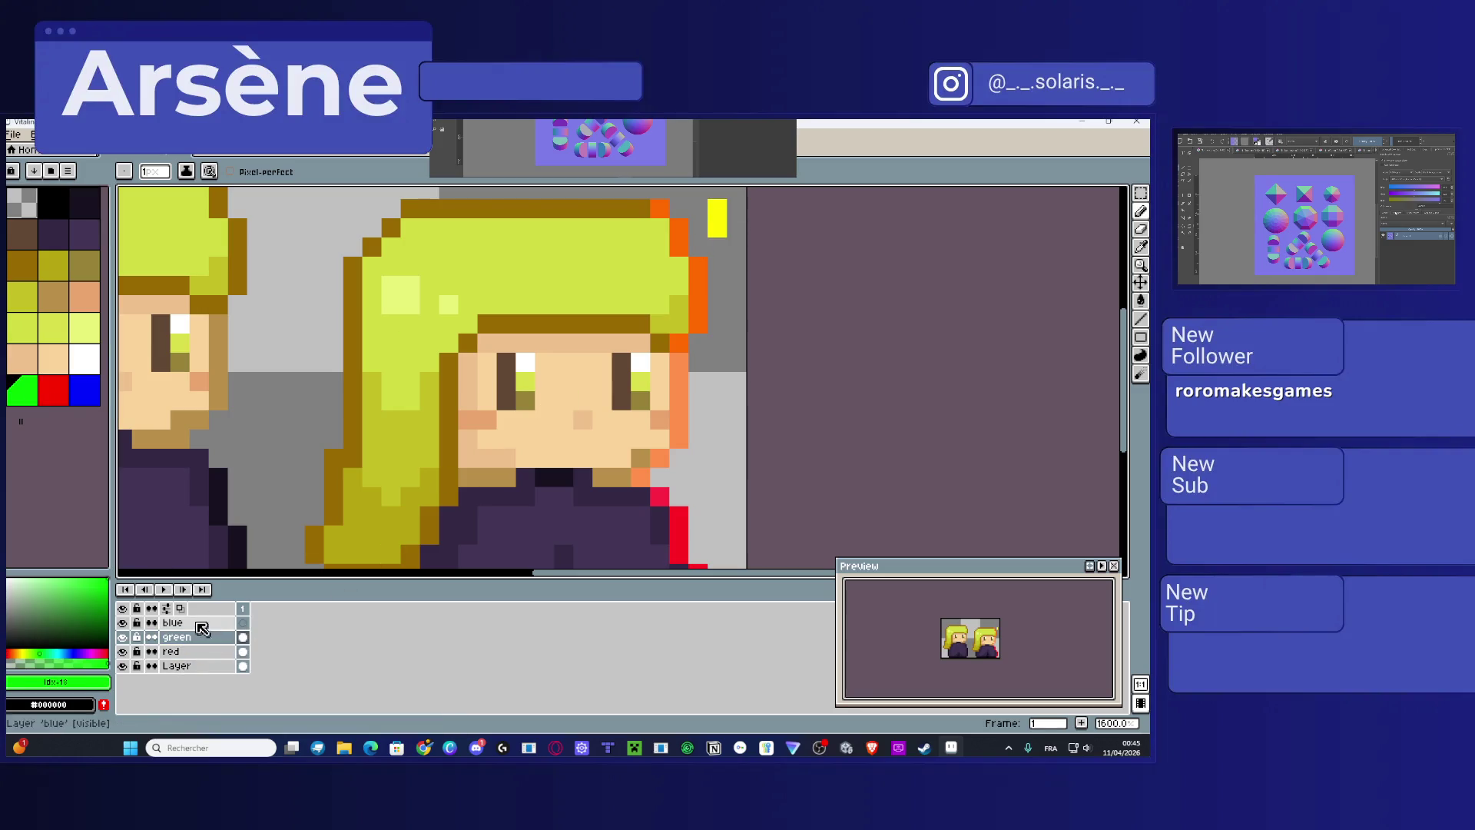
left_click(184, 622)
left_click(83, 397)
left_click(714, 228)
left_click(717, 208)
key("ctrl+z")
key("ctrl+z")
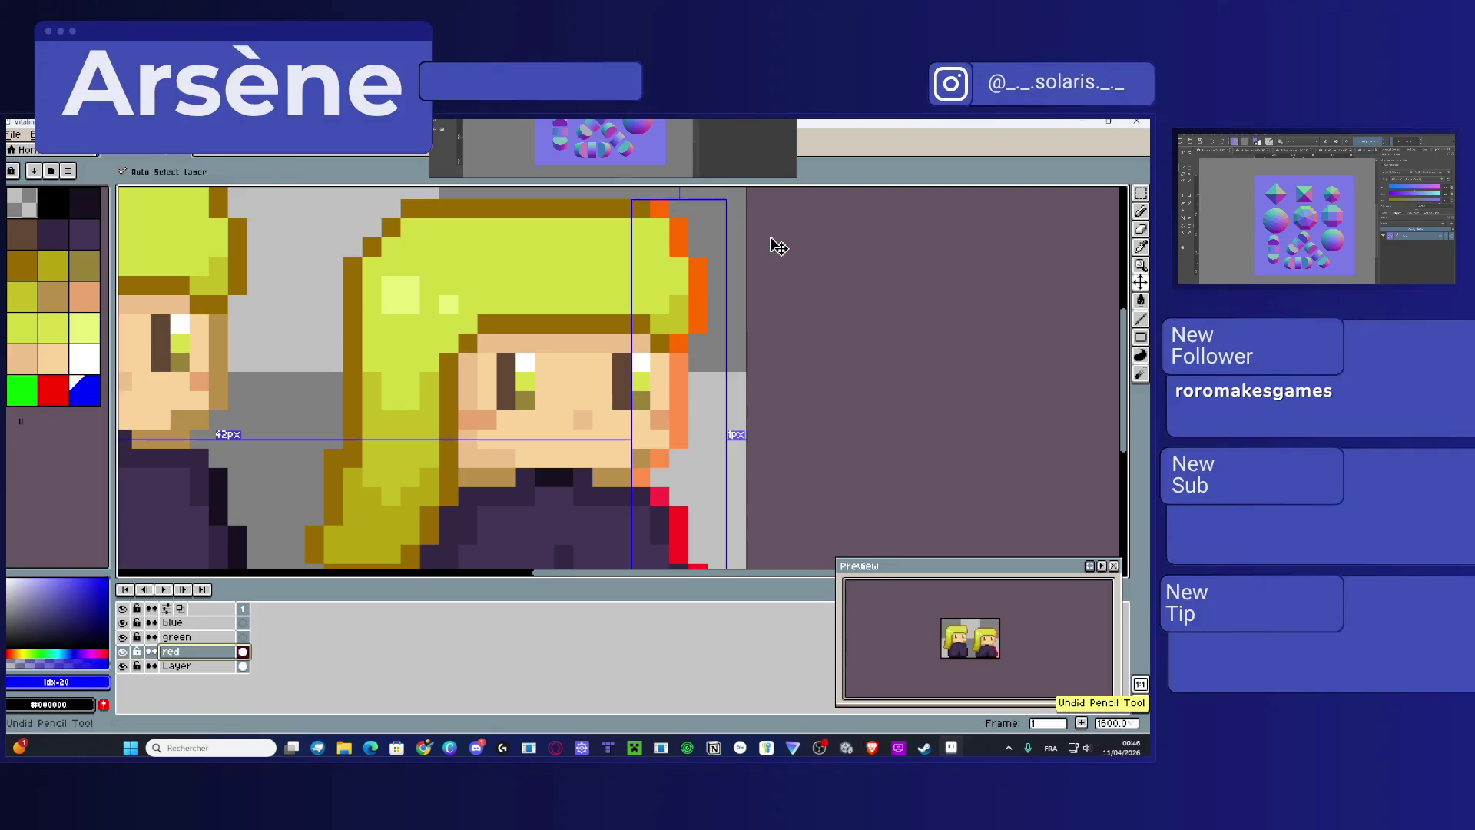
key("ctrl+z")
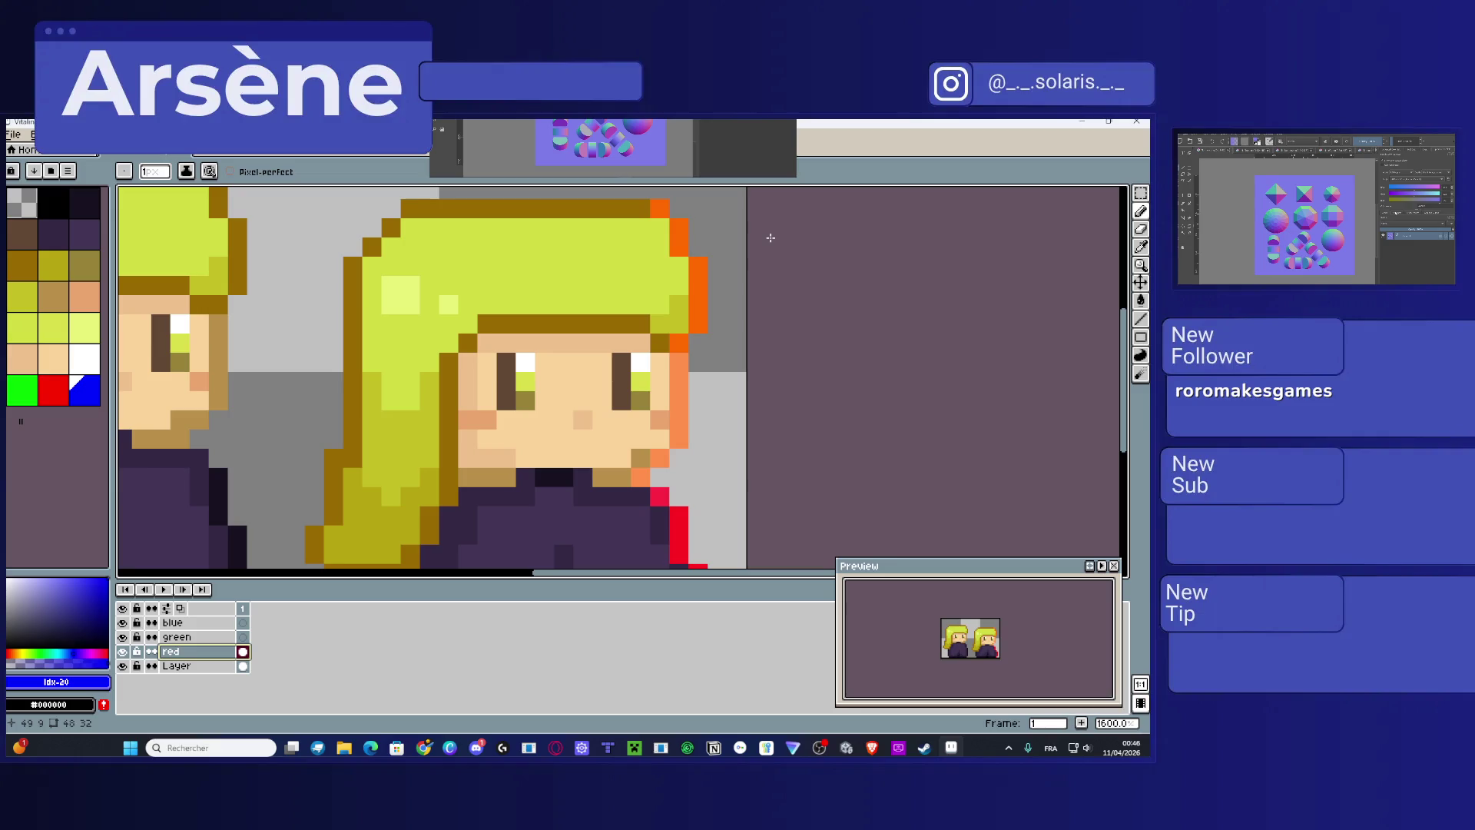
right_click(211, 658)
Step: Switch the red layer's blend mode to Color and try a test stroke on the hair edge
left_click(244, 632)
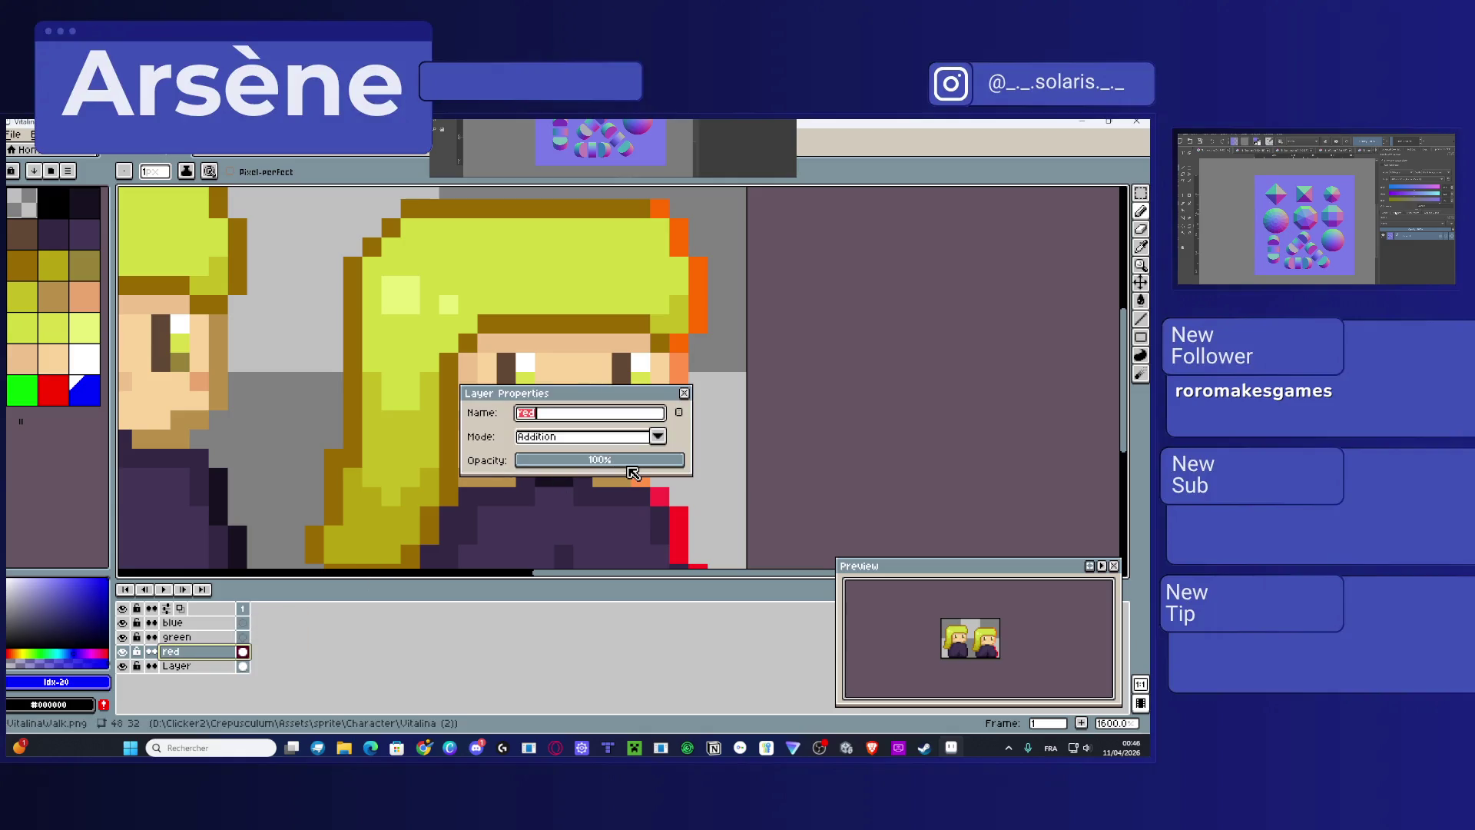
left_click(659, 436)
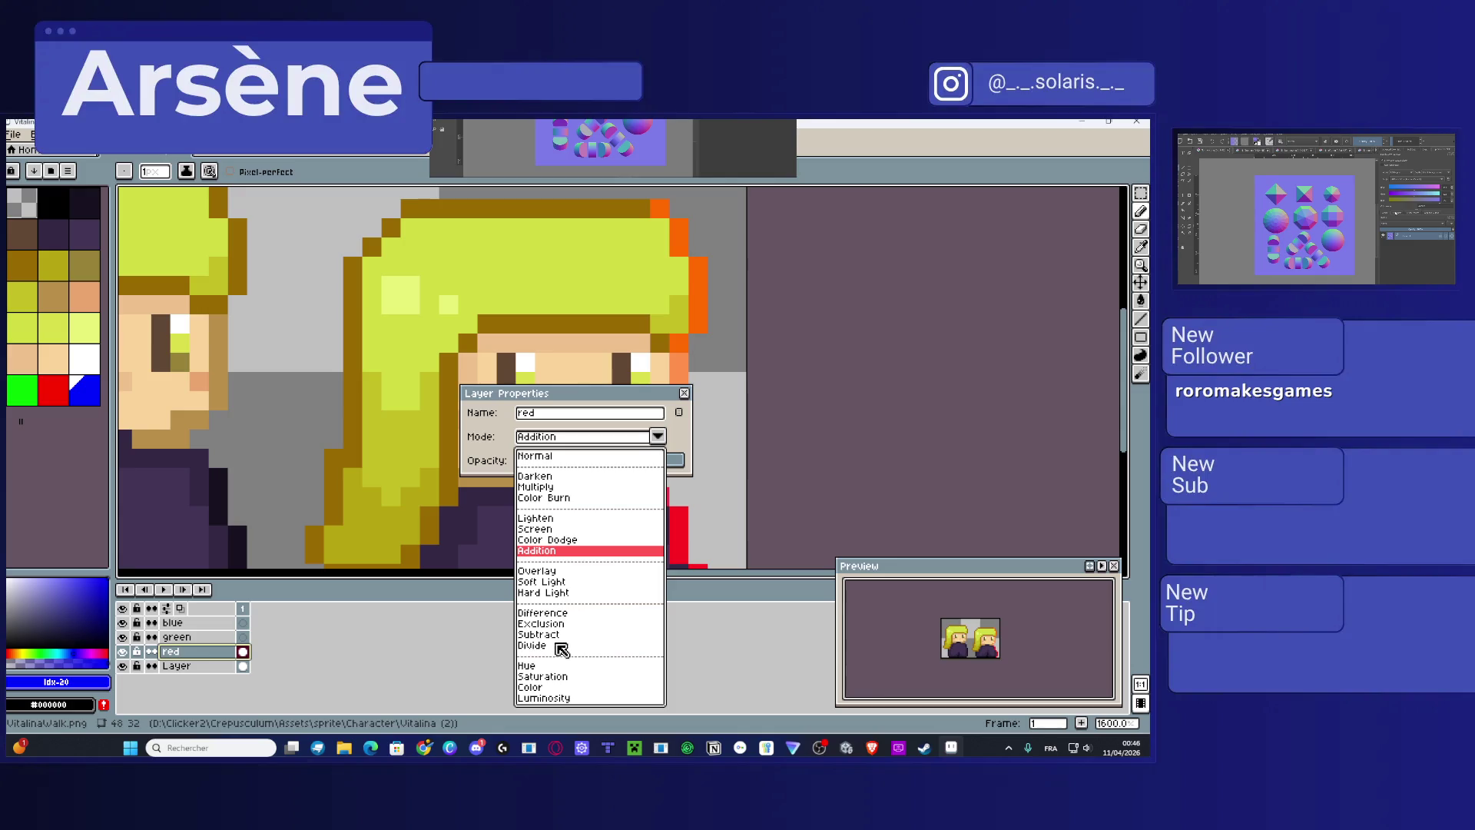
left_click(548, 688)
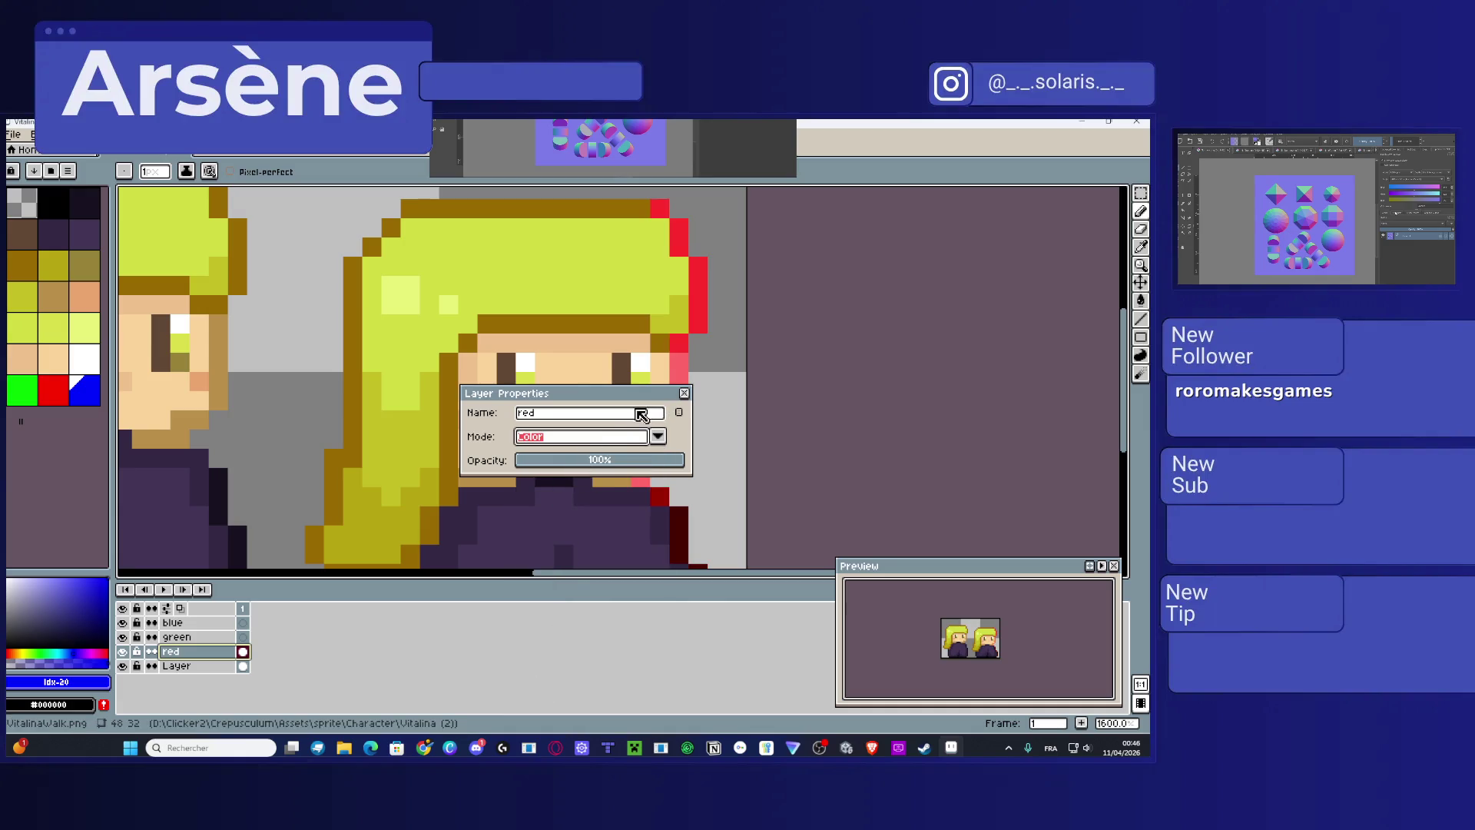
left_click_drag(638, 402, 439, 280)
left_click_drag(699, 265, 699, 304)
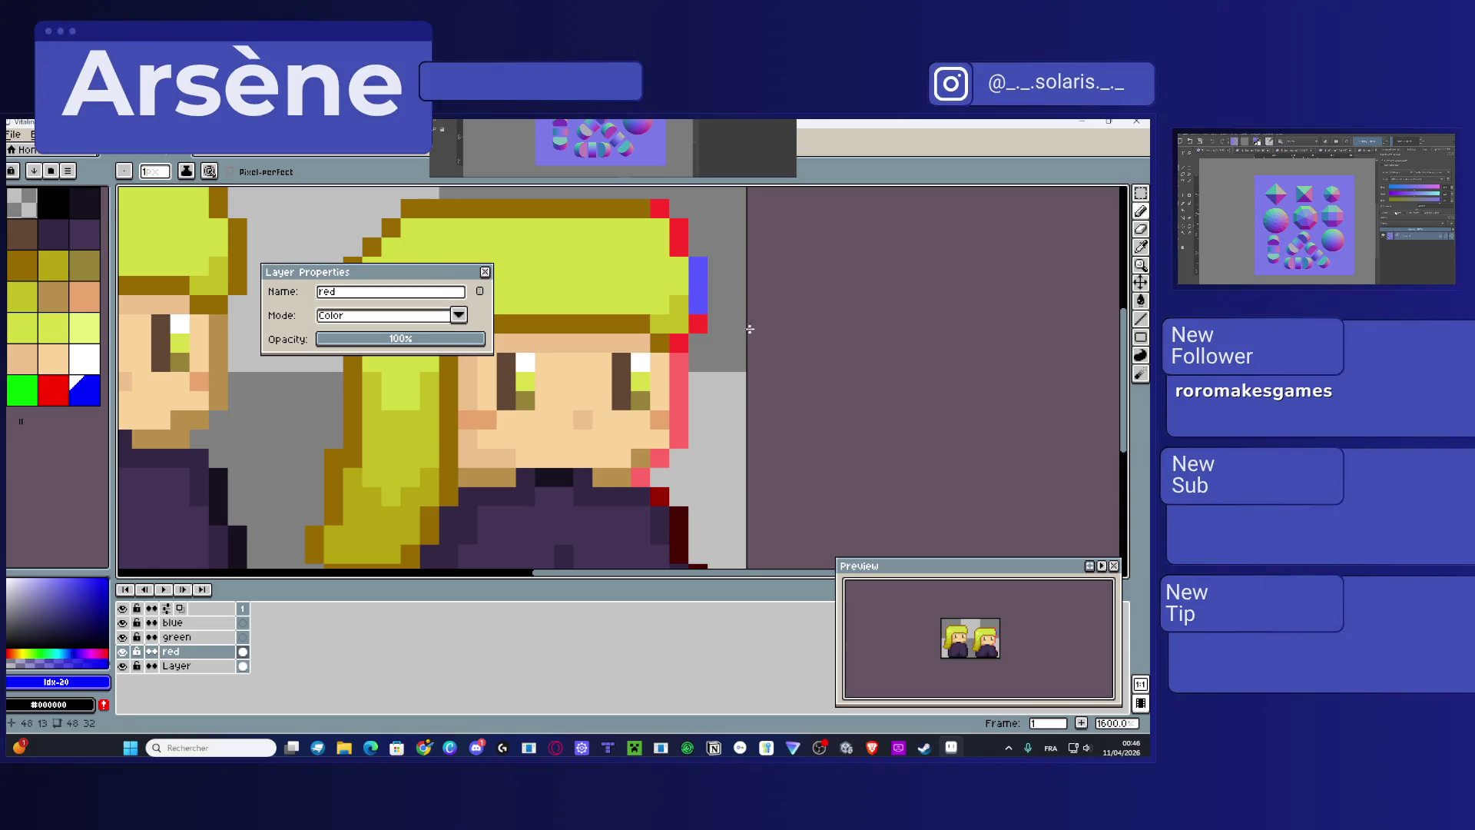
key("ctrl+z")
Step: Try a green stroke on the green layer, then undo it and revert the red layer's blend mode
left_click(192, 622)
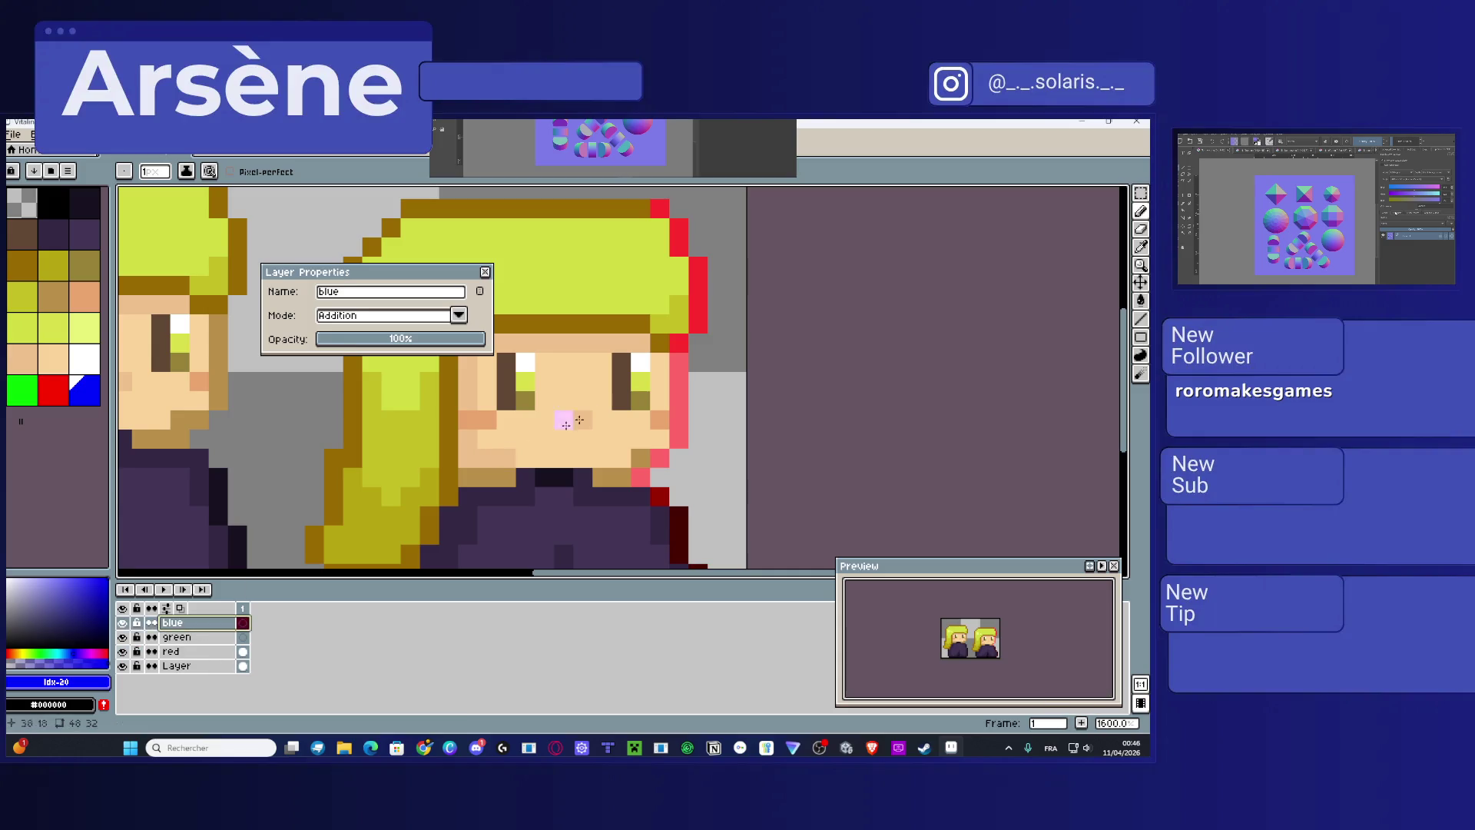
left_click(192, 637)
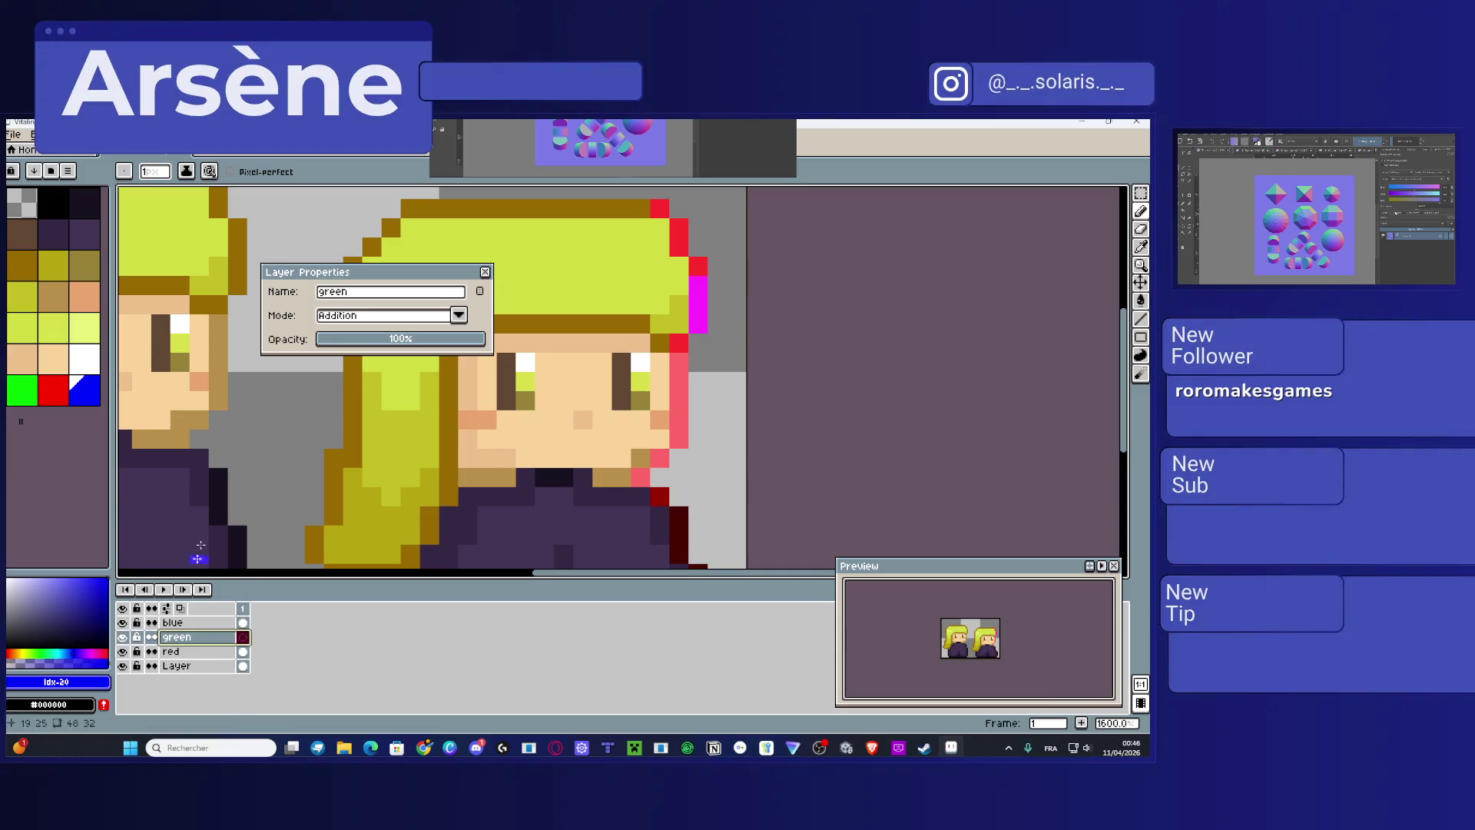
left_click(21, 389)
left_click_drag(679, 323, 699, 280)
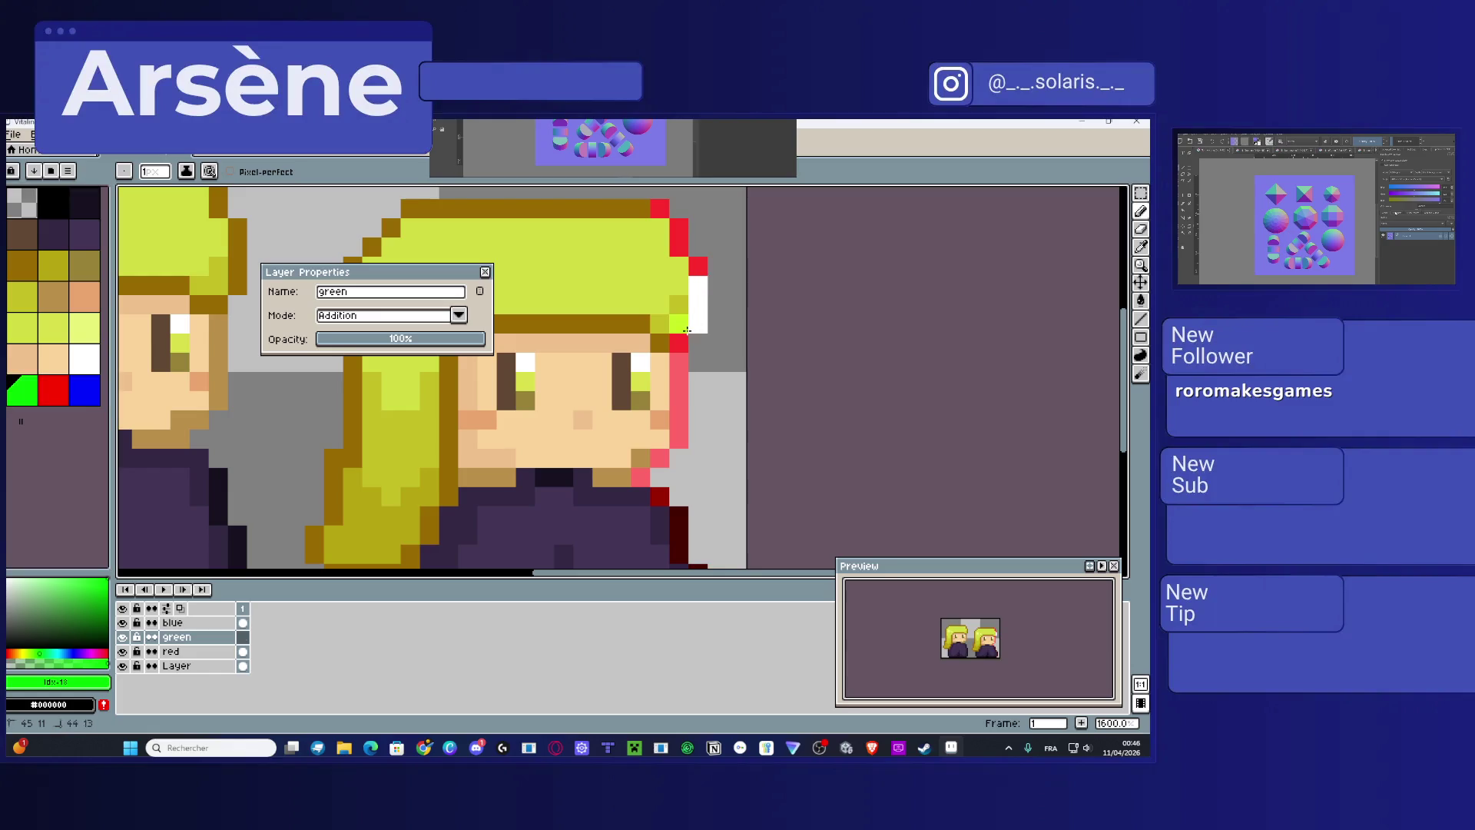
key("ctrl+z")
key("ctrl+z")
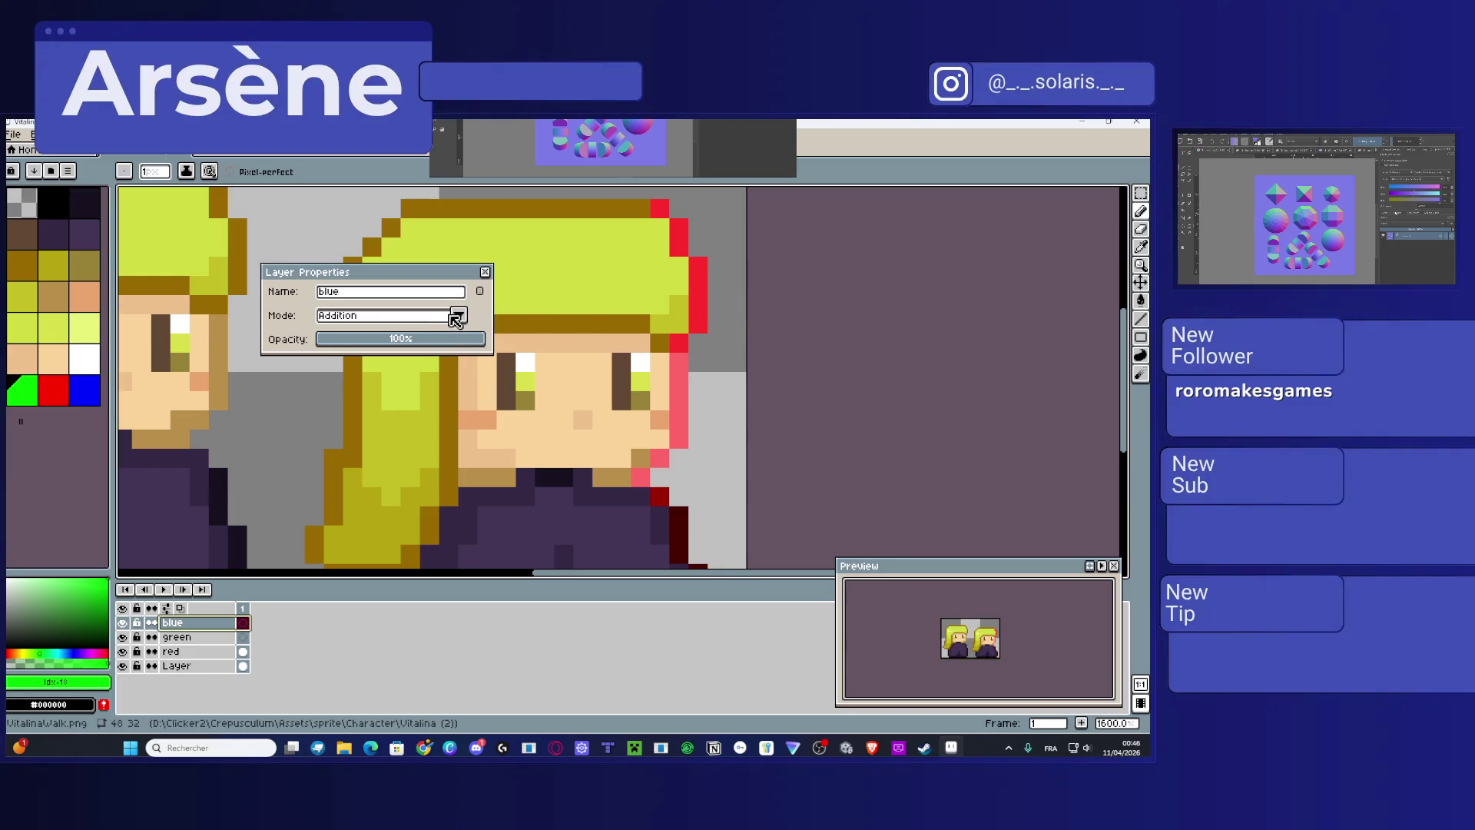
left_click(457, 316)
key("ctrl+z")
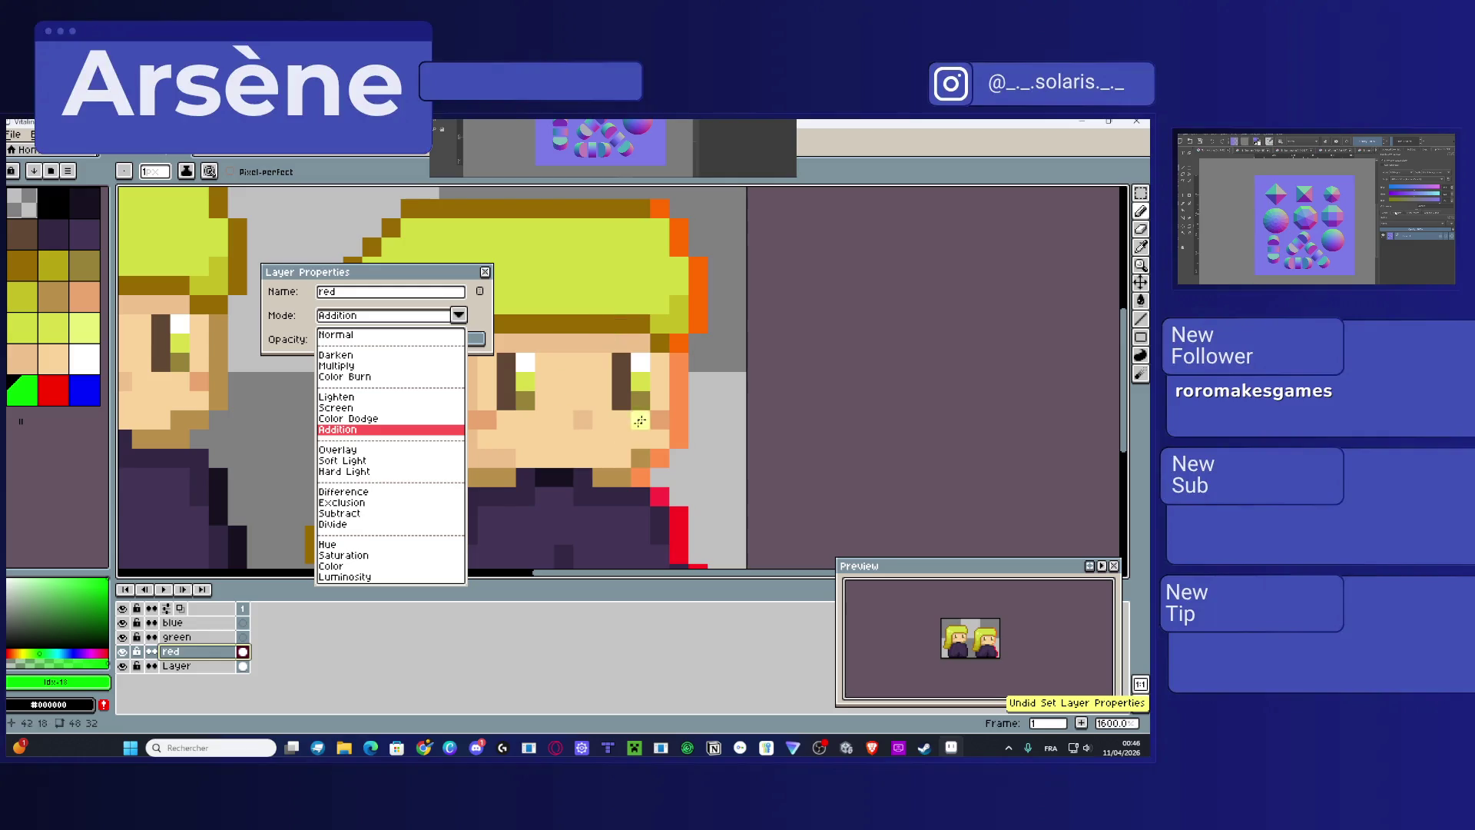
Step: Paint a red test block at the canvas top right, trying blue and green over it
left_click(69, 396)
left_click_drag(736, 209, 714, 215)
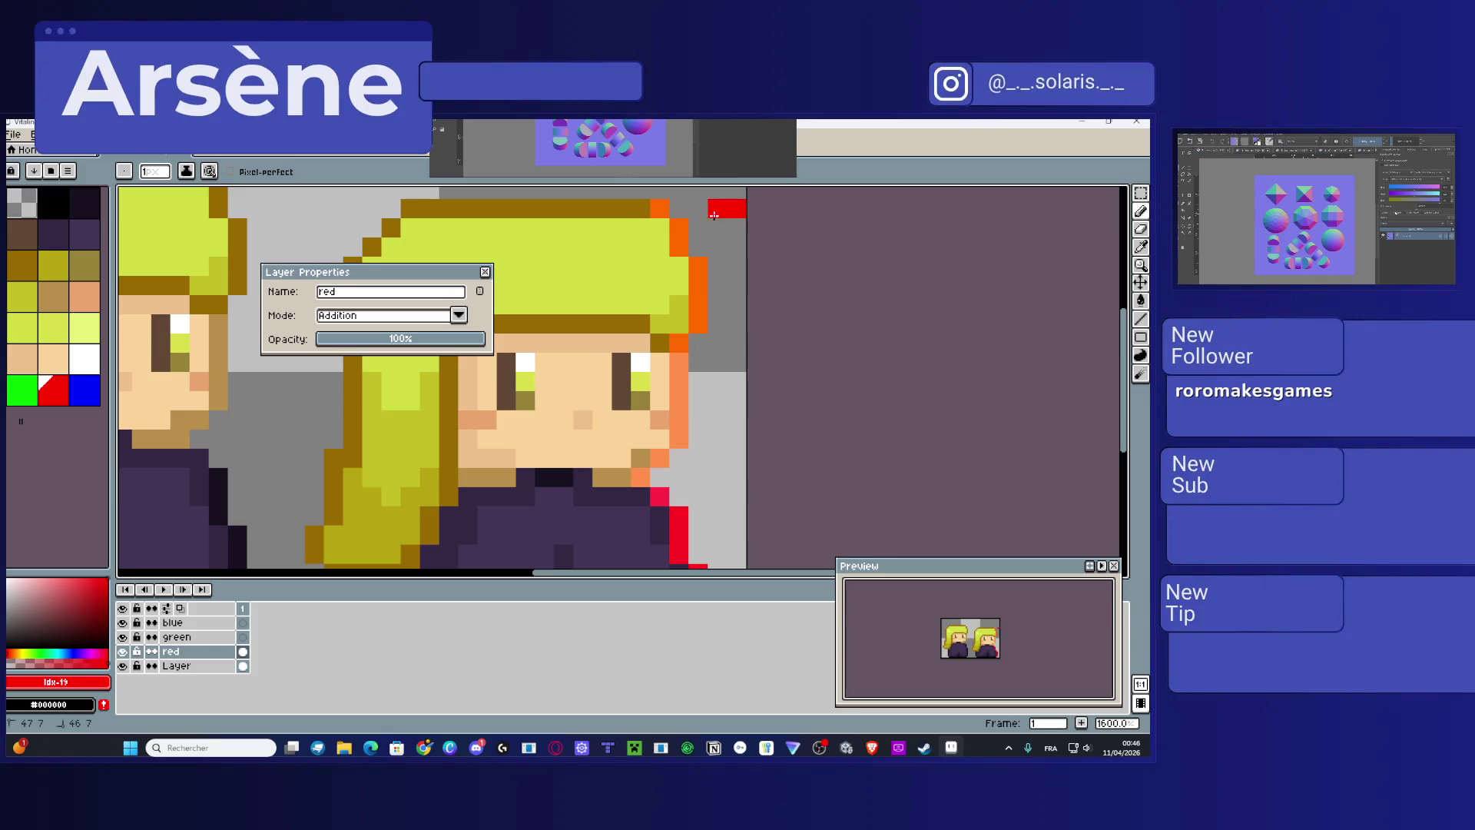
left_click(85, 395)
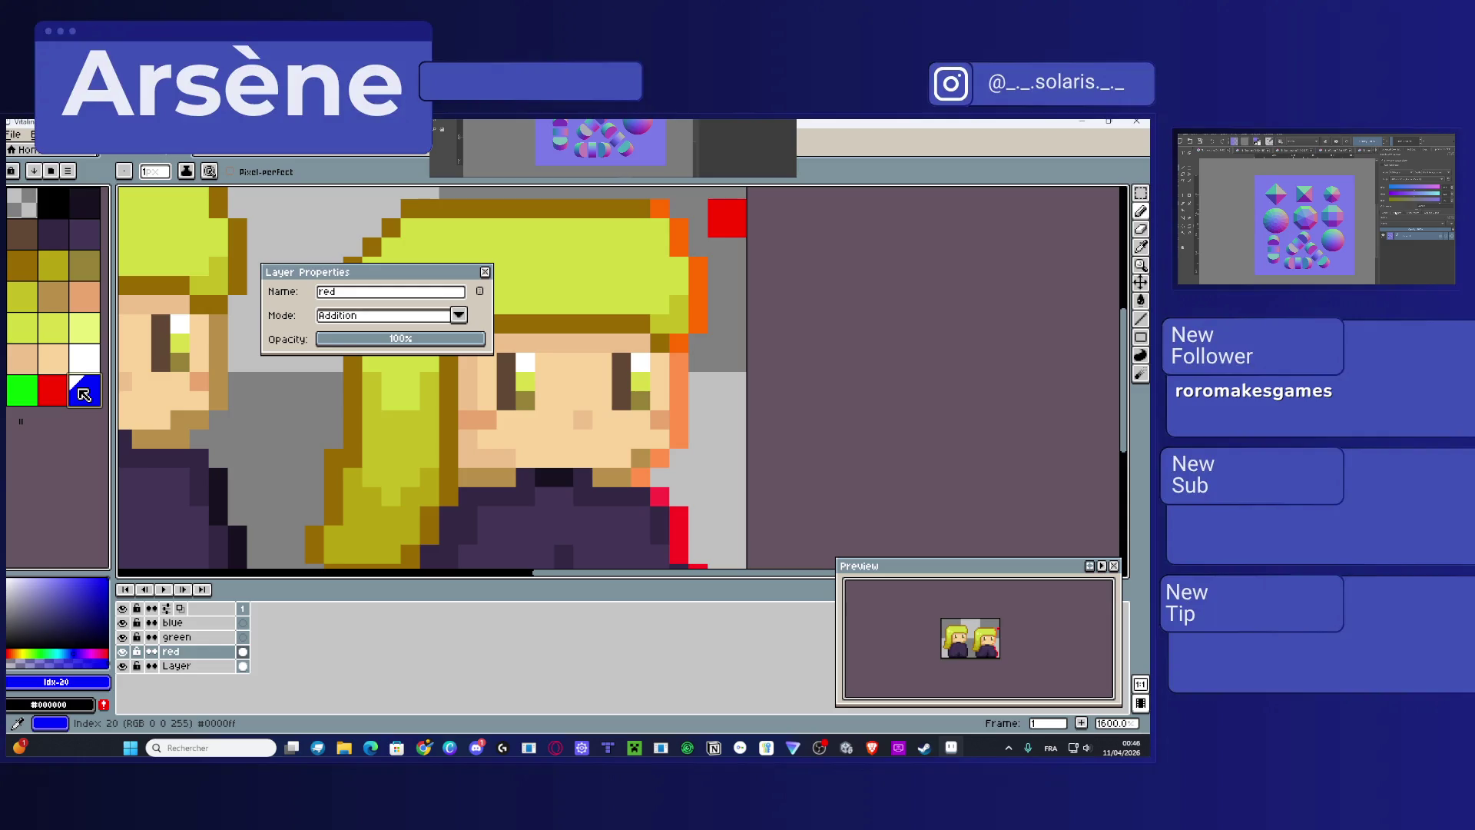
left_click_drag(736, 229, 720, 219)
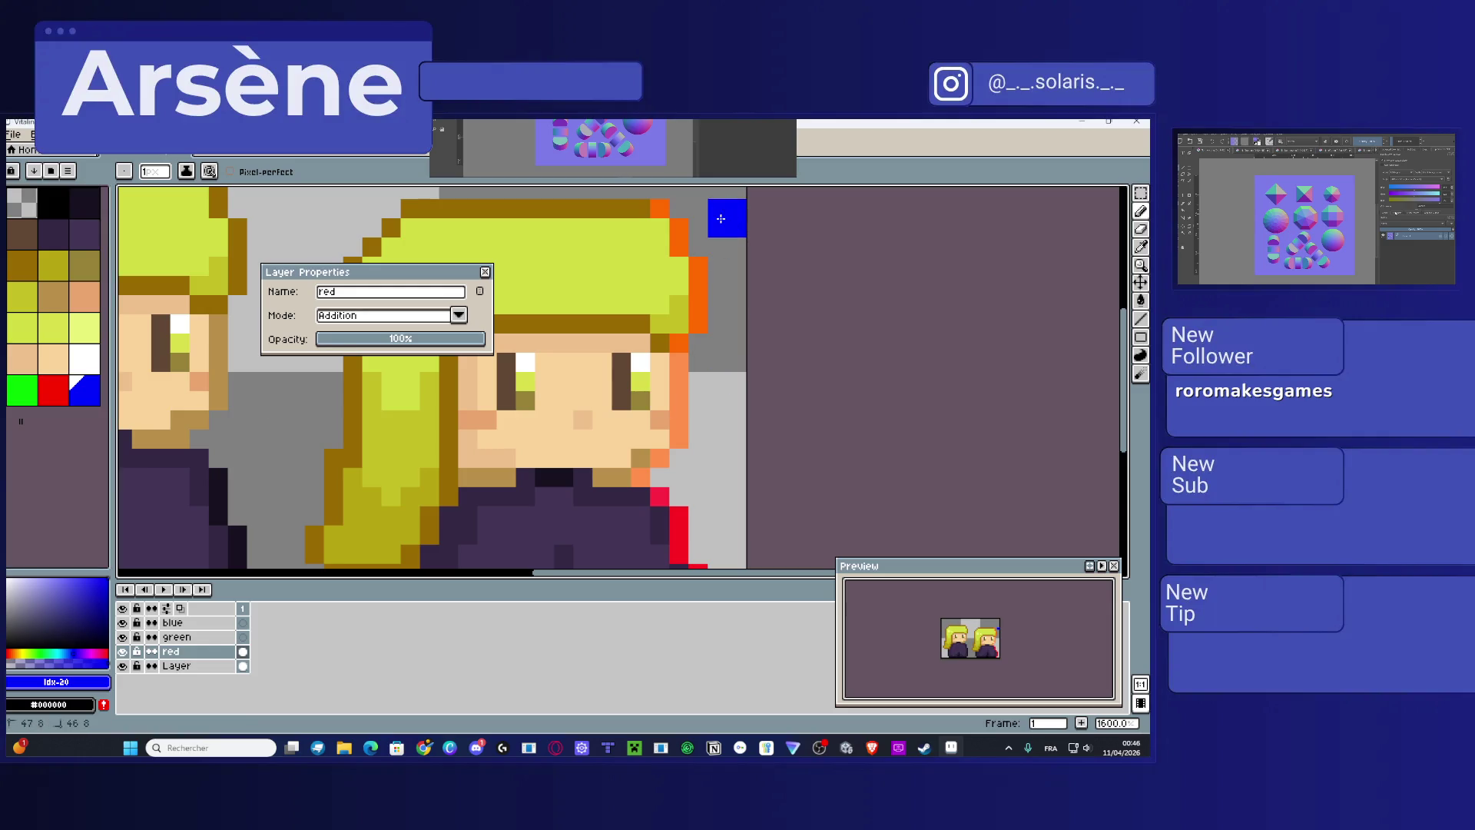
left_click(22, 389)
left_click(697, 228)
left_click_drag(716, 228, 744, 220)
key("ctrl+z")
key("ctrl+z")
Step: Add blue on the blue layer and green on the green layer over the red block, making white
left_click(85, 390)
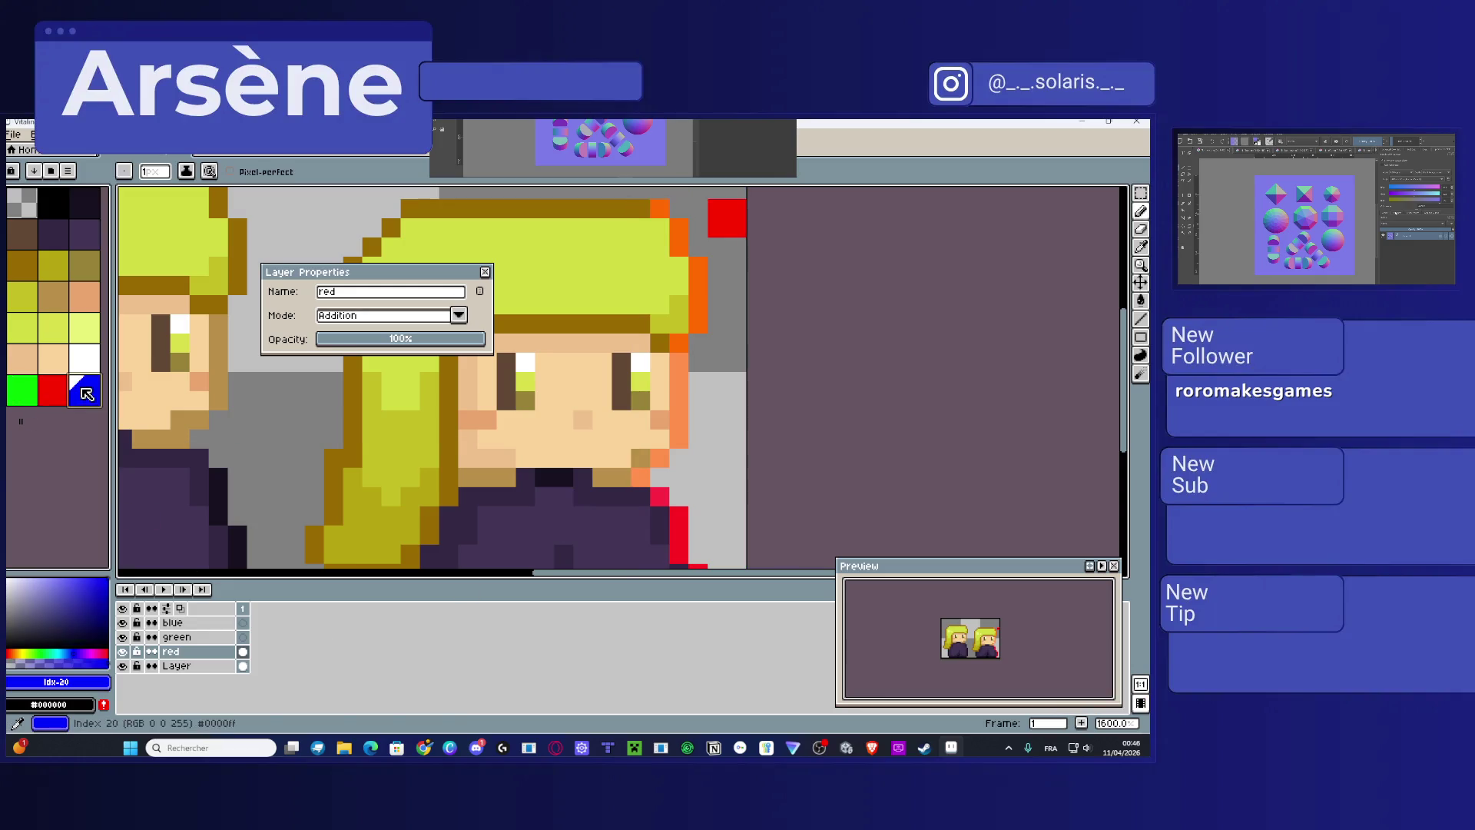
left_click(173, 623)
left_click(690, 229)
left_click_drag(690, 229, 719, 209)
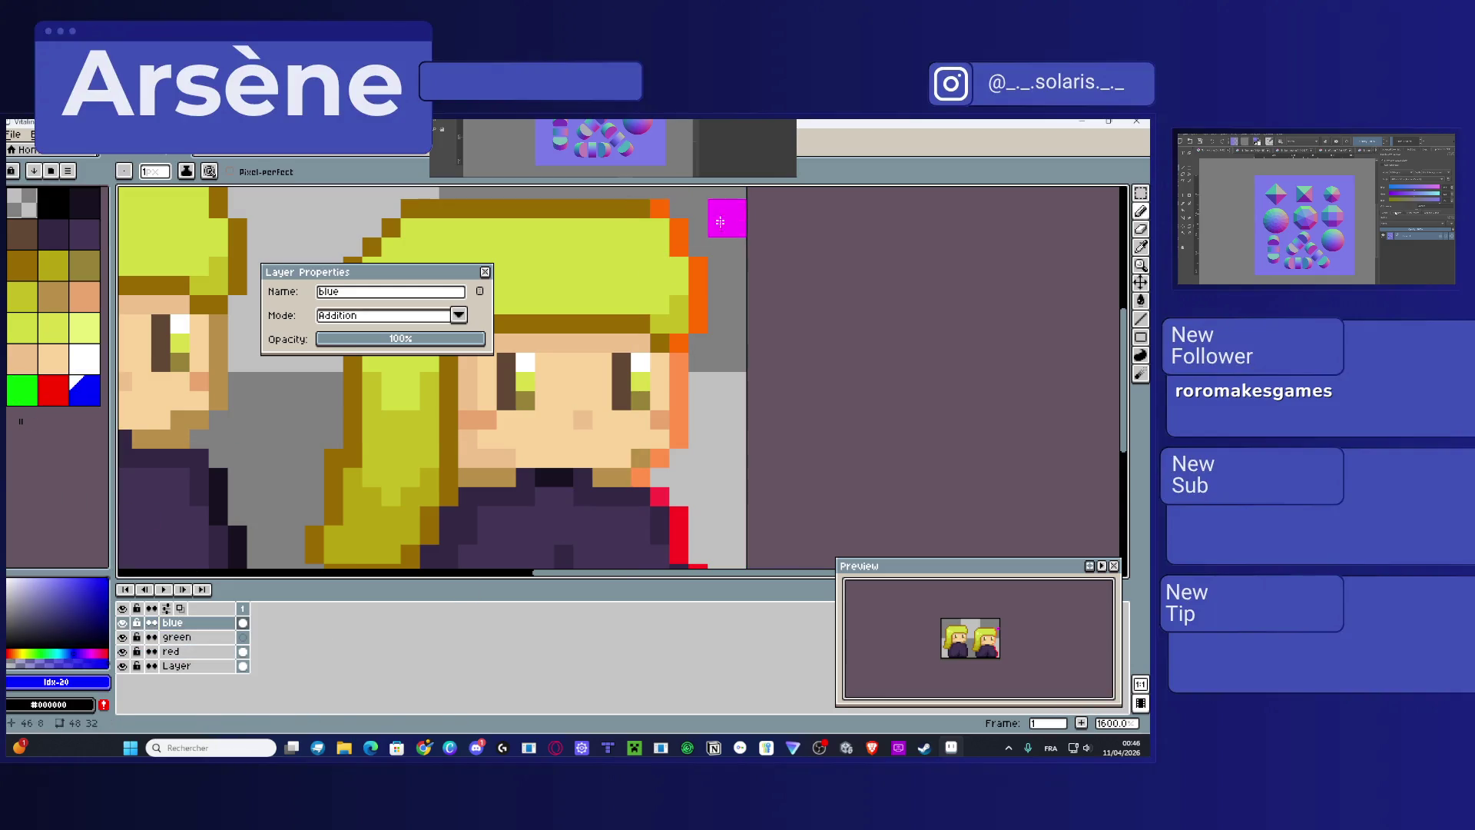
left_click(185, 637)
left_click(21, 390)
left_click_drag(715, 227, 715, 209)
left_click(574, 377)
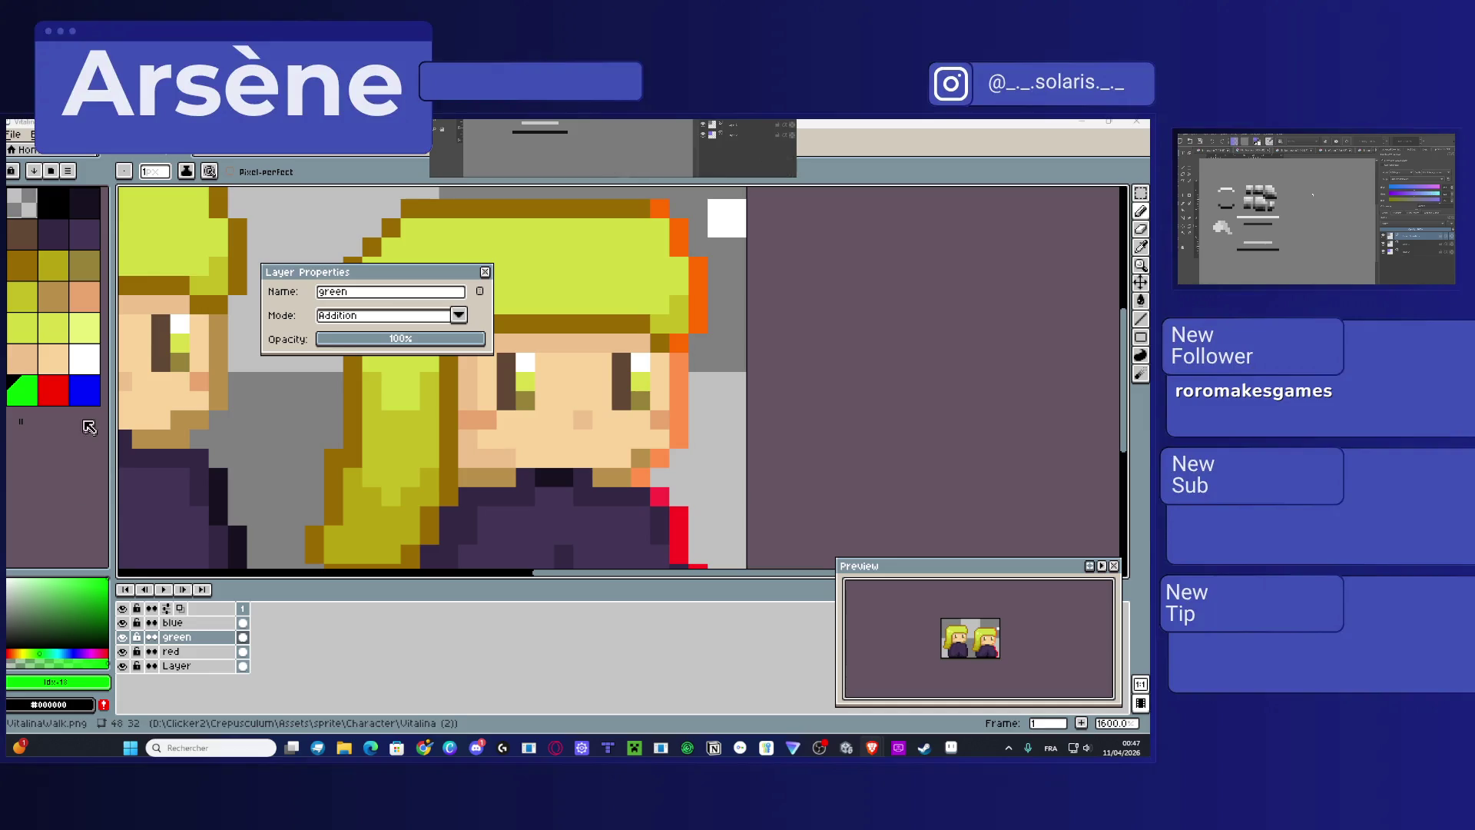
Step: Edit the blue colour's RGB values to 128, 128, 255 (#8080FF)
left_click(85, 391)
left_click(74, 684)
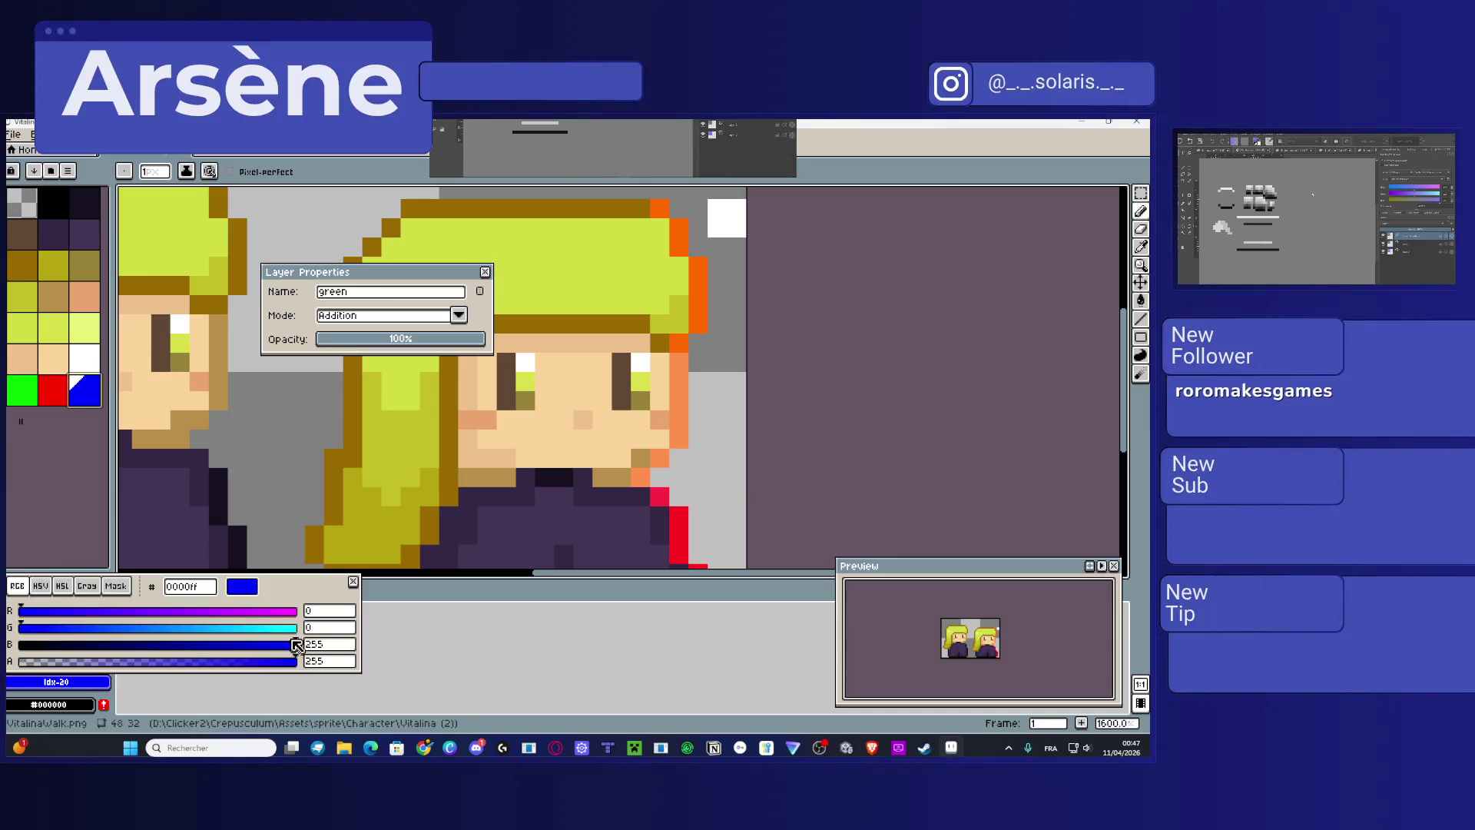
type("1")
type("8")
left_click(329, 611)
type("128")
left_click(317, 704)
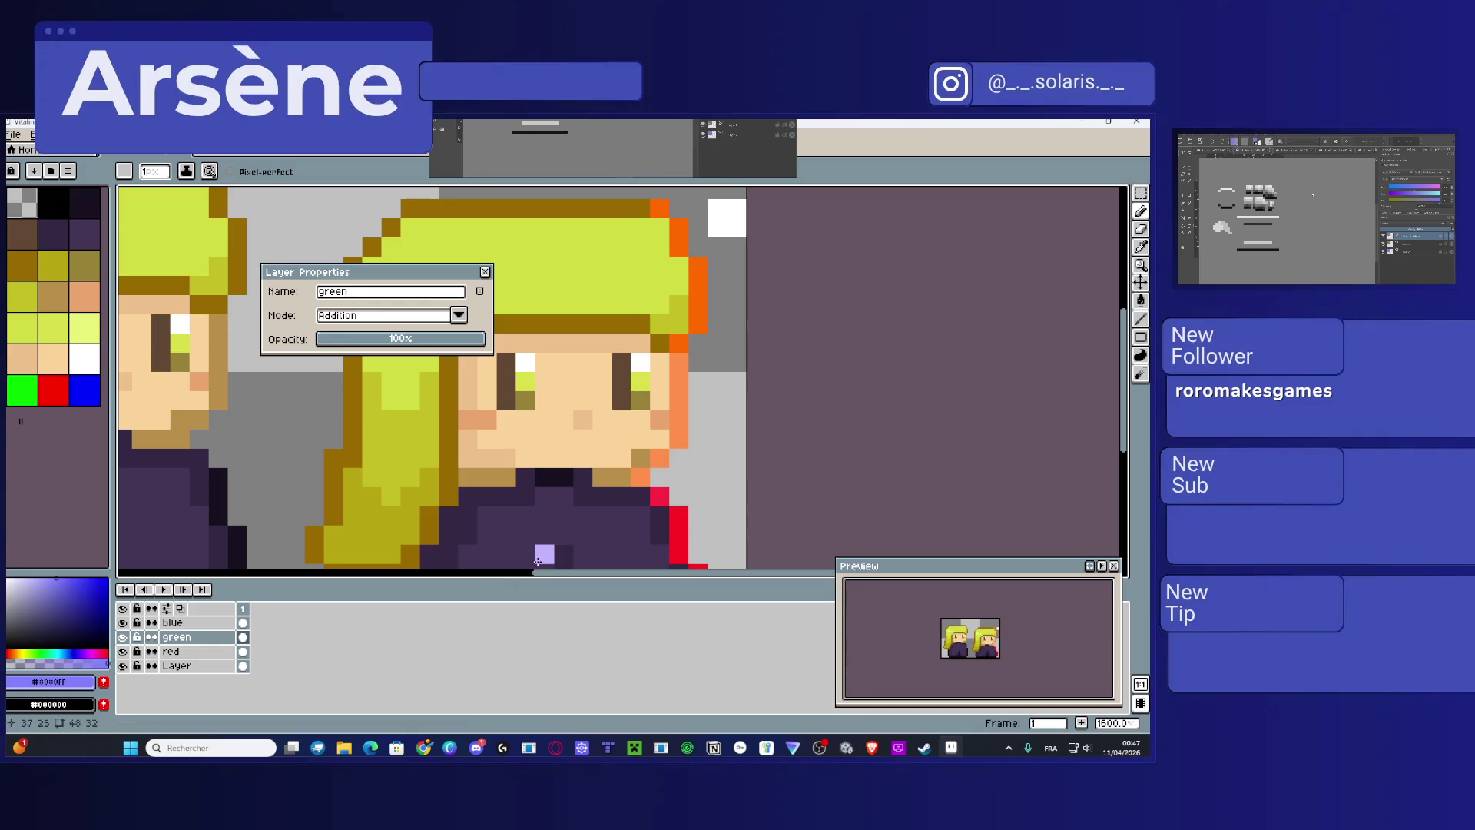
left_click(176, 623)
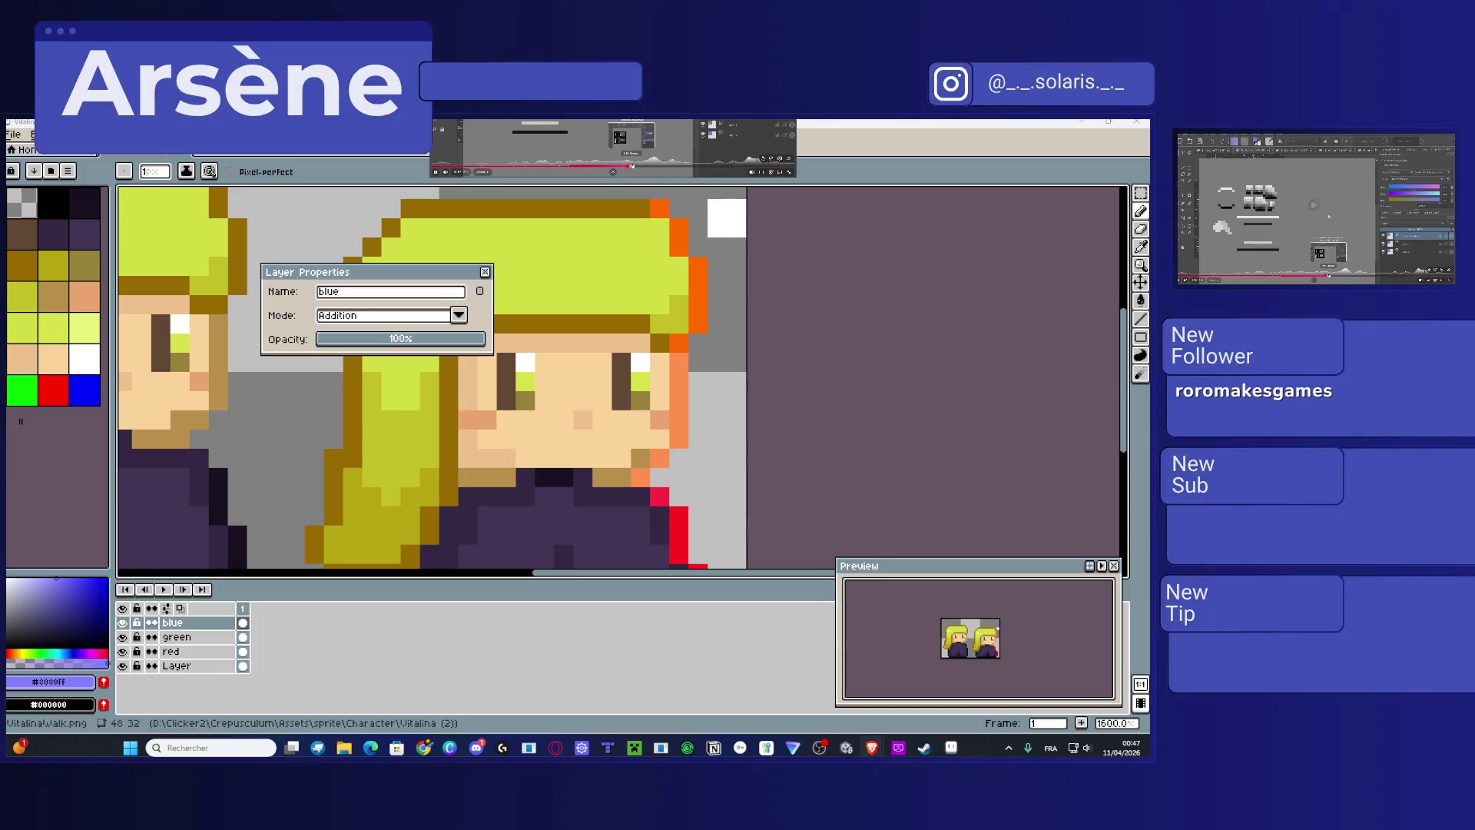
Step: Add #8080FF to the palette and set pure blue as the secondary colour
left_click(637, 166)
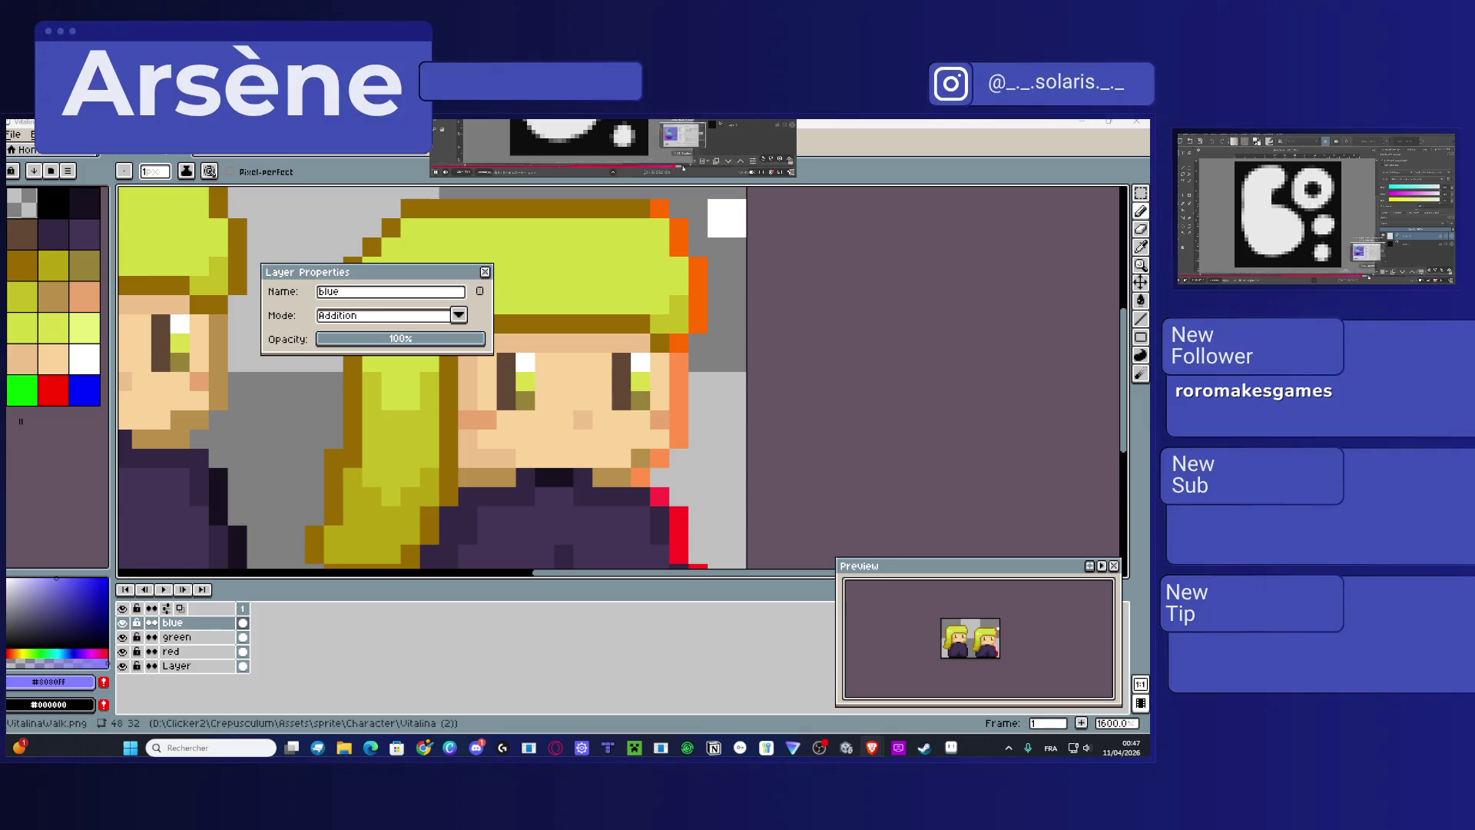
left_click(684, 167)
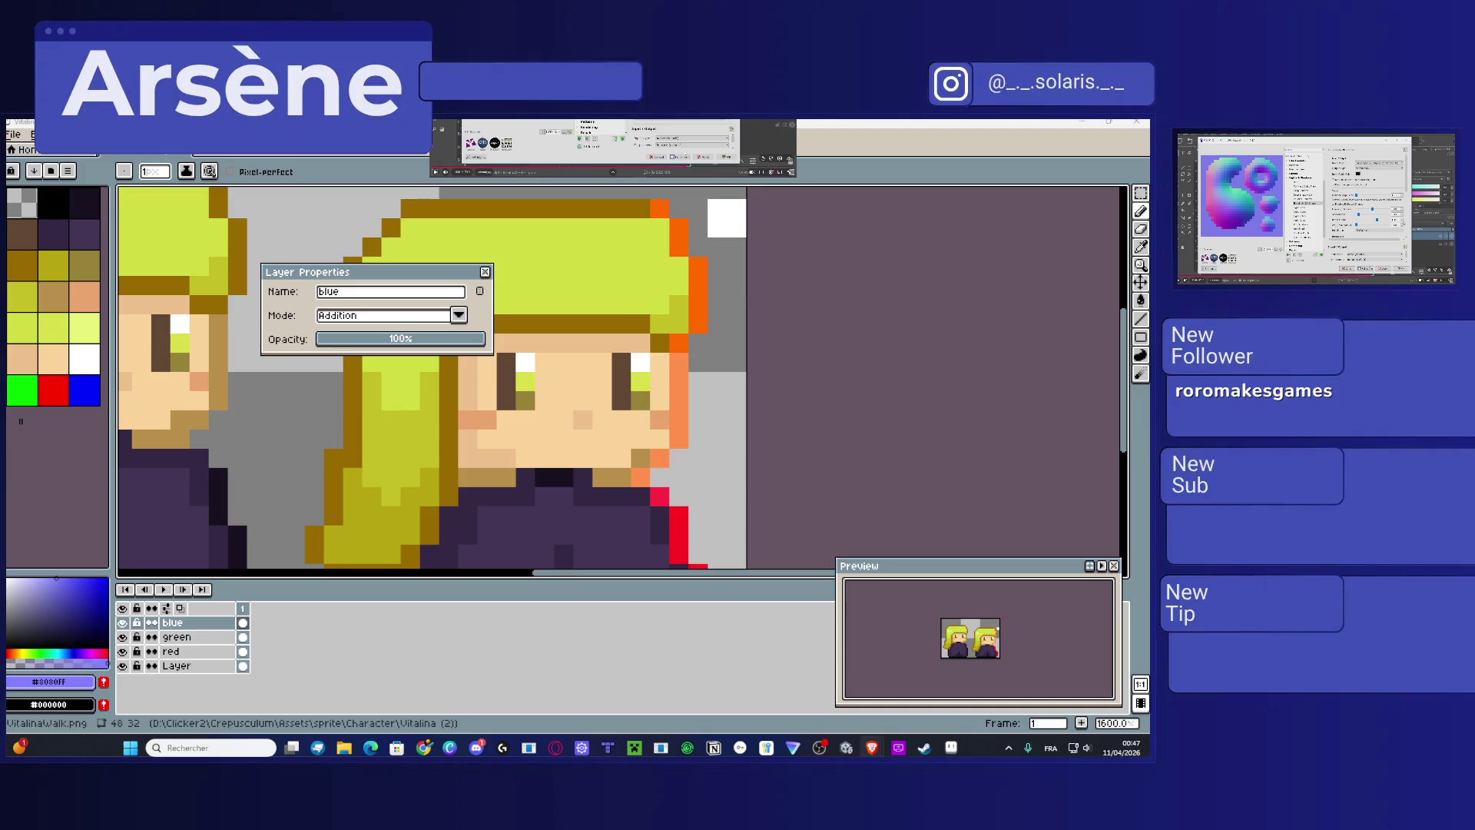
left_click(699, 166)
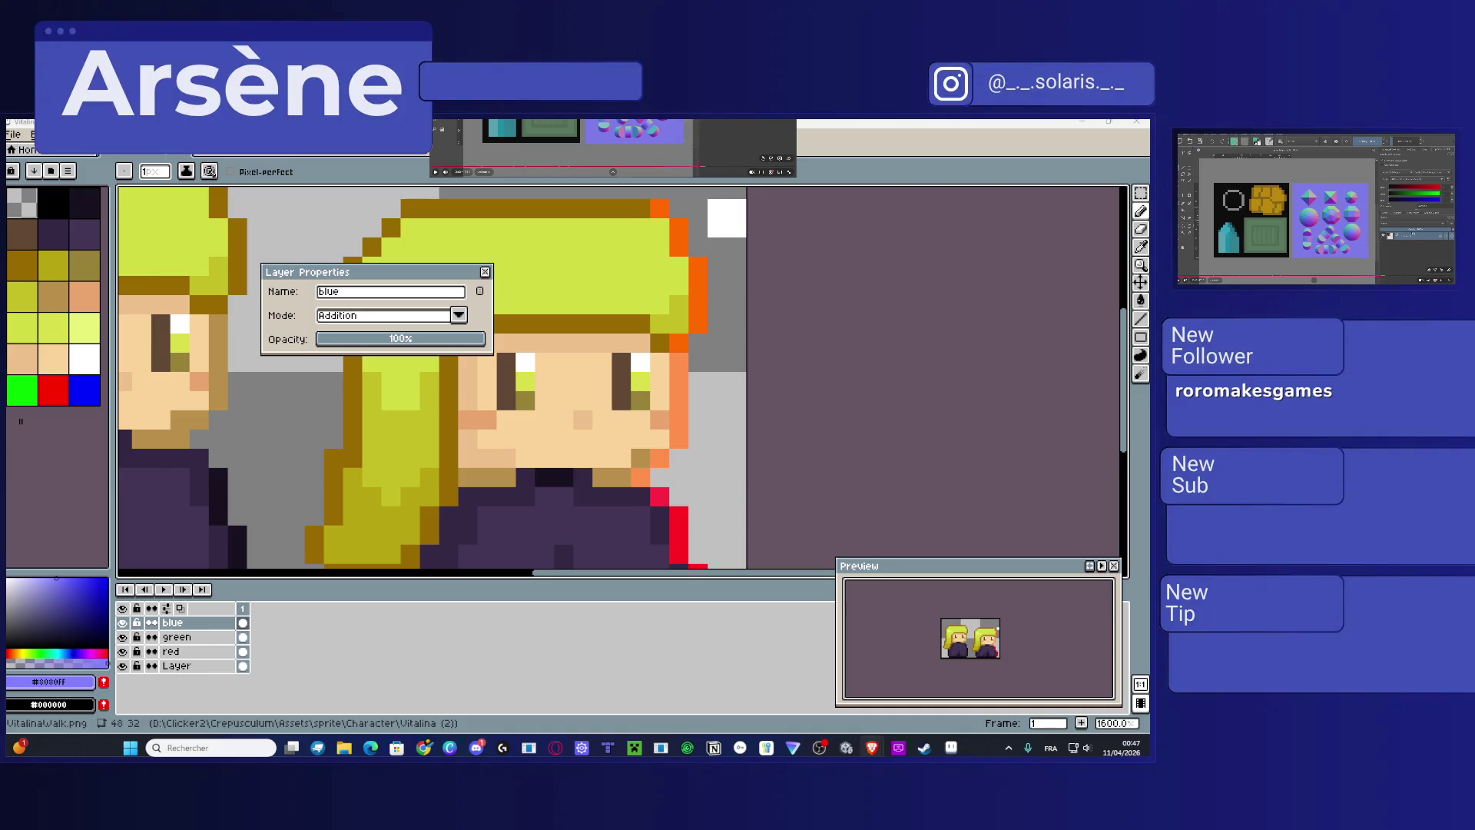
left_click(103, 683)
right_click(93, 397)
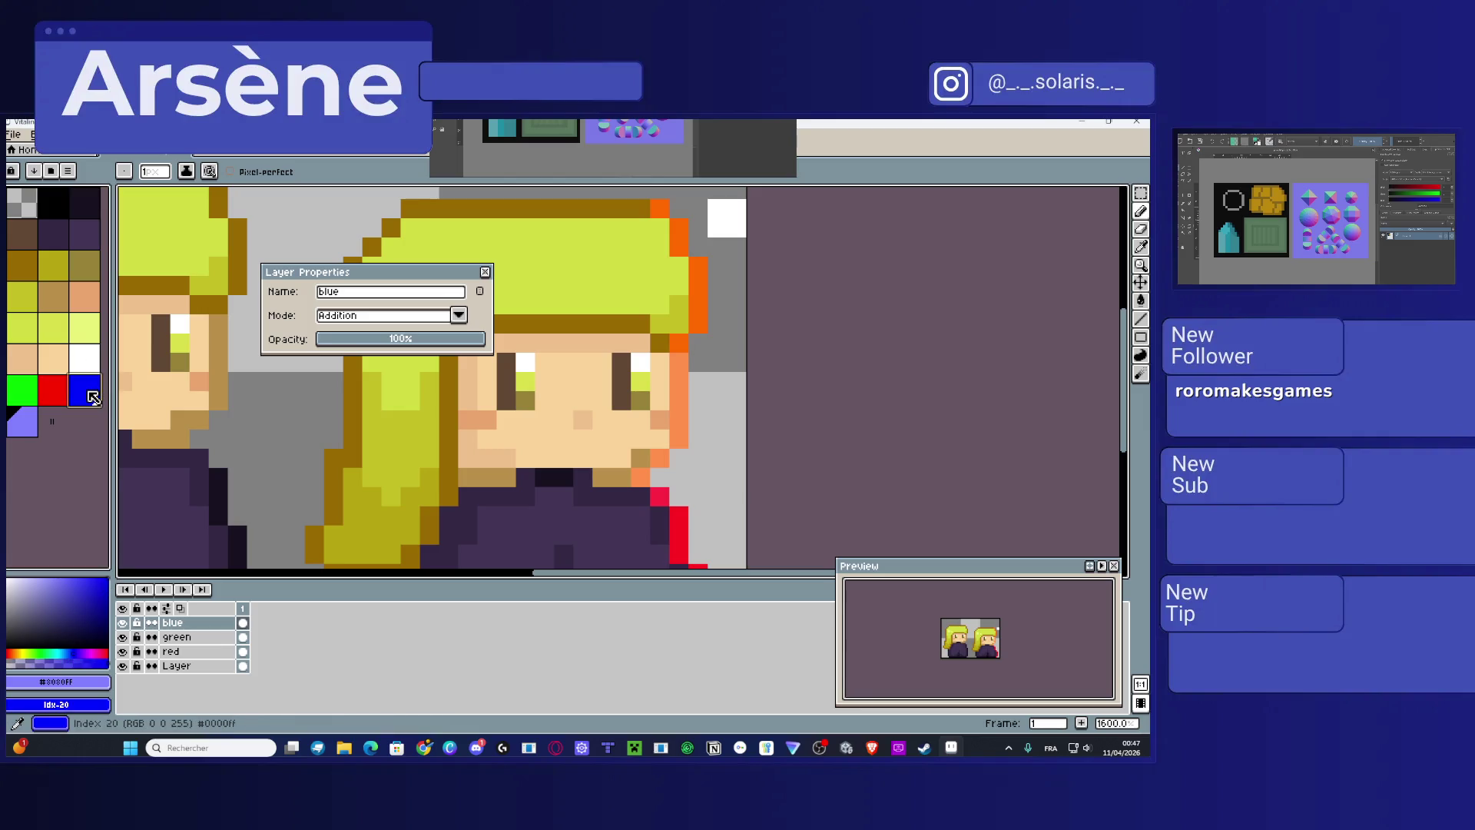
Step: Delete the pure blue swatch and replace pure red with #FF8080 in the palette
key("Delete")
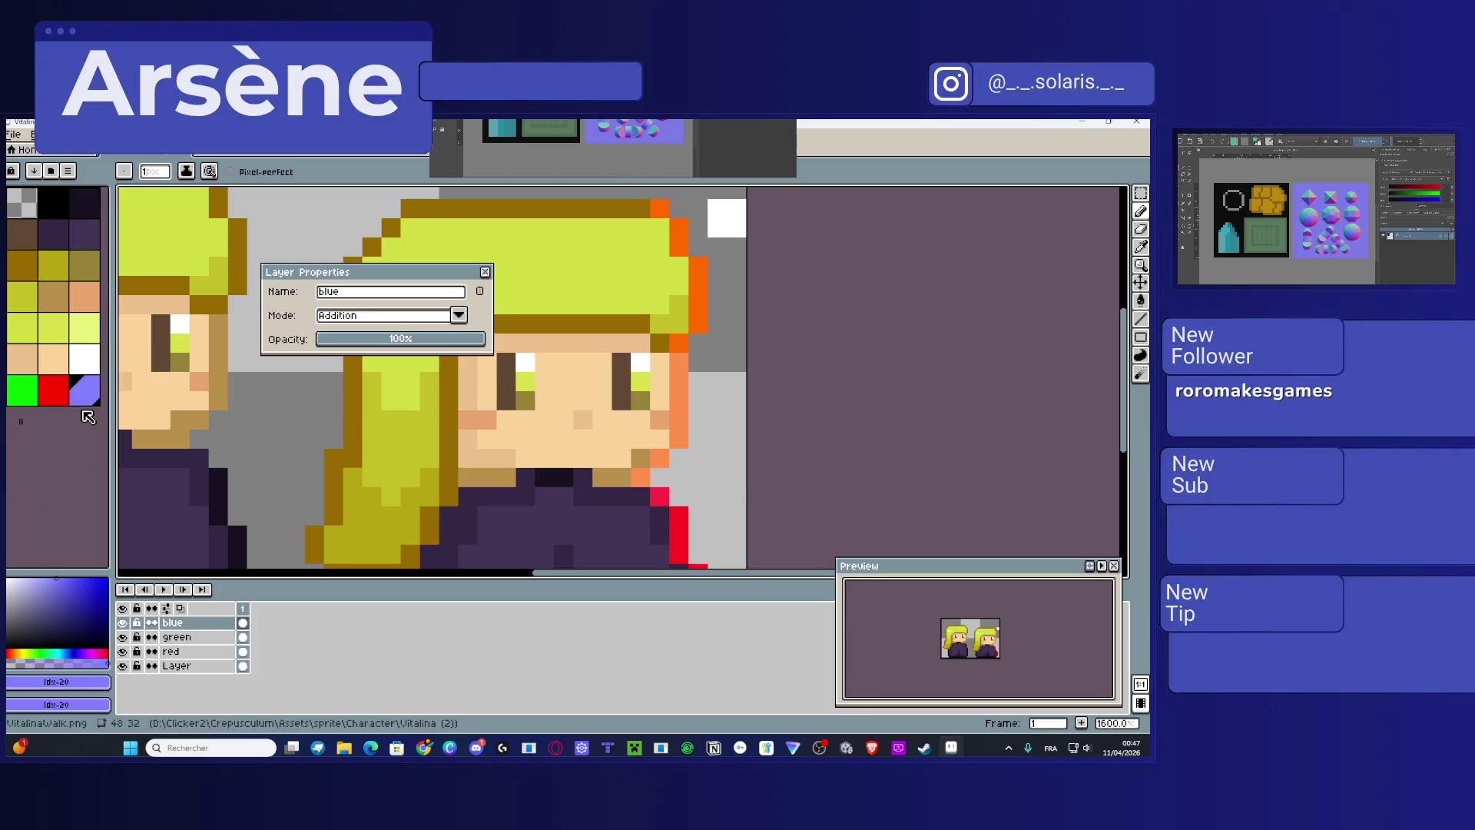
left_click(53, 390)
left_click(56, 682)
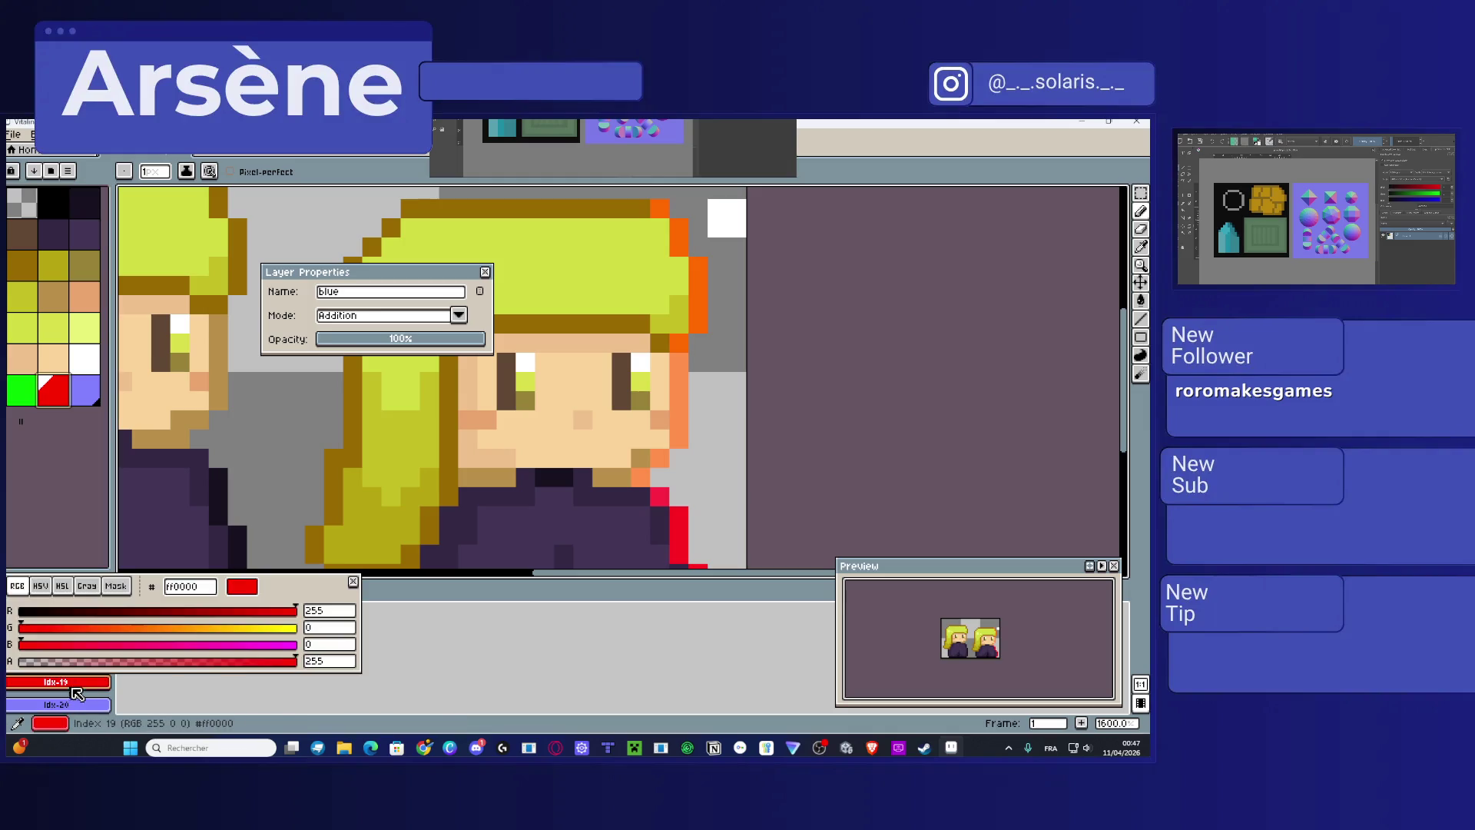
double_click(318, 627)
type("1")
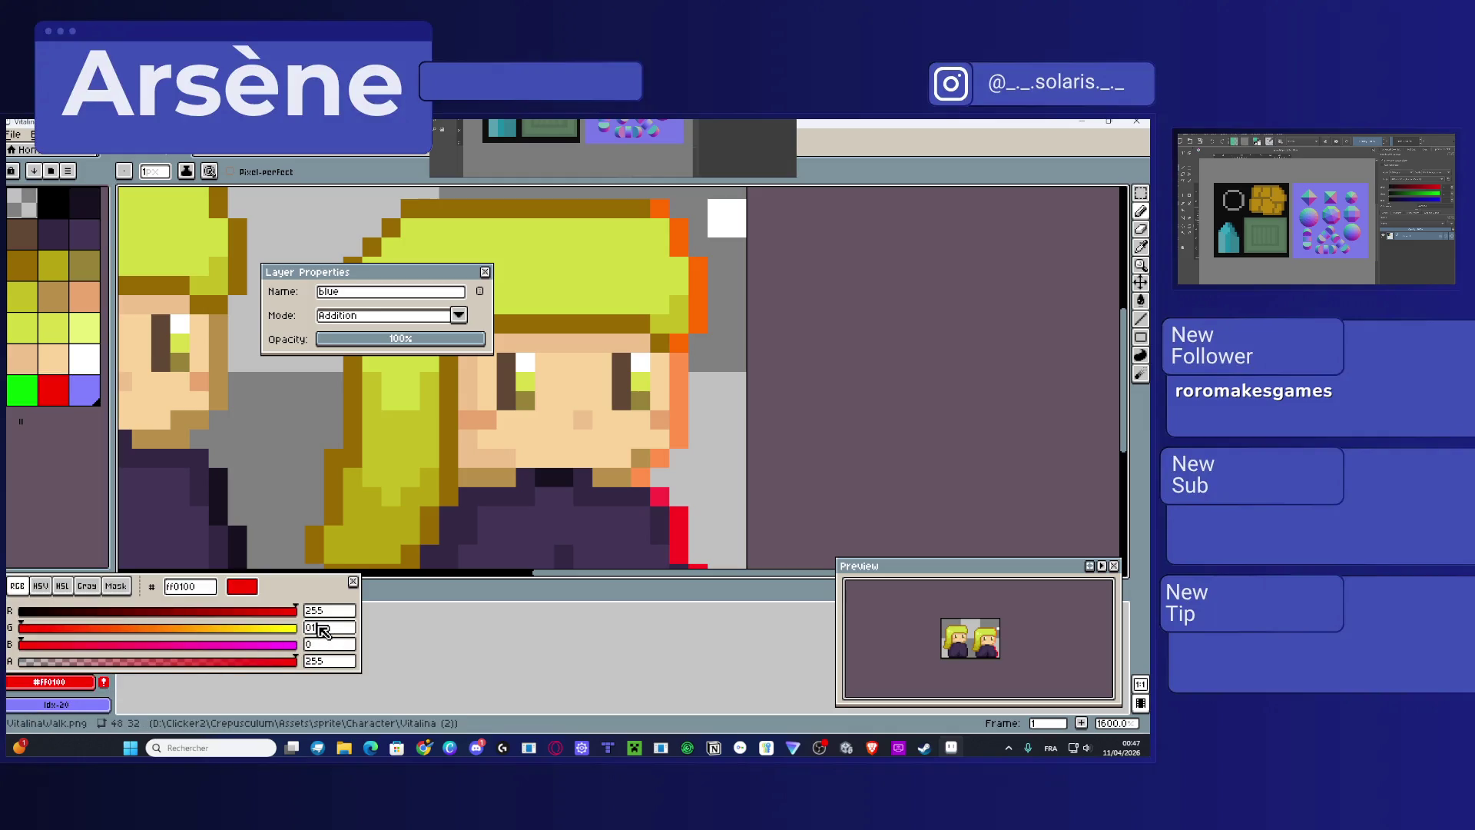
type("28")
double_click(337, 647)
type("8")
left_click(288, 699)
left_click(103, 682)
left_click(50, 400)
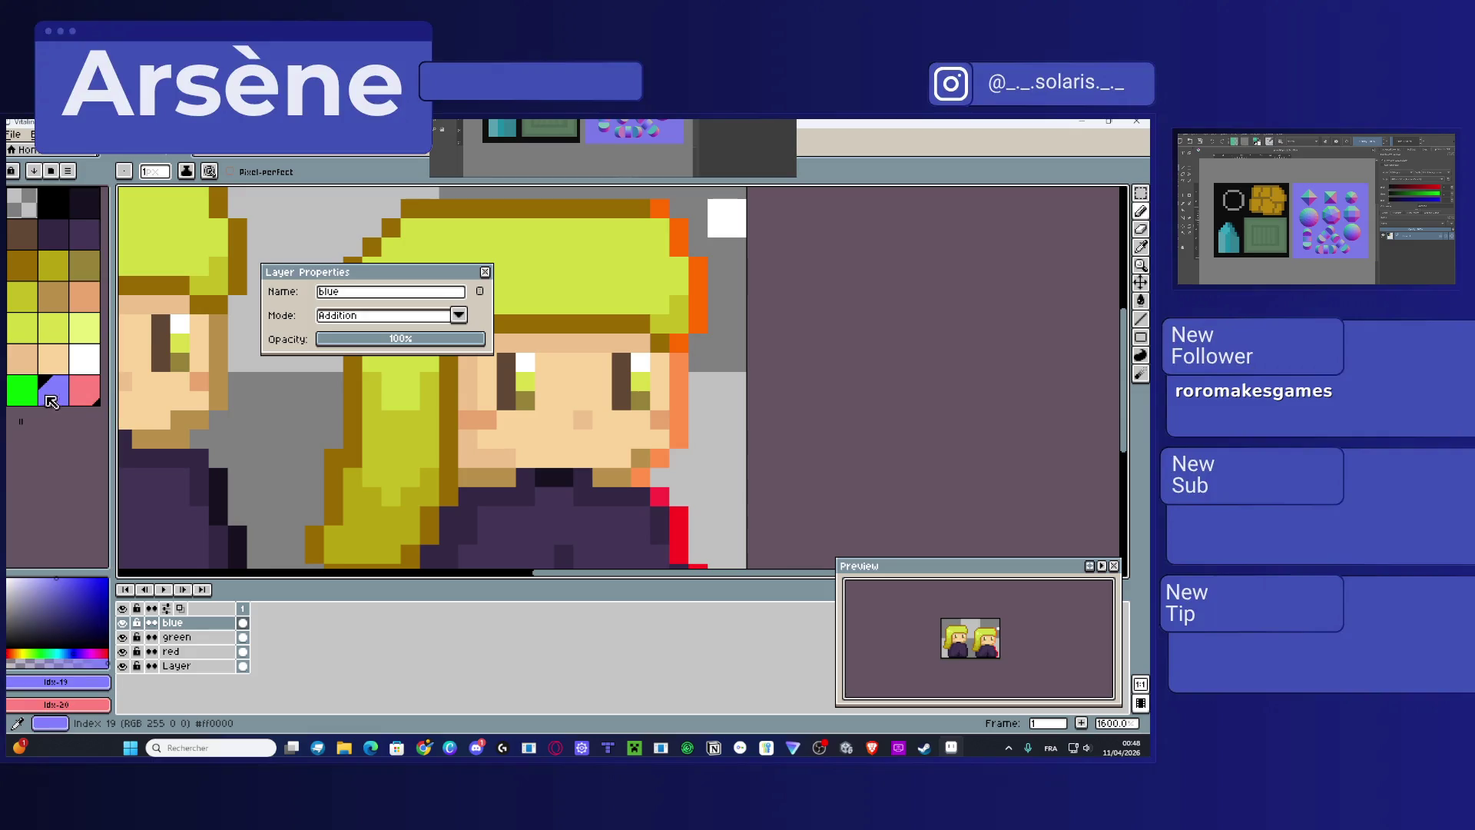
Step: Replace pure green with #80FF80 in the palette and select the green layer
left_click(22, 390)
left_click(57, 681)
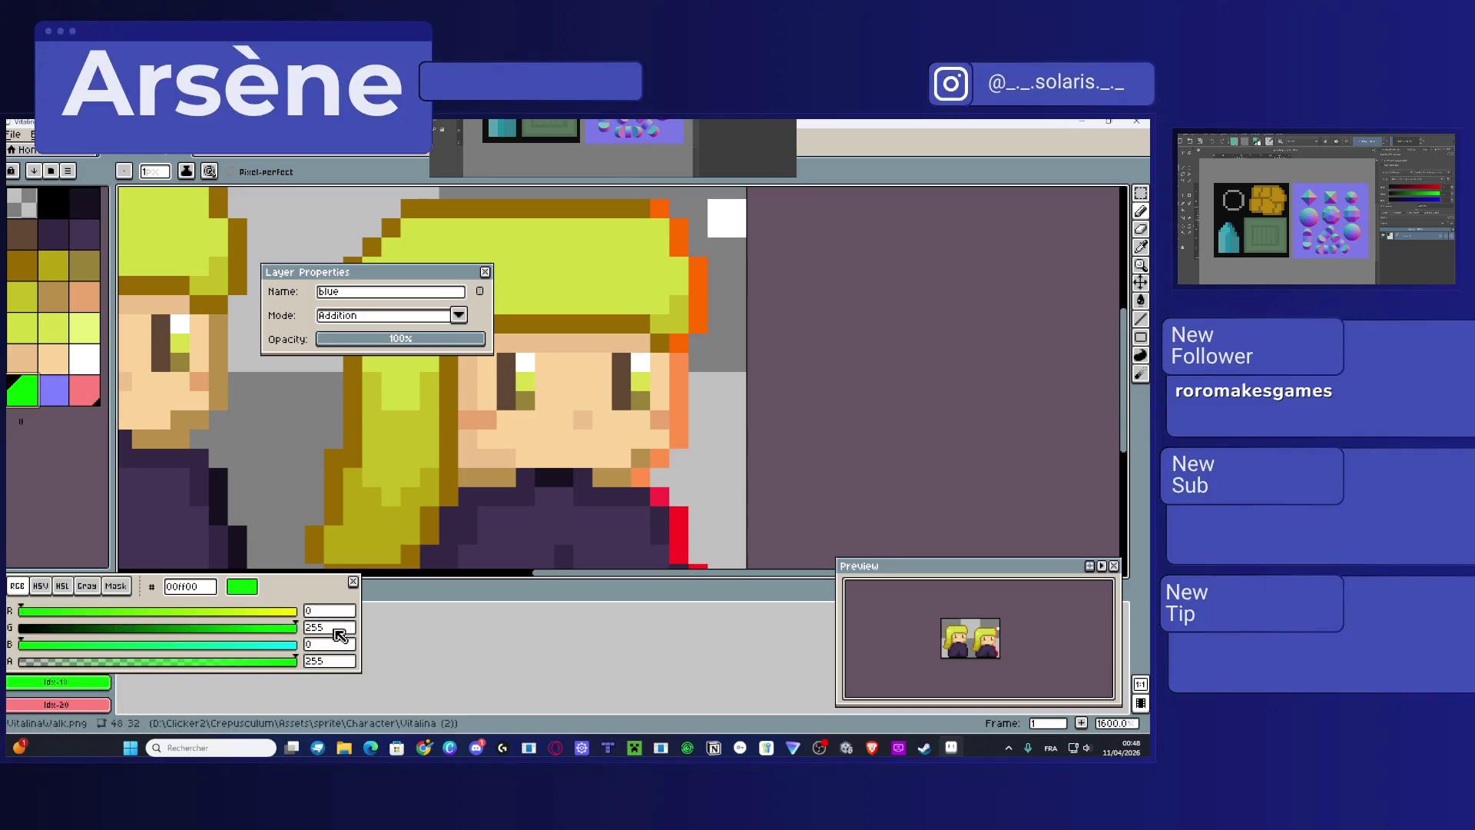
type("128")
left_click(326, 612)
type("8")
left_click(405, 643)
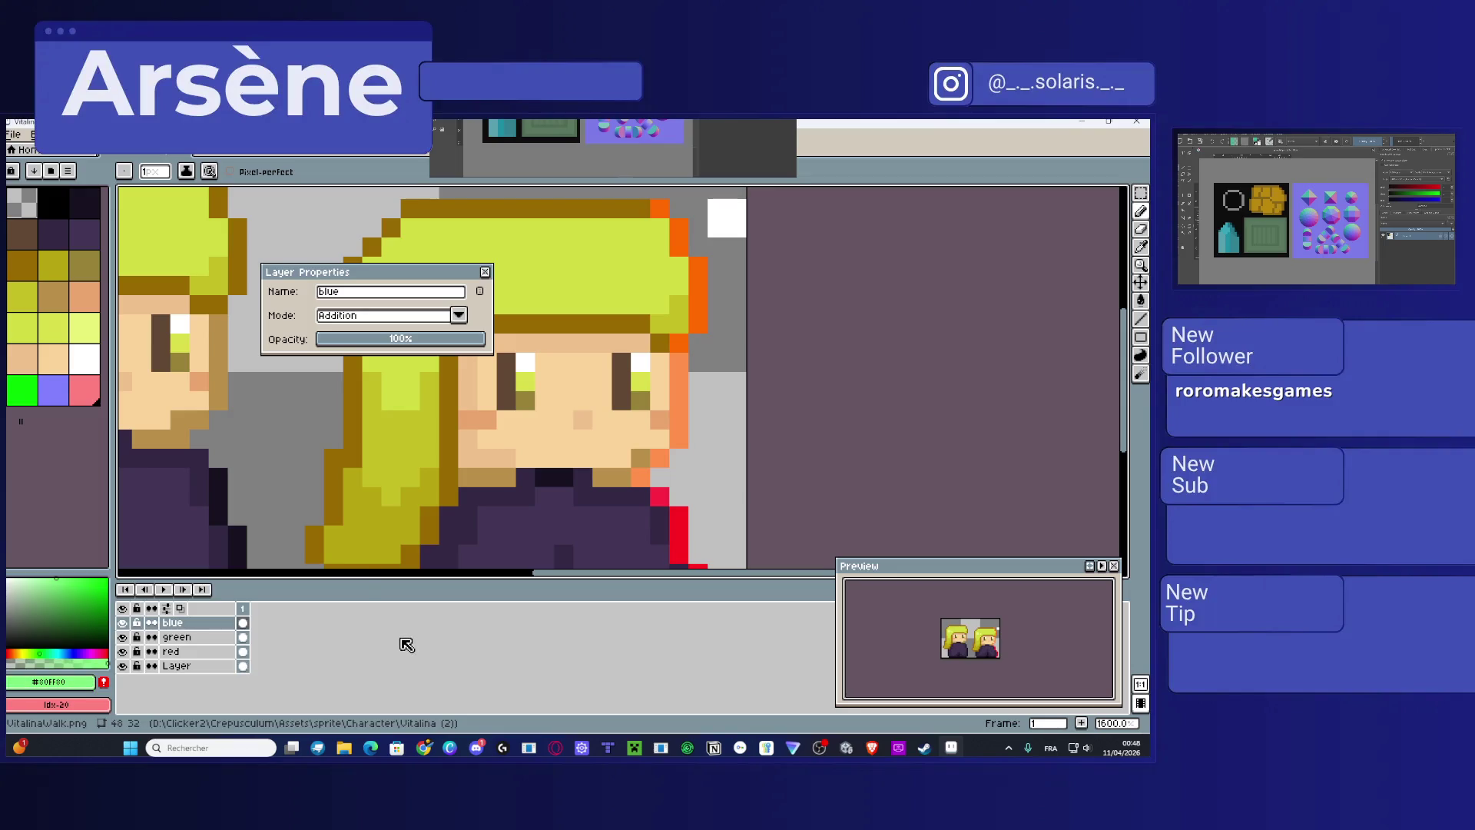
left_click(103, 682)
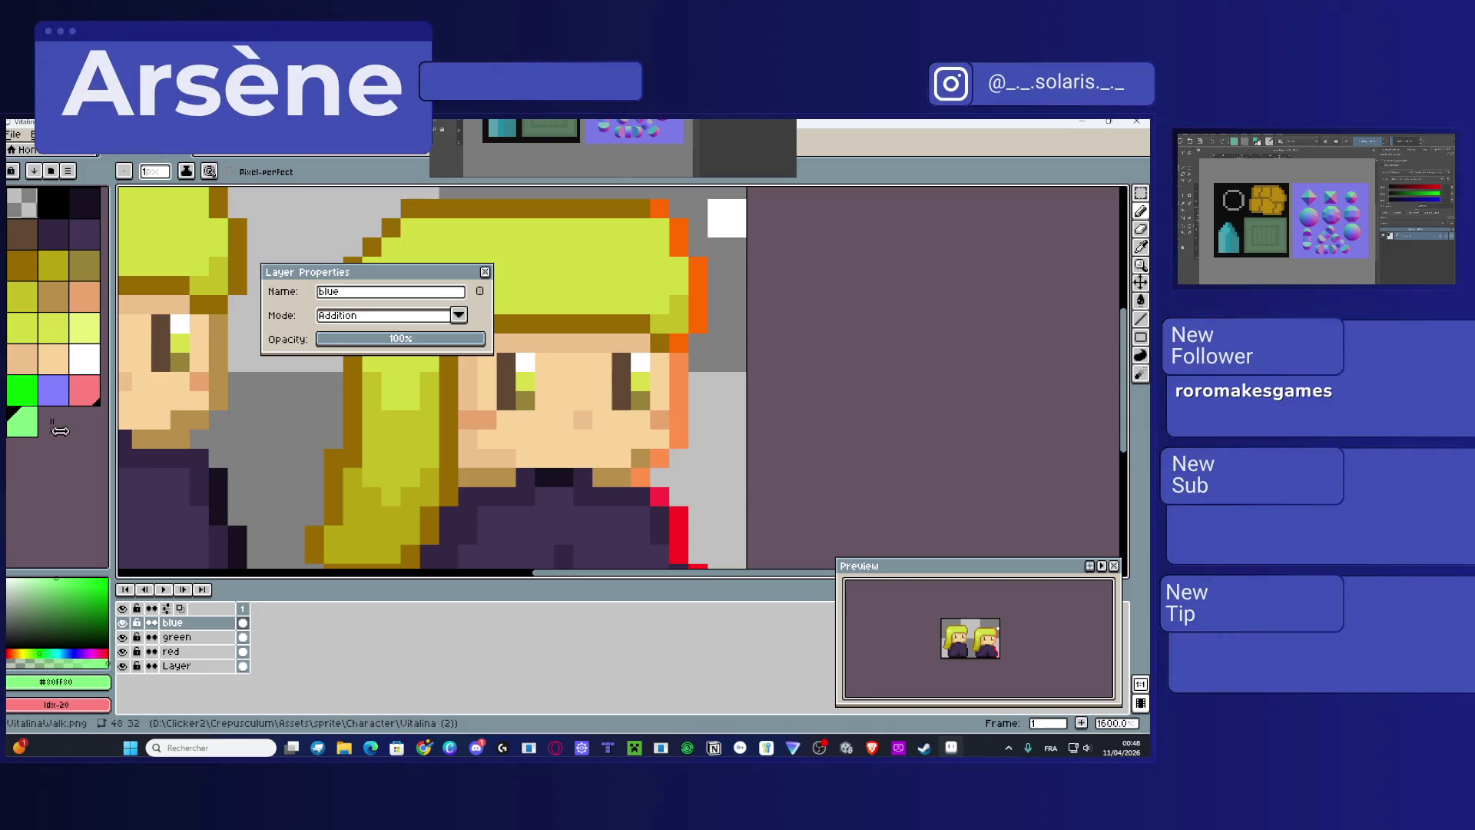
key("Delete")
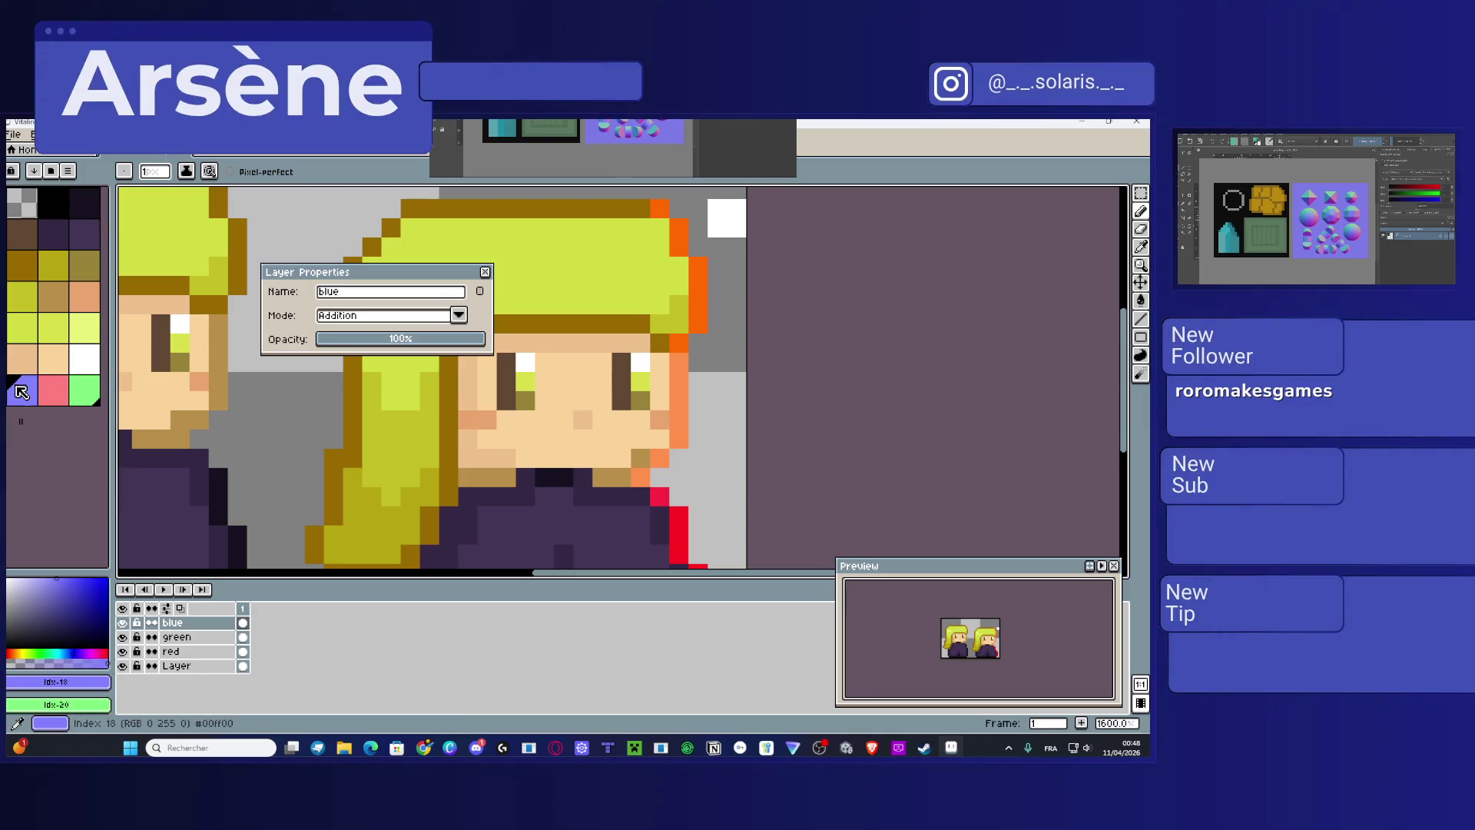
left_click(84, 390)
left_click(177, 637)
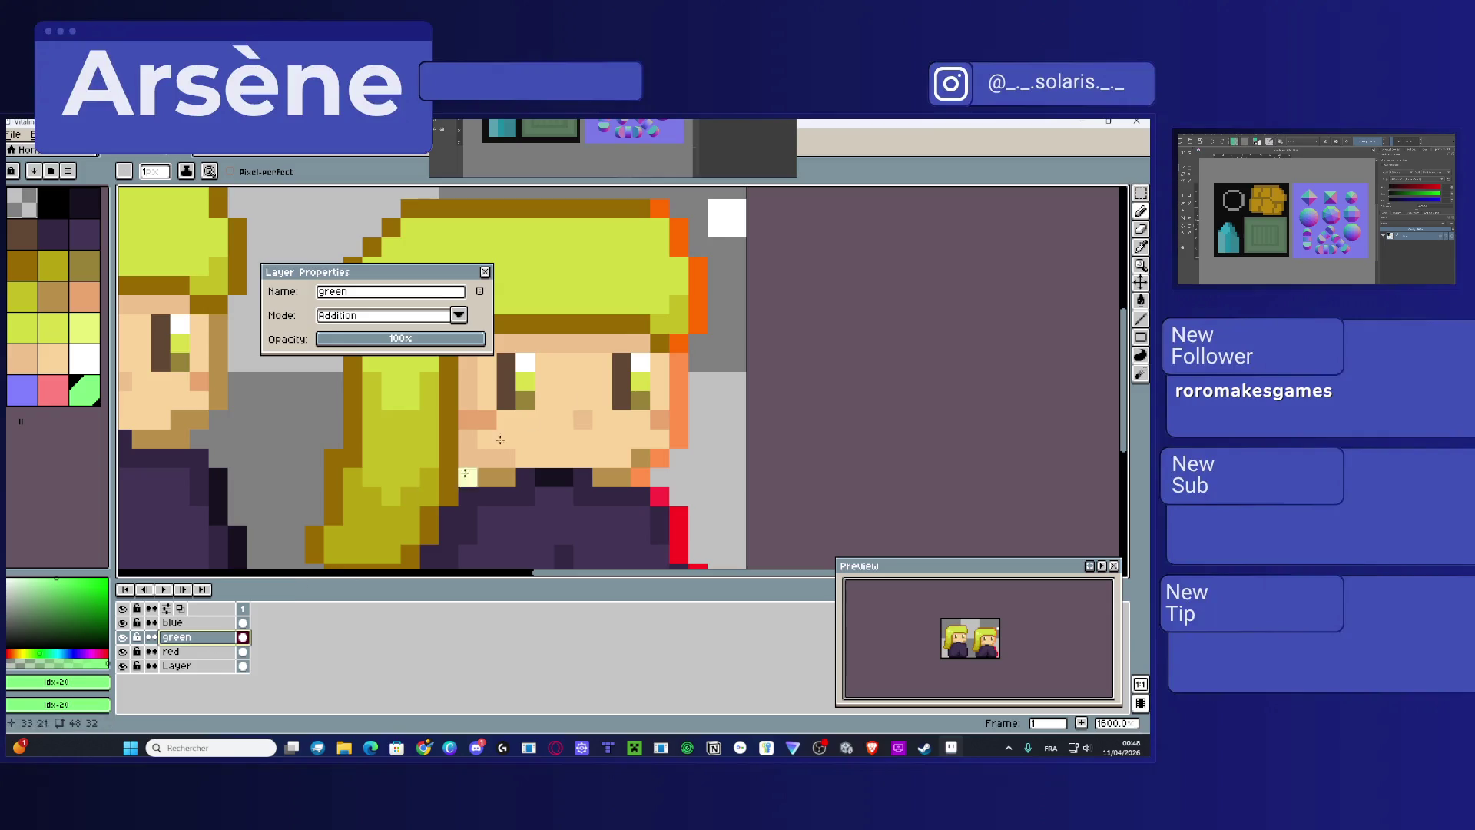
Step: Select the red layer, choose the Brush tool and close the Layer Properties dialog
left_click(181, 652)
left_click(66, 392)
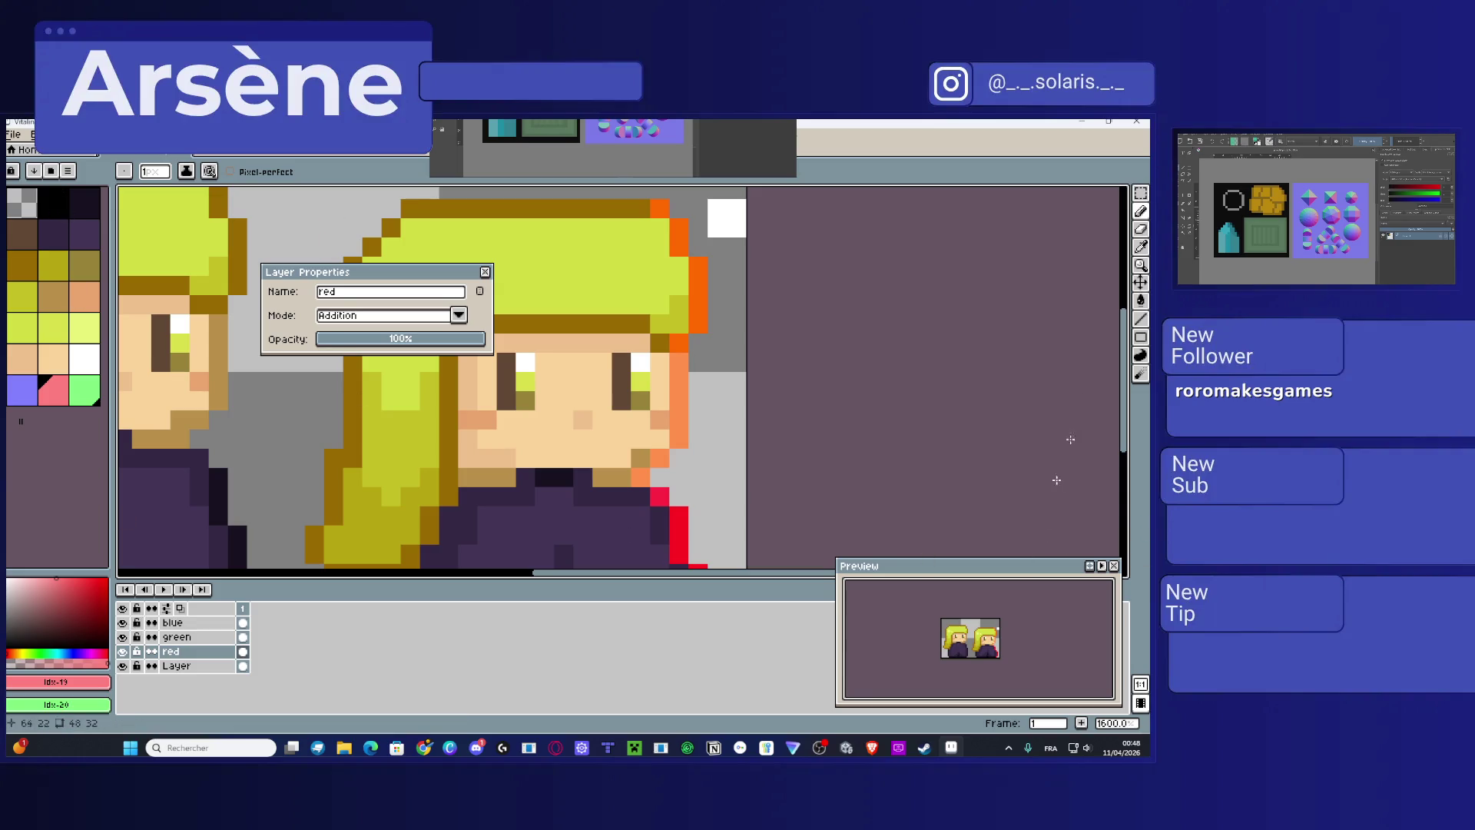
left_click(1141, 212)
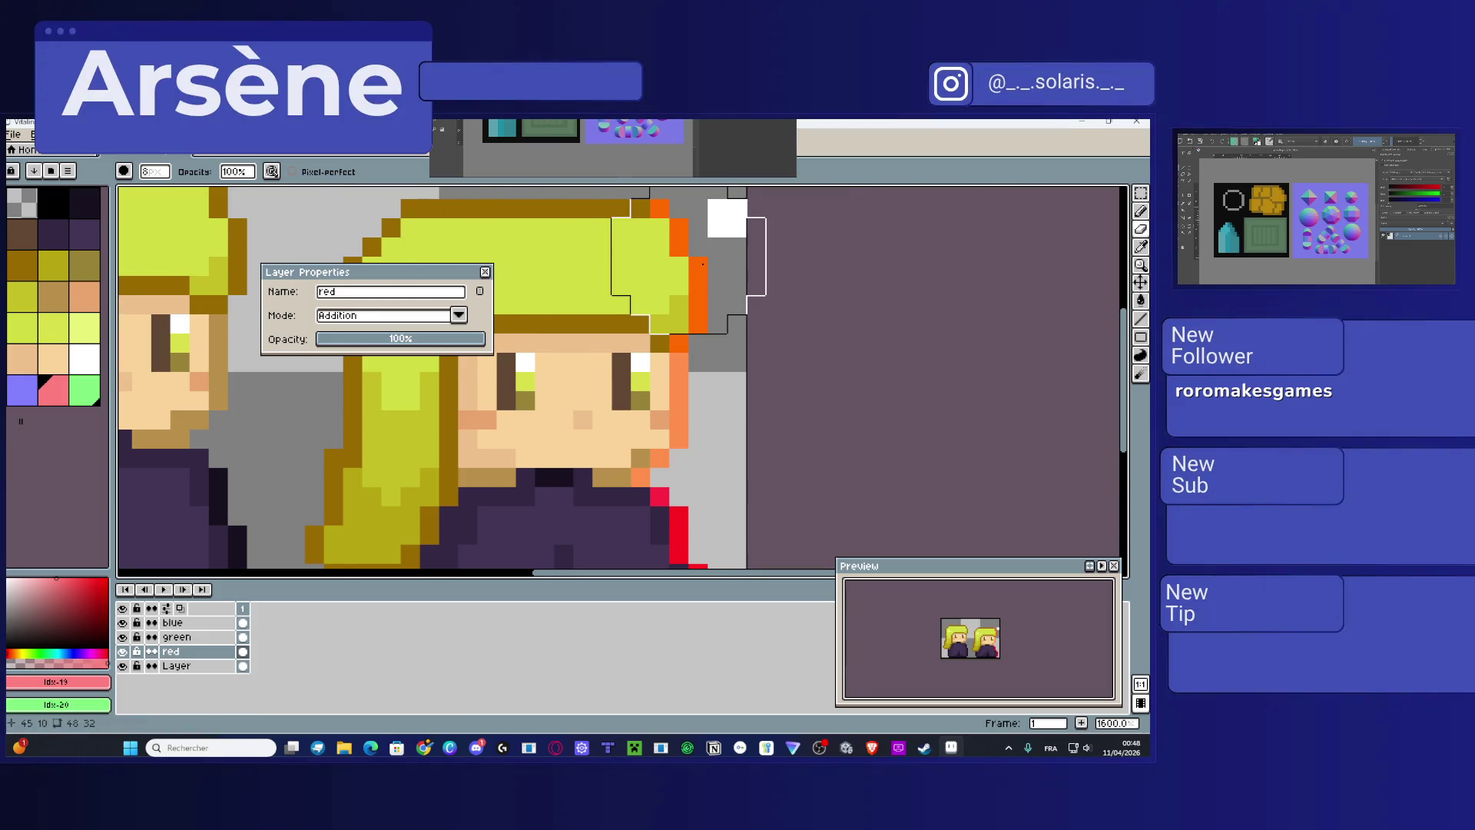
scroll(726, 223, "down", 1)
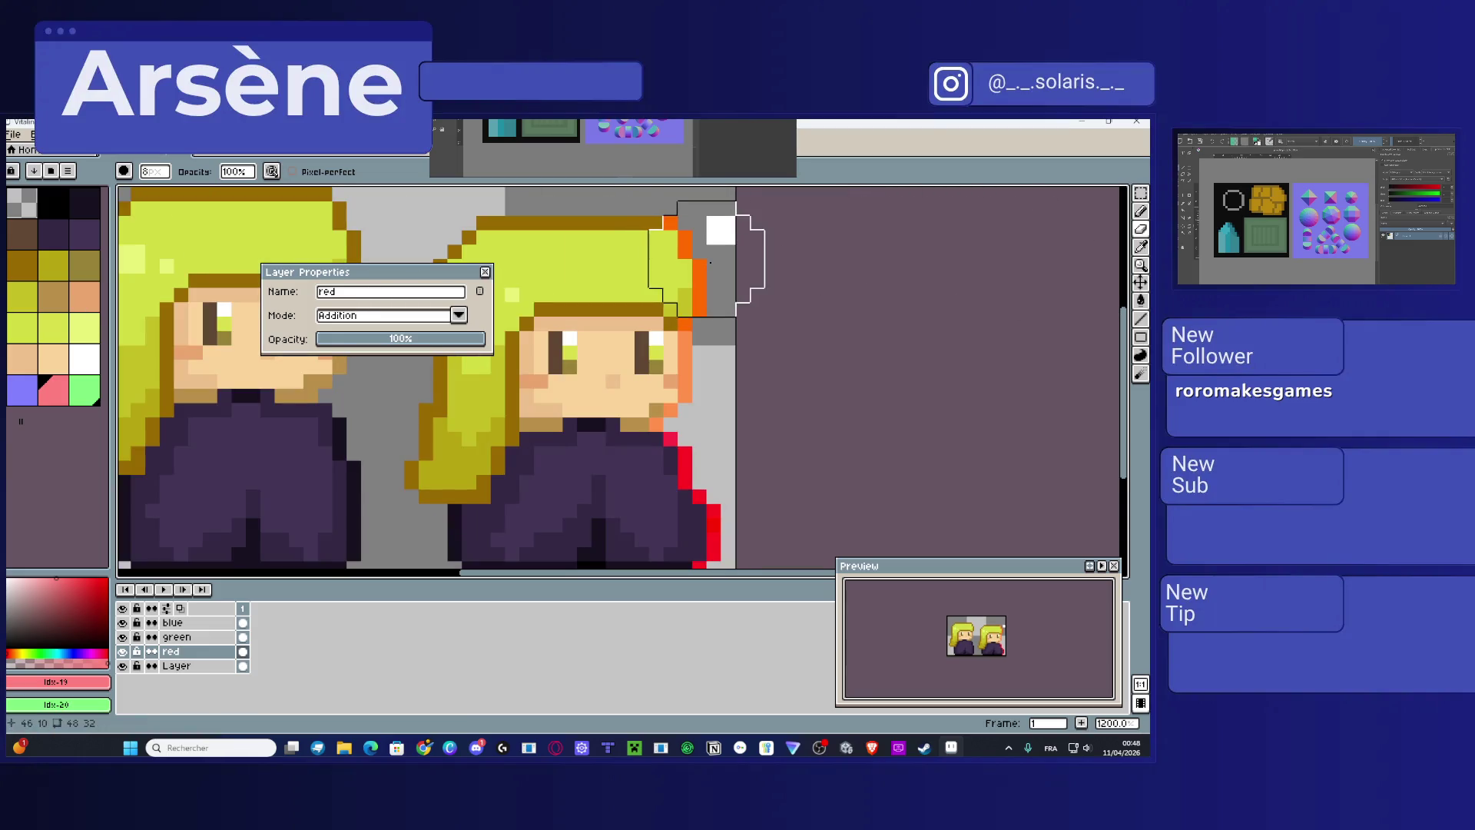
left_click(485, 272)
Step: Shrink the brush to 3px, move up to the blue layer and pick the blue #8080FF swatch
key("minus")
key("minus")
key("minus")
key("minus")
key("minus")
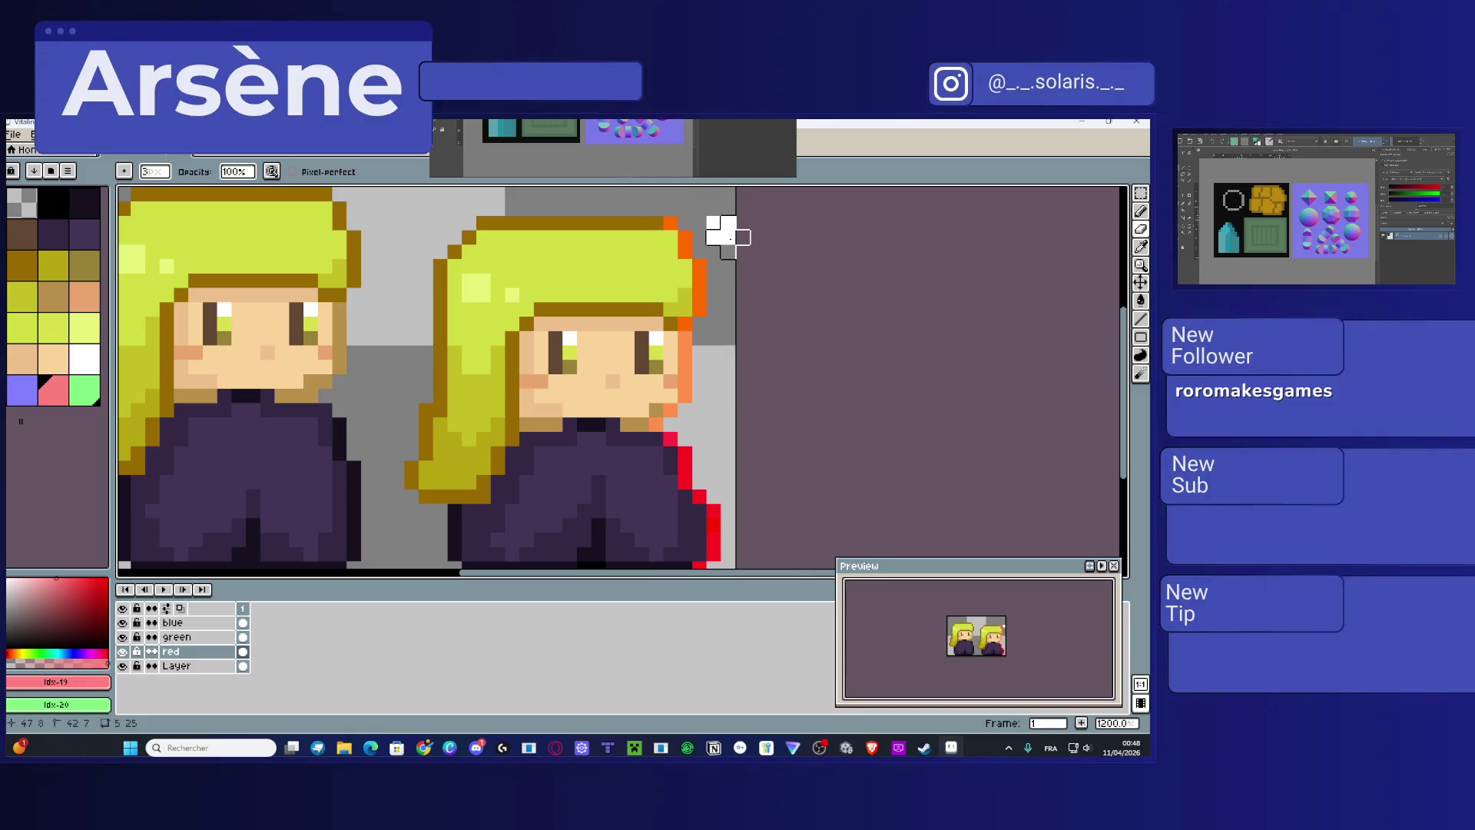
key("minus")
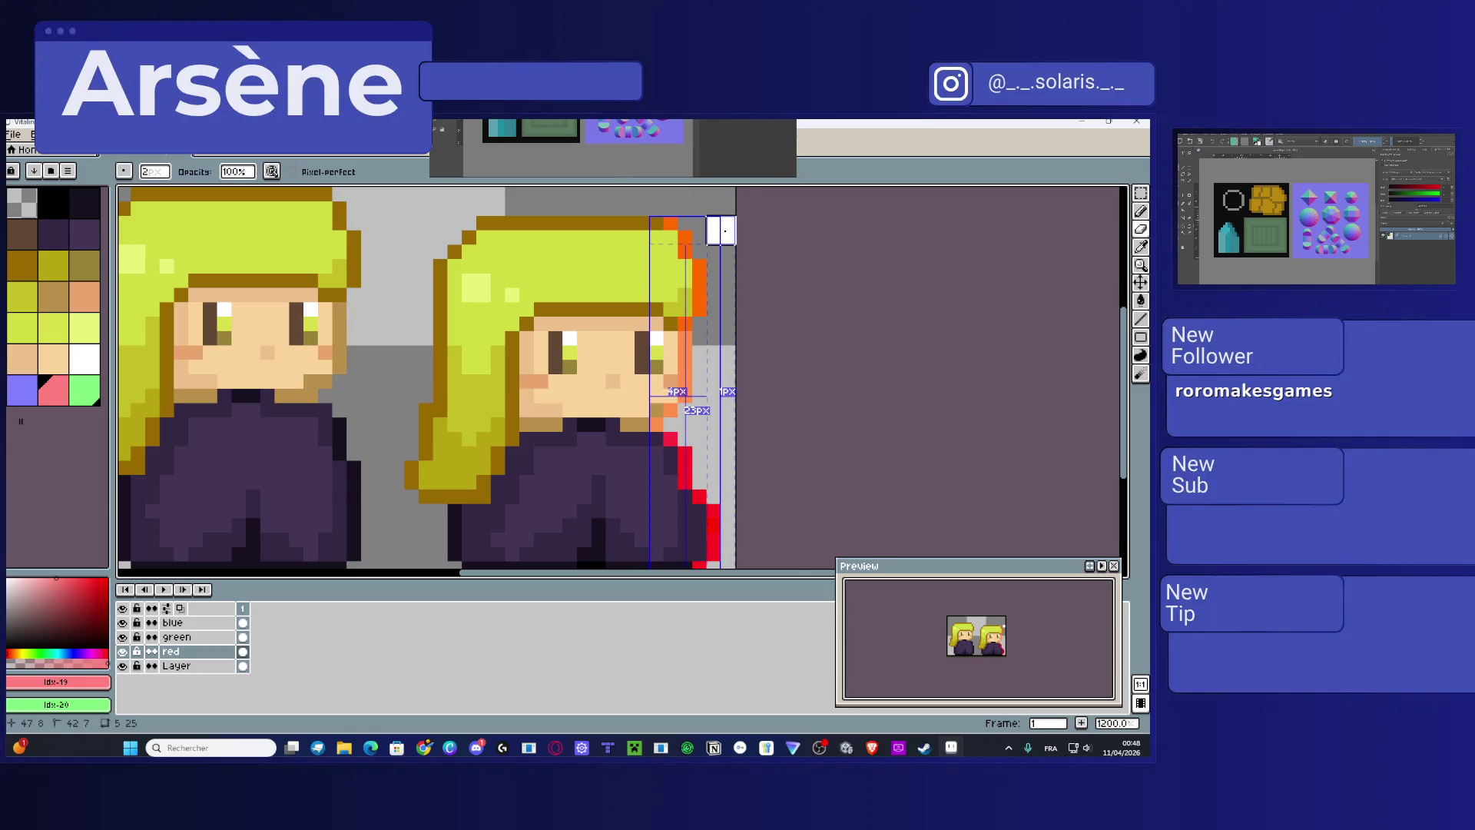
key("alt+Up")
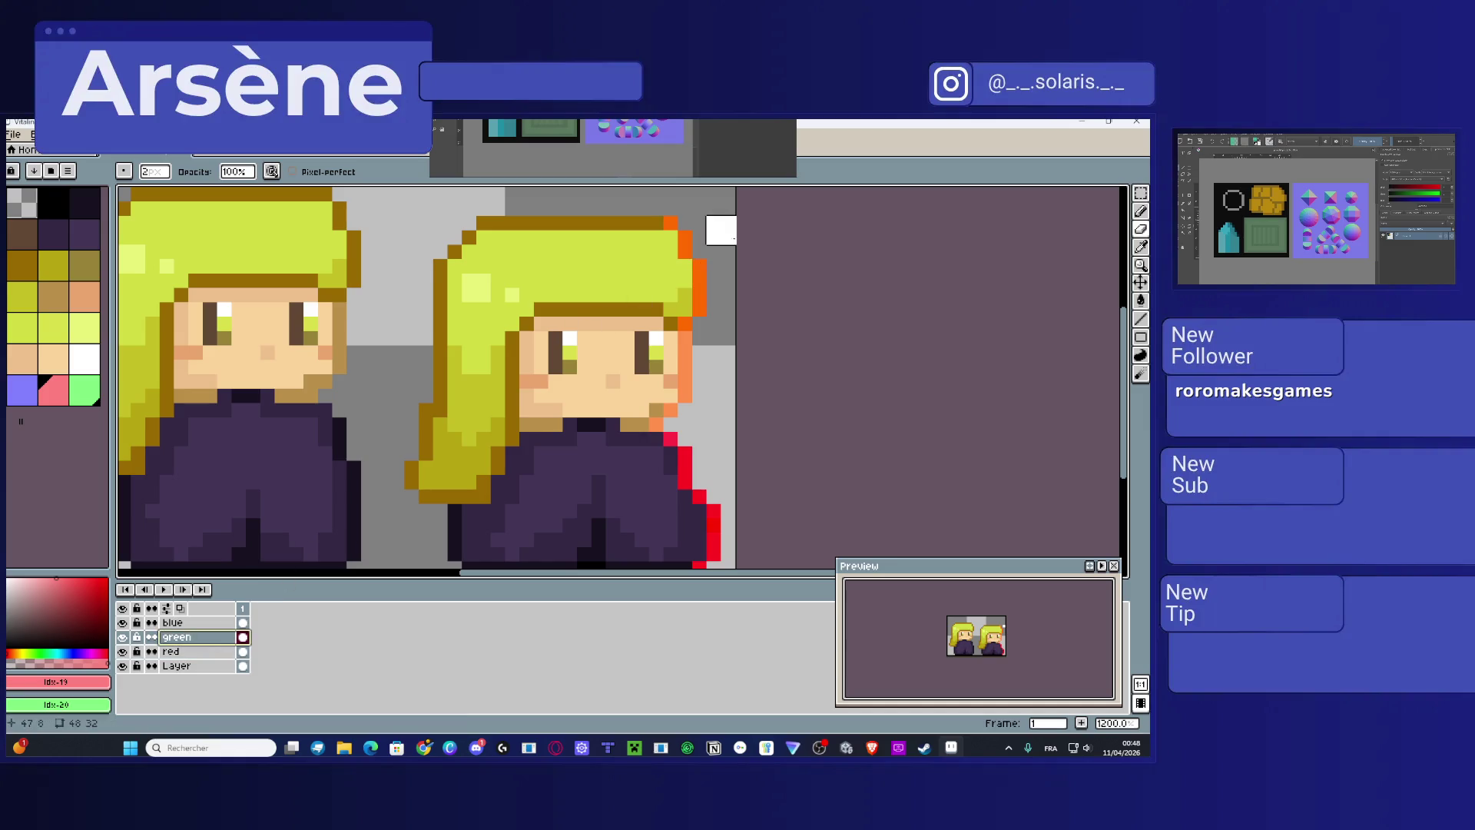
key("alt+Up")
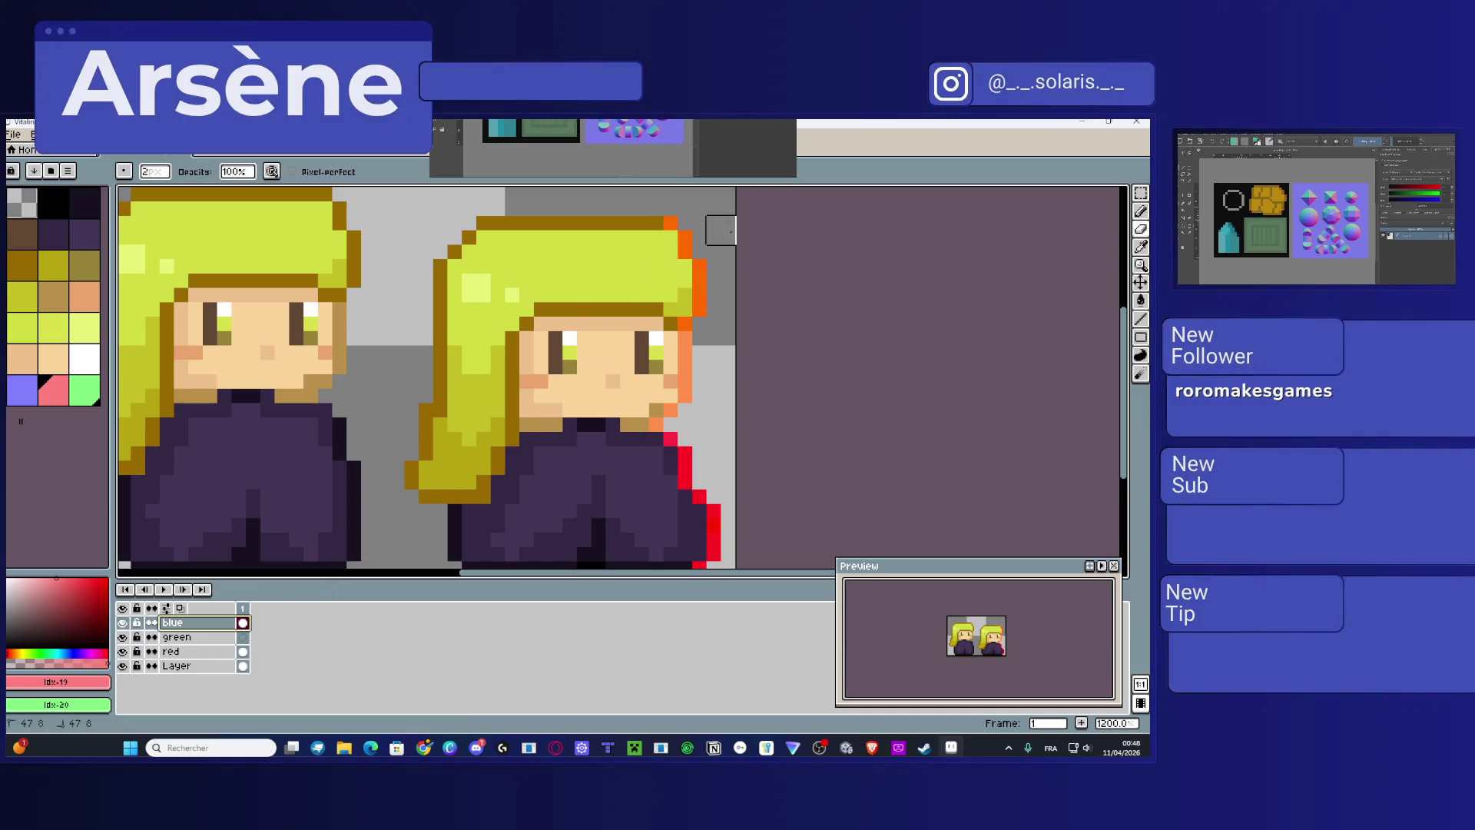
left_click(17, 401)
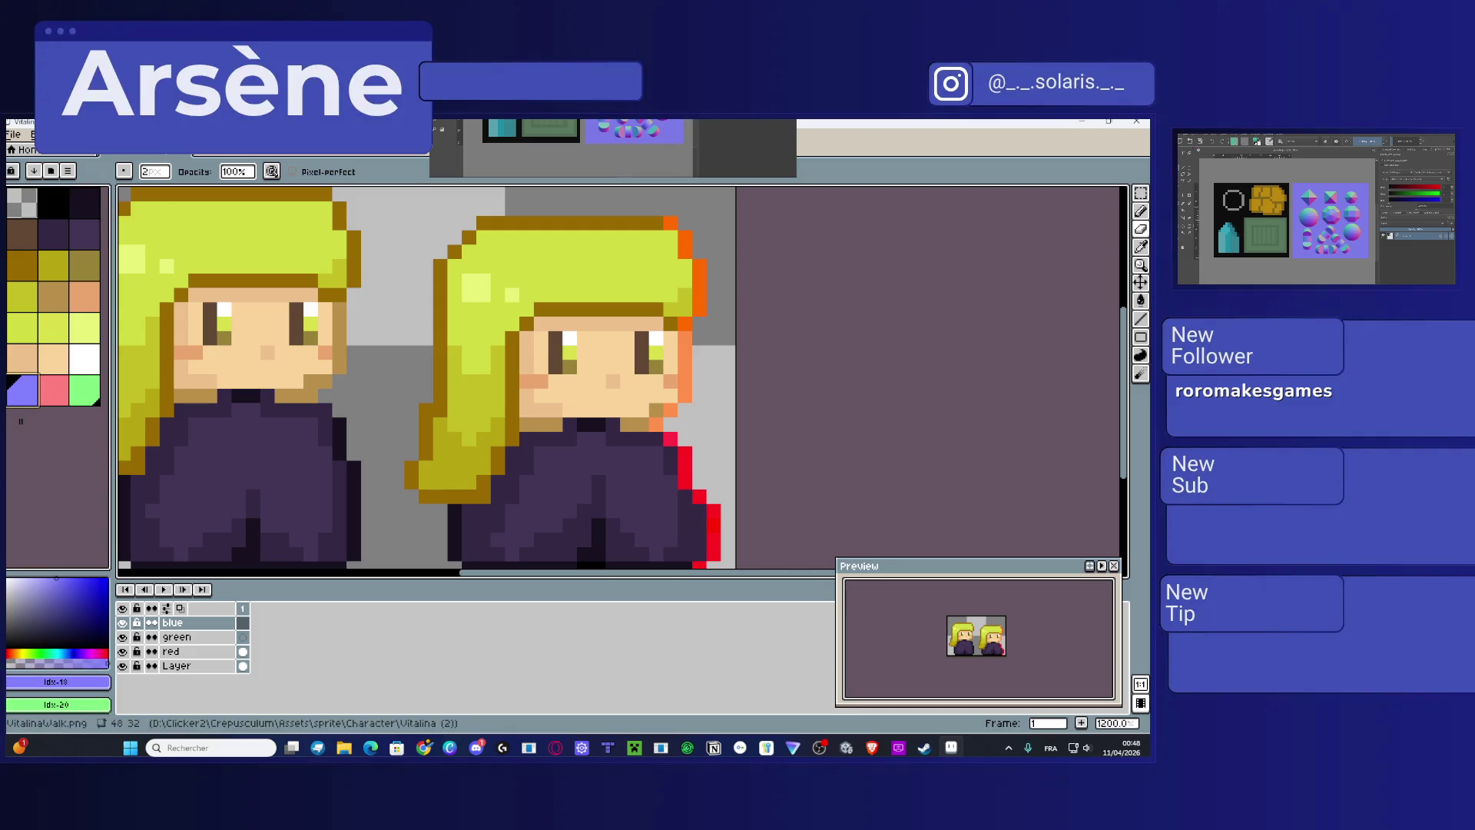
left_click(1141, 246)
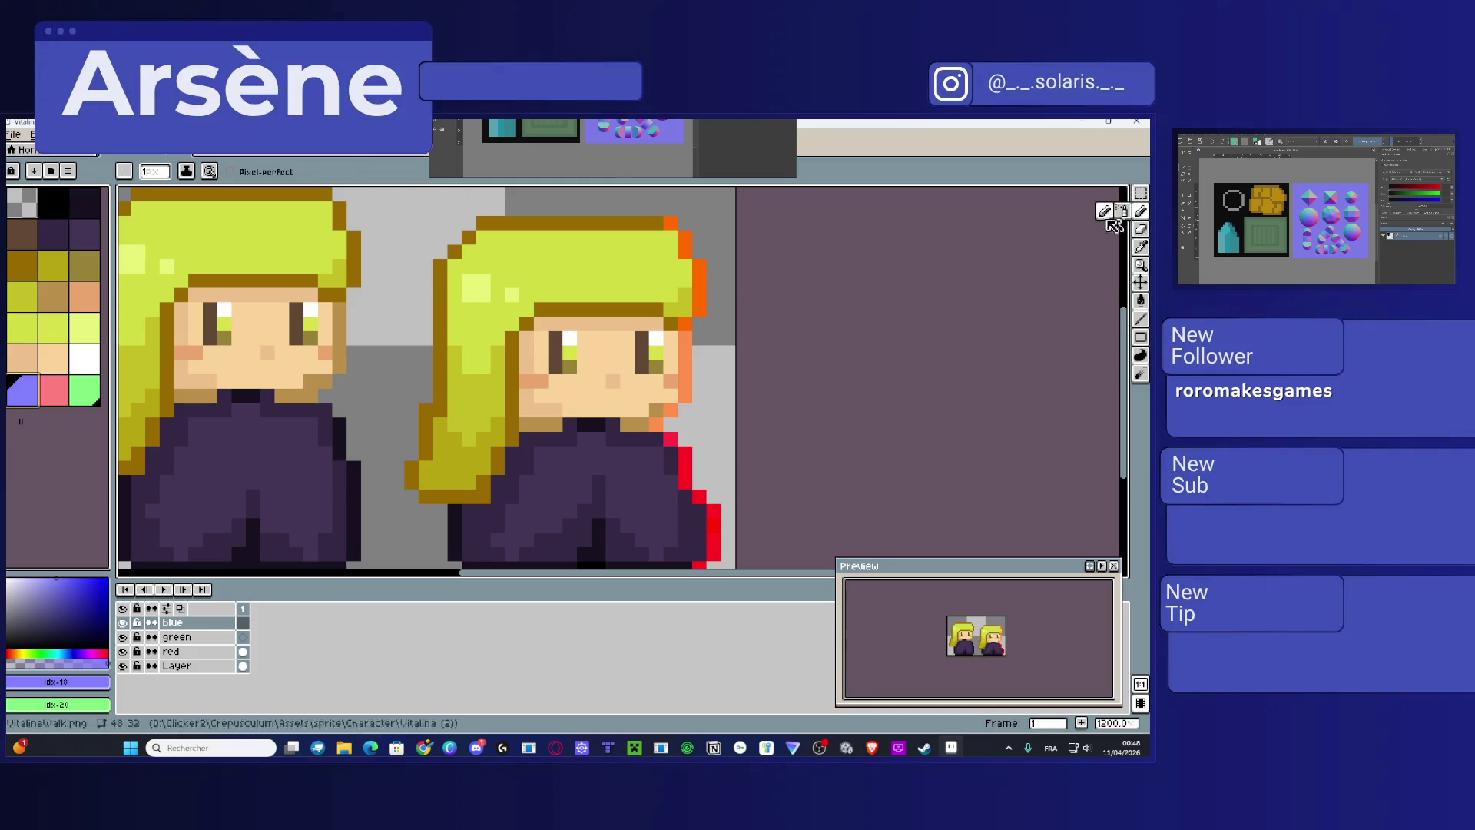
scroll(782, 228, "up", 3)
scroll(782, 227, "down", 2)
left_click_drag(782, 228, 727, 323)
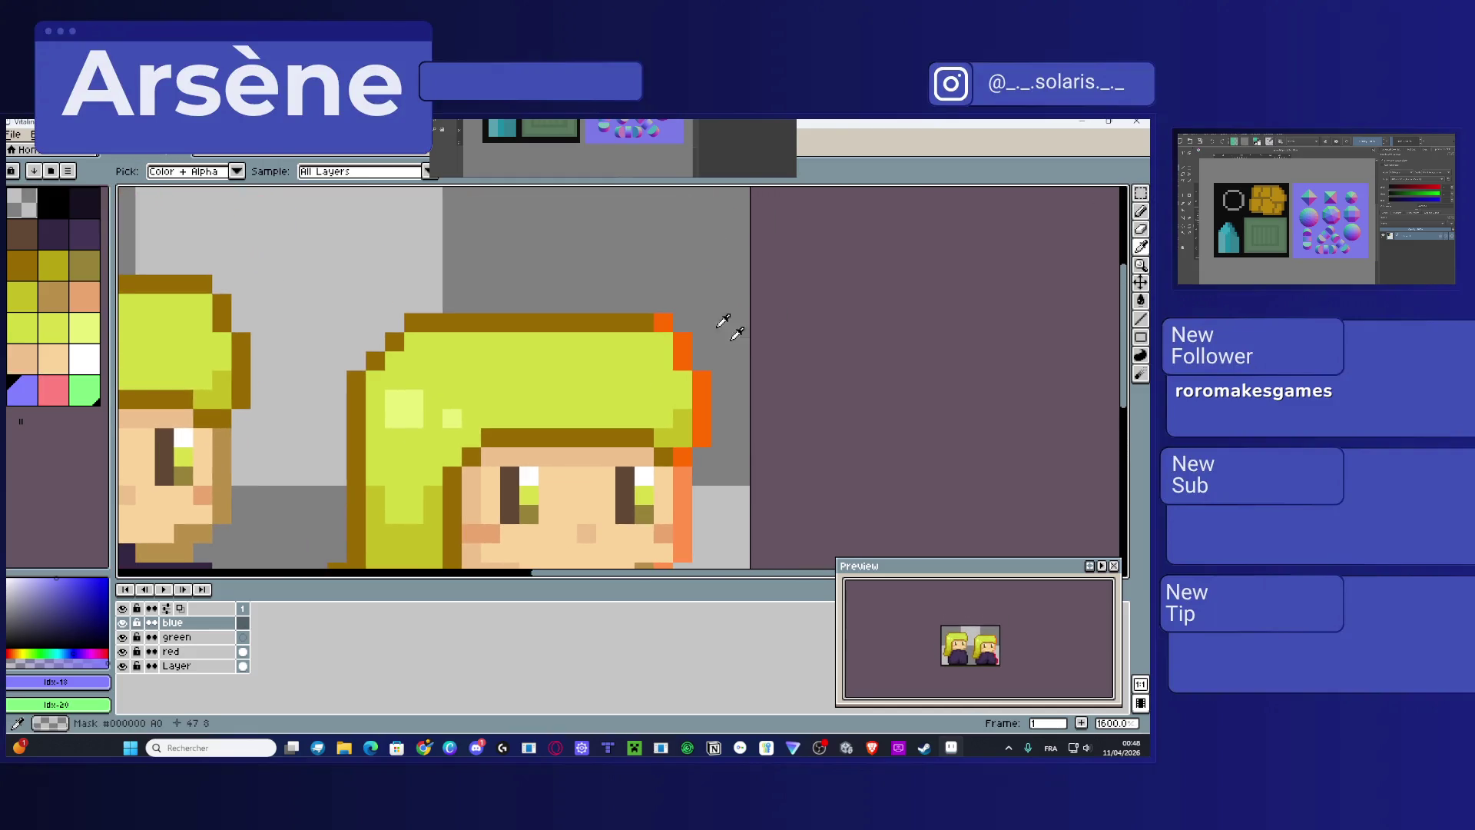
key("b")
left_click_drag(395, 246, 567, 246)
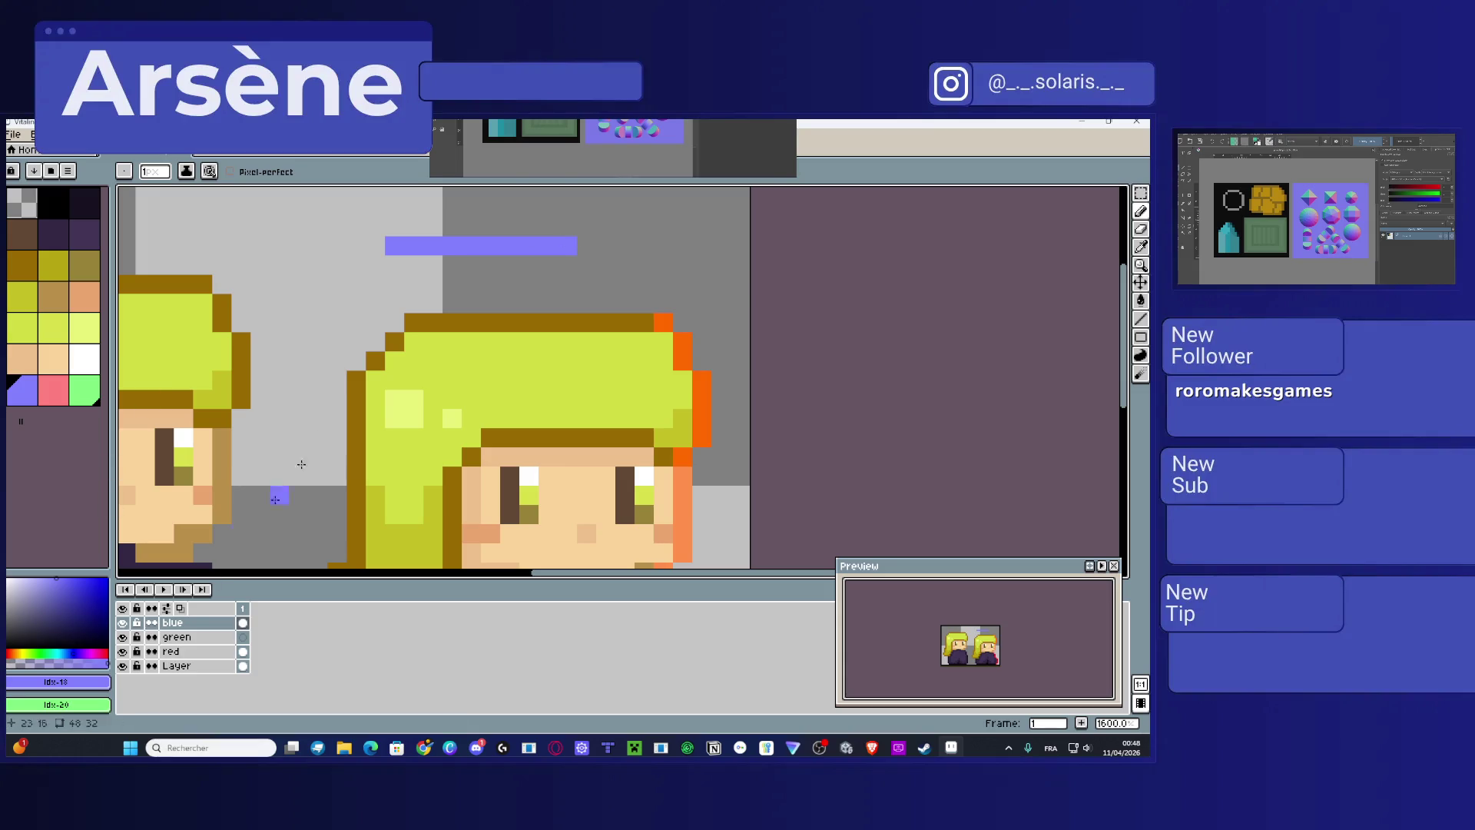
left_click_drag(394, 226, 555, 224)
mouse_move(450, 205)
left_mouse_down()
mouse_move(393, 206)
mouse_move(568, 208)
left_mouse_up()
left_click(54, 396)
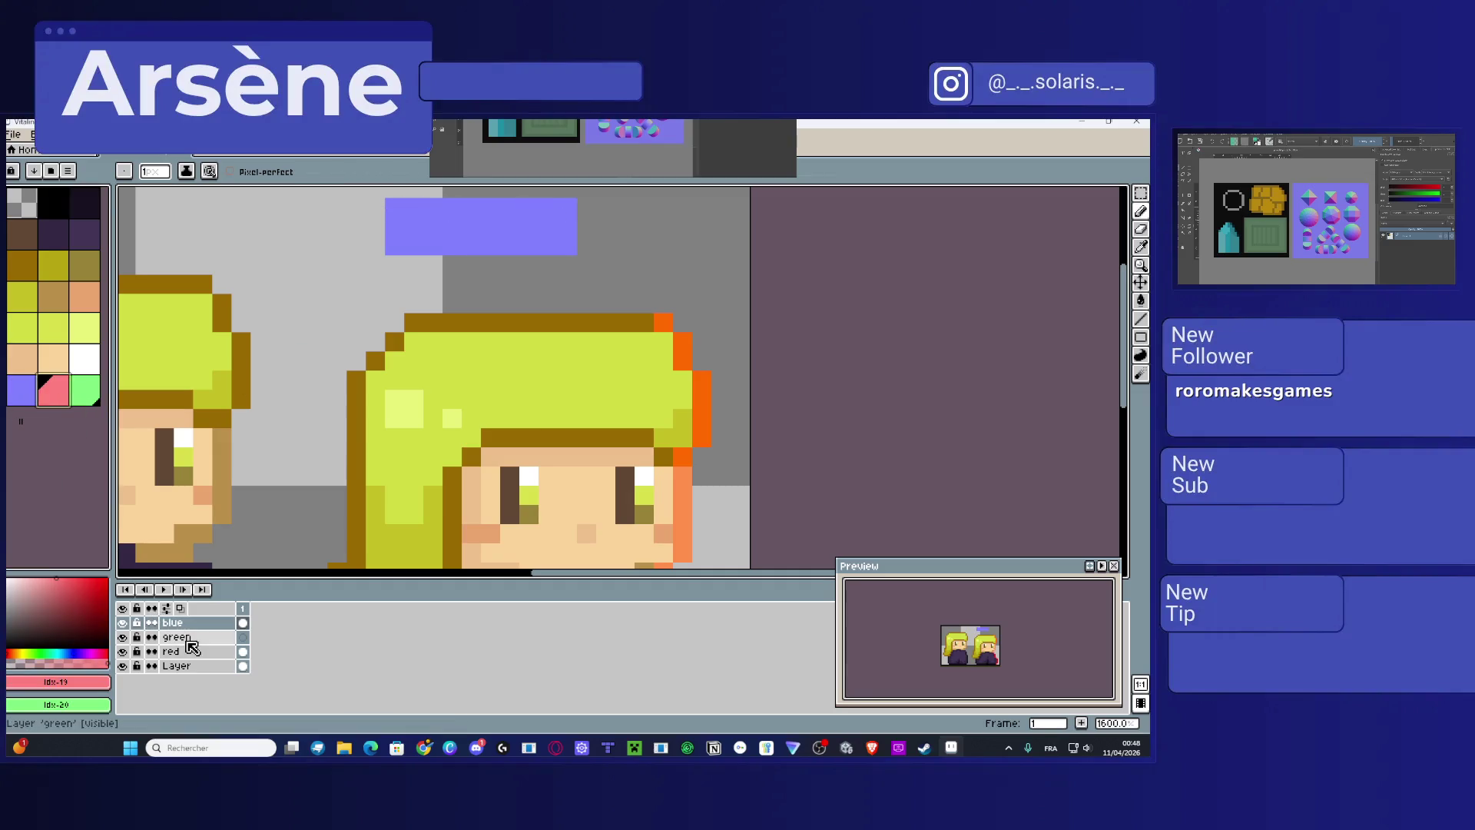
left_click_drag(185, 637, 184, 651)
left_click(435, 263)
left_click_drag(437, 257, 489, 246)
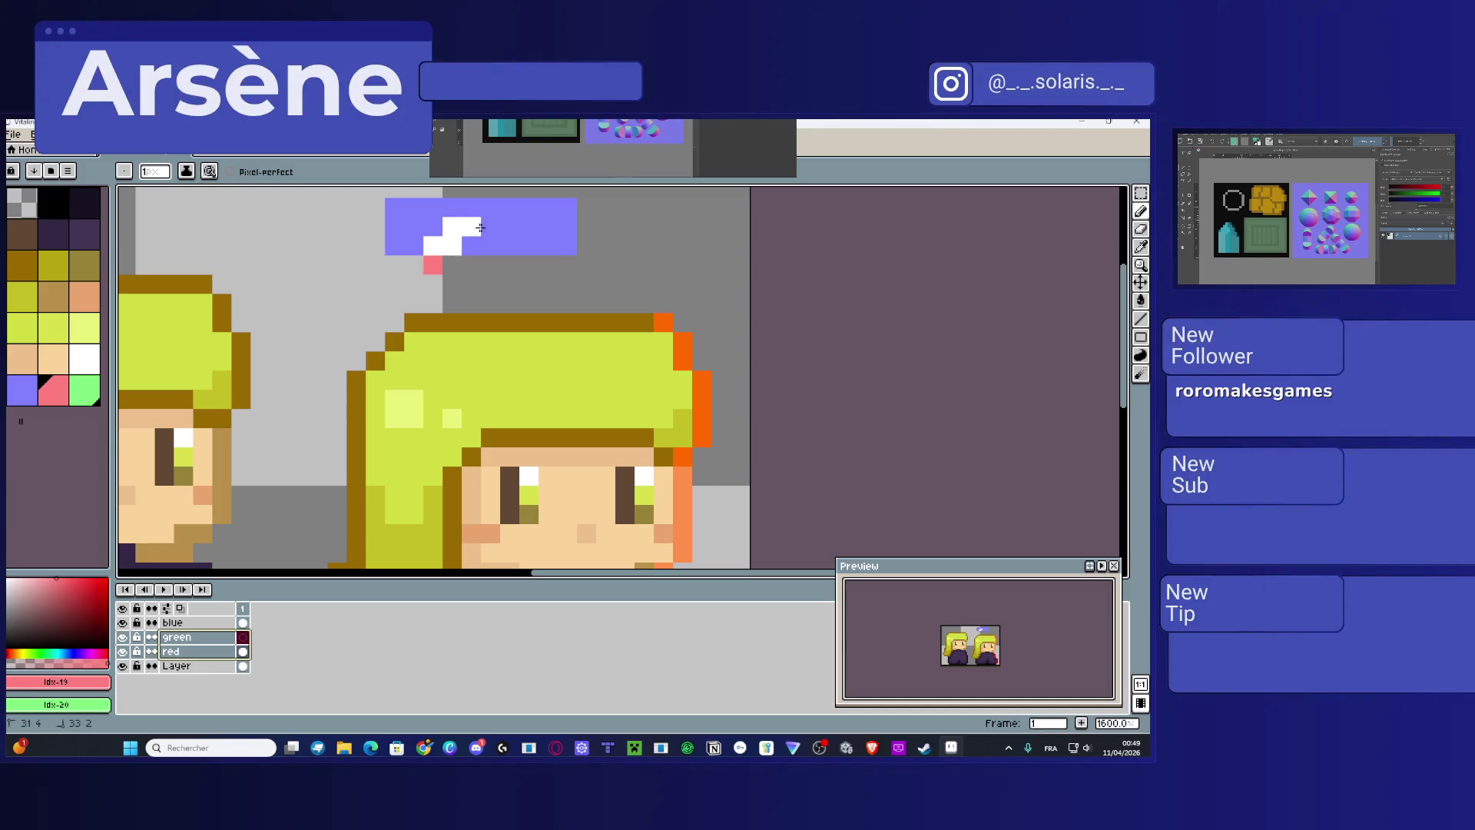
left_click(84, 390)
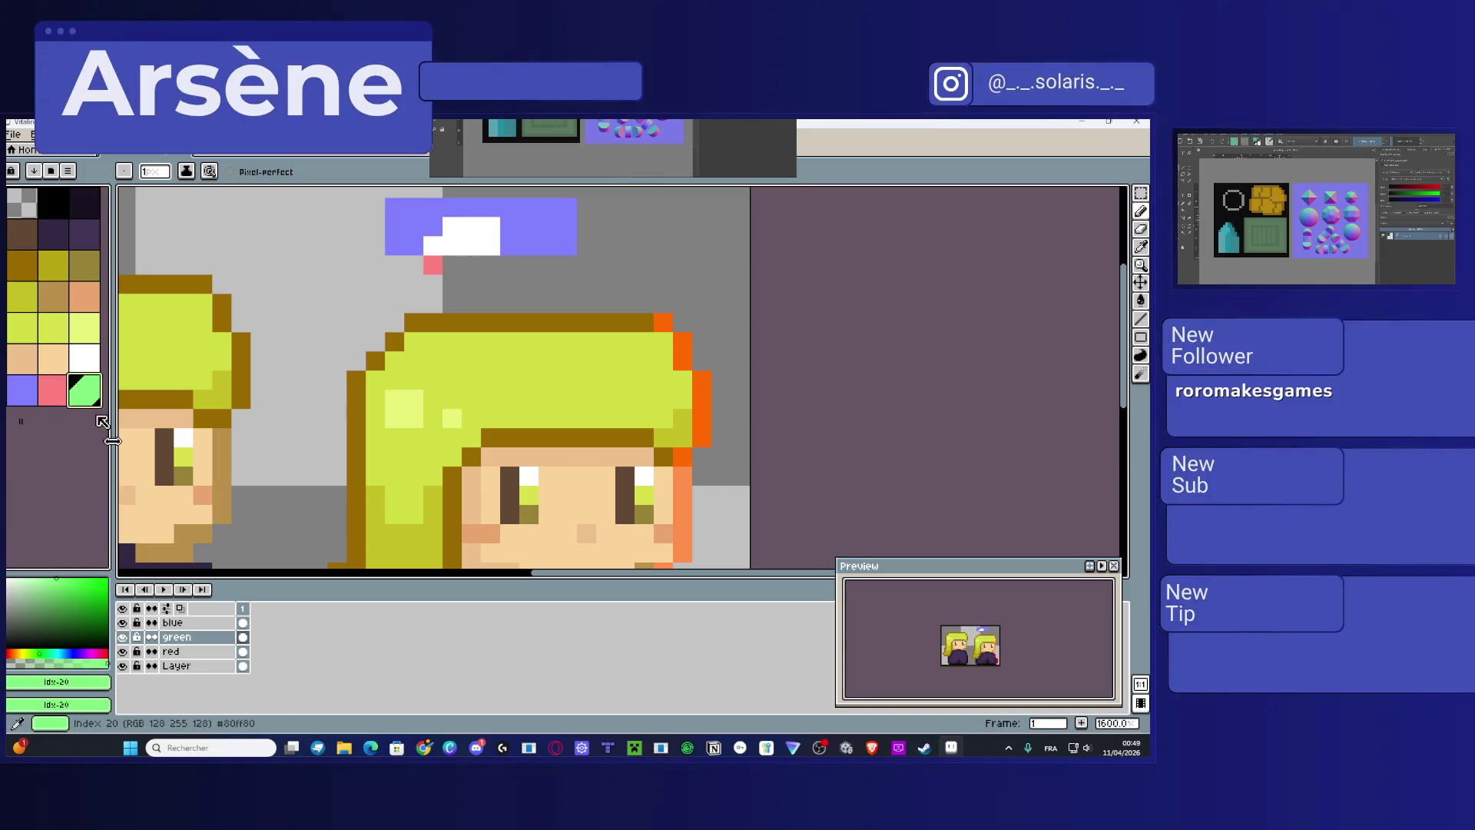
left_click(184, 652)
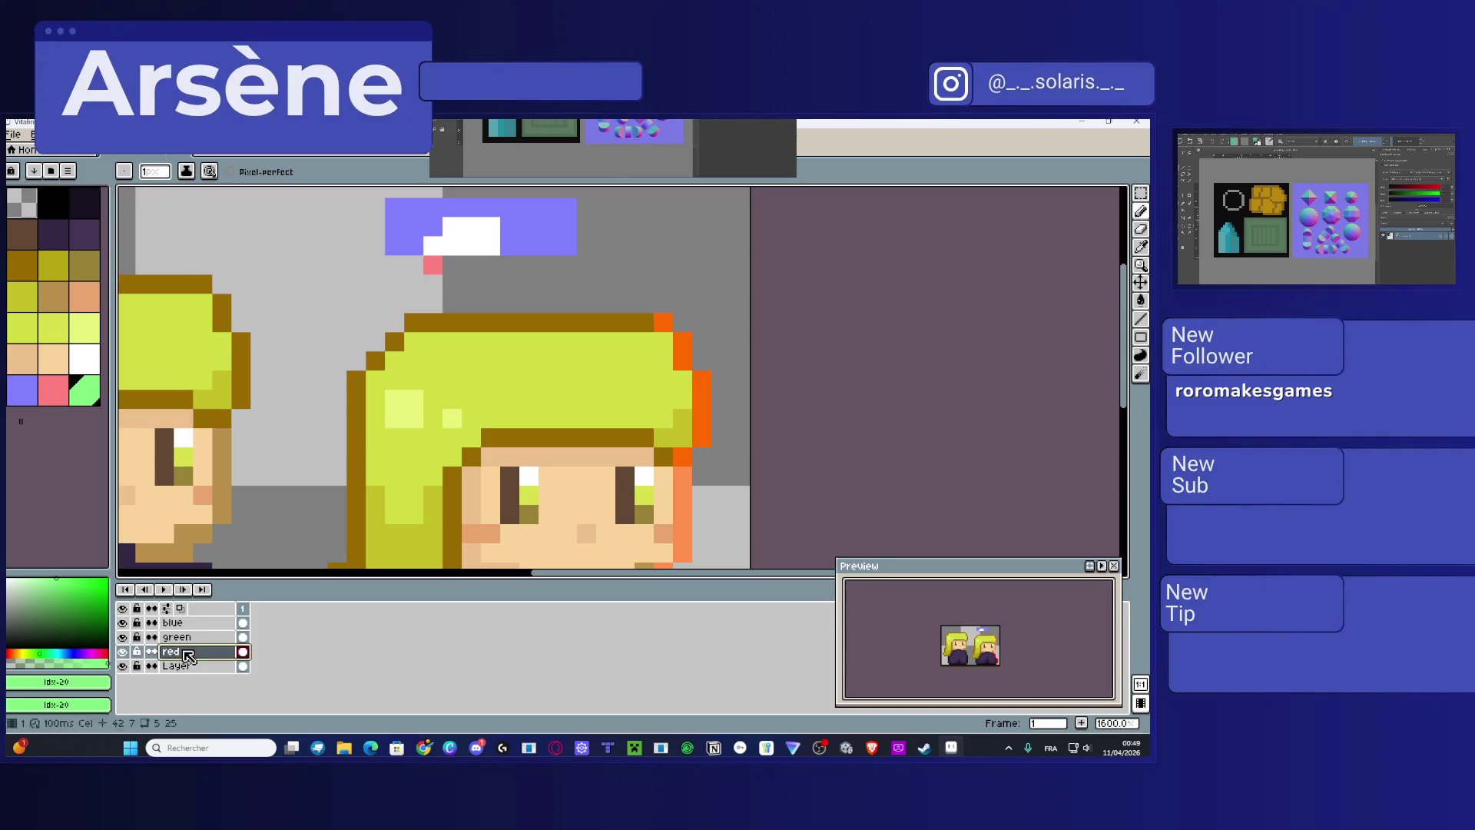
left_click(490, 265)
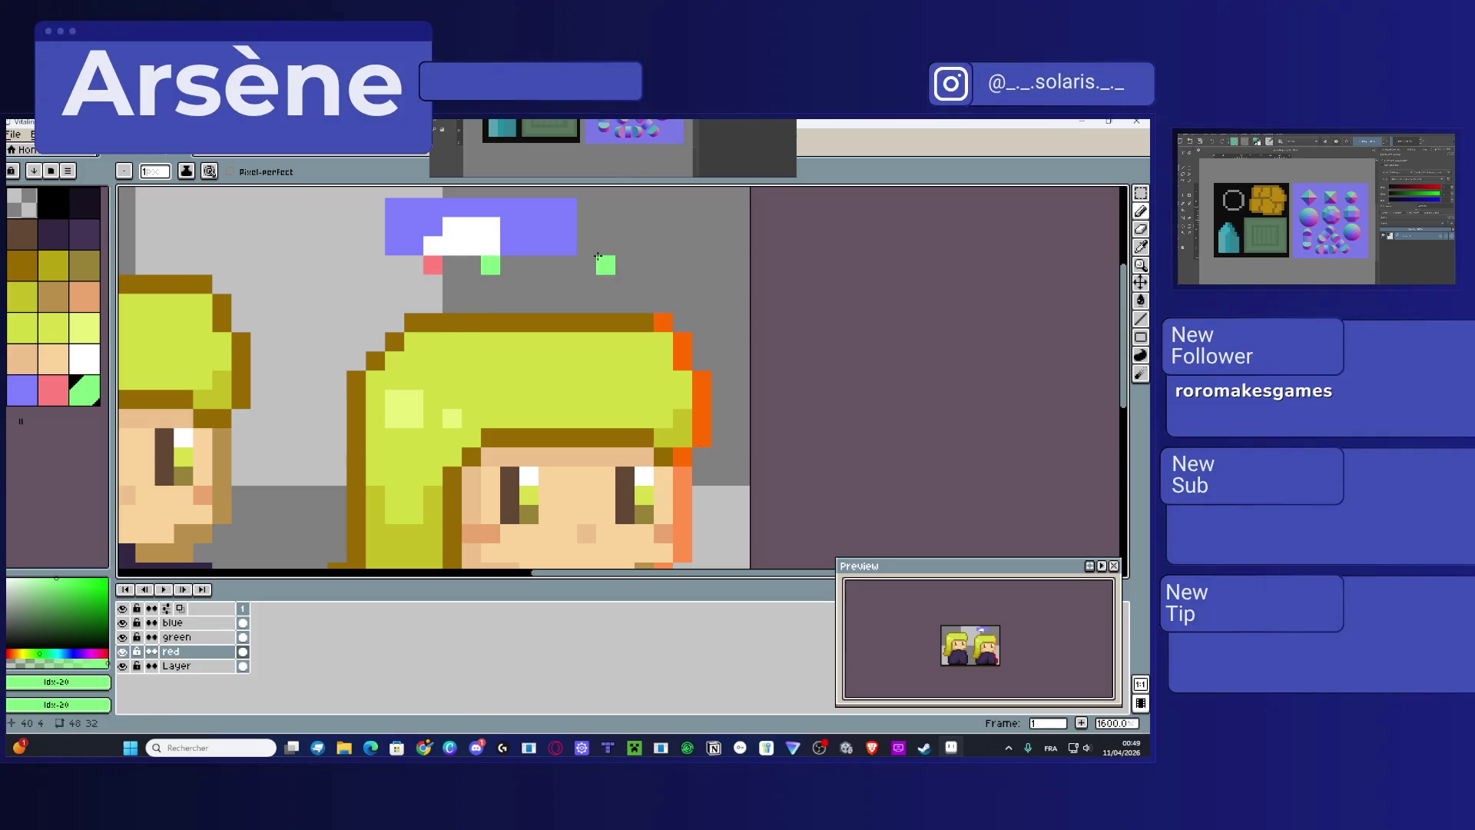
left_click(506, 239)
key("ctrl+z")
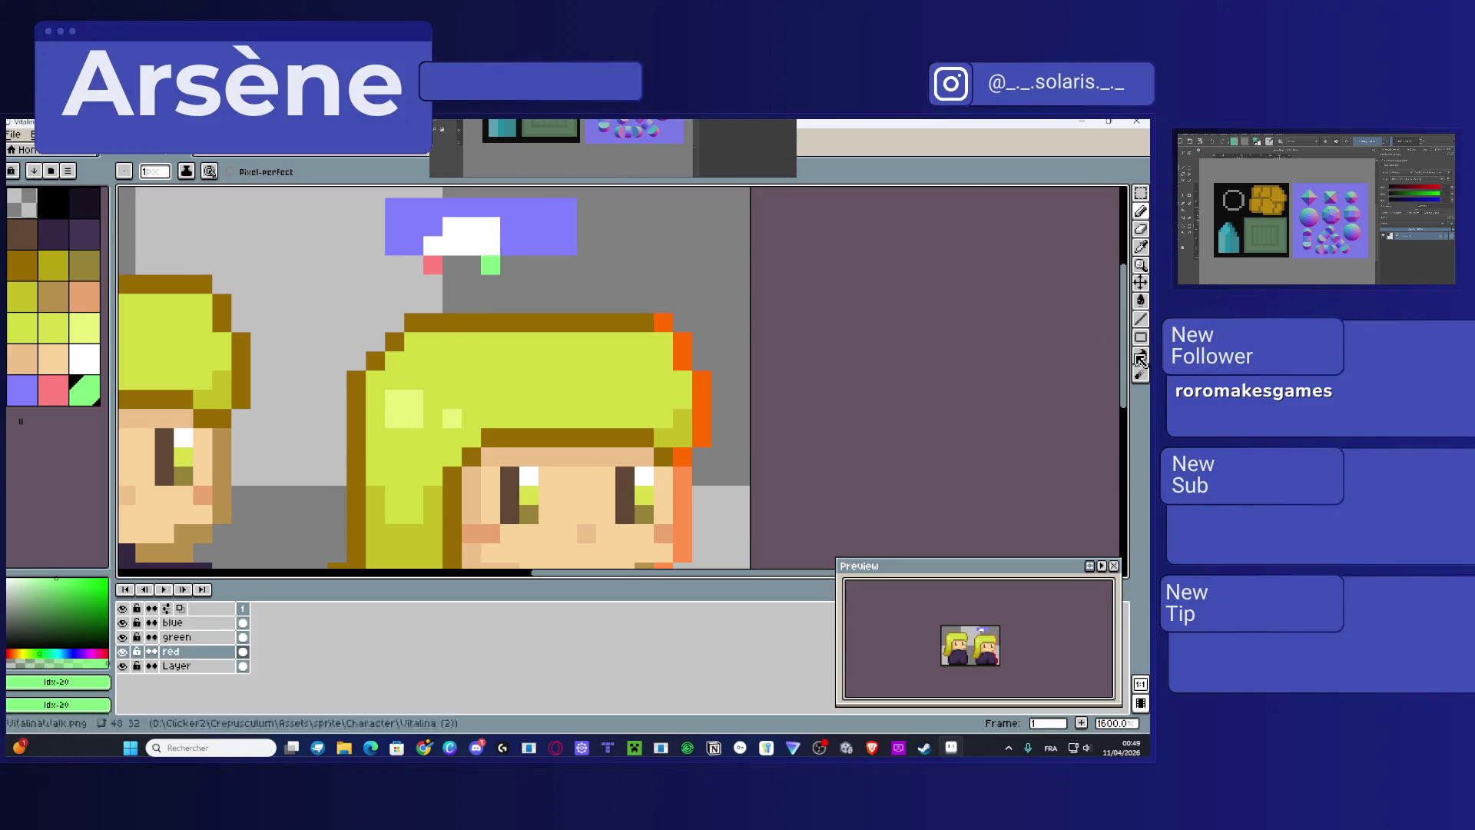
left_click(1140, 229)
left_click(479, 256)
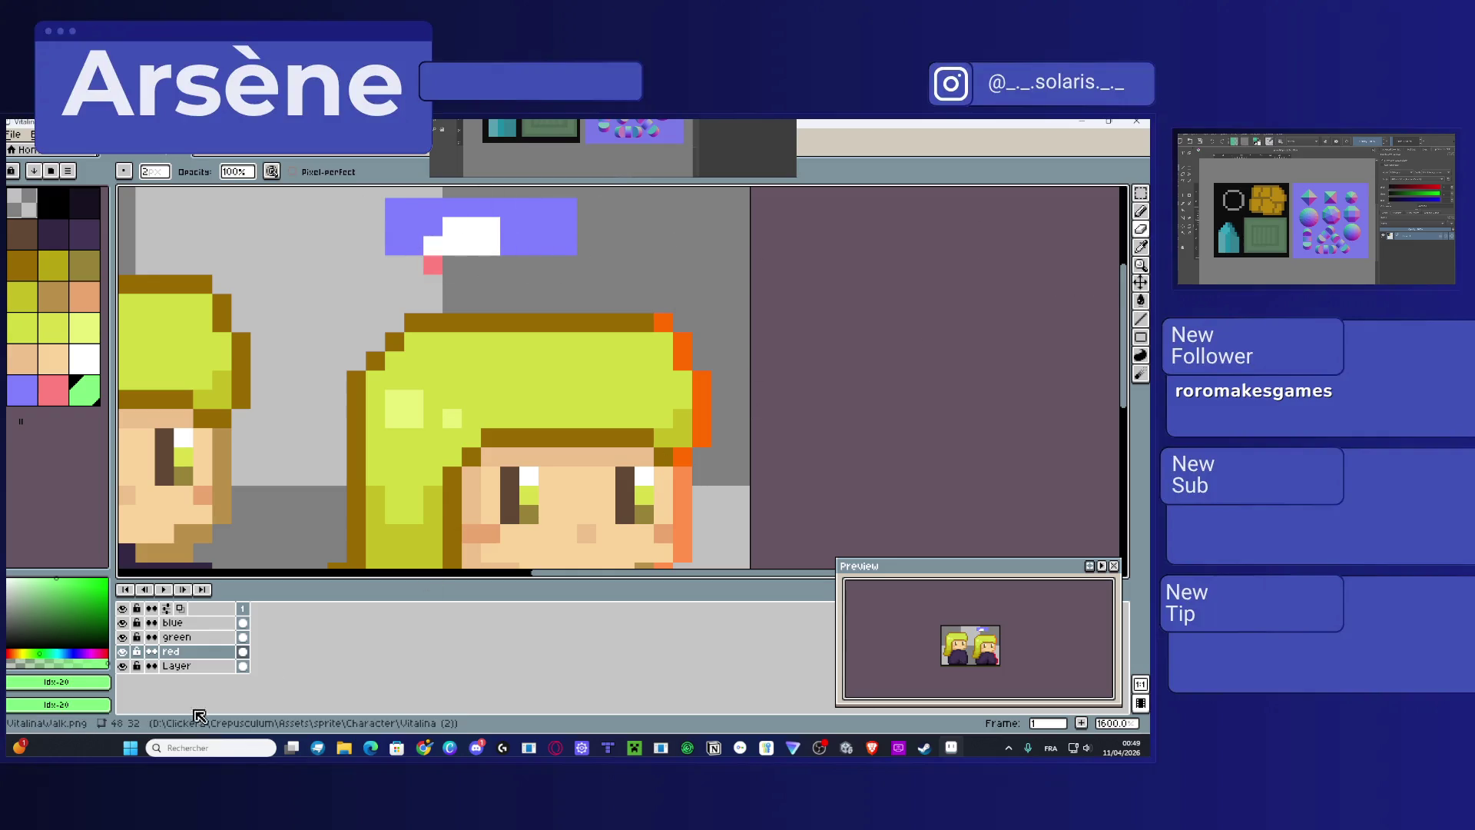
left_click(184, 637)
mouse_move(480, 236)
left_mouse_down()
mouse_move(442, 255)
mouse_move(559, 230)
mouse_move(385, 234)
mouse_move(576, 214)
left_mouse_up()
left_click(173, 622)
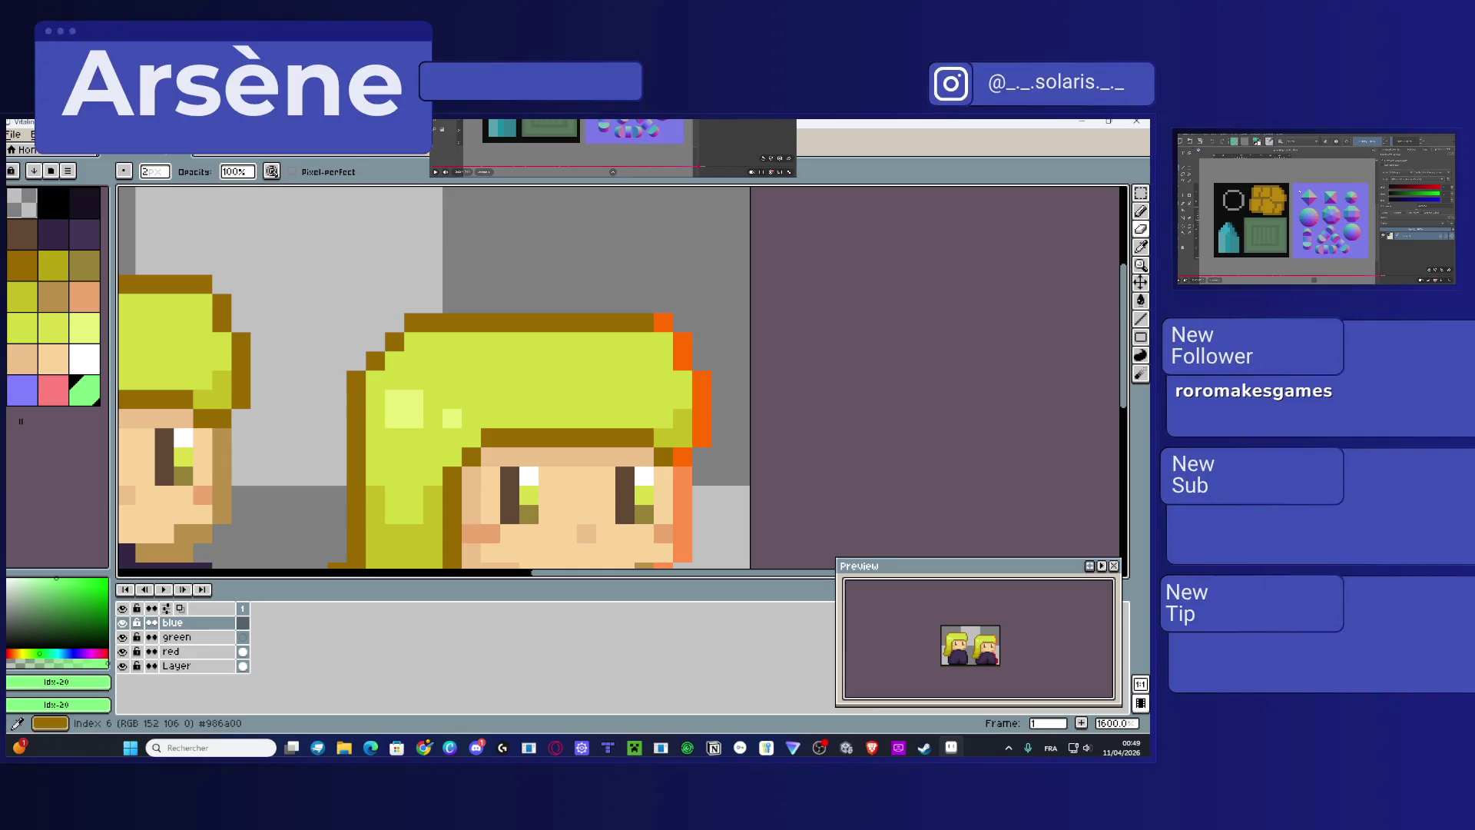
Step: Reset the blue, green and red layers to Normal blending
right_click(192, 618)
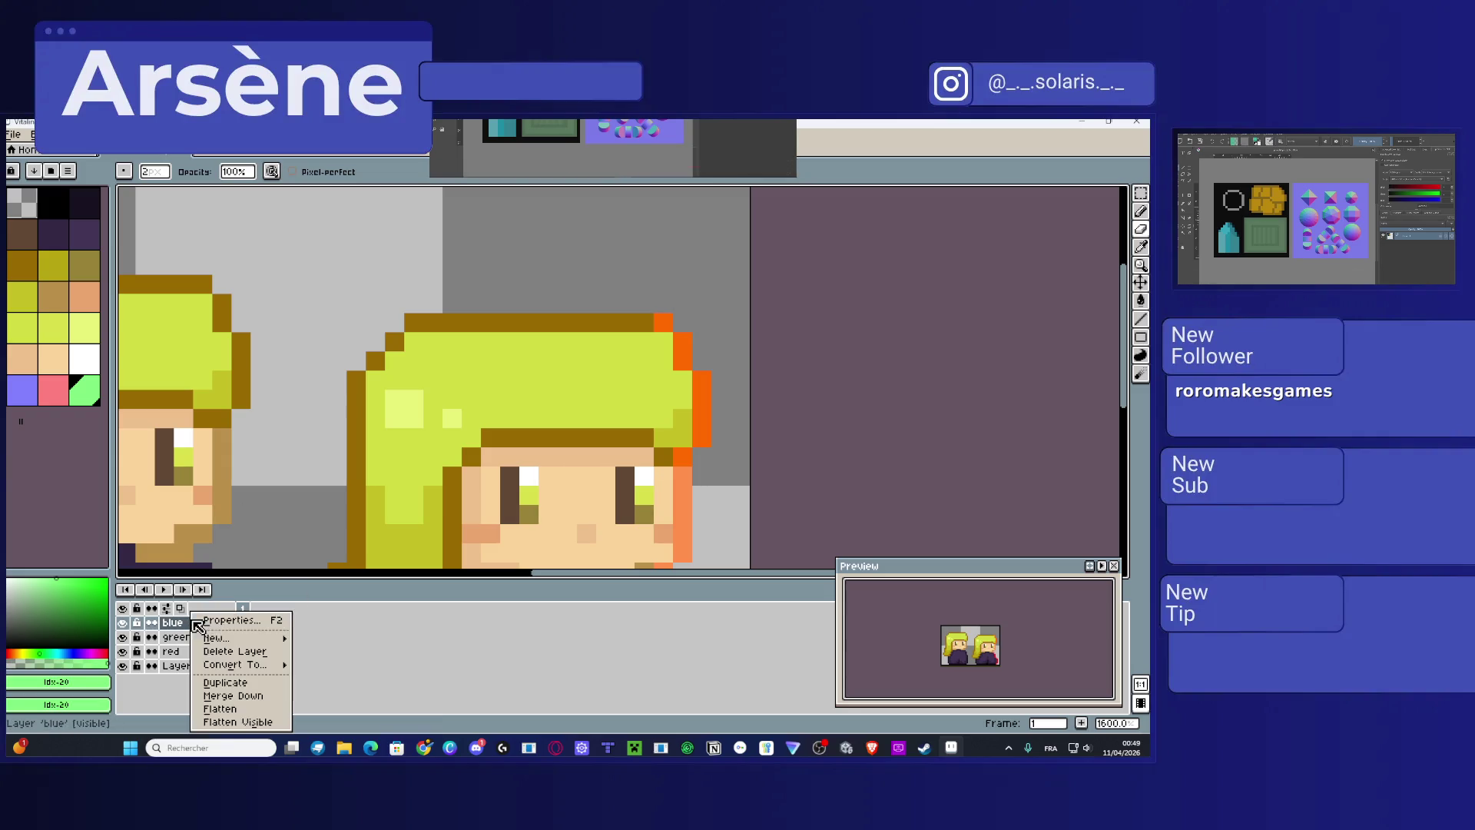
left_click(246, 623)
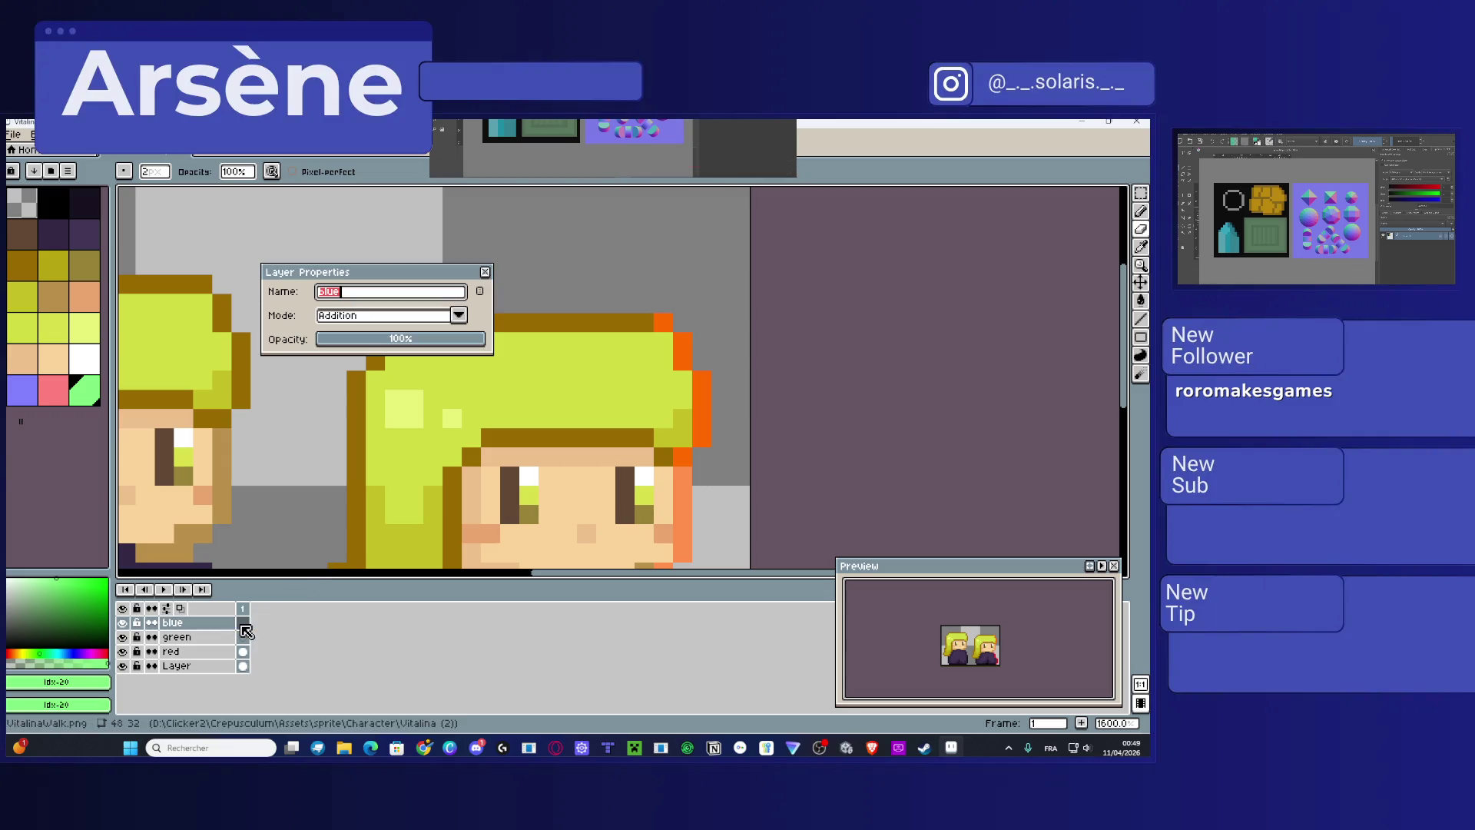
left_click(458, 315)
left_click(355, 334)
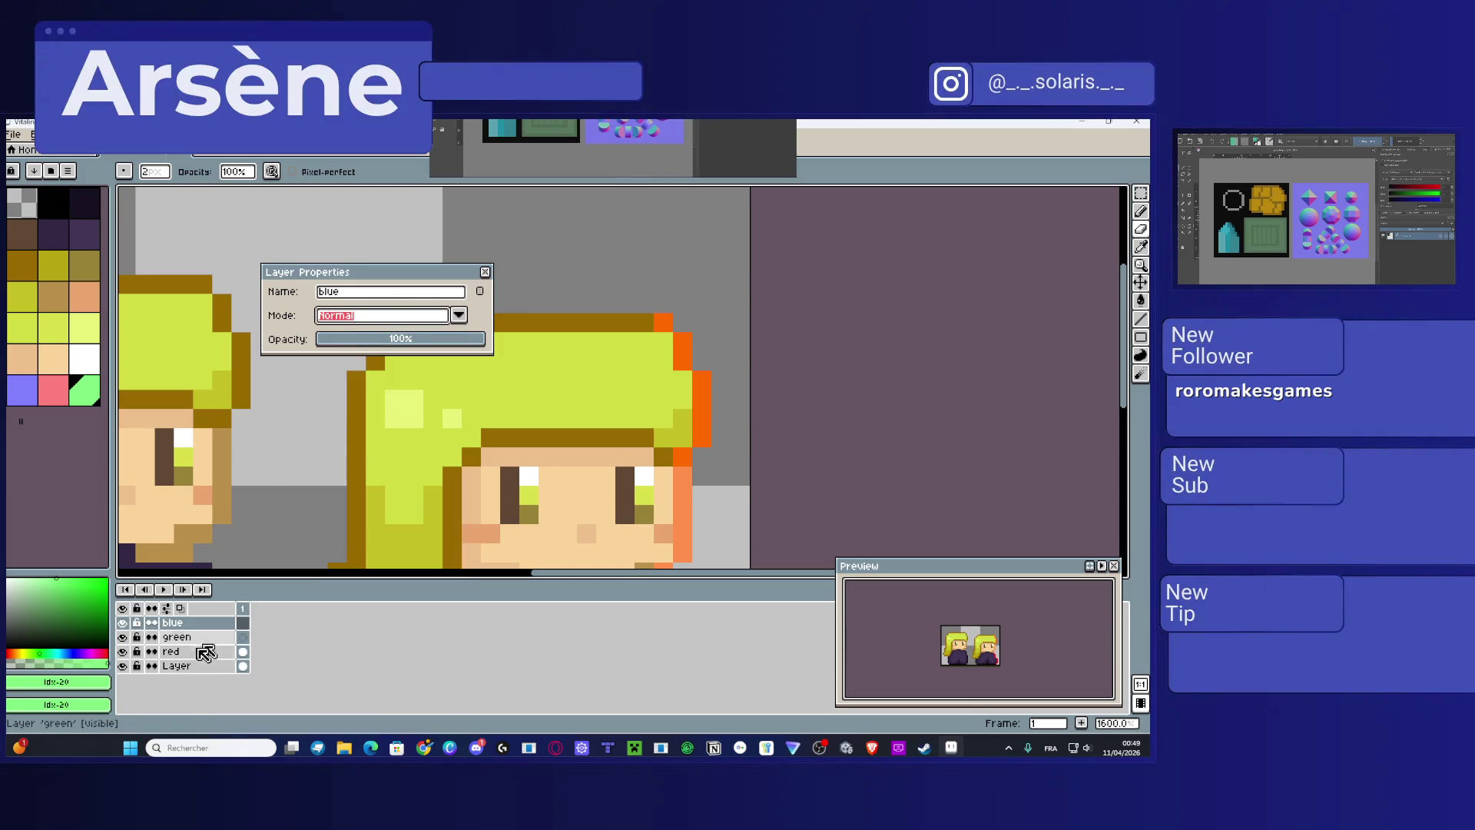
left_click(186, 637)
left_click(458, 315)
left_click(391, 336)
left_click(192, 651)
left_click(458, 315)
left_click(393, 336)
left_click(485, 272)
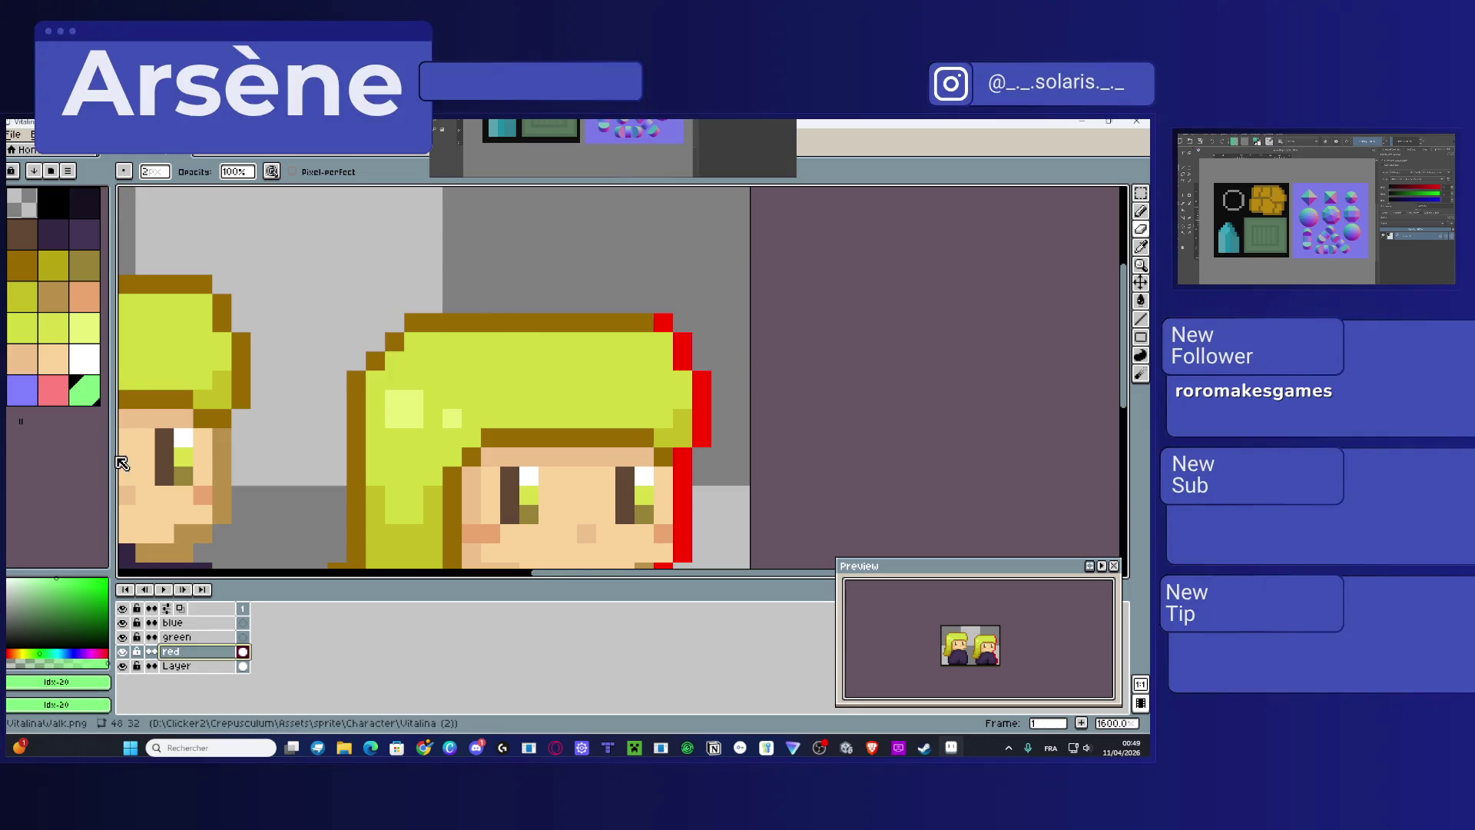
Step: Draw a green test stroke above the hair, then a blue stroke over its left part
left_click(188, 637)
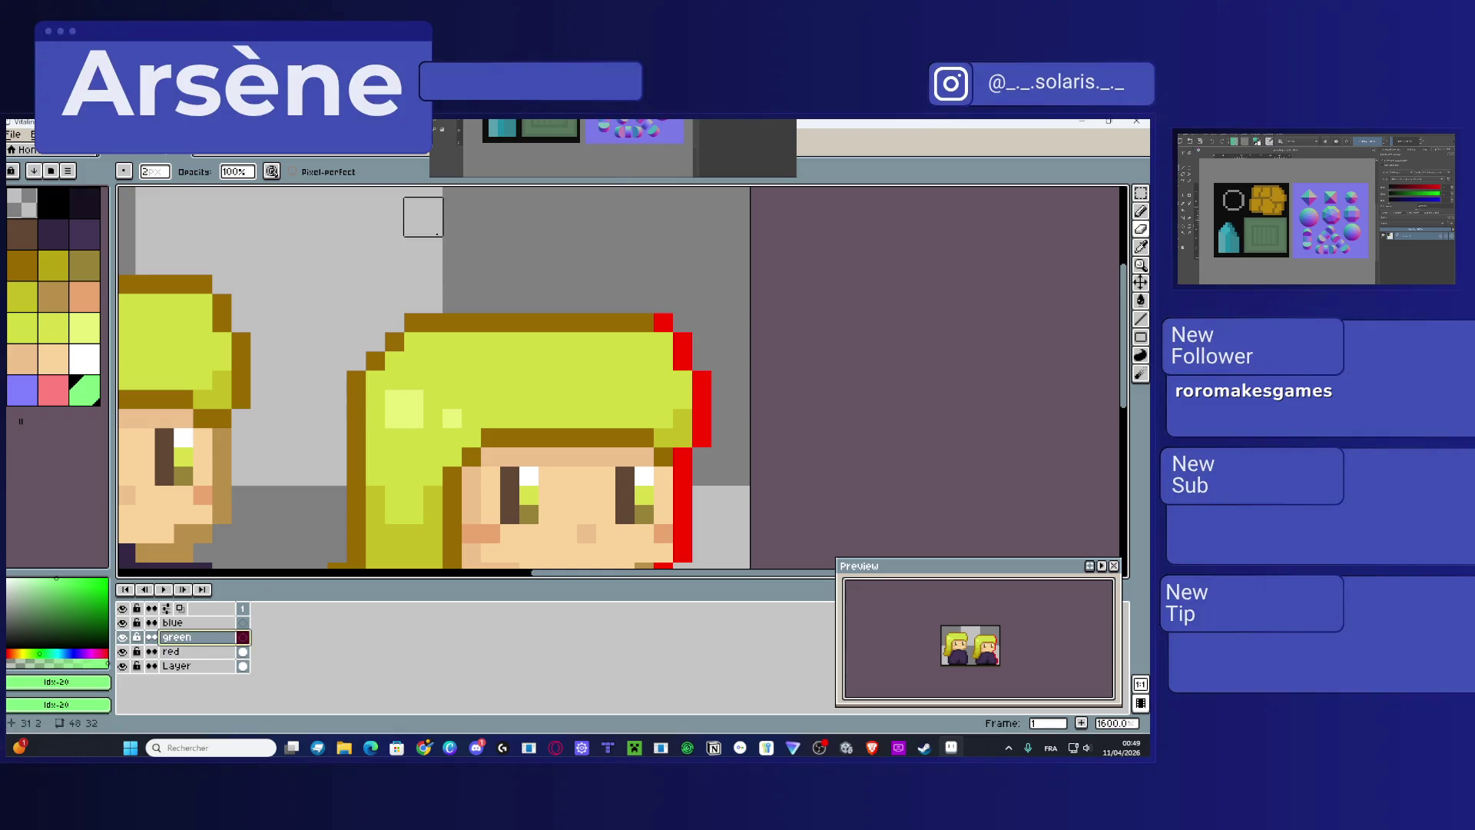
key("b")
left_click(408, 259)
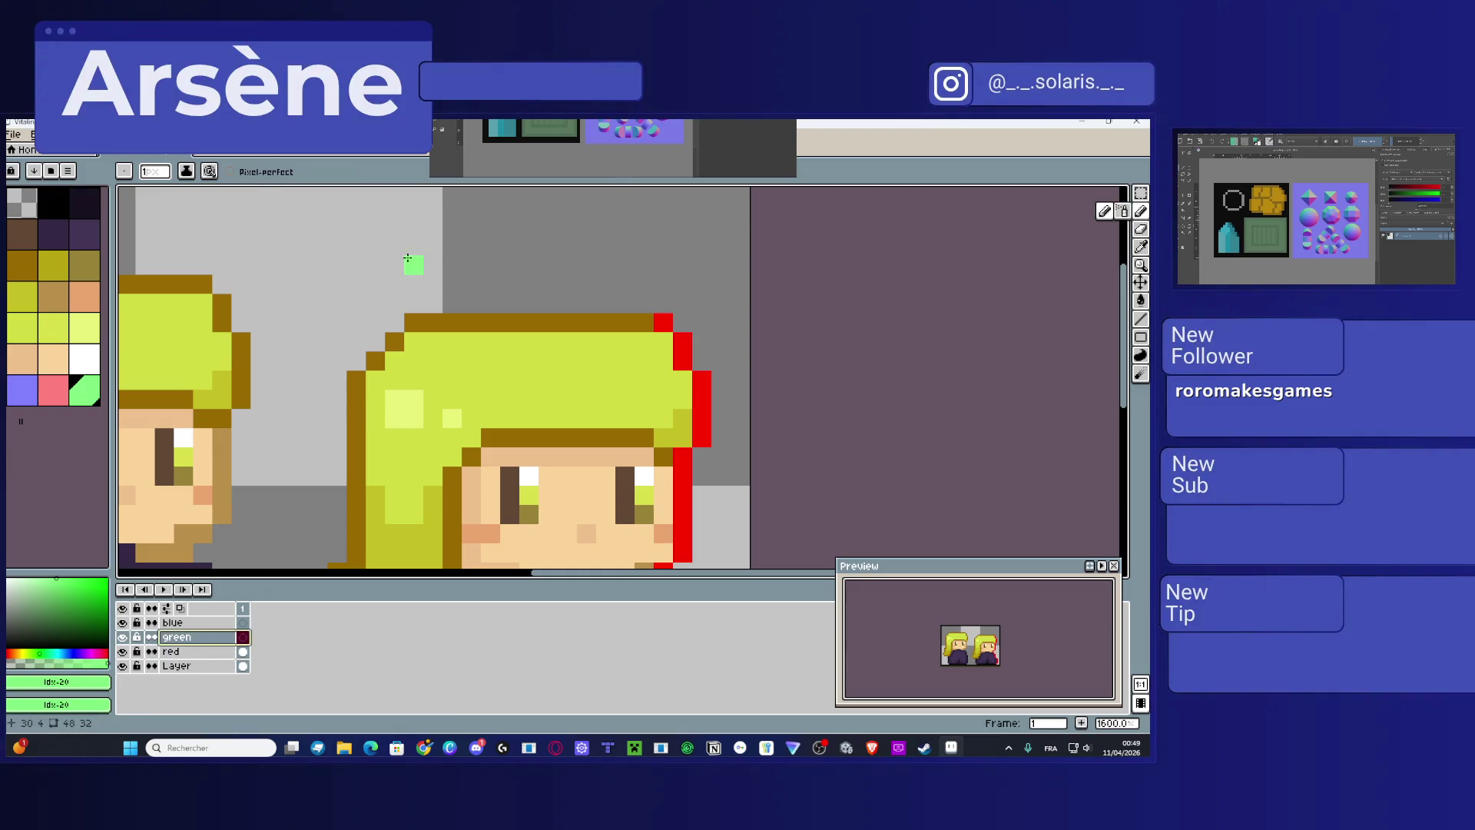
left_click_drag(408, 259, 548, 245)
left_click(188, 622)
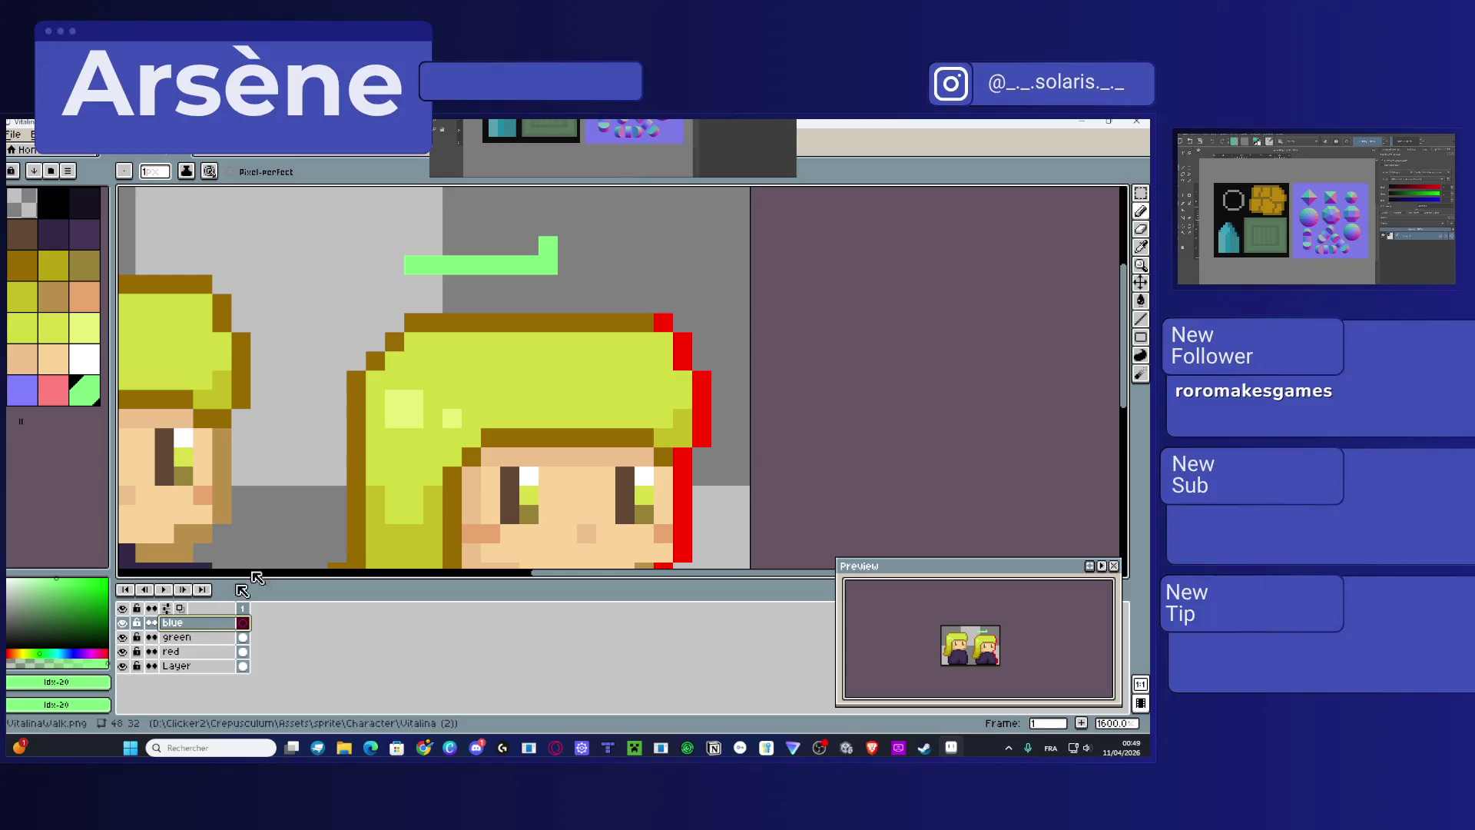
left_click(22, 391)
left_click_drag(408, 265, 468, 265)
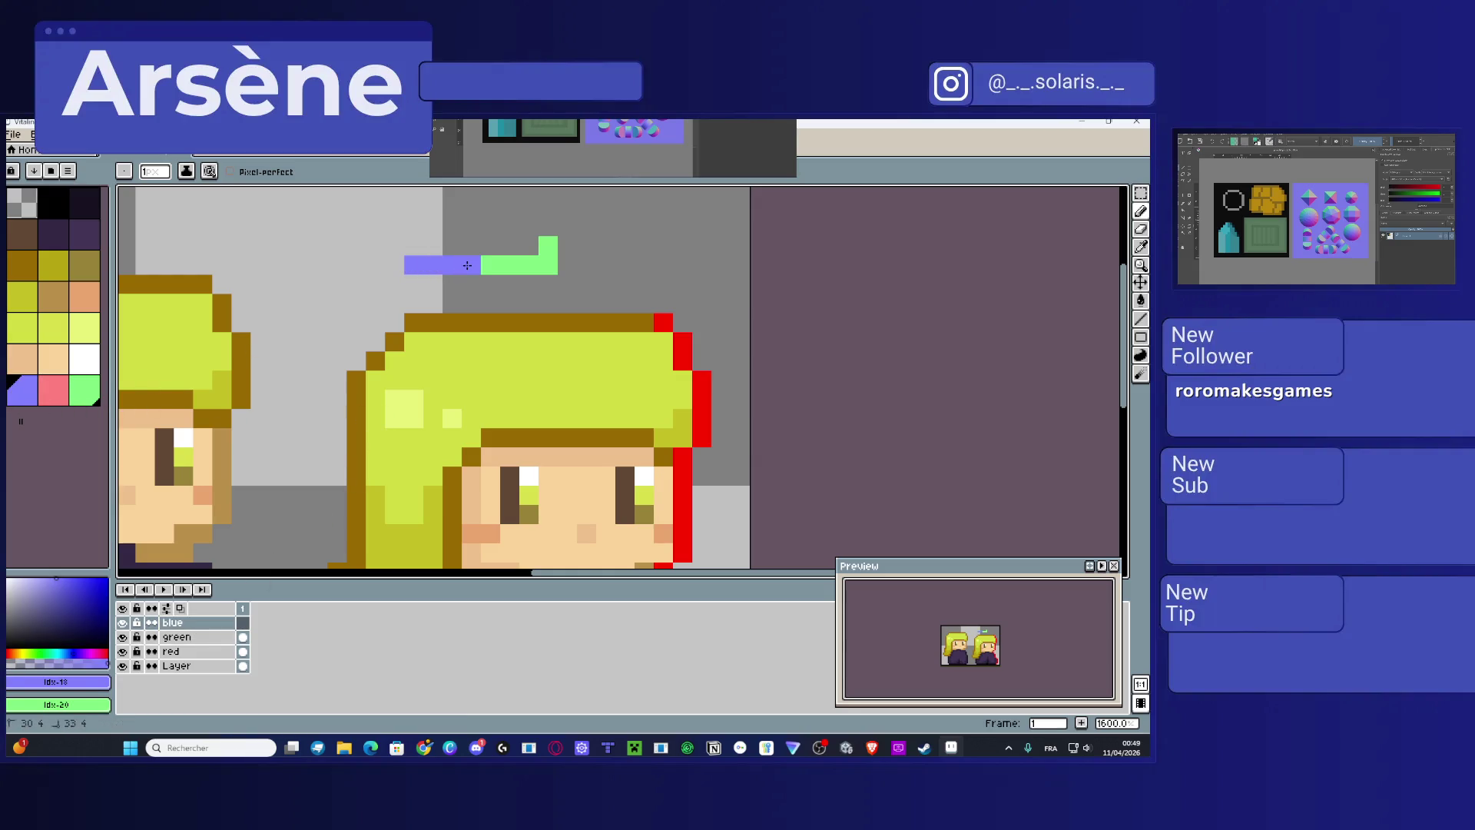
Step: Set both the blue and green layers to Multiply blending
right_click(229, 618)
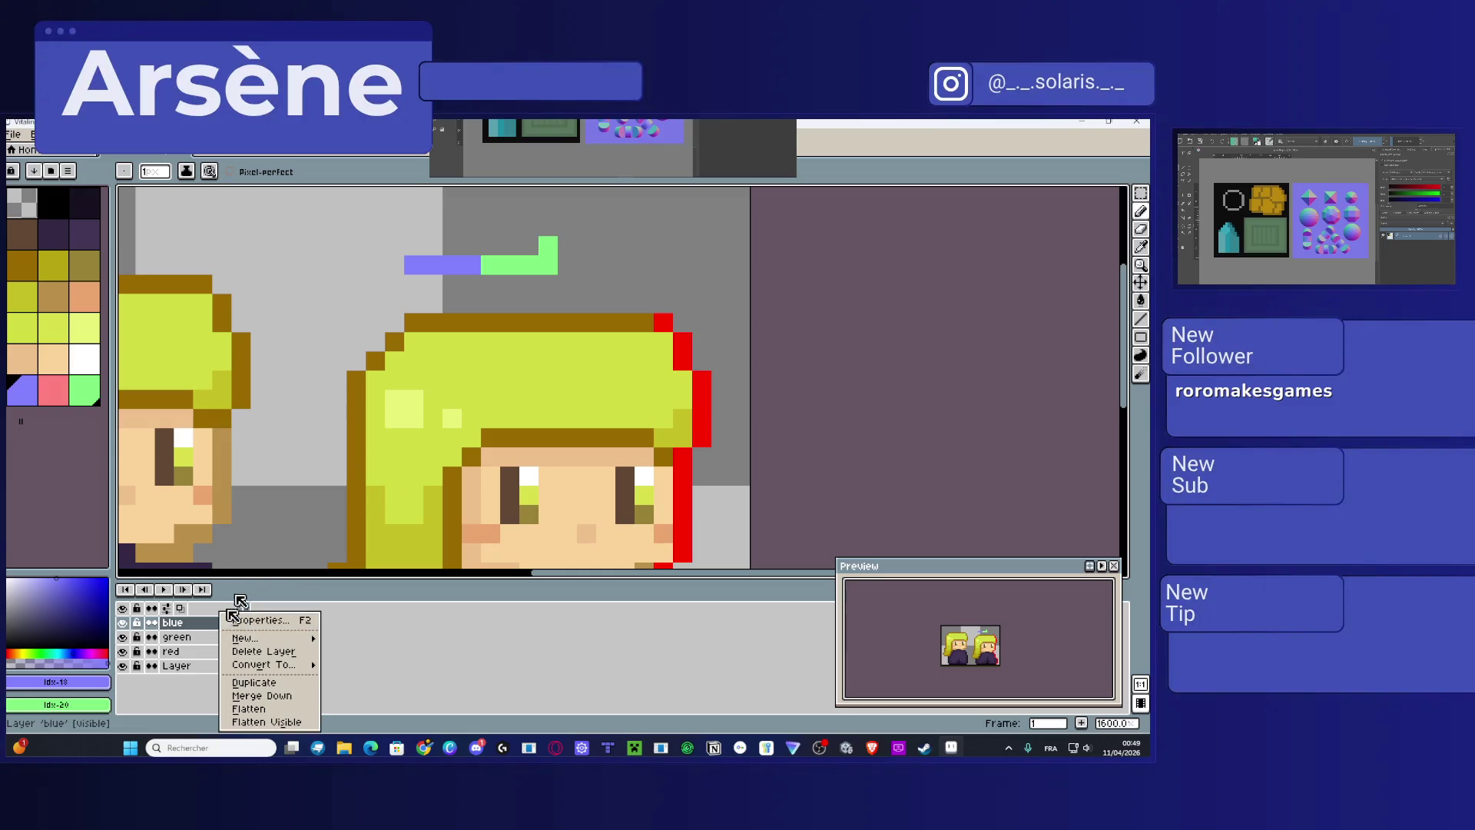
left_click(262, 619)
left_click(458, 315)
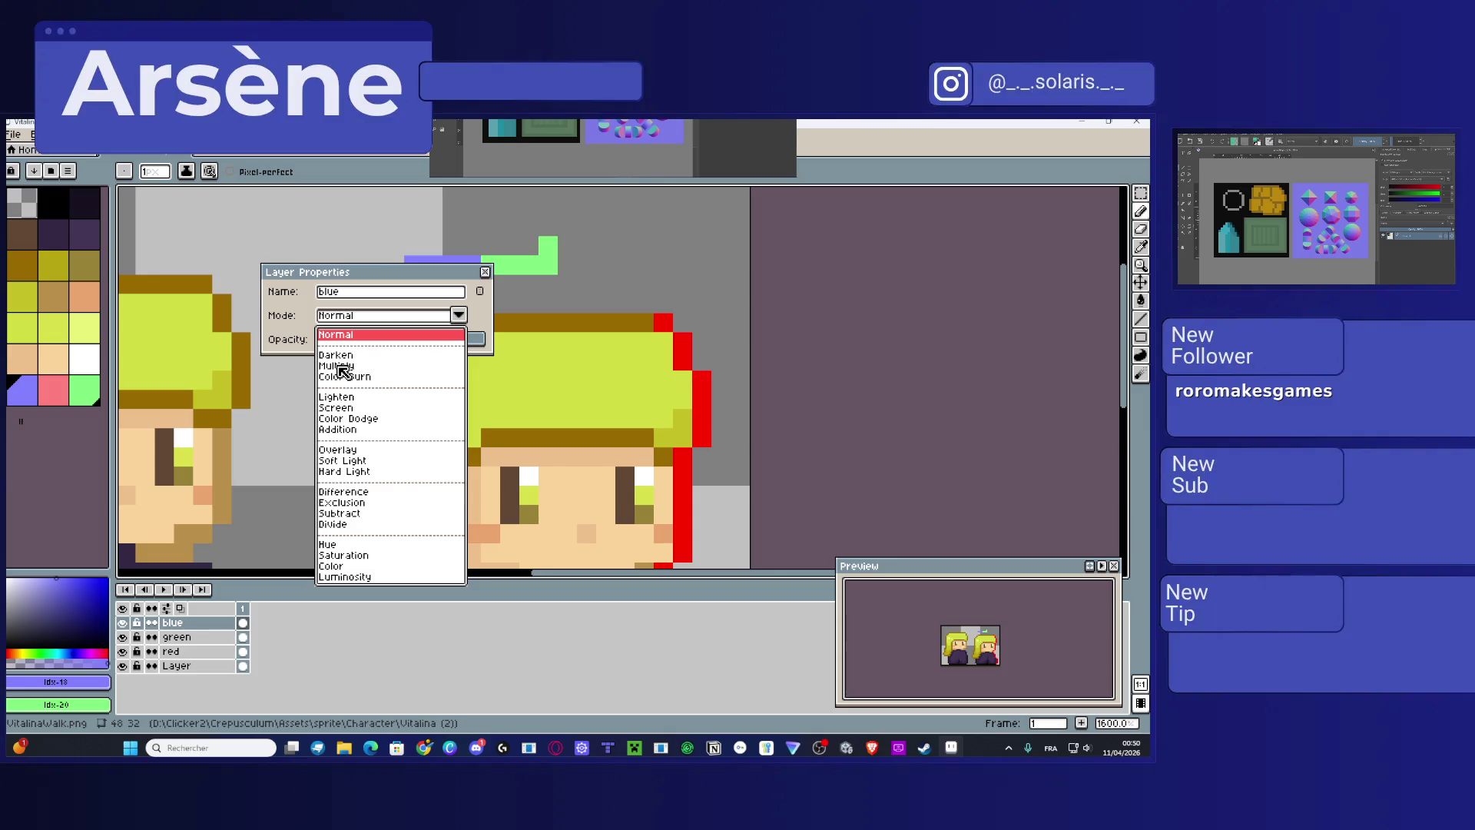
left_click(339, 367)
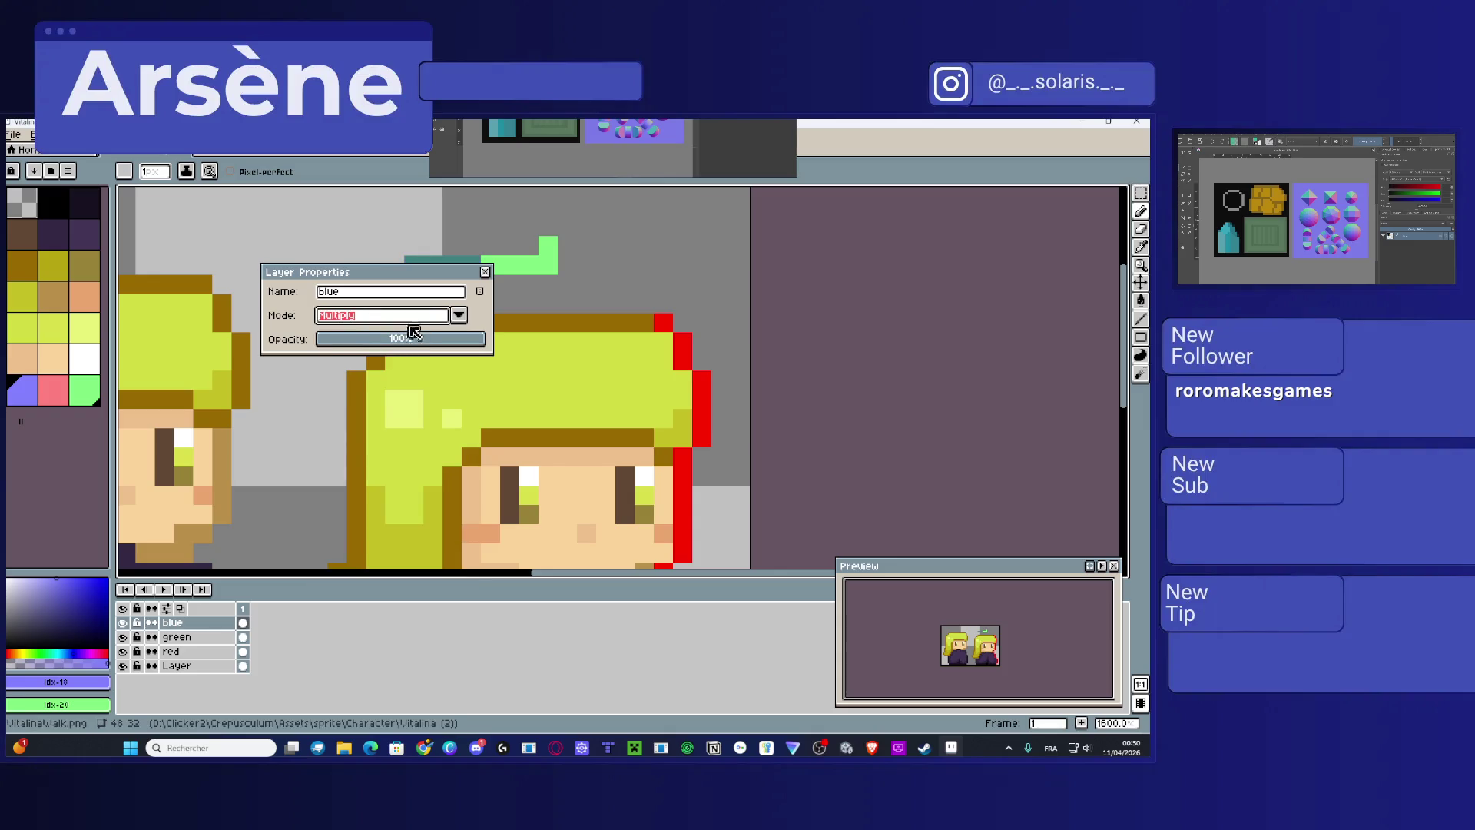
left_click(487, 272)
left_click(177, 637)
right_click(183, 637)
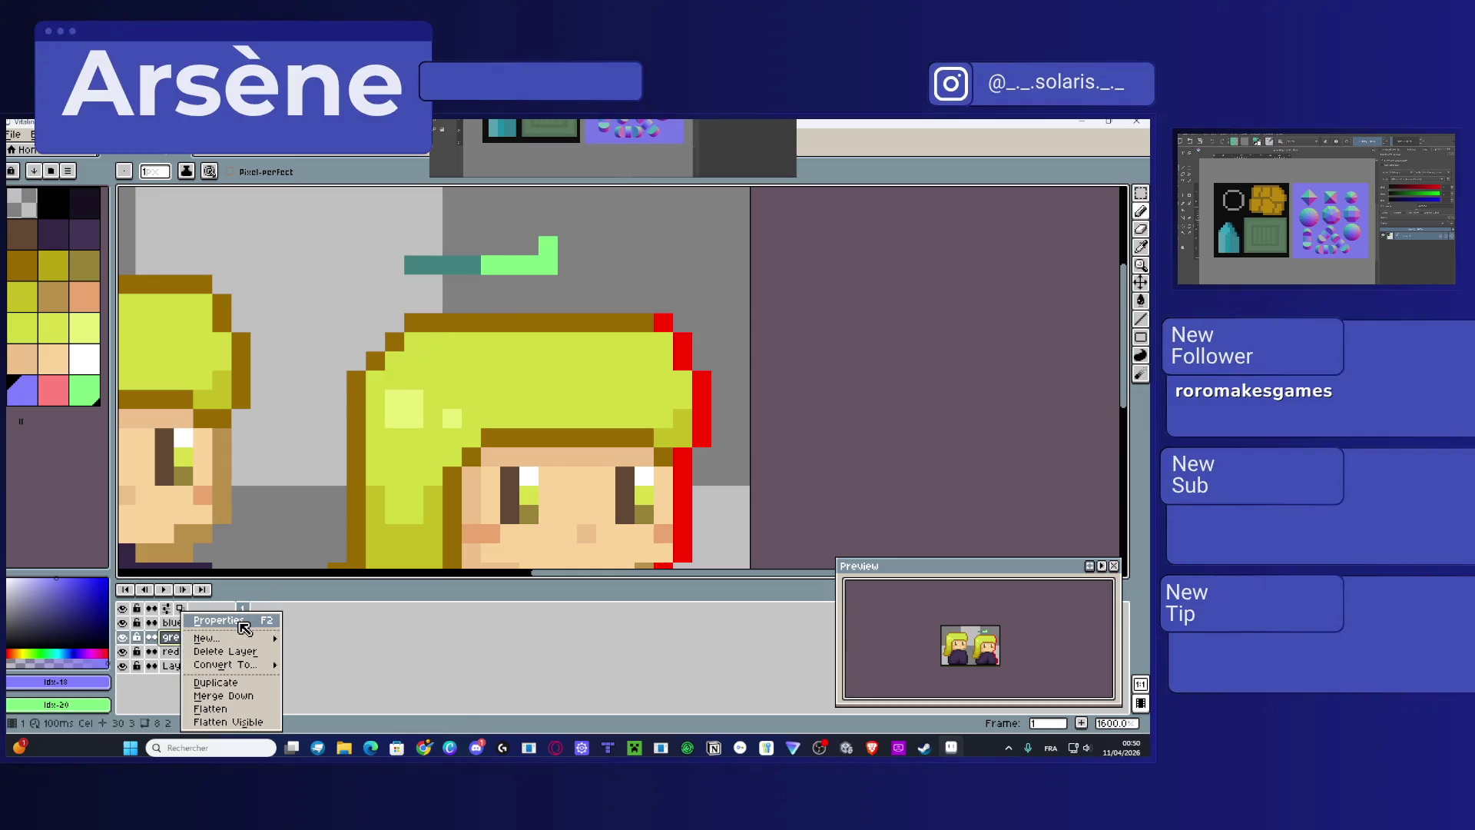
left_click(241, 624)
left_click(459, 315)
left_click(382, 350)
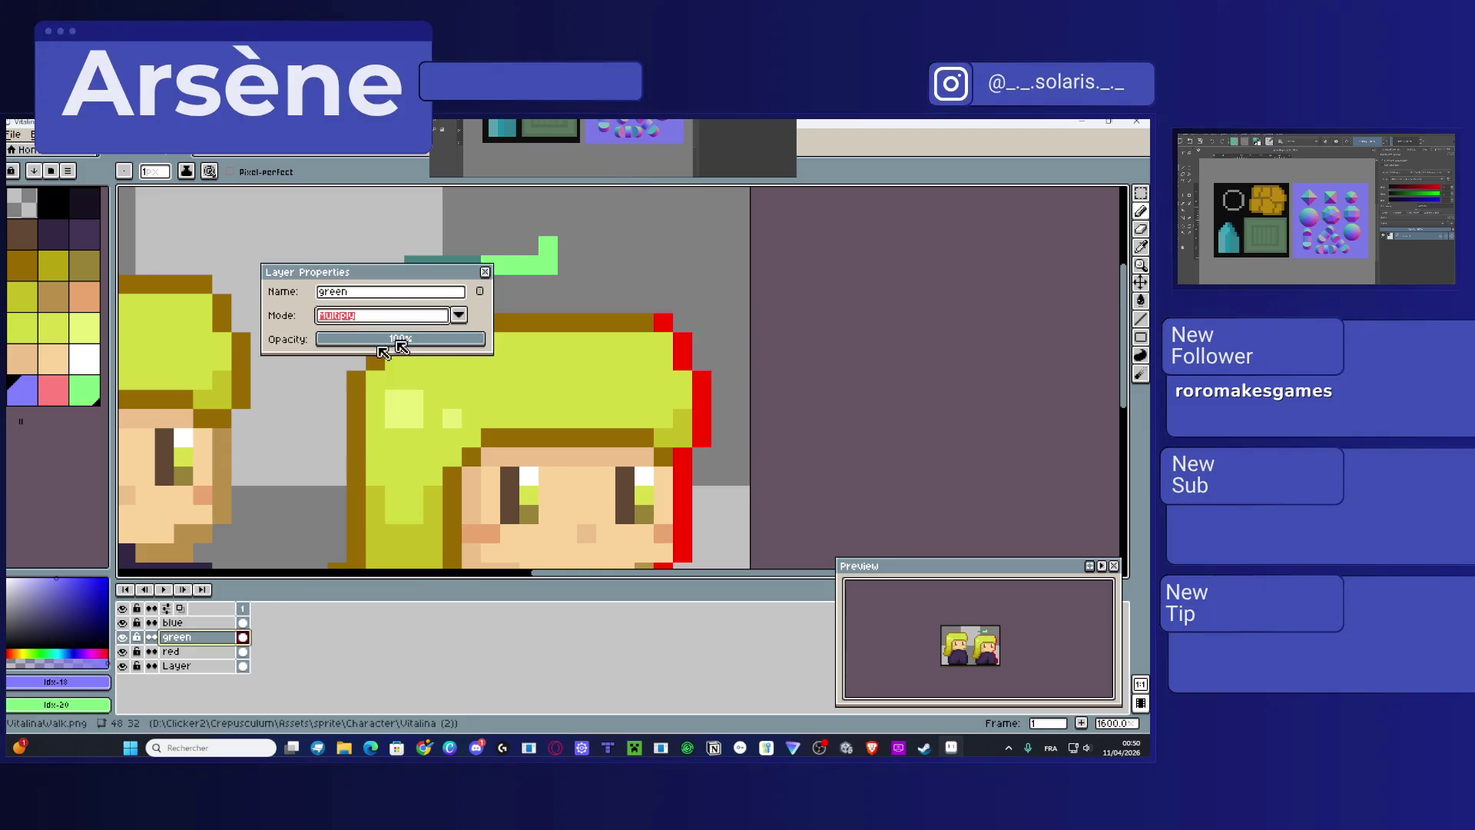
left_click(485, 272)
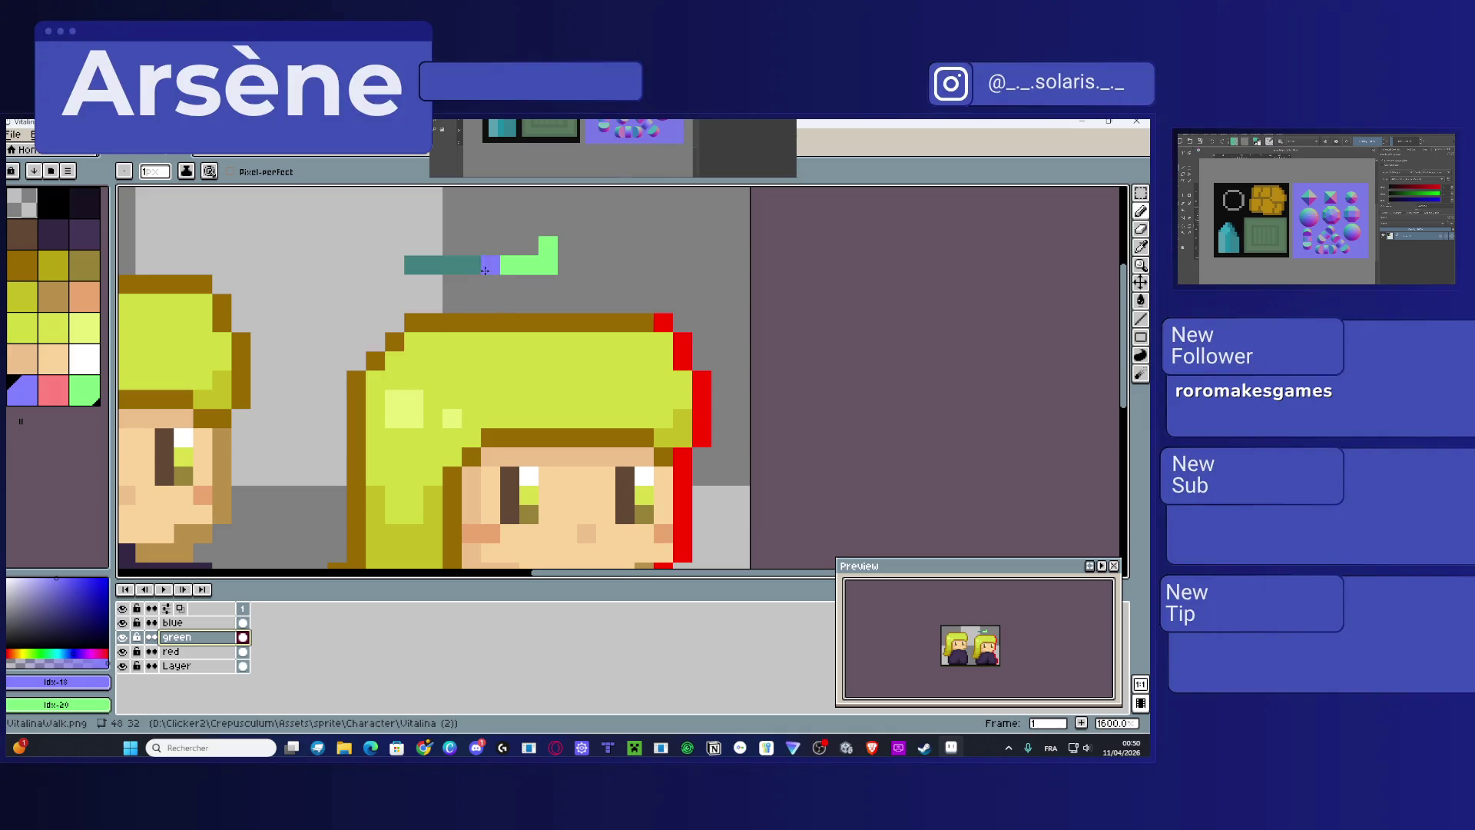
Step: Give the red layer a darker blend mode and draw a short pink vertical stroke above the head
right_click(184, 653)
left_click(230, 628)
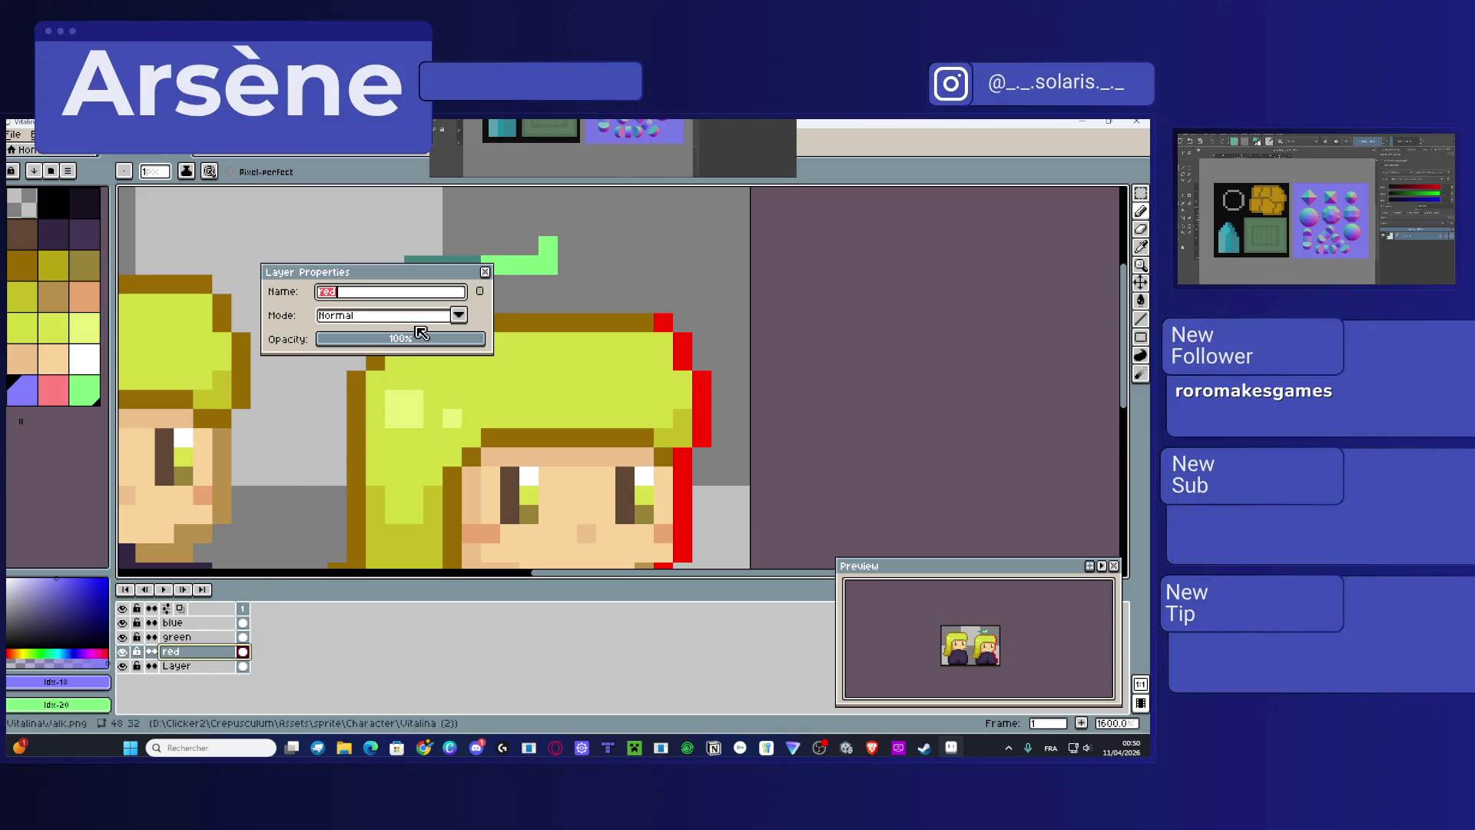
left_click(461, 316)
left_click(362, 350)
left_click(485, 272)
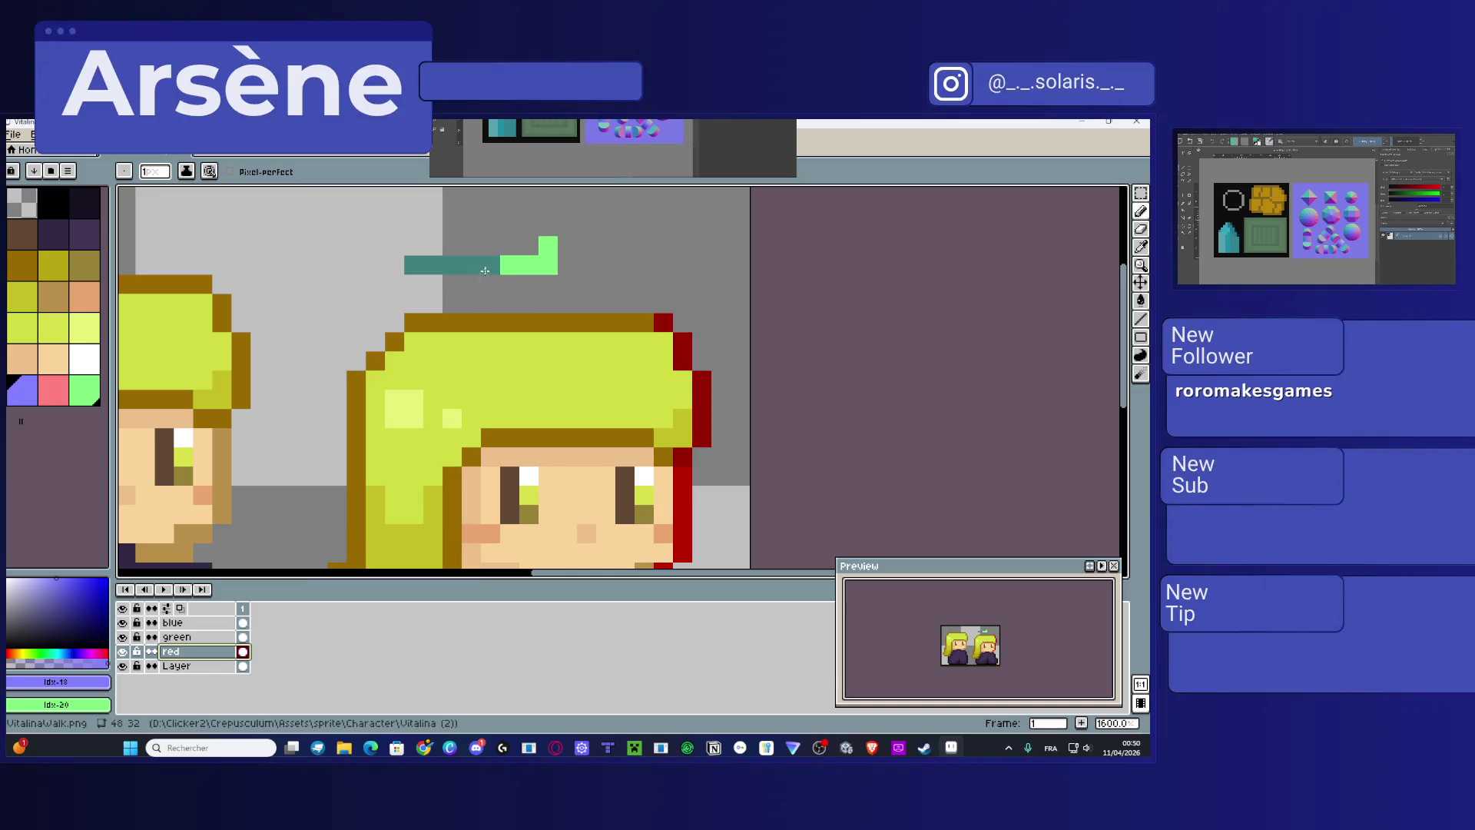
left_click(53, 390)
left_click_drag(453, 227, 452, 250)
Step: Try Lighten, Divide, Color Dodge and Darken on the green layer, settling on Color Burn
double_click(177, 637)
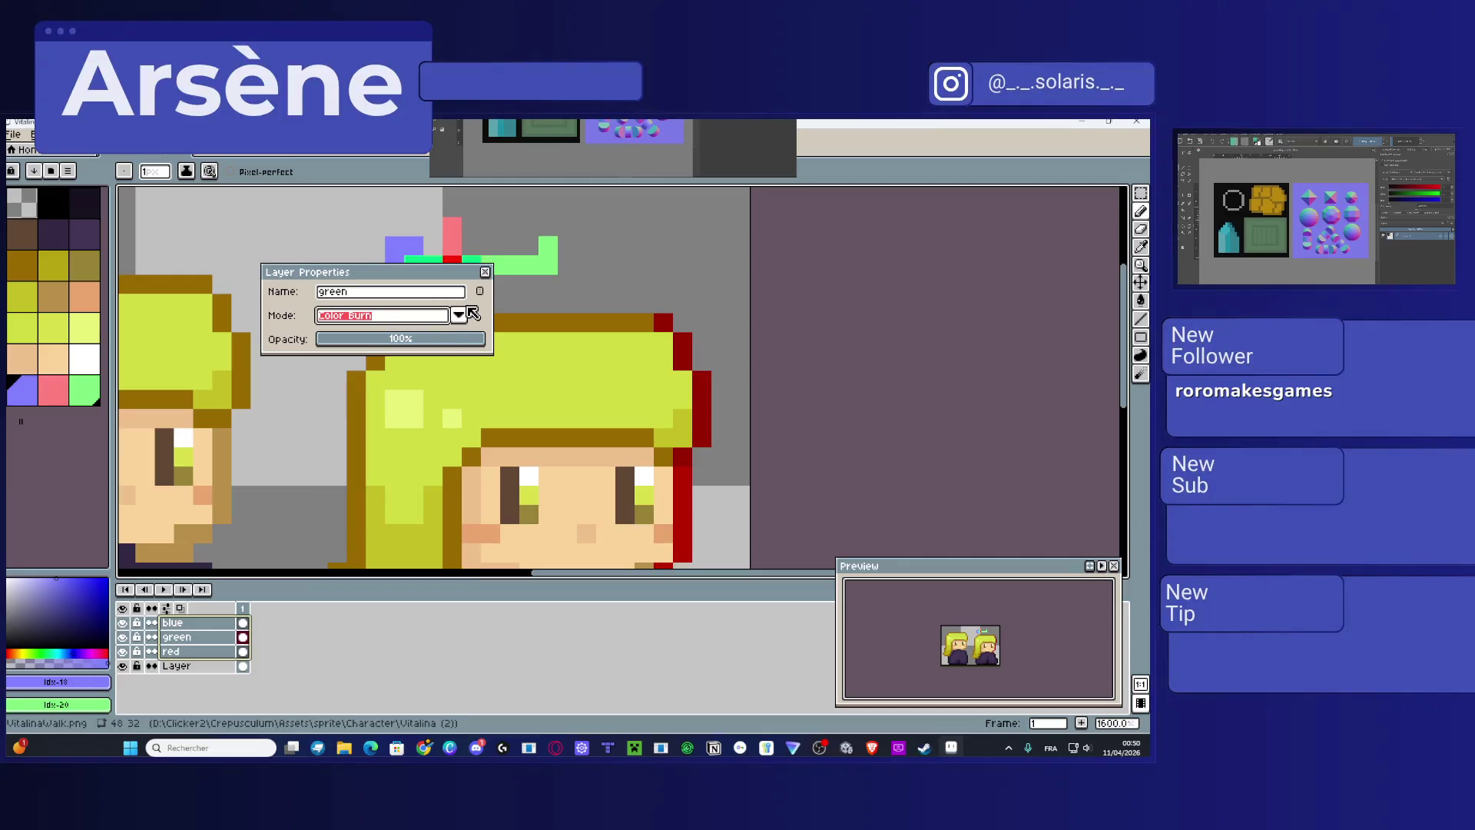
left_click(458, 315)
left_click(361, 396)
mouse_move(398, 273)
left_mouse_down()
mouse_move(399, 227)
mouse_move(926, 263)
left_mouse_up()
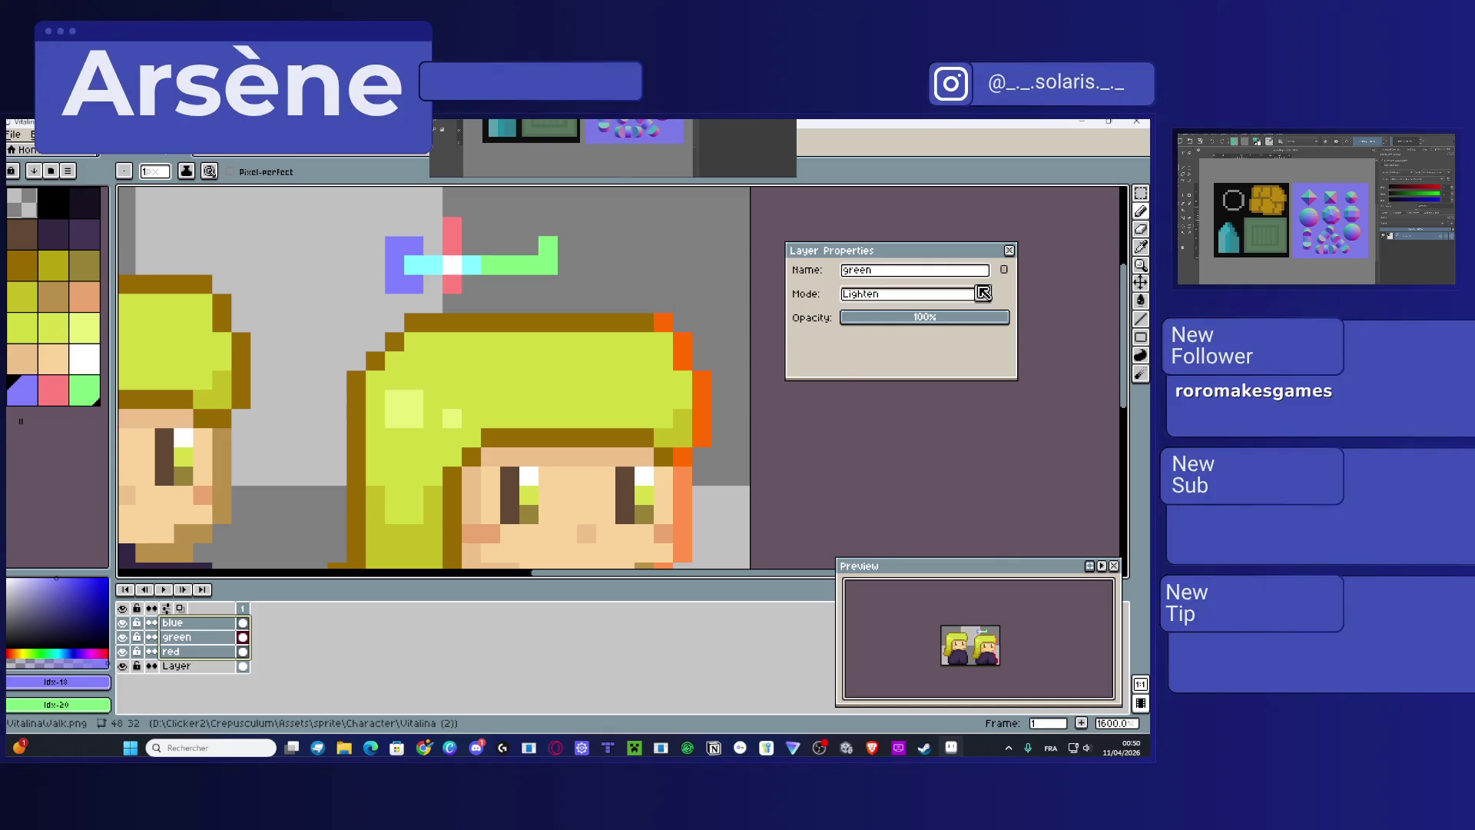
left_click(983, 293)
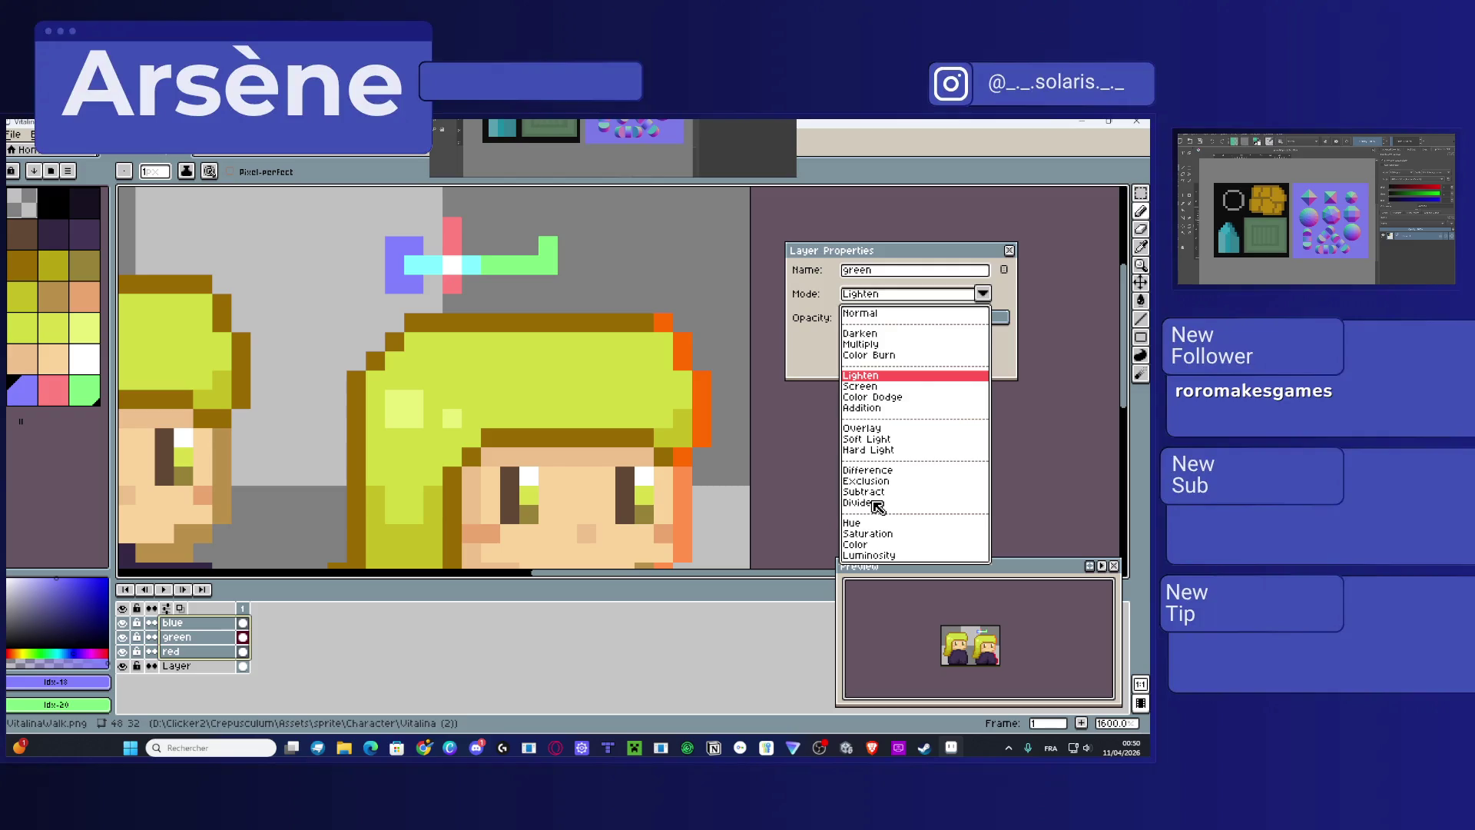
left_click(876, 504)
left_click(983, 294)
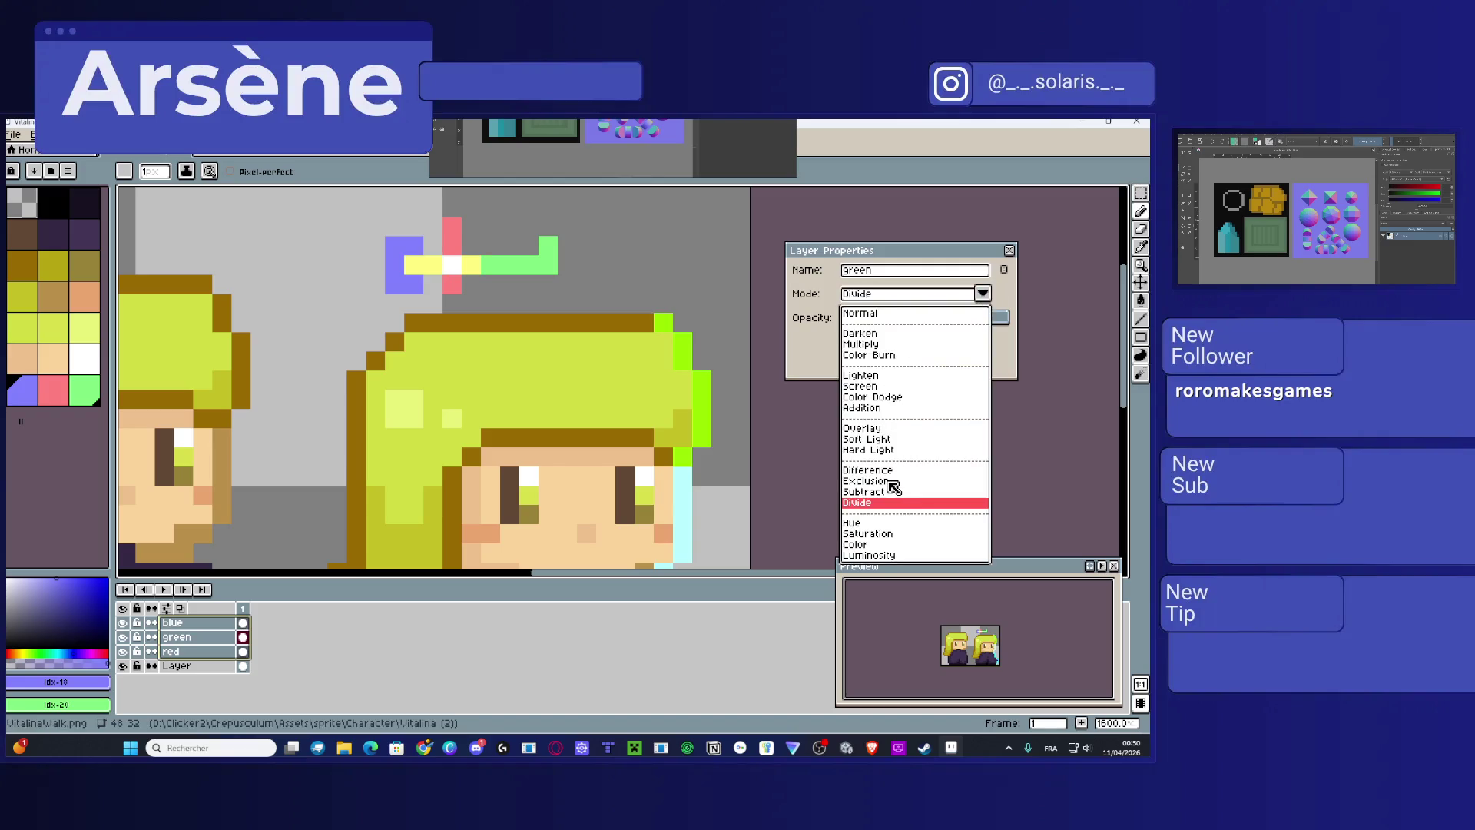
left_click(876, 398)
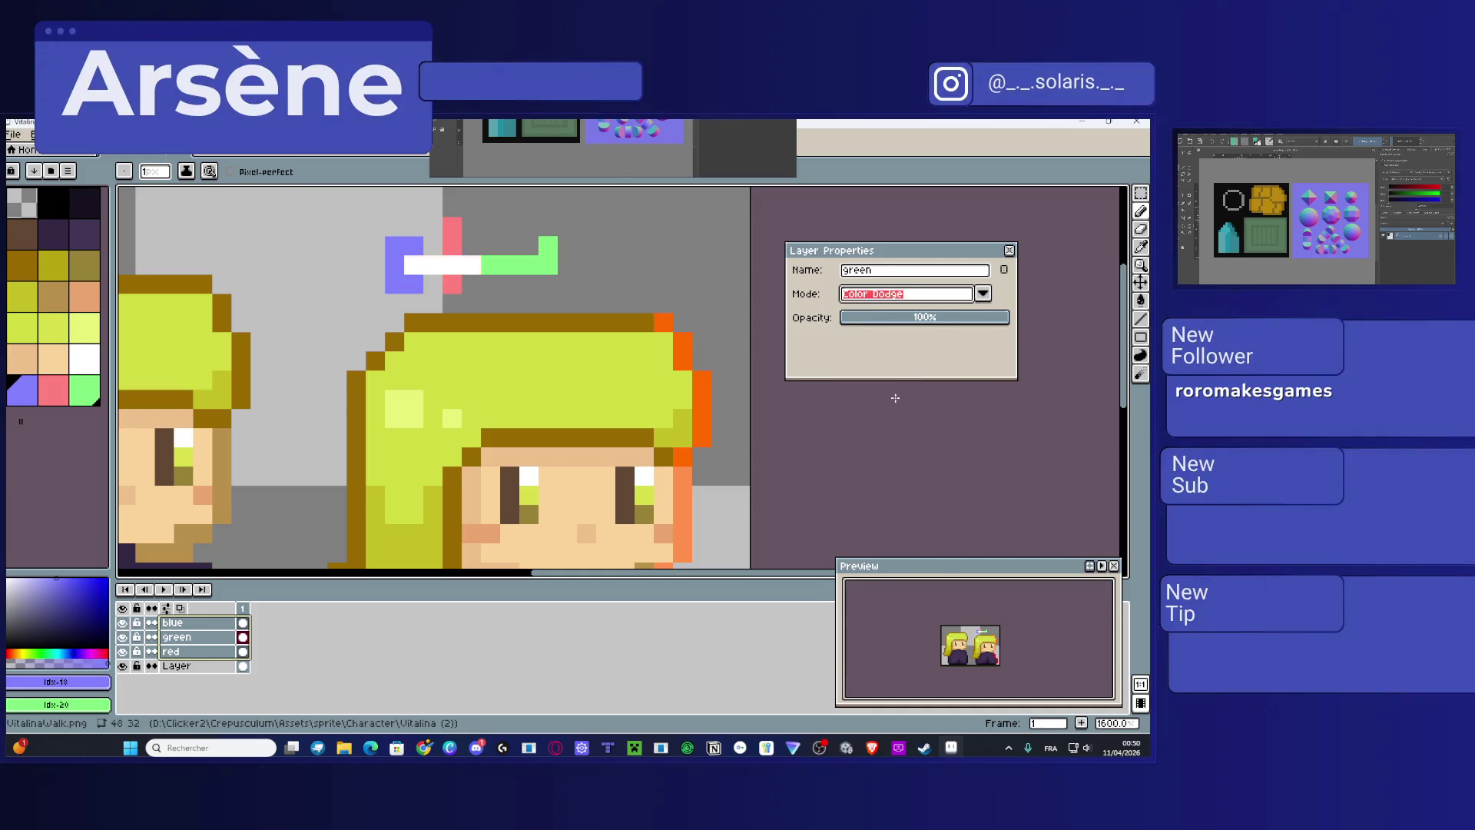
left_click(969, 302)
left_click(890, 335)
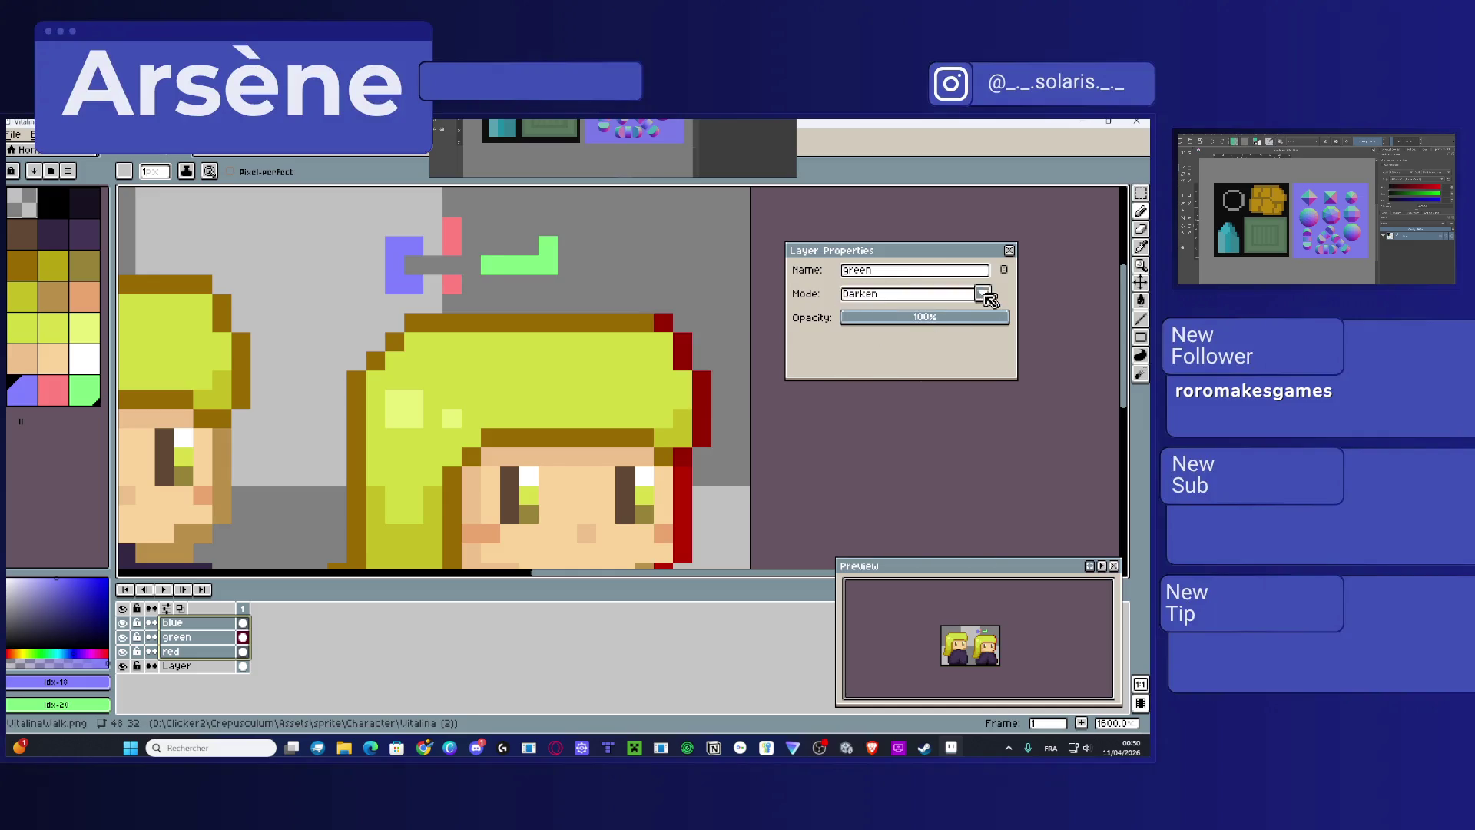
left_click(984, 295)
left_click(882, 355)
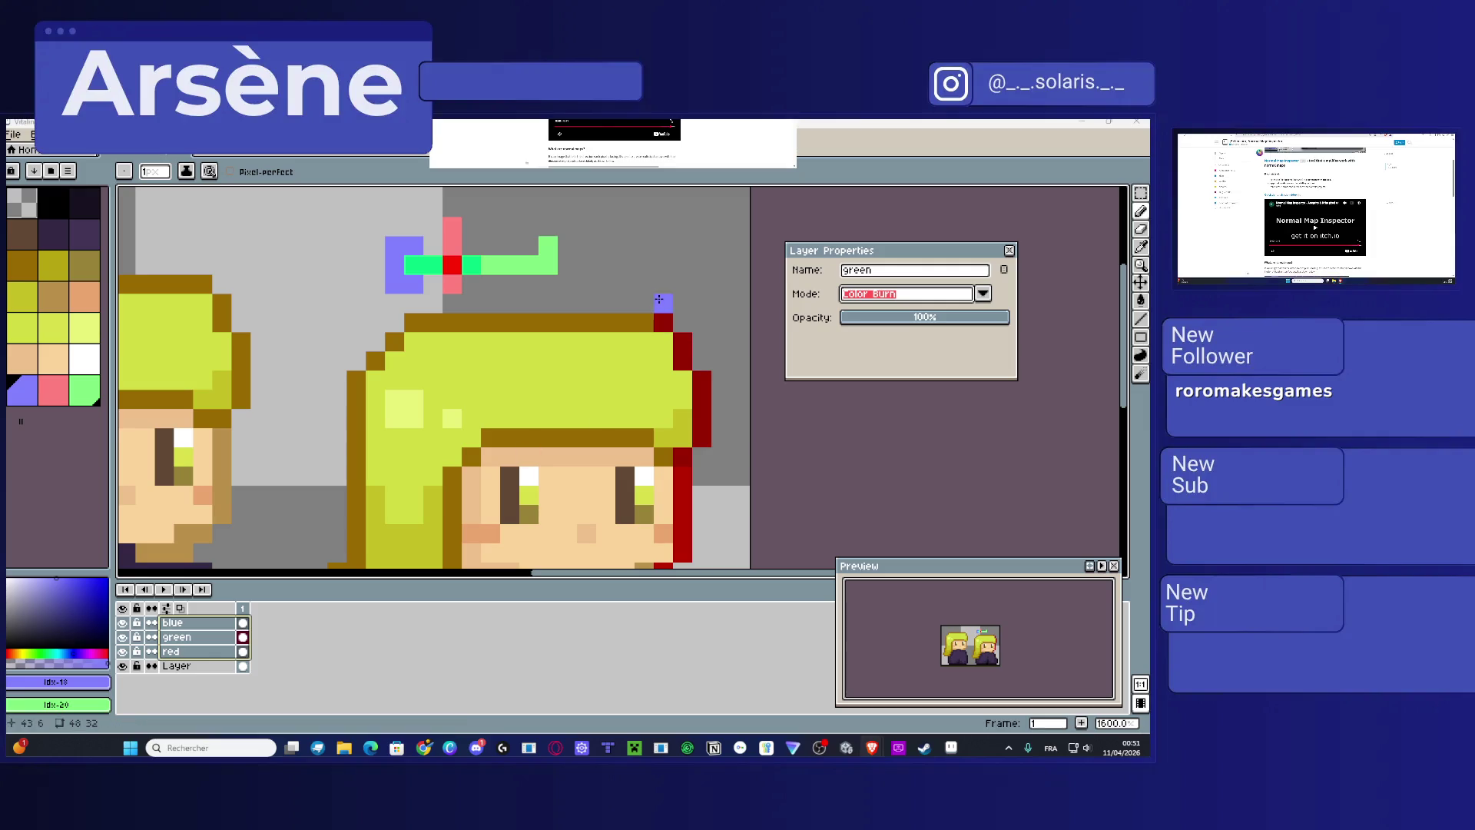
Step: Delete the last row of palette colours
left_click(87, 397)
key("bracketleft")
key("Delete")
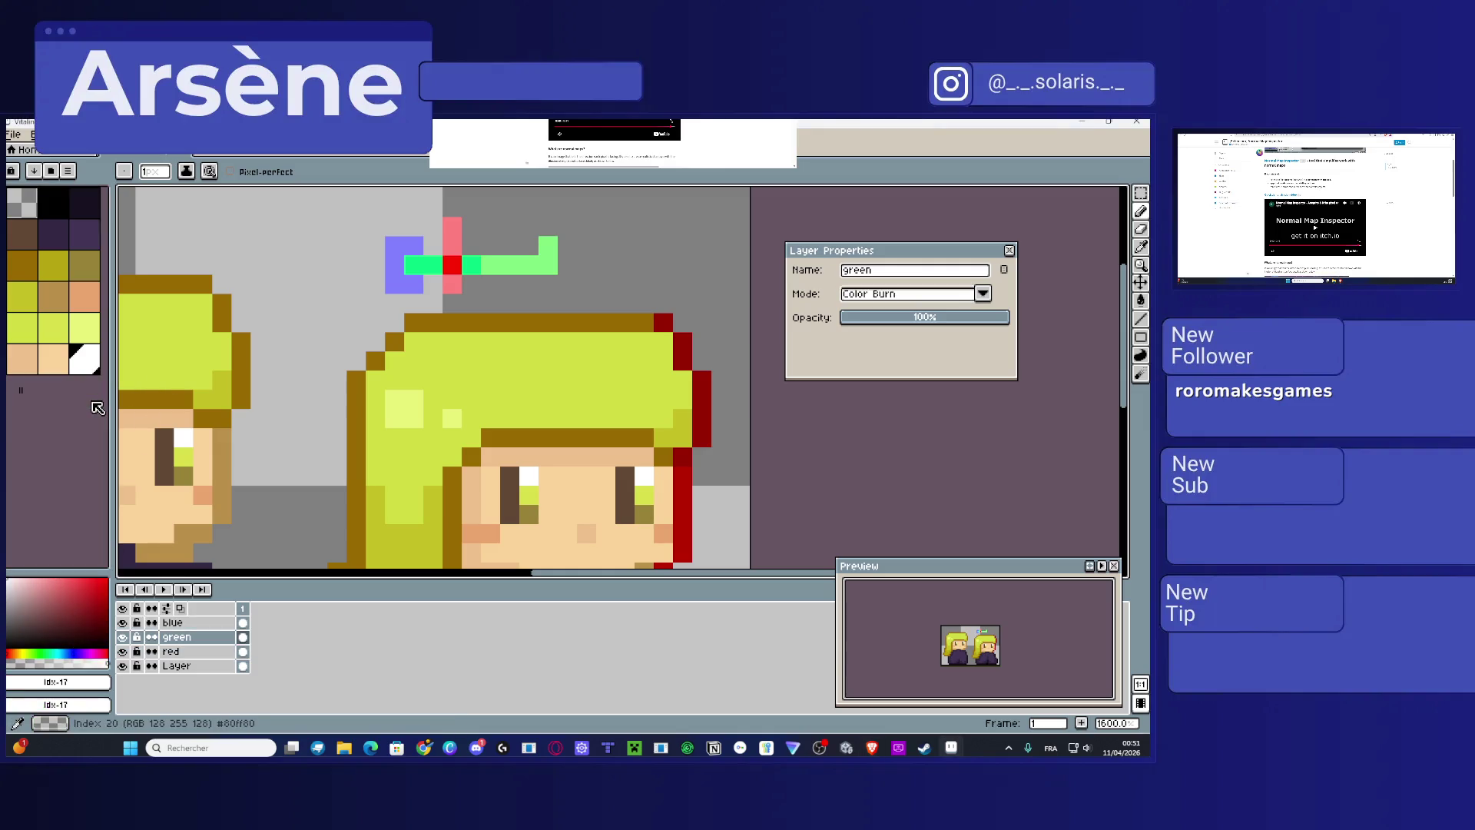
Step: Add pure green 00FF00 and pure red FF0000 swatches, then bring up the forum thread
left_click(78, 691)
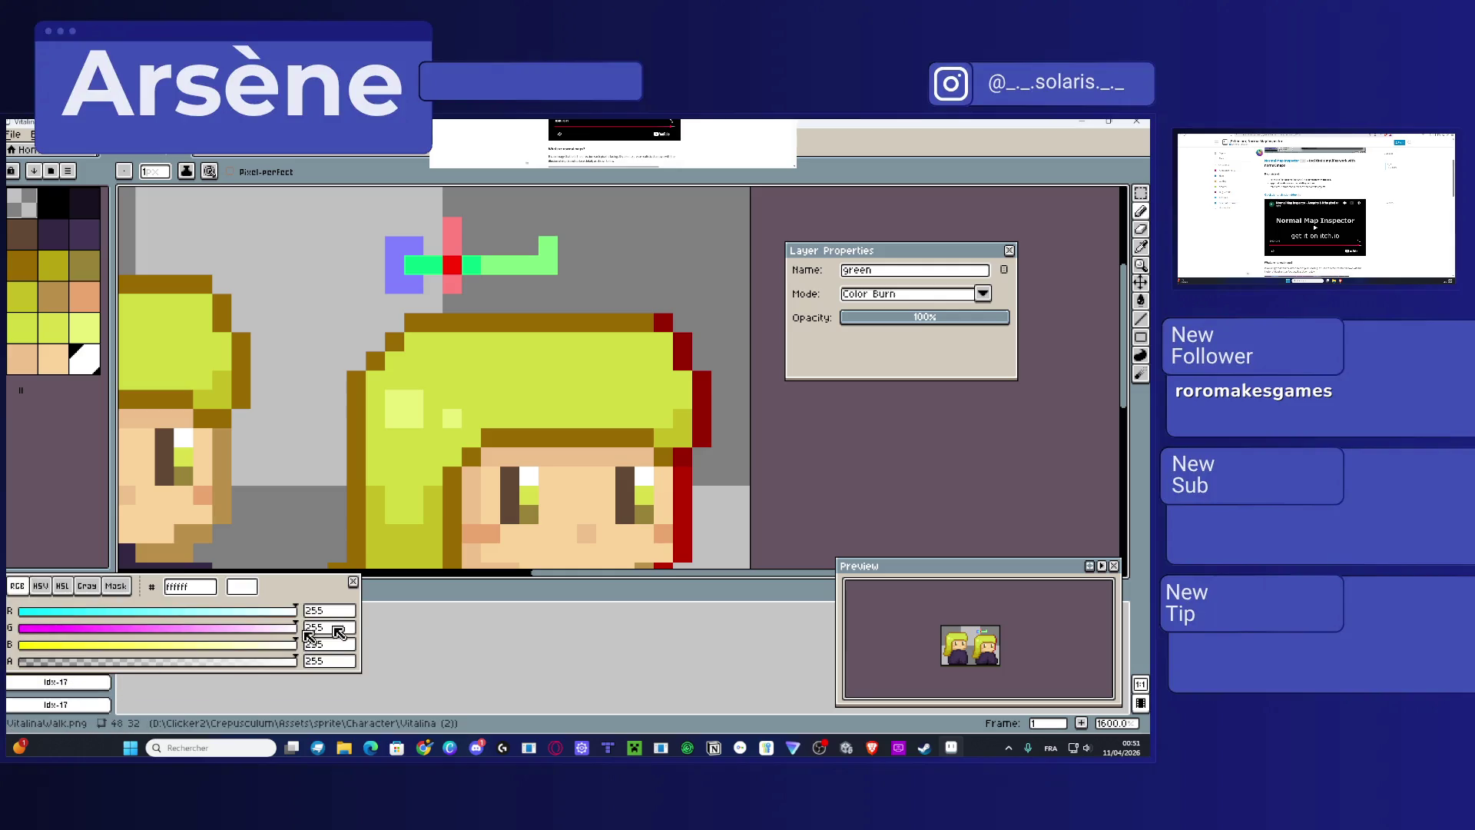
left_click_drag(223, 612, 17, 629)
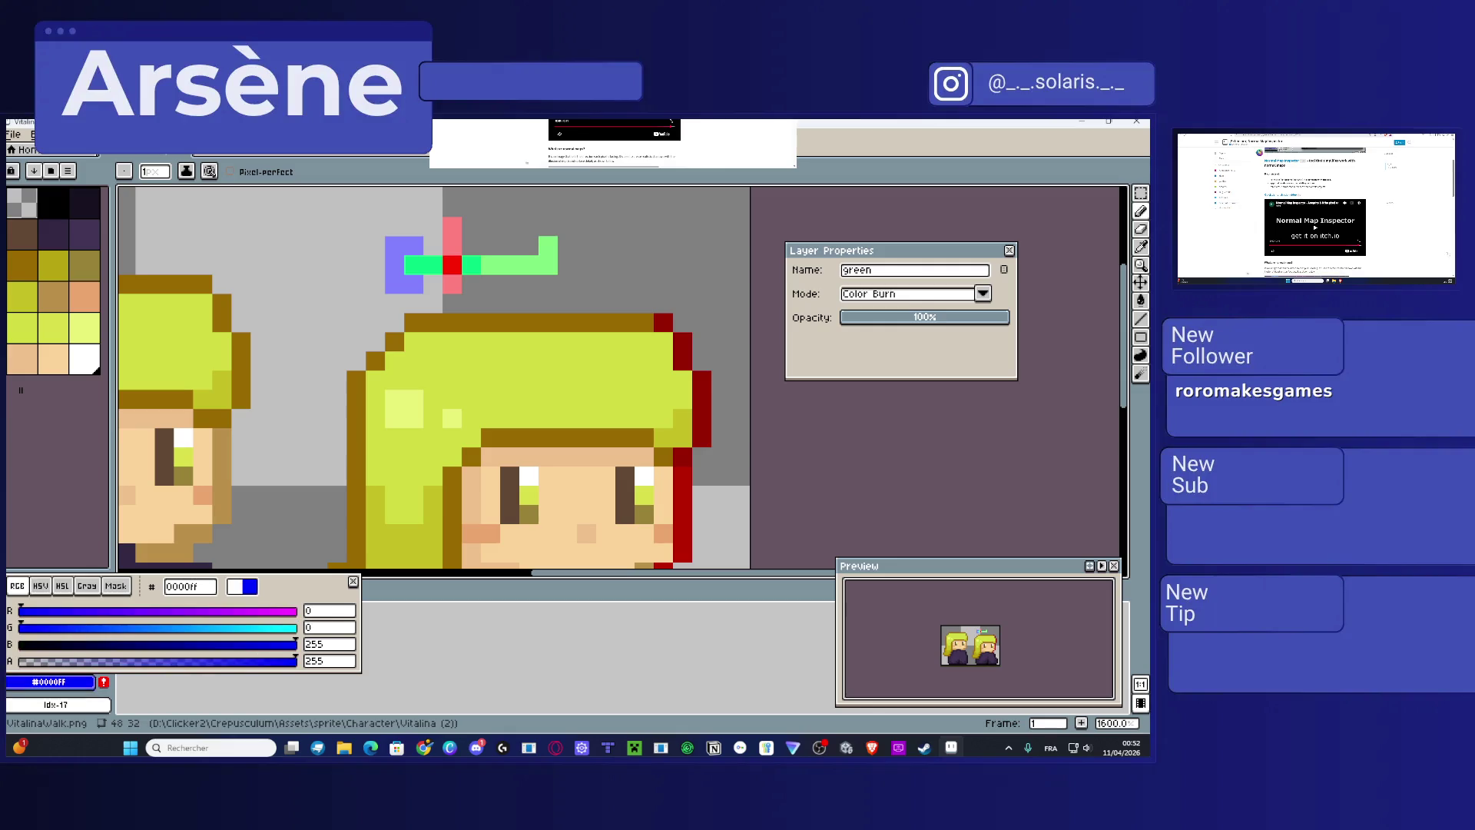
mouse_move(113, 644)
left_mouse_down()
mouse_move(11, 647)
mouse_move(311, 628)
left_mouse_up()
left_click(103, 682)
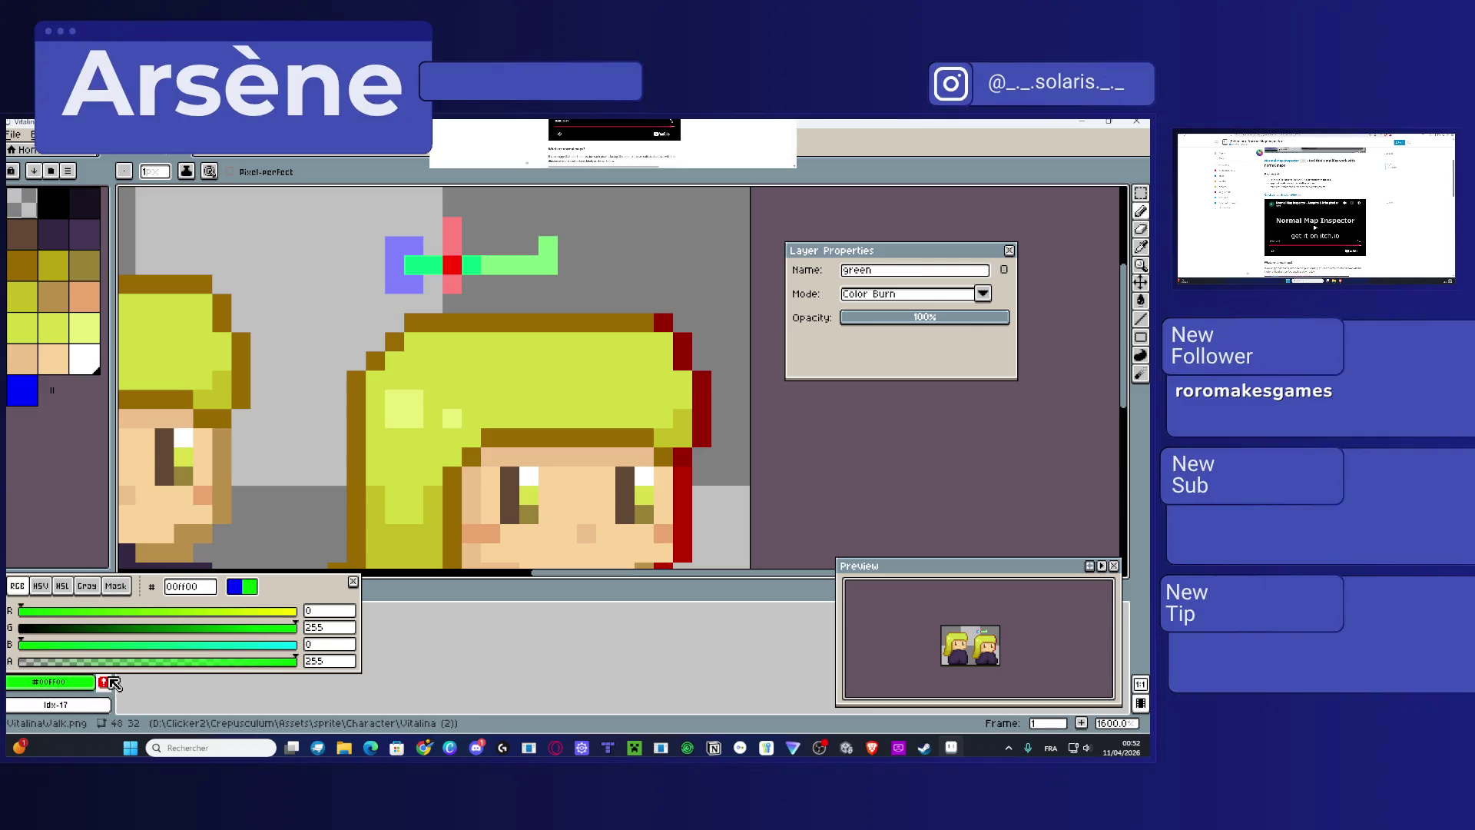
mouse_move(236, 611)
left_mouse_down()
mouse_move(300, 610)
mouse_move(15, 629)
left_mouse_up()
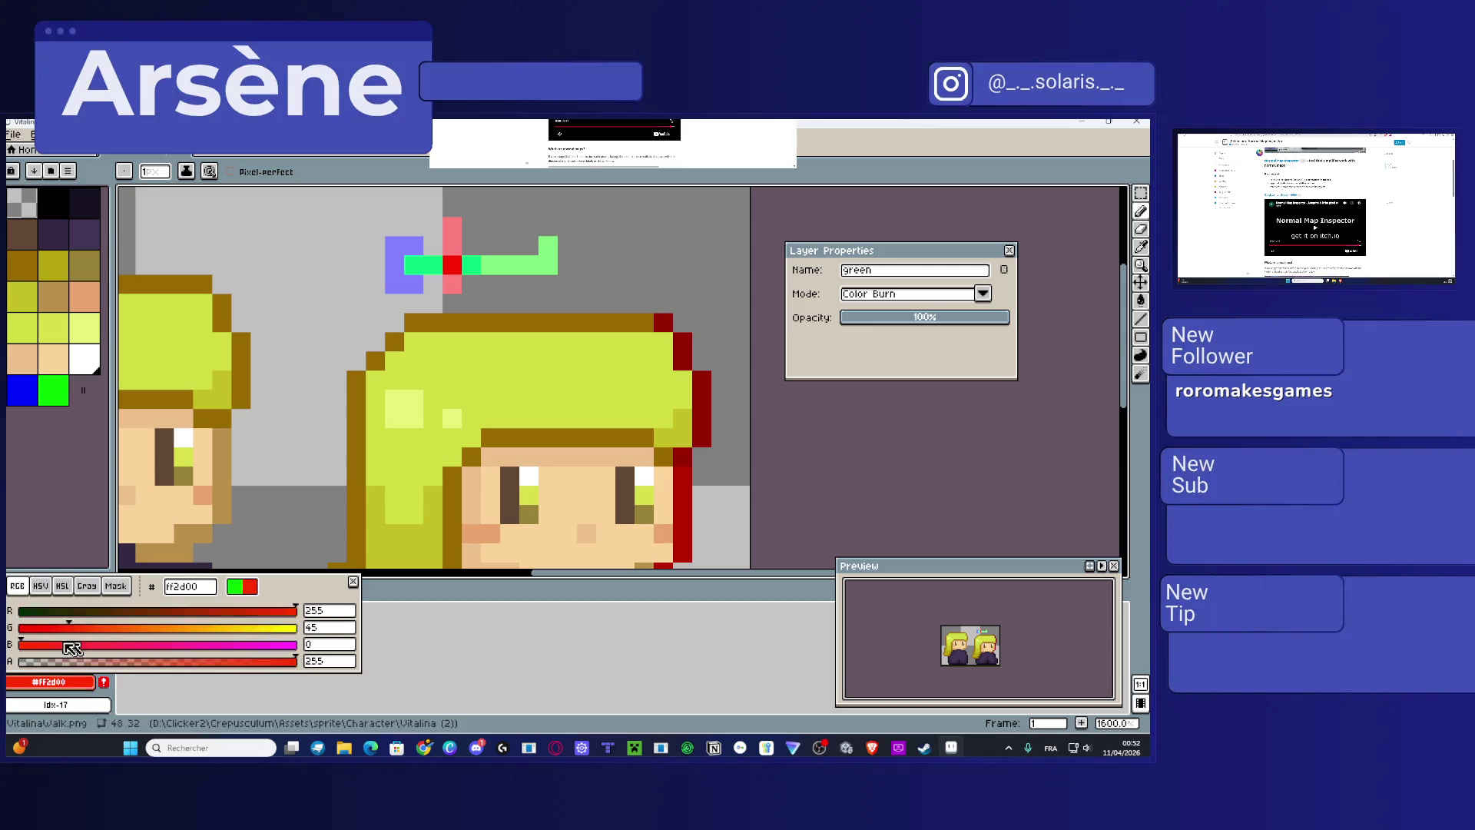
left_click(103, 682)
key("alt+Tab")
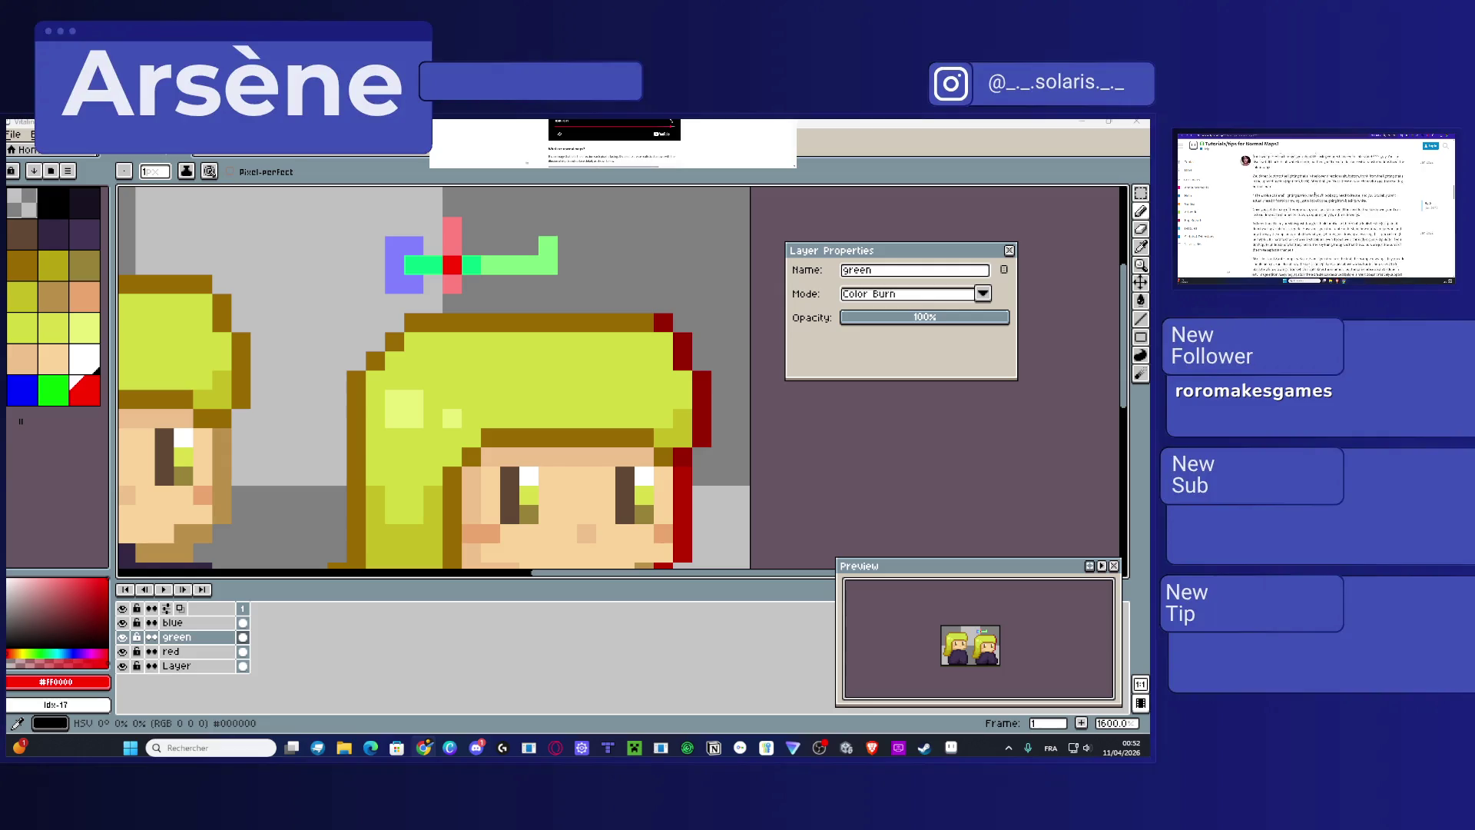
key("super+shift+Left")
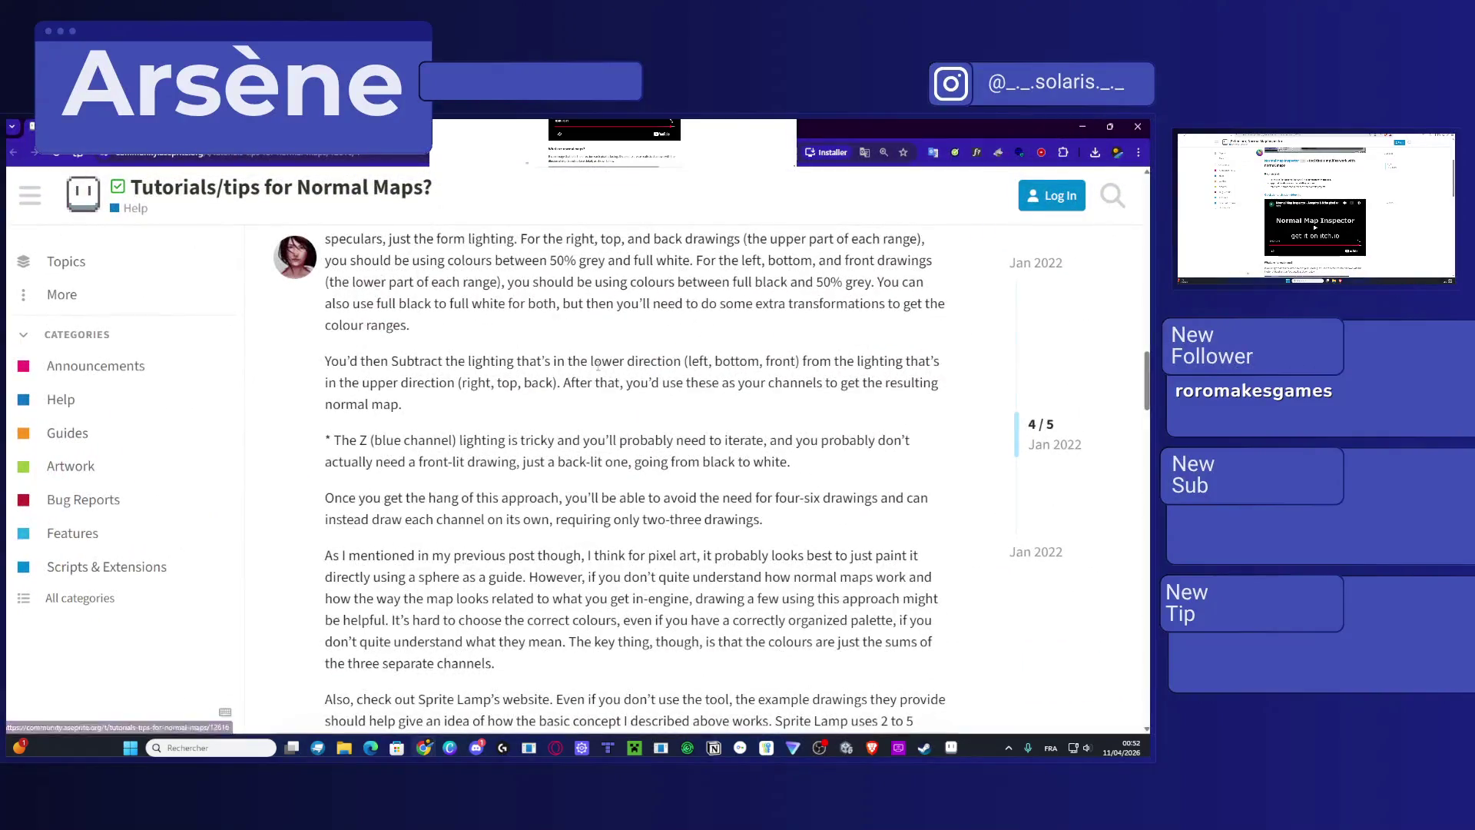
Step: Read the forum reply, highlighting the line about two lighting directions
scroll(598, 367, "up", 1)
scroll(598, 367, "up", 1)
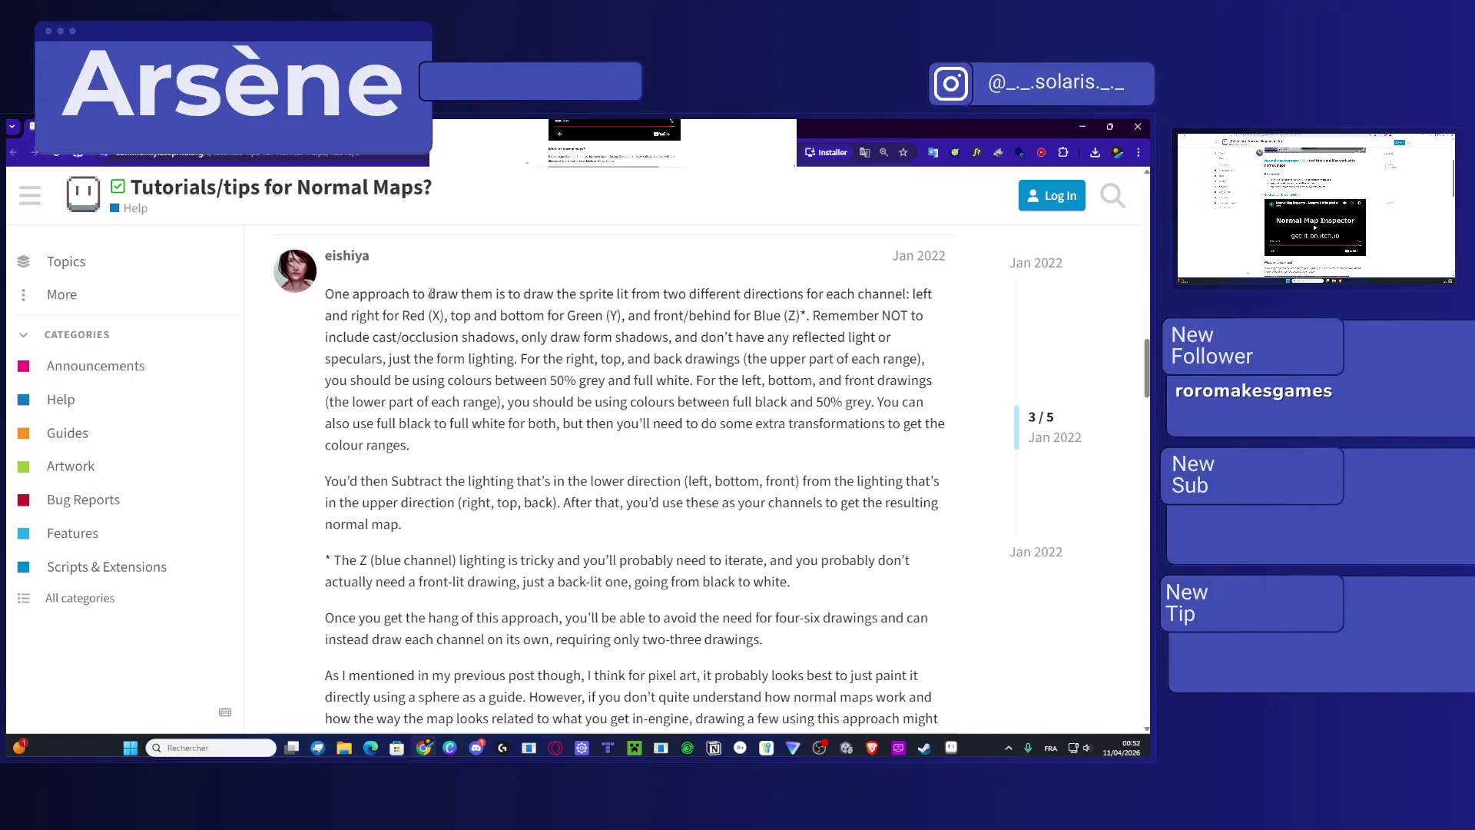
left_click_drag(429, 293, 779, 294)
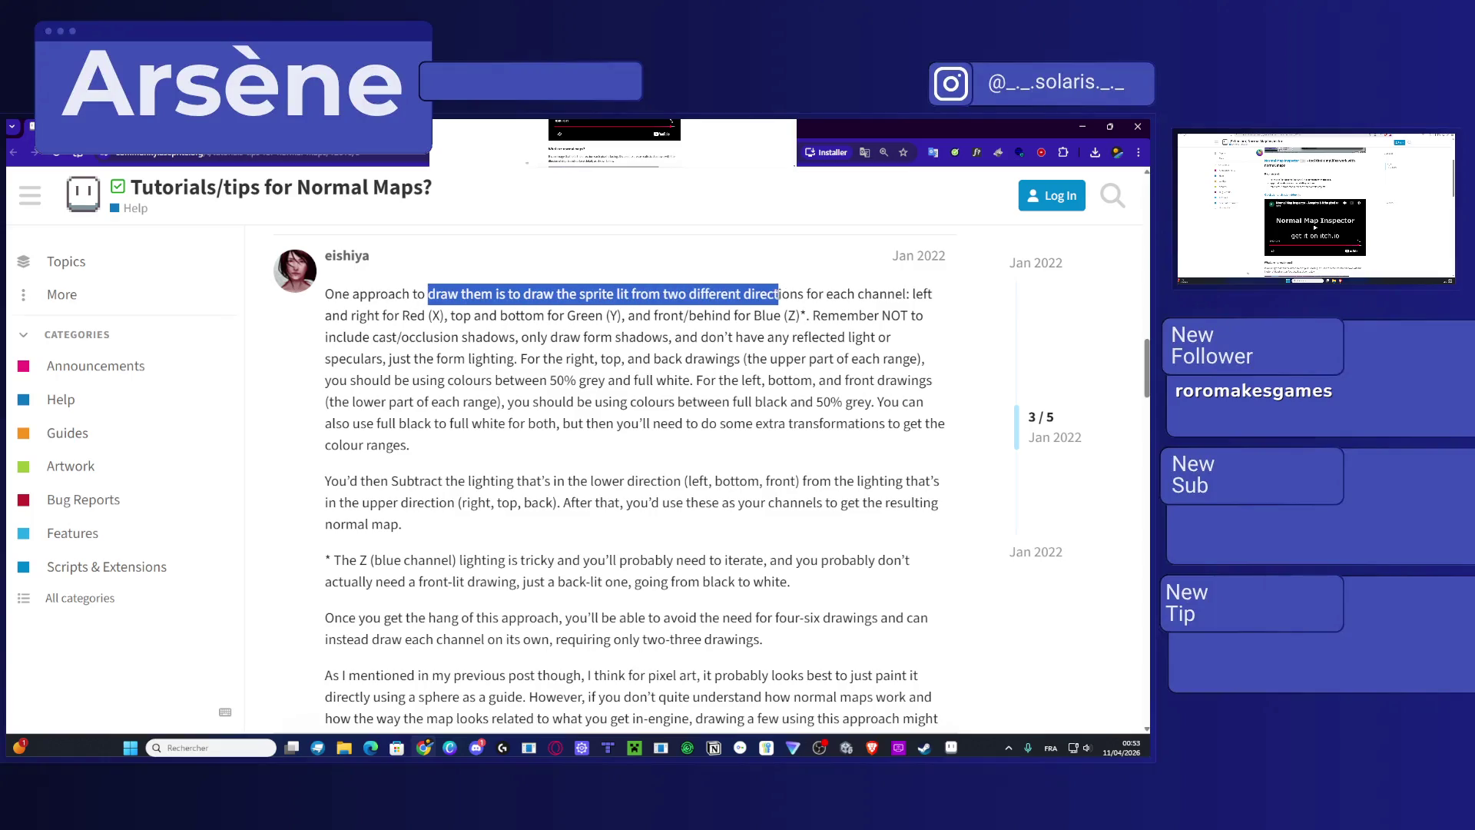
left_click_drag(778, 293, 850, 307)
left_click(851, 303)
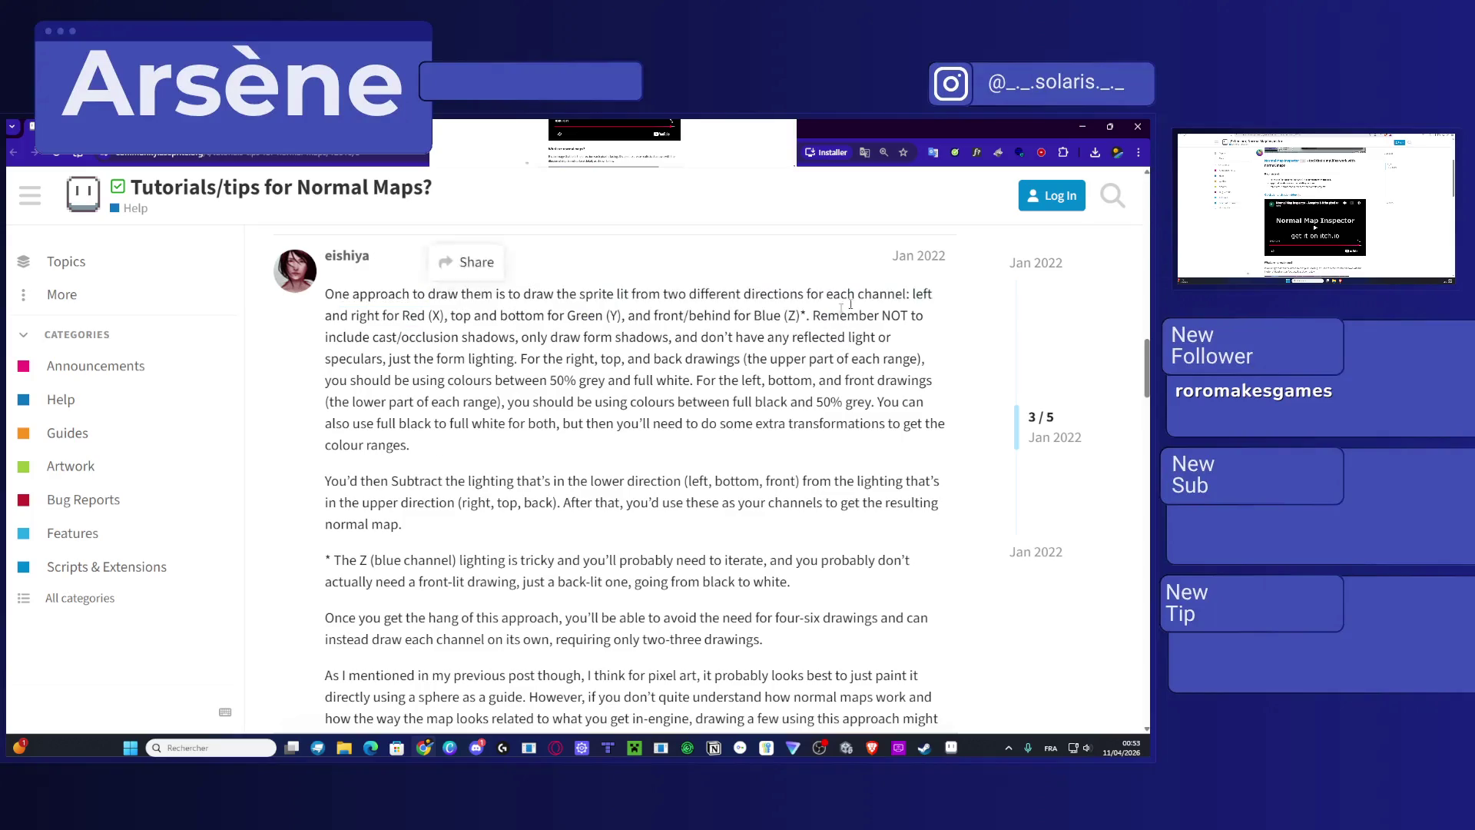
Step: Translate the thread into French and read the notes on the lit sprite and blue Z channel
left_click(1139, 152)
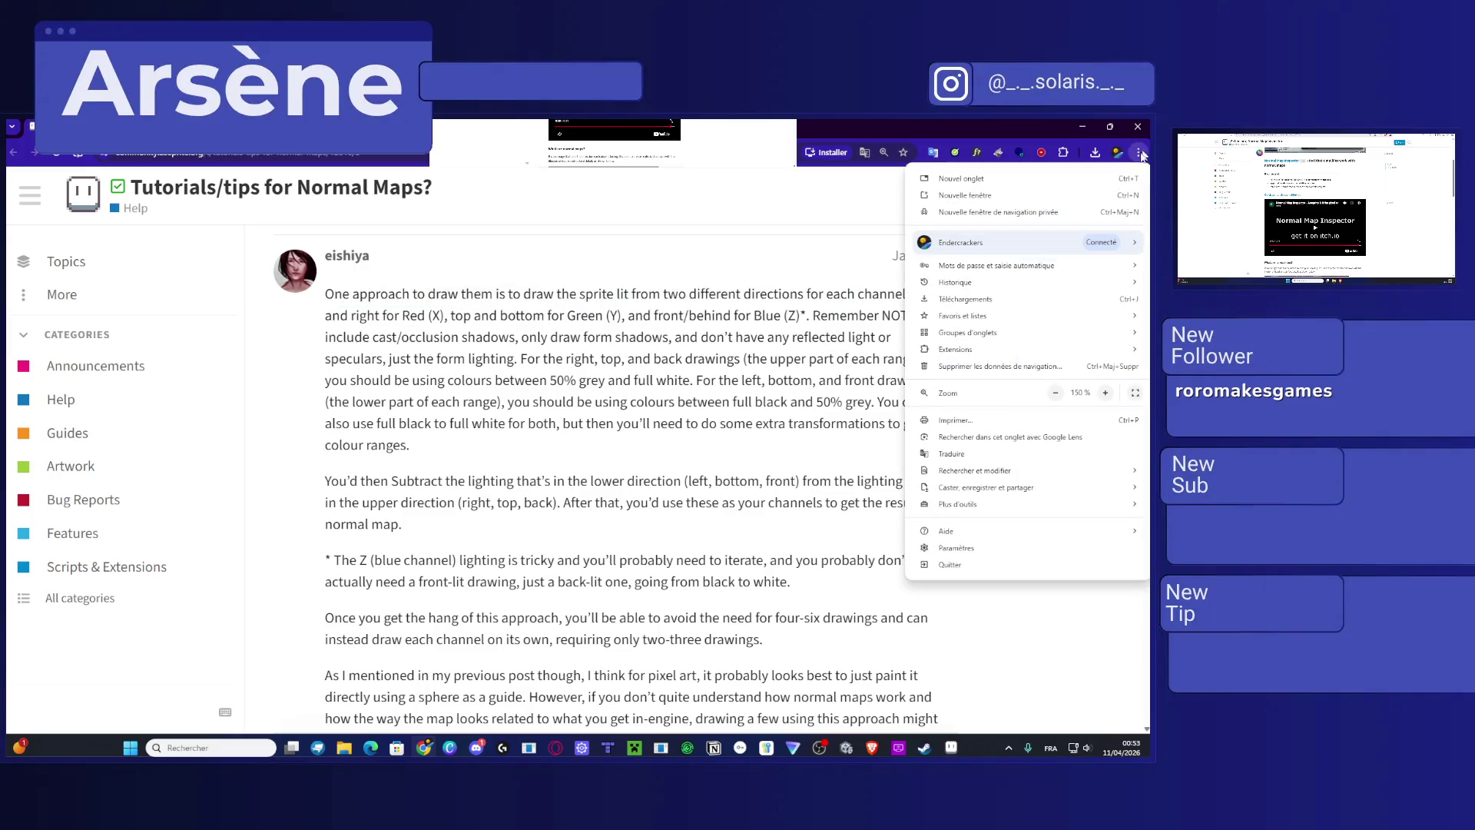
left_click(952, 454)
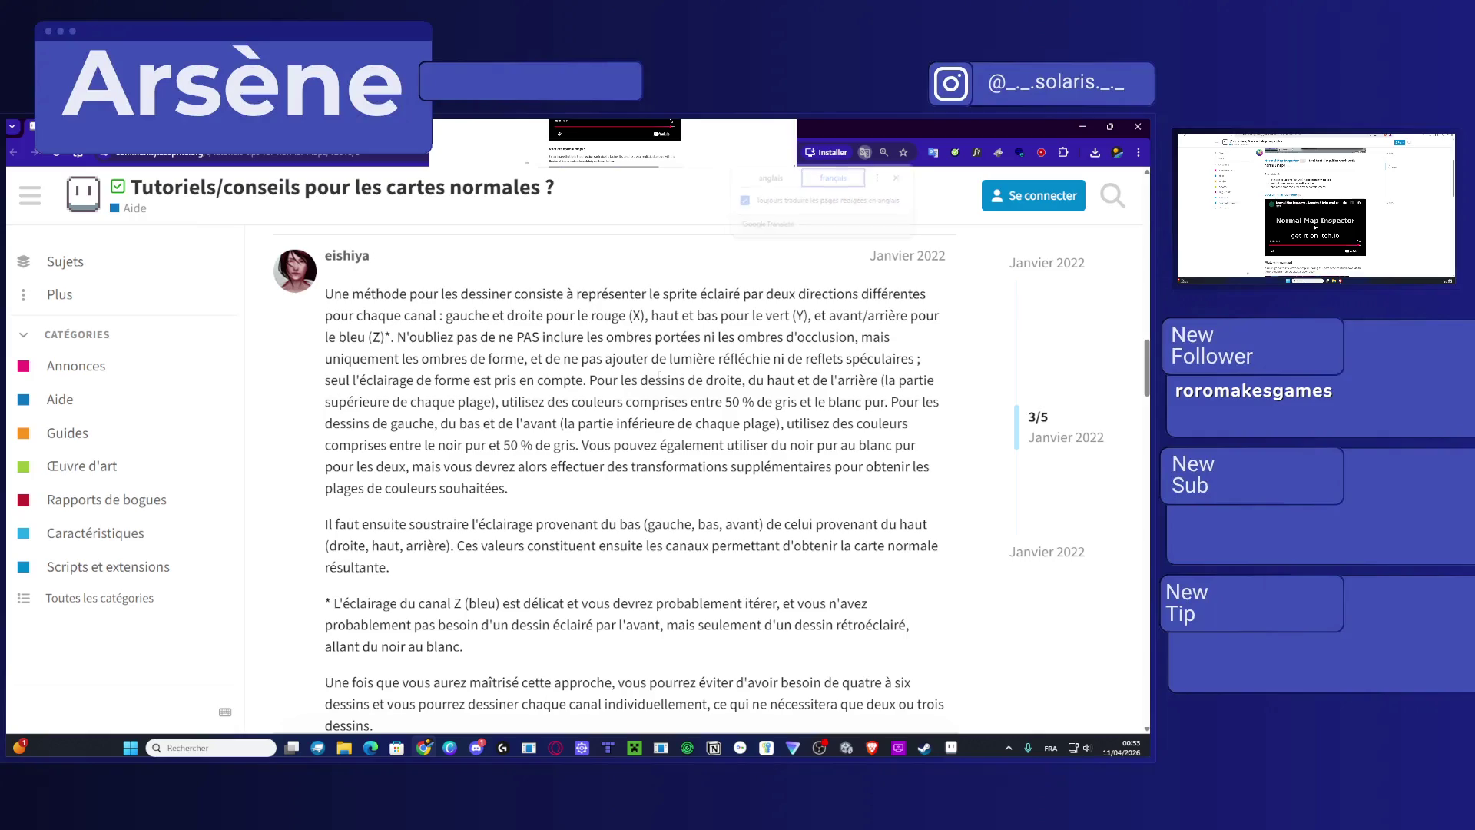
left_click_drag(476, 294, 714, 294)
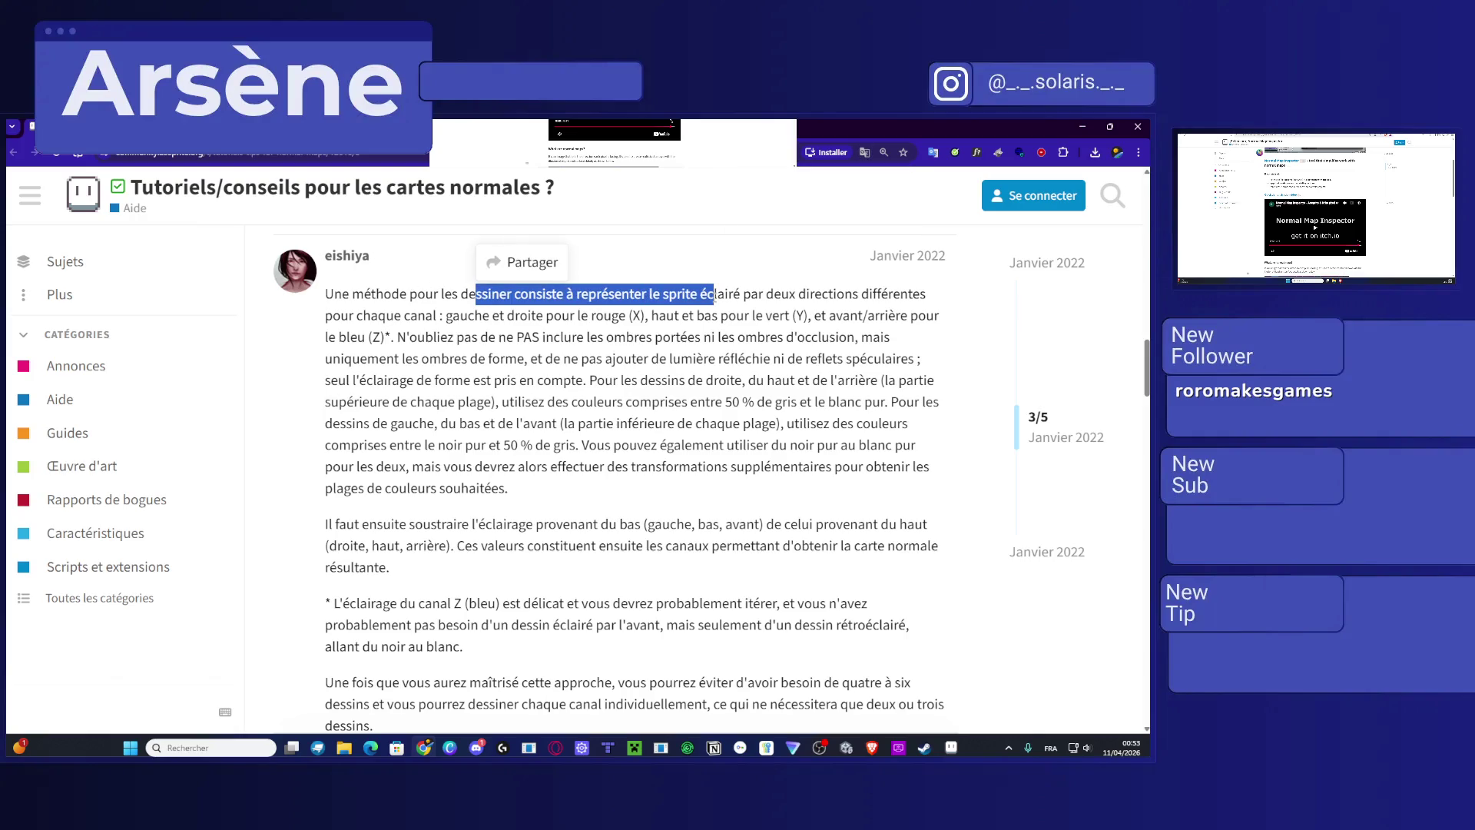
left_click(791, 278)
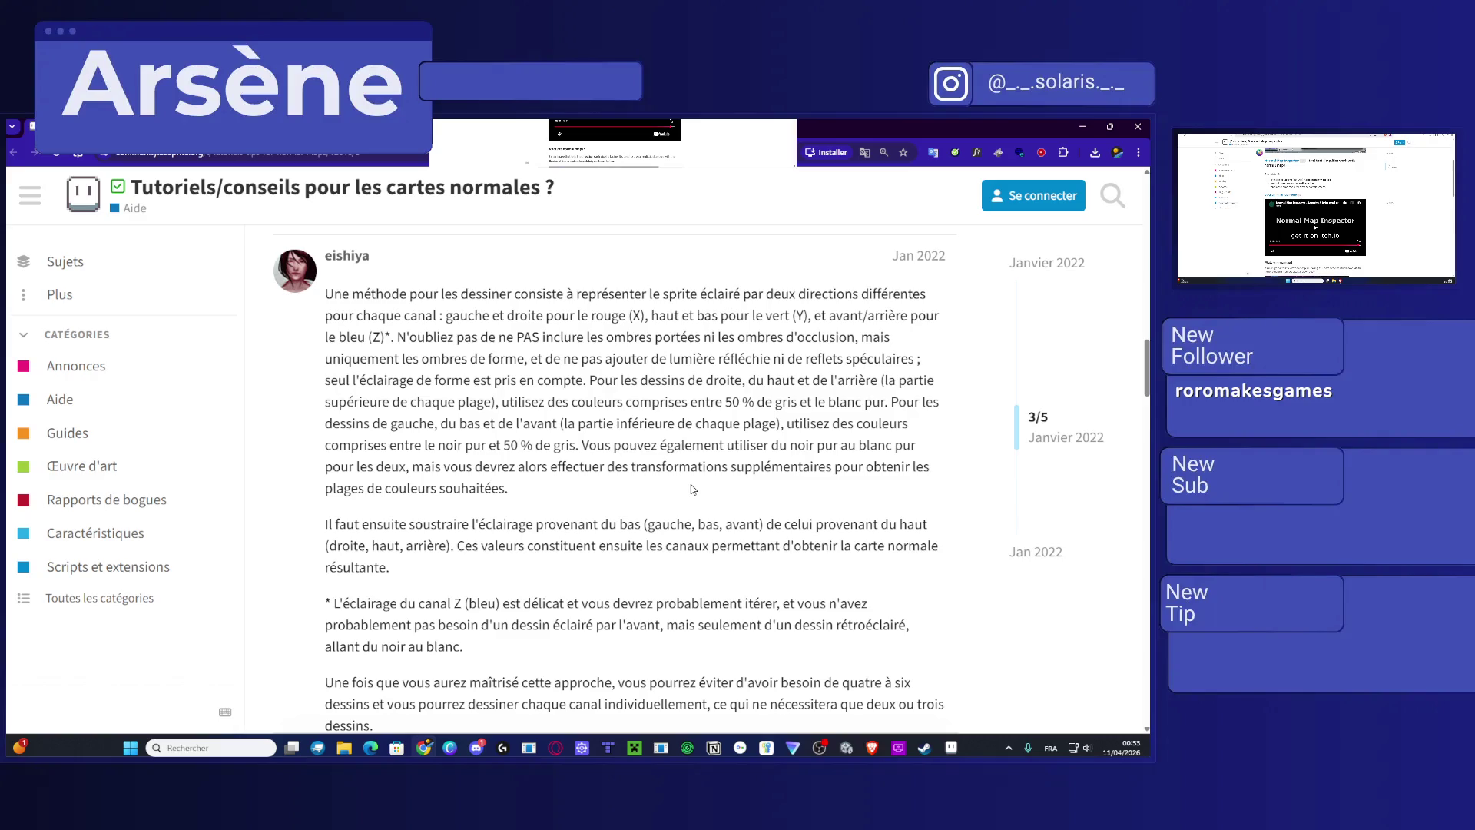
scroll(708, 486, "down", 1)
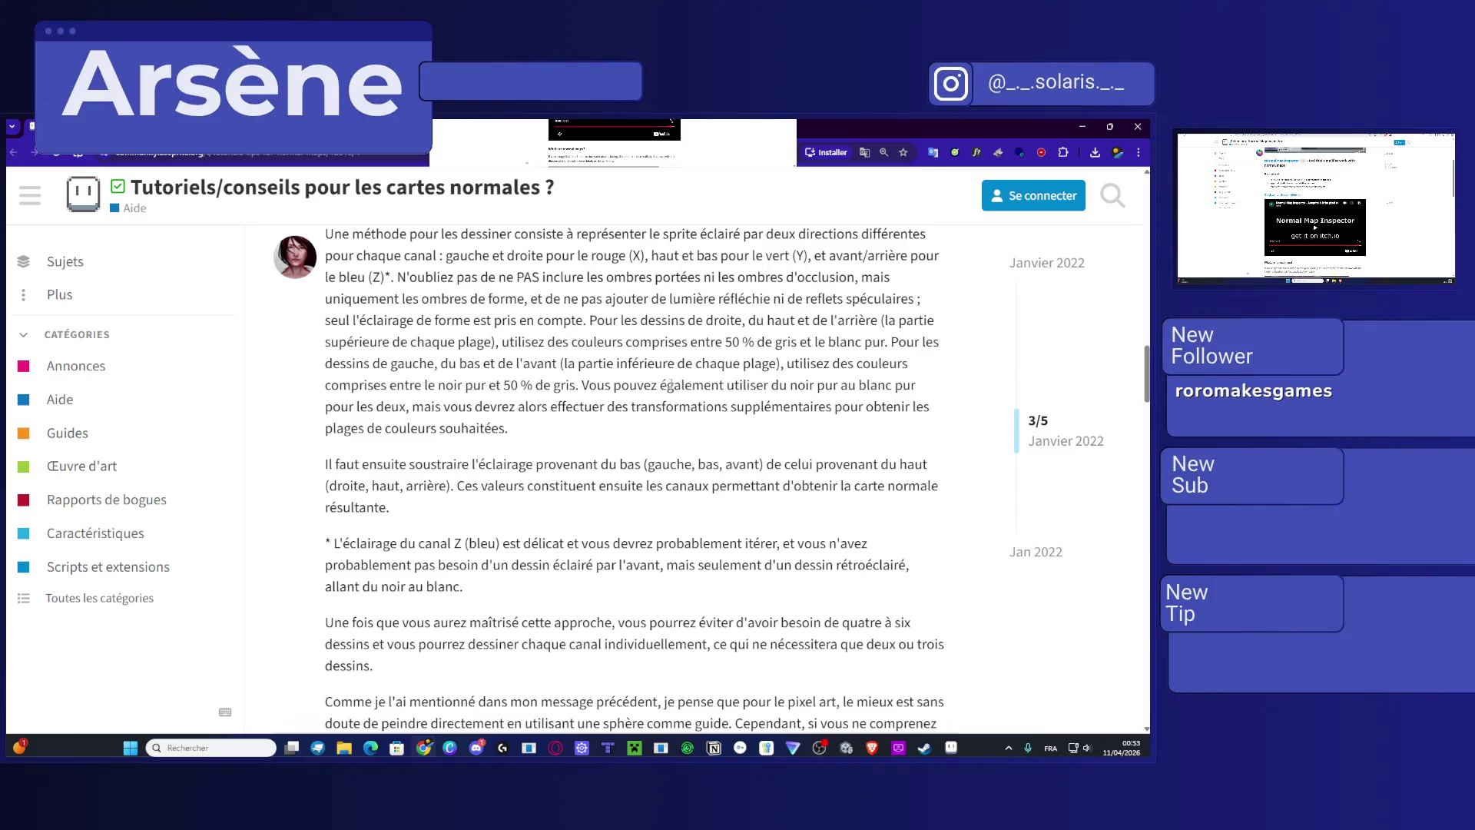
scroll(670, 384, "down", 2)
left_click_drag(451, 431, 602, 472)
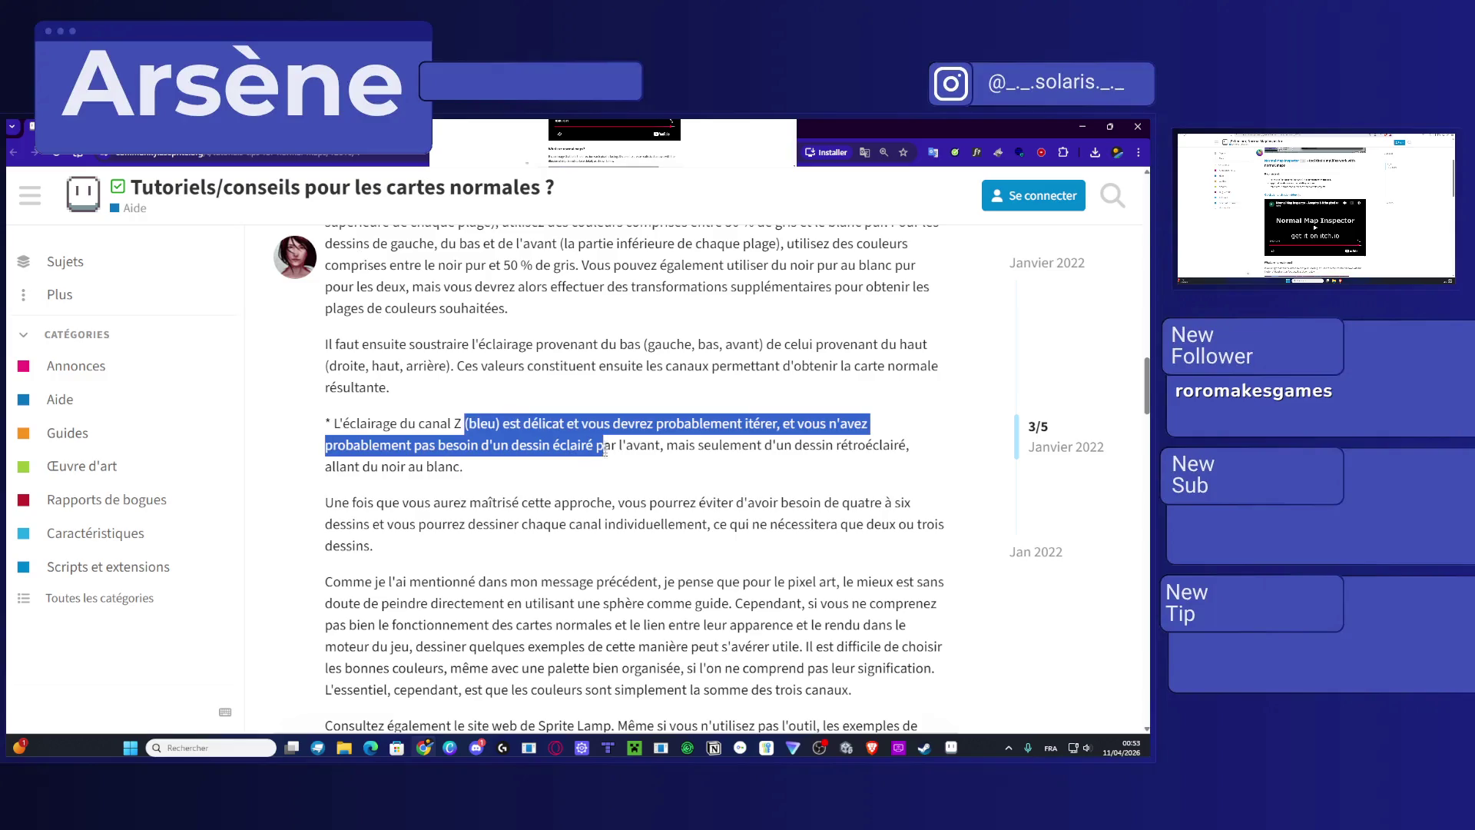
left_click(602, 472)
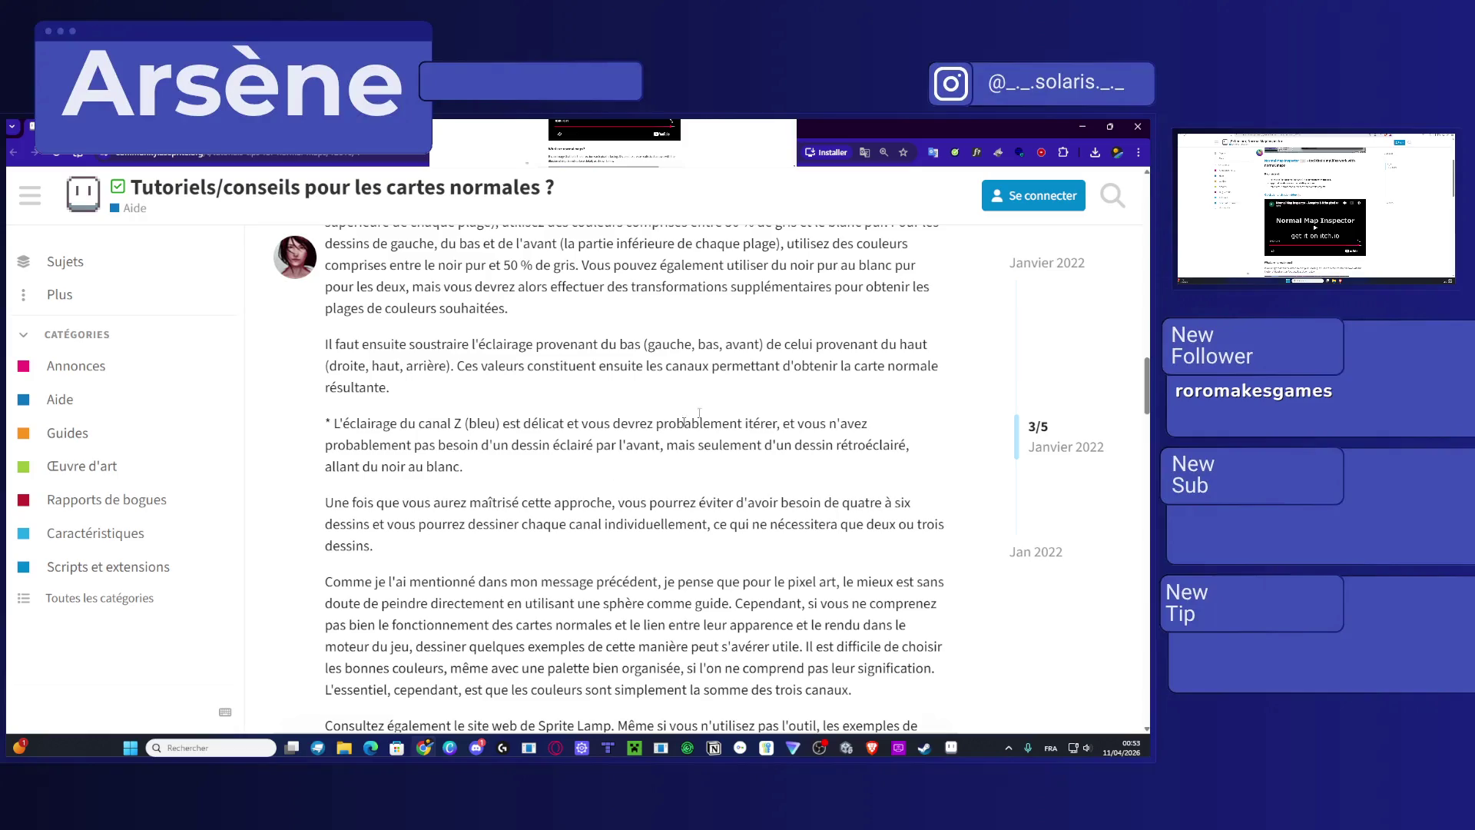
key("alt+Tab")
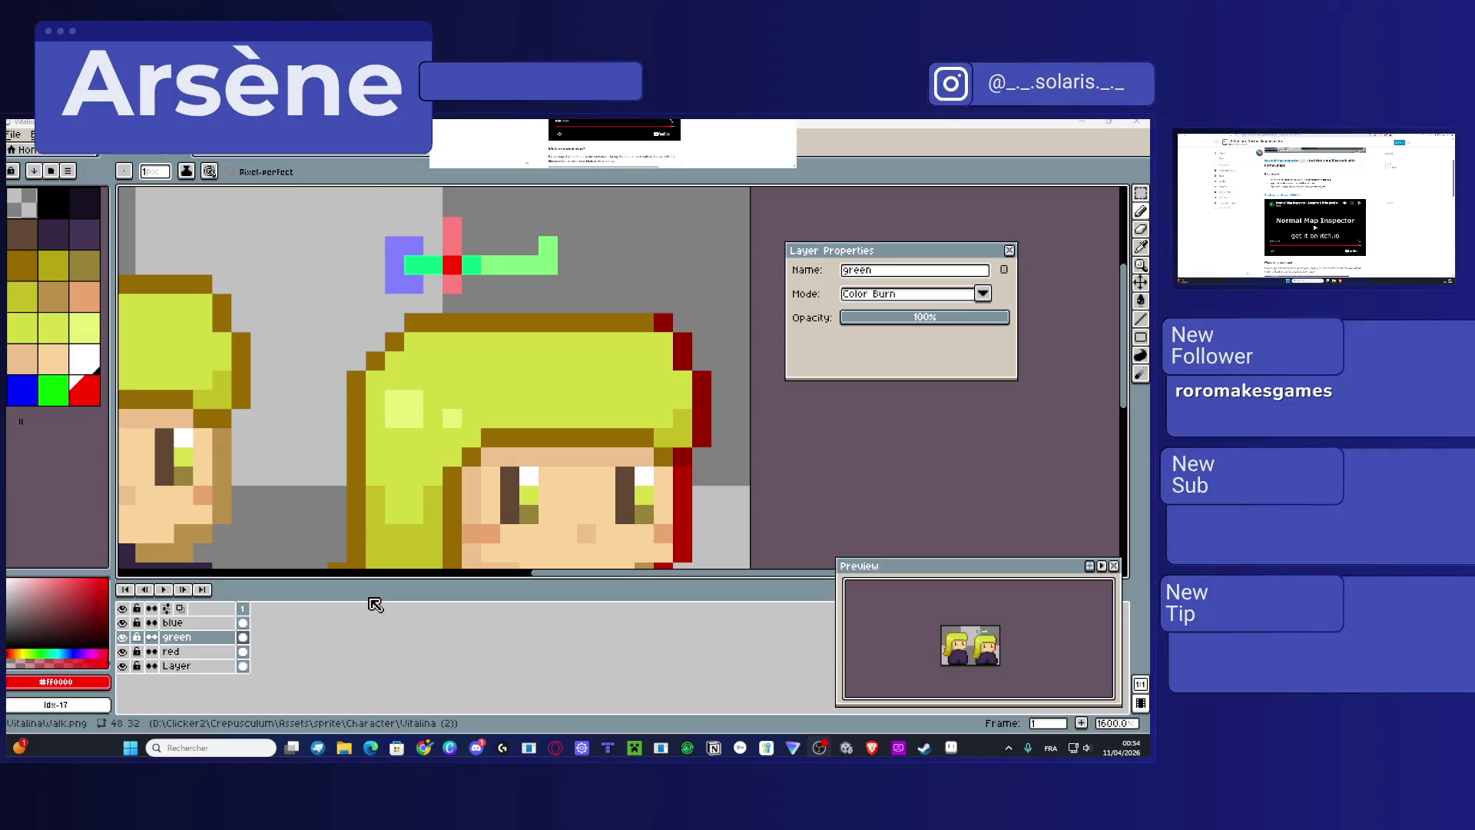
Step: Erase the green, blue and pink test marks and the red hair outline with a 2px eraser
scroll(453, 492, "down", 4)
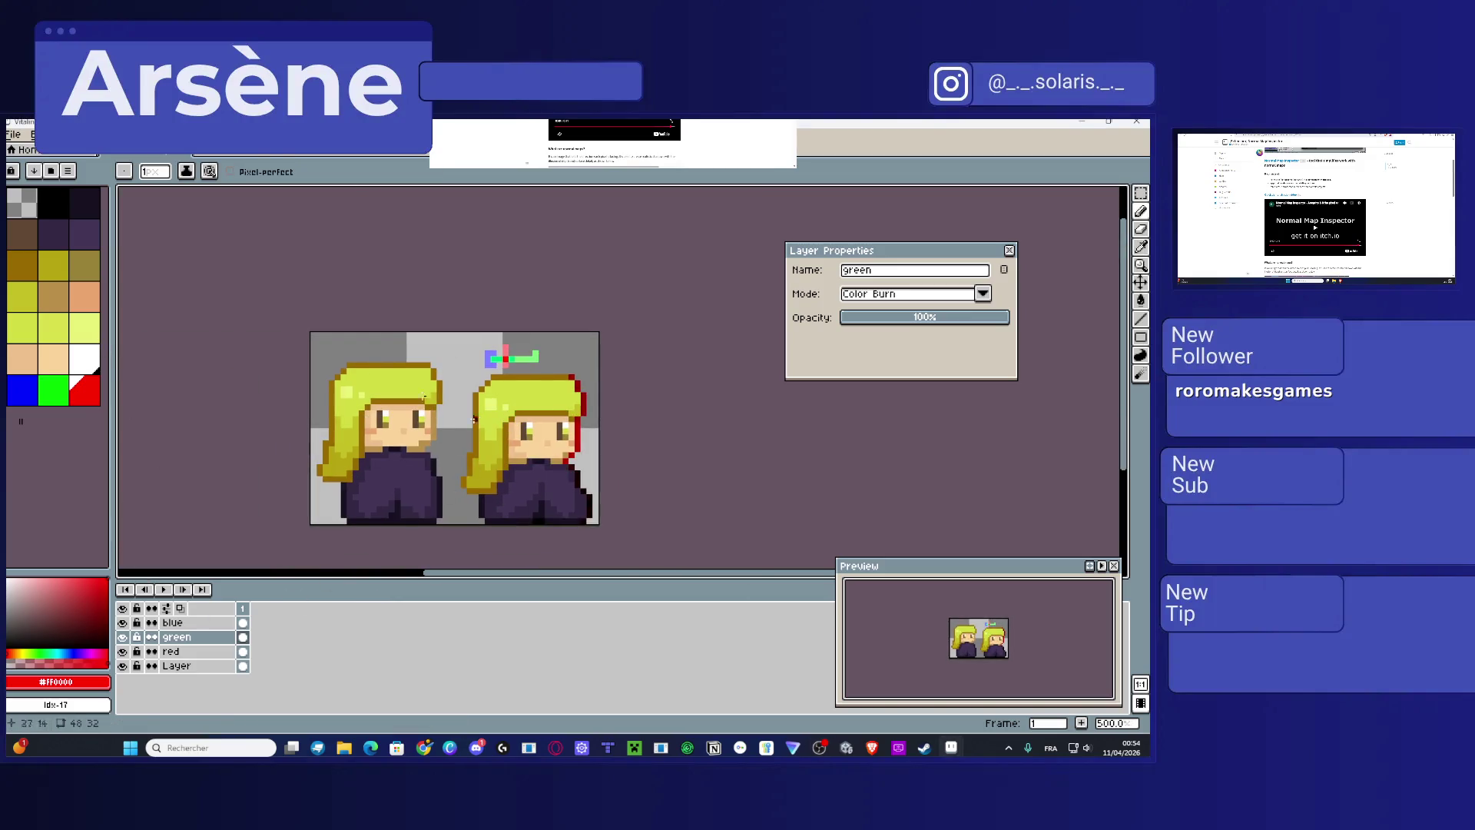
left_click(1141, 229)
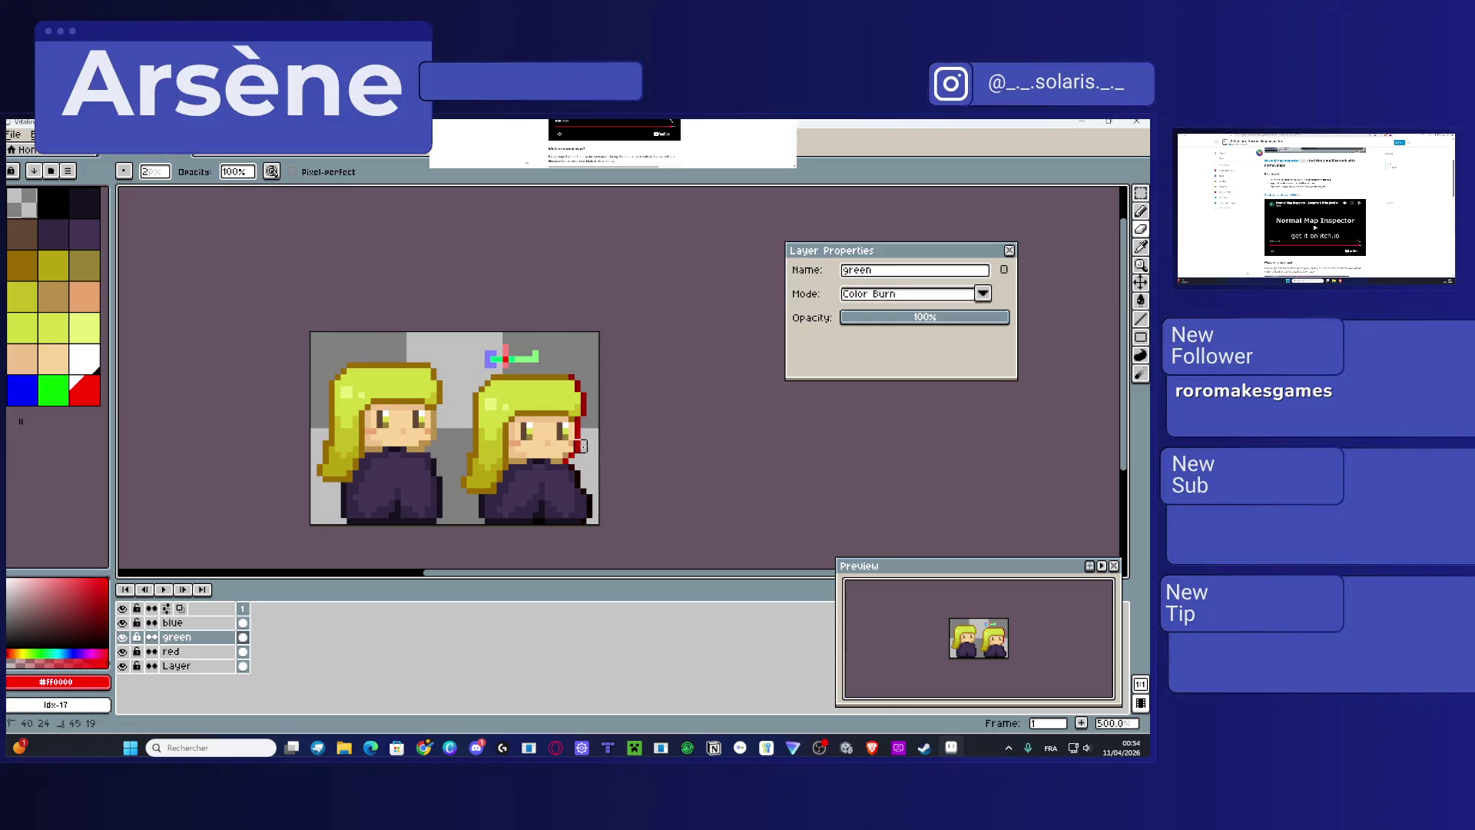
left_click_drag(538, 357, 496, 358)
left_click(207, 623)
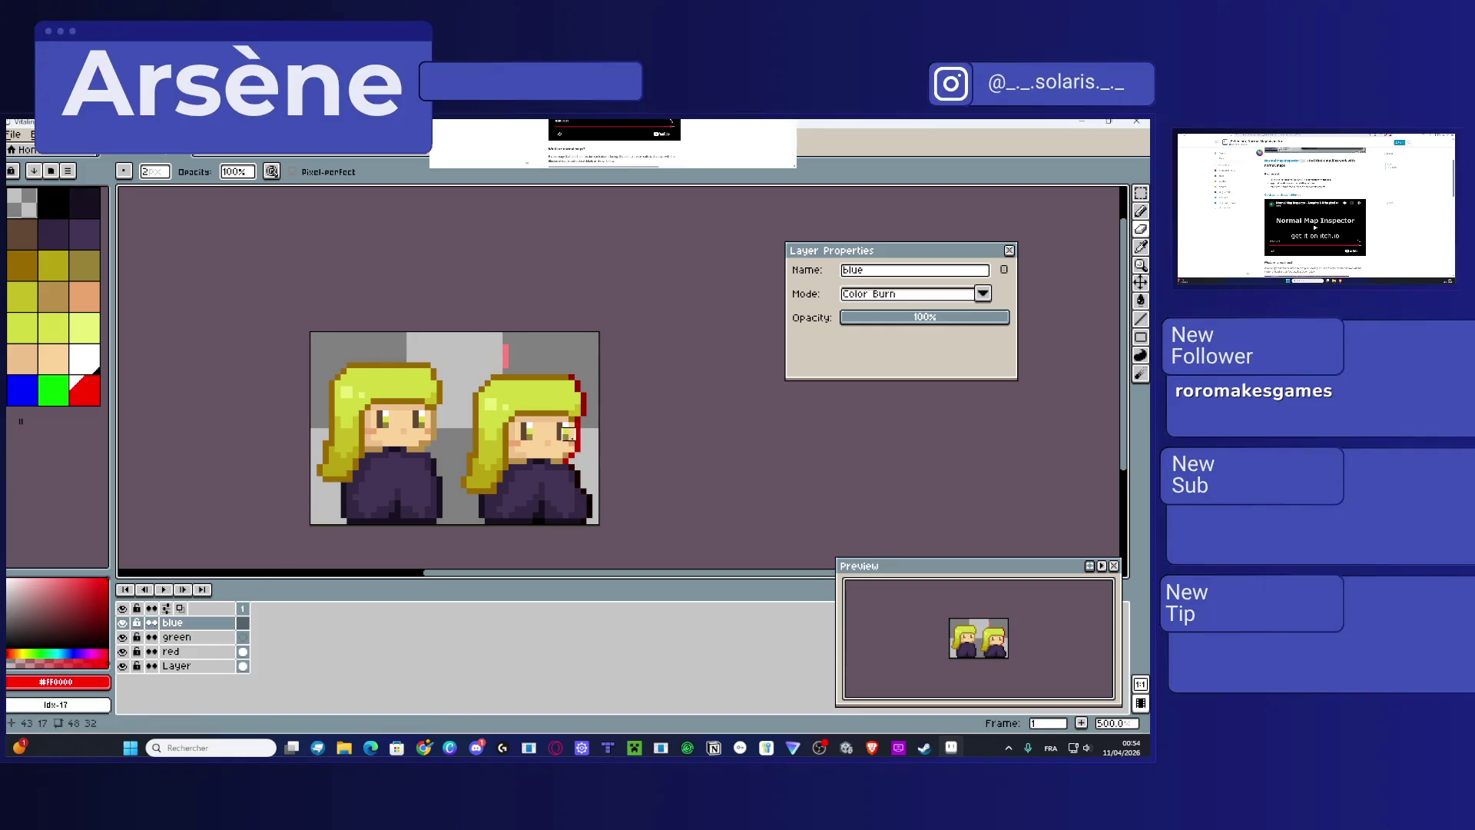
left_click(191, 652)
mouse_move(505, 347)
left_mouse_down()
mouse_move(504, 367)
mouse_move(575, 410)
mouse_move(572, 461)
left_mouse_up()
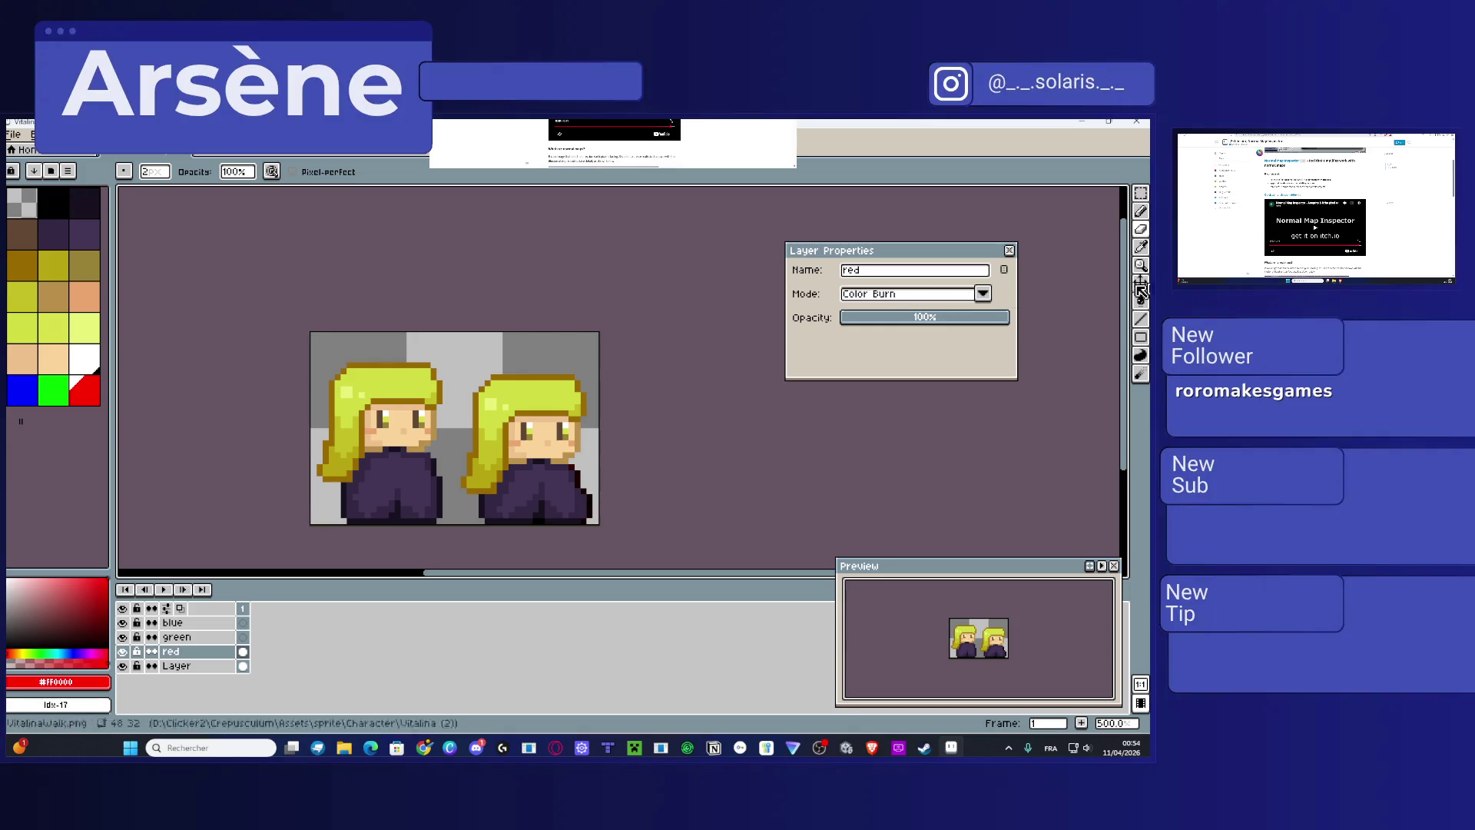
Step: Sample dark red from the sprite and paint a pixel at the right character's neck
left_click(1141, 211)
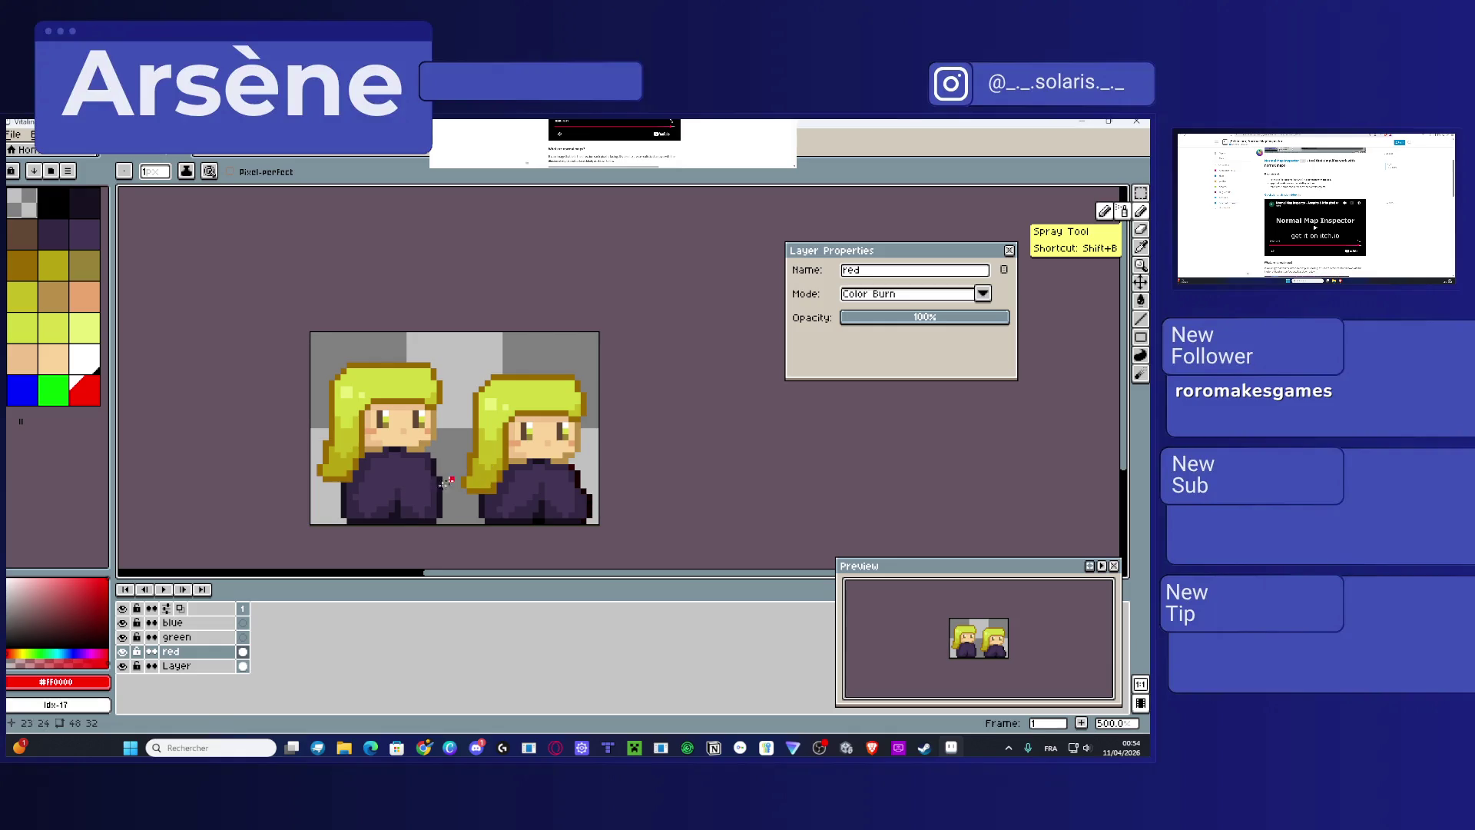
left_click(511, 460, "alt")
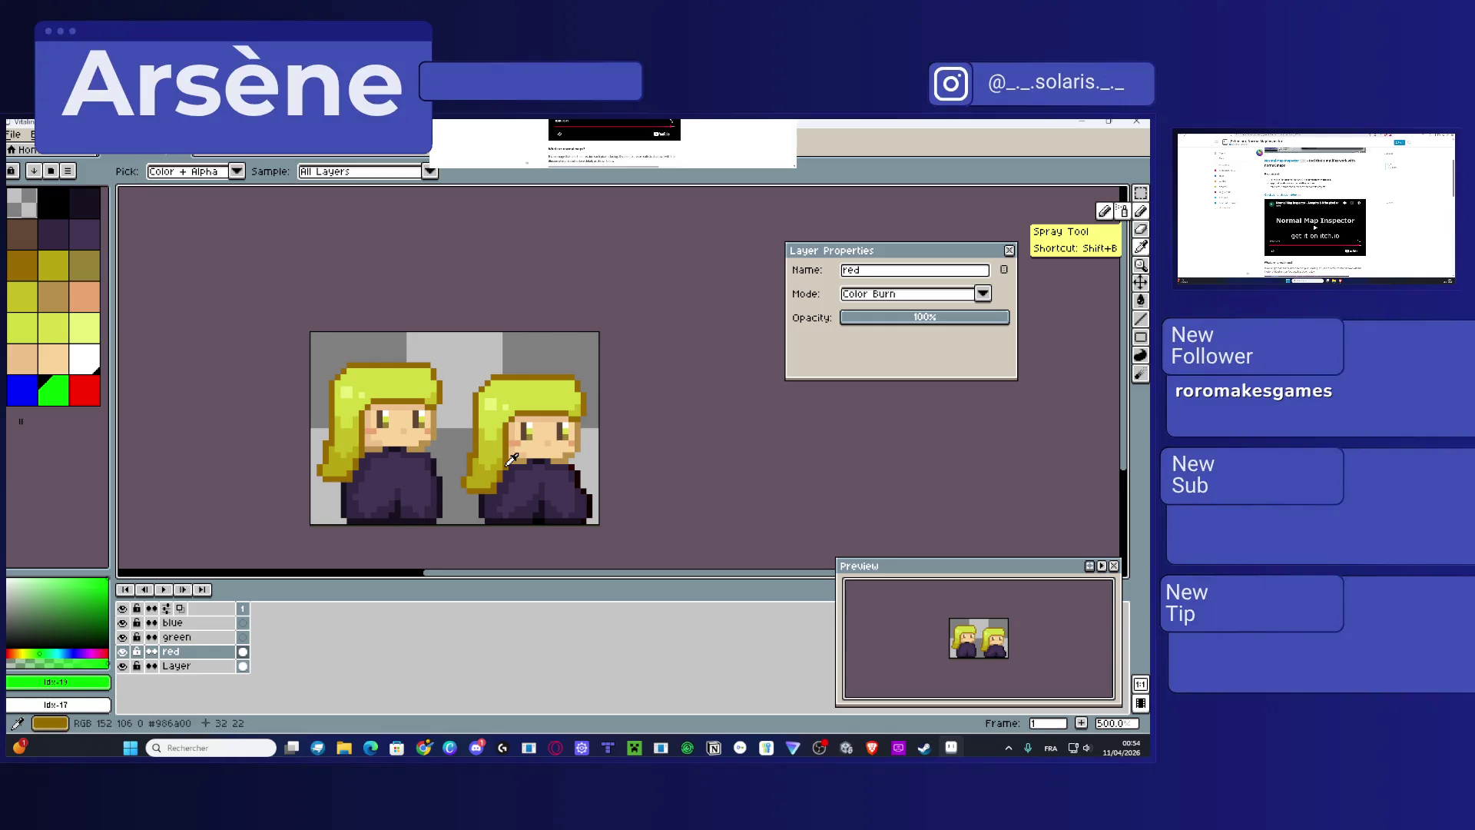
left_click(515, 465, "alt")
left_click(528, 476)
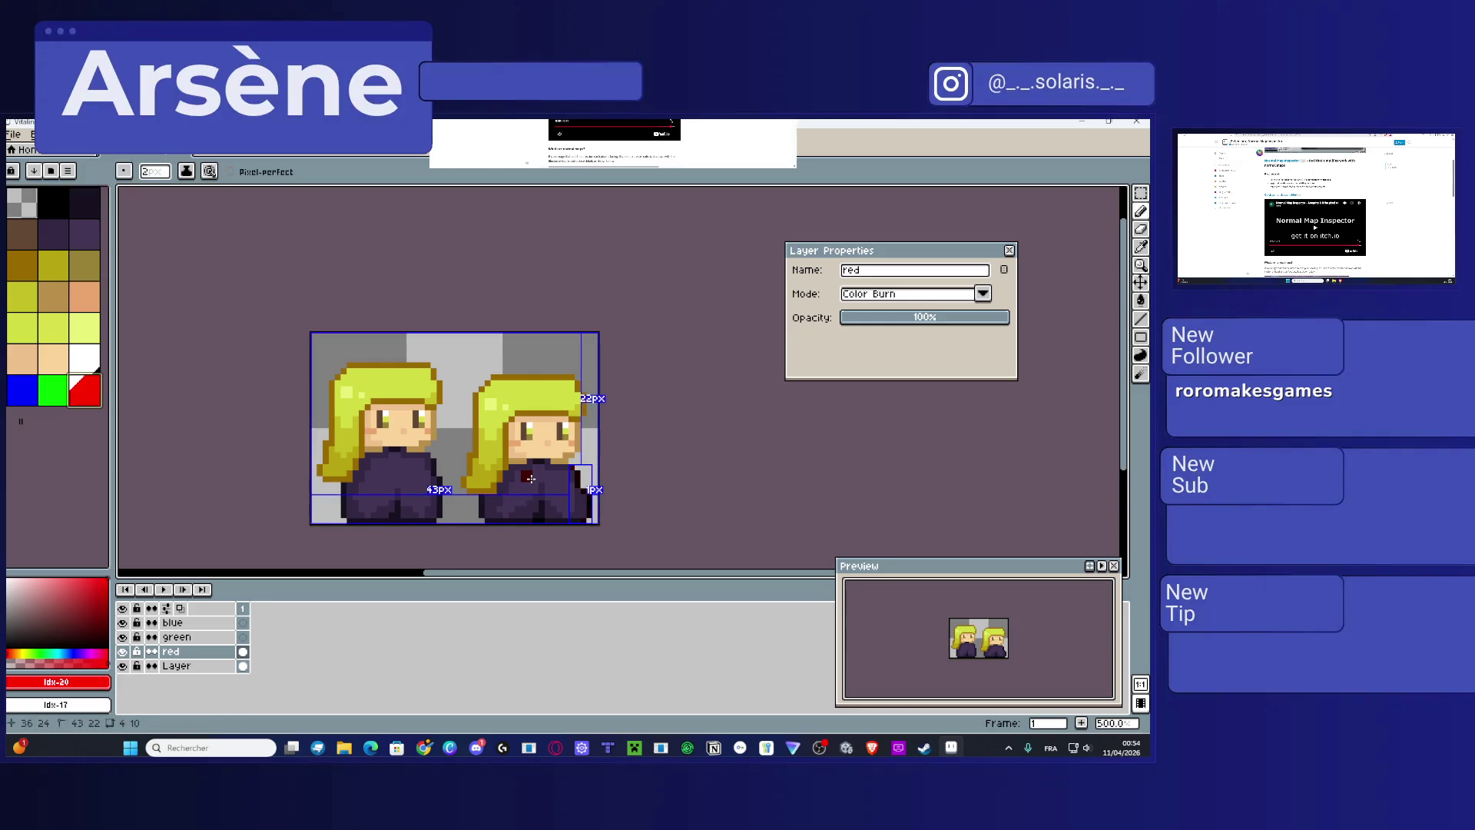
scroll(531, 479, "up", 1)
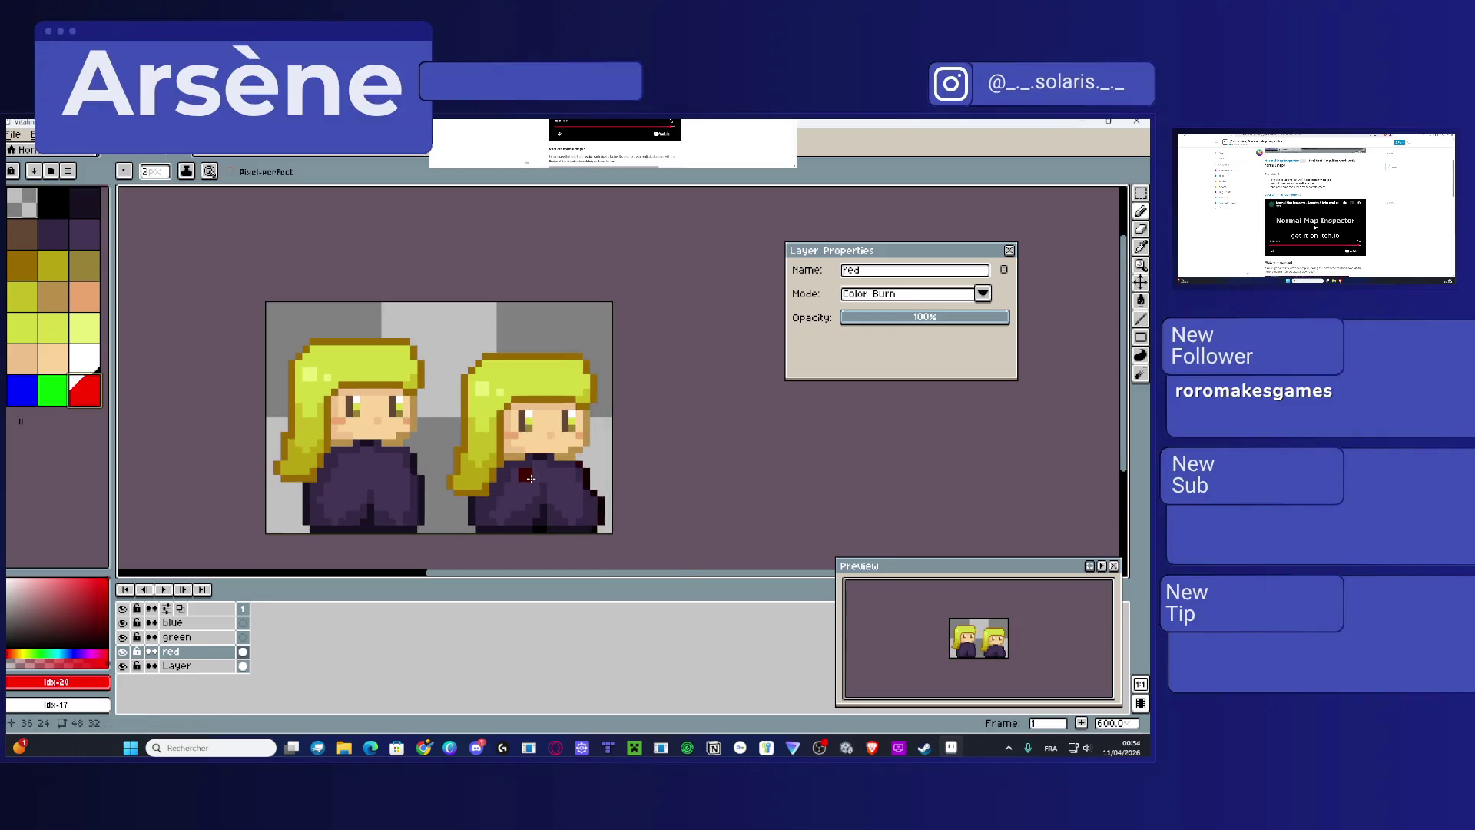
scroll(531, 479, "up", 3)
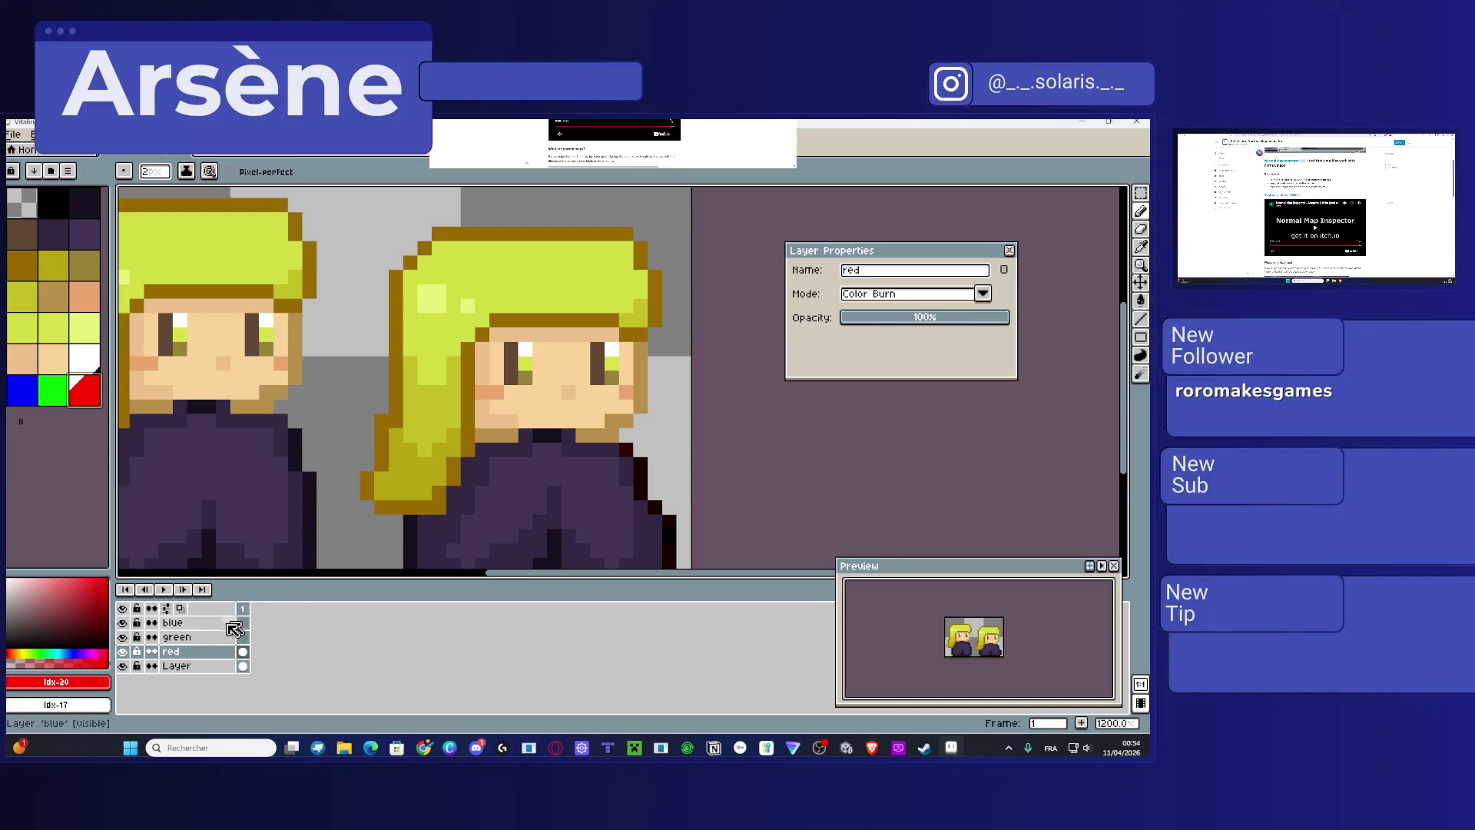
right_click(190, 651)
Step: Set the red layer's blend mode back to Normal
mouse_move(270, 640)
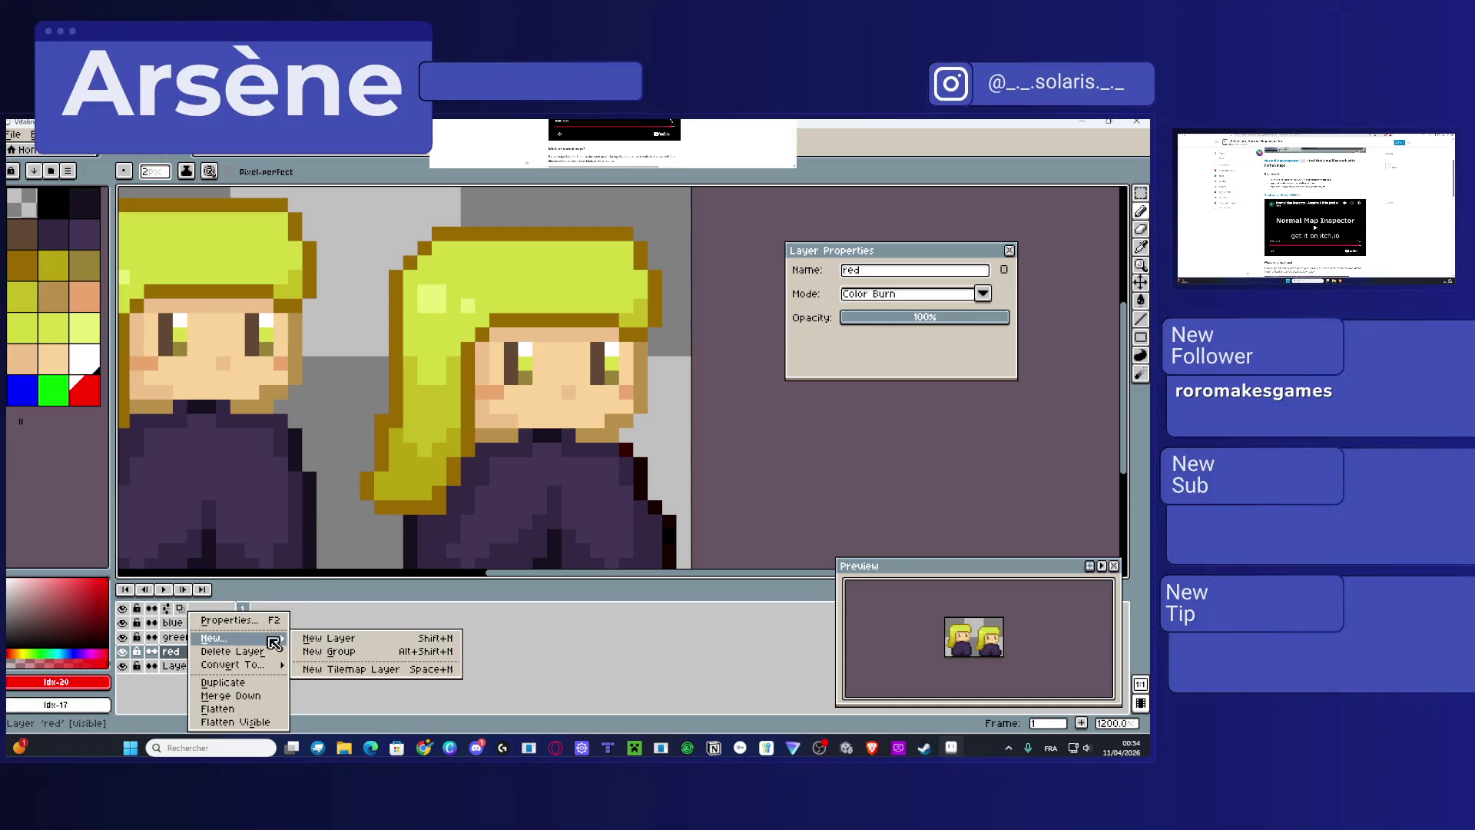
key("Escape")
left_click(982, 295)
left_click(892, 315)
left_click(1009, 251)
Step: Paint solid red over the right character's cheek, chin, hair and face
mouse_move(619, 430)
left_mouse_down()
mouse_move(655, 299)
mouse_move(437, 293)
mouse_move(640, 270)
mouse_move(424, 248)
left_mouse_up()
mouse_move(611, 307)
left_mouse_down()
mouse_move(594, 332)
mouse_move(467, 386)
mouse_move(536, 389)
mouse_move(455, 421)
mouse_move(458, 332)
mouse_move(452, 395)
mouse_move(589, 434)
mouse_move(436, 458)
mouse_move(581, 464)
mouse_move(616, 484)
mouse_move(462, 502)
mouse_move(599, 520)
left_mouse_up()
scroll(536, 389, "down", 2)
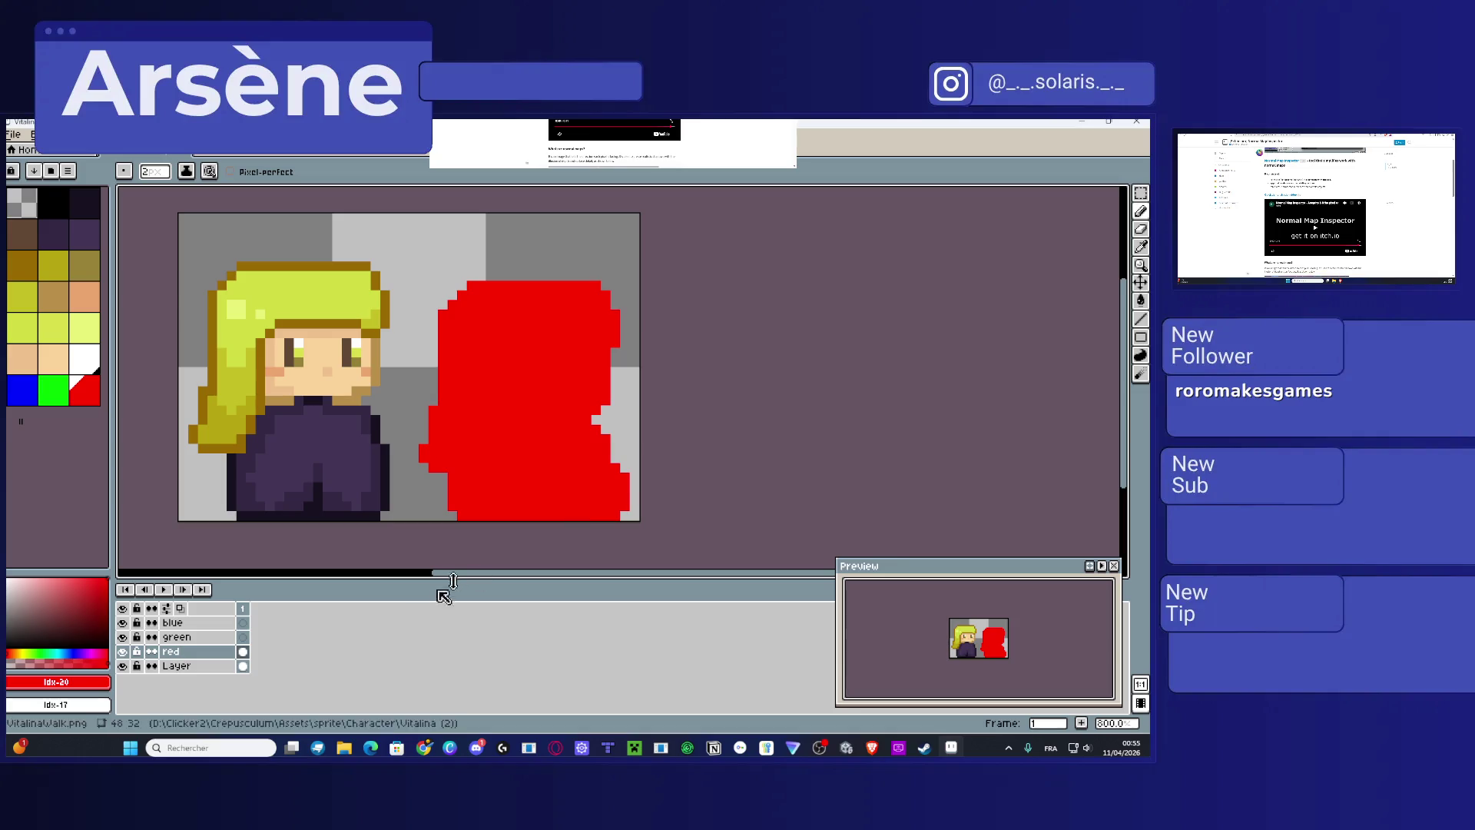
Step: Add a new layer above red and name it RedLuminosity
left_click(111, 135)
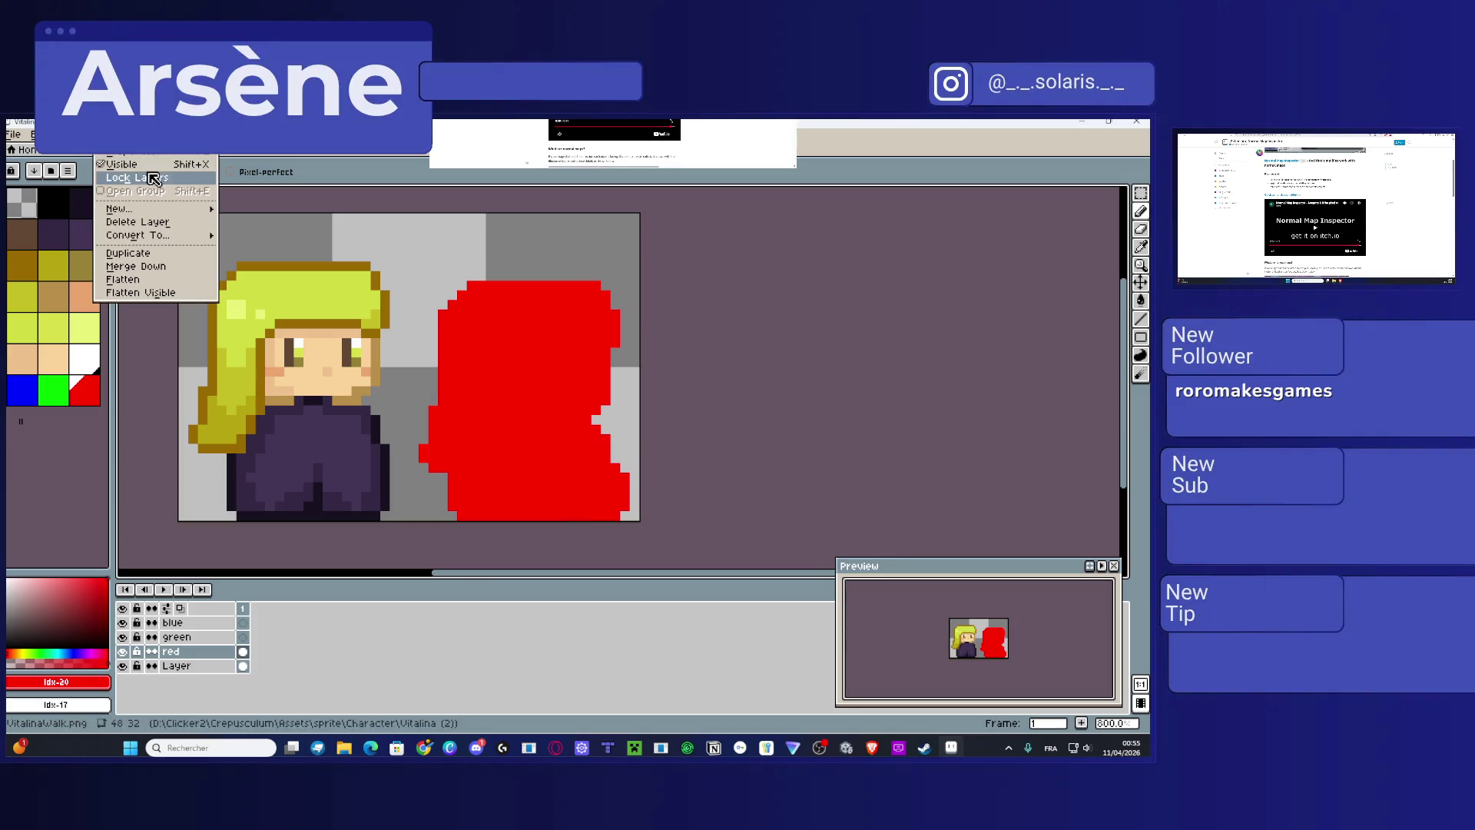
left_click(243, 210)
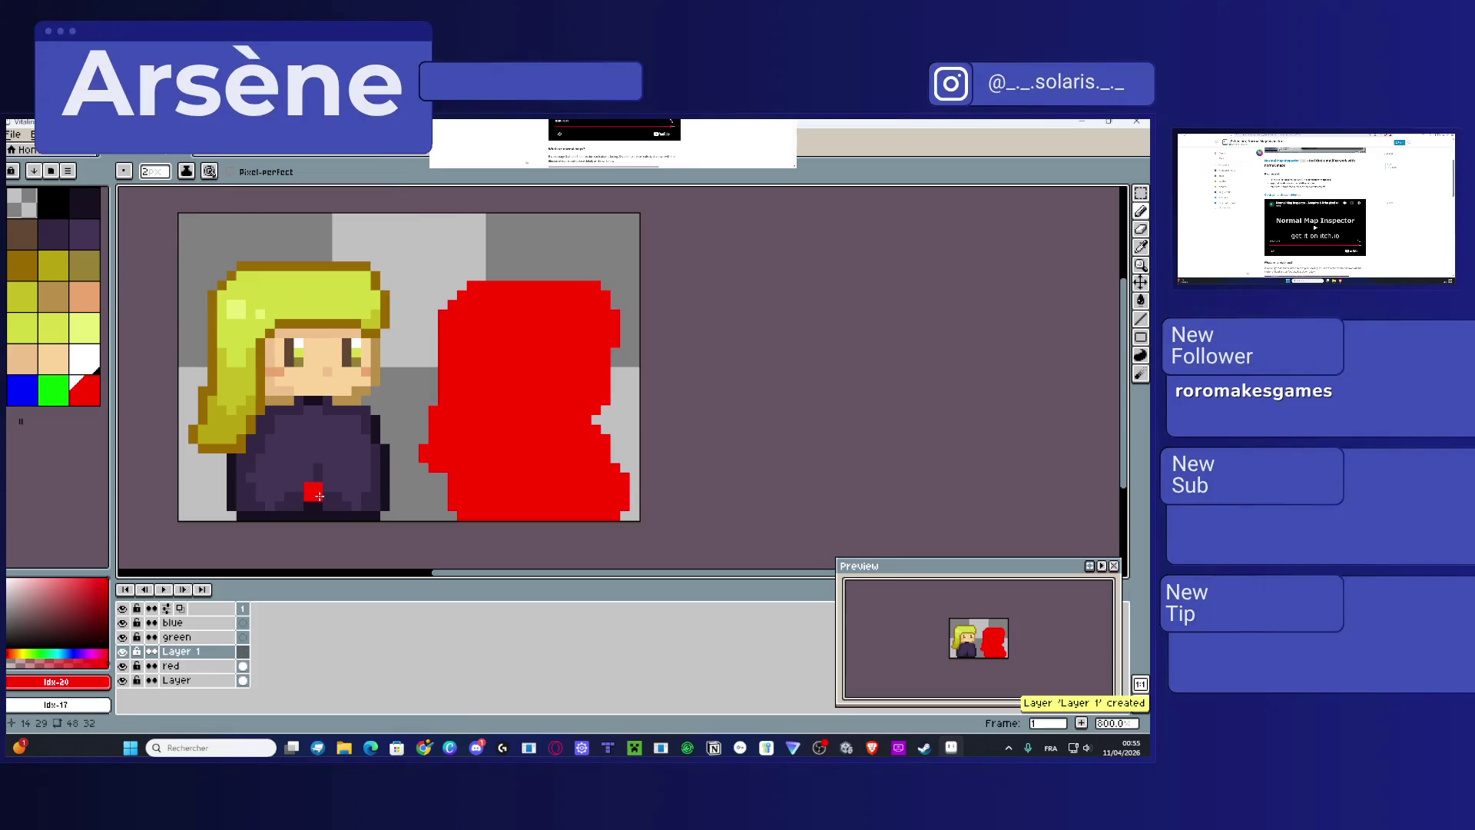
double_click(191, 653)
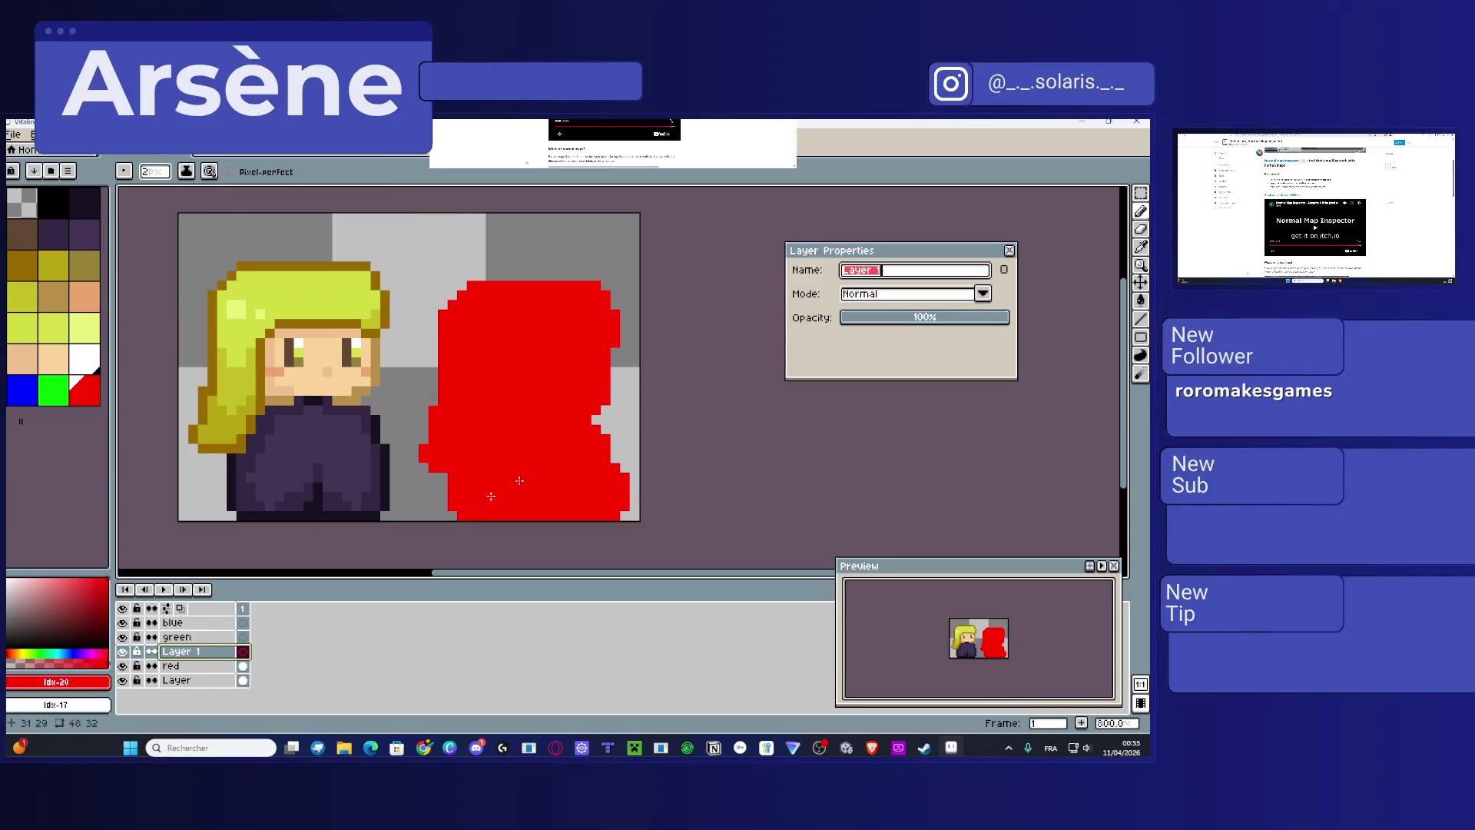
type("RedLuminosit")
type("y")
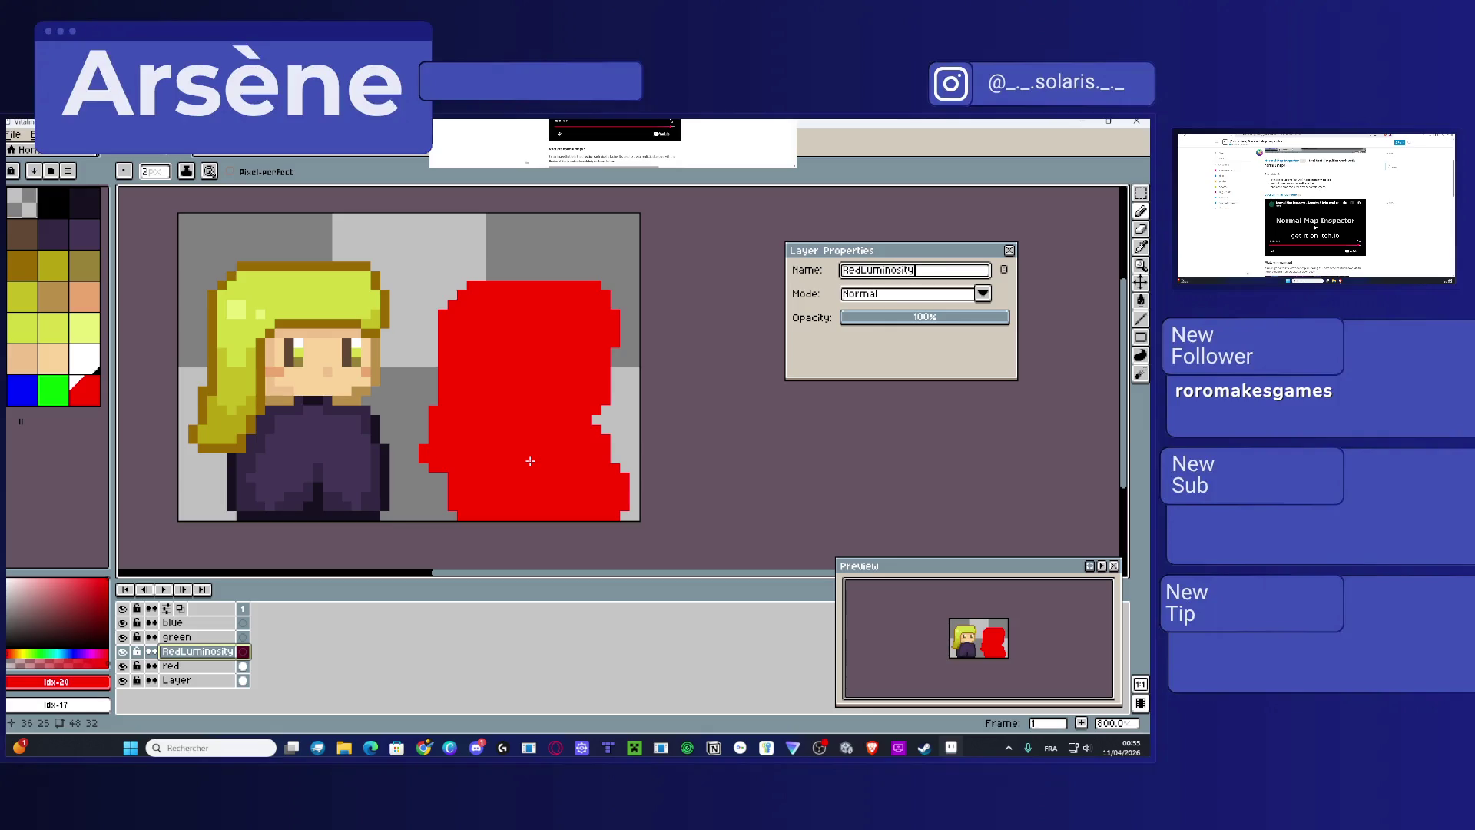
key("Return")
Step: Set the RedLuminosity layer's blend mode to Luminosity
right_click(186, 653)
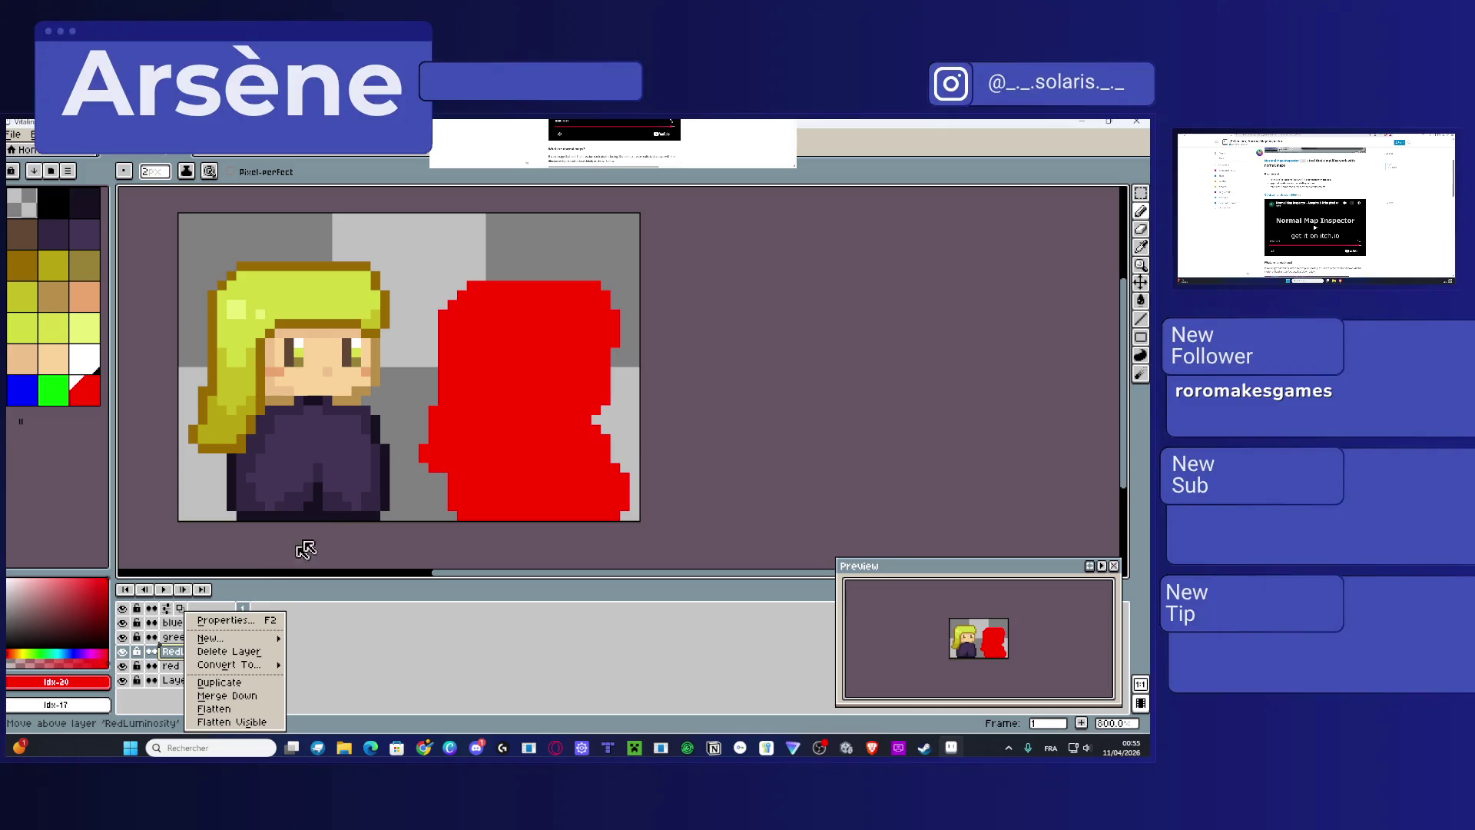
left_click(254, 626)
left_click(981, 294)
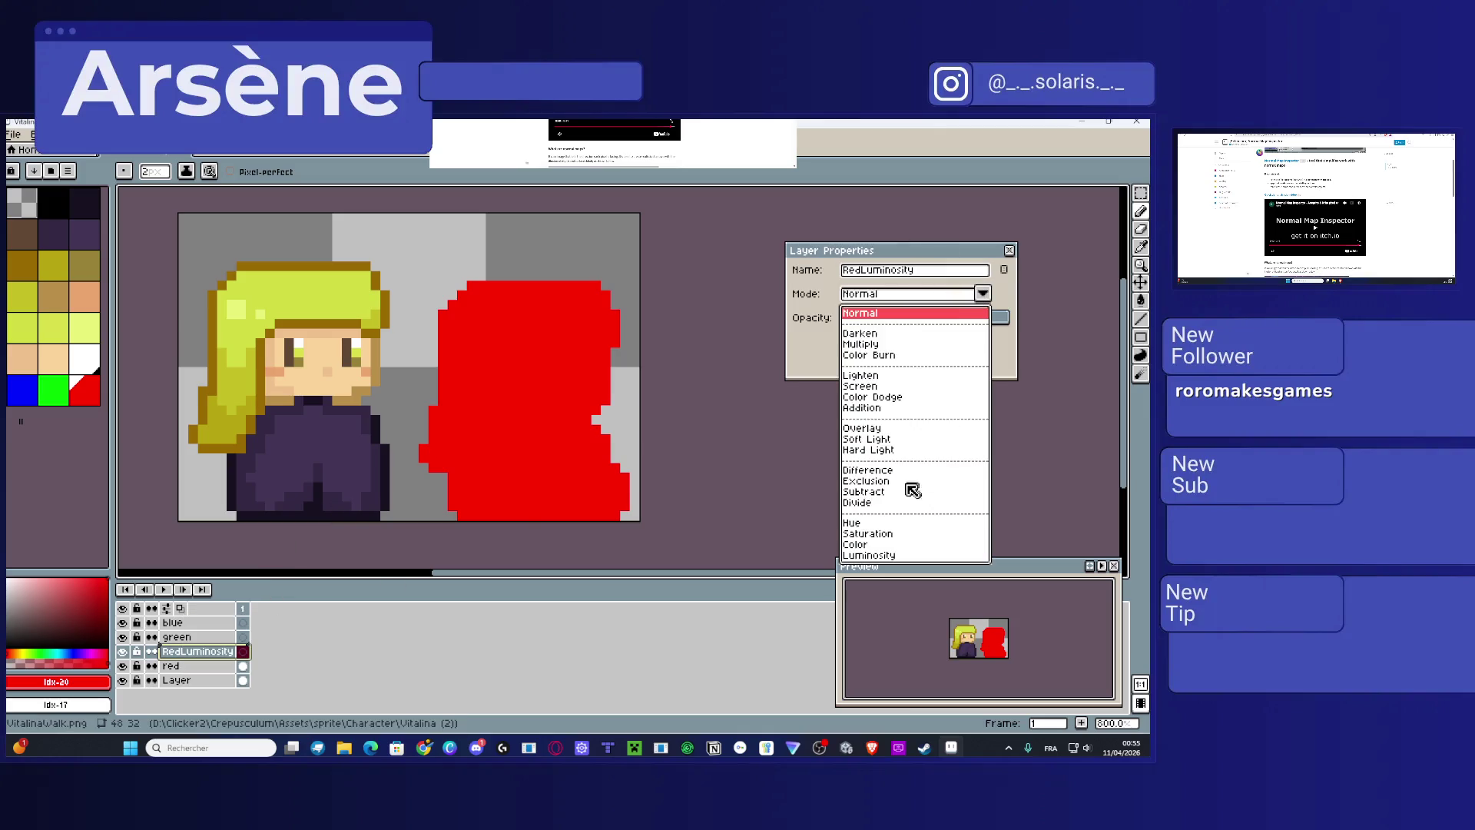
left_click(869, 555)
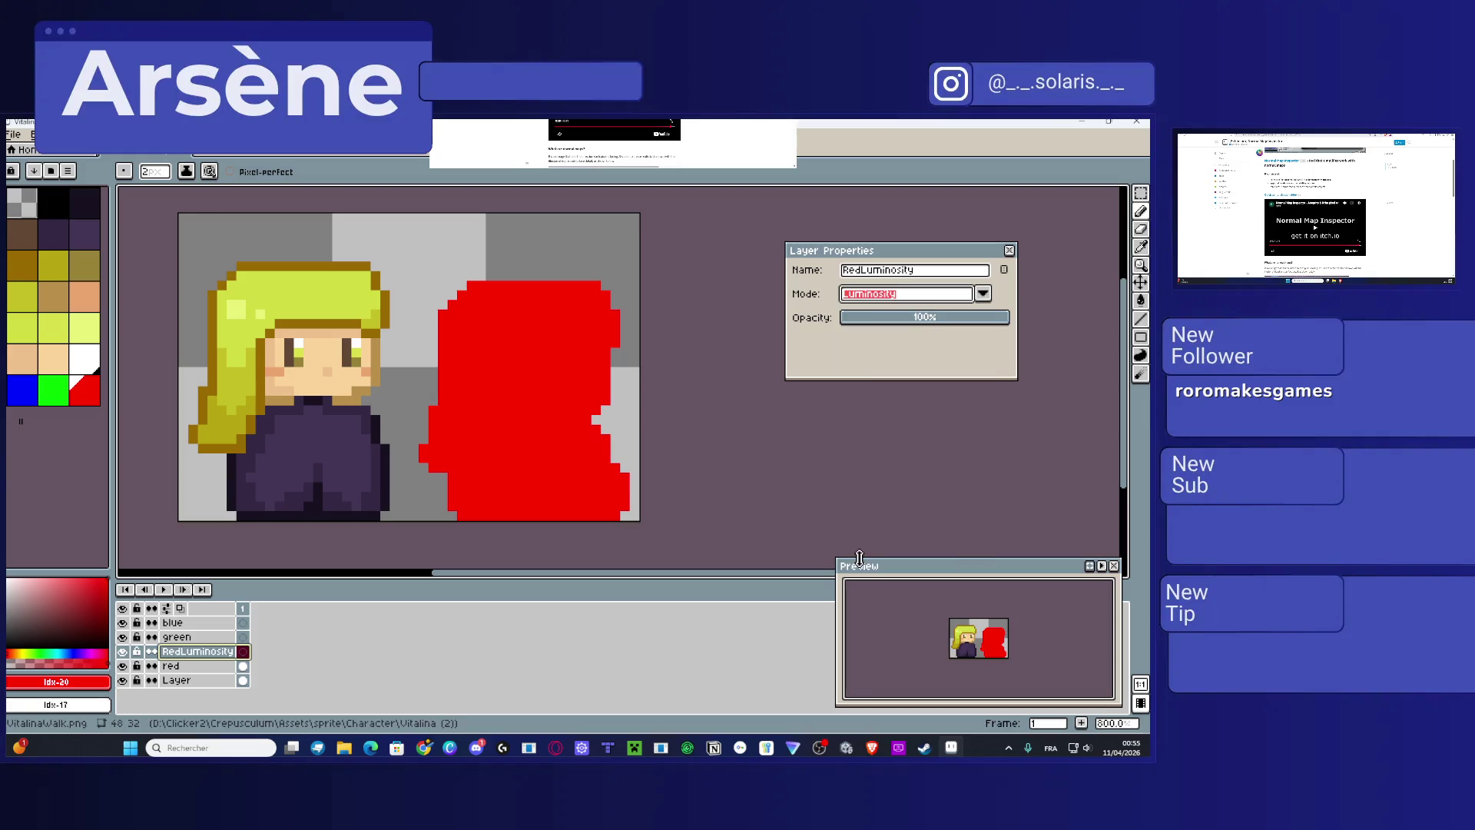
left_click(1009, 250)
Step: Shade the red silhouette's head with black, grey and pale pink patches, then pick white
left_click(66, 205)
left_click_drag(457, 341, 445, 401)
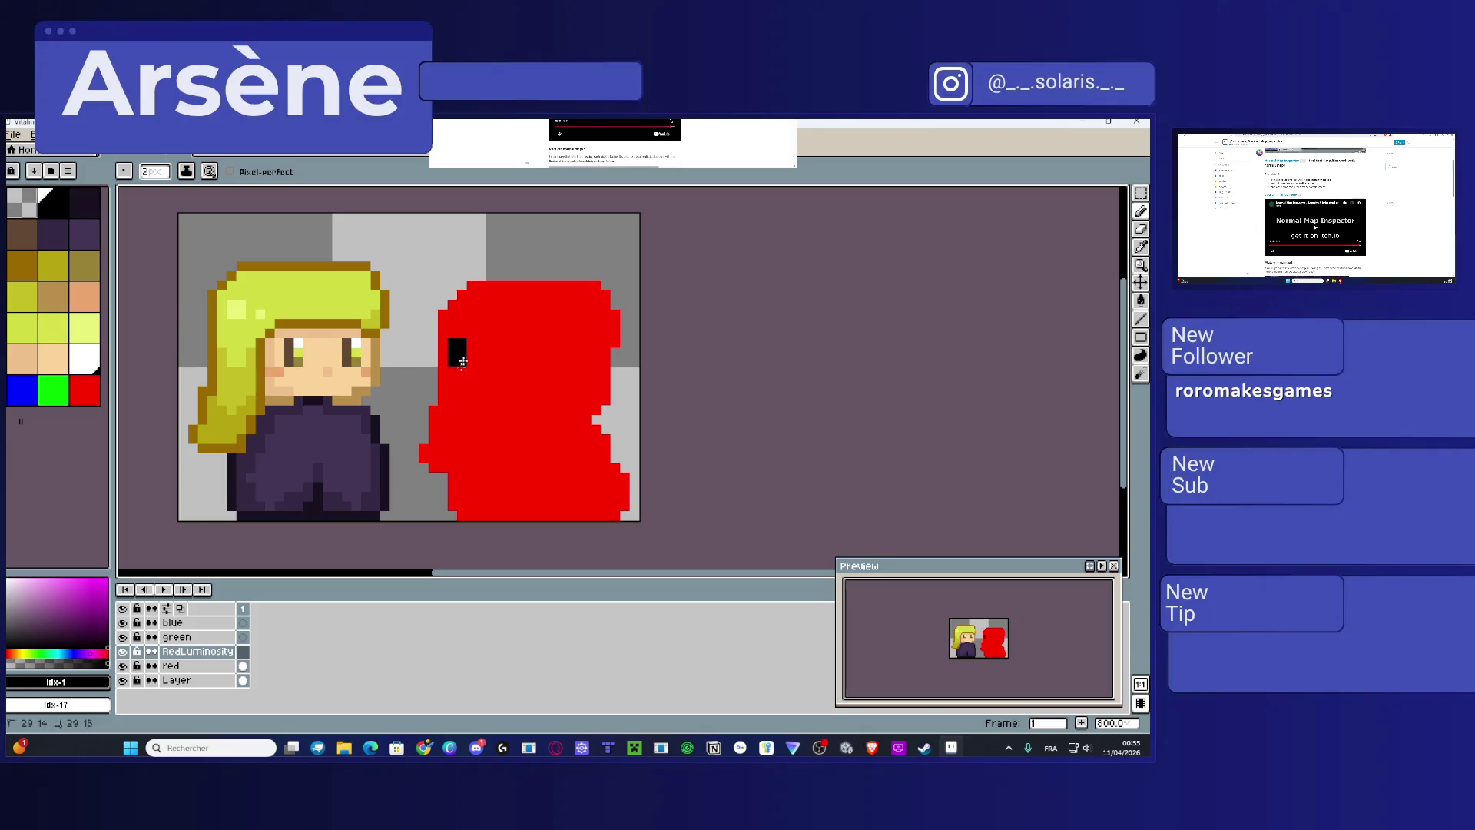
left_click(12, 617)
left_click_drag(478, 352, 525, 377)
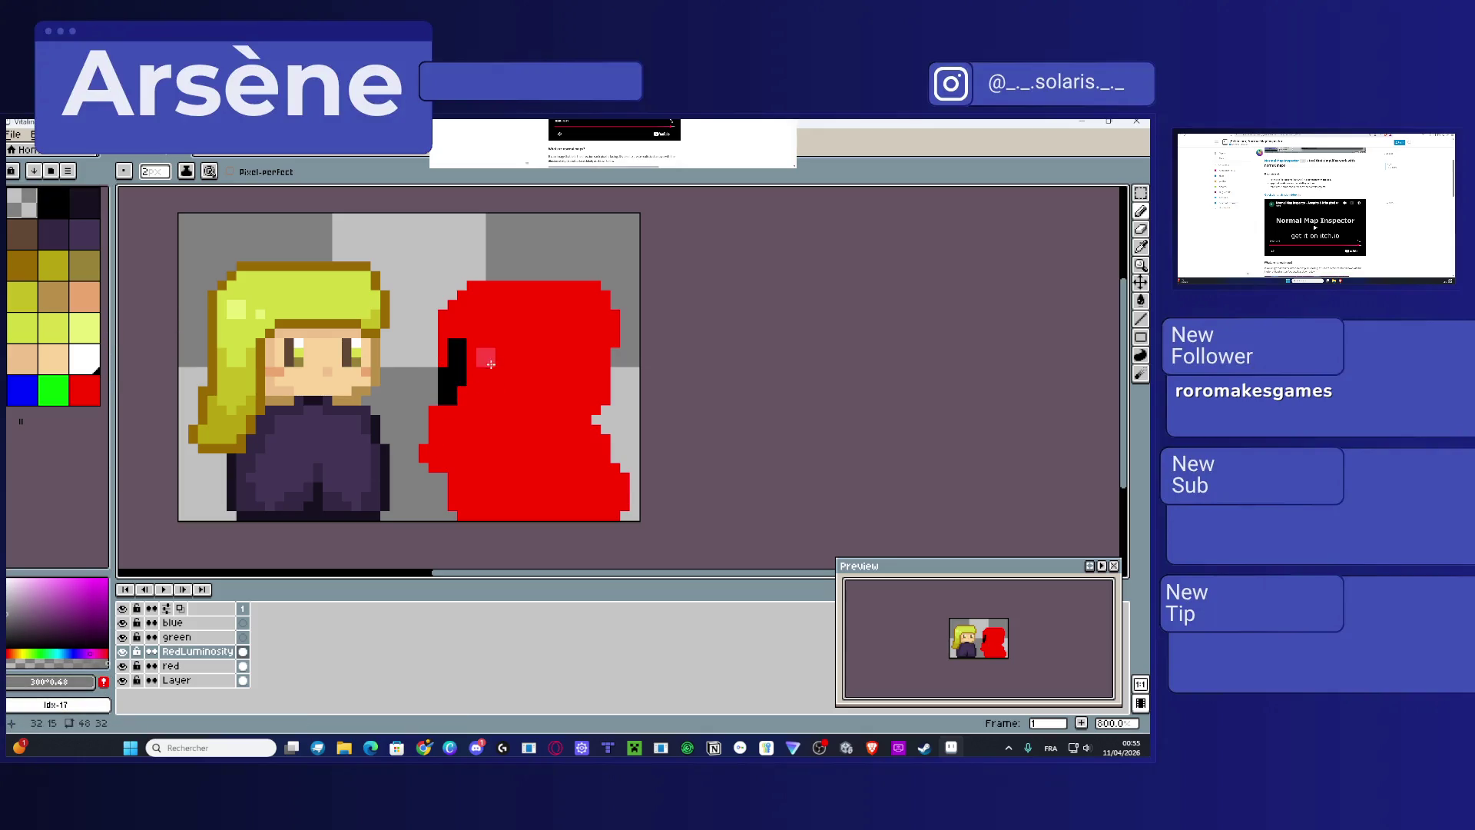
left_click(7, 587)
mouse_move(568, 341)
left_mouse_down()
mouse_move(547, 382)
mouse_move(601, 342)
mouse_move(557, 317)
left_mouse_up()
left_click(7, 578)
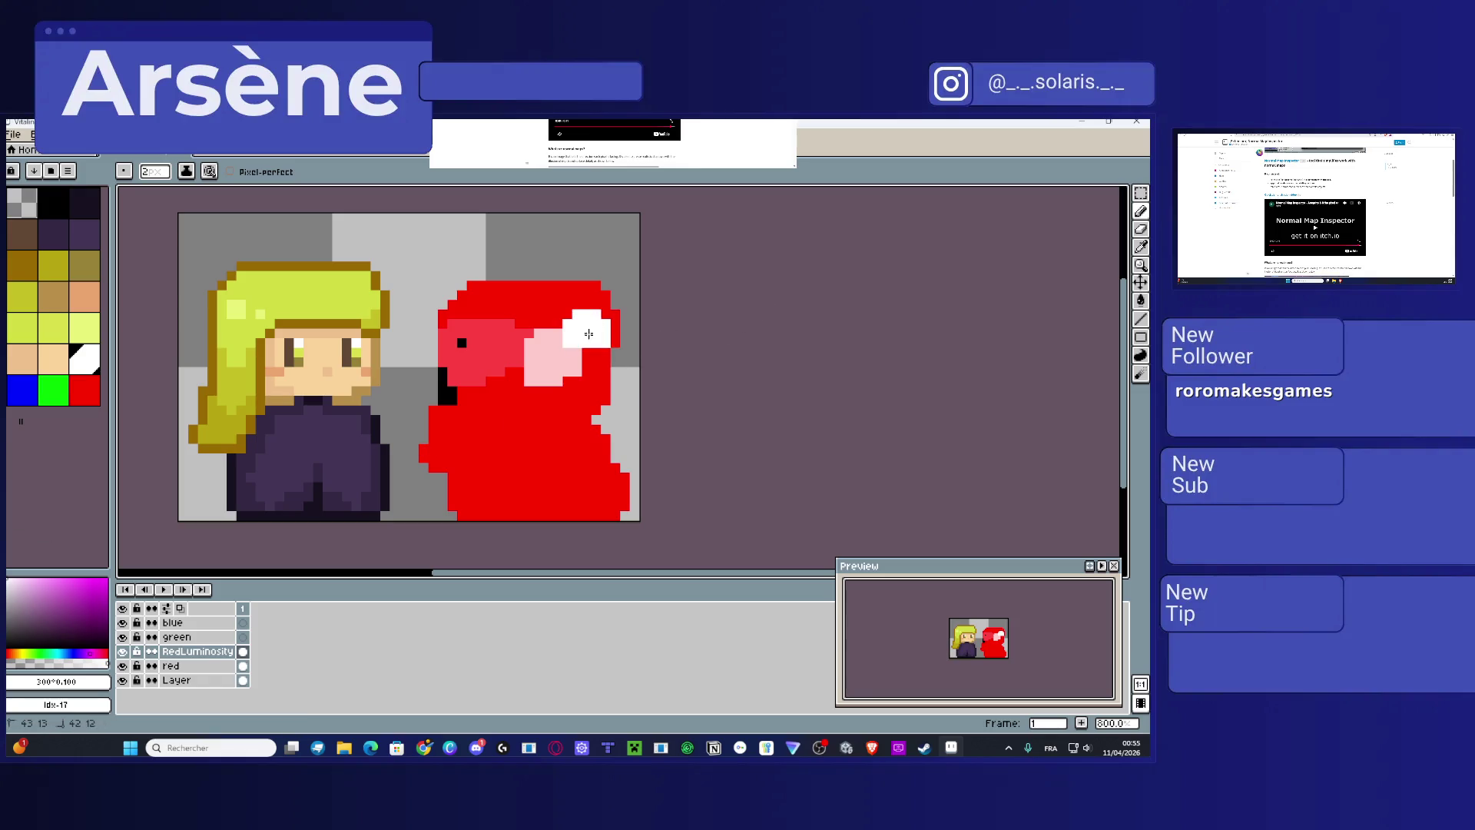
right_click(201, 653)
Step: Try Addition, Overlay, Difference, Exclusion, Subtract and Divide on RedLuminosity; set drawing colour black
left_click(211, 619)
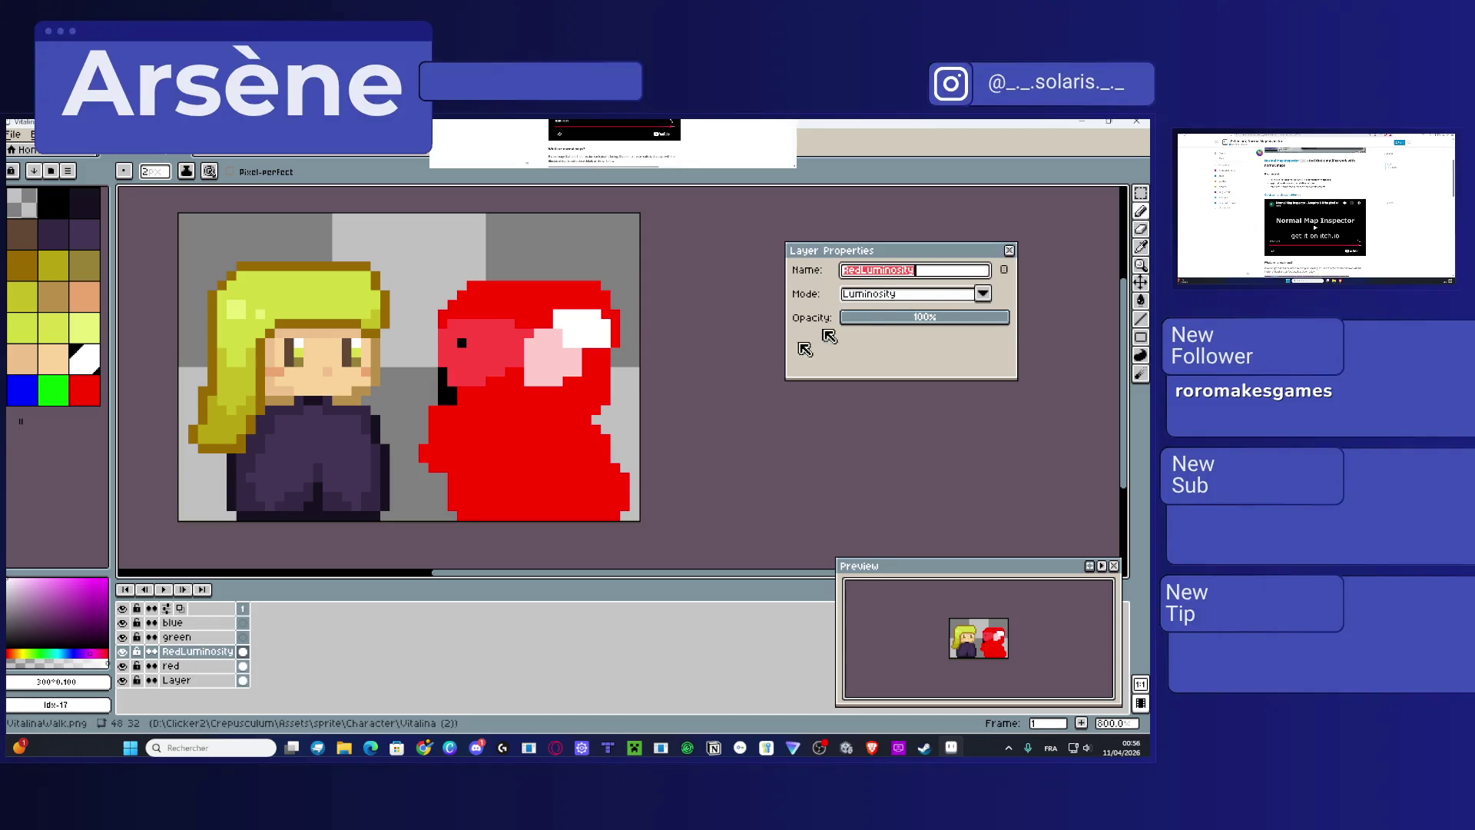
left_click(982, 293)
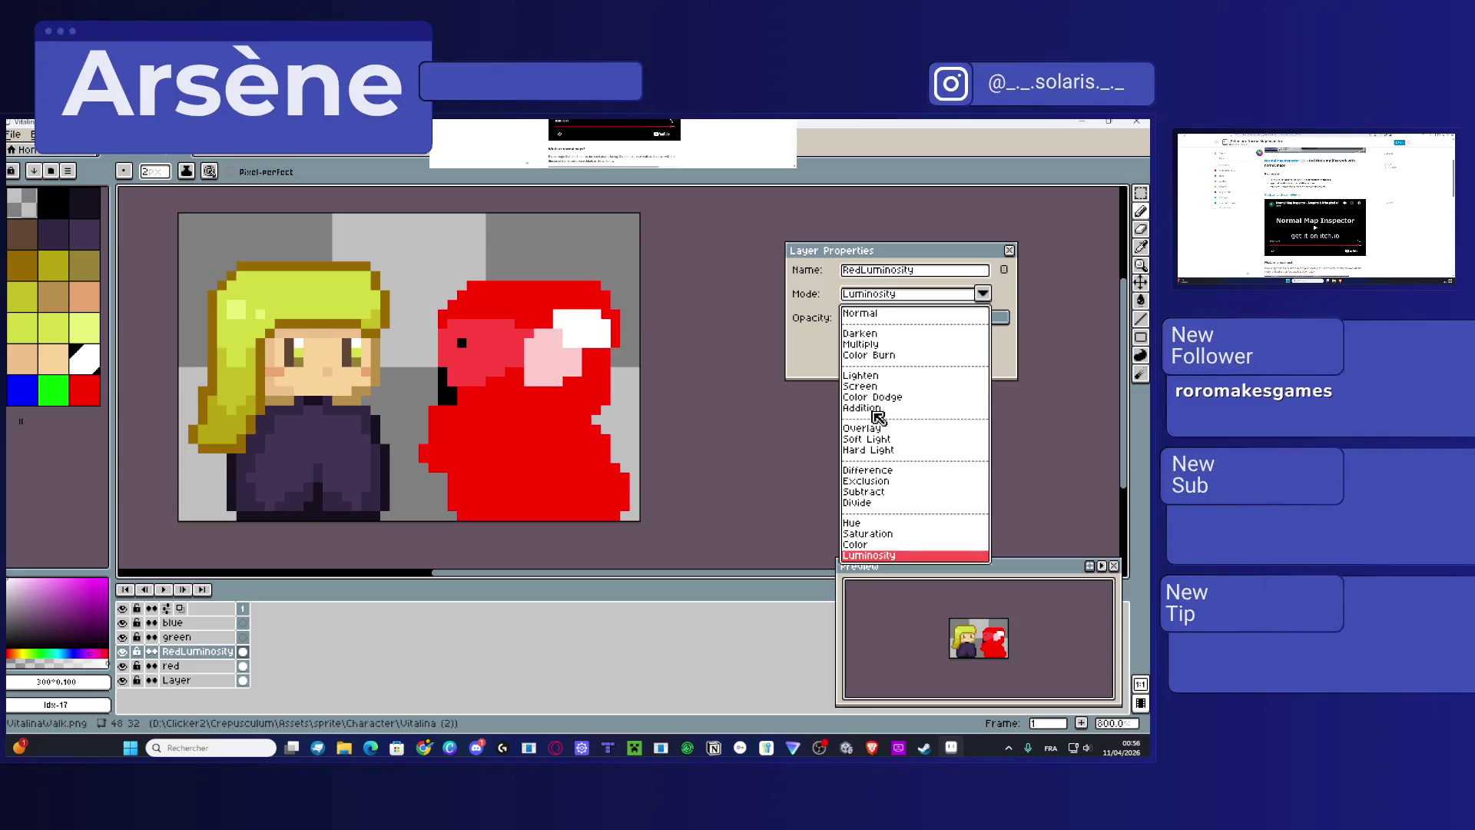
left_click(864, 408)
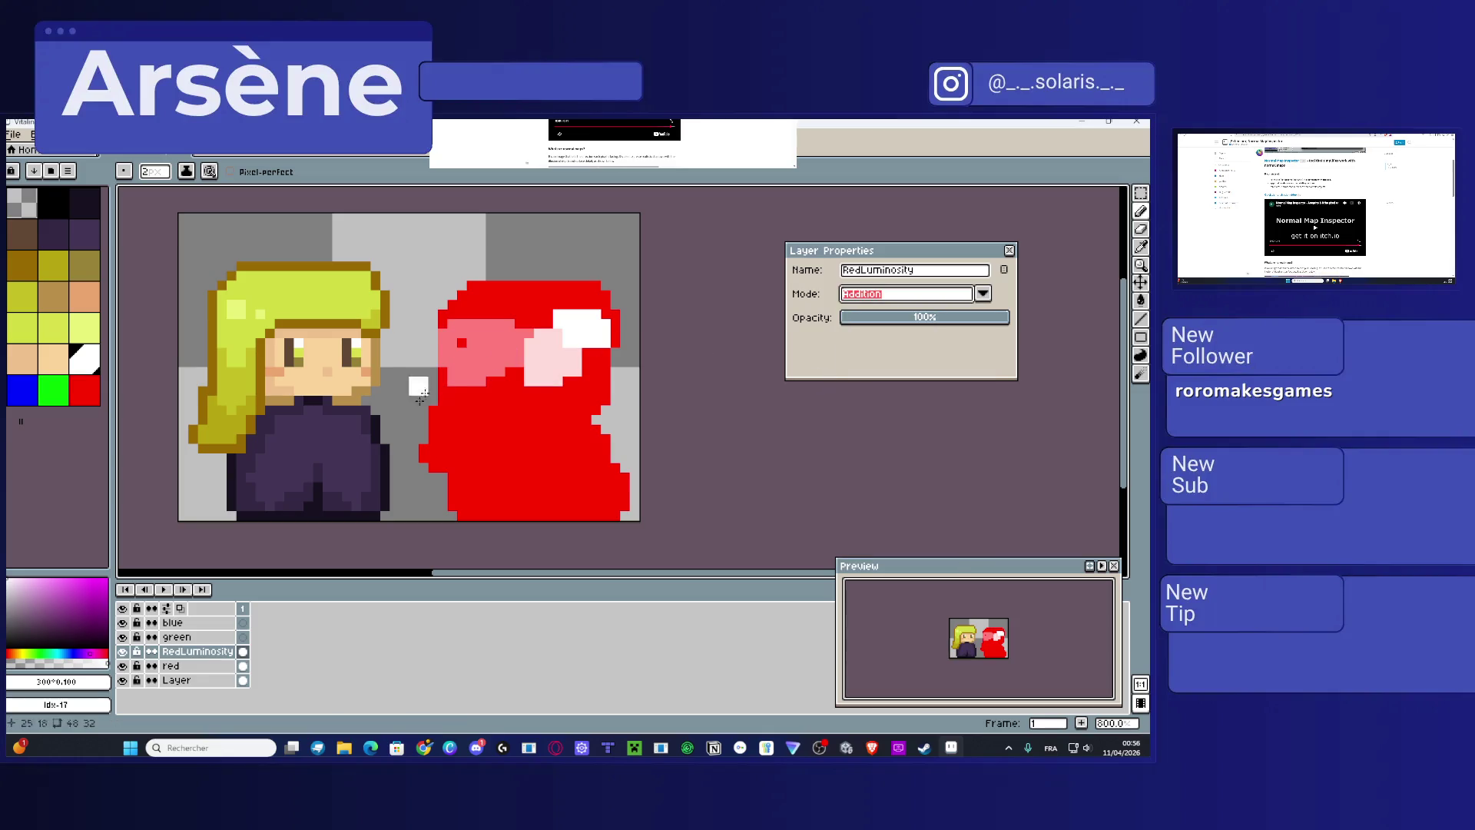
left_click(9, 644)
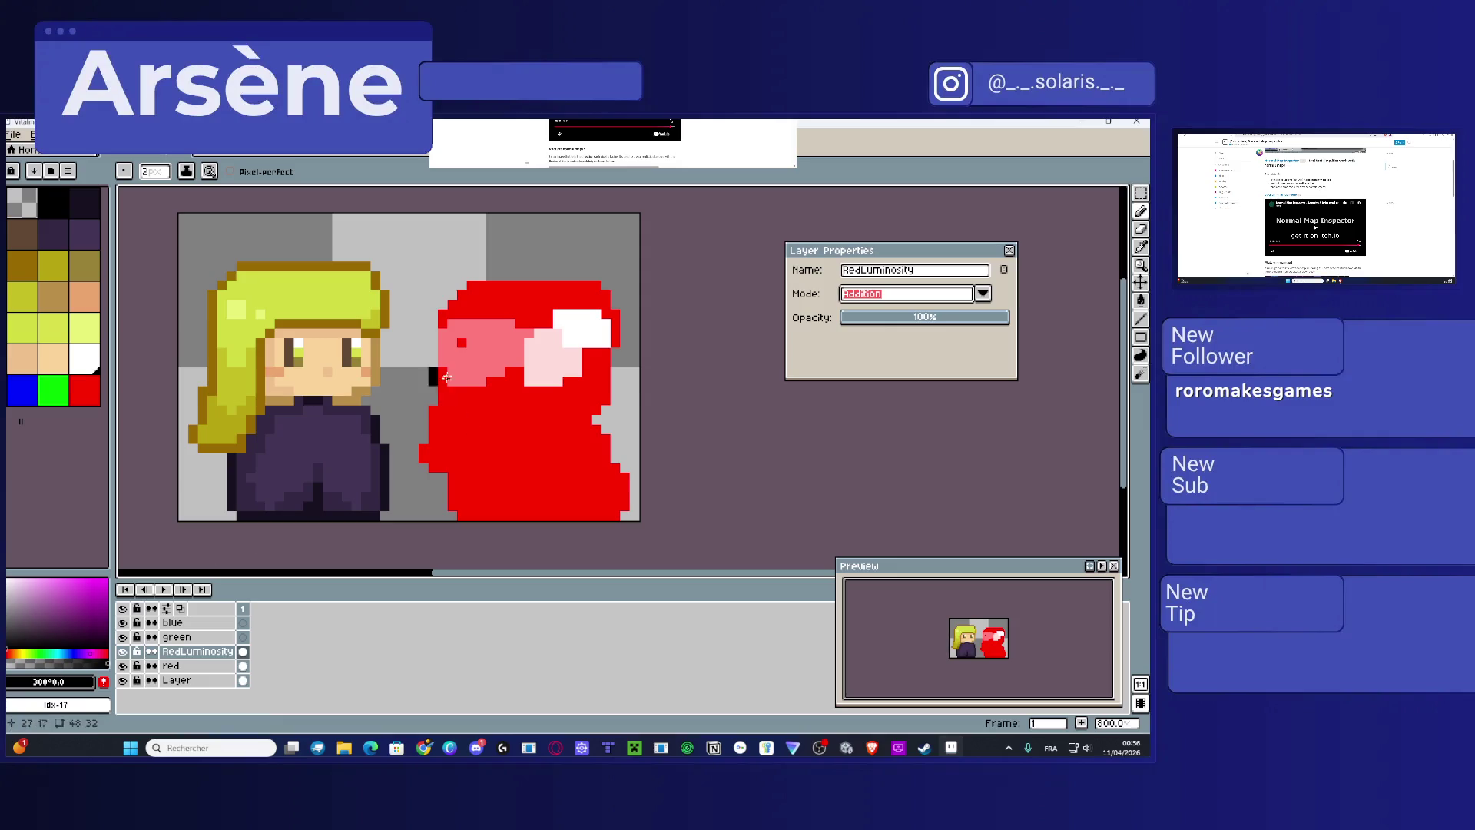
left_click(985, 295)
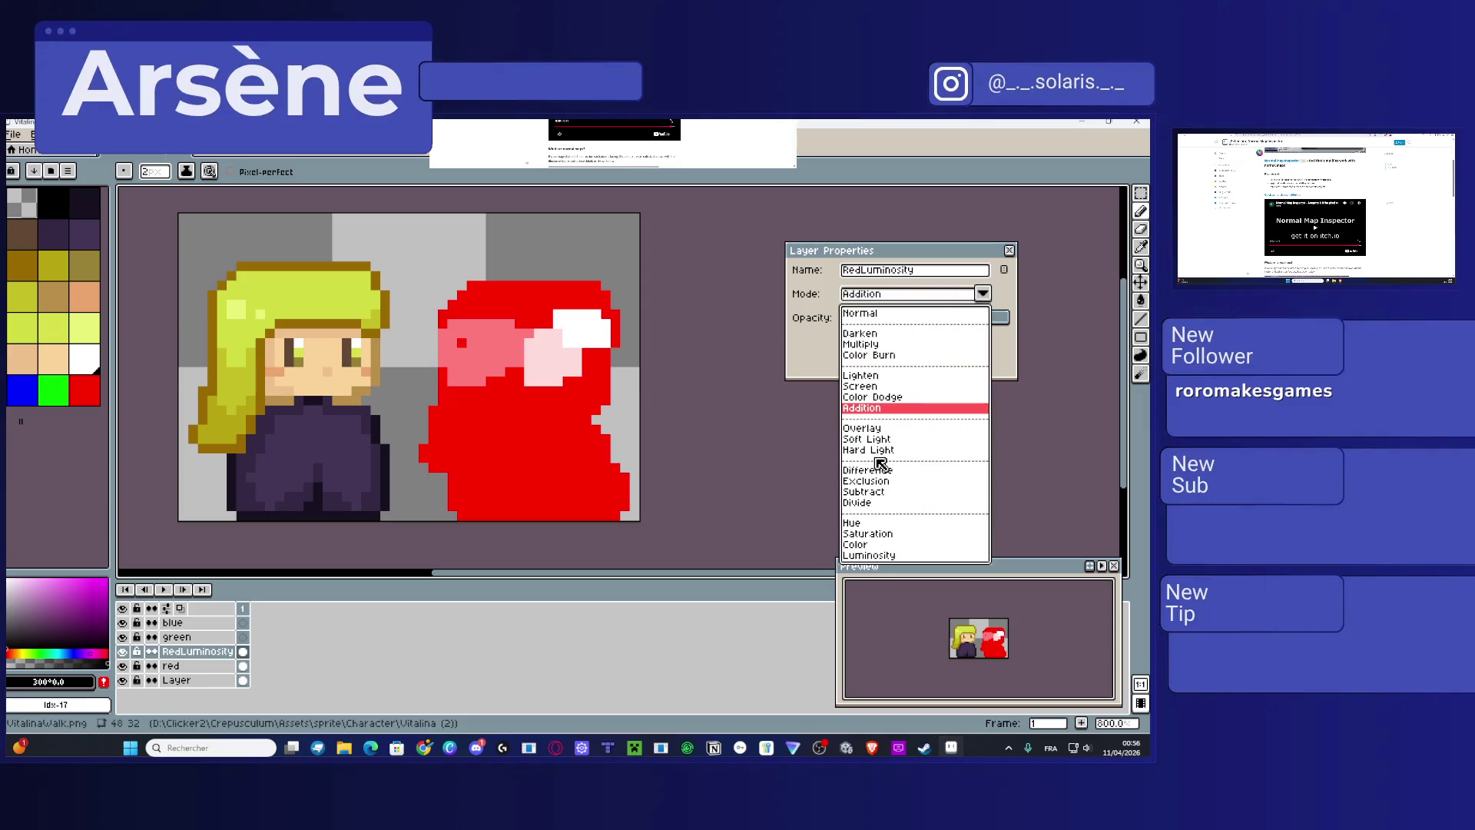
left_click(891, 428)
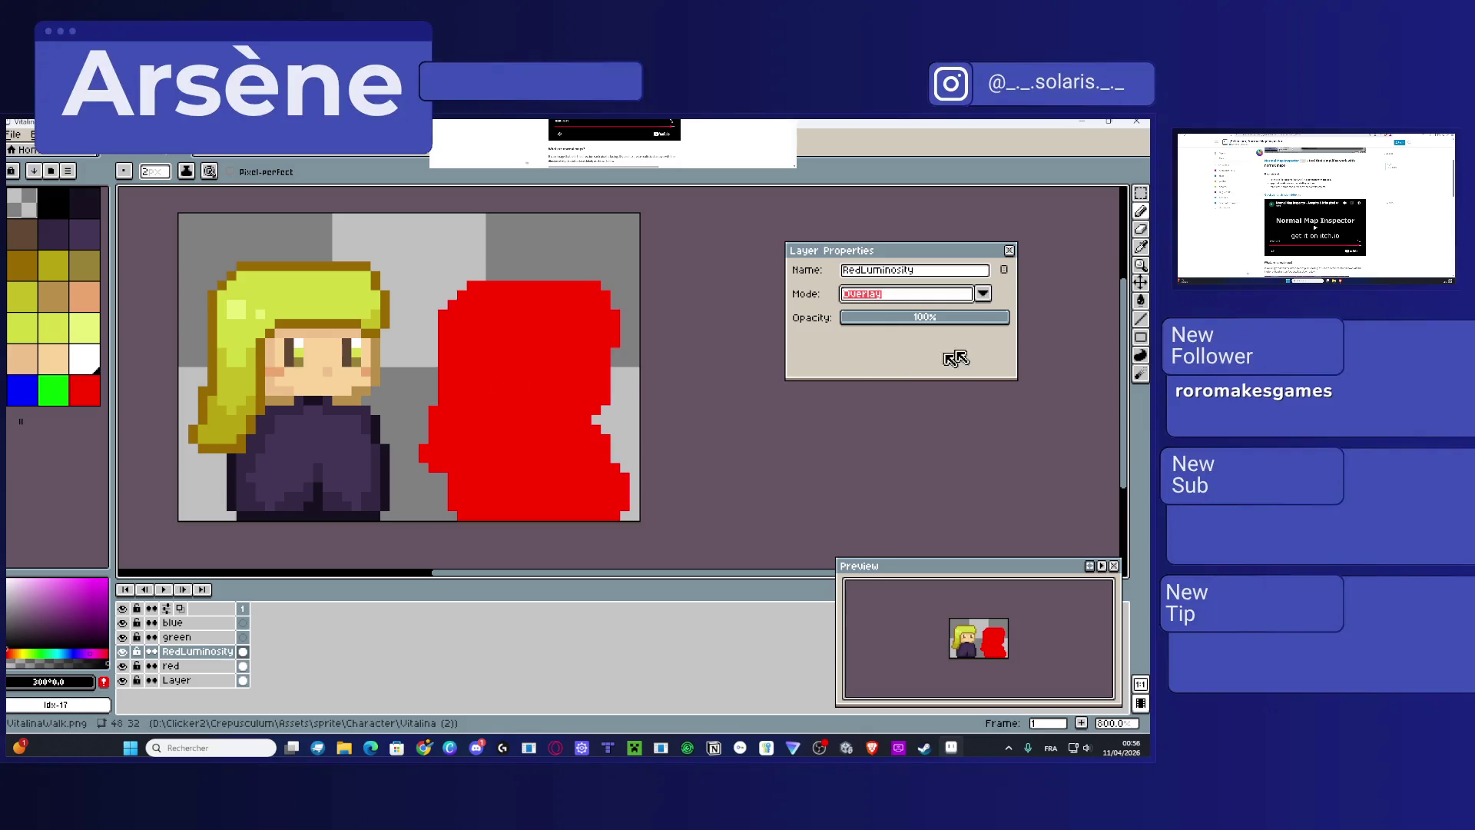
left_click(983, 293)
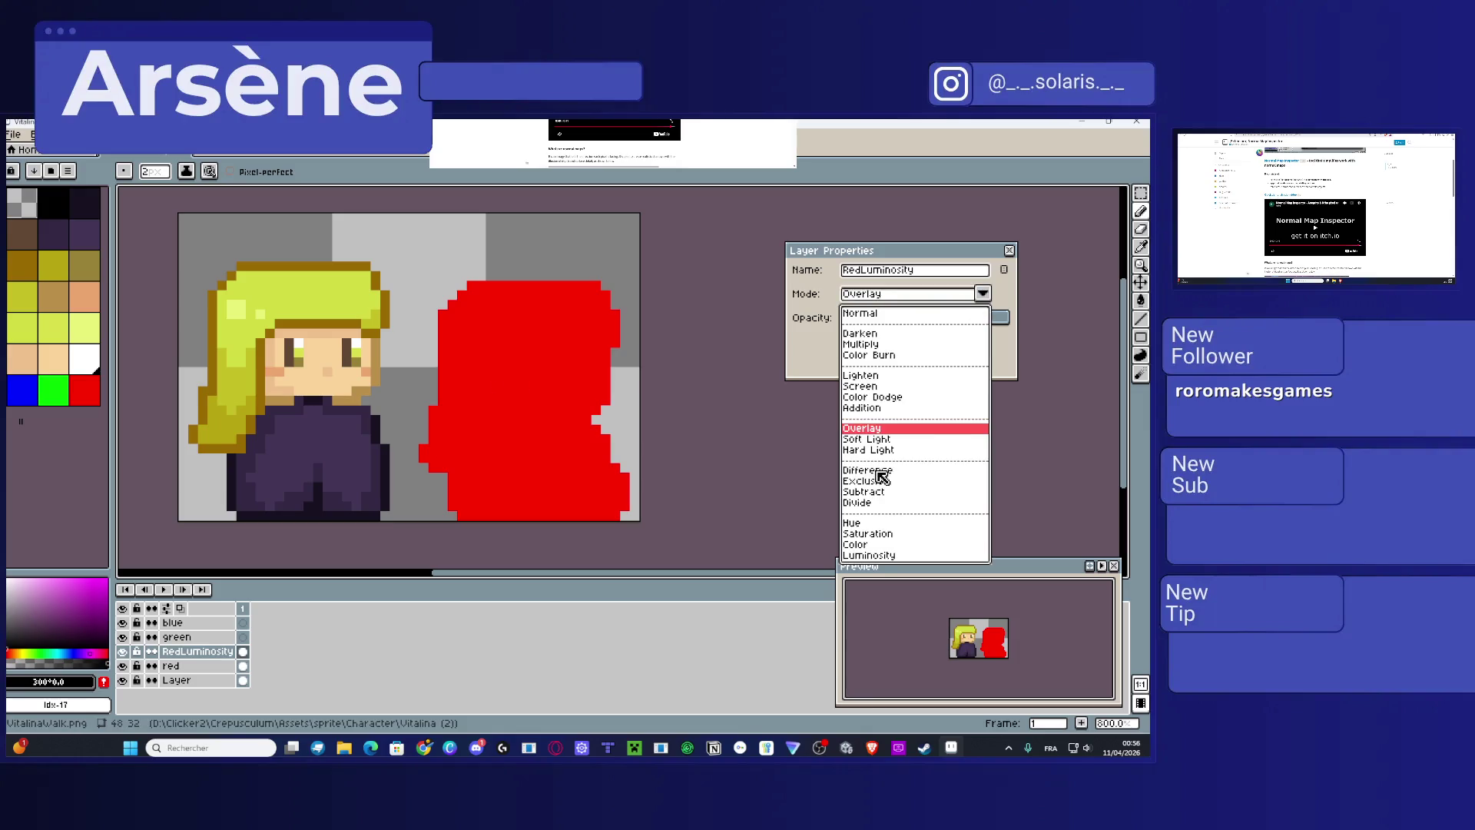
left_click(878, 470)
left_click(982, 293)
left_click(877, 481)
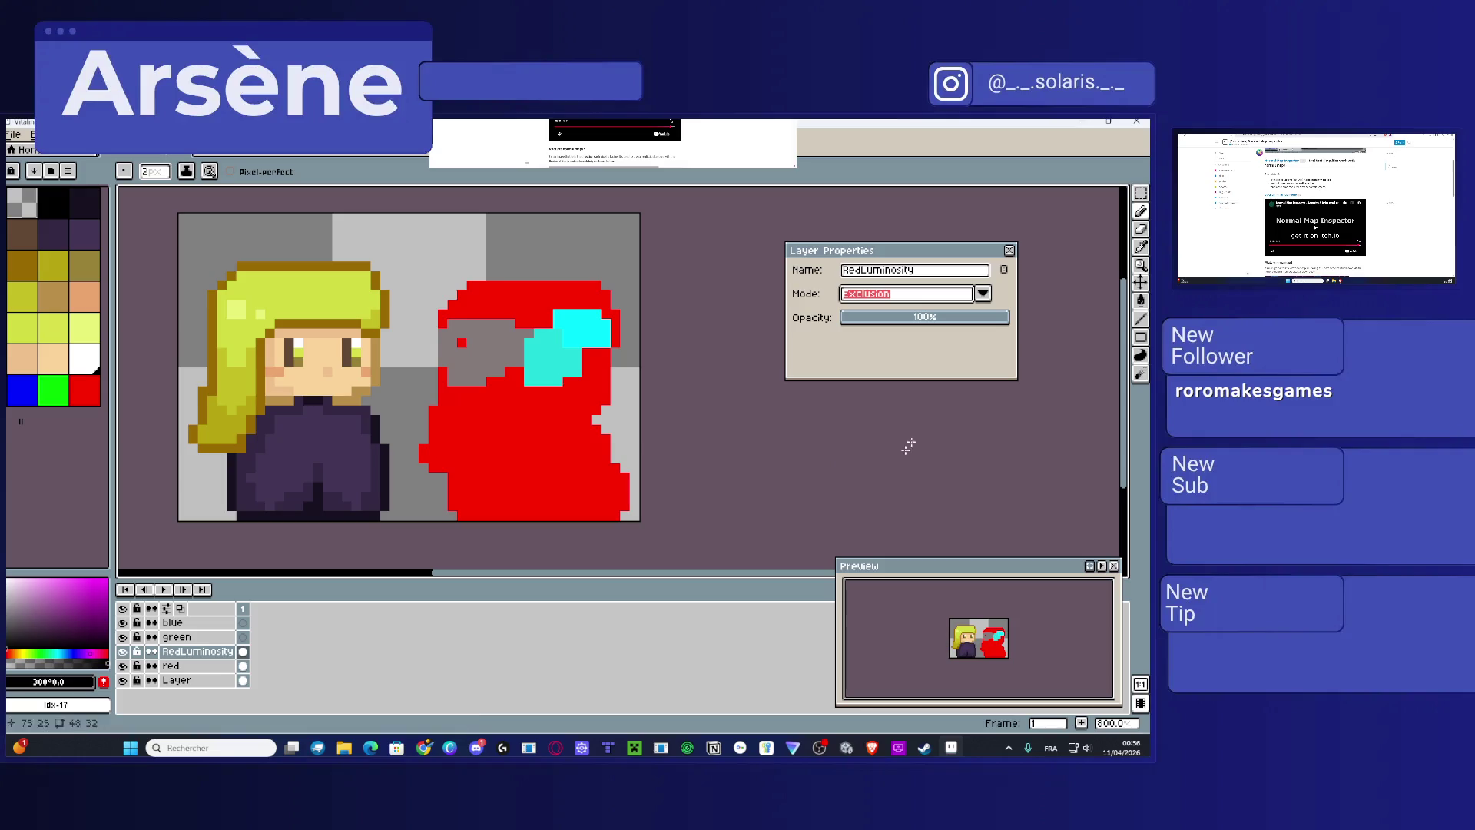
left_click(983, 294)
left_click(877, 493)
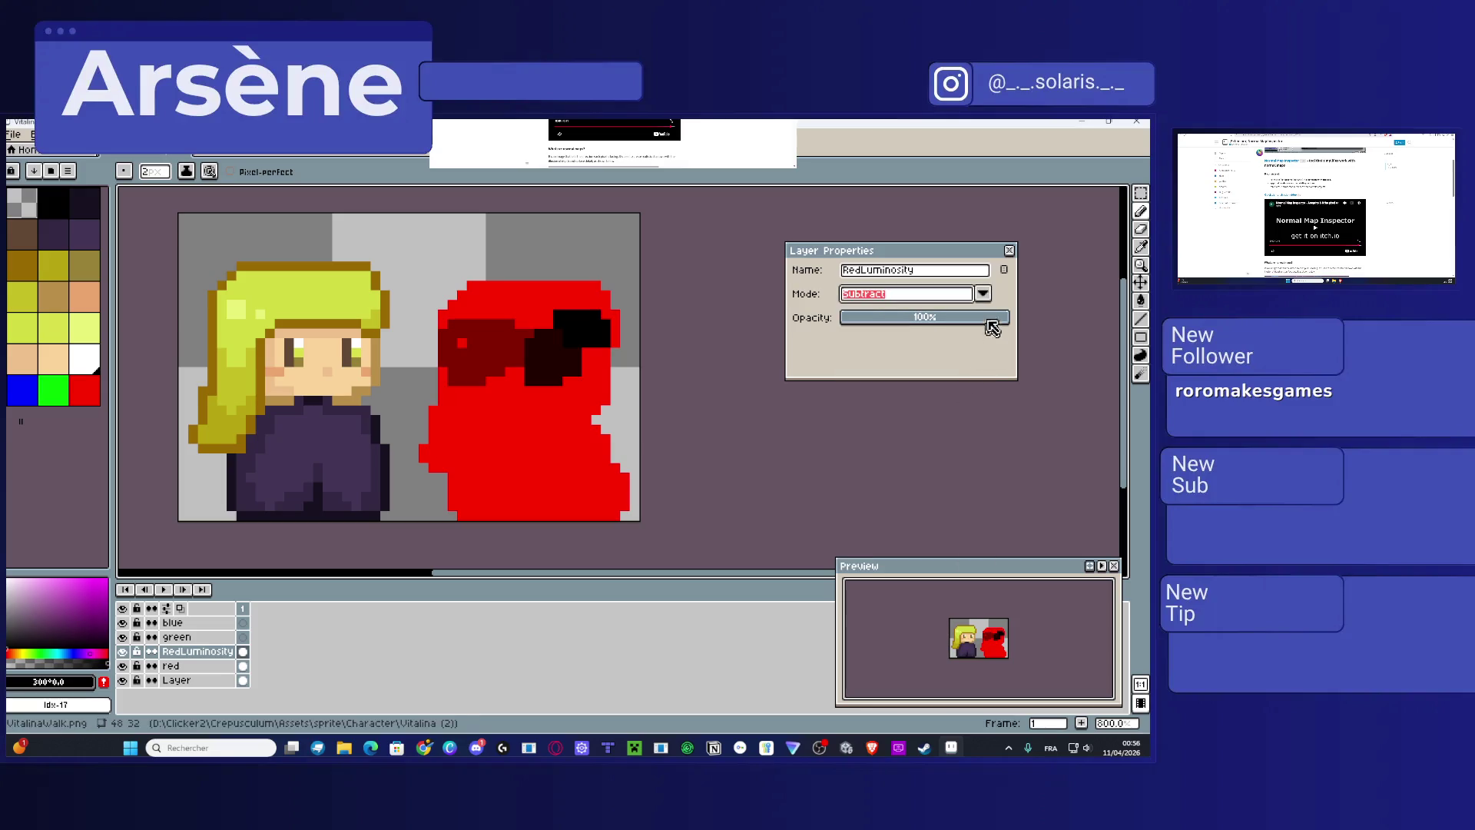
left_click(983, 294)
left_click(876, 505)
Step: Try the Hue, Saturation and Color blend modes, then return to Luminosity
left_click(983, 293)
left_click(868, 526)
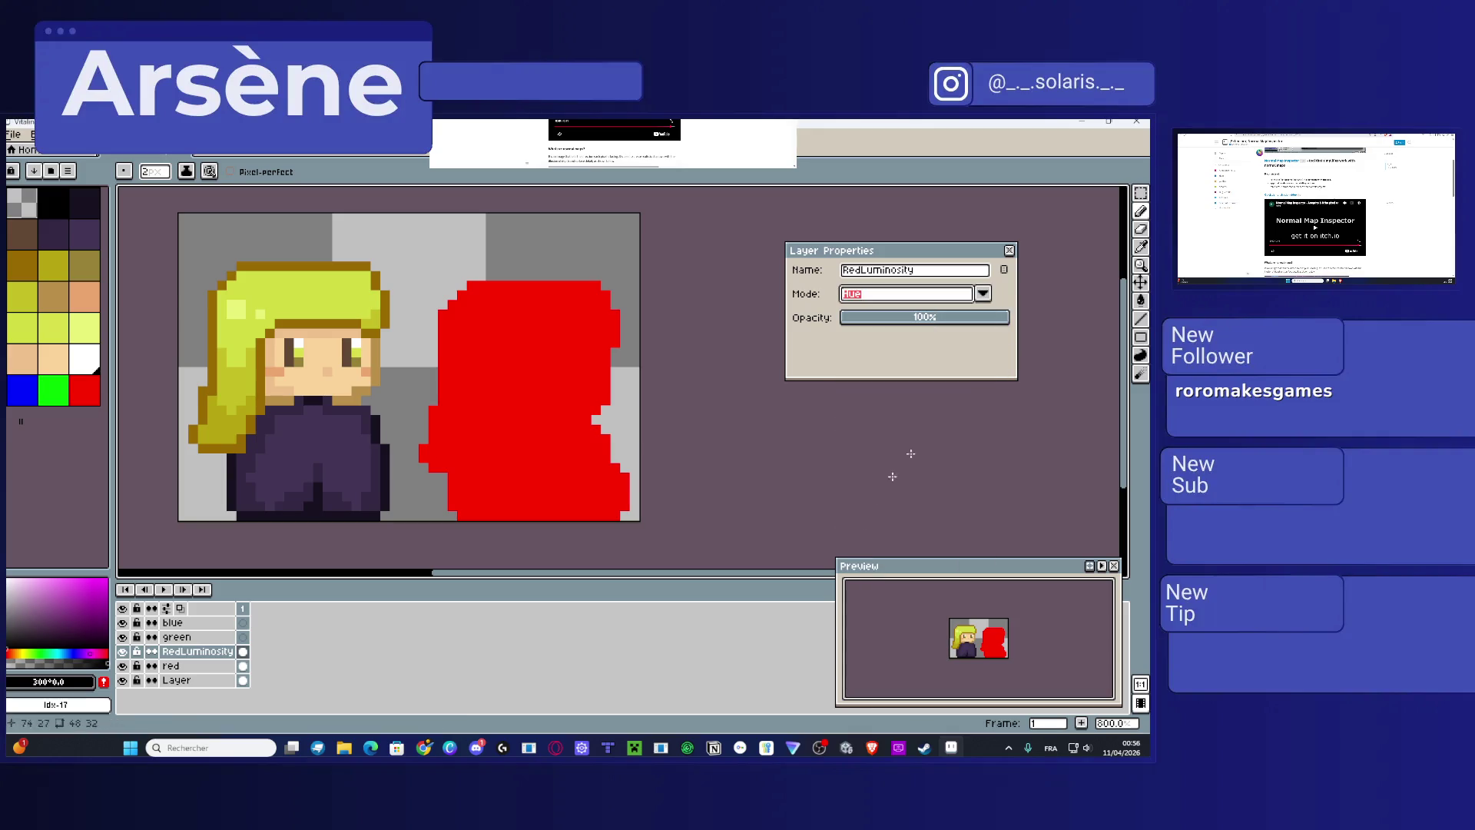
left_click(982, 294)
left_click(868, 538)
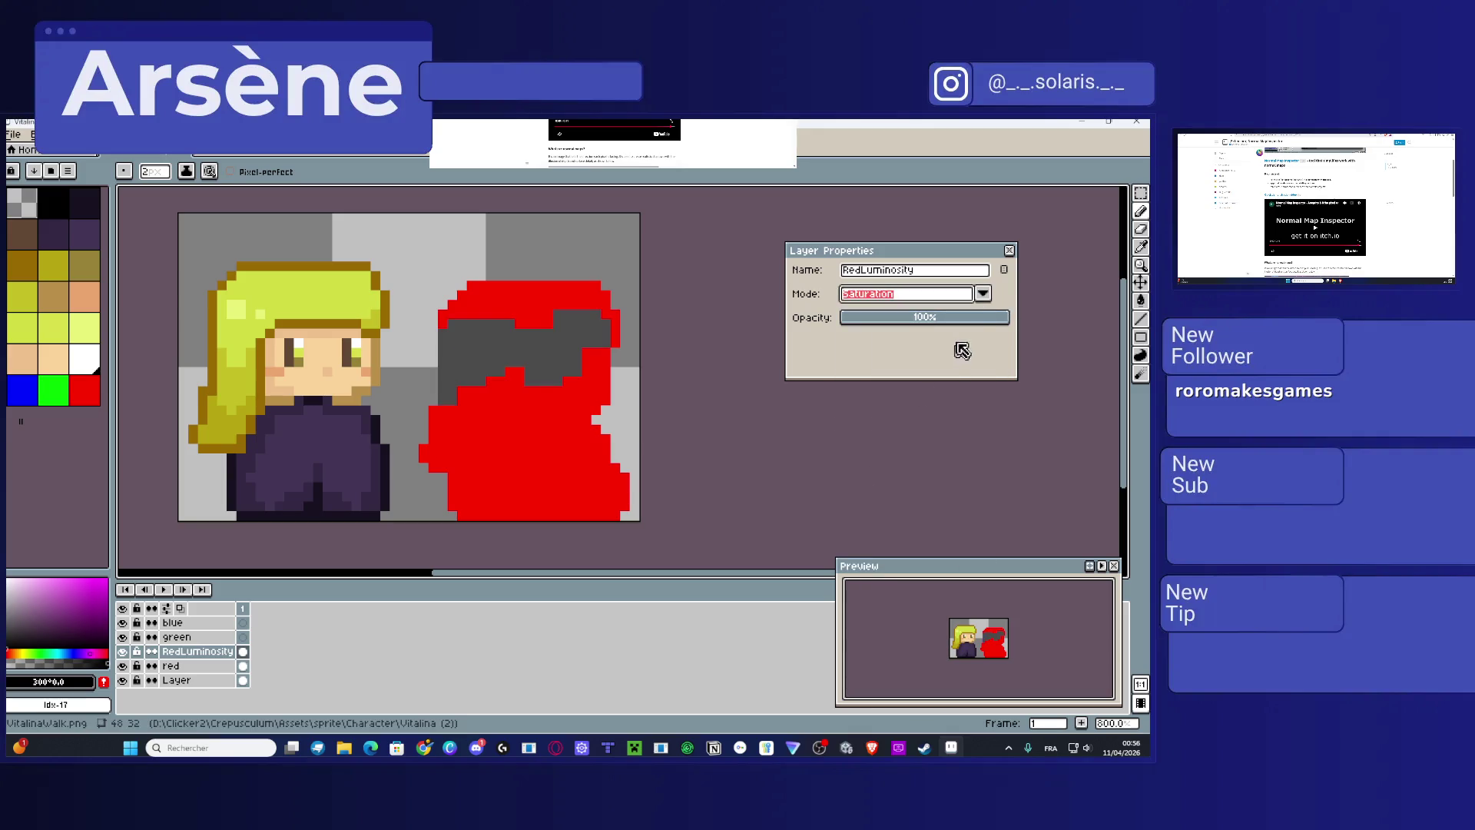
left_click(982, 294)
left_click(869, 551)
left_click(983, 293)
left_click(868, 563)
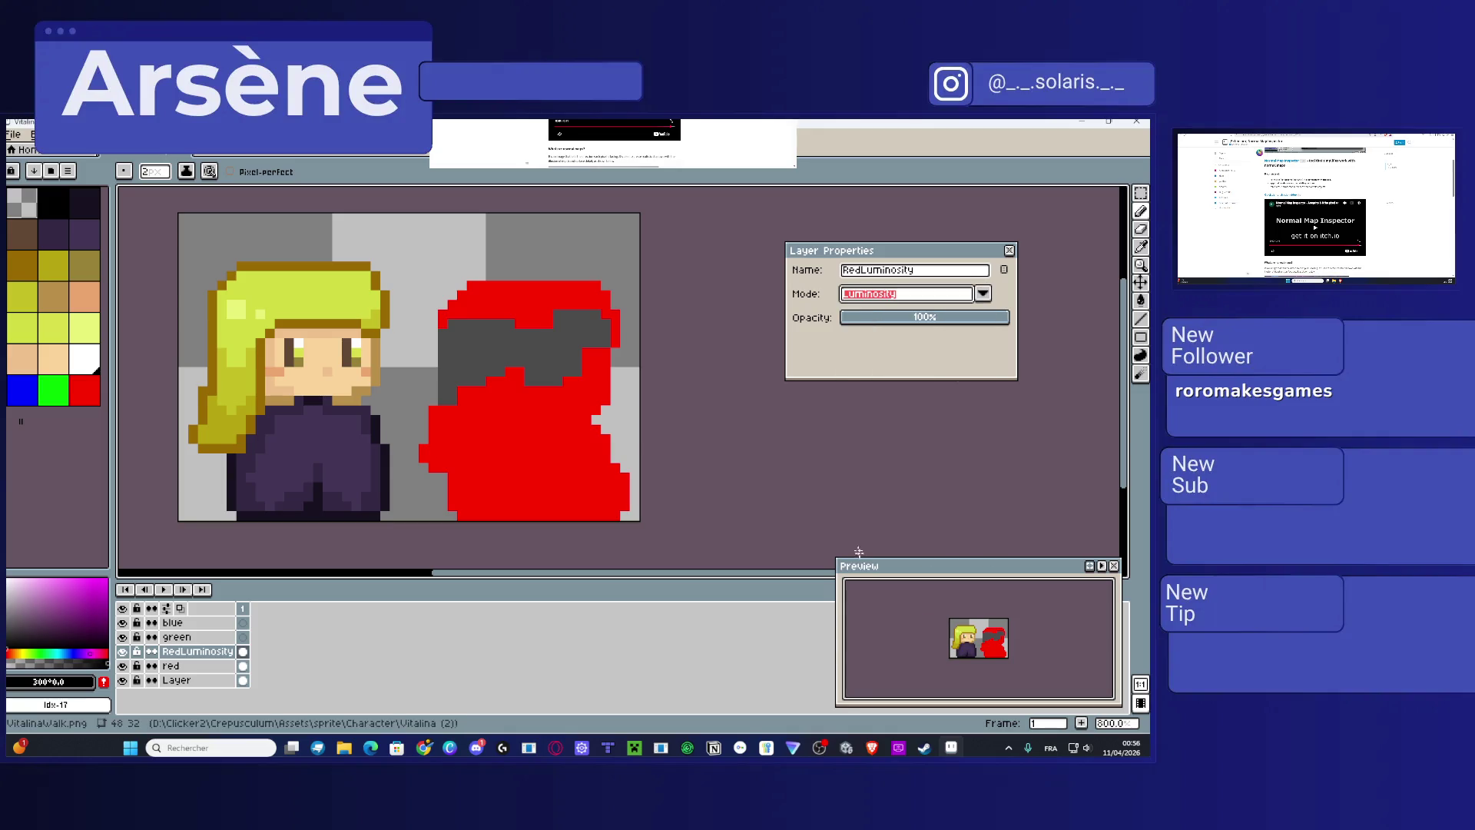
Step: Try Darken, Multiply and Color Burn, then settle on Luminosity and close Layer Properties
left_click(983, 295)
left_click(873, 335)
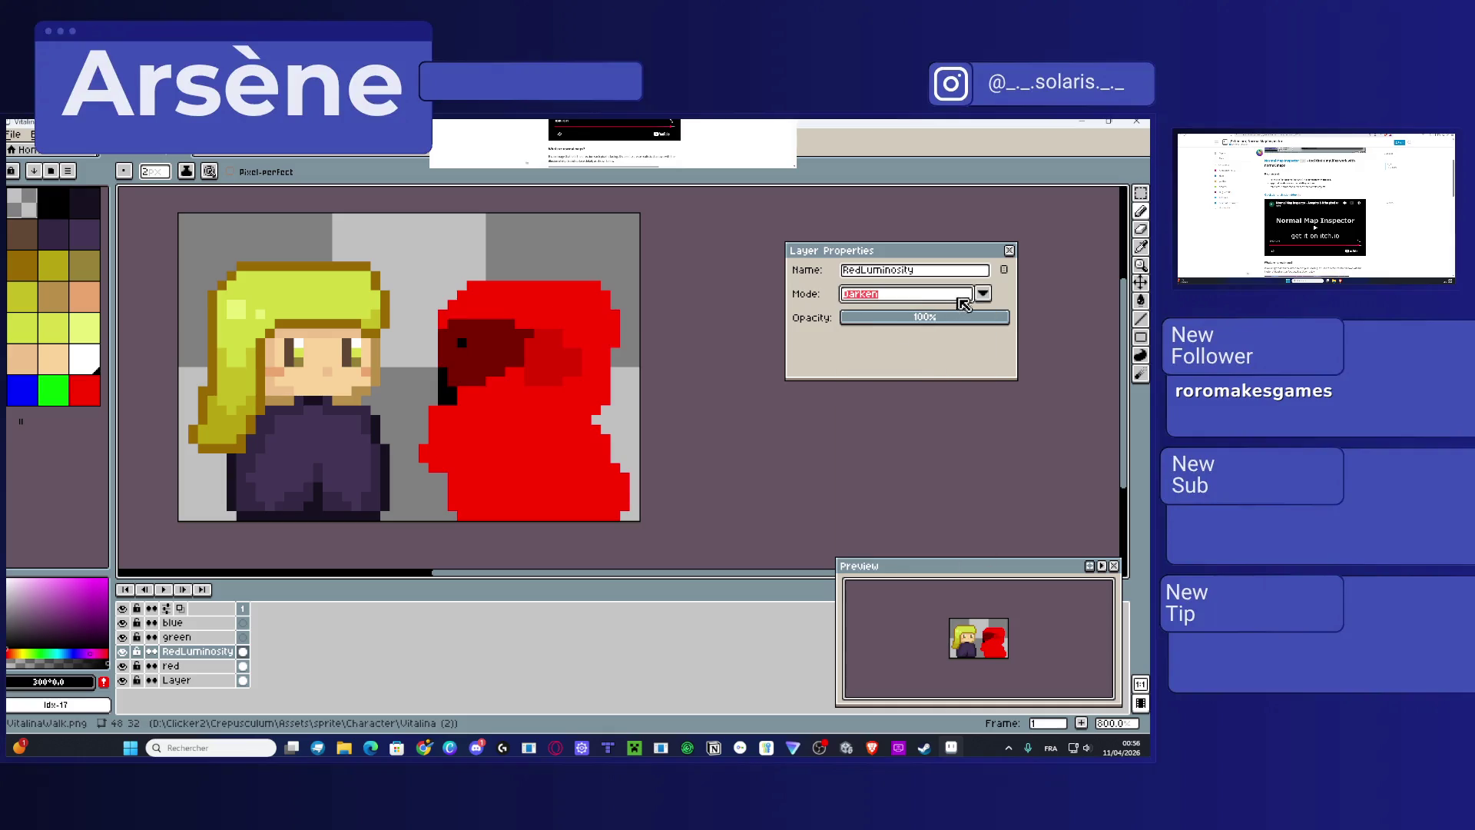
left_click(984, 295)
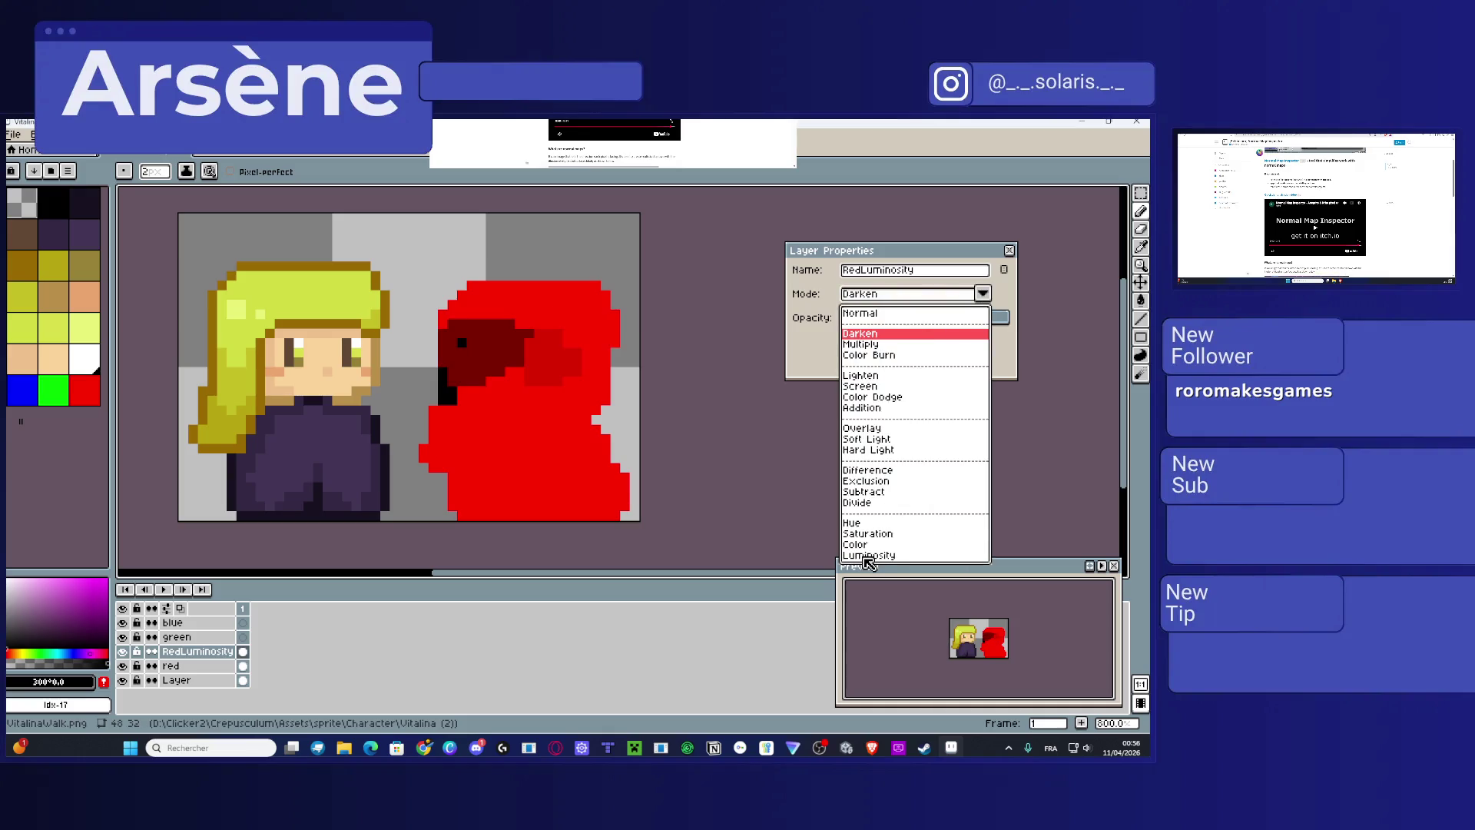
left_click(866, 345)
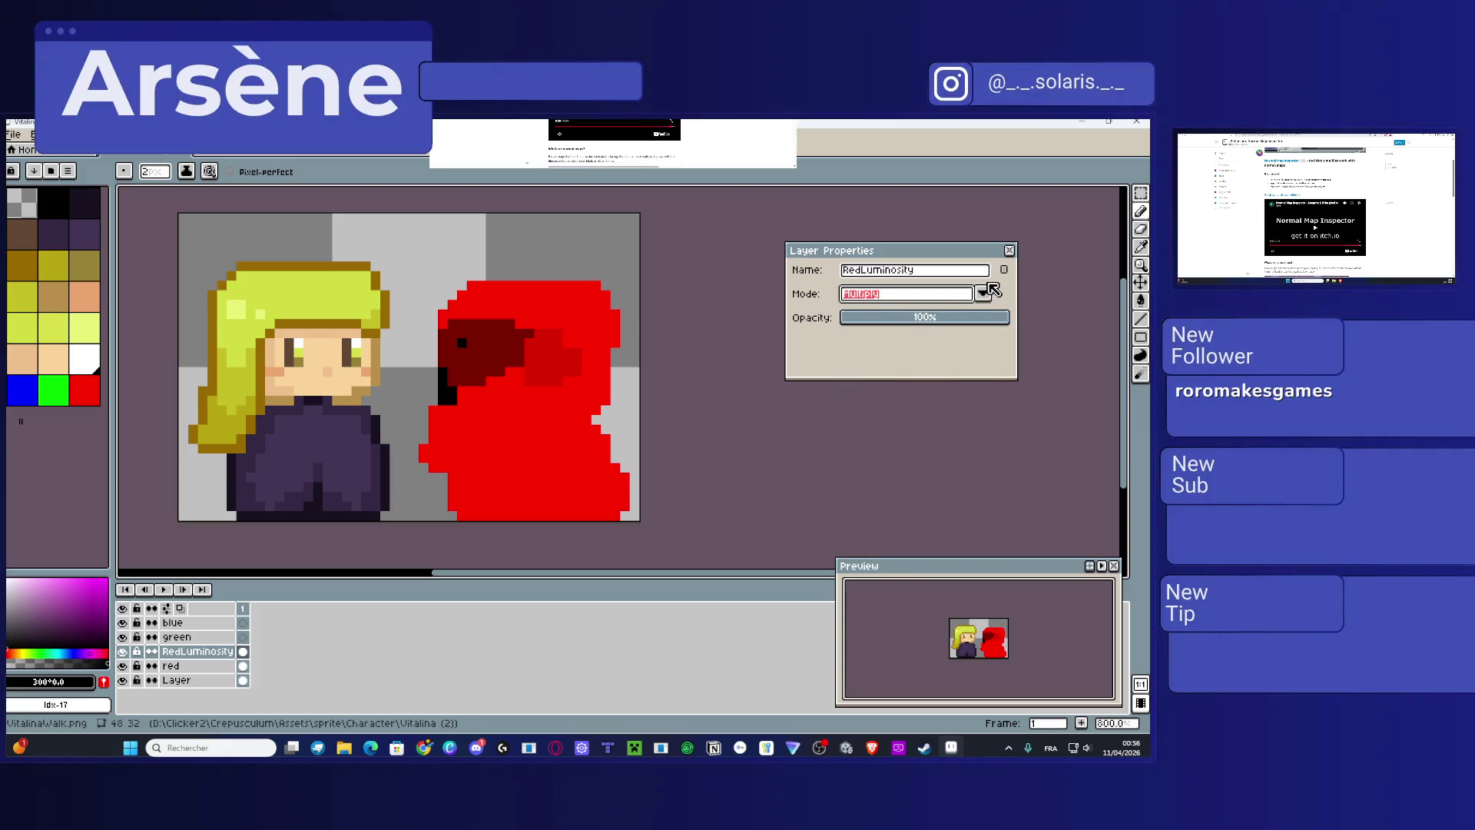
left_click(983, 295)
left_click(868, 355)
left_click(983, 294)
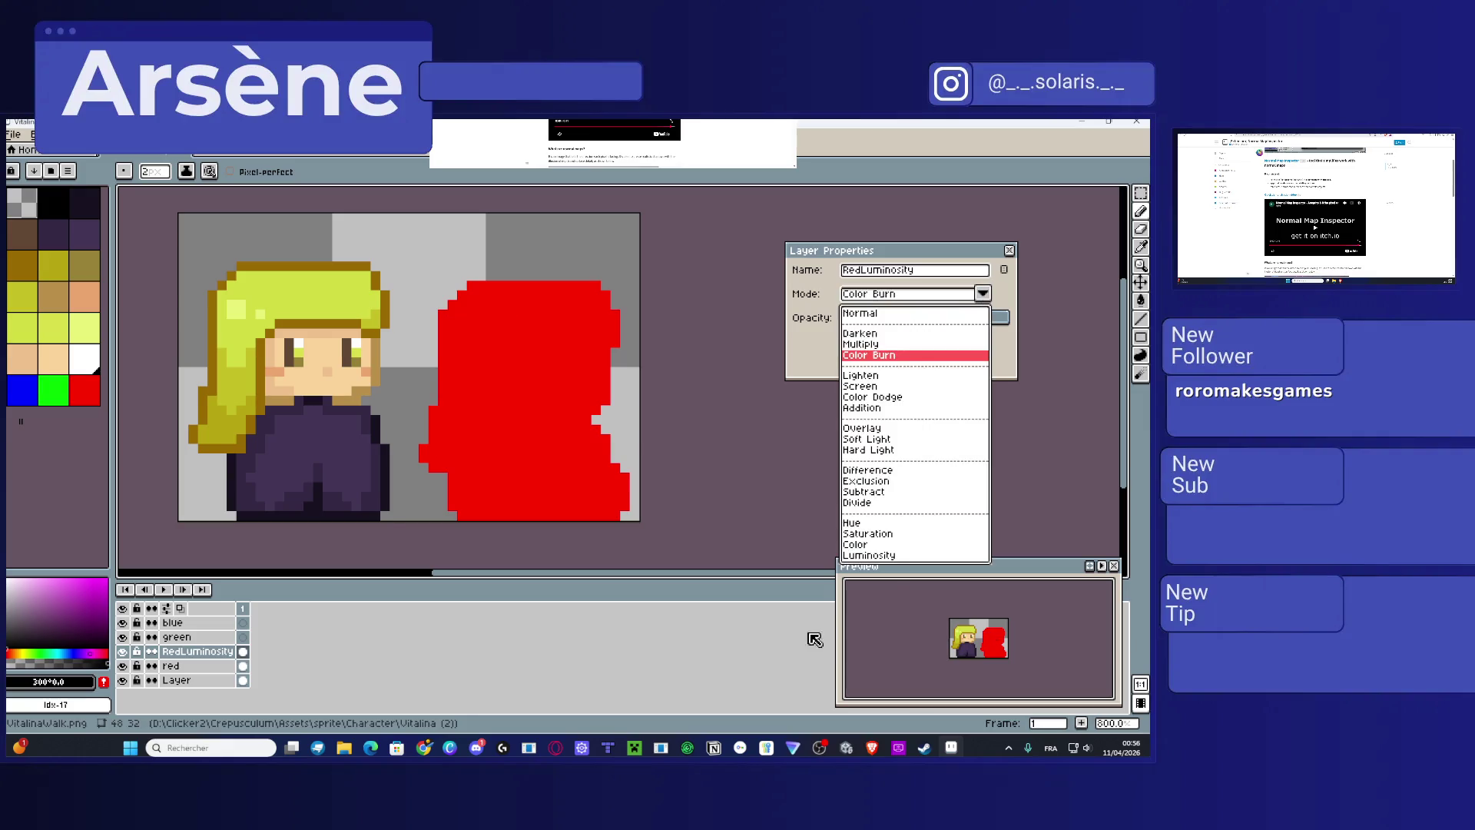
left_click(875, 554)
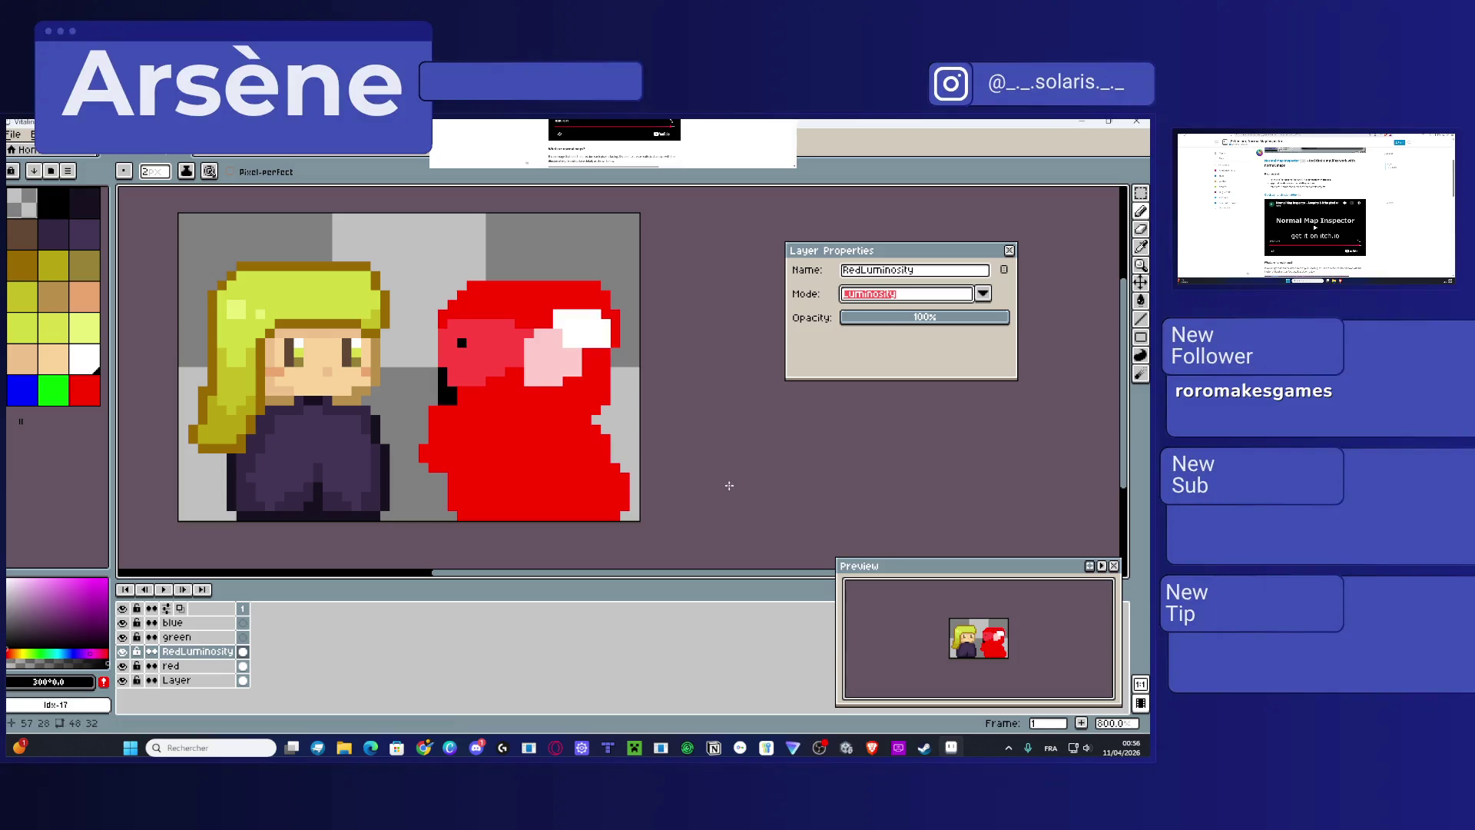
left_click(1009, 252)
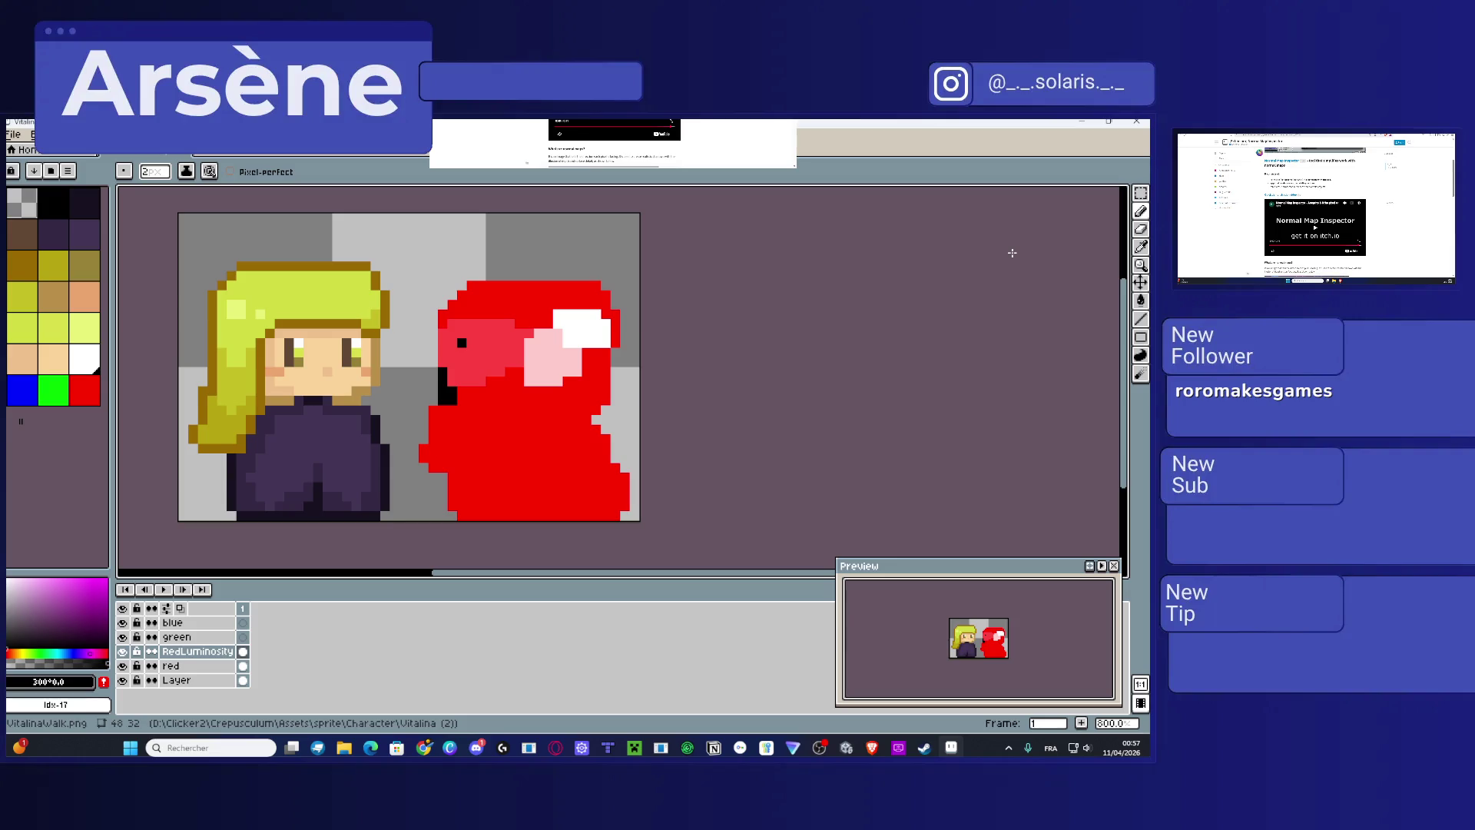
Step: Draw a black pupil pixel in the red creature's eye, then pick a slightly darker mid grey
left_click(563, 328)
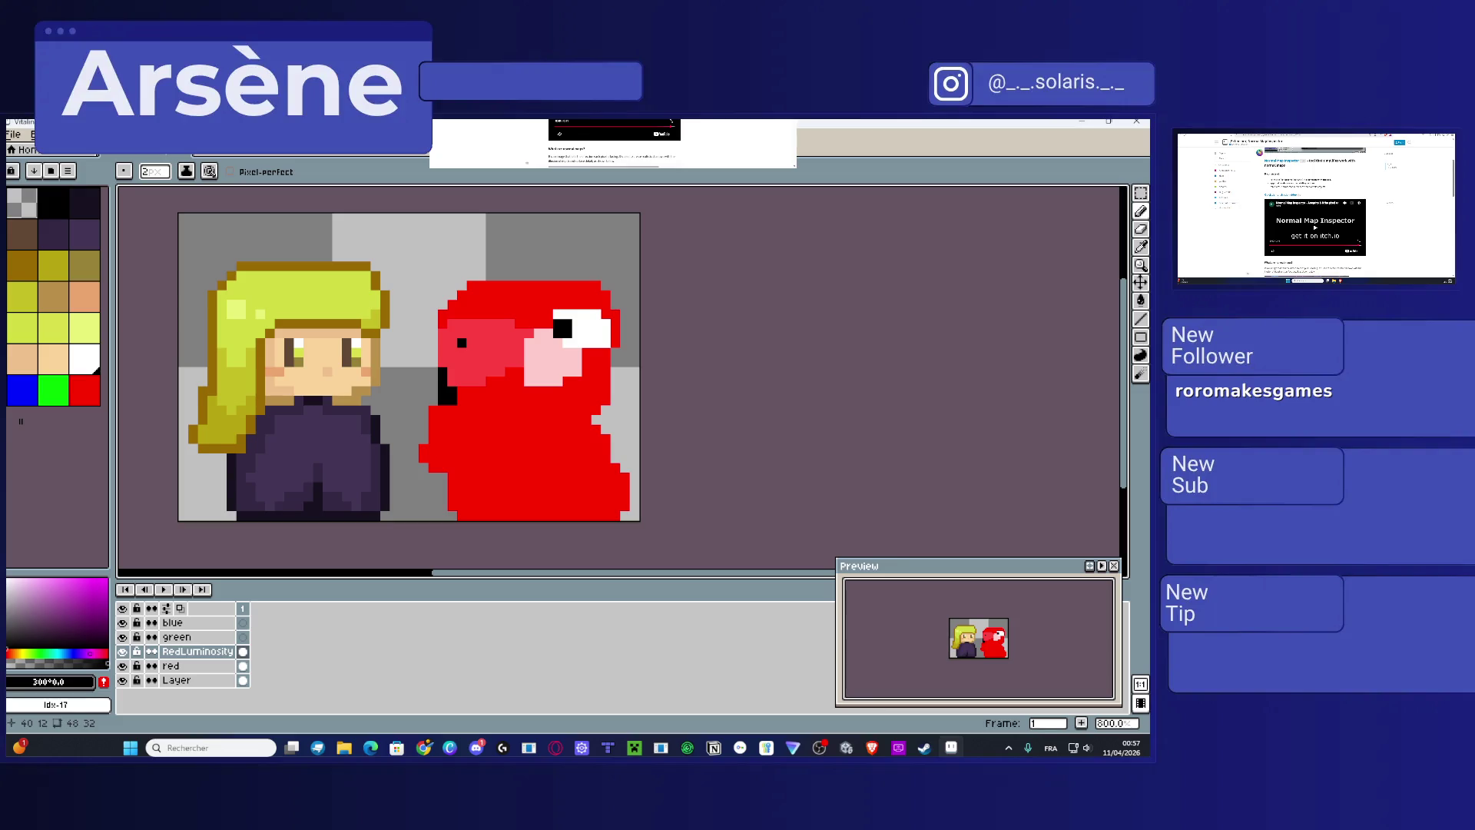
left_click(12, 600)
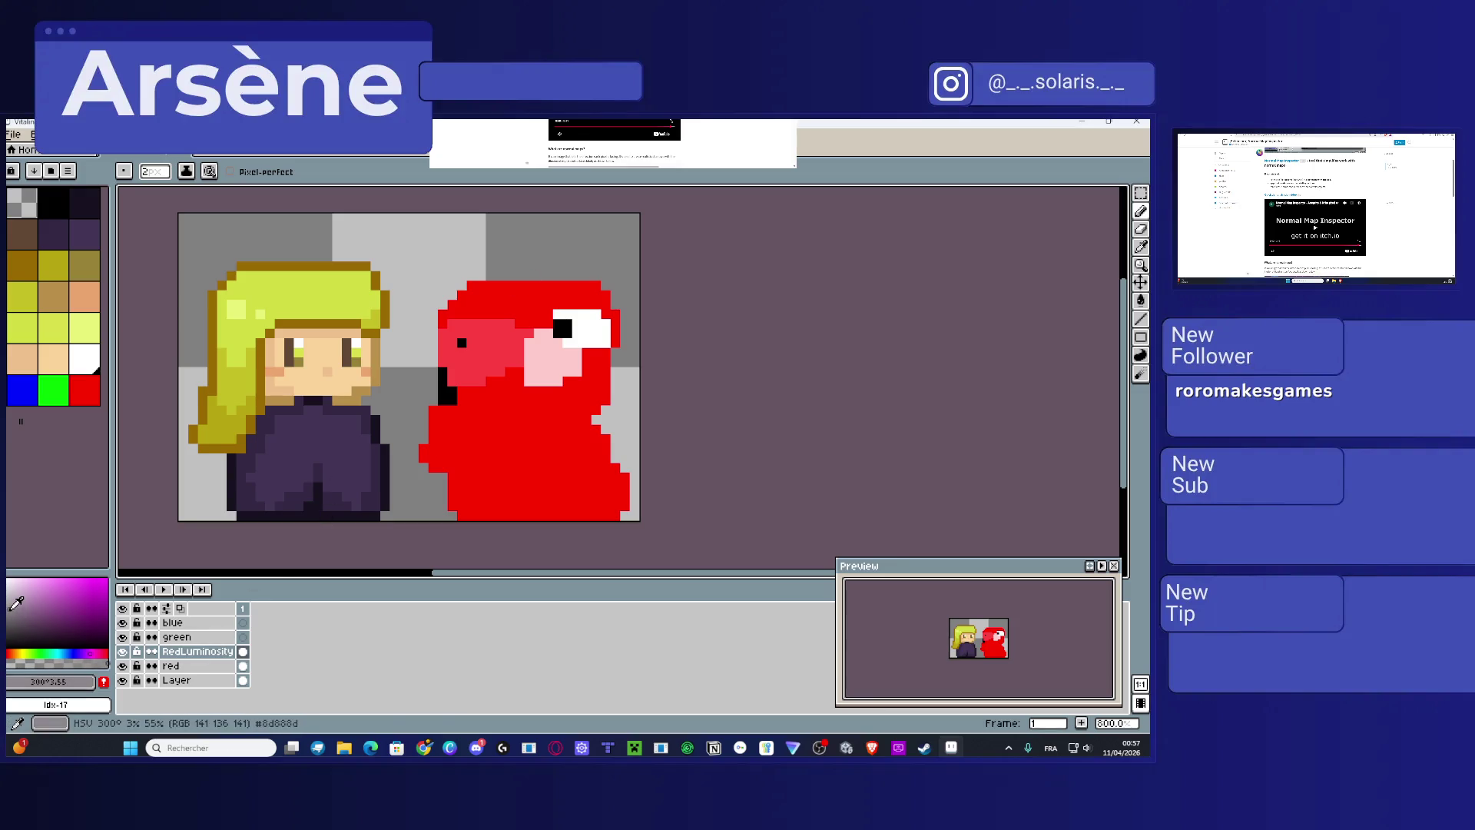
left_click_drag(11, 600, 6, 614)
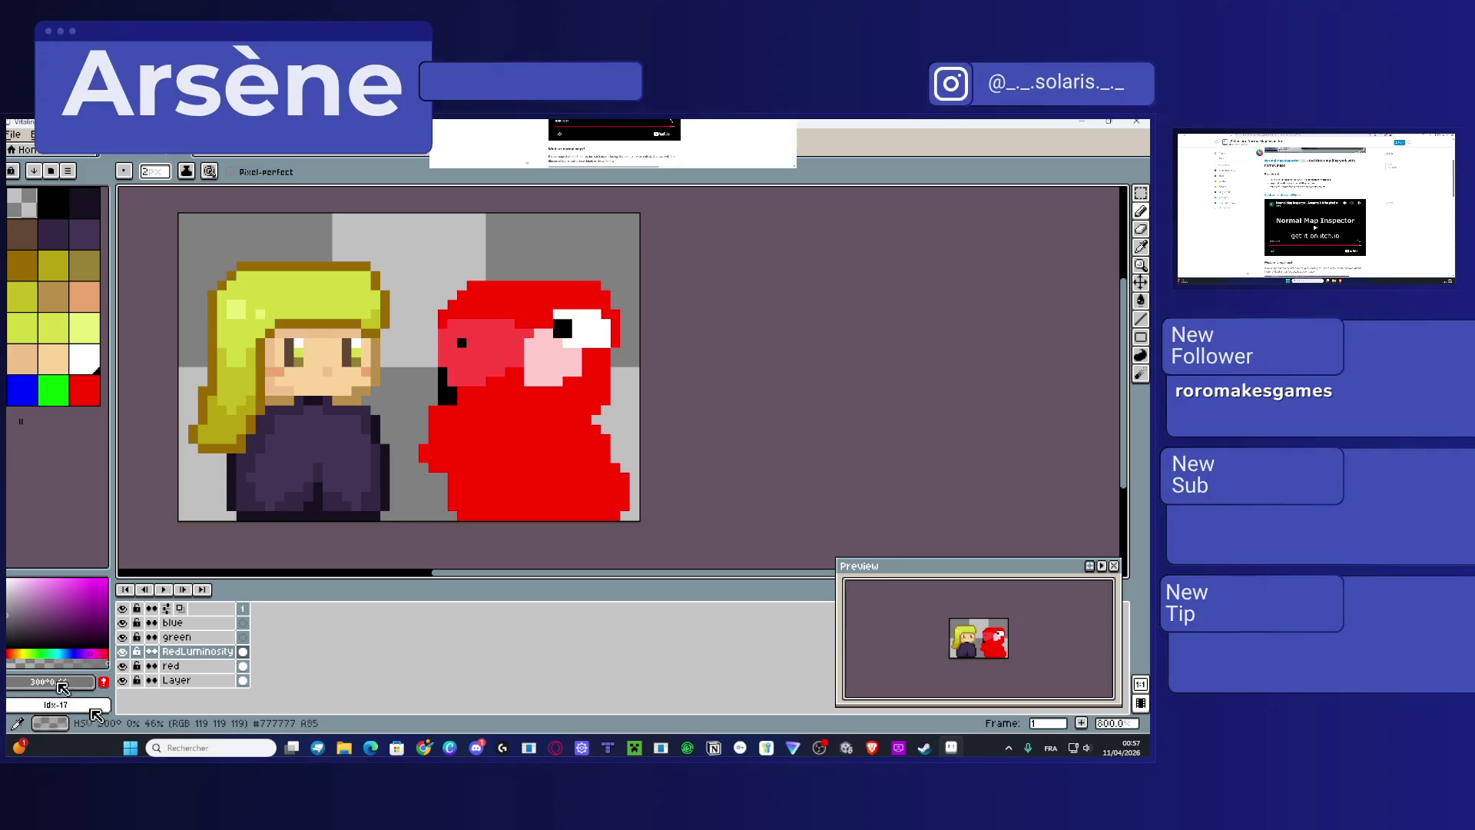
right_click(192, 658)
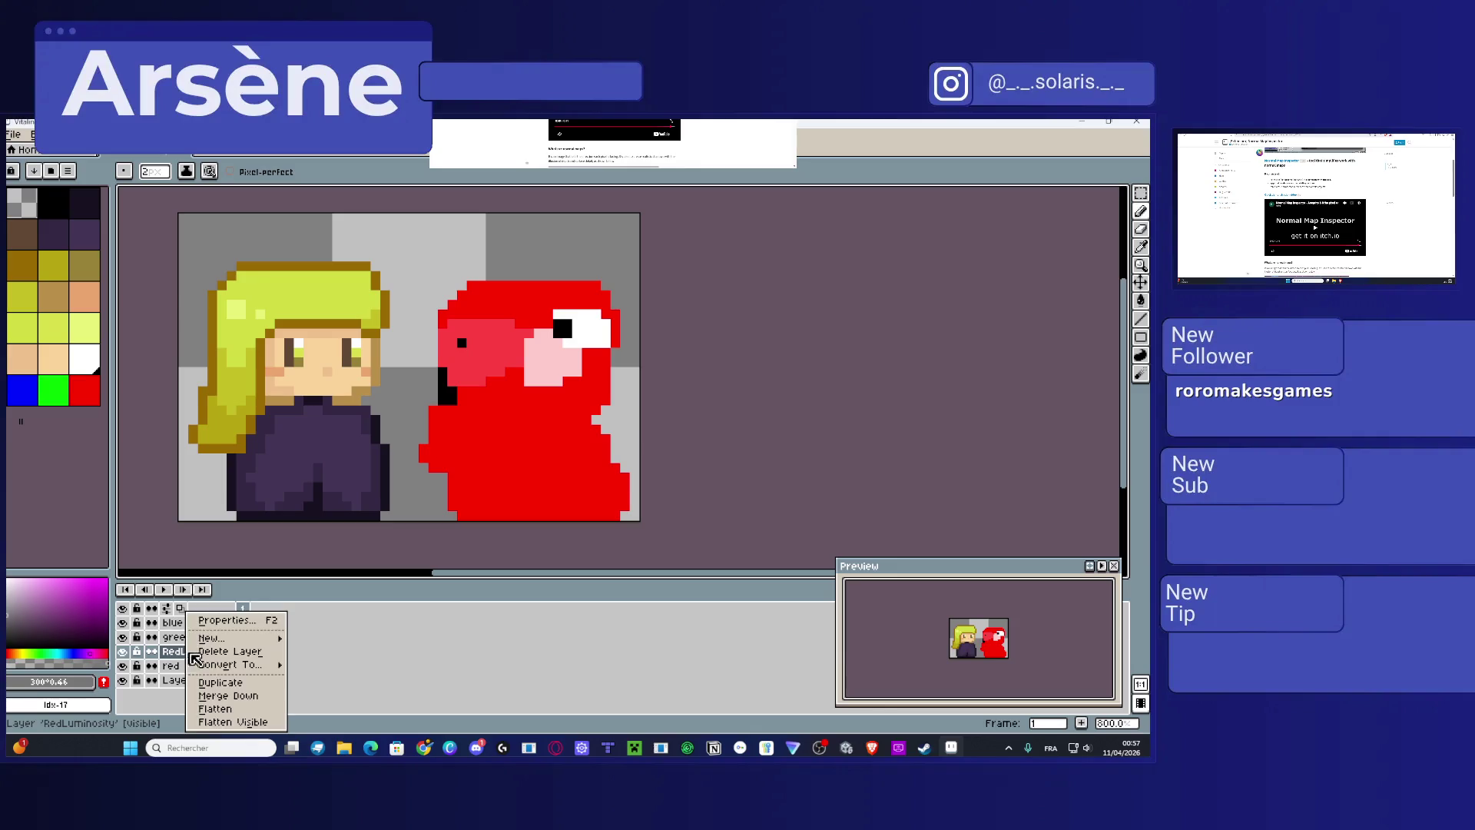
mouse_move(223, 638)
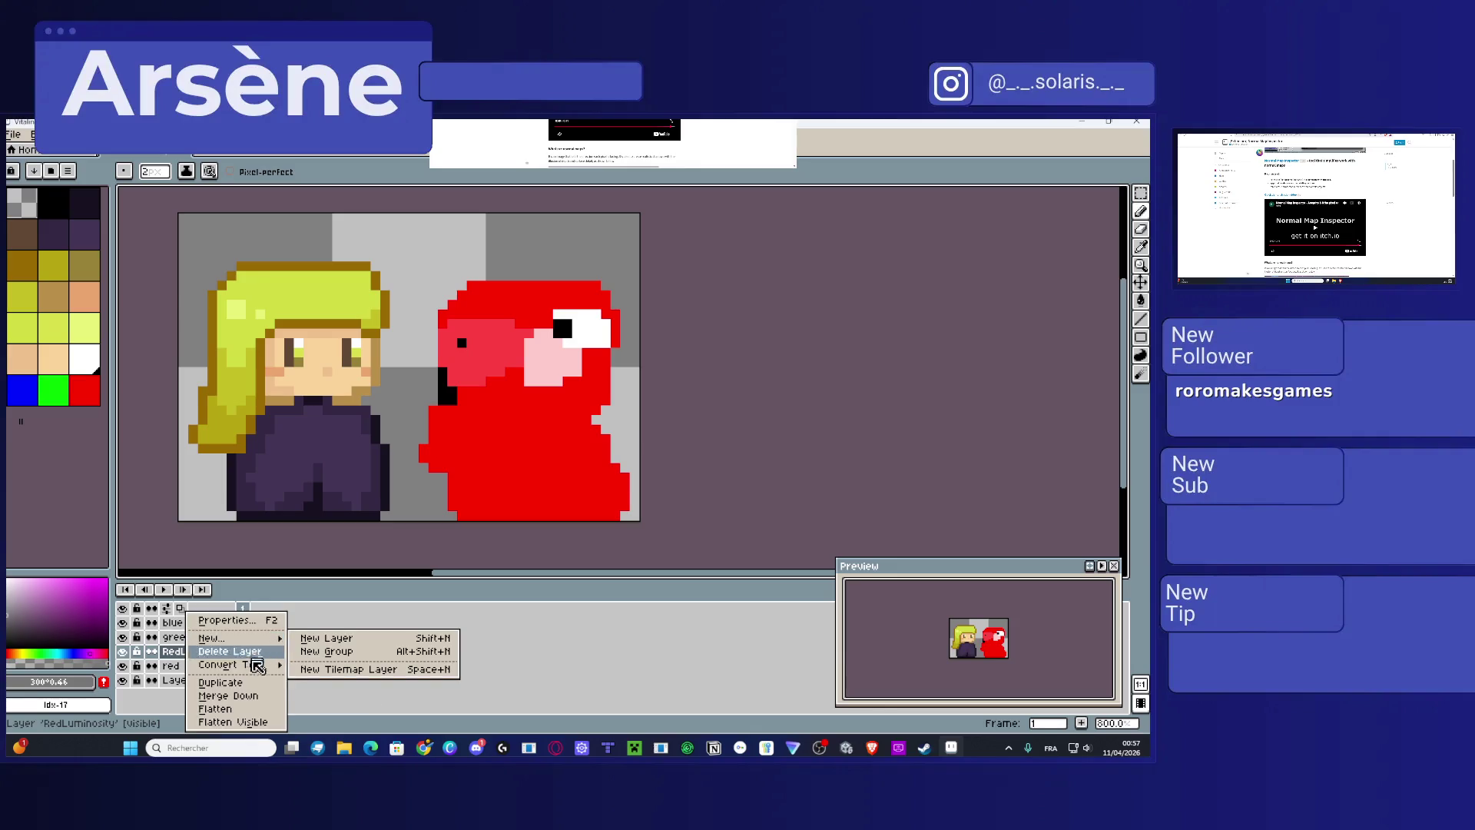
left_click(259, 696)
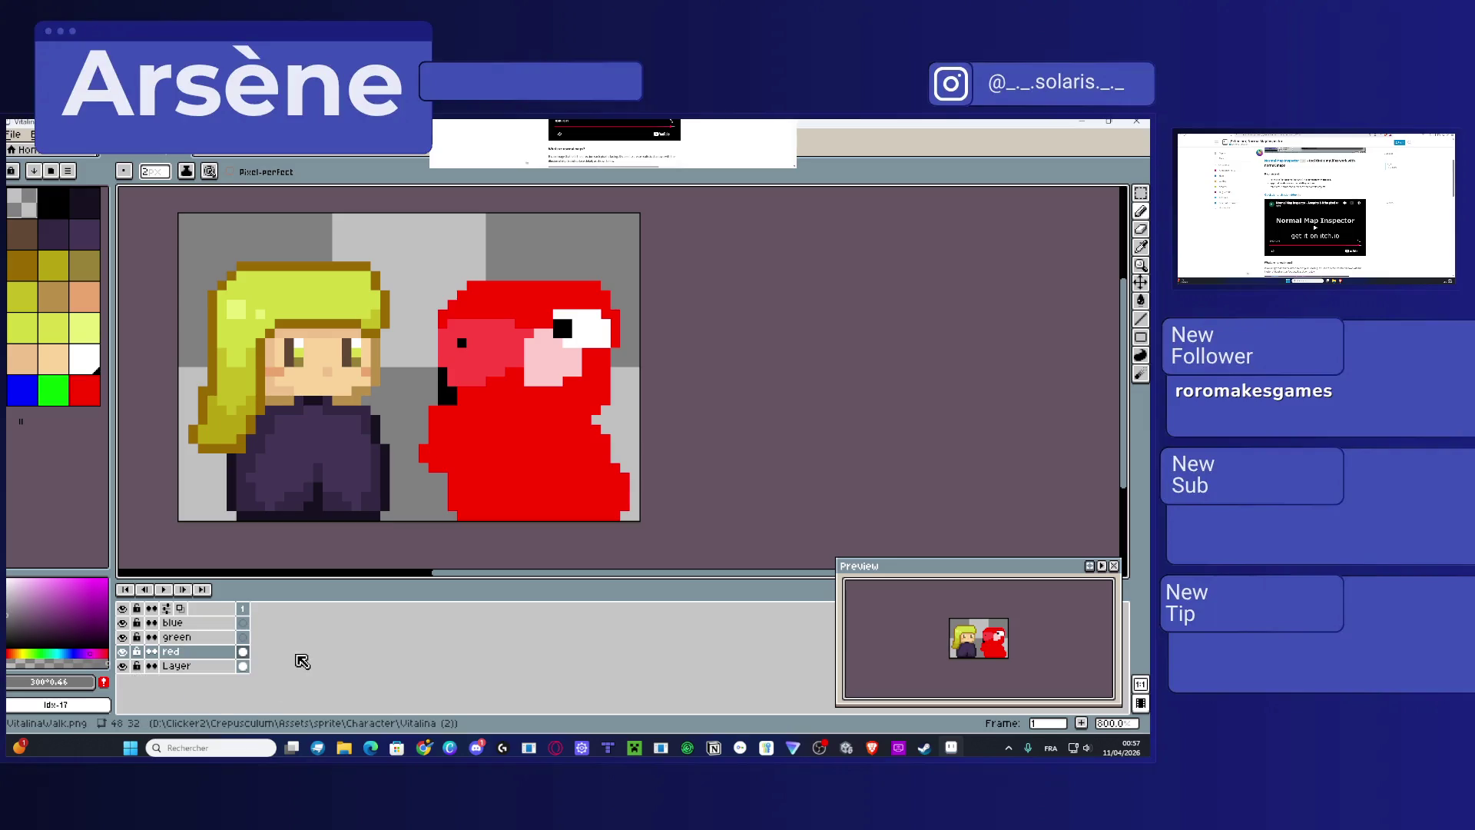
key("ctrl+z")
right_click(209, 651)
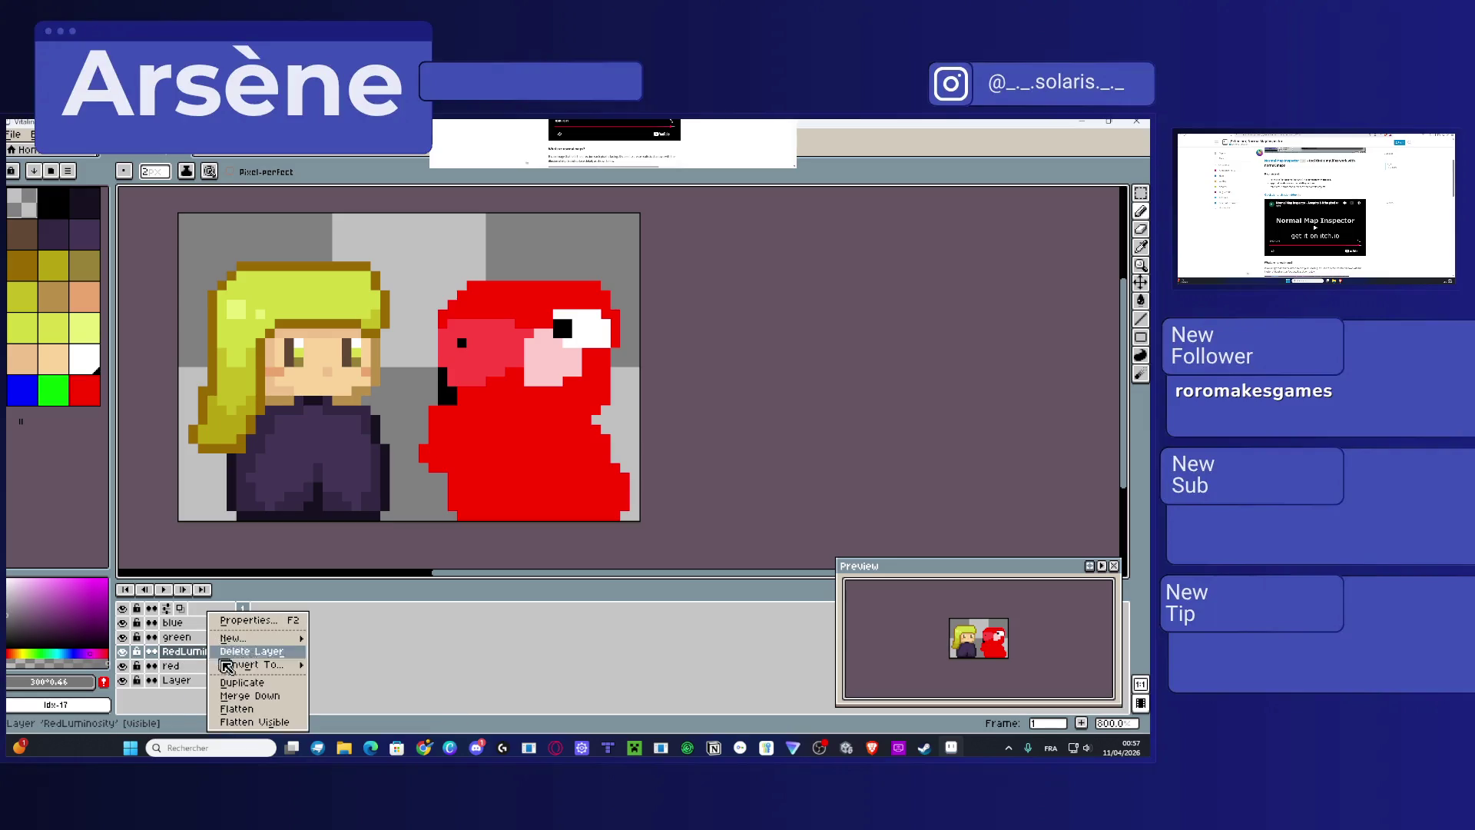
left_click(265, 710)
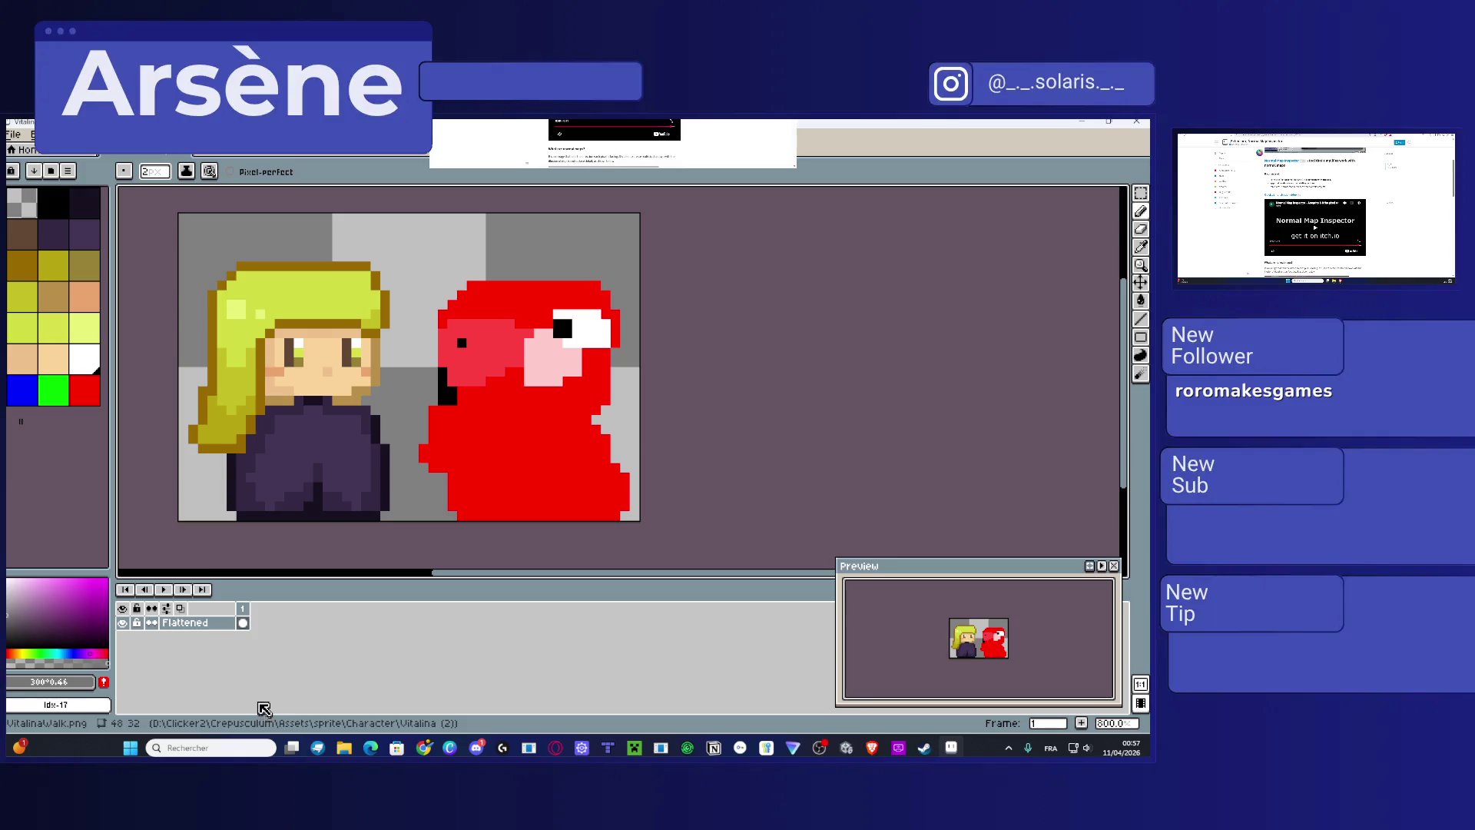
key("ctrl+z")
right_click(207, 651)
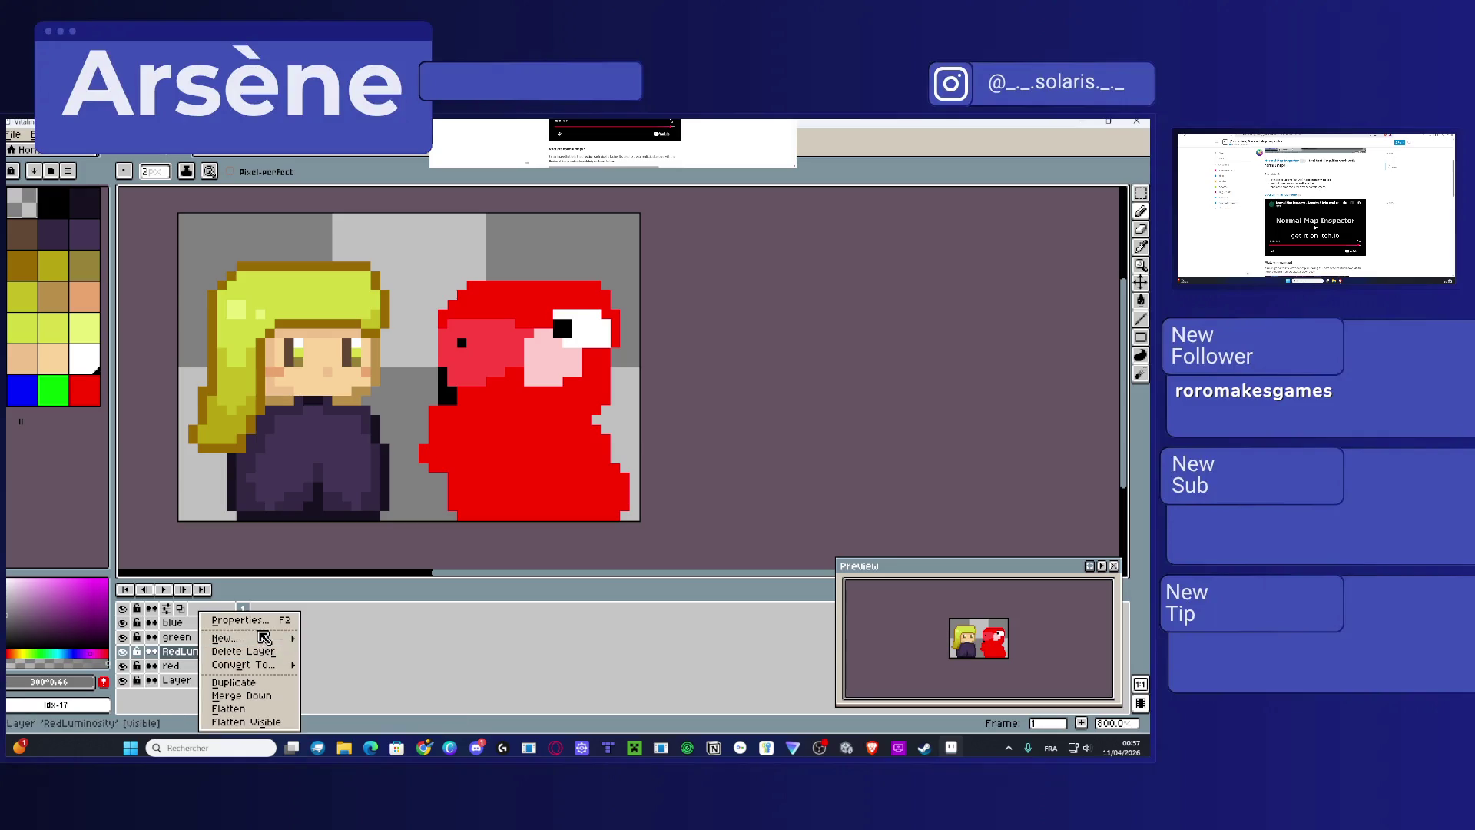
left_click(271, 626)
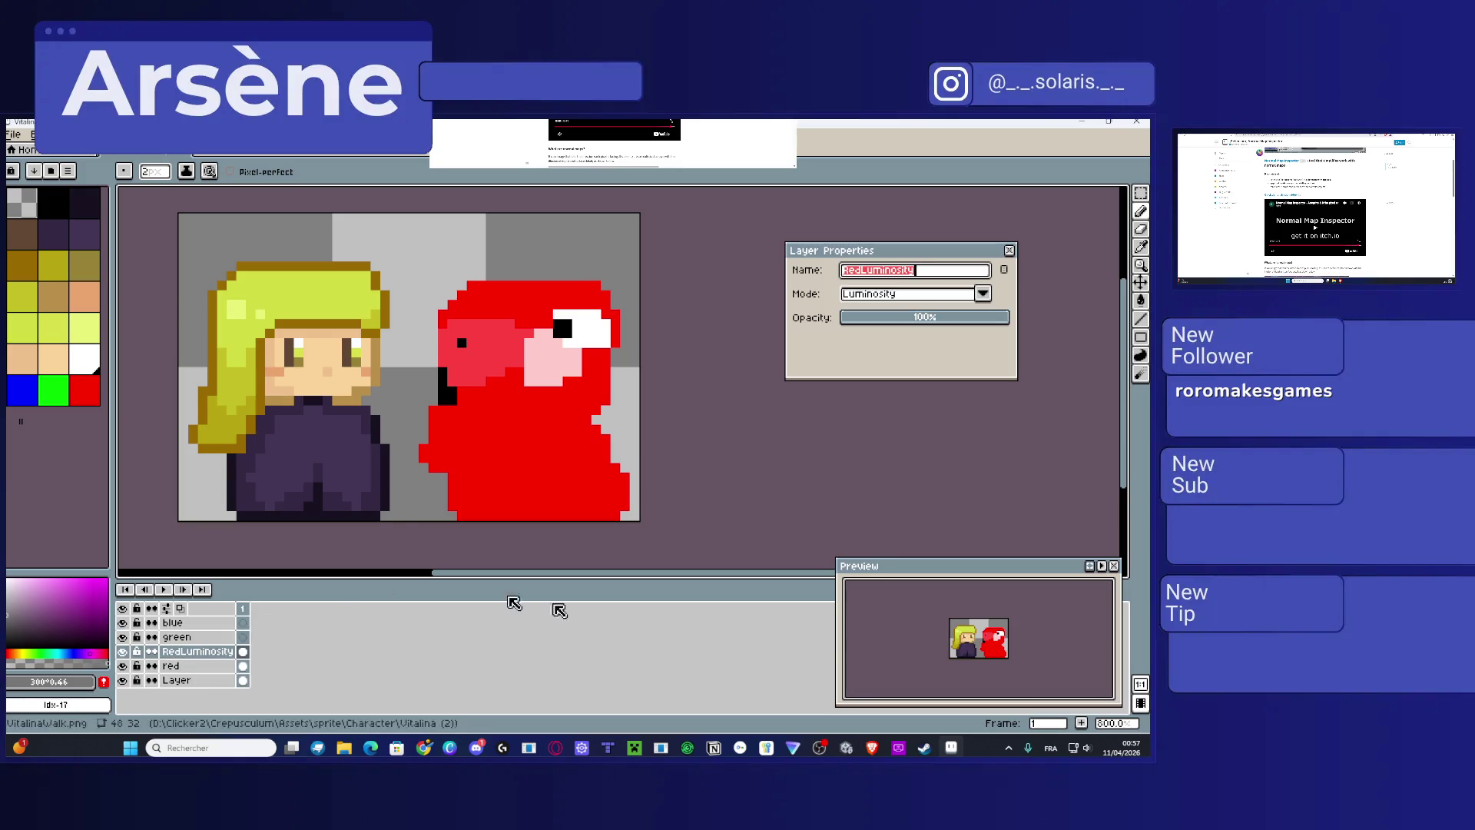
left_click(1010, 252)
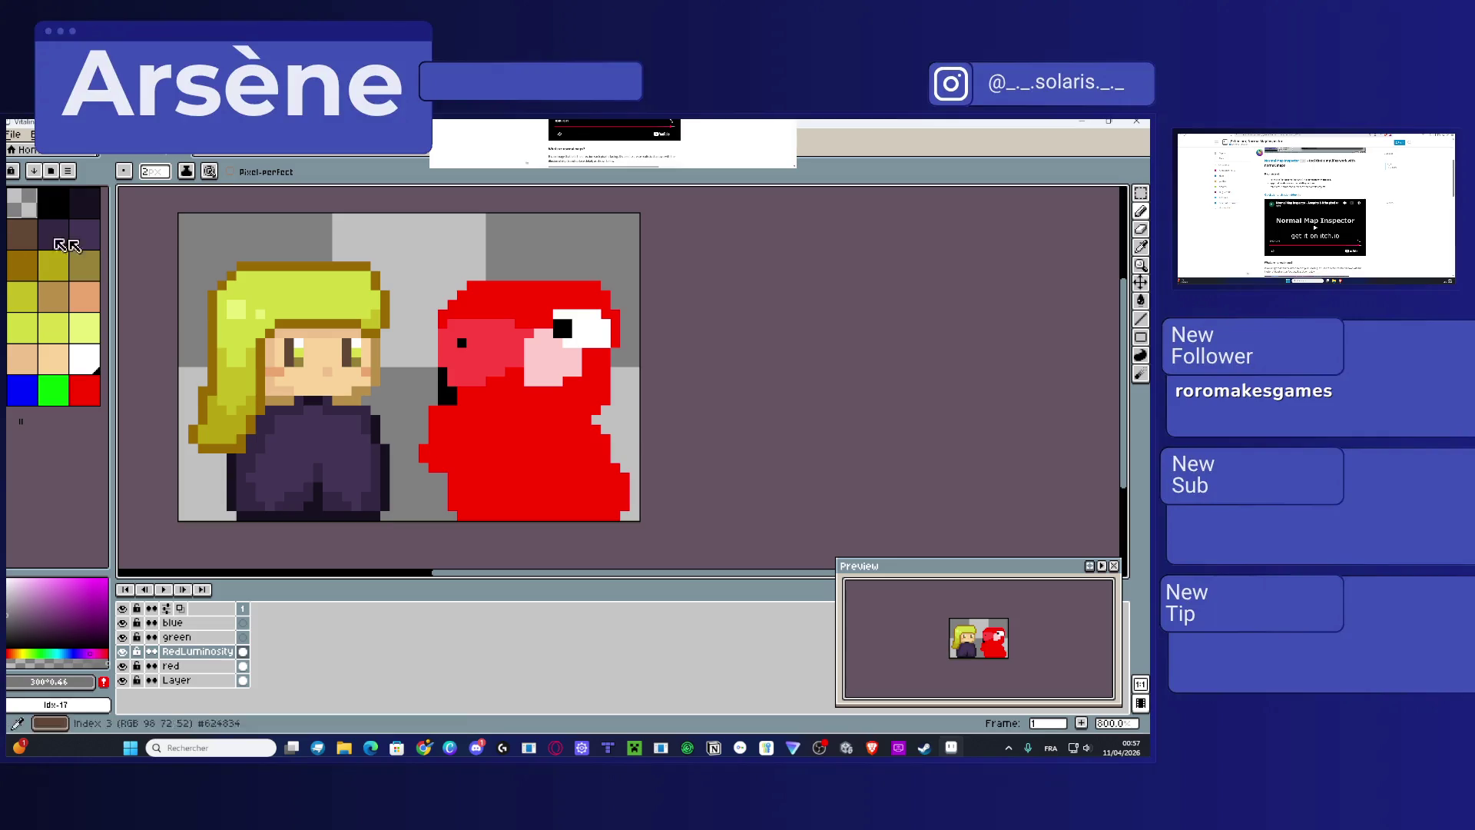
Step: Try a palette gradient option, reverse the palette colours, and sort them by red
left_click(43, 172)
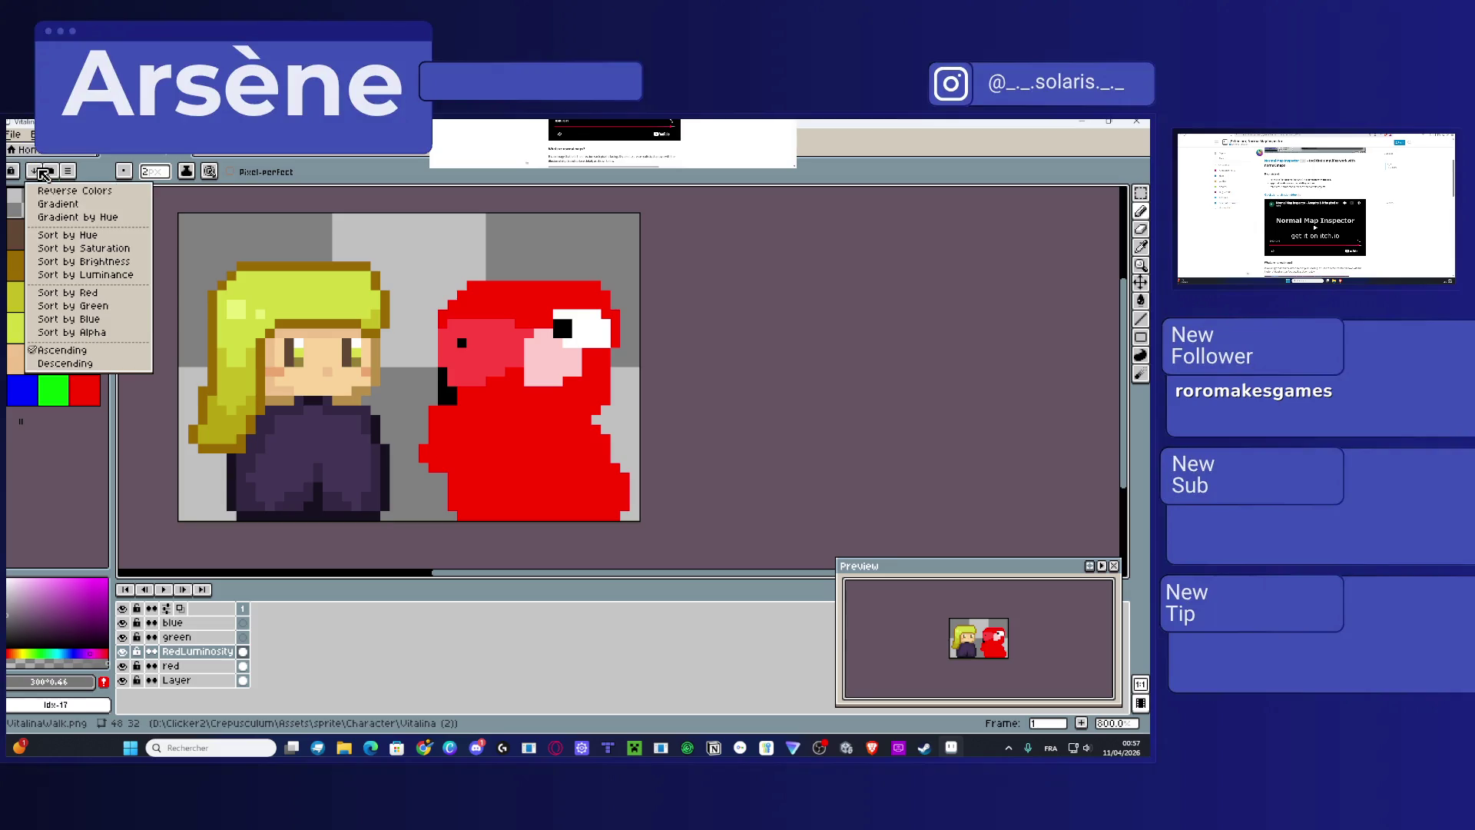
left_click(75, 217)
left_click(43, 172)
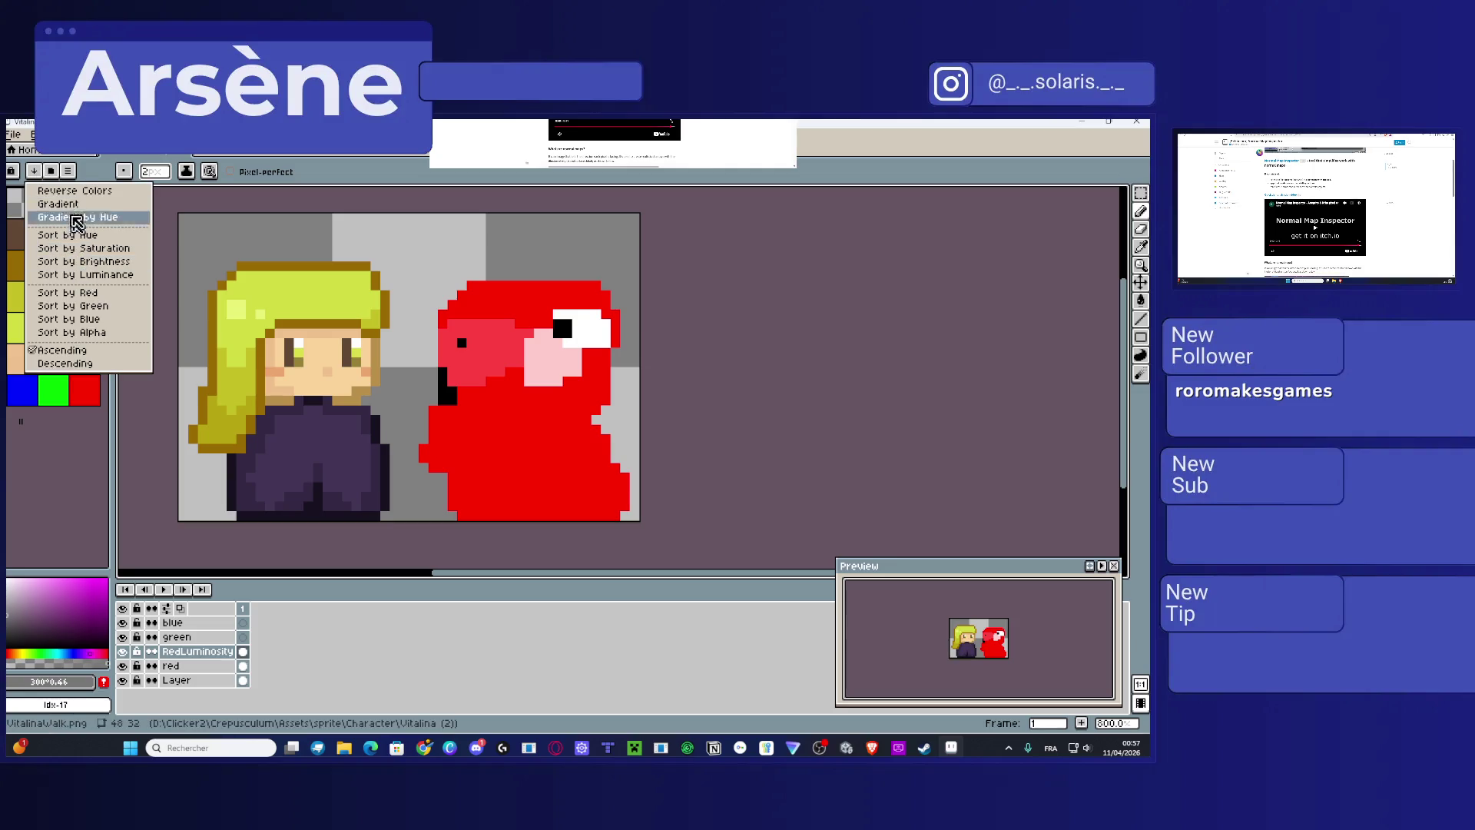
left_click(74, 191)
left_click(33, 171)
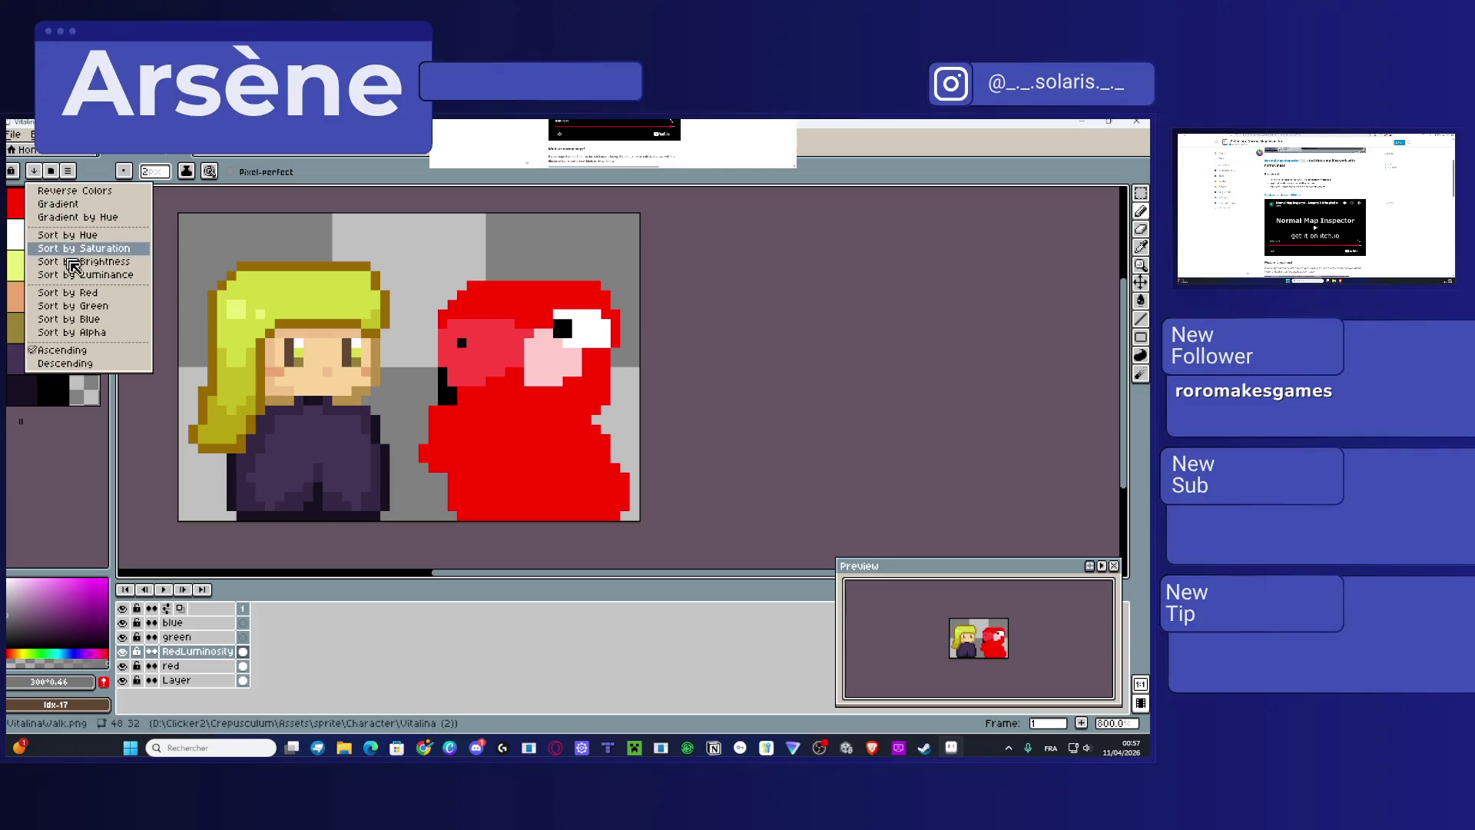
left_click(109, 296)
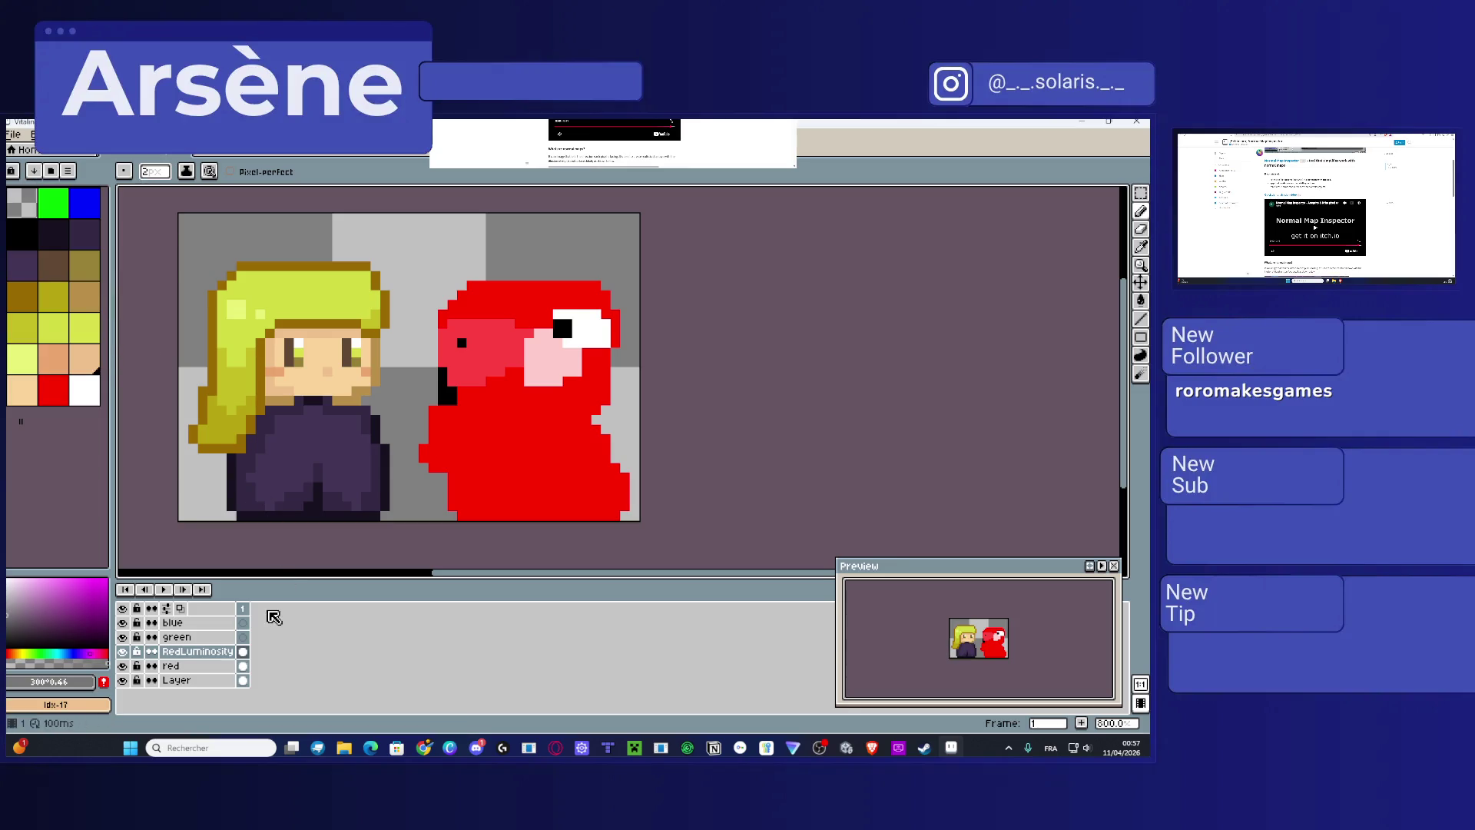
left_click(33, 155)
left_click(143, 156)
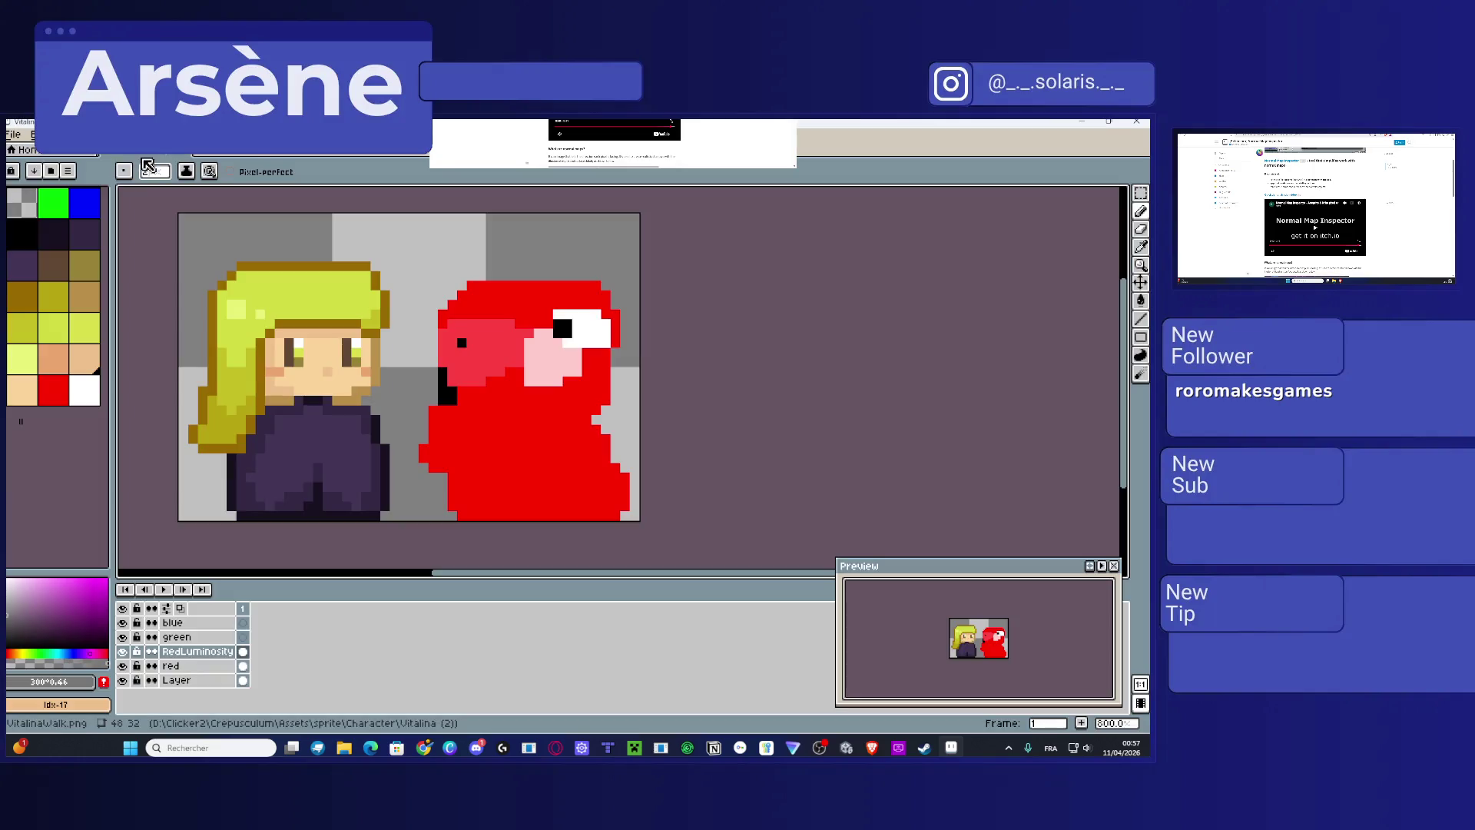
Step: Toggle palette sorting to Descending, back to Ascending, and re-sort the colours
left_click(34, 171)
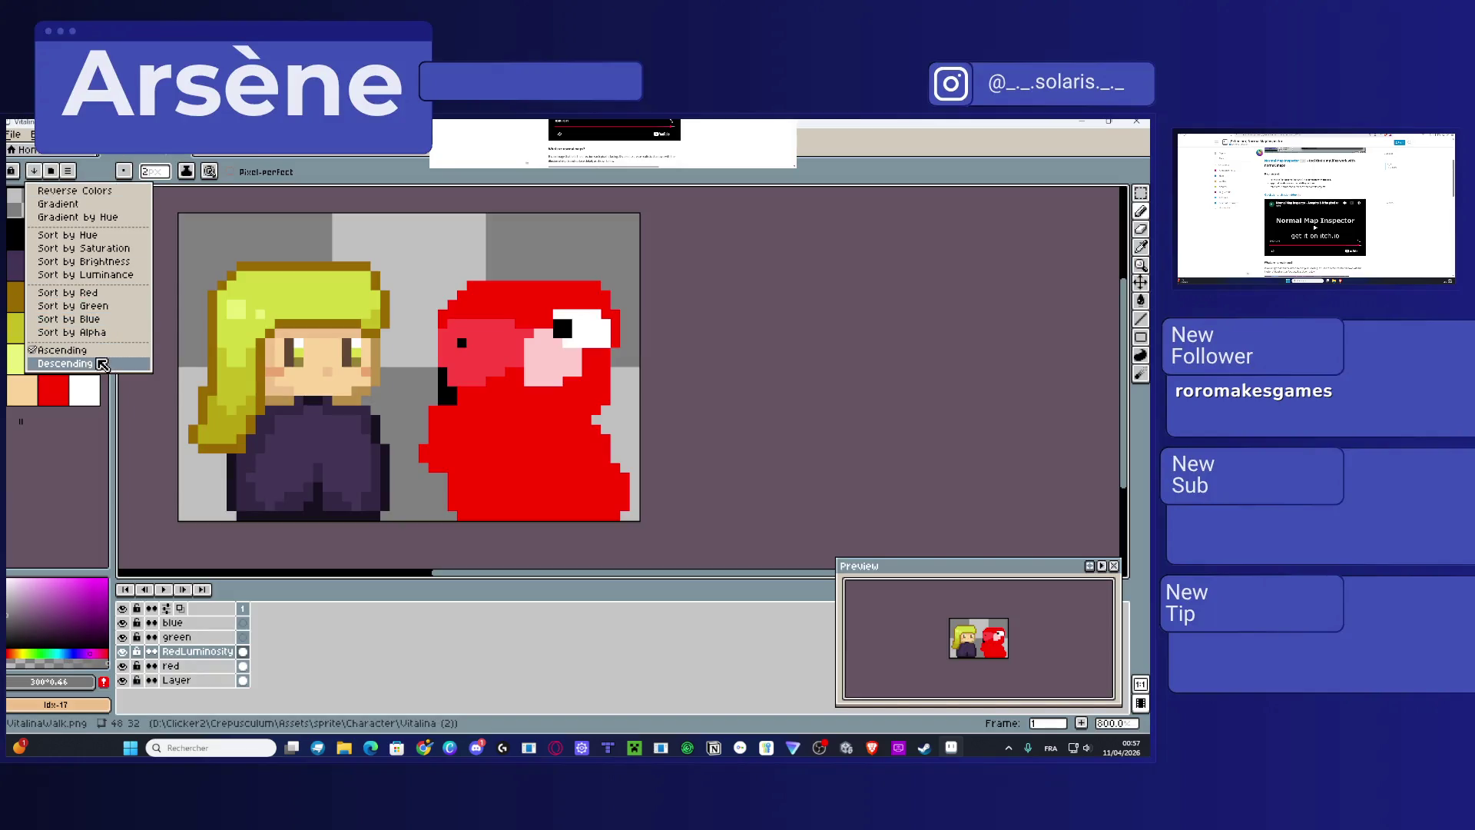
left_click(90, 364)
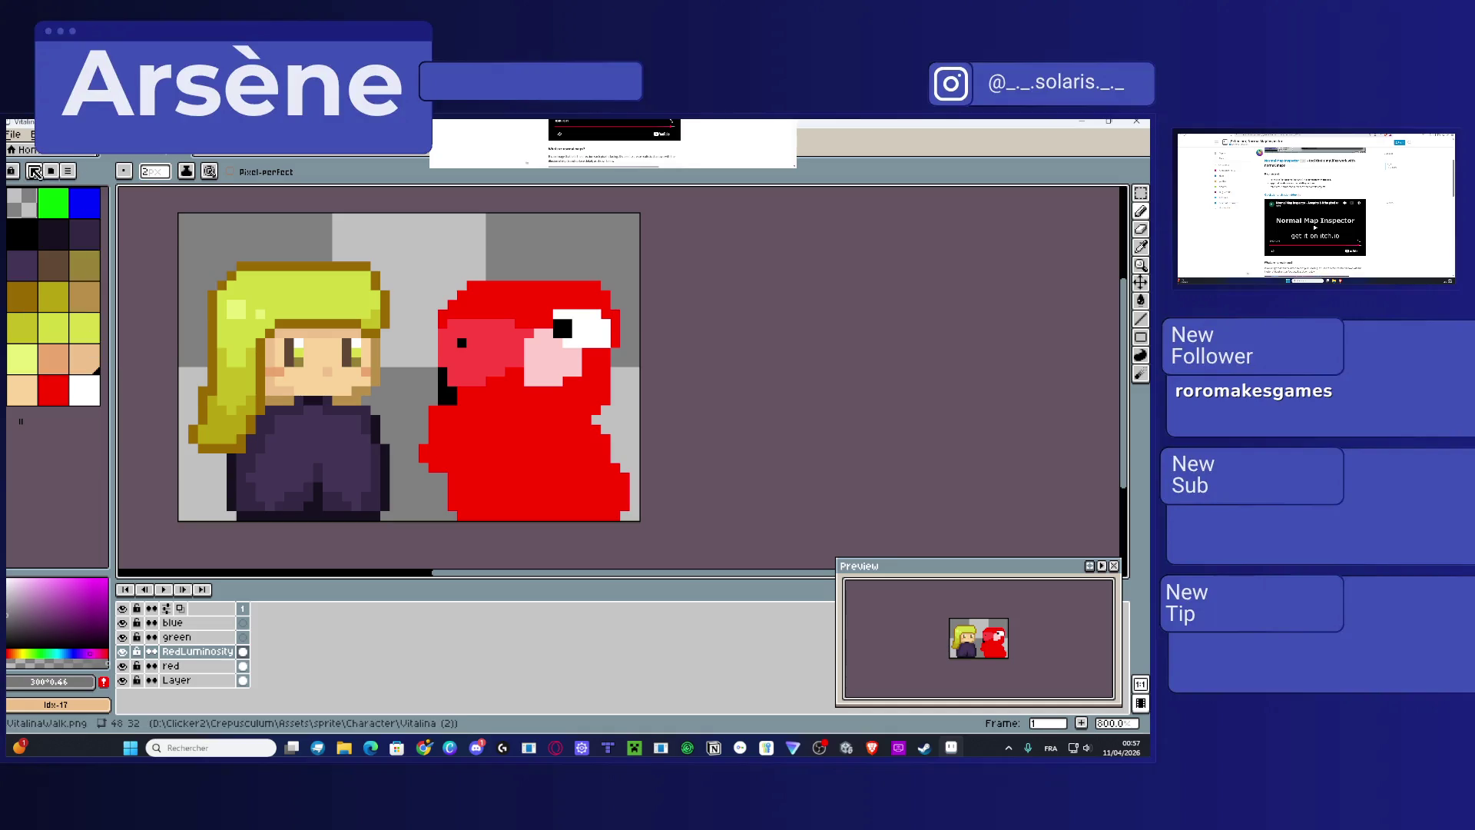
left_click(34, 171)
left_click(64, 351)
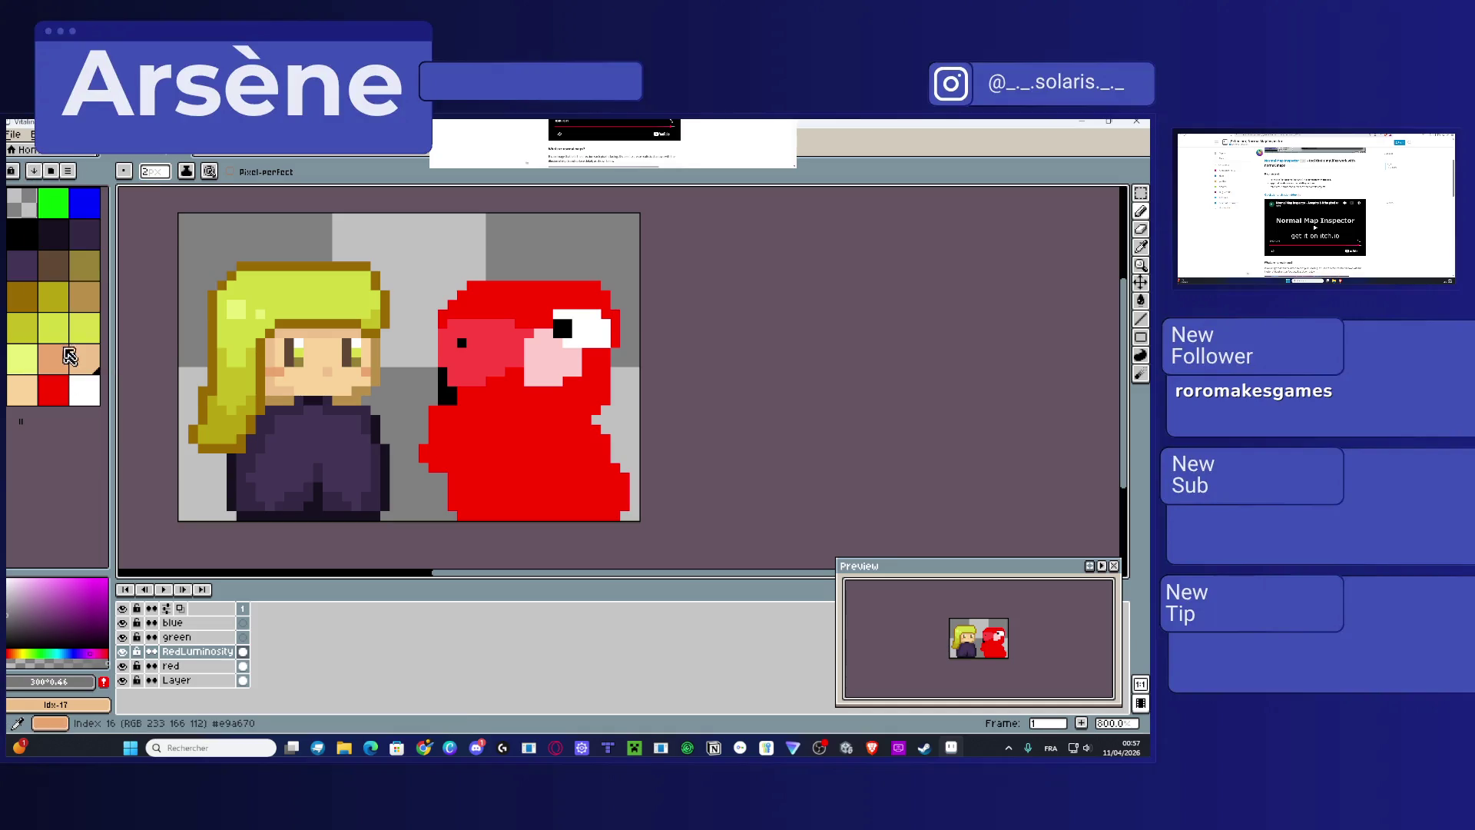
left_click(34, 170)
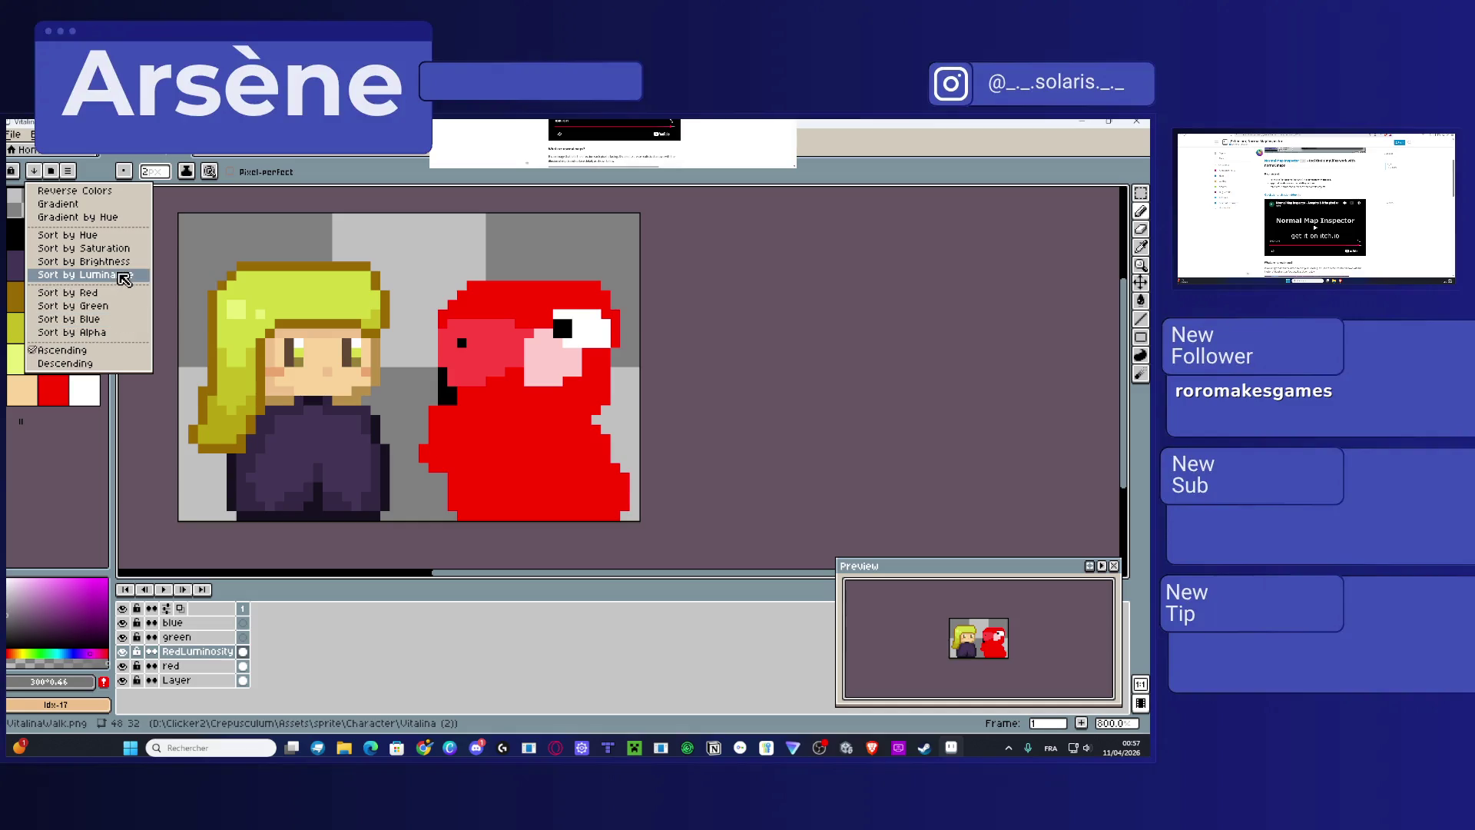
left_click(93, 191)
left_click(71, 170)
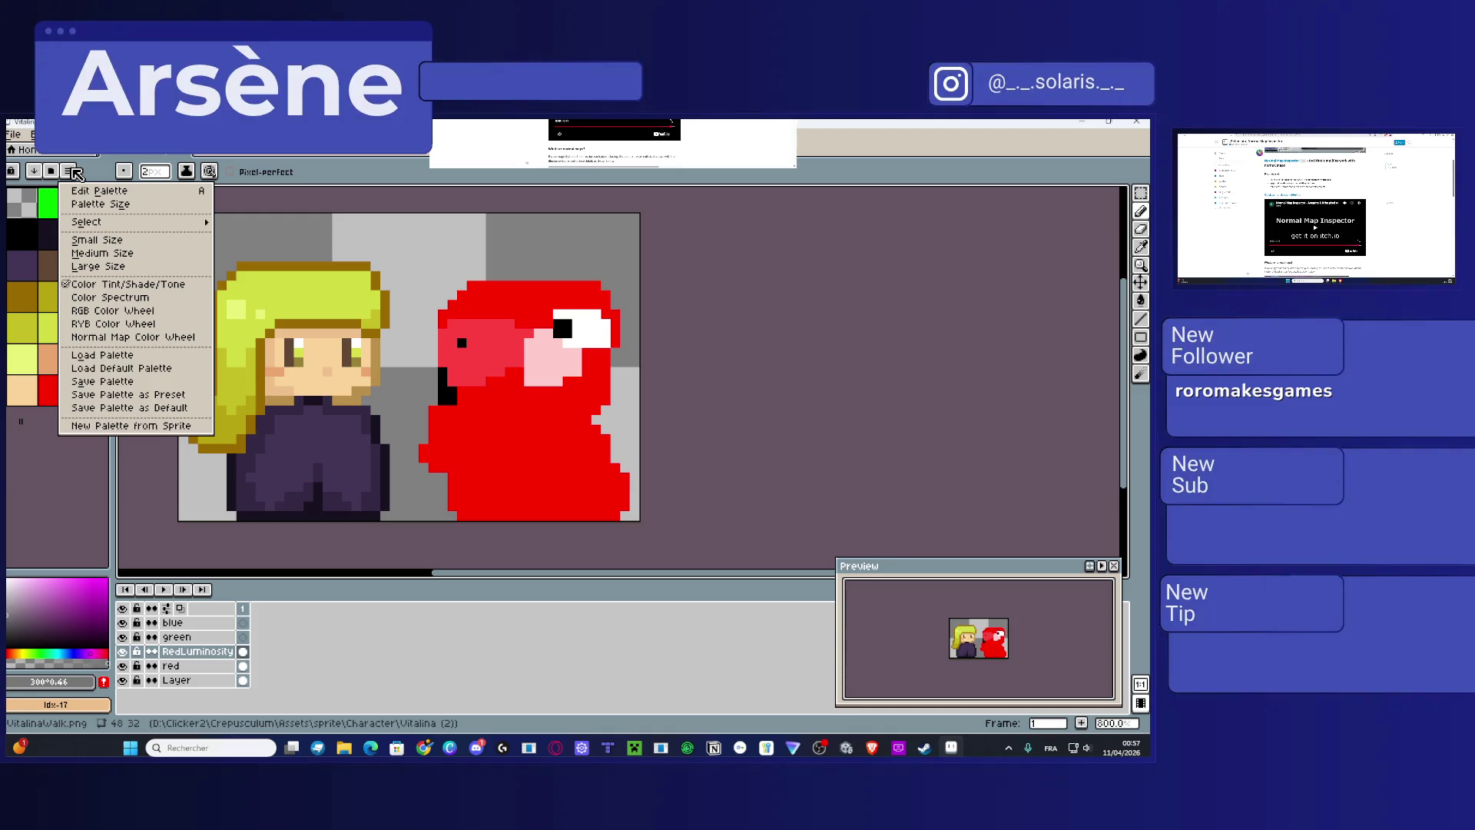
Step: Switch to the RGB Color Wheel, then adjust the colour to zero saturation and zero brightness
left_click(142, 316)
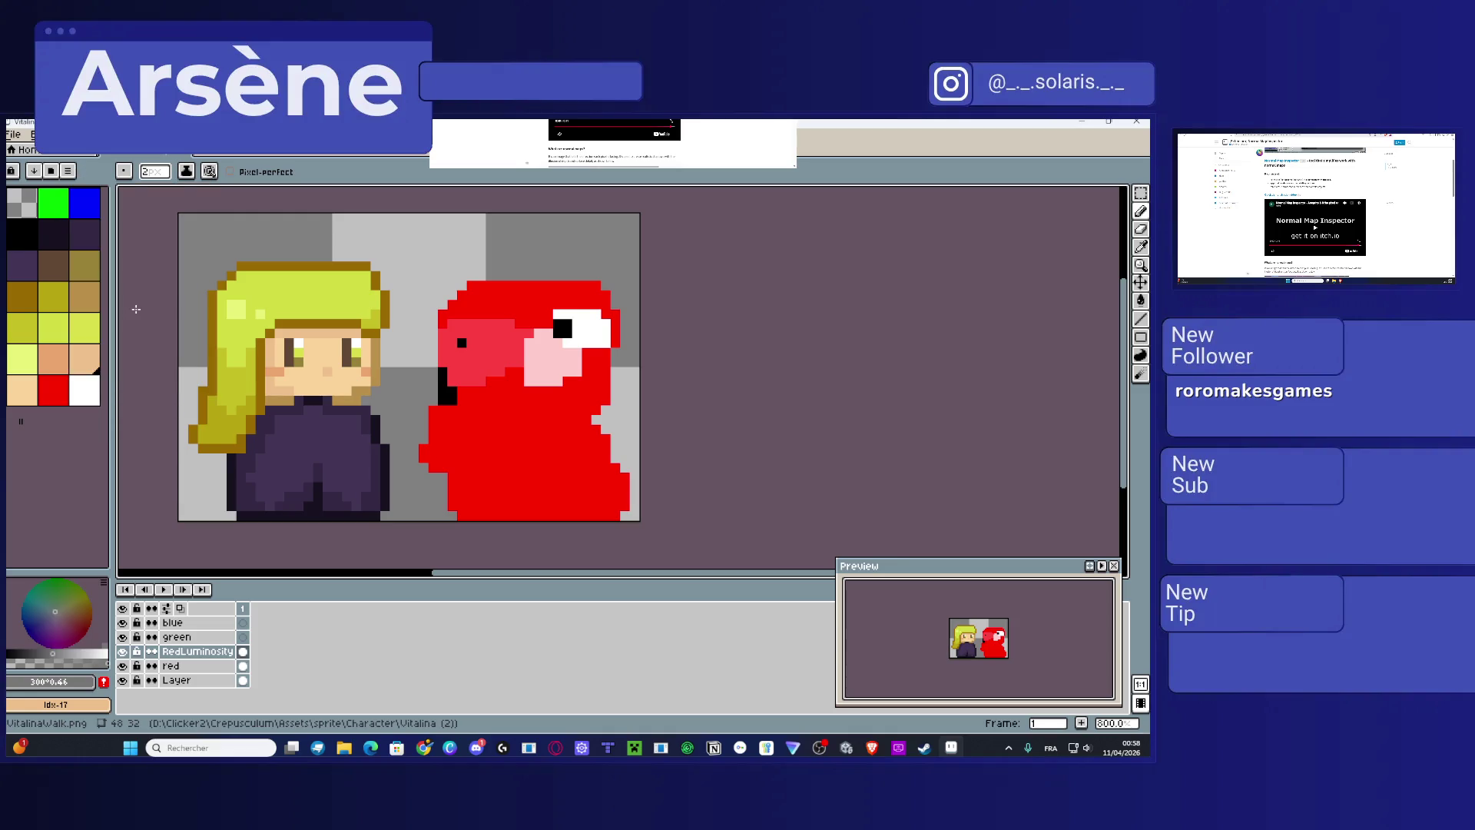
left_click(76, 616)
mouse_move(78, 617)
left_mouse_down()
mouse_move(69, 639)
mouse_move(7, 655)
mouse_move(104, 655)
left_mouse_up()
left_click(83, 611)
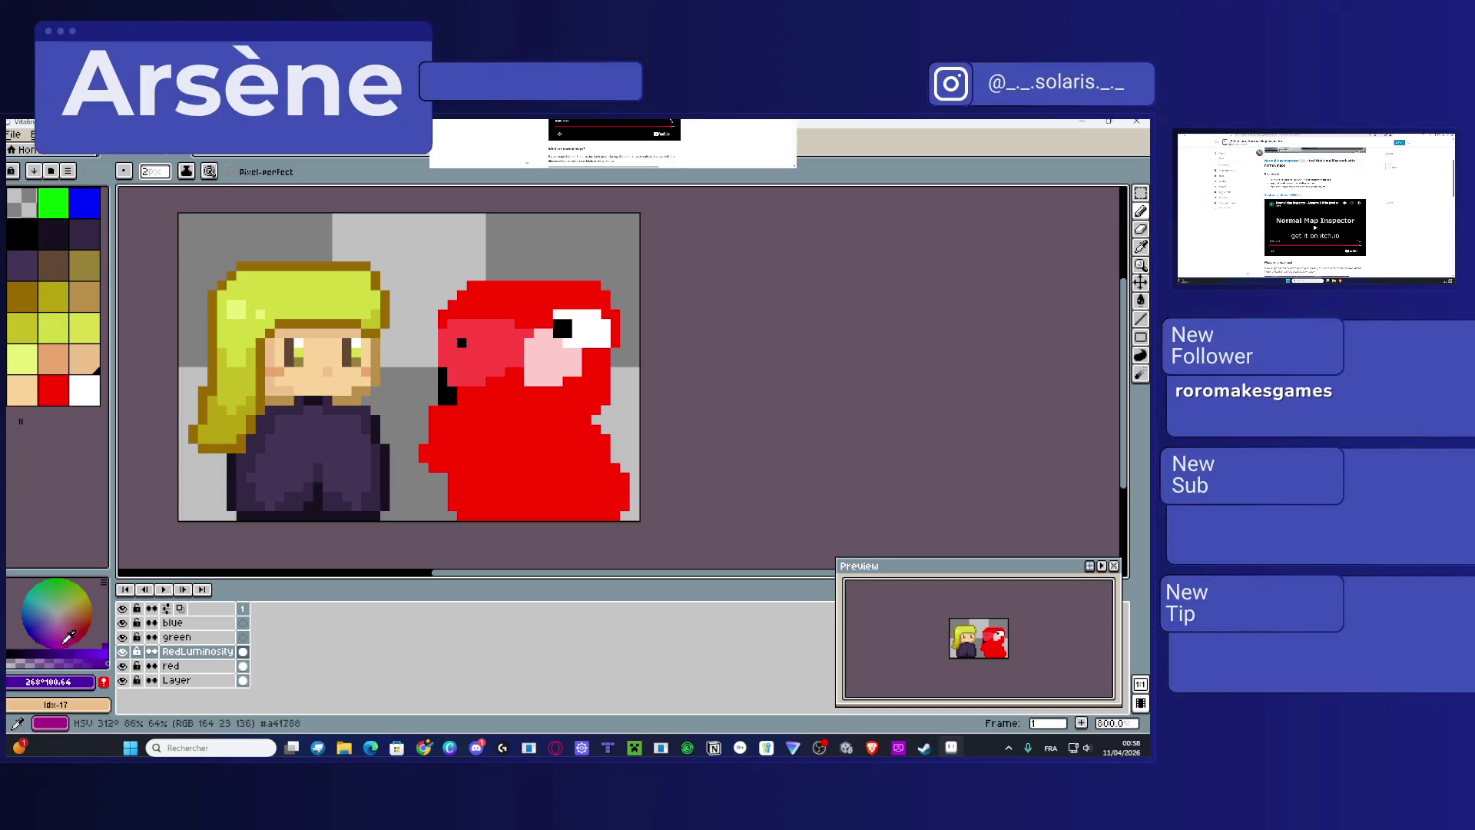
left_click(50, 681)
left_click(38, 627)
left_click_drag(38, 627, 21, 627)
left_click(54, 682)
left_click_drag(69, 653, 7, 654)
Step: Try the Color Spectrum selector, then switch to the Normal Map Color Wheel
left_click(68, 170)
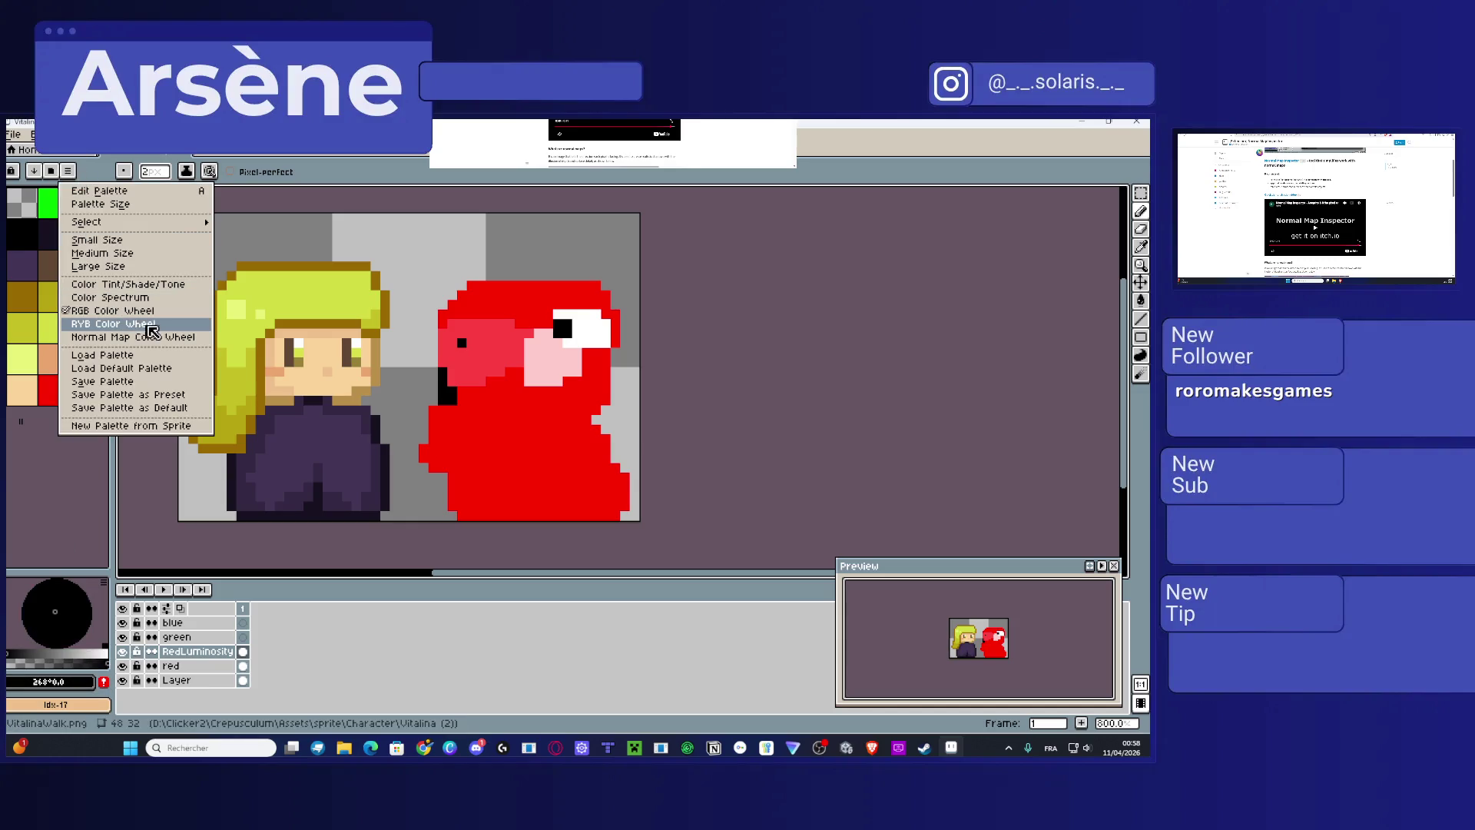
left_click(155, 299)
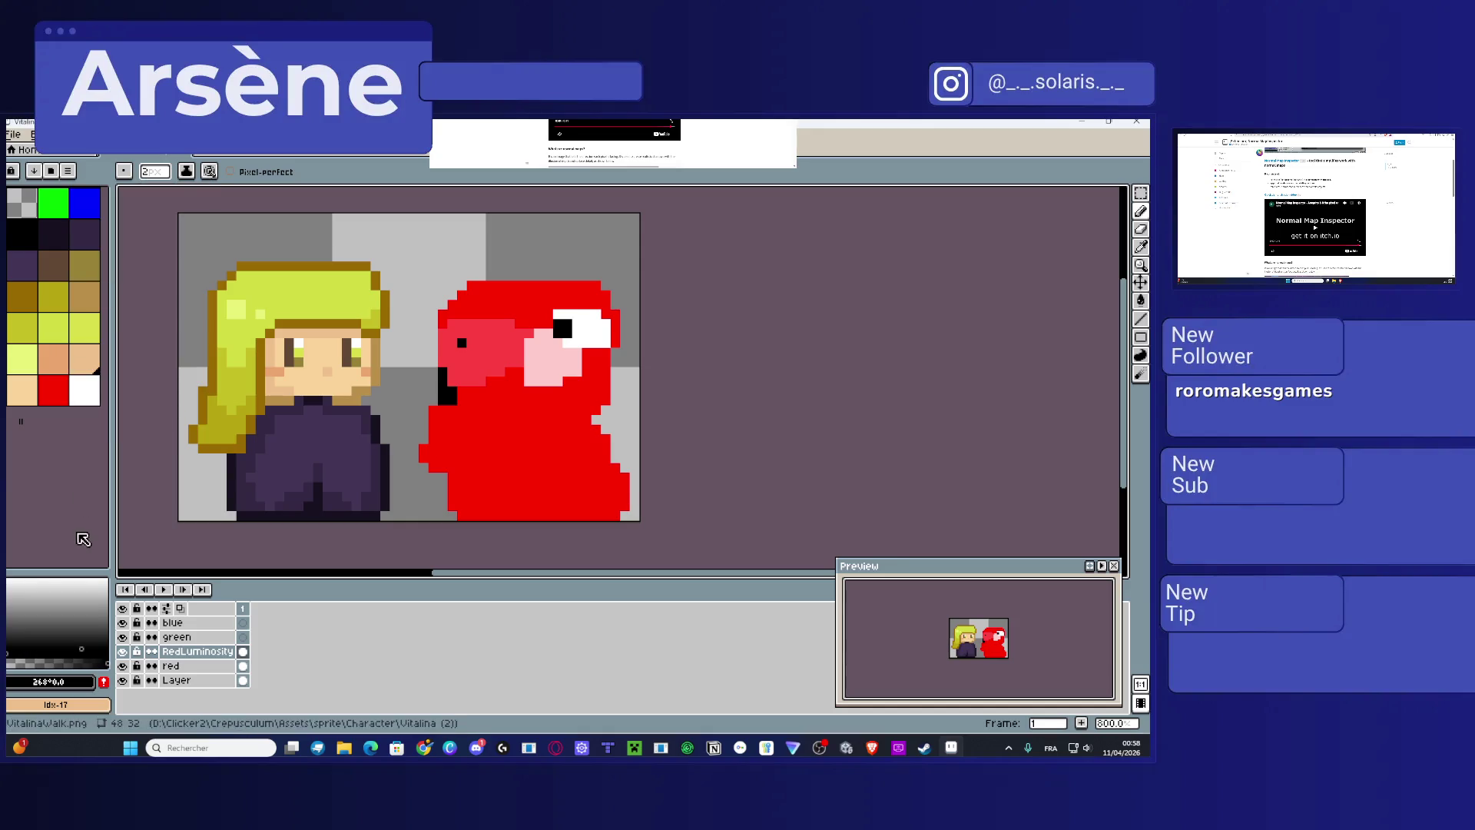
left_click(73, 171)
mouse_move(116, 222)
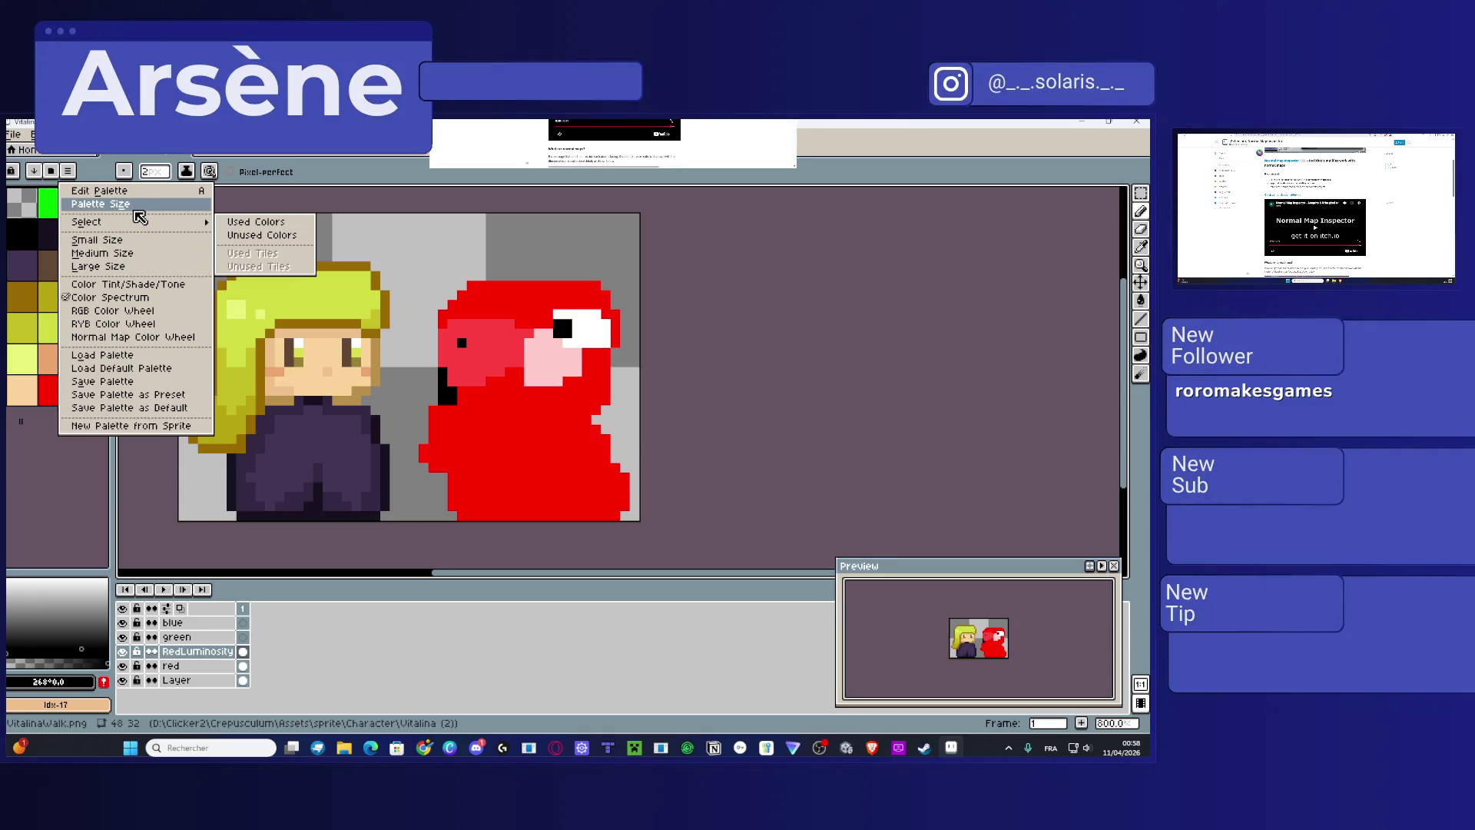
left_click(162, 340)
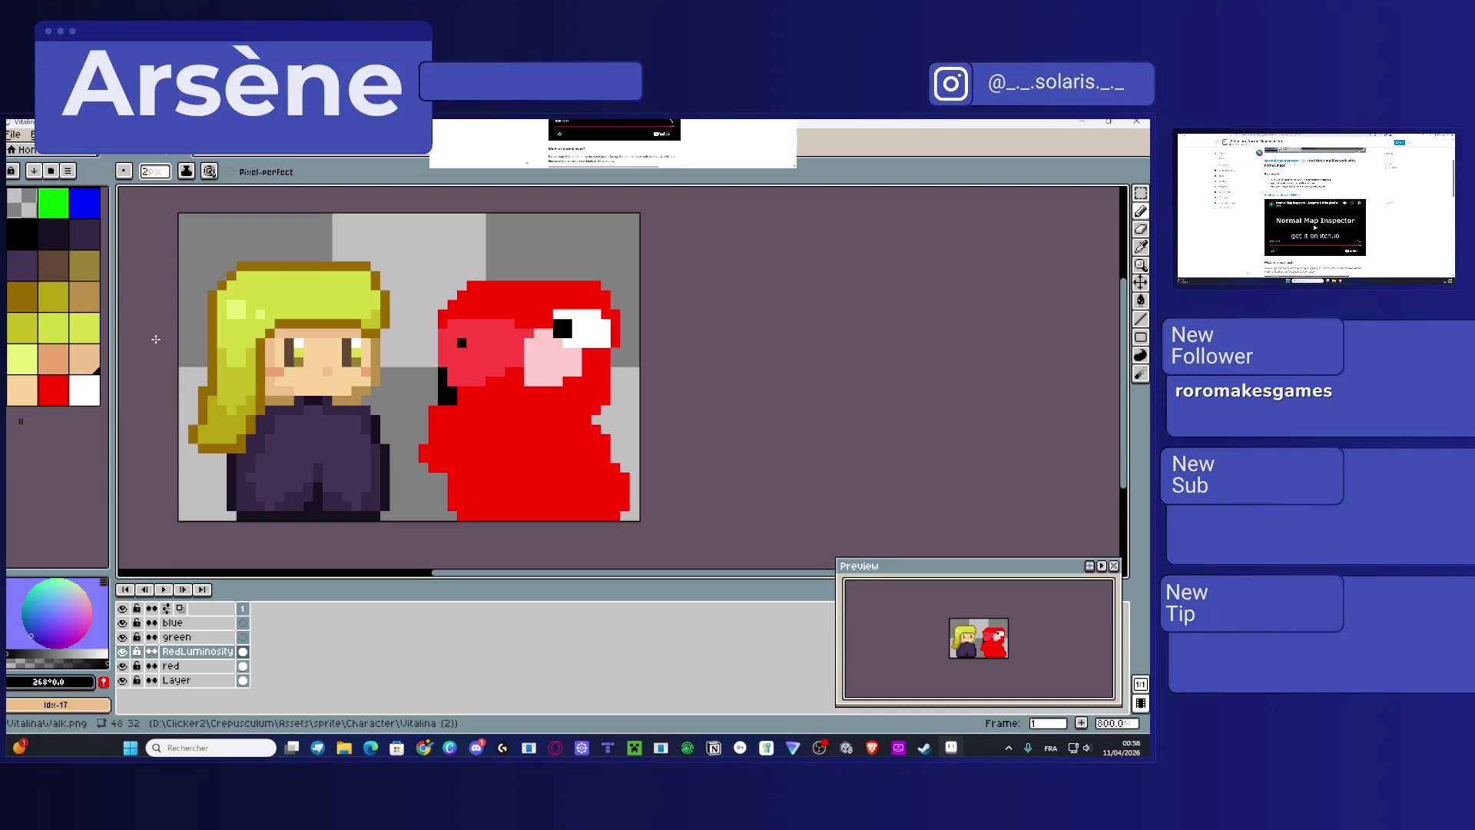
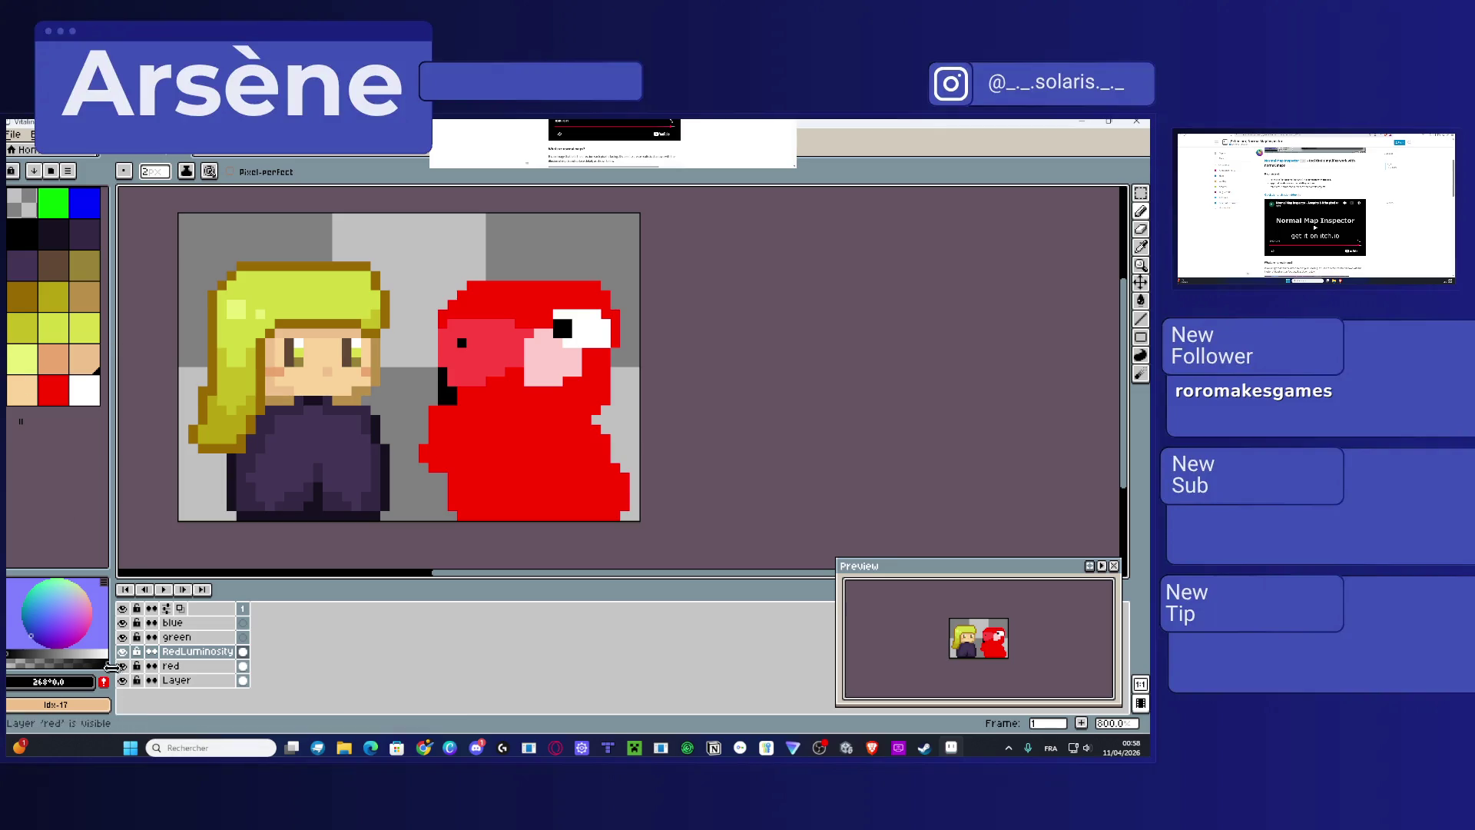
Step: Pick a salmon #ff7880 normal-map colour on the colour wheel
left_click(84, 390)
left_click_drag(108, 654, 77, 655)
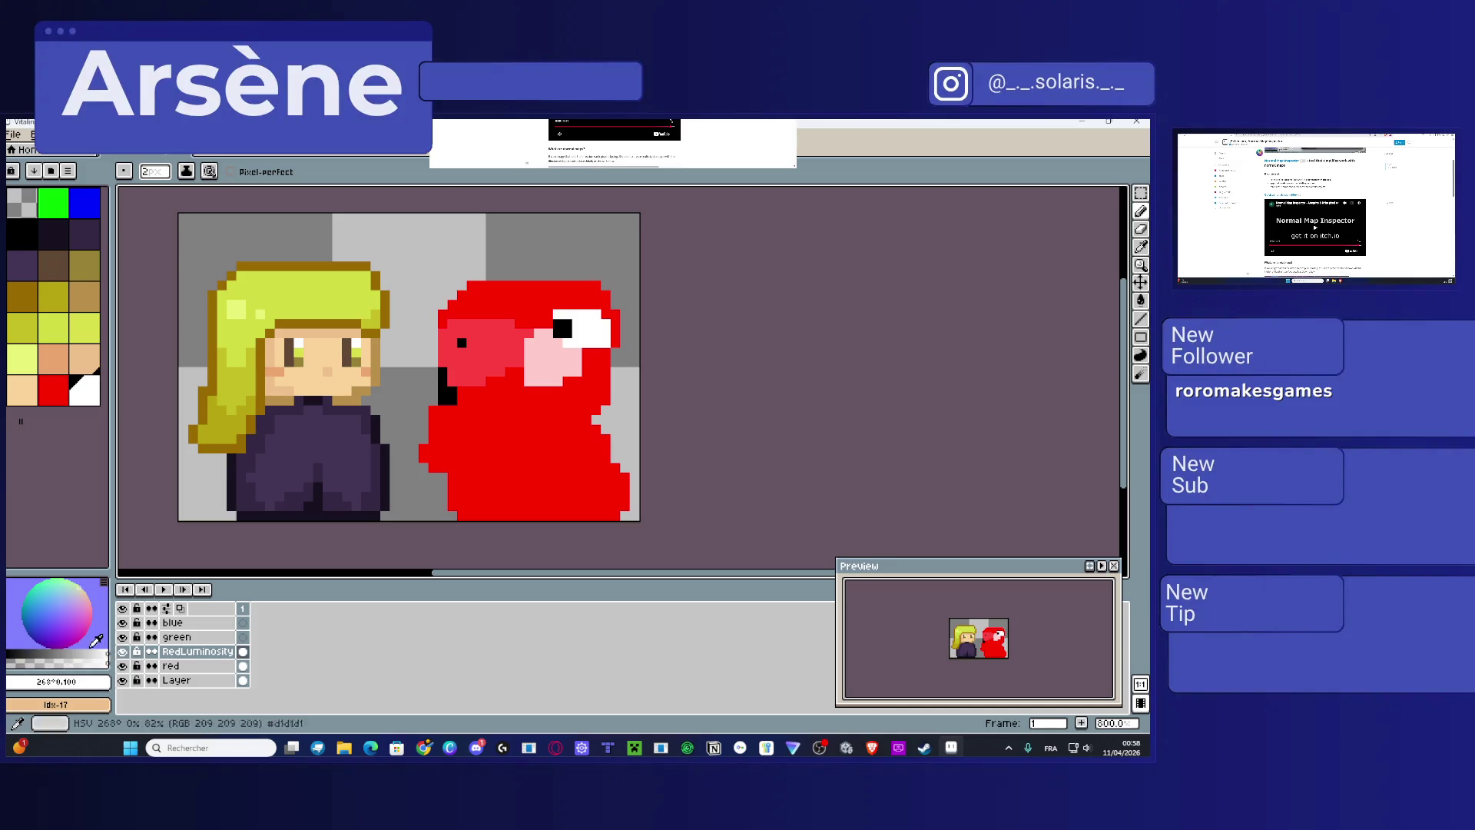
left_click(86, 611)
left_click_drag(87, 612, 106, 612)
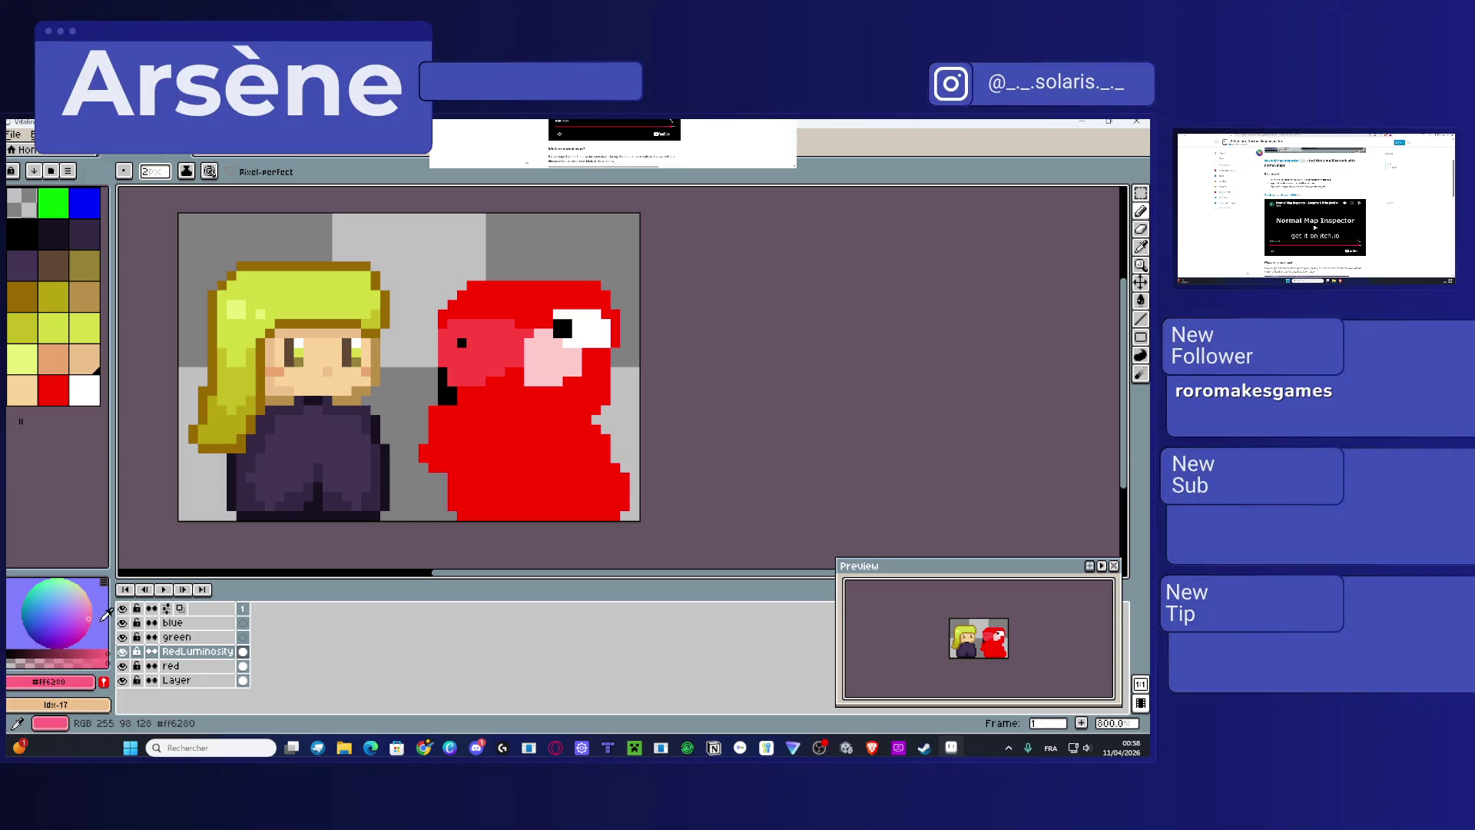
Step: Paint salmon over the bird's pink cheek and a purple square on its body
mouse_move(533, 376)
left_mouse_down()
mouse_move(552, 338)
mouse_move(591, 395)
mouse_move(528, 418)
left_mouse_up()
left_click(217, 665)
left_click(55, 613)
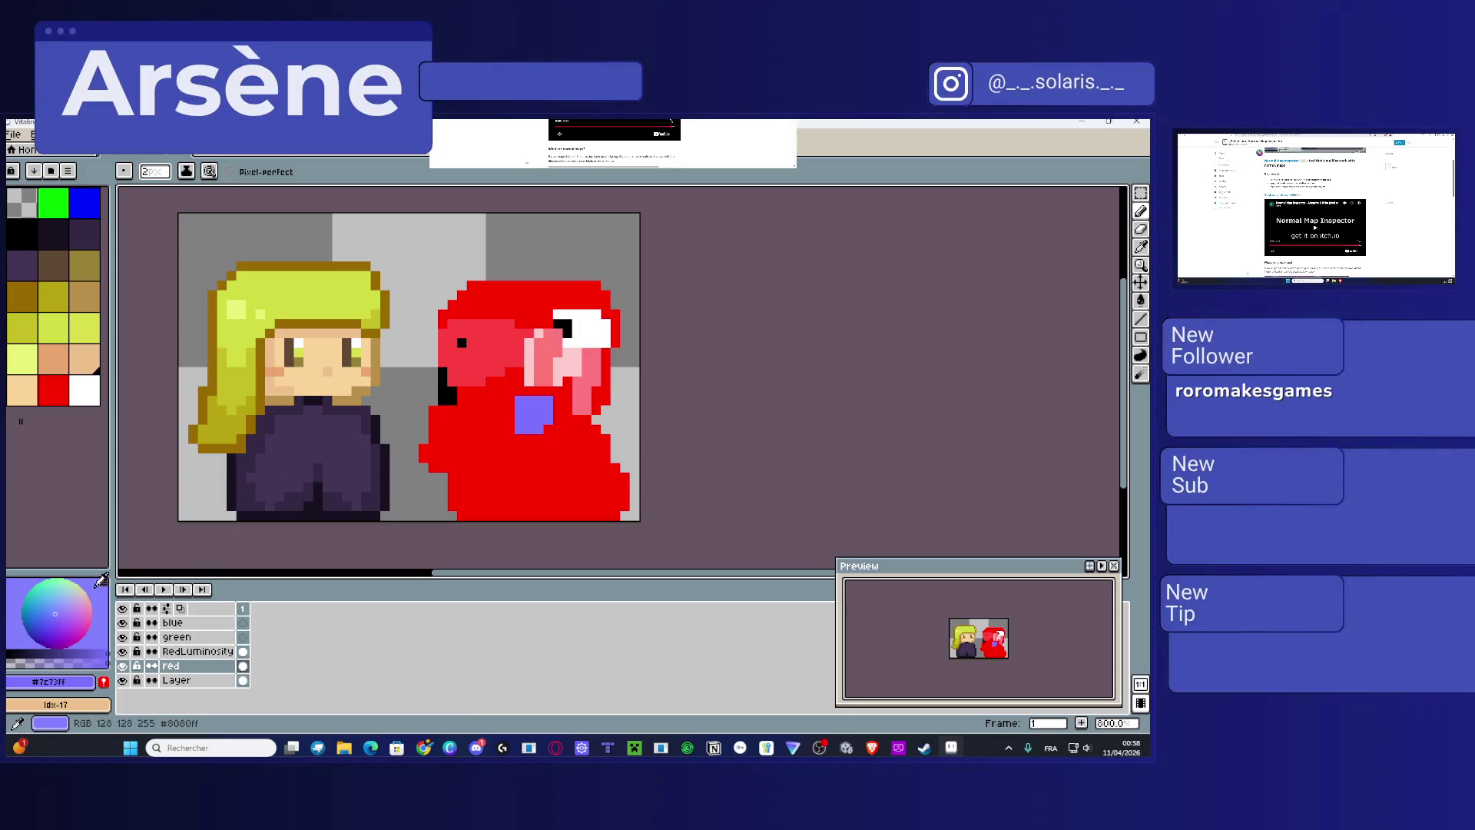
left_click(90, 611)
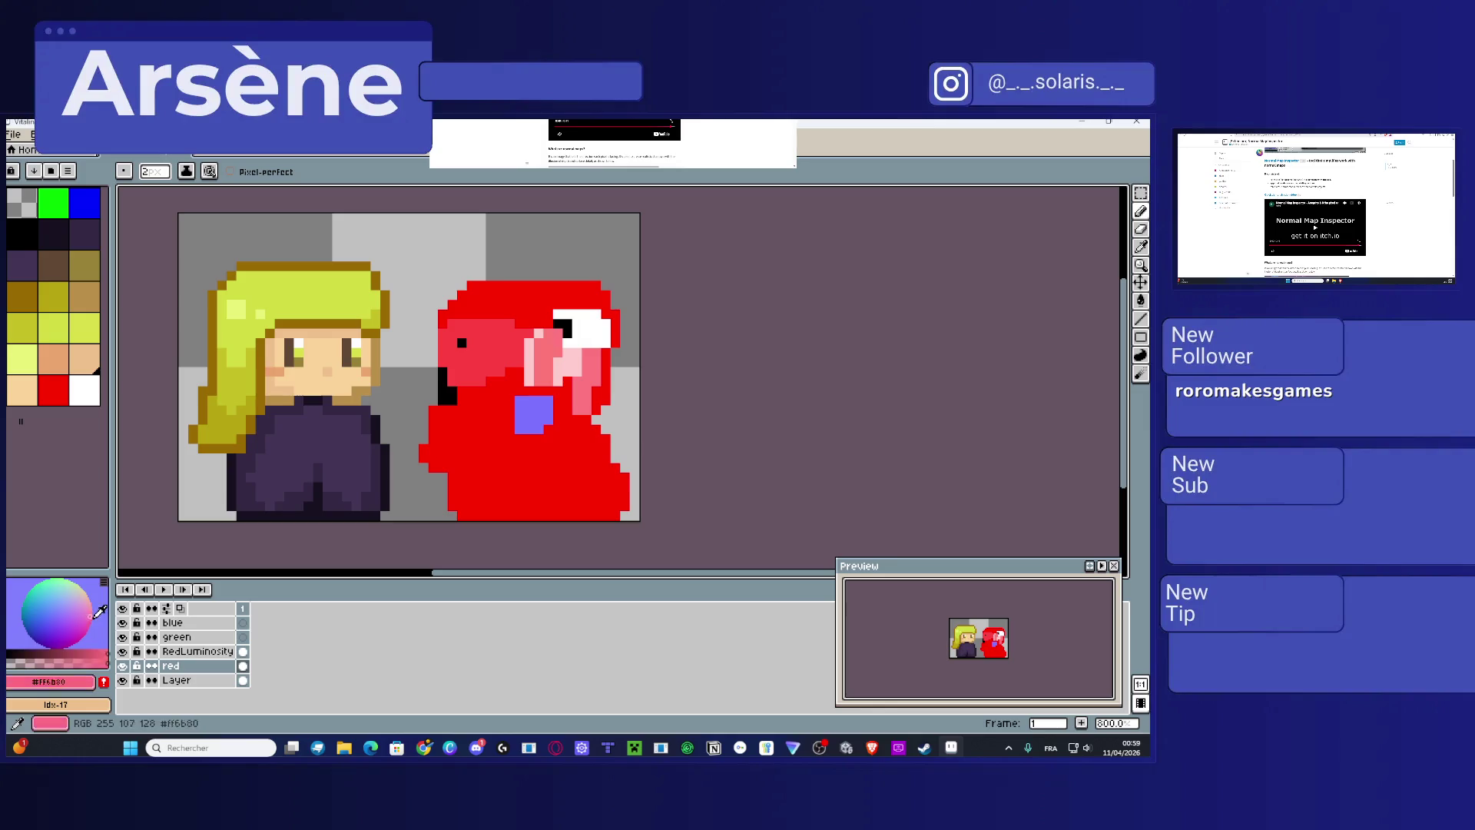
left_click(68, 171)
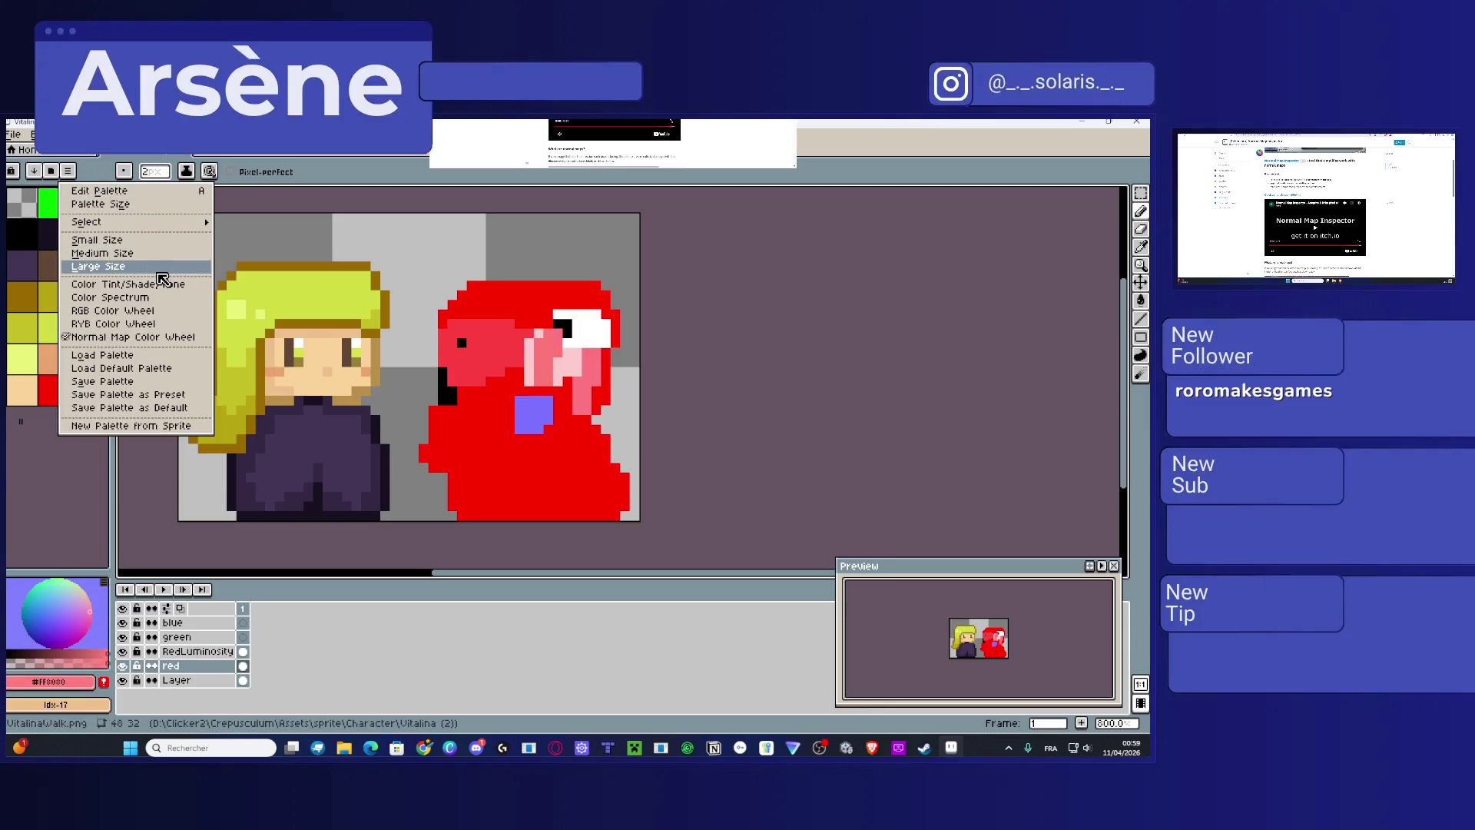
Step: Erase the pink highlight over the bird's head on the RedLuminosity layer
left_click(552, 363)
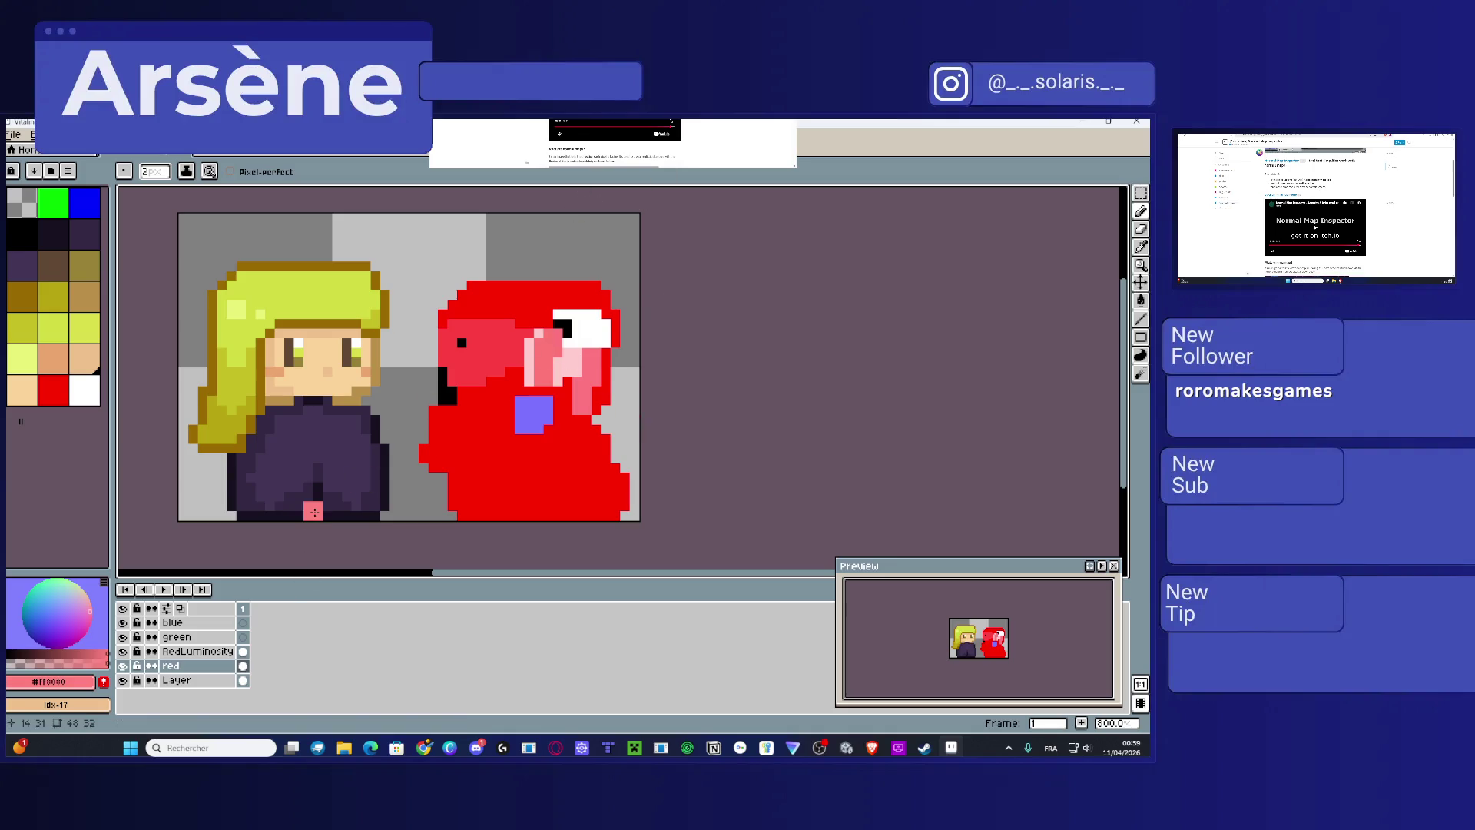
left_click(170, 653)
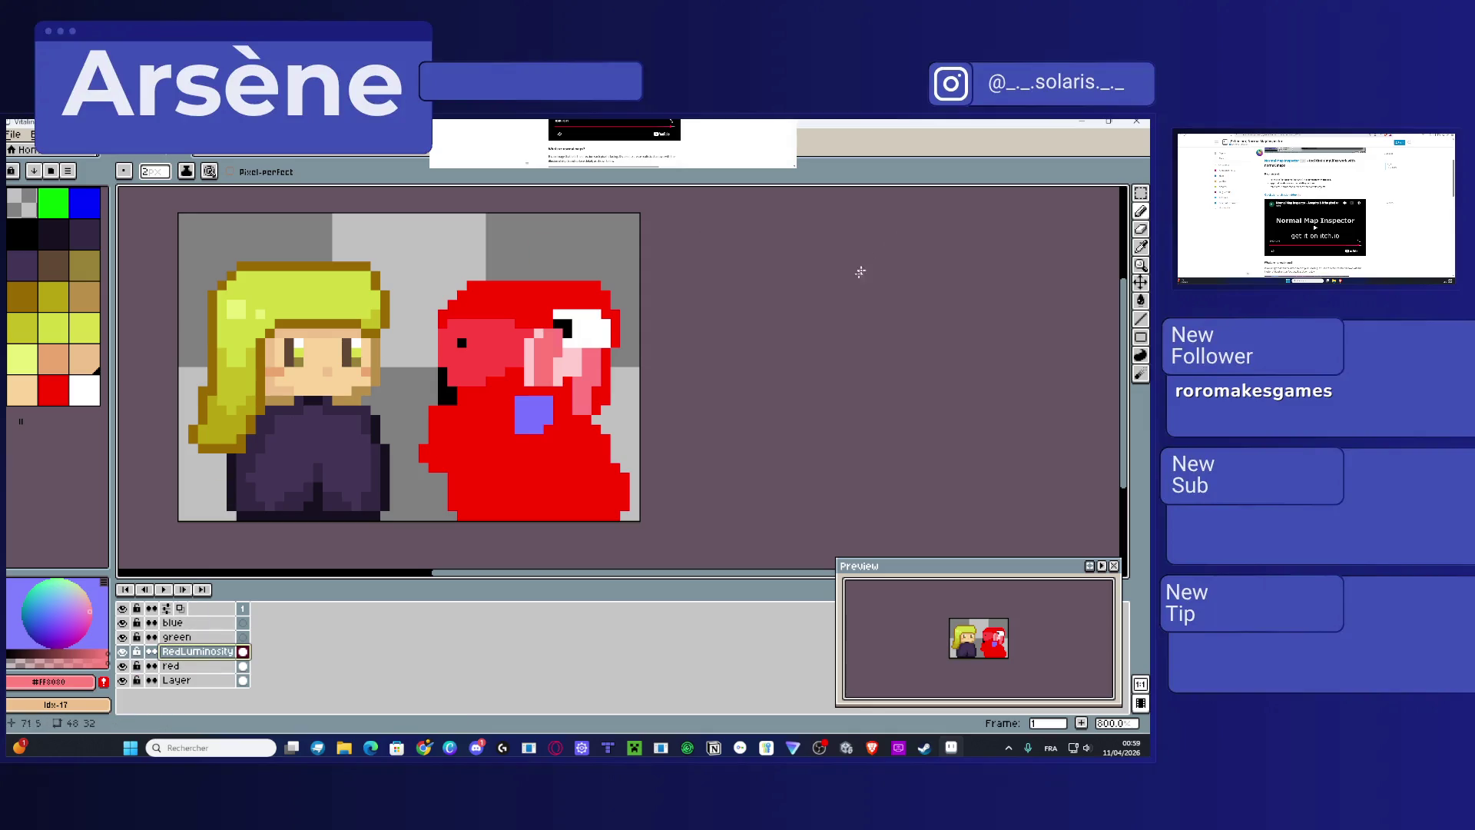
left_click(1139, 230)
mouse_move(567, 383)
left_mouse_down()
mouse_move(430, 358)
mouse_move(477, 329)
left_mouse_up()
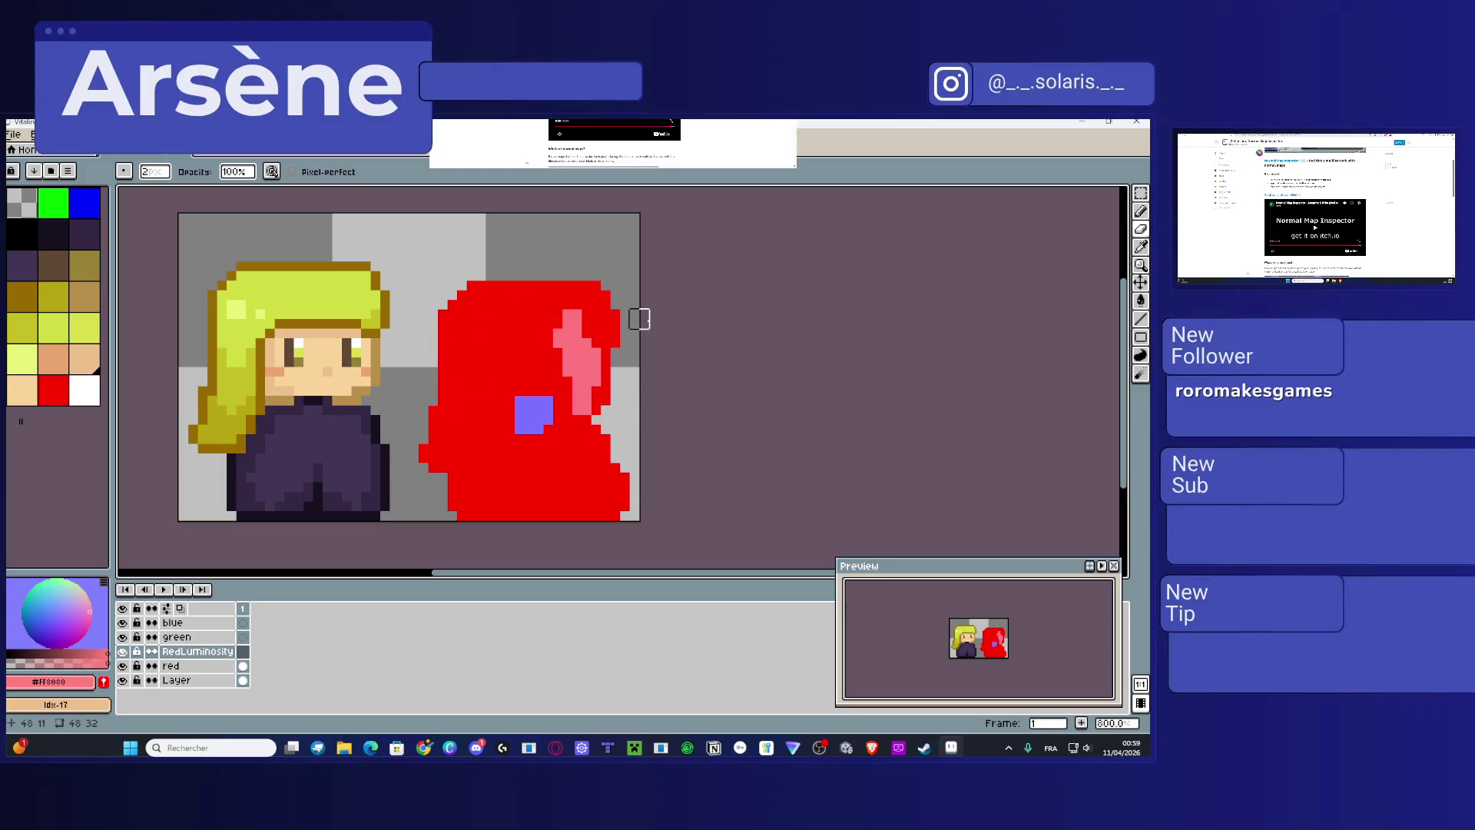
Step: Pick the colours #fe7893 and #ff8480, then bring up the palette options
left_click(93, 614)
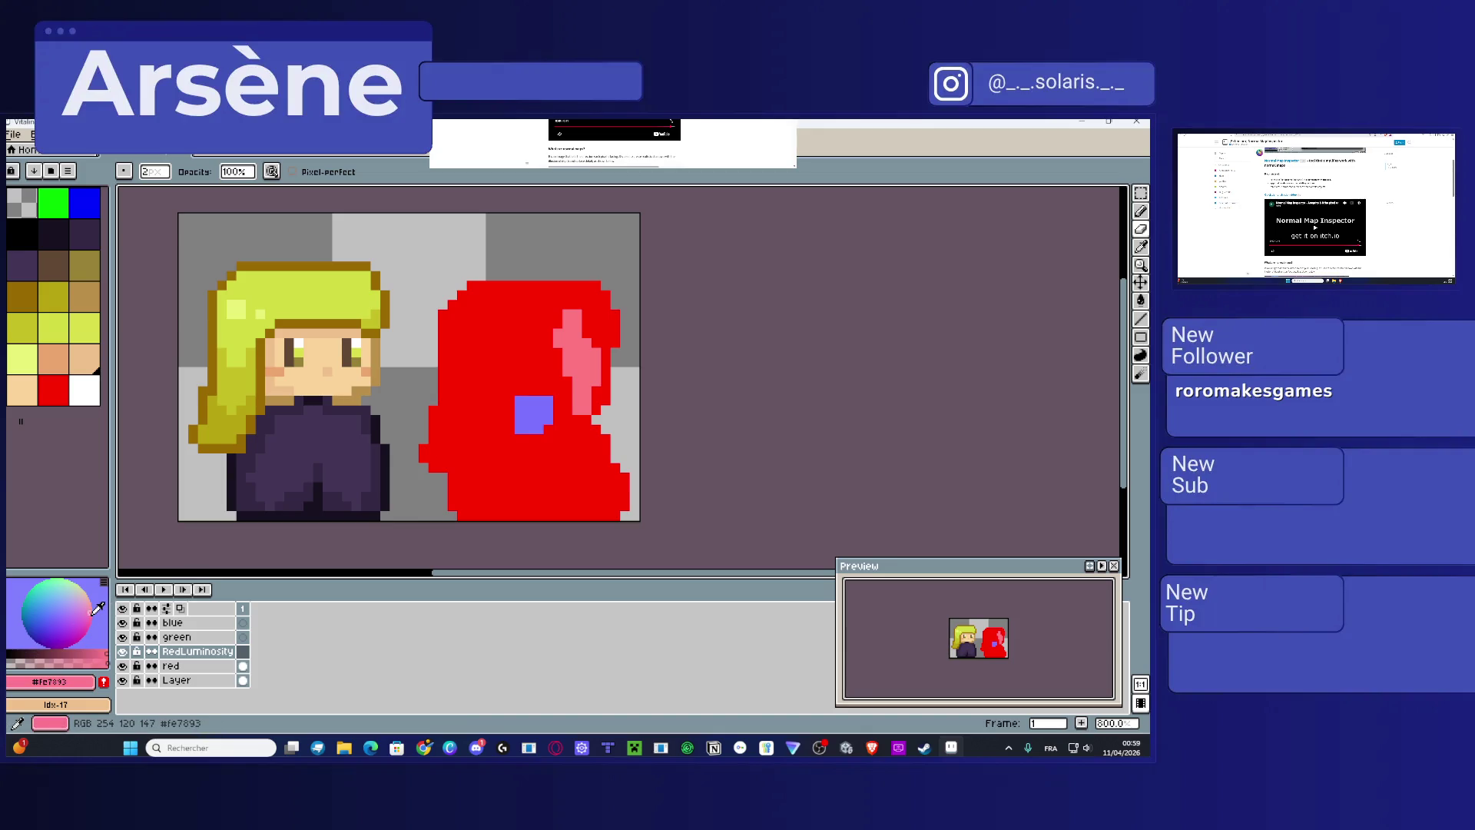
left_click(90, 611)
left_click(68, 170)
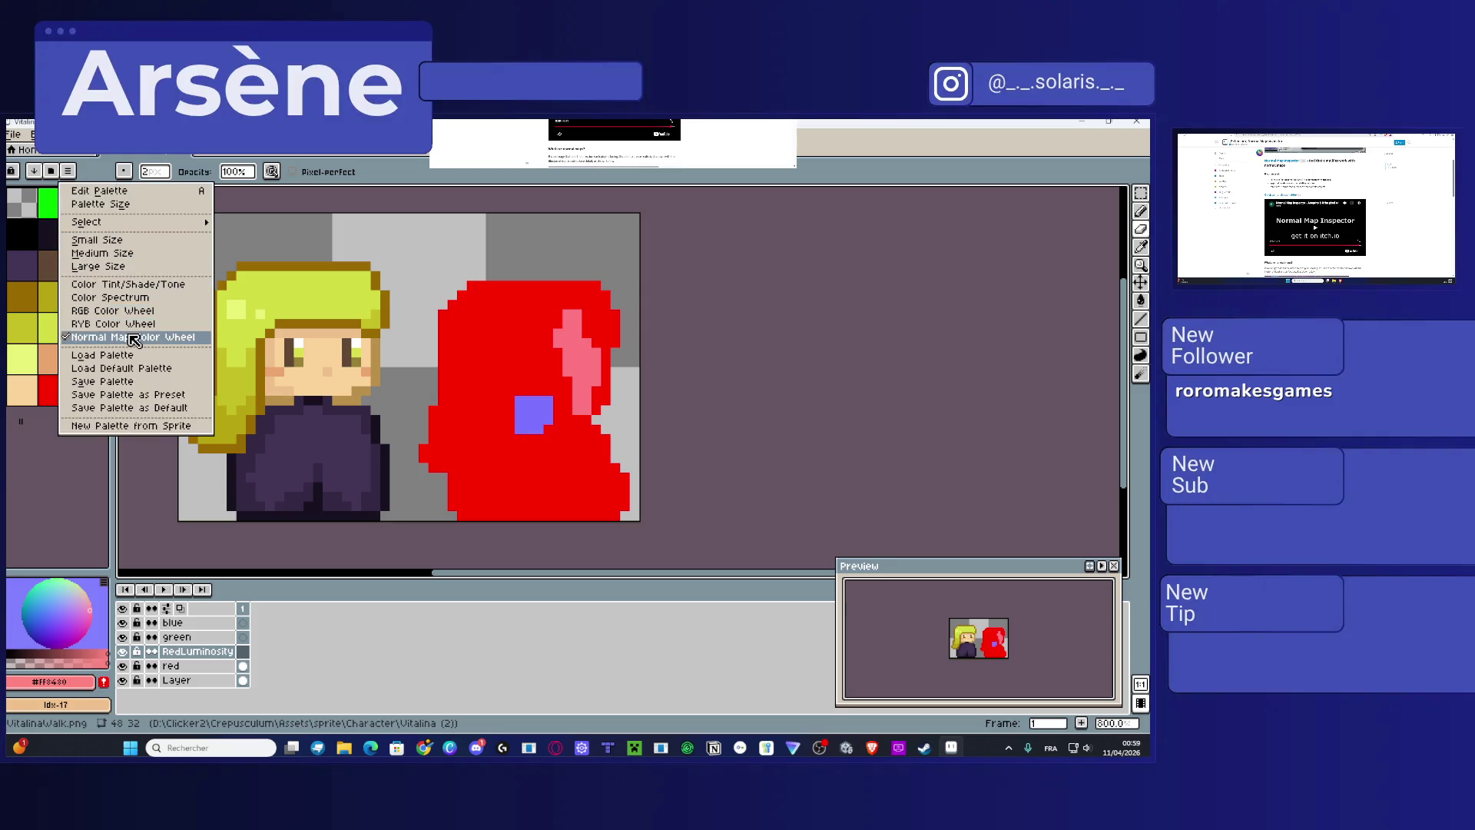
left_click(60, 171)
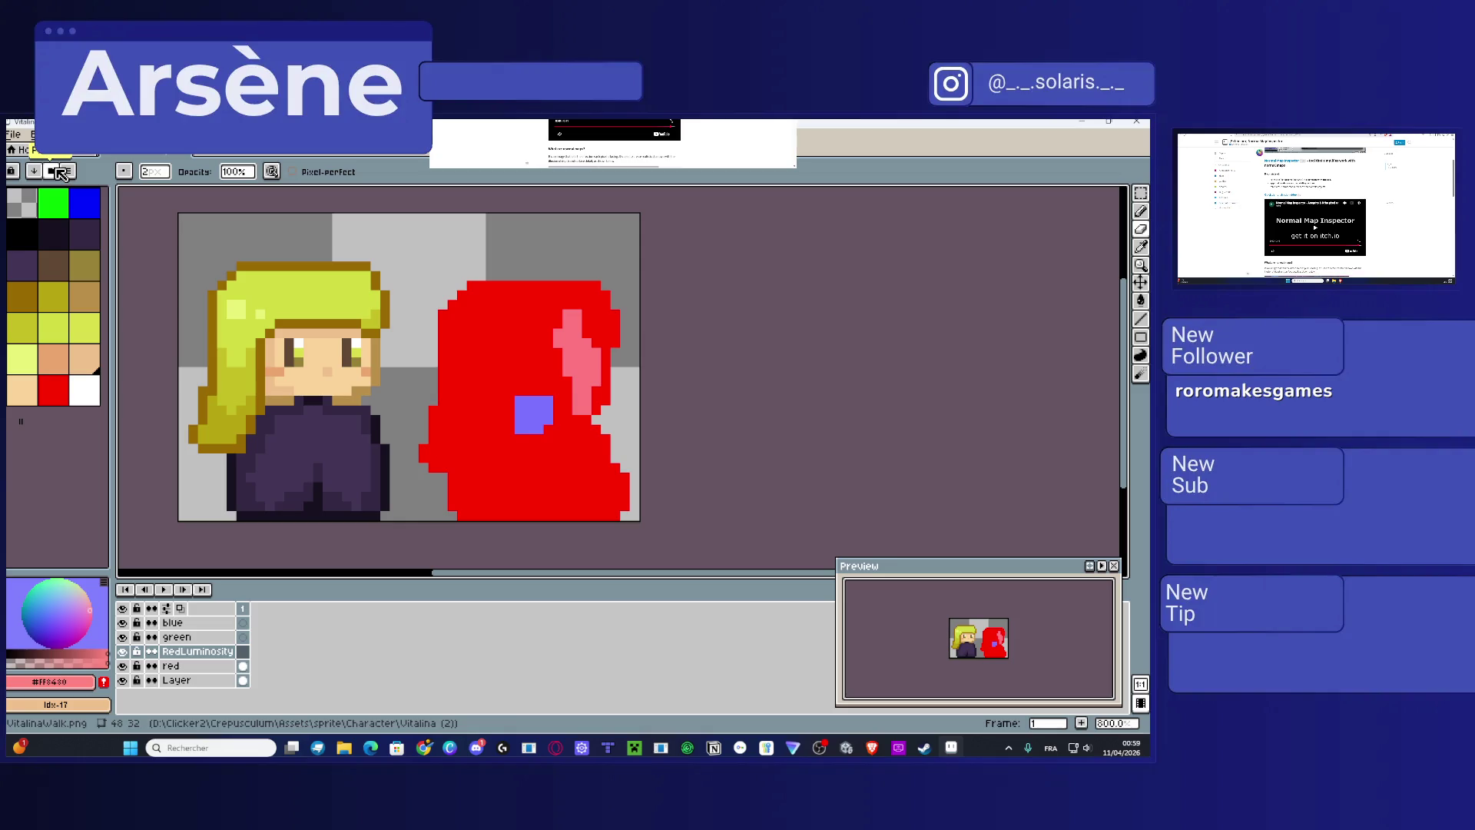
left_click(58, 173)
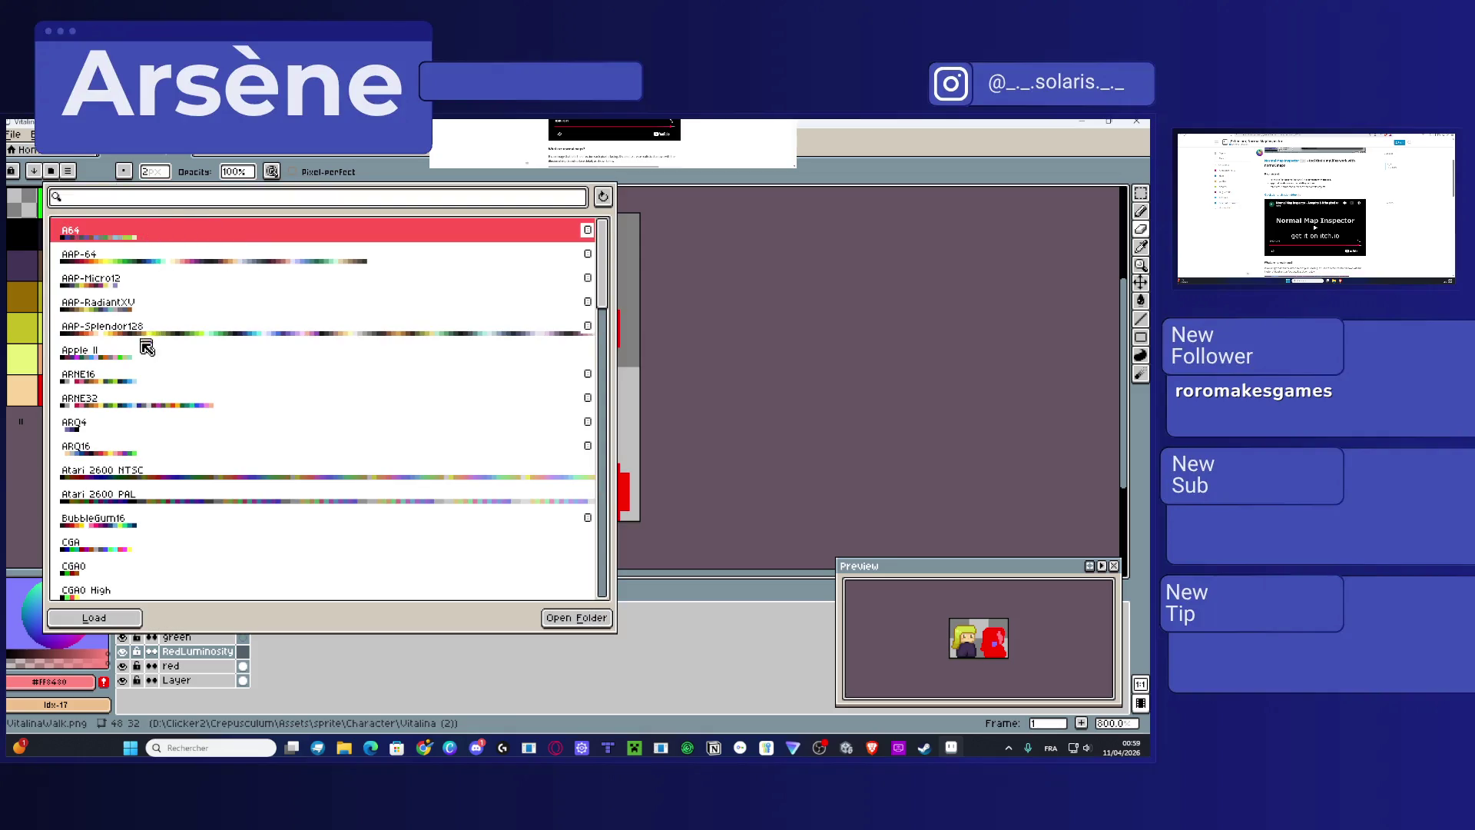
scroll(146, 348, "down", 3)
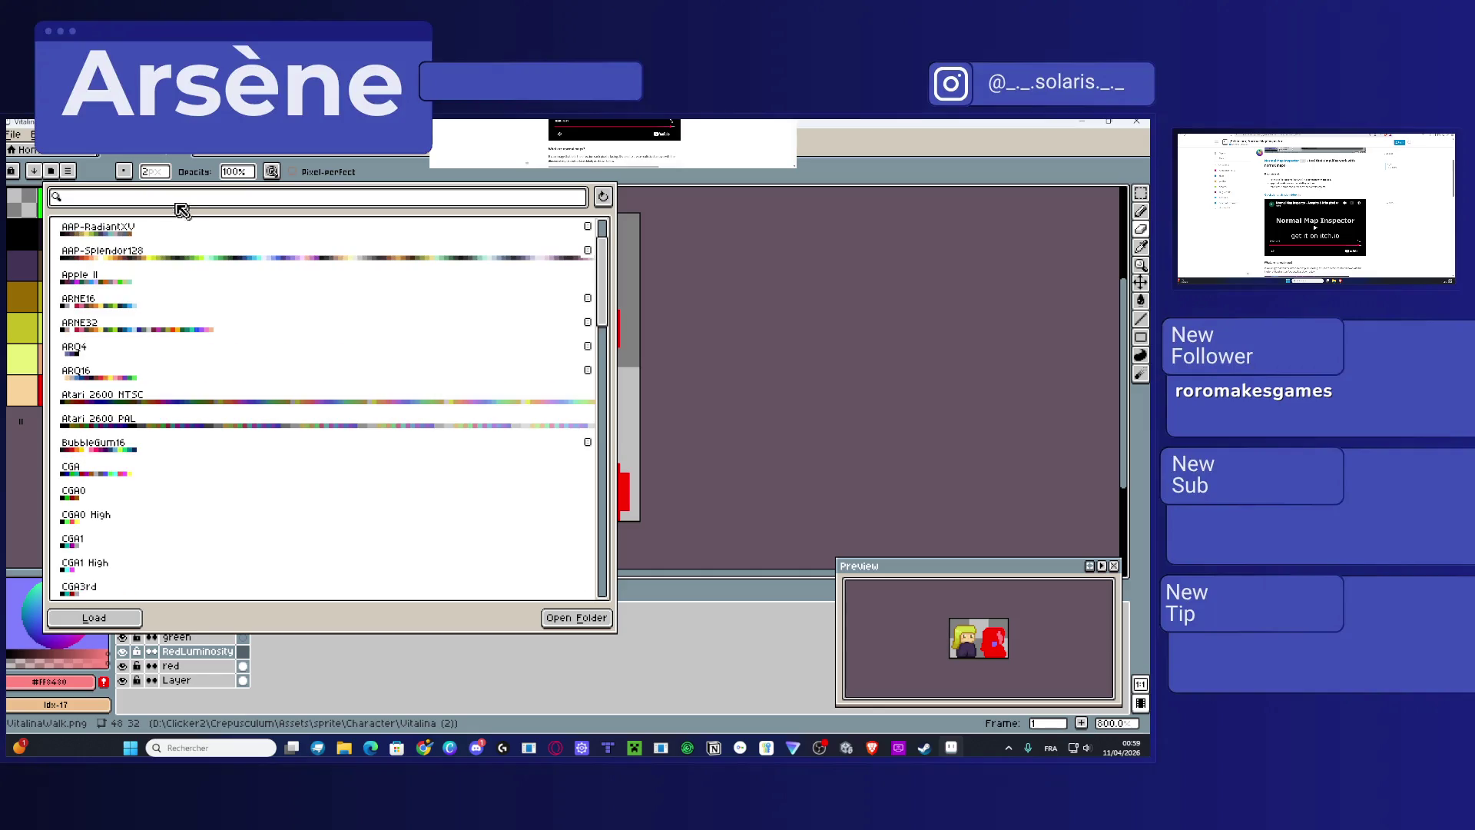
type("vitalina")
key("Escape")
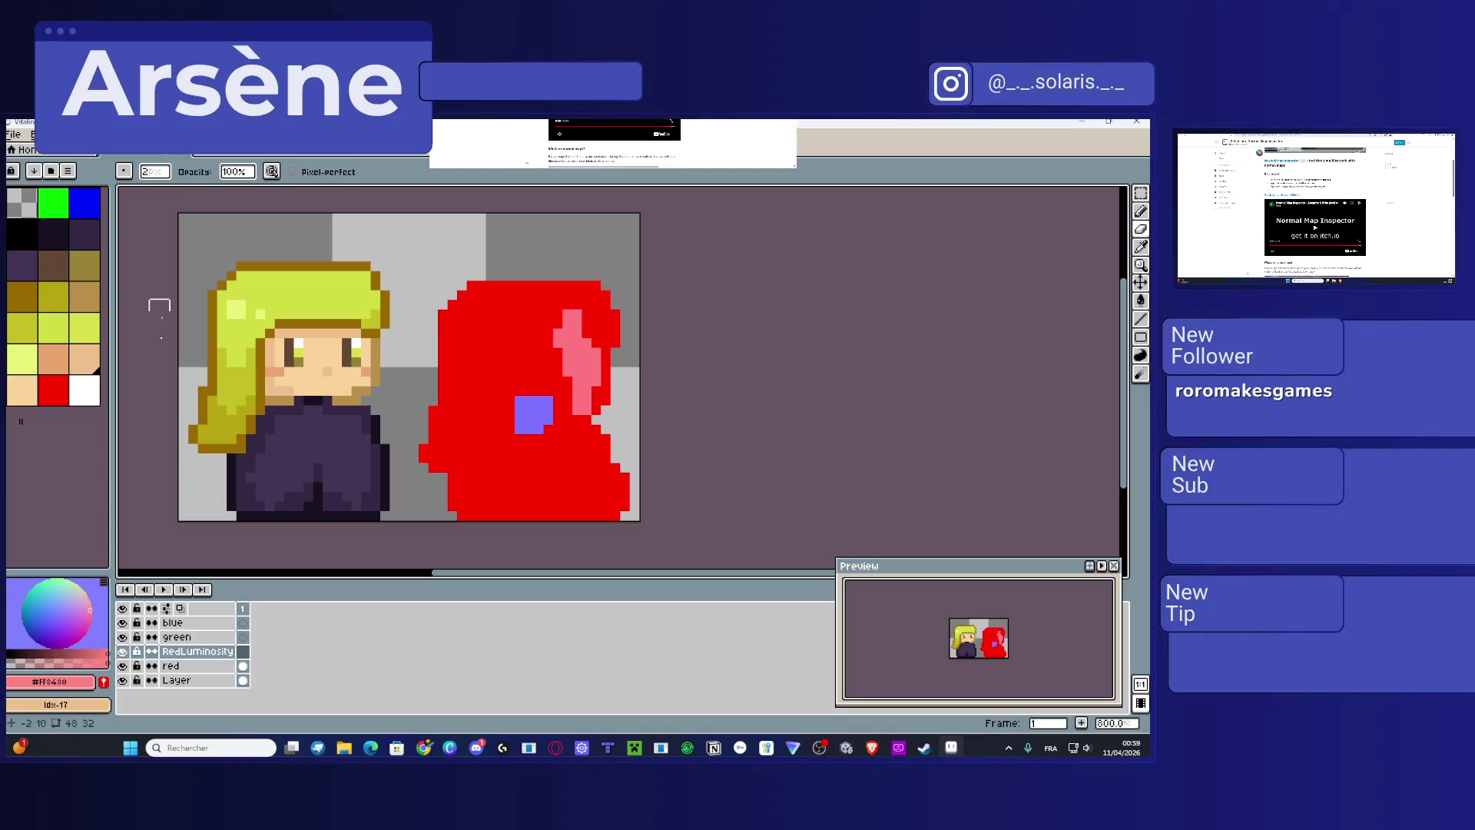
Step: Try green, light cyan and purple normal-map colours, settling on salmon pink #ff7880
left_click(56, 577)
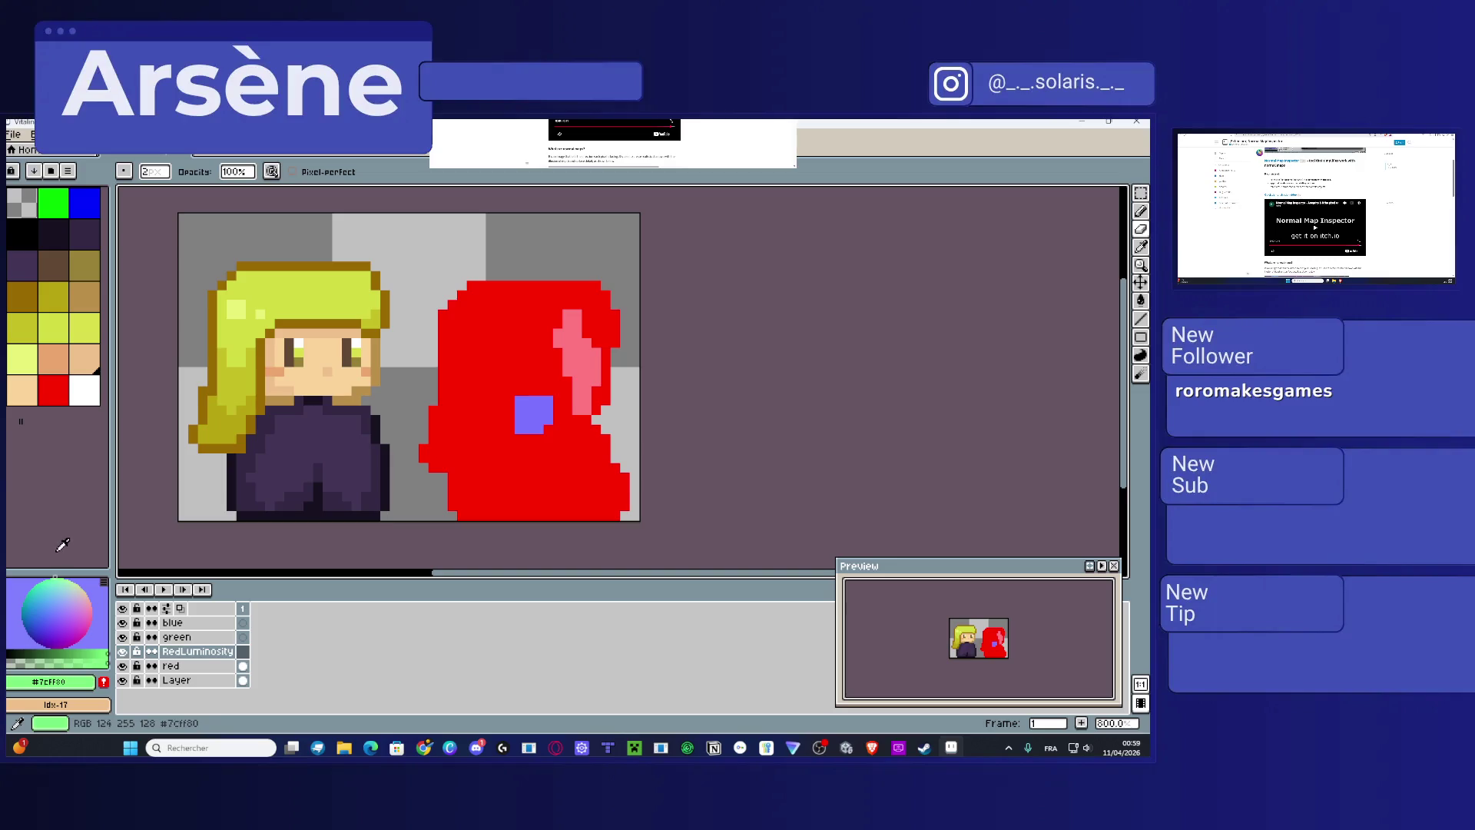
left_click(63, 587)
left_click_drag(65, 586, 63, 611)
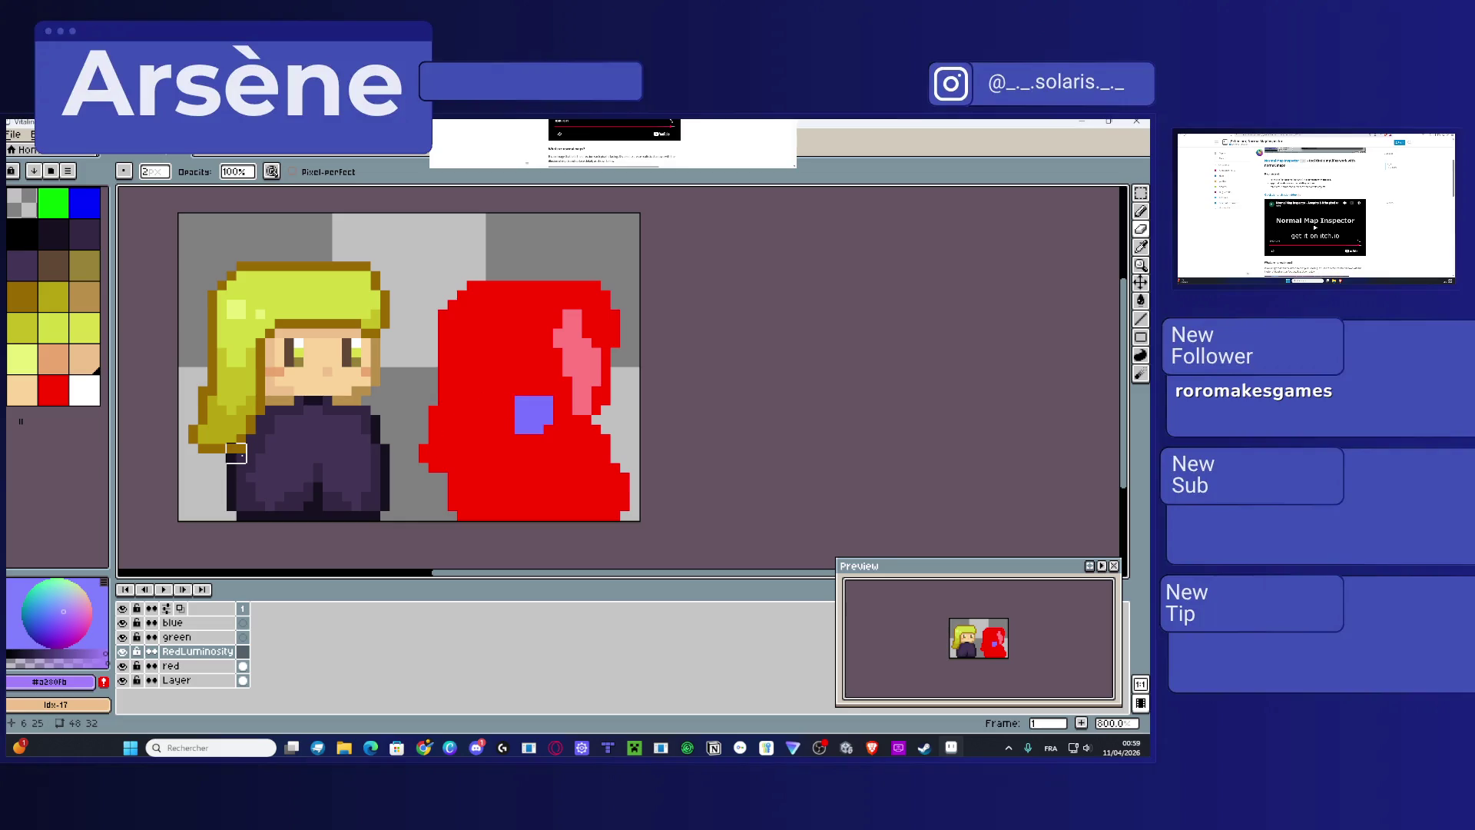
left_click(90, 613)
Step: Delete the RedLuminosity, green and blue layers and select the red layer
left_click(1141, 212)
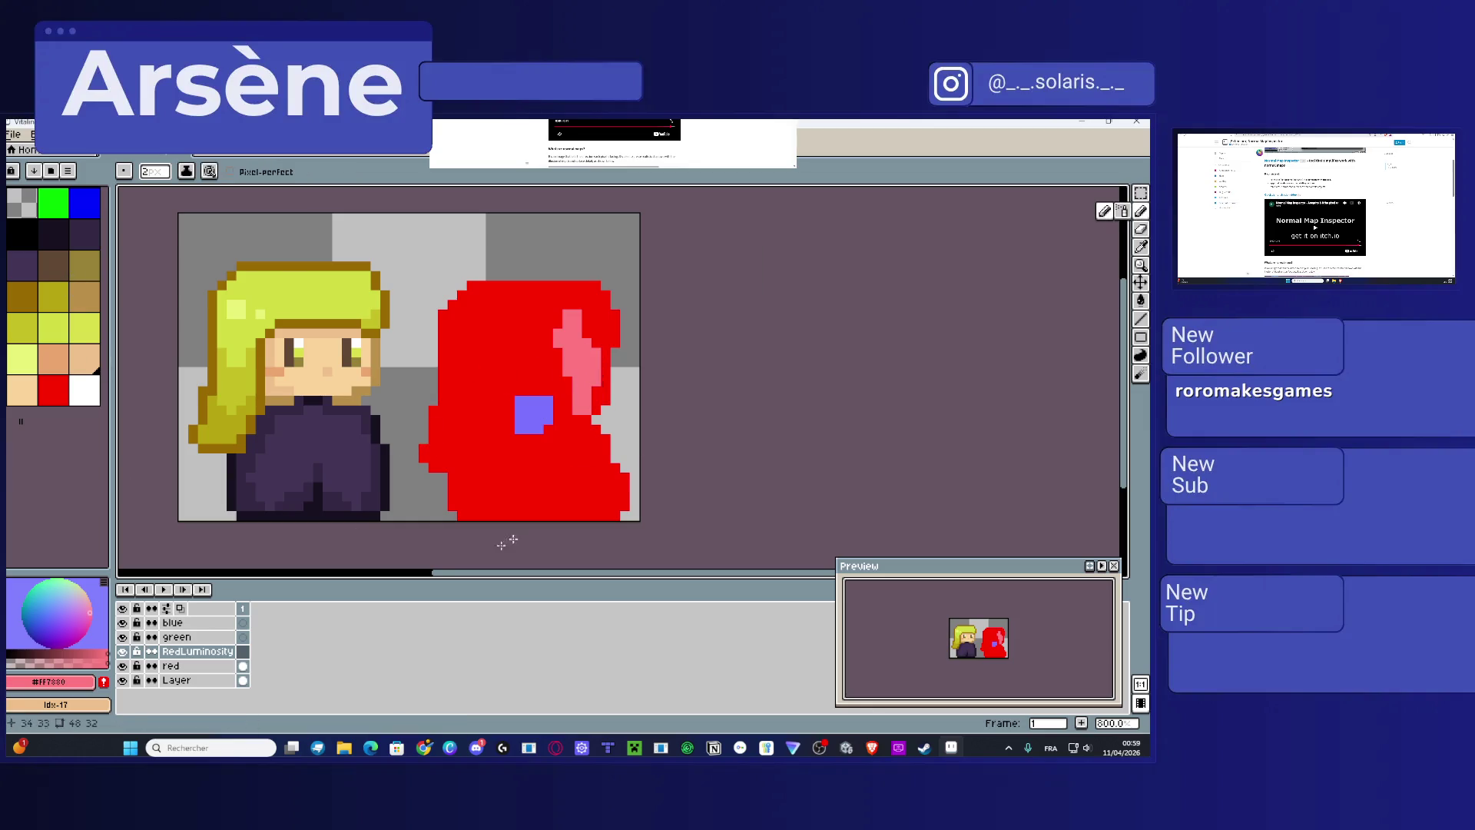
left_click(201, 654)
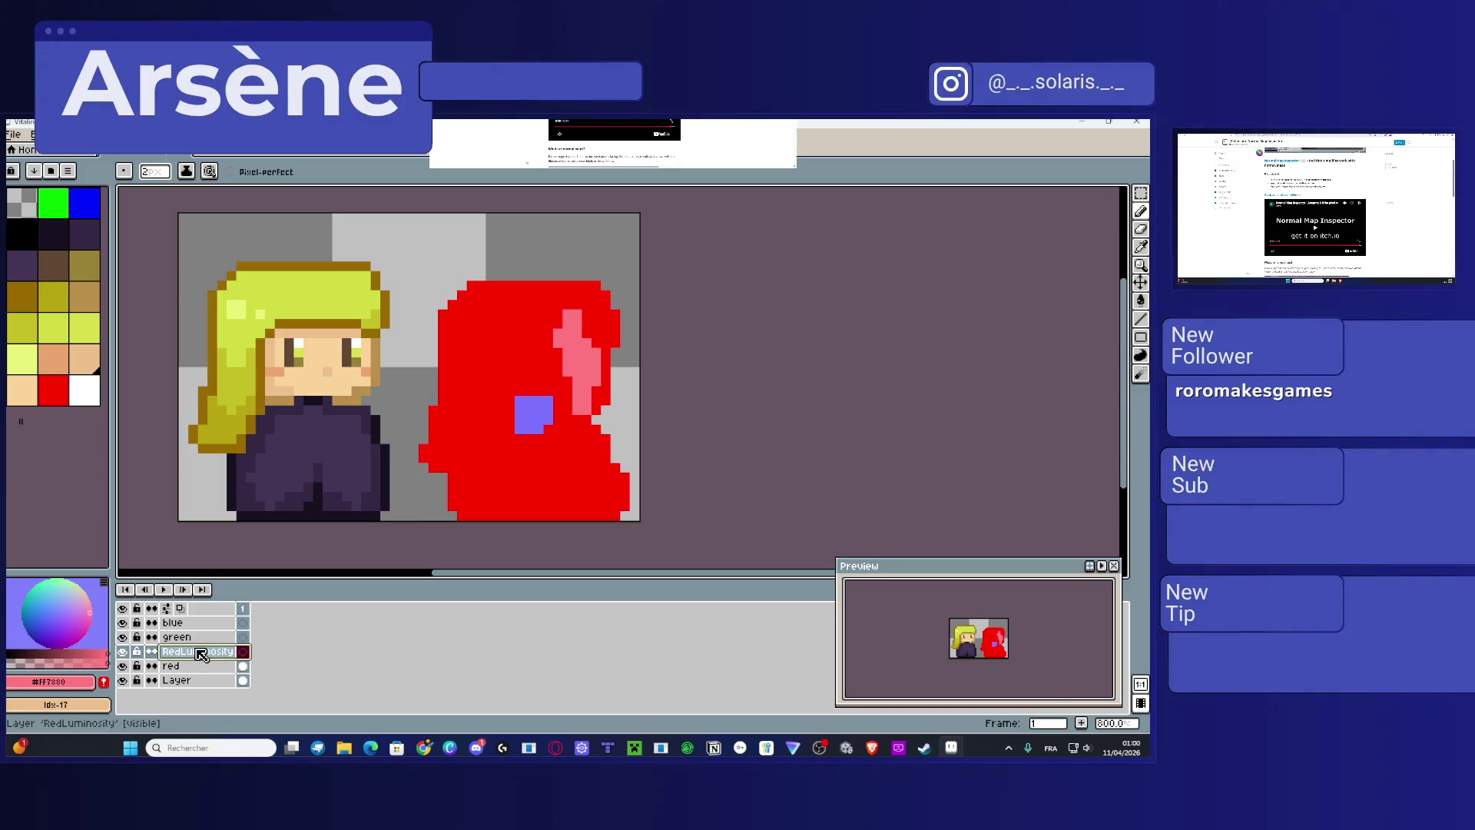
key("Delete")
key("Delete")
key("Delete")
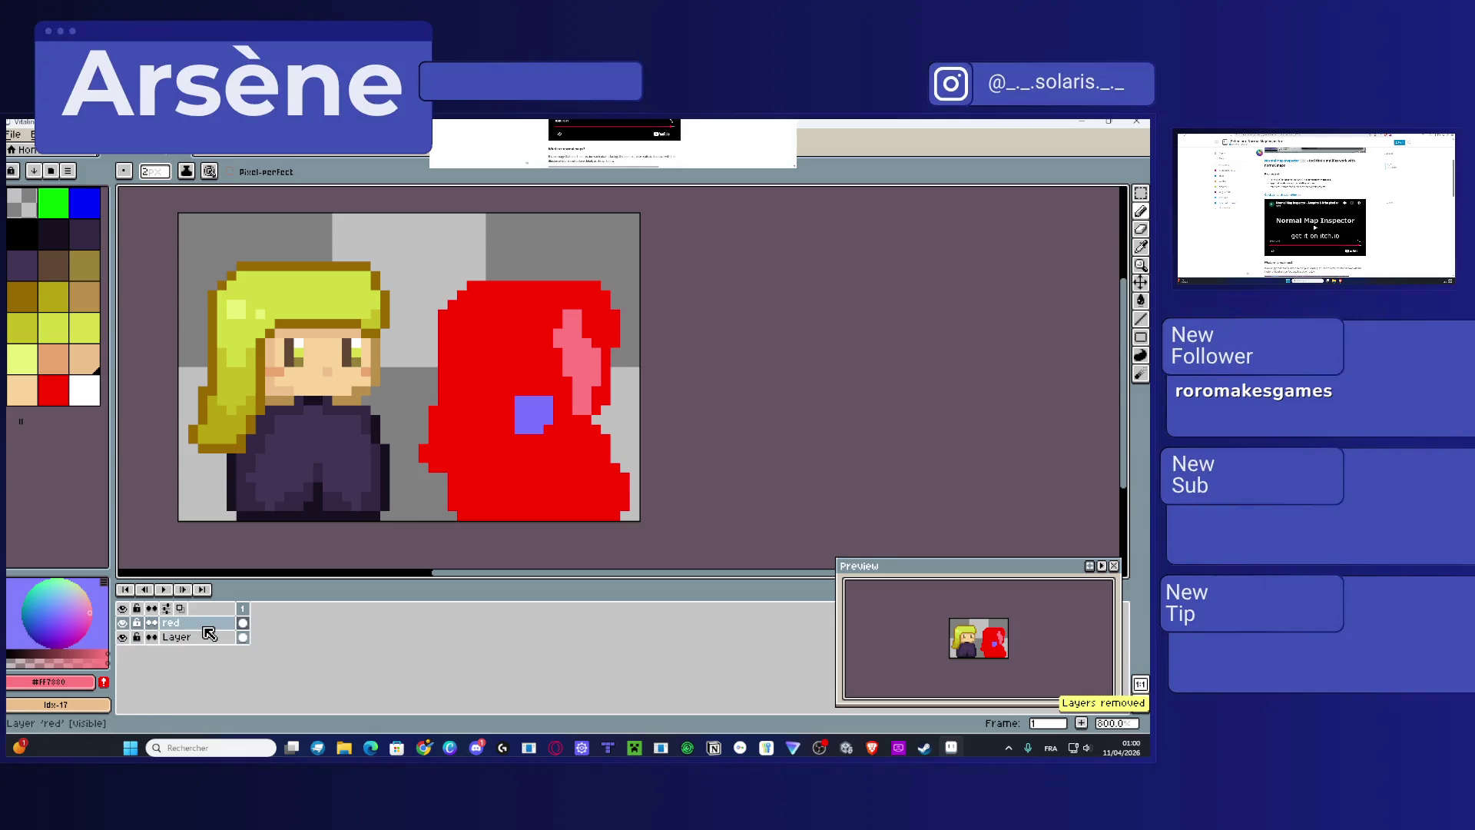
left_click(206, 624)
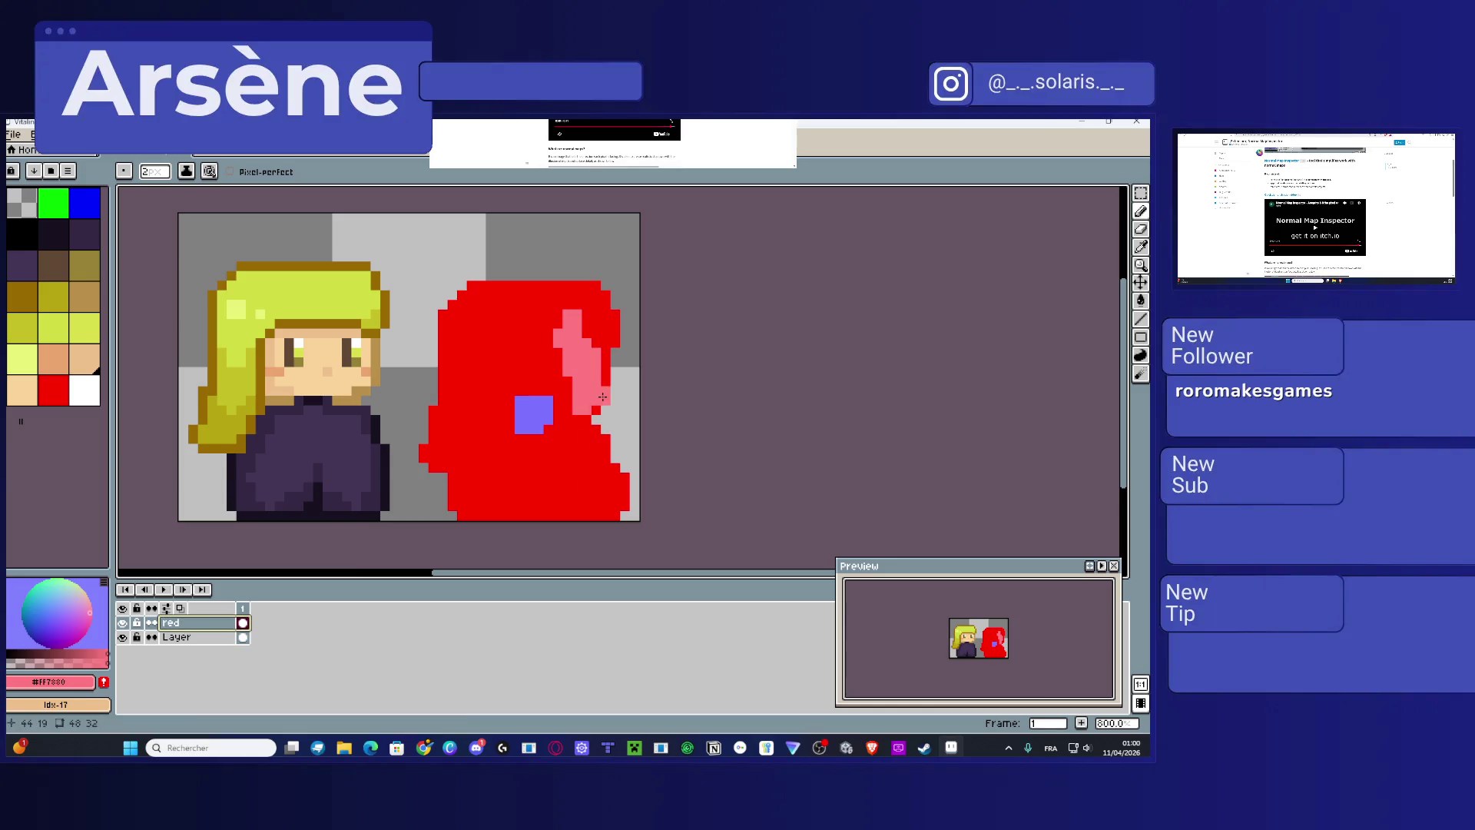
Step: Set the foreground colour to pale orange #ffc180, keeping the background at #edc08c
left_click(94, 596)
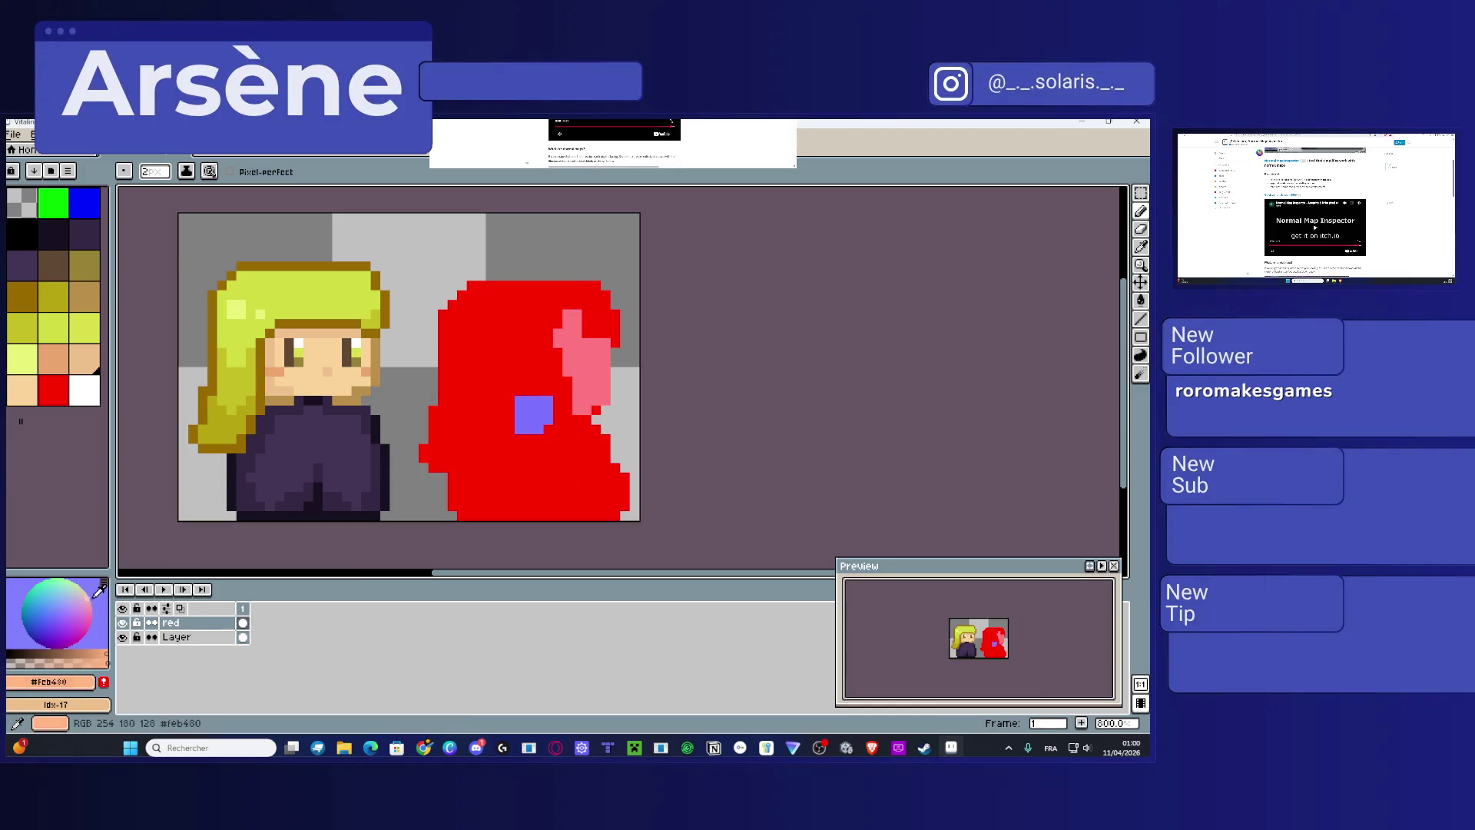
left_click(92, 590)
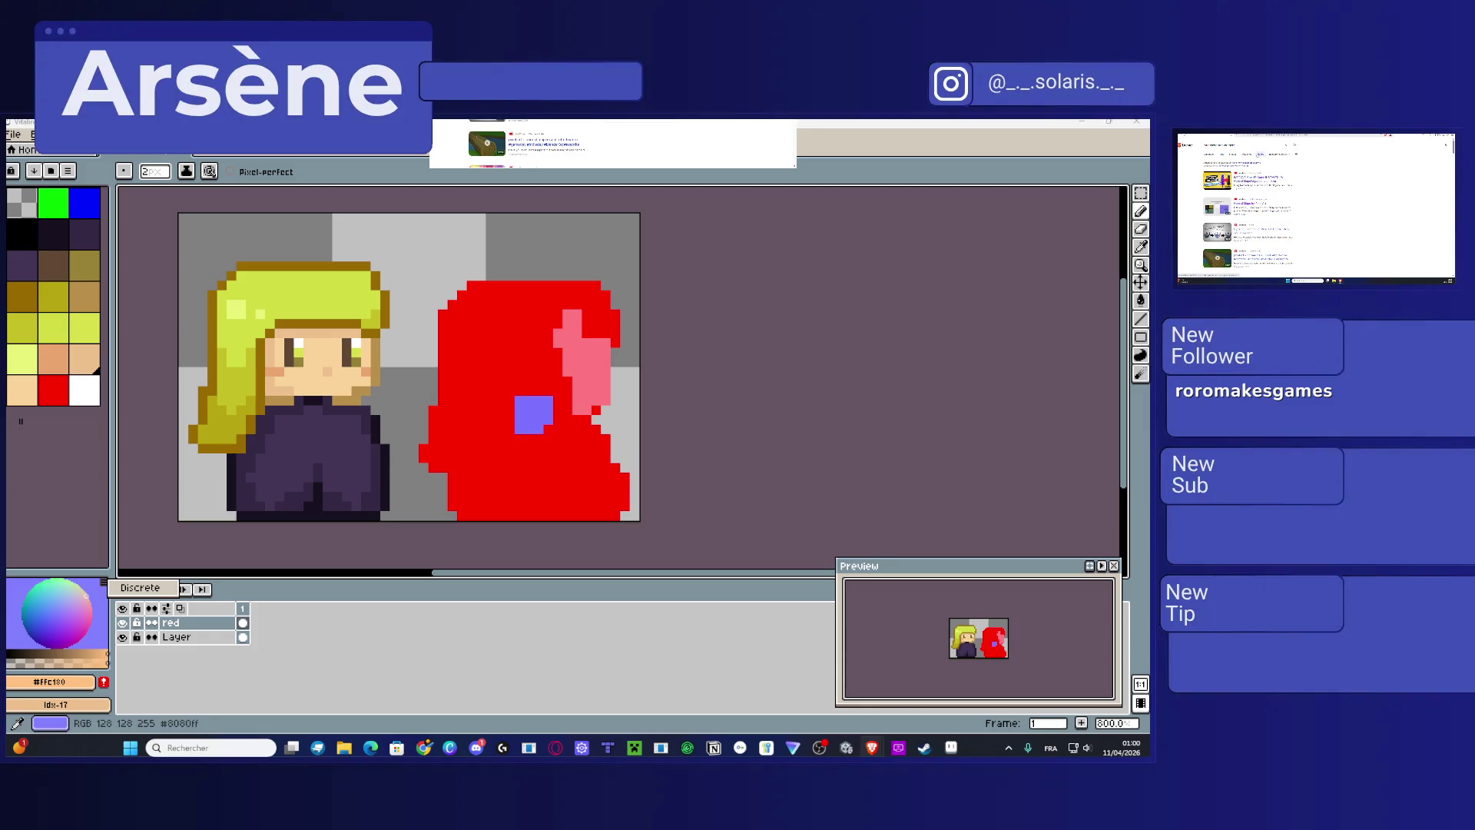
left_click(55, 704)
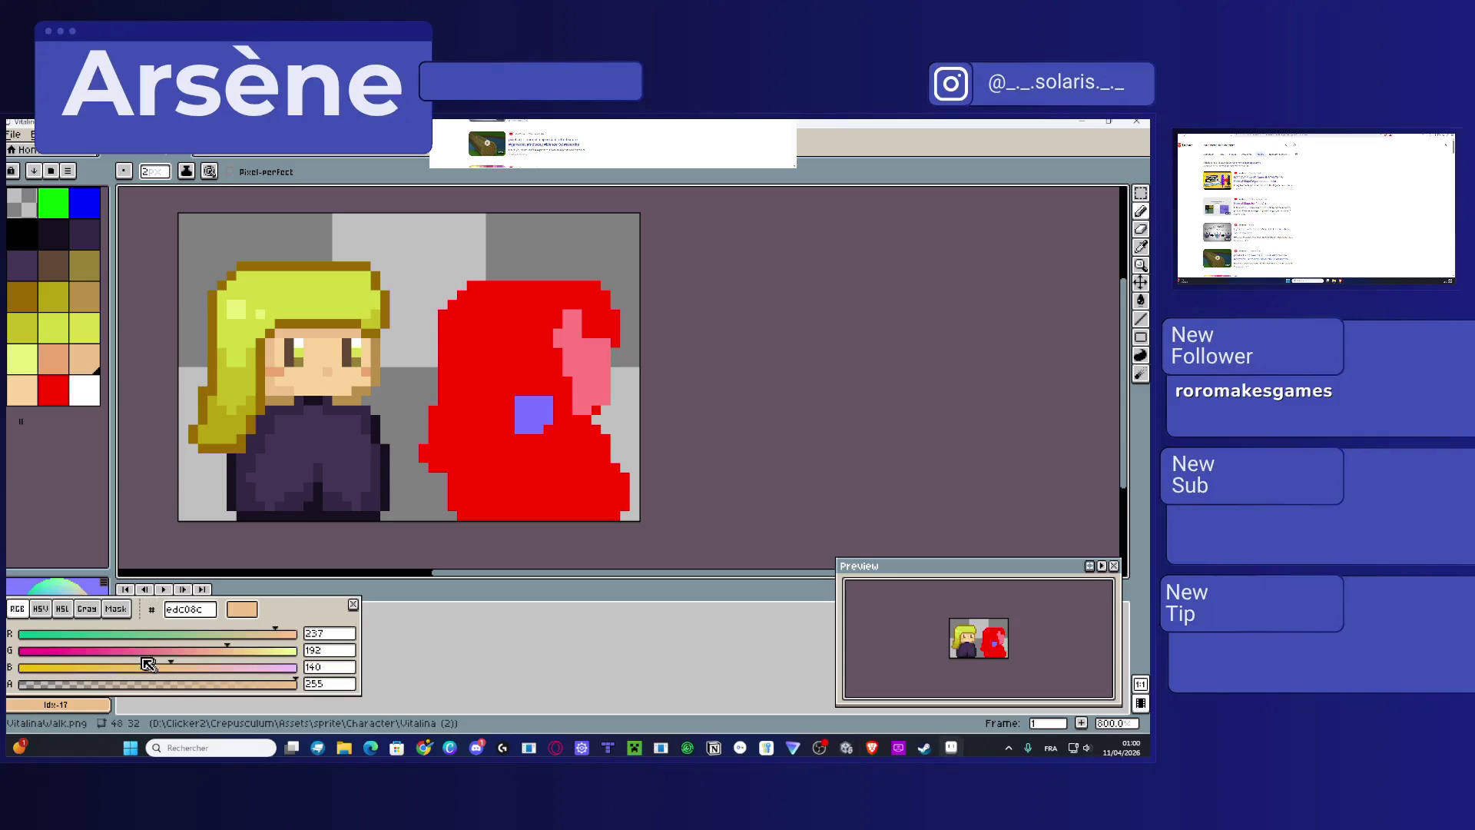
left_click(12, 650)
key("ctrl+z")
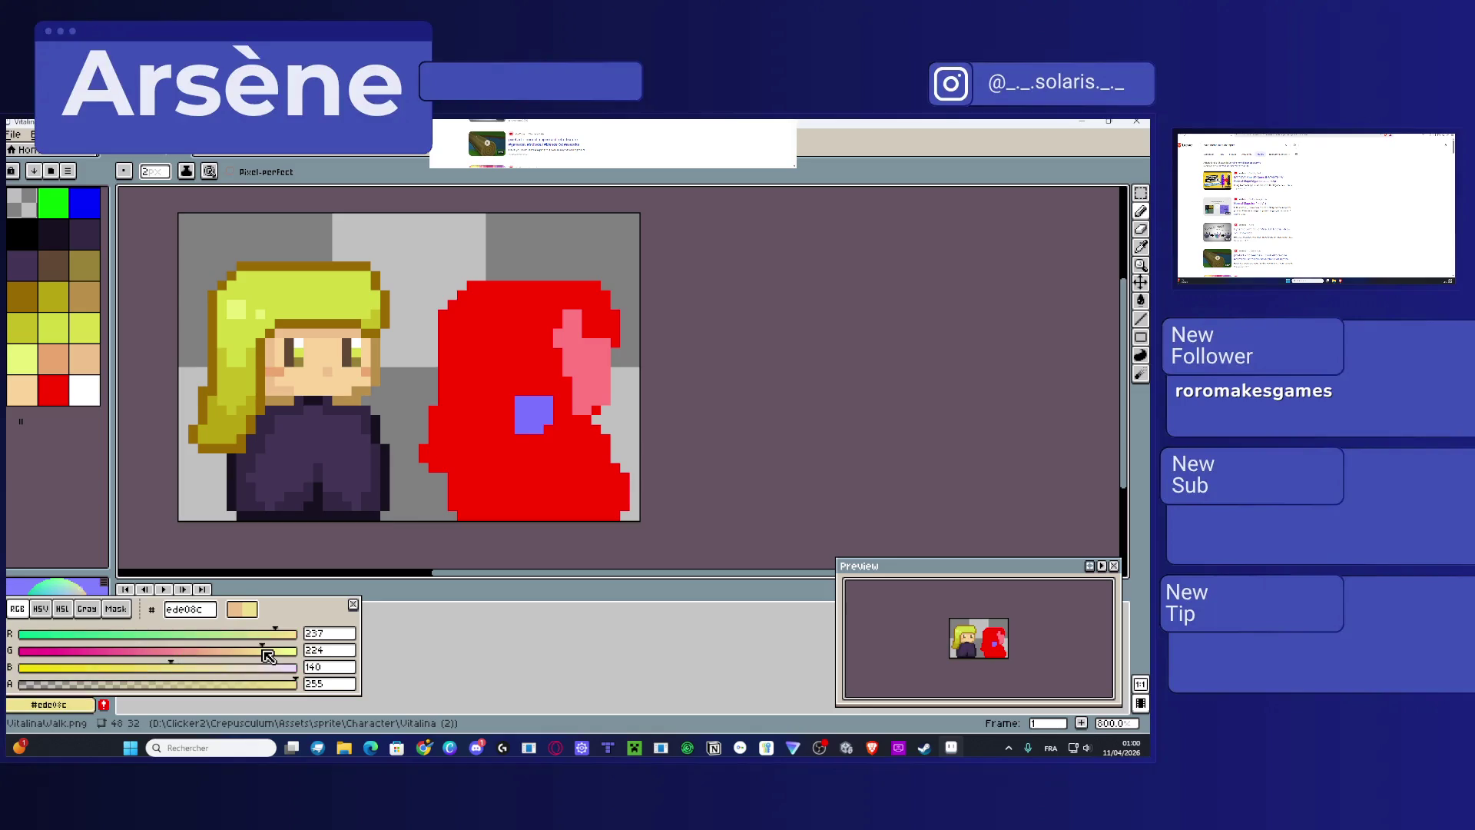
key("Escape")
left_click(51, 683)
left_click(50, 688)
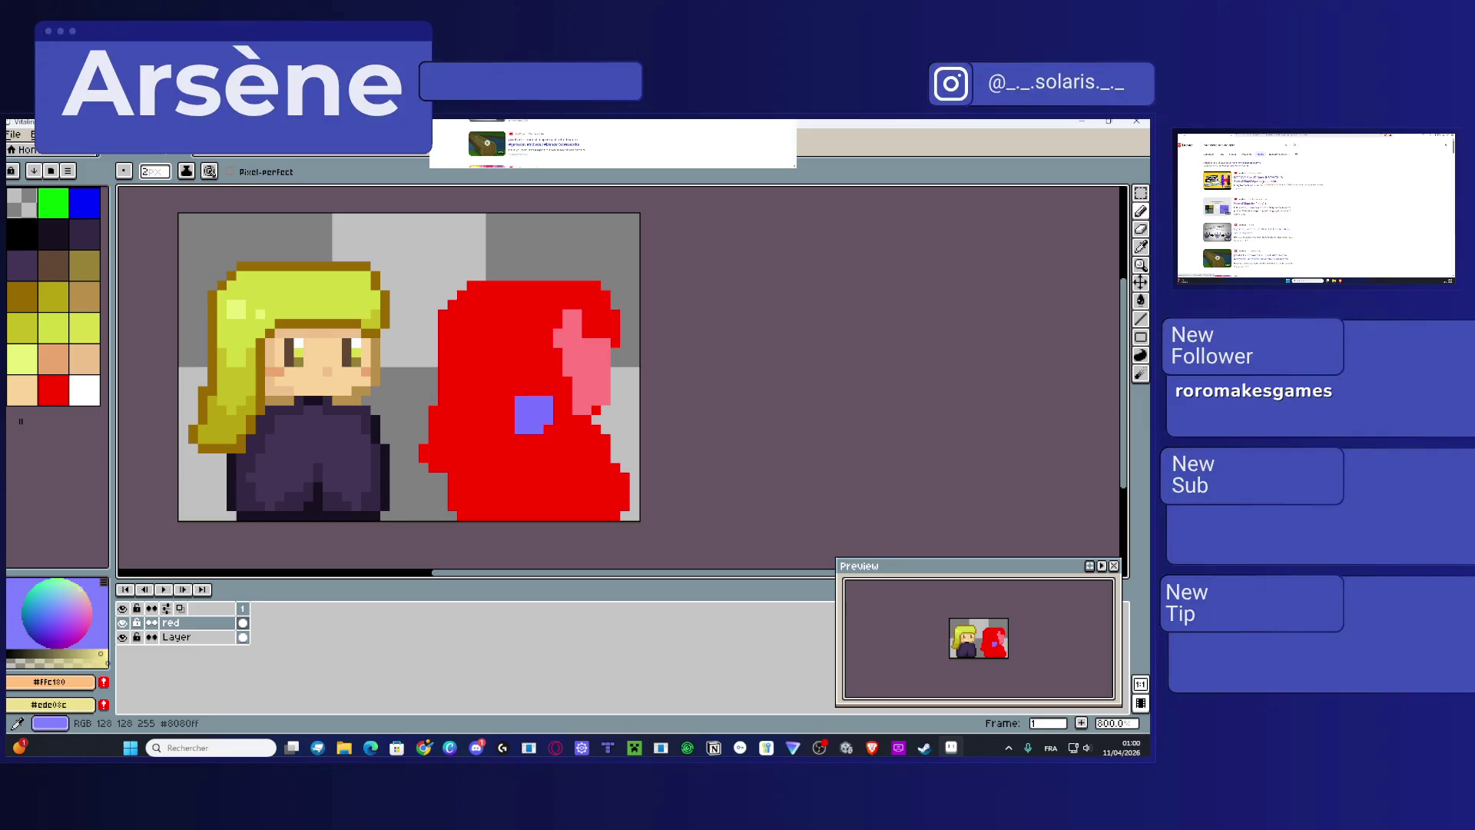
Step: Scroll through the YouTube search results in the background browser and open a video
scroll(613, 144, "down", 3)
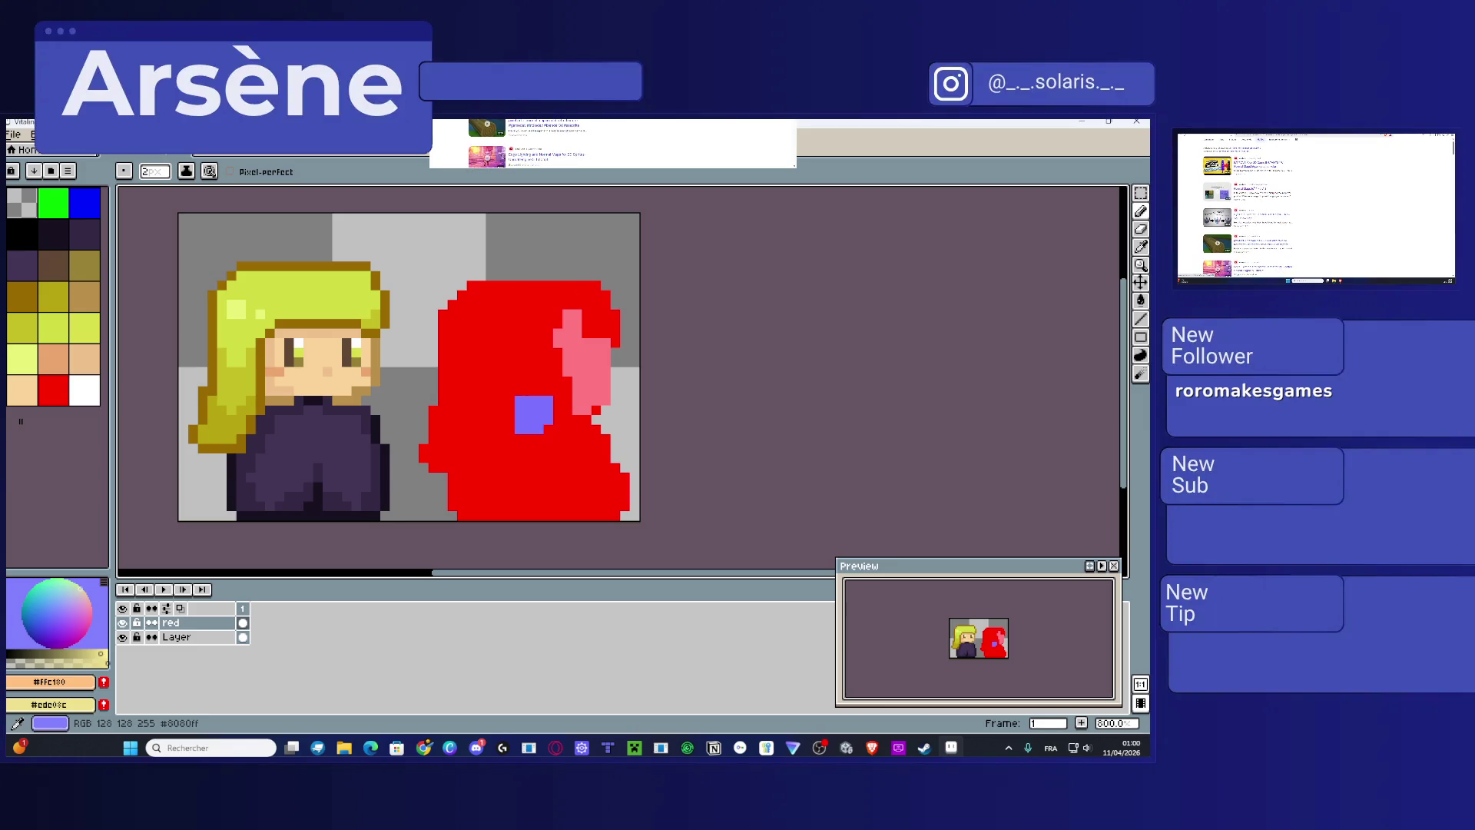
scroll(613, 144, "down", 3)
scroll(614, 144, "down", 3)
scroll(613, 143, "down", 3)
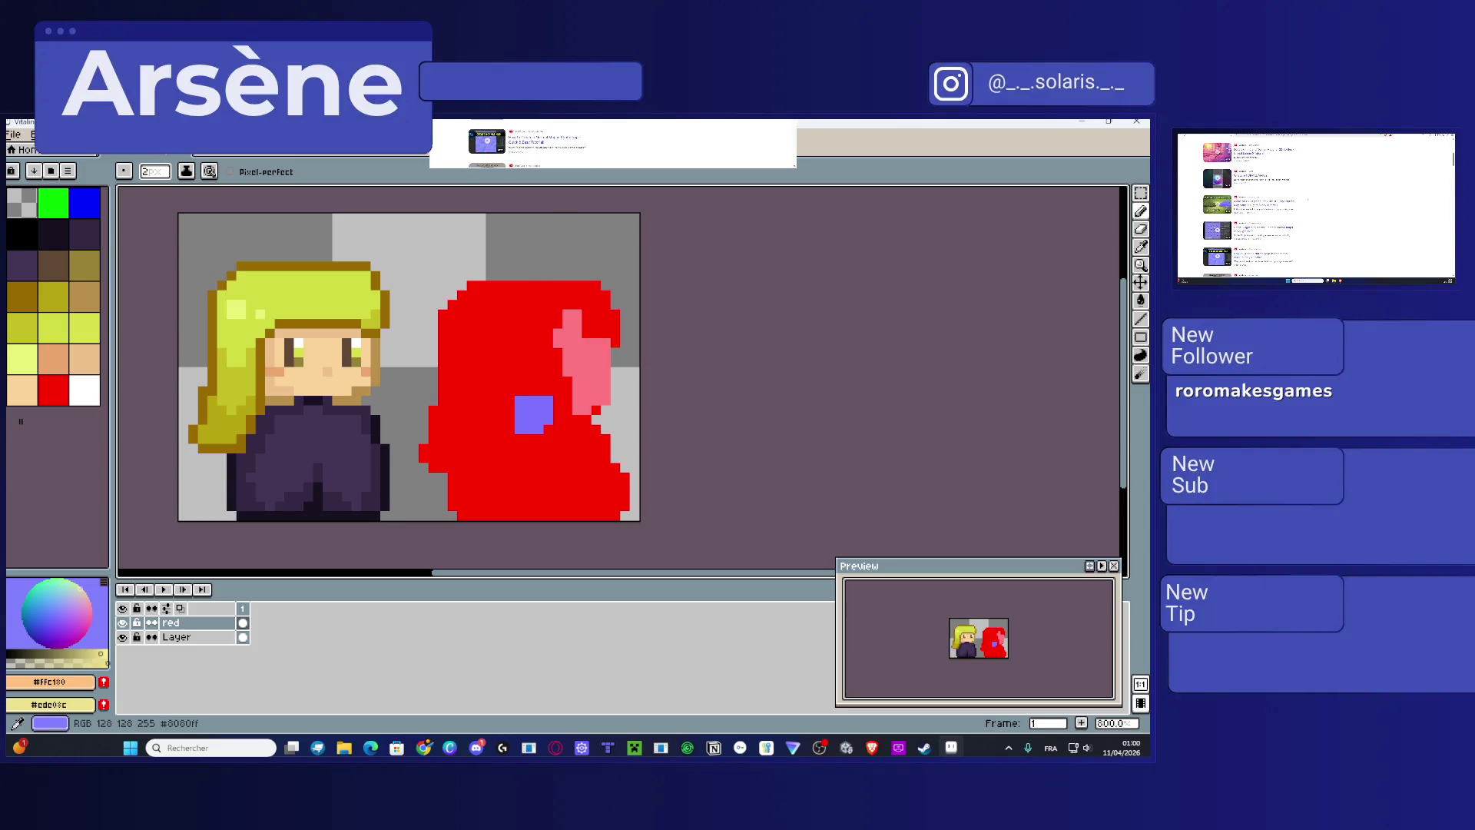
scroll(613, 144, "down", 2)
scroll(613, 143, "down", 2)
scroll(613, 144, "down", 2)
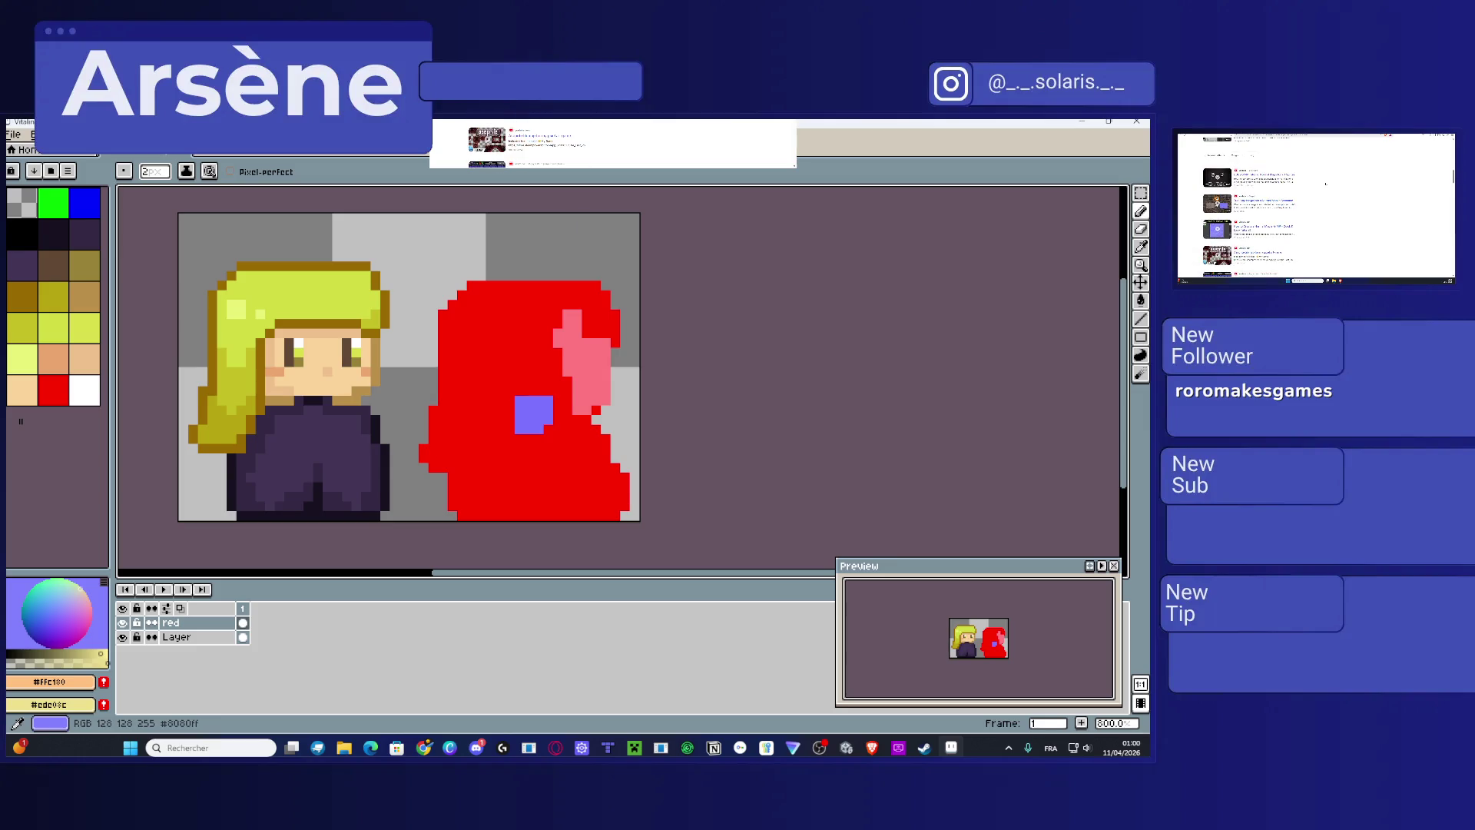
scroll(613, 143, "down", 3)
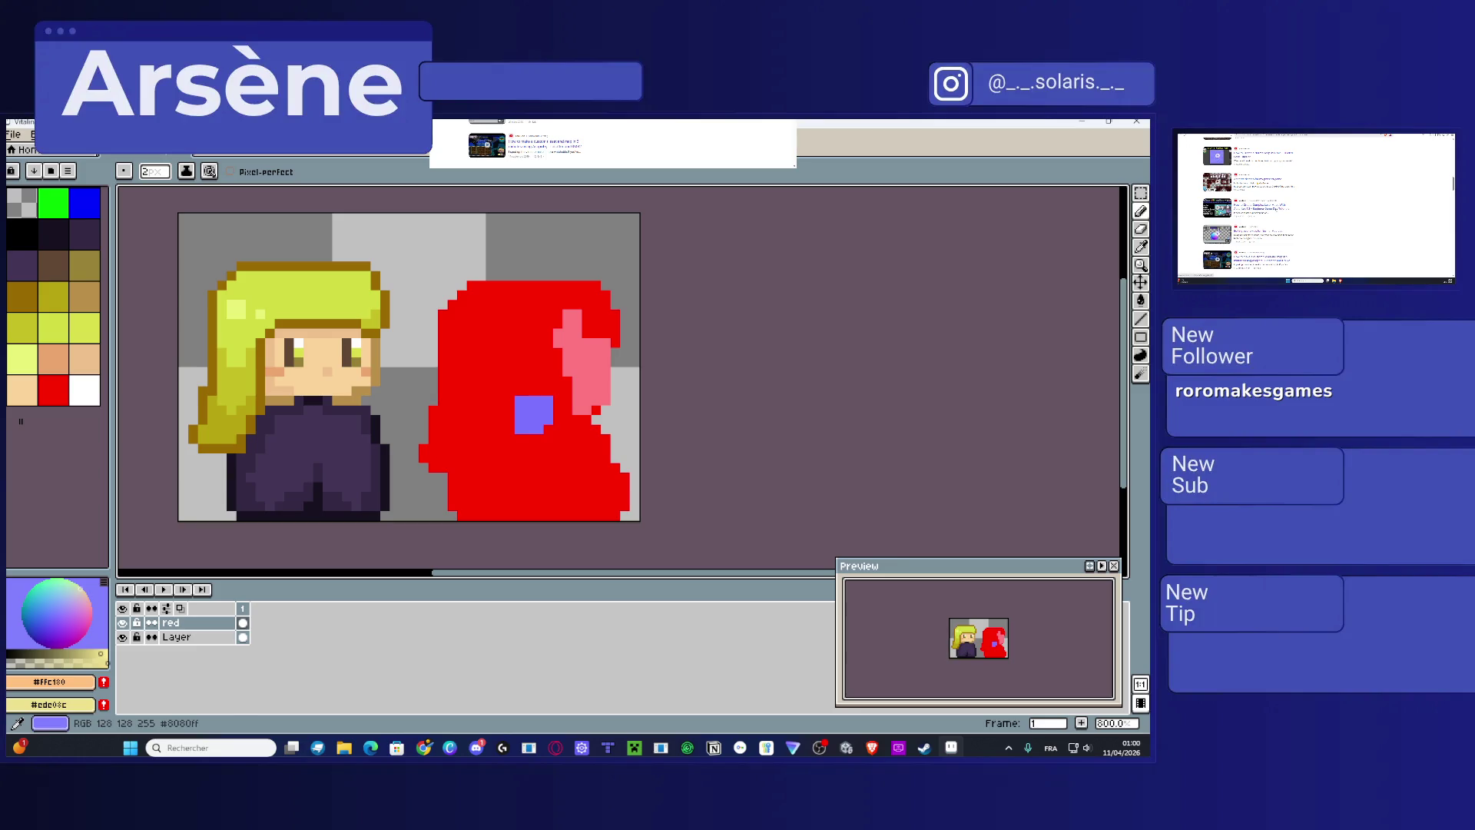
scroll(613, 144, "down", 3)
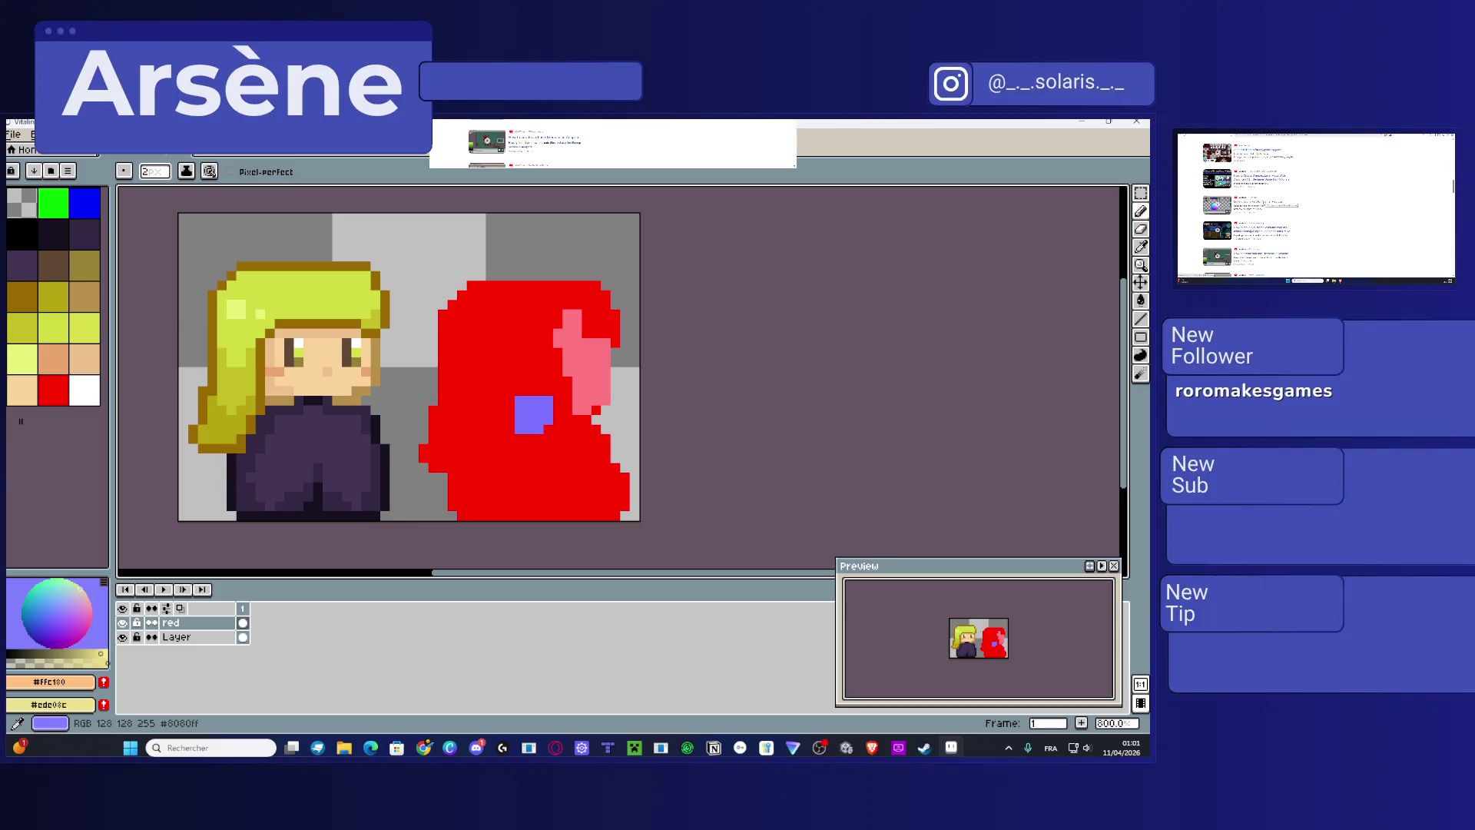
scroll(613, 143, "up", 6)
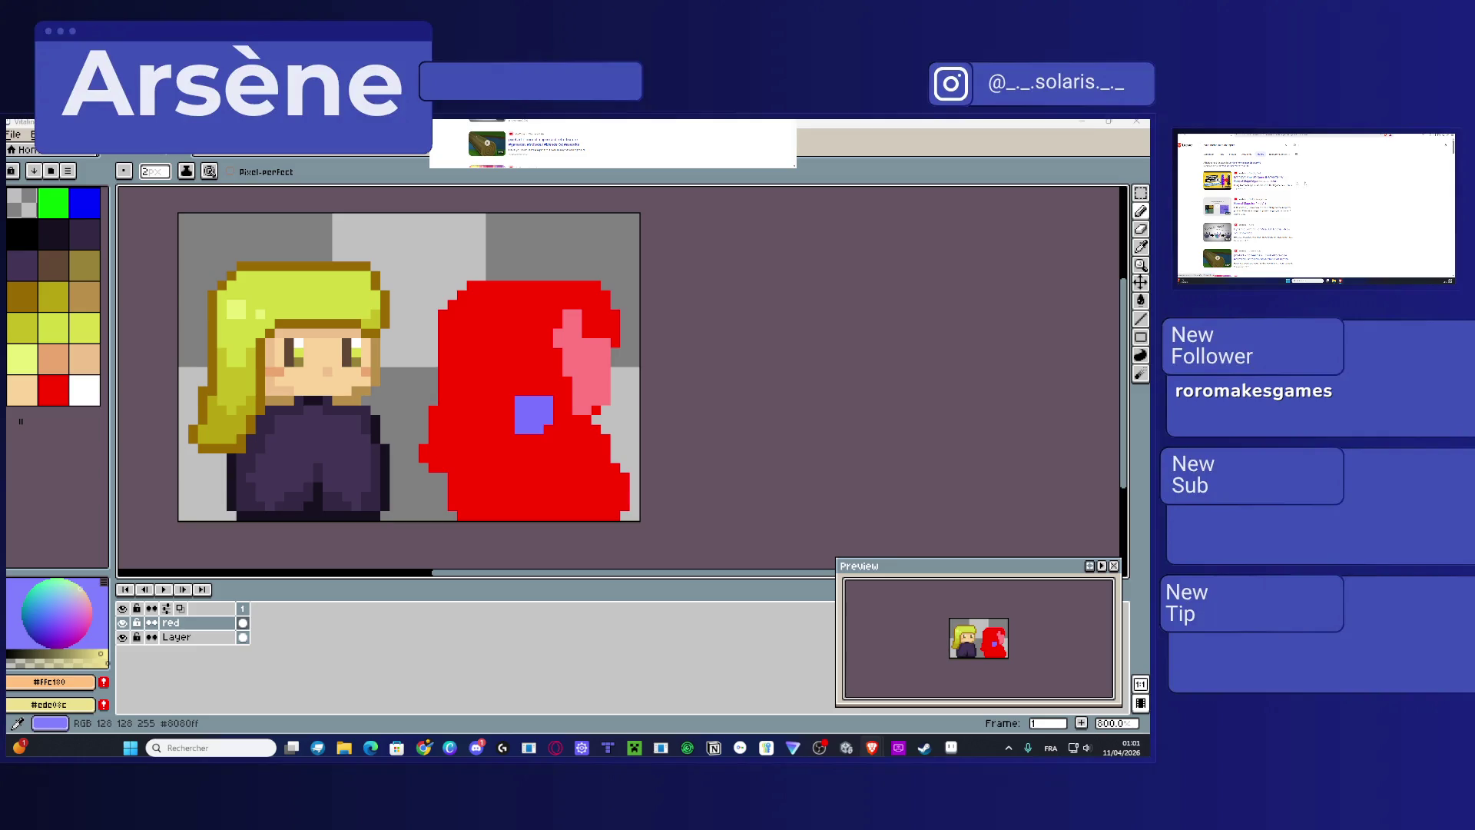
left_click(1373, 177)
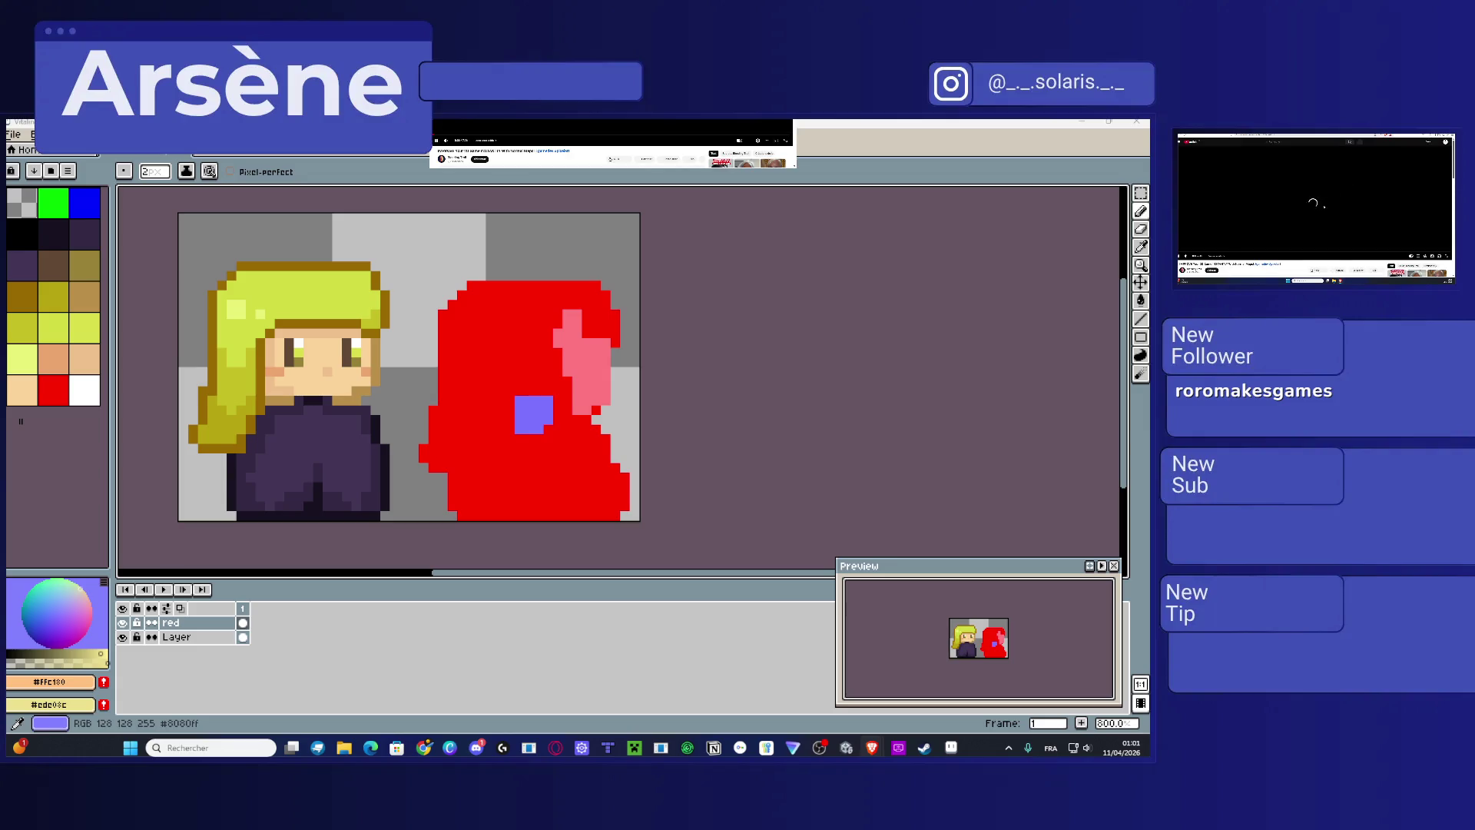
scroll(492, 142, "down", 2)
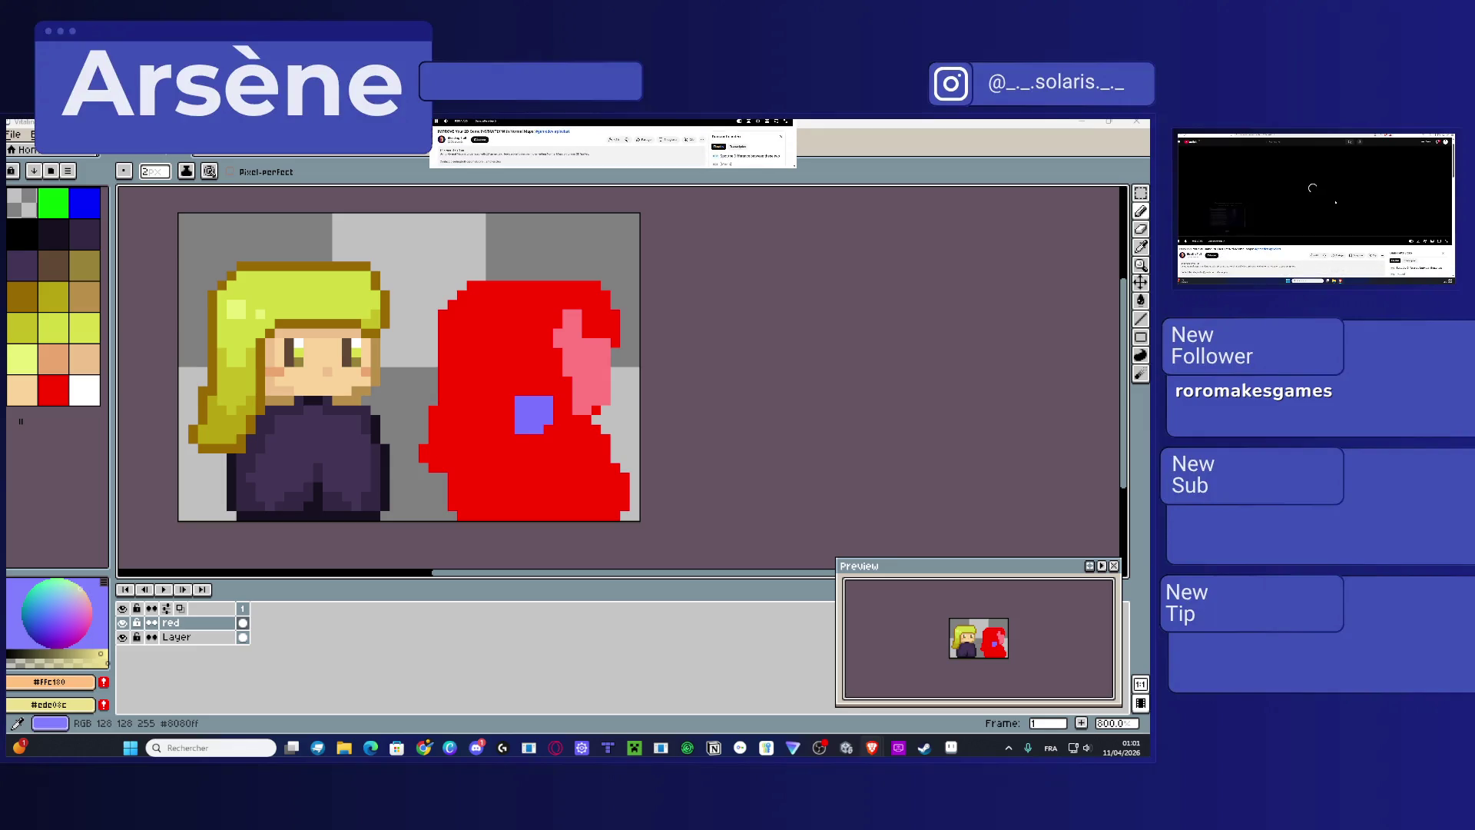
scroll(611, 146, "up", 1)
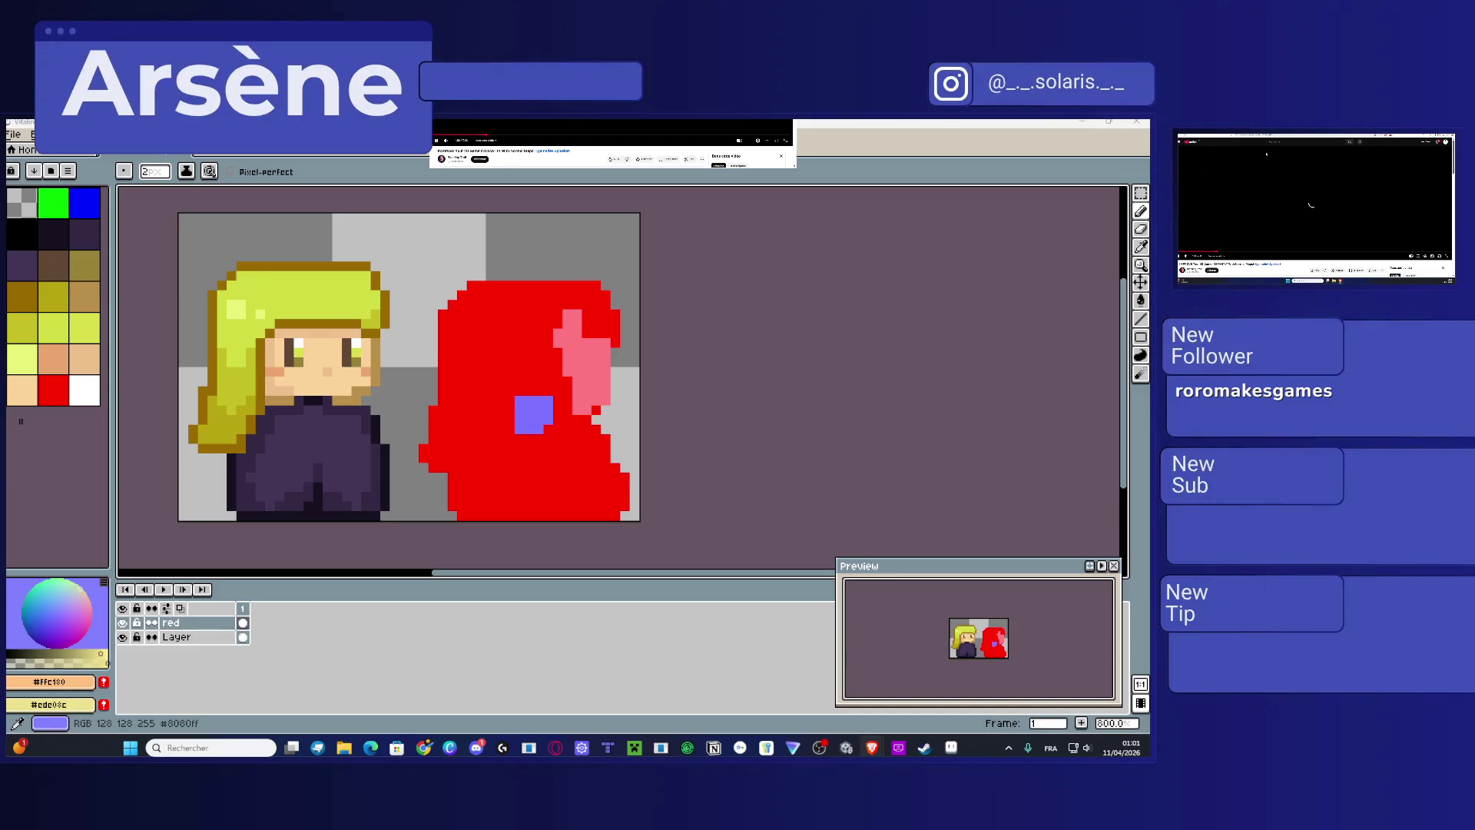
left_click(1280, 229)
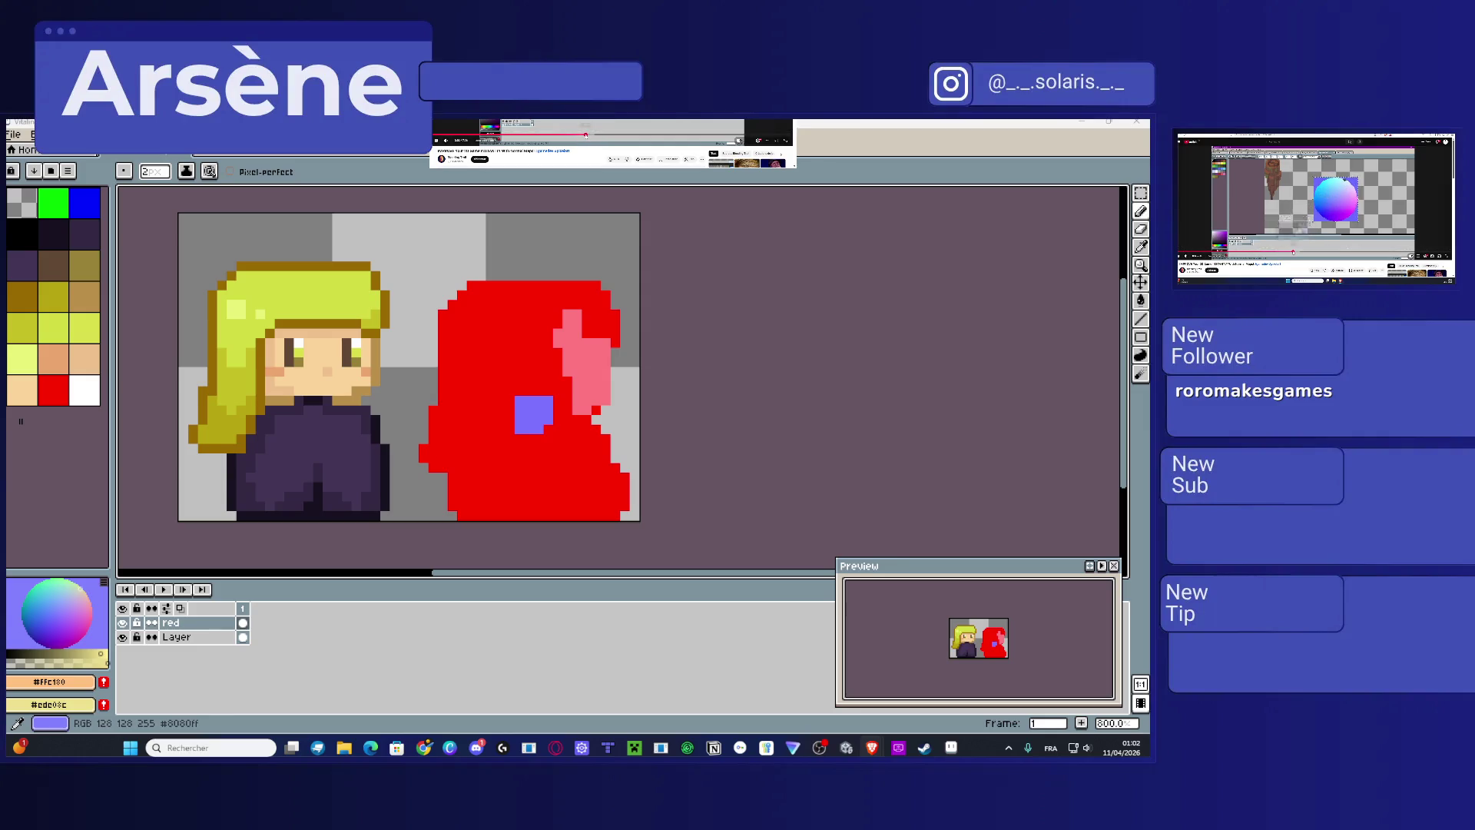
left_click(586, 135)
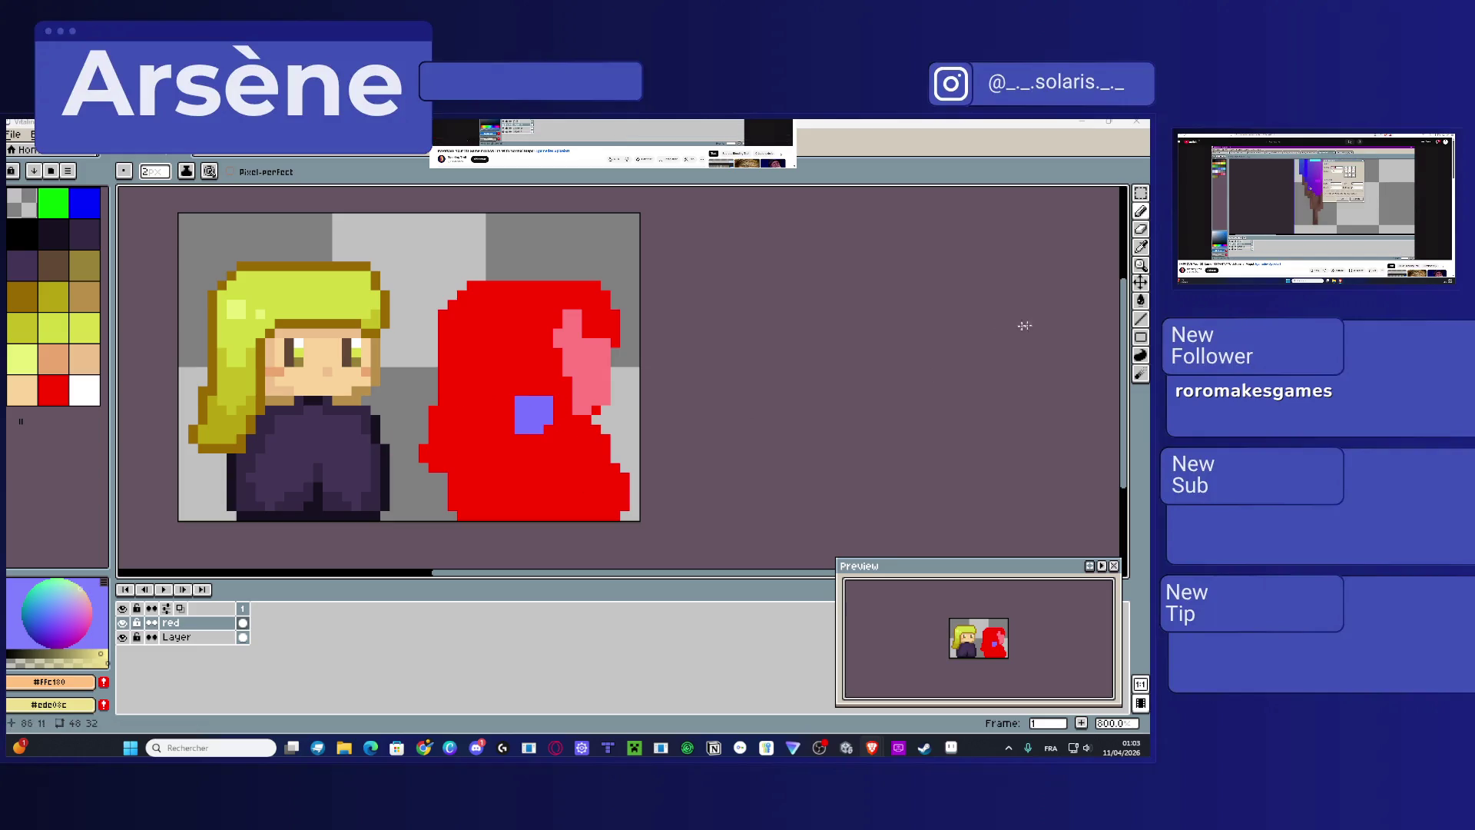
left_click(1141, 229)
Step: Erase the red overlay from the right figure's head and lower body
mouse_move(534, 415)
left_mouse_down()
mouse_move(592, 270)
mouse_move(611, 261)
left_mouse_up()
scroll(611, 281, "down", 1)
mouse_move(618, 415)
left_mouse_down()
mouse_move(524, 423)
mouse_move(495, 231)
mouse_move(457, 408)
mouse_move(400, 392)
left_mouse_up()
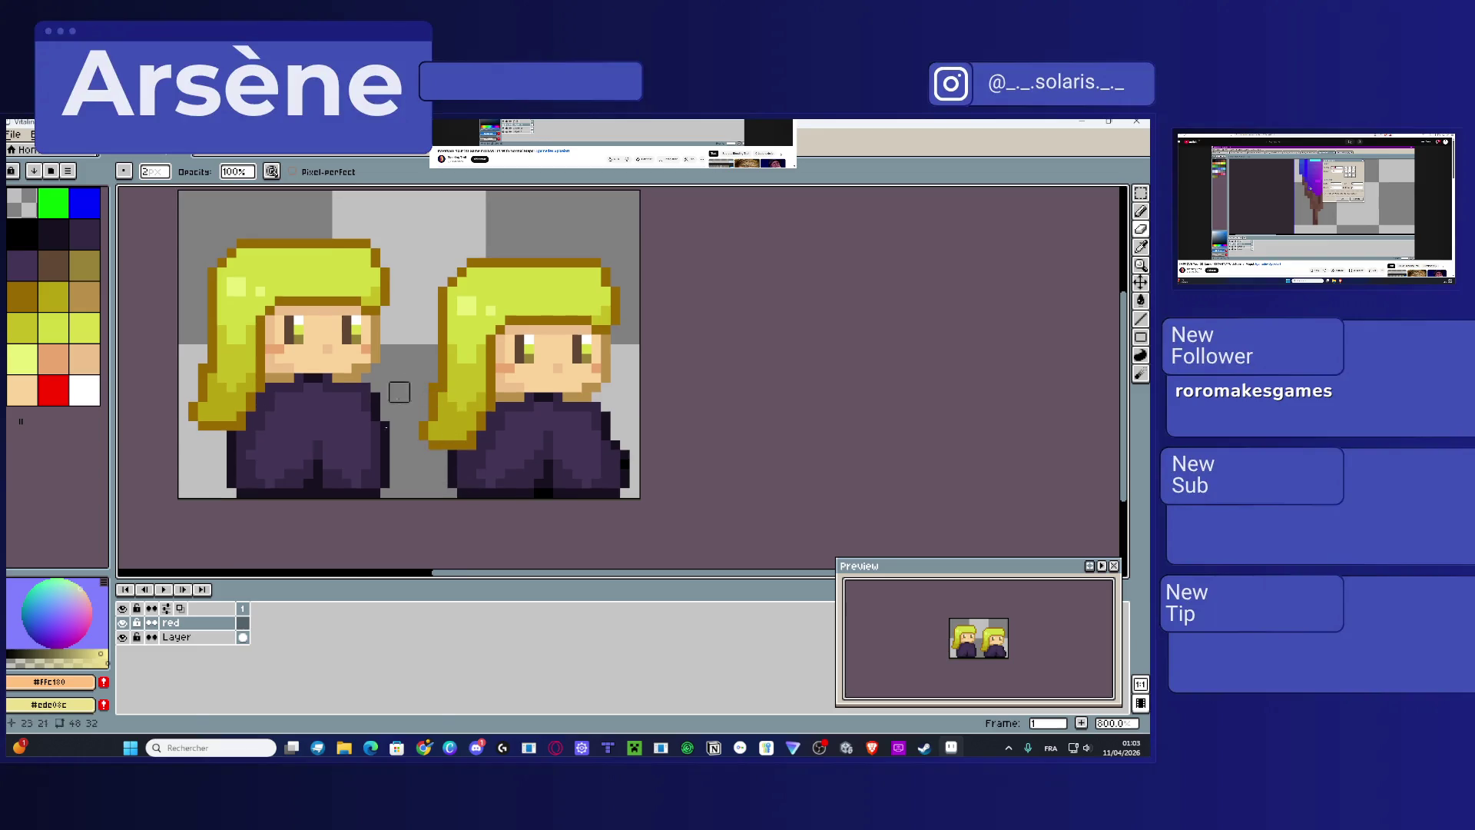
left_click(1141, 210)
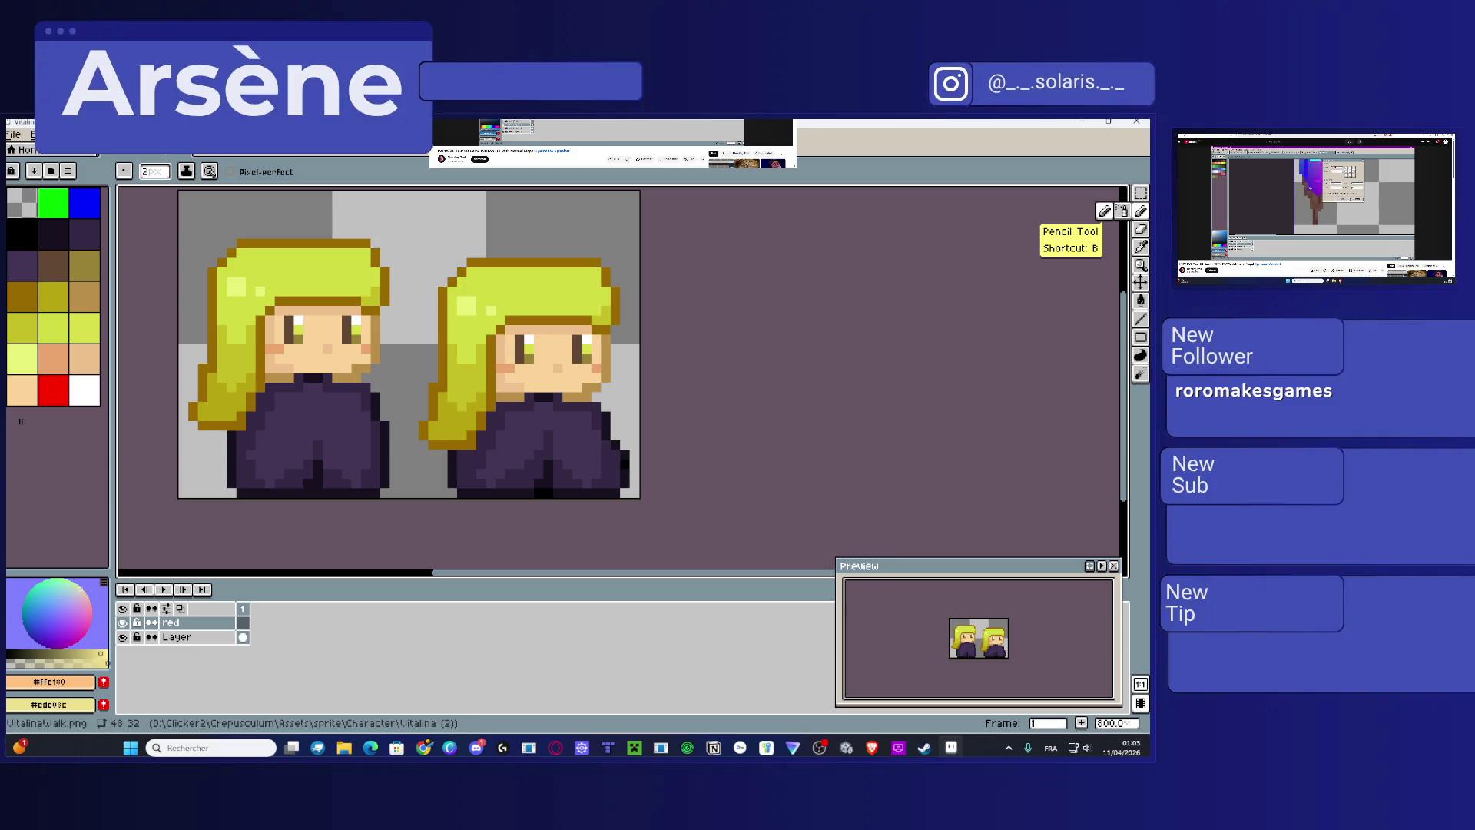
Step: Draw a one-pixel light-green line along the right character's hair top edge
left_click(77, 606)
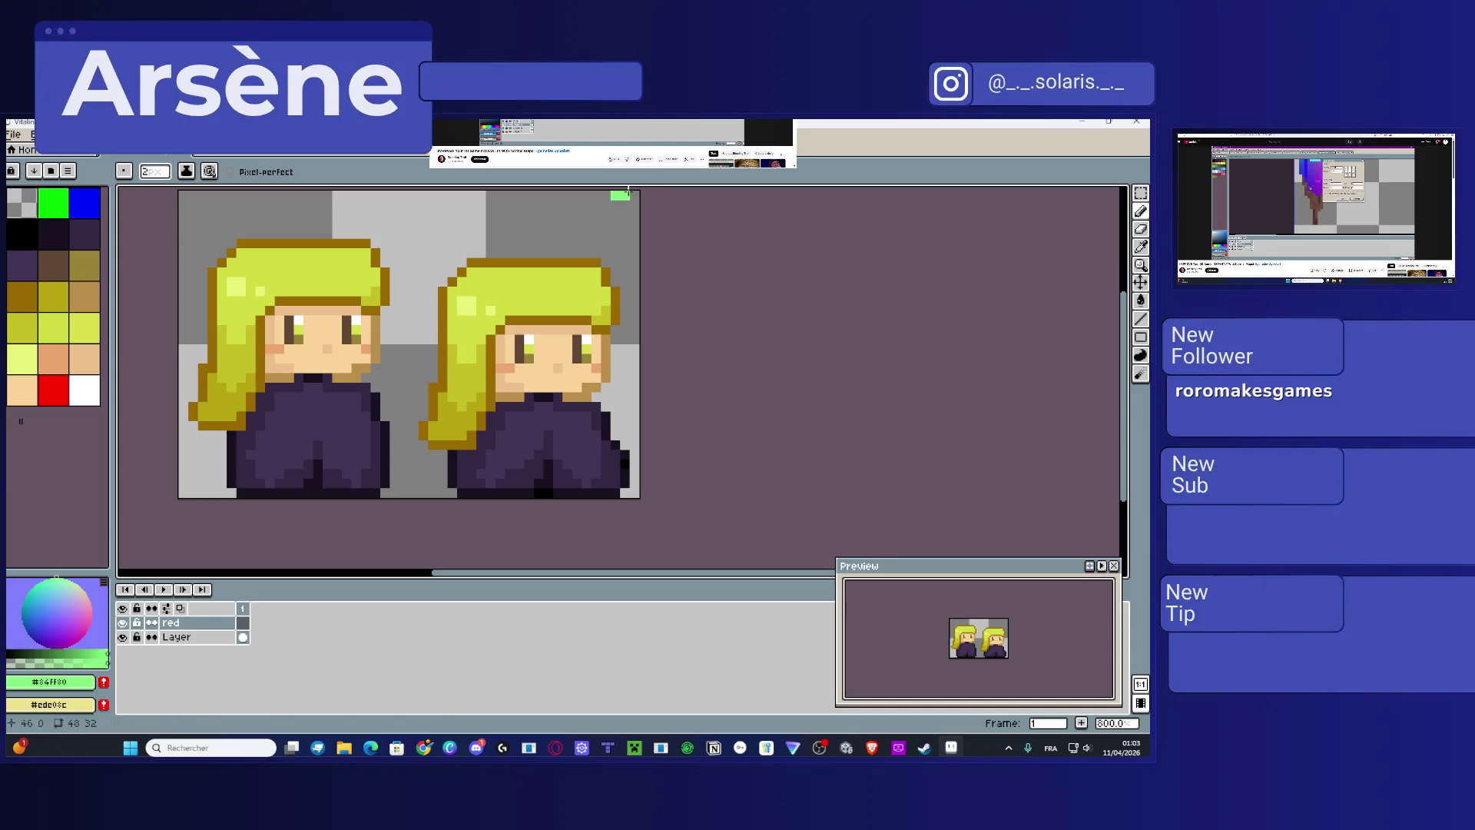
left_click(581, 277)
scroll(579, 283, "up", 3)
key("ctrl+z")
key("minus")
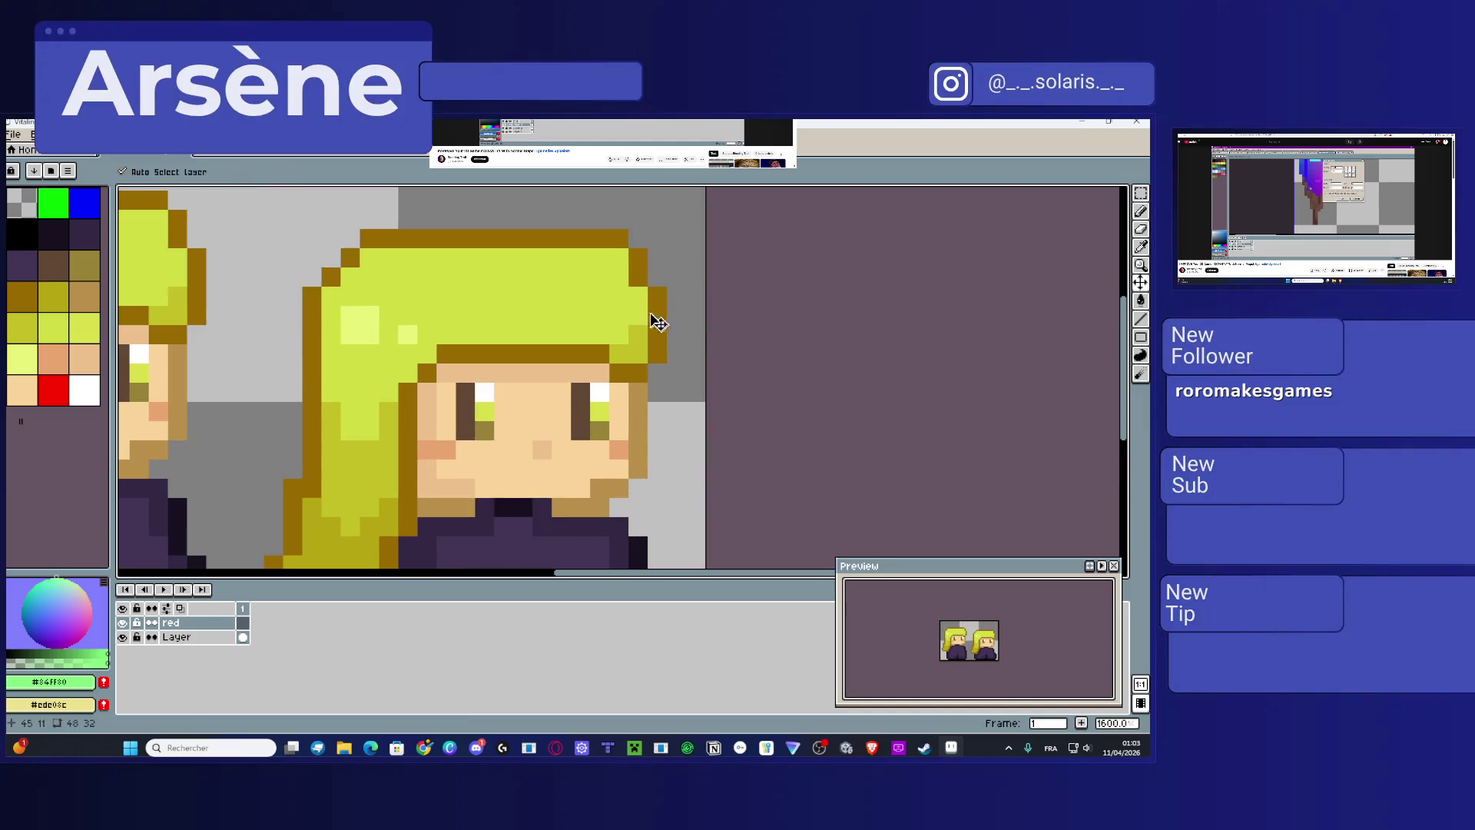
left_click(613, 242)
left_click_drag(612, 243, 383, 236)
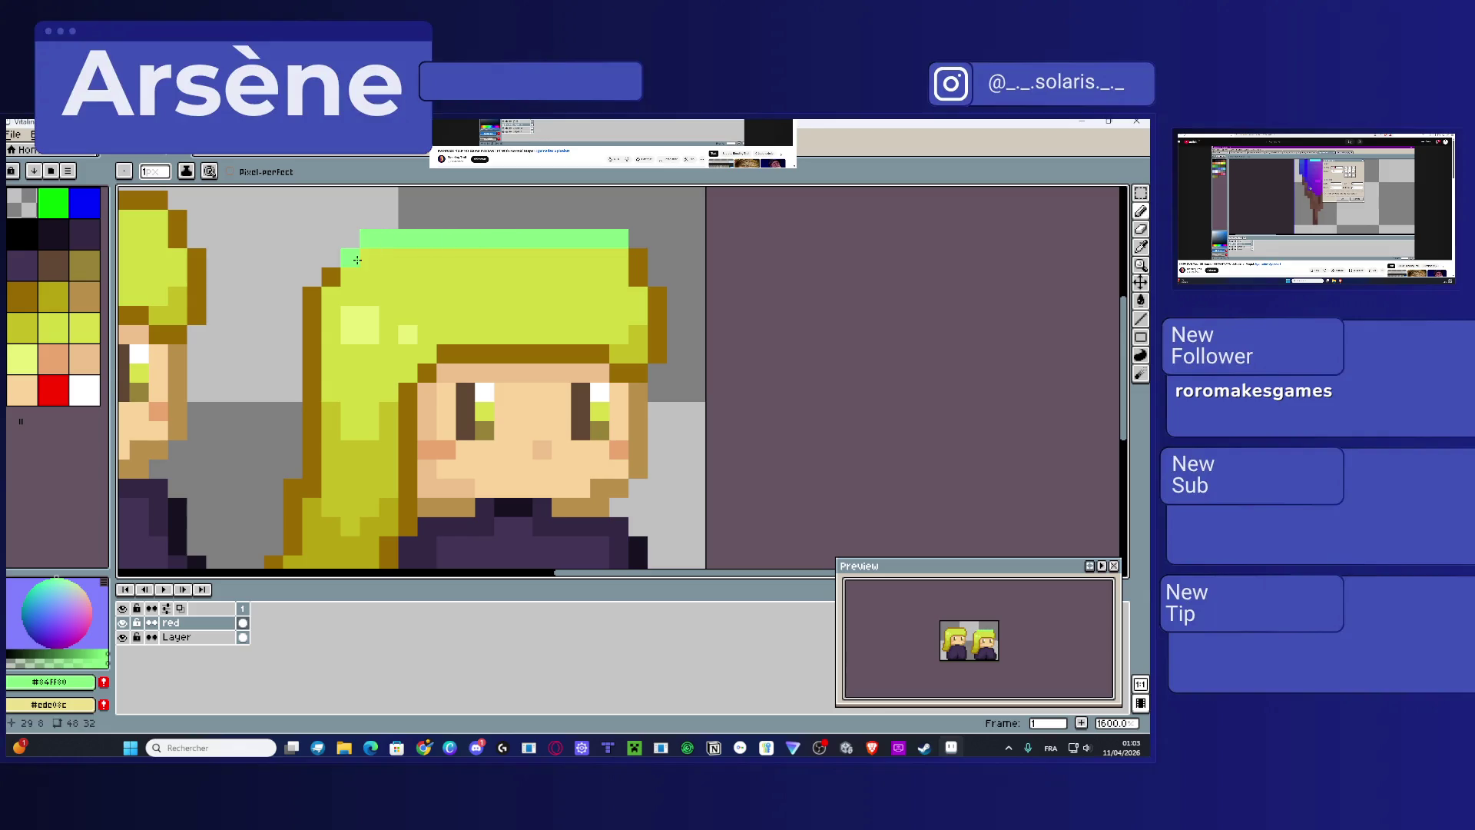
Step: Add bright green pixels at the hair's top-left corner and a teal line down its left edge
left_click(33, 585)
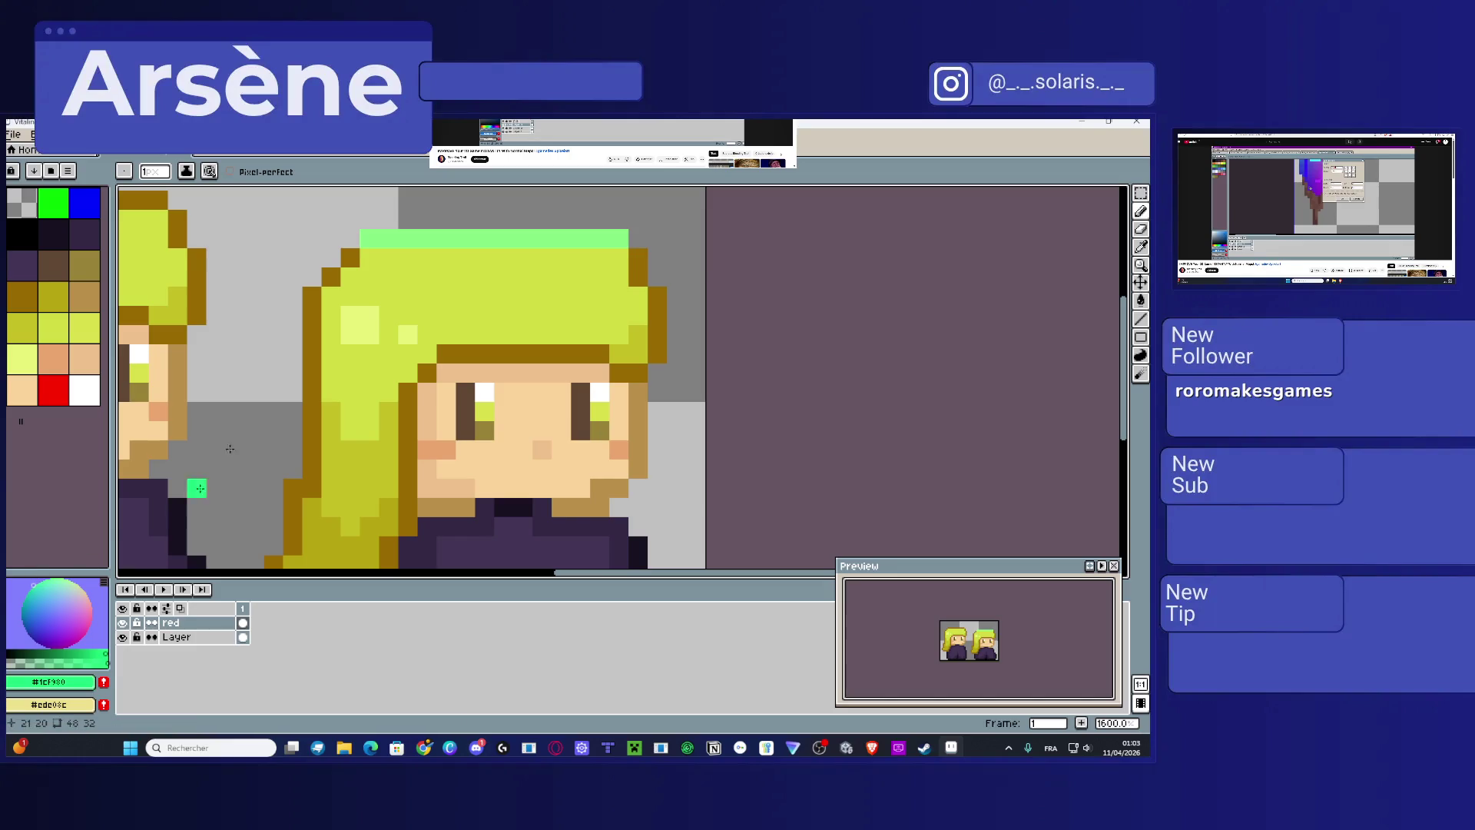
left_click_drag(357, 267, 330, 283)
left_click(99, 654)
left_click(318, 270)
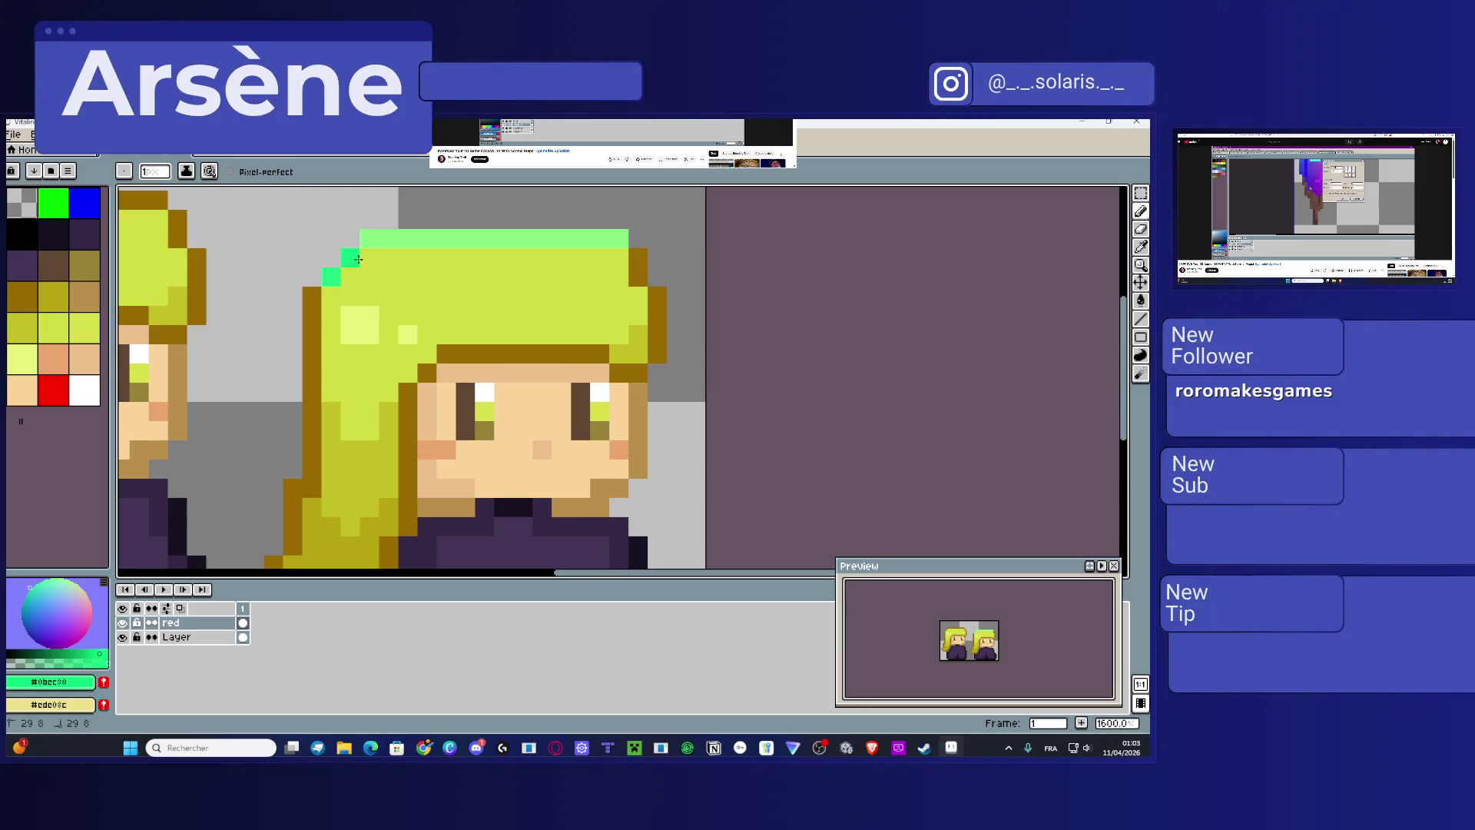
left_click_drag(29, 587, 20, 612)
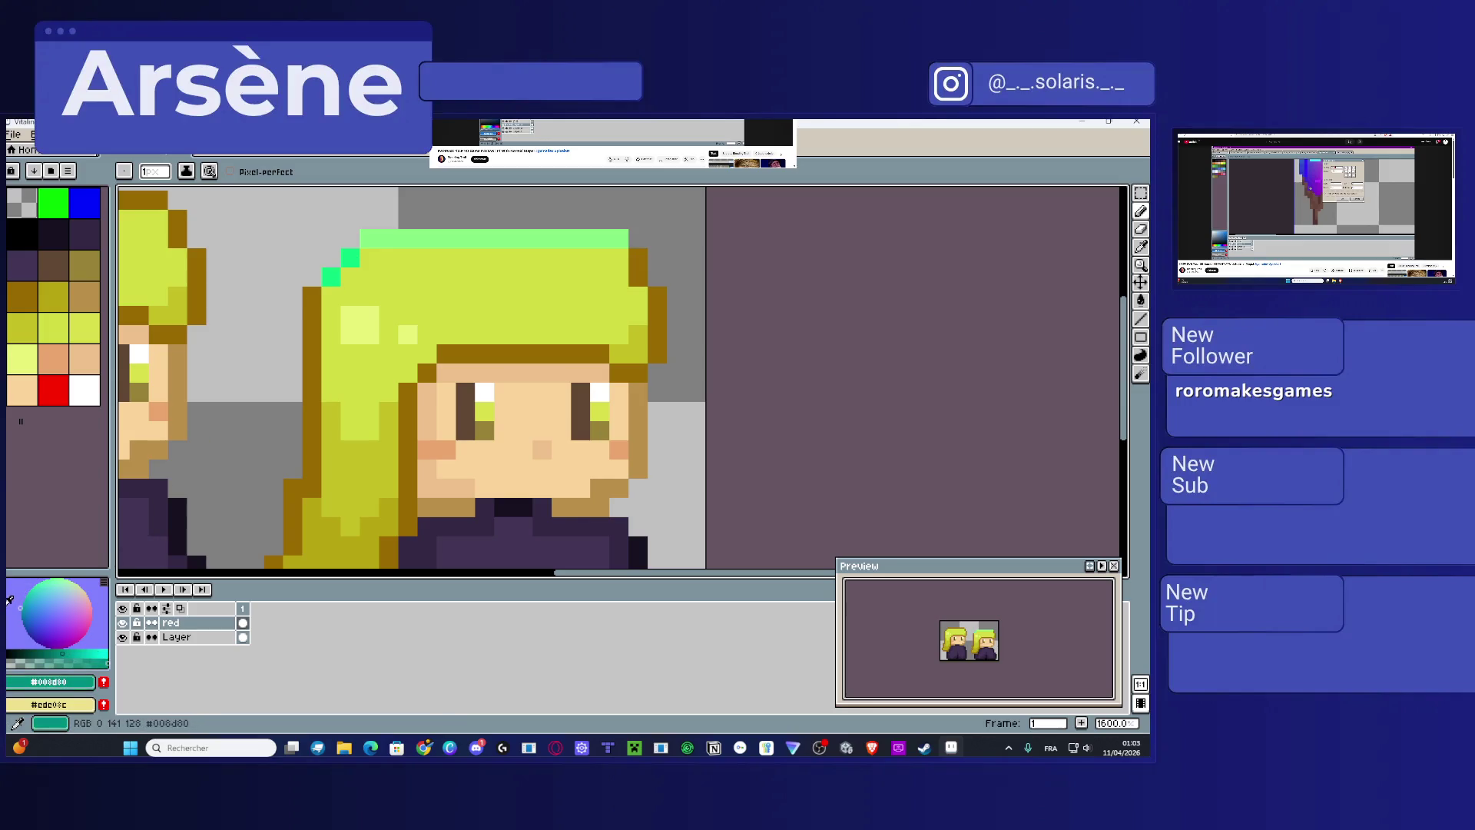
left_click_drag(312, 296, 309, 451)
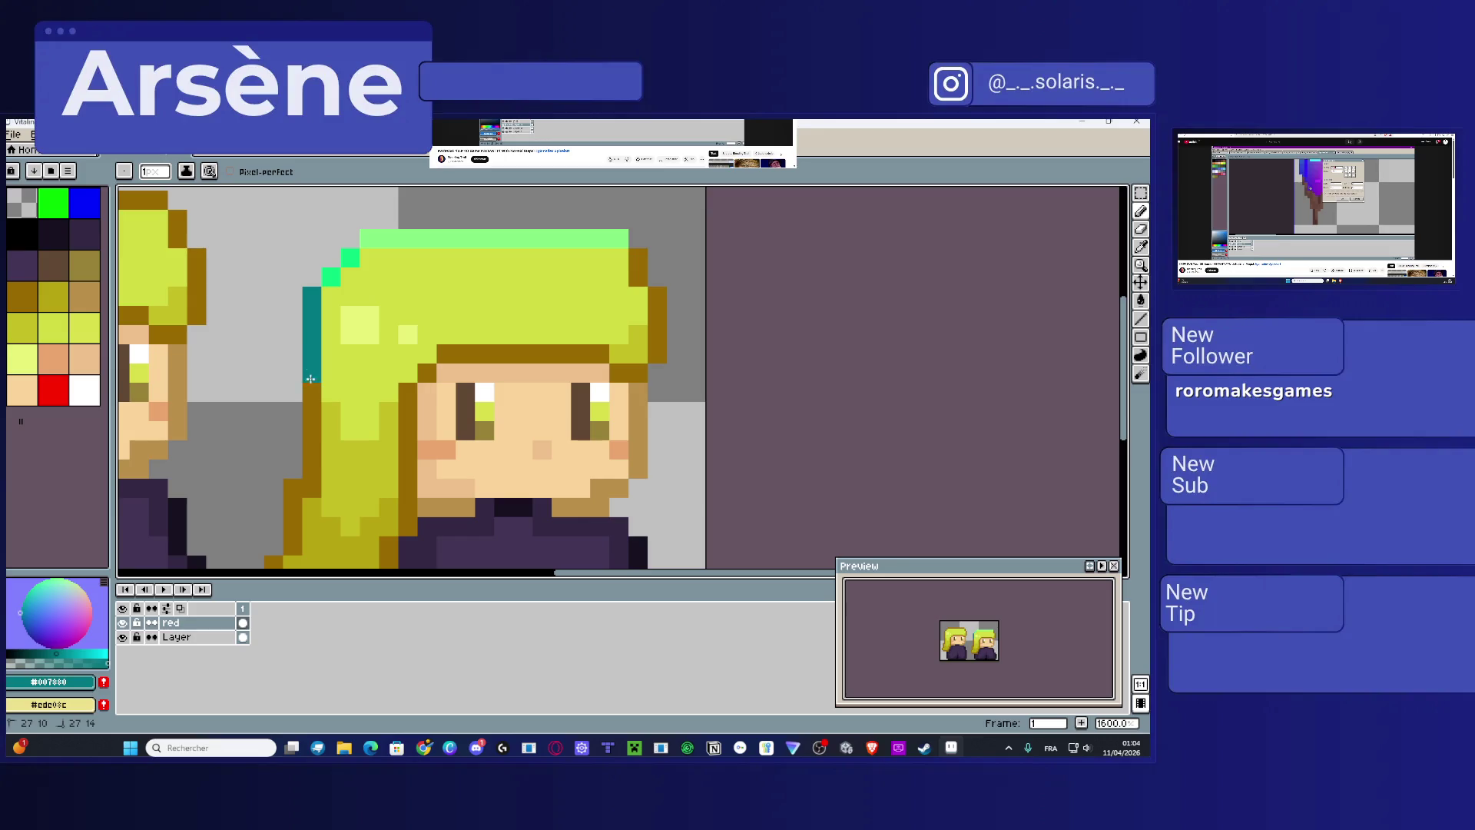
Step: Extend the teal edge down the lower hair and tip it with dark-blue and purple pixels
scroll(308, 472, "down", 3)
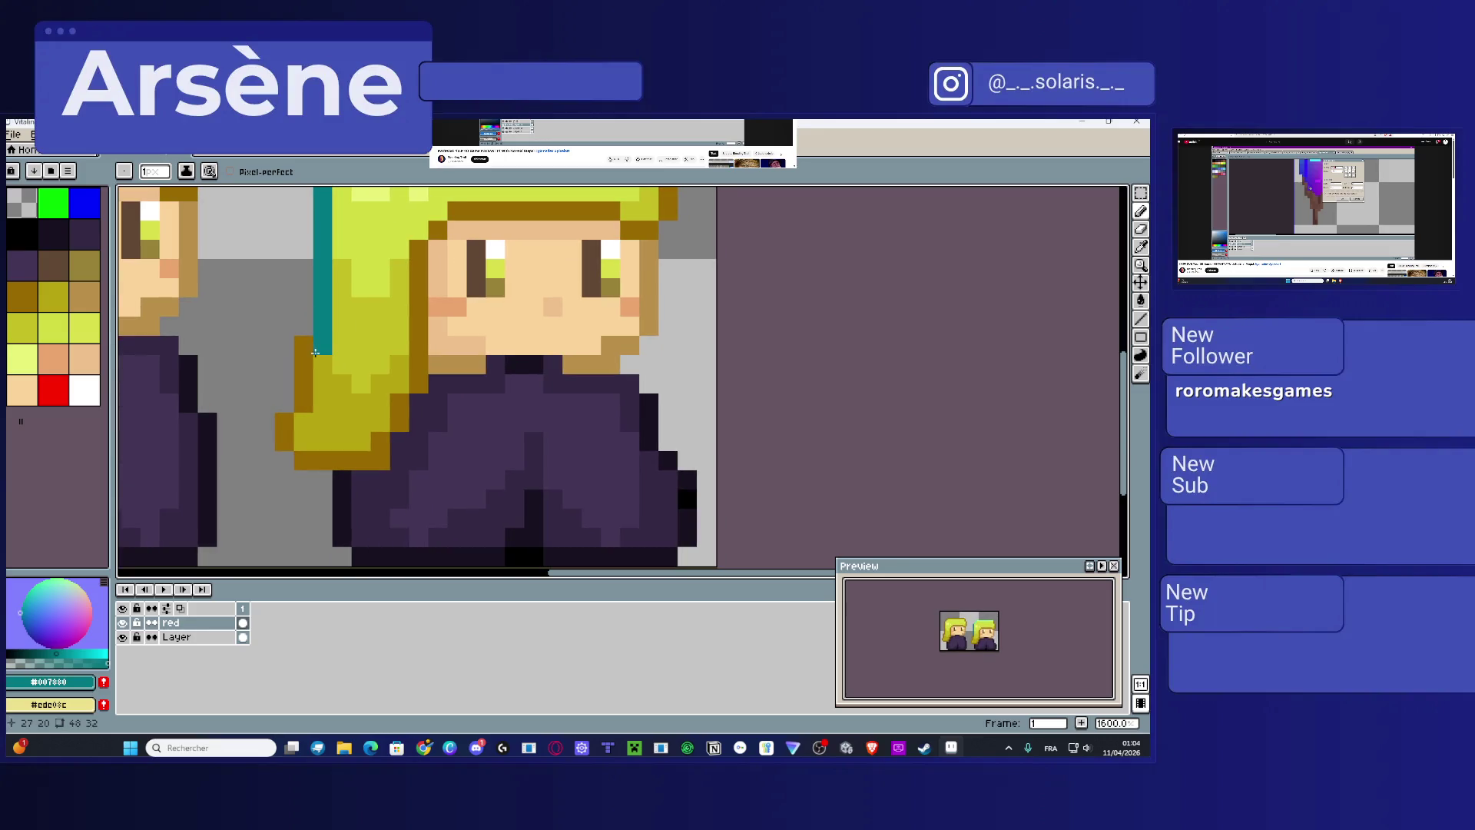
left_click_drag(319, 348, 304, 382)
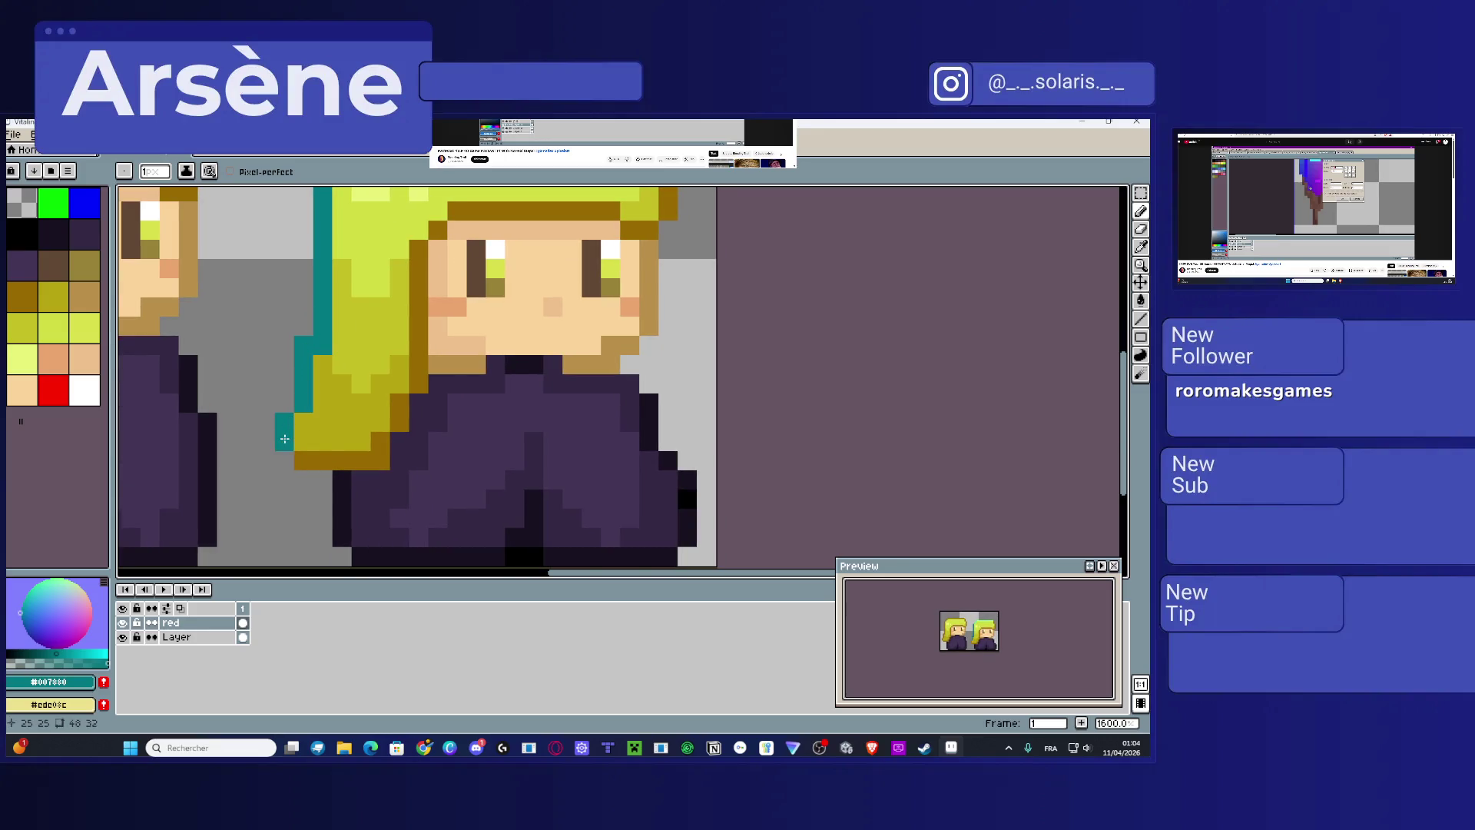
left_click(23, 639)
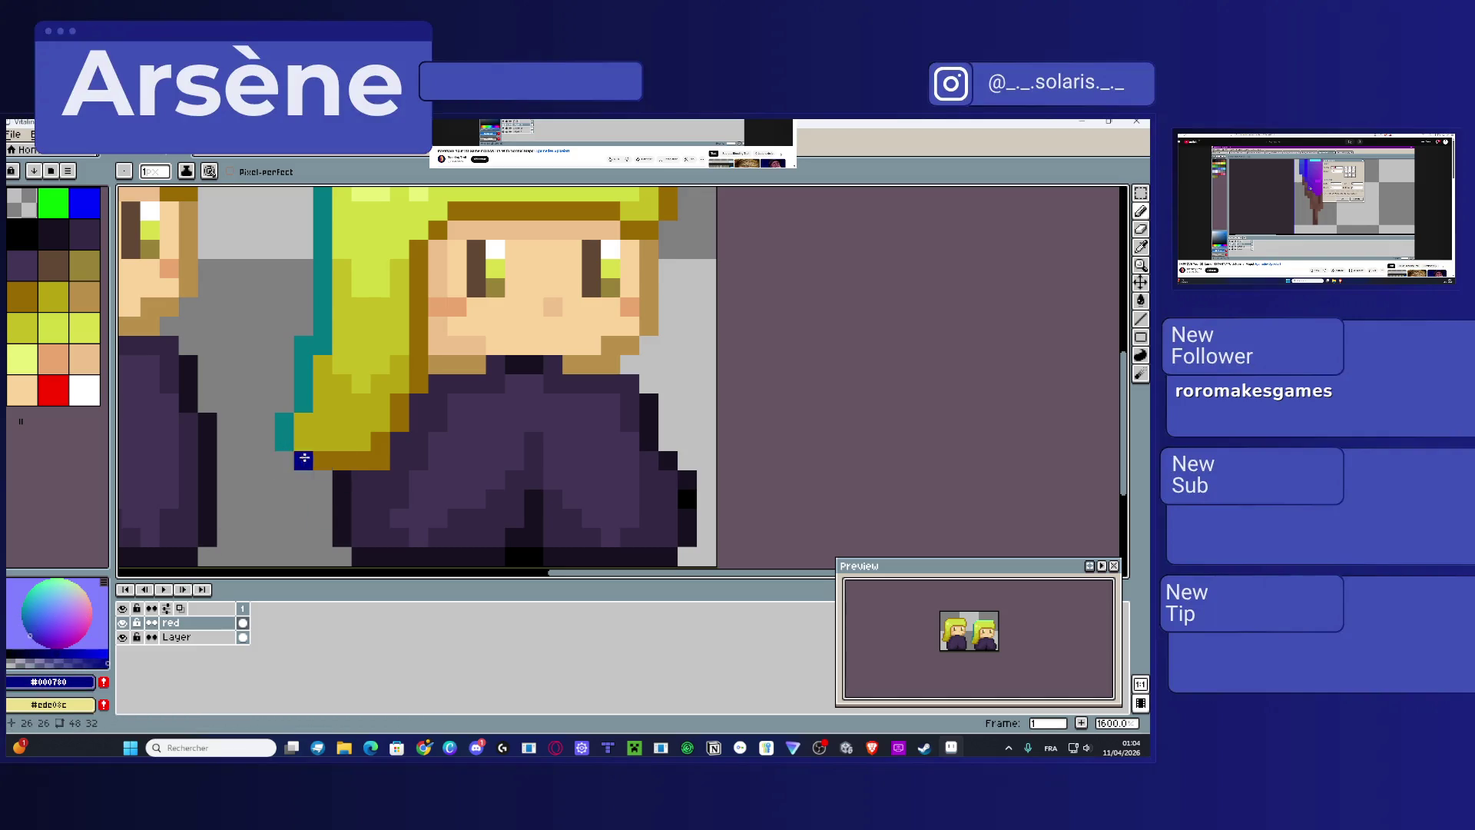
left_click(303, 460)
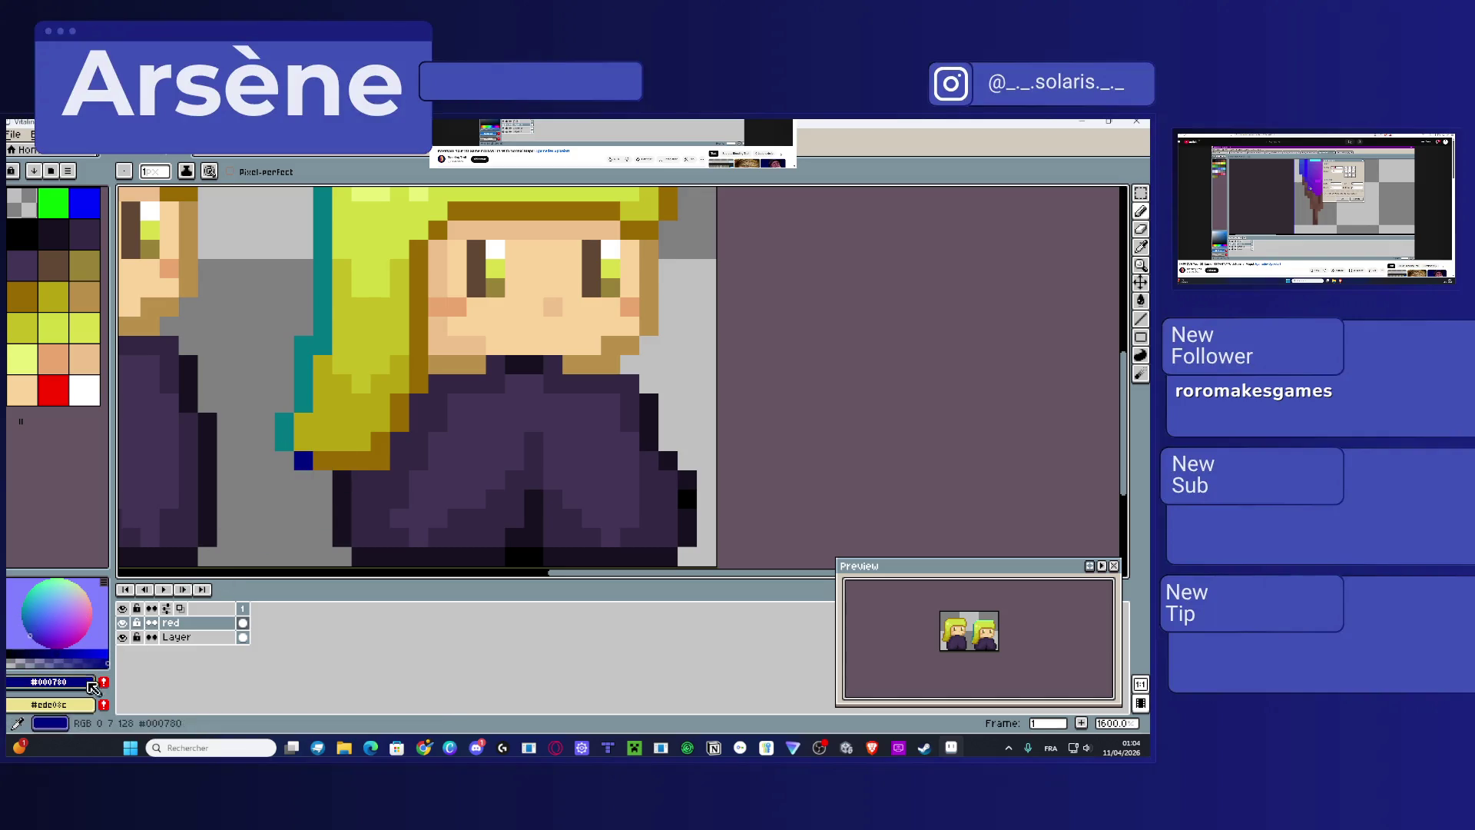
left_click(44, 640)
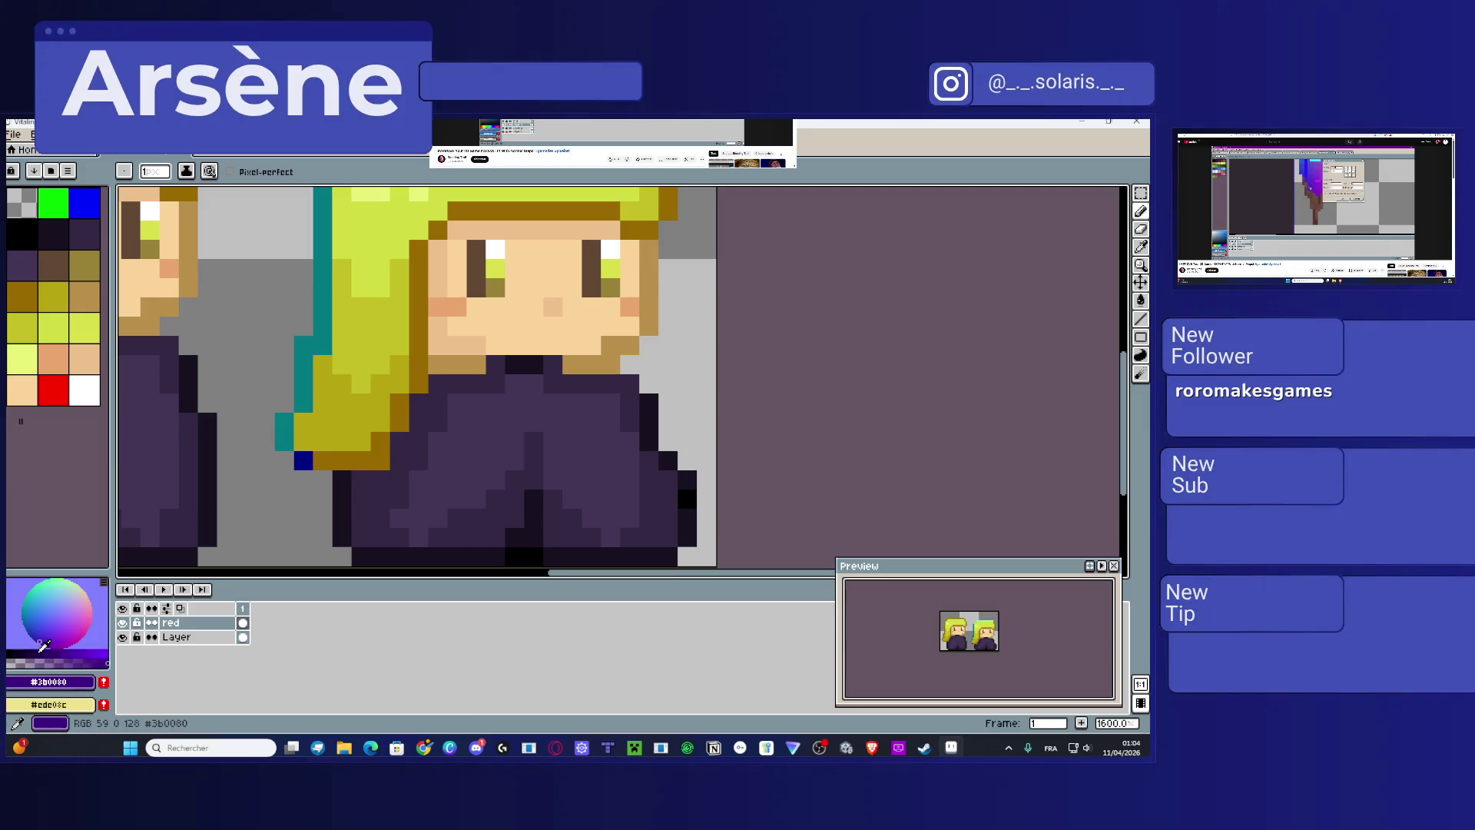
left_click(66, 659)
left_click(322, 460)
Step: Continue teal down the body's left edge and paint a purple line along the bottom row
left_click(19, 610)
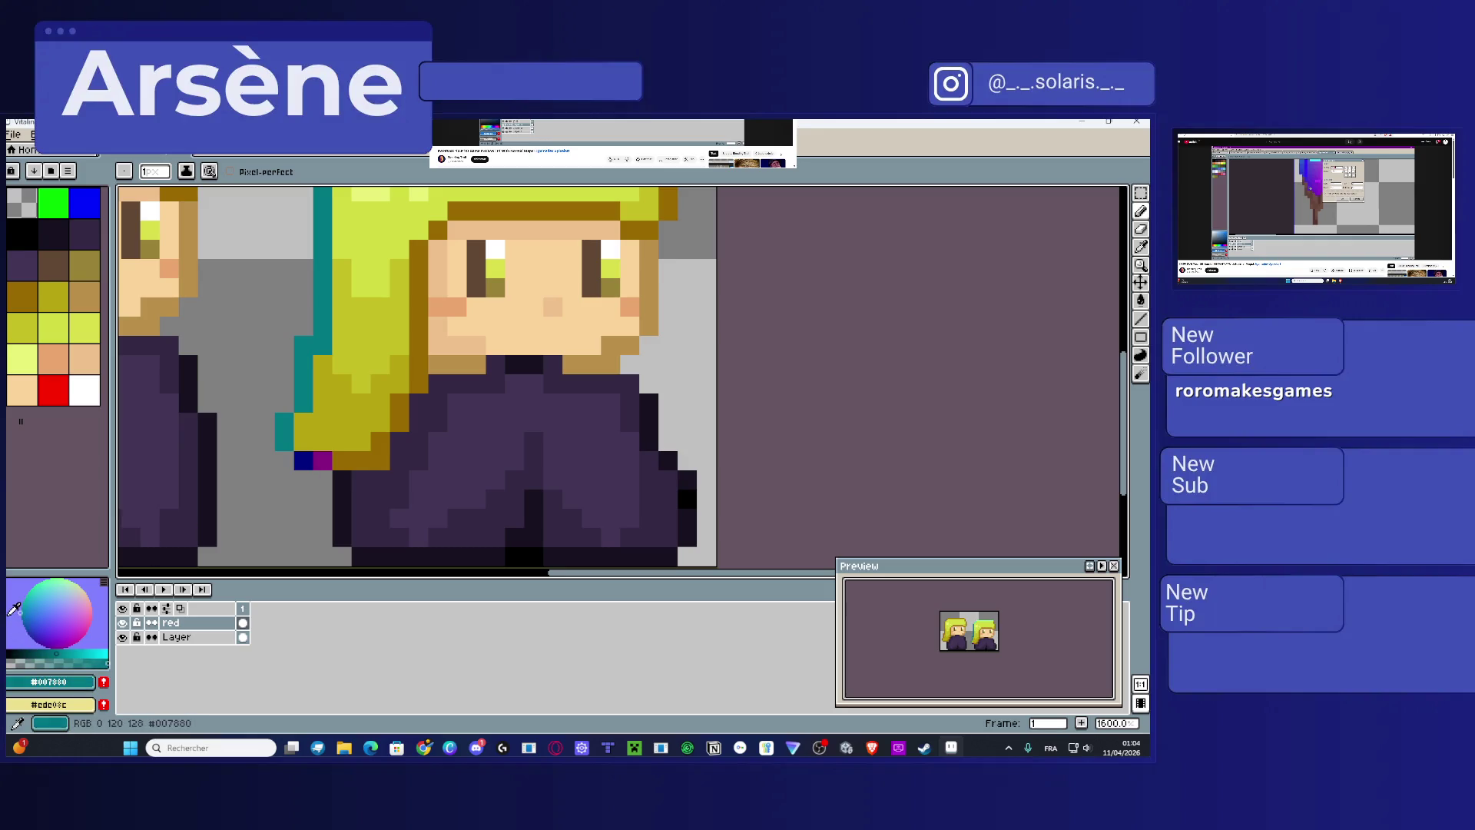
left_click_drag(341, 479, 334, 529)
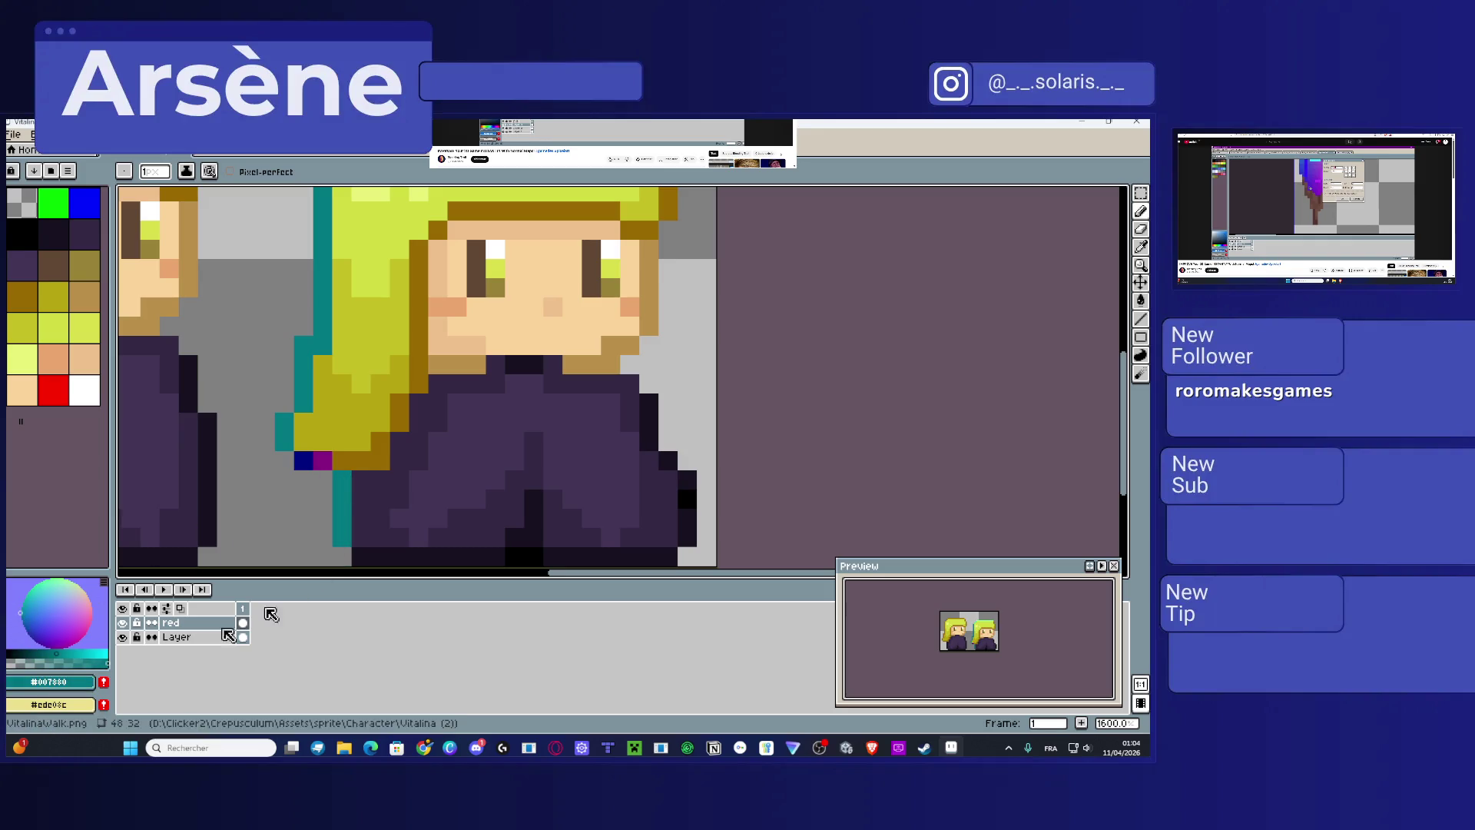
left_click_drag(553, 423, 506, 375)
left_click(152, 431)
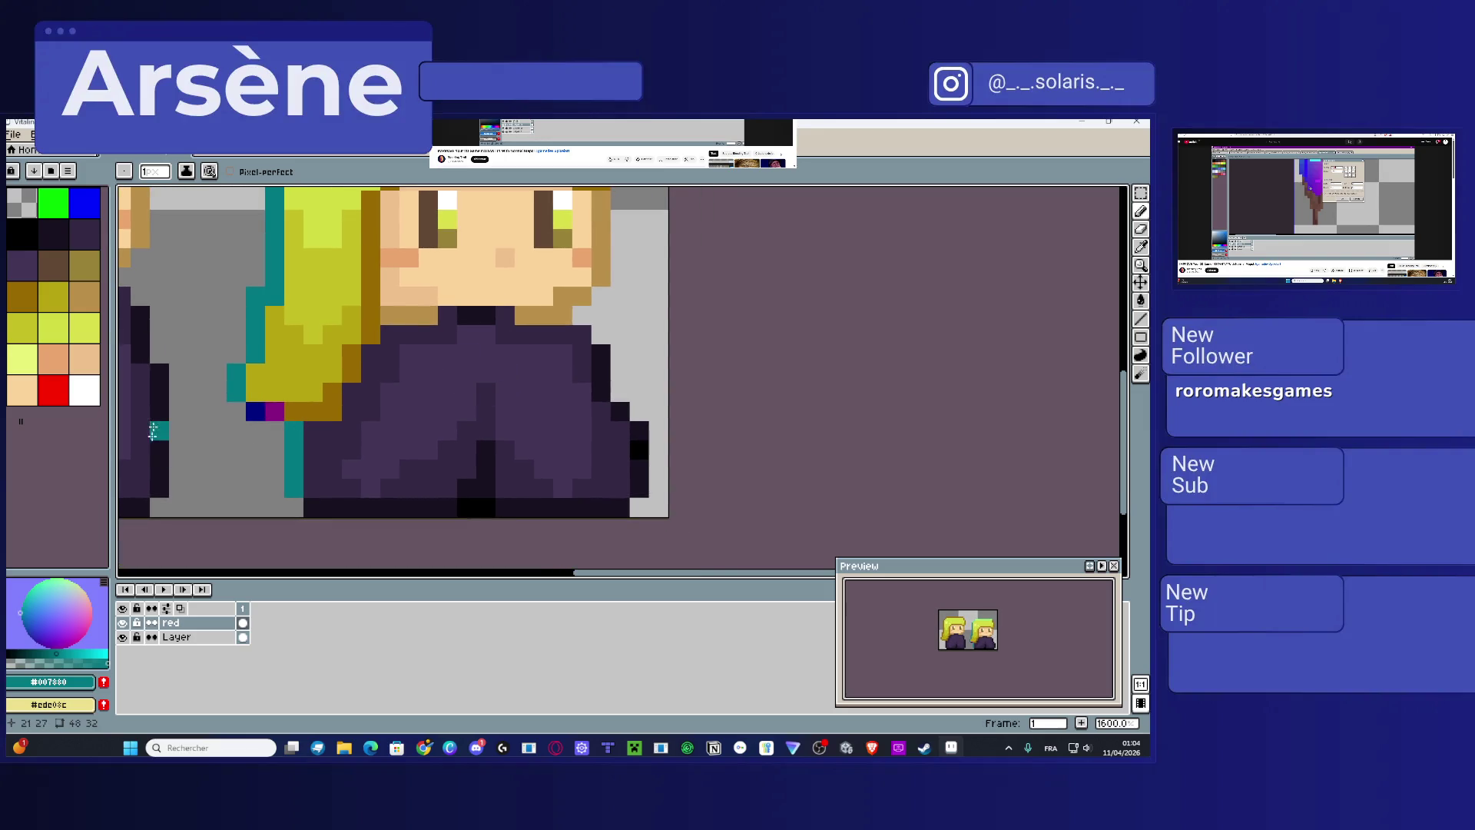
left_click(274, 412, "alt")
left_click(324, 516)
left_click_drag(324, 516, 600, 505)
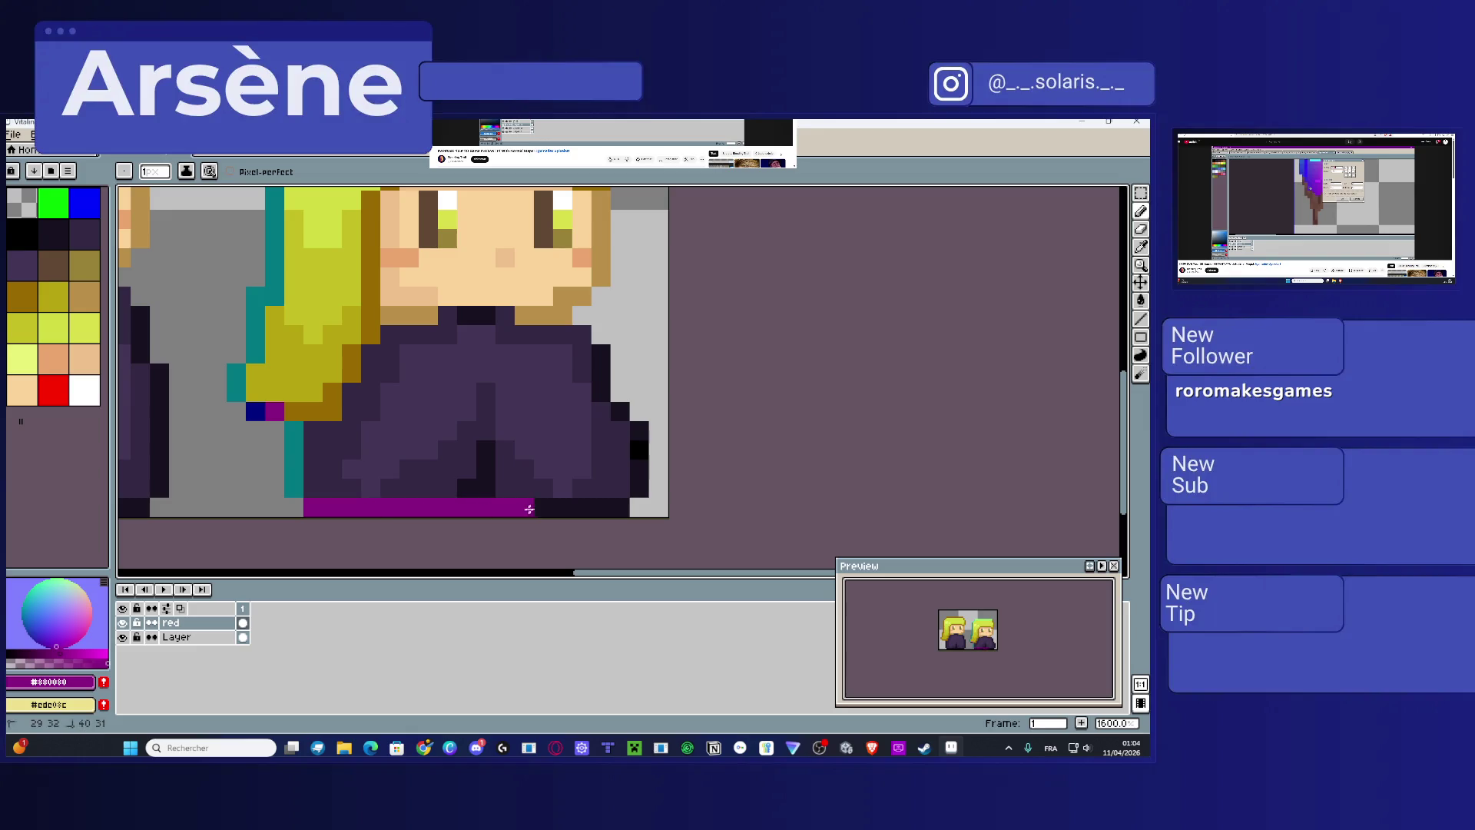
Step: Paint a salmon pink column down the body's right edge
scroll(553, 431, "up", 2)
scroll(484, 445, "right", 2)
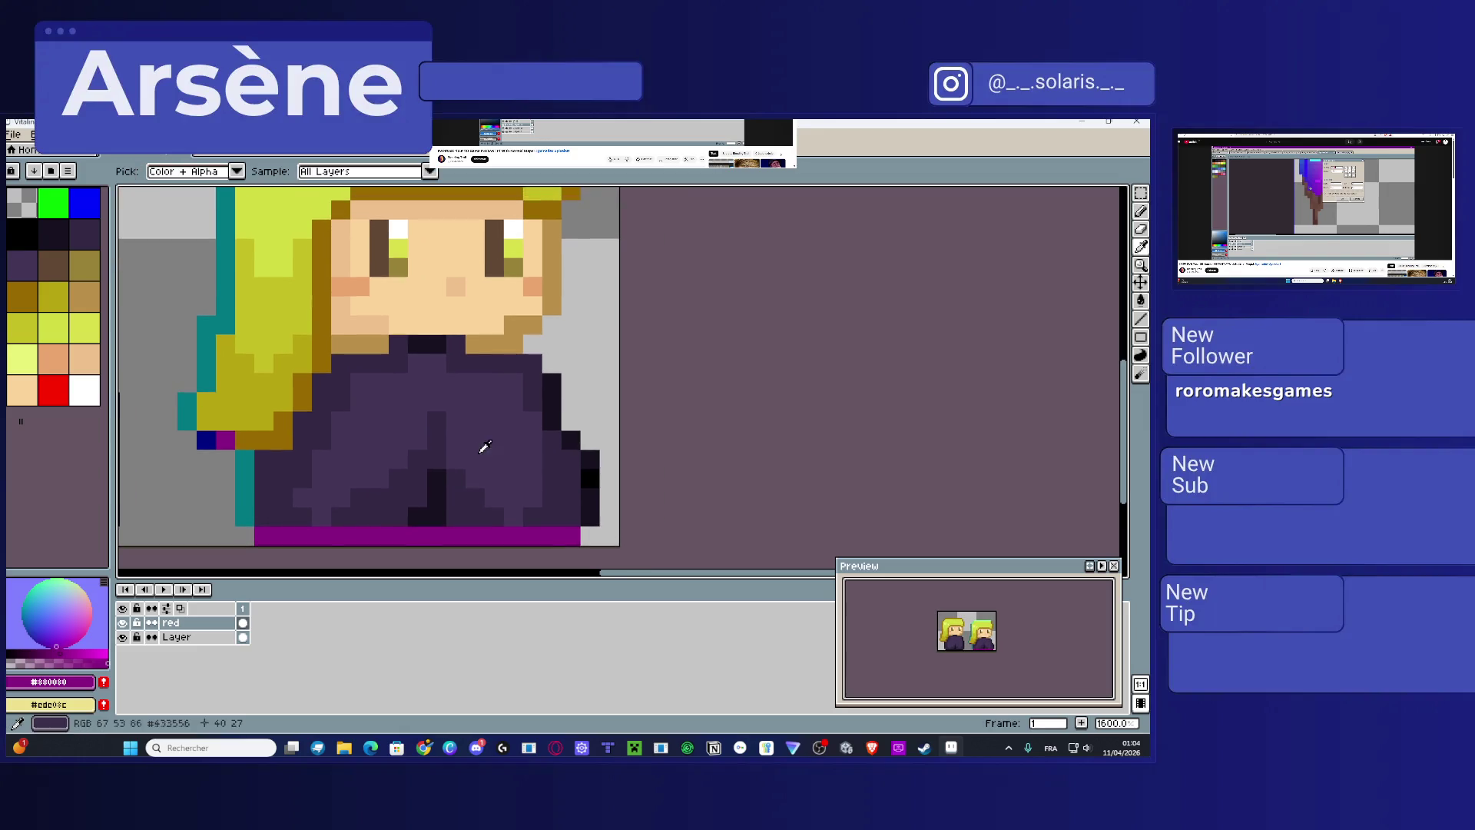
left_click(84, 611)
left_click_drag(594, 521, 596, 464)
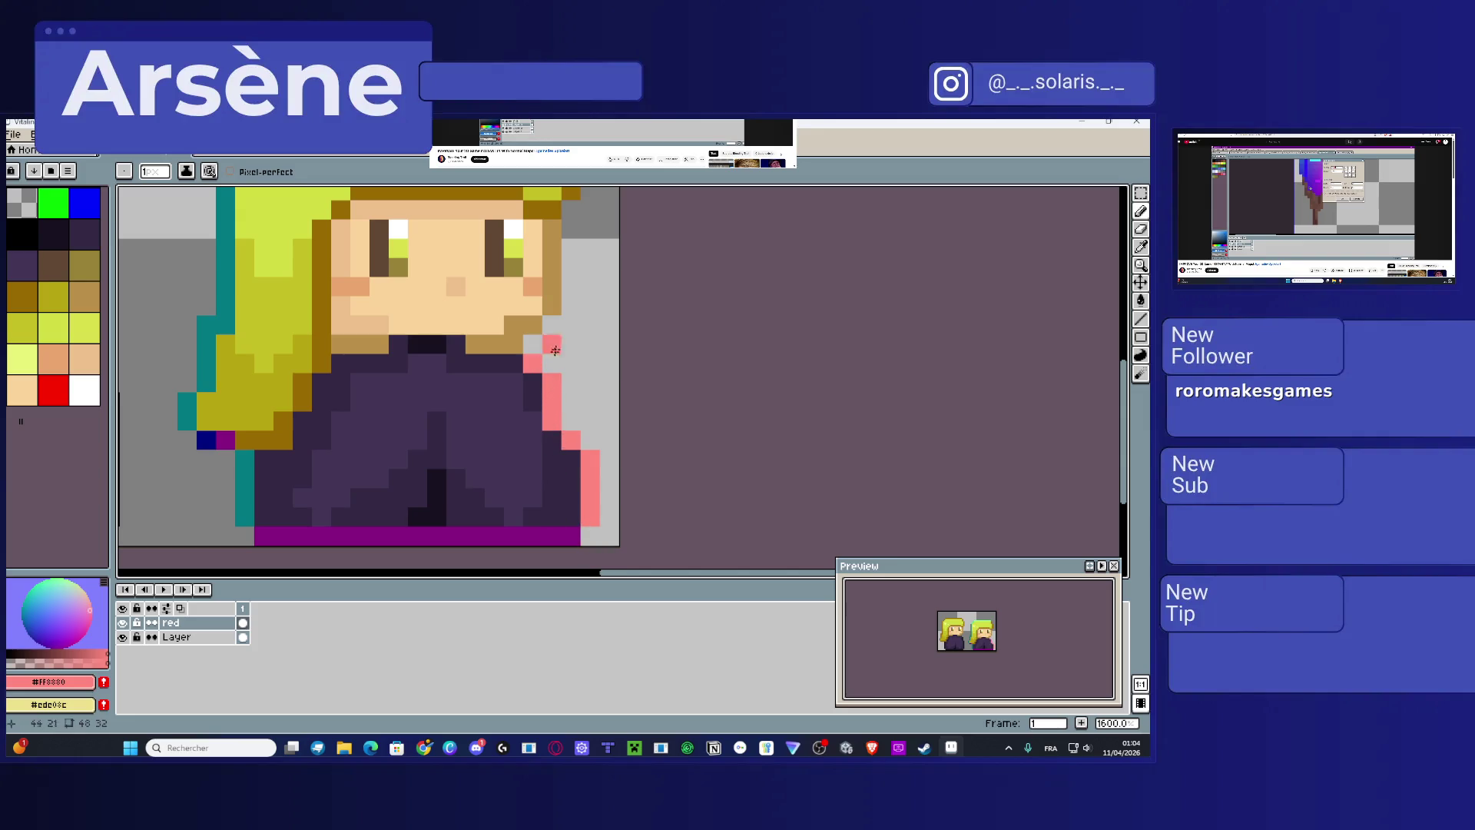
Step: Paint pink up the face's right edge and turn the chin's edge pixel hot pink
left_click_drag(554, 350, 555, 441)
left_click(532, 415)
left_click_drag(553, 390, 551, 343)
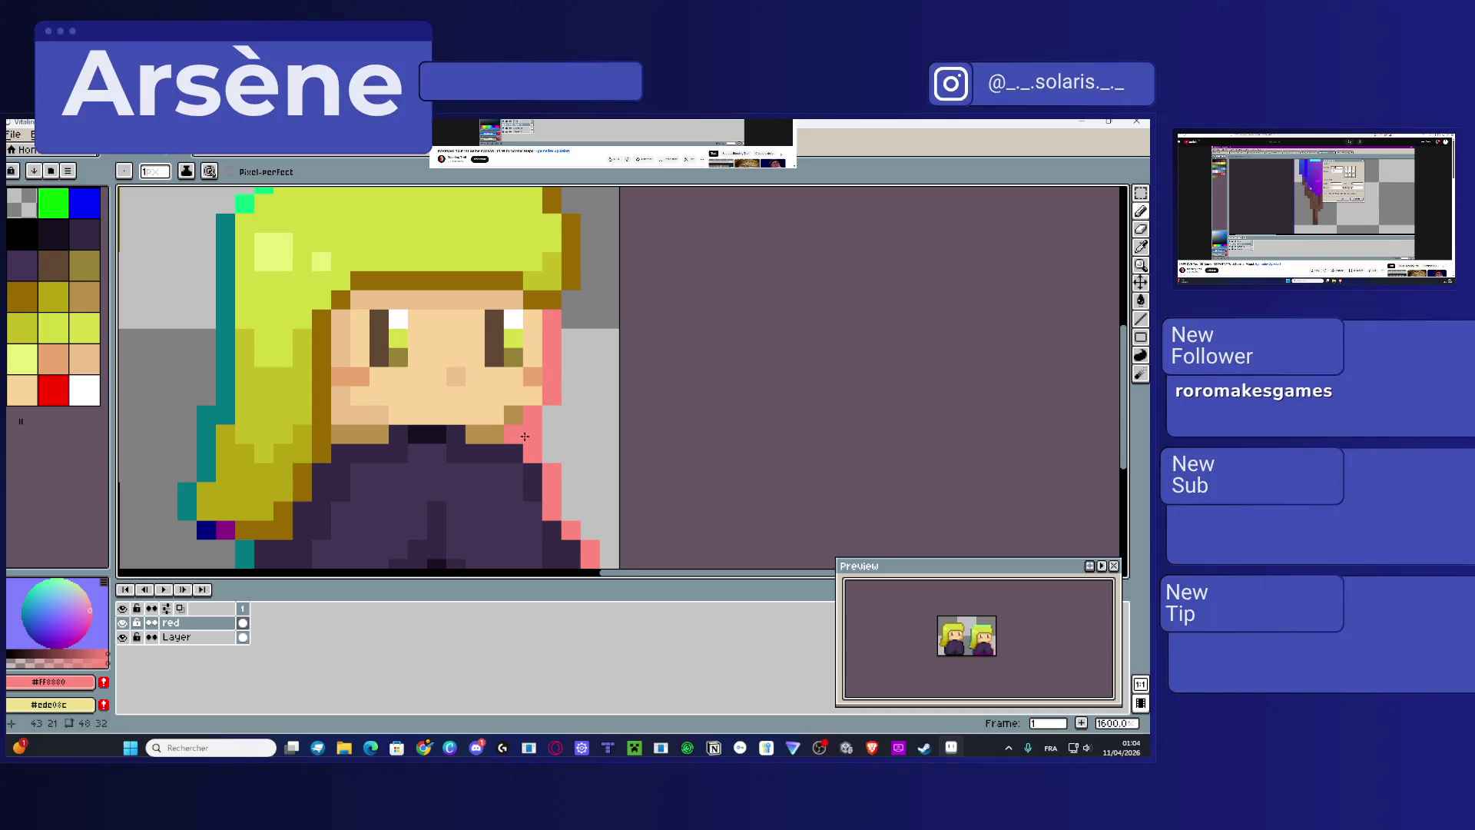
left_click_drag(88, 623, 83, 633)
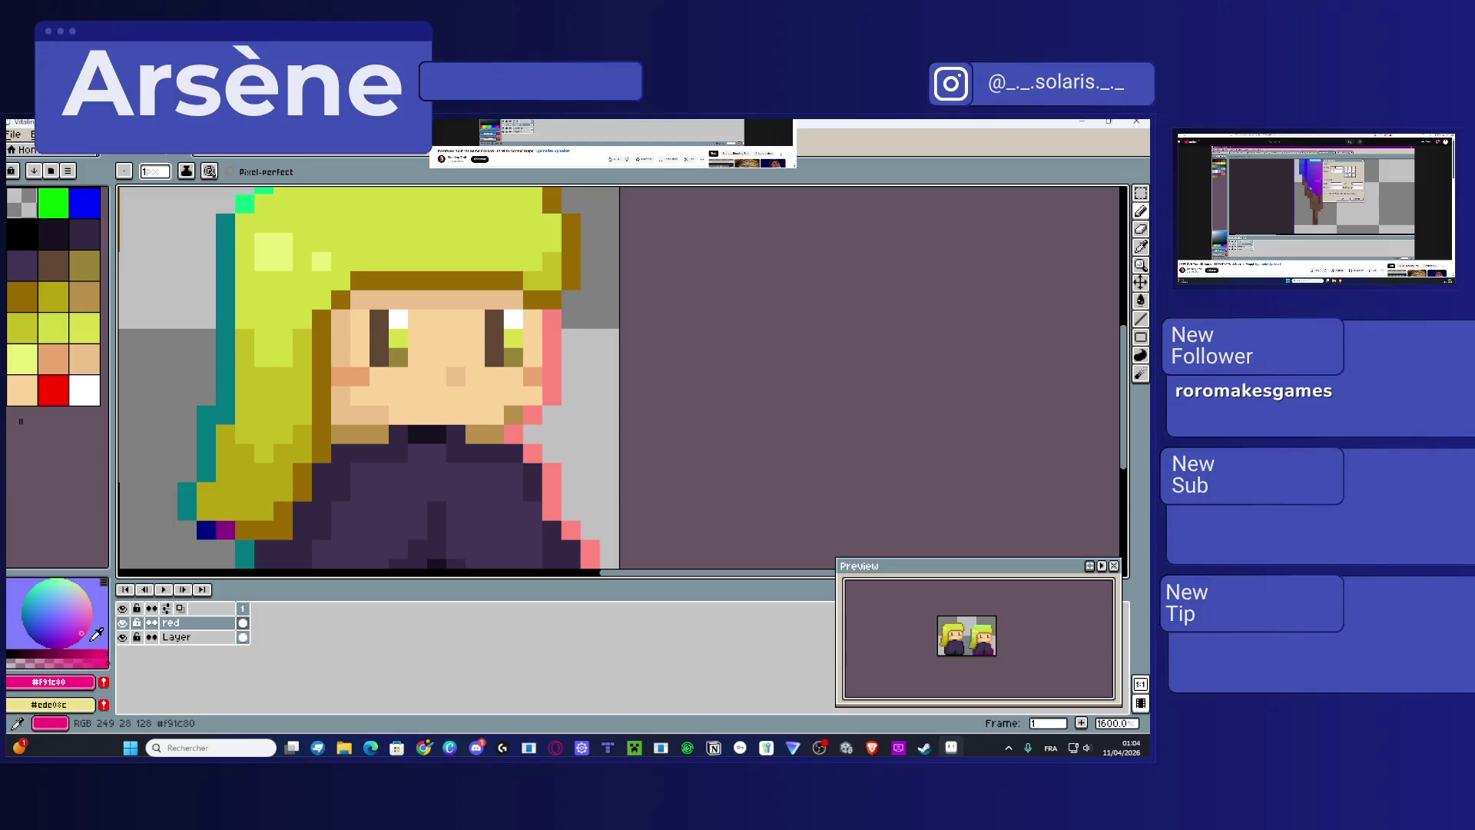
left_click(532, 415)
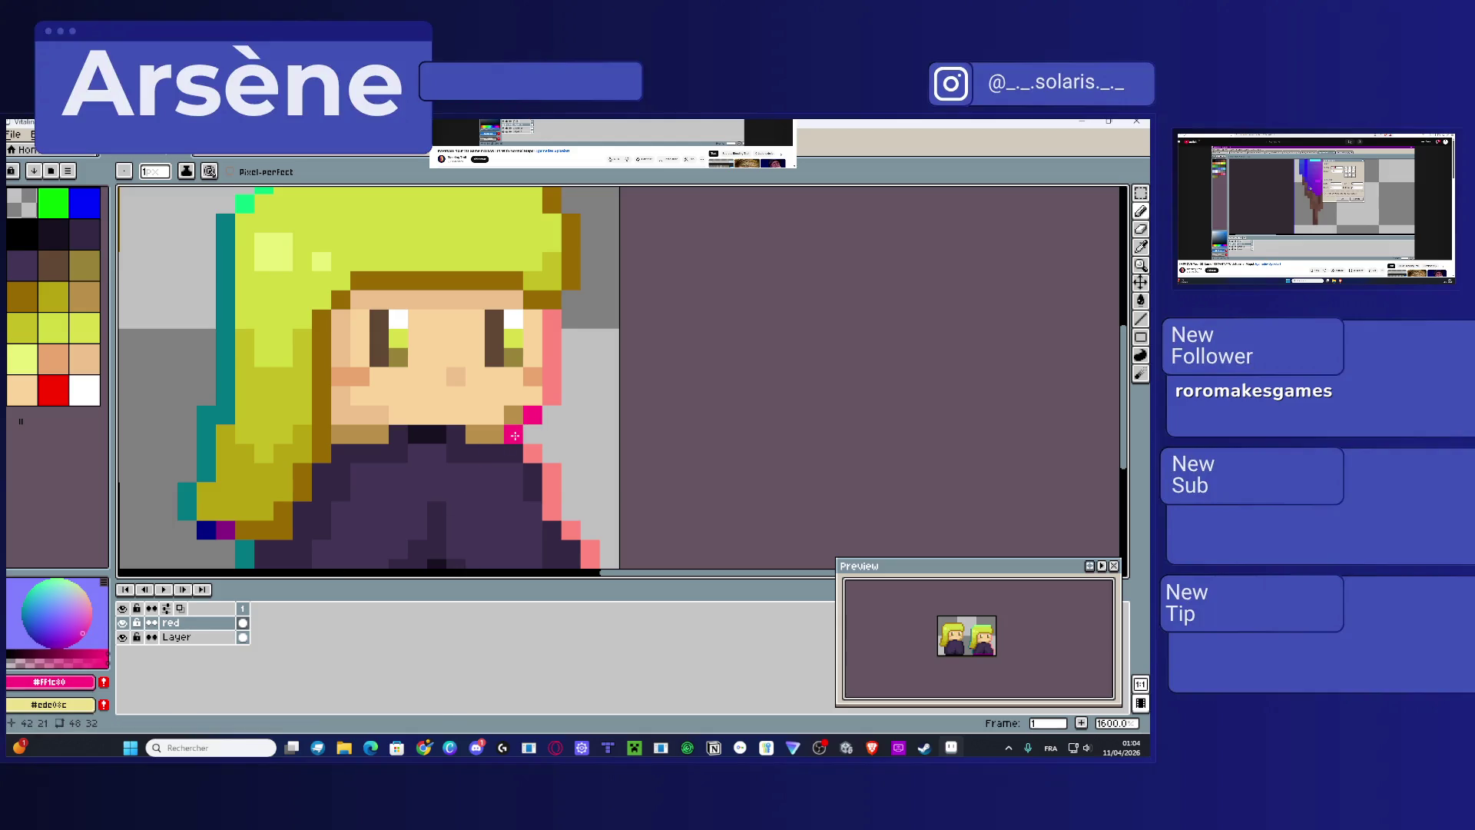
Step: Add pale-yellow pixels along the right edge and a magenta pixel at the bottom-right corner
left_click(40, 617)
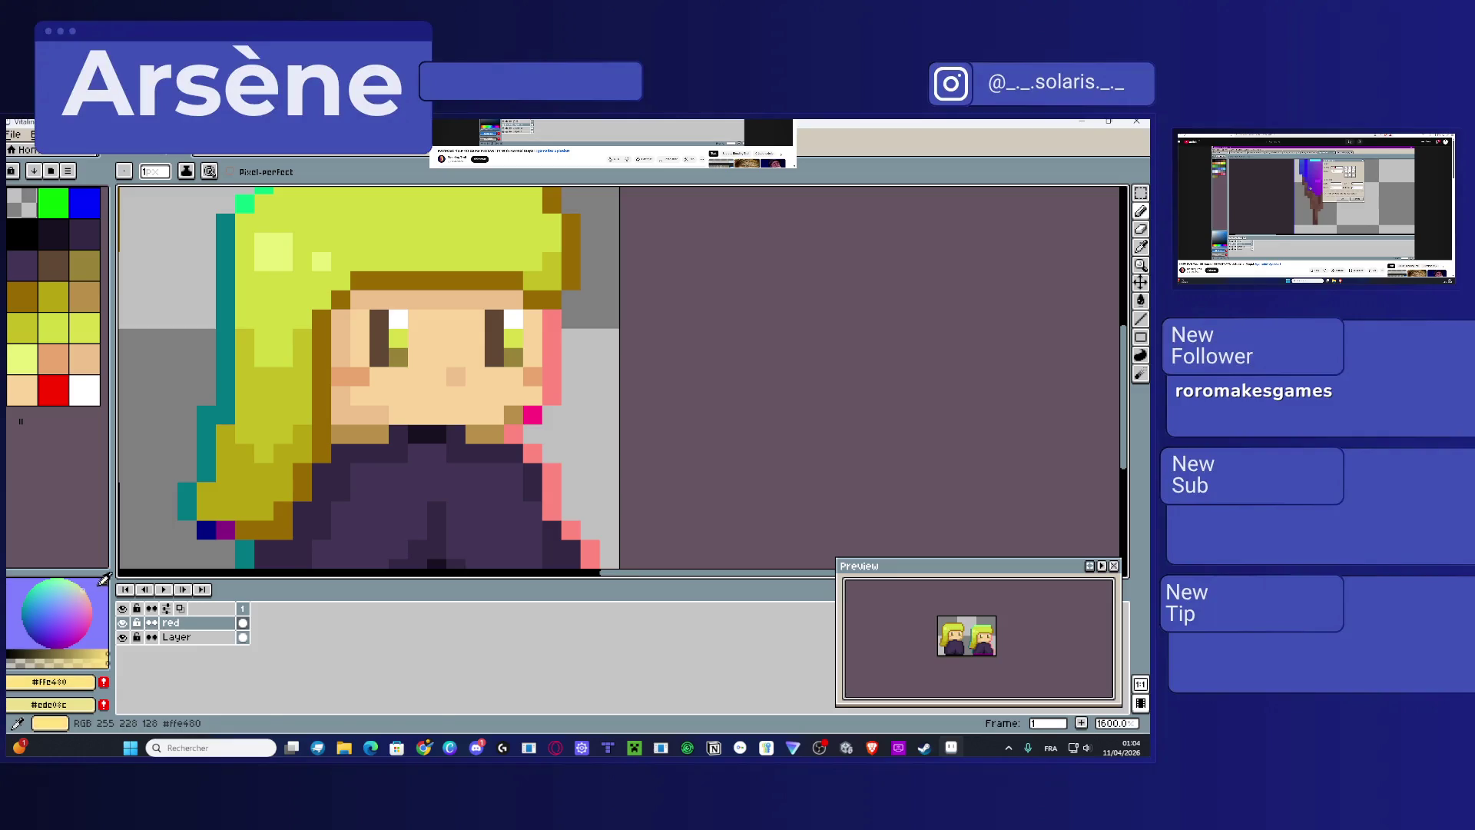
left_click(551, 470)
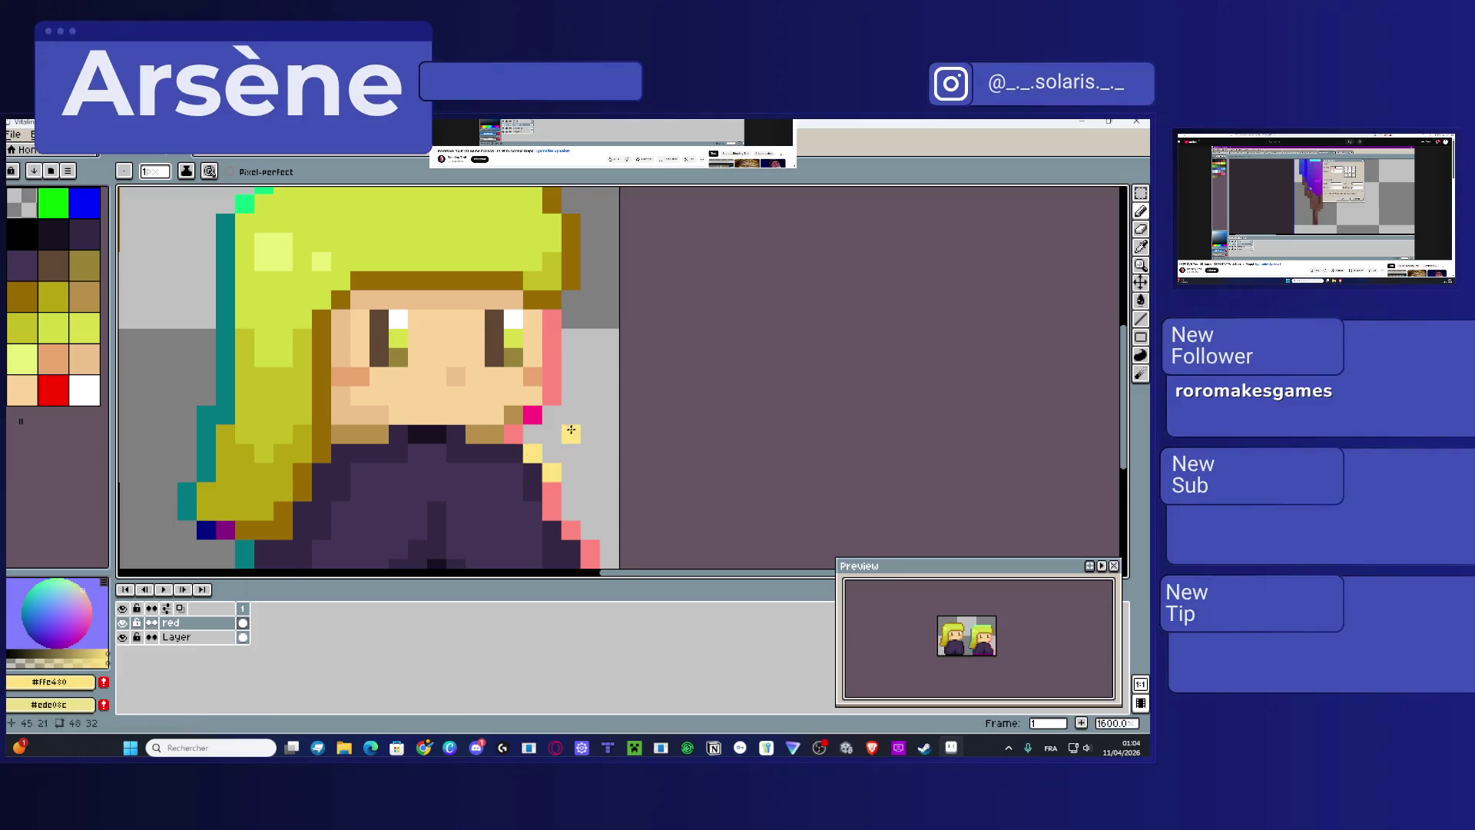
scroll(538, 346, "down", 4)
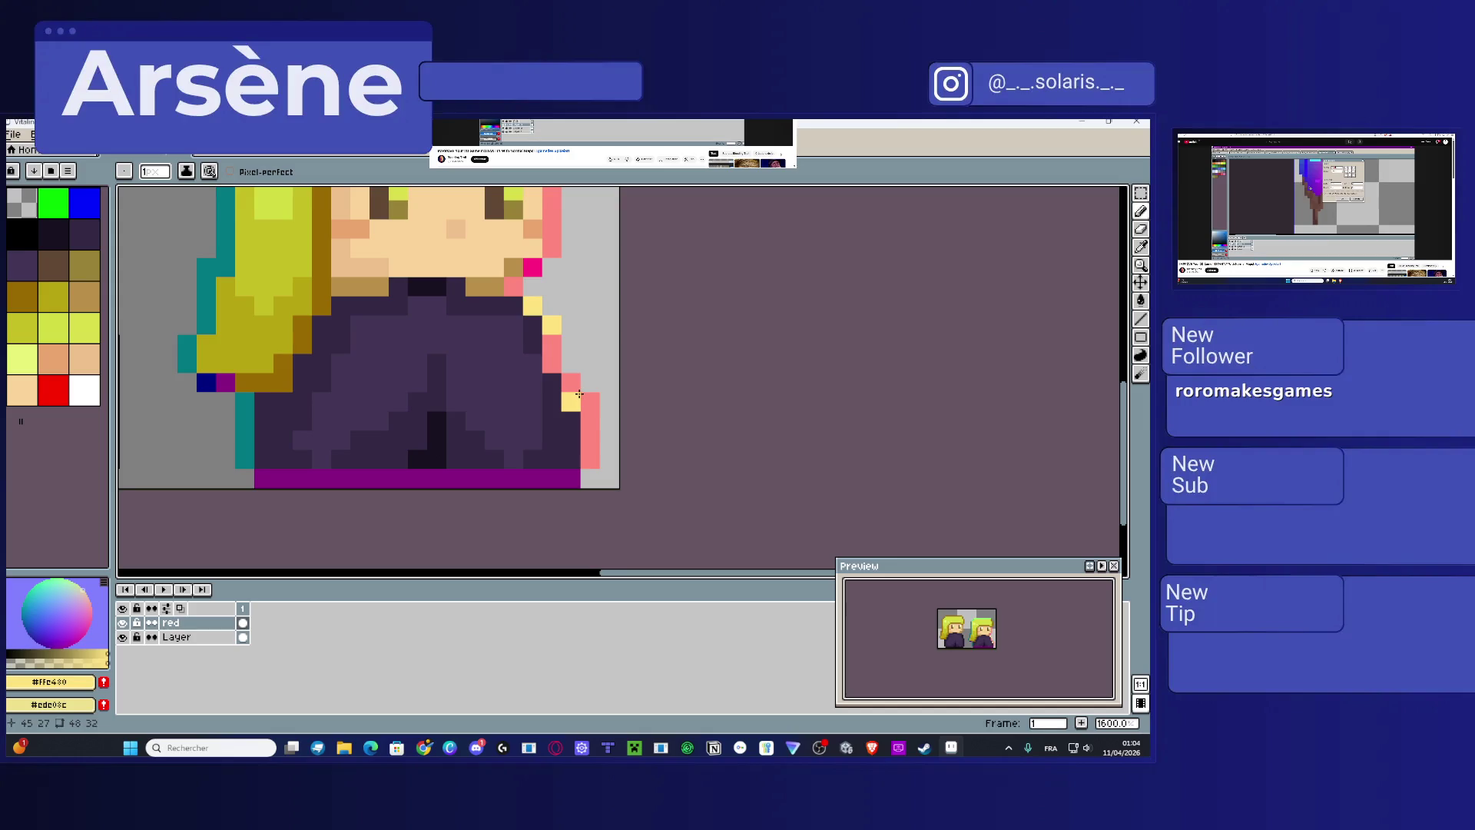
left_click(568, 375)
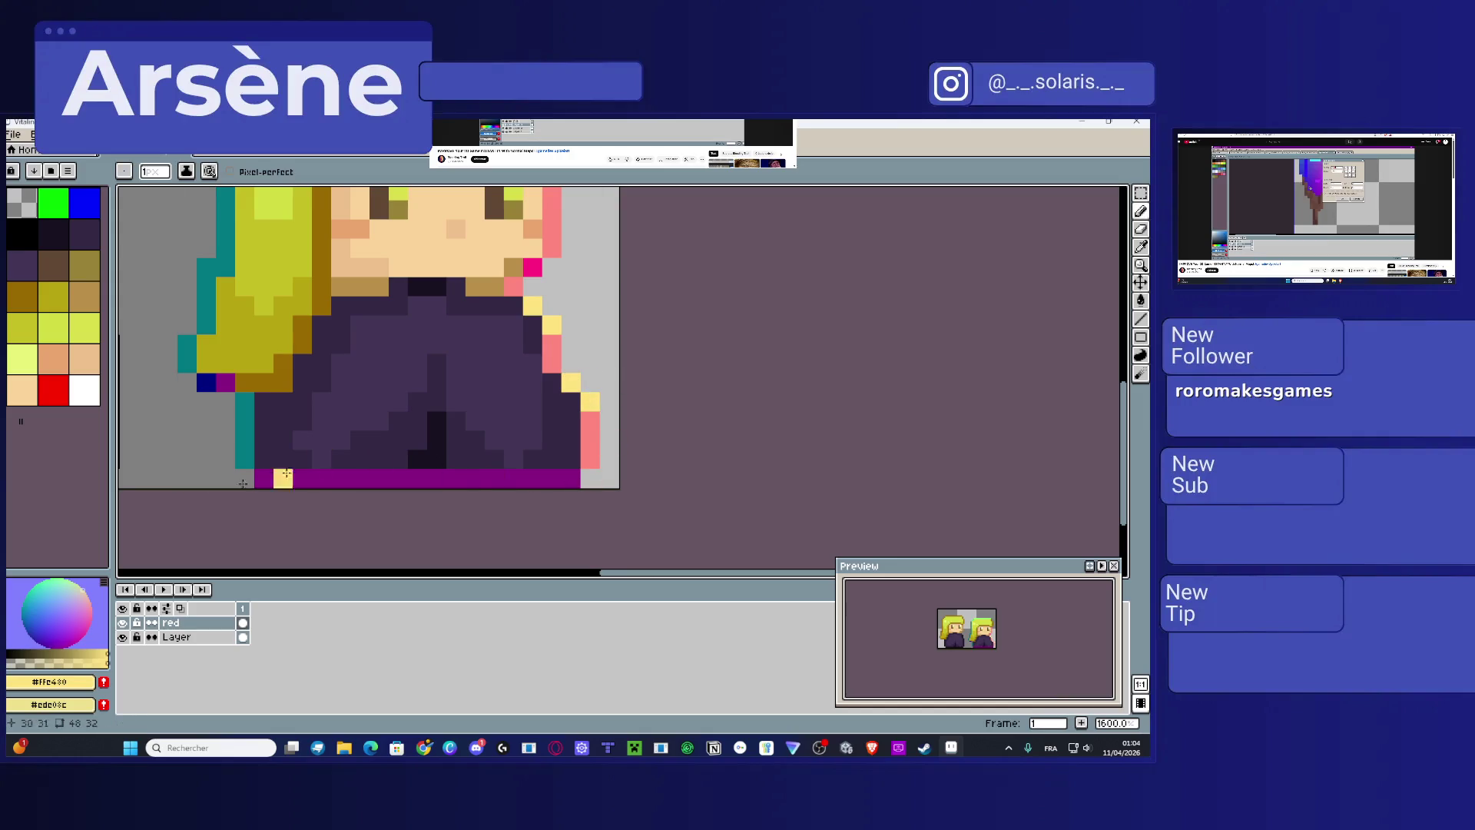
left_click(79, 636)
left_click(590, 459)
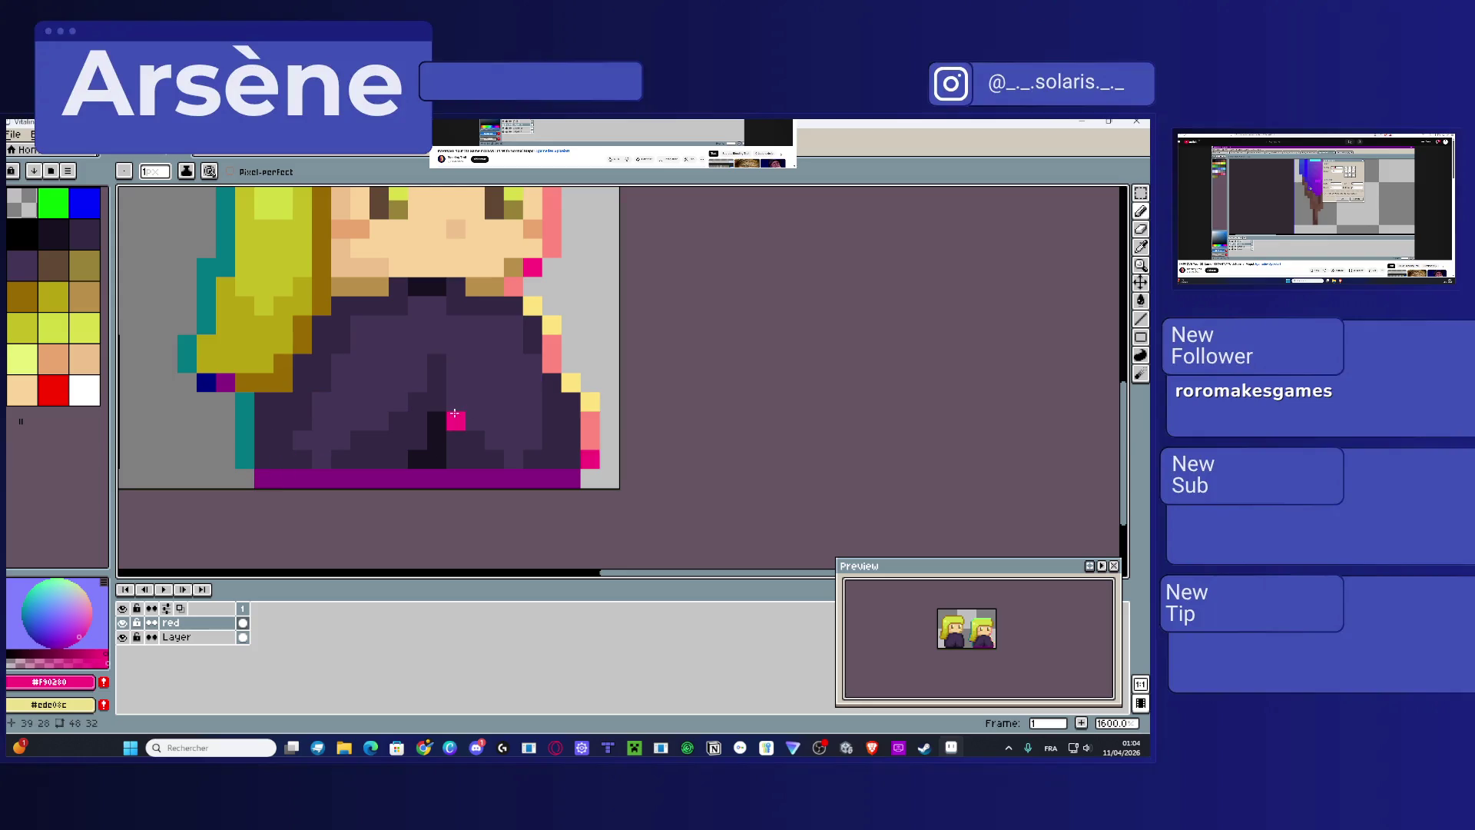
scroll(473, 400, "up", 1)
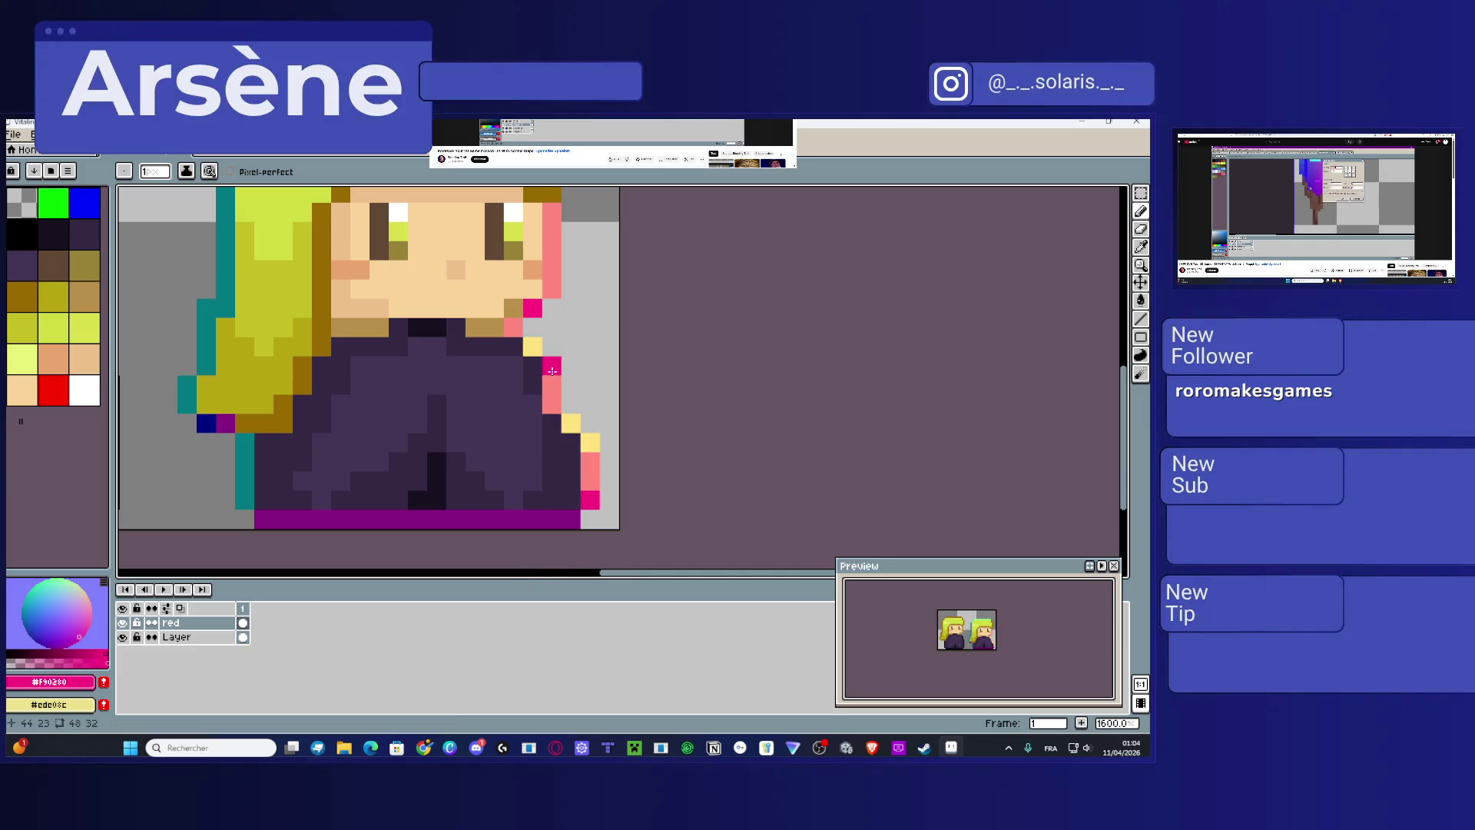
left_click_drag(572, 355, 568, 530)
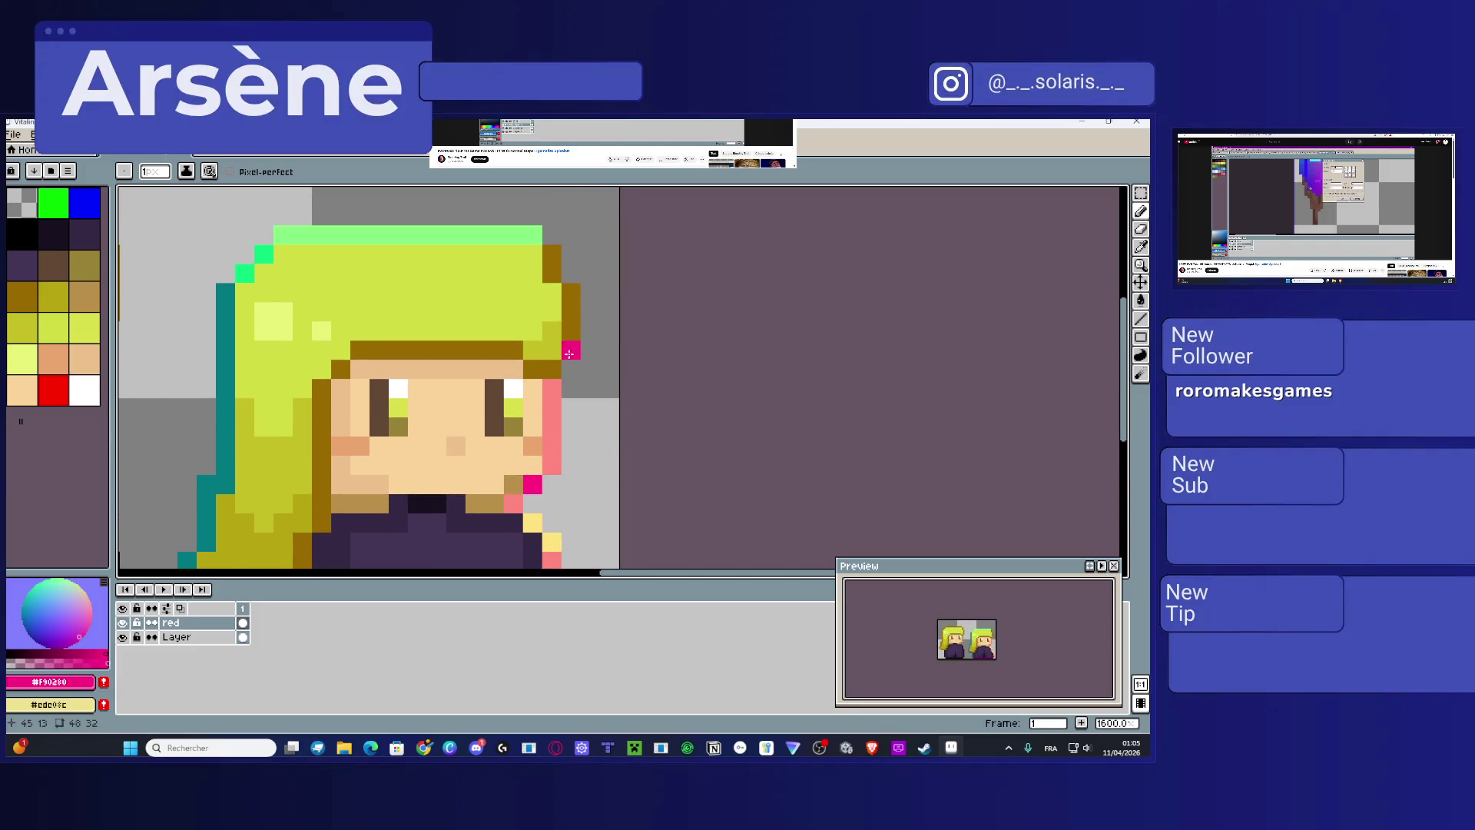
Step: Paint two warm salmon pixels on the hair's right edge, undoing misplaced ones
left_click(551, 430, "alt")
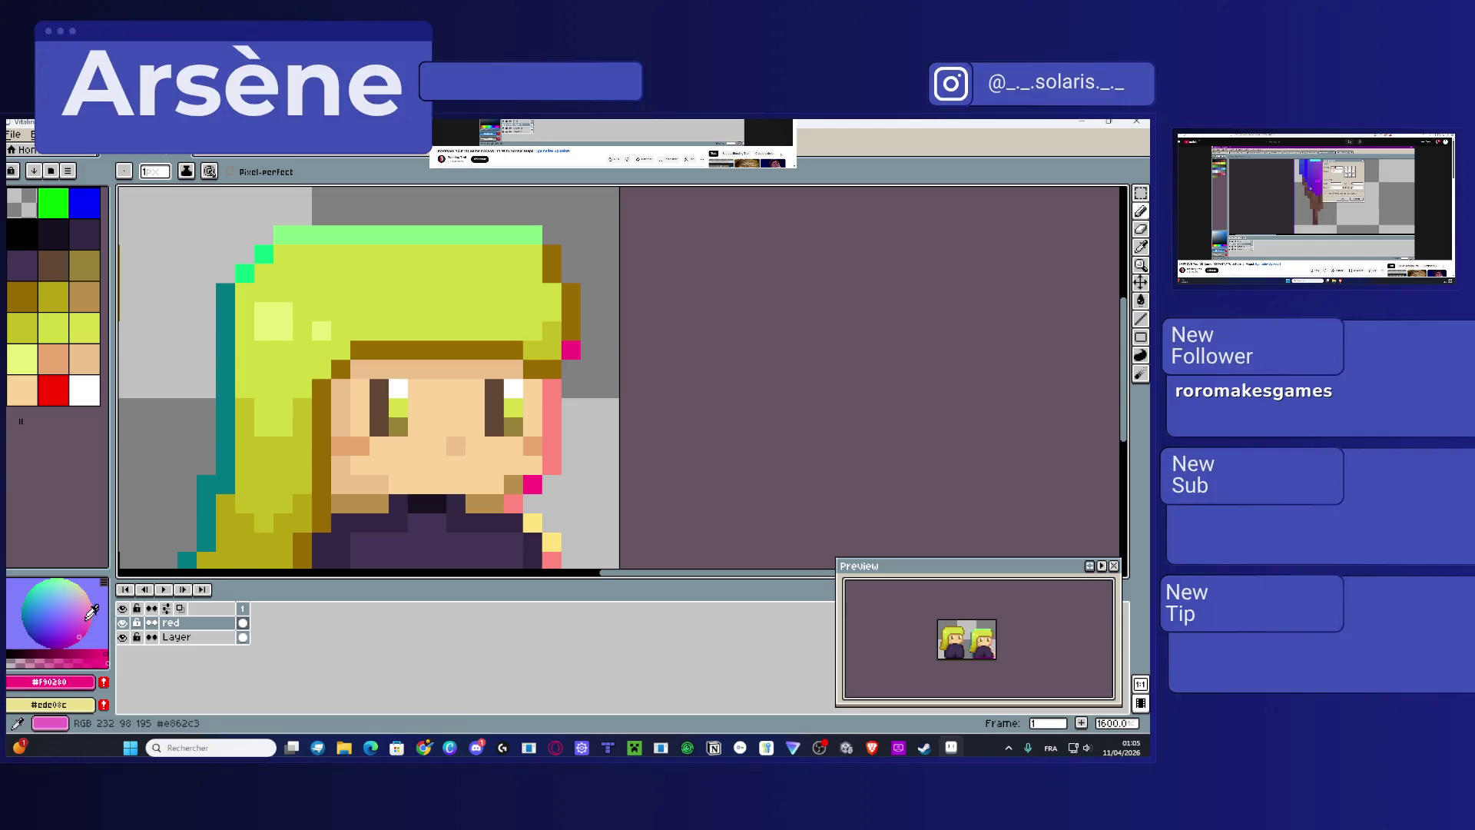
left_click(571, 311)
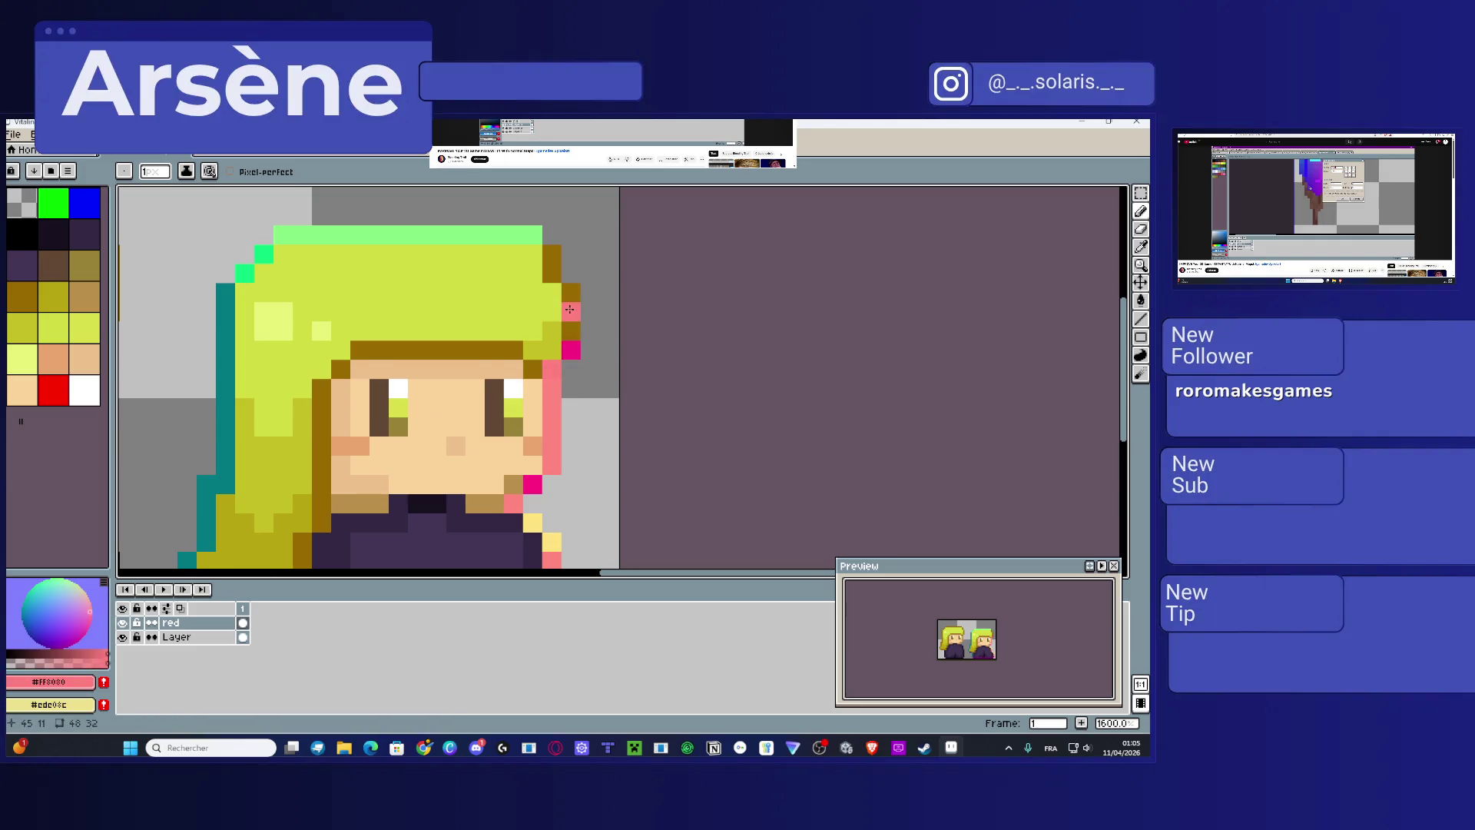
left_click_drag(568, 311, 568, 359)
key("ctrl+z")
left_click(573, 380)
key("ctrl+z")
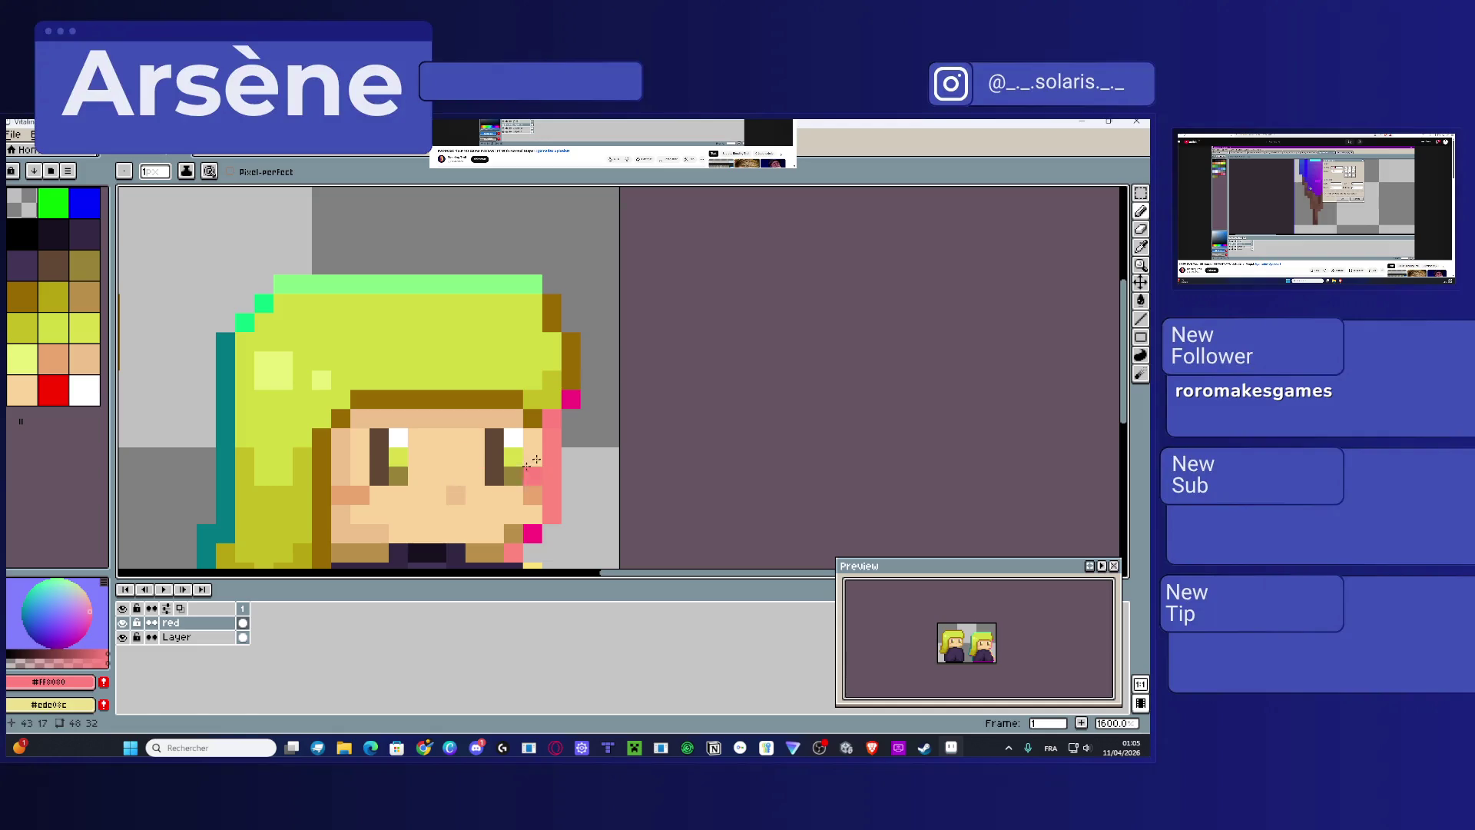
key("alt")
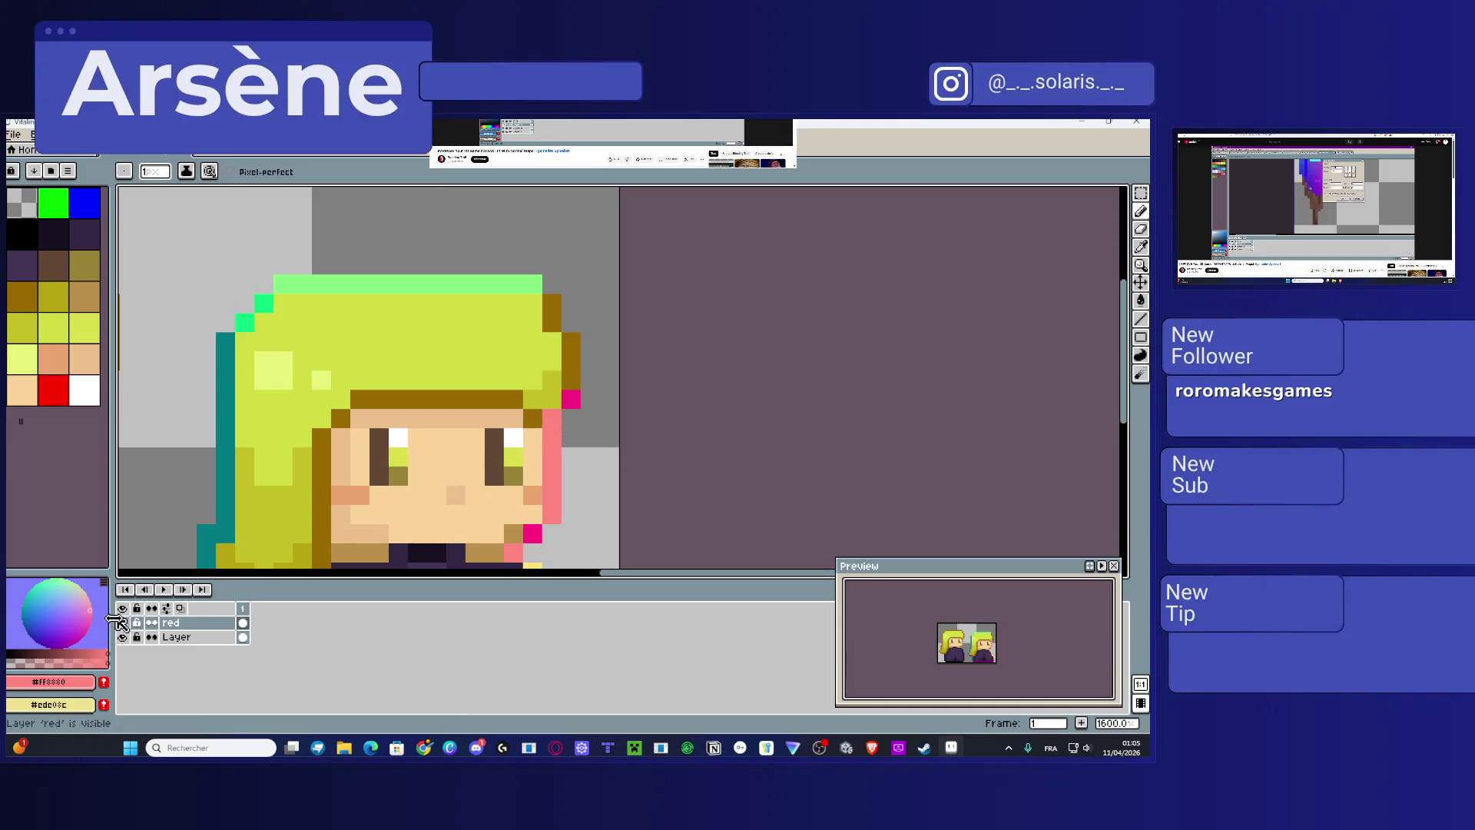
left_click_drag(90, 609, 109, 595)
left_click_drag(570, 381, 570, 357)
Step: Add light-yellow and peach pixels higher up the hair's brown right edge
left_click(85, 590)
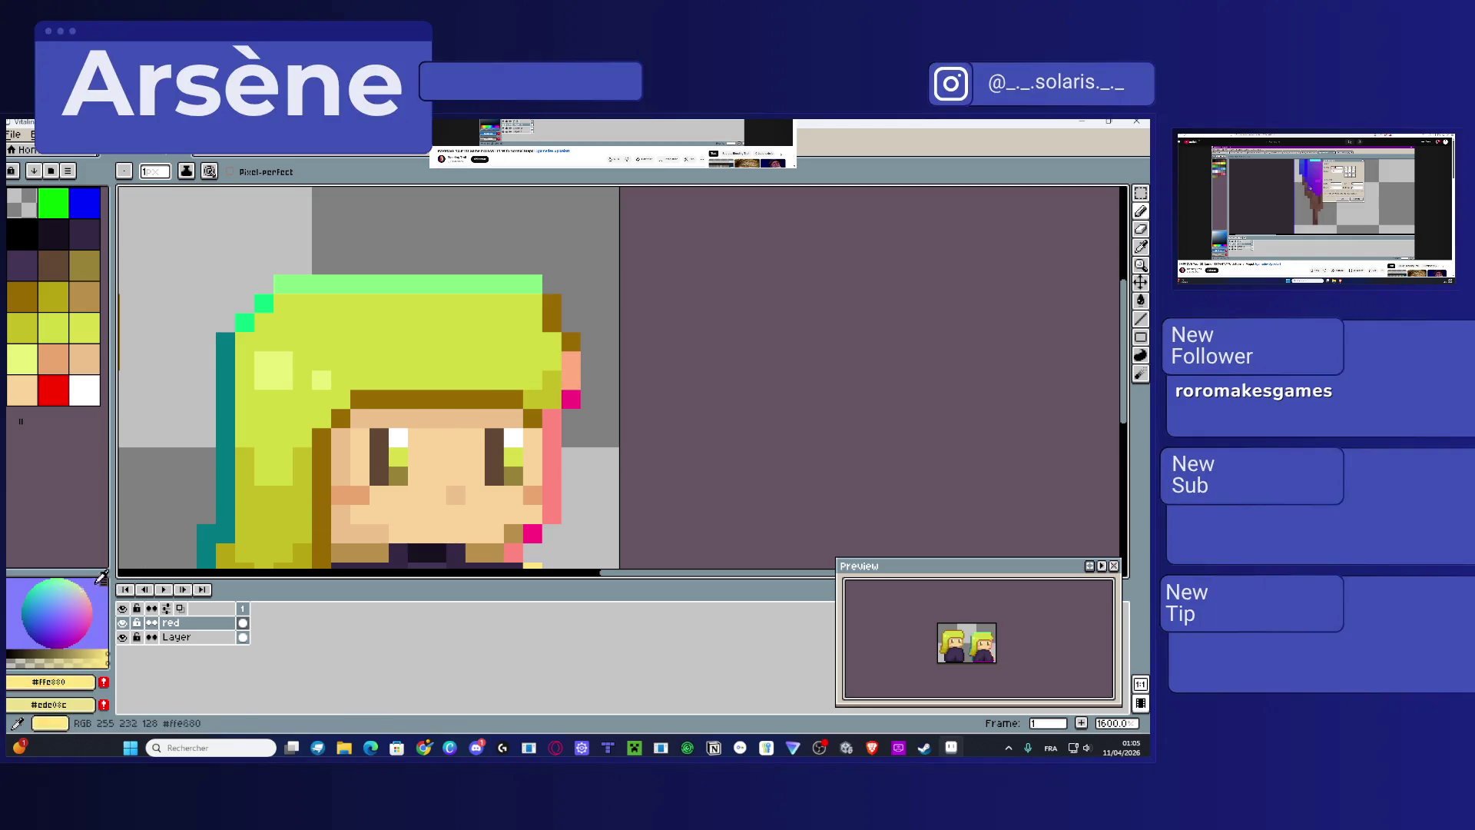
left_click(110, 574)
left_click(571, 342)
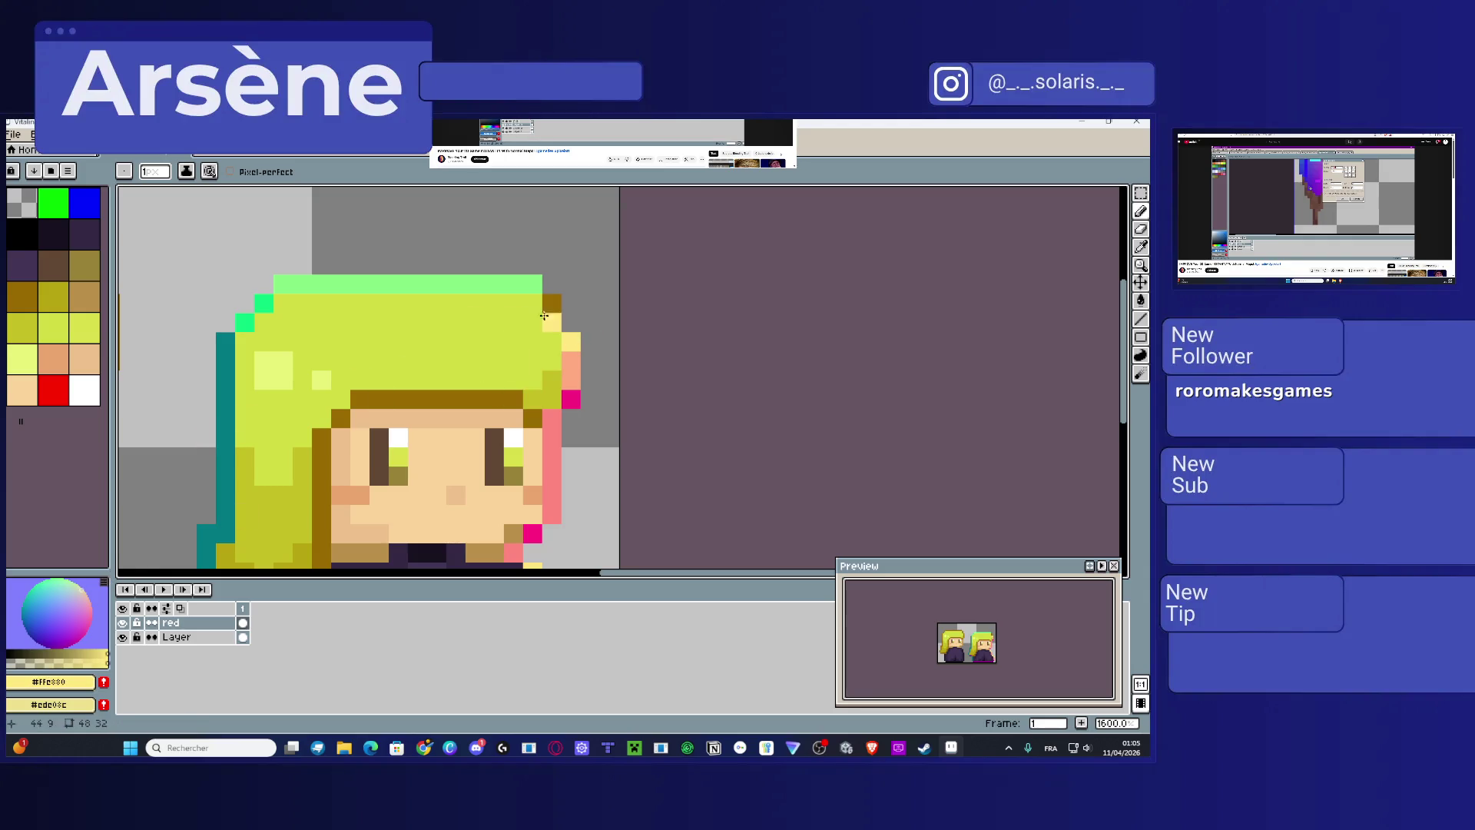
left_click(552, 322)
key("ctrl+z")
left_click(558, 307)
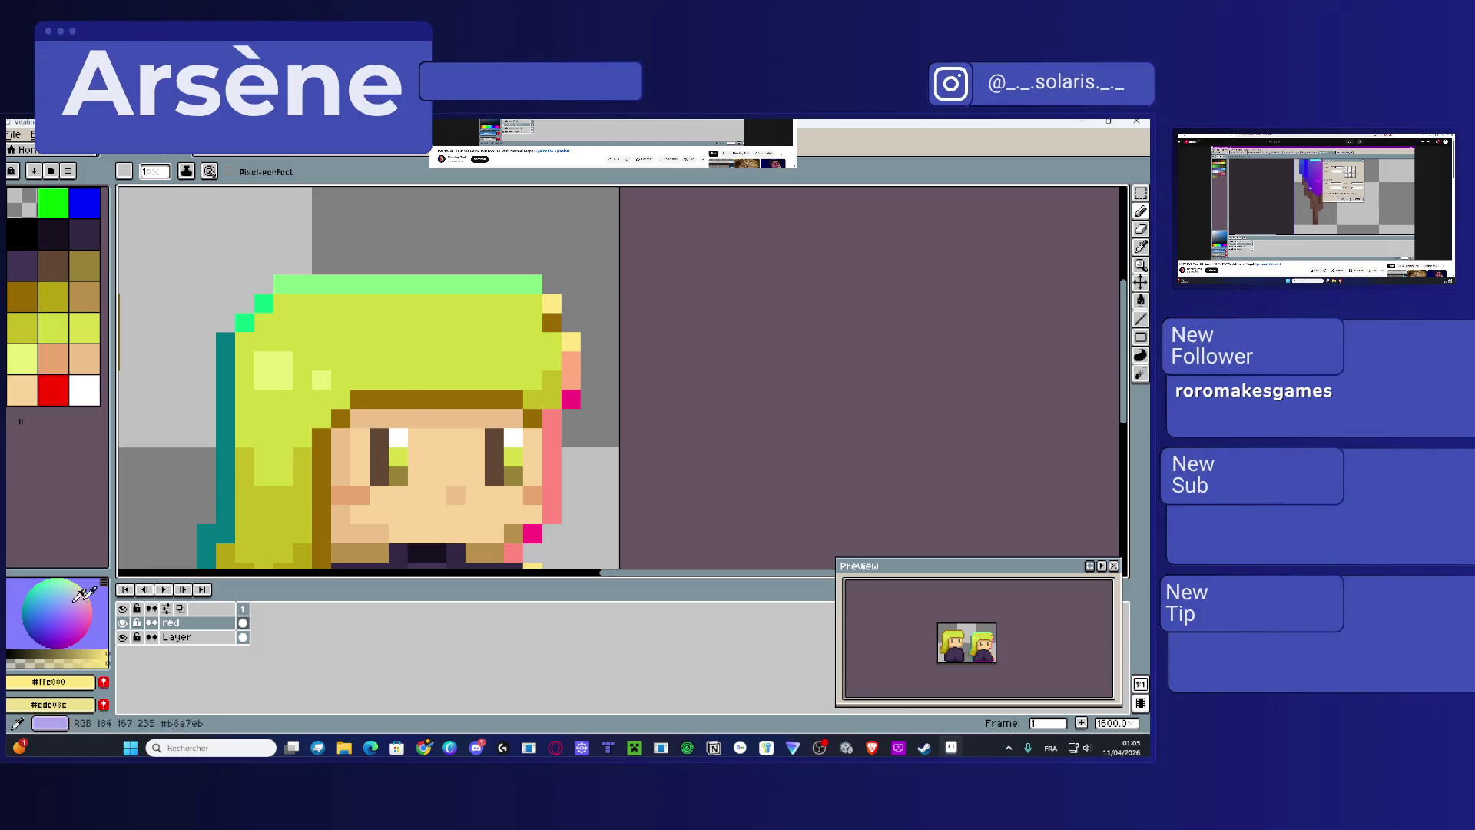
left_click(97, 590)
left_click(556, 325)
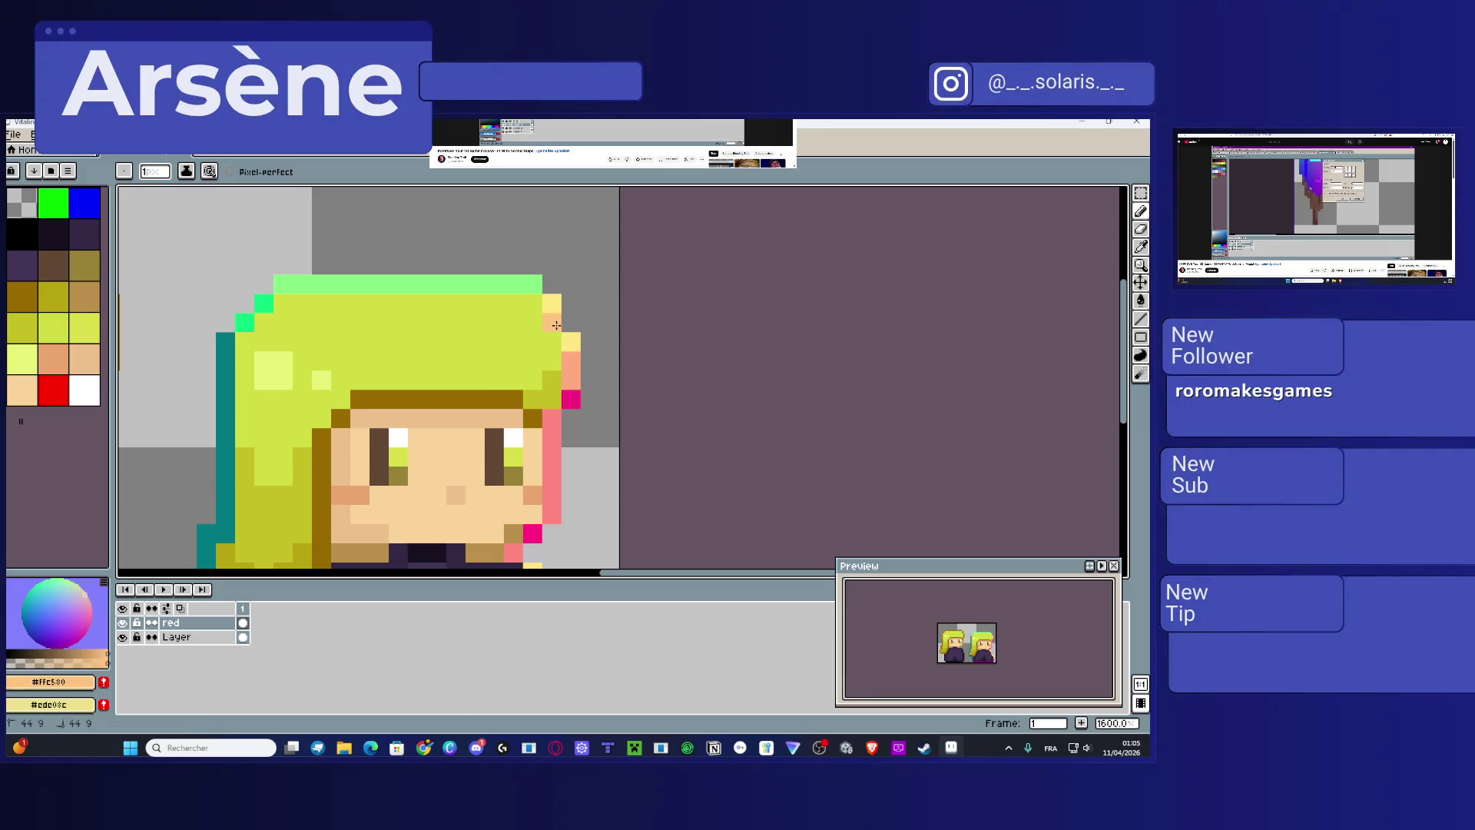
scroll(464, 425, "down", 1)
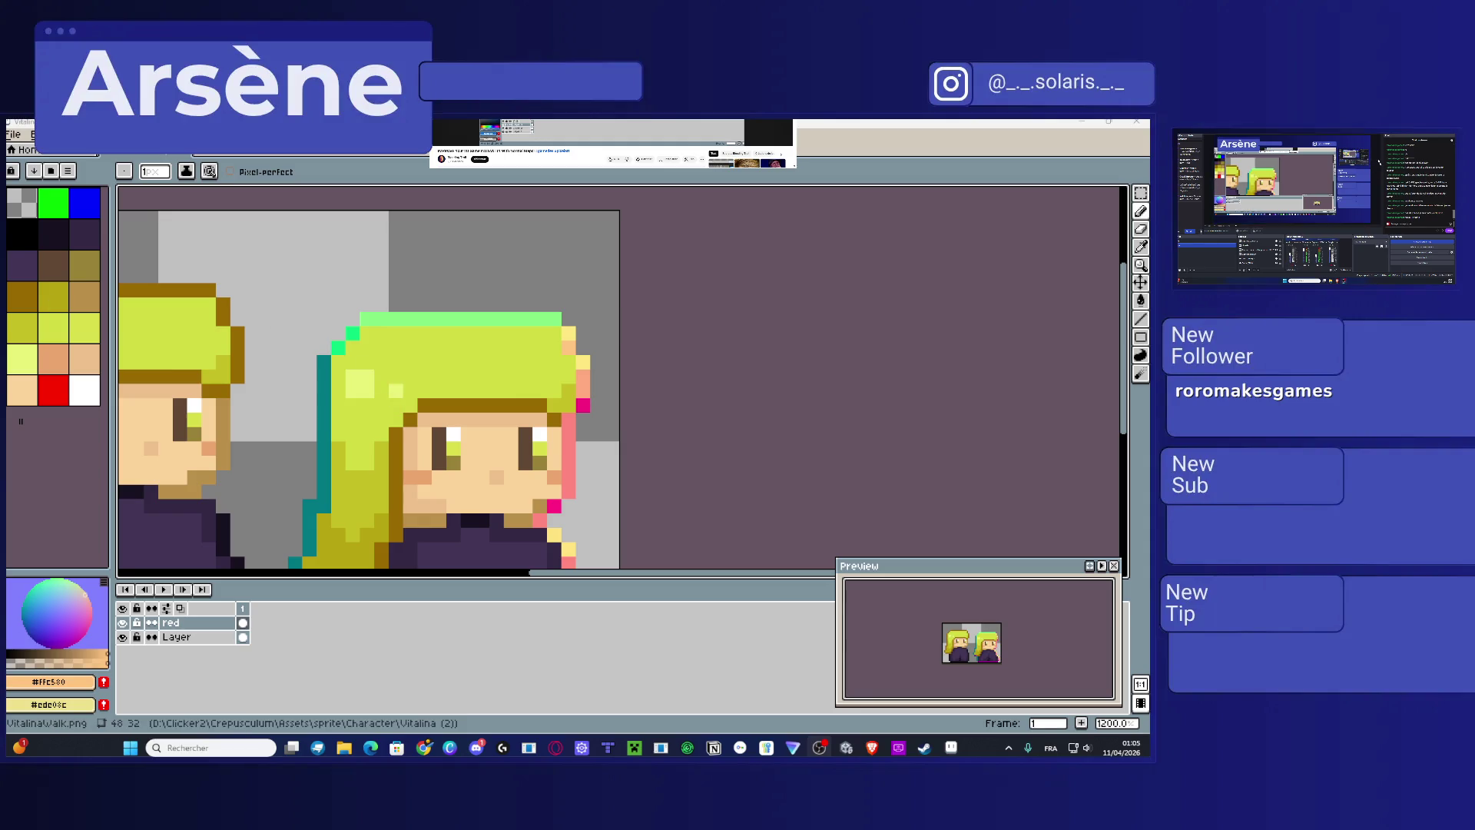
Step: Paint a pale aqua (#88e4cf) band across the upper hair, just below the green top row
scroll(609, 379, "down", 1)
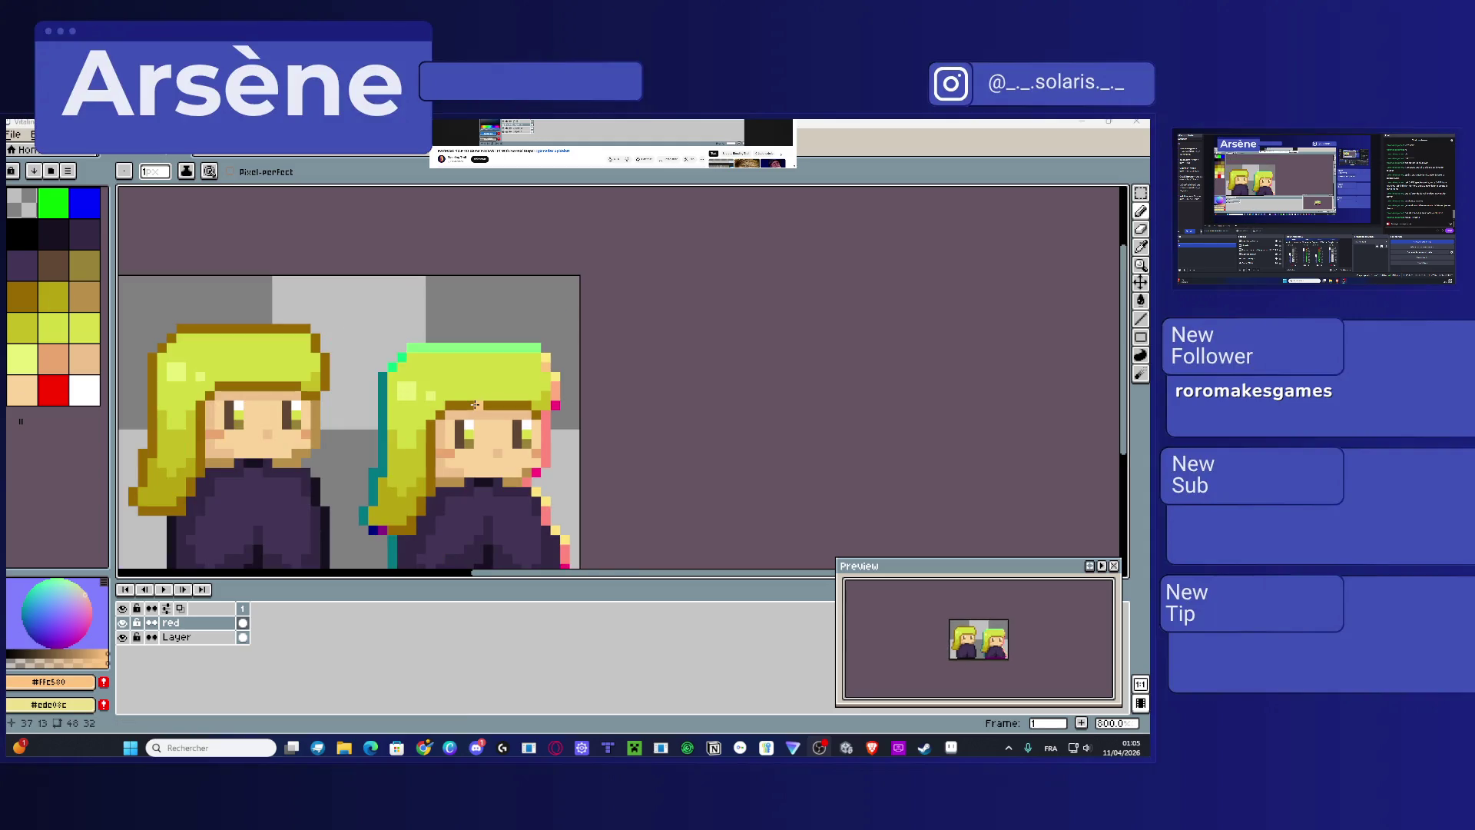
scroll(568, 415, "up", 1)
left_click(56, 582)
left_click(563, 320)
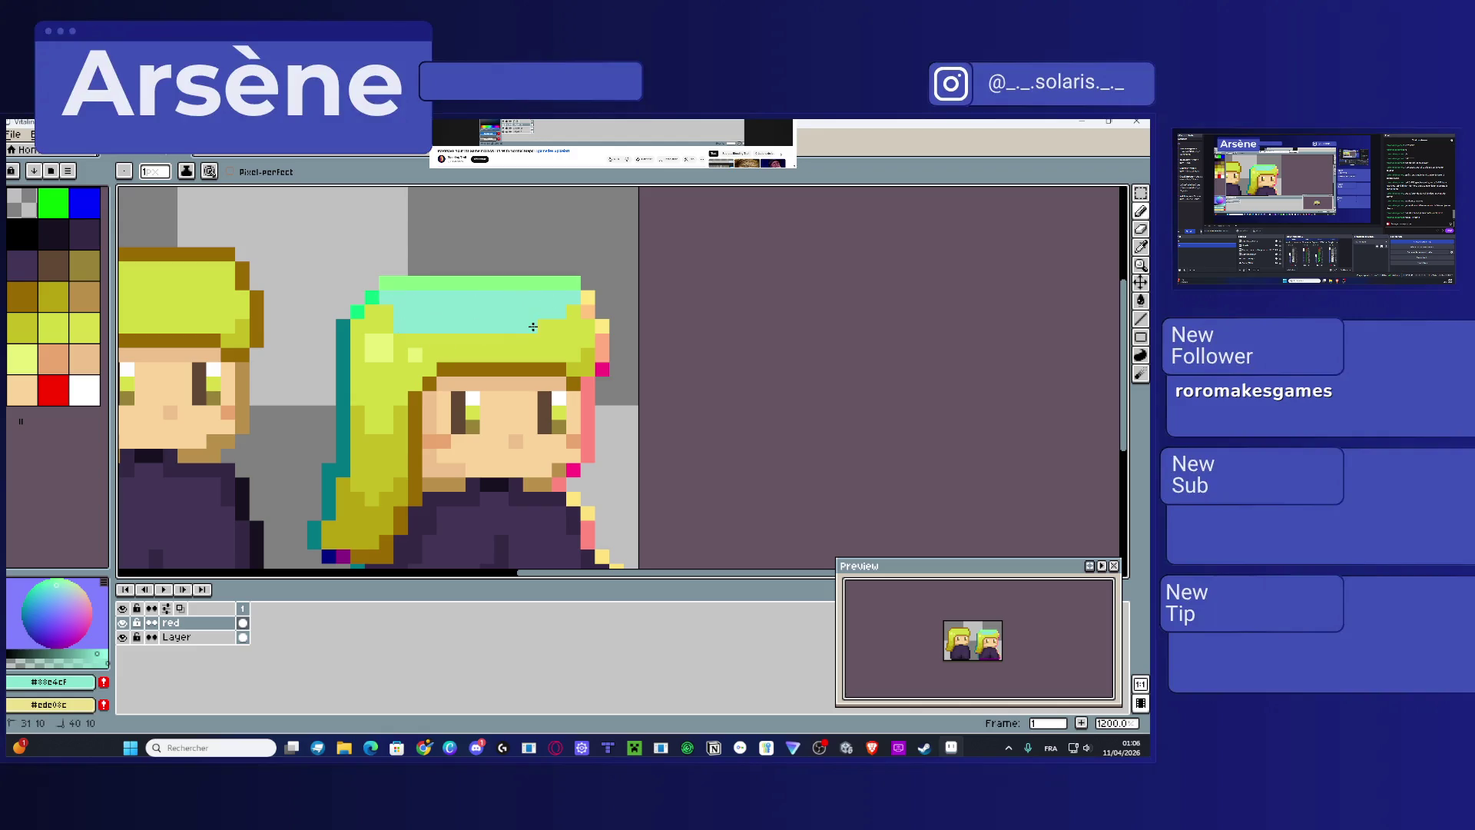
Step: Paint a pale grey-blue pixel near the right end of the aqua hair band
left_click(79, 585)
left_click(72, 593)
left_click(518, 354)
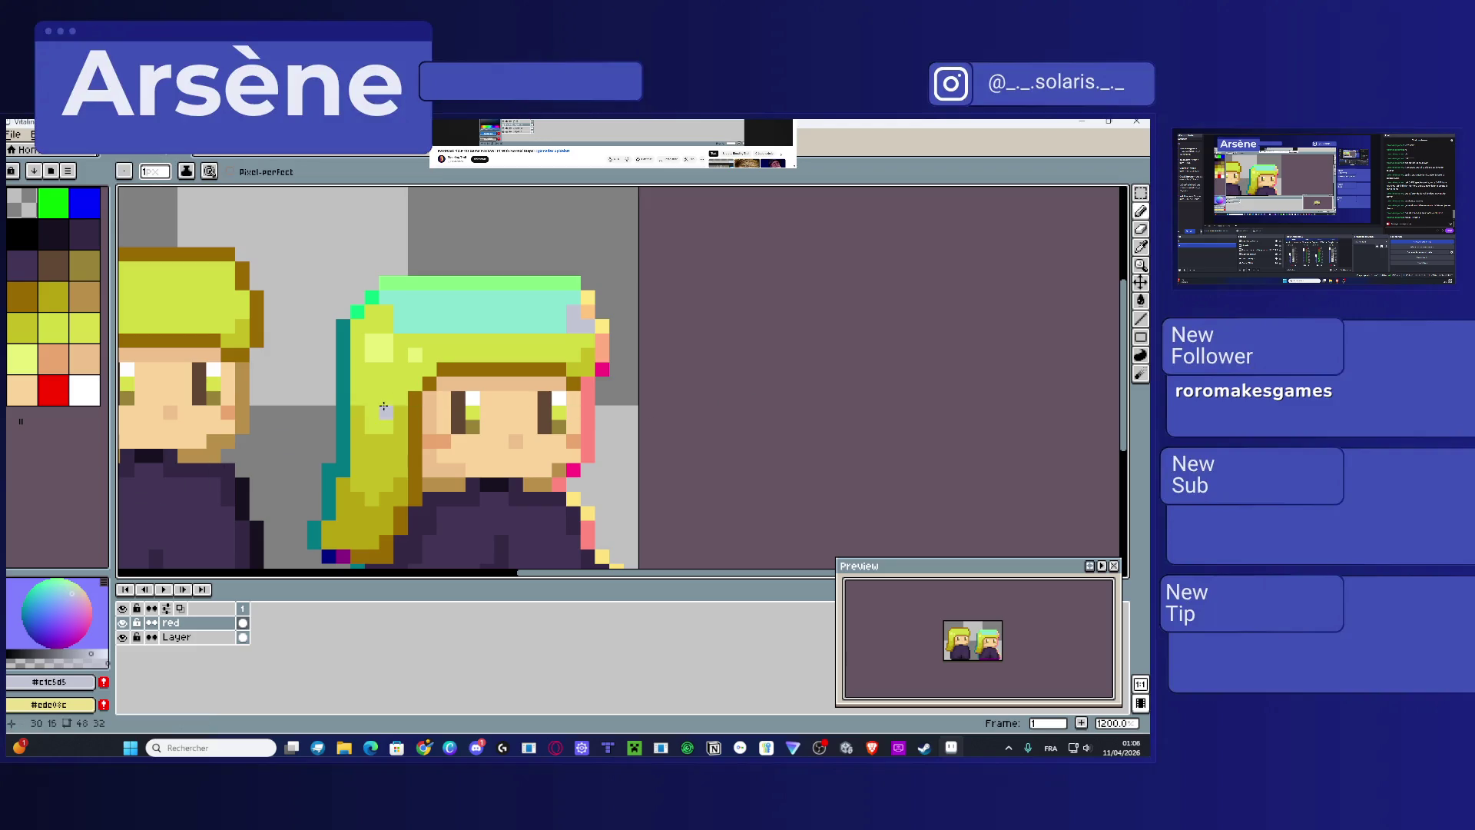
Step: Resample the aqua and extend it along the band's lower edge
left_click(508, 309, "alt")
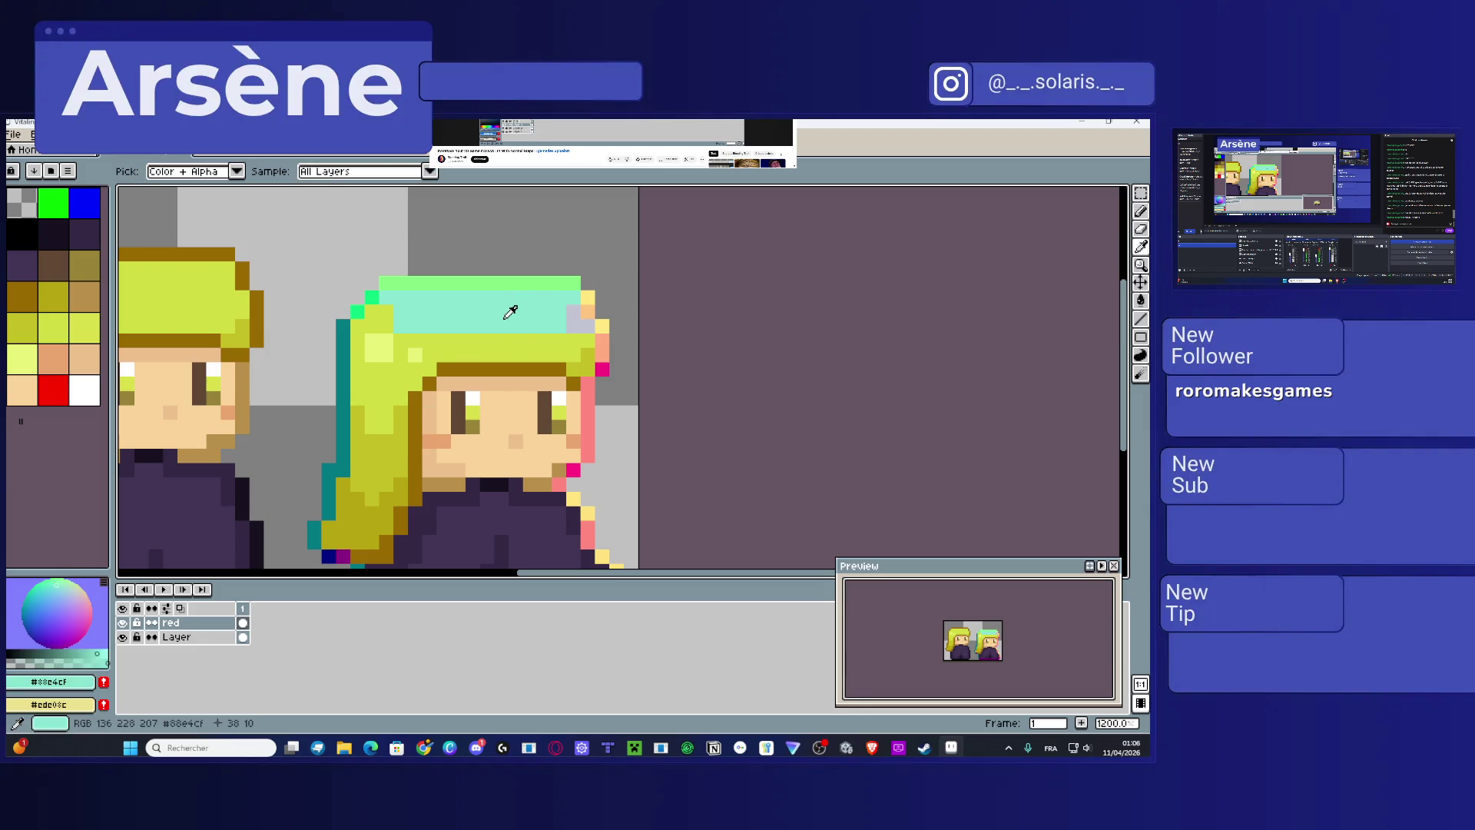
left_click_drag(61, 588, 66, 602)
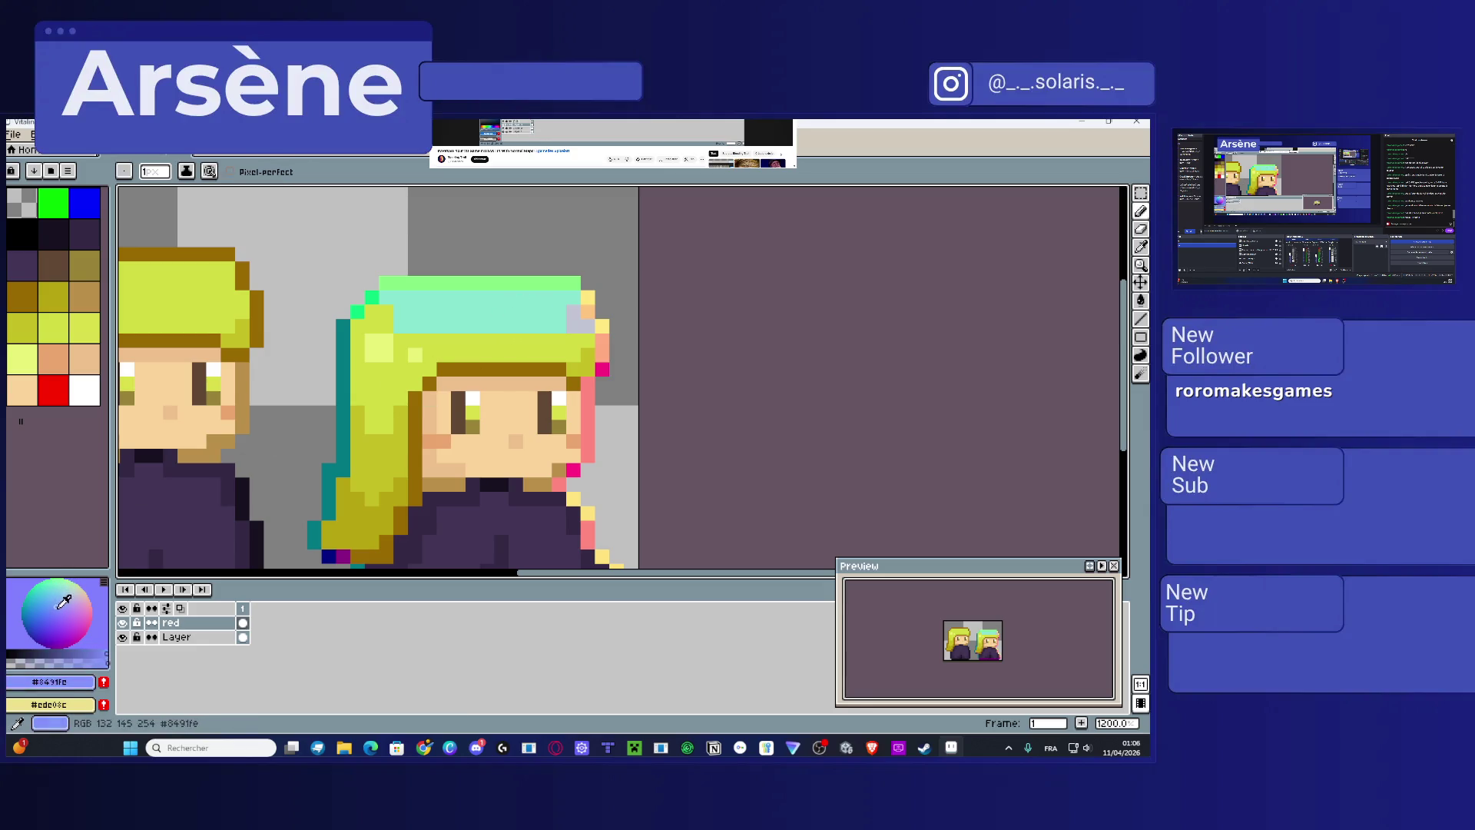
left_click(525, 317, "alt")
left_click(564, 339)
left_click_drag(430, 353, 500, 357)
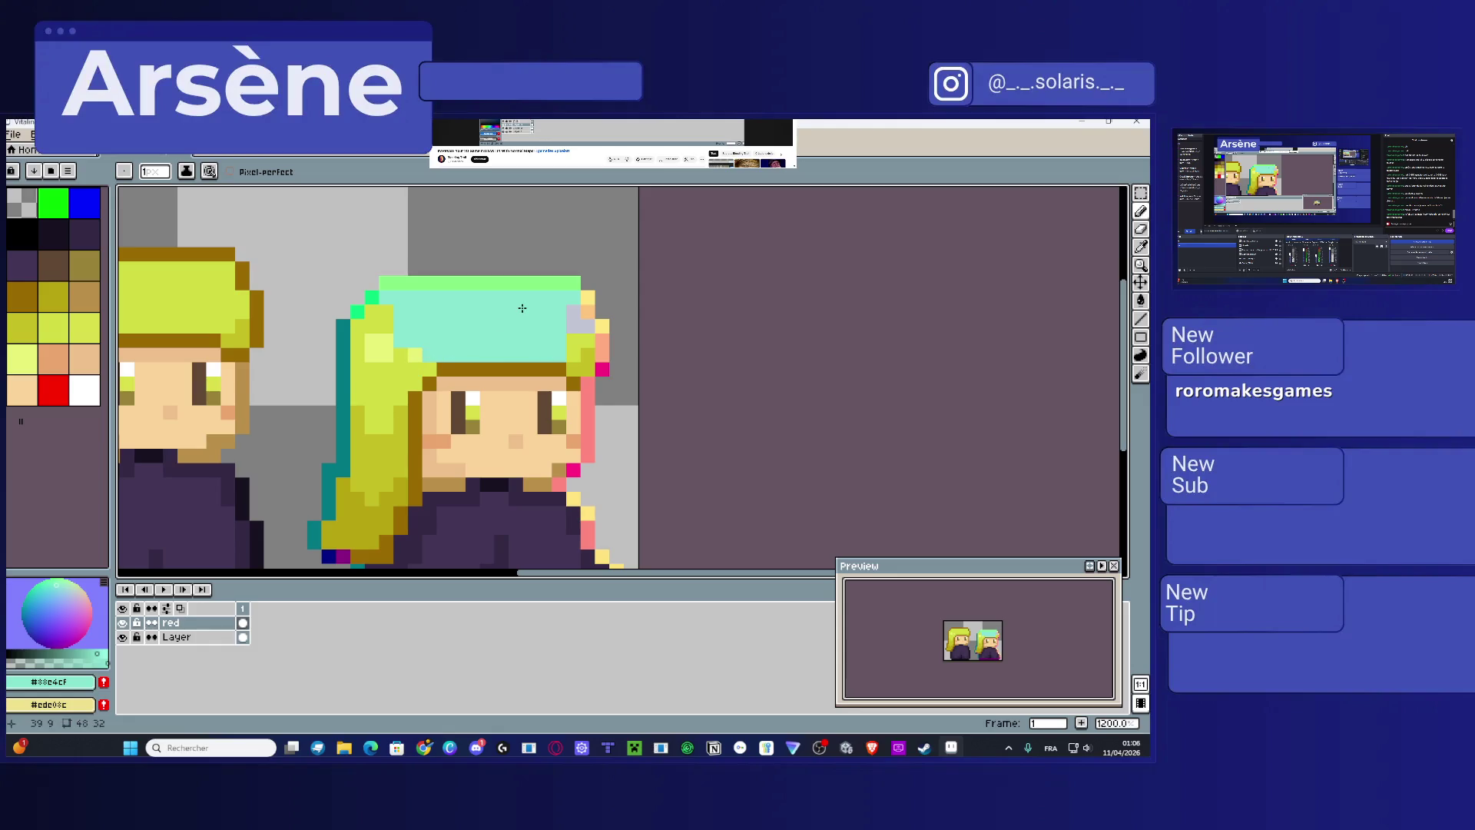
Step: Paint two light-blue rows across the aqua hair band
left_click(61, 586)
left_click(56, 589)
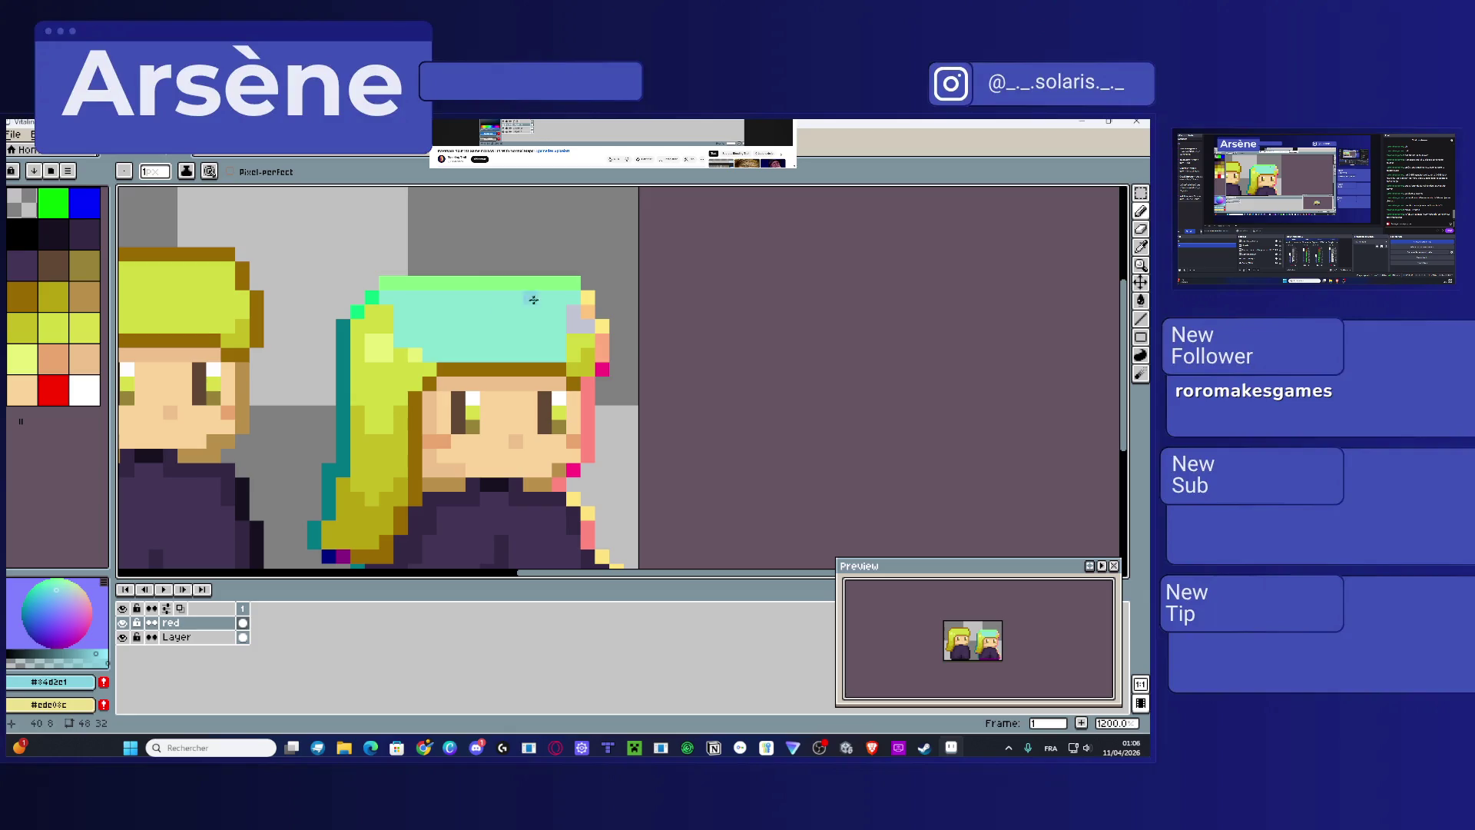
left_click_drag(558, 298, 389, 300)
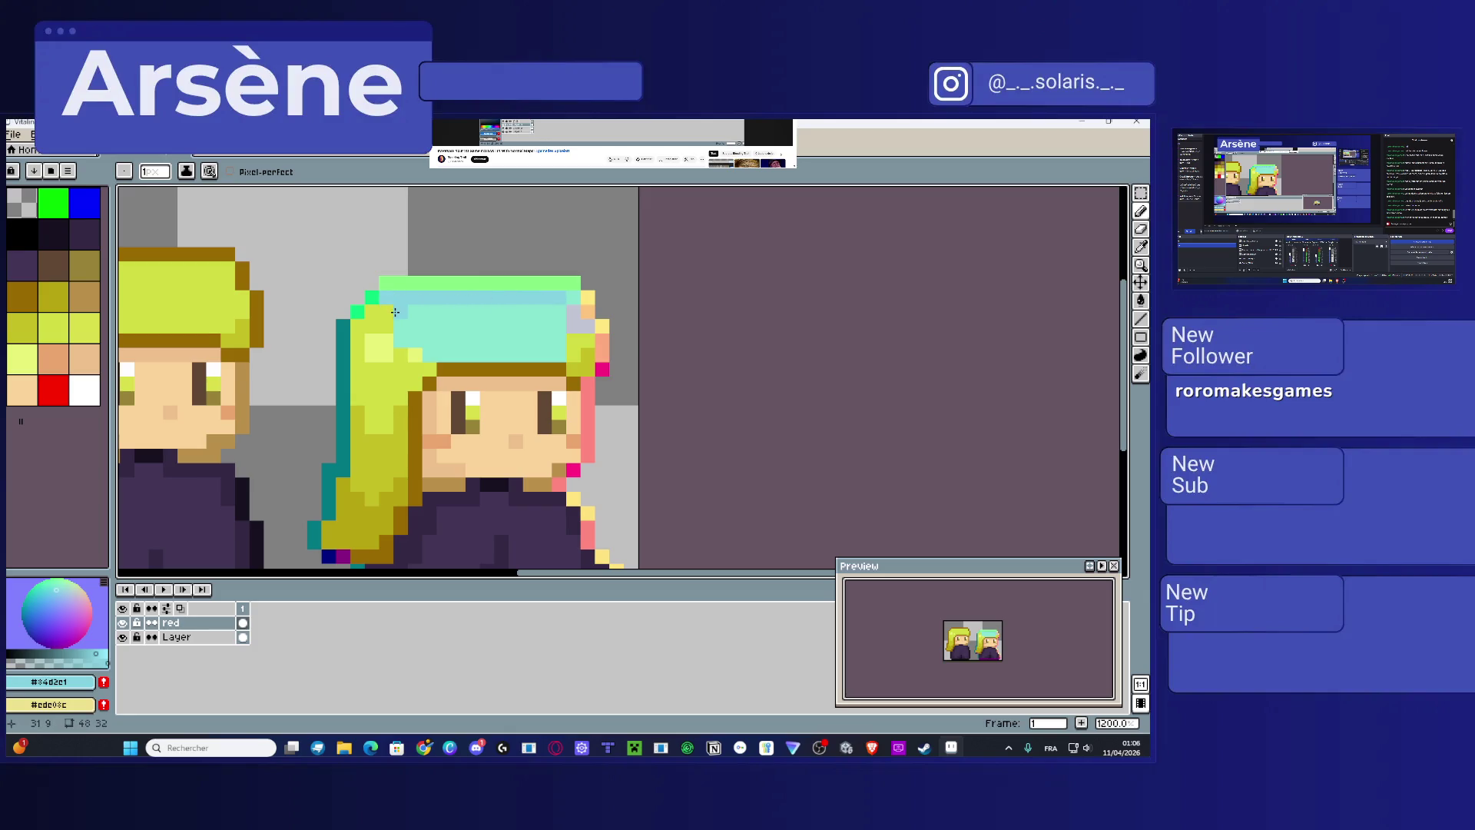
left_click_drag(395, 312, 531, 311)
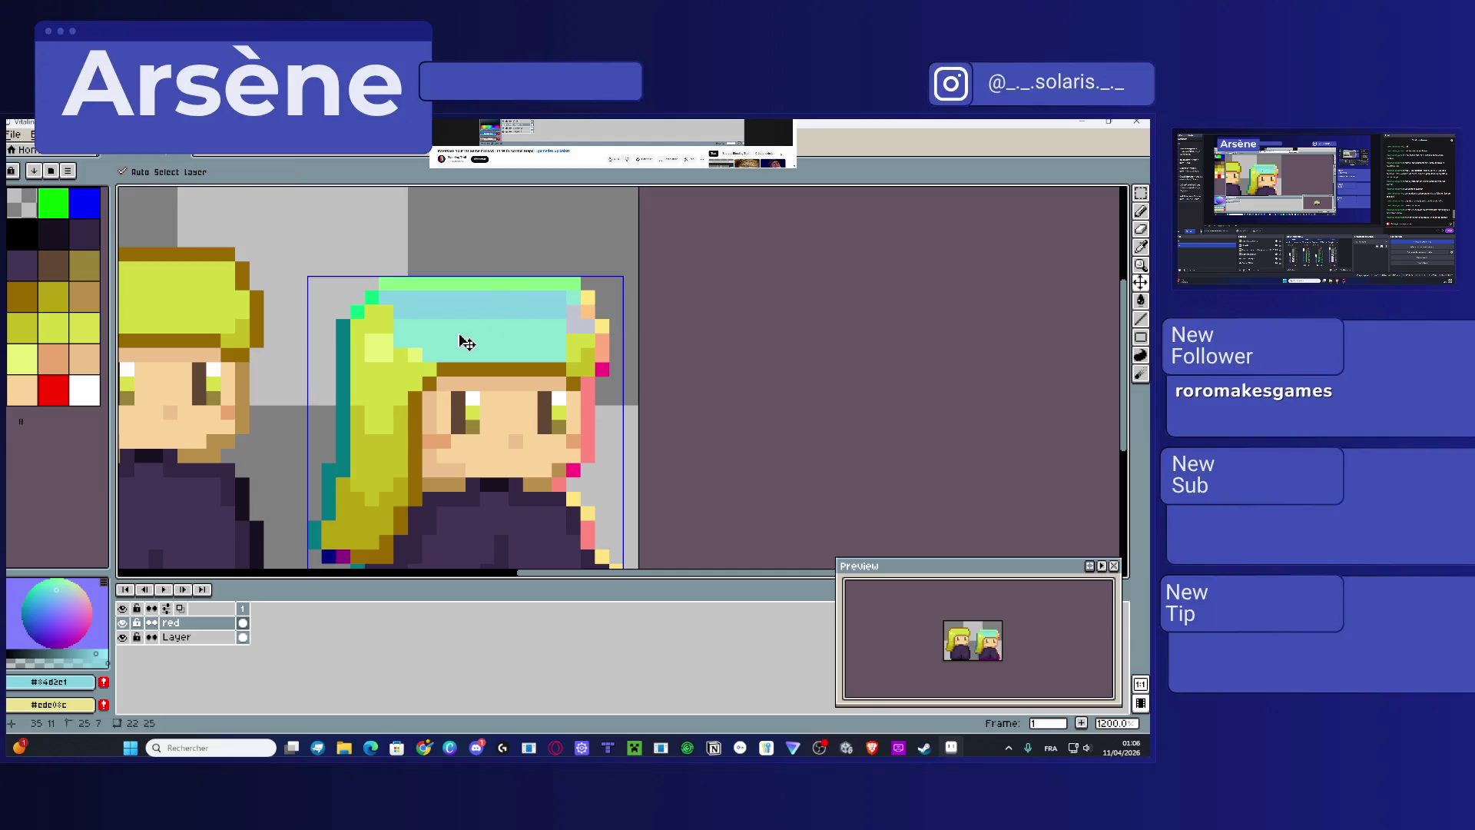
Step: Replace the two light-blue rows with a single light-blue row across the aqua band
key("ctrl+z")
key("ctrl+z")
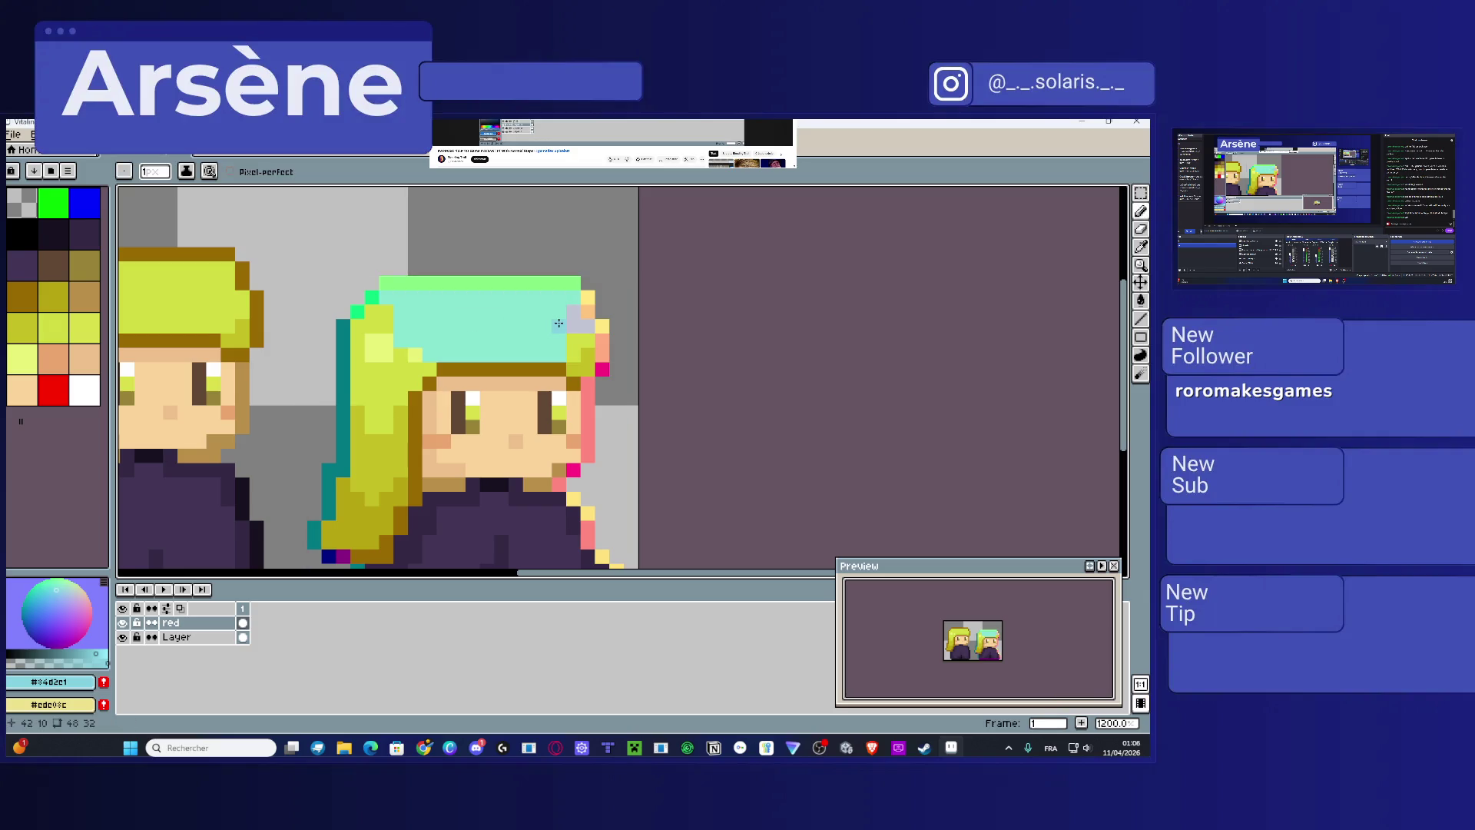
mouse_move(558, 323)
left_mouse_down()
mouse_move(412, 328)
mouse_move(541, 343)
mouse_move(448, 357)
left_mouse_up()
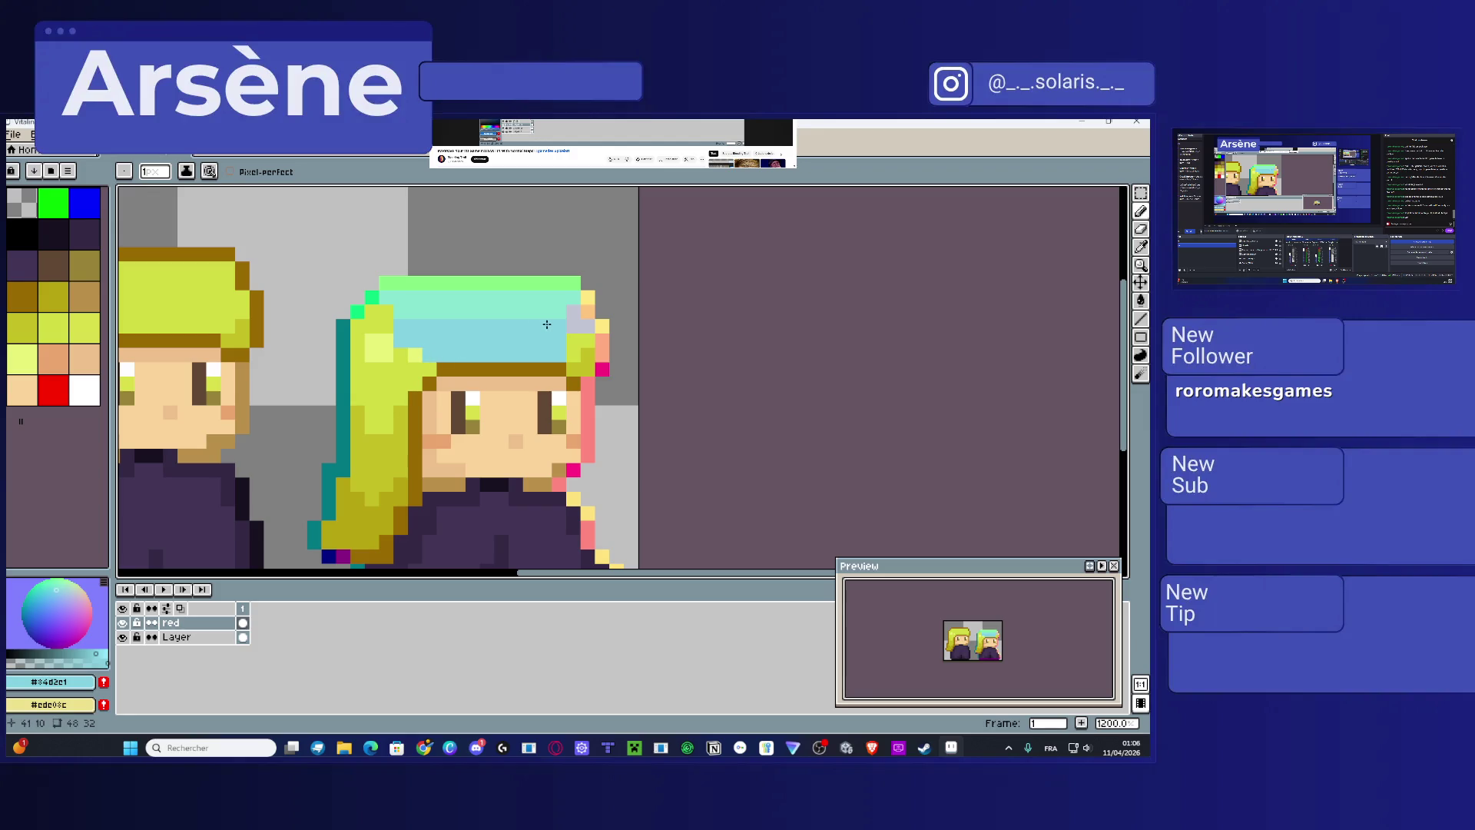
left_click(56, 599)
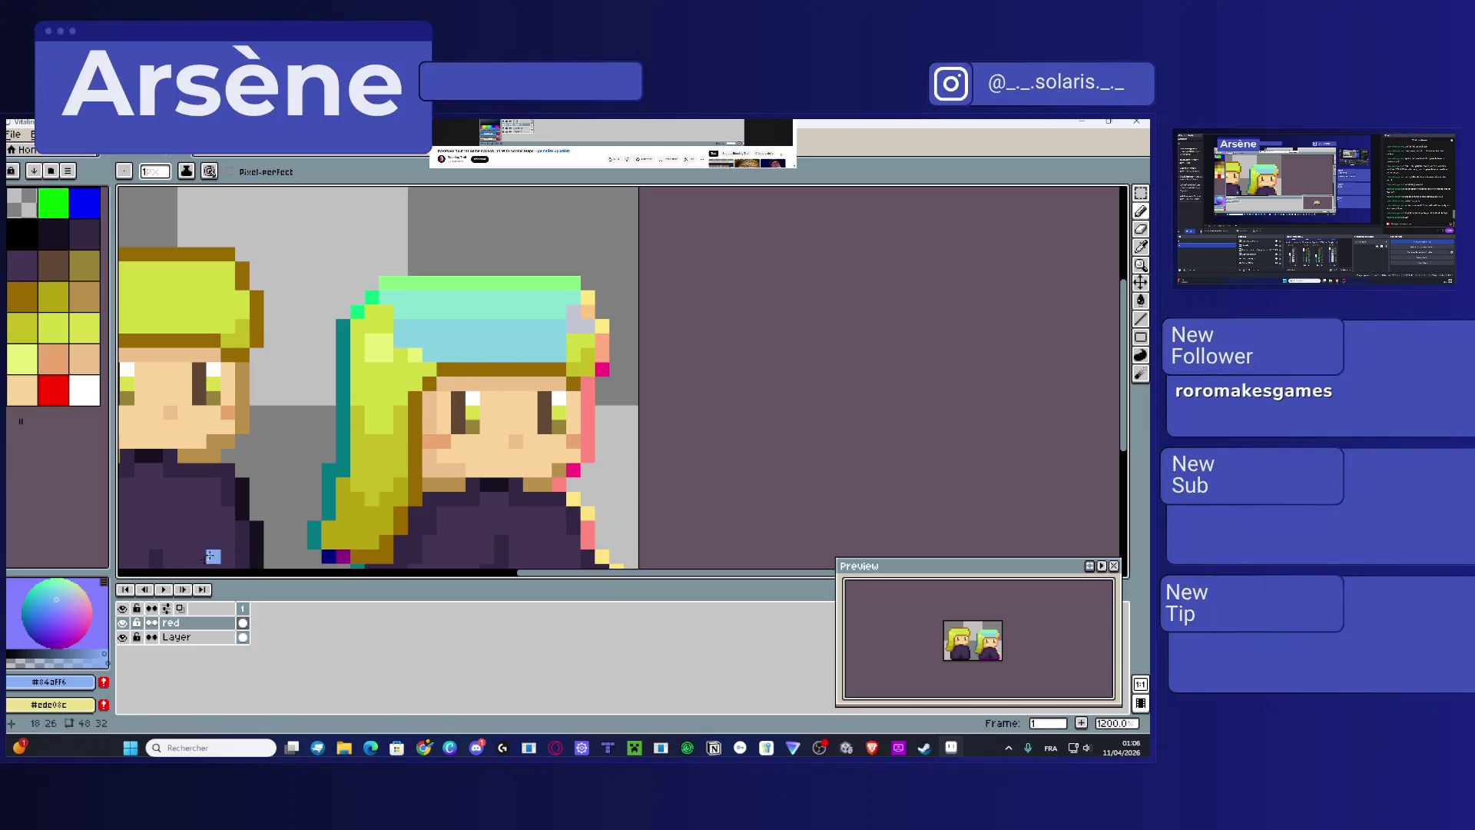
Step: Paint a lavender line along the hair-forehead edge and down the face's left side
left_click(61, 605)
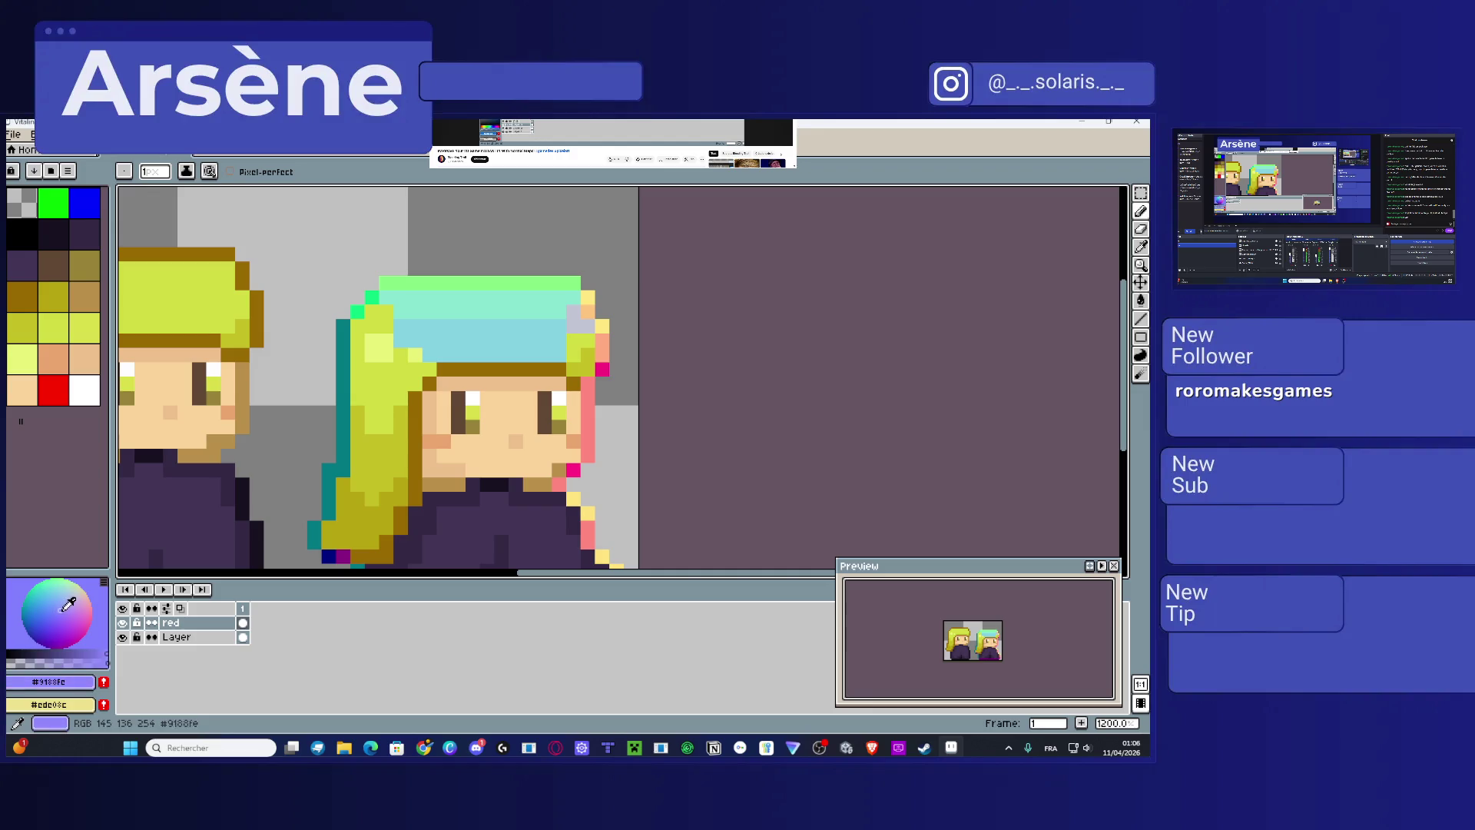
left_click(58, 610)
mouse_move(557, 369)
left_mouse_down()
mouse_move(476, 375)
mouse_move(410, 471)
left_mouse_up()
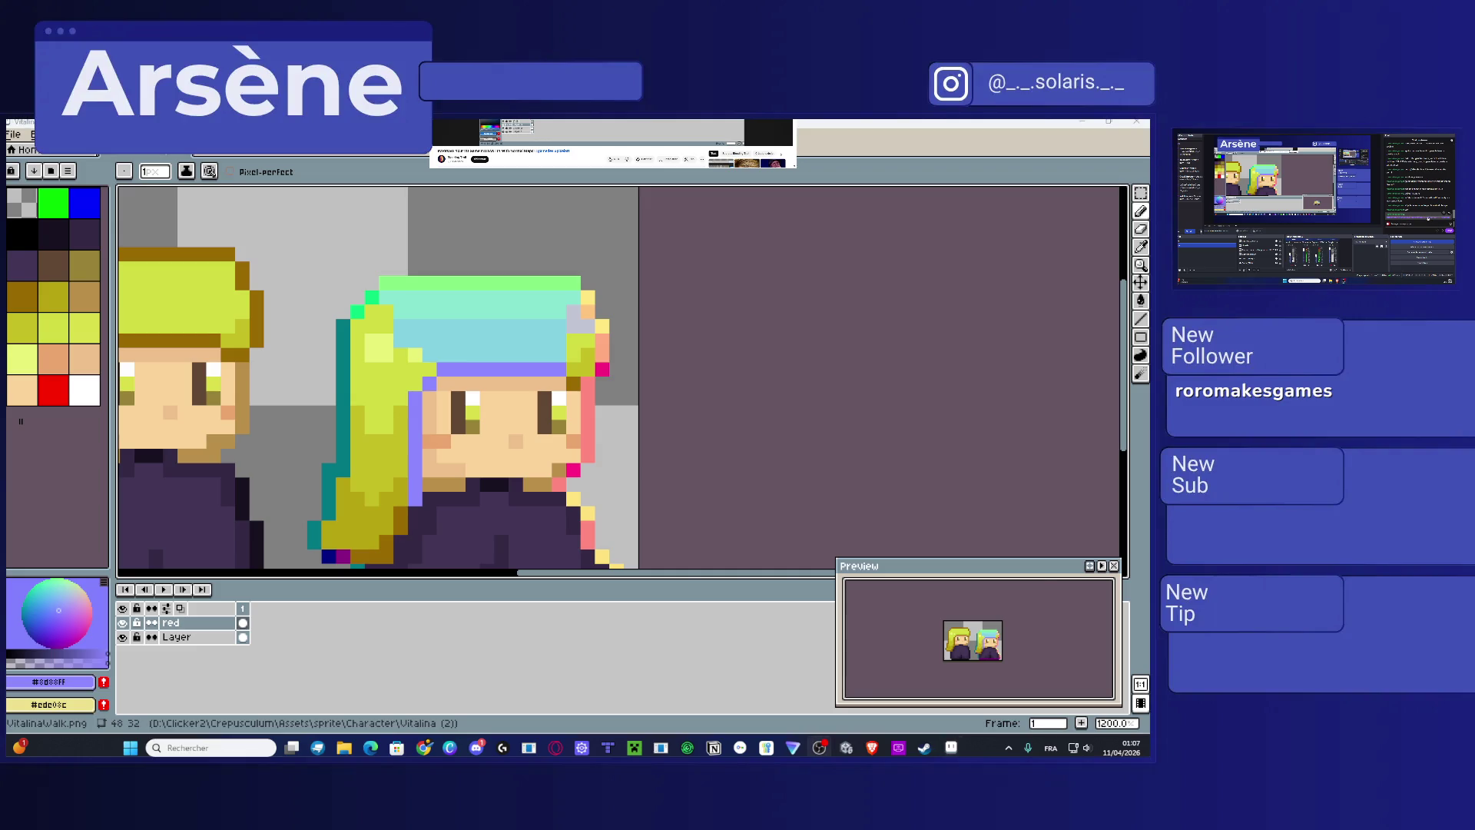
key("alt+Tab")
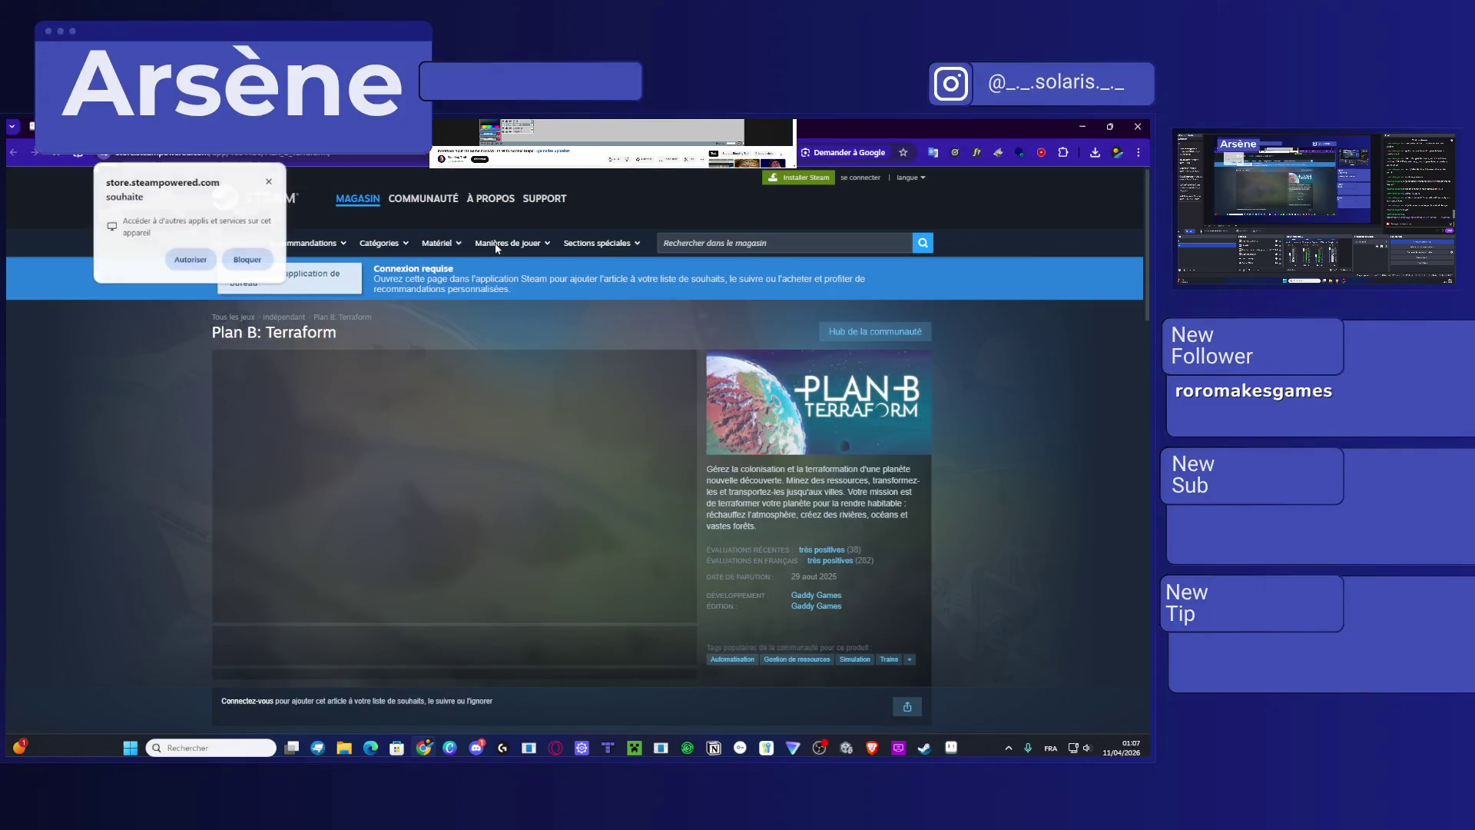
Step: Play the Plan B: Terraform trailer fullscreen with sound on
left_click(267, 183)
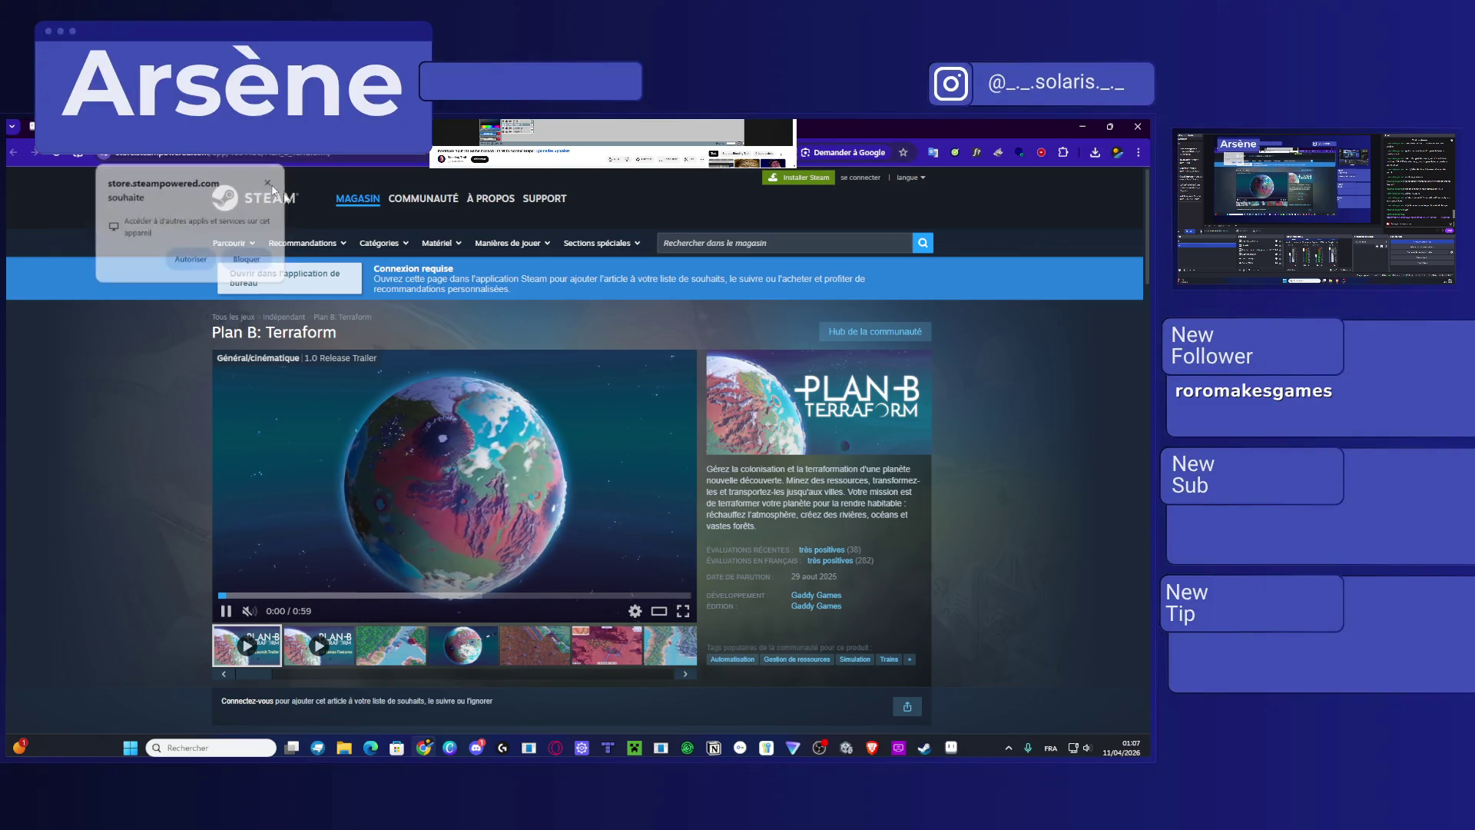
scroll(981, 473, "down", 1)
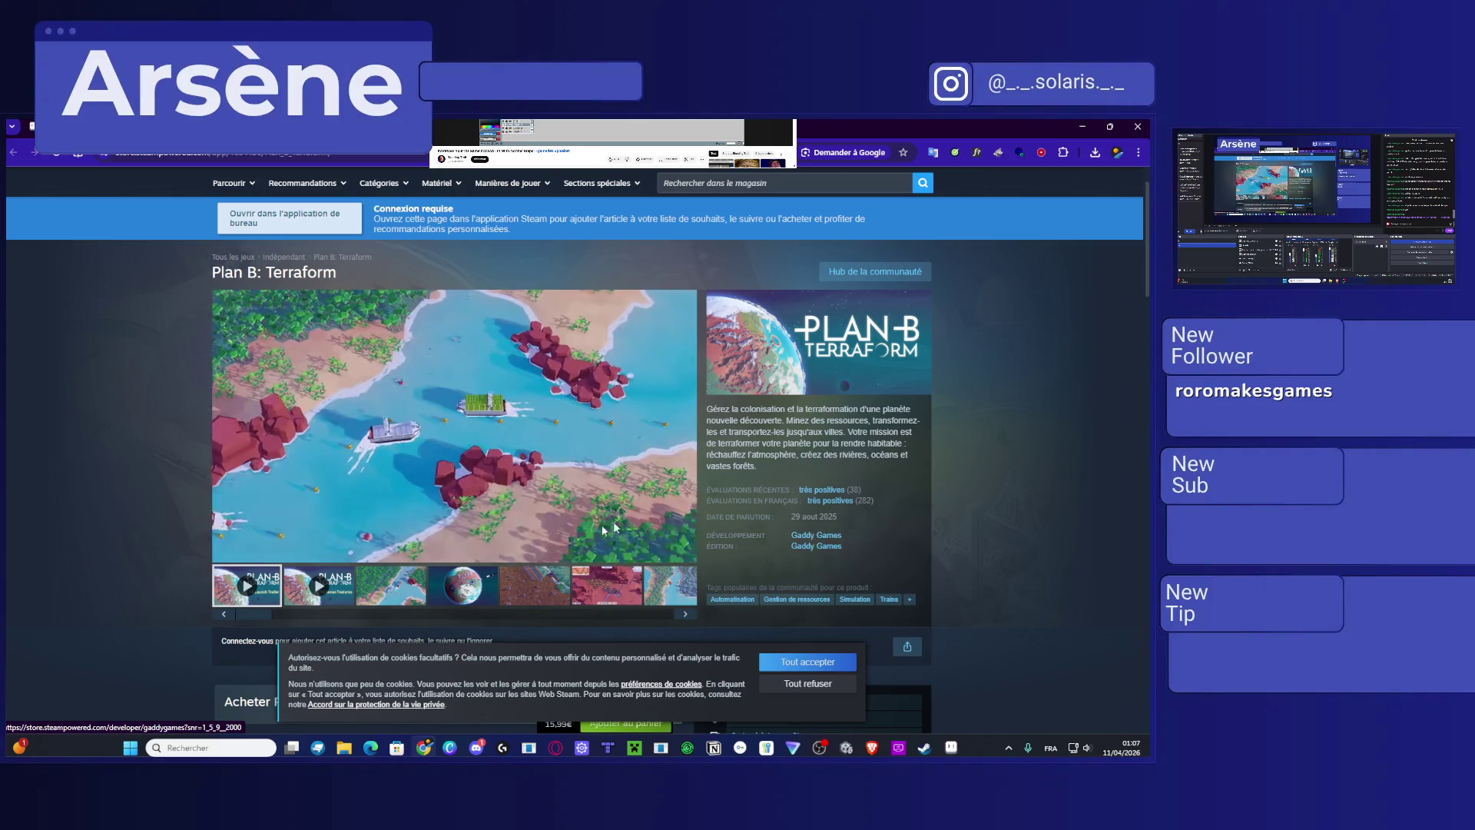
left_click(246, 584)
left_click(265, 550)
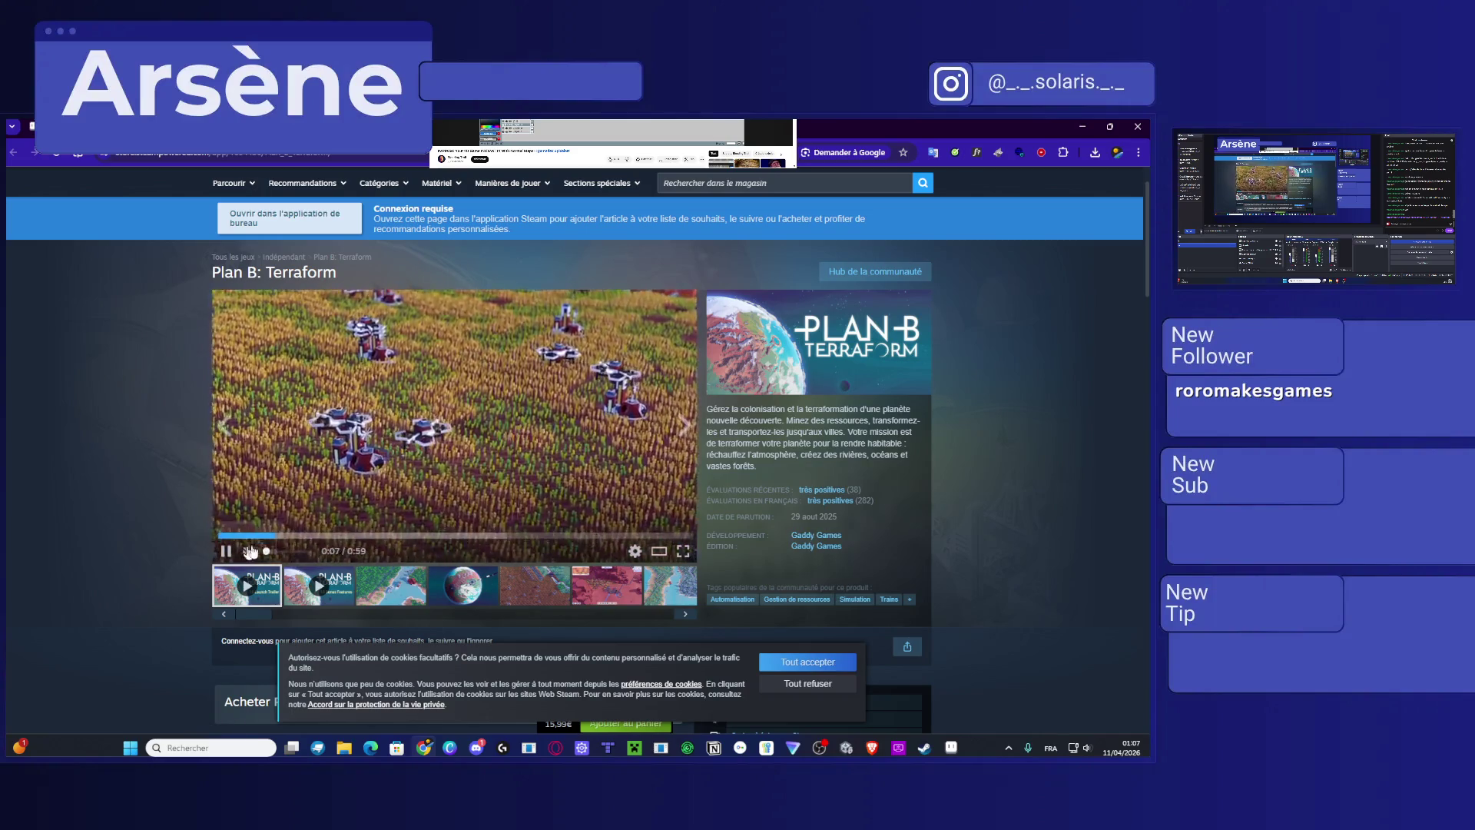
left_click(681, 552)
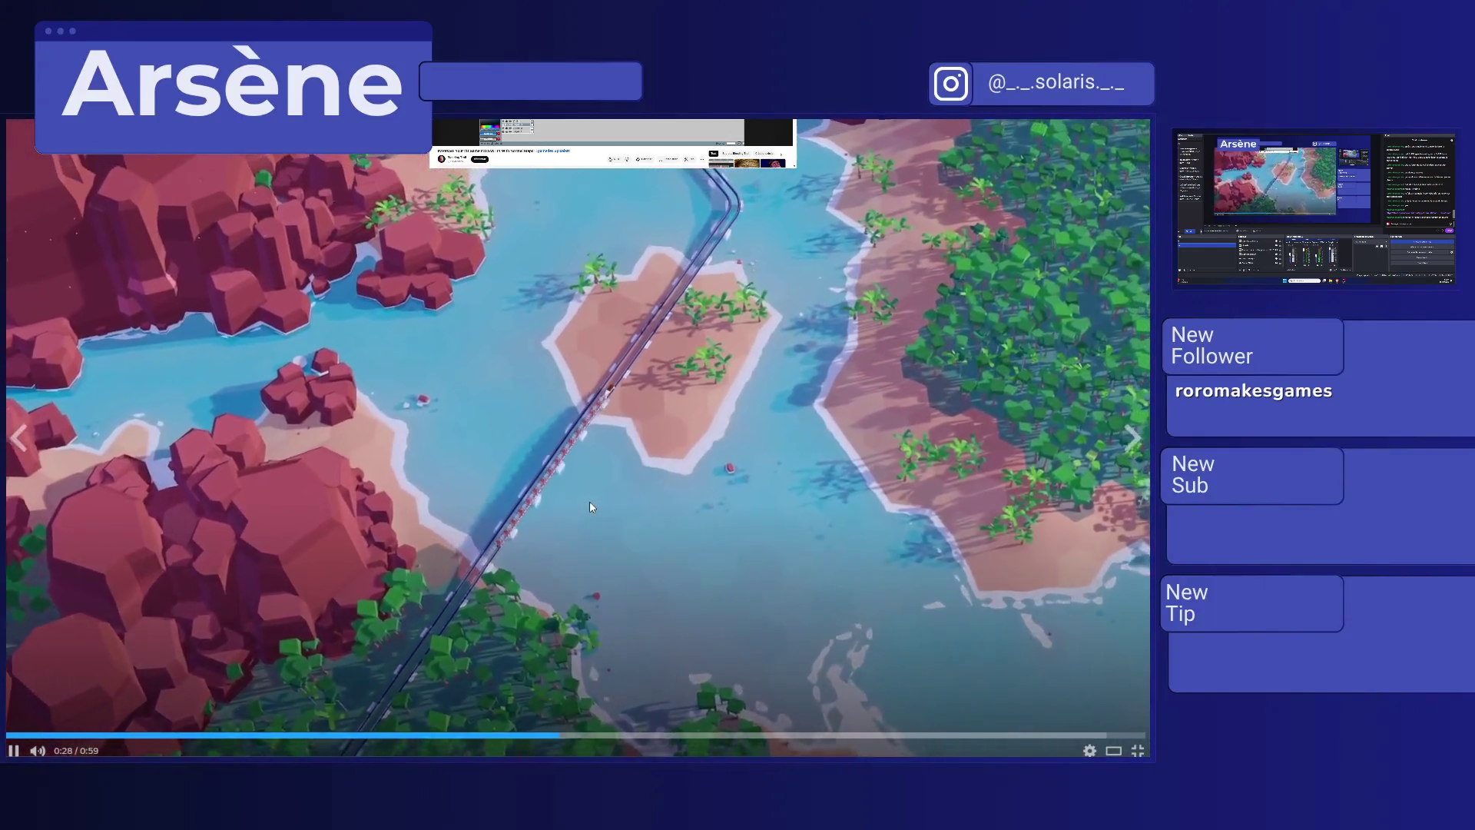
Step: Pause the trailer at 0:29, exit fullscreen and bring up a new Brave tab
left_click(588, 501)
key("Escape")
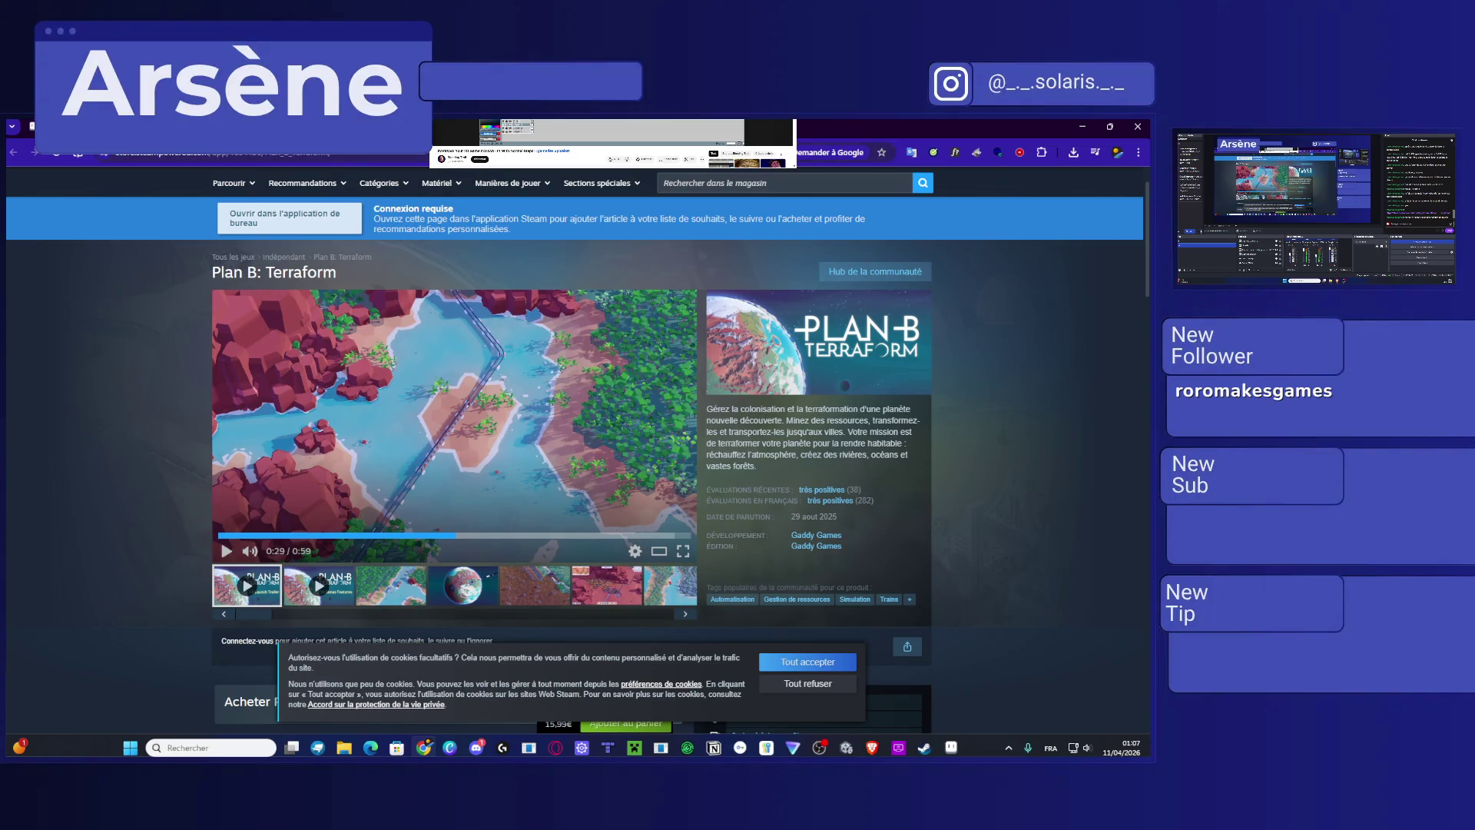
key("alt+Tab")
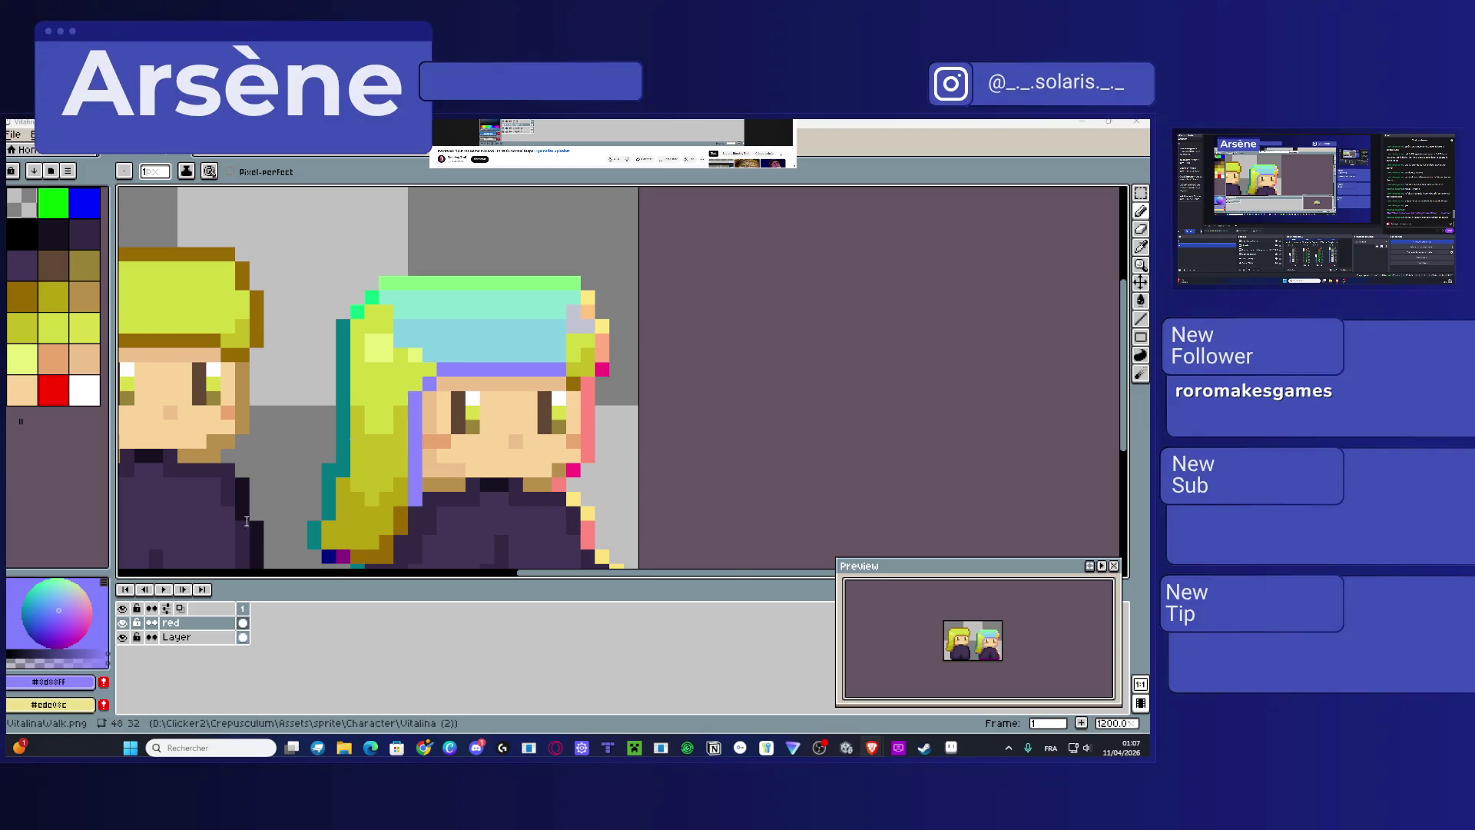
left_click(872, 746)
Step: Search Brave for 'open ttd' and show the image results
type("open ttd")
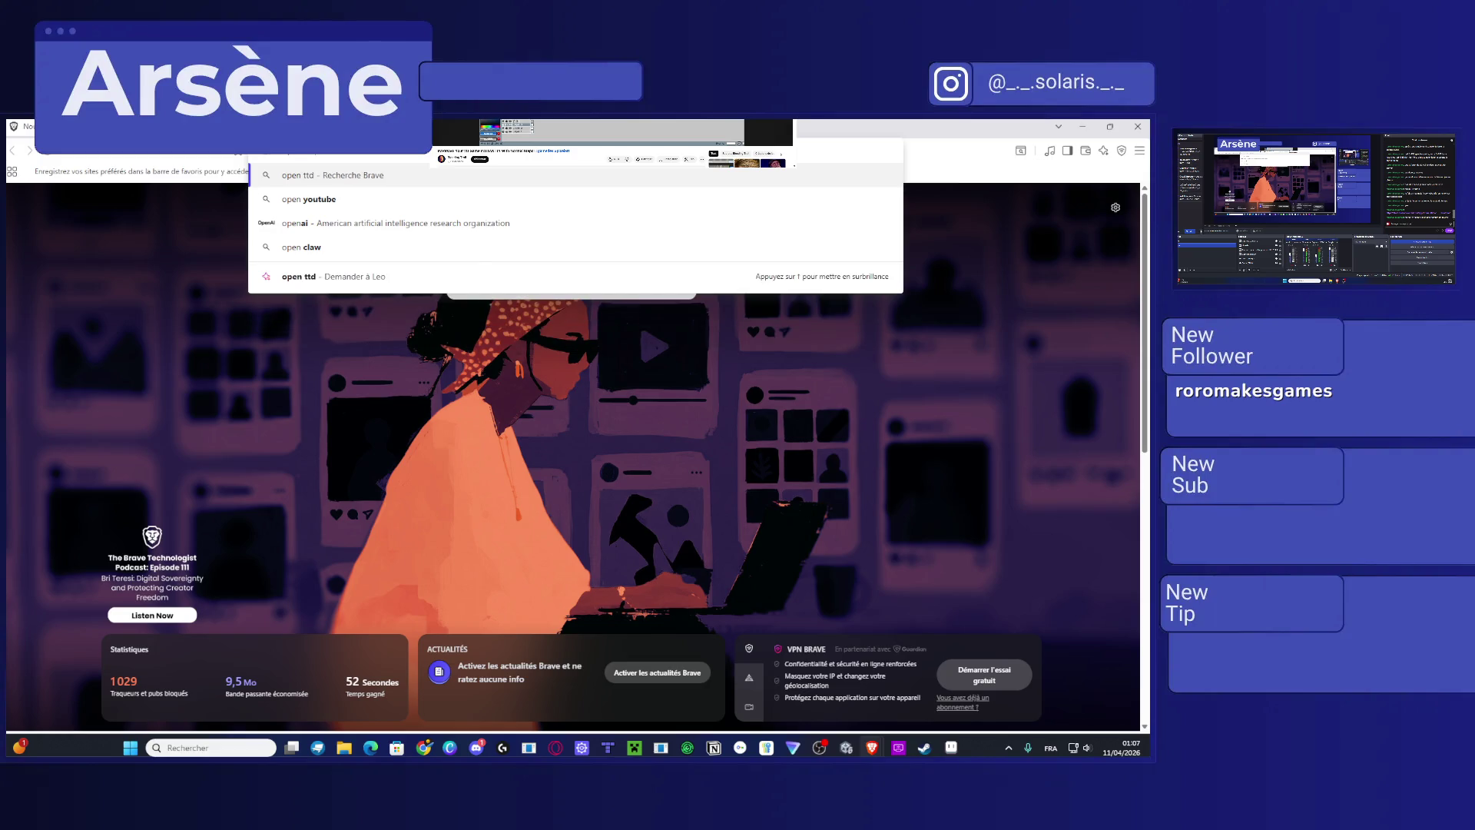
key("Return")
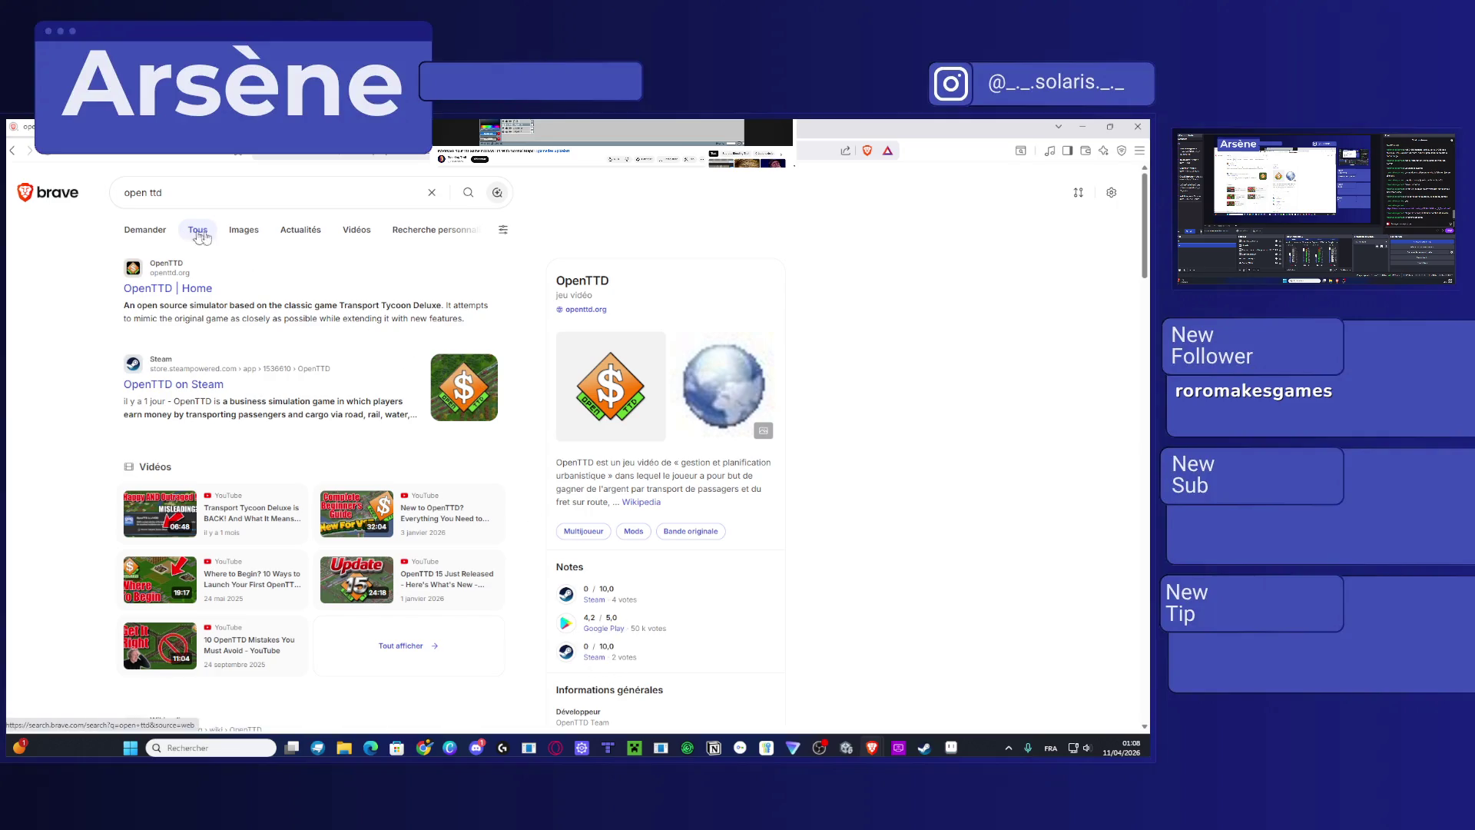
left_click(242, 234)
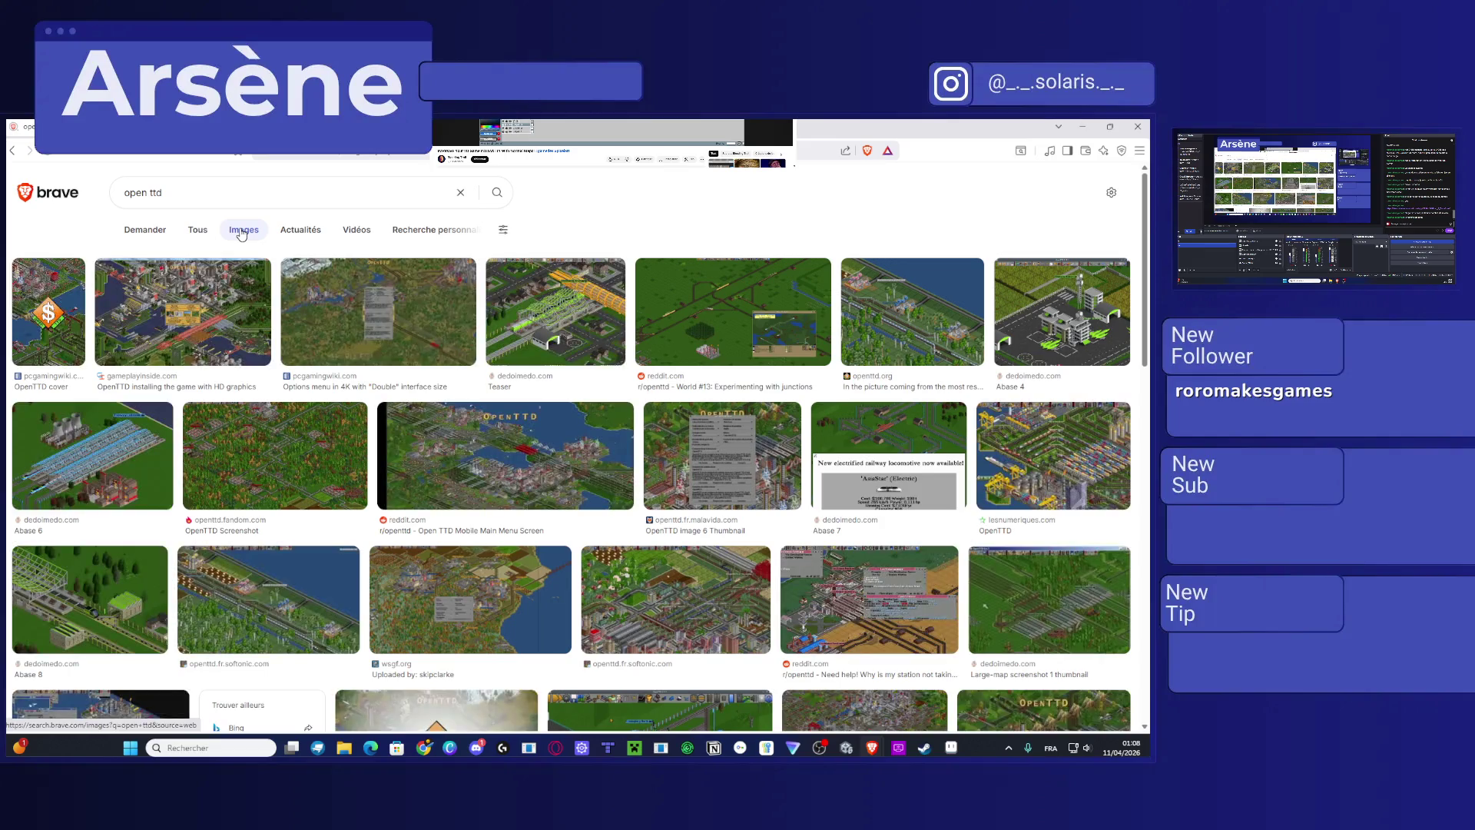
Step: Preview the HD graphics, World #13 junctions, openttd.org, Abase 6, Abase 4 and Teaser images
left_click(198, 296)
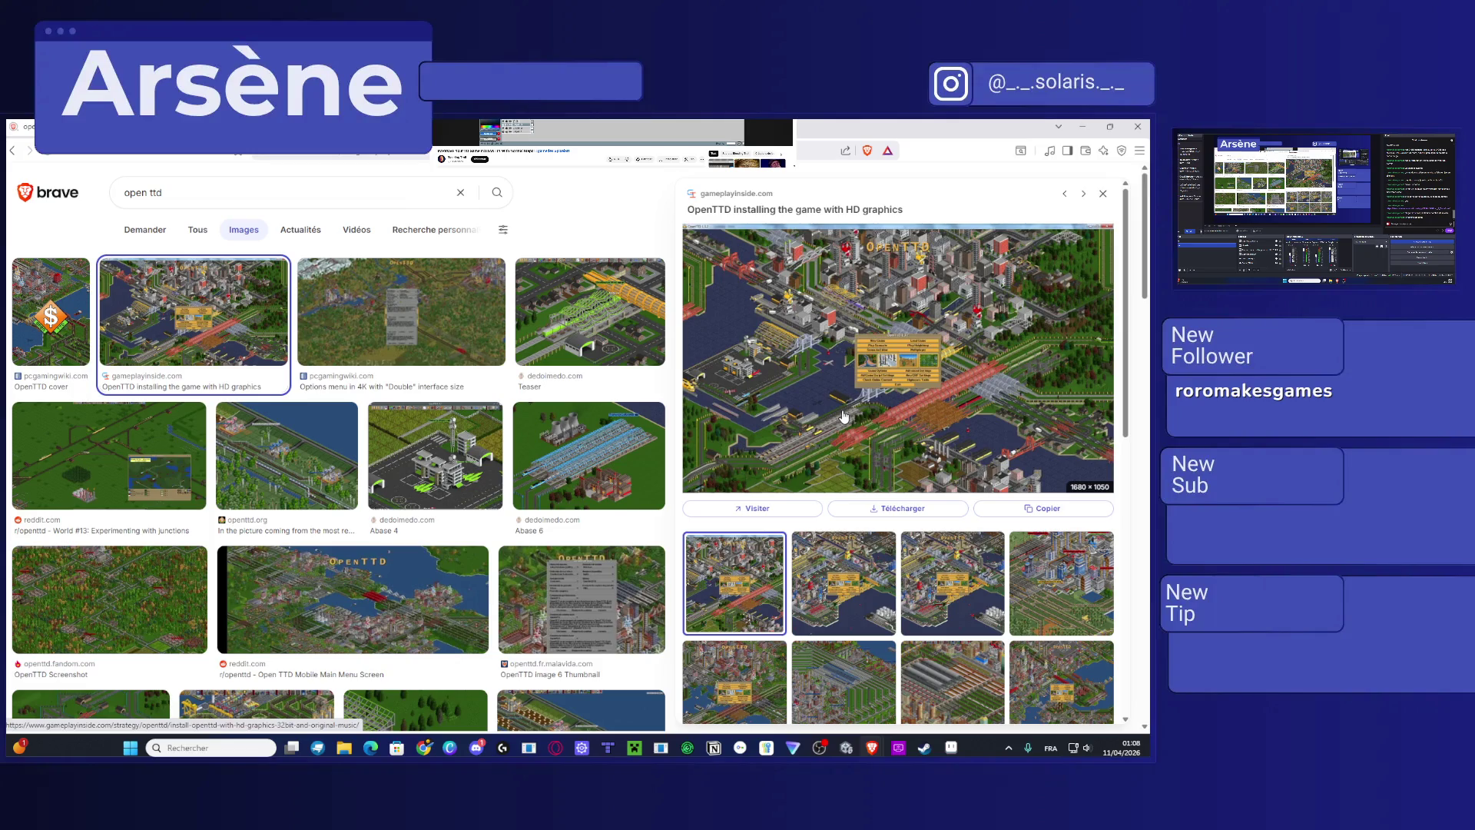
left_click(86, 455)
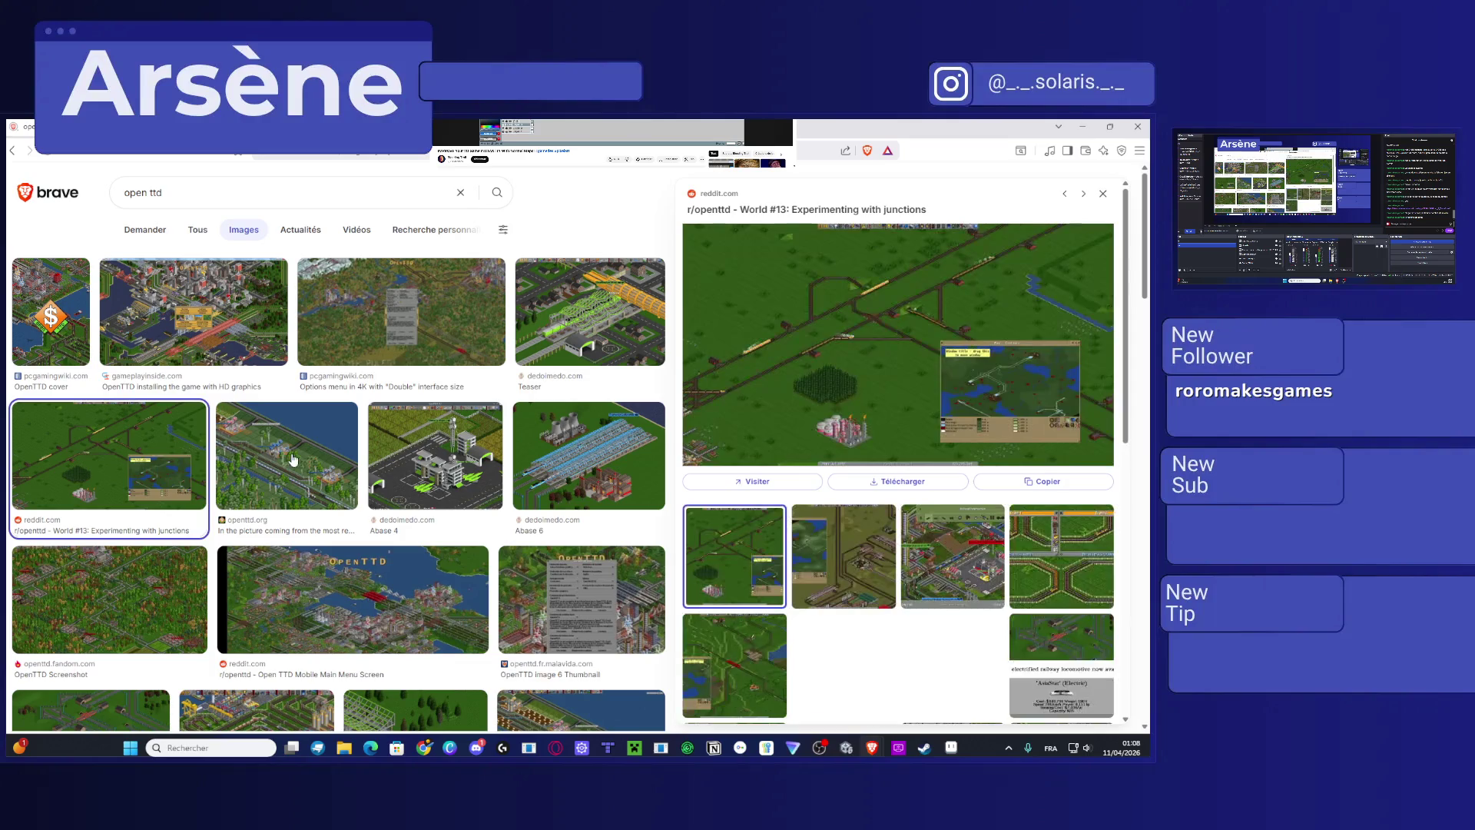
left_click(296, 458)
left_click(570, 447)
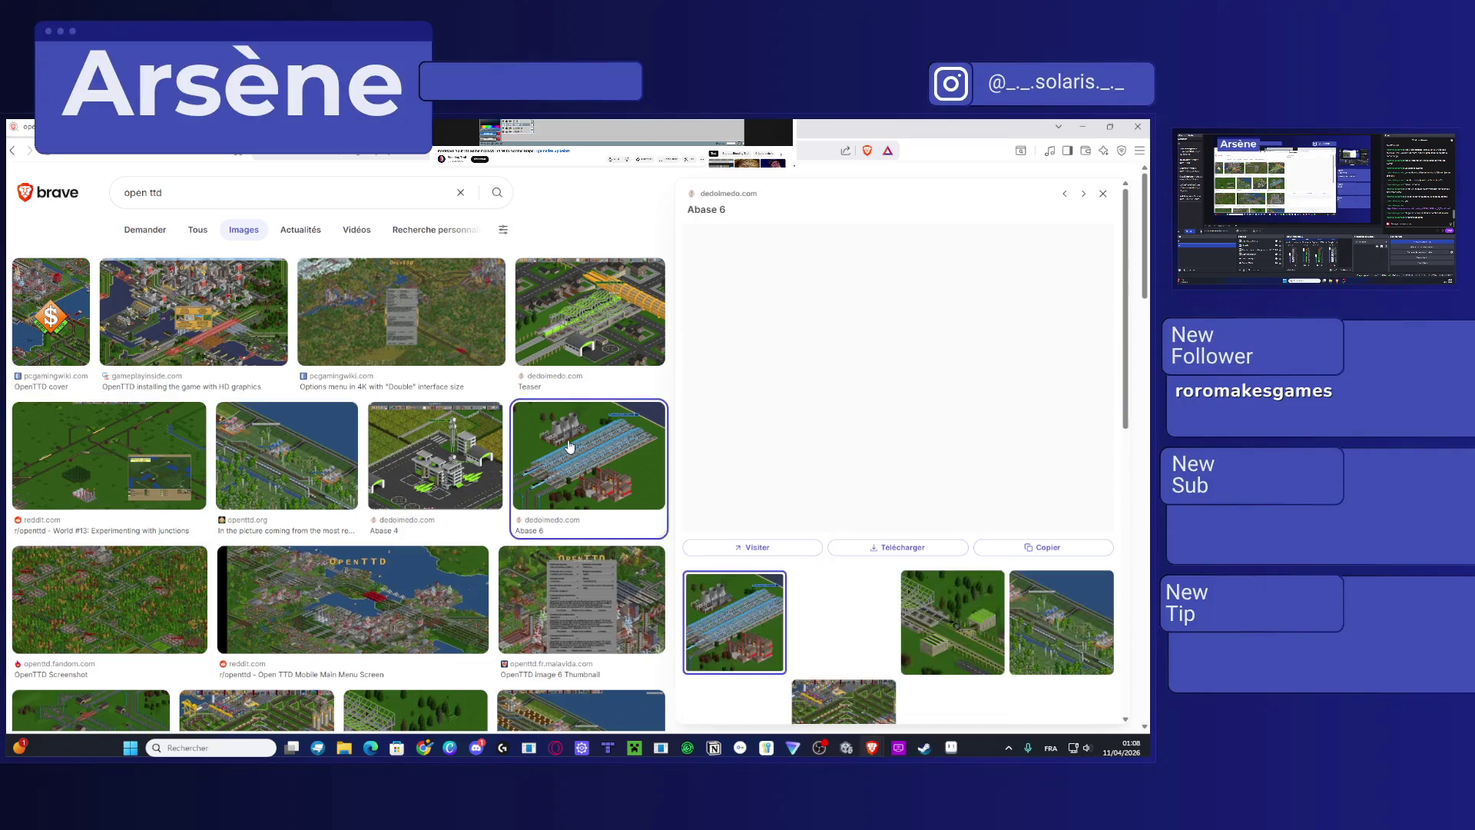
left_click(480, 472)
left_click(637, 302)
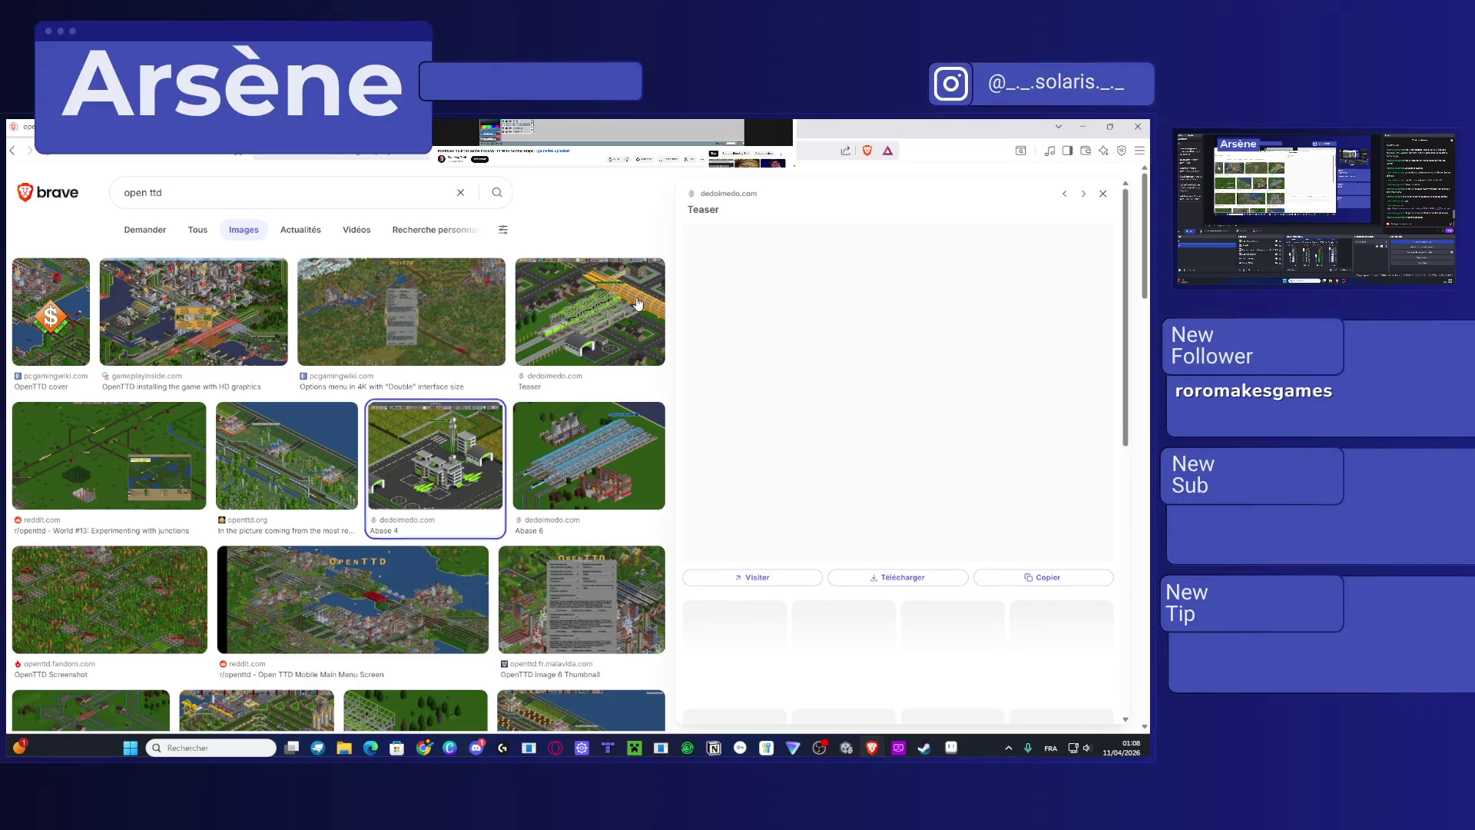
left_click(445, 462)
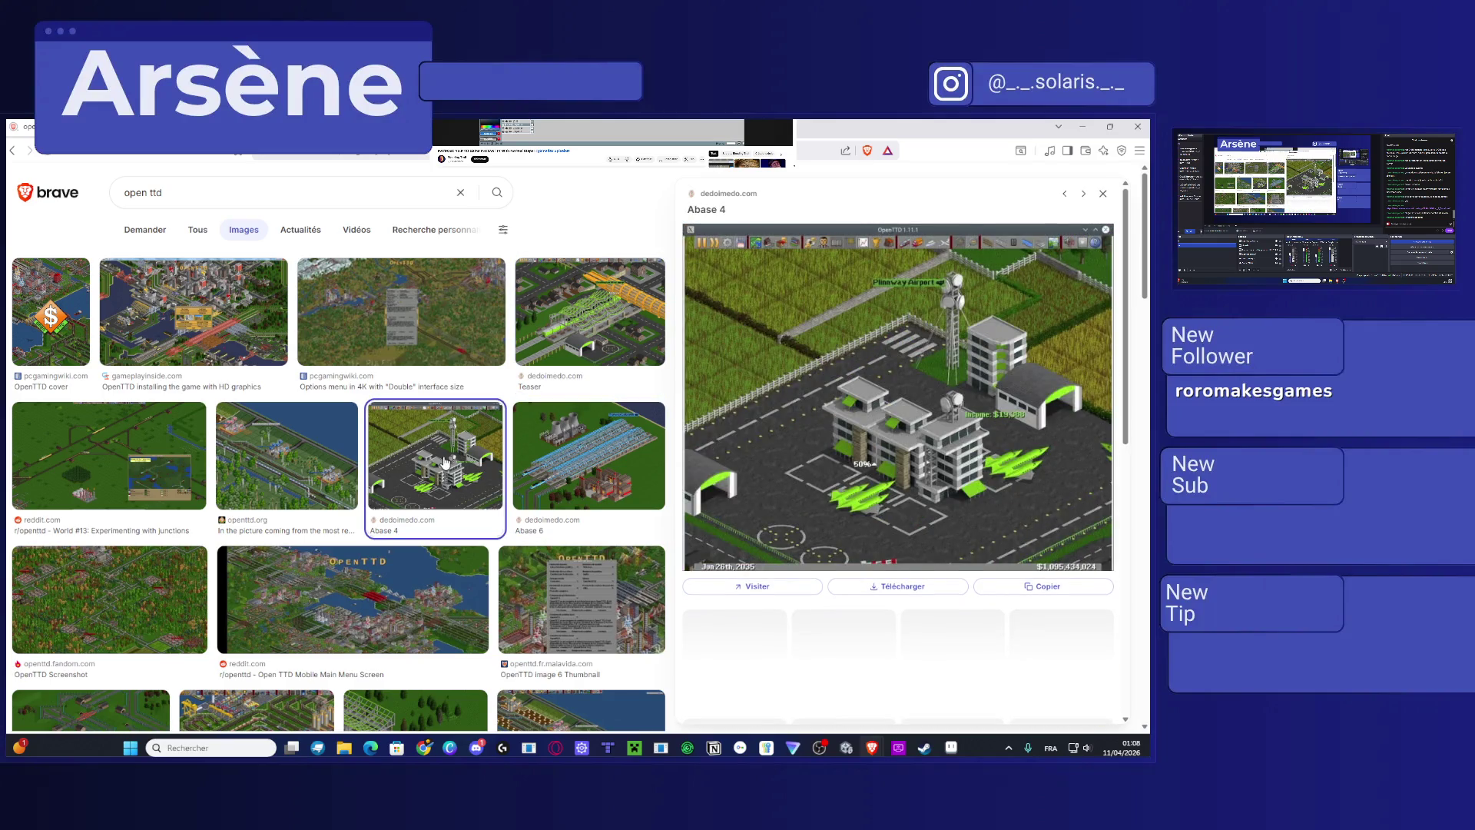
Step: Revisit the HD graphics and cover images, view the OpenTTD Screenshot, then return to Aseprite
left_click(204, 292)
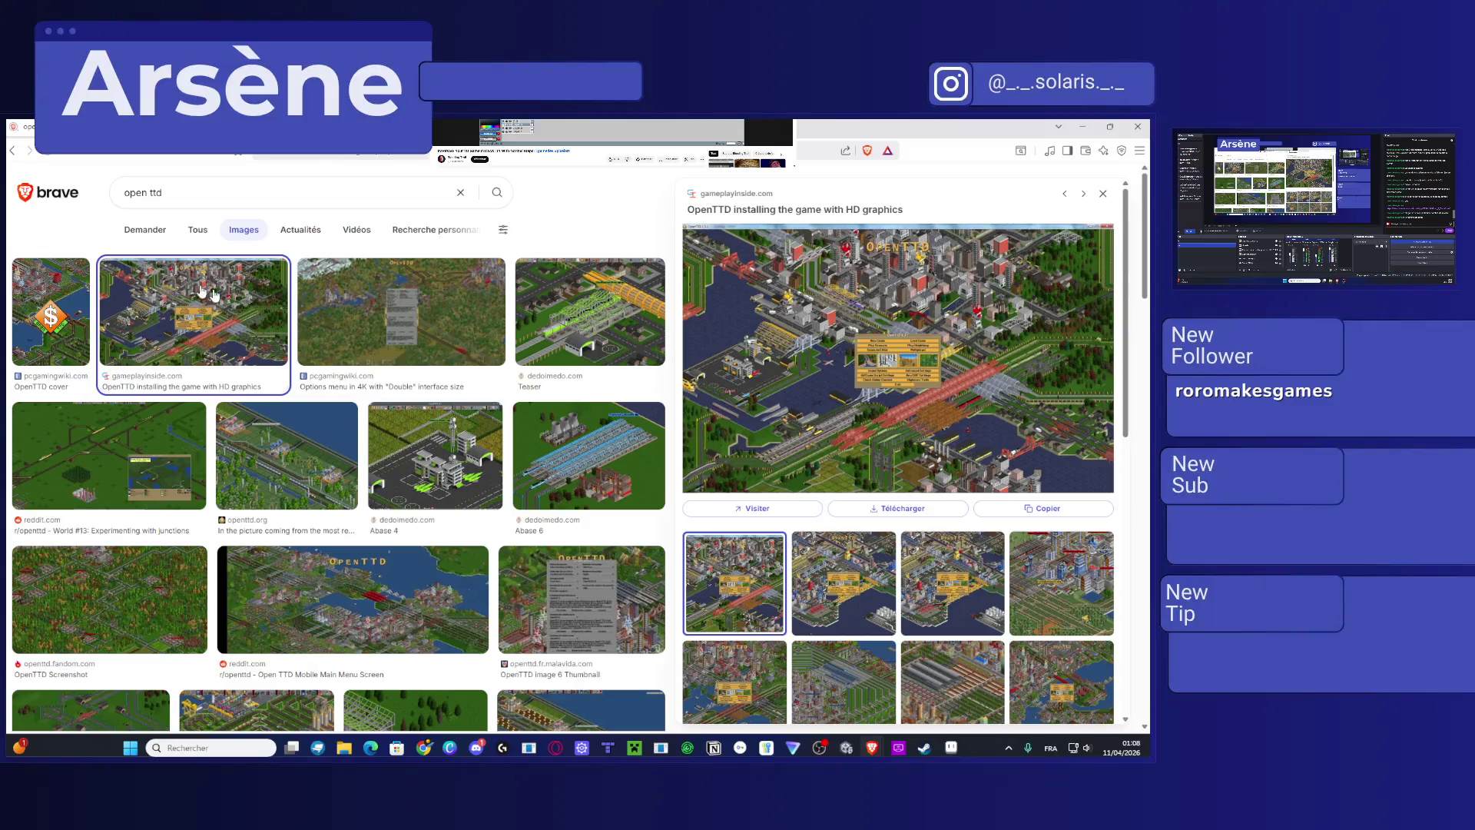
left_click(76, 308)
left_click(111, 307)
left_click(50, 329)
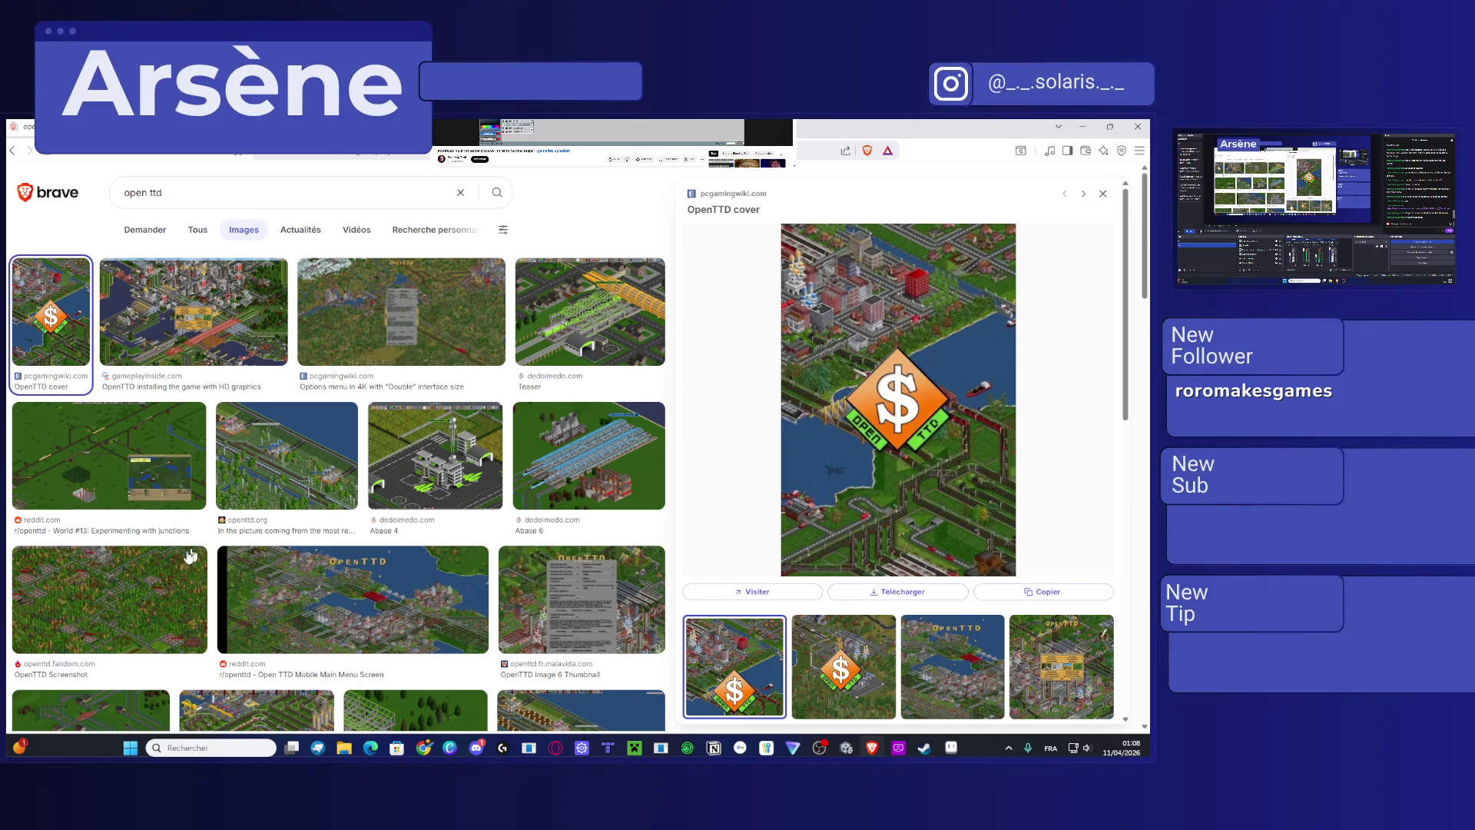
left_click(134, 572)
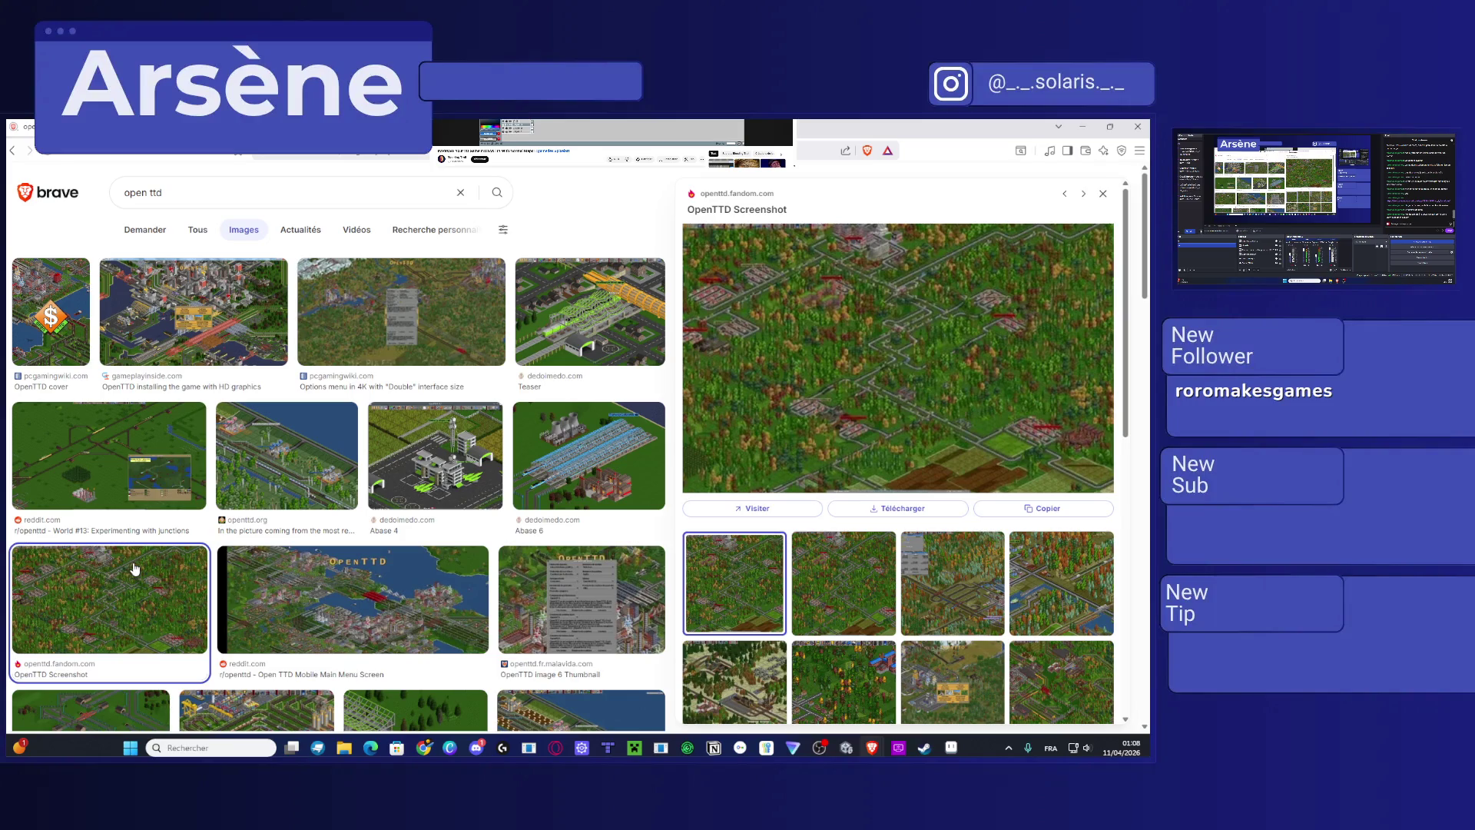
key("alt+Tab")
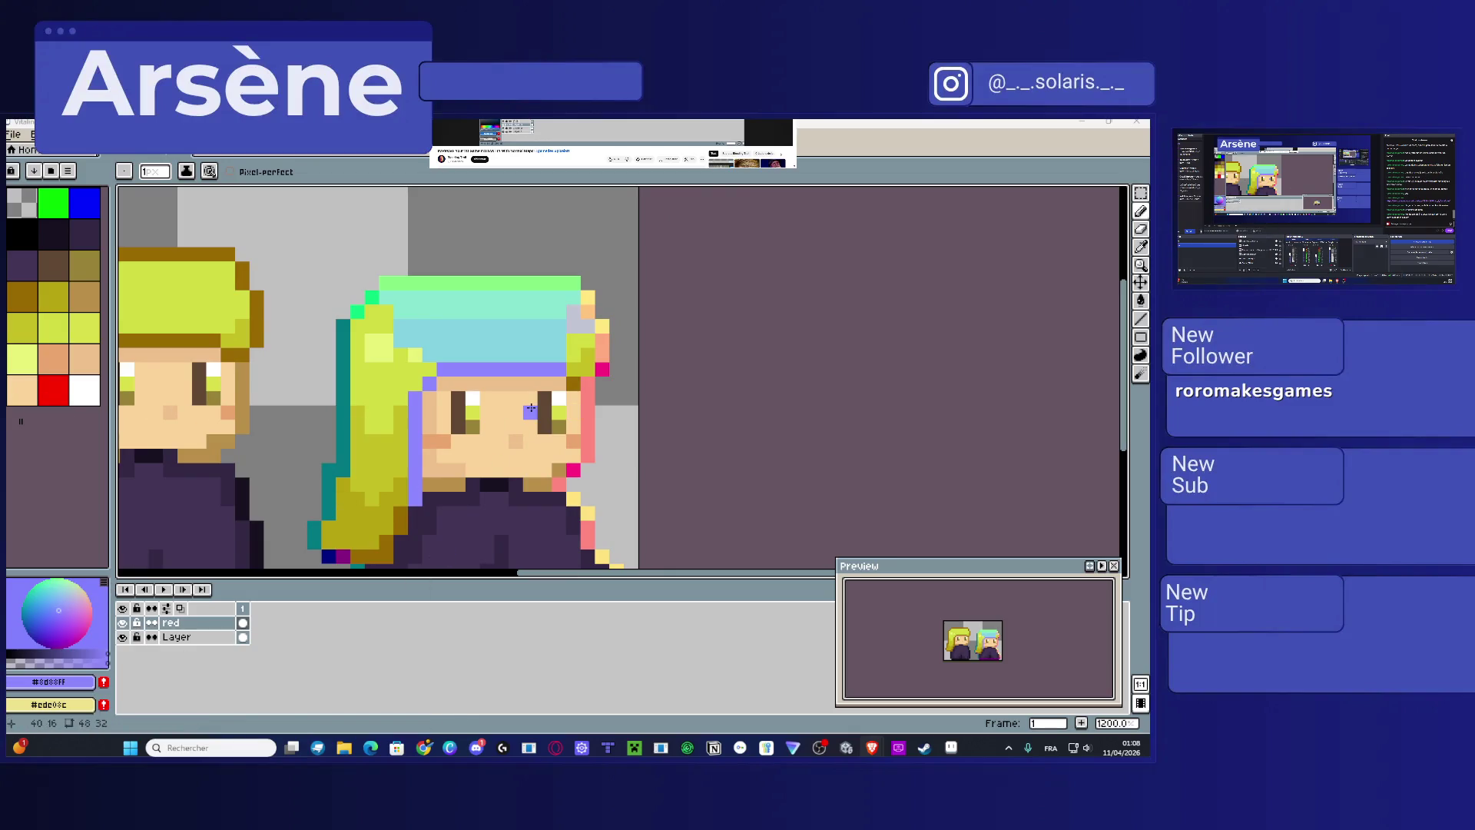
Step: Pan to show the whole character and repaint the hair's left edge purple
key("i")
left_click_drag(428, 437, 451, 353)
key("b")
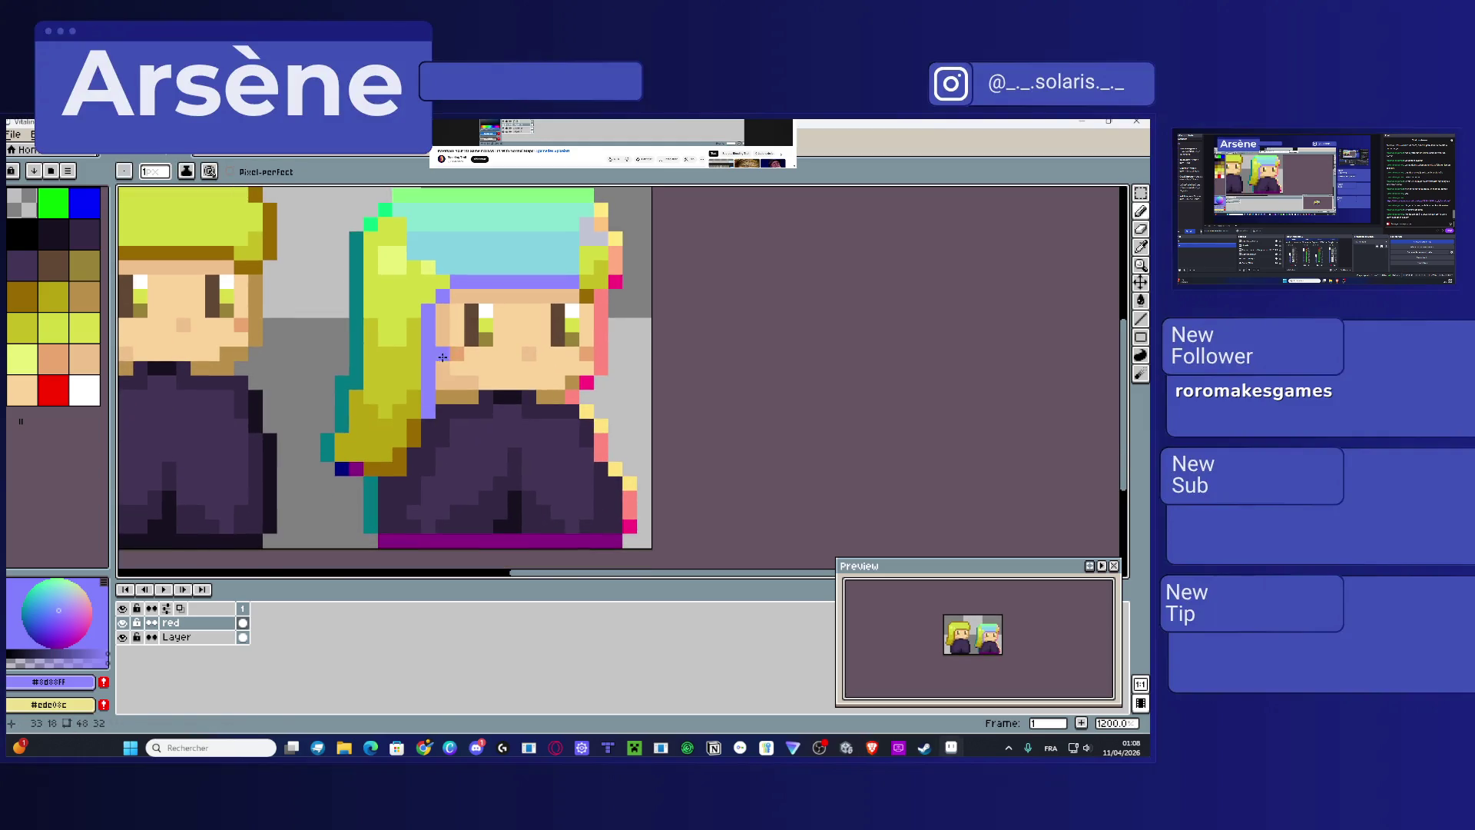
left_click(442, 295)
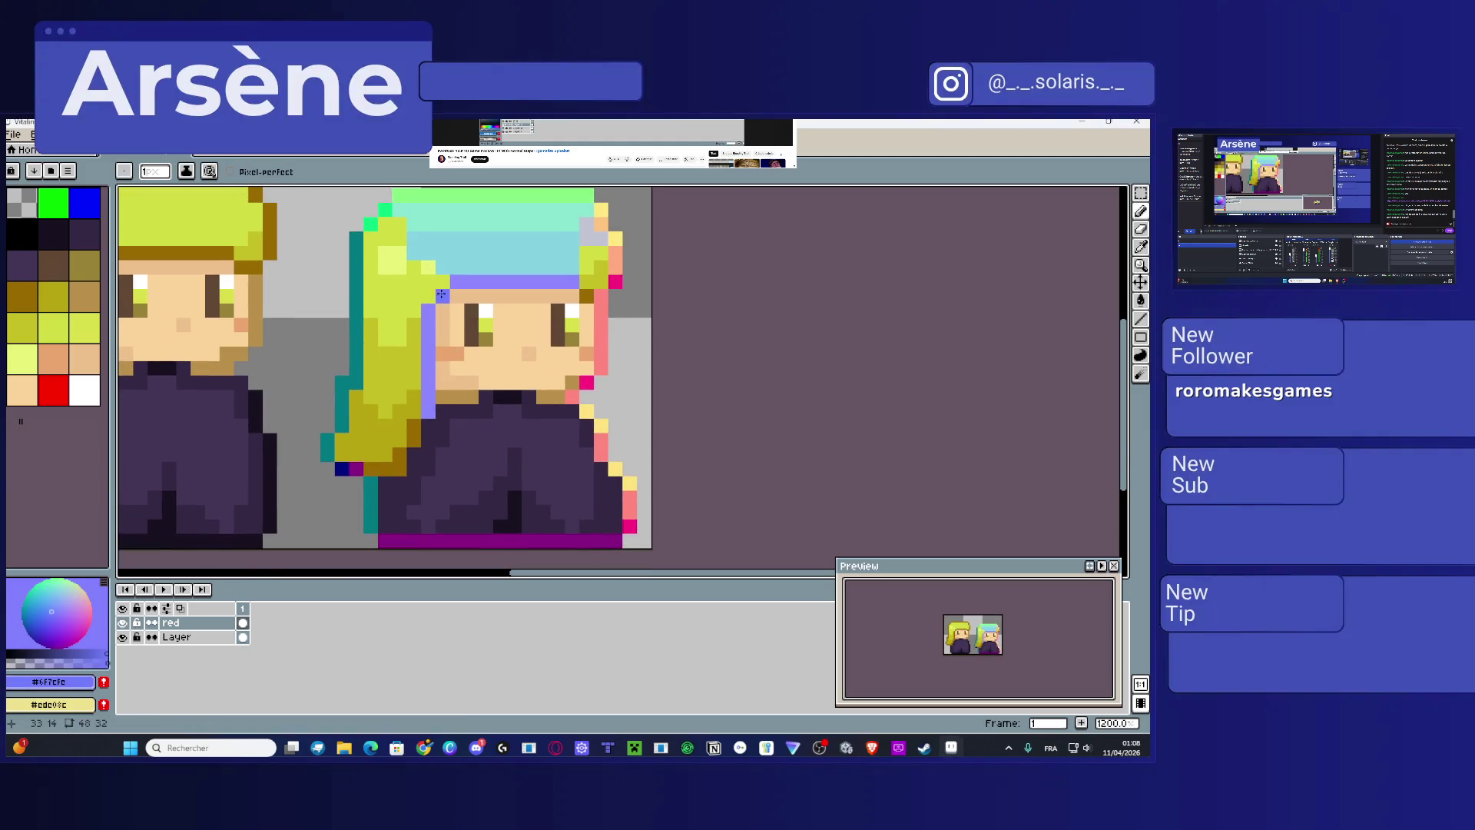
left_click_drag(428, 309, 426, 398)
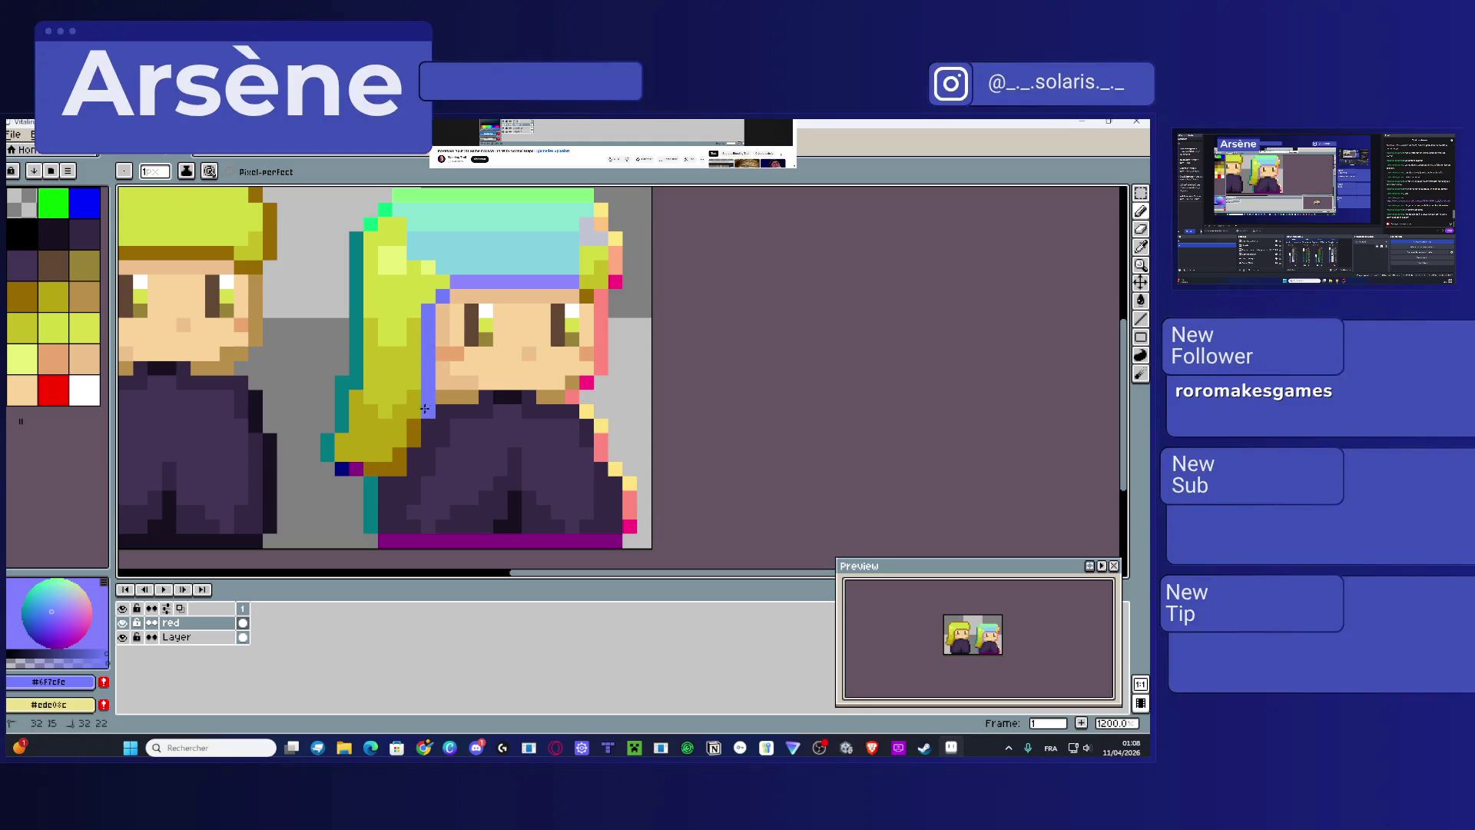
Step: Repaint lower hair-edge pixels in blue-violet and periwinkle, ending with medium blue selected
left_click(59, 618)
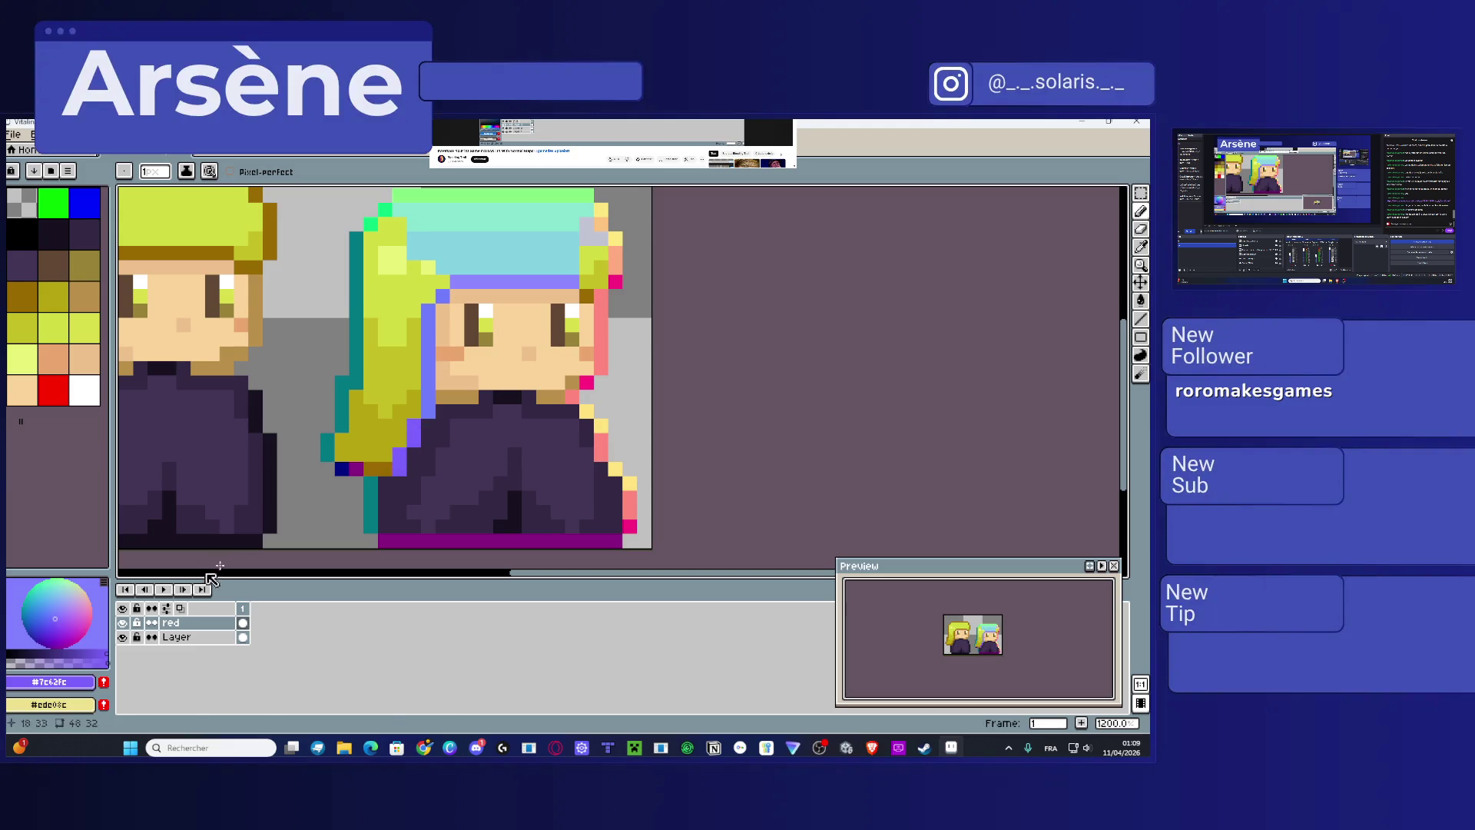
left_click(45, 620)
left_click(391, 455)
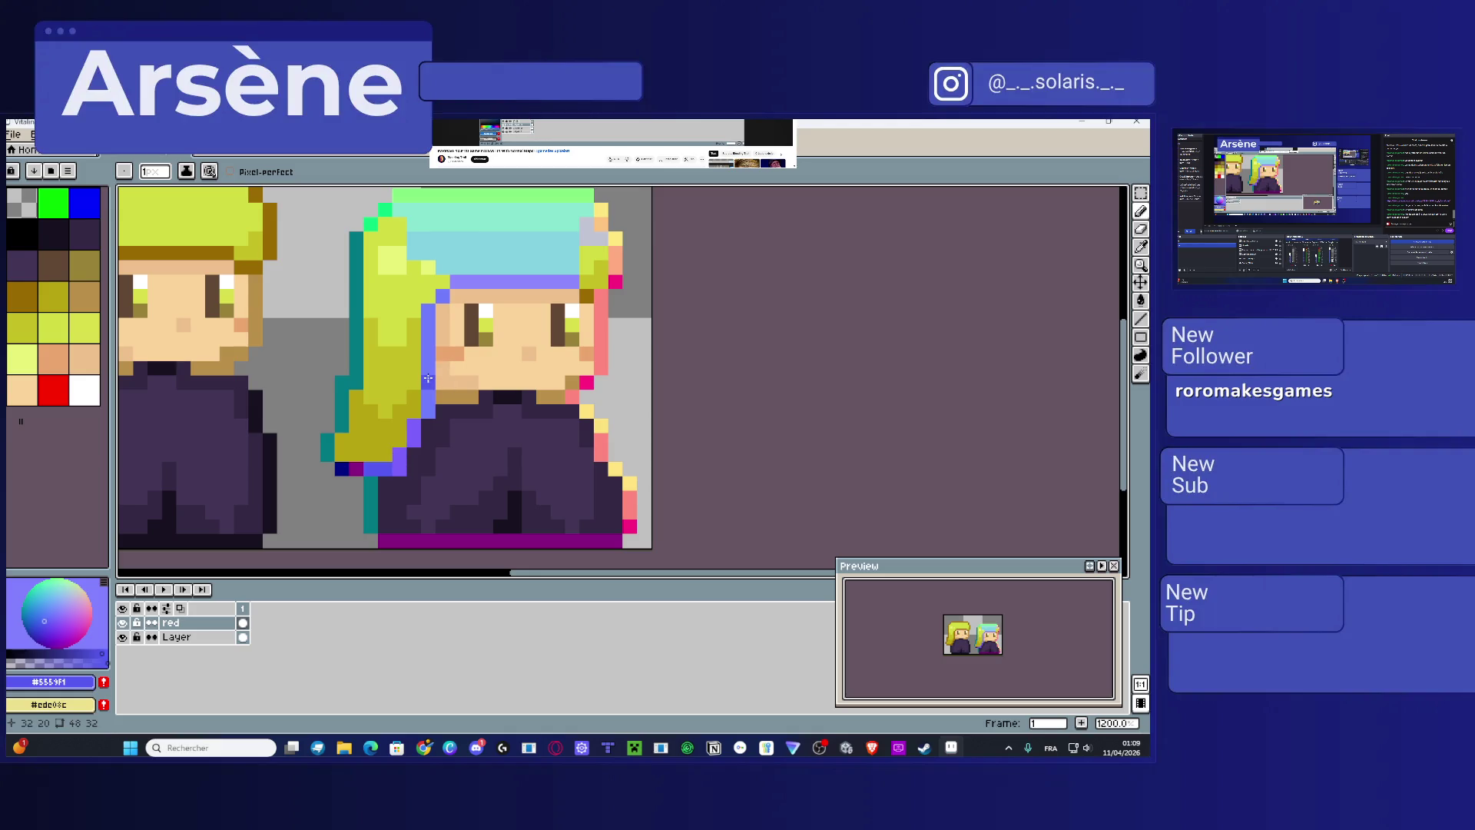
left_click(52, 627)
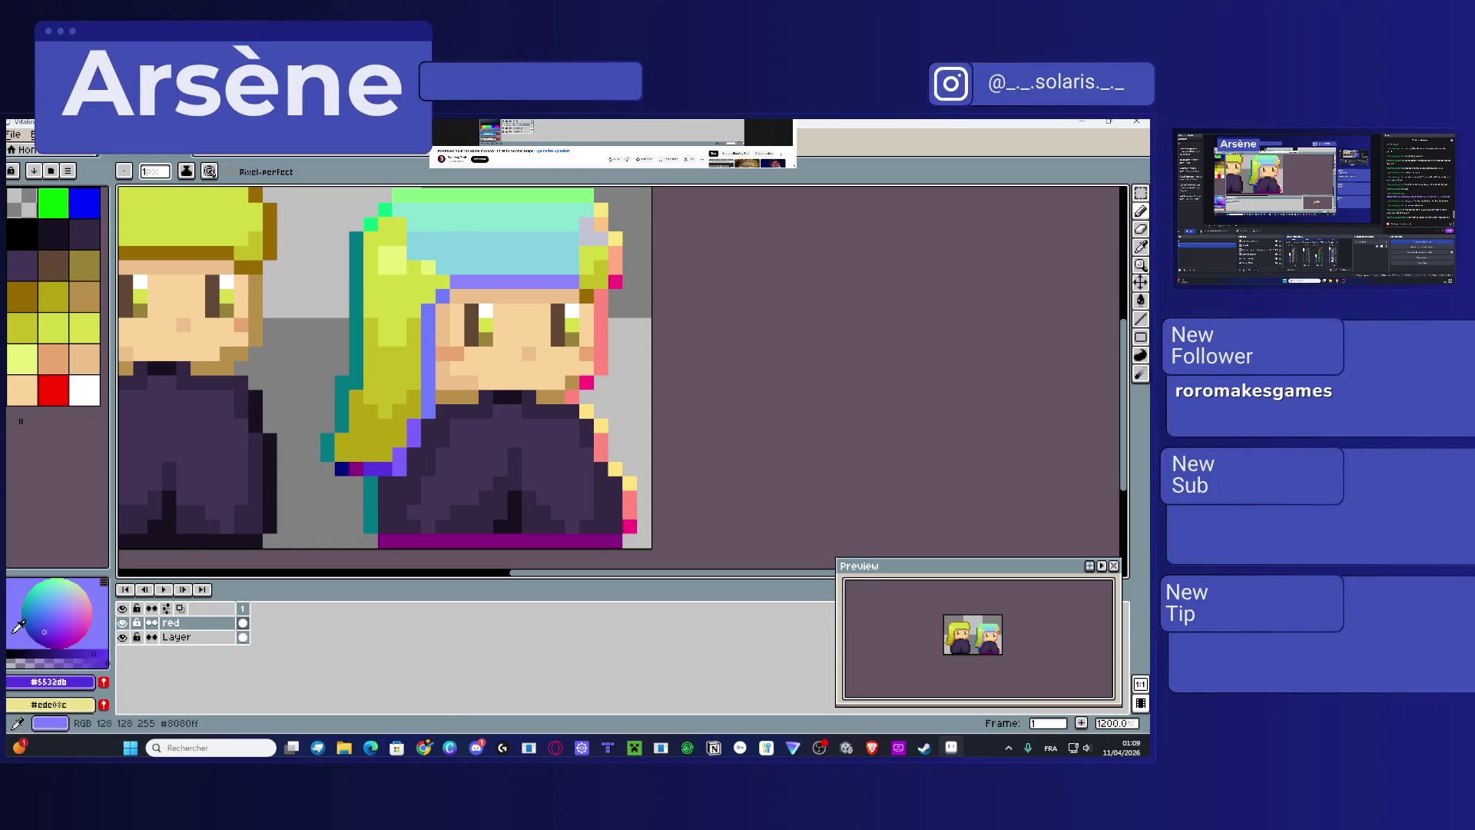
left_click(50, 623)
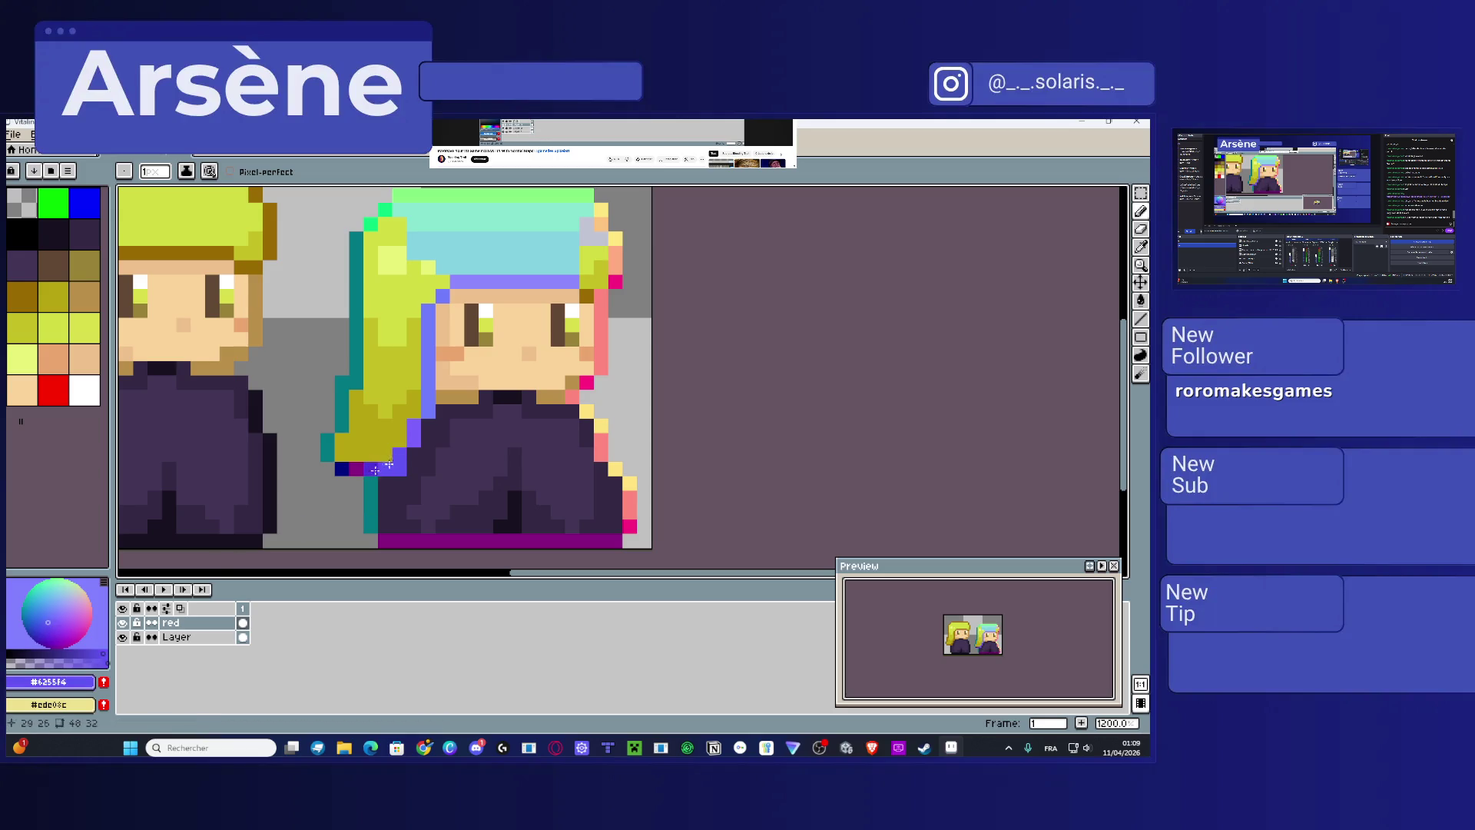
left_click(52, 617)
left_click_drag(411, 432, 416, 428)
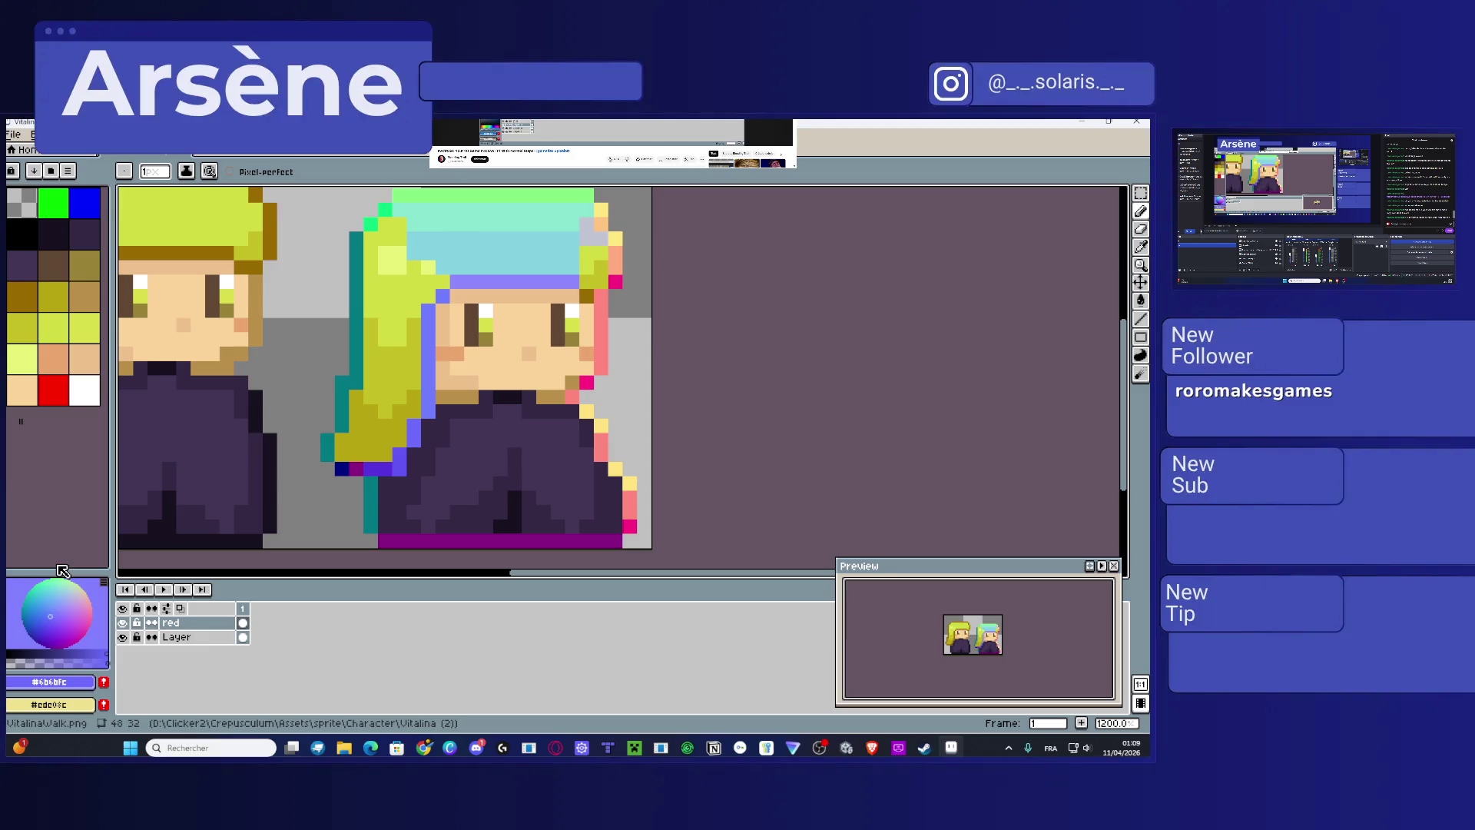
left_click(43, 611)
Step: Paint a light sky-blue band down the left side of the green hair
left_click(45, 612)
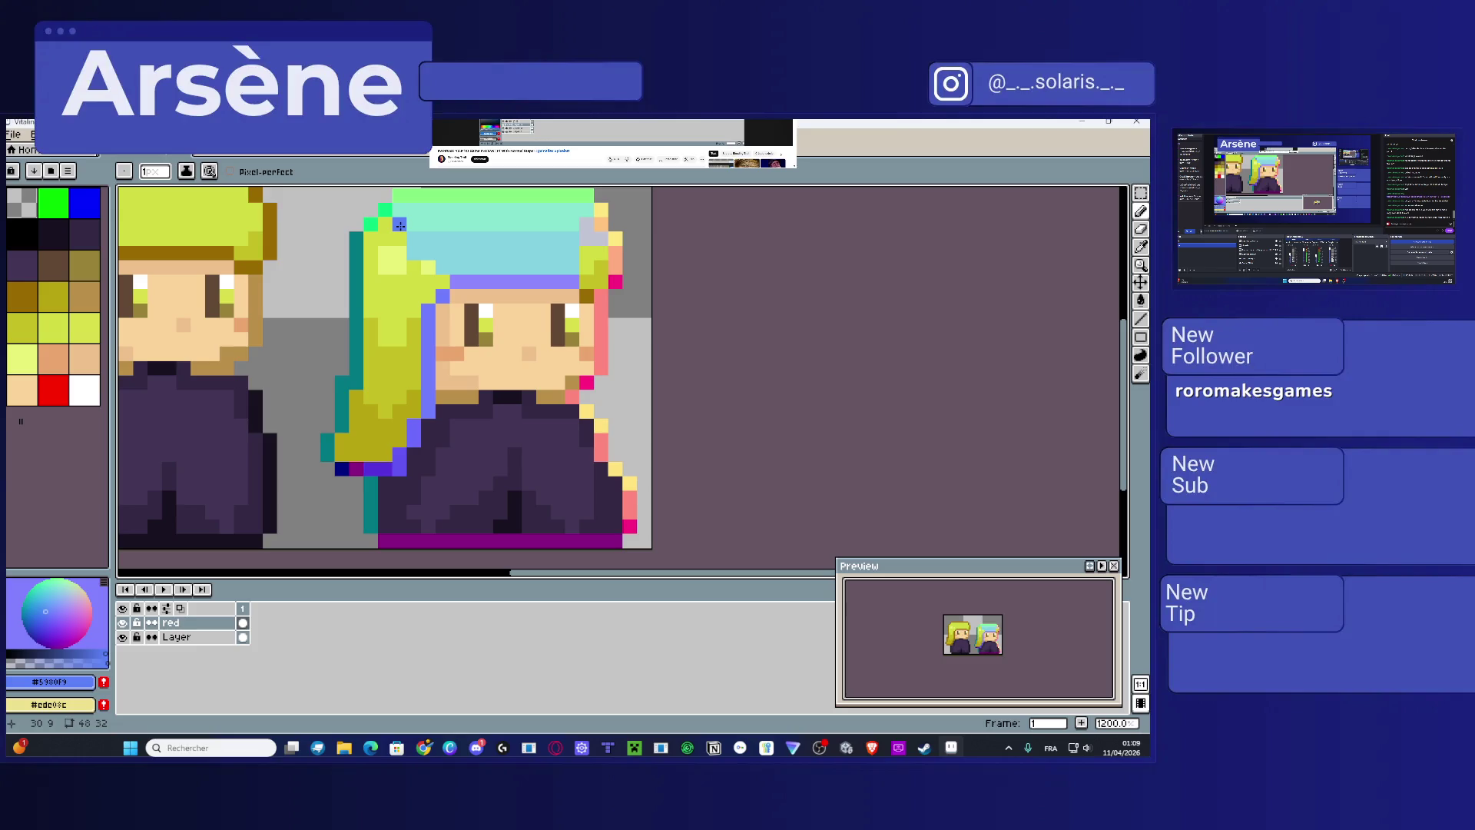
left_click_drag(44, 606, 40, 600)
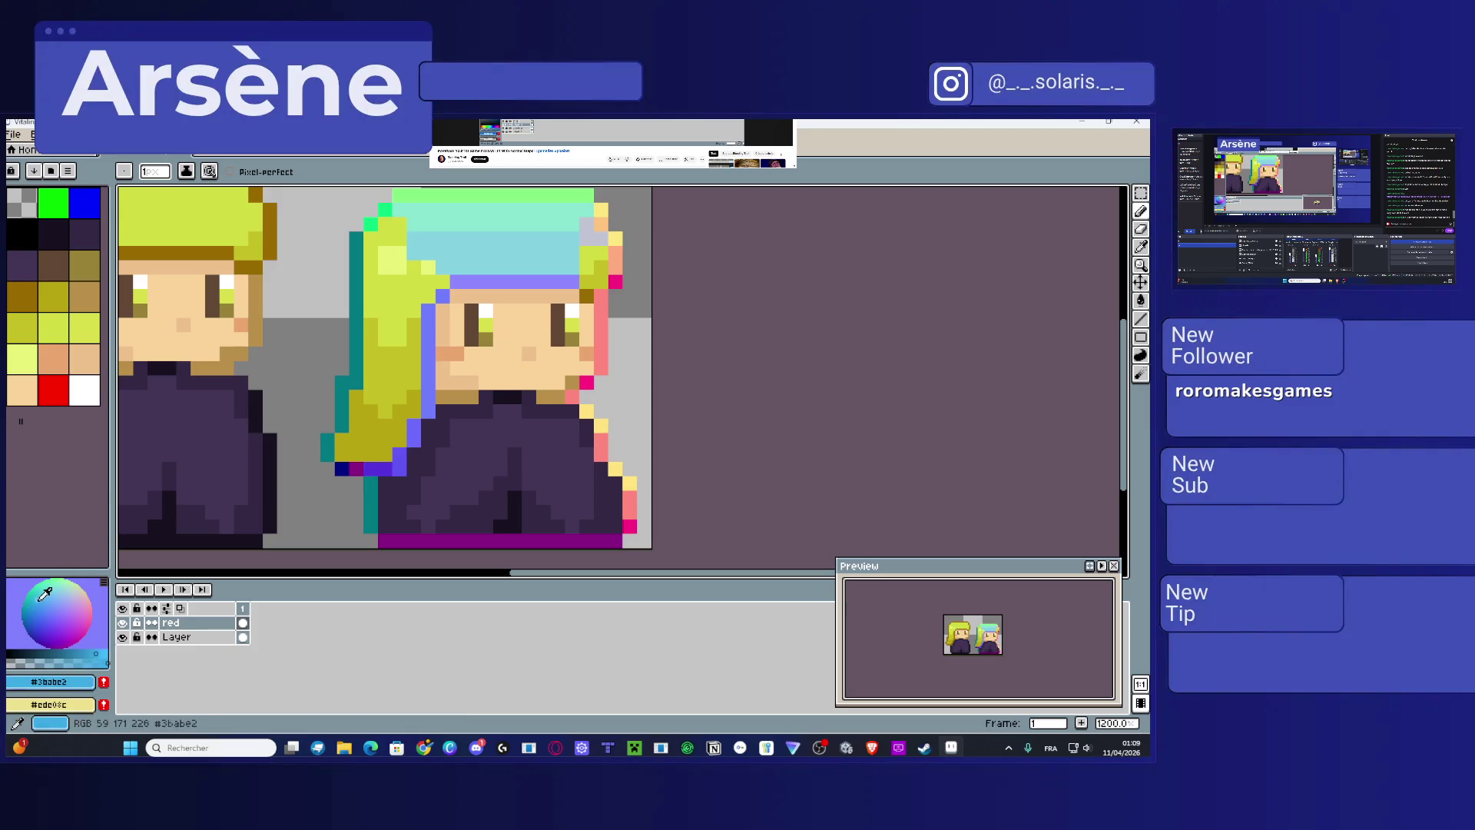
left_click(399, 226)
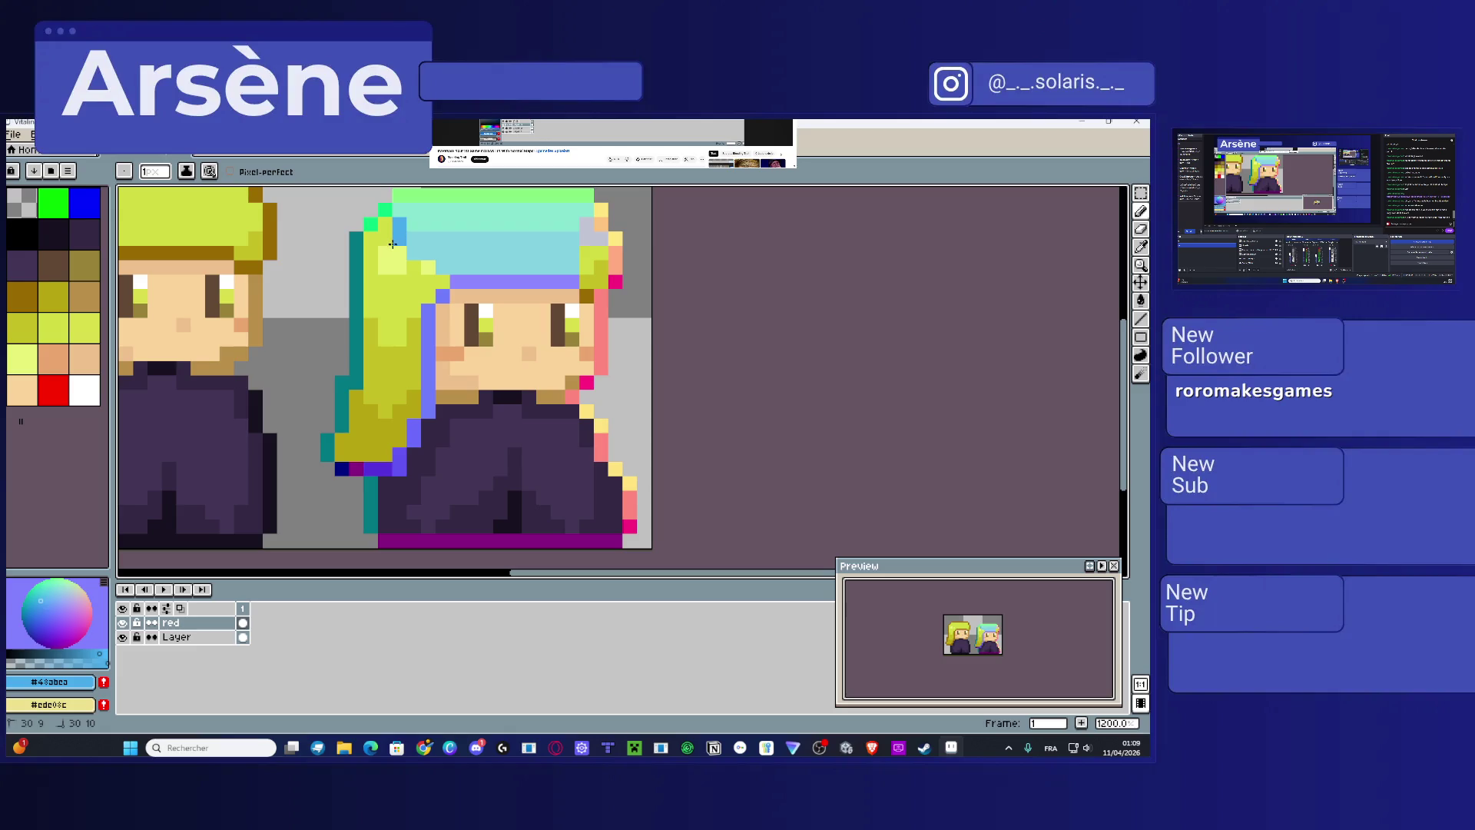
left_click_drag(383, 233, 385, 254)
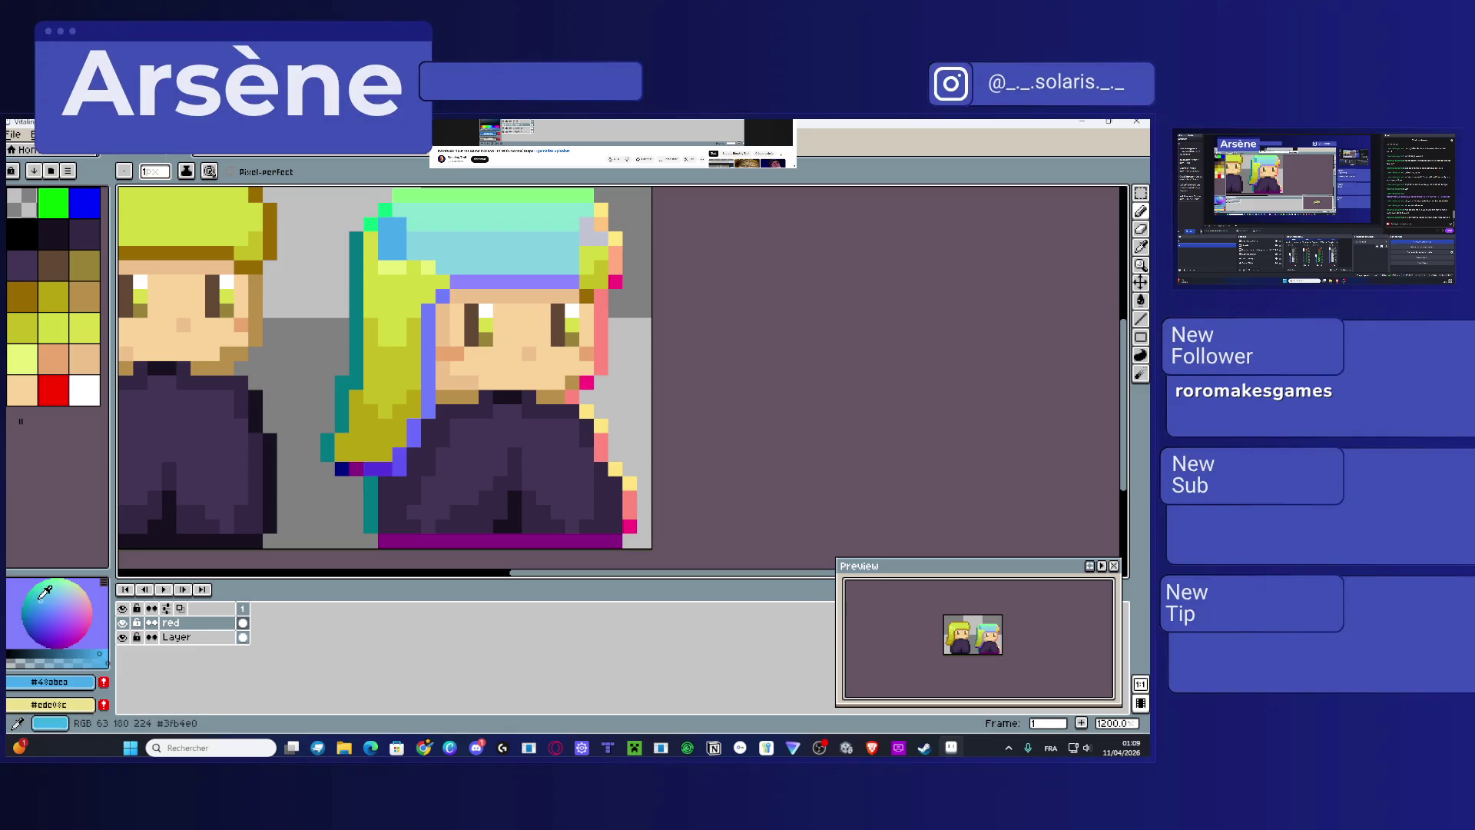
Step: Pick a green on the colour wheel and paint a hair-outline pixel with it
key("alt")
left_click(361, 239, "alt")
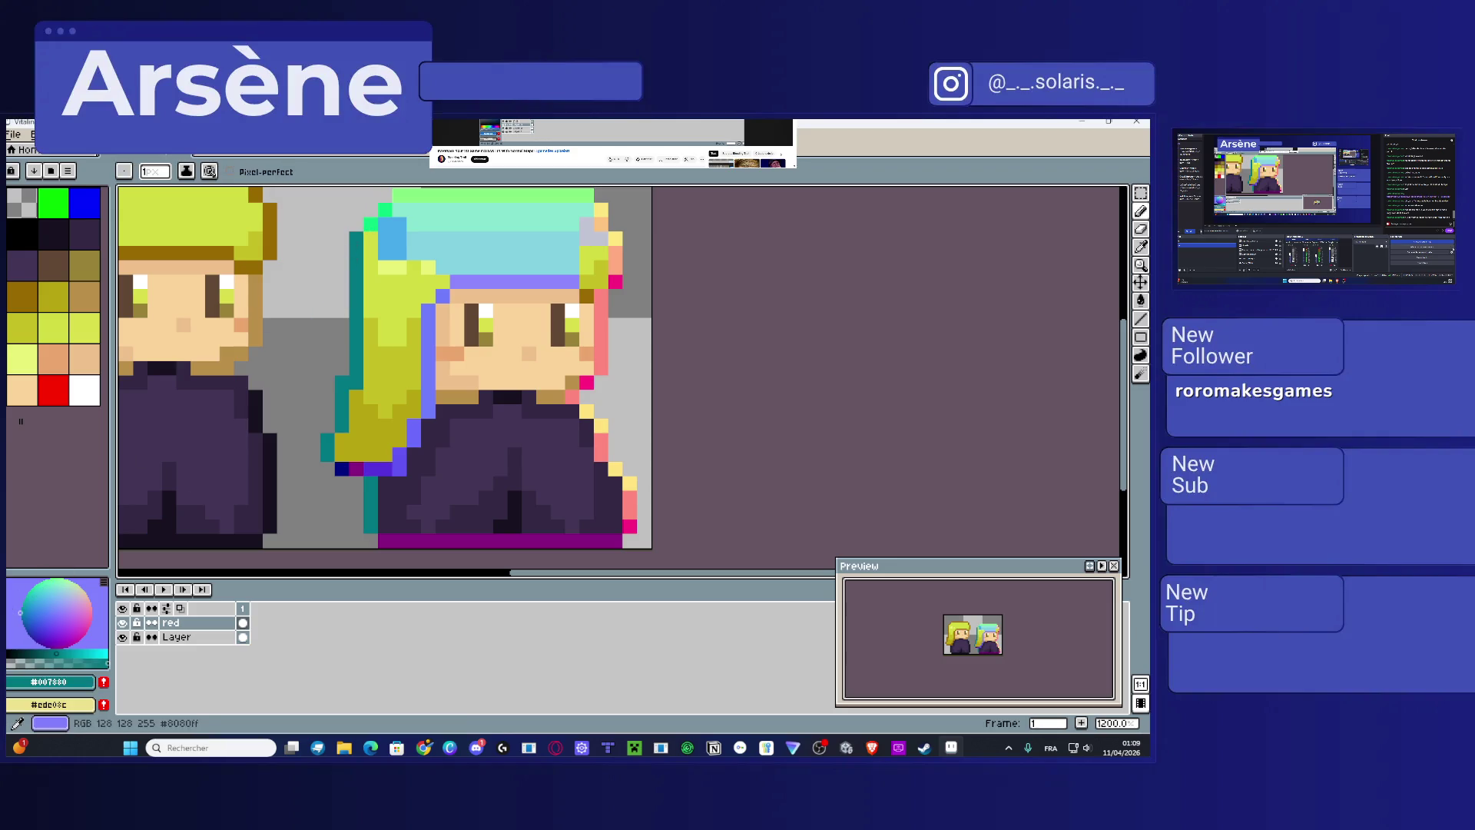
left_click(30, 604)
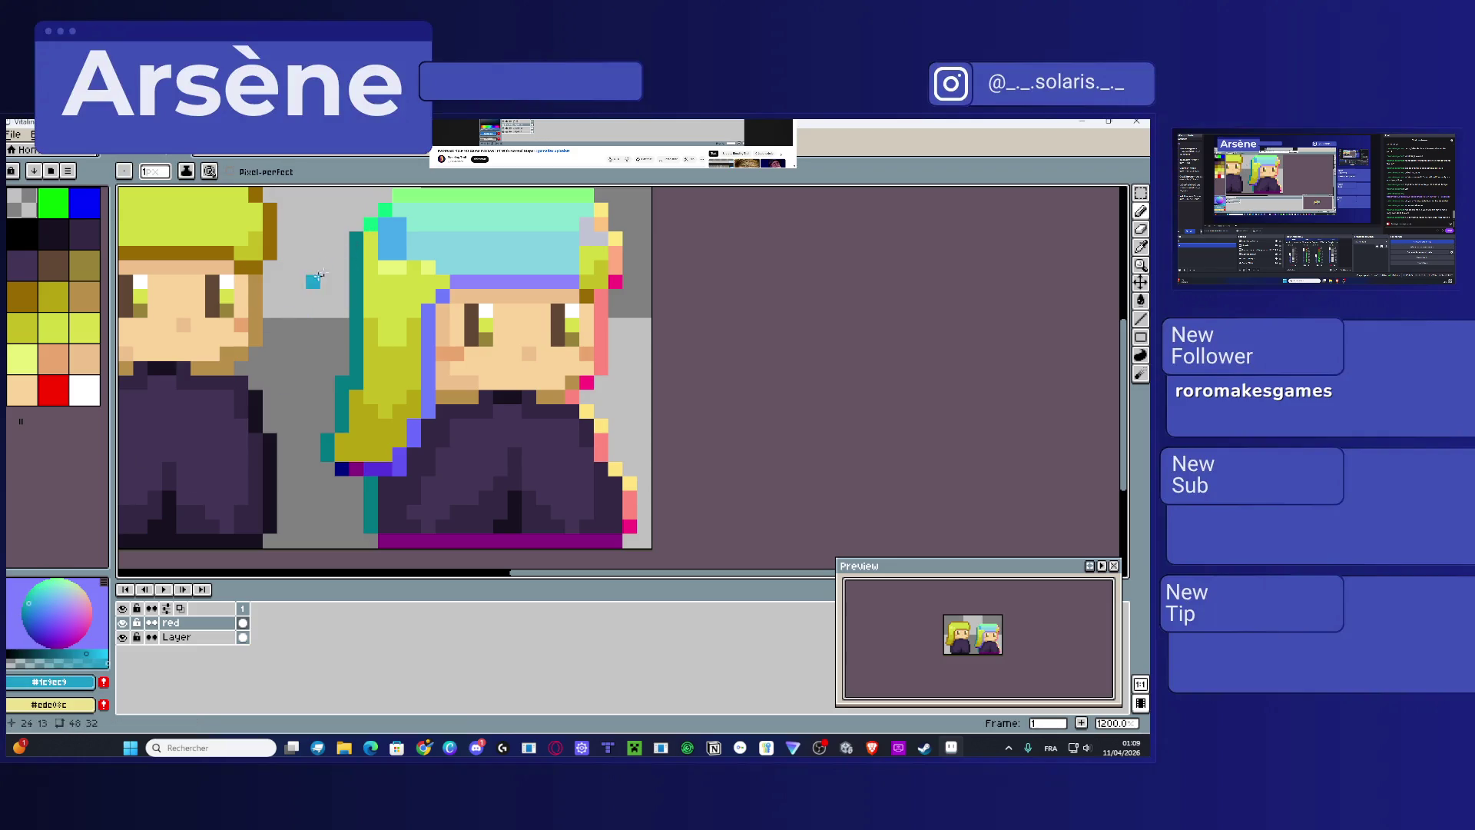
left_click(23, 599)
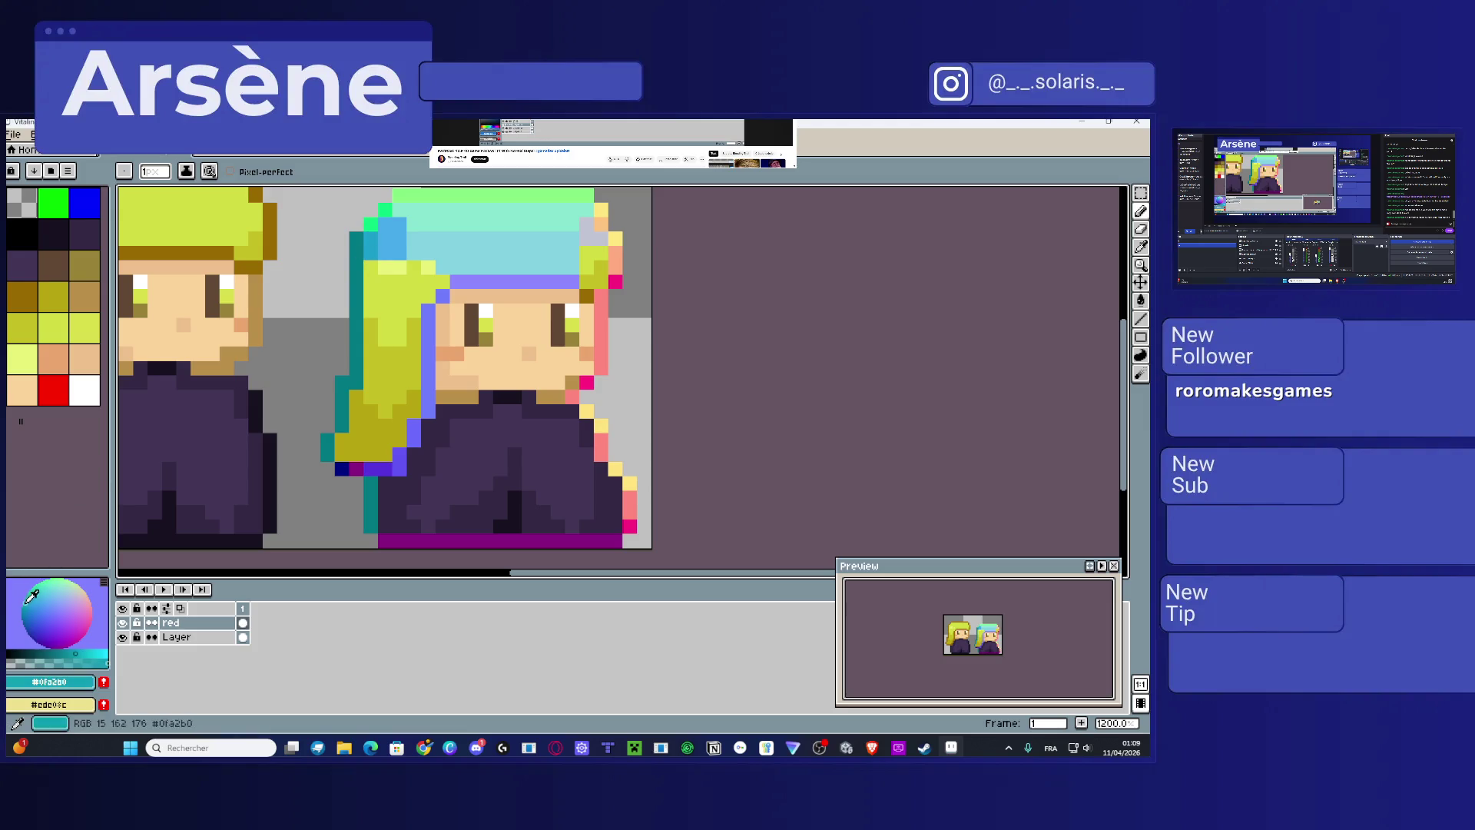
left_click(354, 246)
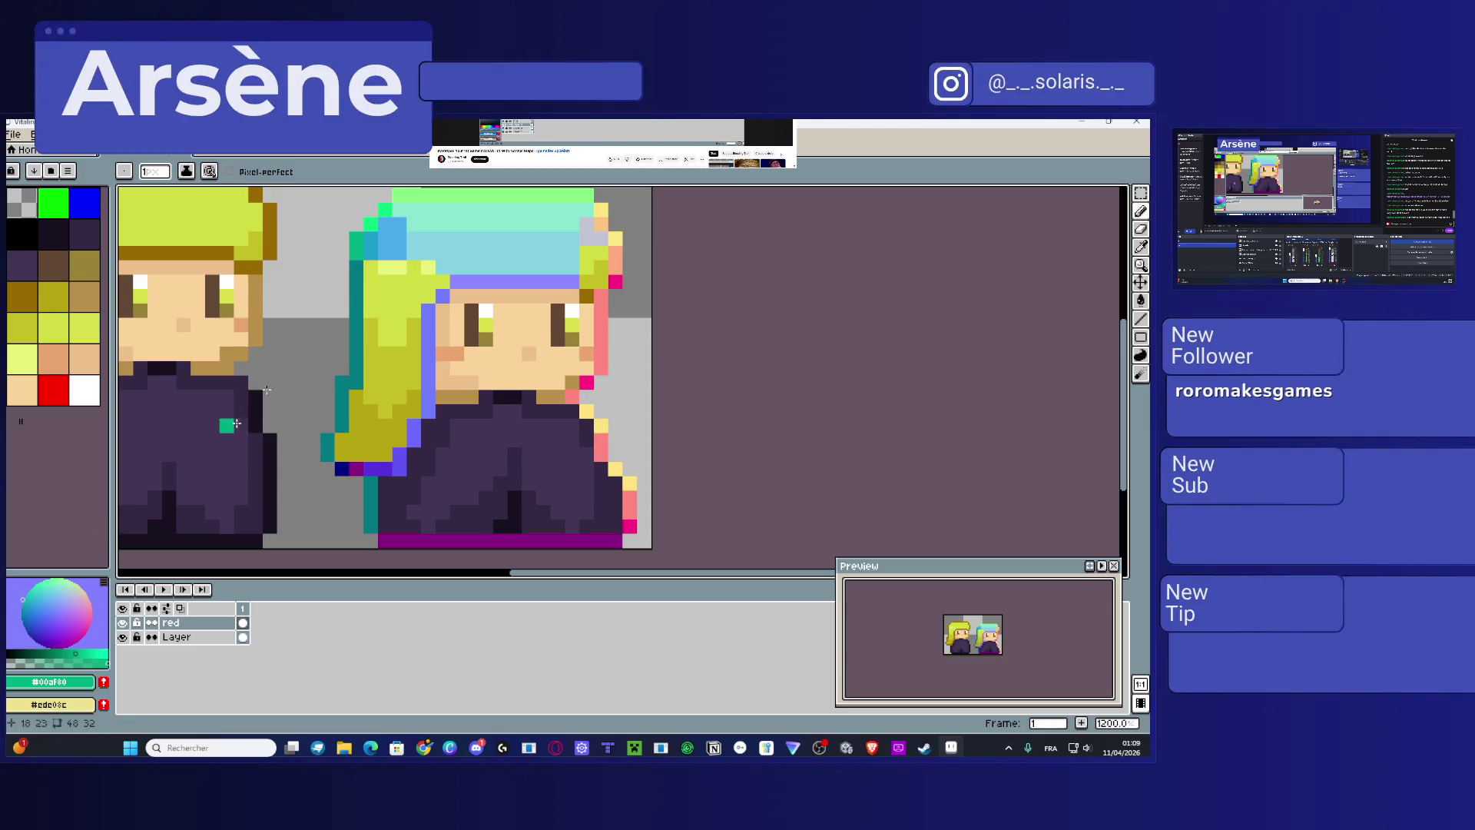
Step: Paint more left fringe pixels sky blue, then brighten the blue on the wheel
key("i")
left_click(31, 600)
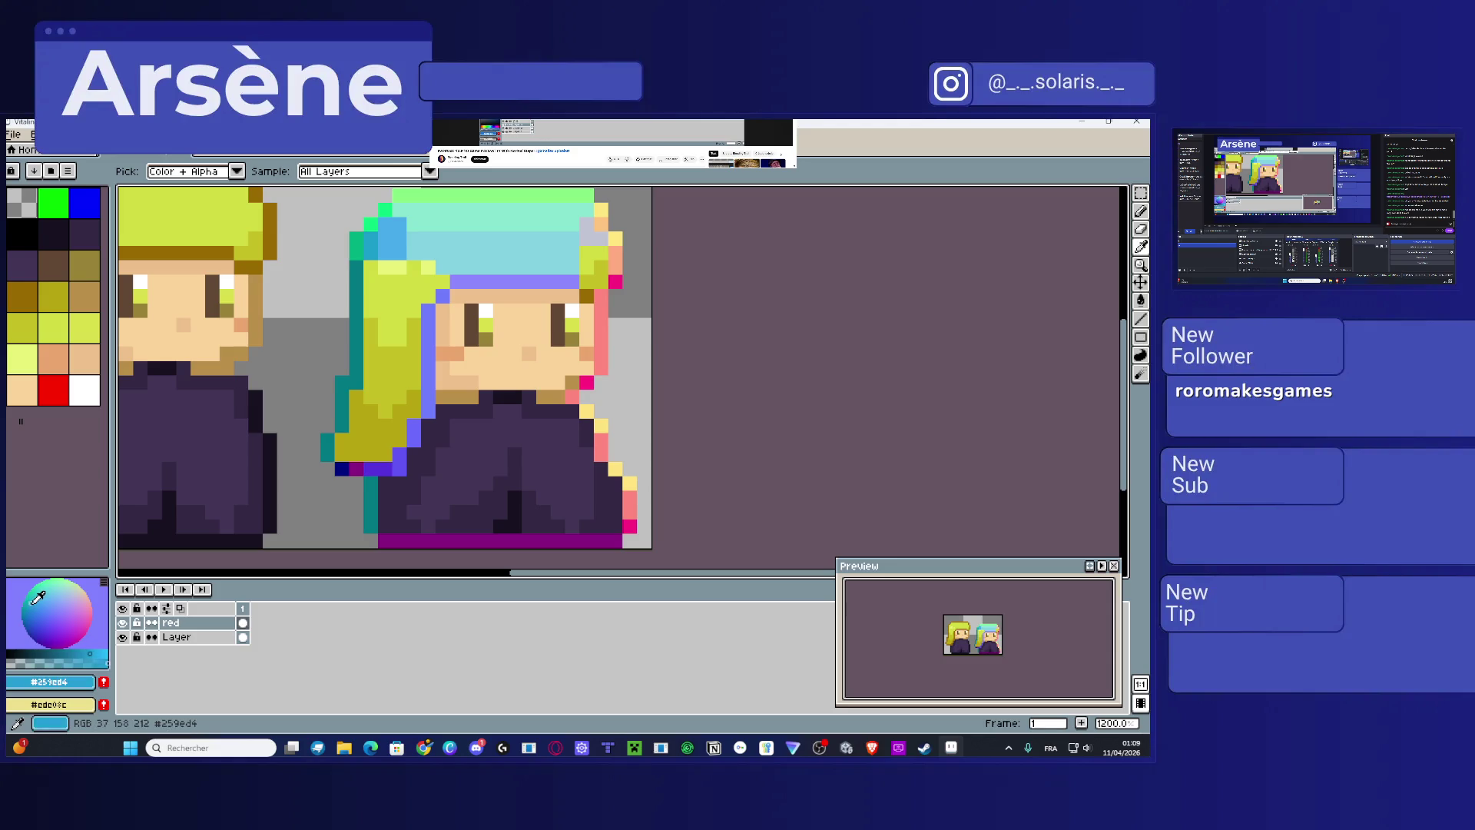
left_click(32, 602)
key("b")
left_click(384, 269)
left_click(393, 259, "alt")
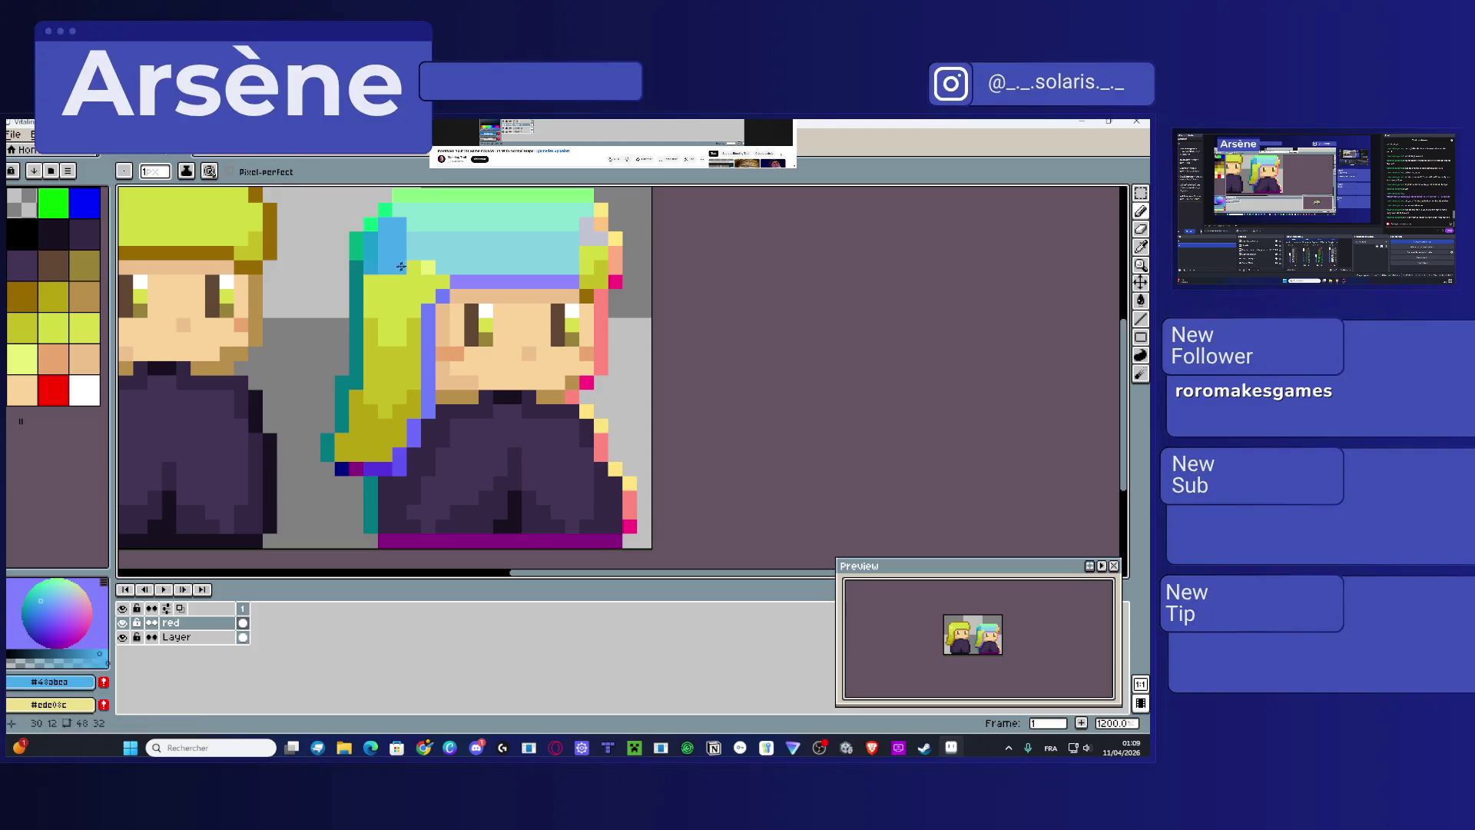
left_click(424, 264, "alt")
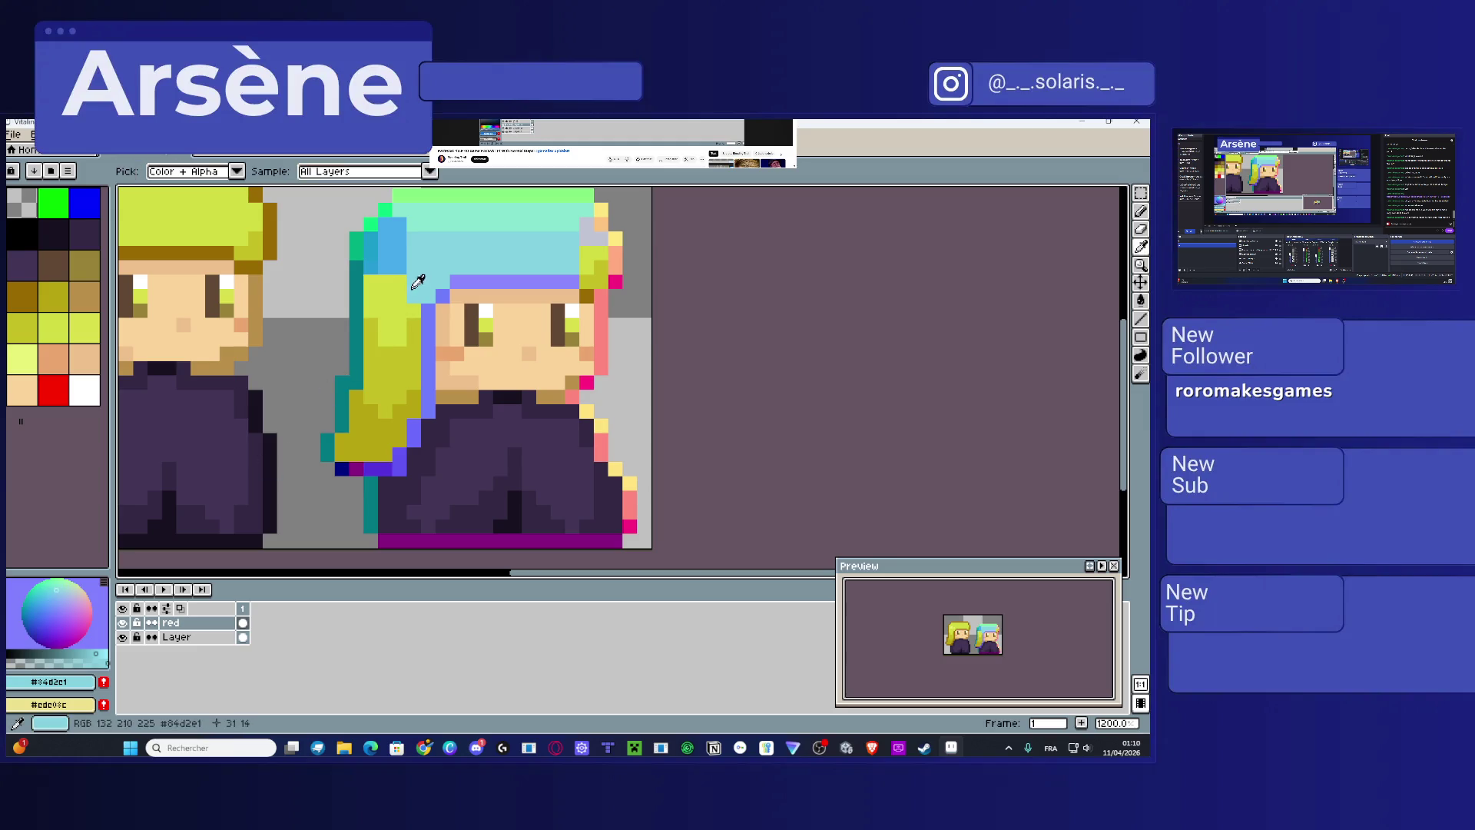
left_click(400, 258, "alt")
left_click(42, 606)
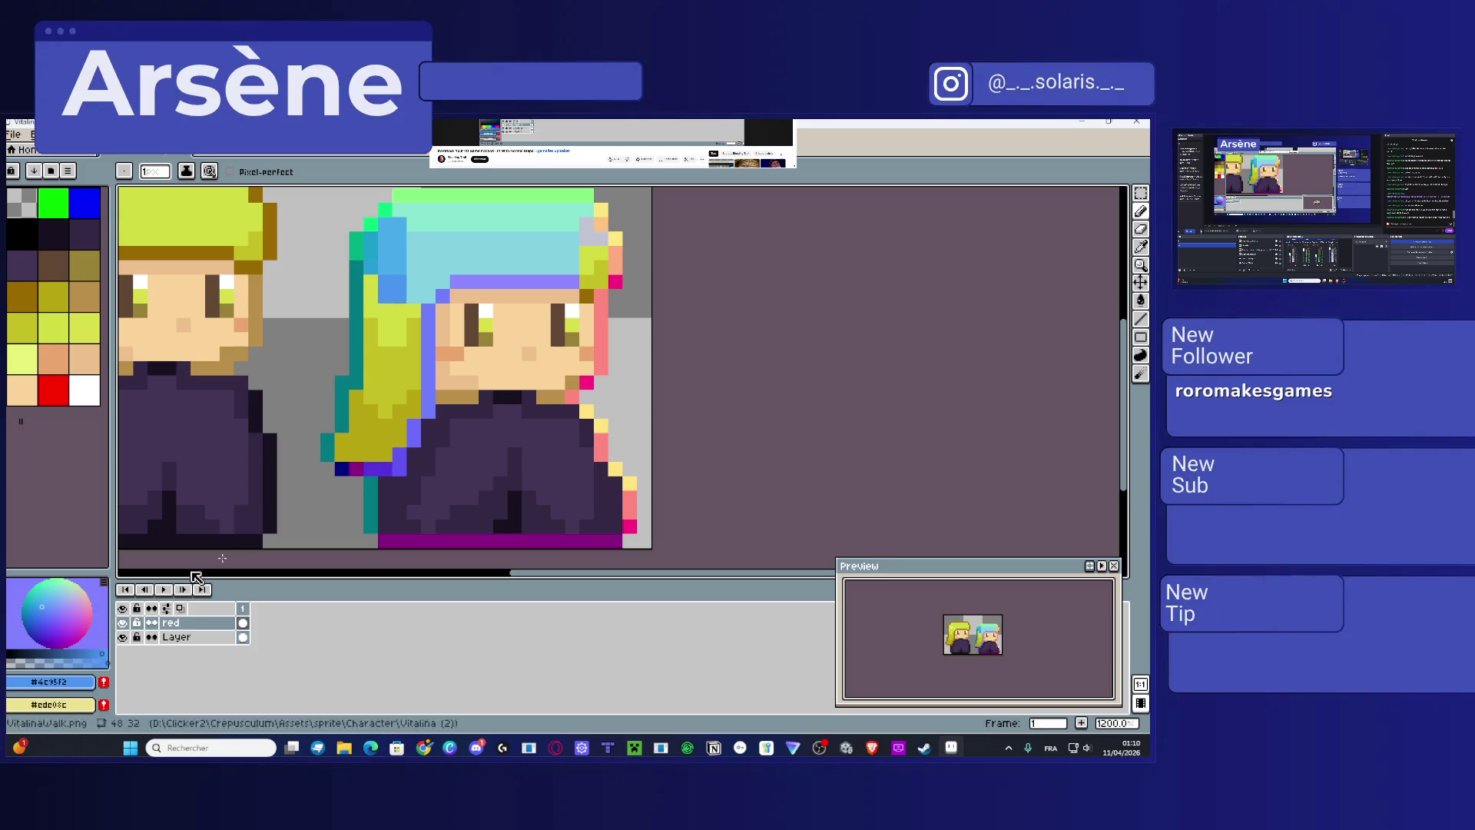
Step: Repaint the yellow lower-left strand pixels in lavender and blue-purple
left_click(45, 630, "alt")
left_click(45, 623, "alt")
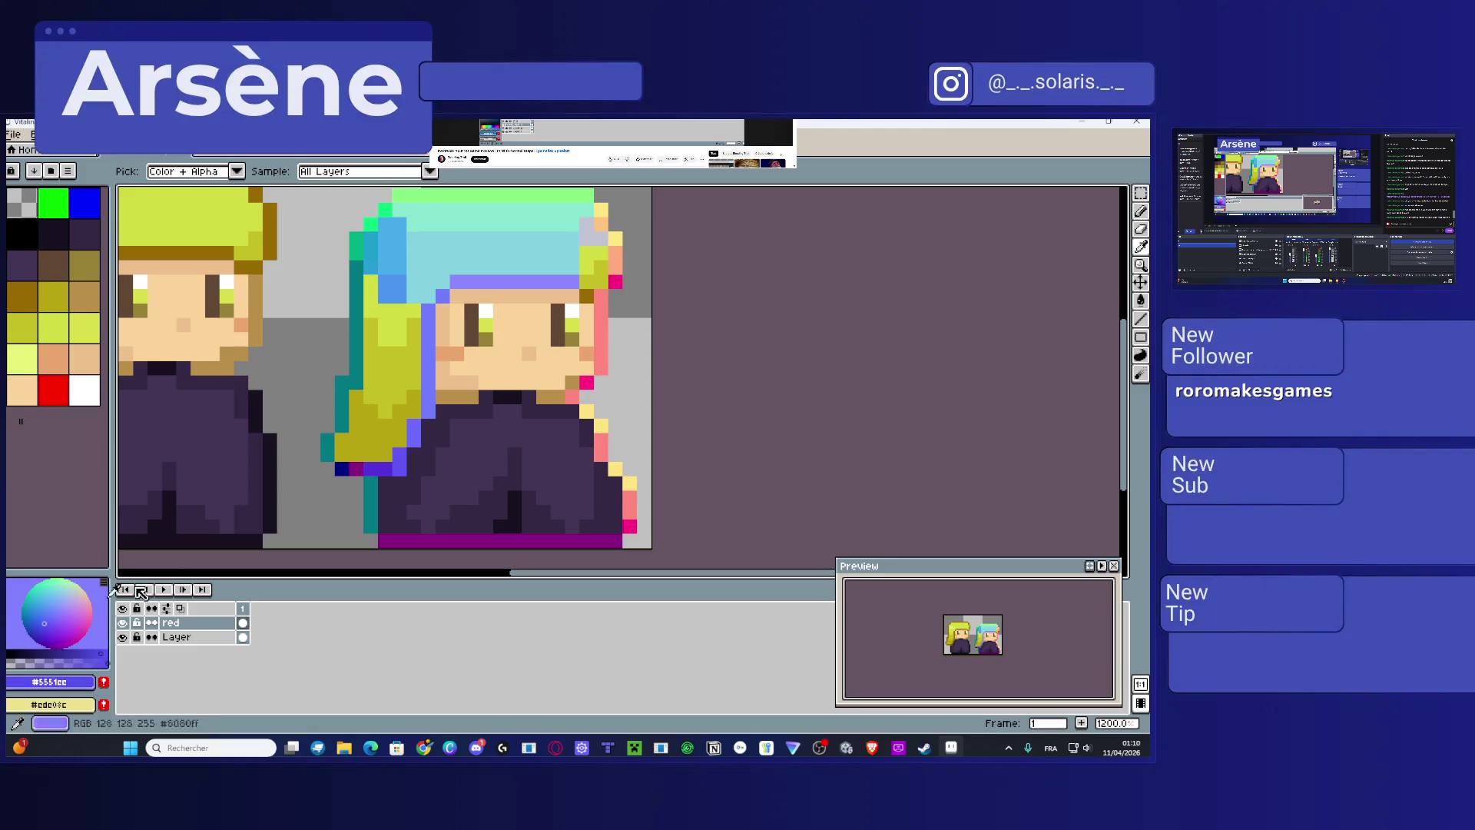
left_click(370, 440)
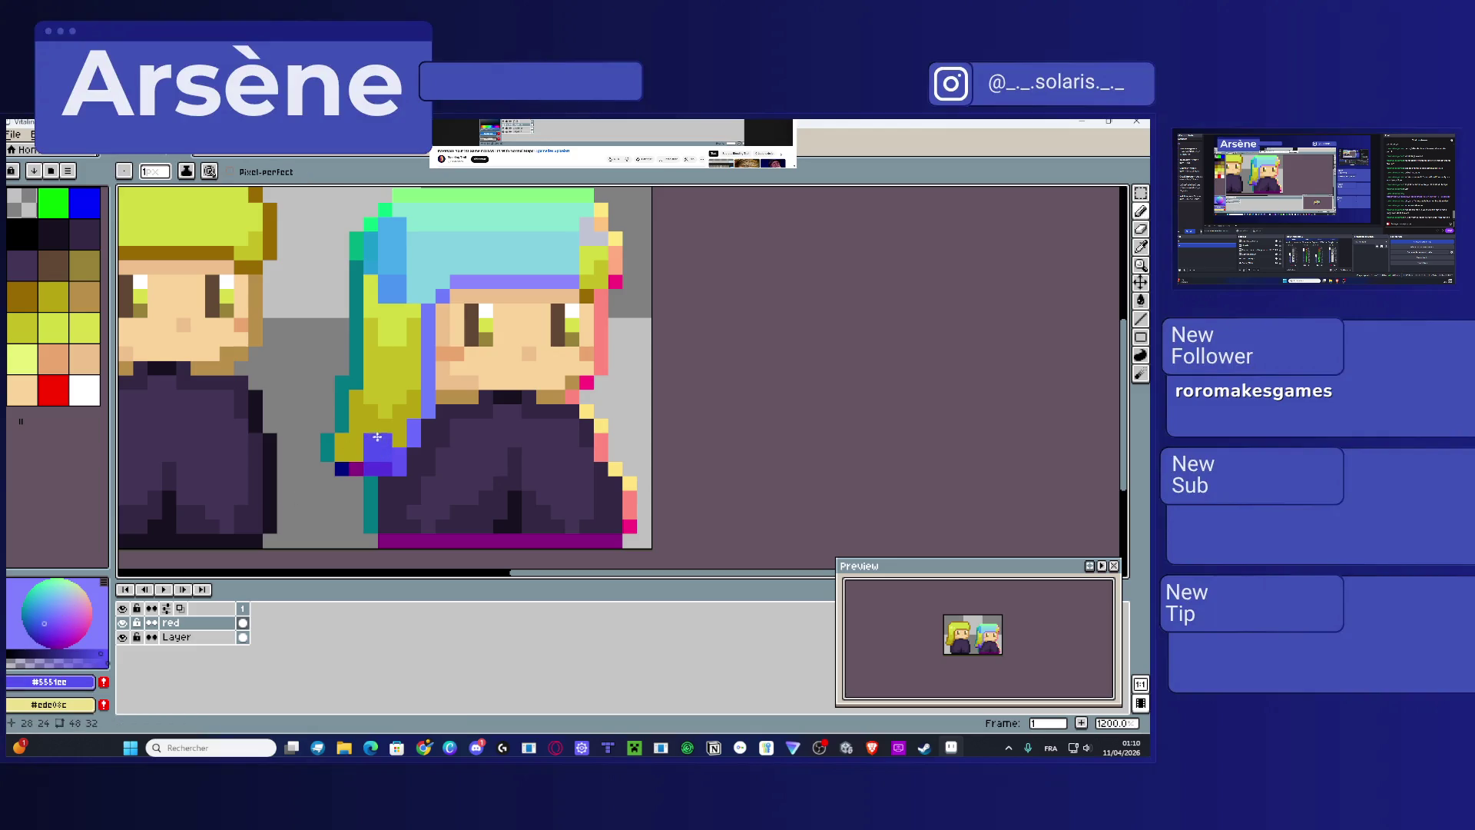
left_click(43, 614, "alt")
left_click(374, 425)
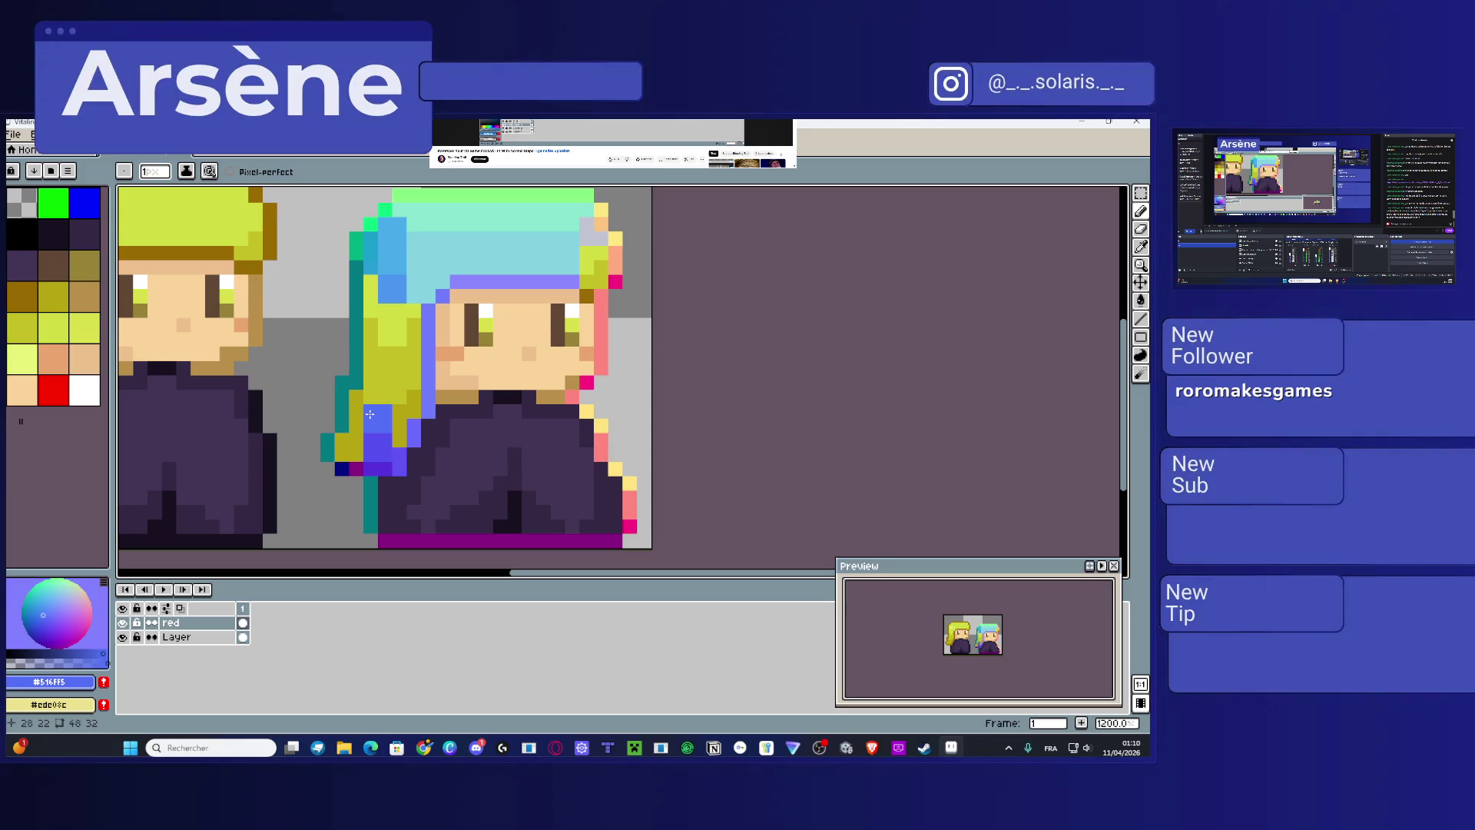
Step: Eyedrop the purple below the hair and paint the strand tip purple
left_click(373, 469, "alt")
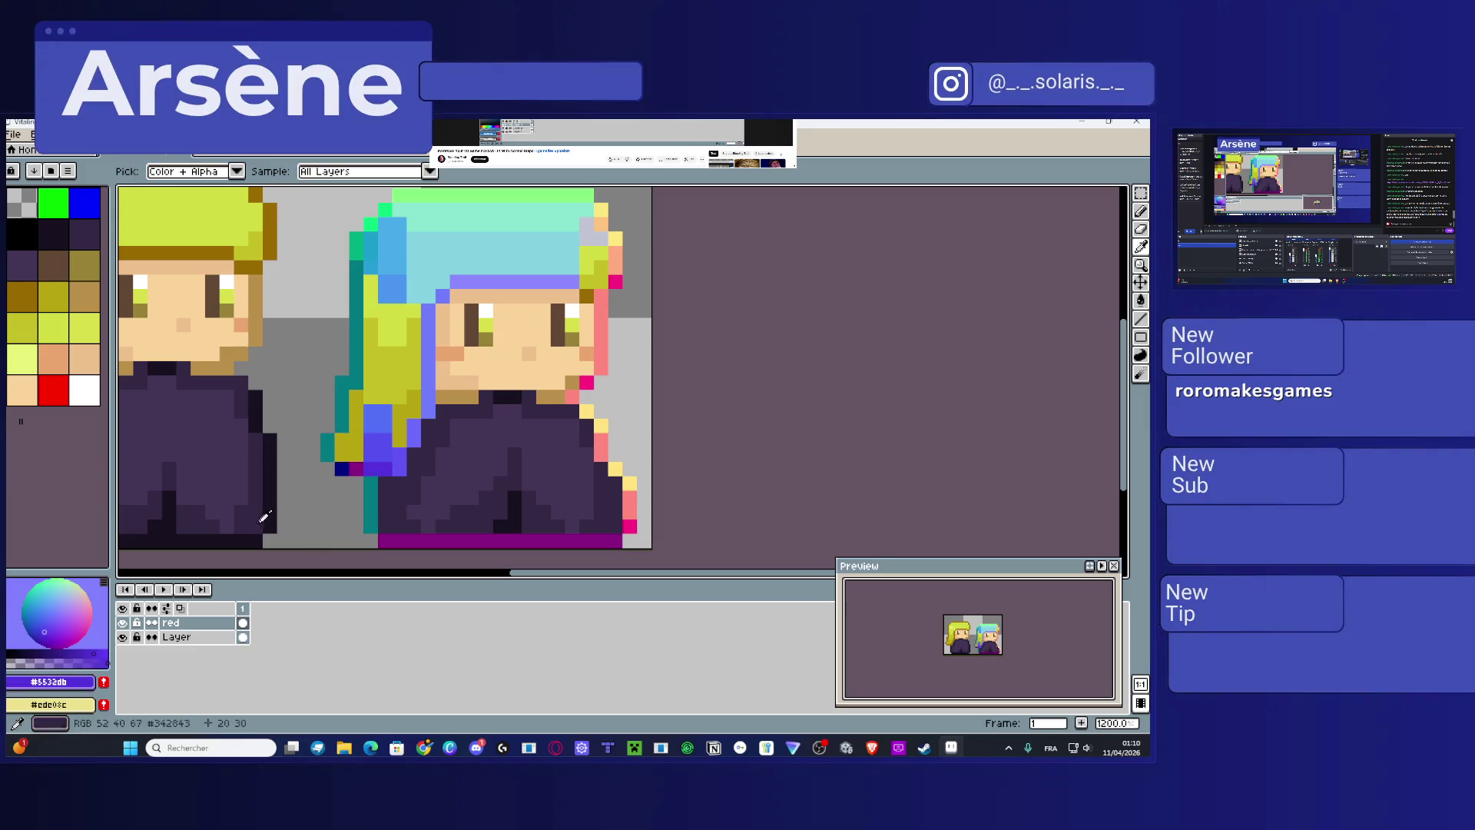
left_click(357, 468)
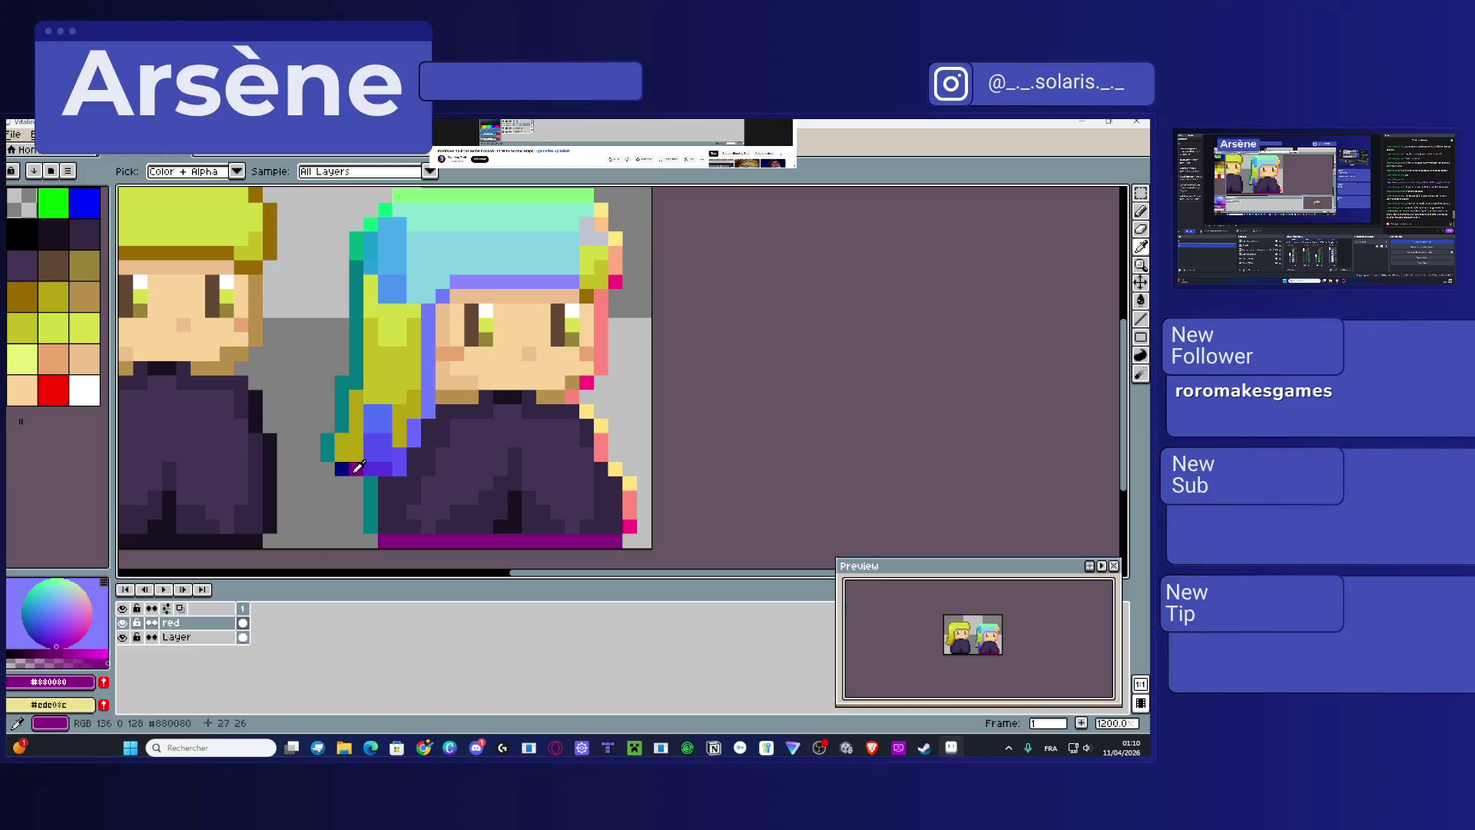
left_click(364, 470)
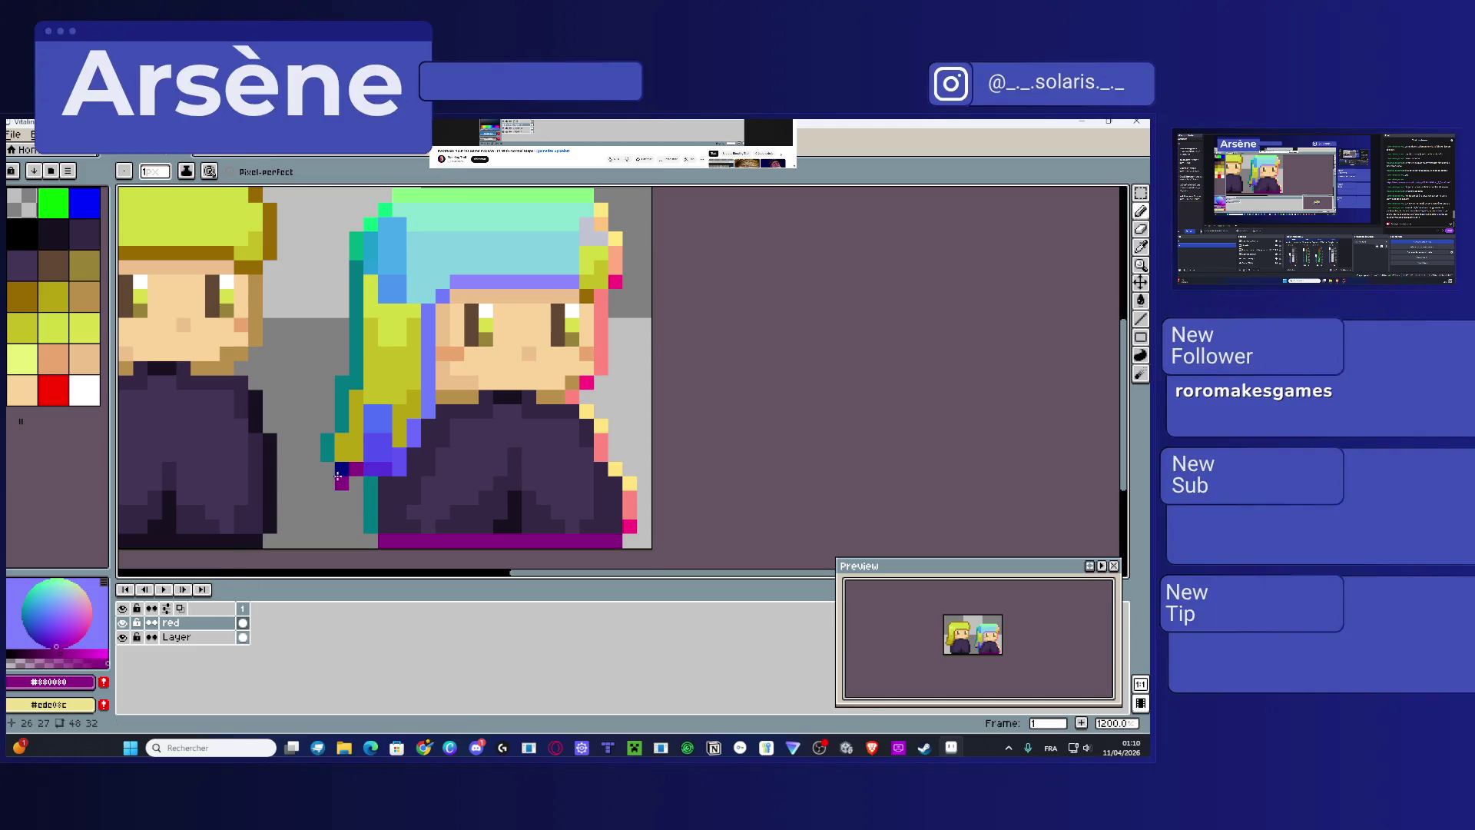
key("ctrl")
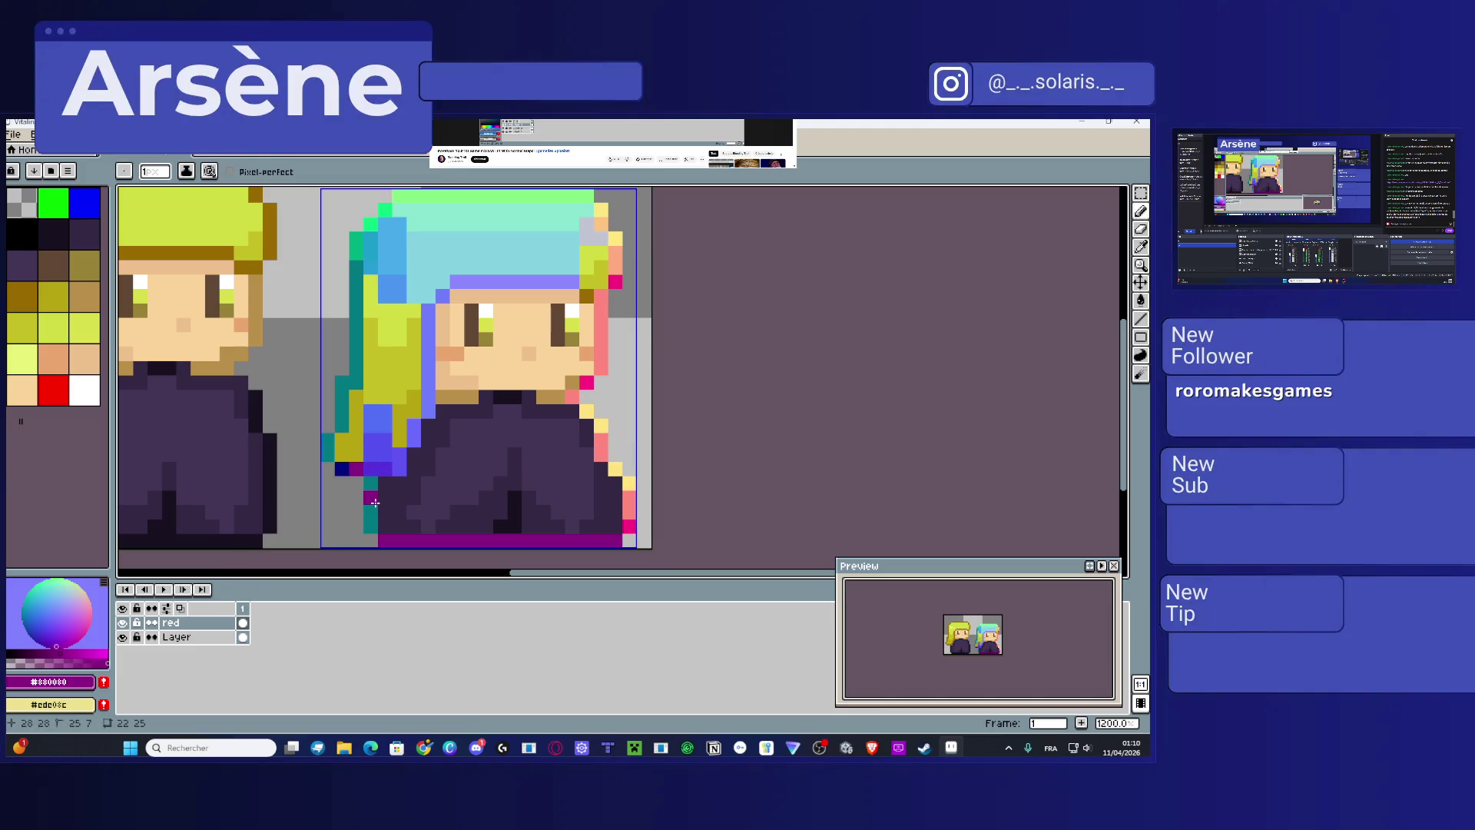
Step: Paint dark purple pixels under the hair and over the blue strand tip
key("alt")
left_click(382, 483, "alt")
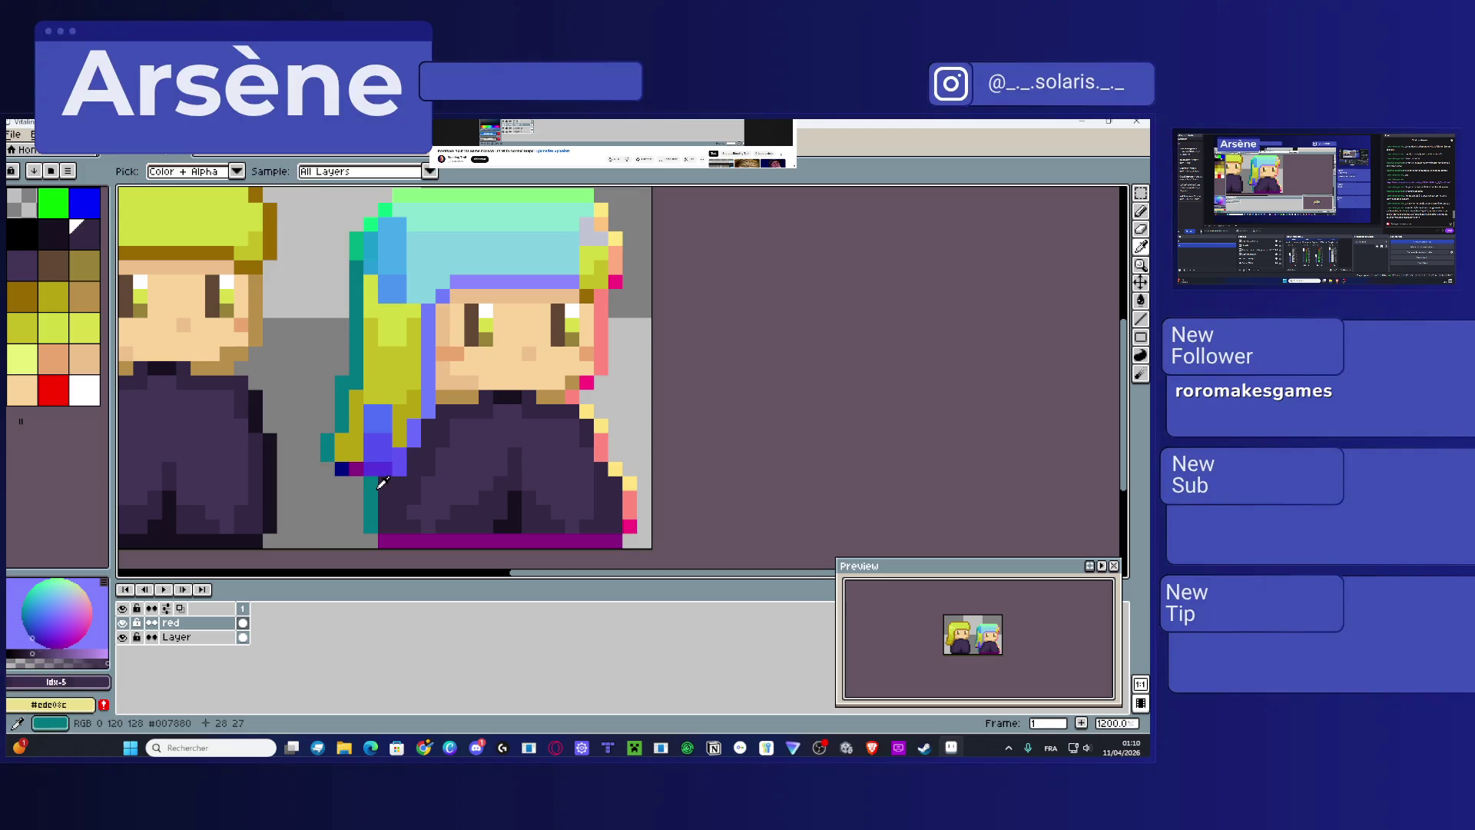
left_click(356, 467, "alt")
left_click(341, 482)
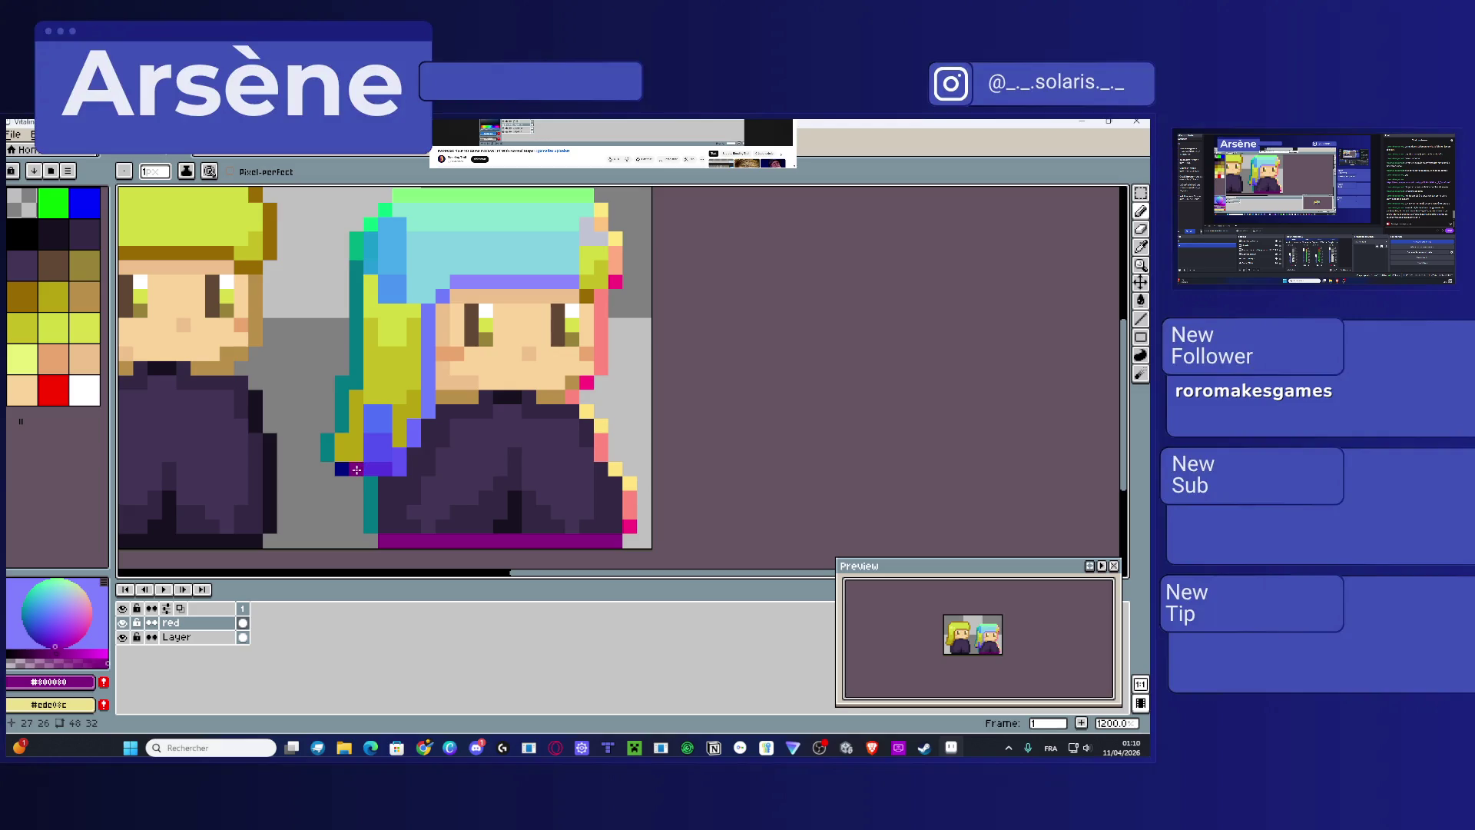
left_click_drag(347, 475, 375, 471)
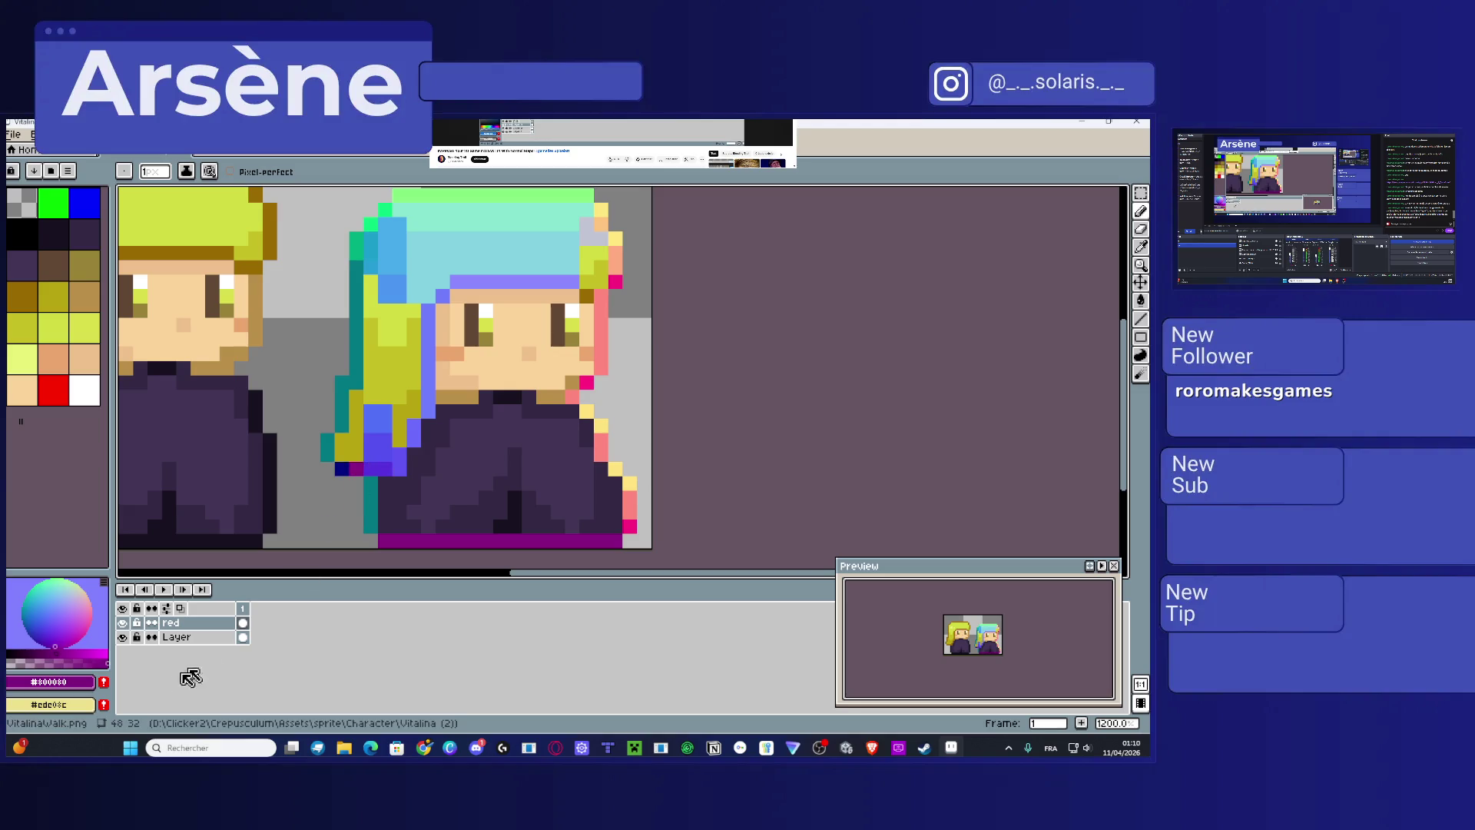
left_click(61, 655)
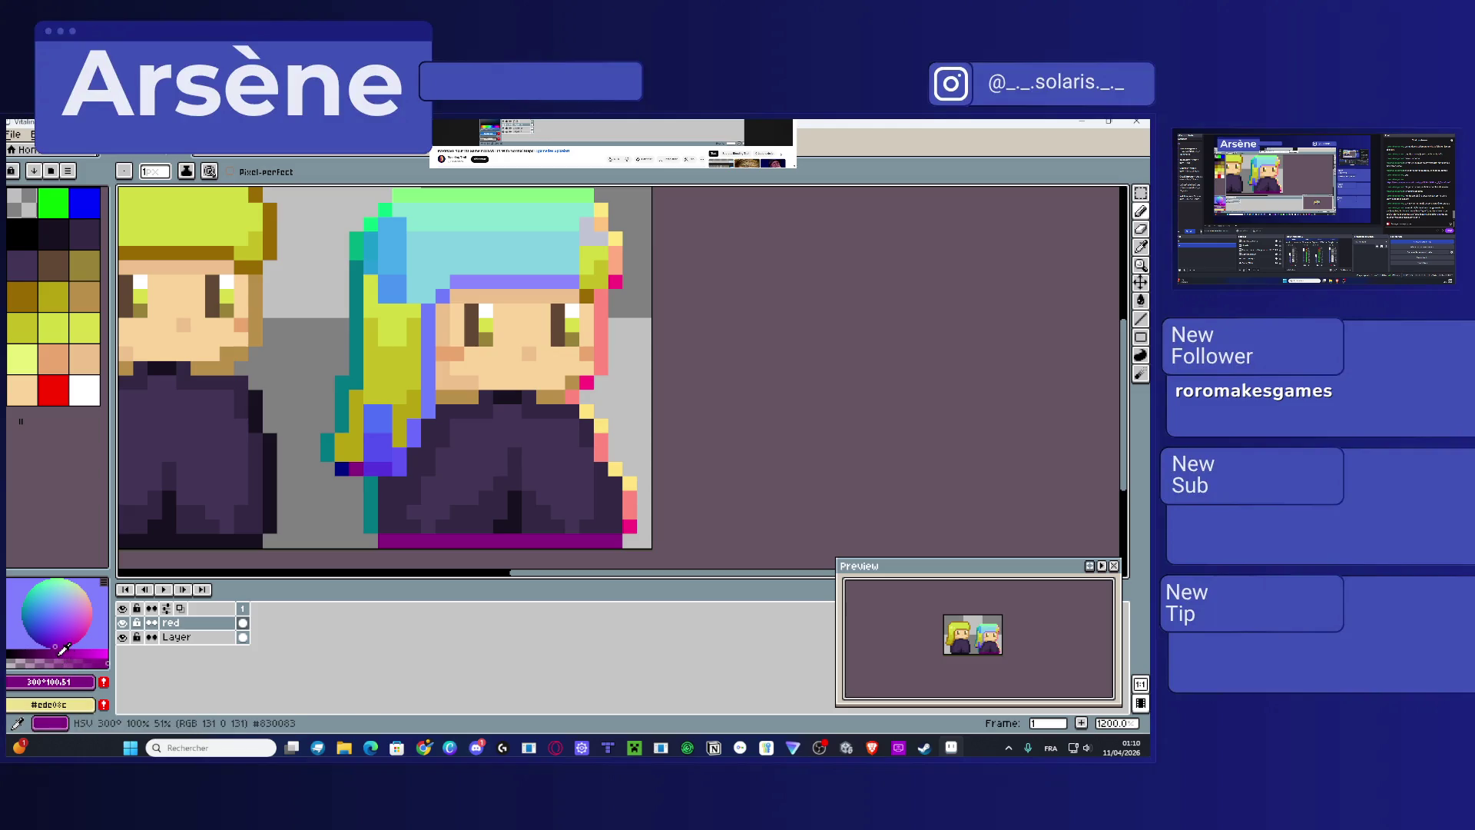
left_click(365, 469, "alt")
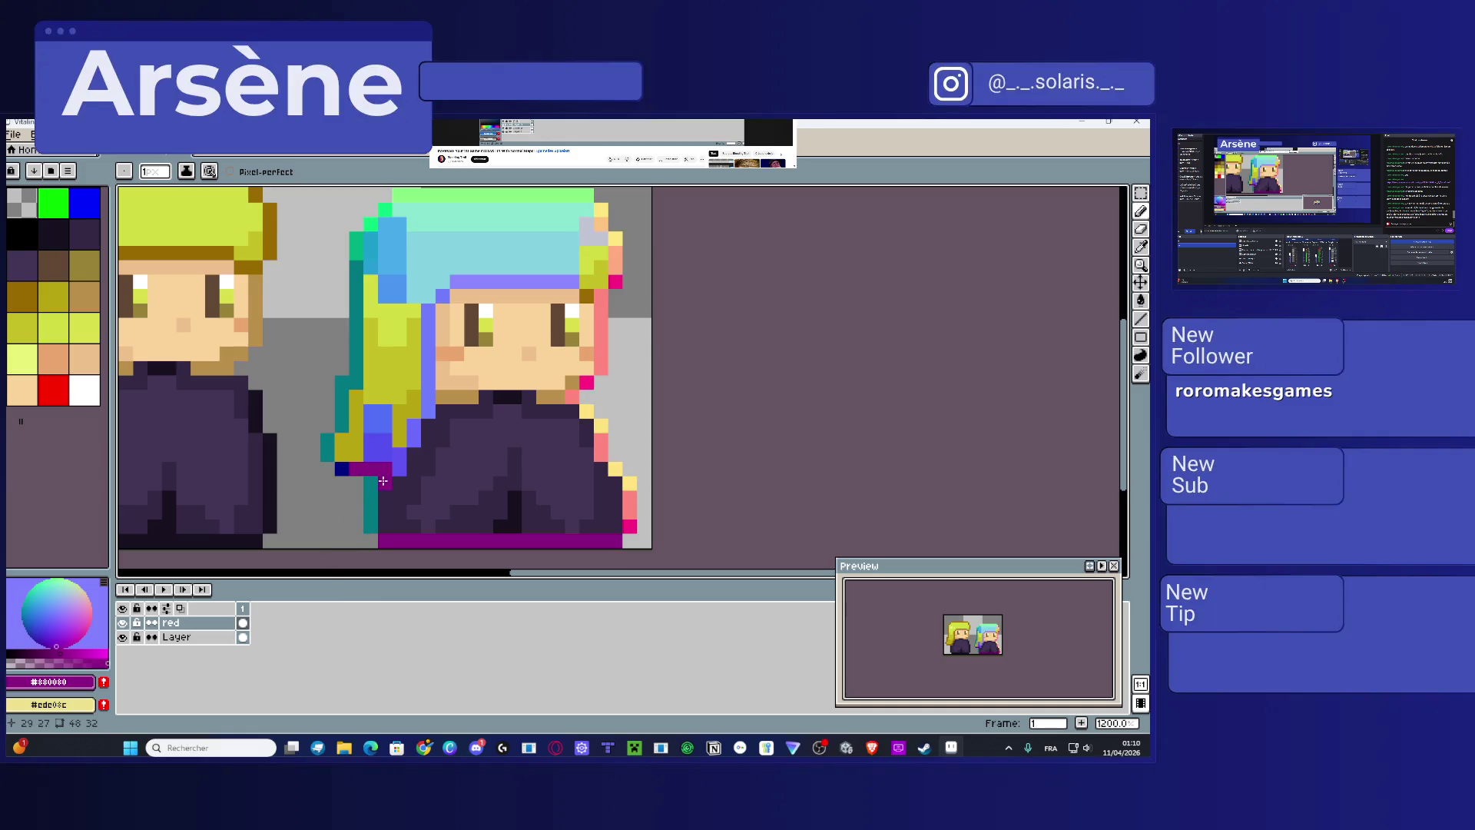
Step: Choose a salmon pink and paint pink pixels beside the purple sleeve
left_click(67, 644)
left_click(68, 644)
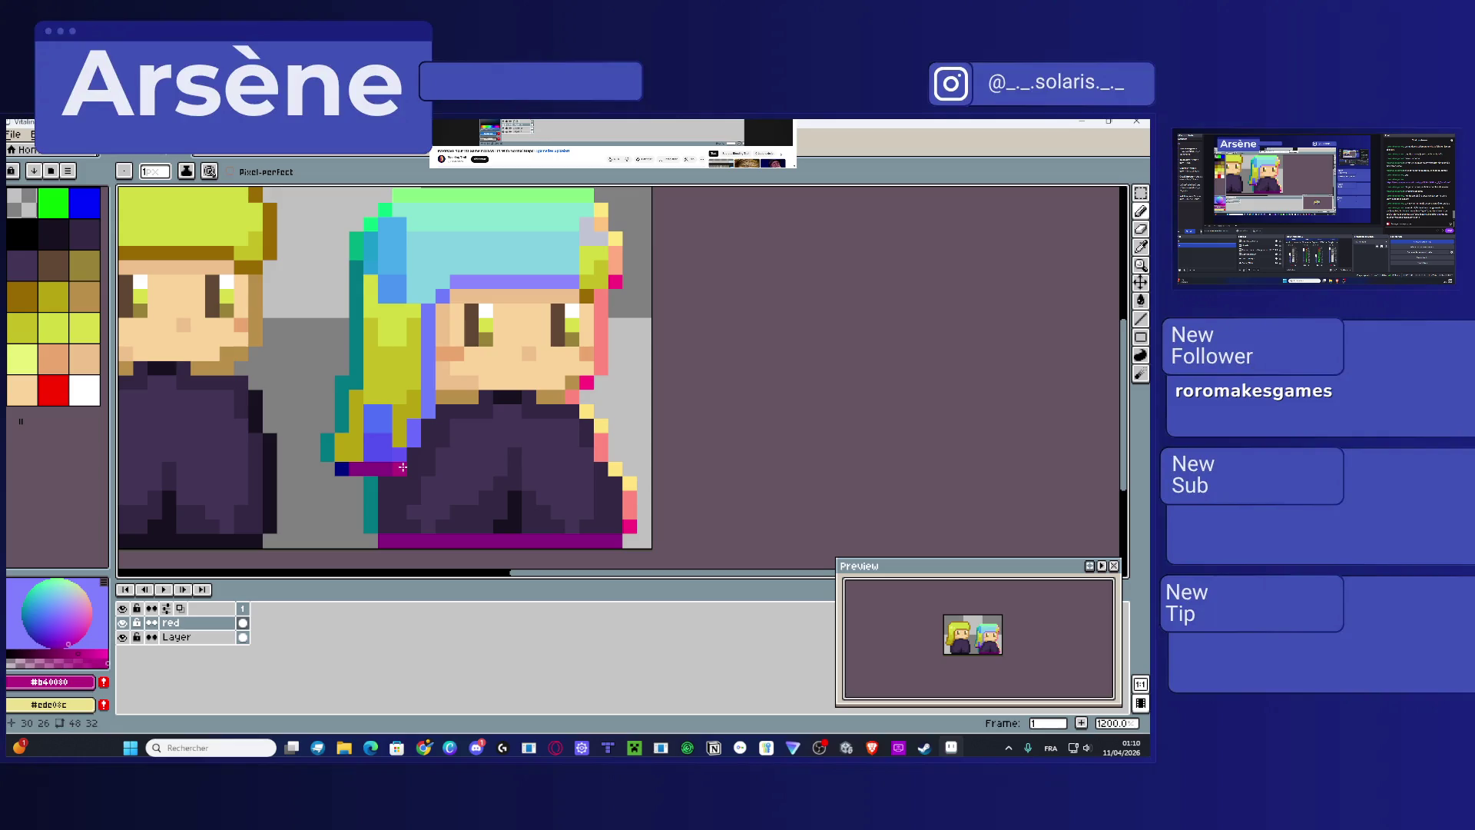
left_click(82, 633)
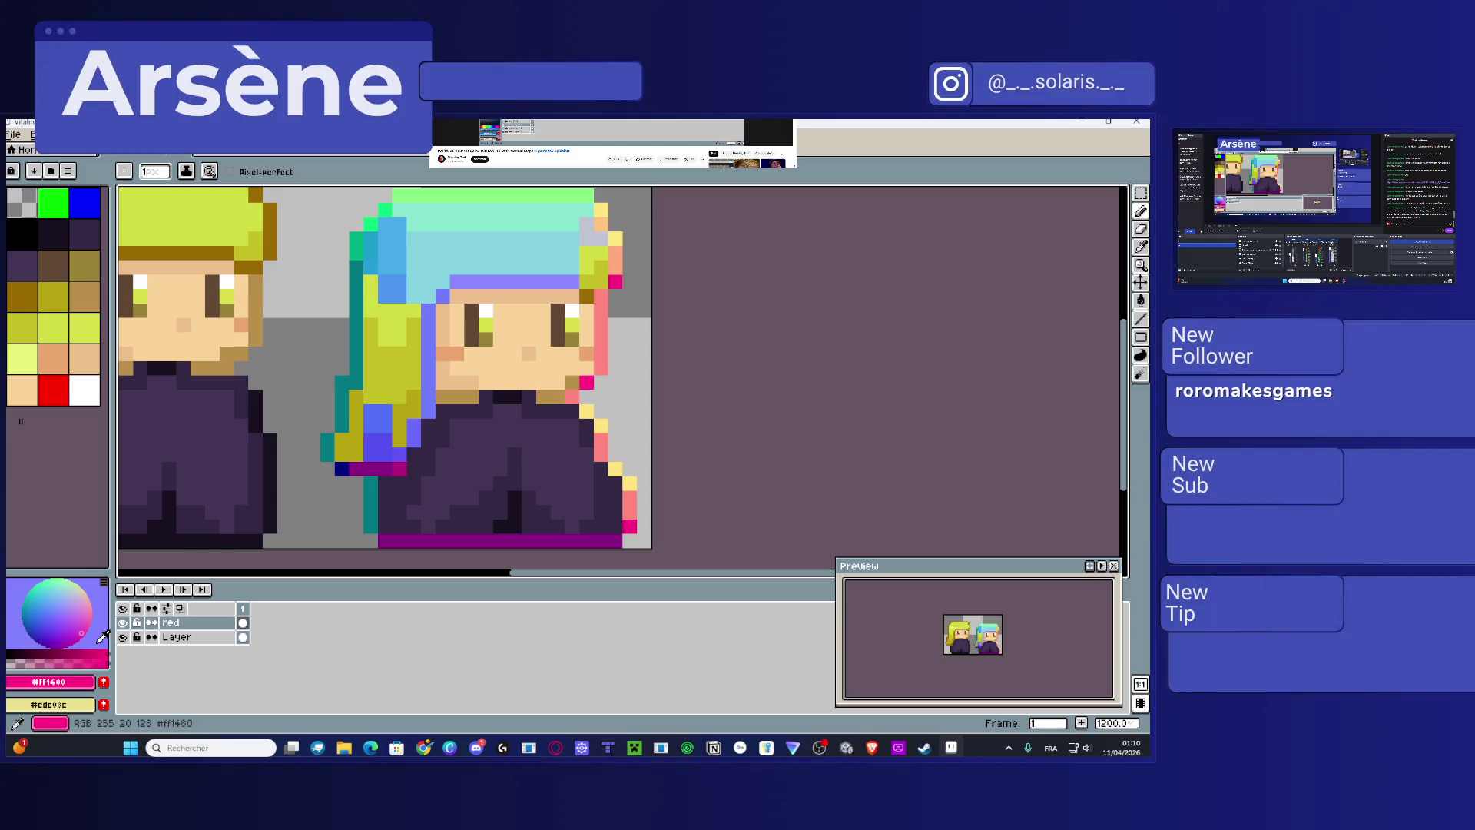
left_click(79, 636)
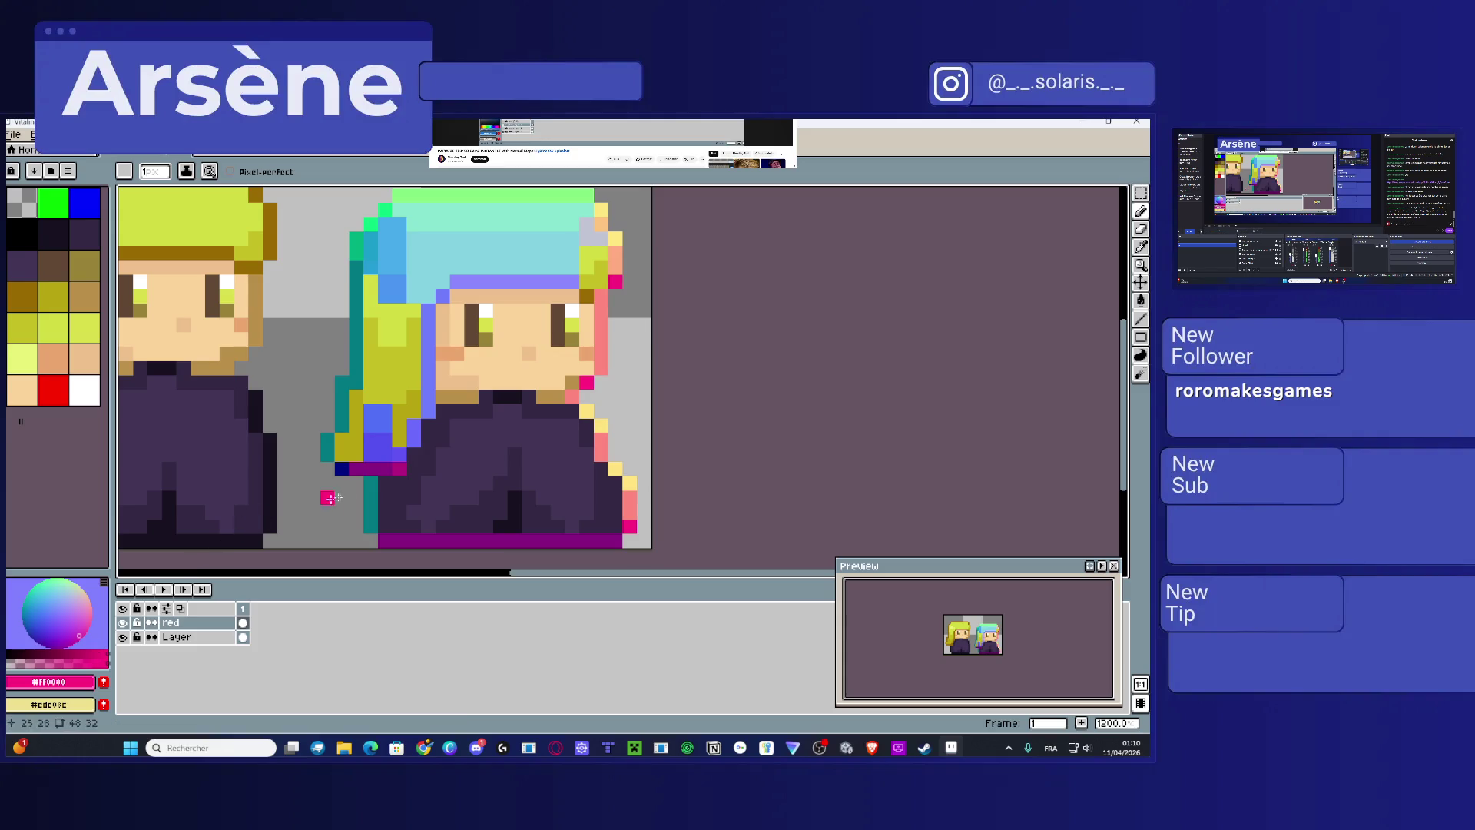
left_click(90, 612)
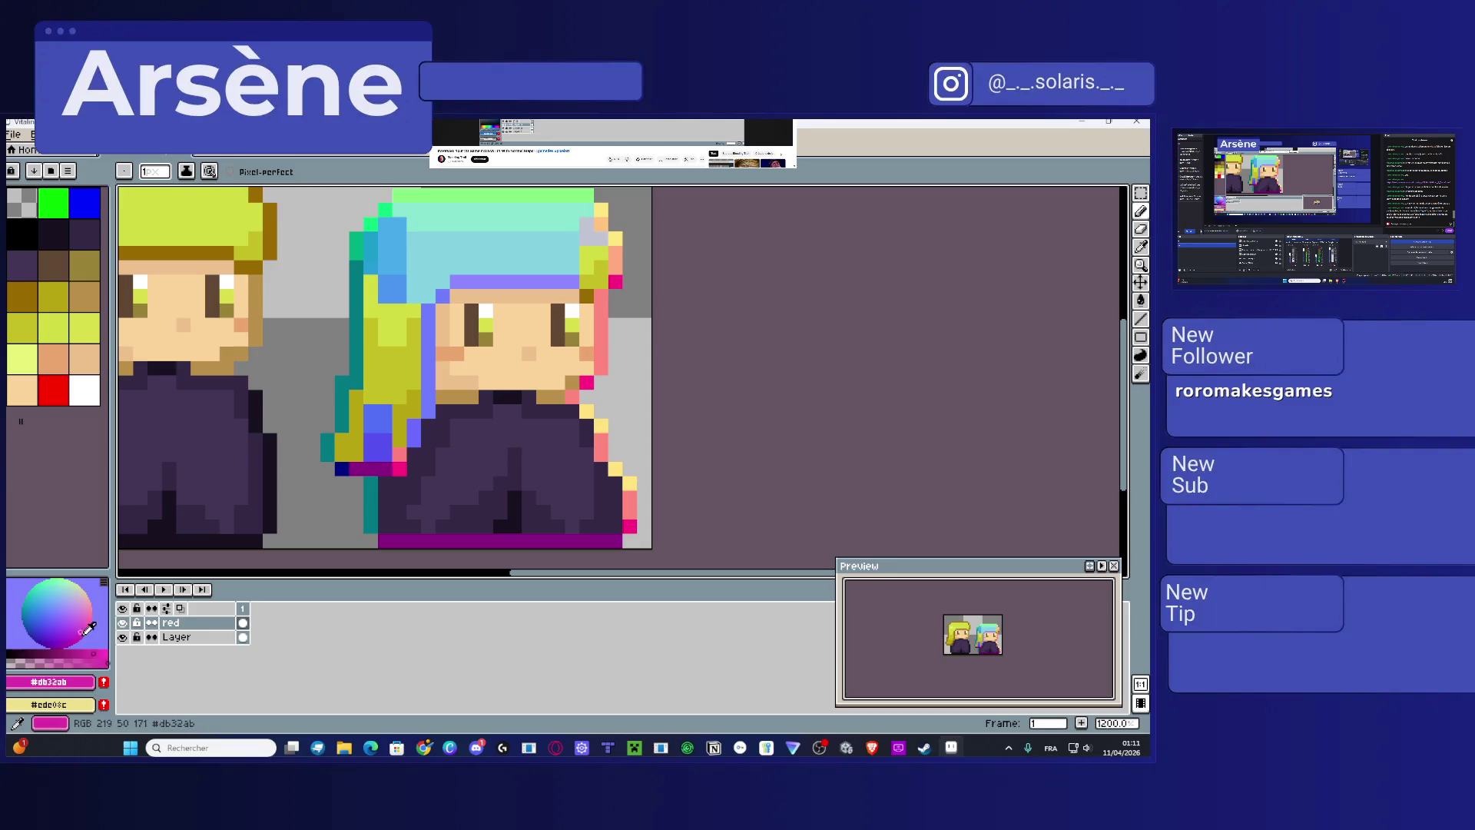
left_click(402, 467, "alt")
left_click(414, 441)
left_click(427, 411)
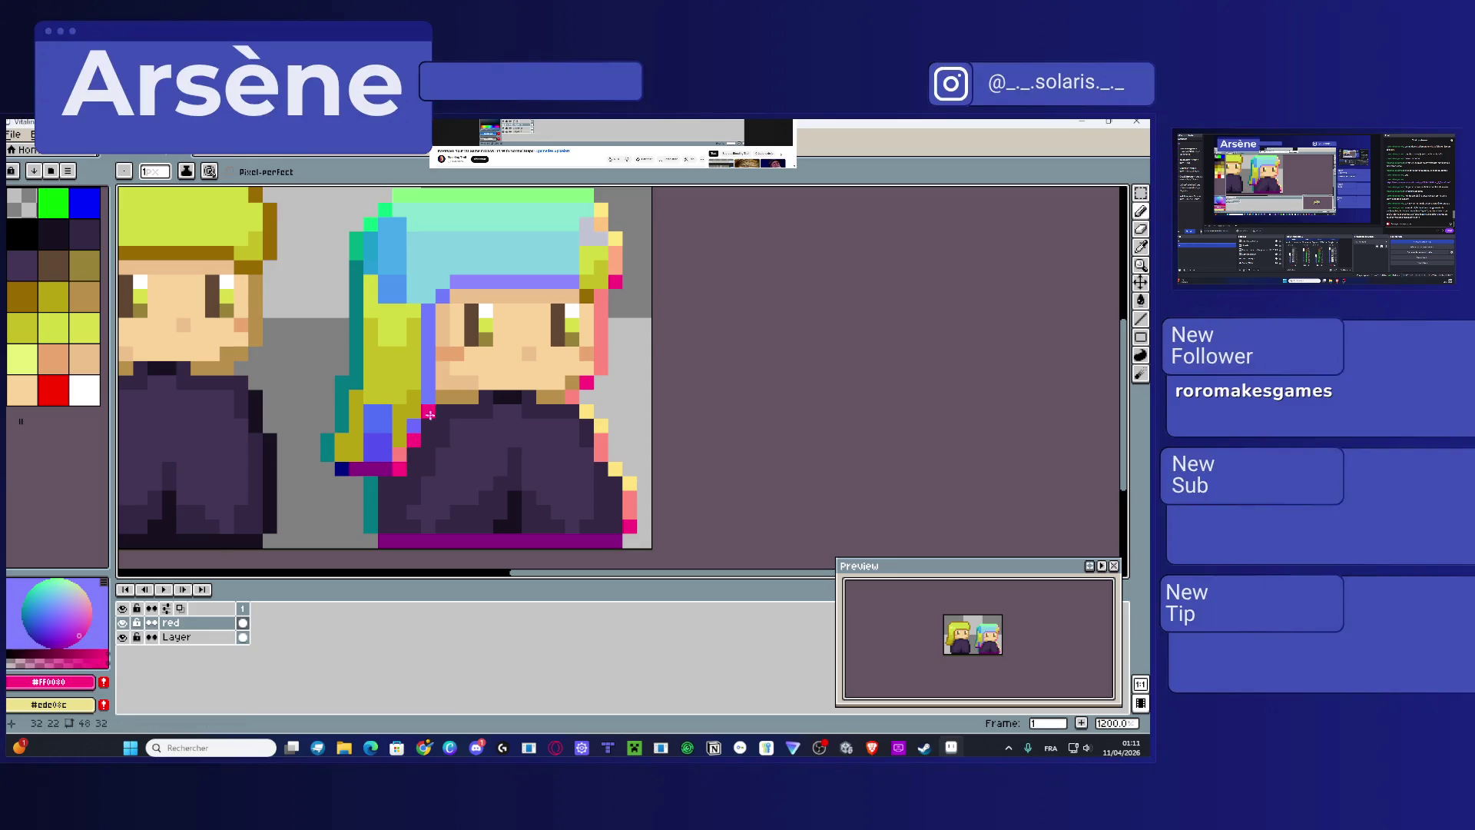
Step: Paint salmon-pink sleeve, neck and face-edge pixels, plus a line down the face's left edge
left_click(604, 339, "alt")
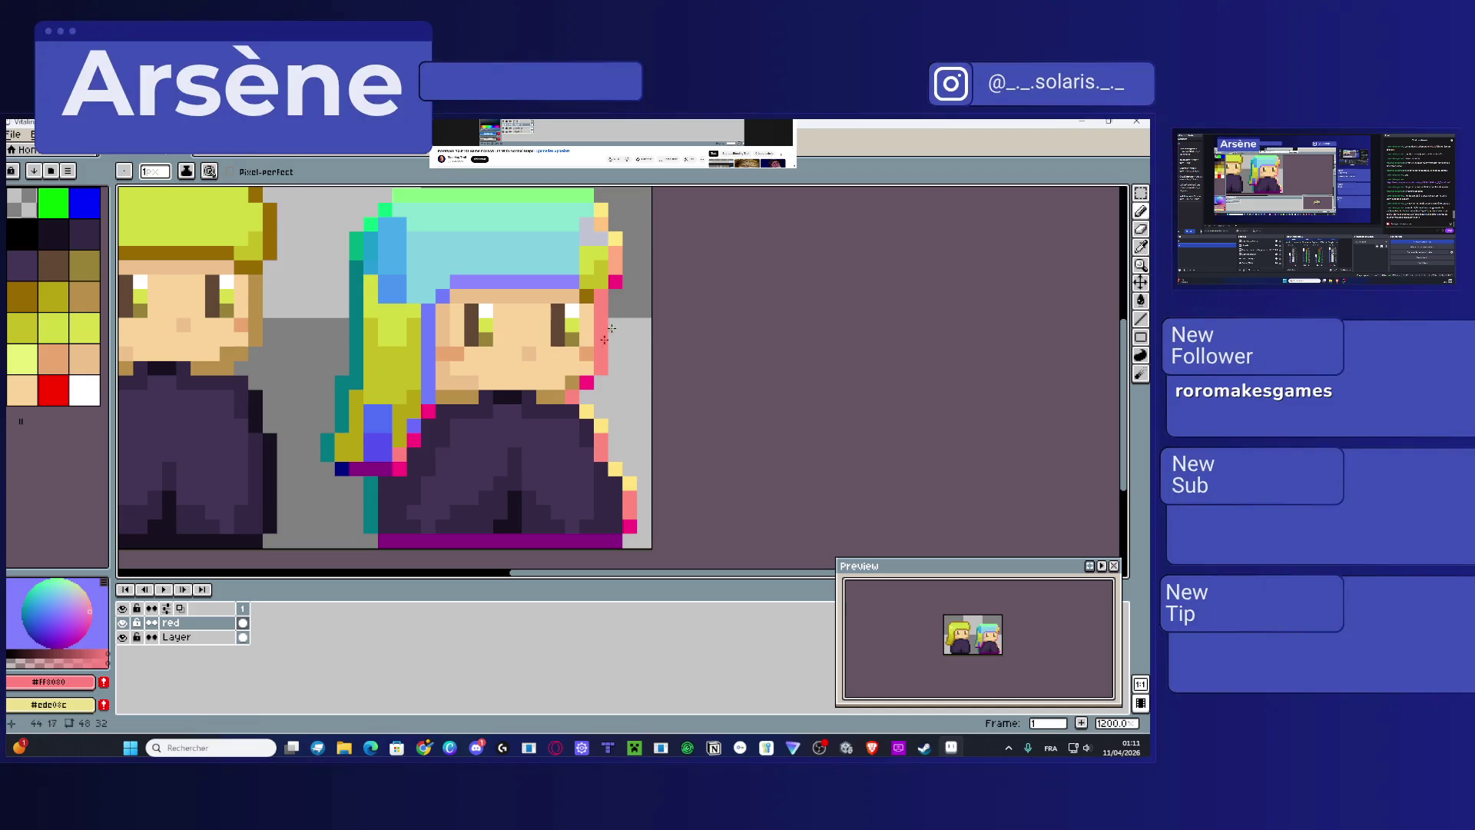
left_click(415, 424)
left_click(427, 395)
left_click(459, 386)
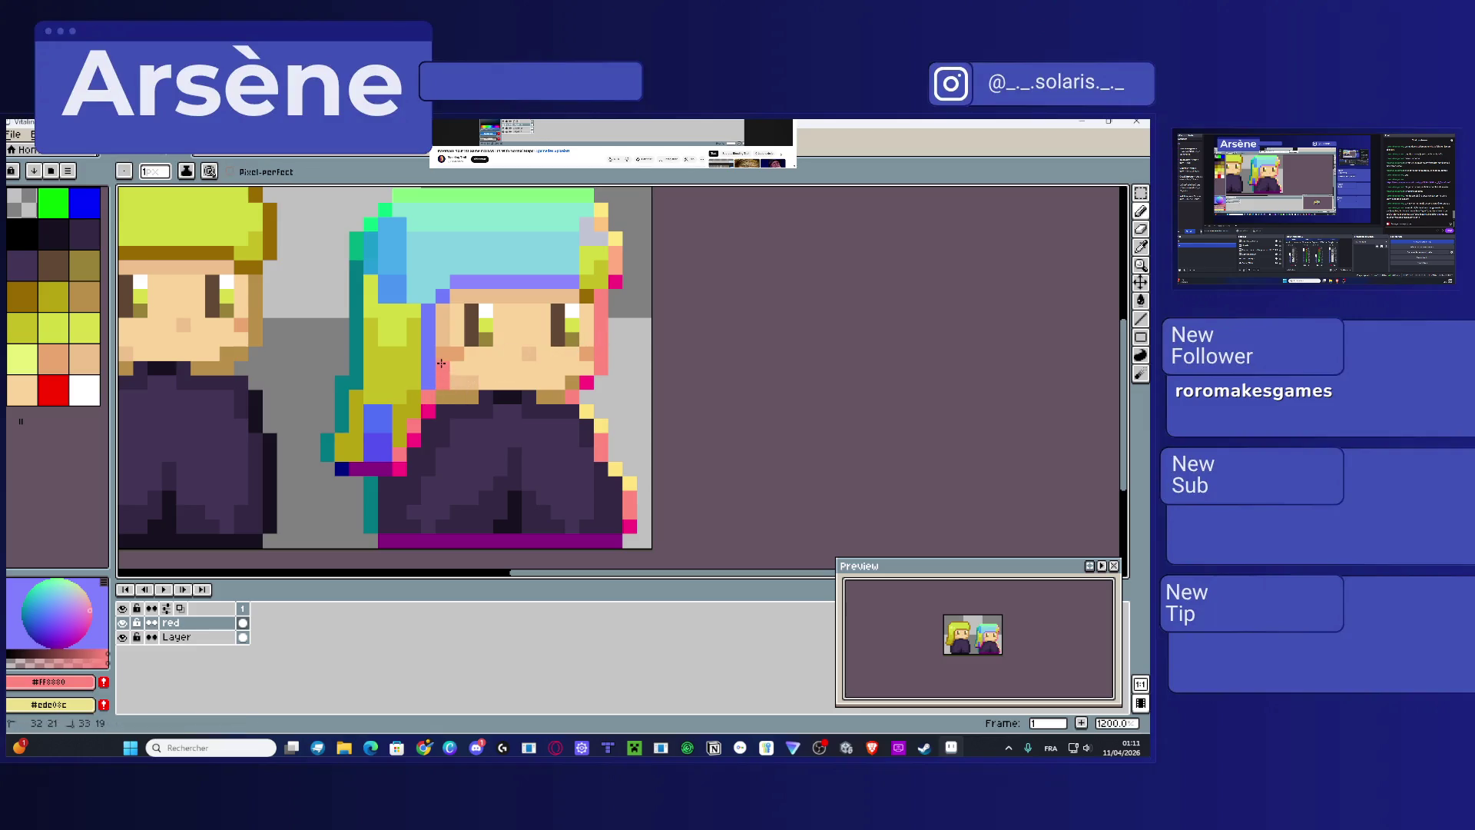
left_click(428, 411)
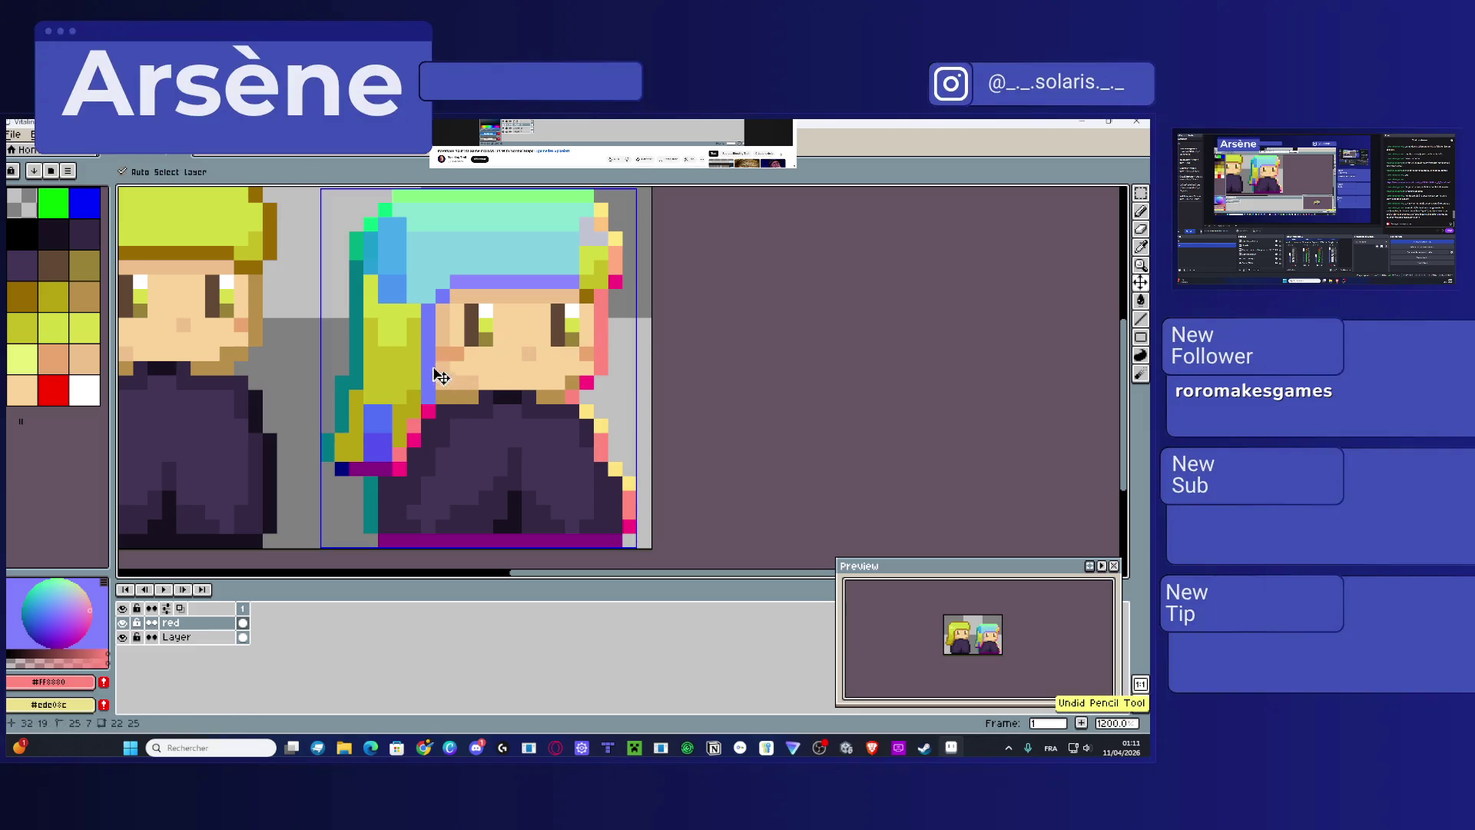
left_click_drag(428, 311, 430, 403)
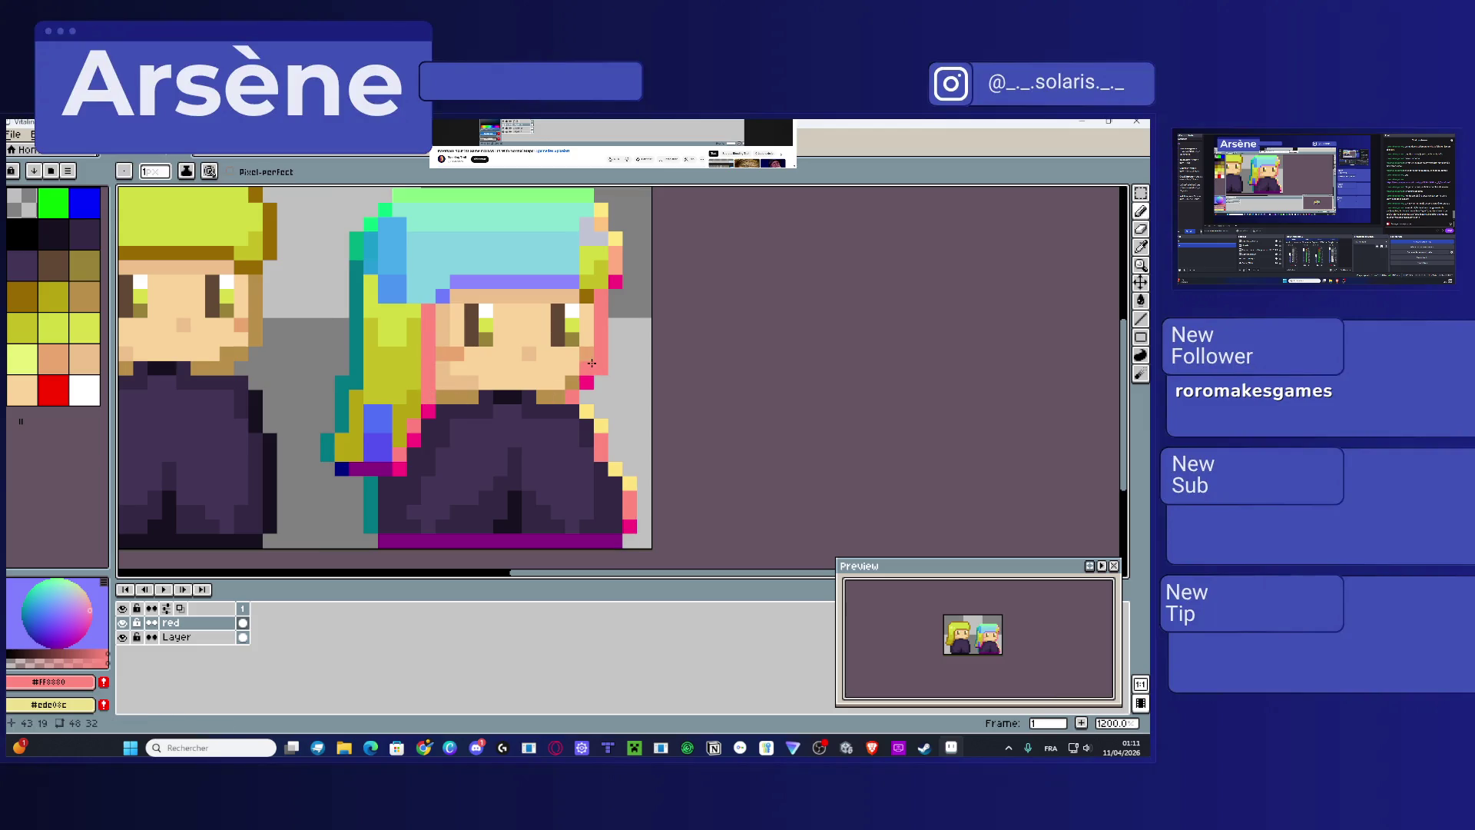
left_click(429, 411, "alt")
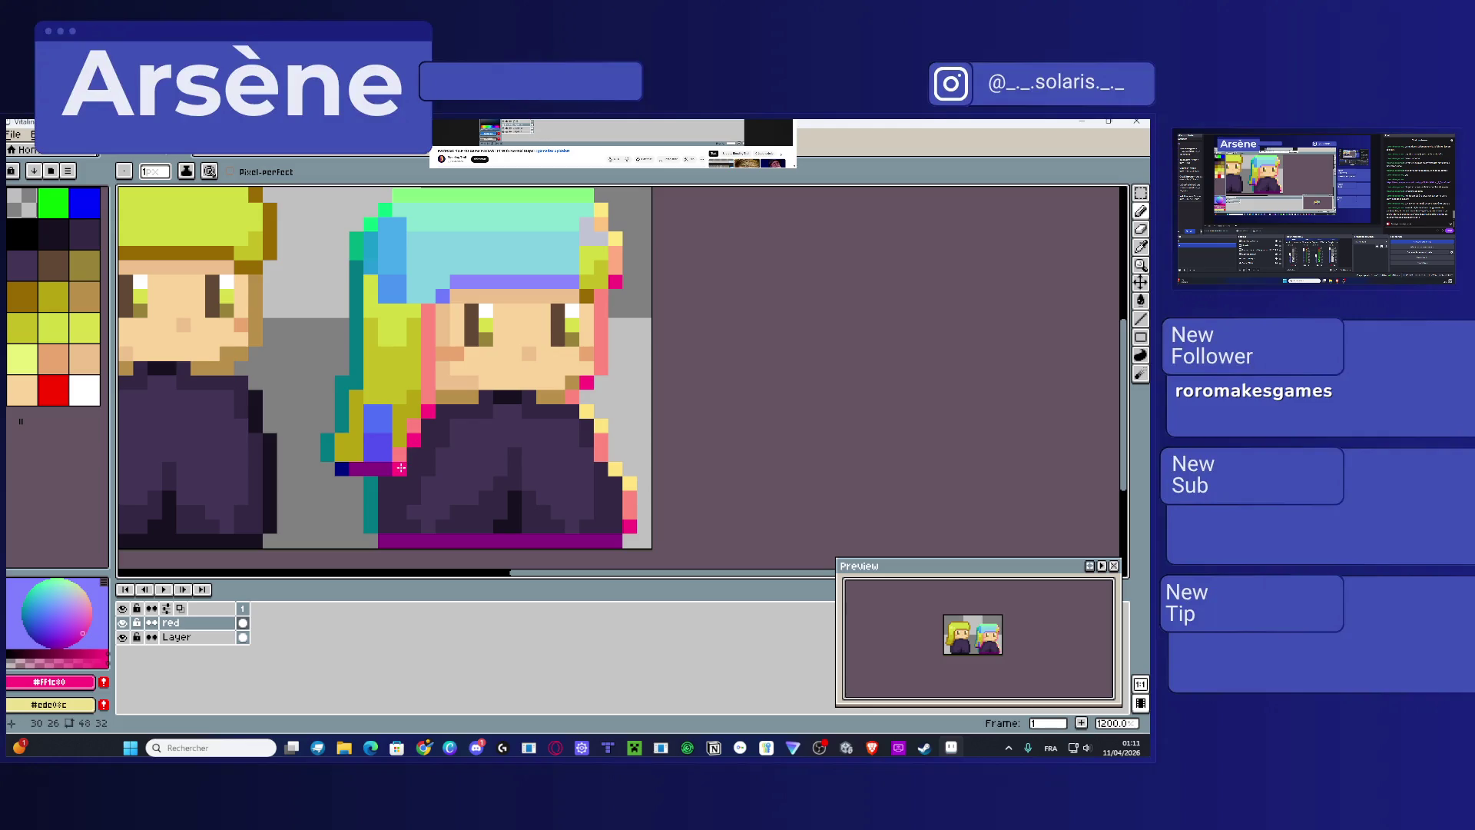
key("alt")
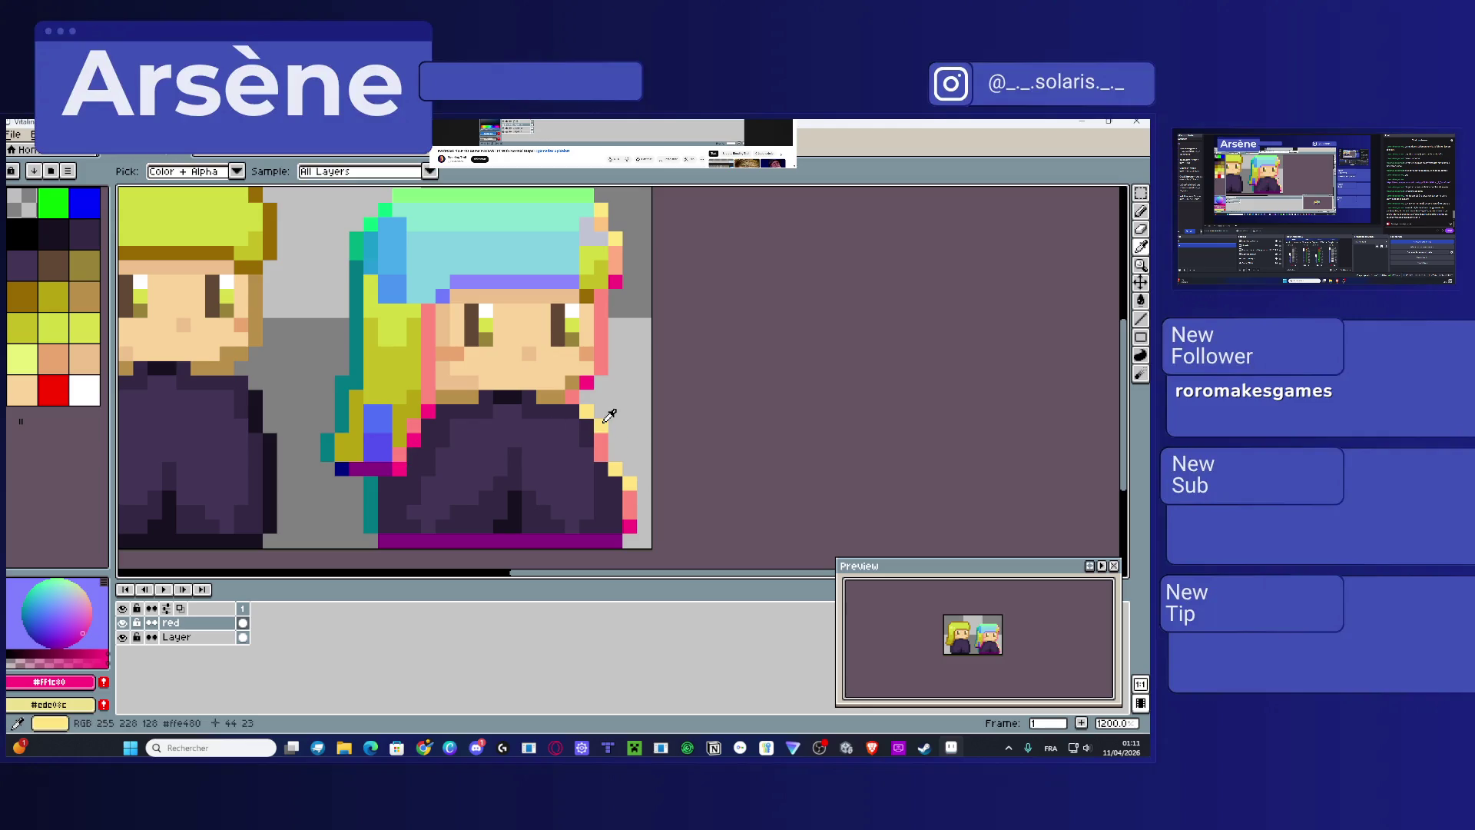
Step: Draw a dark purple line across the forehead band under the sky-blue hair
scroll(609, 415, "up", 3)
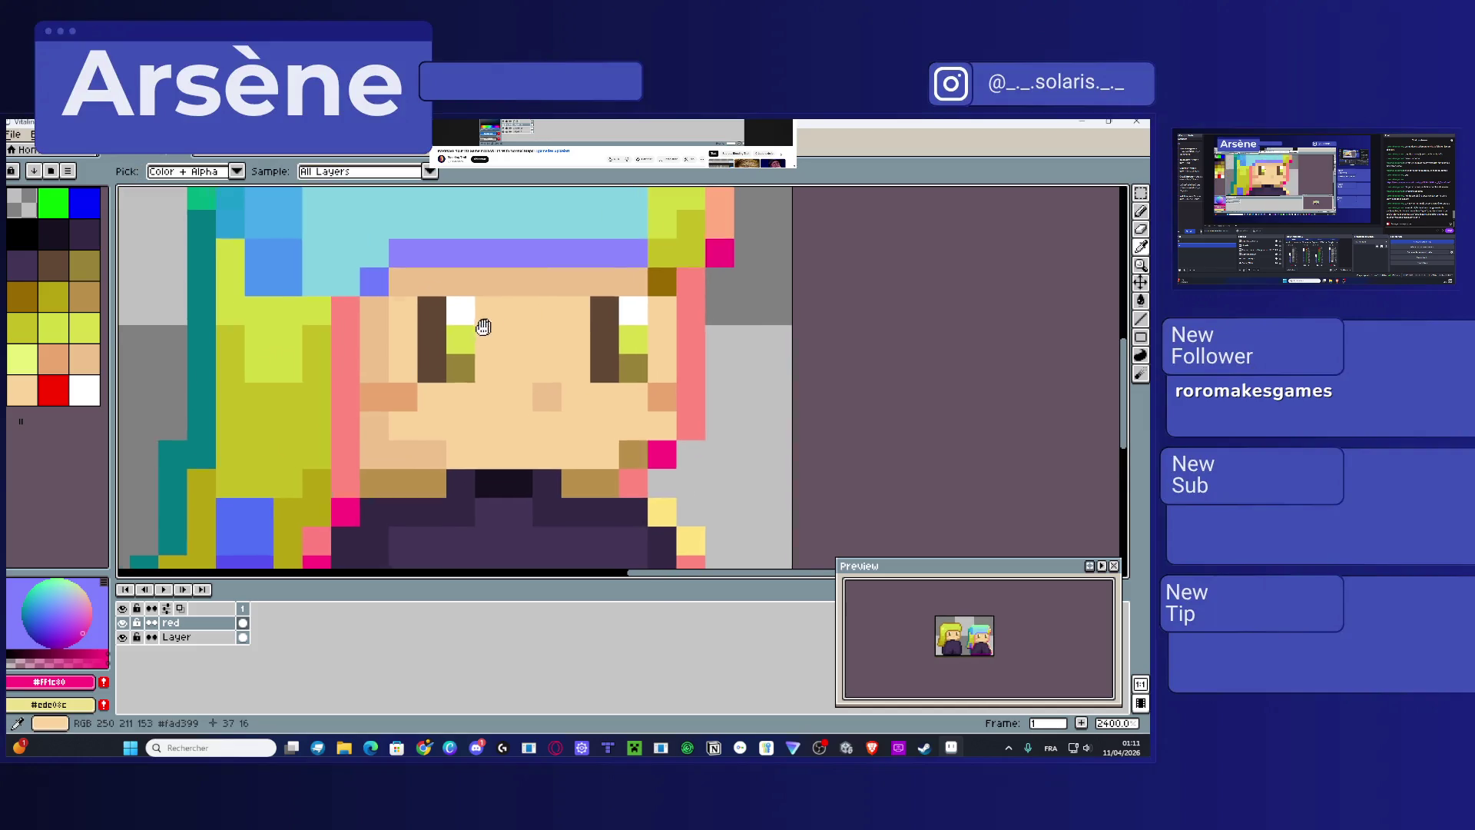
left_click(465, 342, "alt")
scroll(478, 352, "down", 1)
left_click(309, 552, "alt")
left_click(464, 306)
left_click_drag(423, 302, 581, 301)
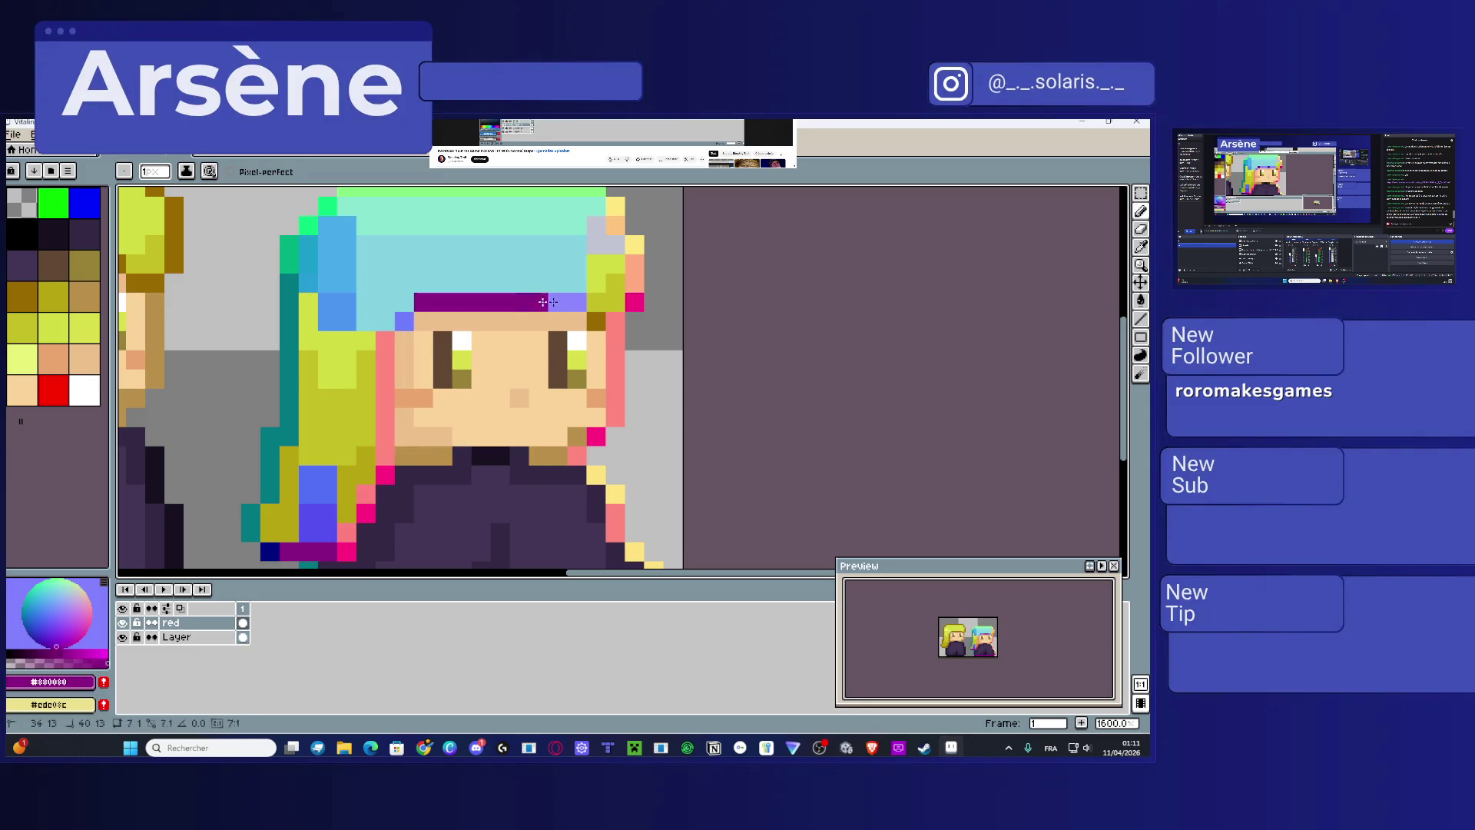
Step: Cap the band's right end in pink and extend it purple, undoing stray pixels
left_click(385, 474, "alt")
left_click(595, 316)
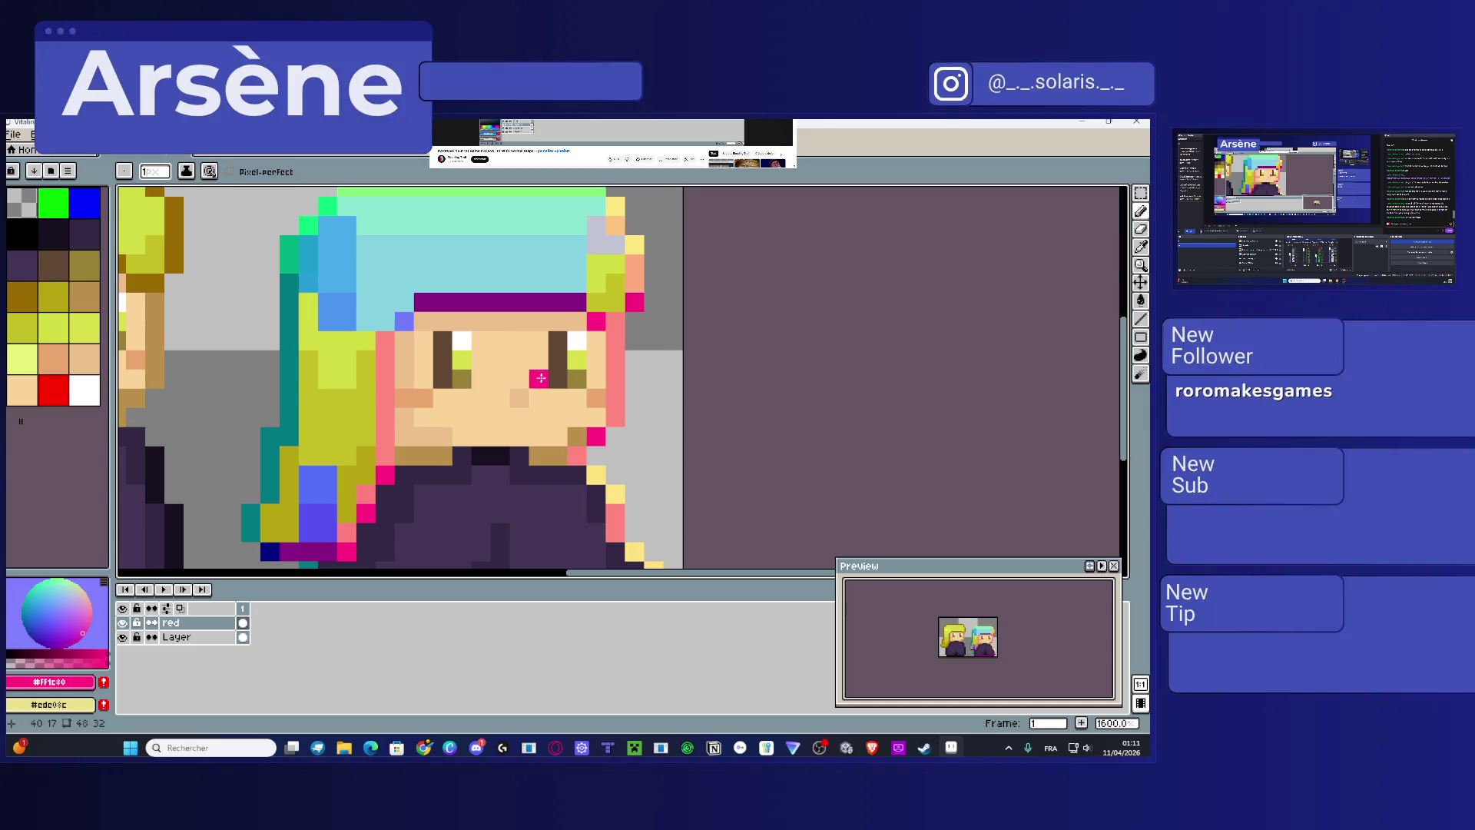
key("ctrl+z")
left_click(604, 326)
left_click(590, 300, "alt")
left_click(628, 306)
key("ctrl+z")
left_click(620, 305)
left_click(397, 364)
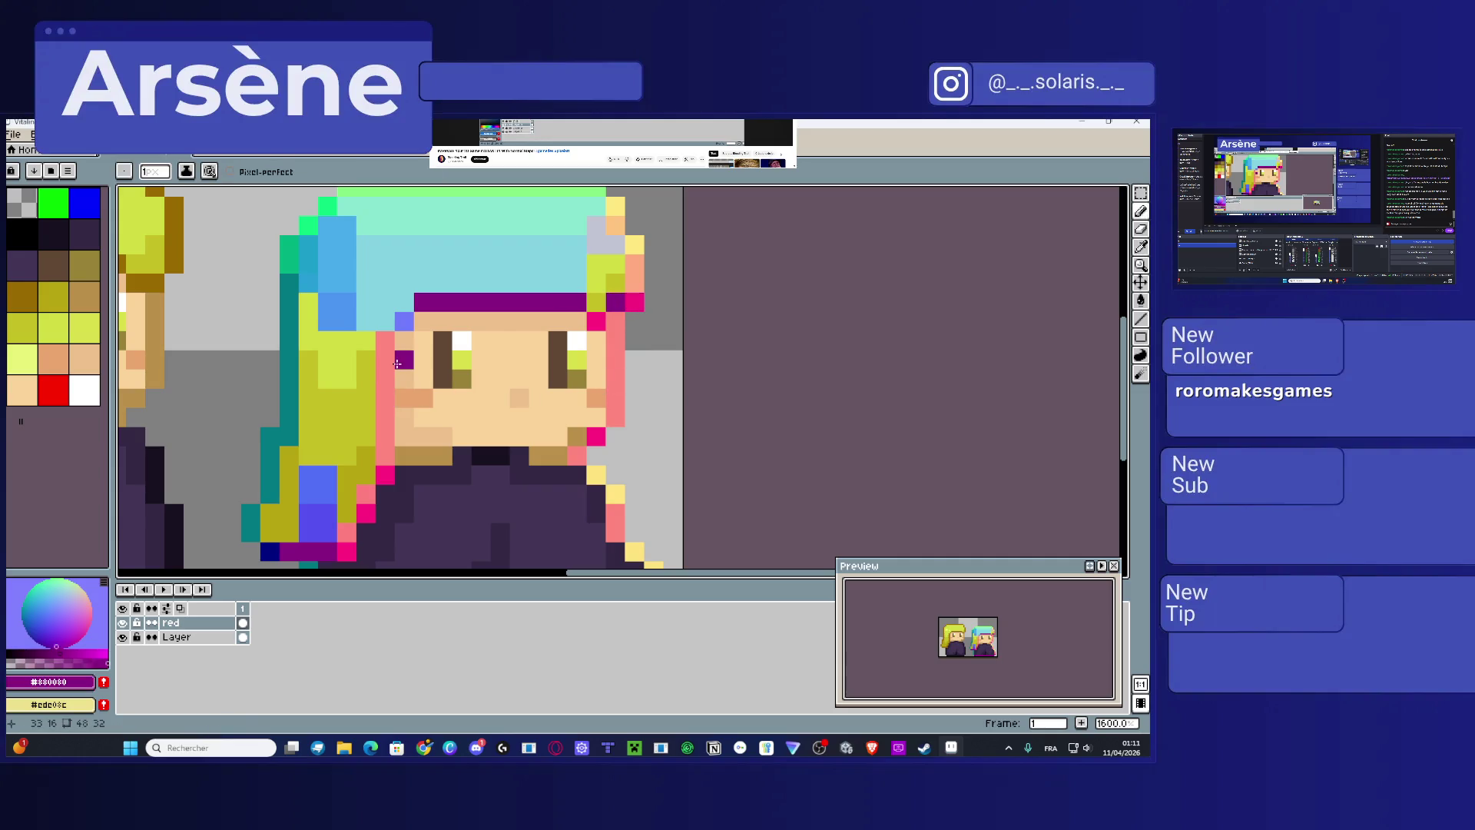
key("ctrl+z")
Step: Paint a pink pixel at the band's left end, then sample the hair's yellow
left_click(637, 300, "alt")
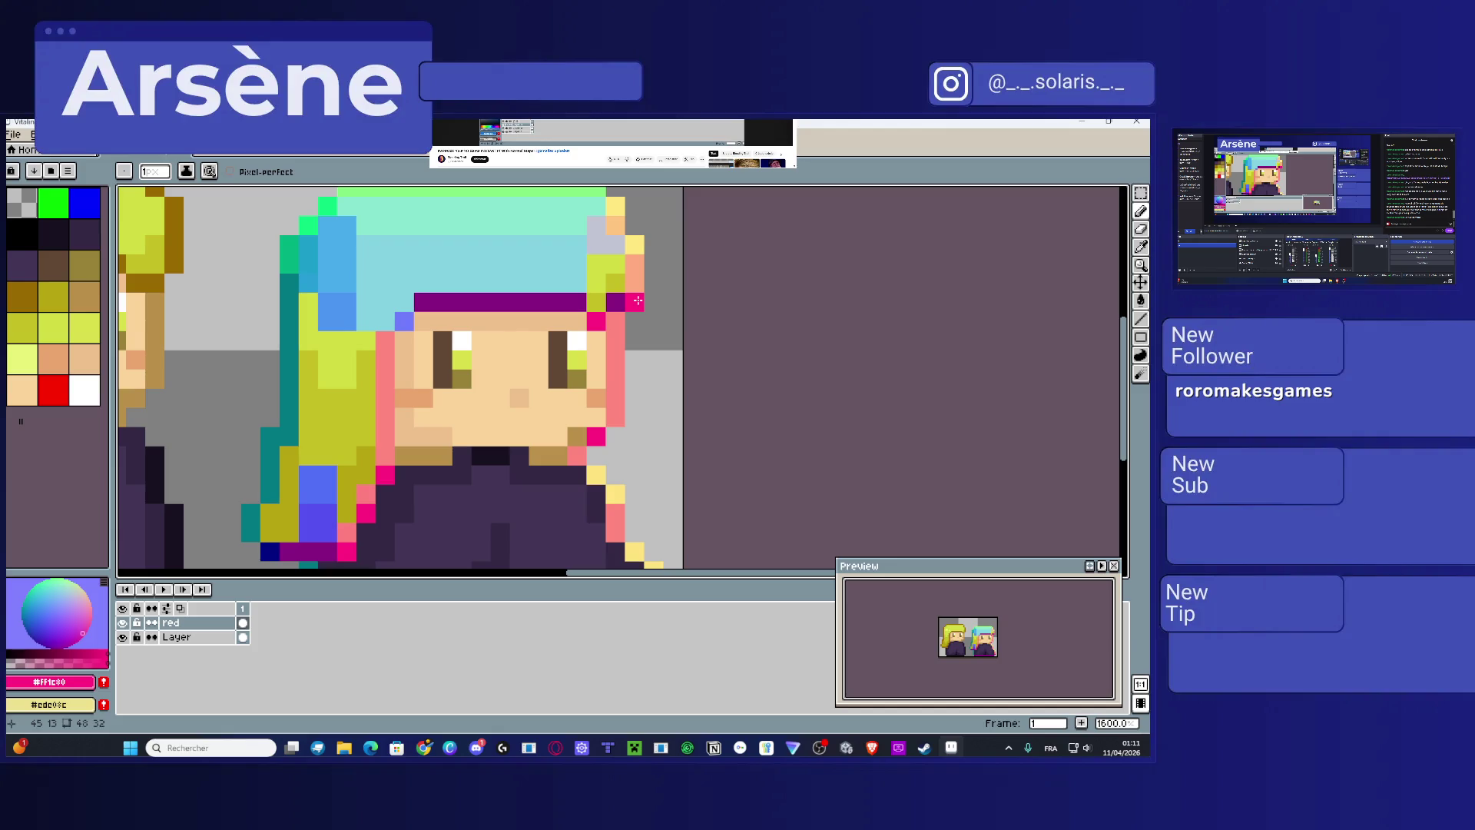
key("alt")
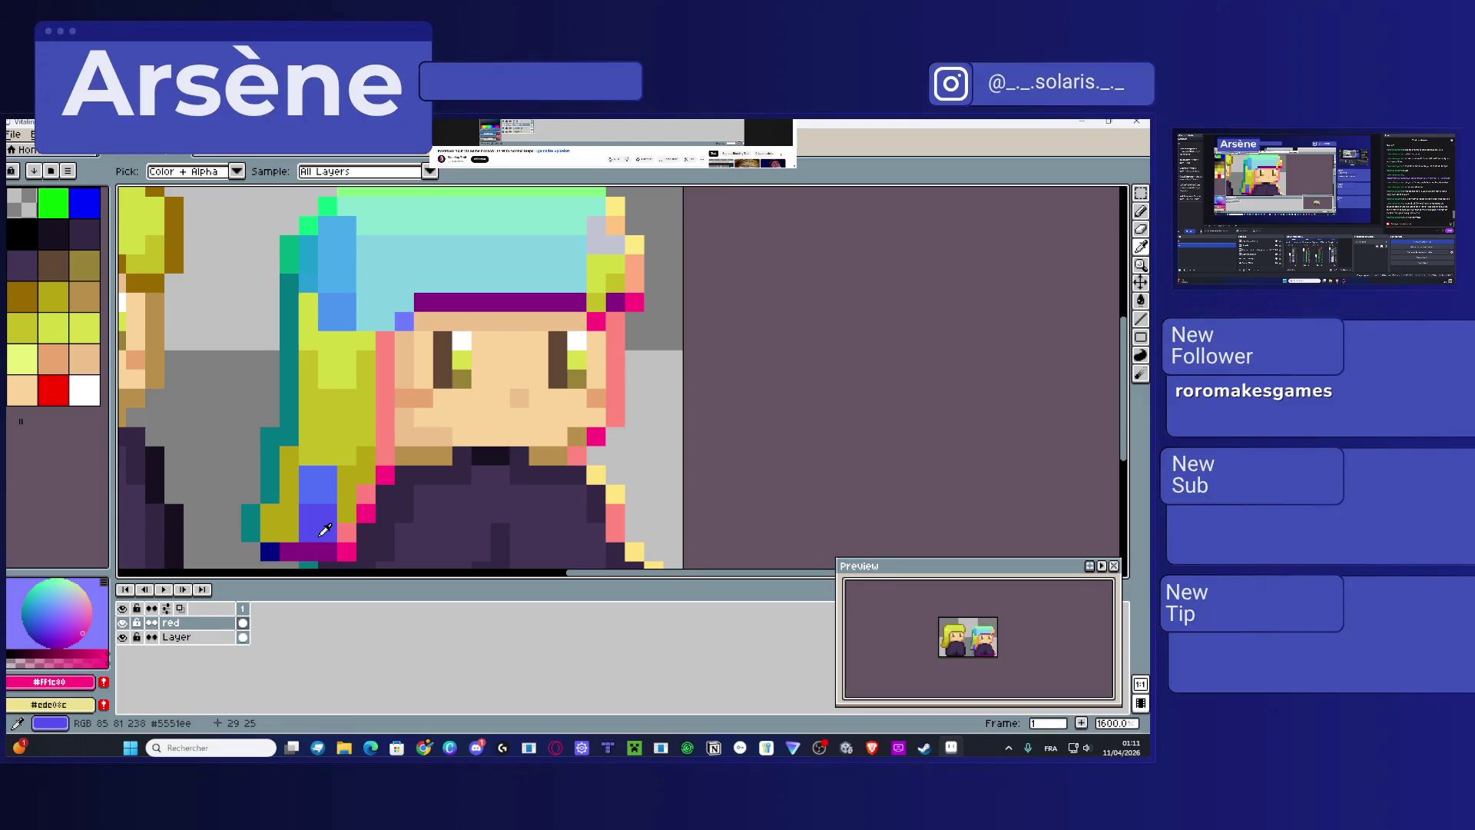
left_click(406, 315)
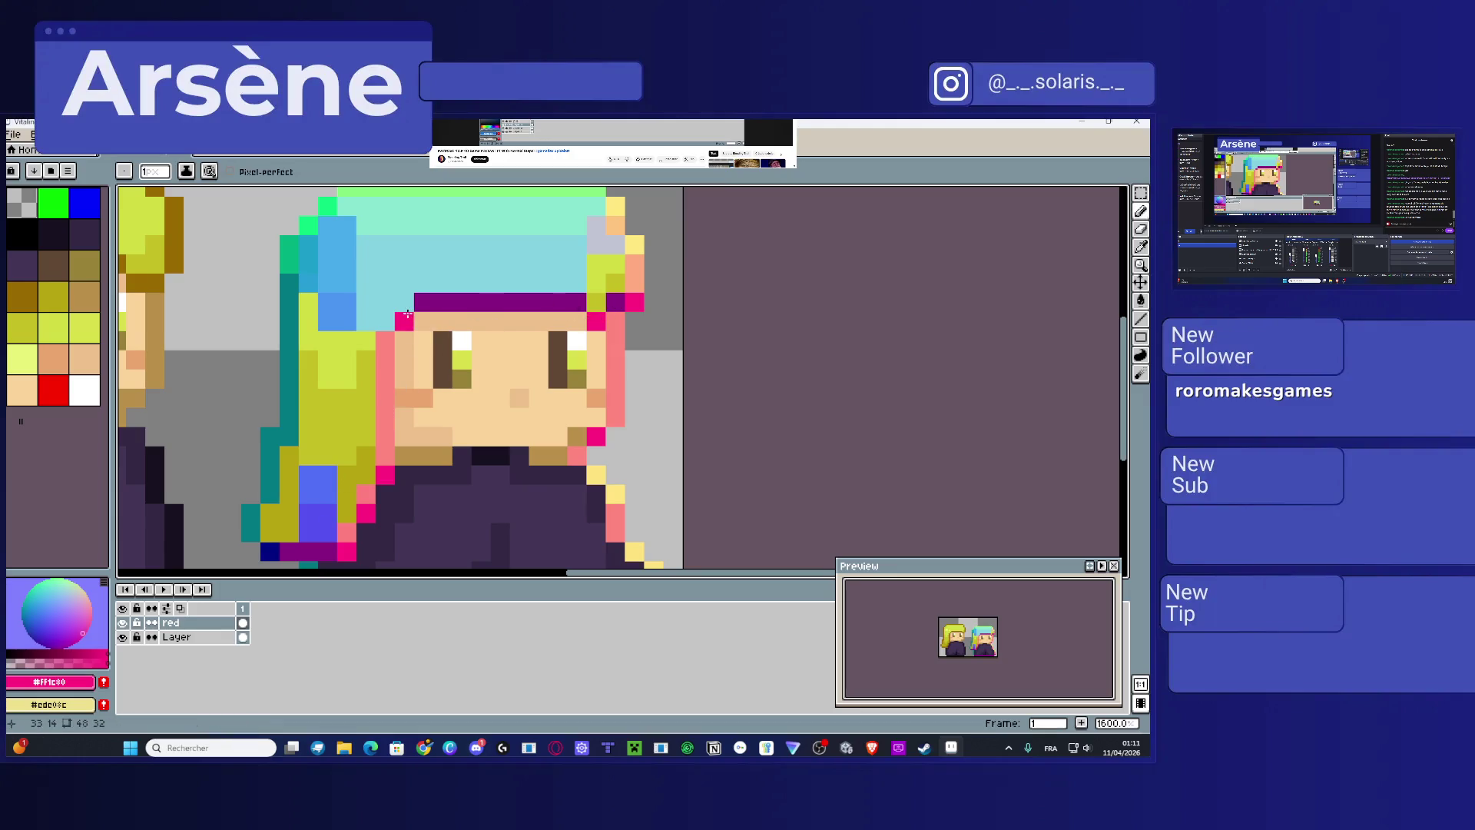
left_click(487, 261)
key("ctrl+z")
scroll(489, 260, "down", 2)
scroll(561, 350, "up", 2)
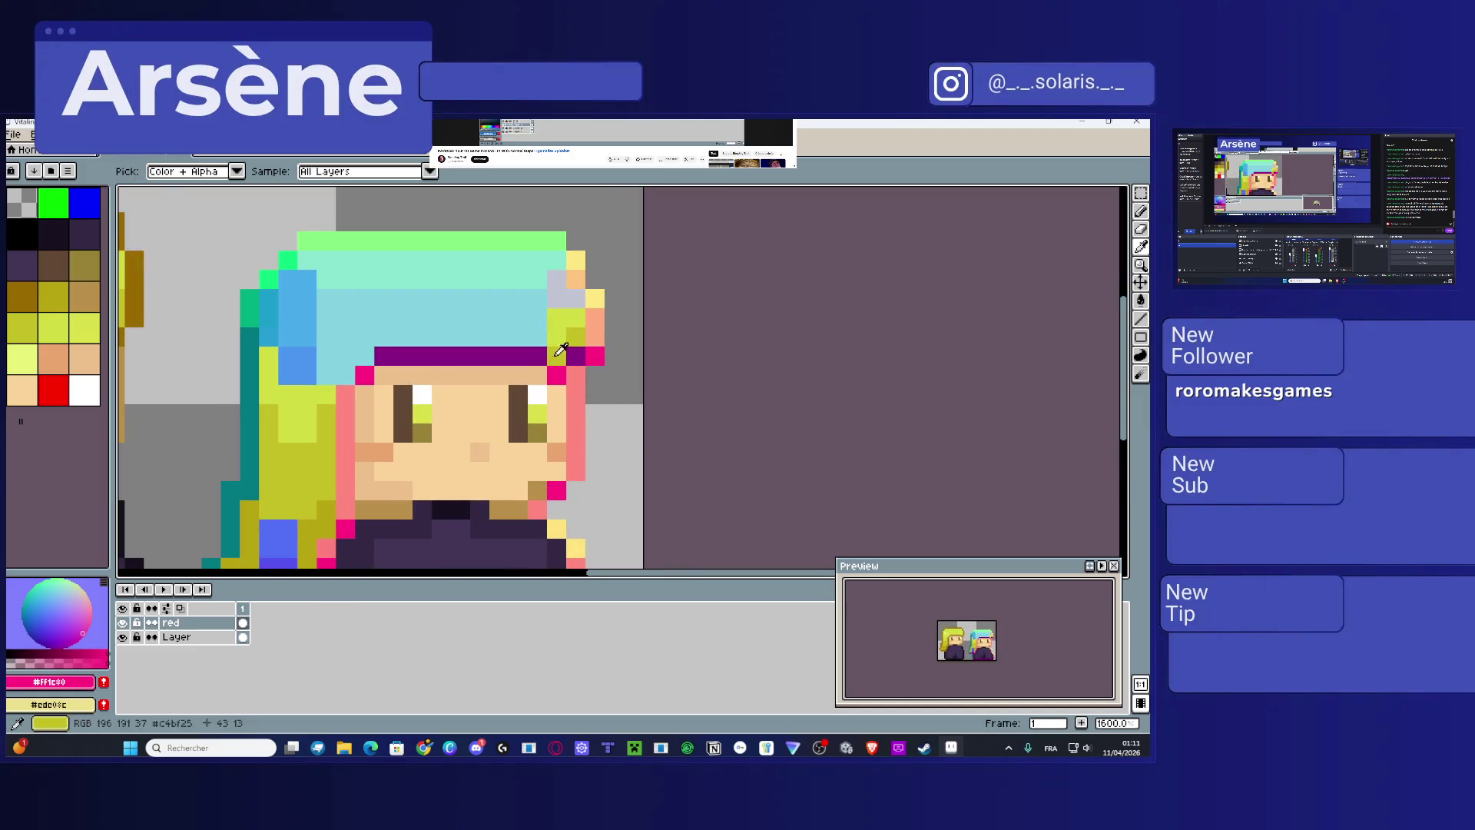
left_click(490, 239)
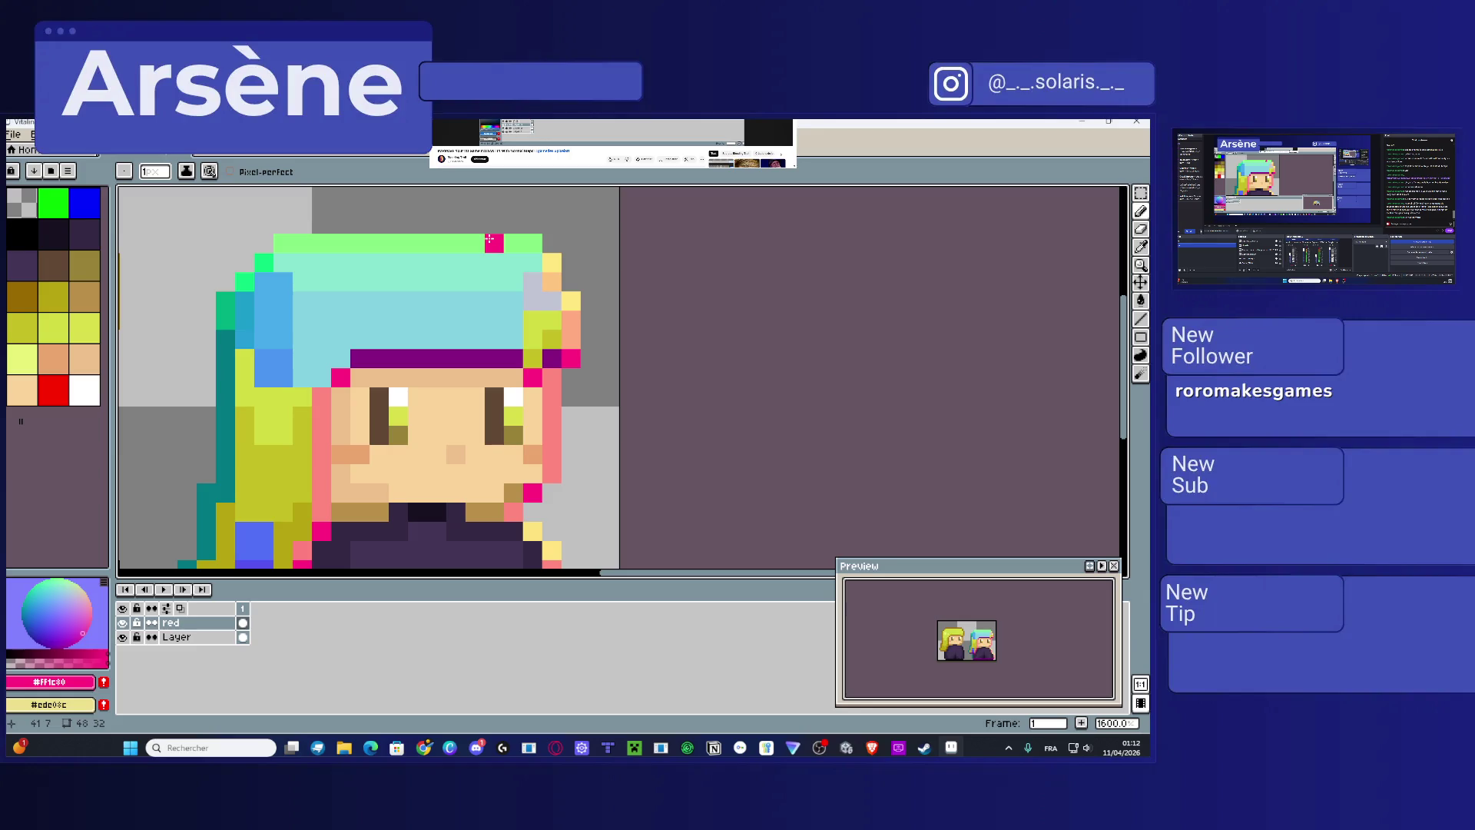
scroll(496, 248, "down", 2)
left_click(455, 358, "alt")
key("]")
scroll(453, 323, "up", 2)
Step: Try lavender, purple, pinkish-lavender and blue shades for the left hair lock, sampling its teal edge
left_click(453, 320)
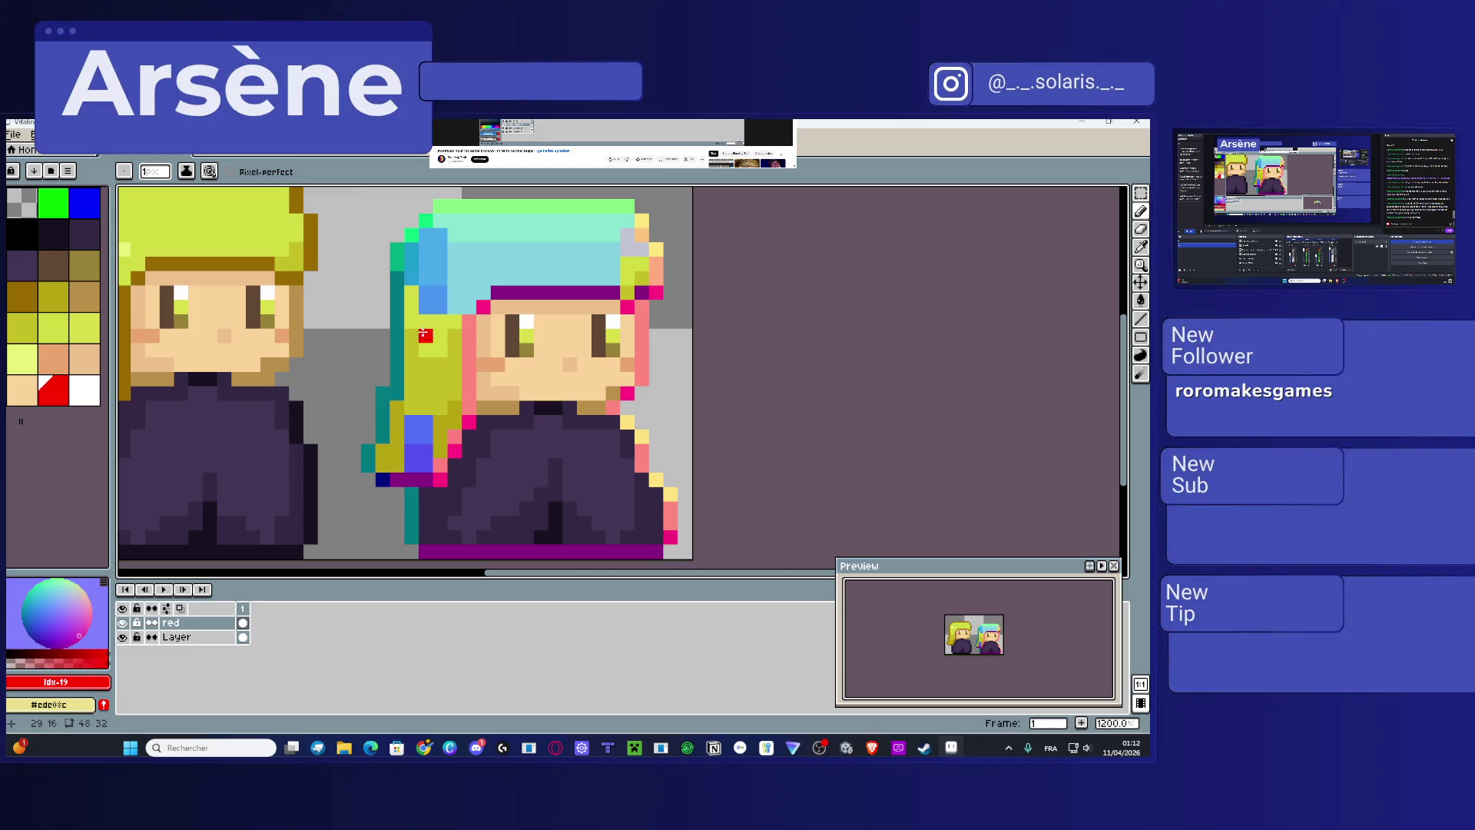
key("alt")
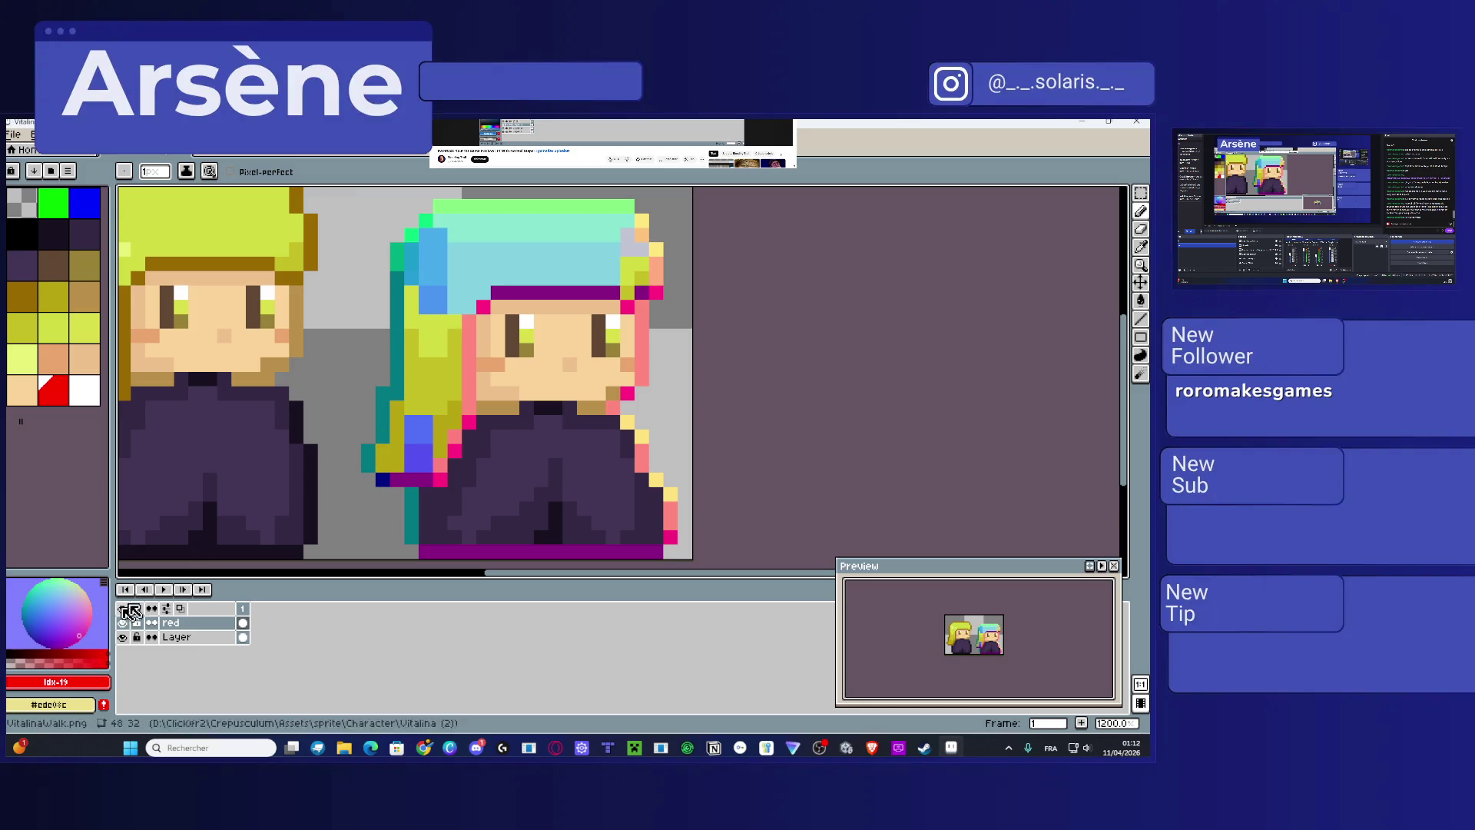
left_click(401, 355)
left_click(56, 613)
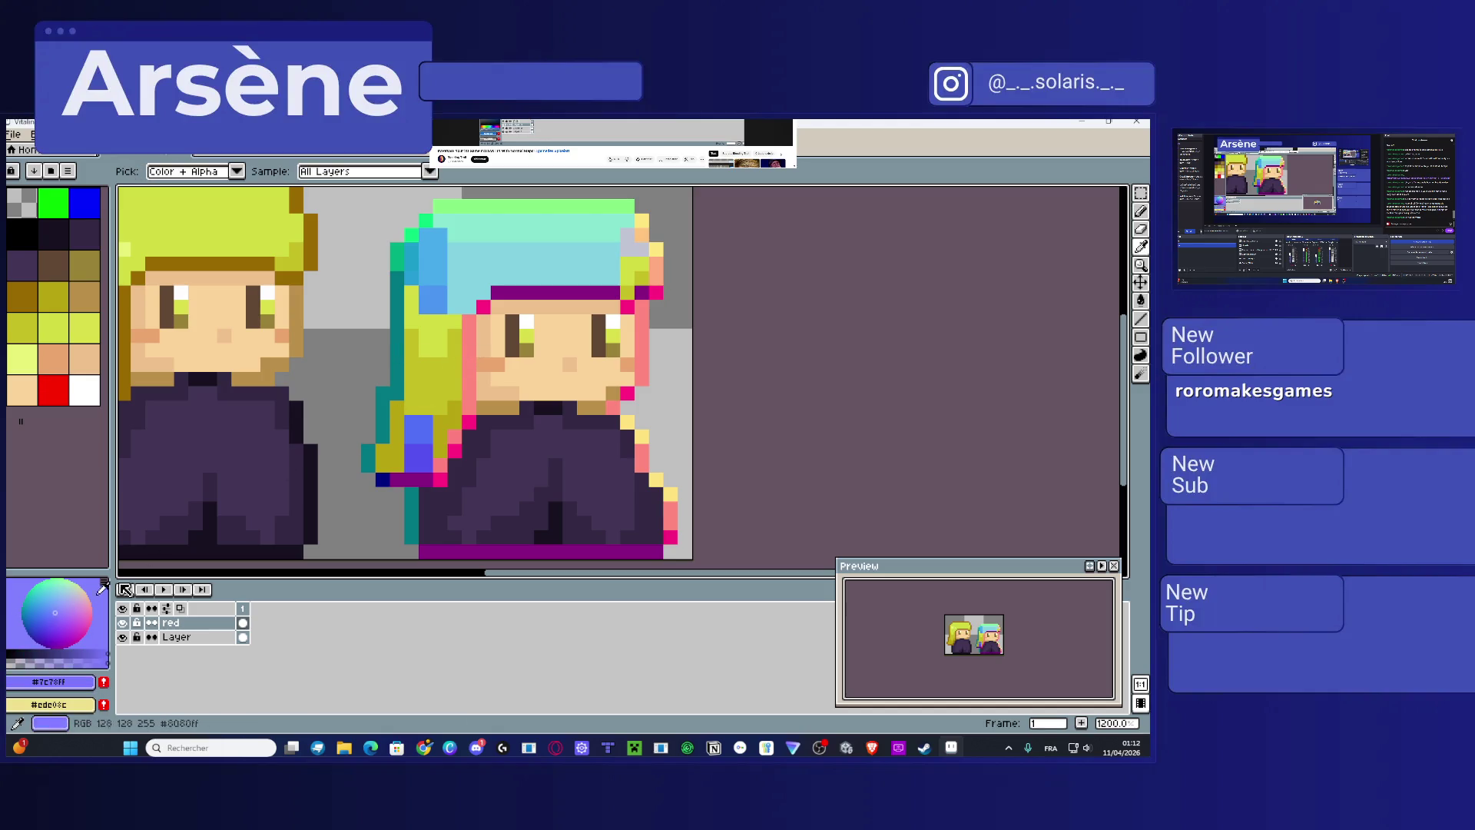
left_click(428, 321)
key("ctrl+z")
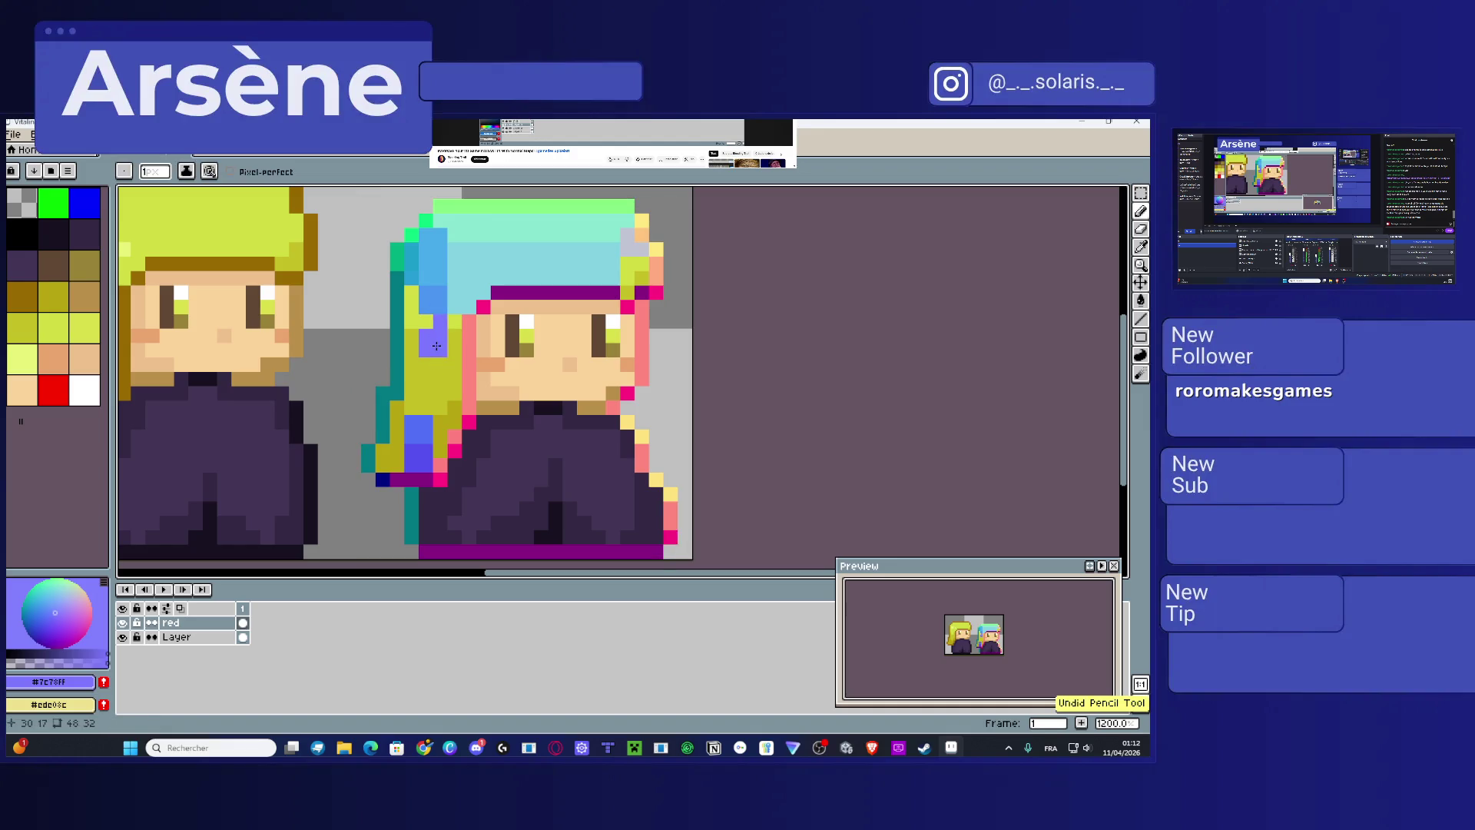
key("i")
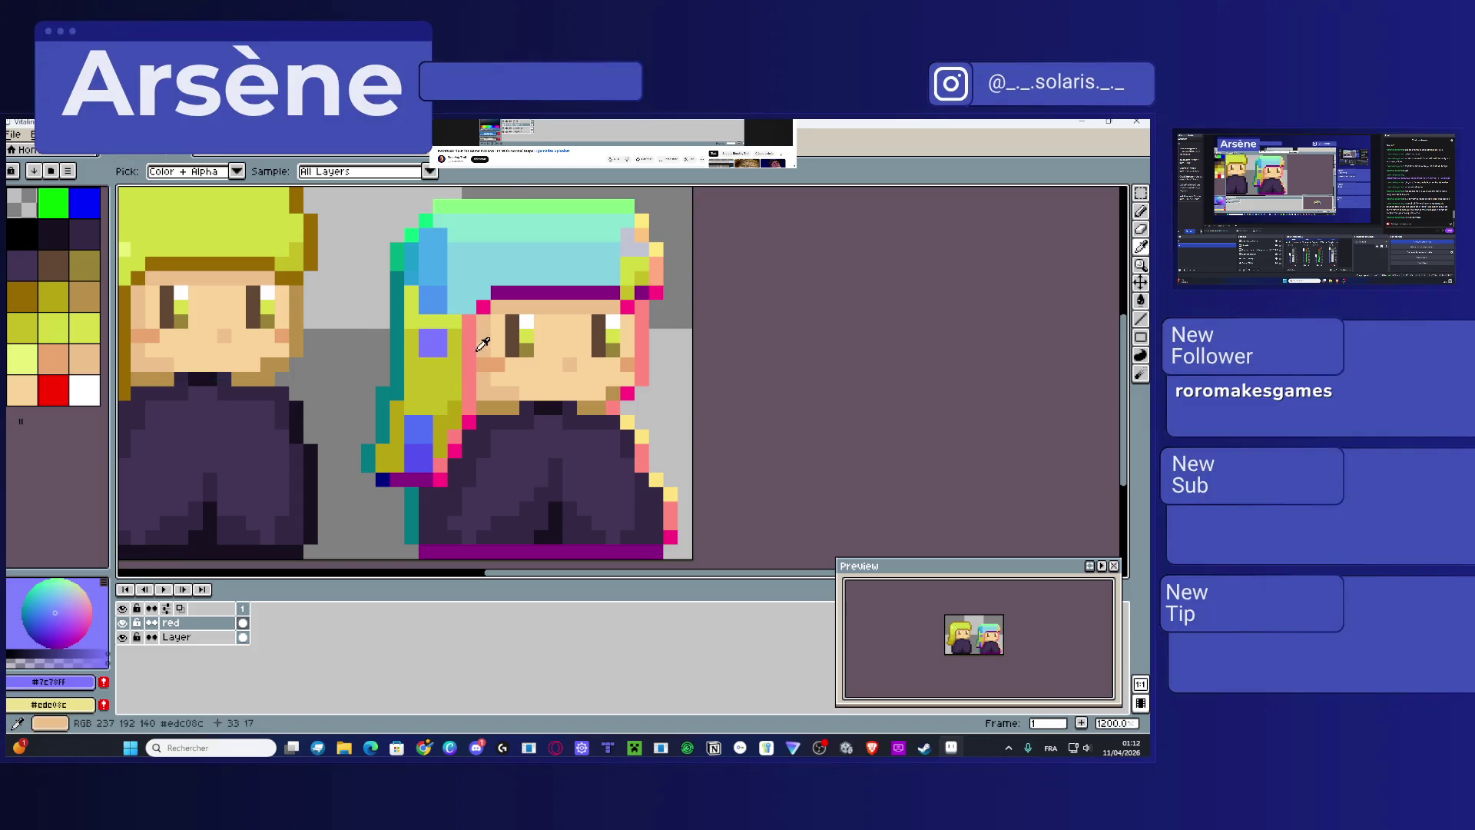
left_click(61, 614)
key("b")
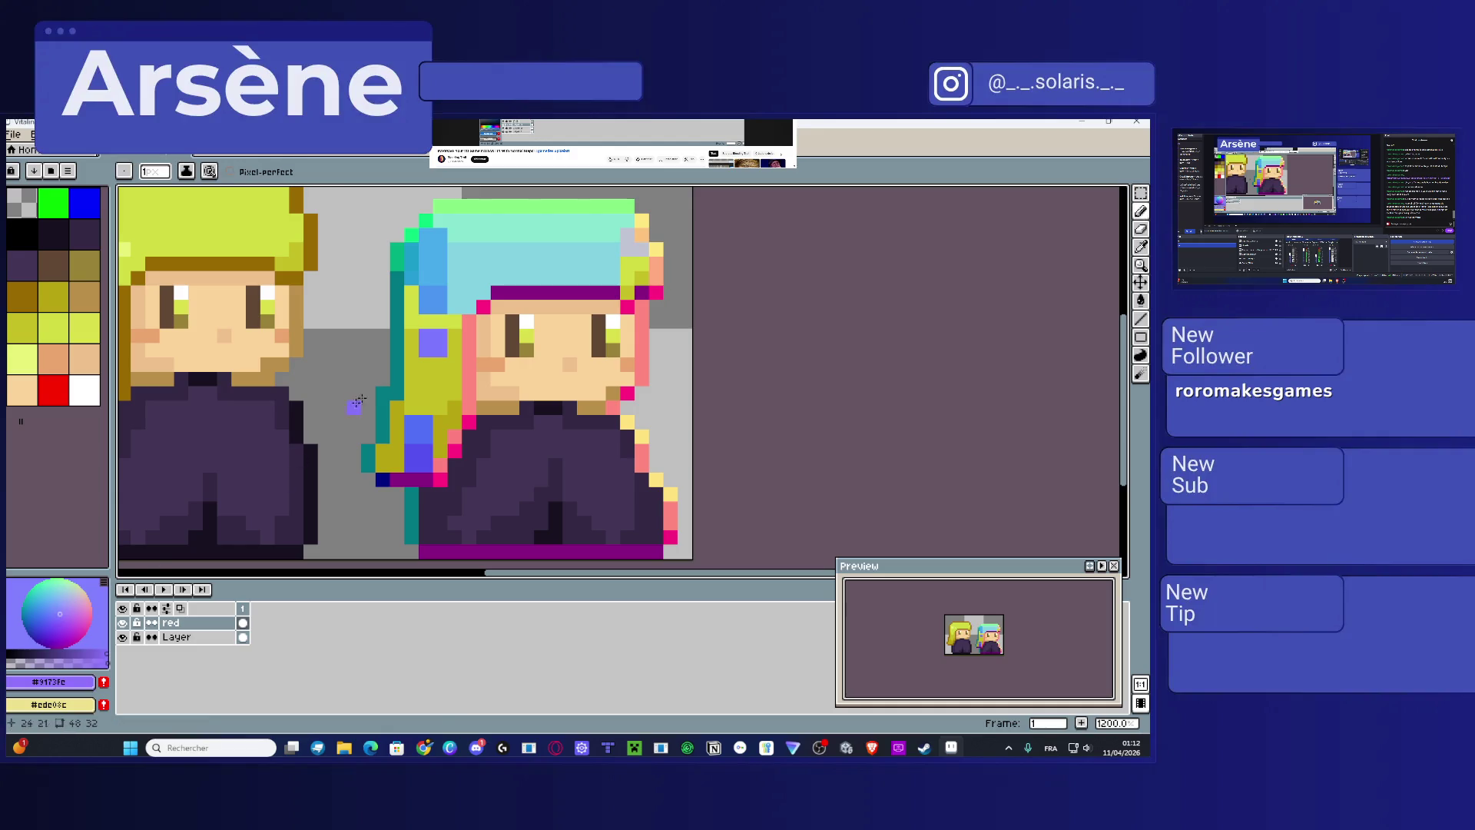
left_click(76, 612)
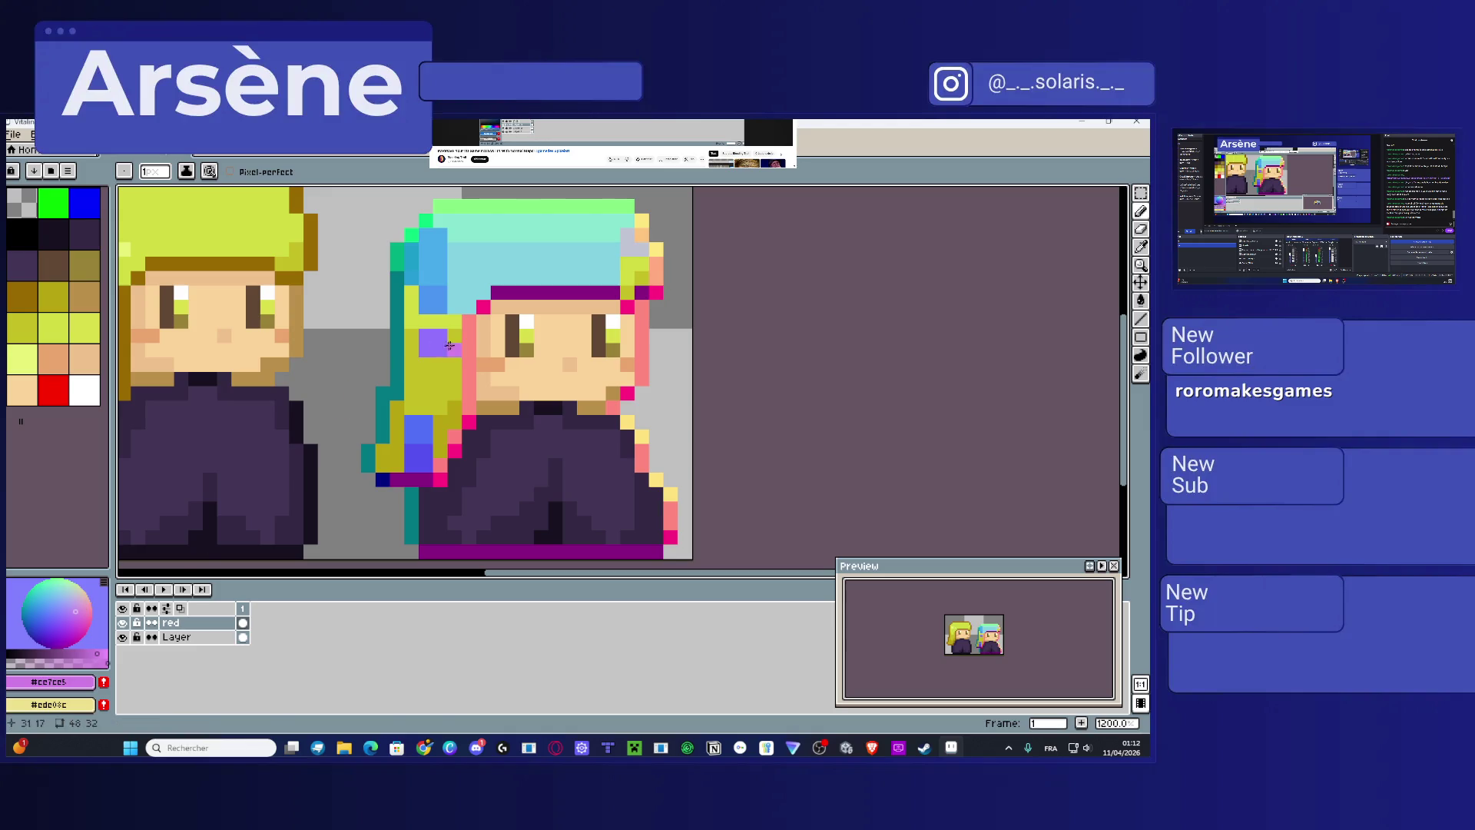
left_click(35, 610)
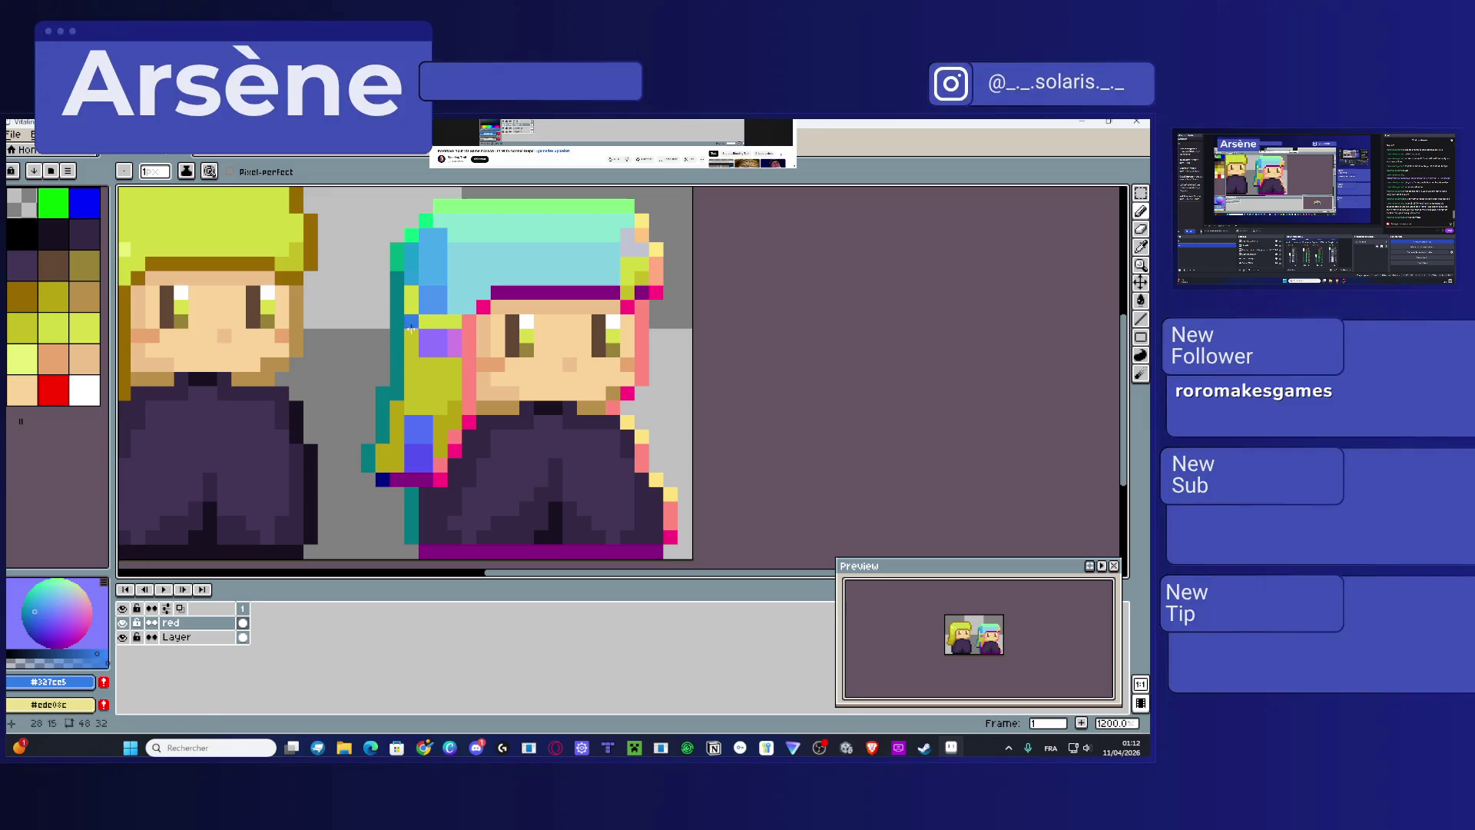
Step: Paint vertical lavender, purple #9173fe and blue #327ce5 columns down the left hair lock
left_click(447, 343, "alt")
left_click_drag(453, 349, 453, 405)
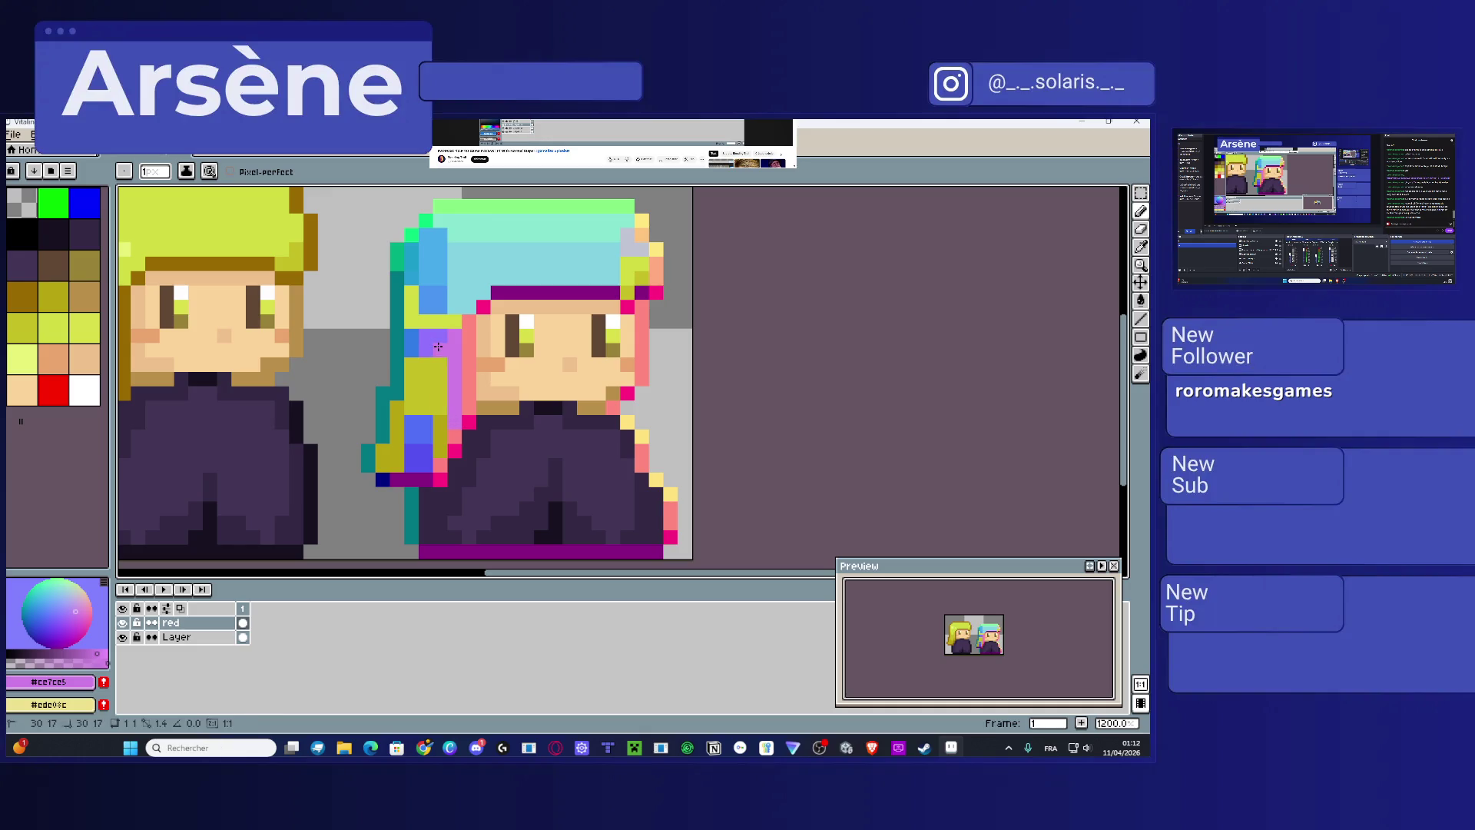
left_click(435, 339, "alt")
left_click_drag(442, 350, 442, 391)
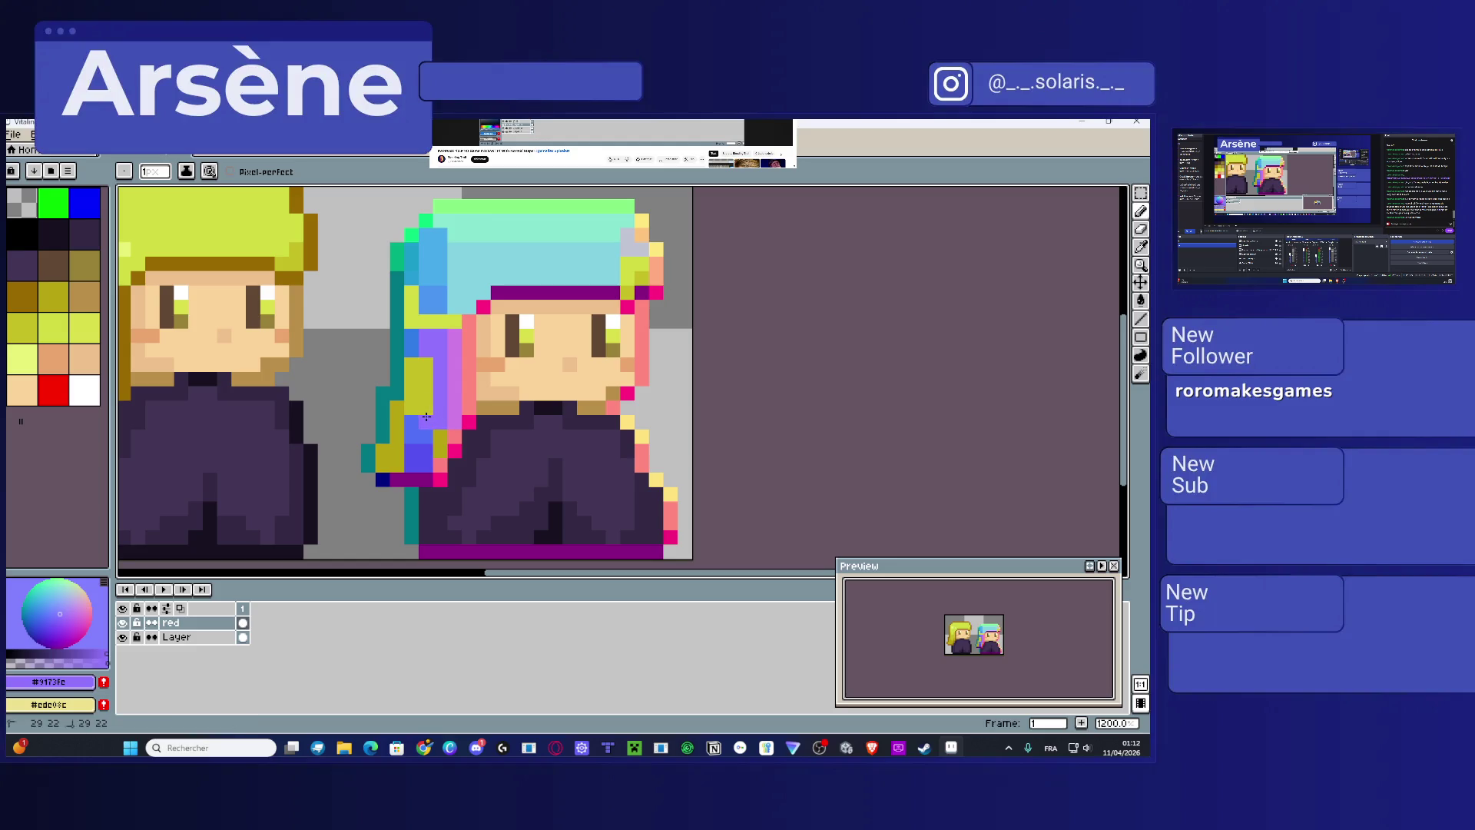
left_click(412, 357, "alt")
left_click_drag(414, 363, 399, 418)
Step: Touch up the lock, turning stray yellow pixels blue and a bottom pixel purple
left_click(383, 450)
left_click(383, 464)
left_click(432, 401, "alt")
left_click(397, 413, "alt")
left_click(411, 409)
left_click(430, 411, "alt")
left_click(414, 436)
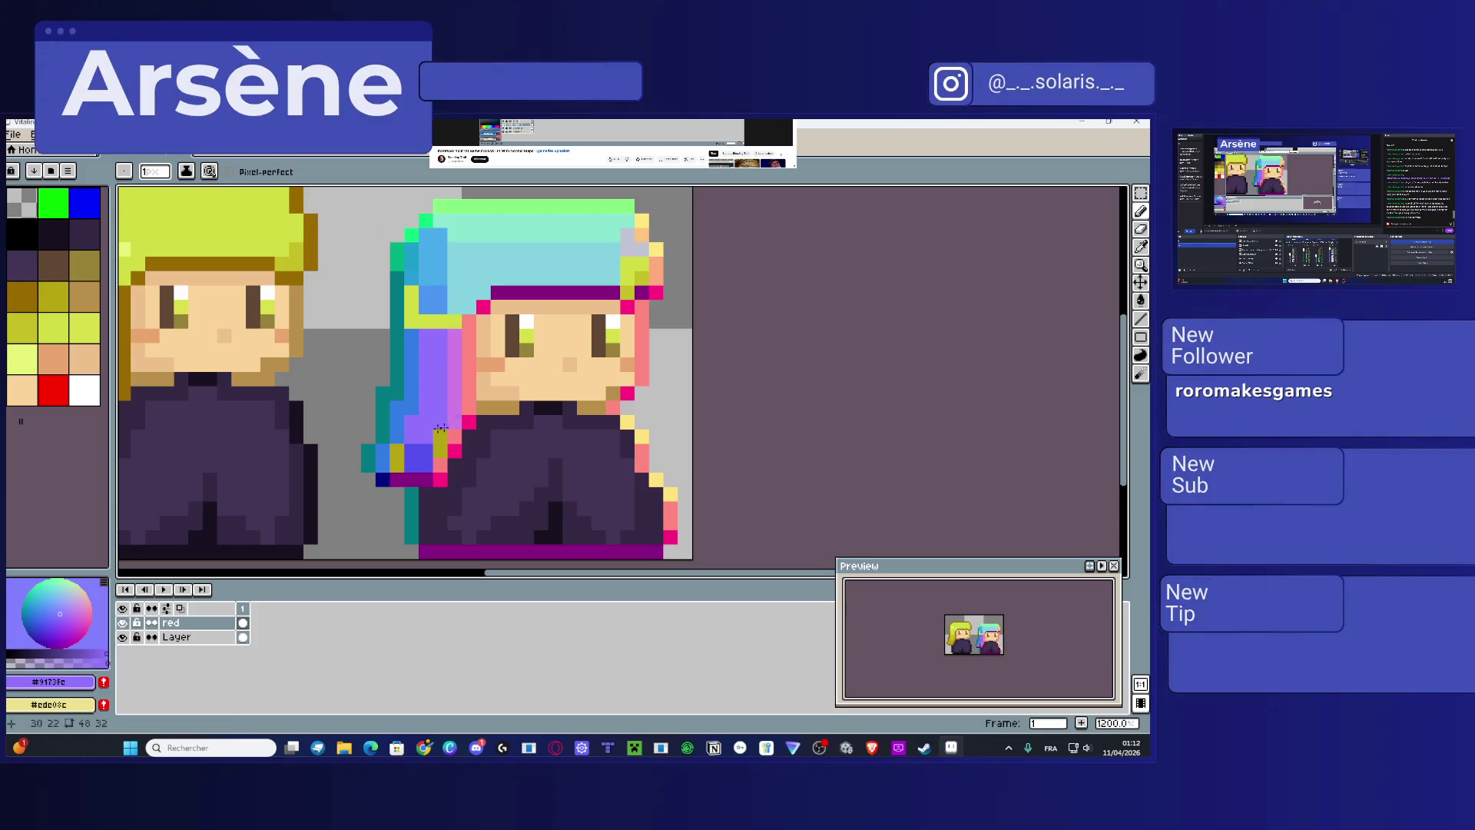
Step: Paint deep violet pixels at the bottom of the left hair lock
left_click(427, 478, "alt")
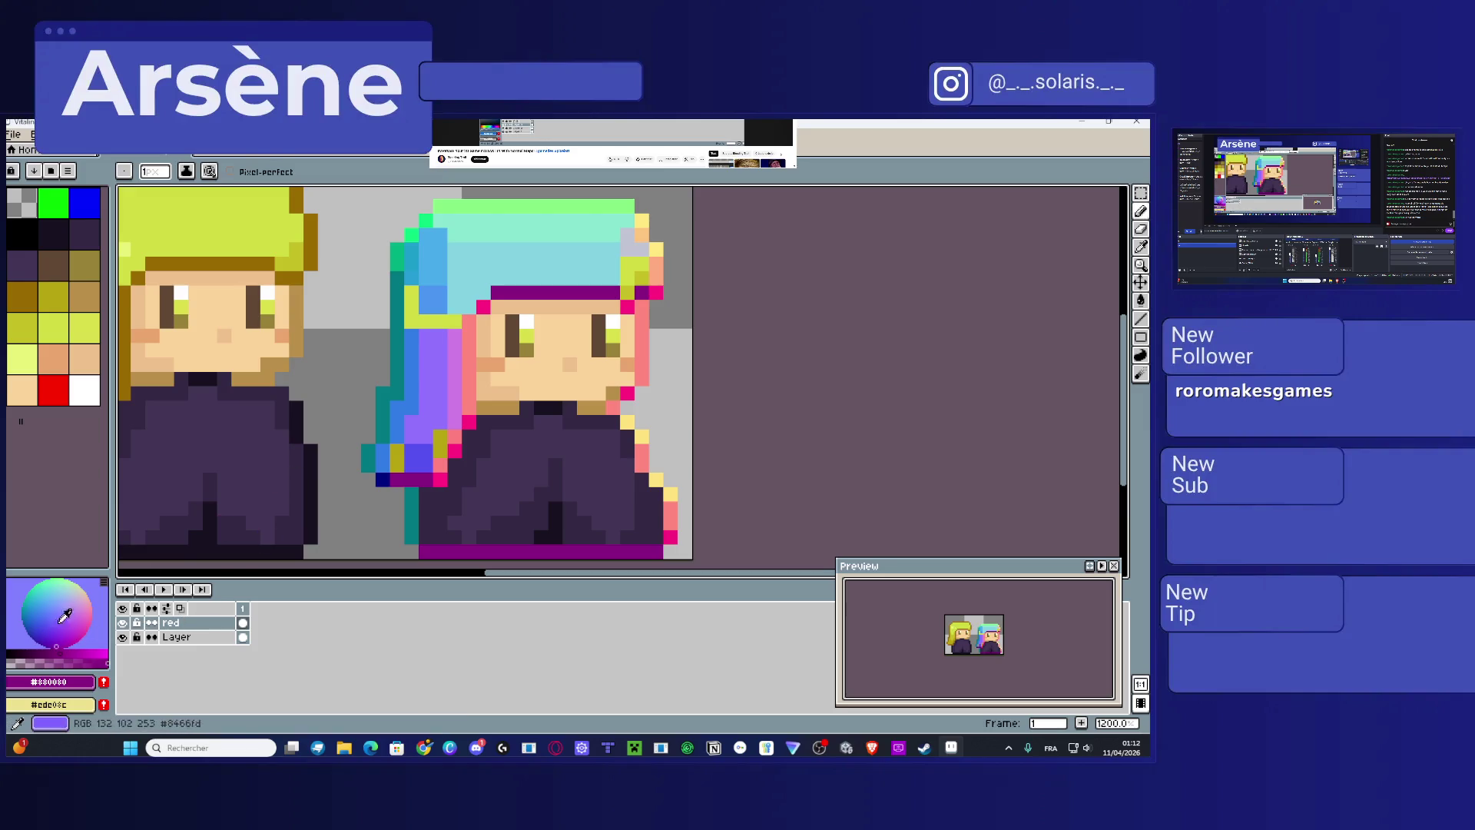
left_click(55, 628)
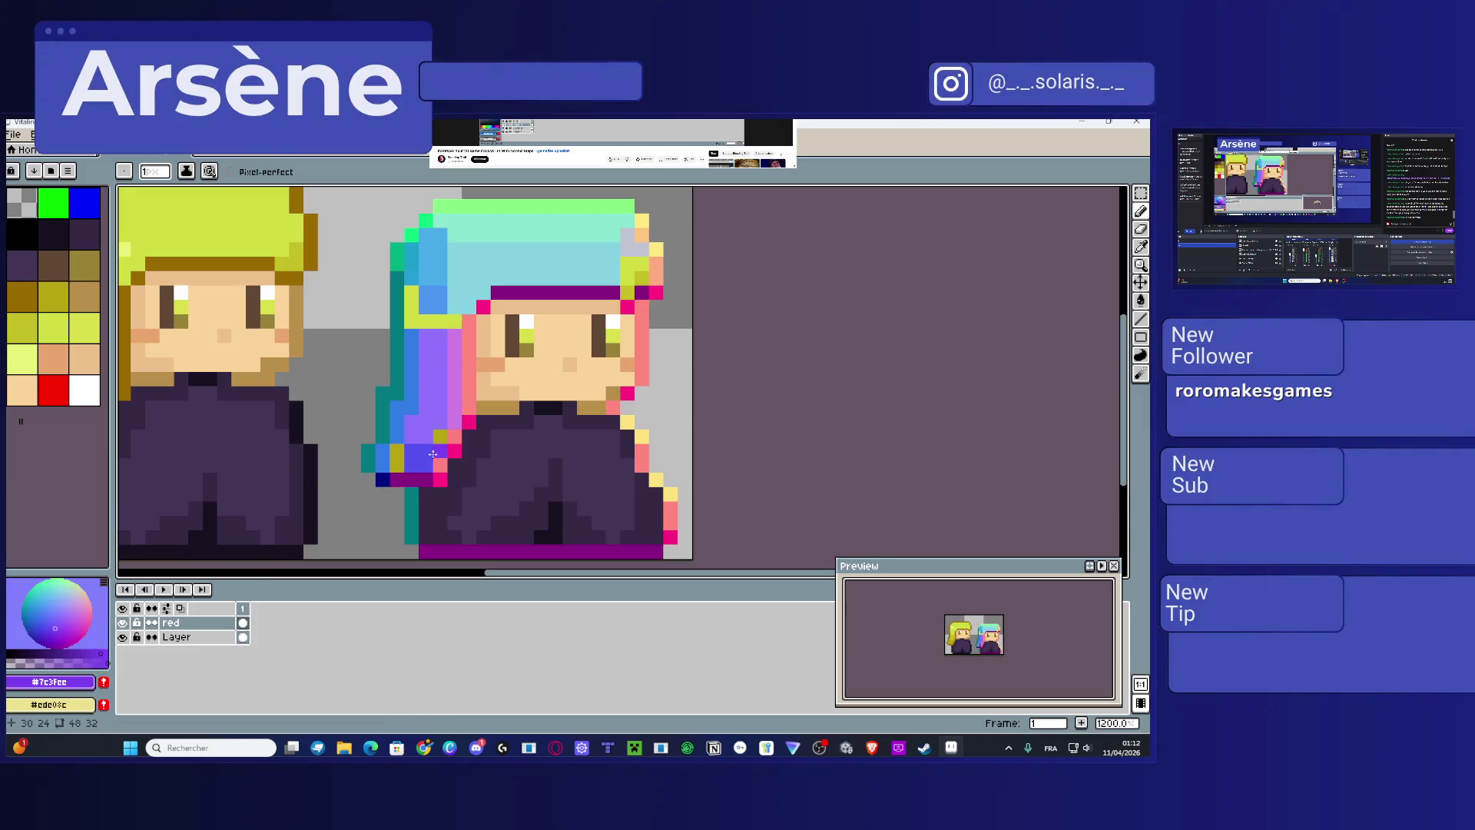
left_click_drag(423, 464, 412, 454)
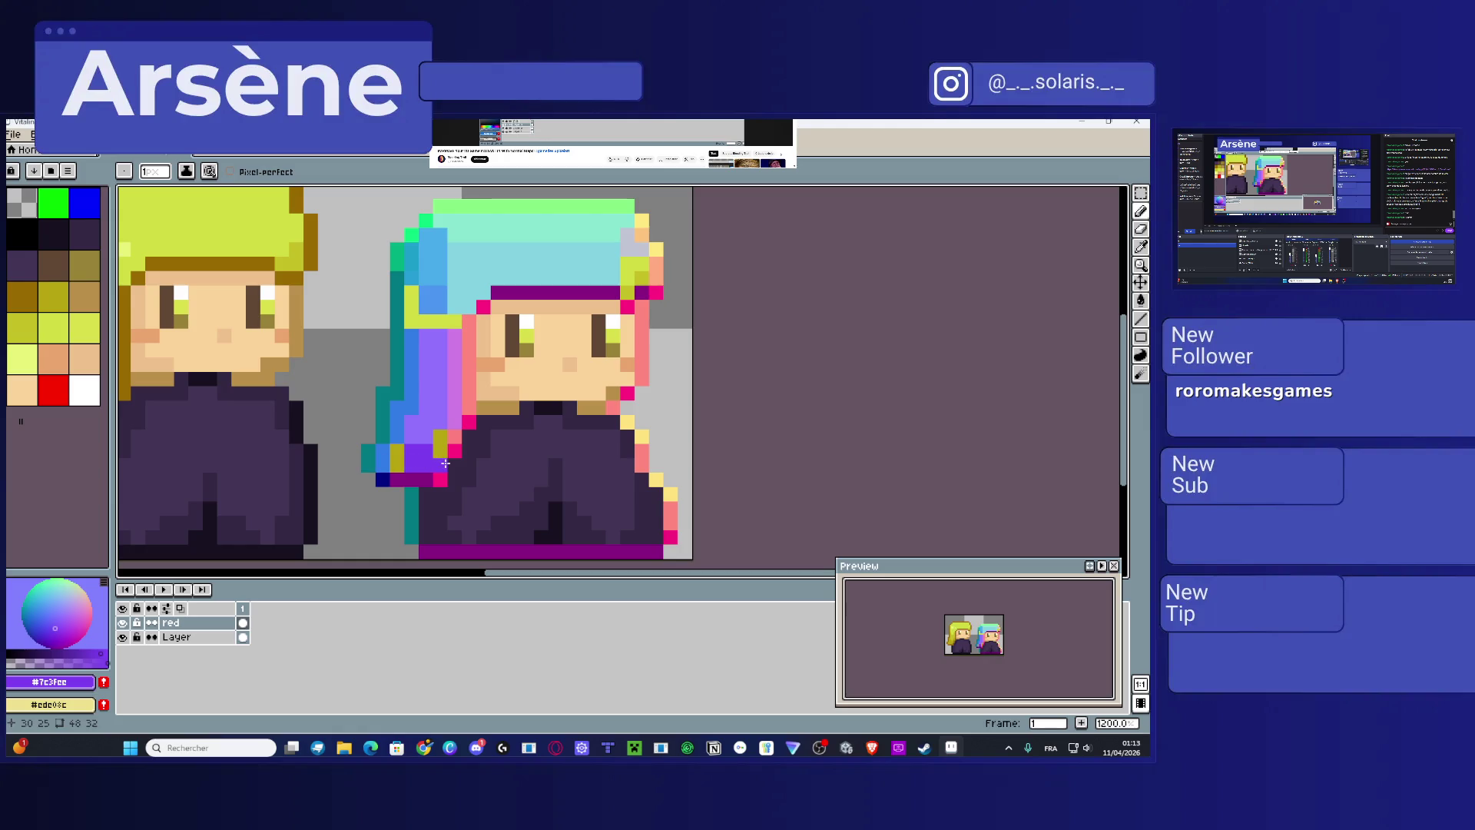
key("i")
key("b")
key("v")
key("b")
left_click(401, 450)
Step: Sample the pinkish lavender and purple from the hair and pick a magenta-purple on the wheel
key("i")
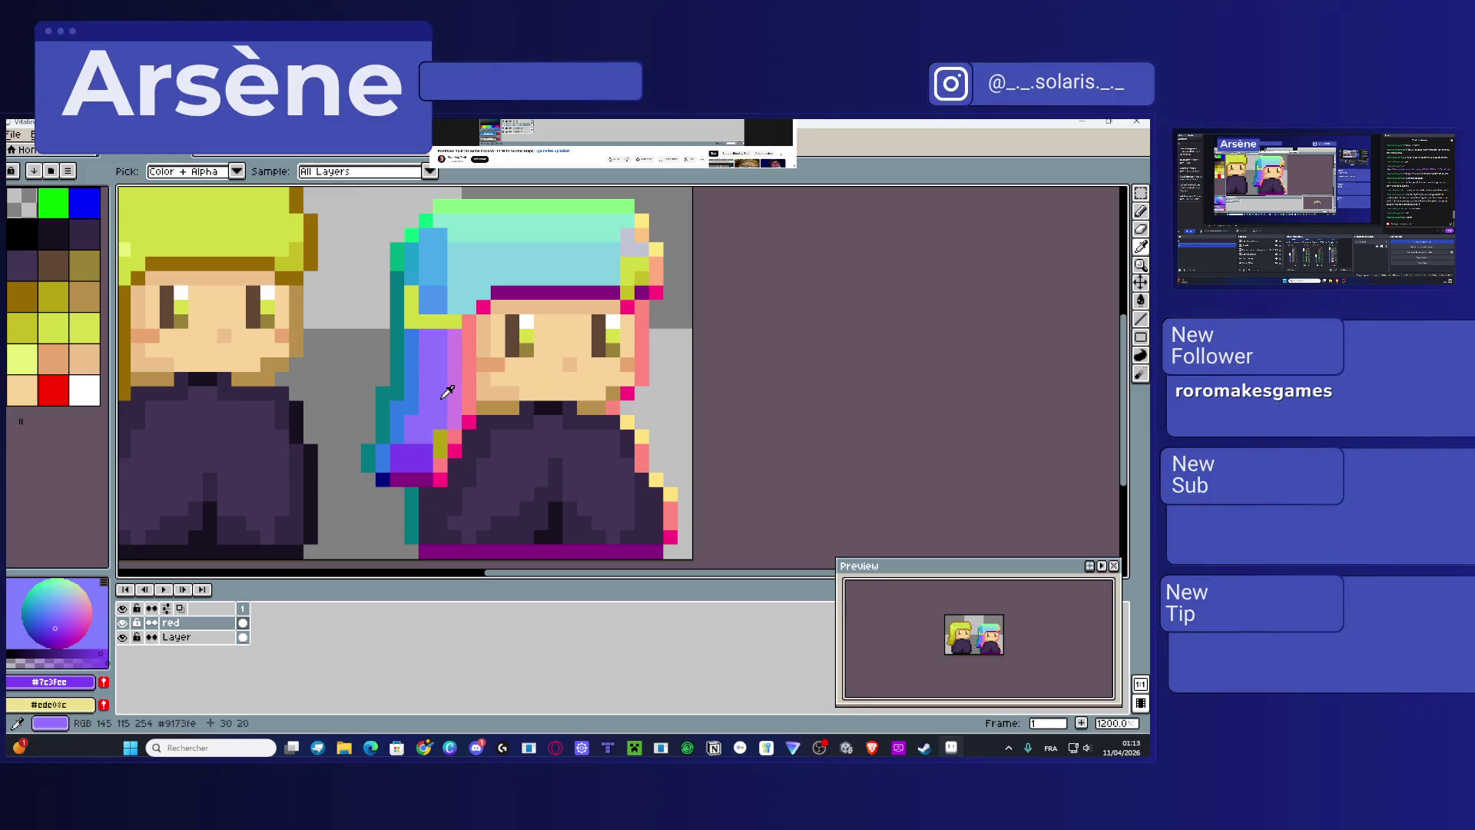
left_click(459, 392)
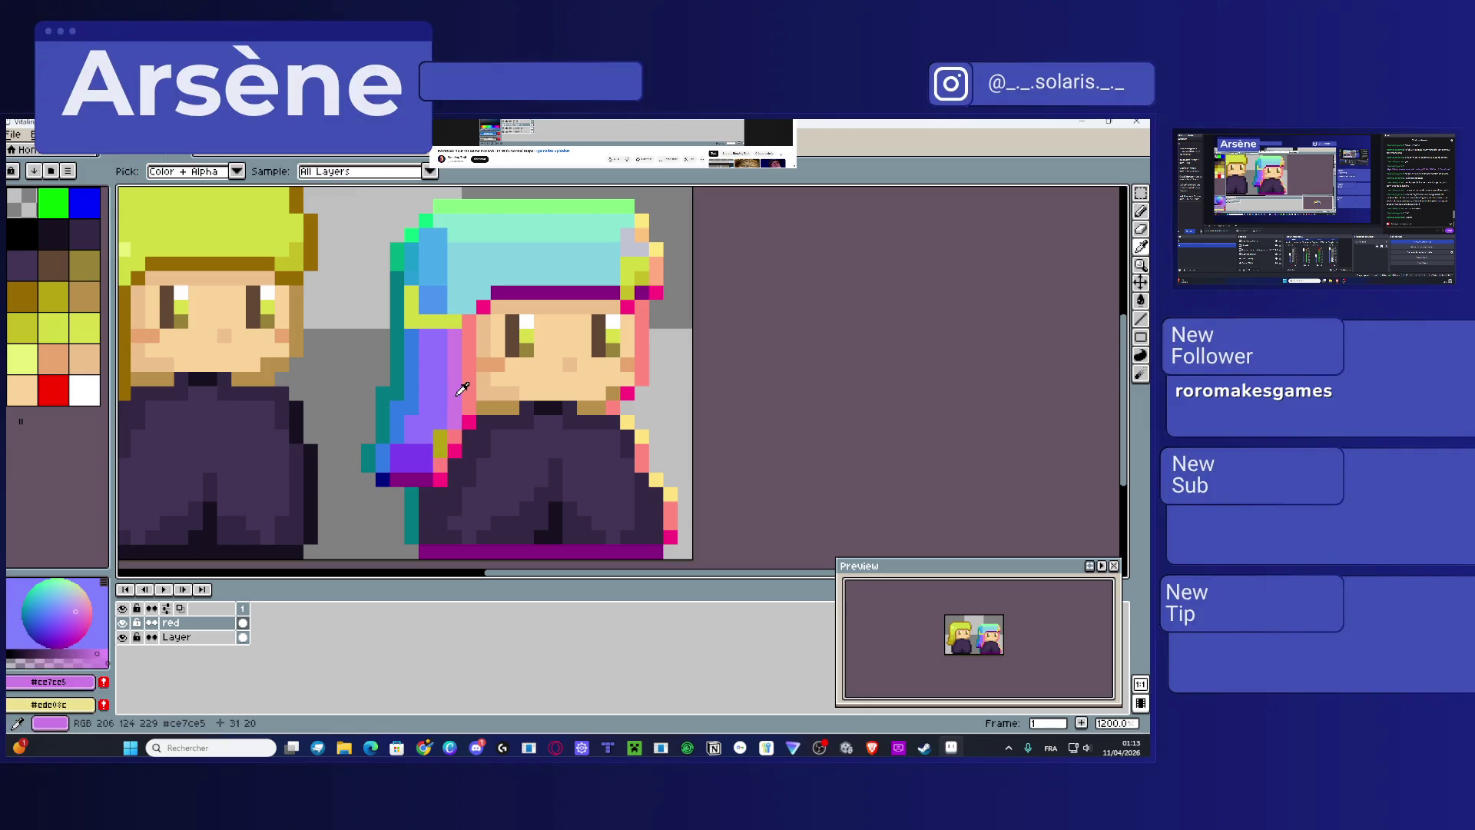
left_click(78, 627)
key("b")
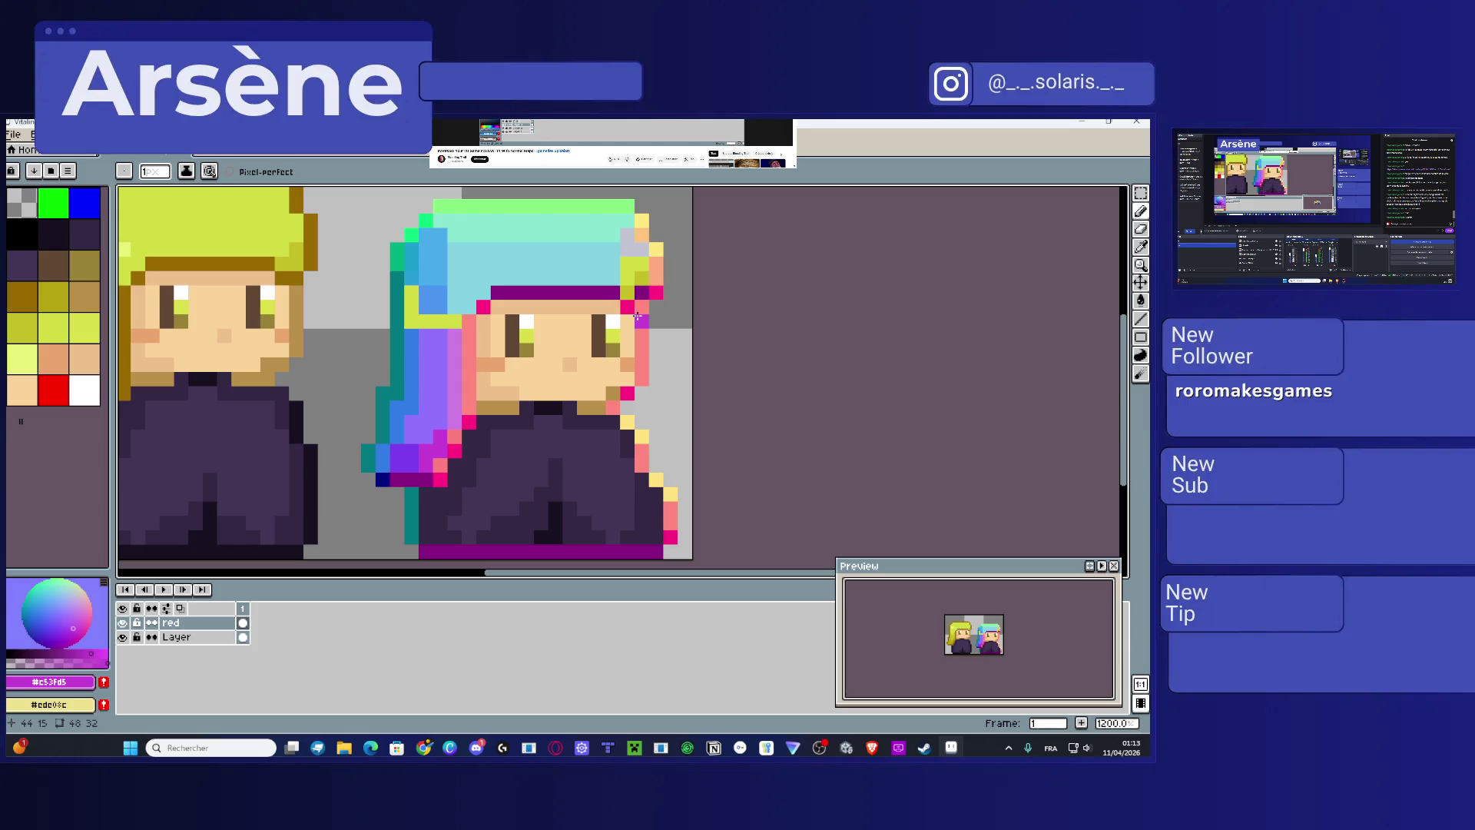
key("i")
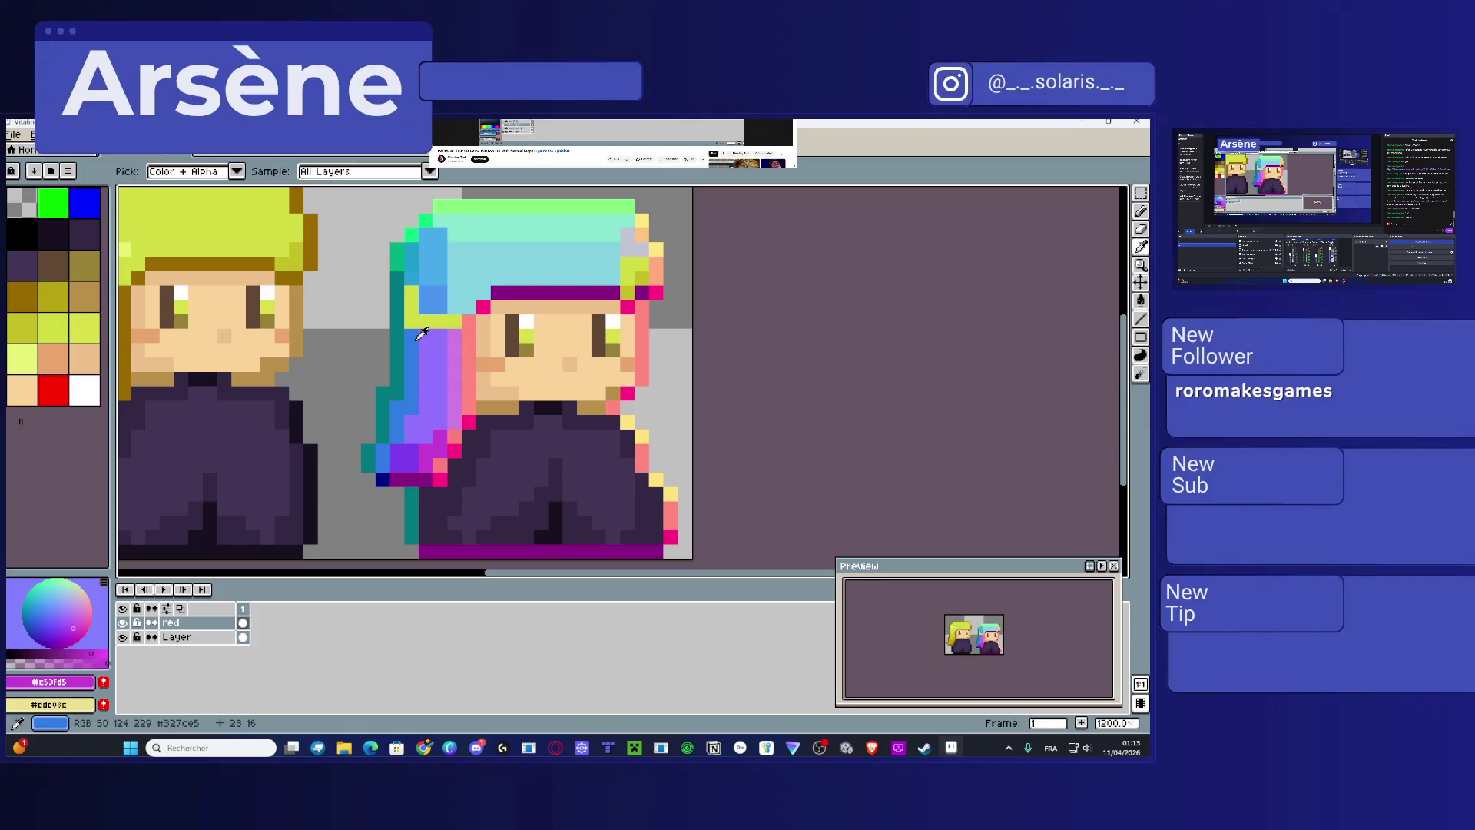
left_click(442, 332)
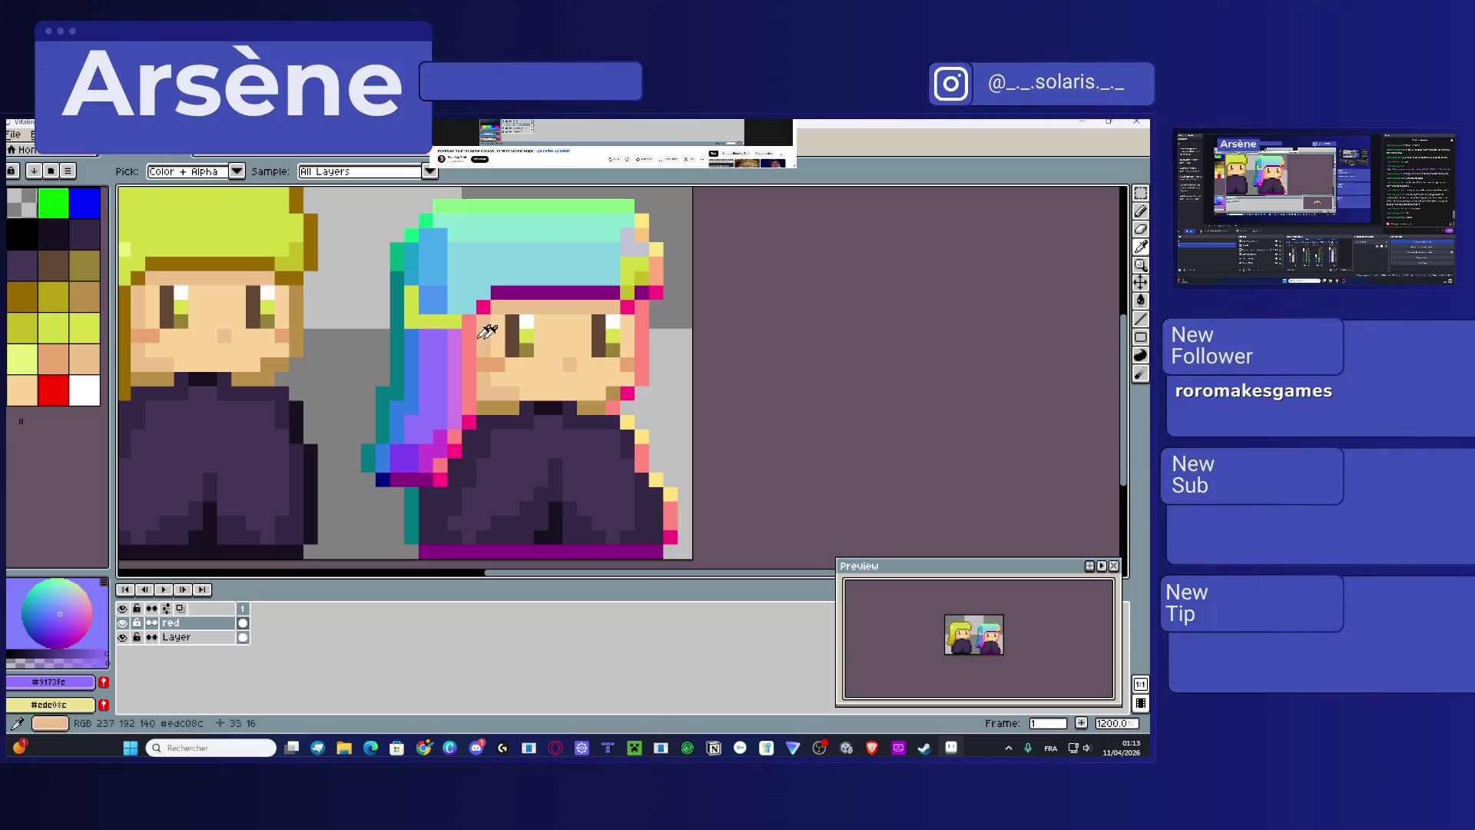
key("b")
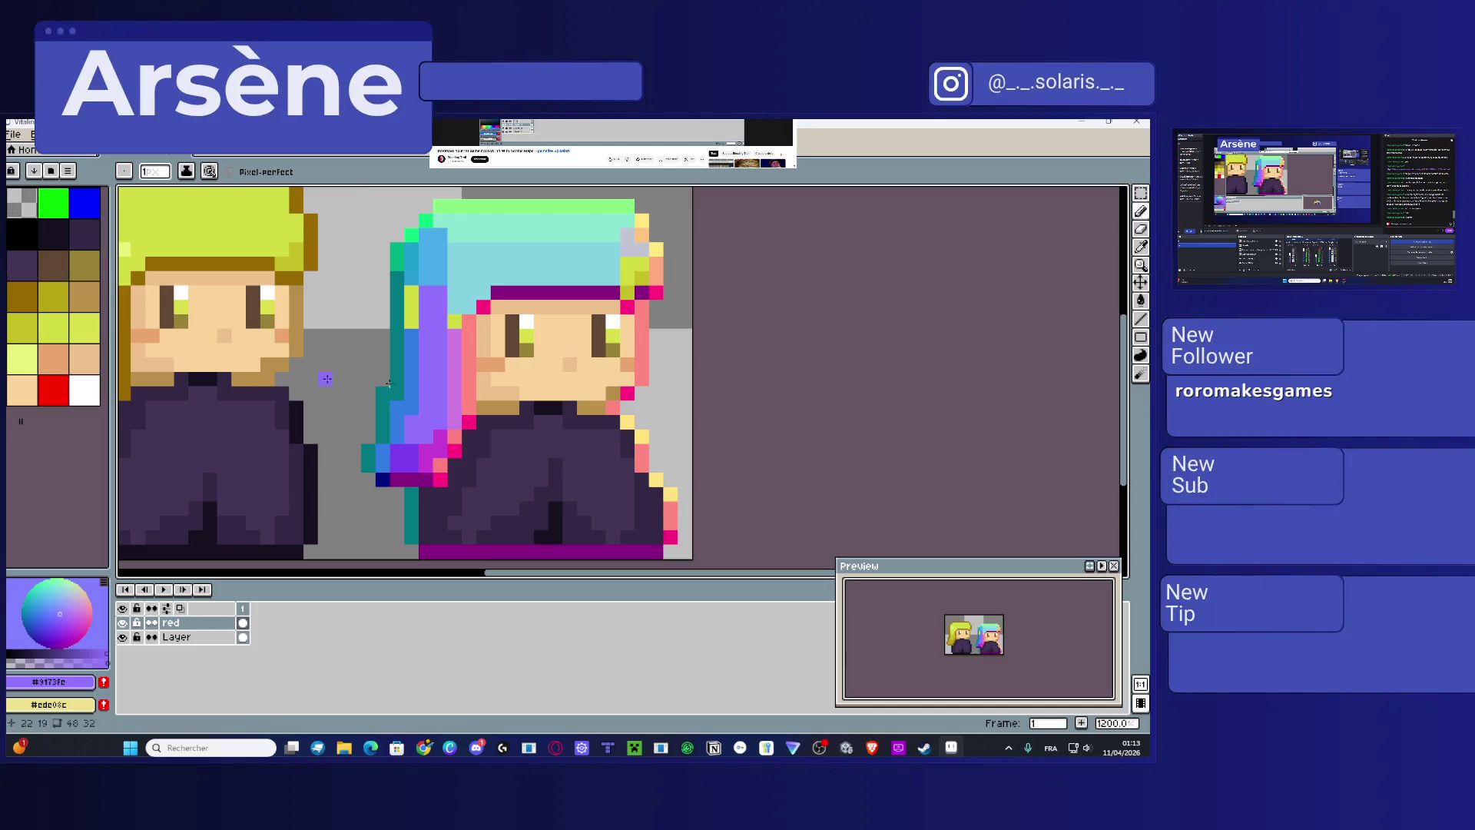
Step: With a 2px brush, cover the crown's light-blue rows in yellow-green
left_click(1140, 231)
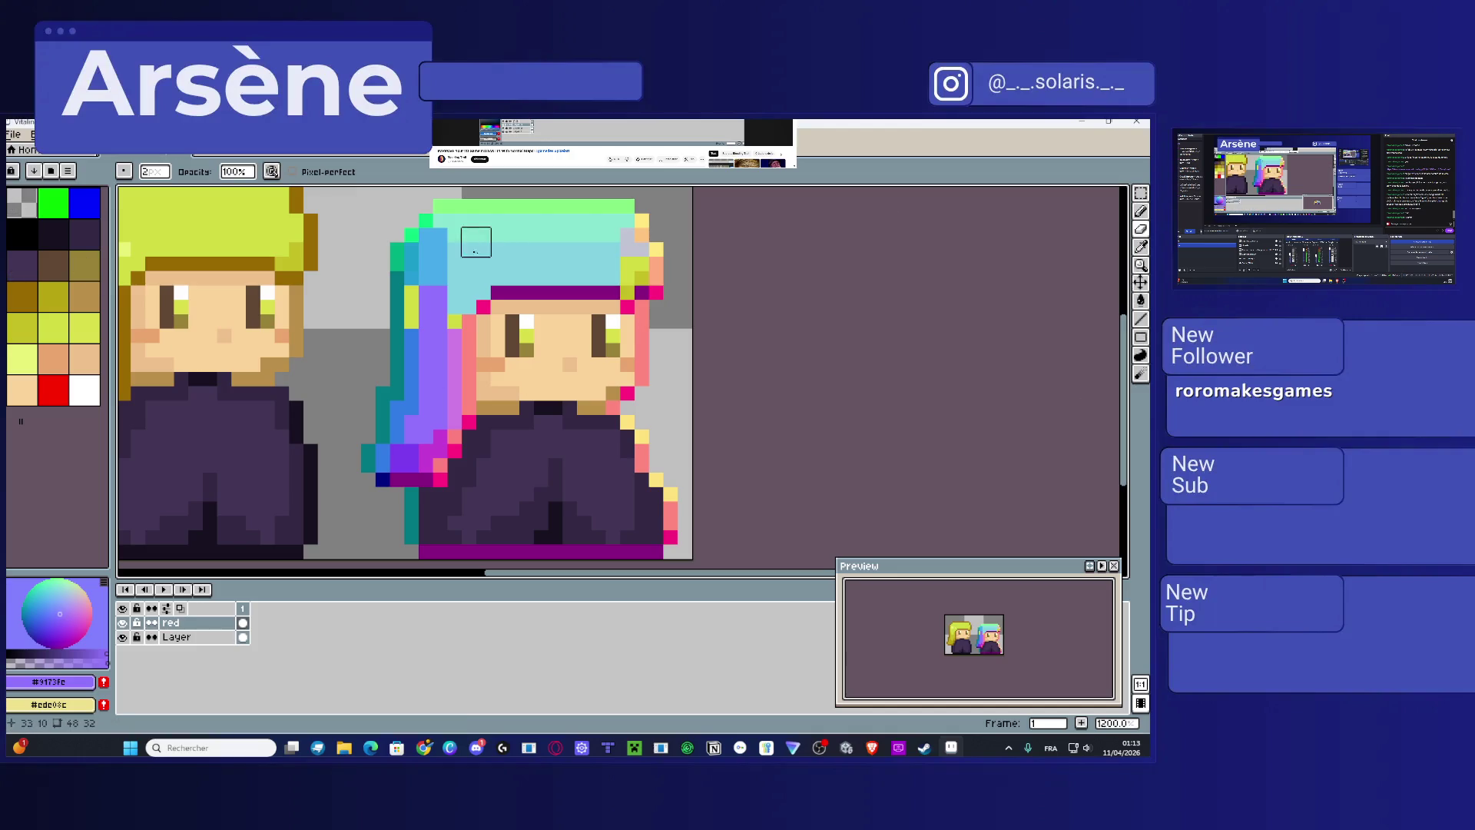
mouse_move(445, 228)
left_mouse_down()
mouse_move(577, 228)
mouse_move(636, 269)
mouse_move(447, 257)
left_mouse_up()
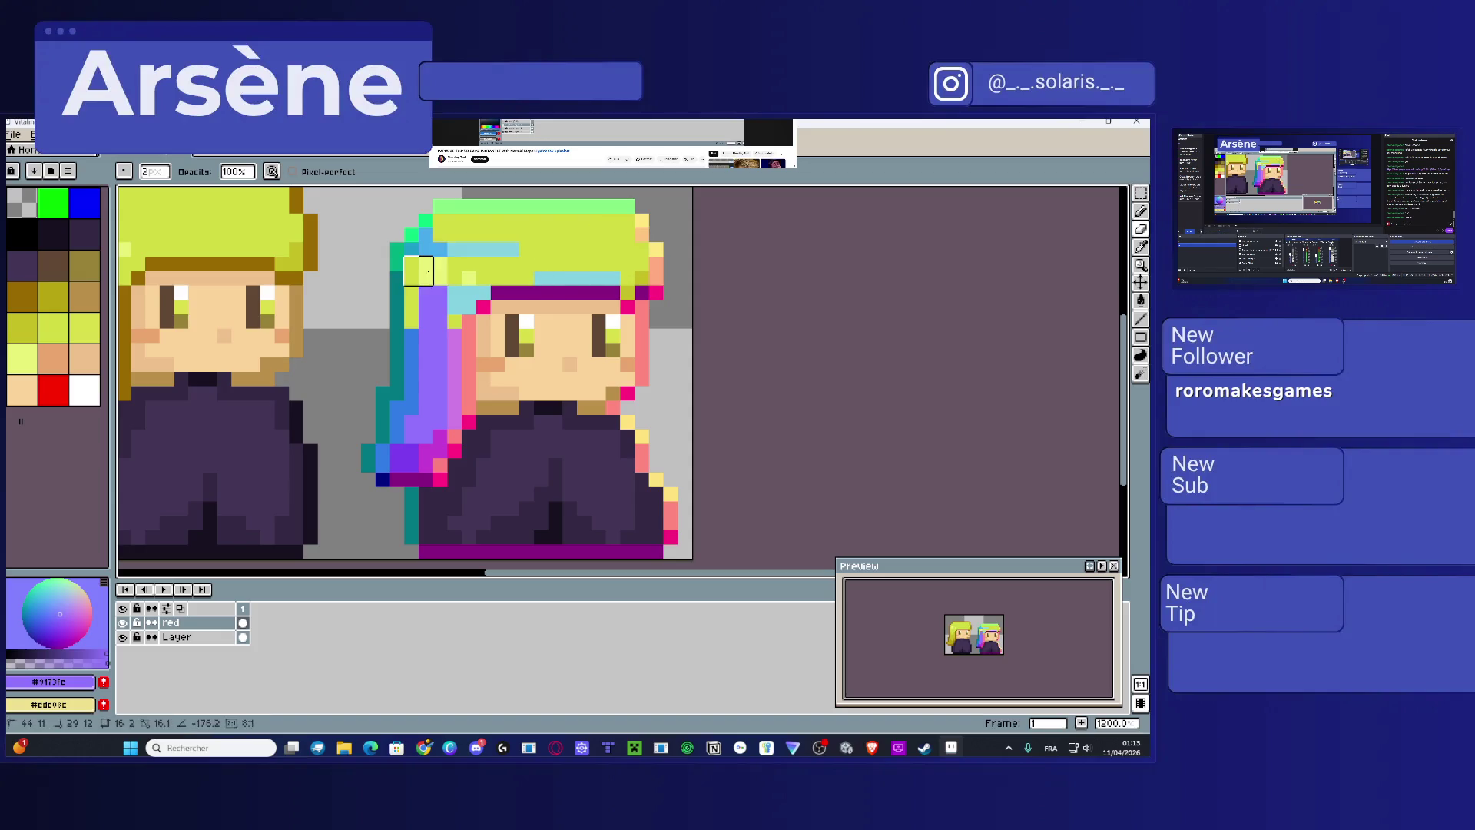
left_click(426, 234)
mouse_move(418, 270)
left_mouse_down()
mouse_move(476, 271)
mouse_move(454, 307)
left_mouse_up()
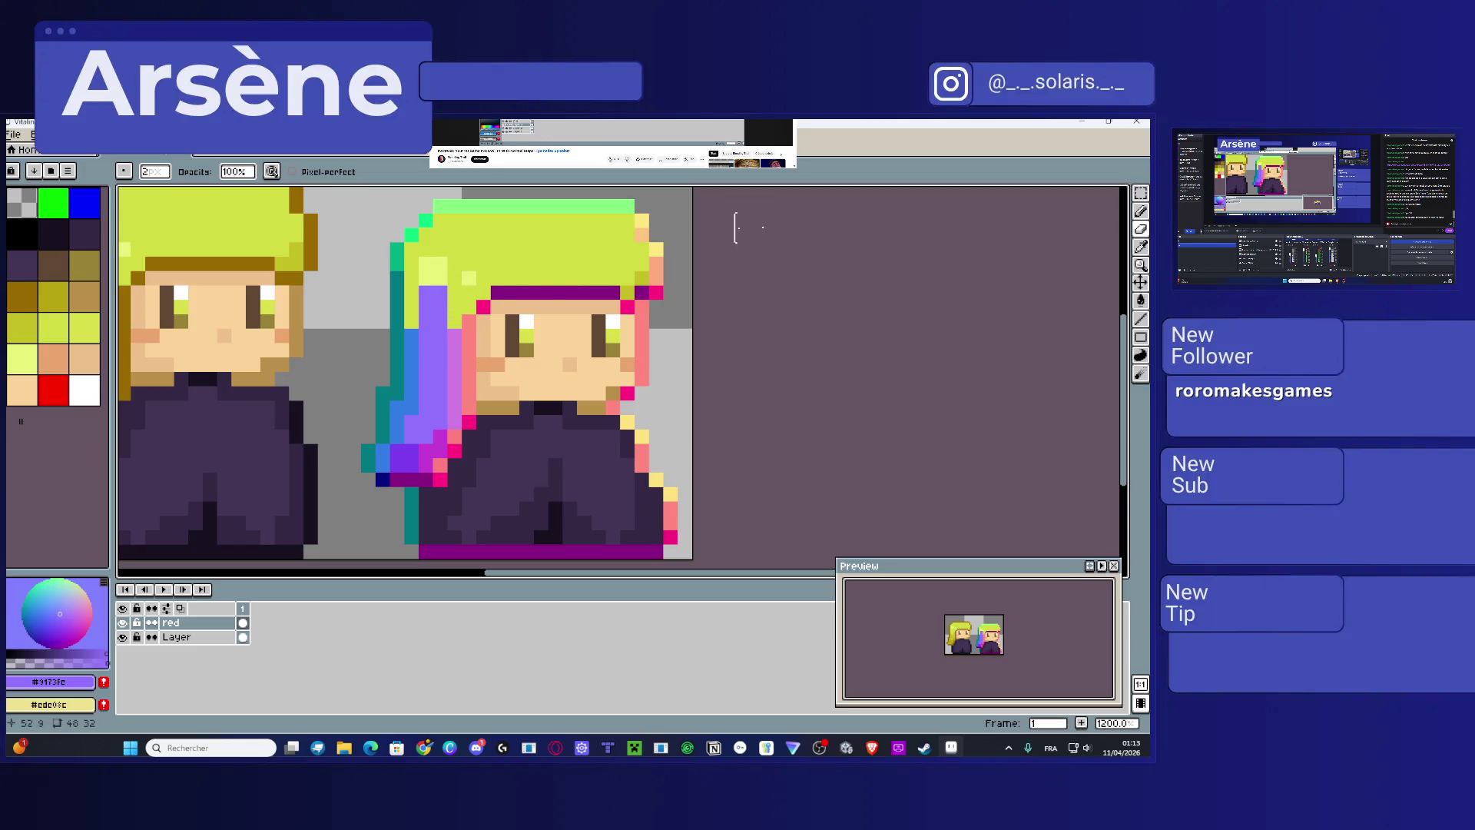
Step: Sample hair colours and draw a small light-blue mark on the yellow-green crown
key("e")
left_click(1140, 246)
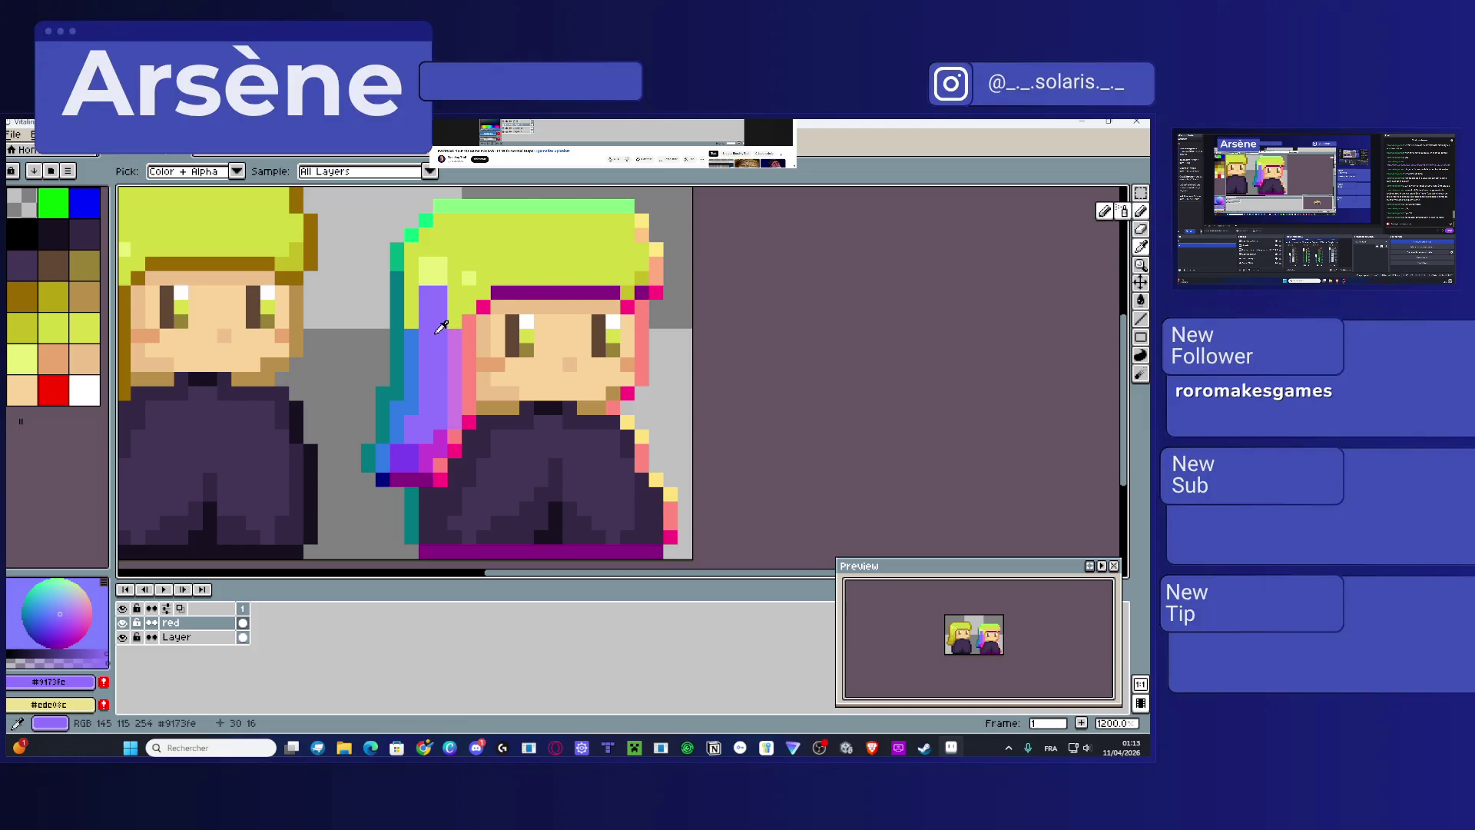
key("b")
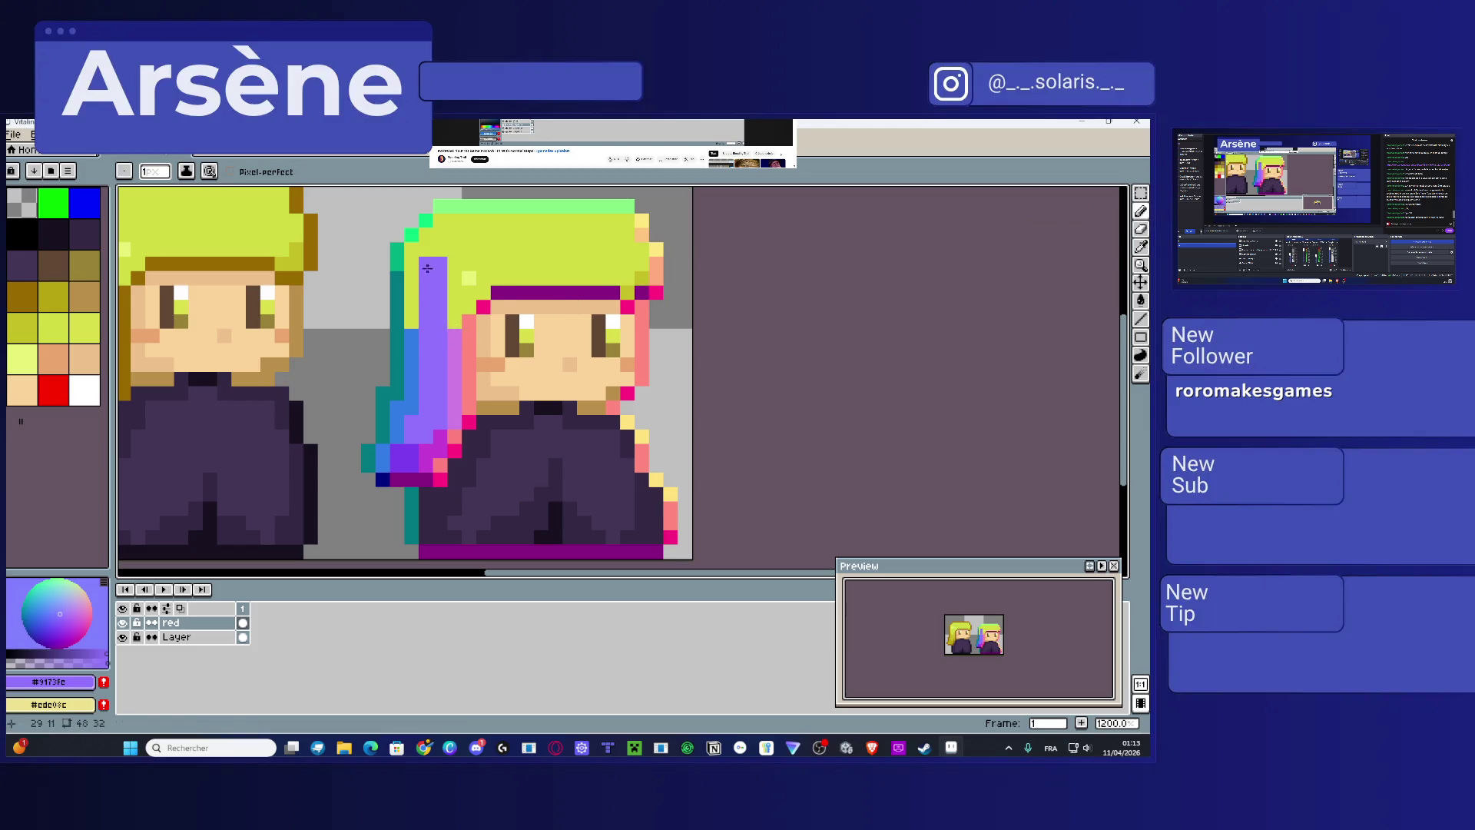
key("i")
left_click(664, 252)
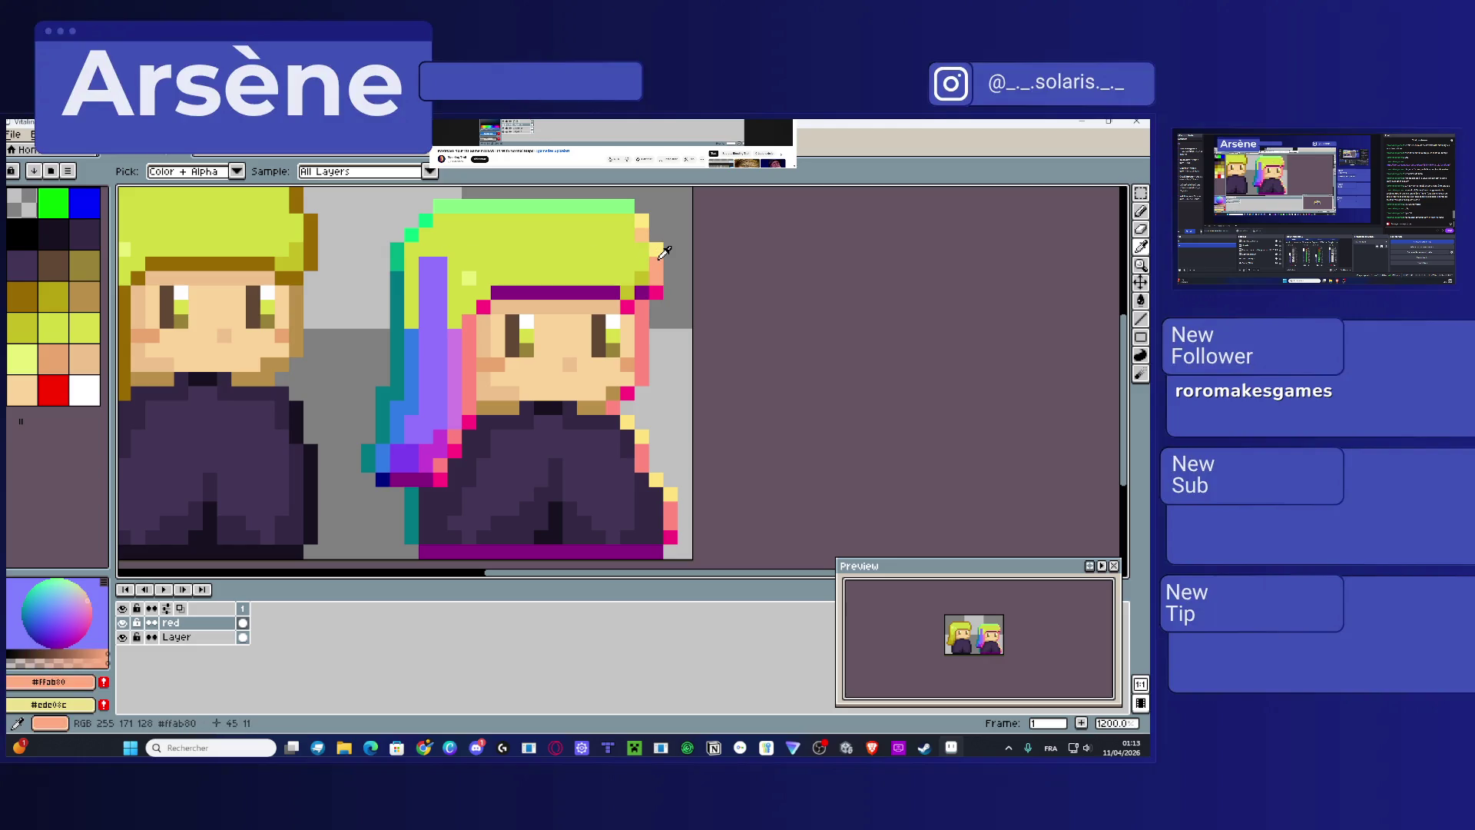
left_click(408, 252)
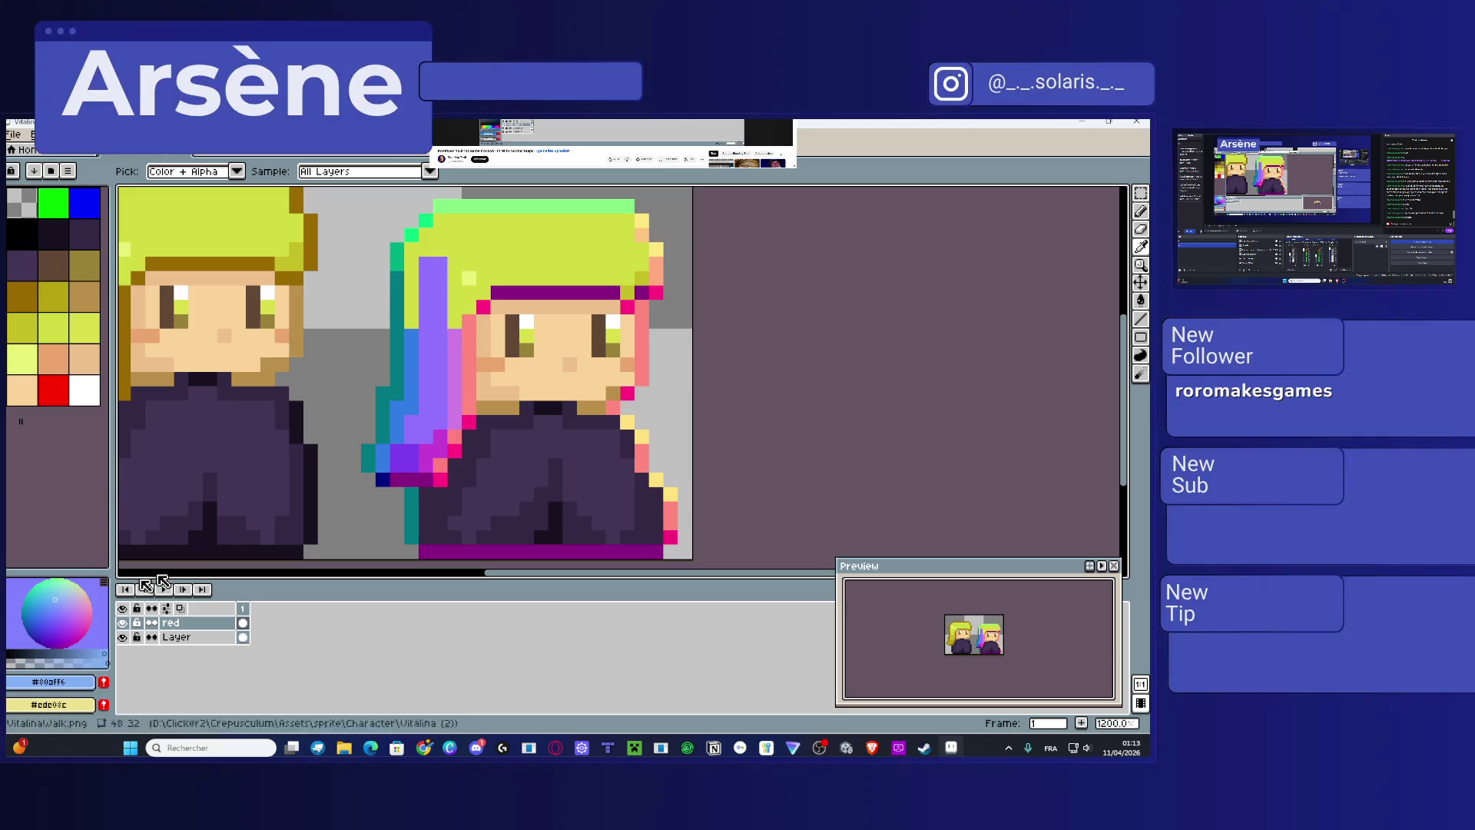
key("b")
left_click_drag(554, 250, 527, 263)
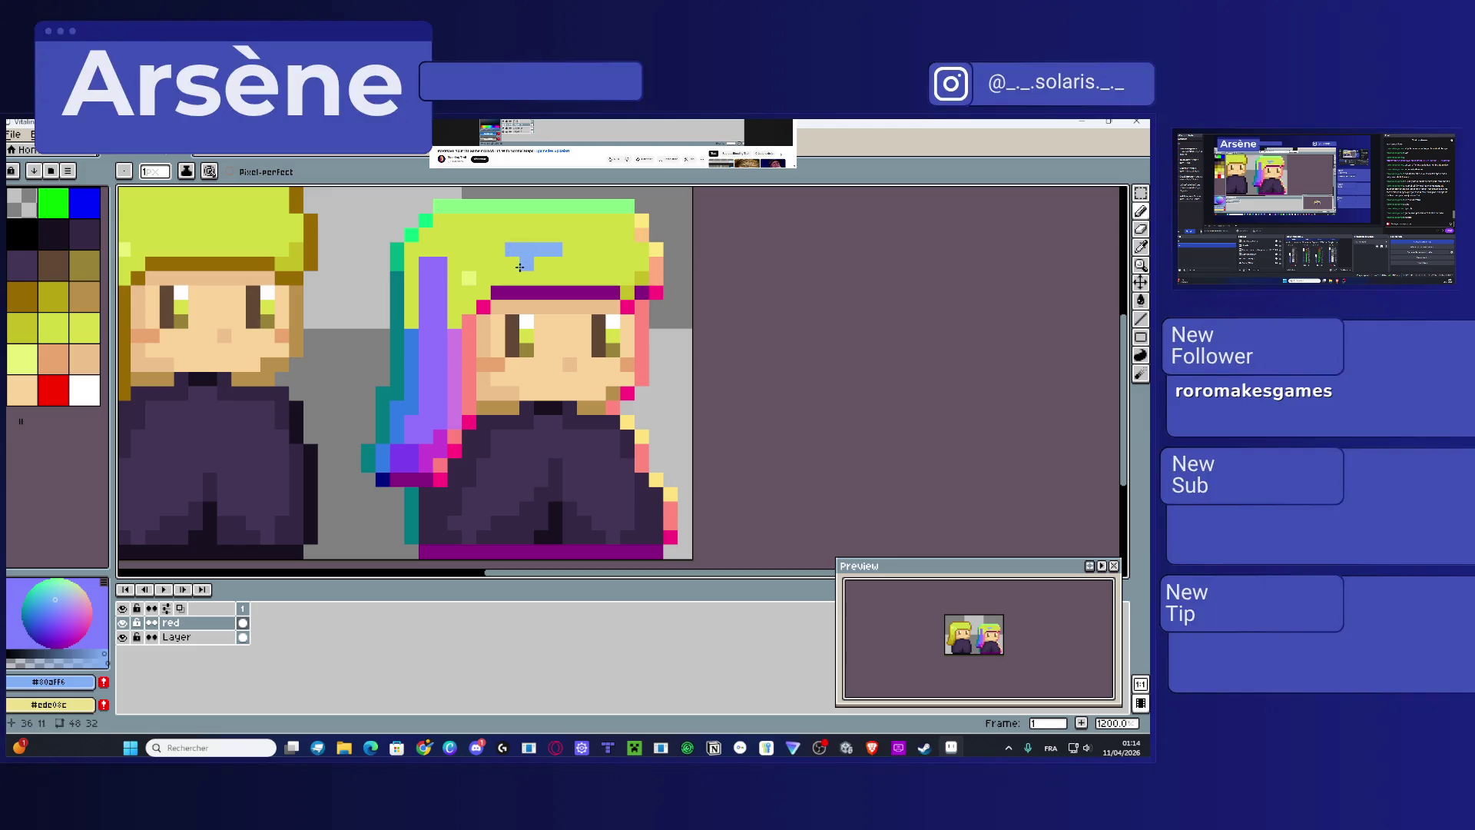
Step: Fill the notch to make the light-blue band solid, then sample the yellow and salmon hair colours
left_click(508, 264)
left_click(550, 264)
key("i")
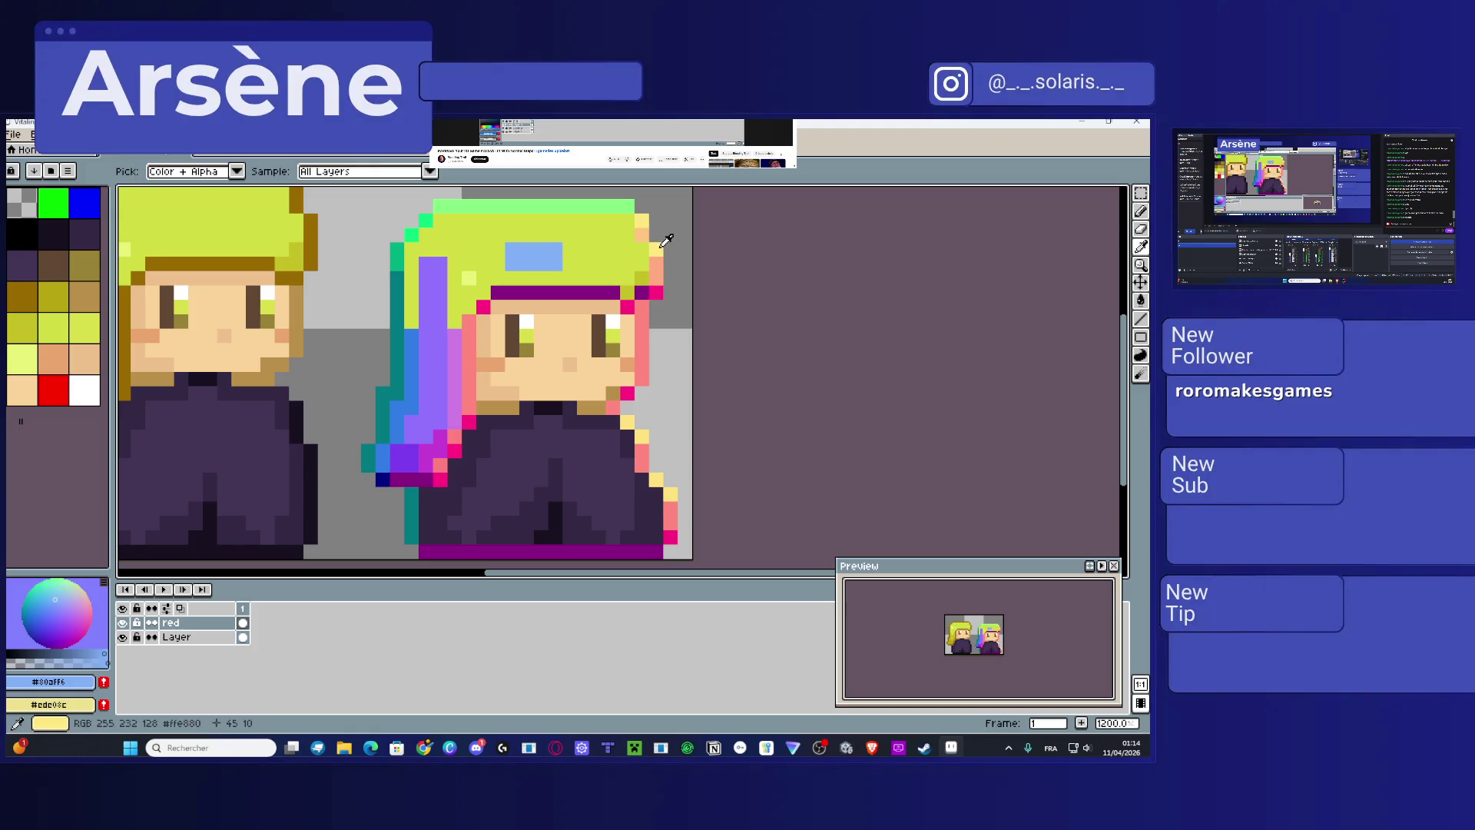
left_click(660, 247)
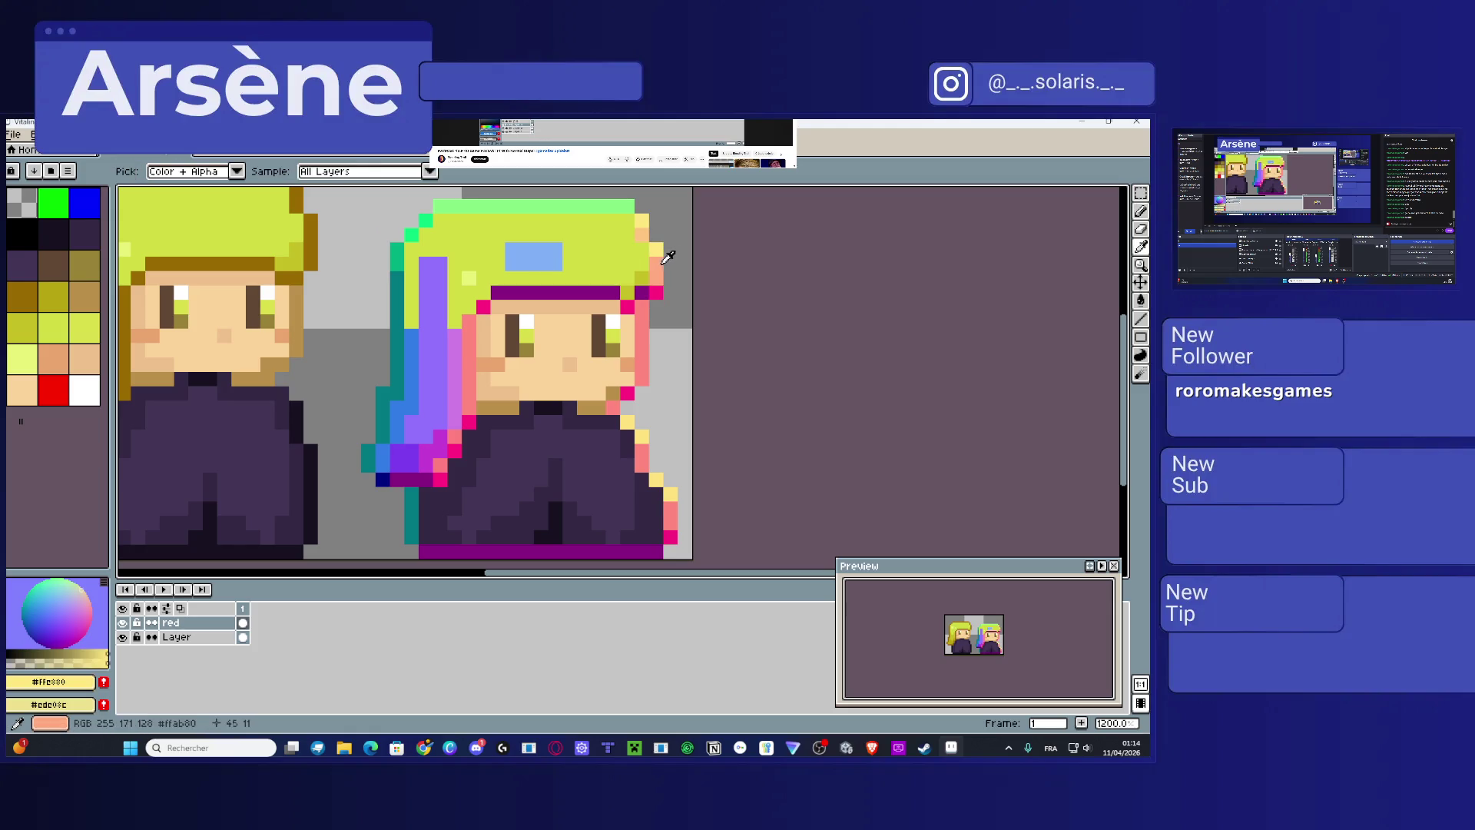
left_click(658, 261)
key("b")
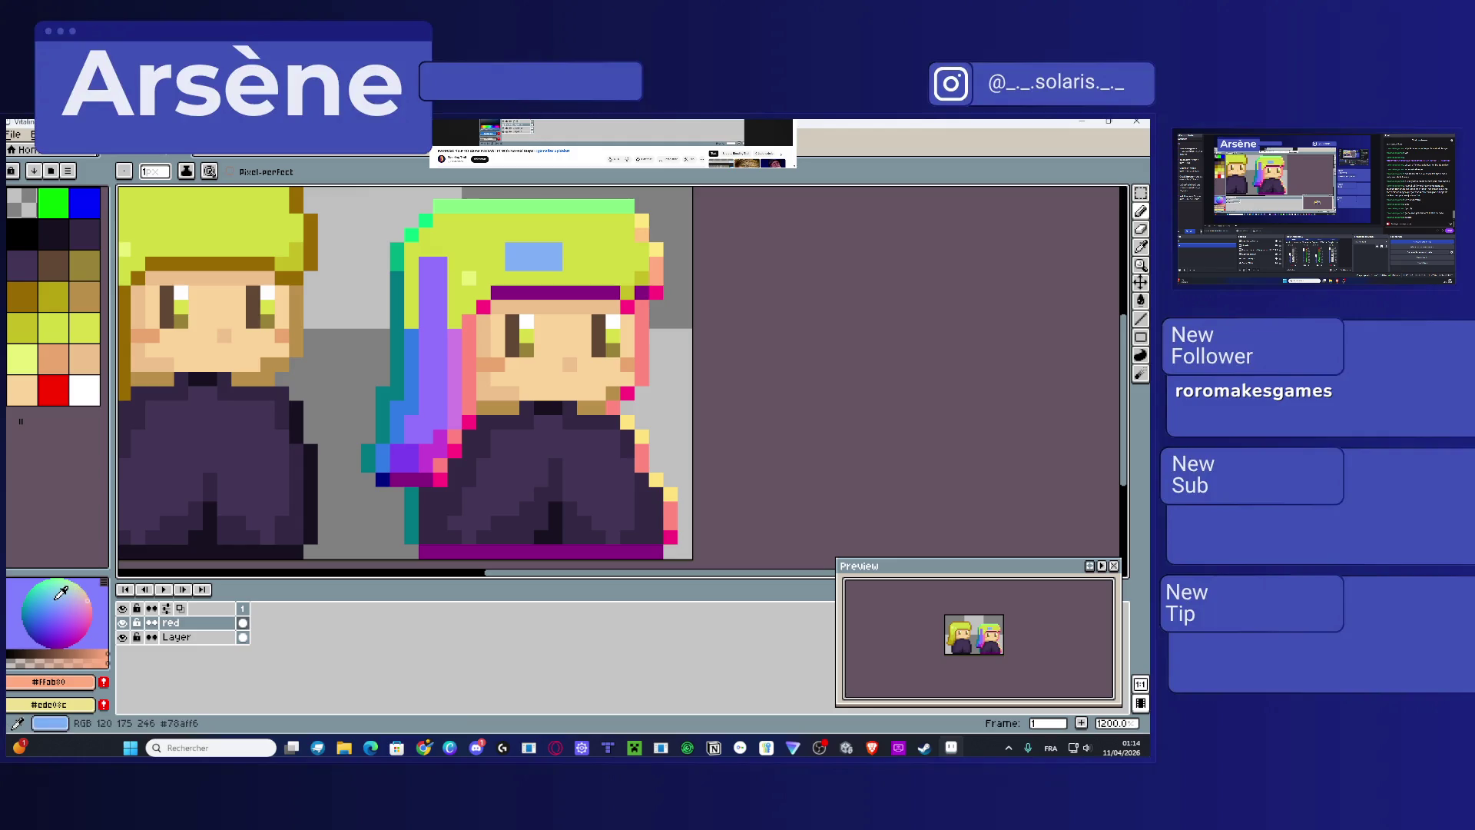
Step: Try soft blue, peach, light grey, dusty pink and light yellow as the paint colour
left_click(58, 600)
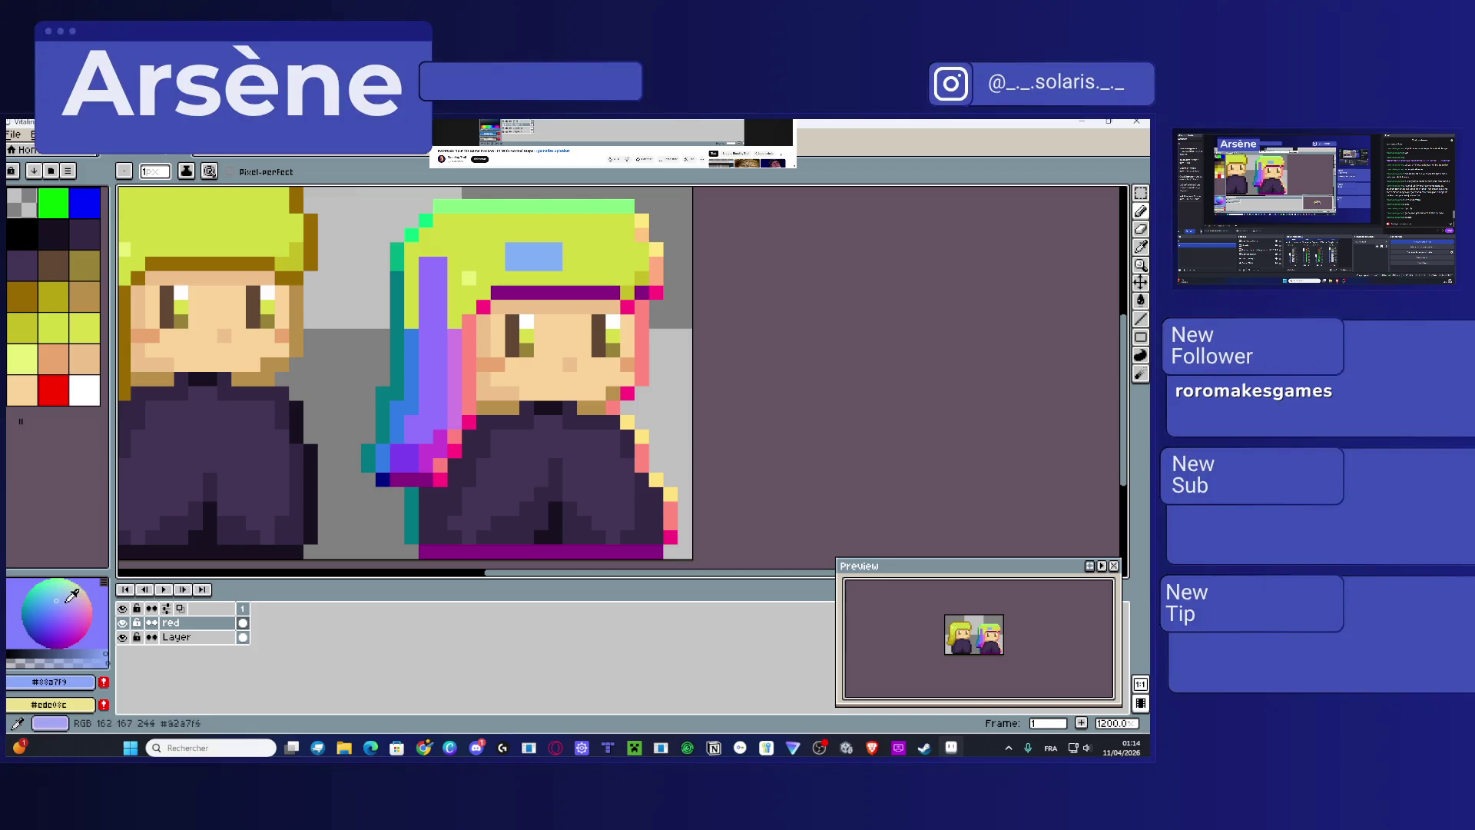
left_click(656, 248, "alt")
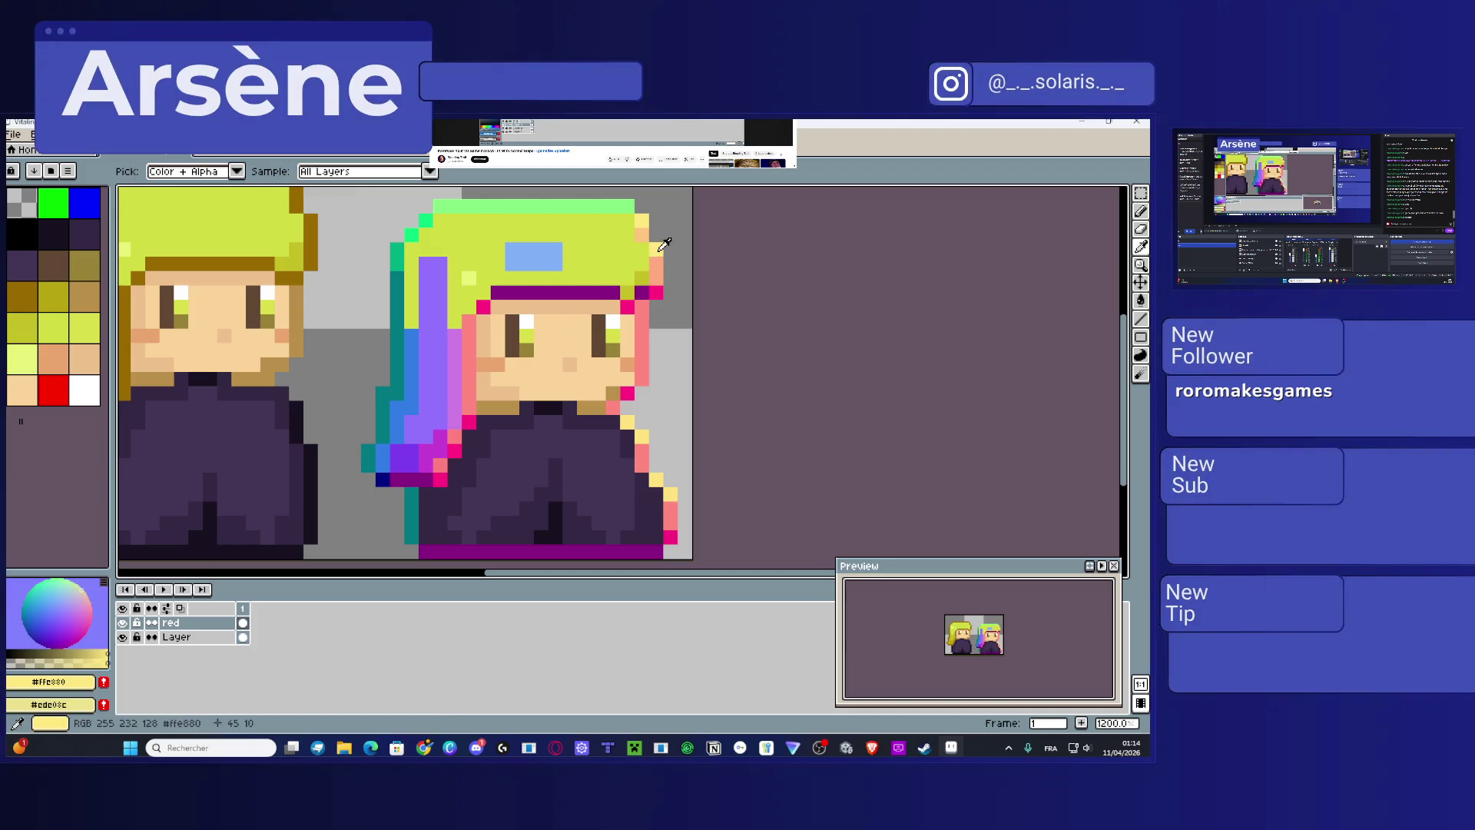
left_click(361, 254, "alt")
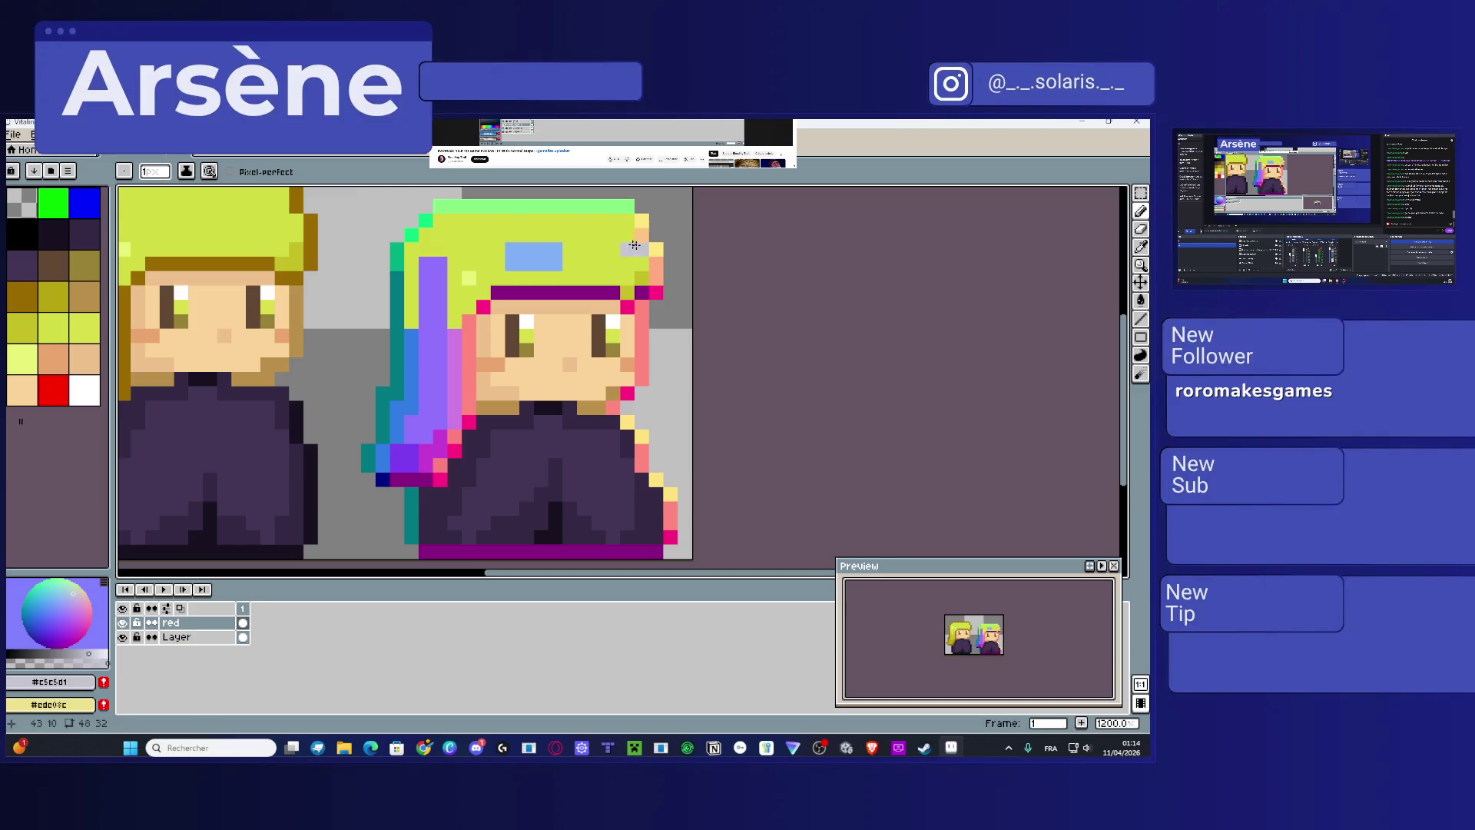
key("i")
left_click(659, 261)
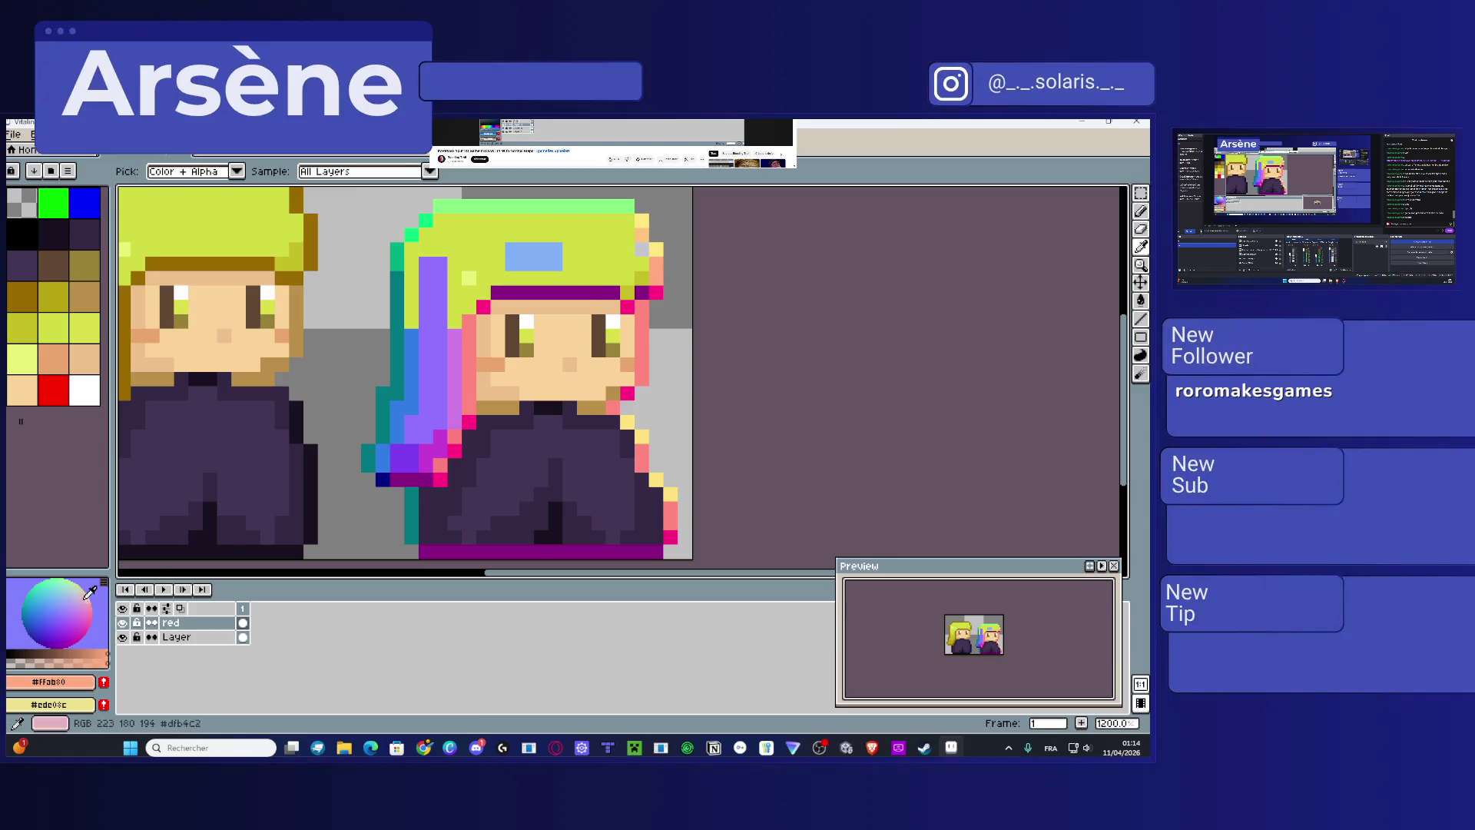
left_click(88, 593)
key("b")
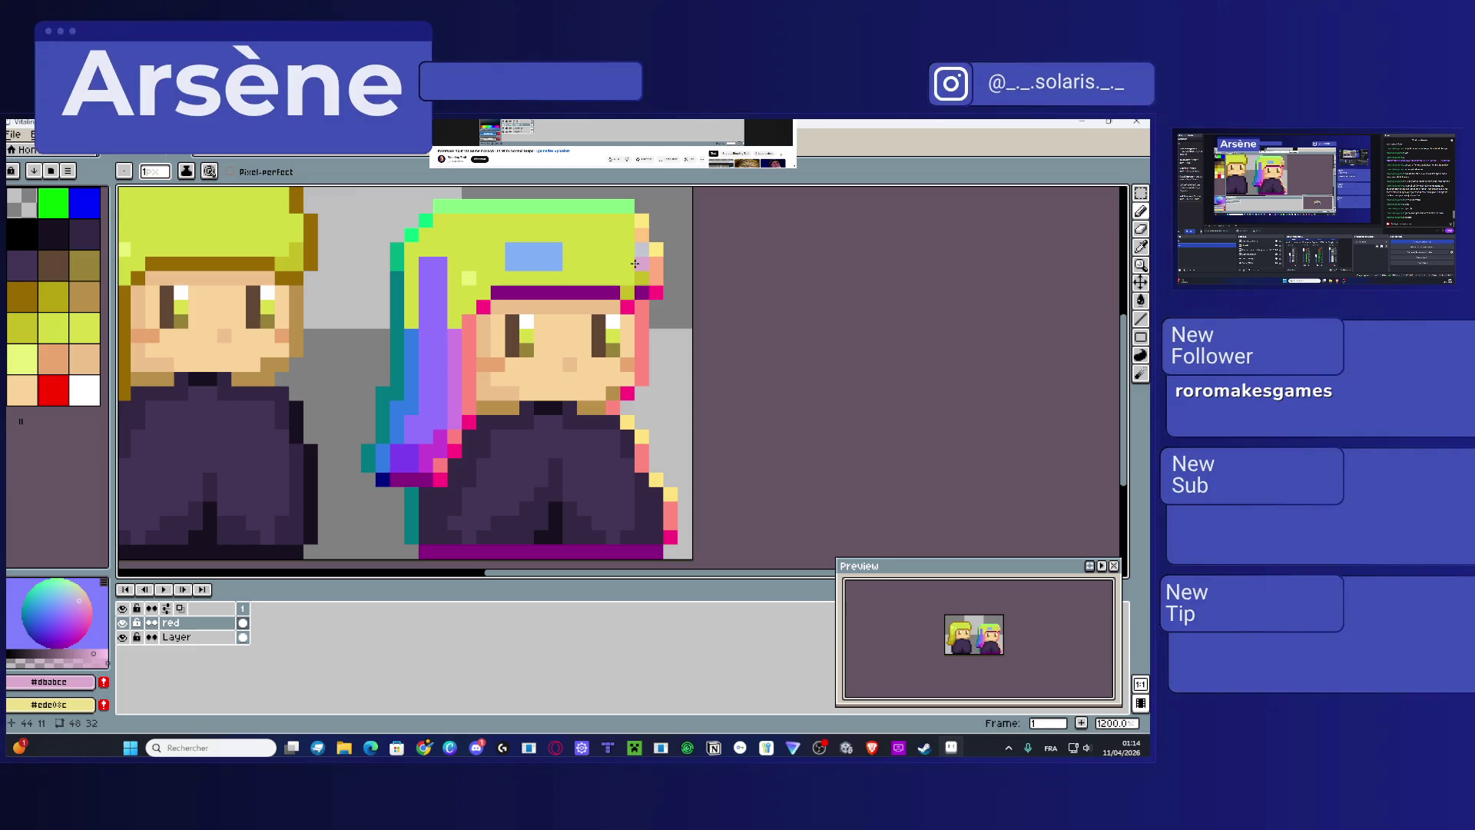
key("i")
left_click(612, 257)
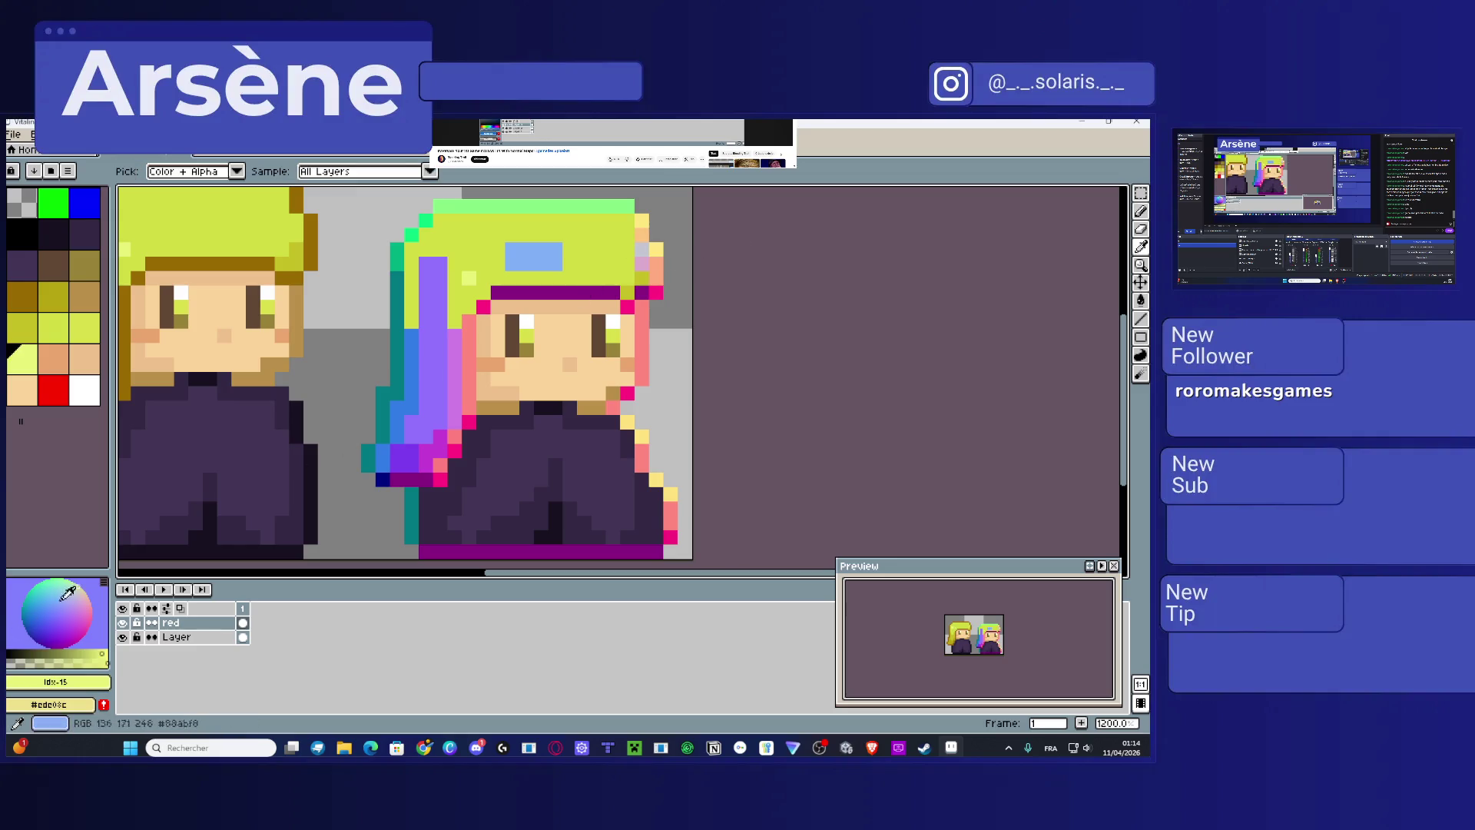
key("b")
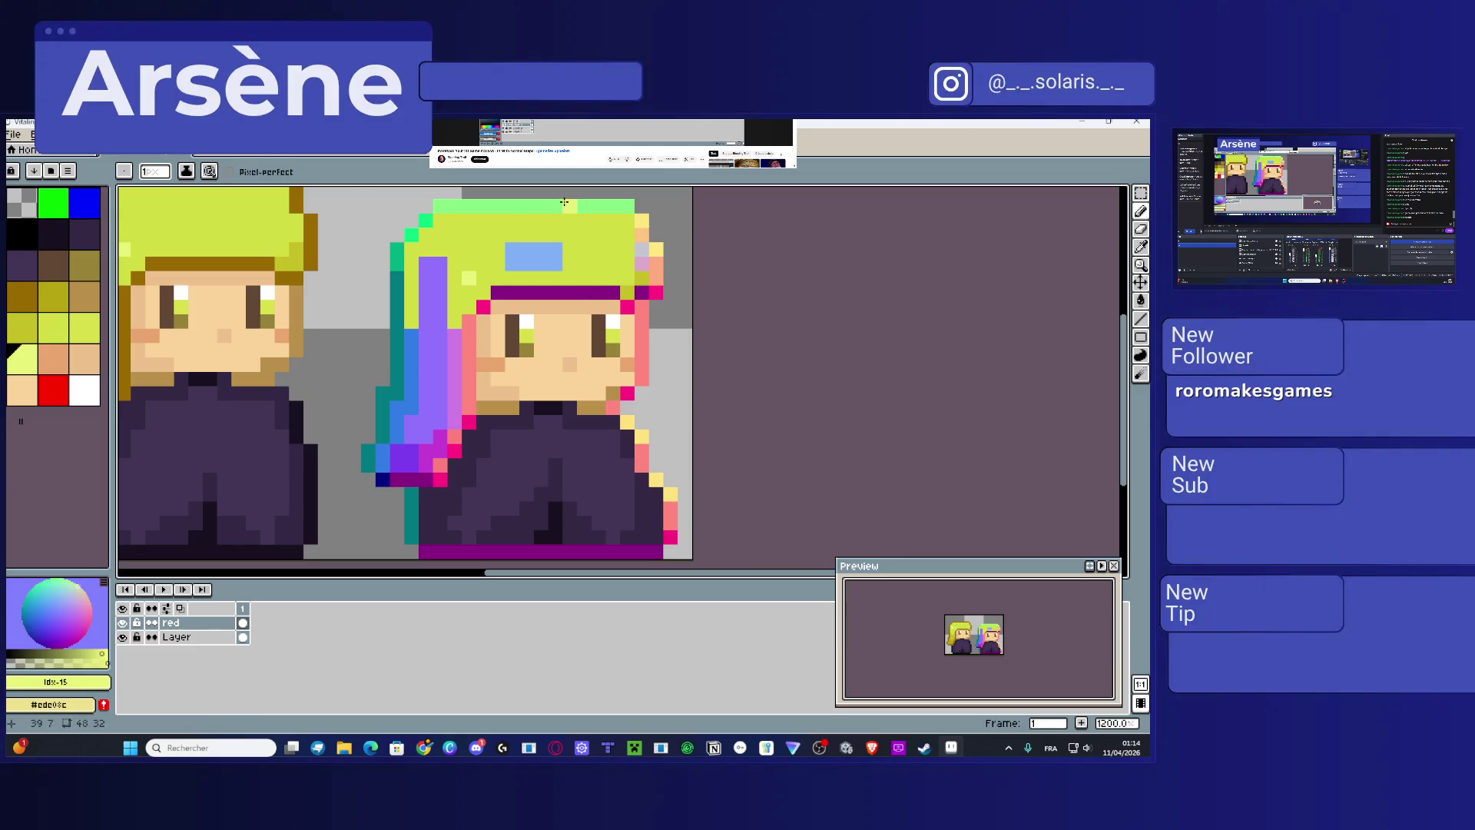
Step: Enlarge the colour wheel panel and return the brush to 1px after trying 2px
mouse_move(69, 572)
left_mouse_down()
mouse_move(68, 484)
mouse_move(177, 531)
left_mouse_up()
key("plus")
key("bracketleft")
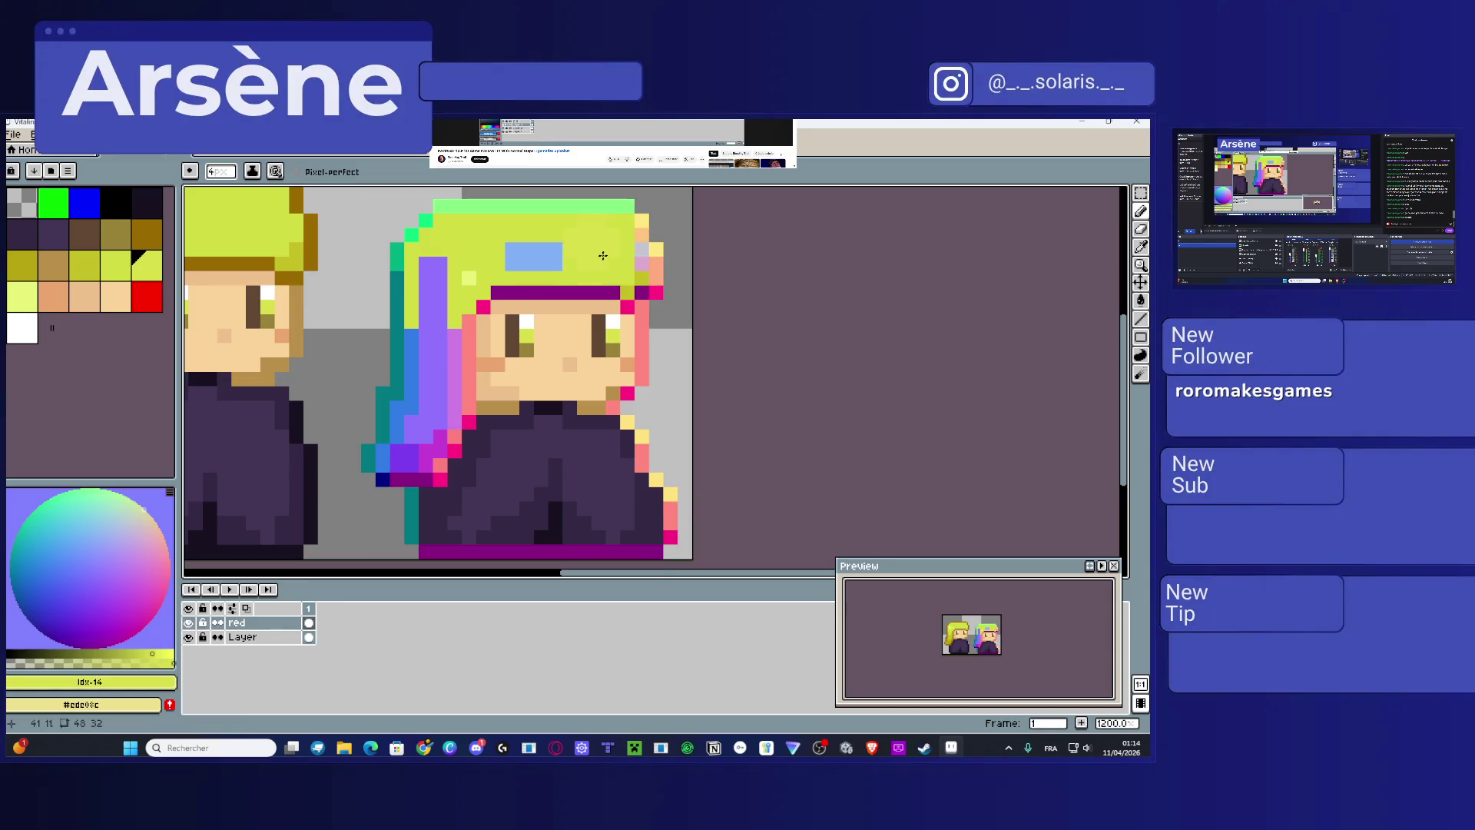
key("minus")
scroll(600, 251, "up", 4)
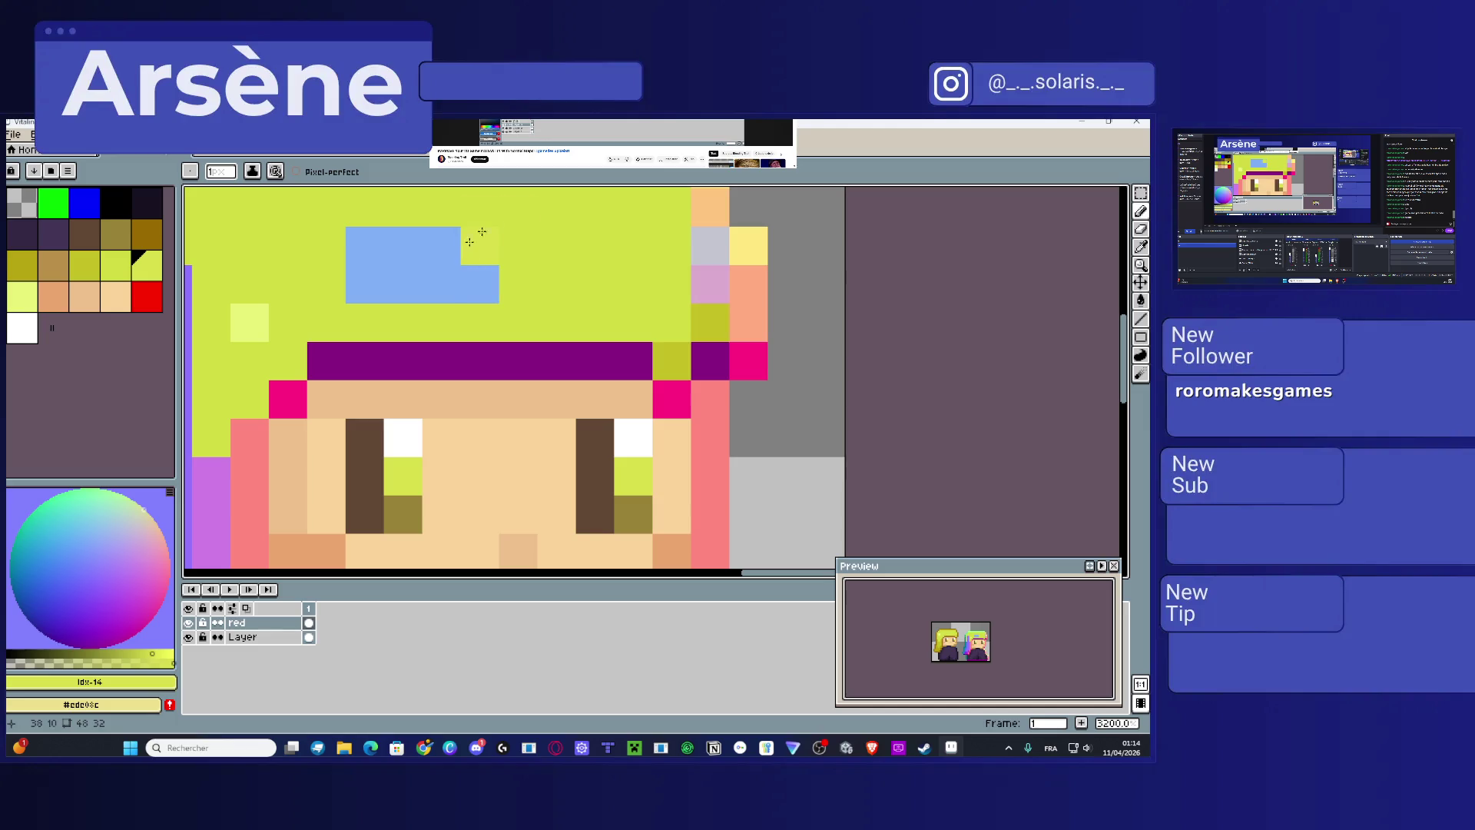
Step: Sample the crown's pink and blue, then choose a lavender on the colour wheel
key("i")
left_click(701, 282)
left_click(484, 282)
key("b")
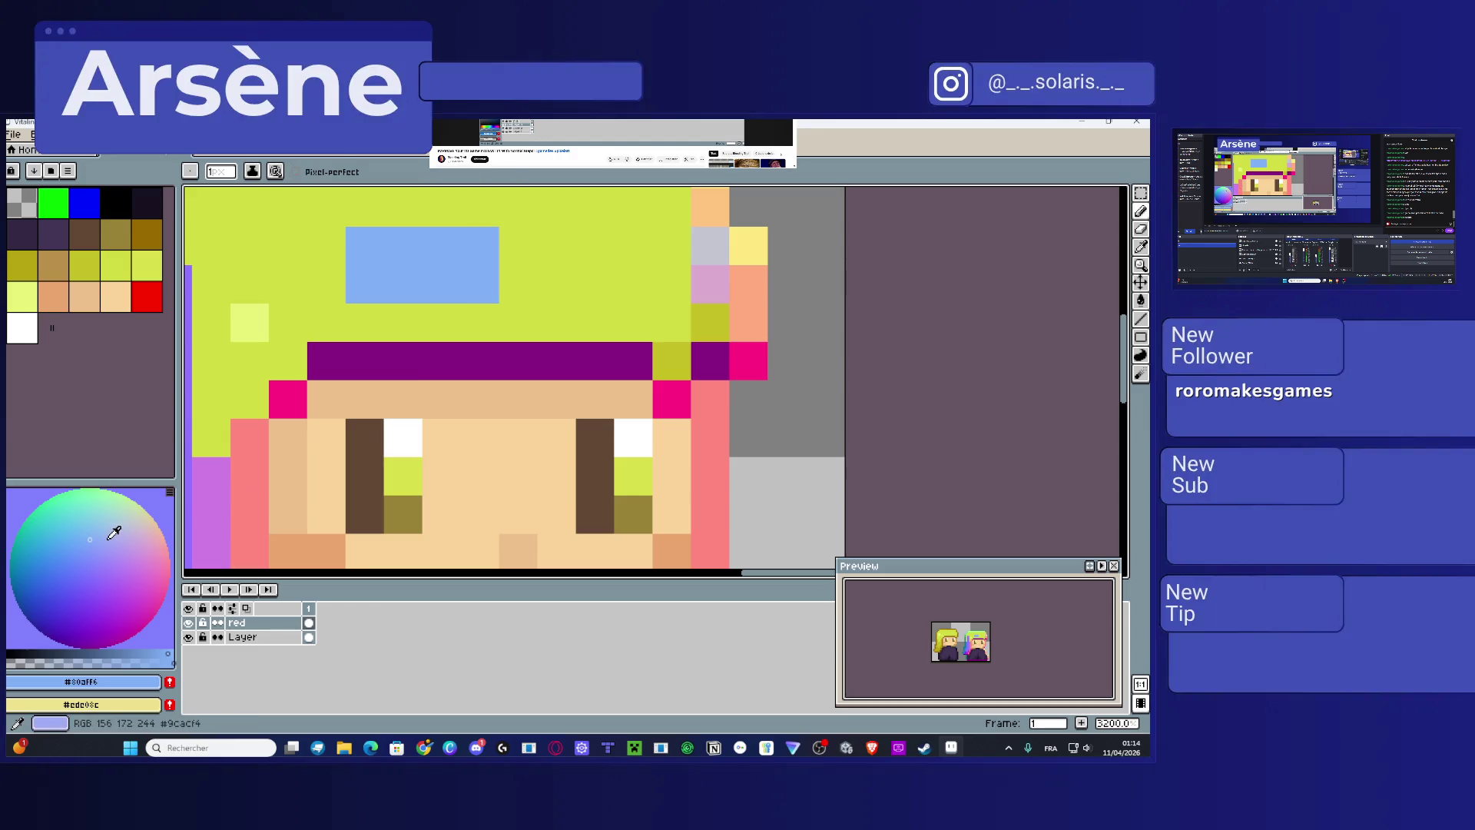
left_click(125, 537)
left_click(552, 292)
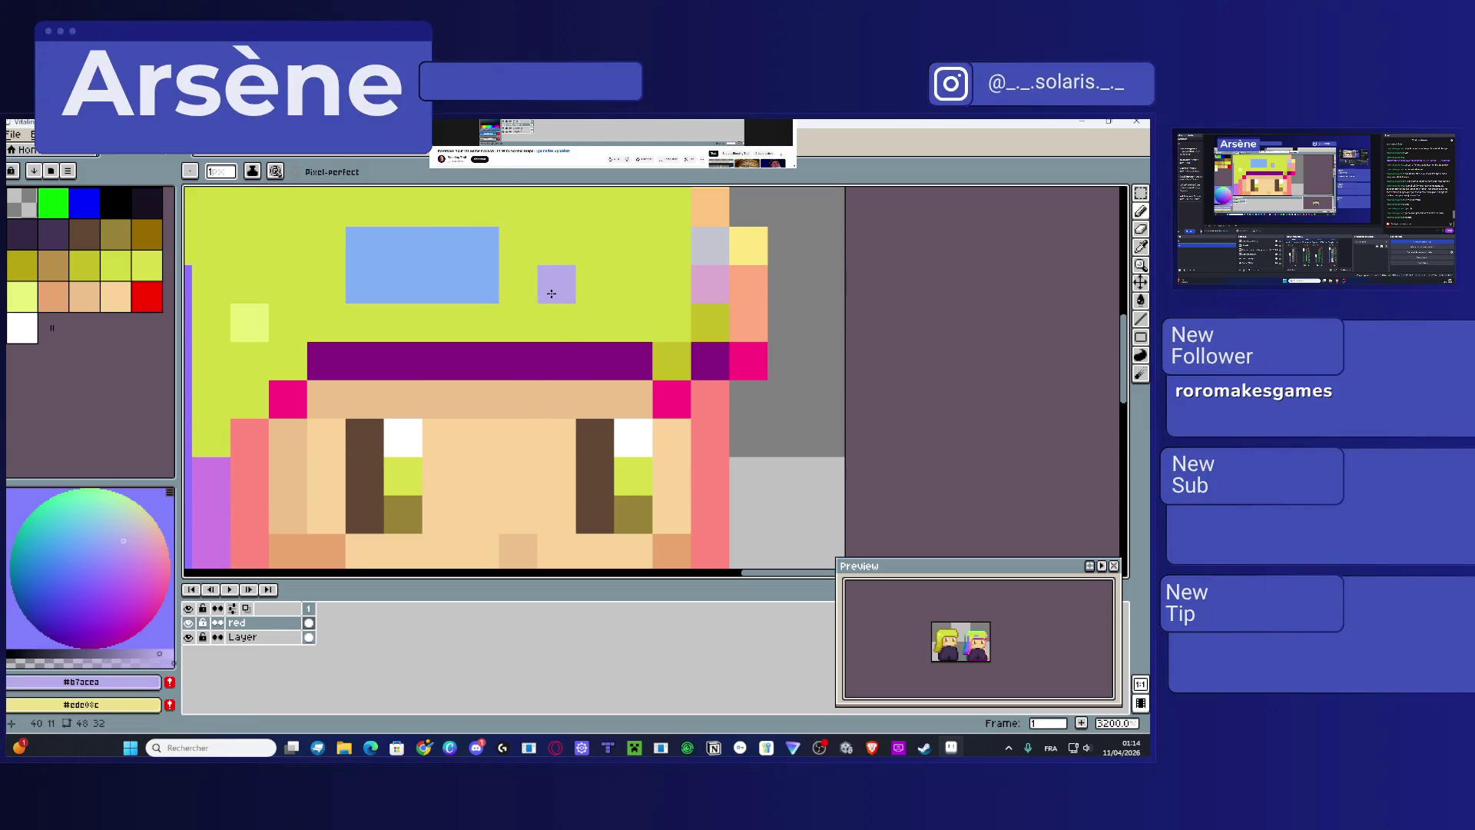
key("ctrl+z")
Step: Paint lavender beside the blue band and fill a periwinkle block between them
left_click(595, 284)
left_click(595, 246)
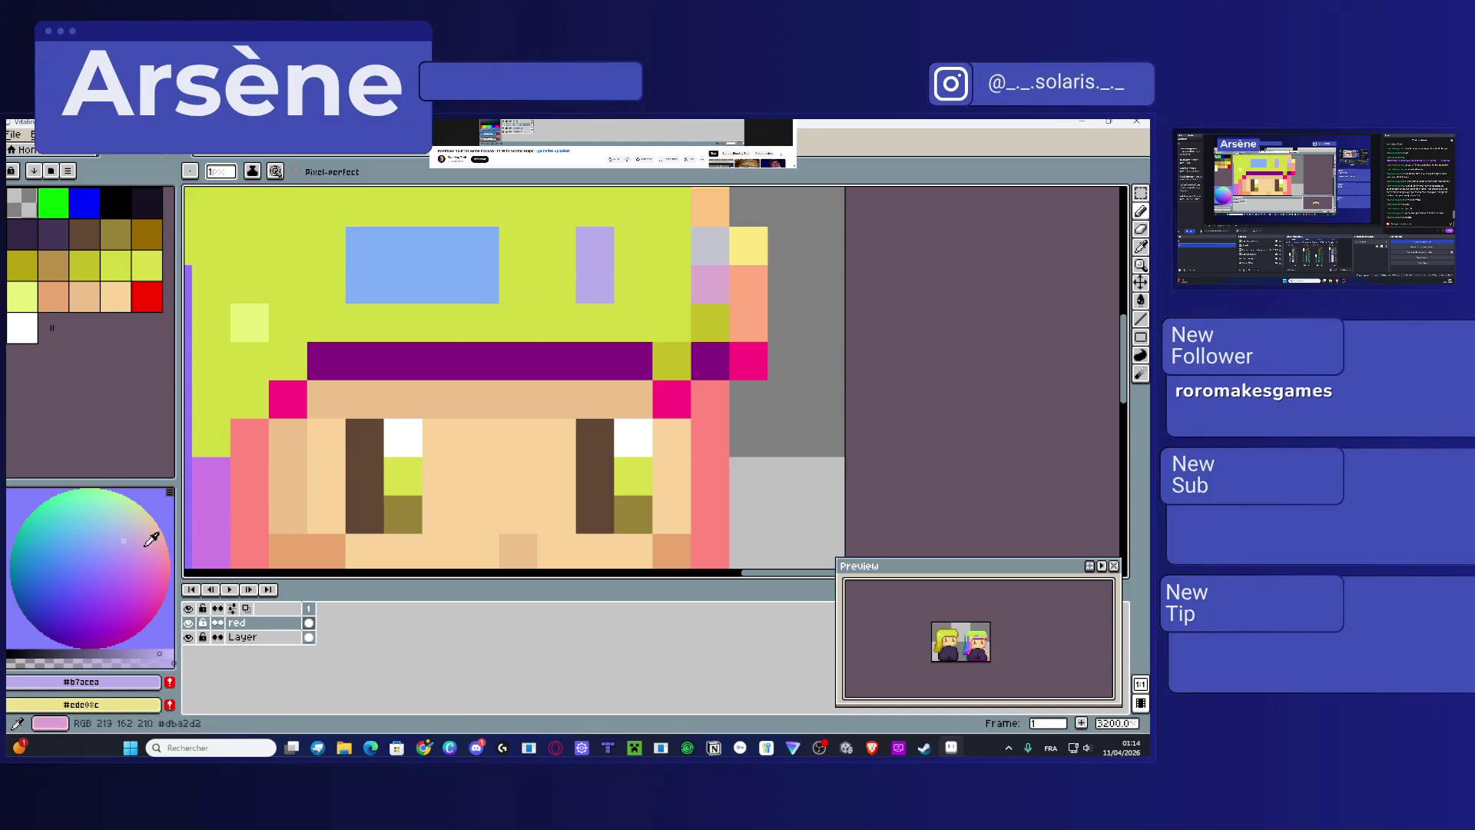
left_click(117, 534)
left_click(557, 284)
left_click_drag(557, 246, 518, 284)
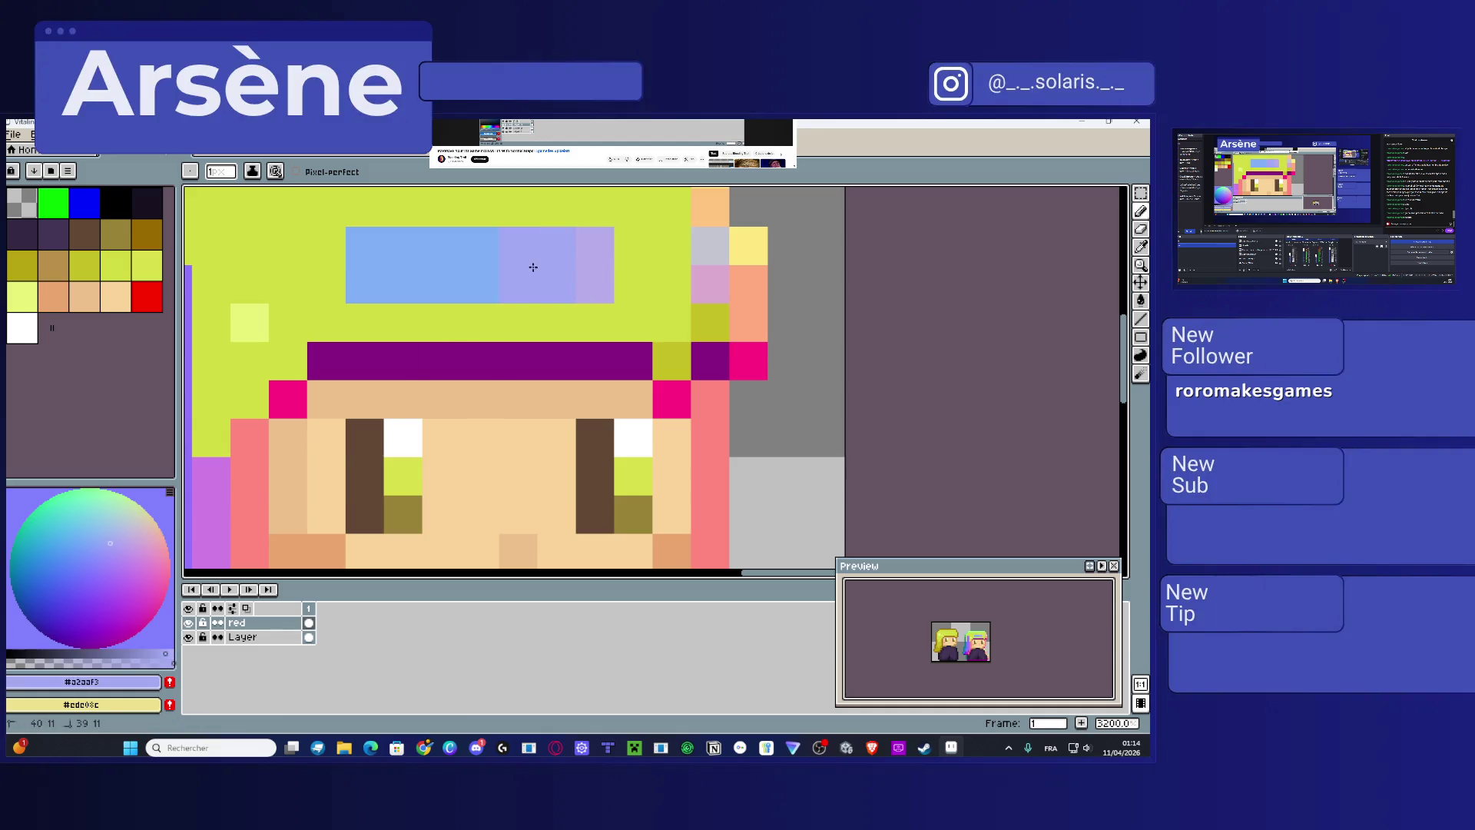
Step: Add a pink strip after the lavender, undoing stray pink and grey pixels
left_click(592, 272, "alt")
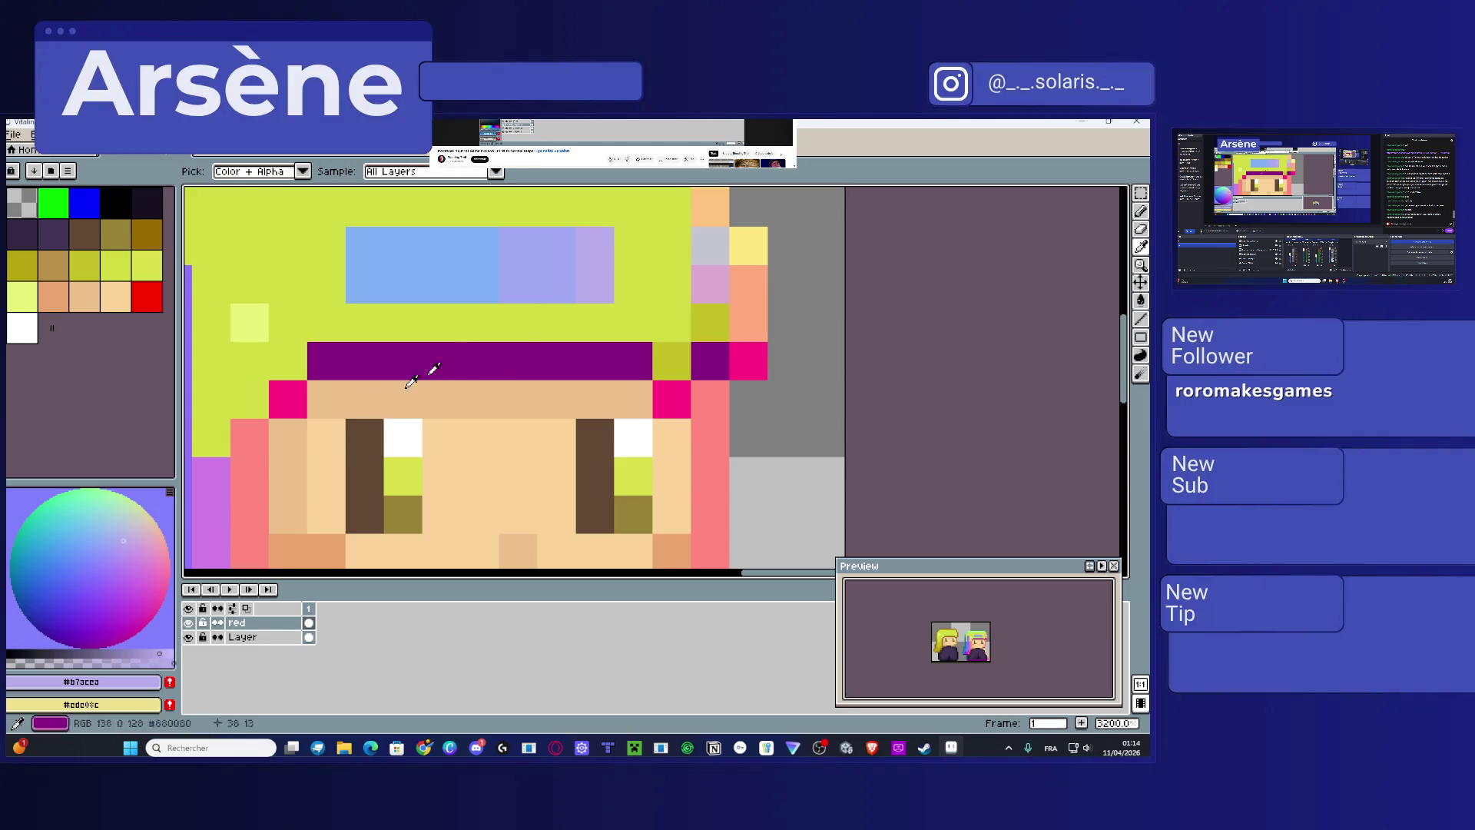
left_click(141, 540)
left_click_drag(672, 284, 646, 267)
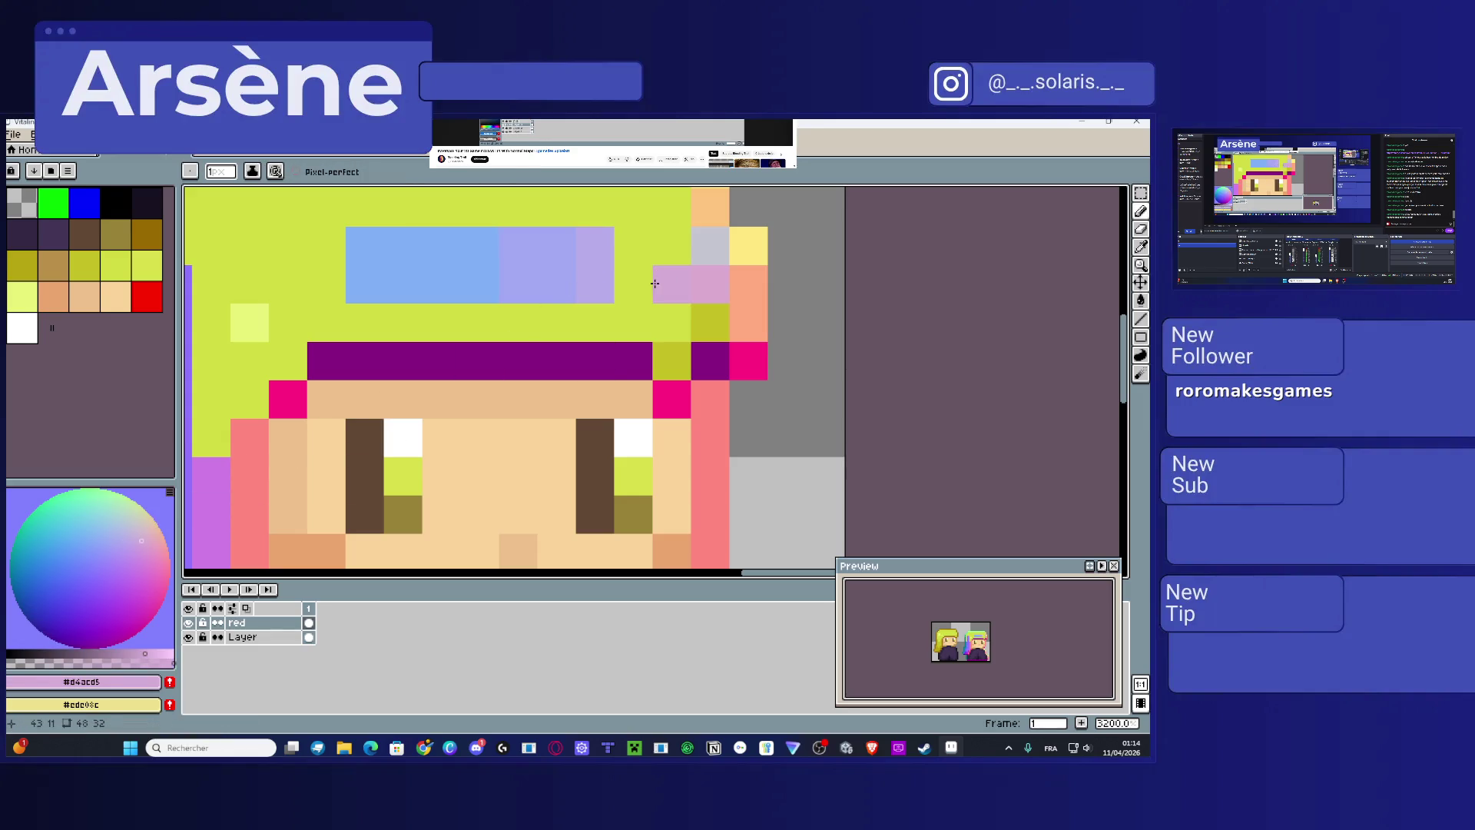
left_click(655, 259)
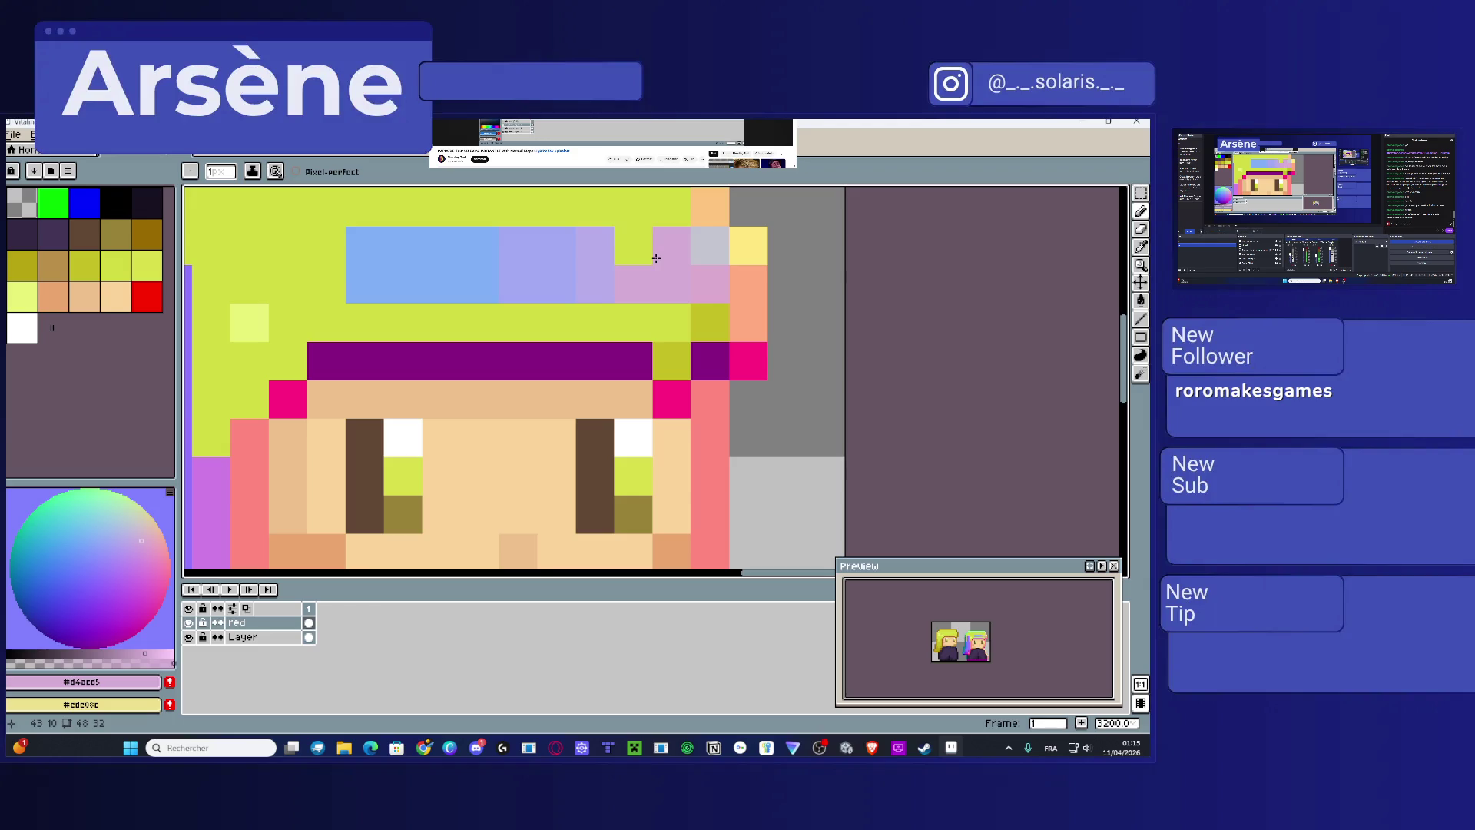
key("ctrl+z")
left_click(711, 237, "alt")
left_click(673, 312)
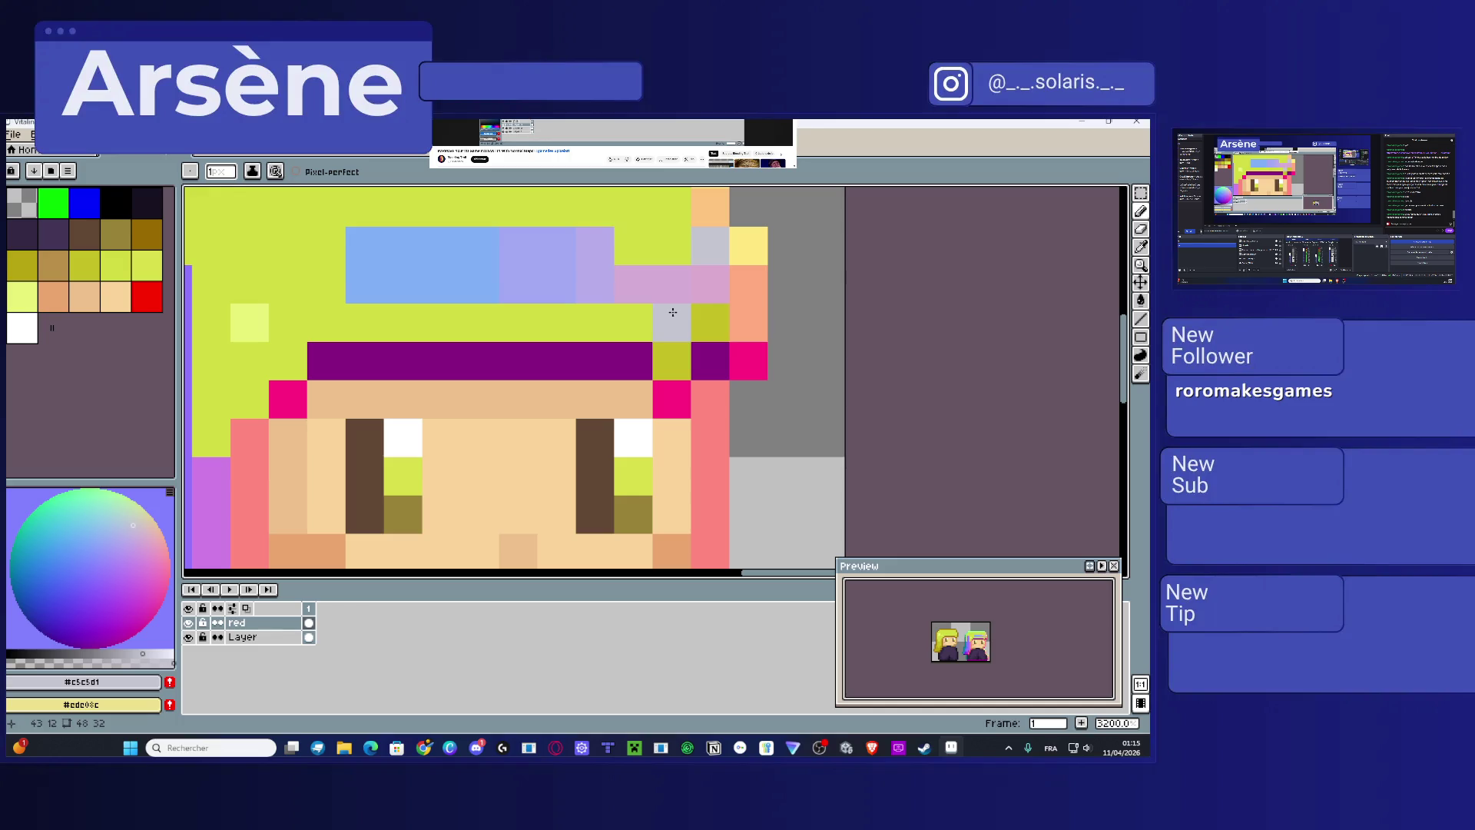
key("ctrl+z")
Step: Sample the fringe's lavender and grey, choose a pale lavender-grey, and paint two lime pixels
key("alt")
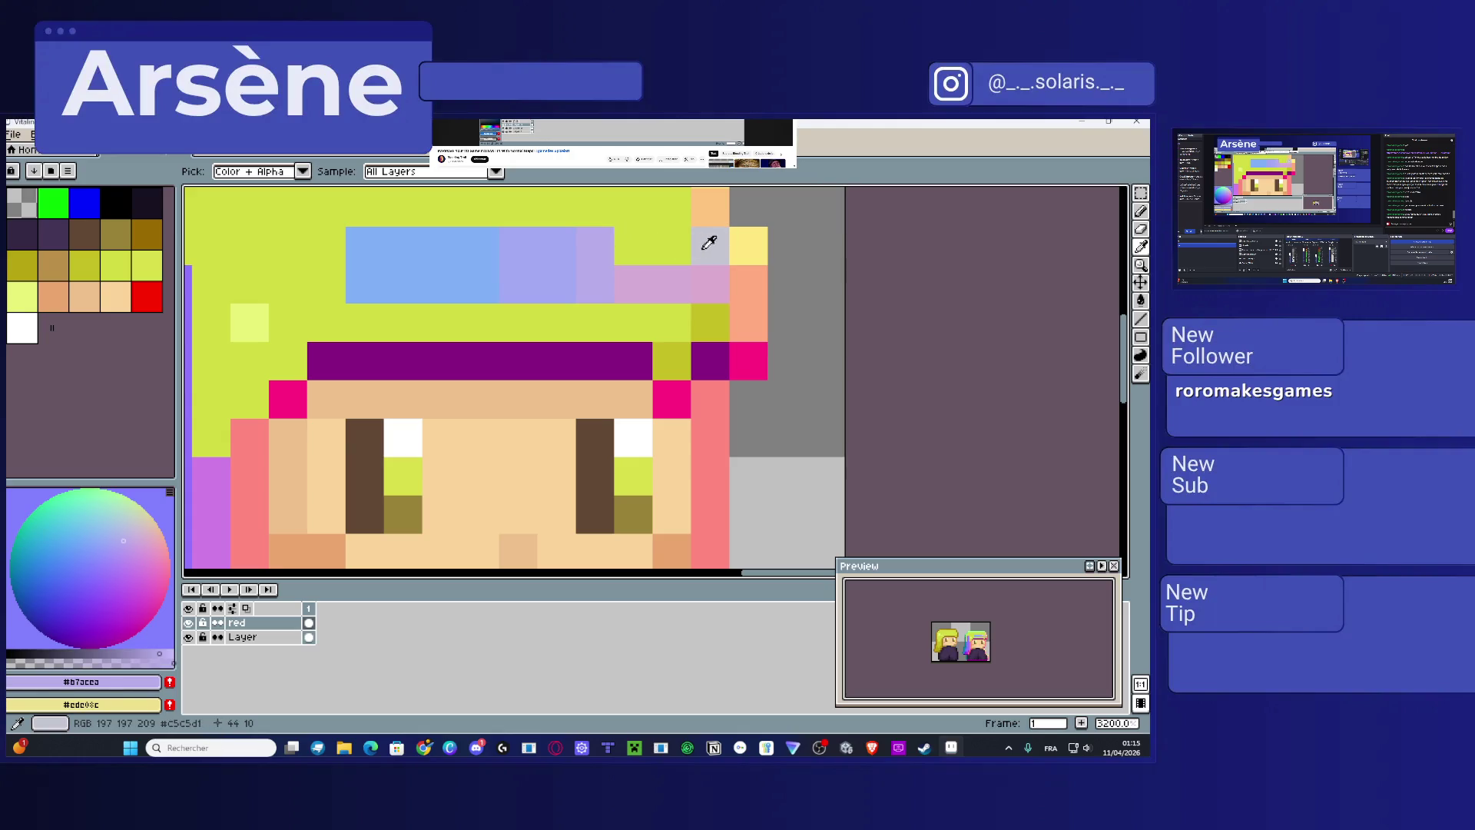
left_click(713, 242, "alt")
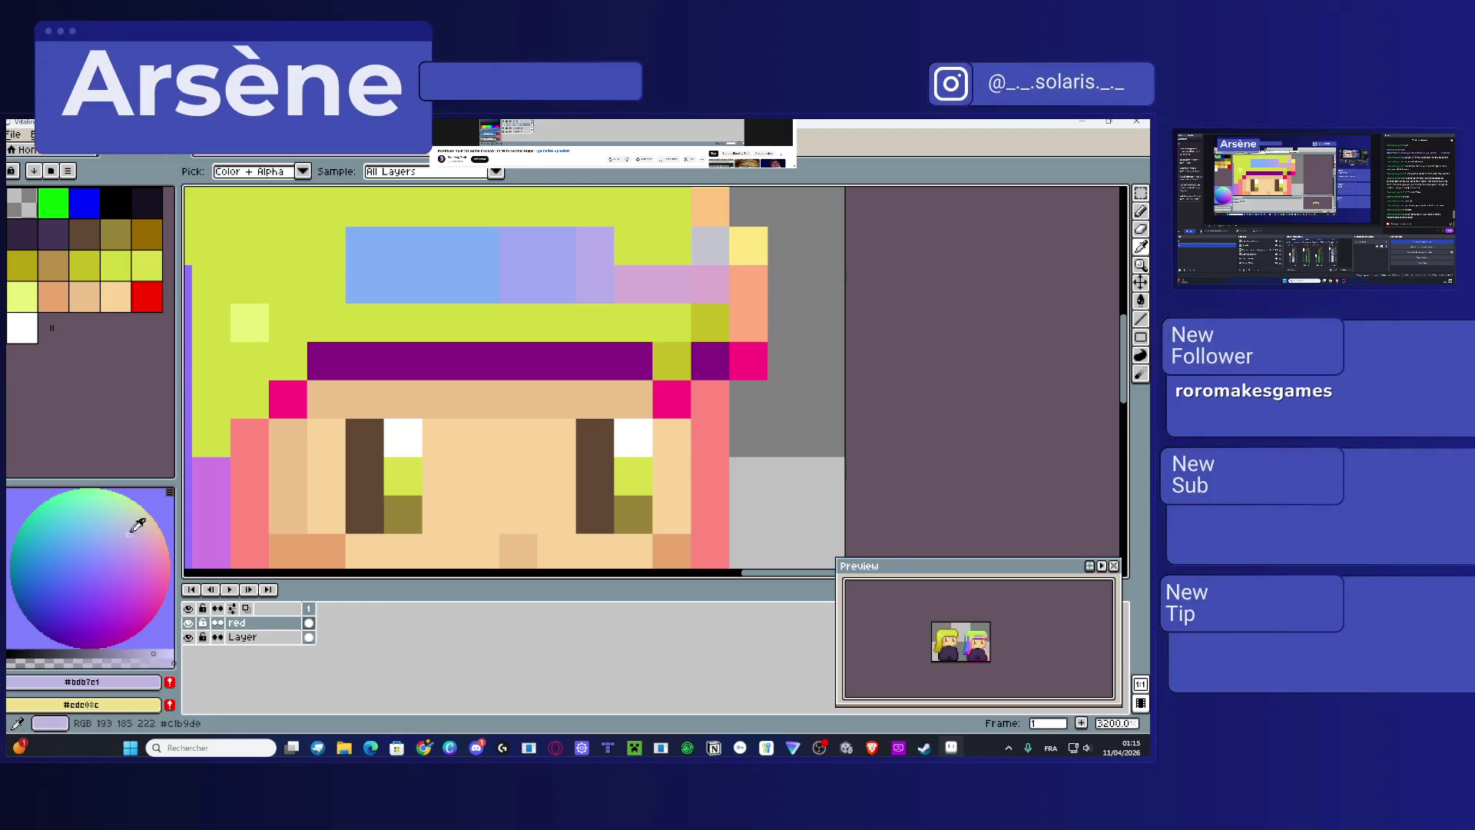
left_click(712, 237, "alt")
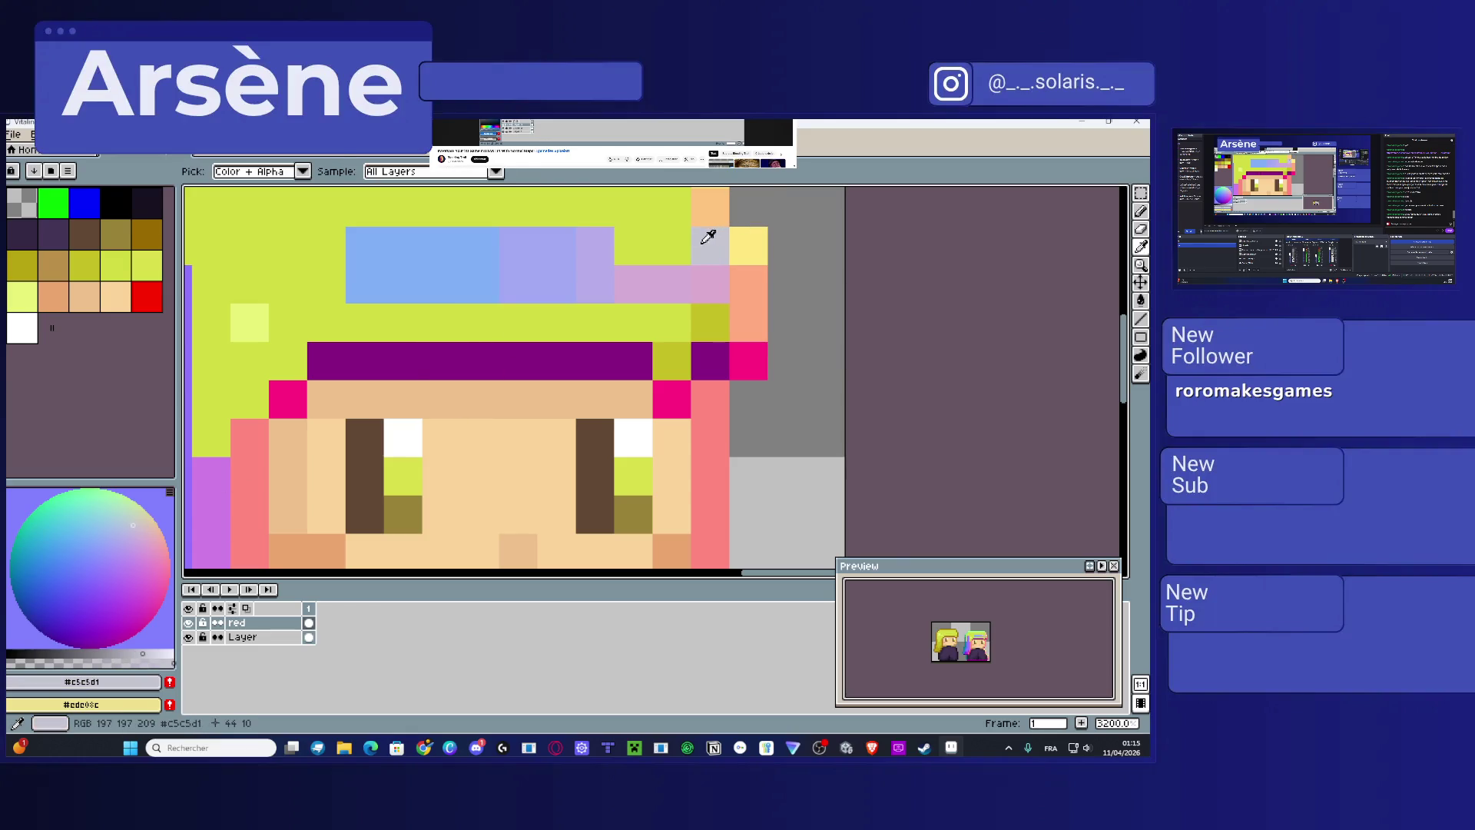
left_click(612, 235, "alt")
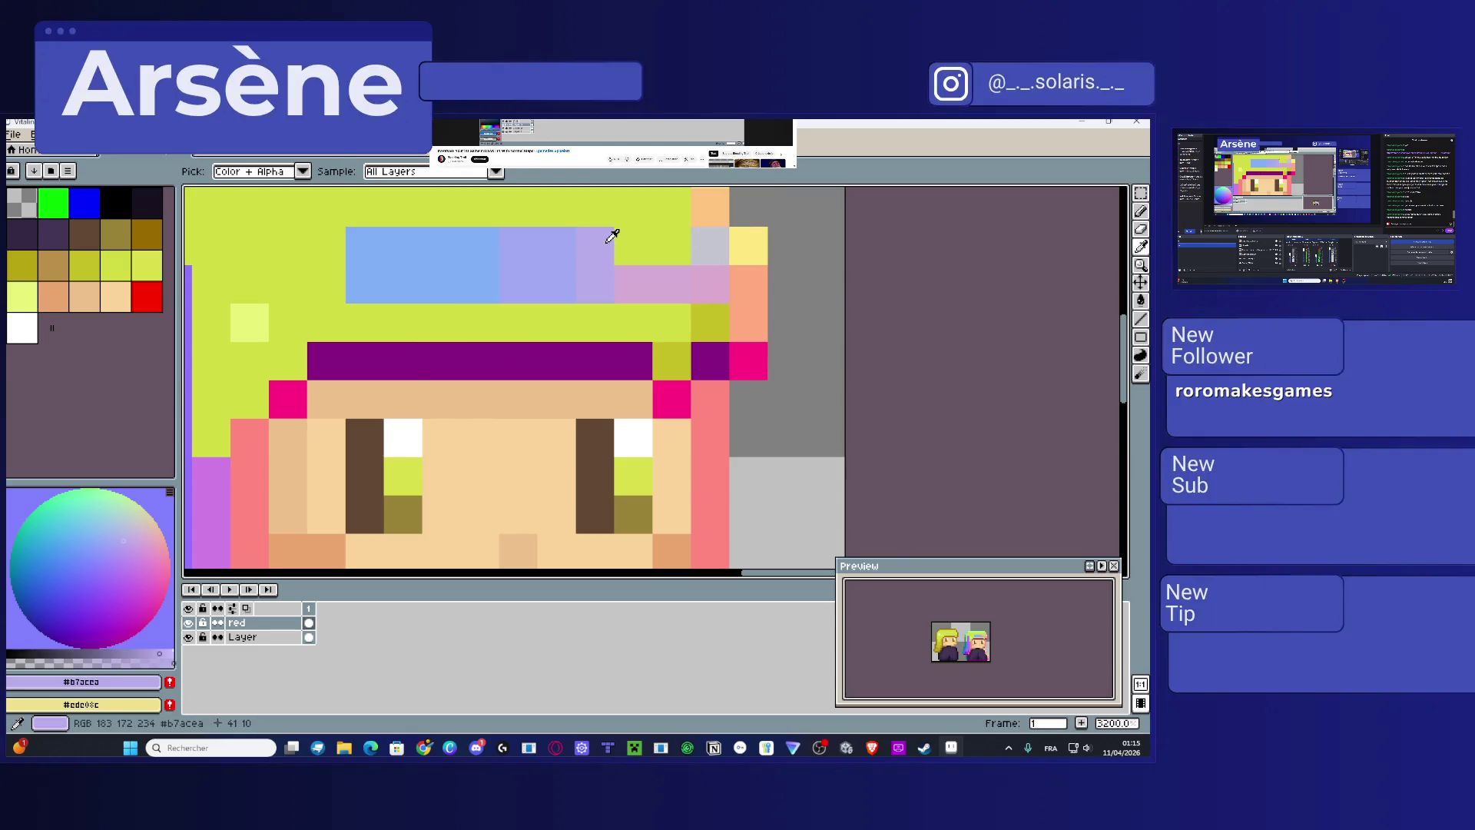
left_click(128, 533)
mouse_move(630, 246)
left_mouse_down()
mouse_move(652, 254)
mouse_move(661, 326)
left_mouse_up()
Step: Paint pink-lavender pixels above the fringe's right end, undoing a stray one
left_click(672, 215)
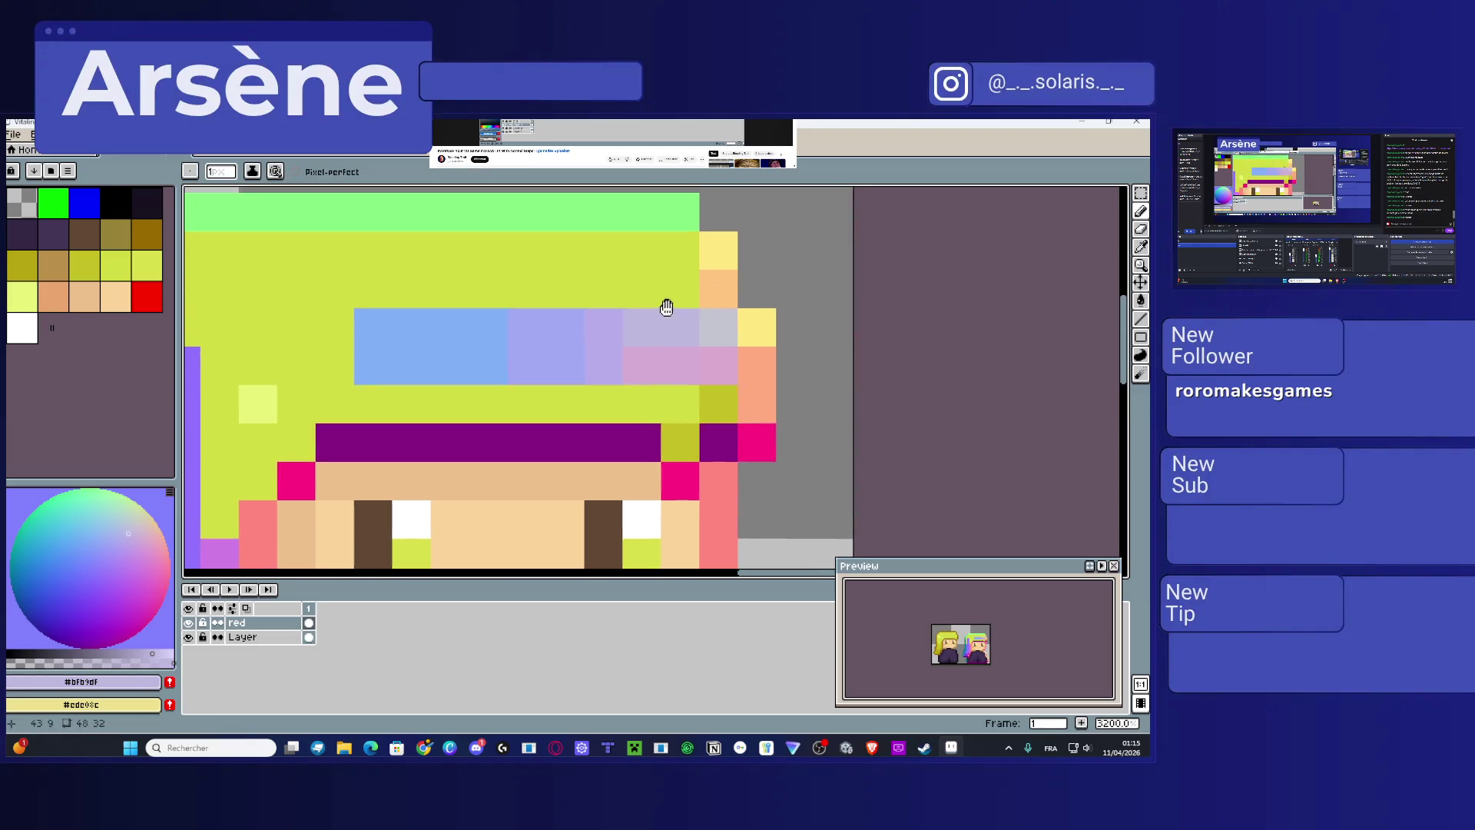
left_click(670, 395, "alt")
left_click(664, 322)
left_click(622, 319)
left_click(770, 465)
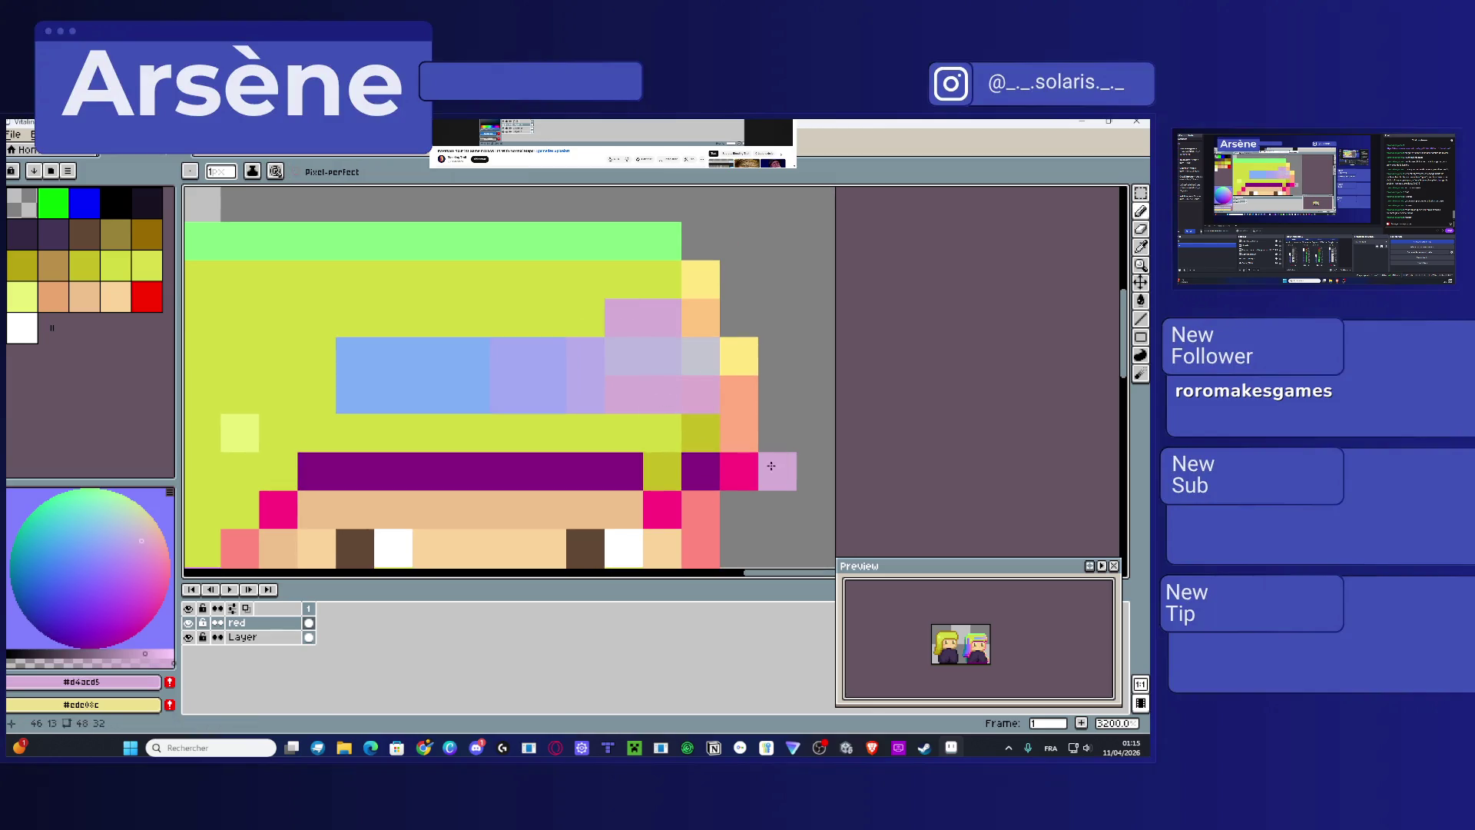
key("ctrl+z")
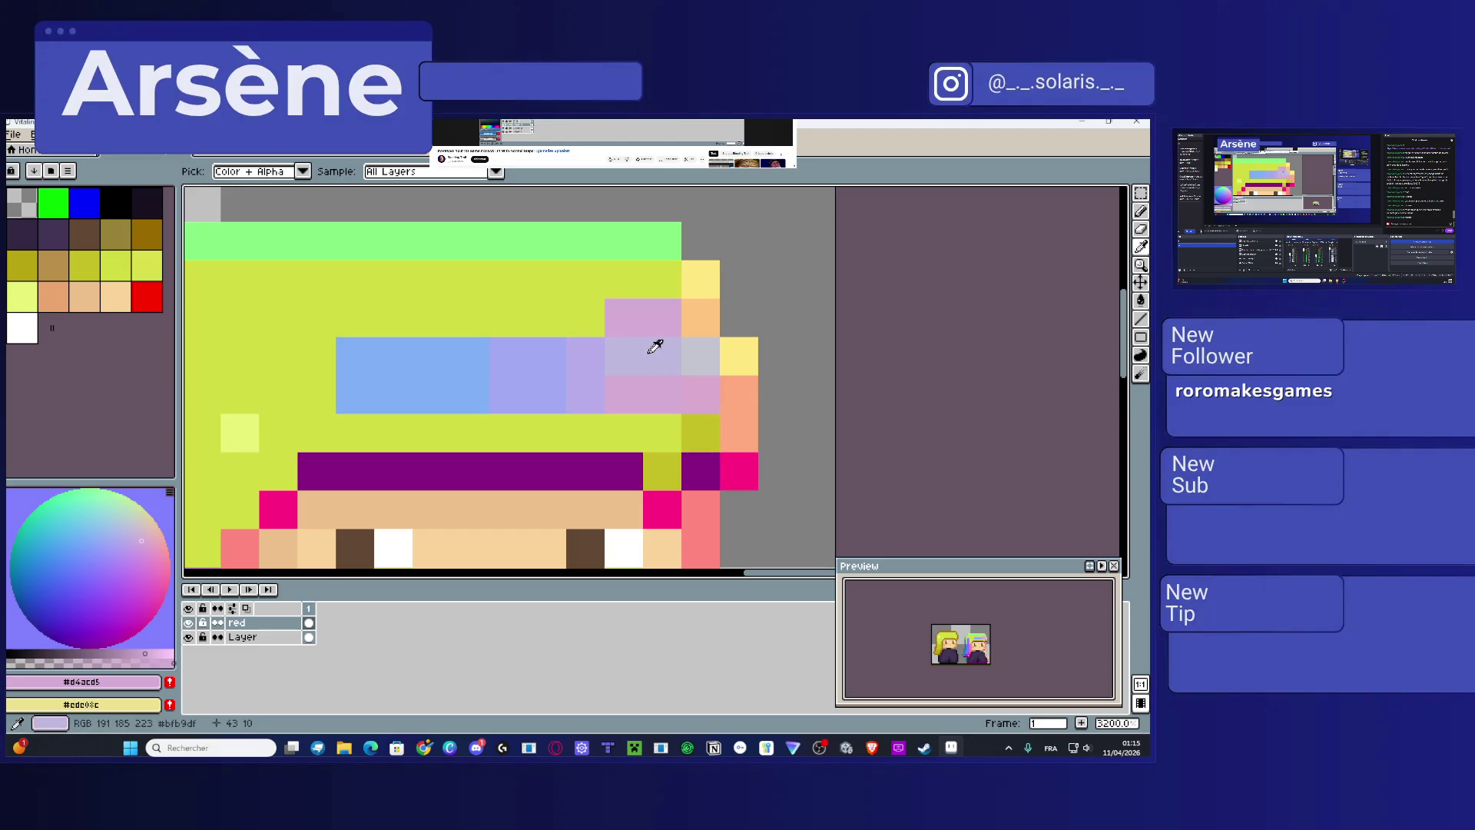
Step: Add pale lavender pixels to the column rising toward the green crown
left_click(655, 345, "alt")
left_click(625, 281)
left_click(635, 388, "alt")
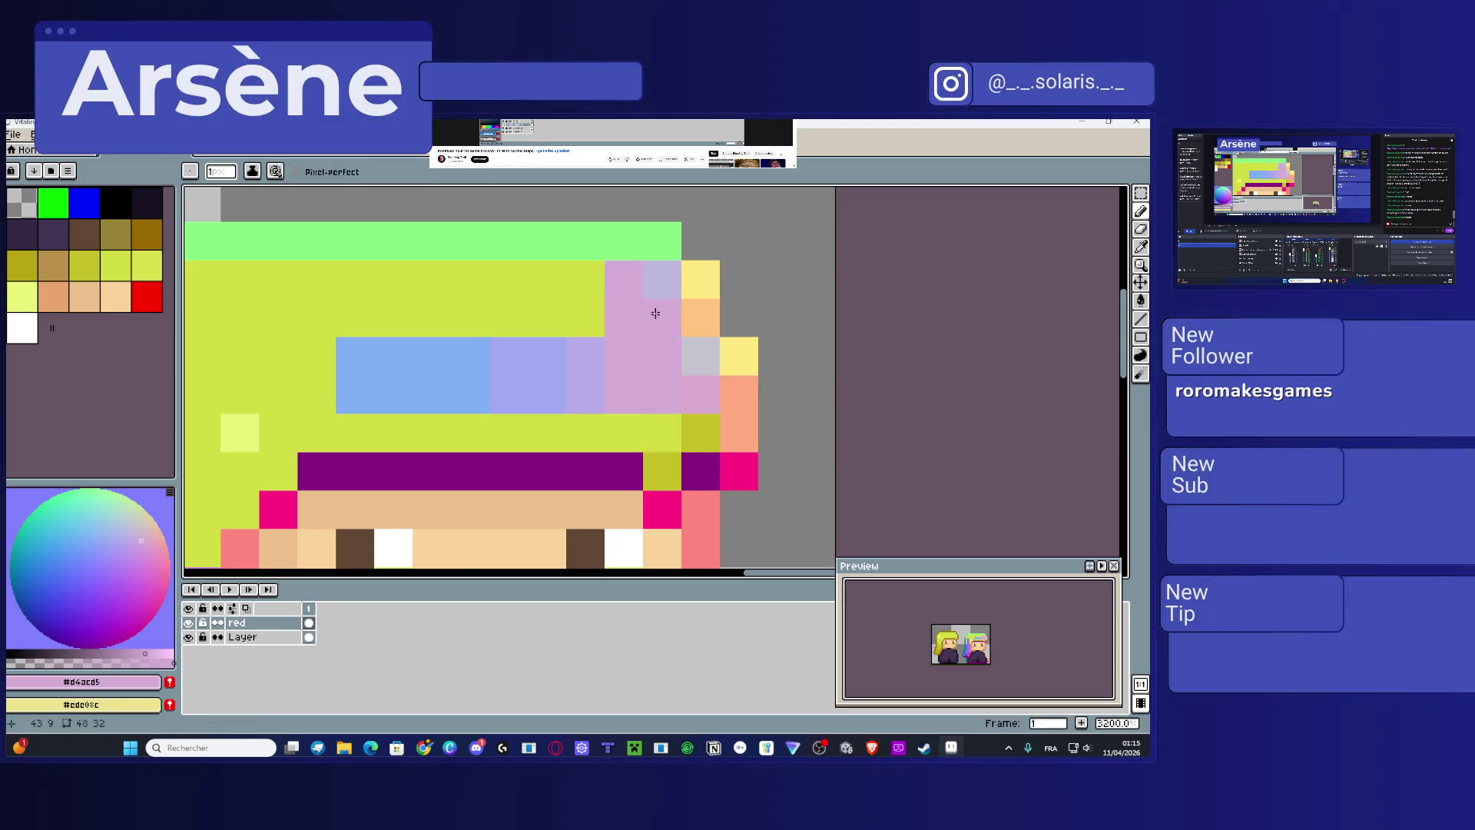
left_click(653, 280, "alt")
left_click(662, 318)
left_click(661, 430)
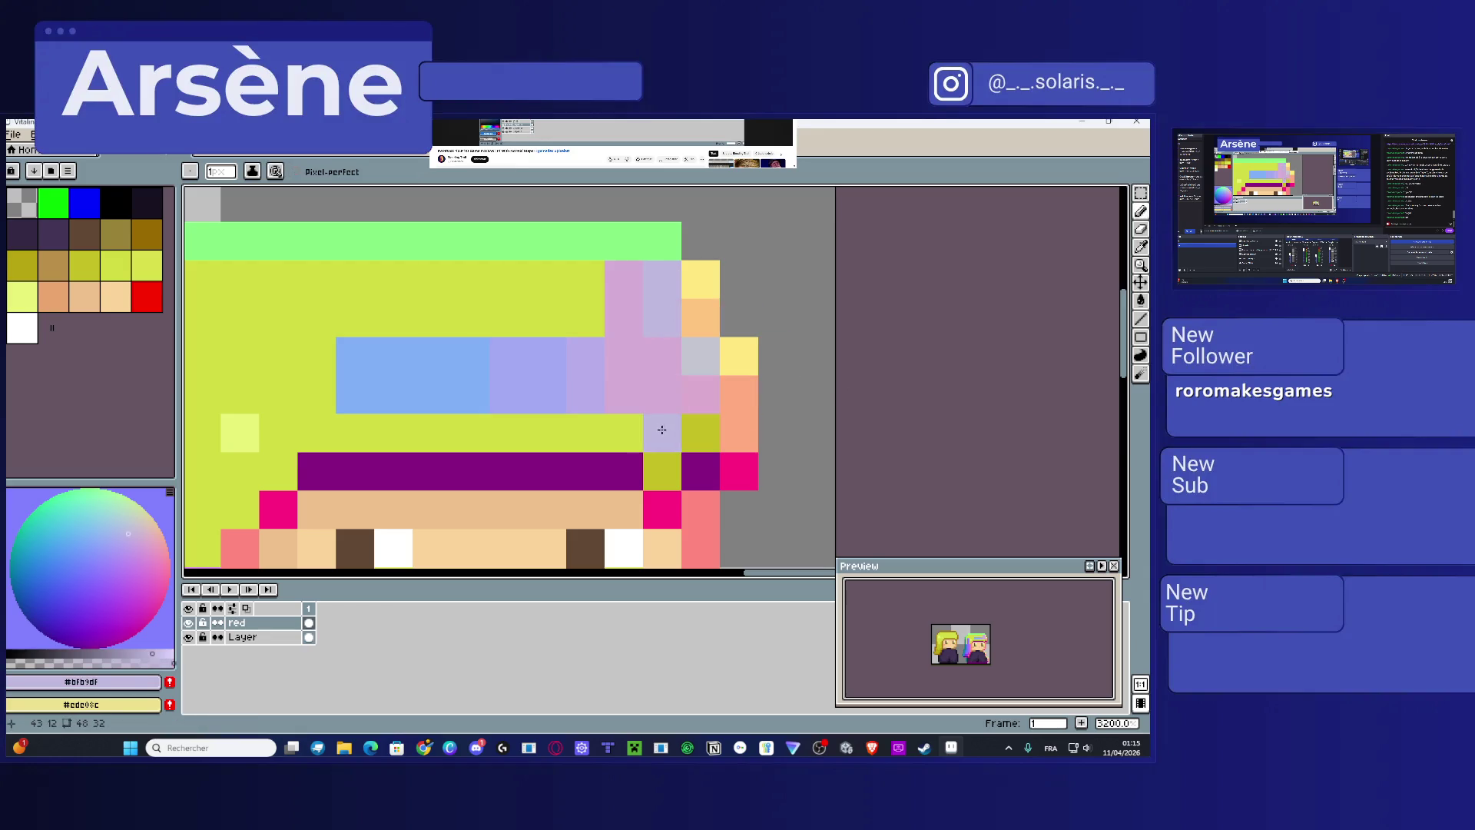
key("ctrl+z")
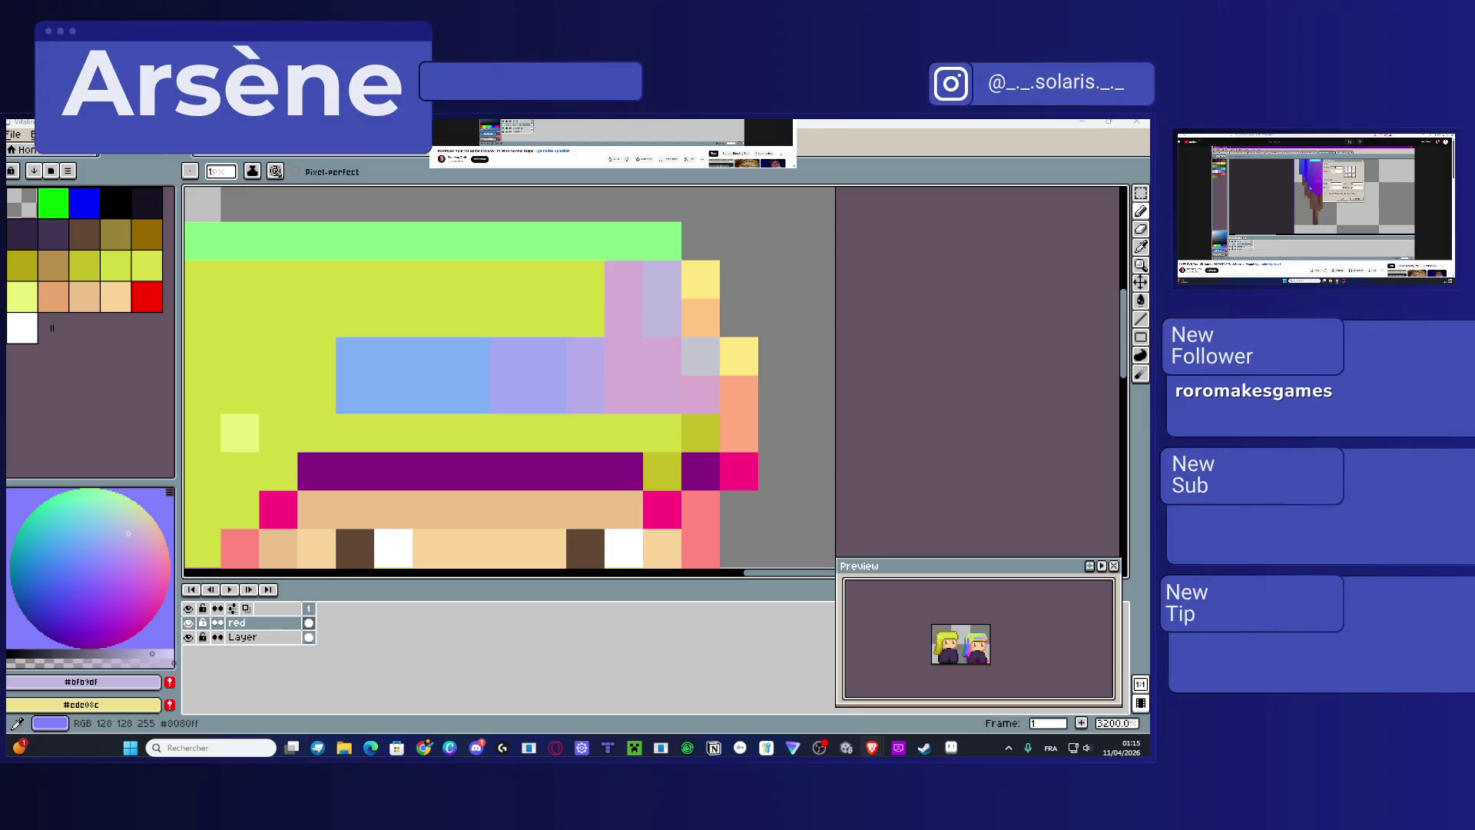
key("alt+Tab")
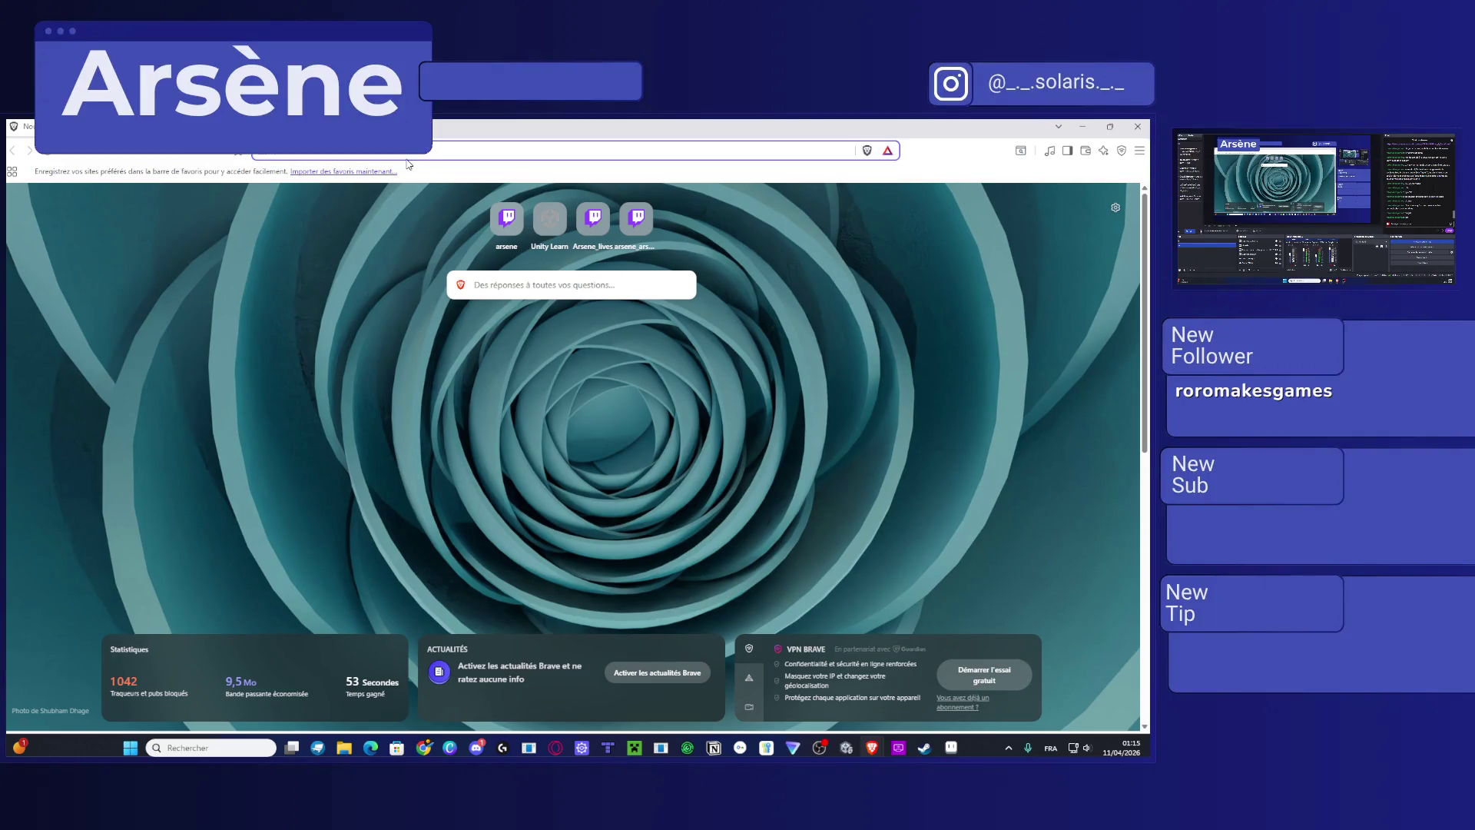
Step: Search 'adn données cryptées' in Brave and open the Le Figaro article
type("adn données cryo")
key("BackSpace")
type("ptées")
key("Return")
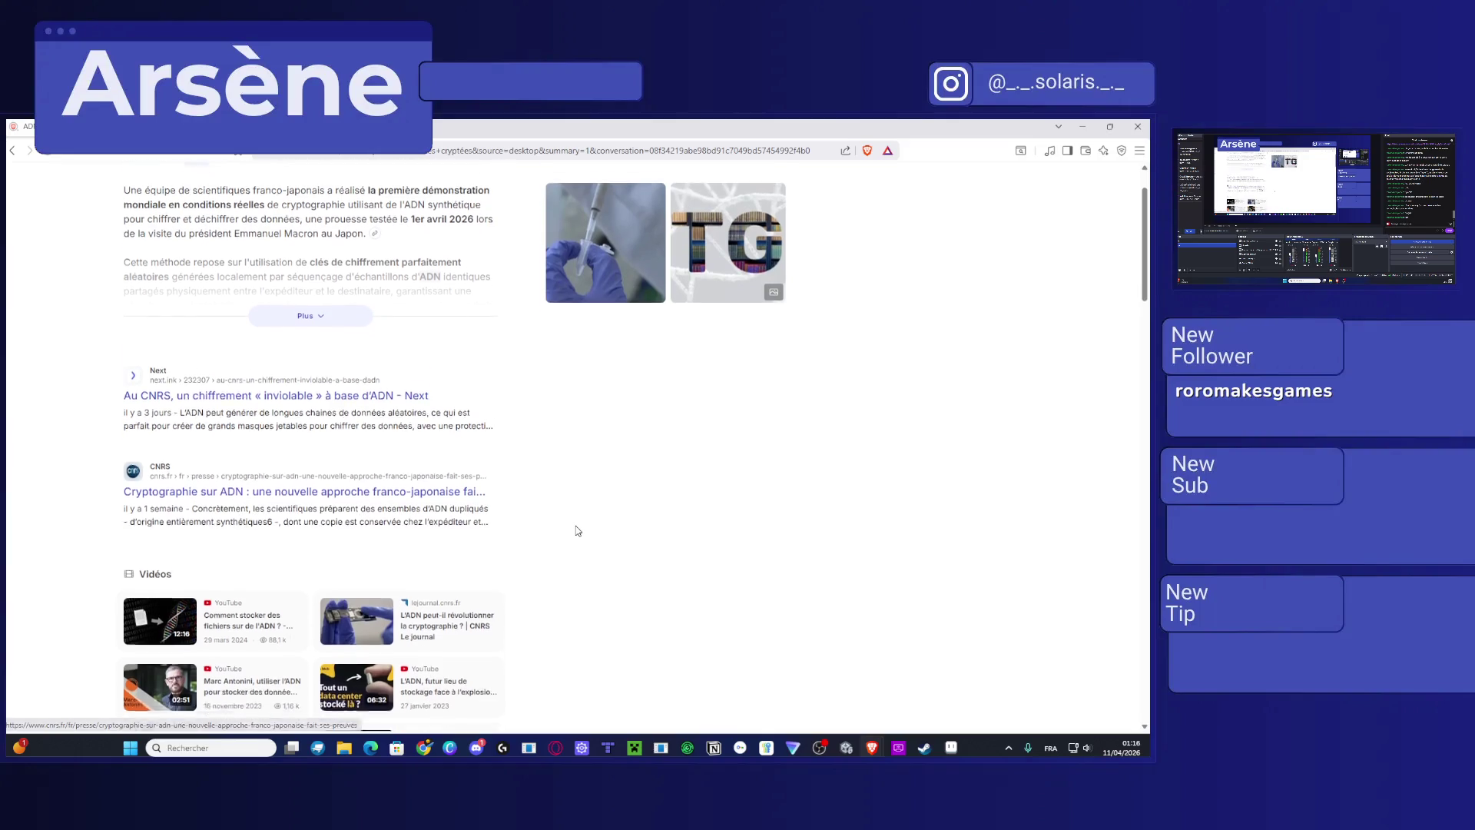
scroll(577, 529, "down", 5)
scroll(578, 530, "down", 2)
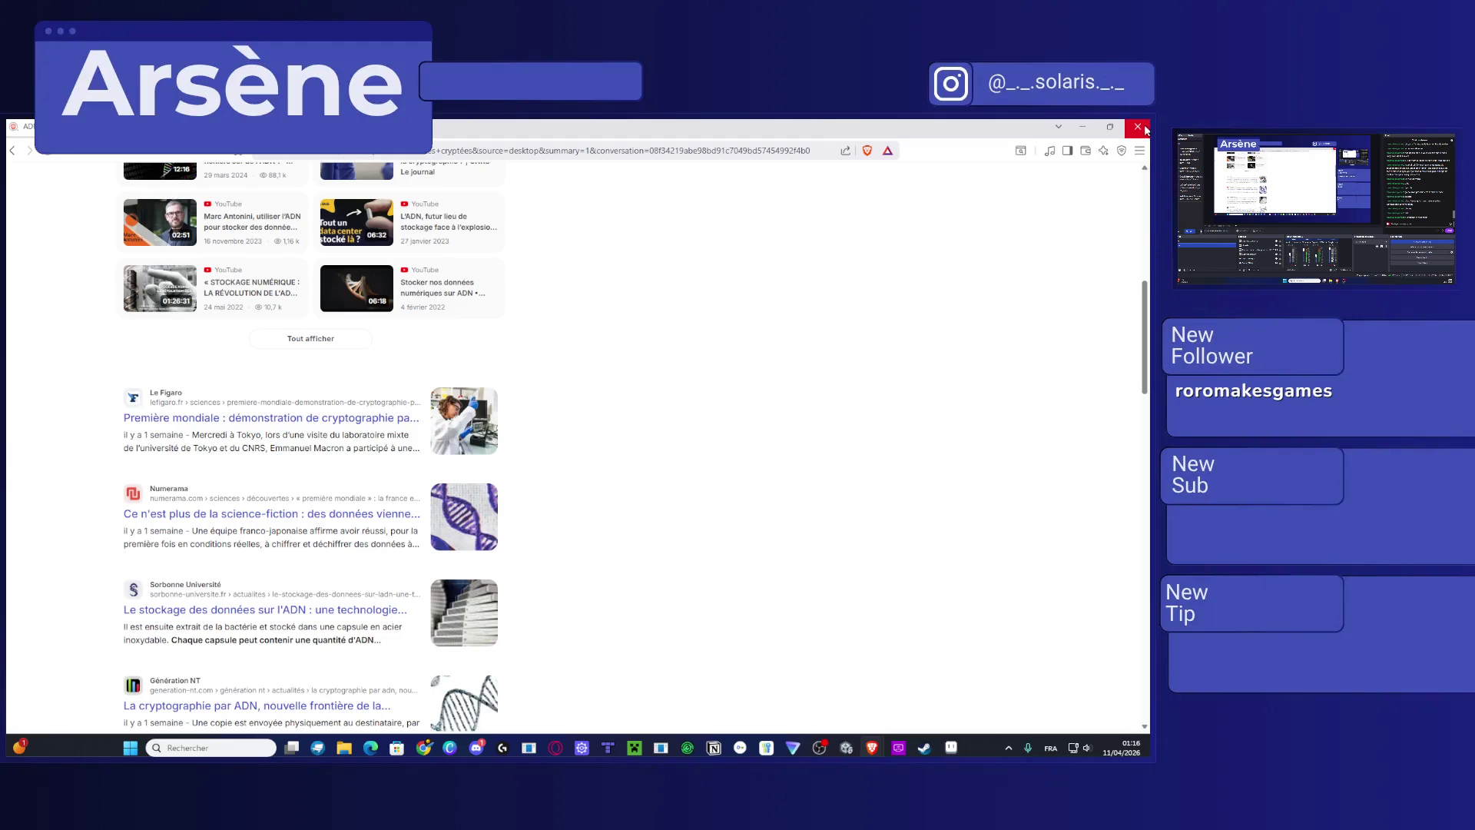
left_click(307, 420)
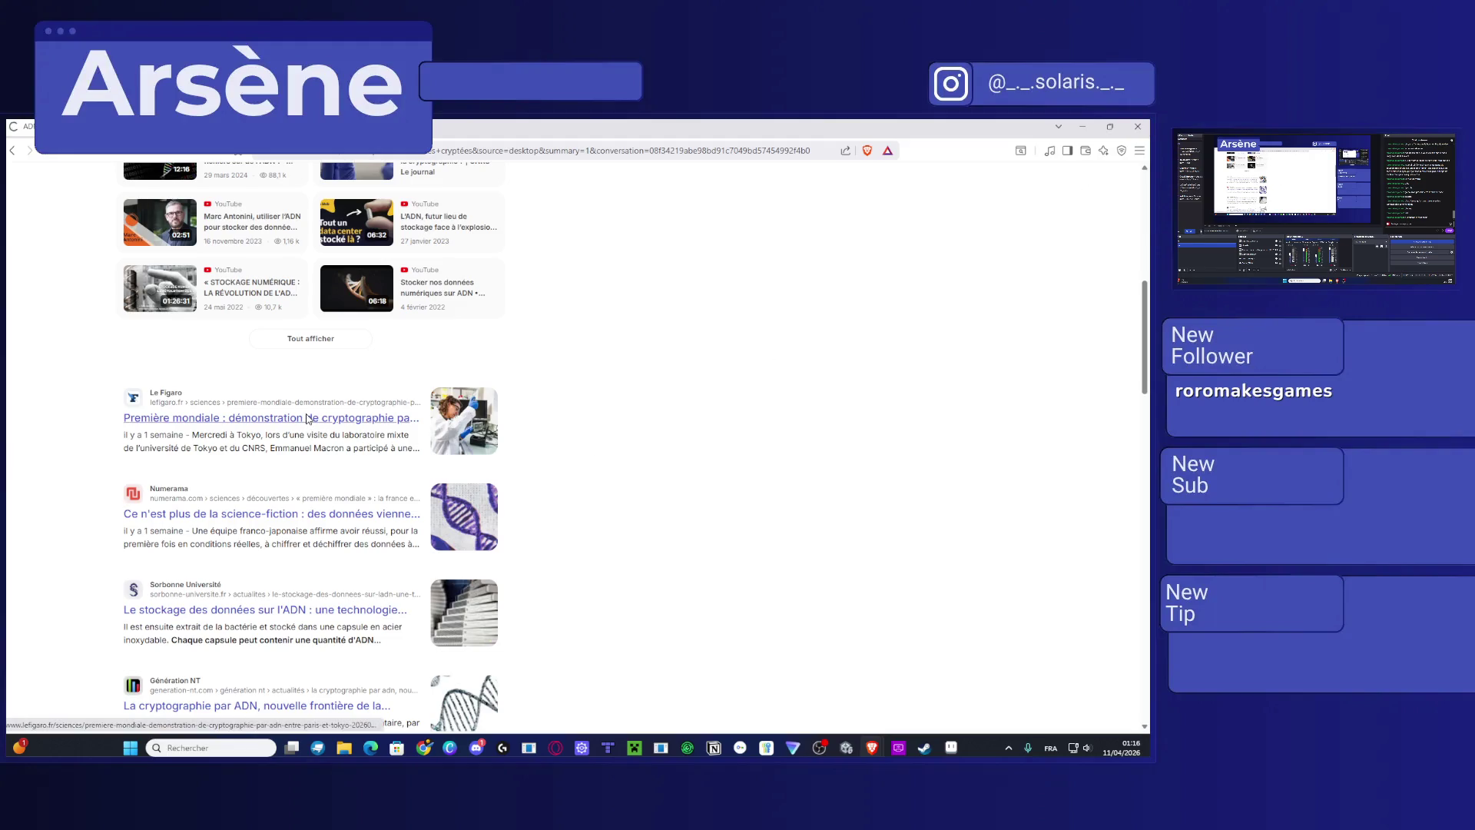
Step: Highlight the passages on the Tokyo lab visit and DNA message decoding, then return to Aseprite
scroll(492, 503, "down", 4)
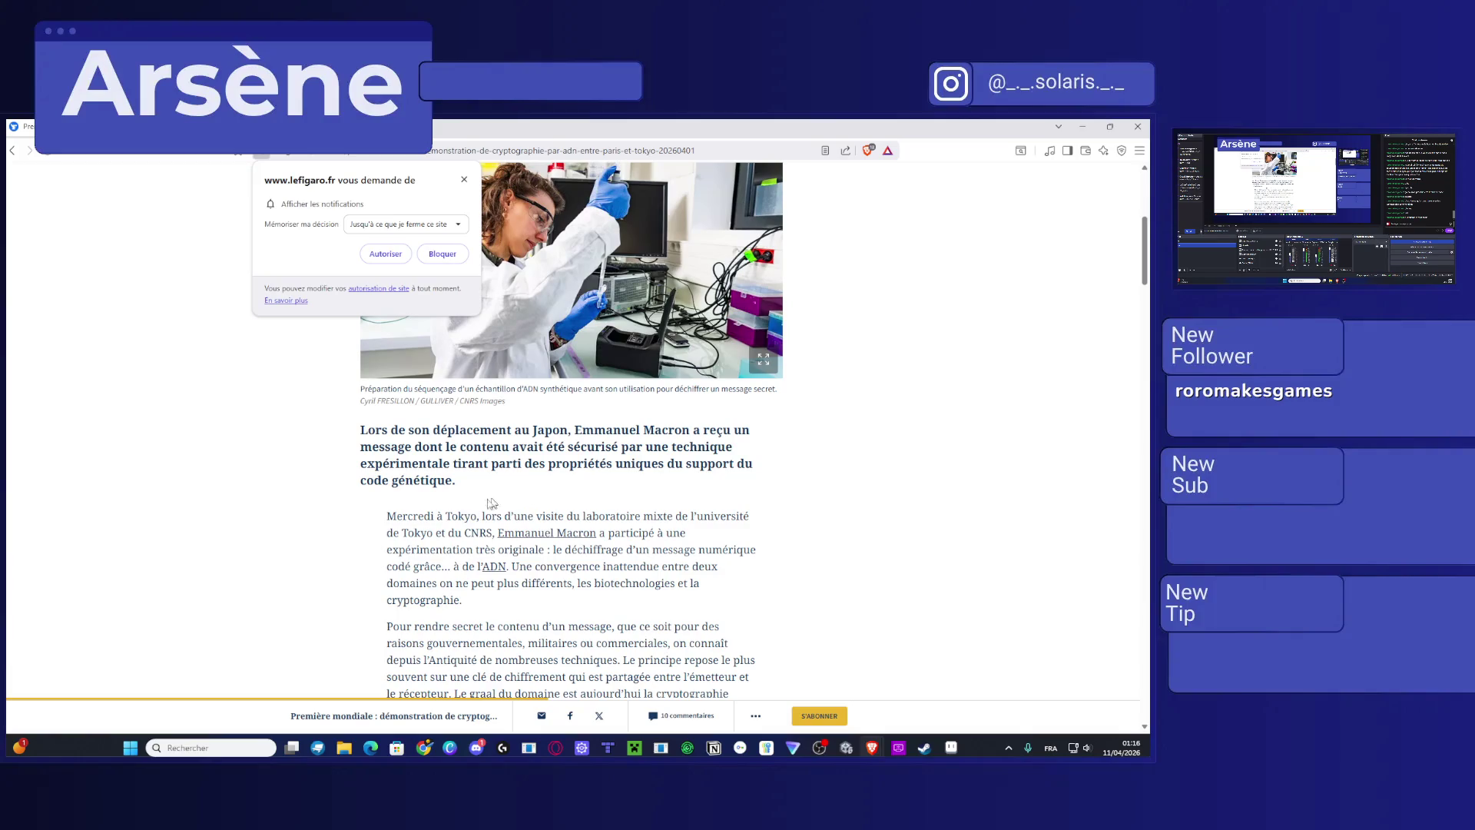
mouse_move(481, 516)
left_mouse_down()
mouse_move(459, 531)
mouse_move(633, 532)
left_mouse_up()
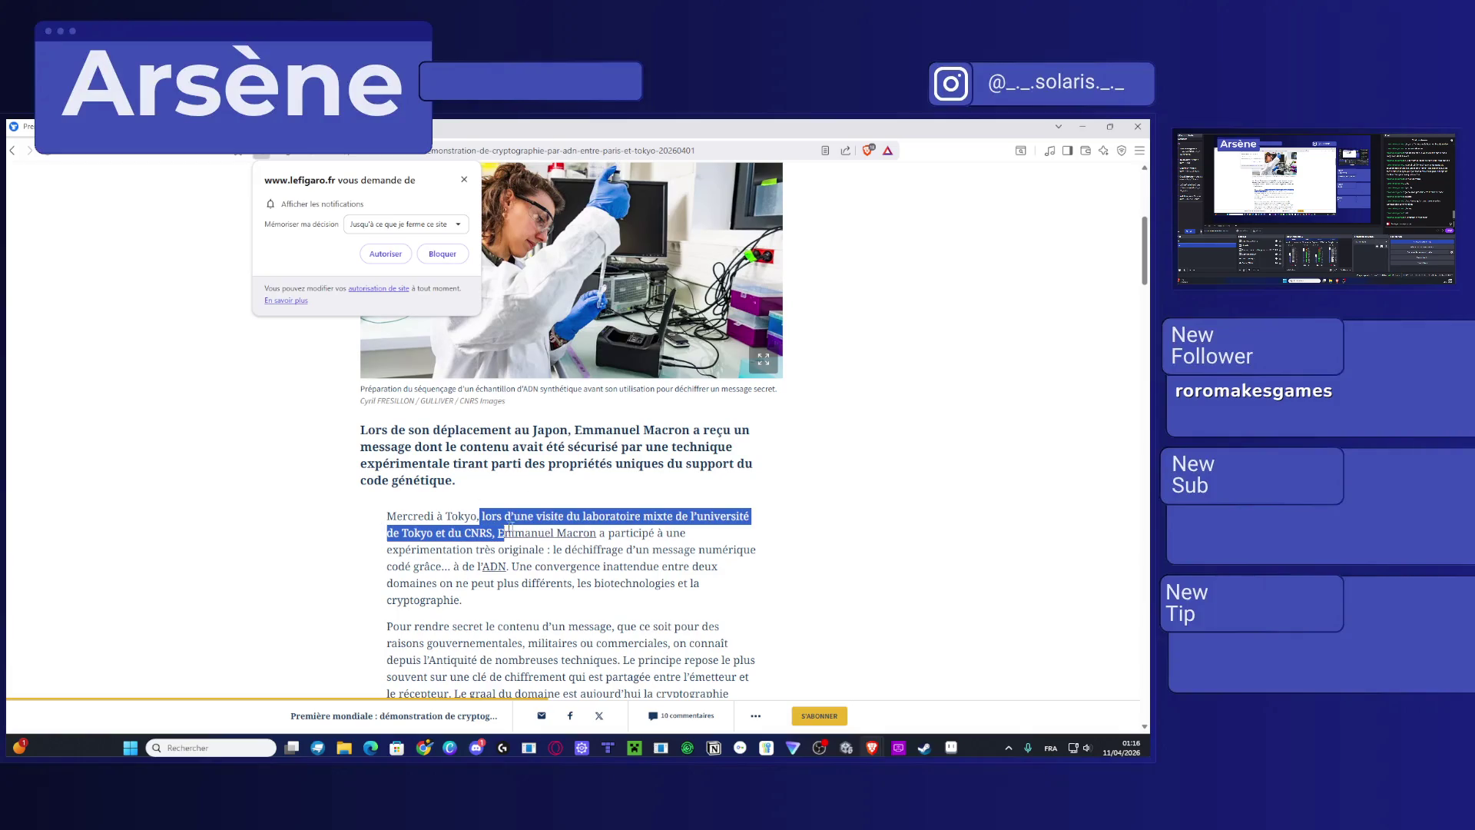
left_click(642, 552)
mouse_move(550, 550)
left_mouse_down()
mouse_move(519, 567)
mouse_move(532, 567)
left_mouse_up()
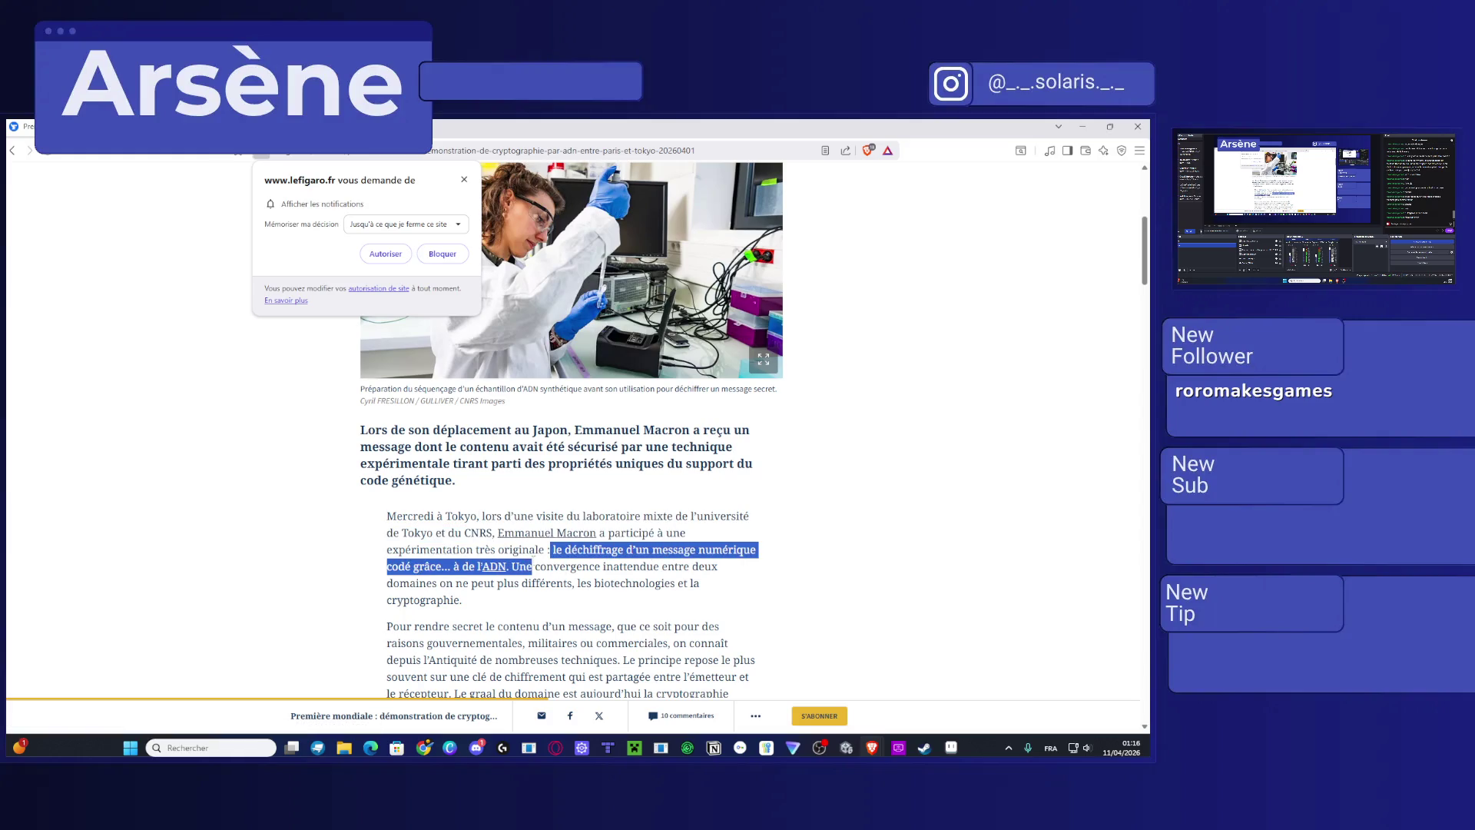
key("alt+Tab")
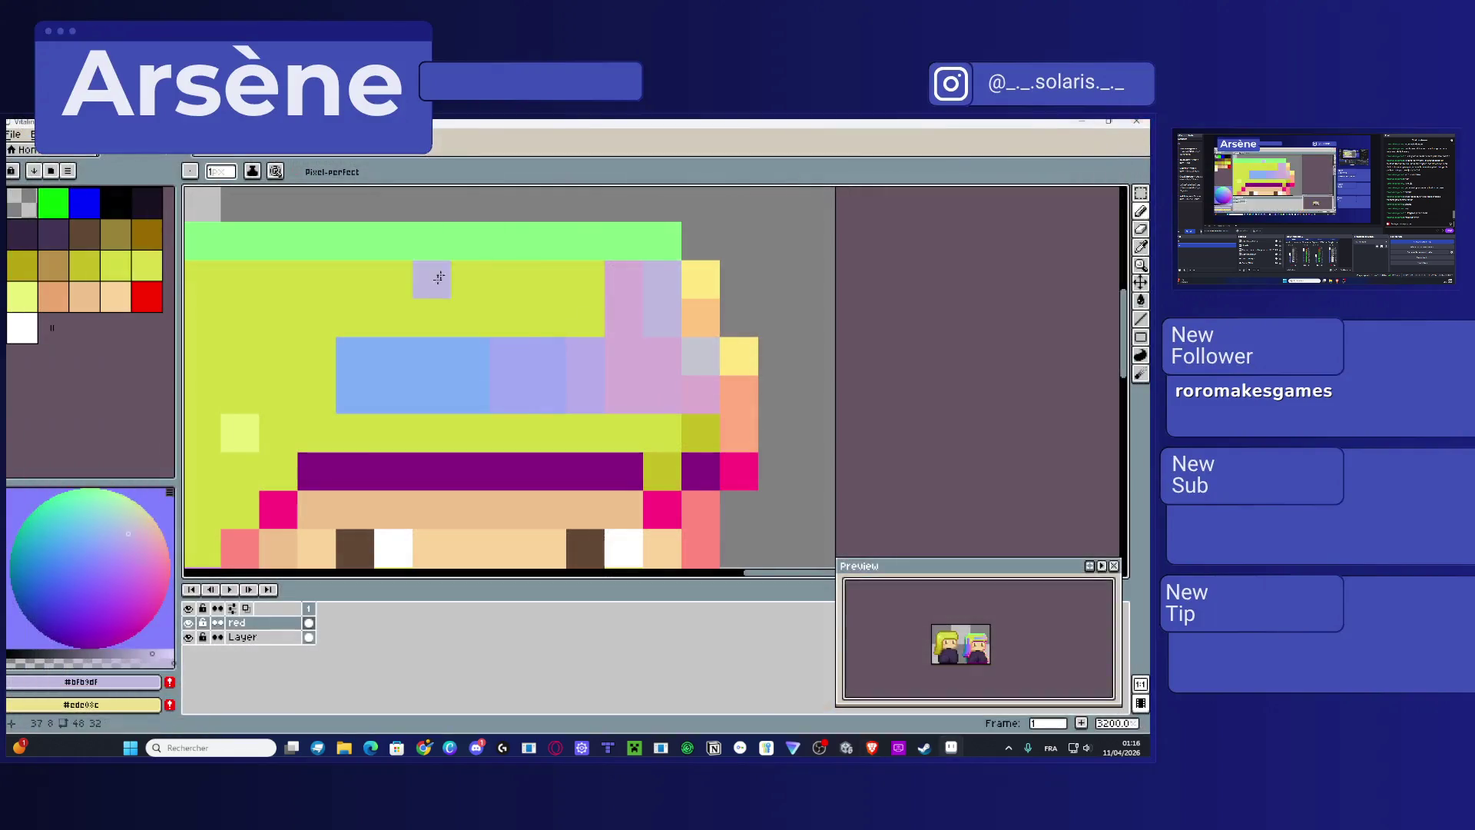
Step: Sample the crown green and fringe lavender, then paint a mint pixel in the hair
key("i")
left_click(593, 244)
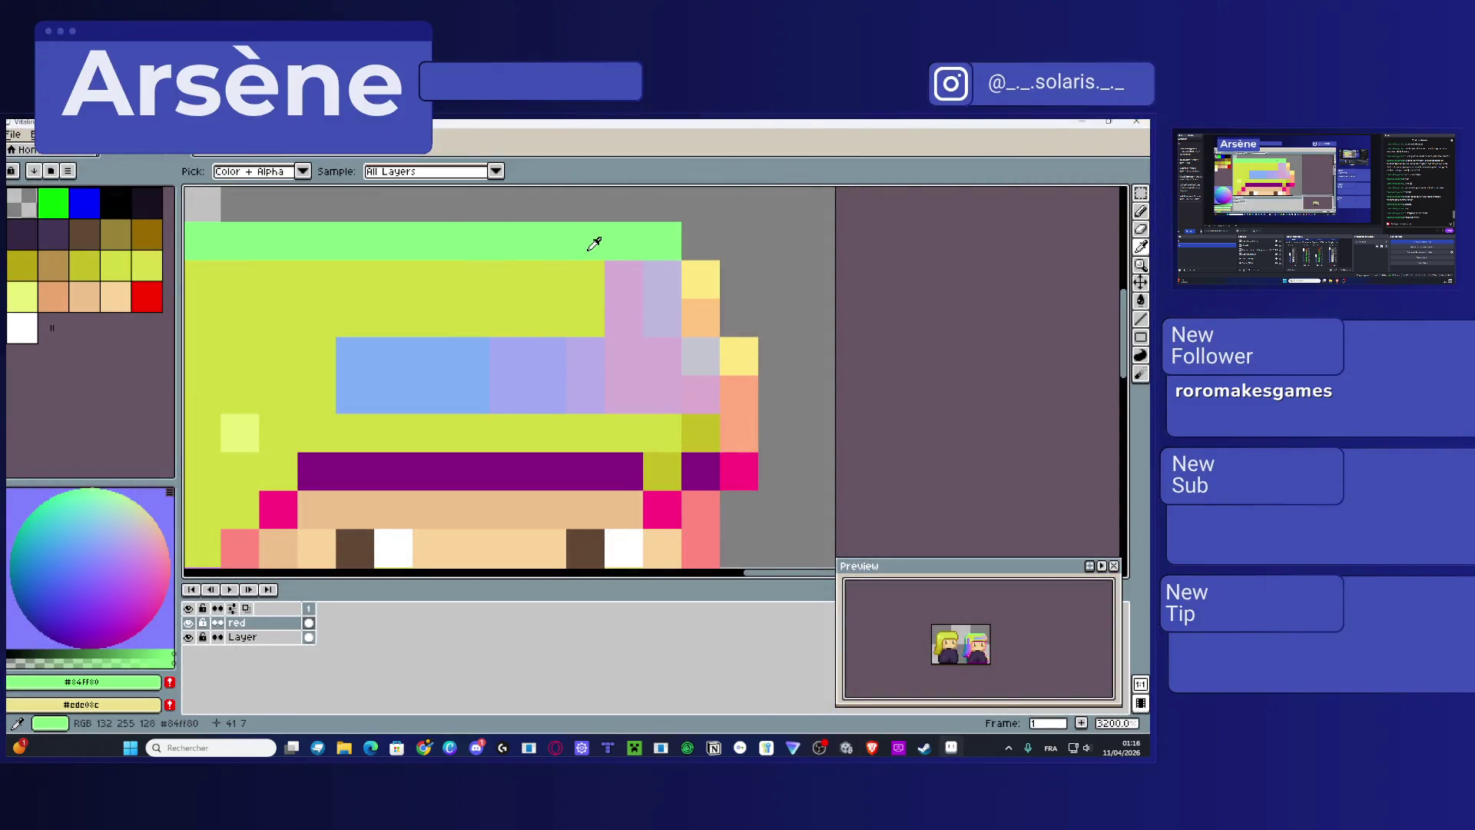
left_click(595, 347)
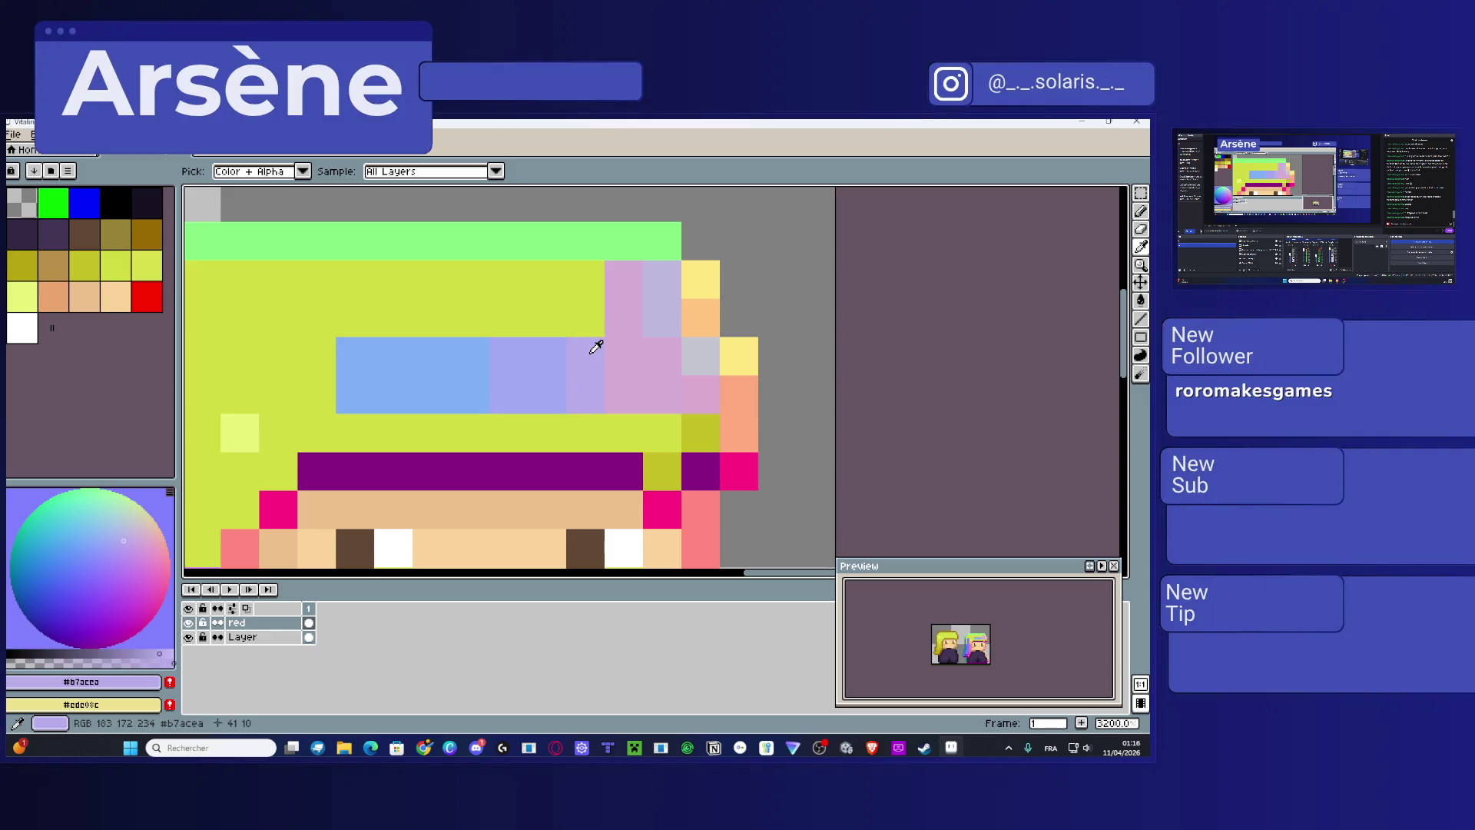
left_click(116, 508)
key("b")
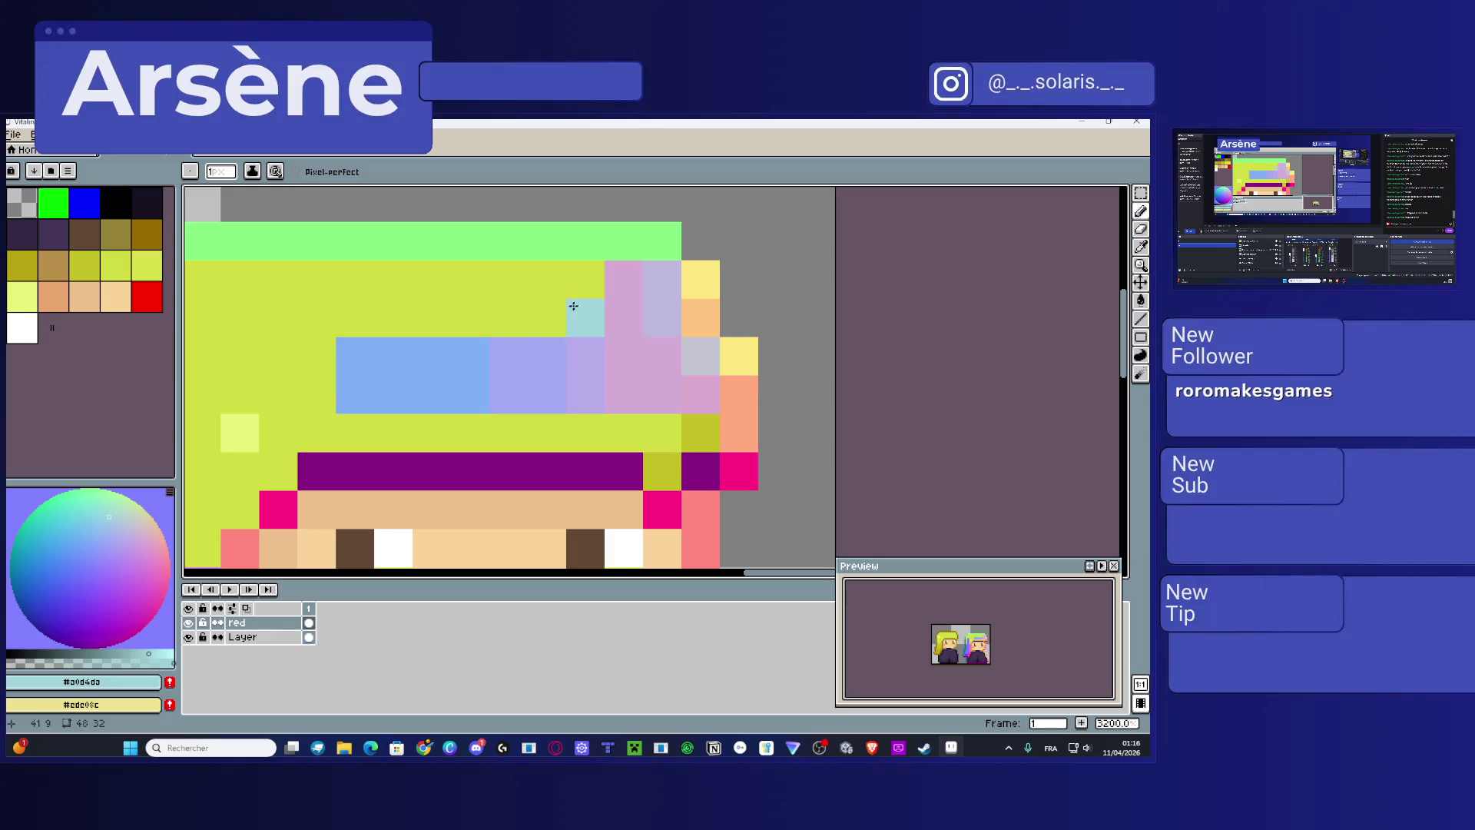
left_click(100, 507)
left_click(577, 279)
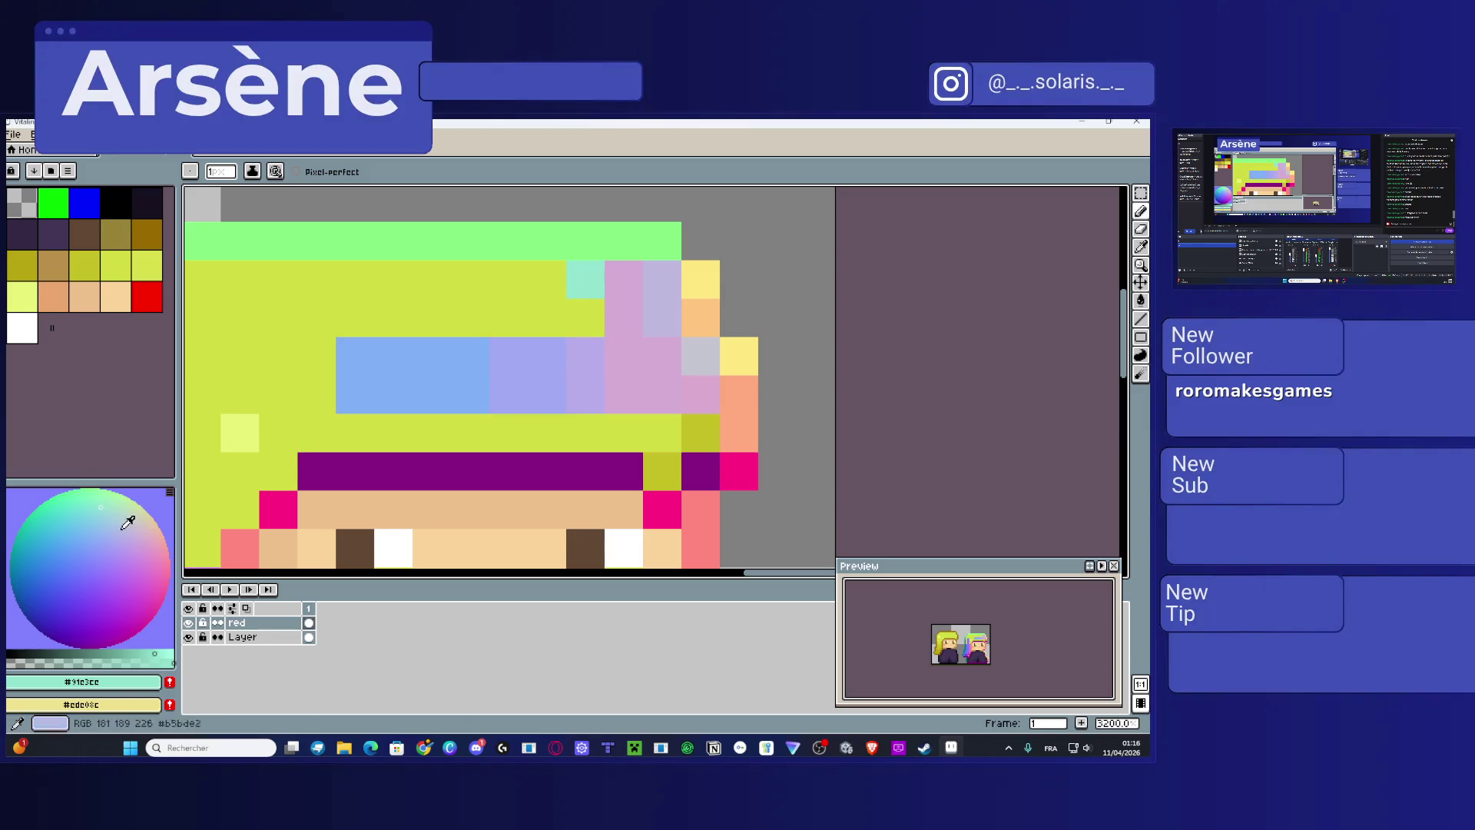
Step: Paint a light-blue pixel above the lavender band, undoing the misplaced ones
key("i")
left_click(627, 351)
left_click(597, 353)
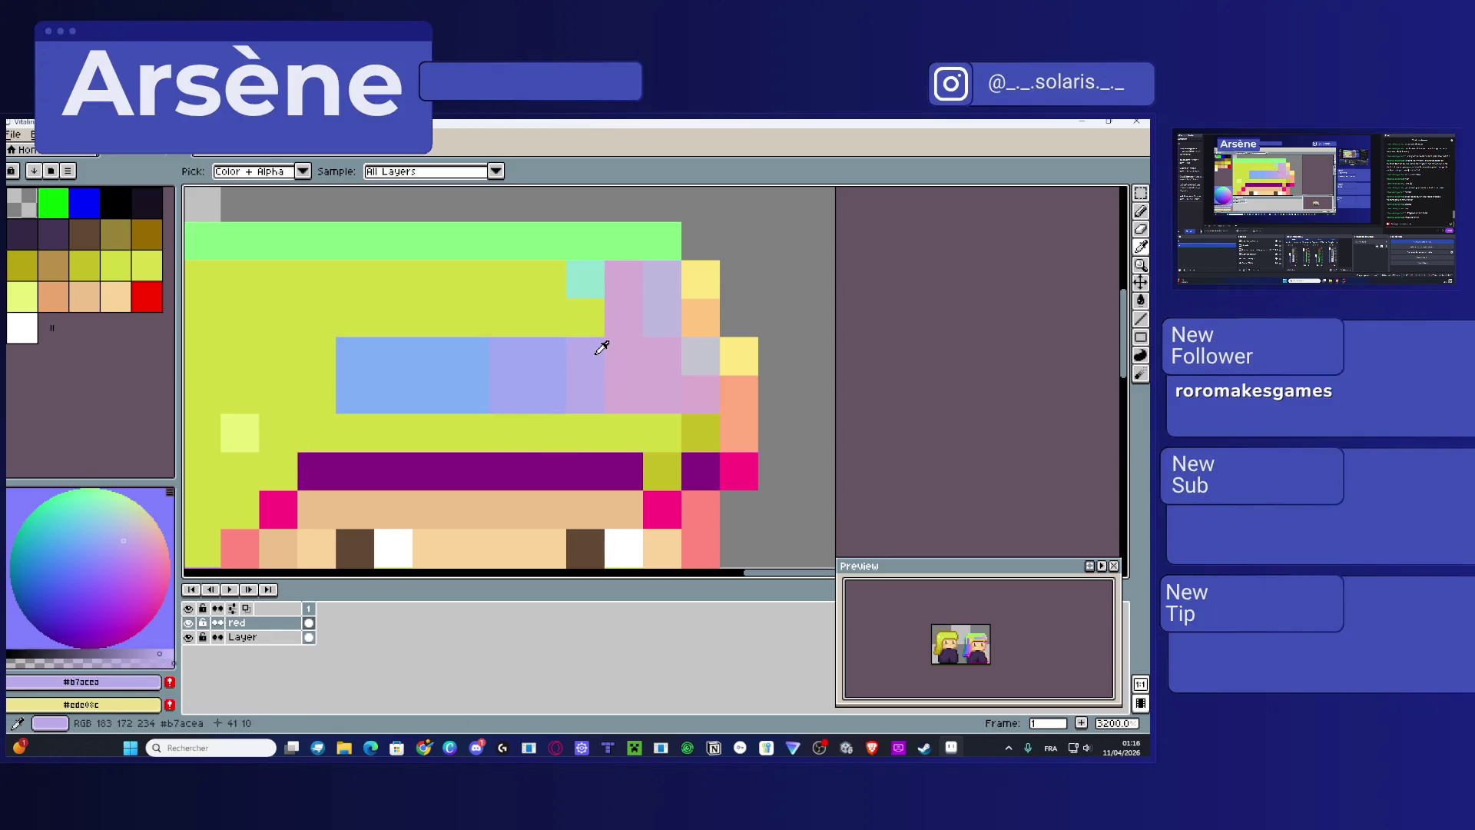
left_click(115, 525)
key("b")
left_click(555, 293)
key("ctrl+z")
left_click(579, 314)
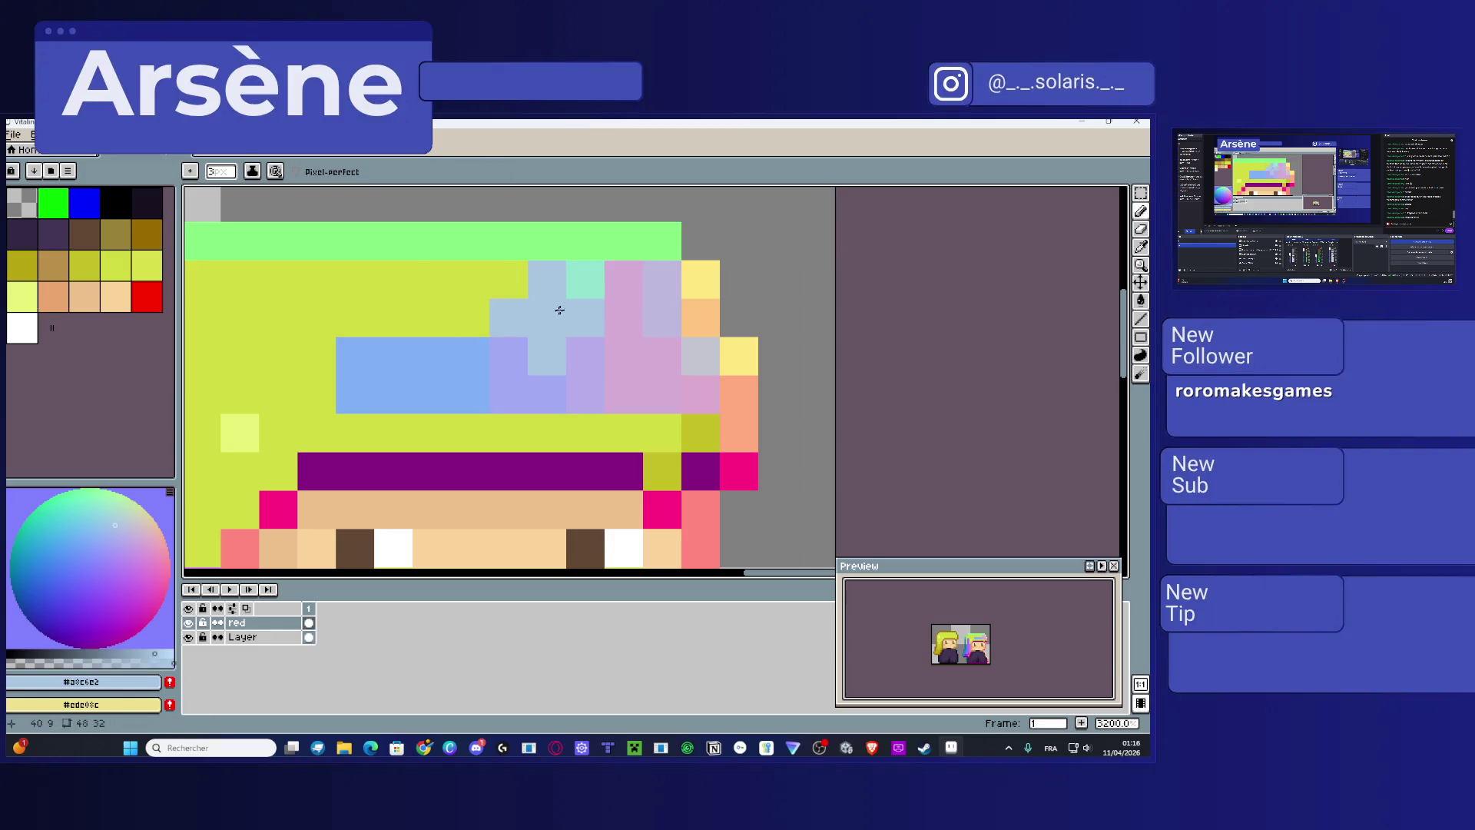
left_click(574, 296)
key("ctrl+z")
Step: Paint two more light-blue pixels above the fringe using a wheel-picked light blue
key("i")
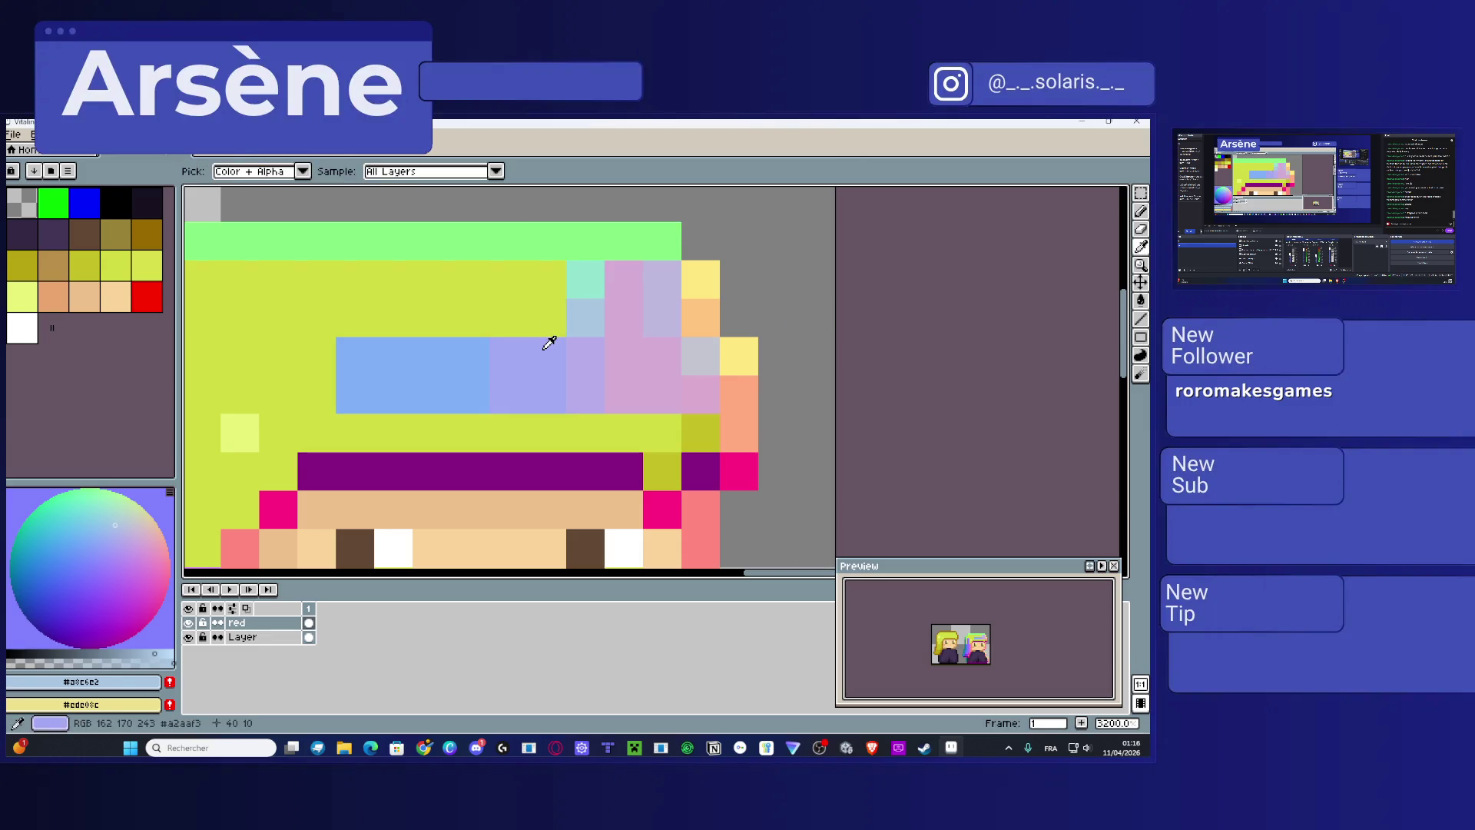
left_click(547, 341)
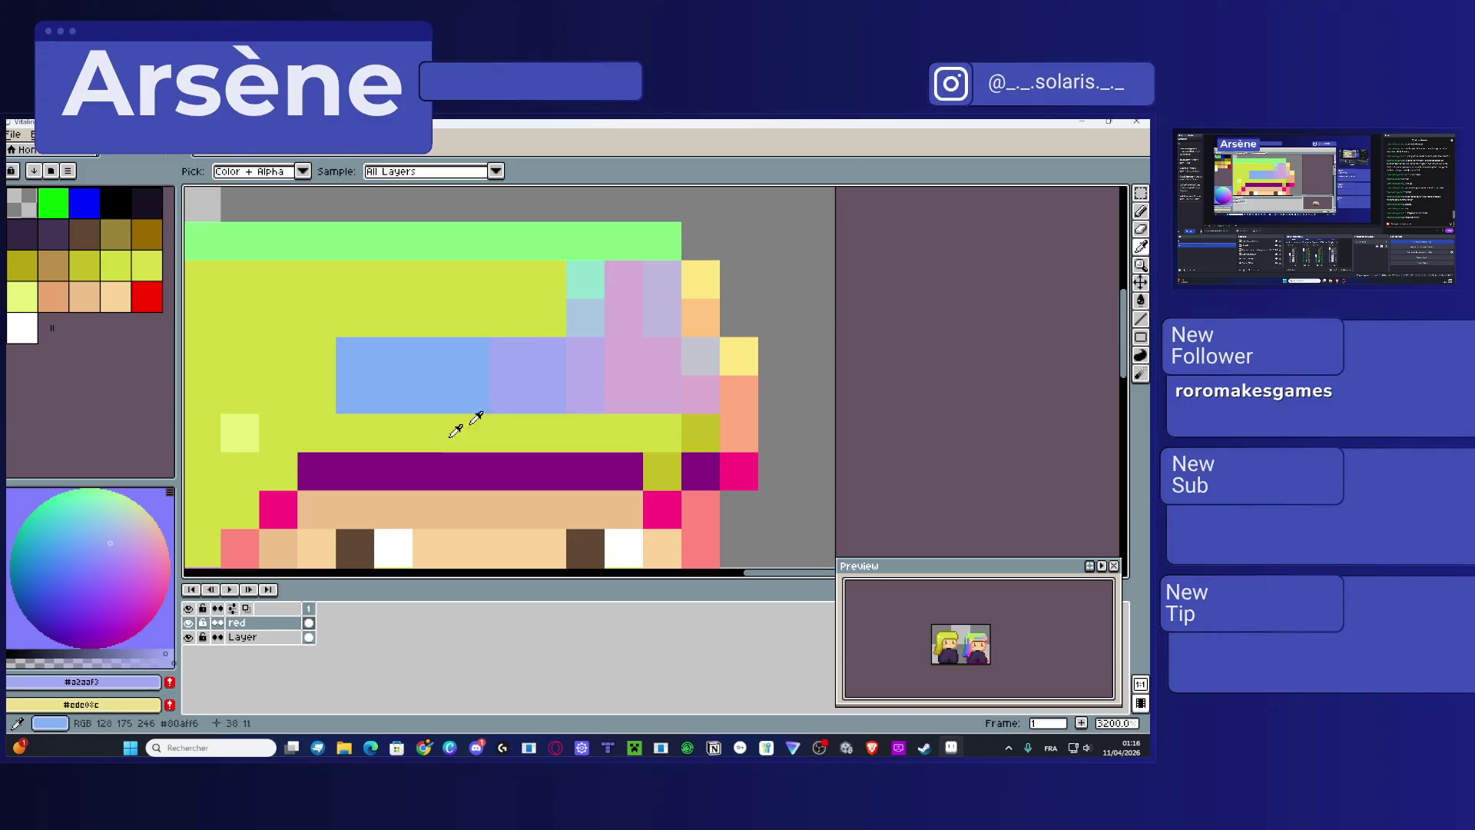
left_click(551, 233)
left_click(547, 352)
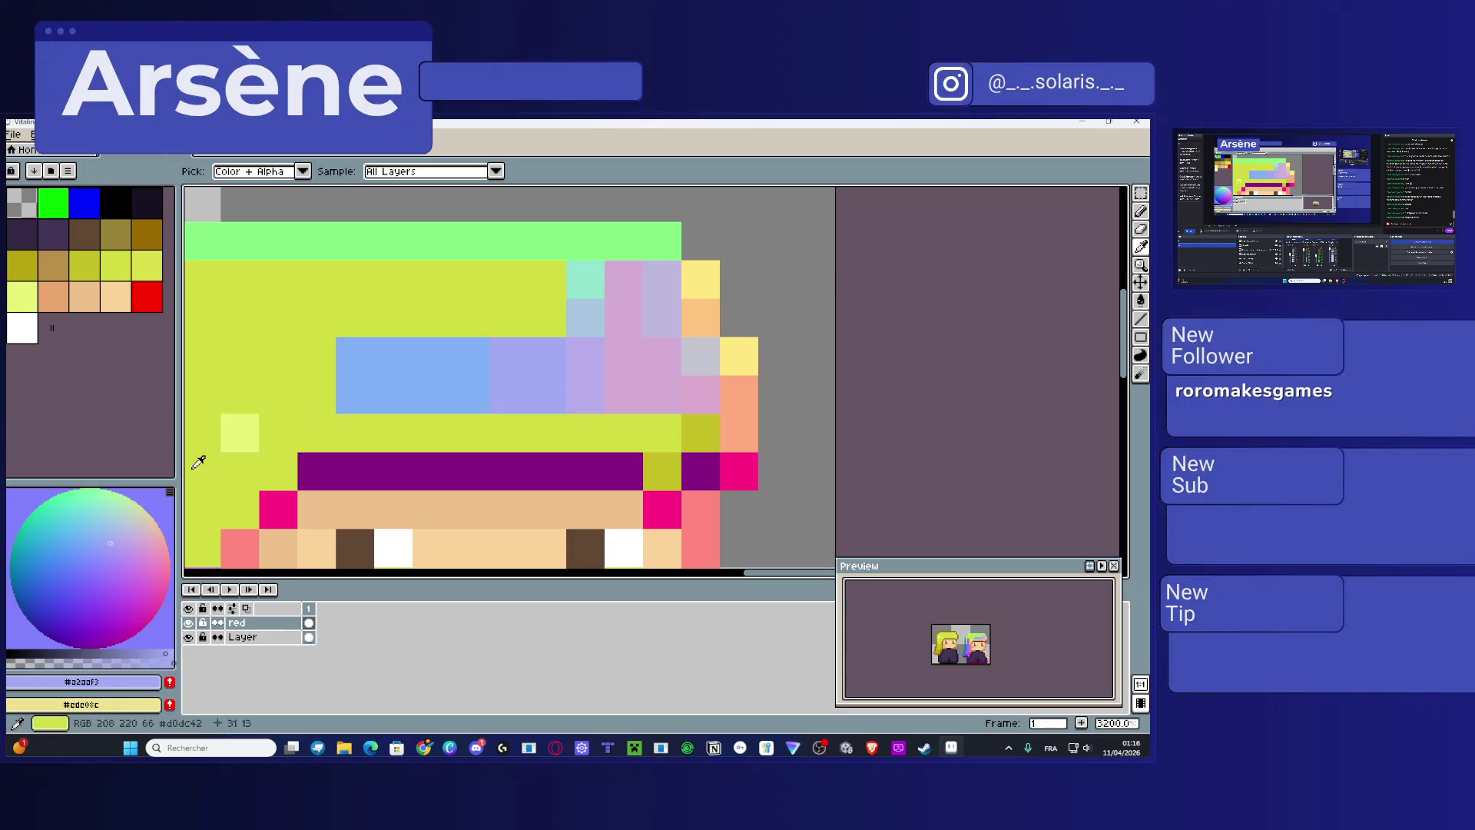
left_click(106, 527)
key("b")
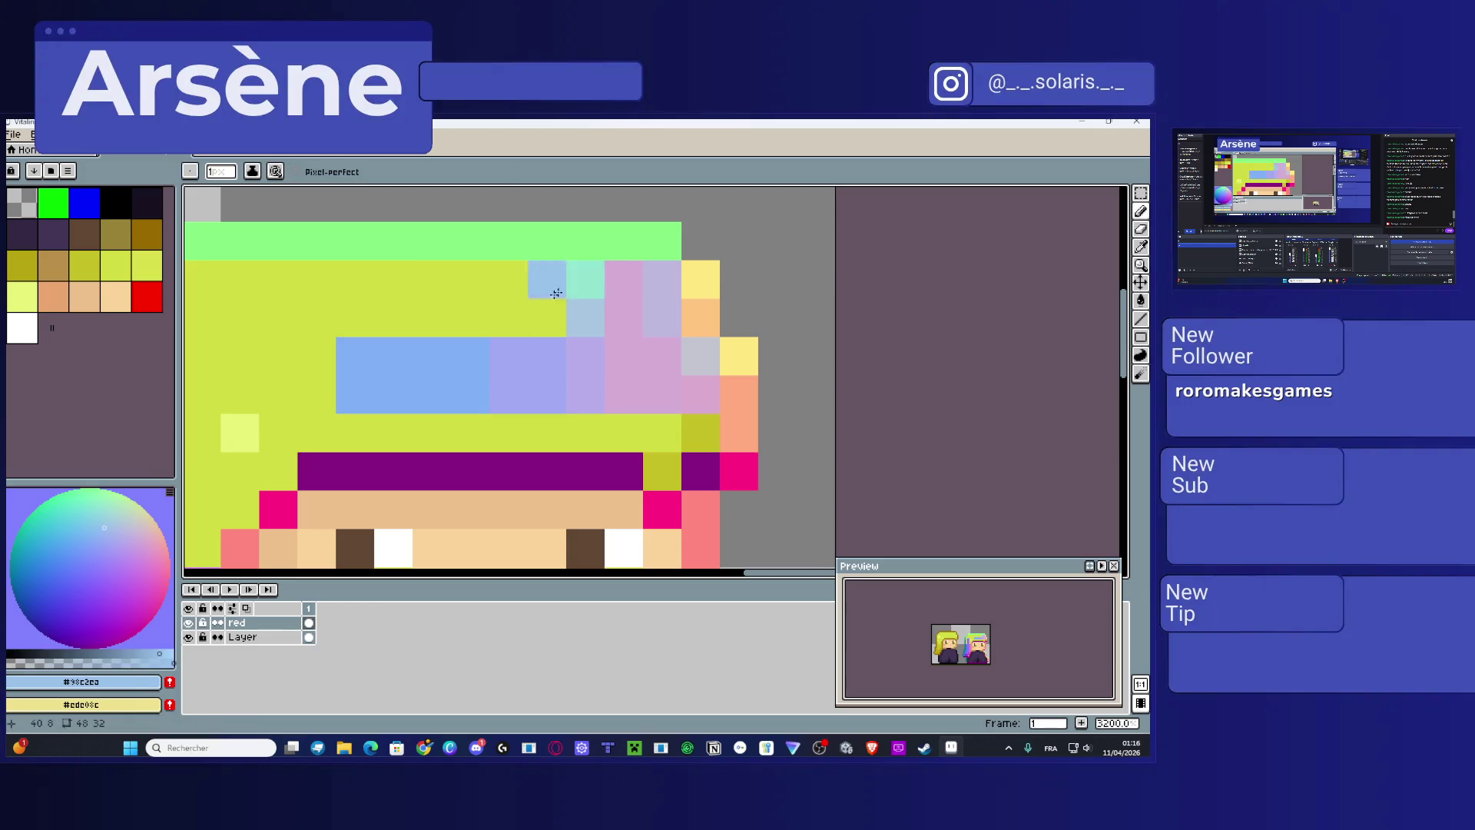
left_click_drag(547, 317, 509, 317)
Step: Pick a mint from the wheel and paint another hair pixel mint
key("i")
left_click(520, 241)
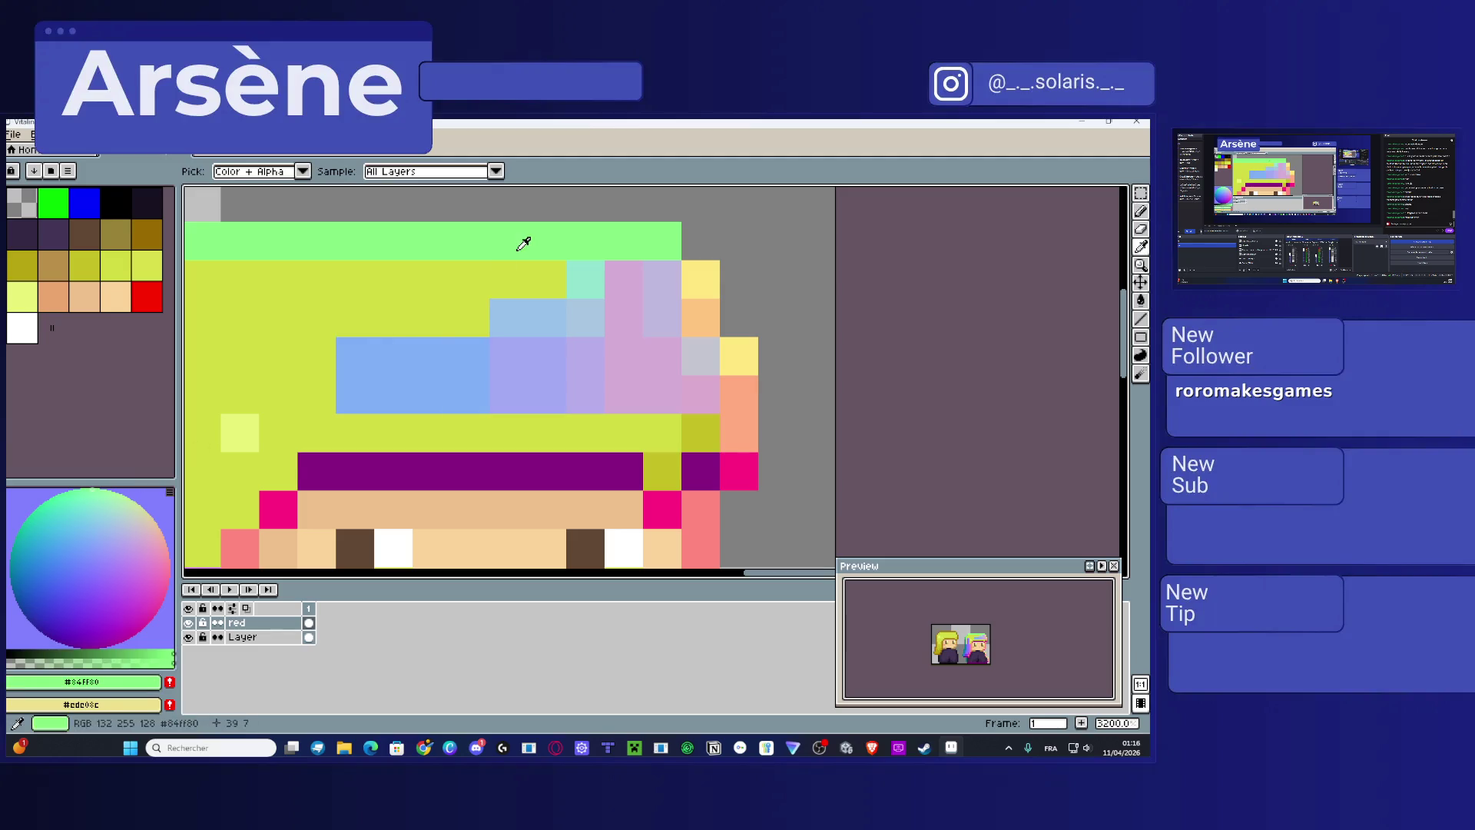
left_click(101, 508)
key("b")
left_click(542, 273)
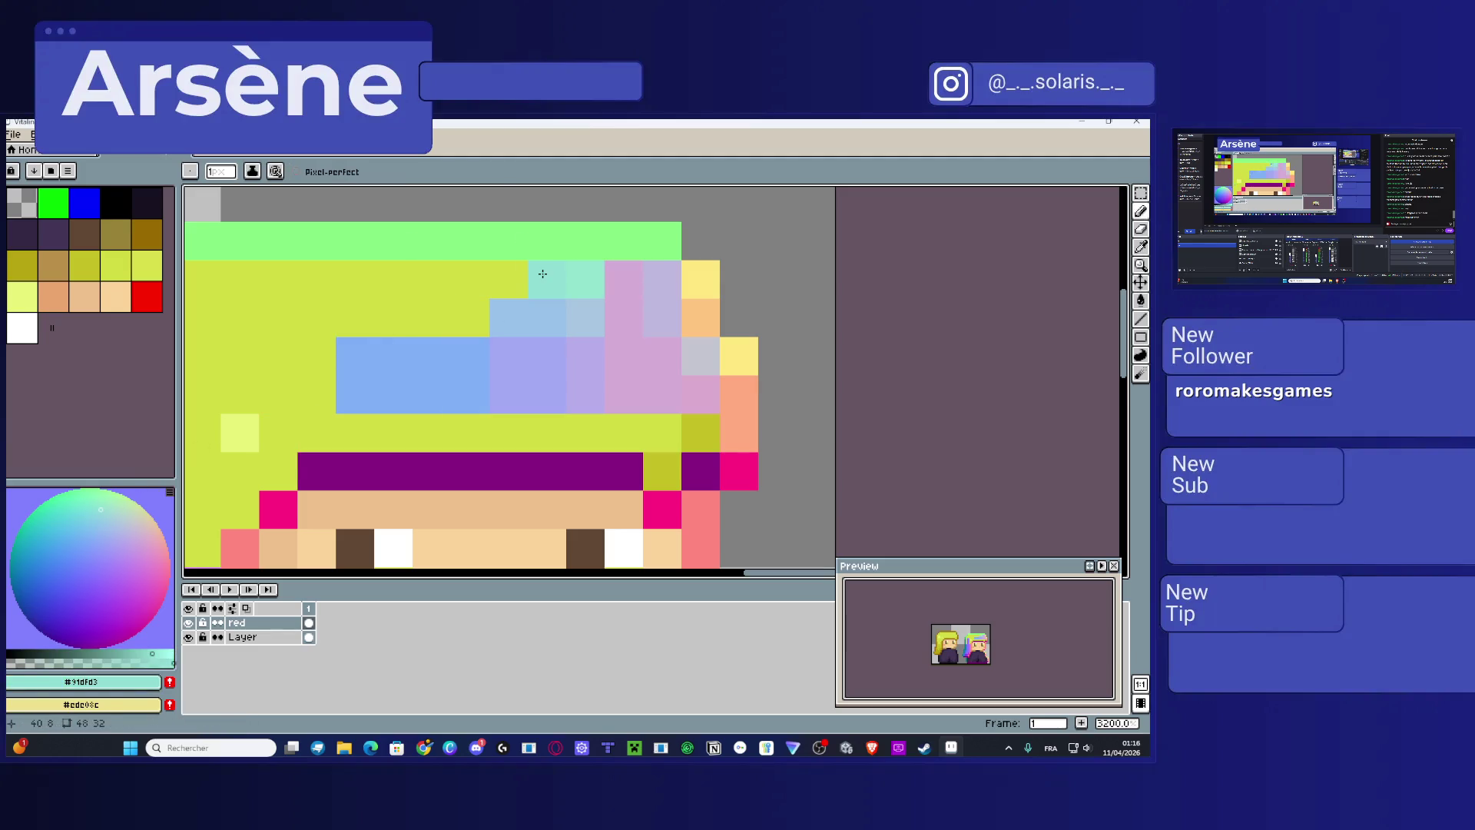
Step: Pan to show more hair and choose a brighter sky blue from the light-blue pixel
left_click_drag(448, 326, 592, 336)
key("i")
left_click(652, 330)
left_click(90, 525)
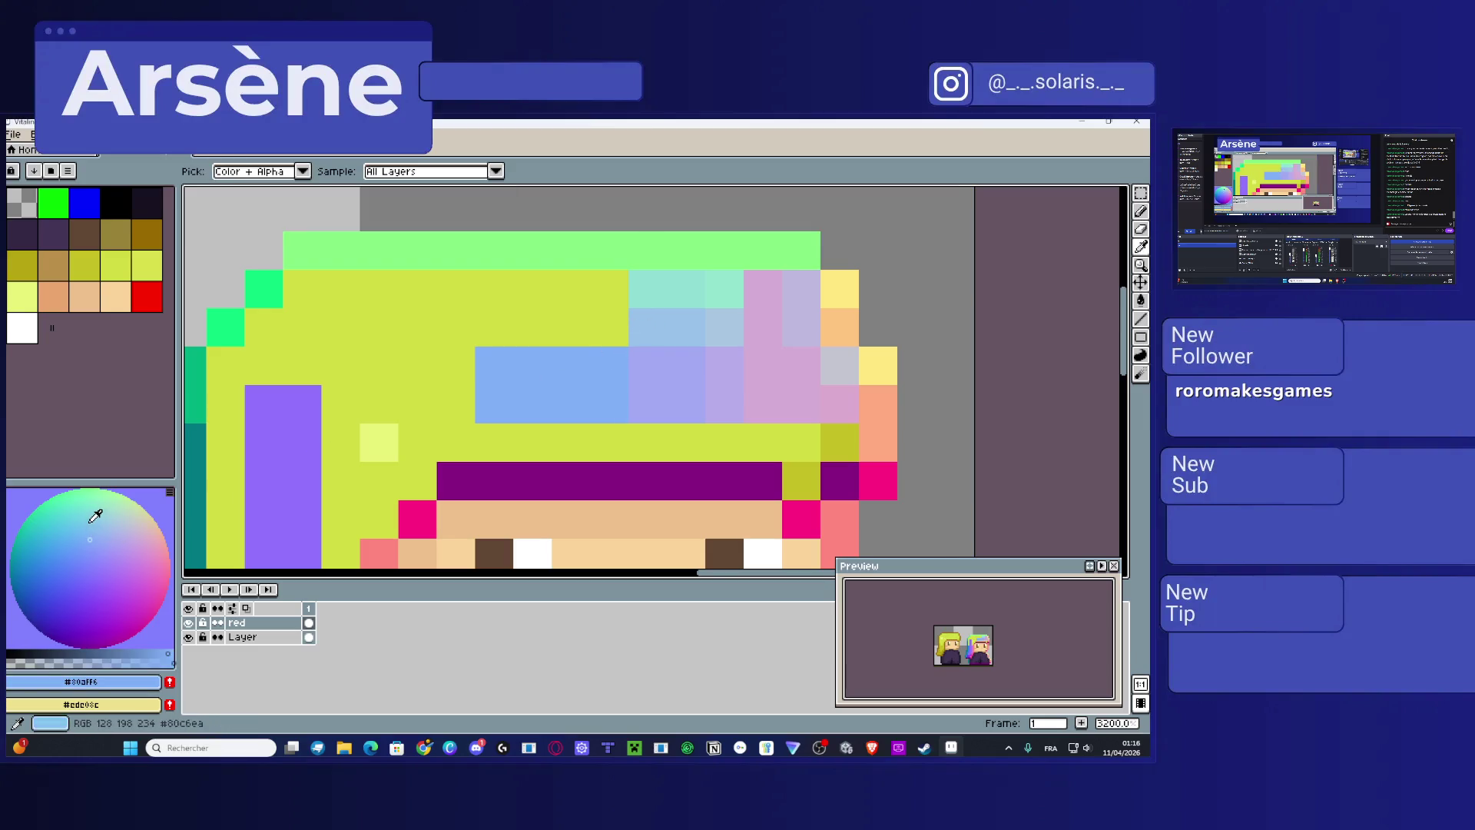
Step: Paint a row of sky-blue pixels leftward above the fringe
key("b")
left_click(352, 407)
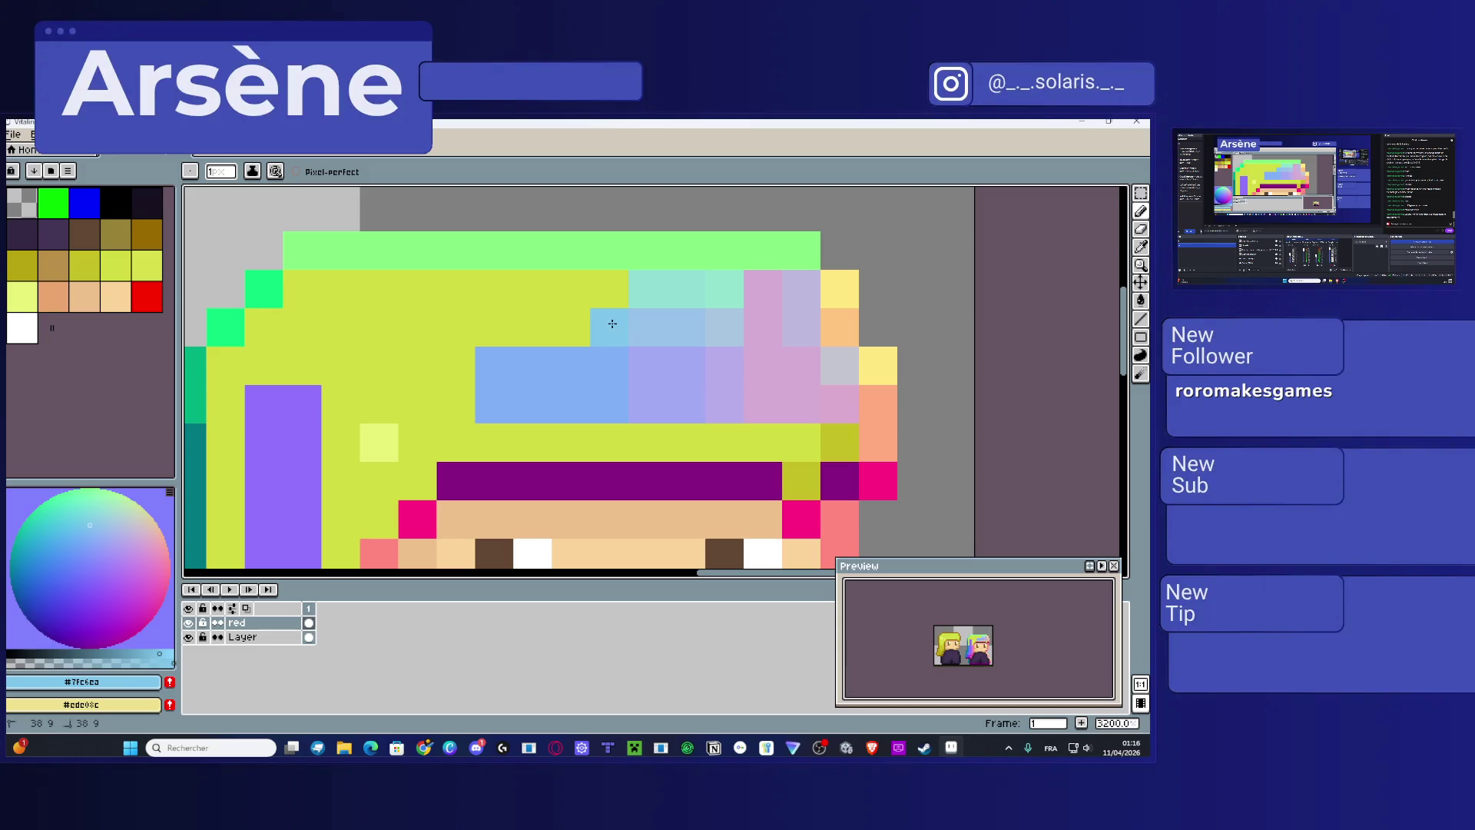
left_click_drag(609, 327, 487, 326)
key("i")
left_click(93, 507)
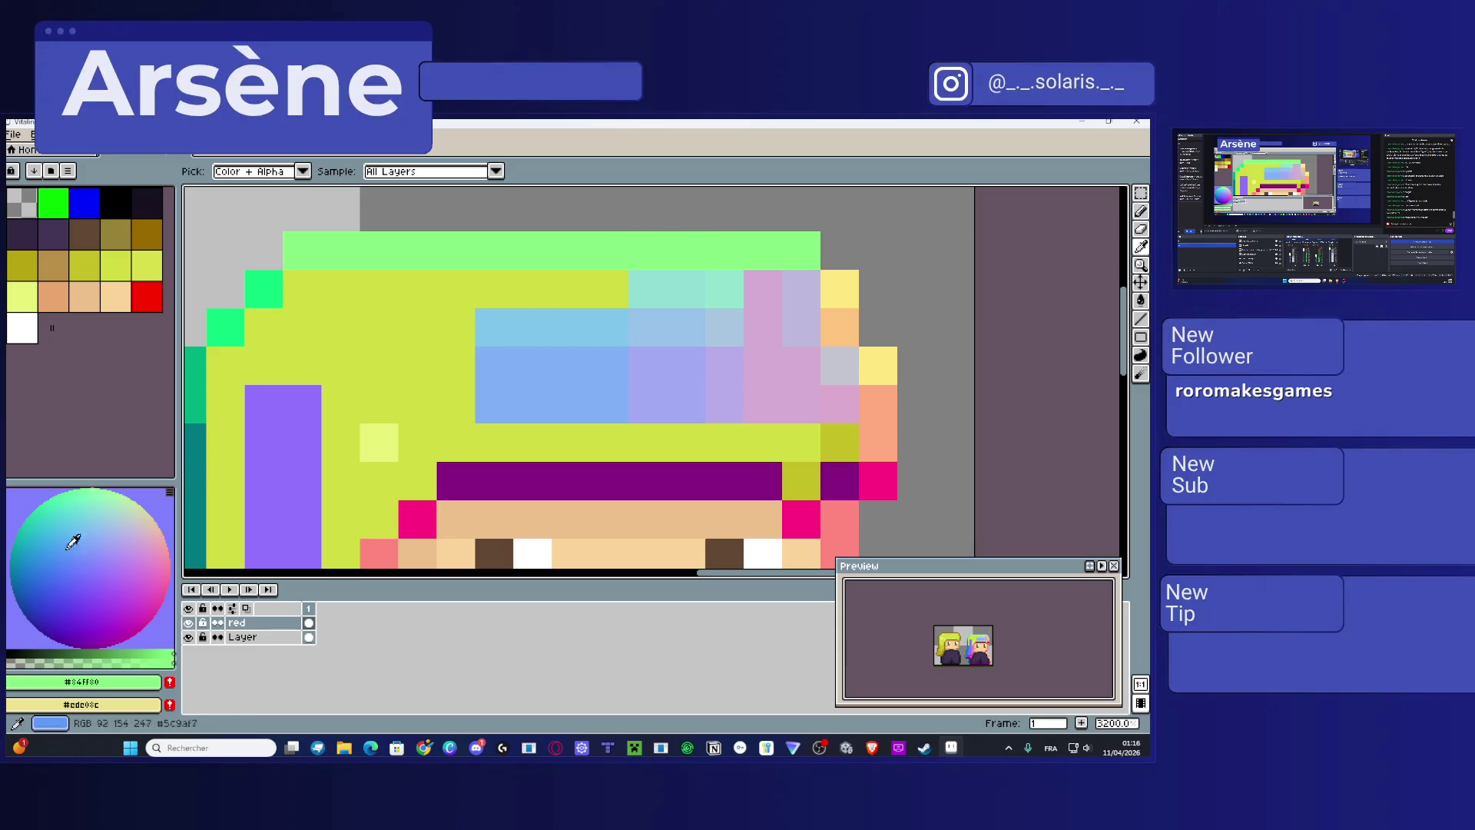
key("b")
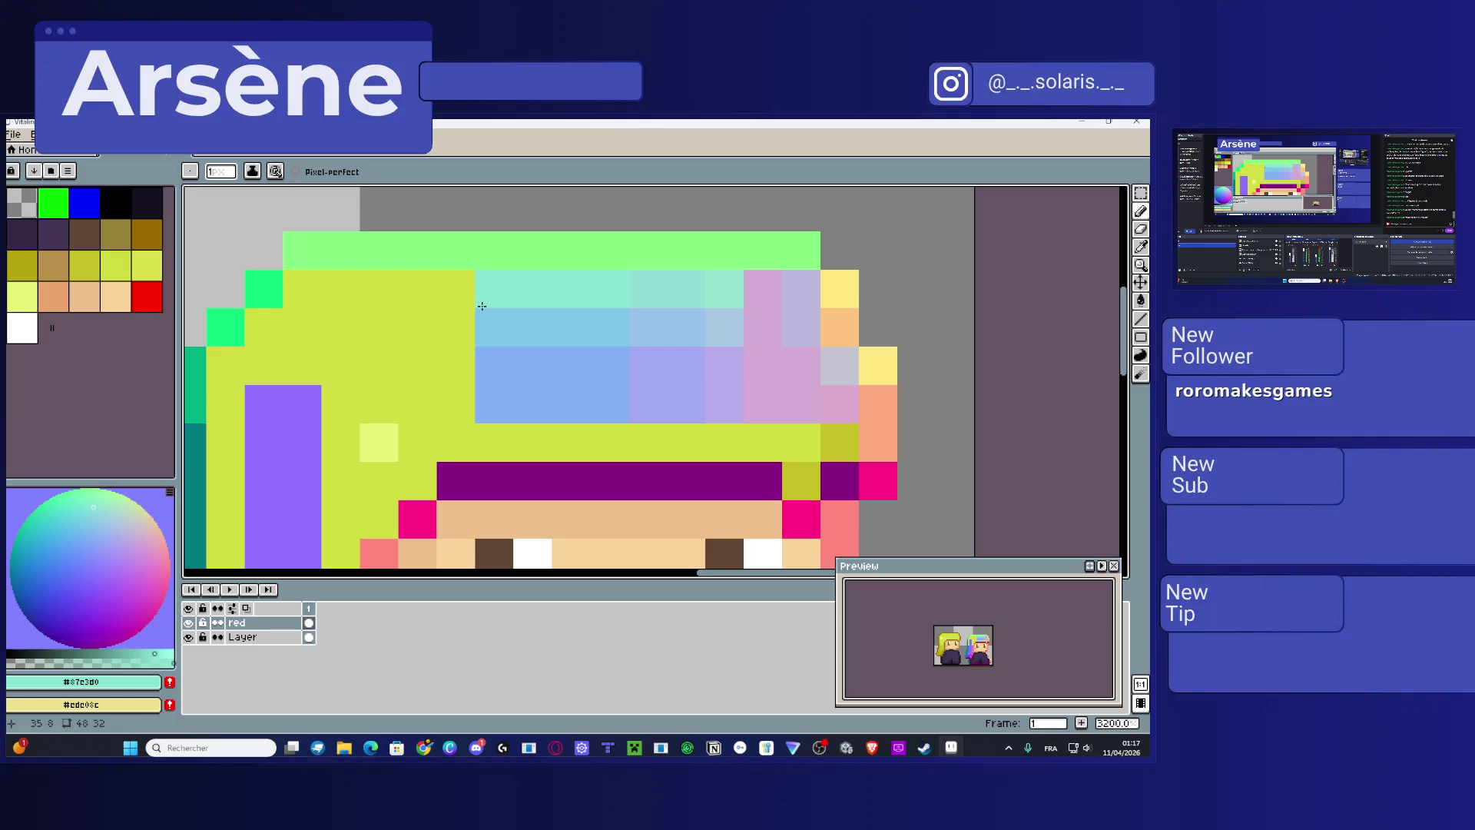
Step: Paint light-blue and brighter light-blue pixels further left along the fringe
key("i")
left_click(510, 323)
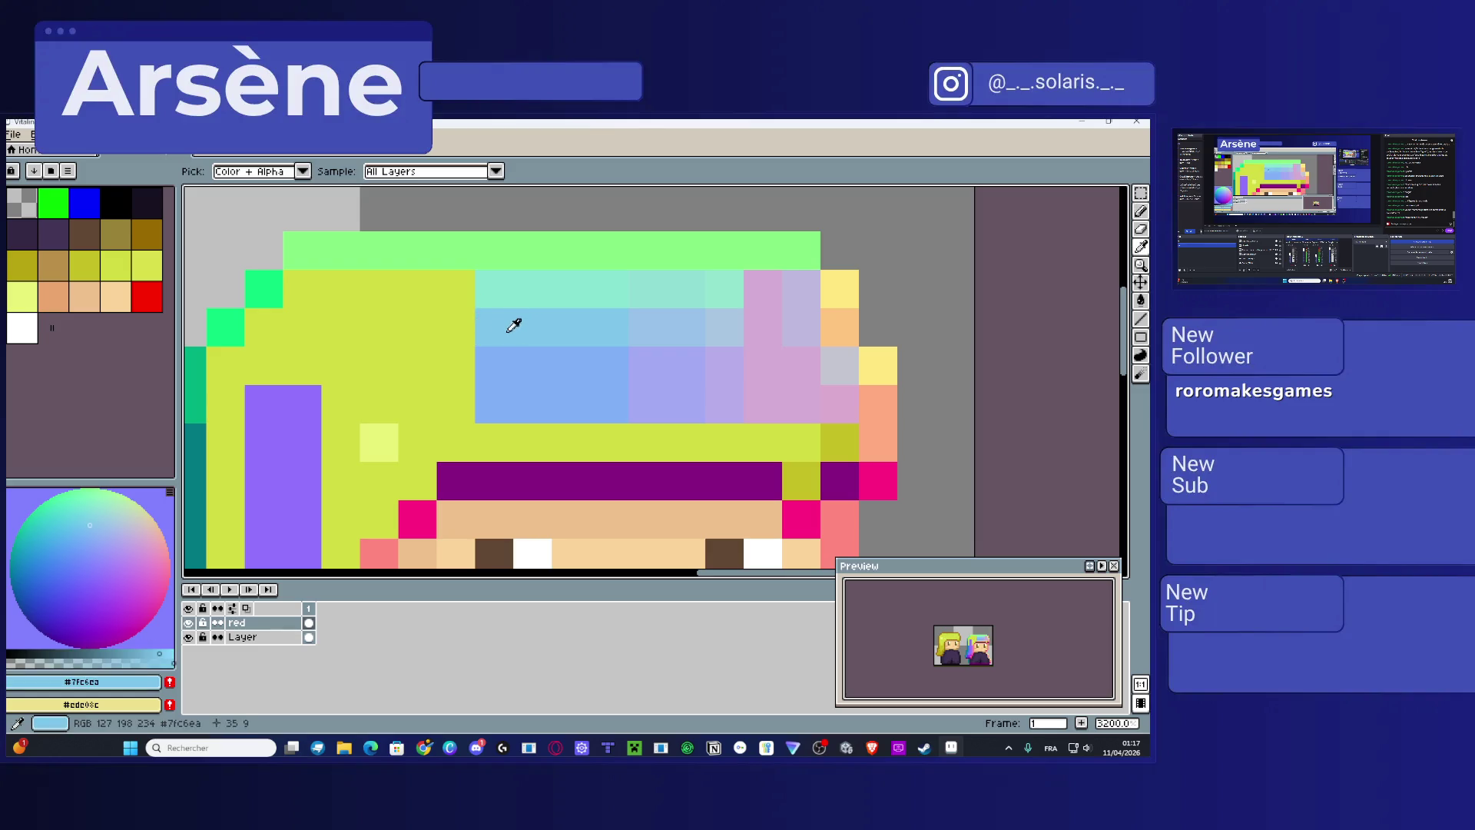
key("b")
left_click(468, 343)
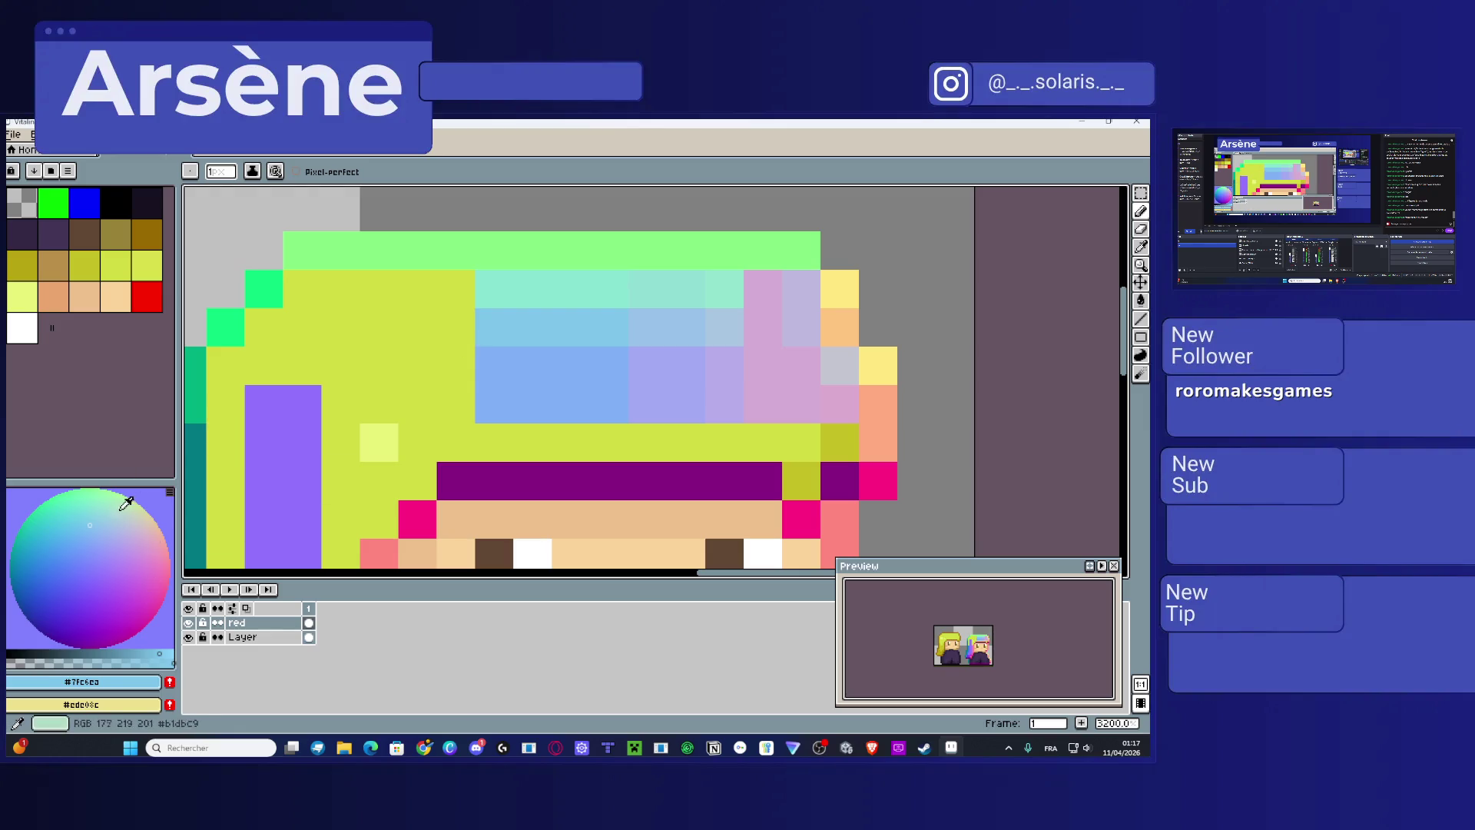
left_click(75, 523)
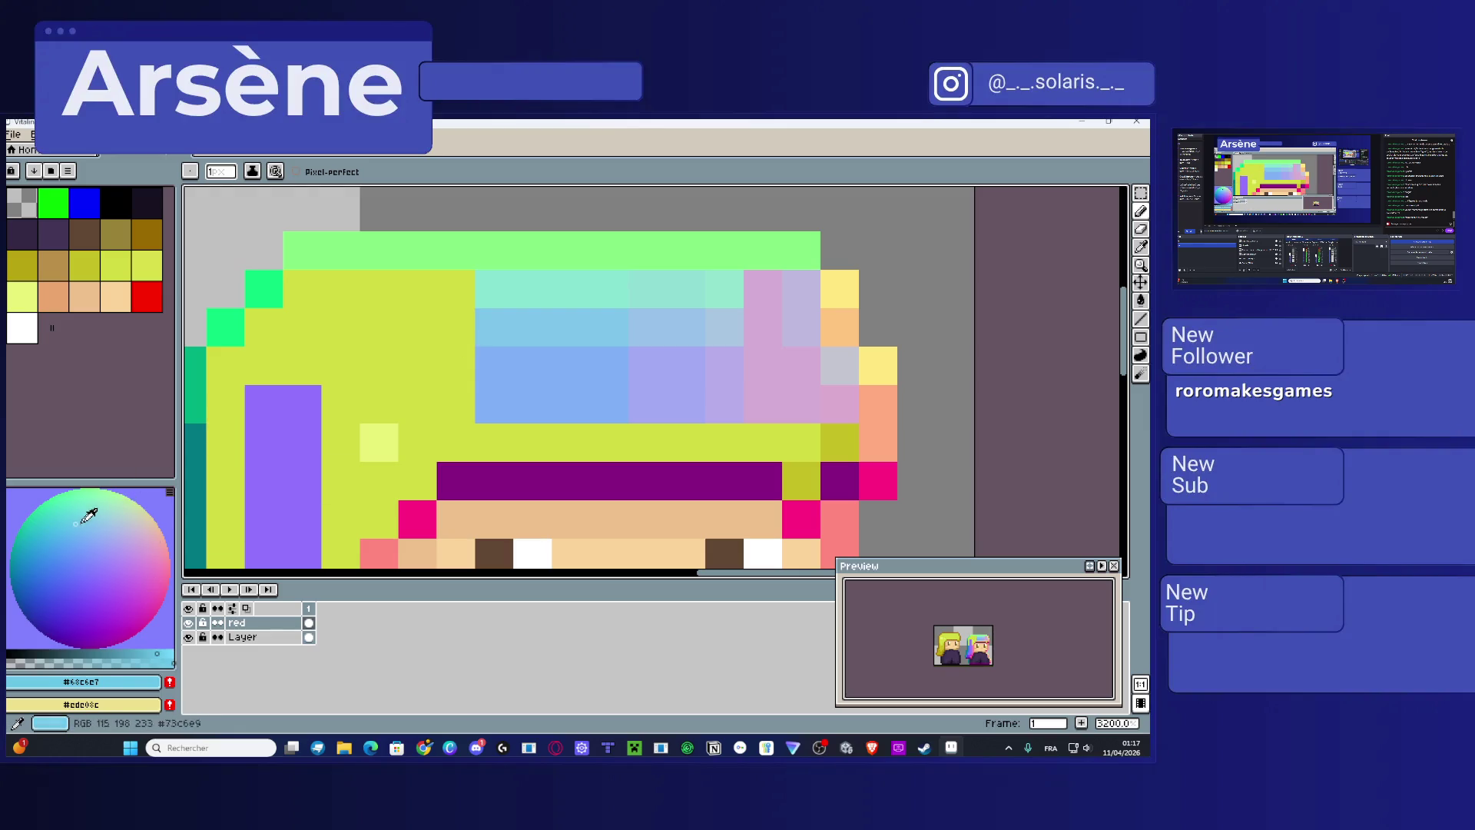
left_click(443, 334)
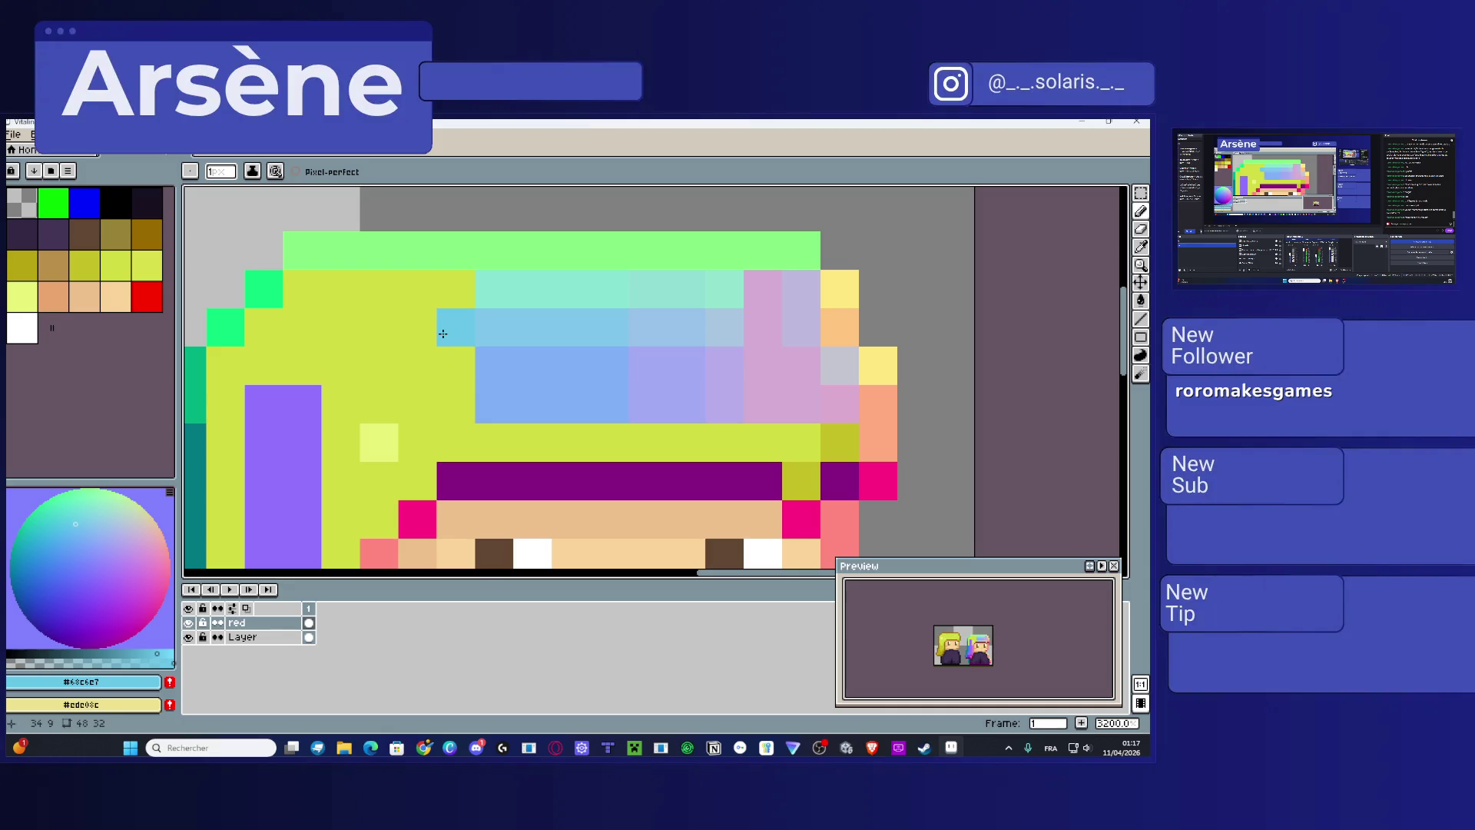
left_click(416, 332)
Step: Paint cyan fringe pixels extending the band to the hair's left edge
left_click(51, 522)
left_click(326, 339)
left_click(302, 330)
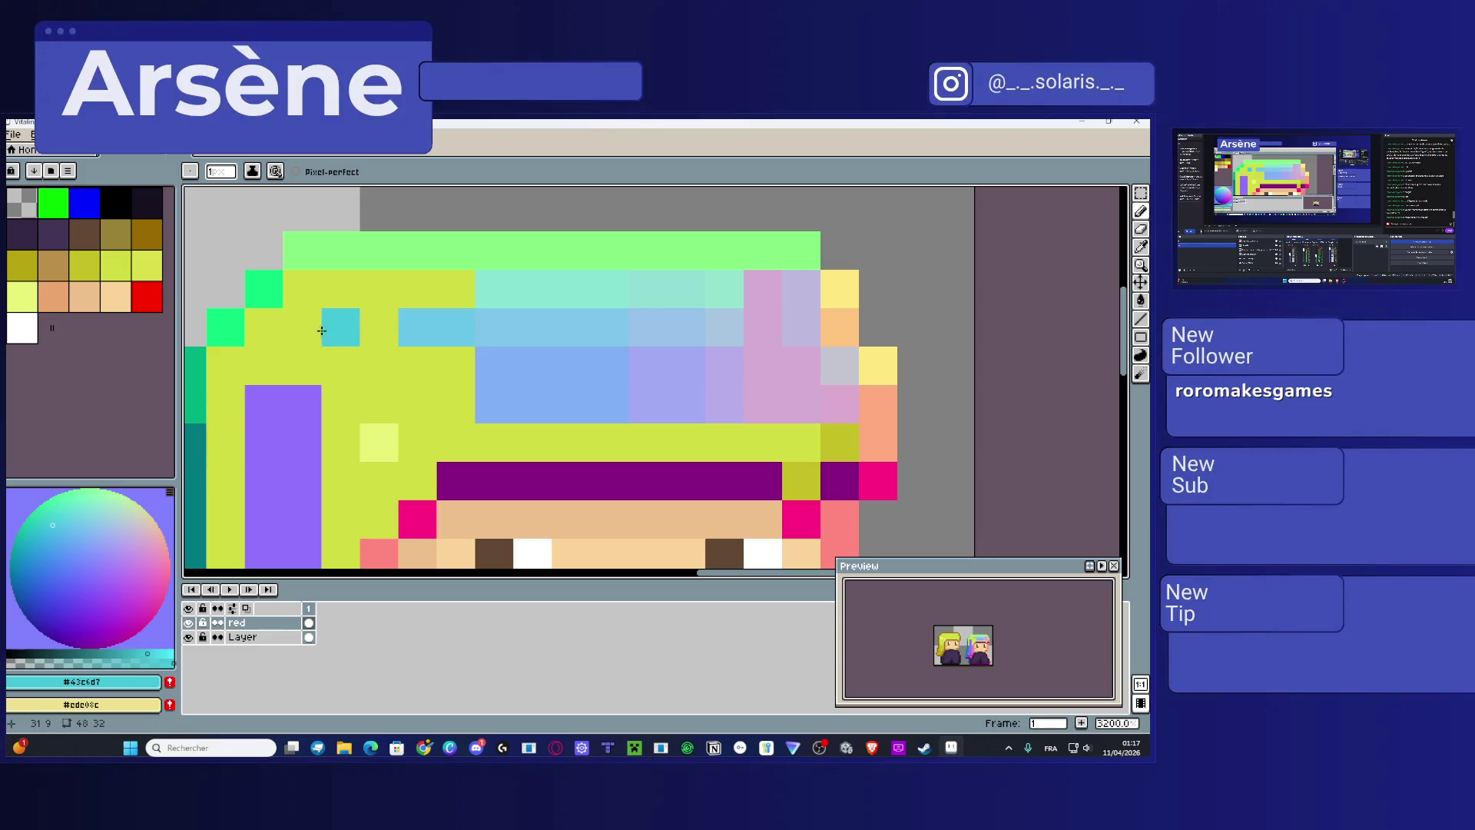
key("i")
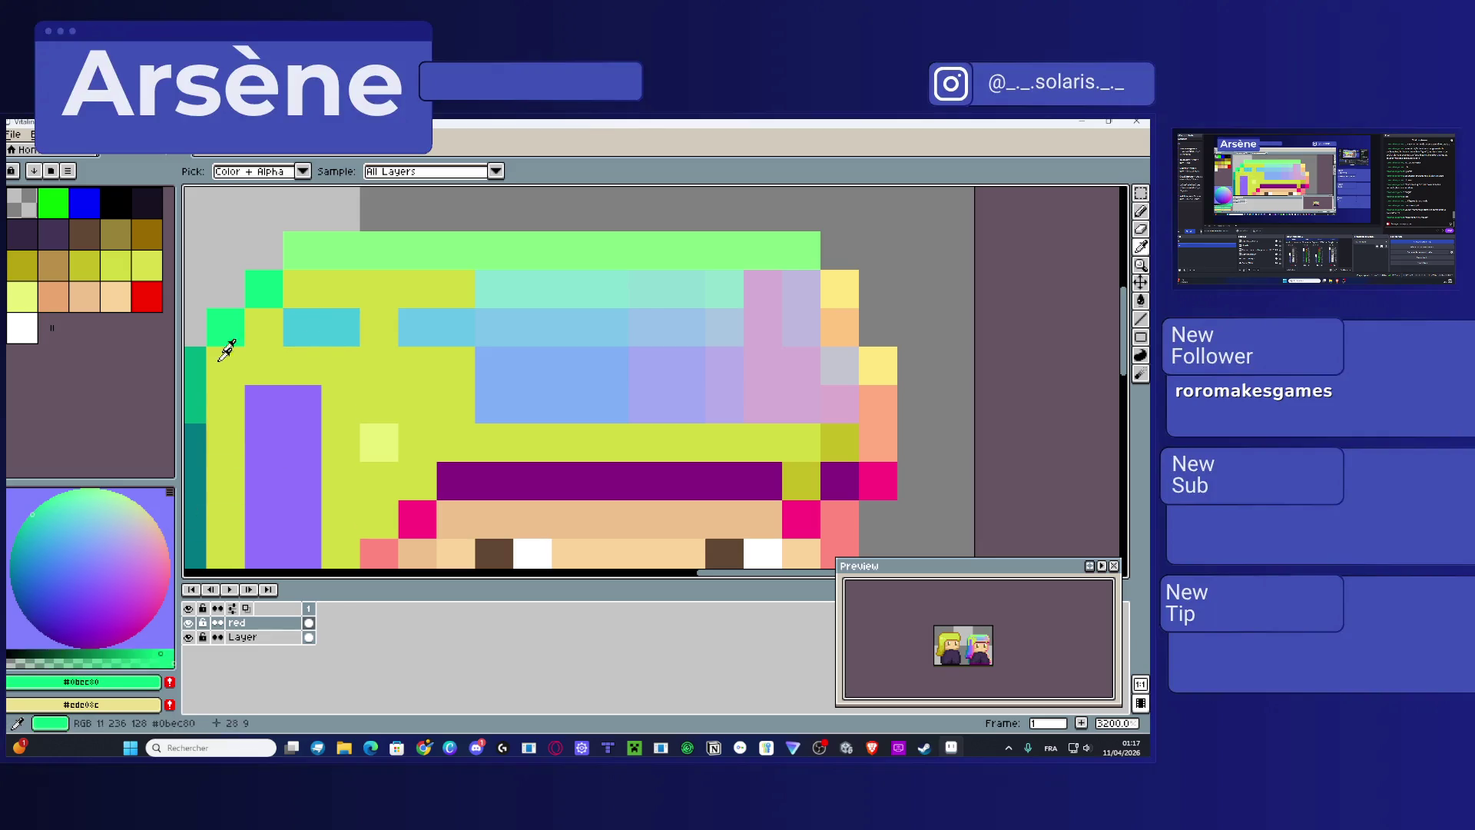
left_click(304, 329)
key("b")
left_click(255, 380)
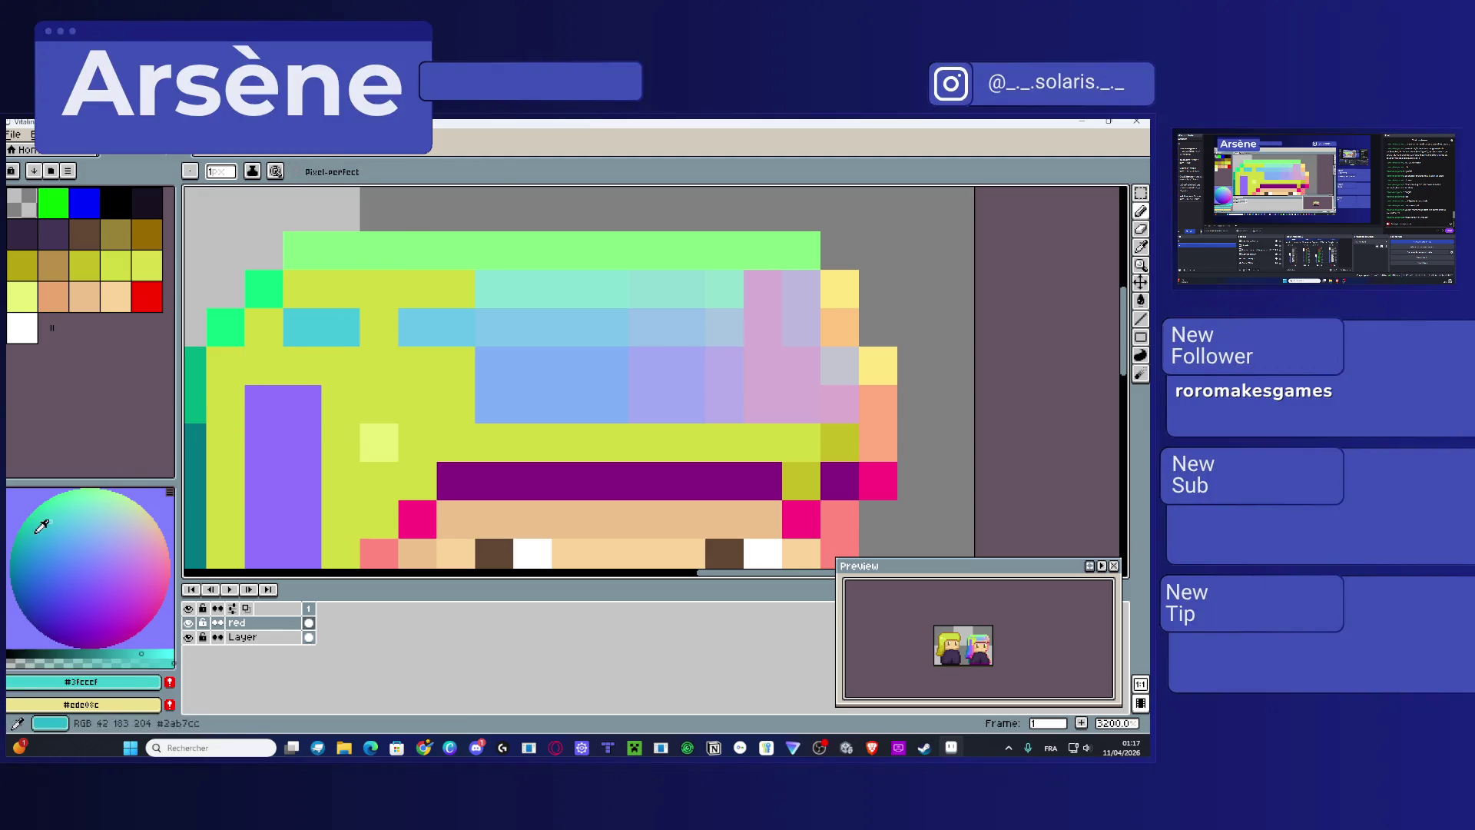
left_click(256, 335)
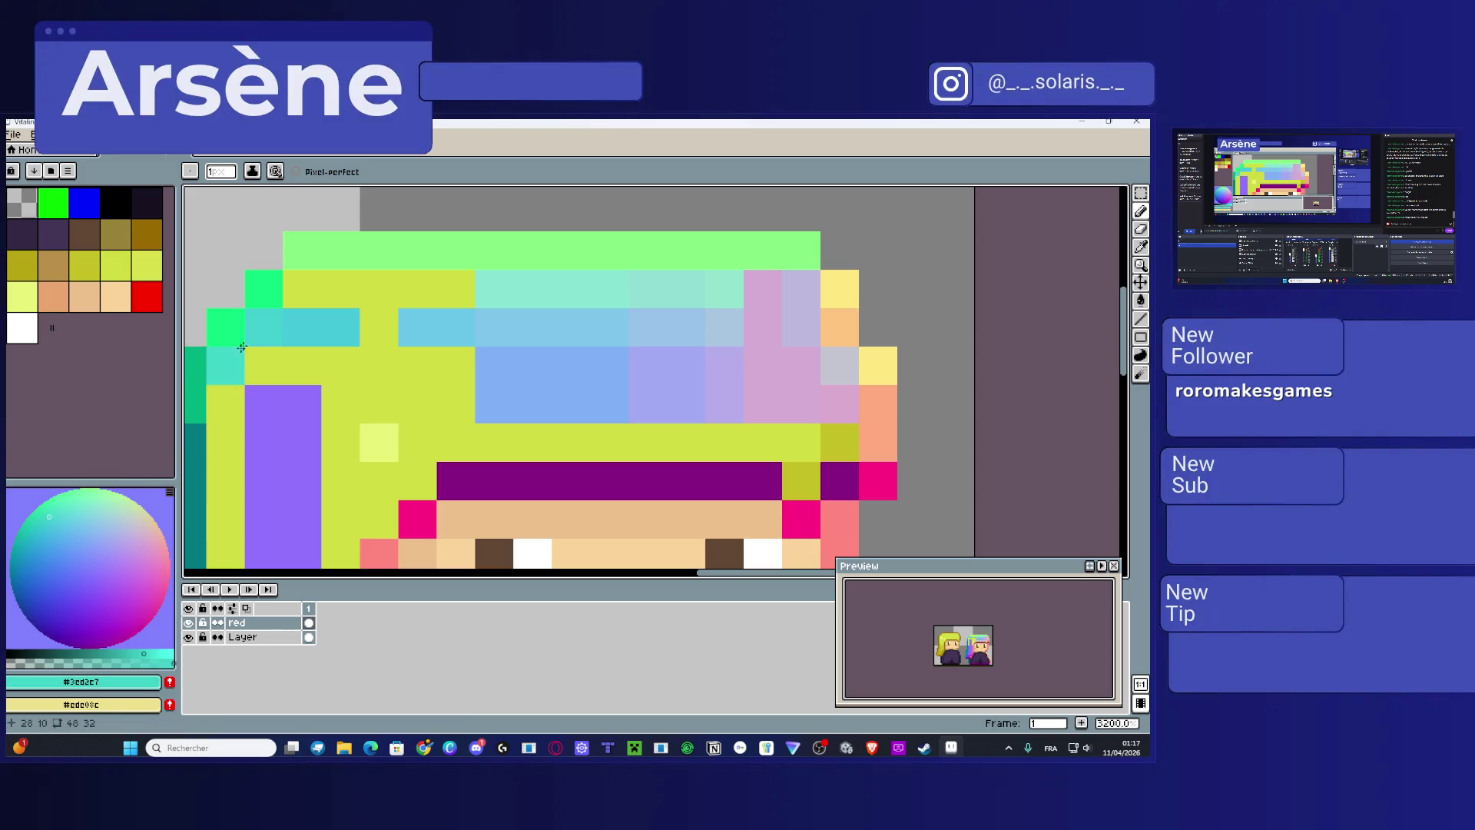
Step: Paint a mint pixel at the crown's left edge, undoing two stray green test pixels
key("i")
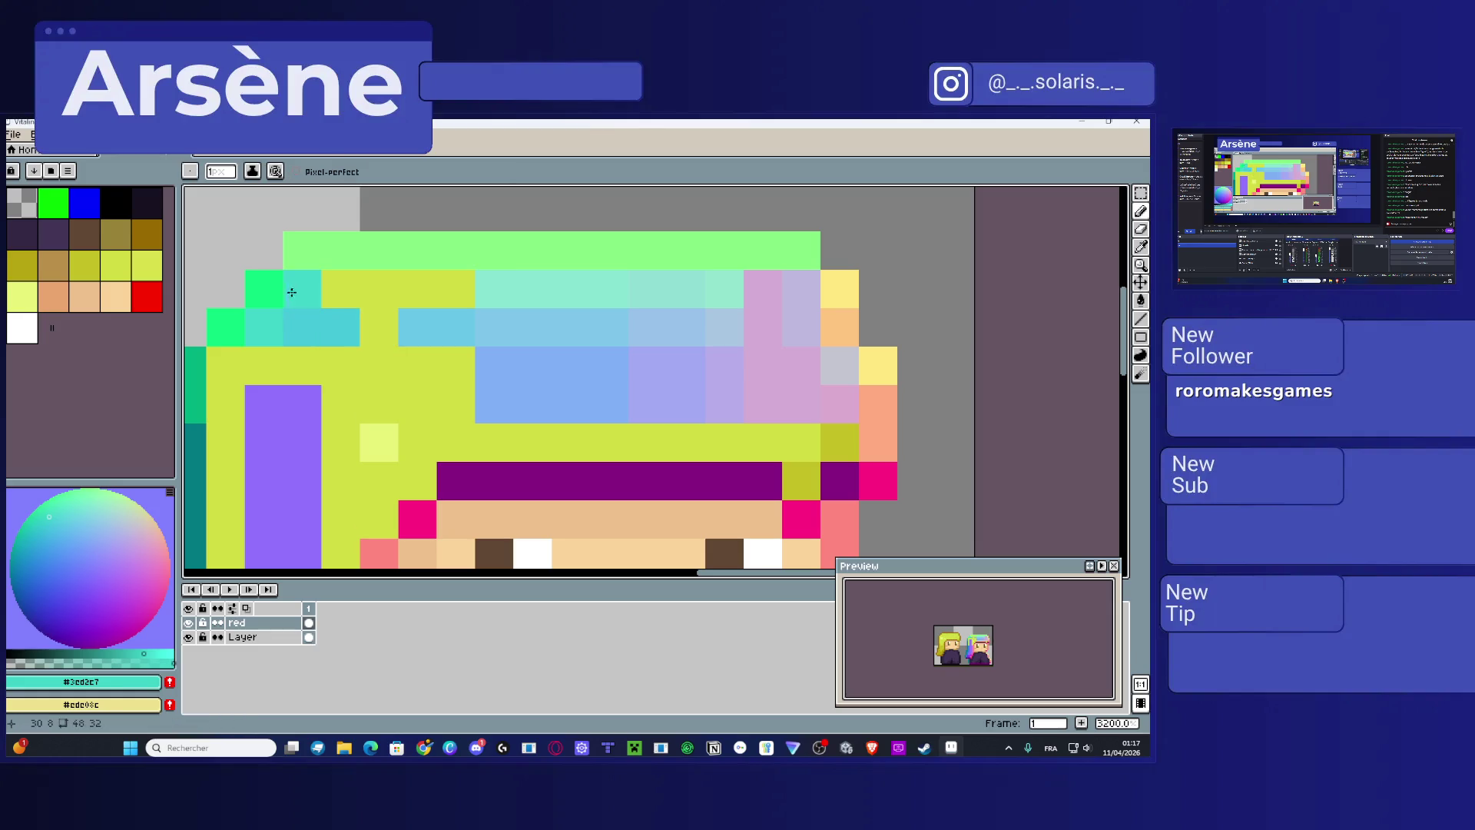
left_click(275, 286)
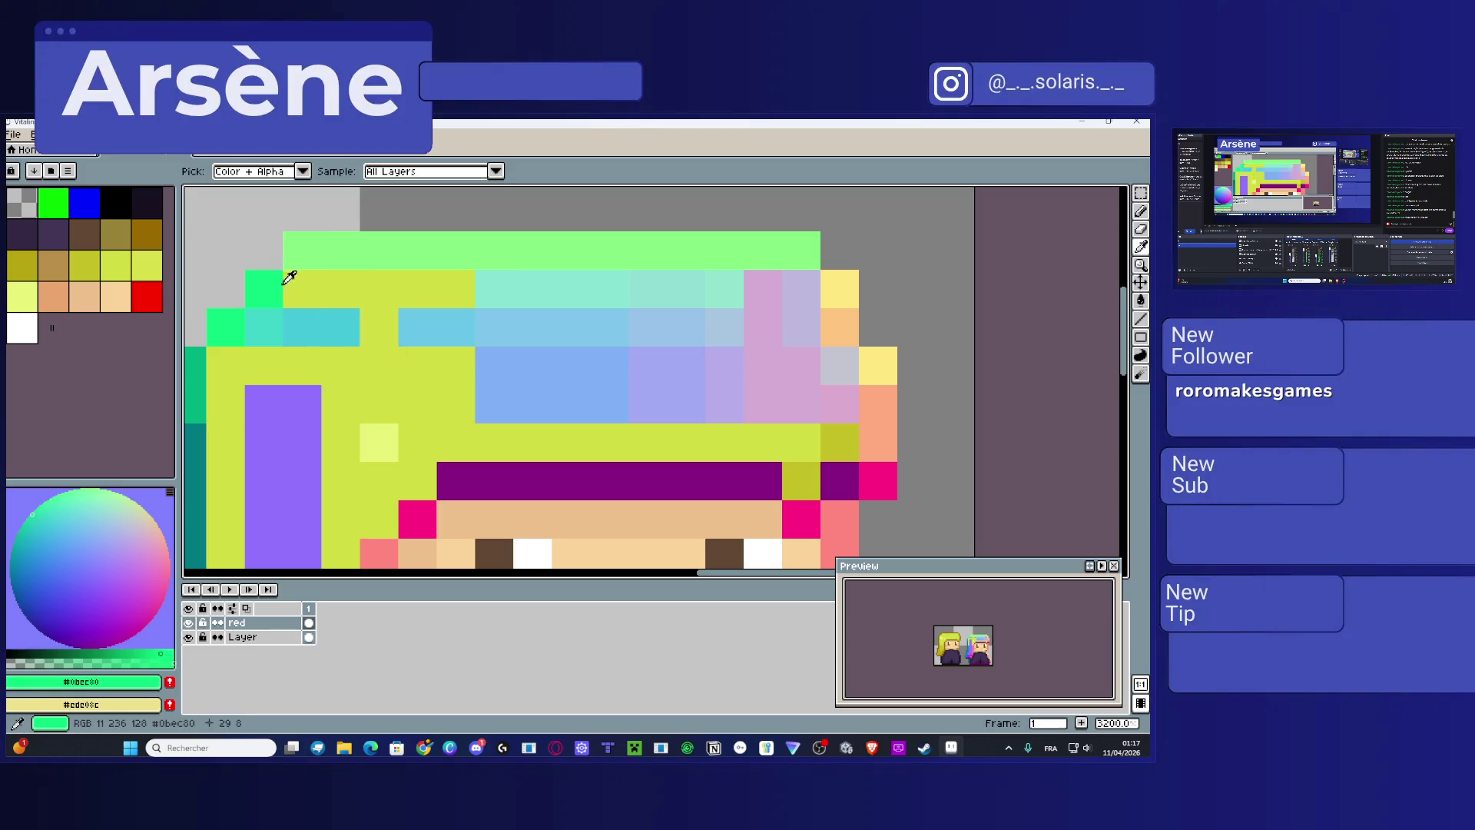
left_click(61, 499)
key("b")
left_click(272, 385)
key("ctrl+z")
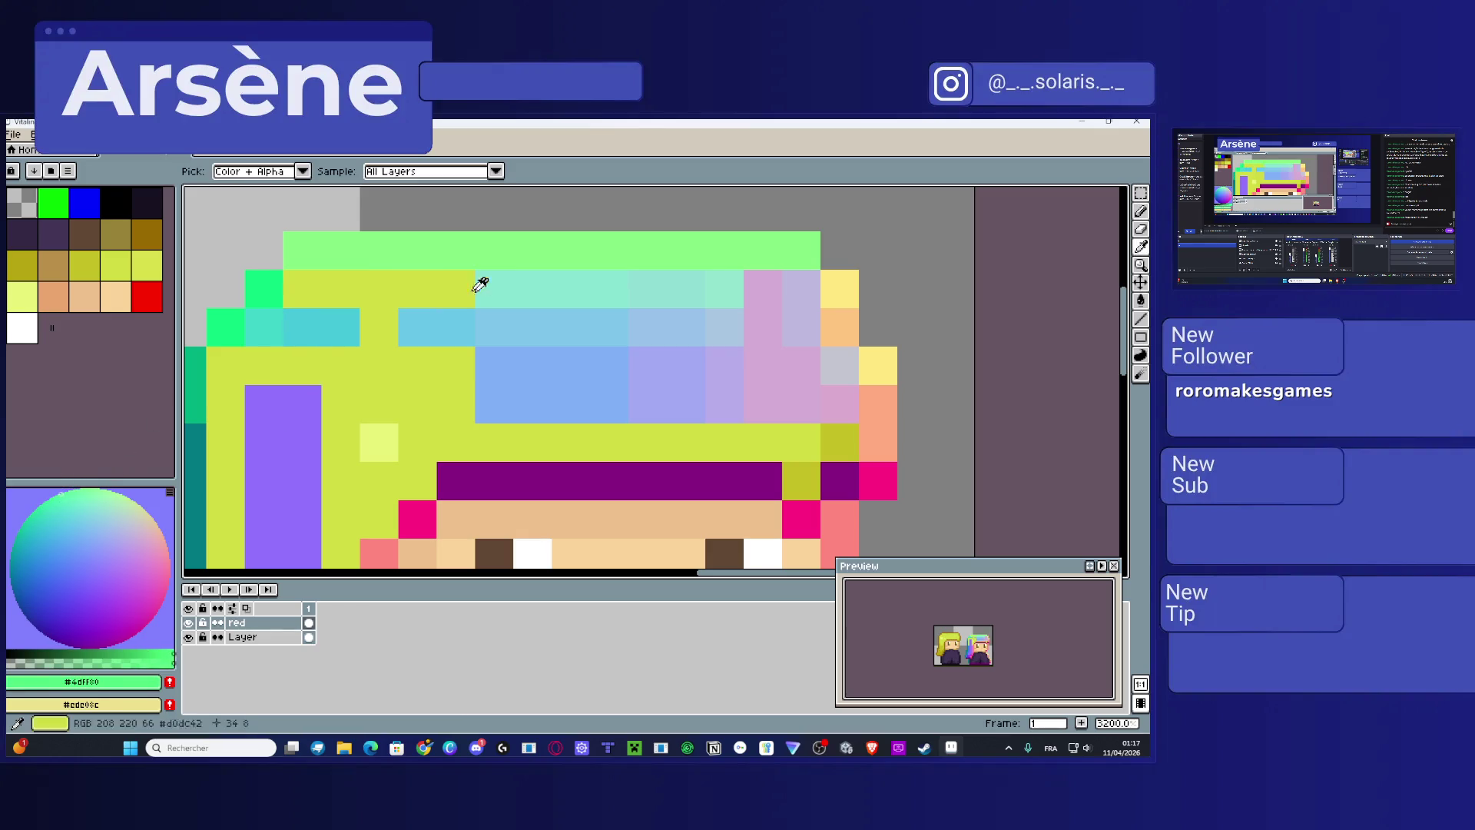
left_click(561, 388)
key("ctrl+z")
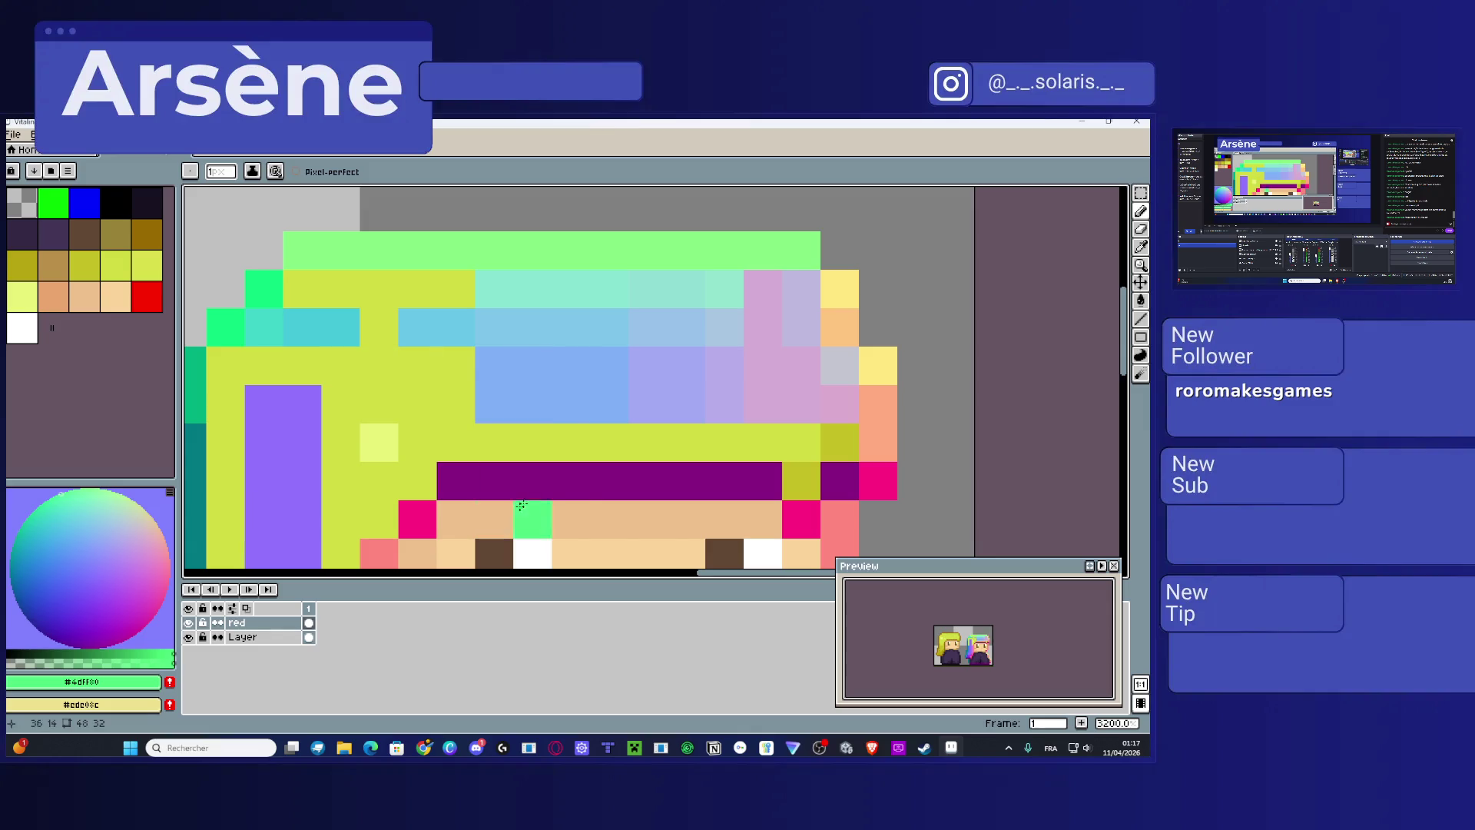
left_click(68, 506)
left_click(302, 288)
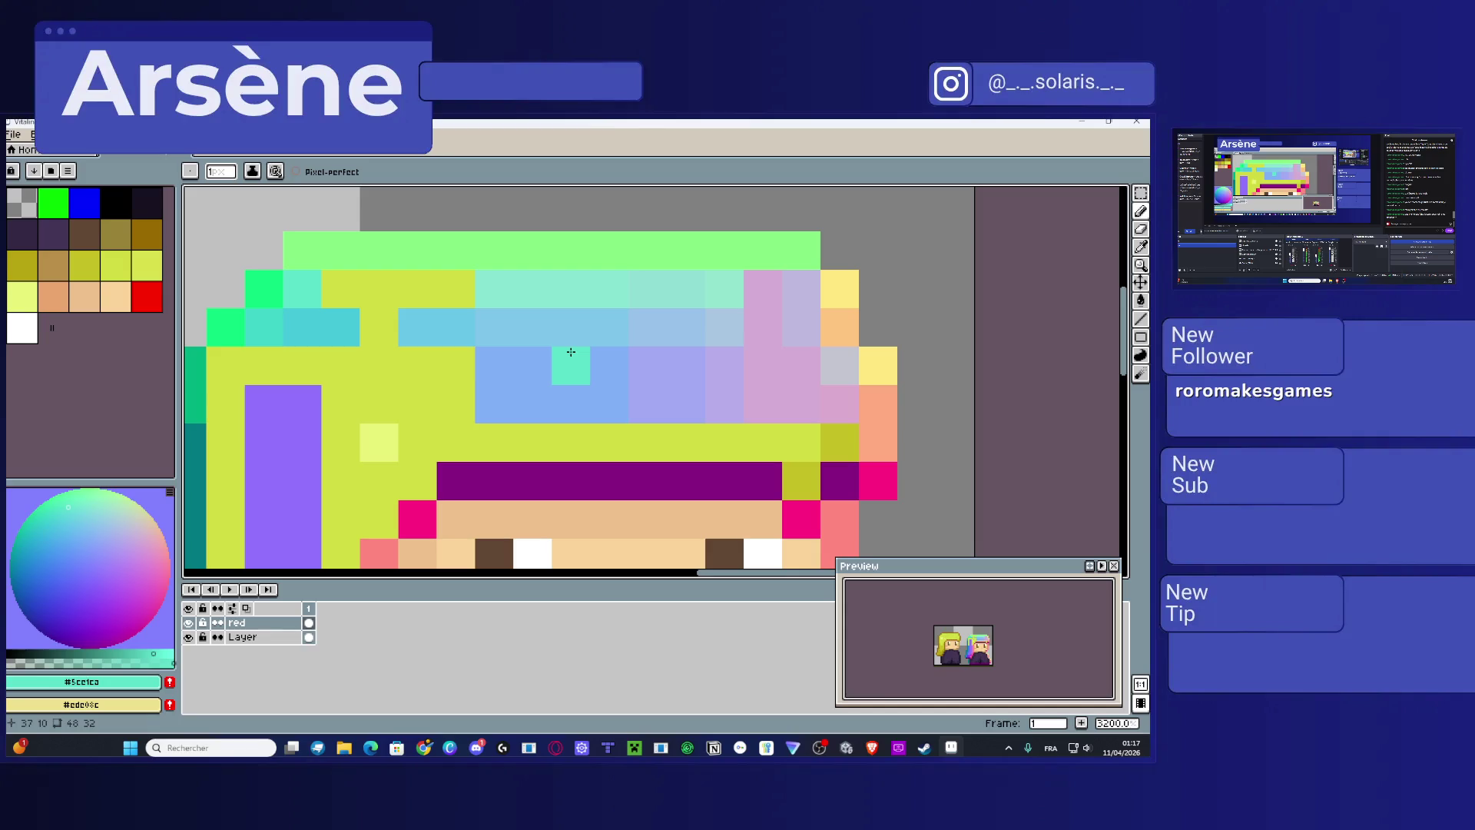
Step: Pick a lighter cyan and paint a pixel below the cyan band
key("i")
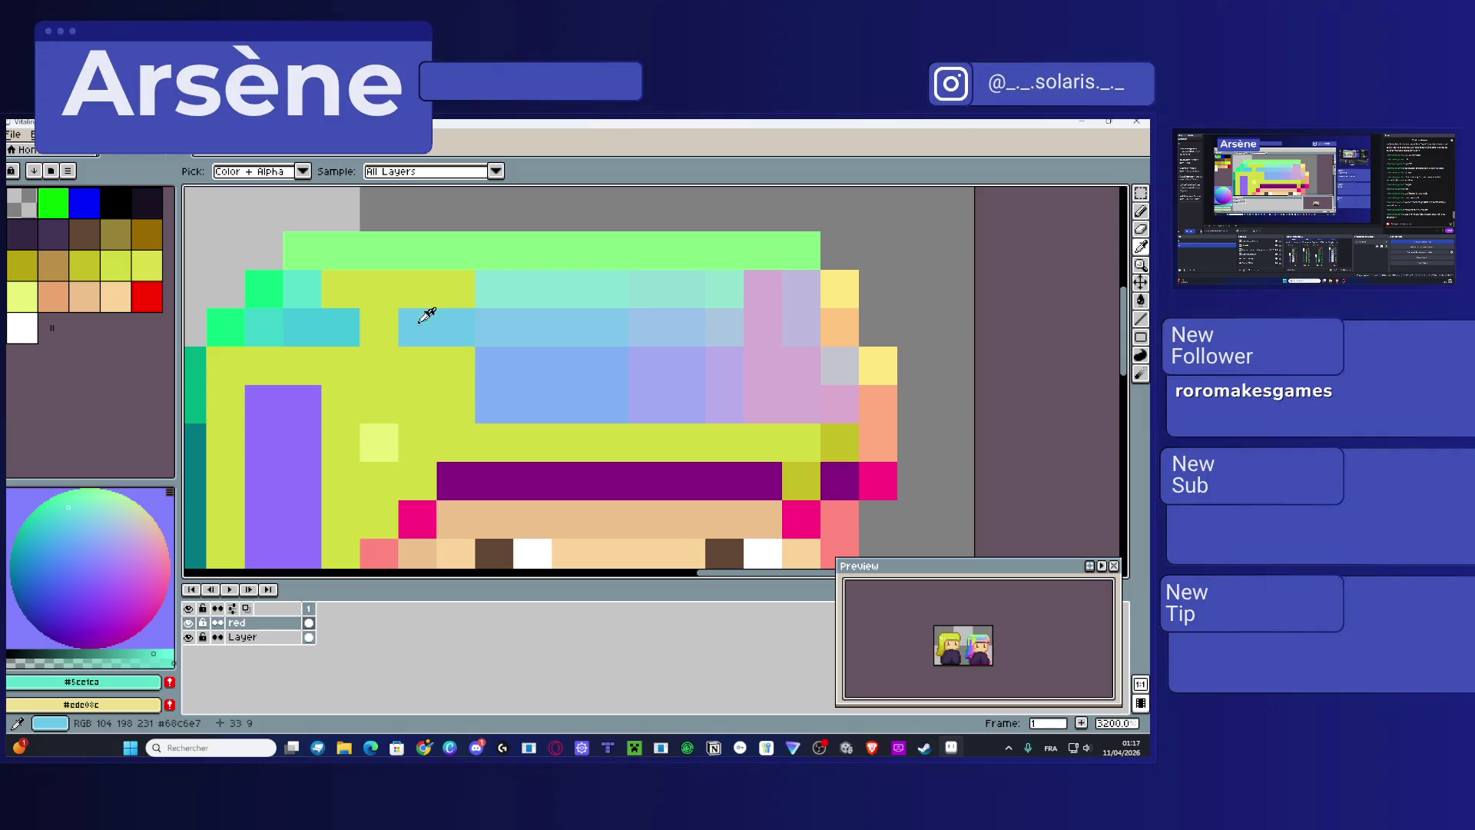
left_click(356, 320)
key("b")
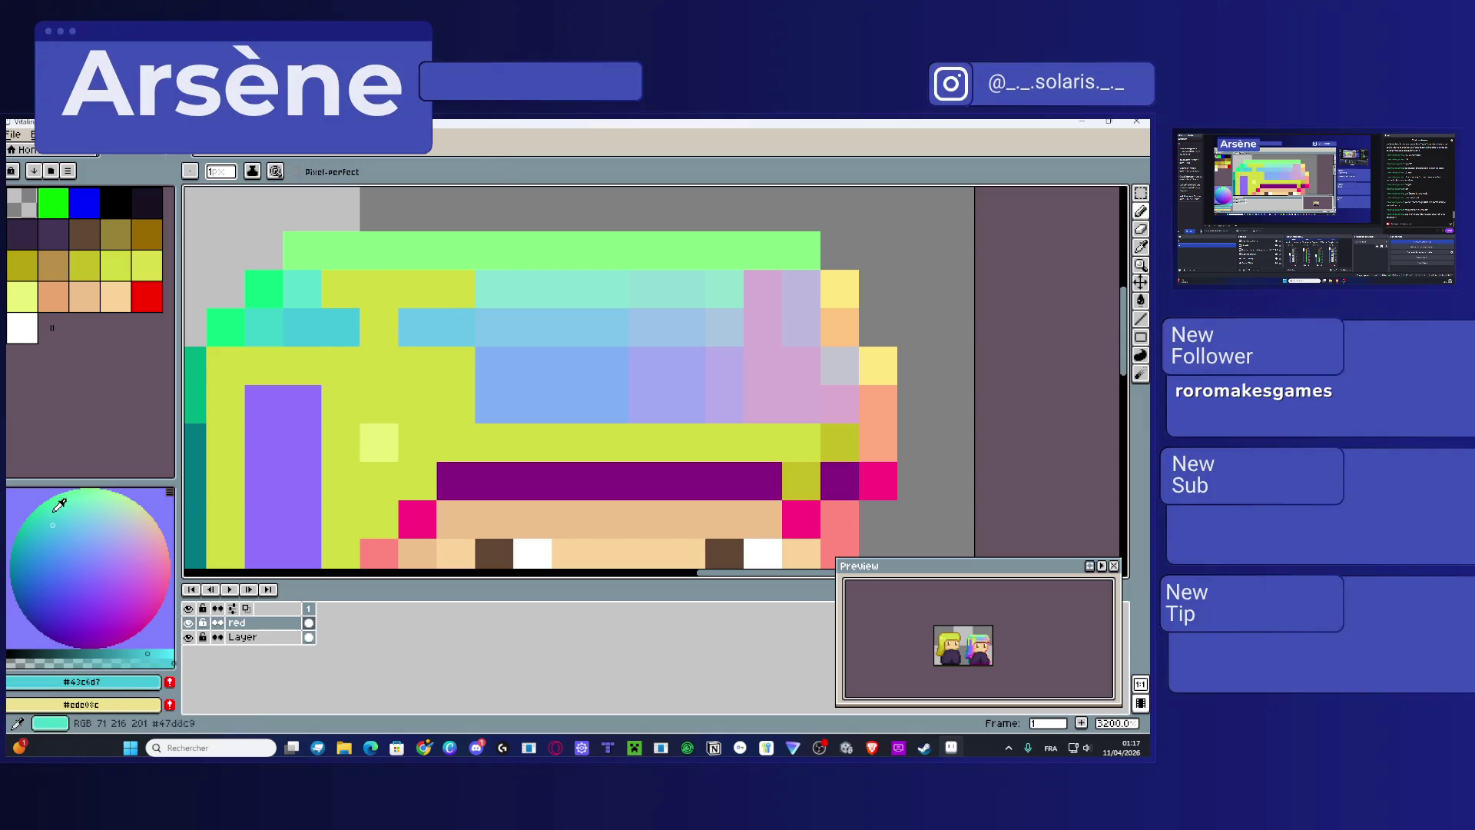
key("i")
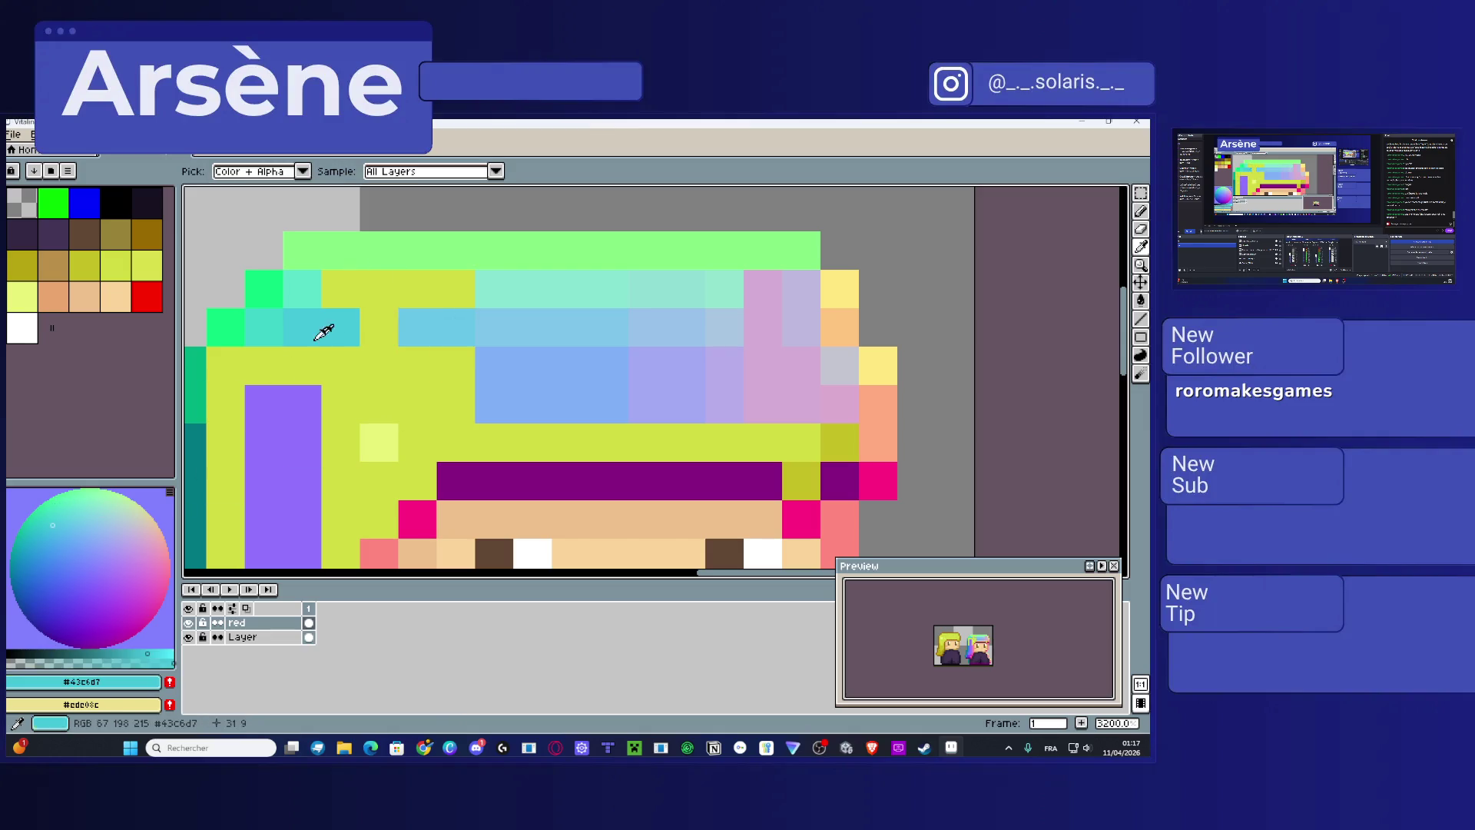
left_click(73, 505)
key("b")
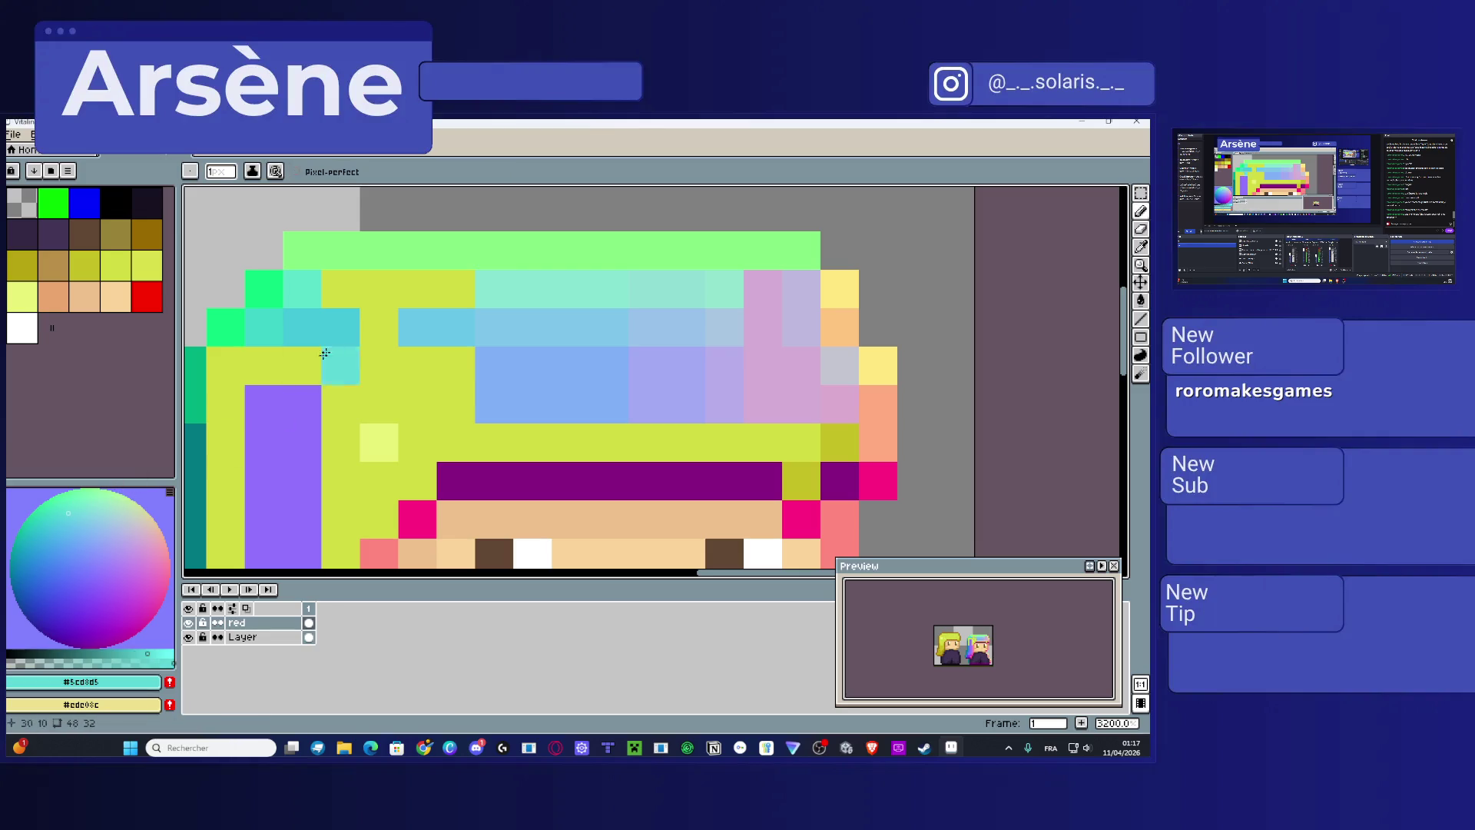
left_click(340, 289)
Step: Compare crown colours, then paint light-cyan pixels on the crown and the olive right-edge pixel
left_click(74, 506)
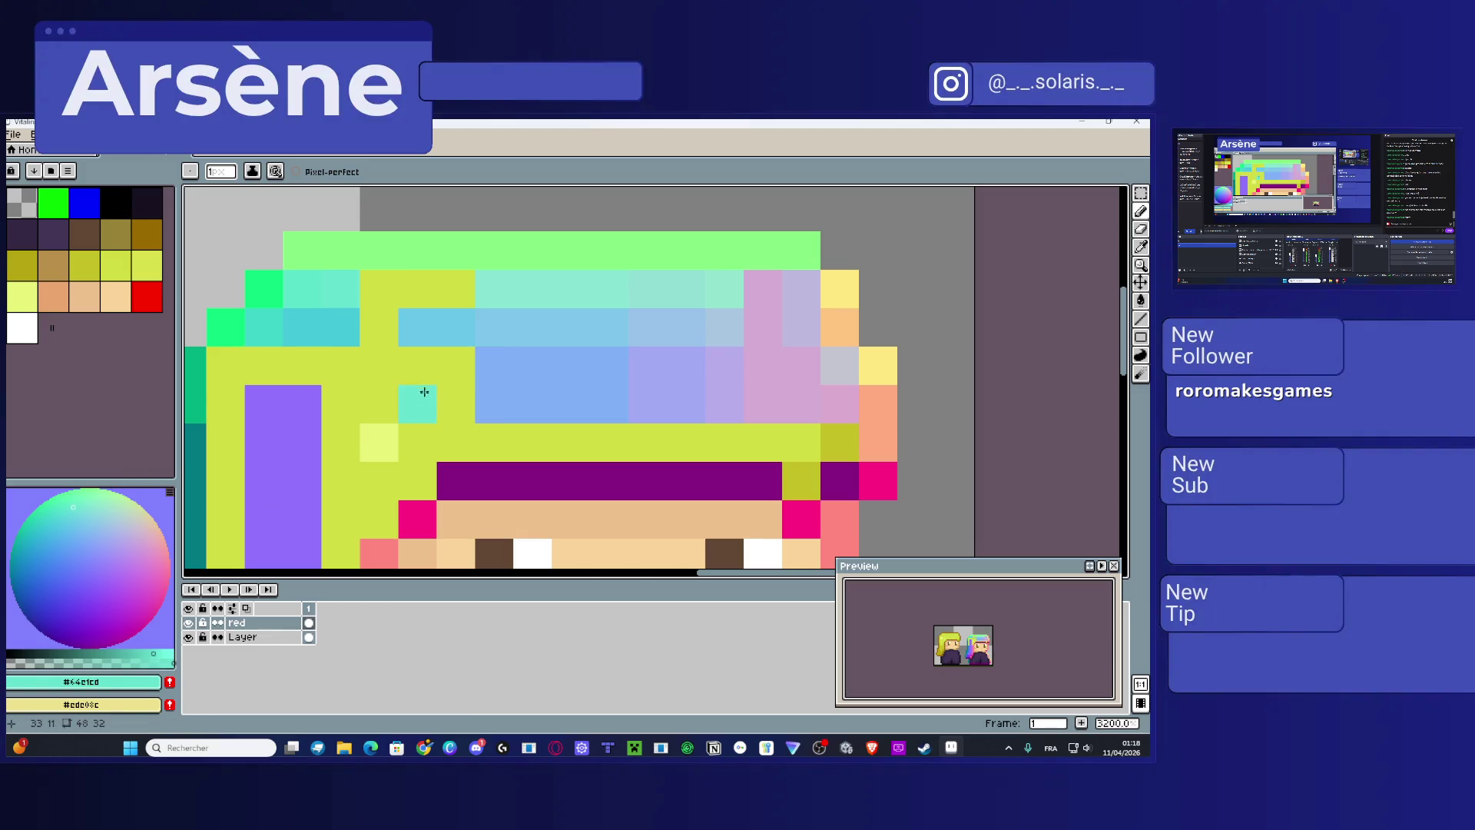
key("i")
left_click(418, 321)
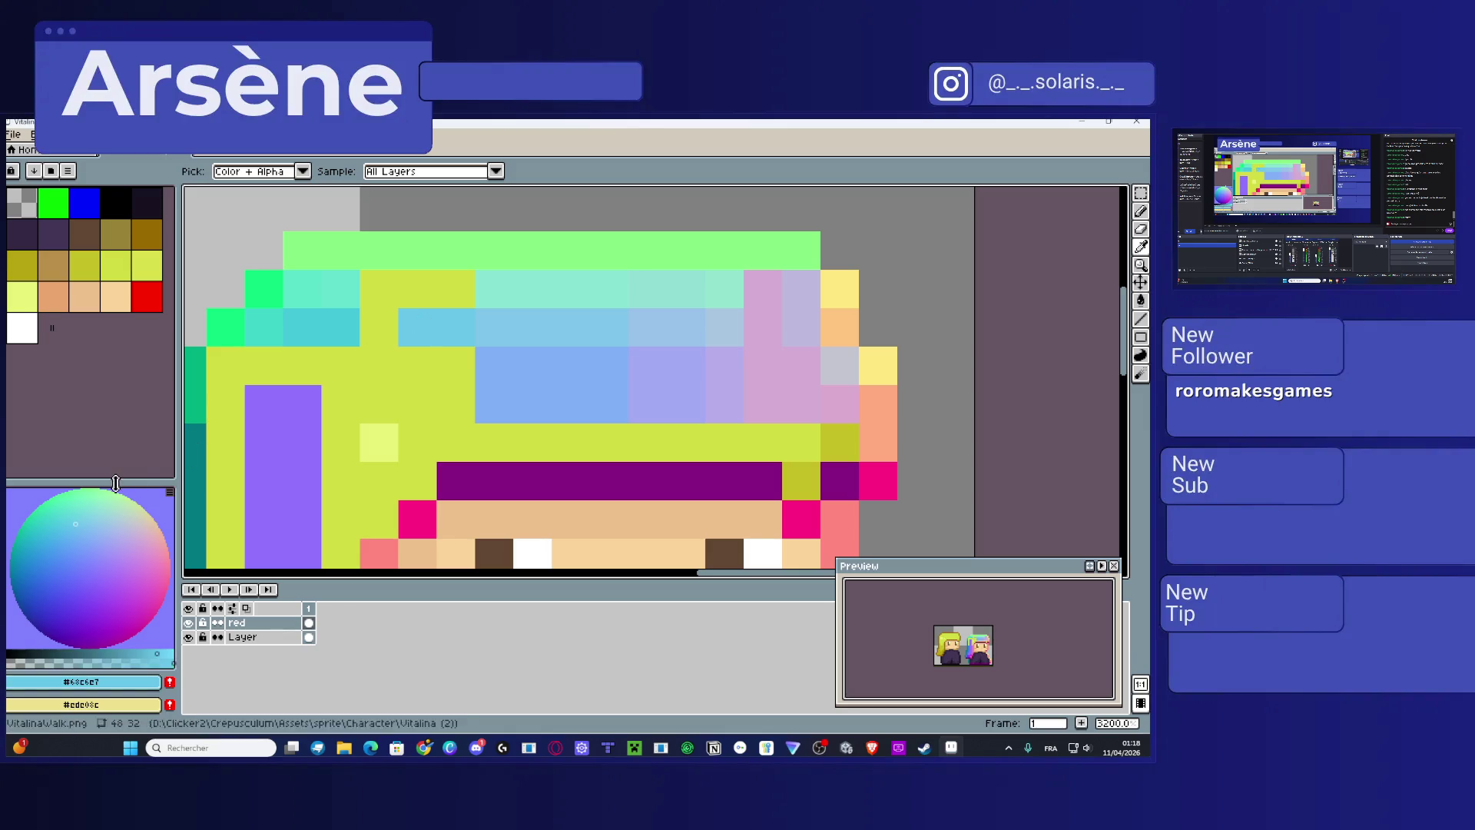
left_click(431, 245)
left_click(416, 324)
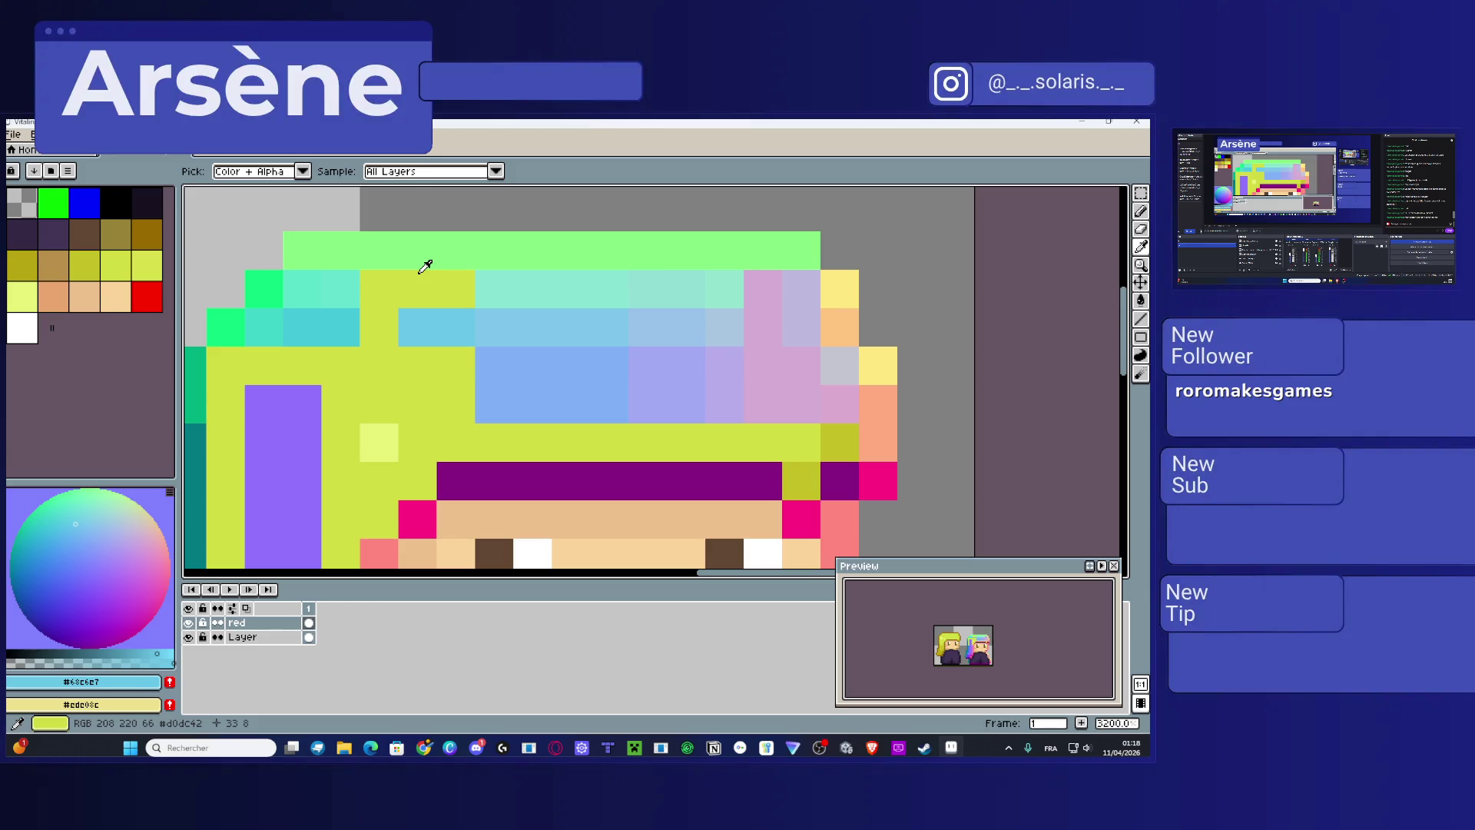
left_click(431, 241)
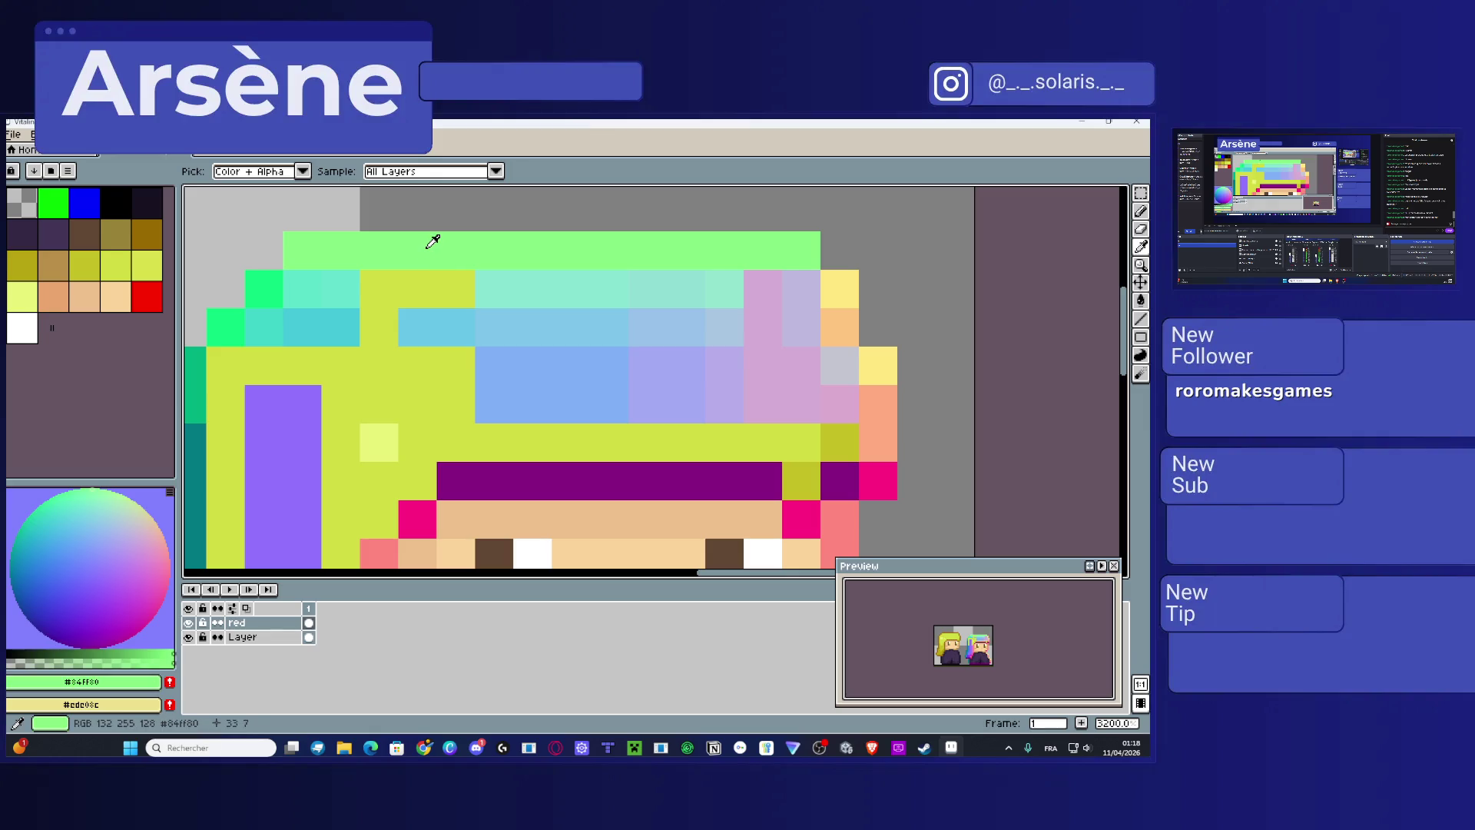
left_click(421, 319)
left_click(83, 506)
key("b")
left_click(416, 286)
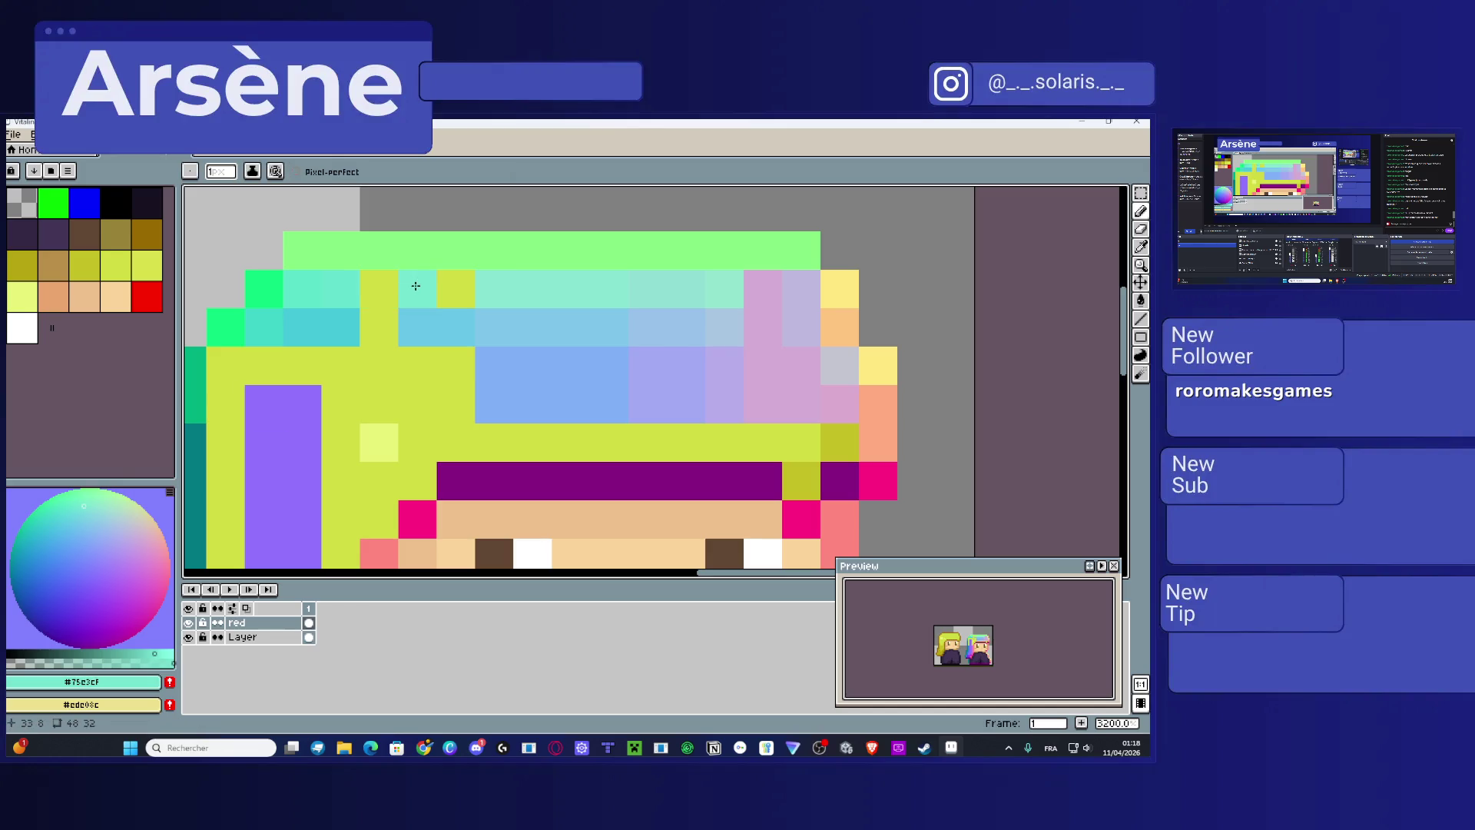
left_click(836, 425)
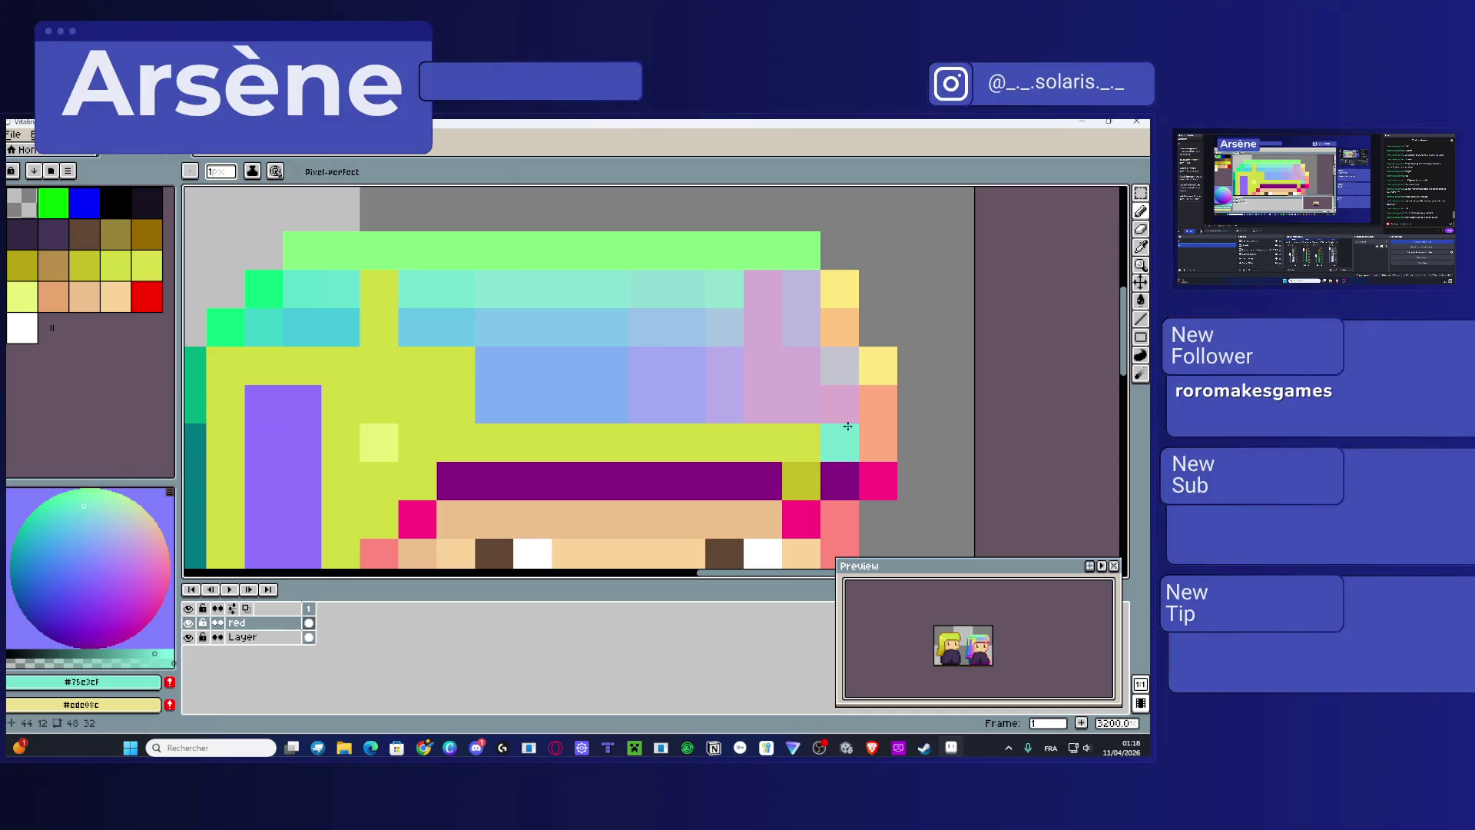
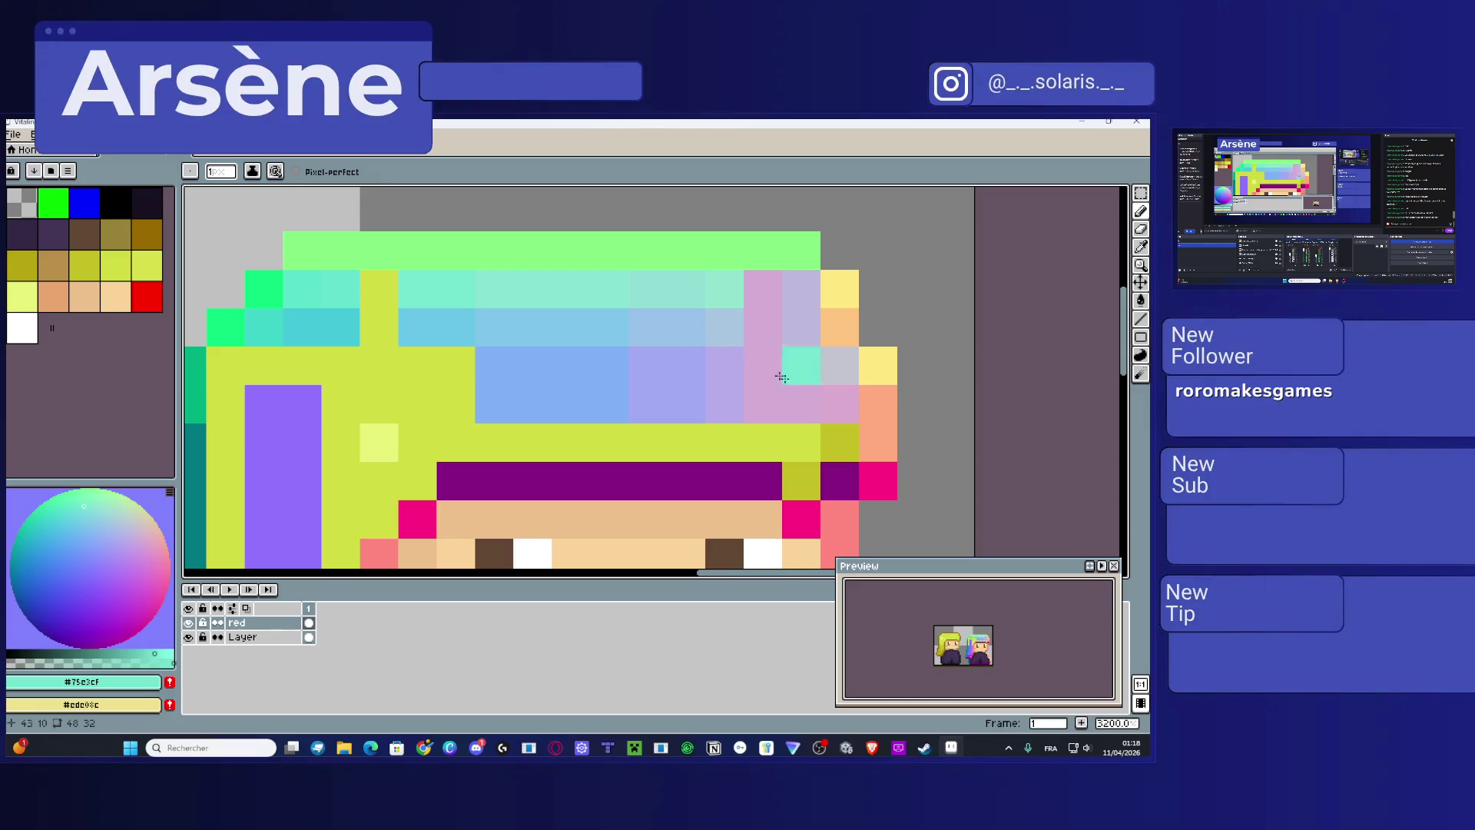
Step: Sample the hair band's light blue, shift it slightly, and paint a yellow hair pixel blue
left_click(410, 319, "alt")
left_click(362, 320)
left_click(412, 320)
left_click(66, 526)
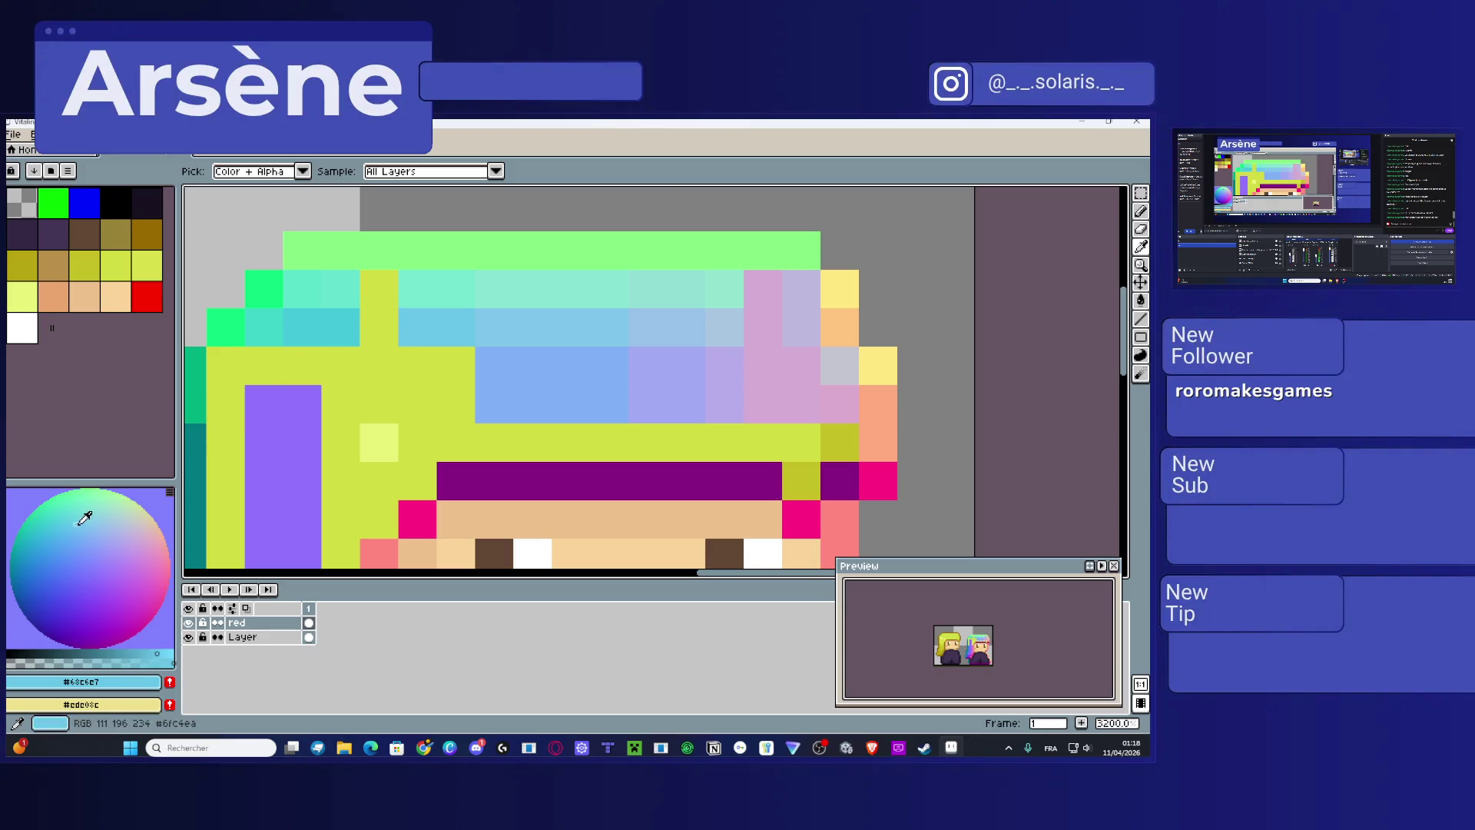
left_click(379, 326)
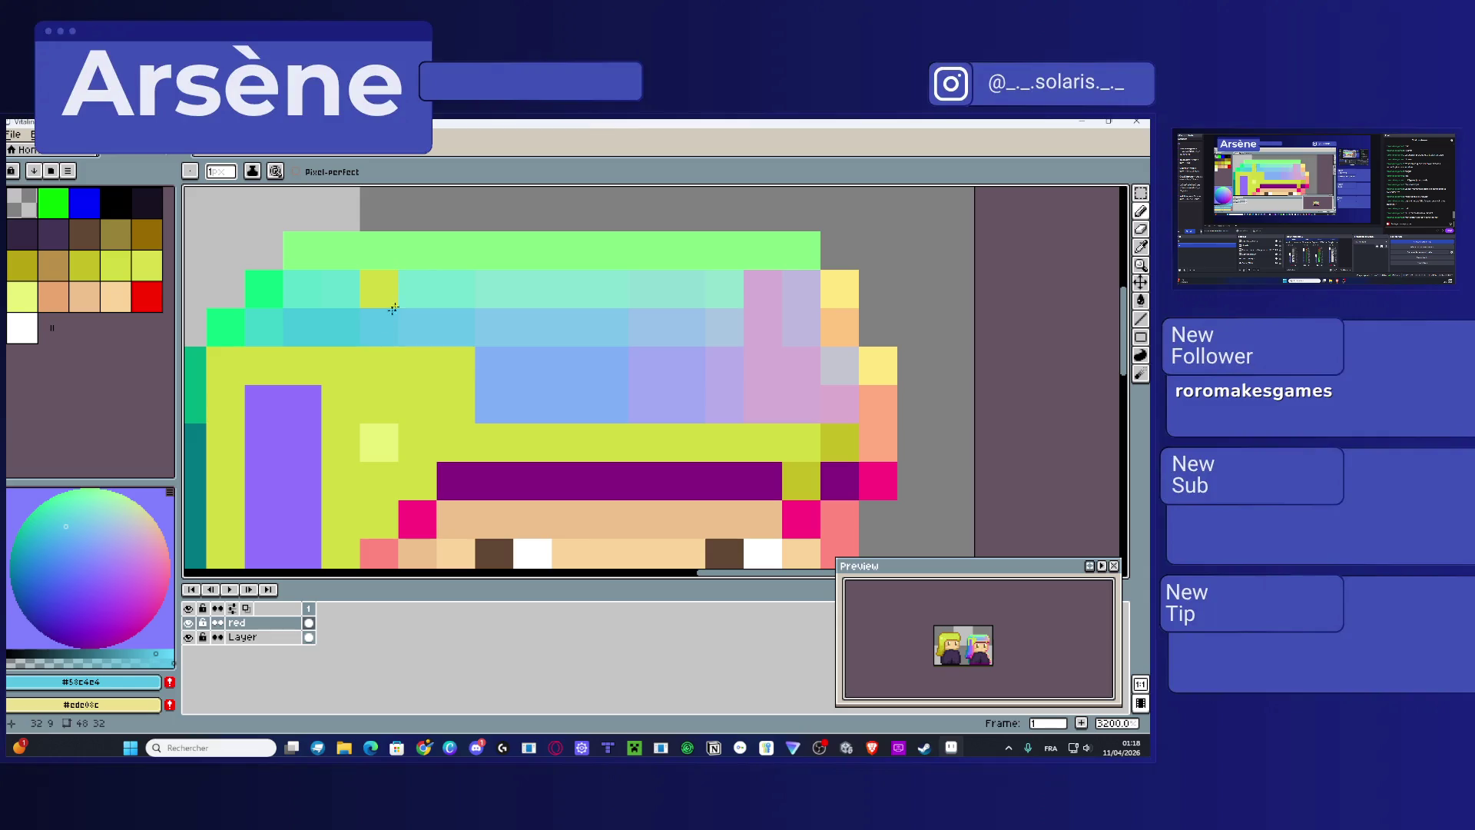
Step: Sample and tweak the hair's mint, green and light blue colours with the face in view
left_click(417, 288, "alt")
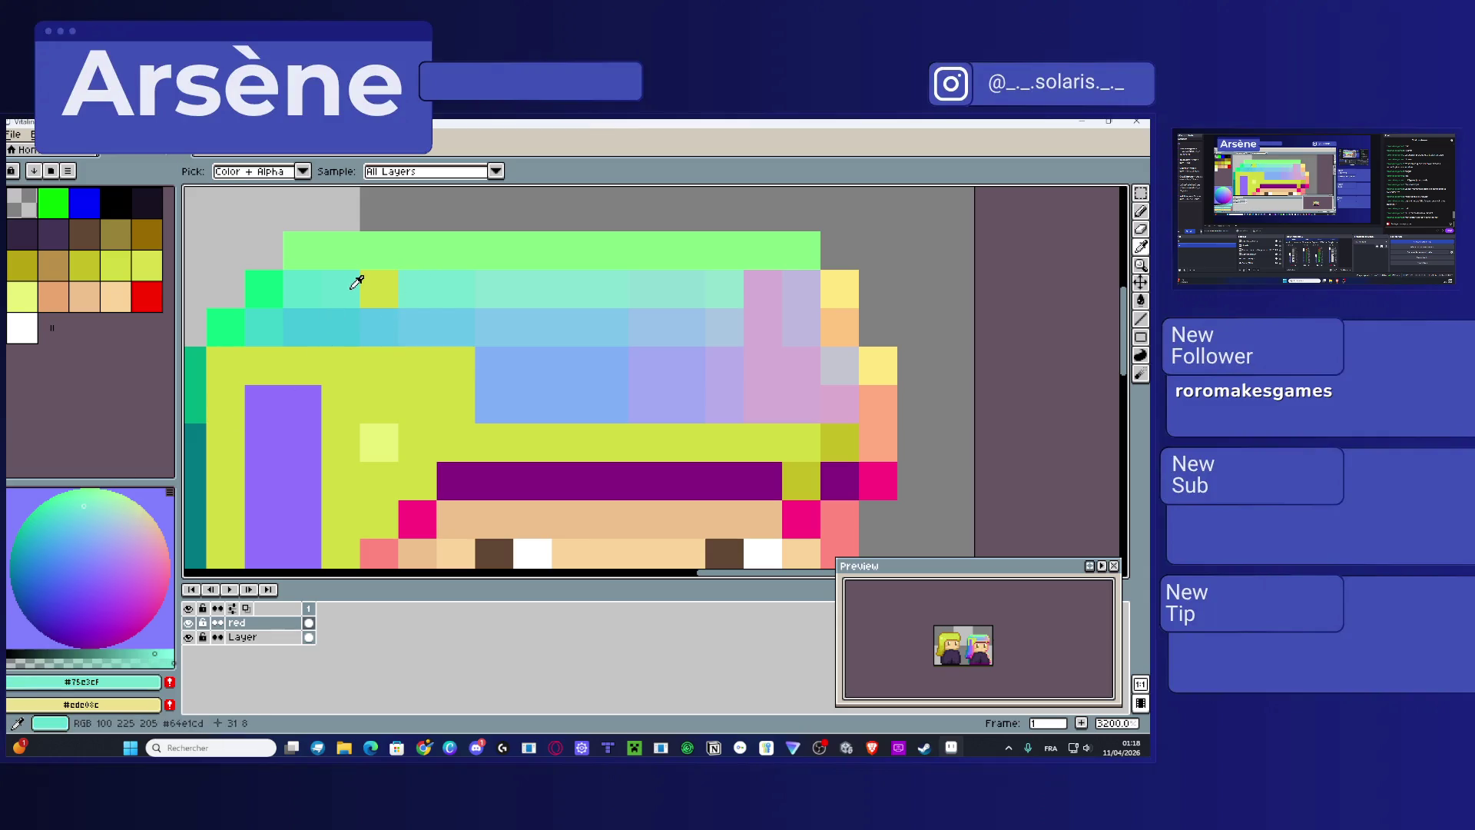
left_click(80, 504)
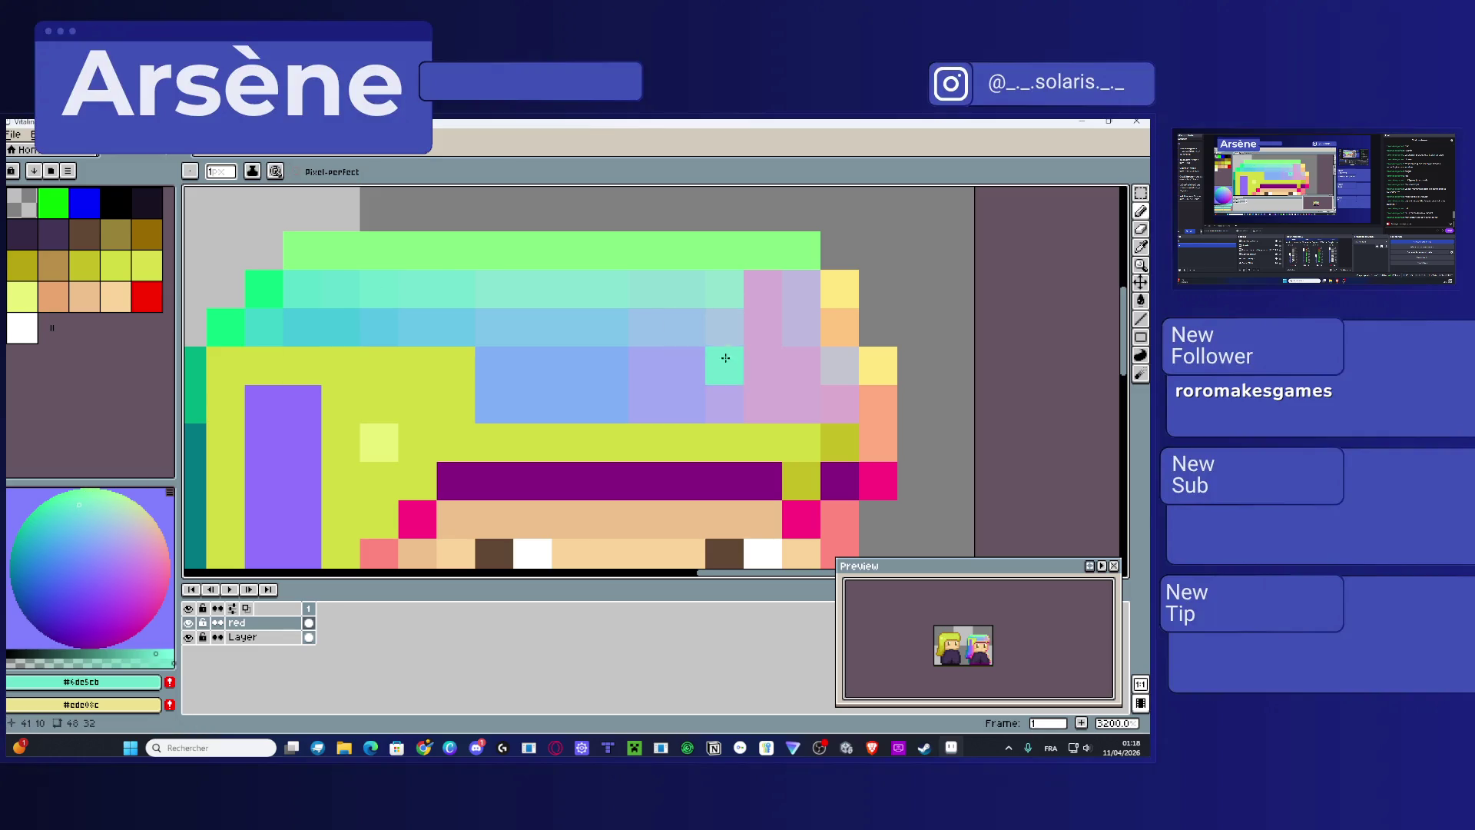
left_click_drag(714, 320, 823, 240)
key("alt")
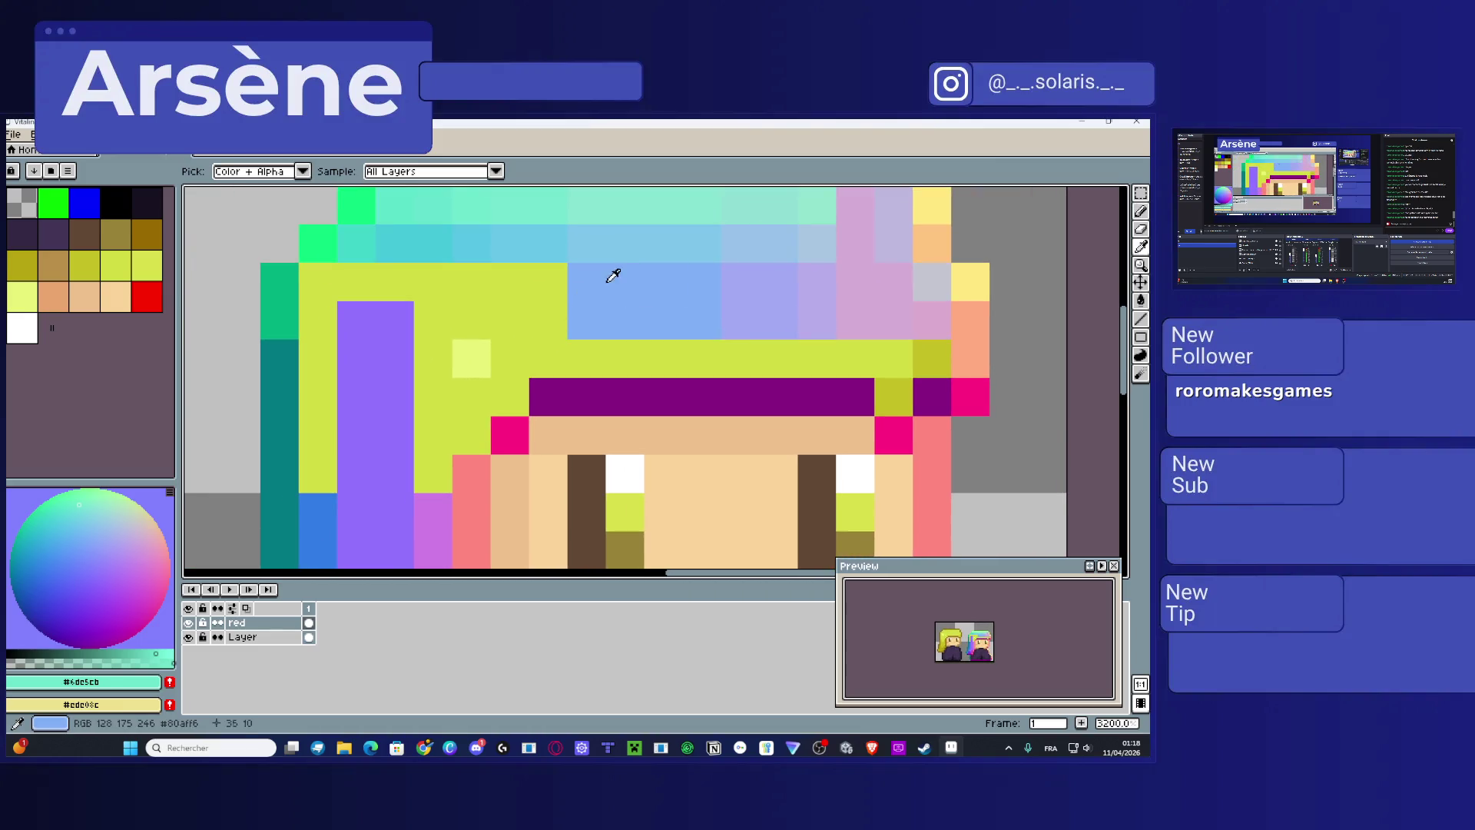
left_click(612, 275)
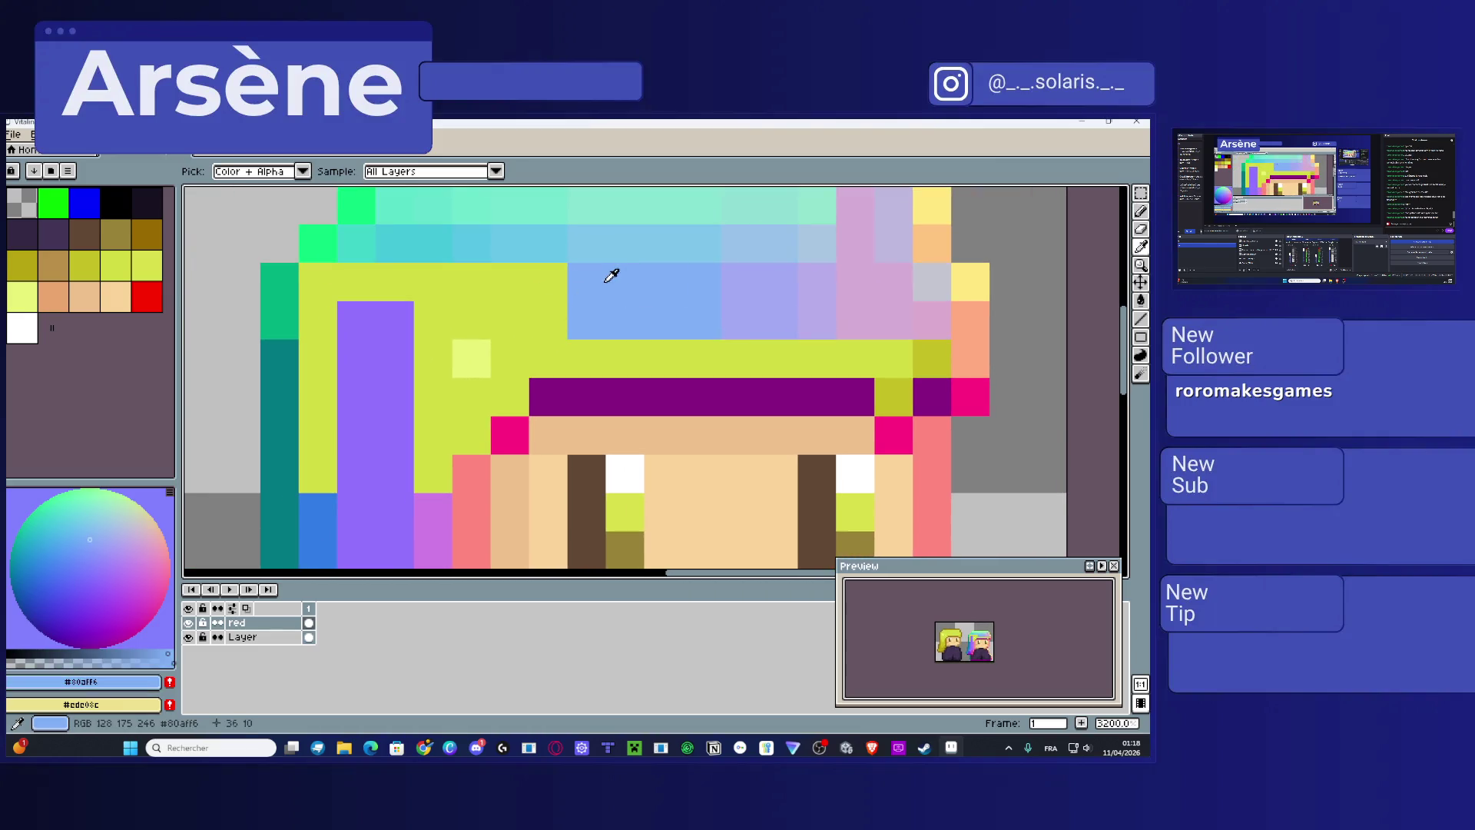
left_click(283, 281)
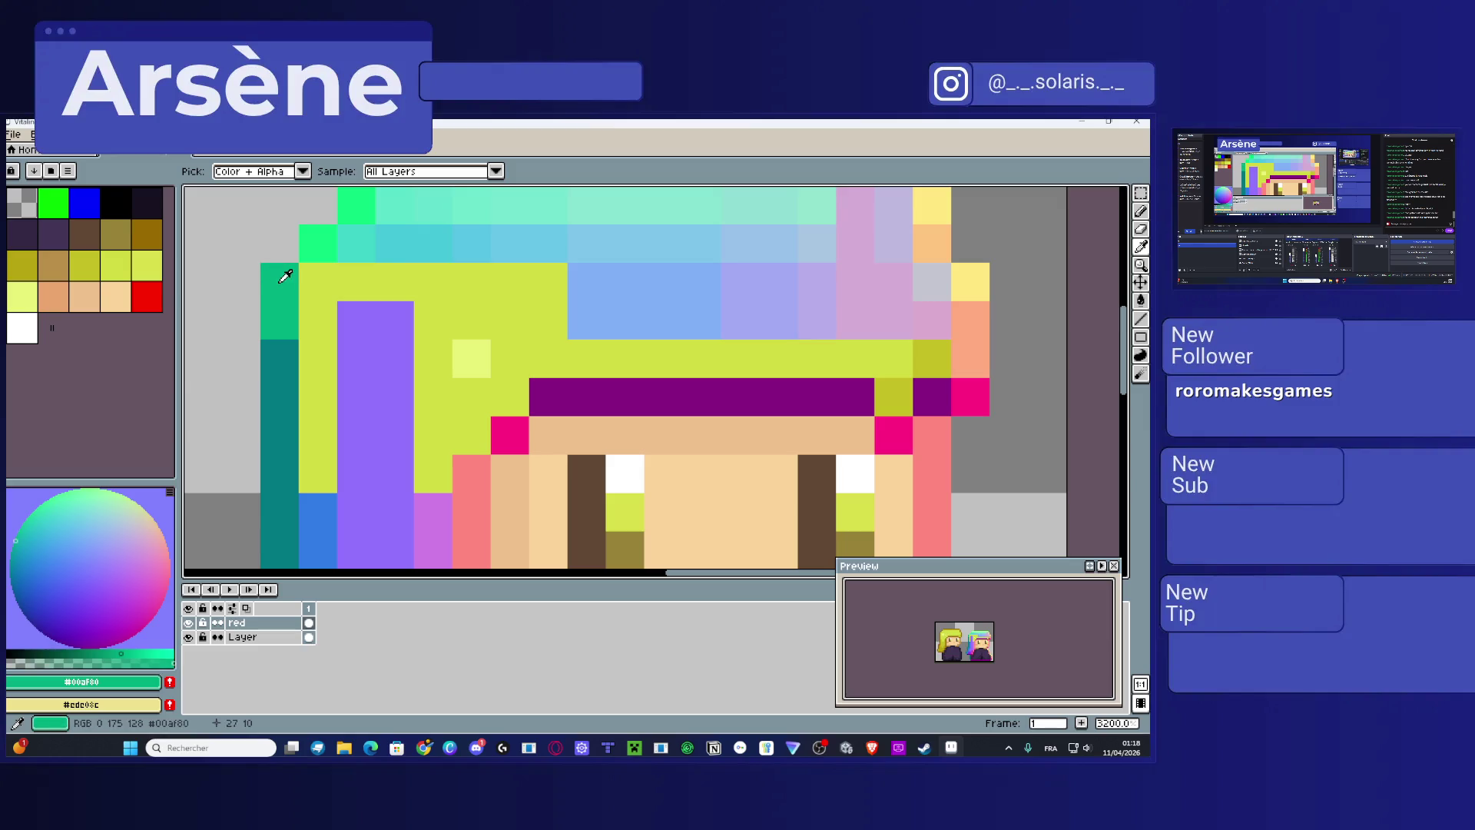
left_click(593, 275)
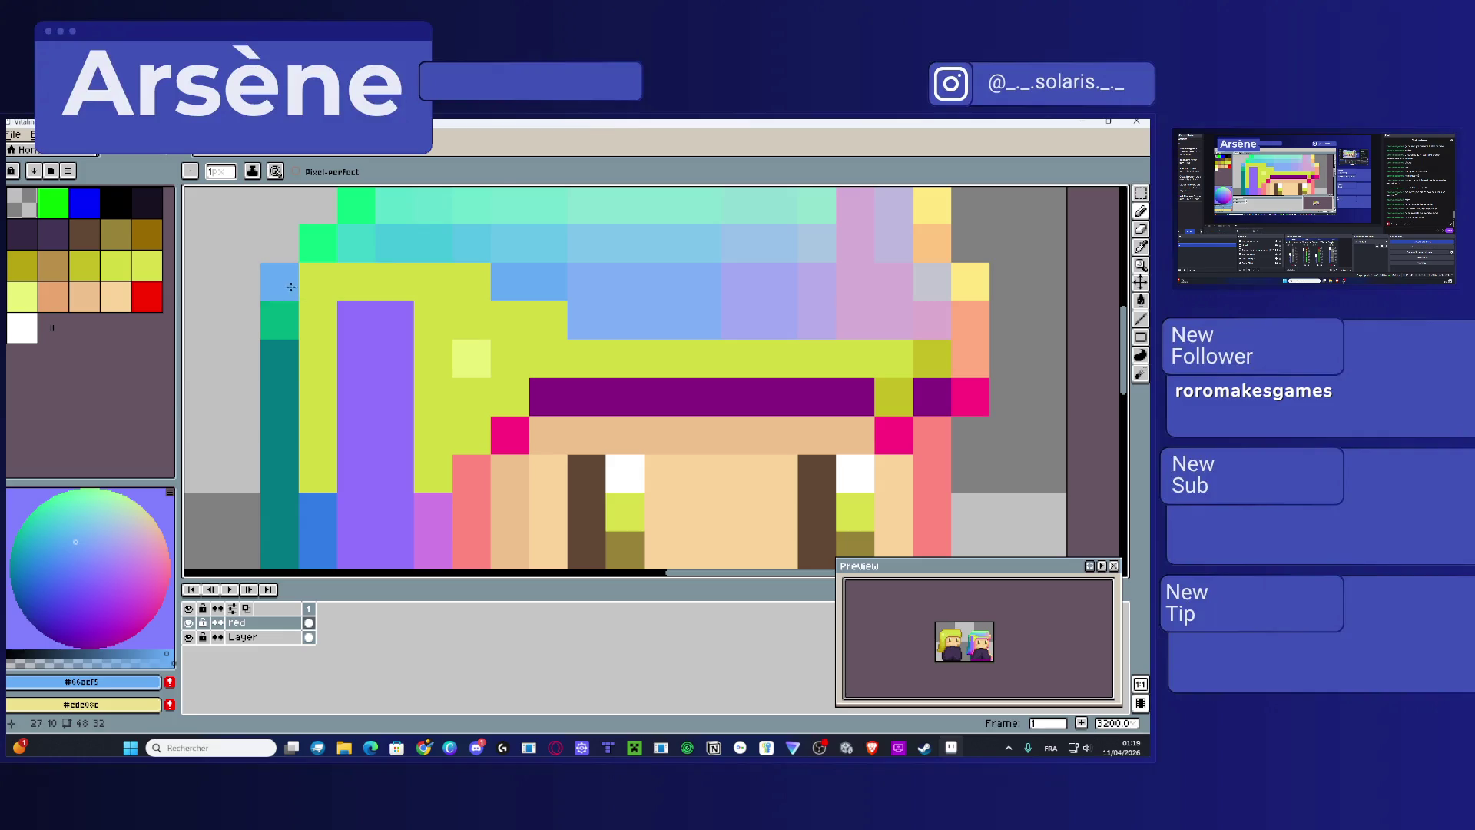
key("alt")
key("alt")
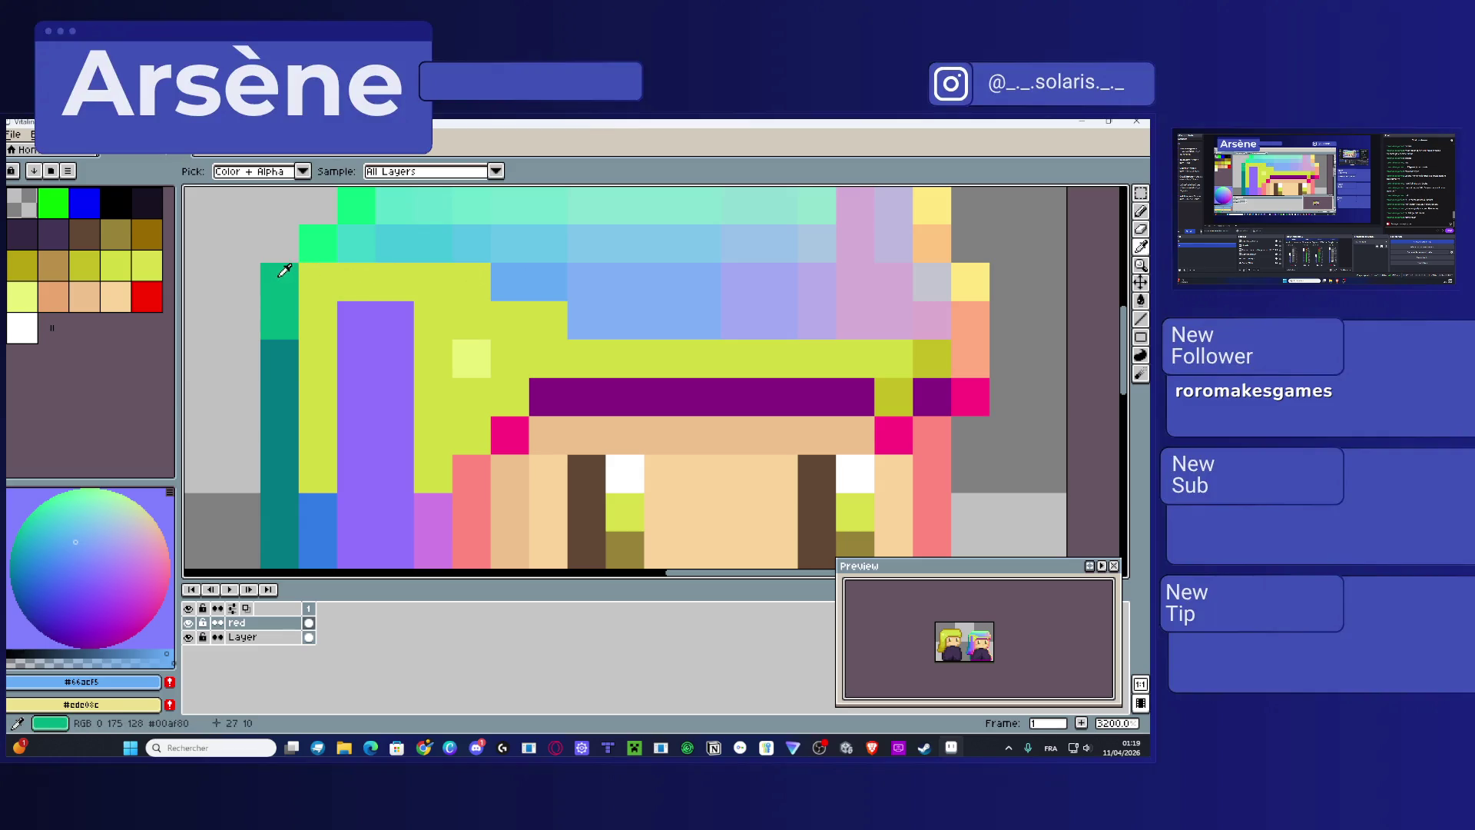
Step: Deepen the blue and paint the yellow-green pixels under the band with it
left_click_drag(83, 539, 58, 542)
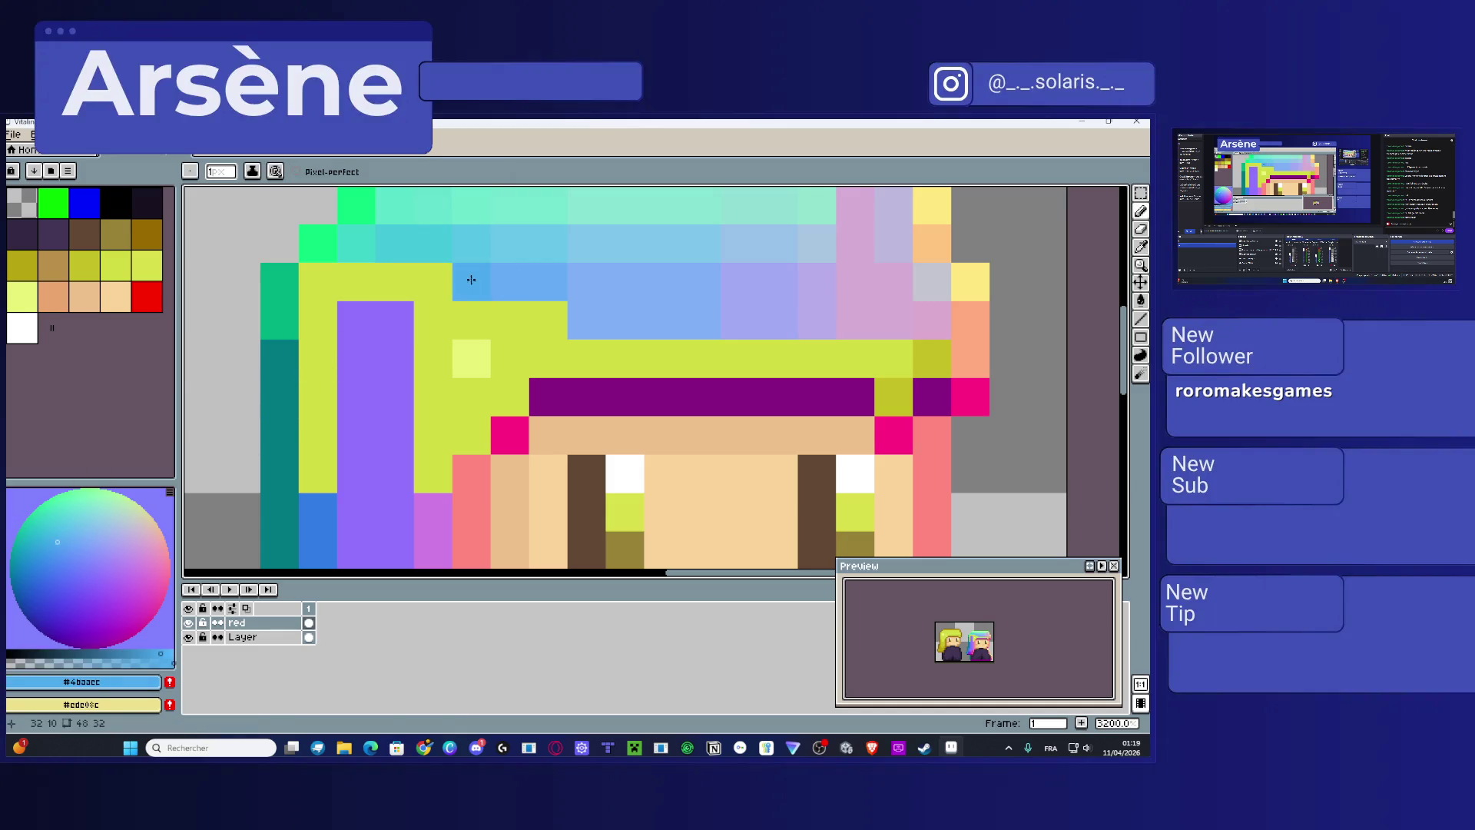
left_click_drag(471, 280, 446, 280)
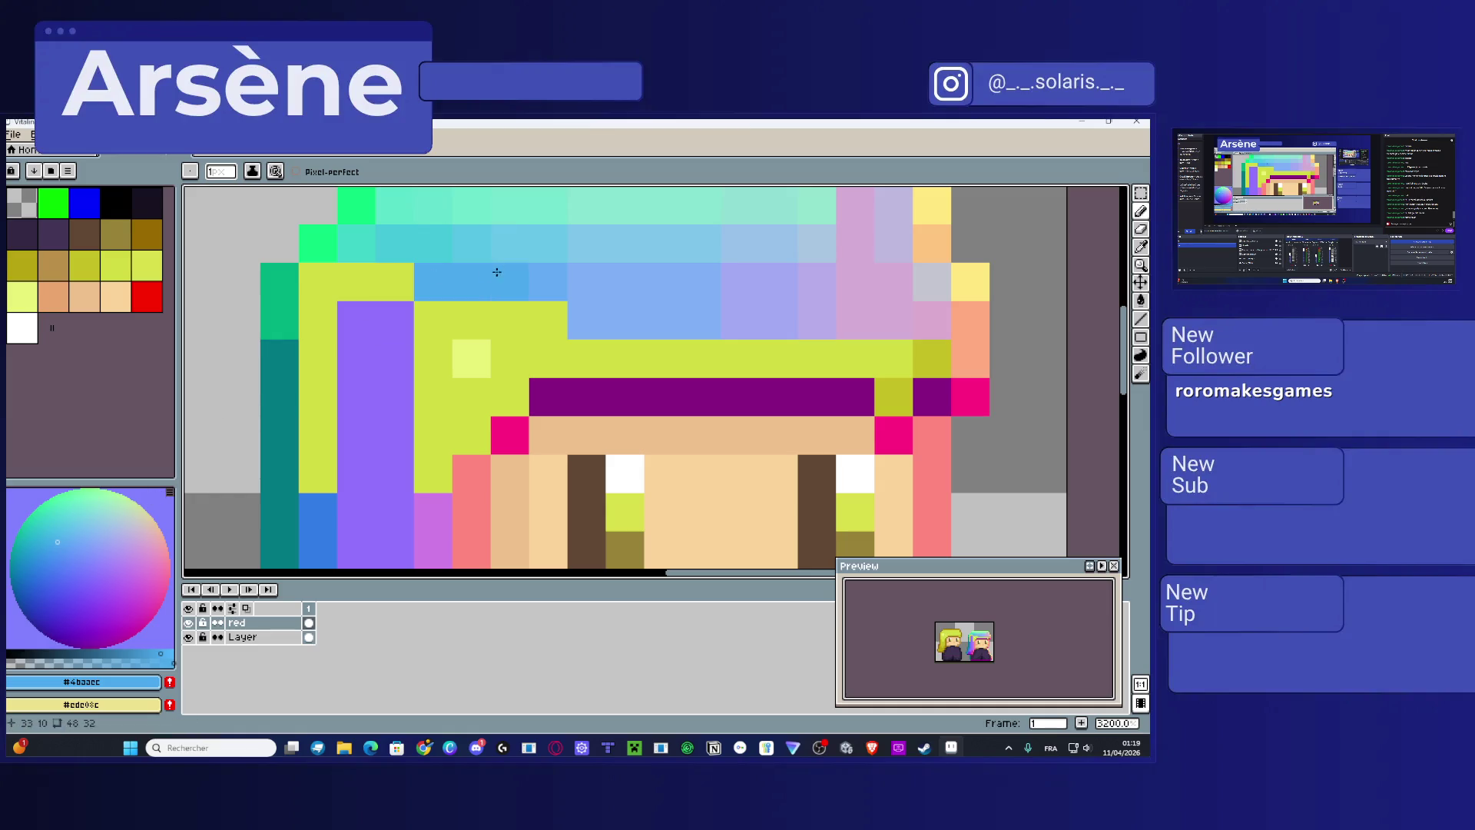
key("i")
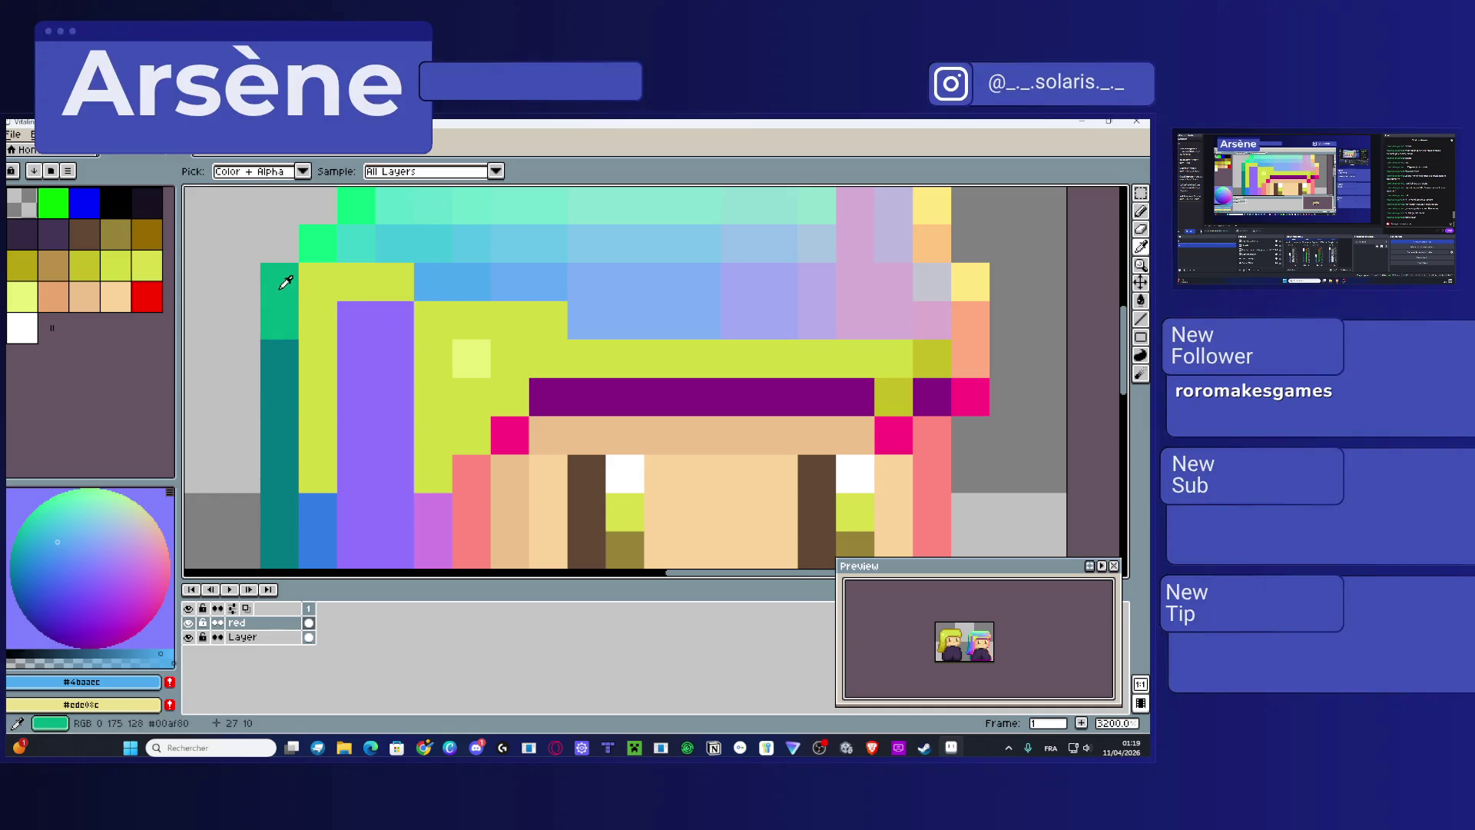
left_click(286, 281)
left_click(425, 280)
left_click(290, 280)
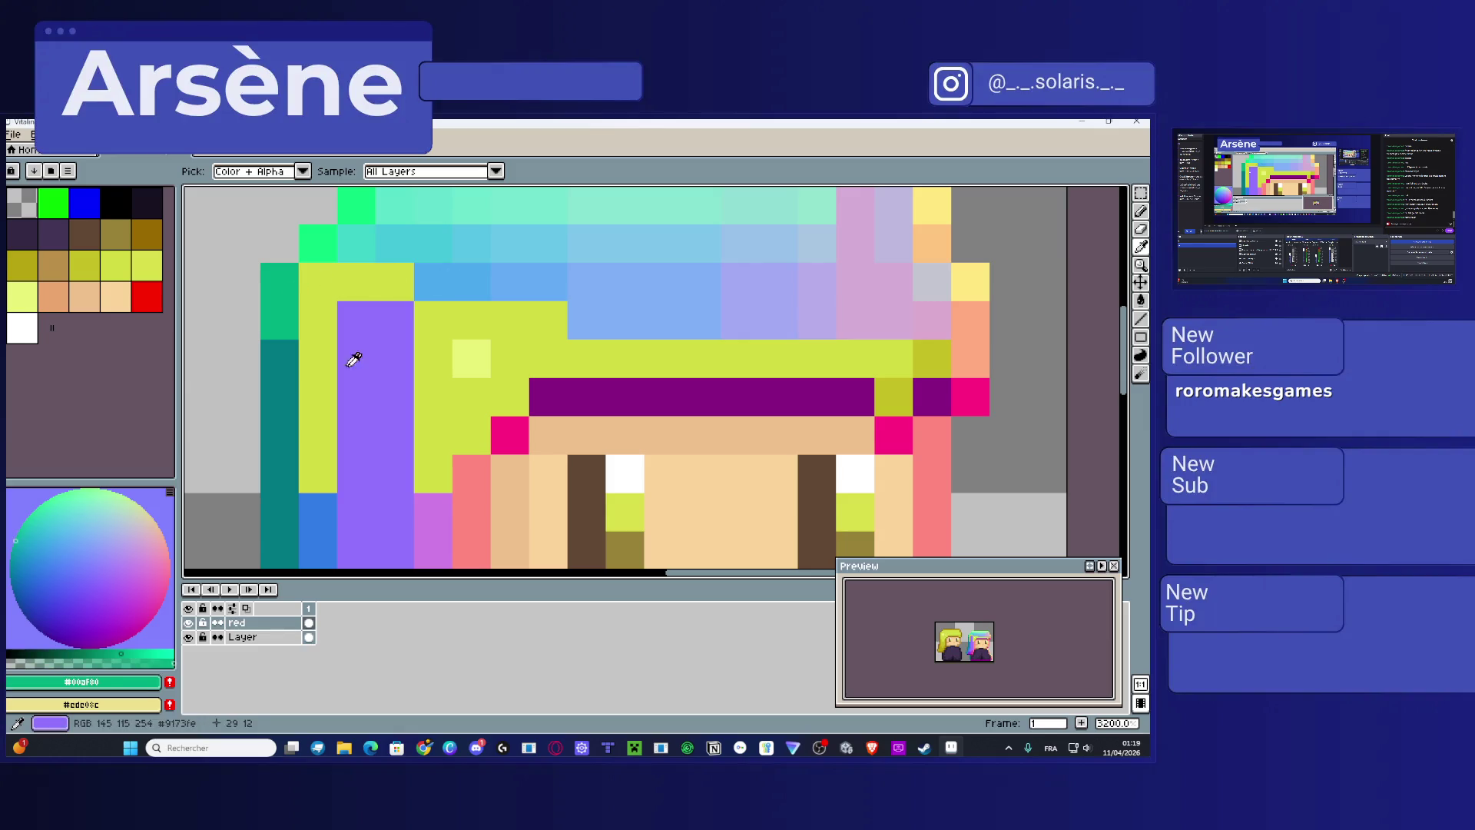
key("b")
left_click(341, 435)
Step: Paint stronger blue pixels along the hair band and add one teal pixel
key("i")
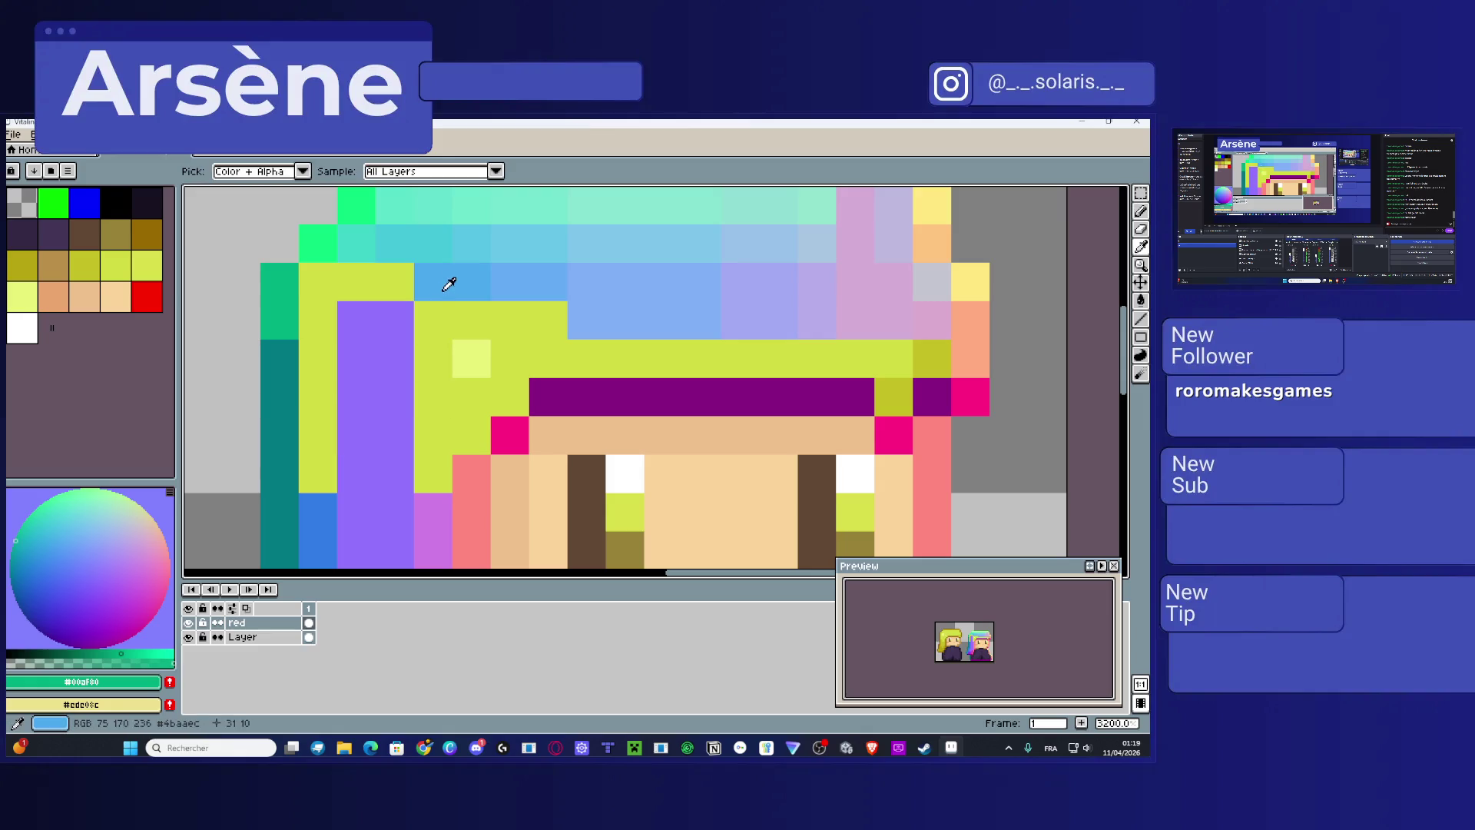
left_click(450, 280)
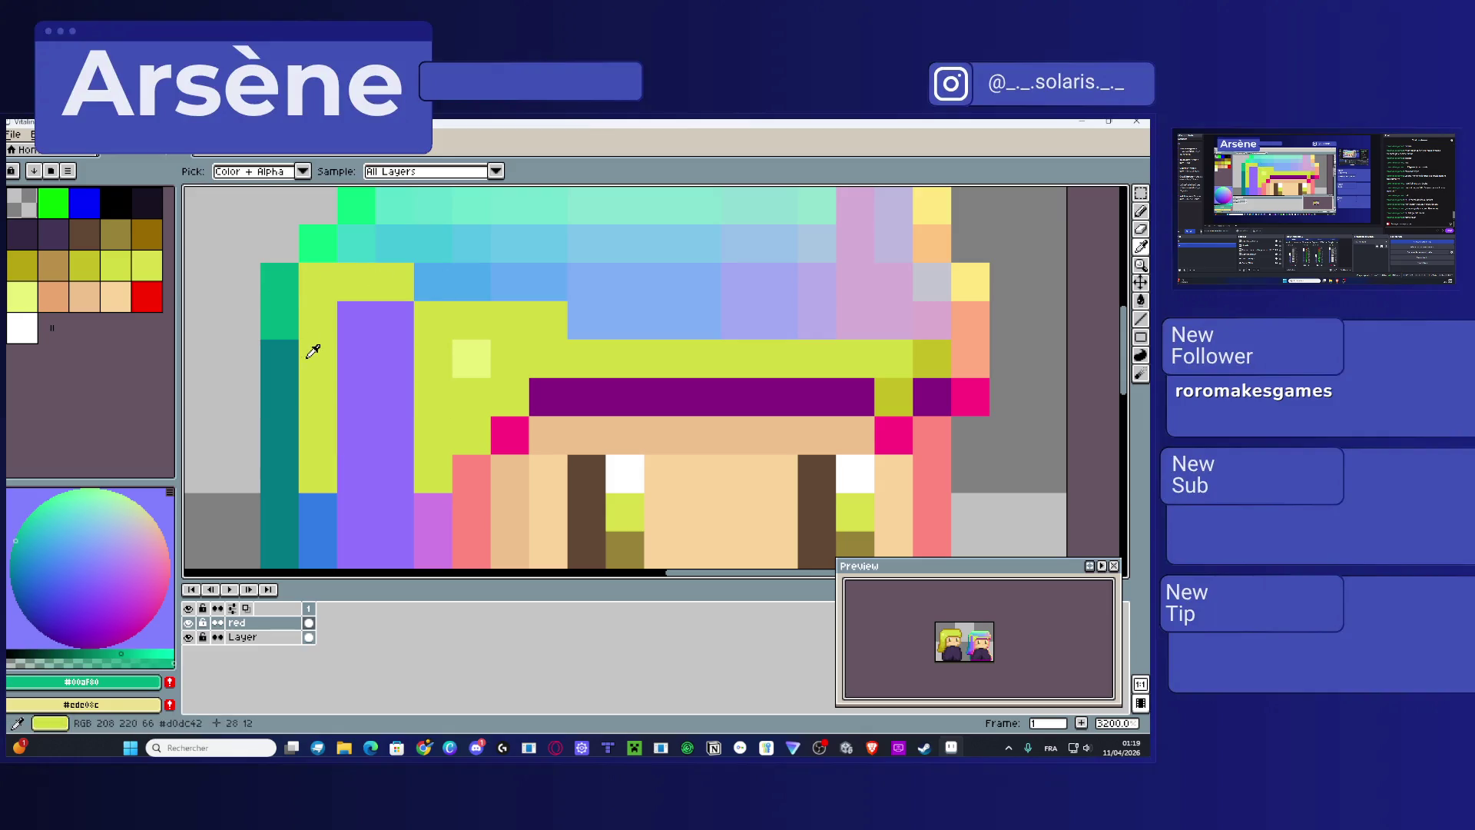
left_click(45, 535)
key("b")
left_click(395, 282)
left_click(356, 282)
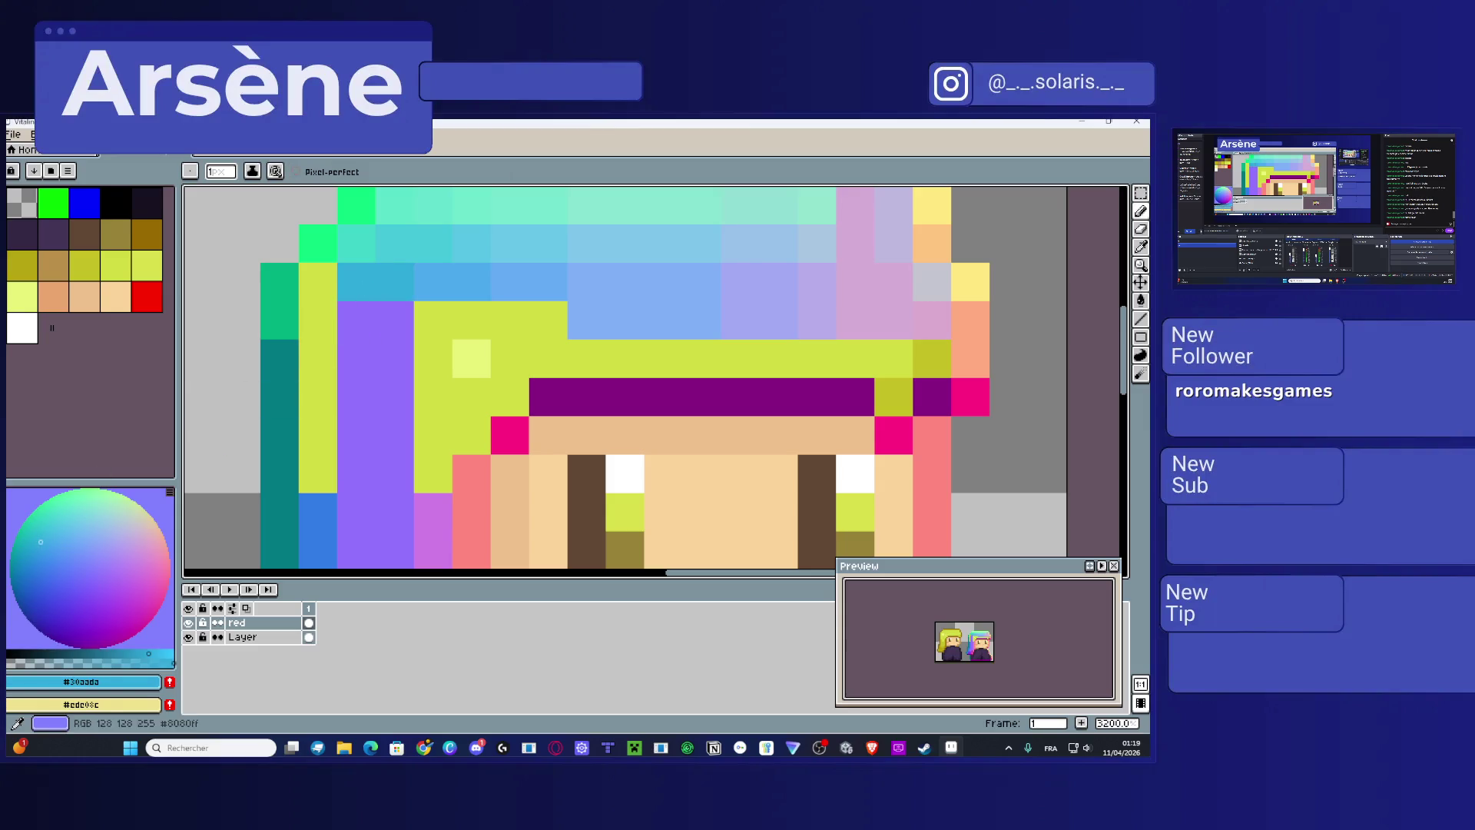
left_click(28, 542)
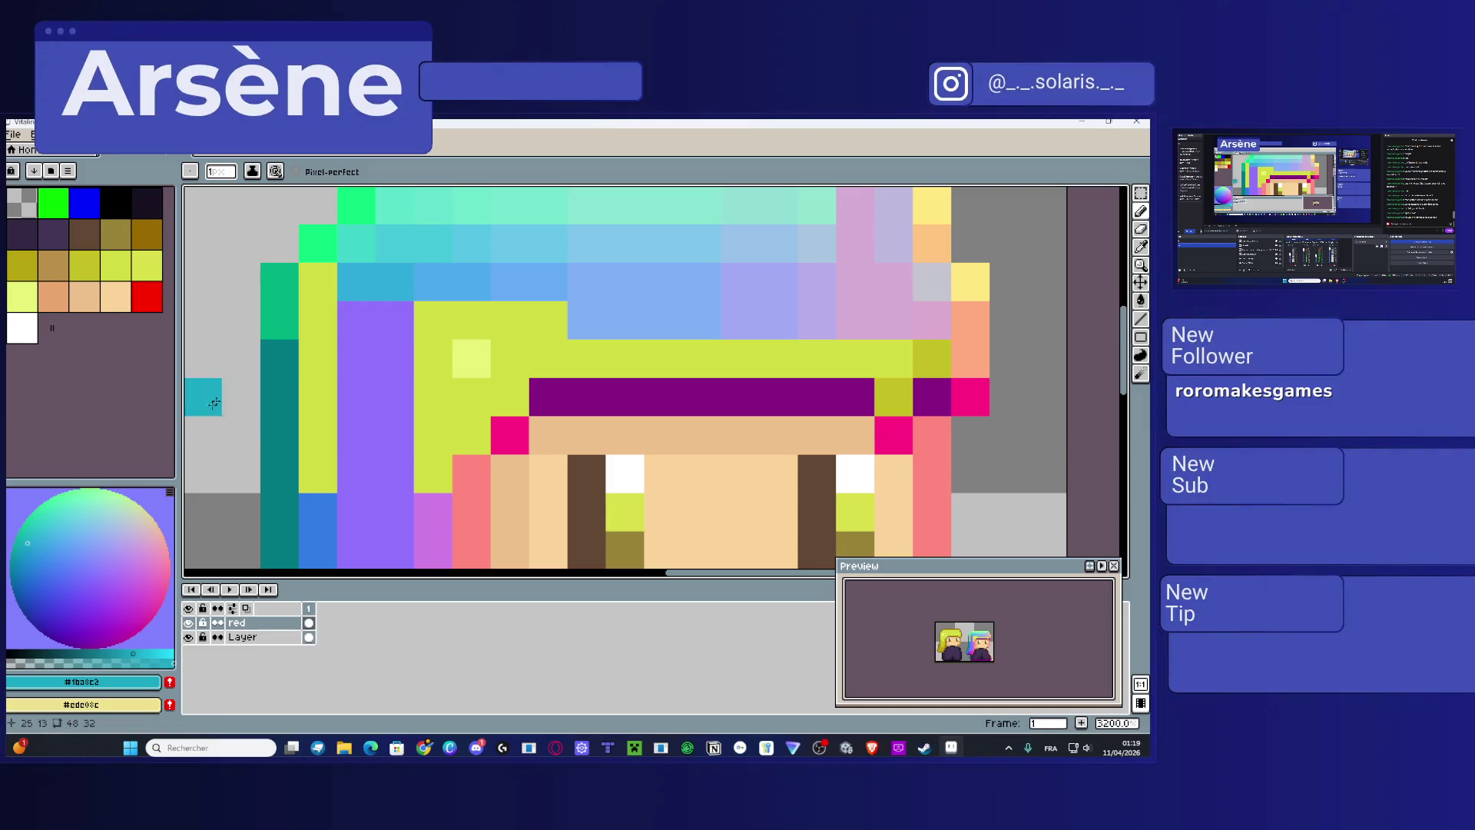
left_click(317, 282)
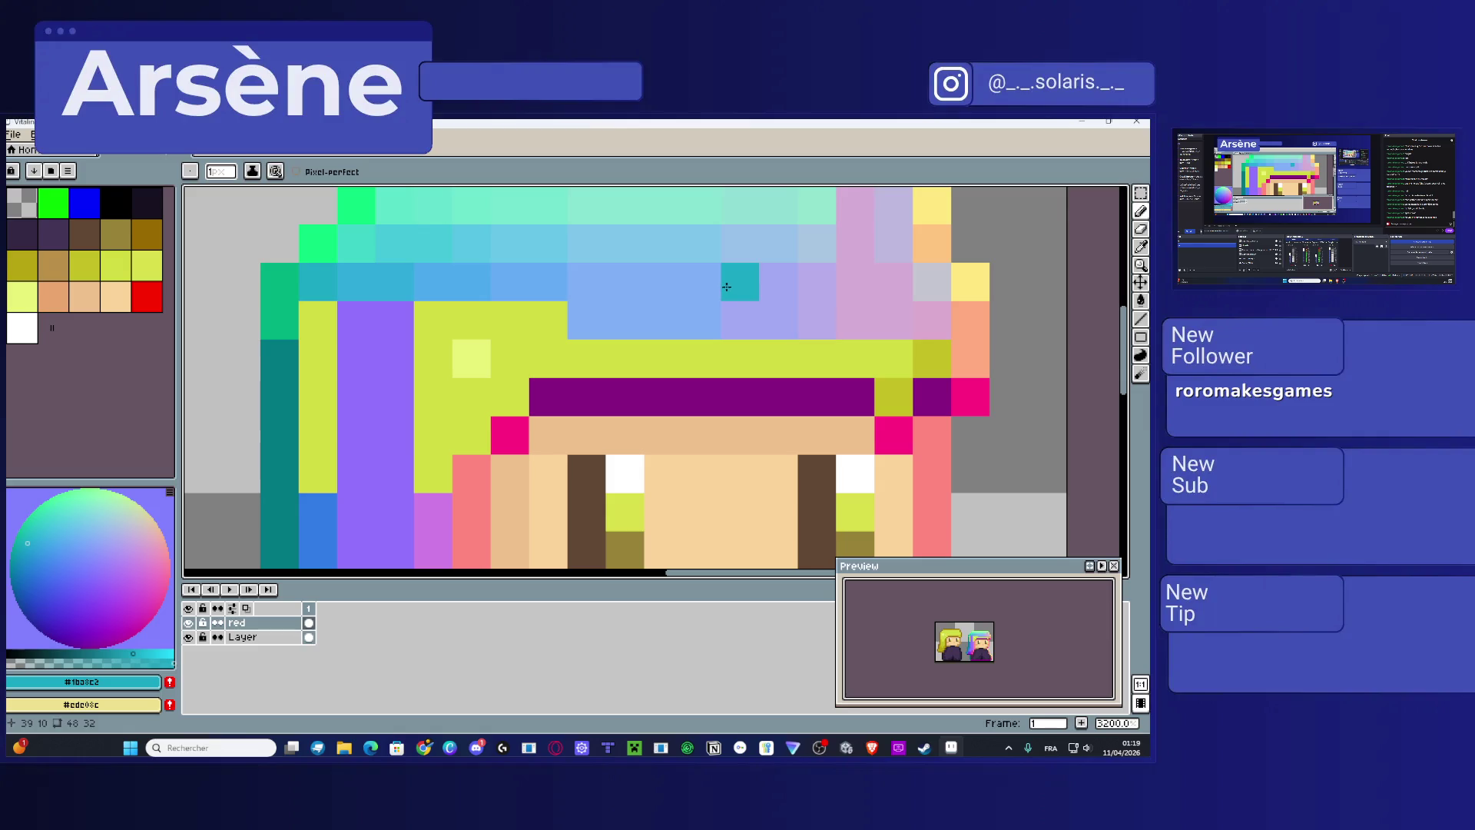
scroll(732, 290, "down", 4)
Step: Place a brown pixel in the hair, then undo it
scroll(691, 292, "right", 5)
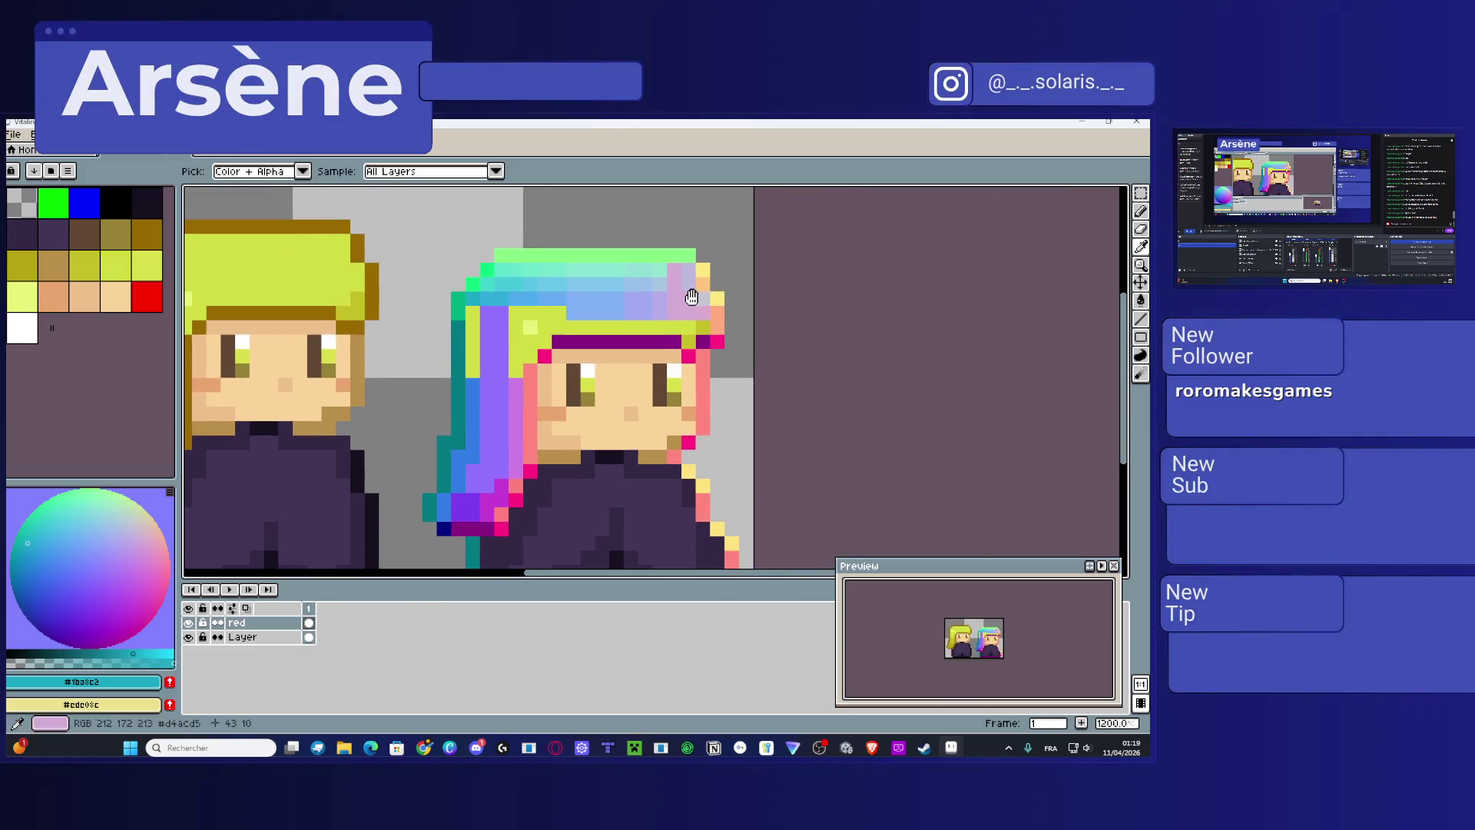
scroll(675, 296, "left", 7)
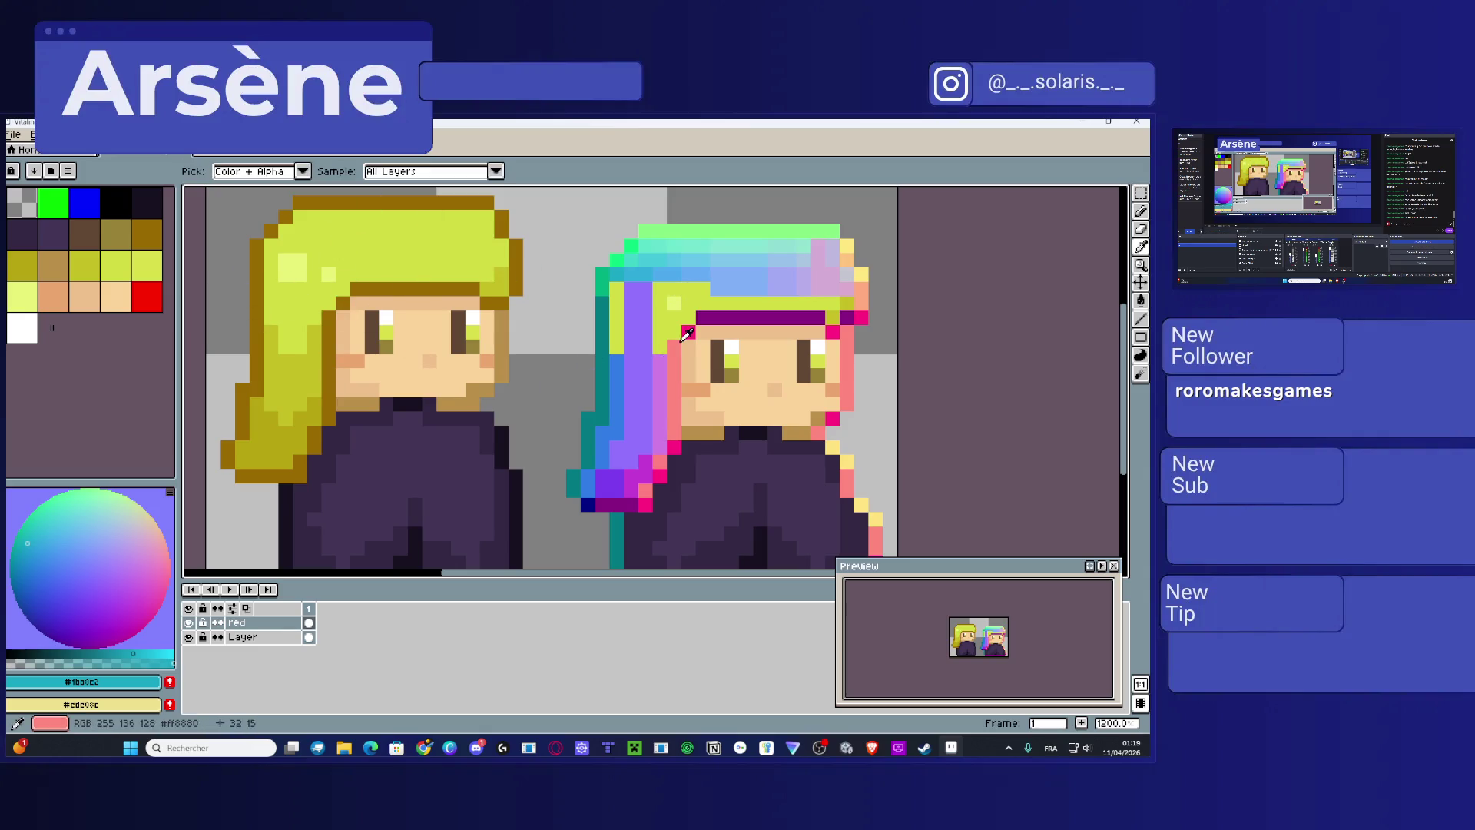
left_click(717, 356, "alt")
left_click(659, 289)
scroll(662, 291, "up", 2)
scroll(661, 291, "up", 2)
scroll(661, 291, "down", 2)
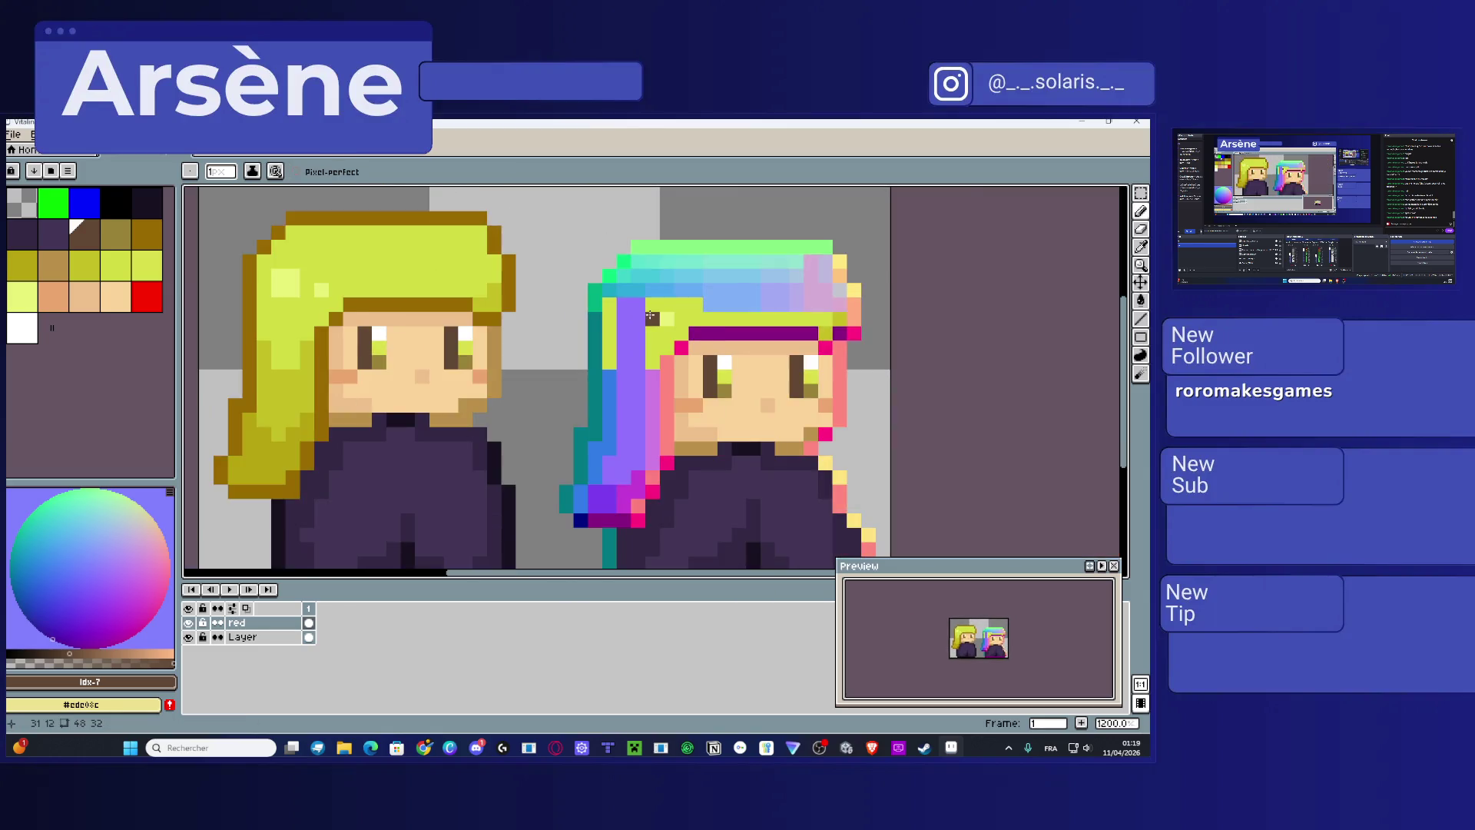
scroll(662, 291, "up", 2)
scroll(650, 315, "up", 1)
scroll(613, 316, "up", 1)
key("ctrl+z")
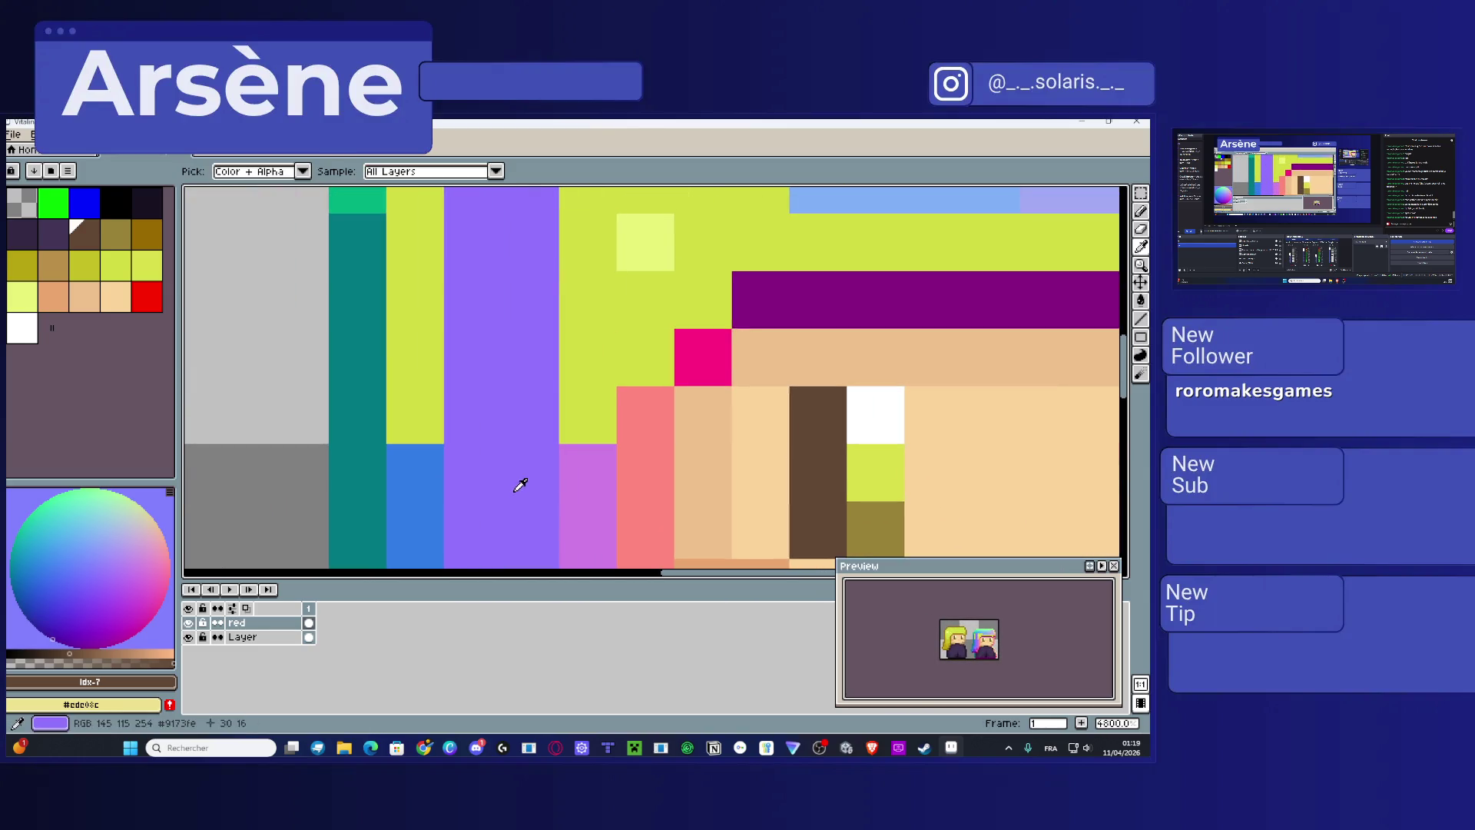
Step: Repaint part of the purple hair strand in a soft violet-blue
left_click(517, 482, "alt")
scroll(514, 484, "down", 1)
left_click_drag(517, 400, 513, 415)
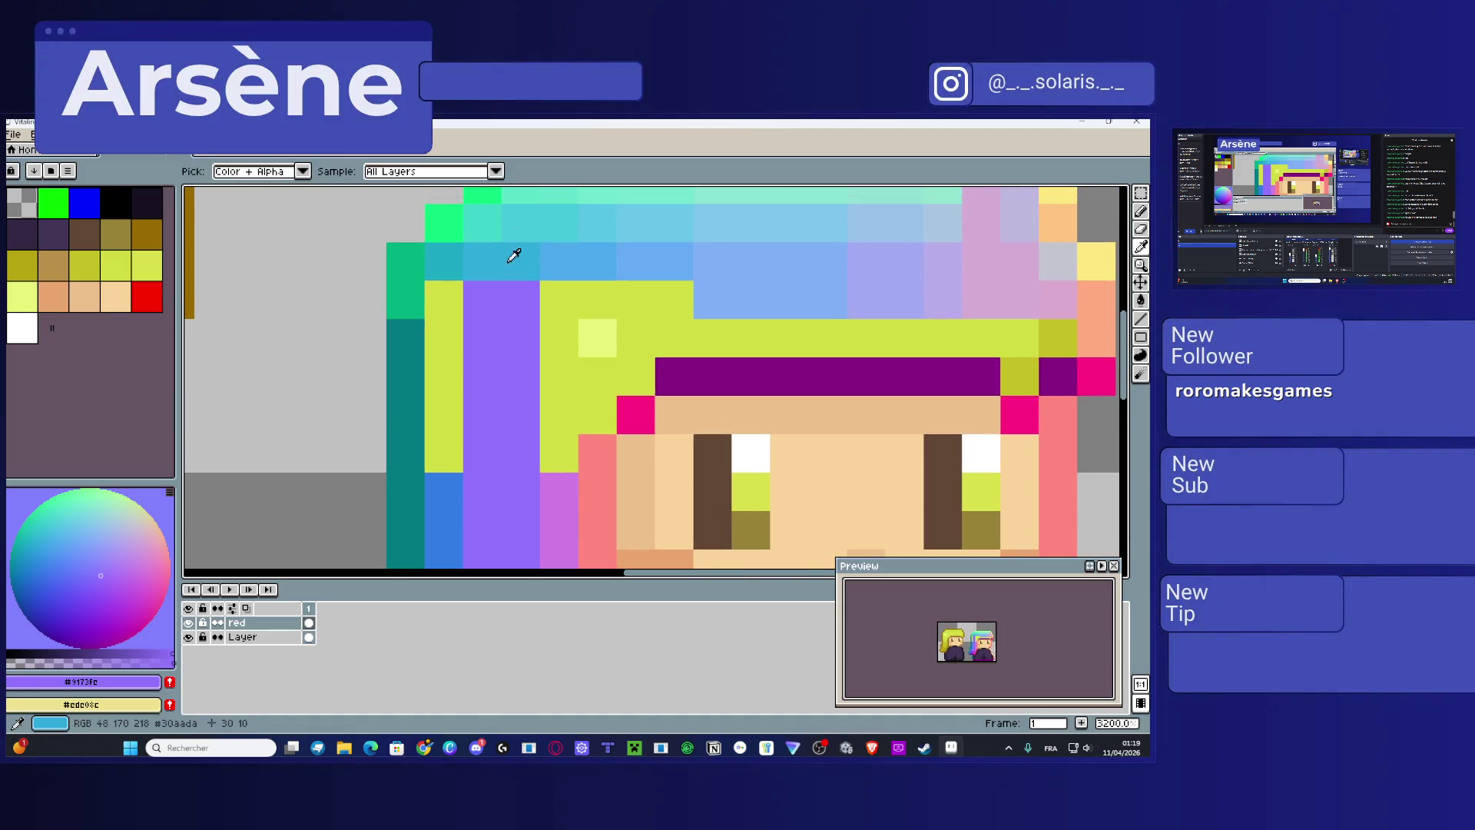
left_click(517, 254, "alt")
left_click(519, 256)
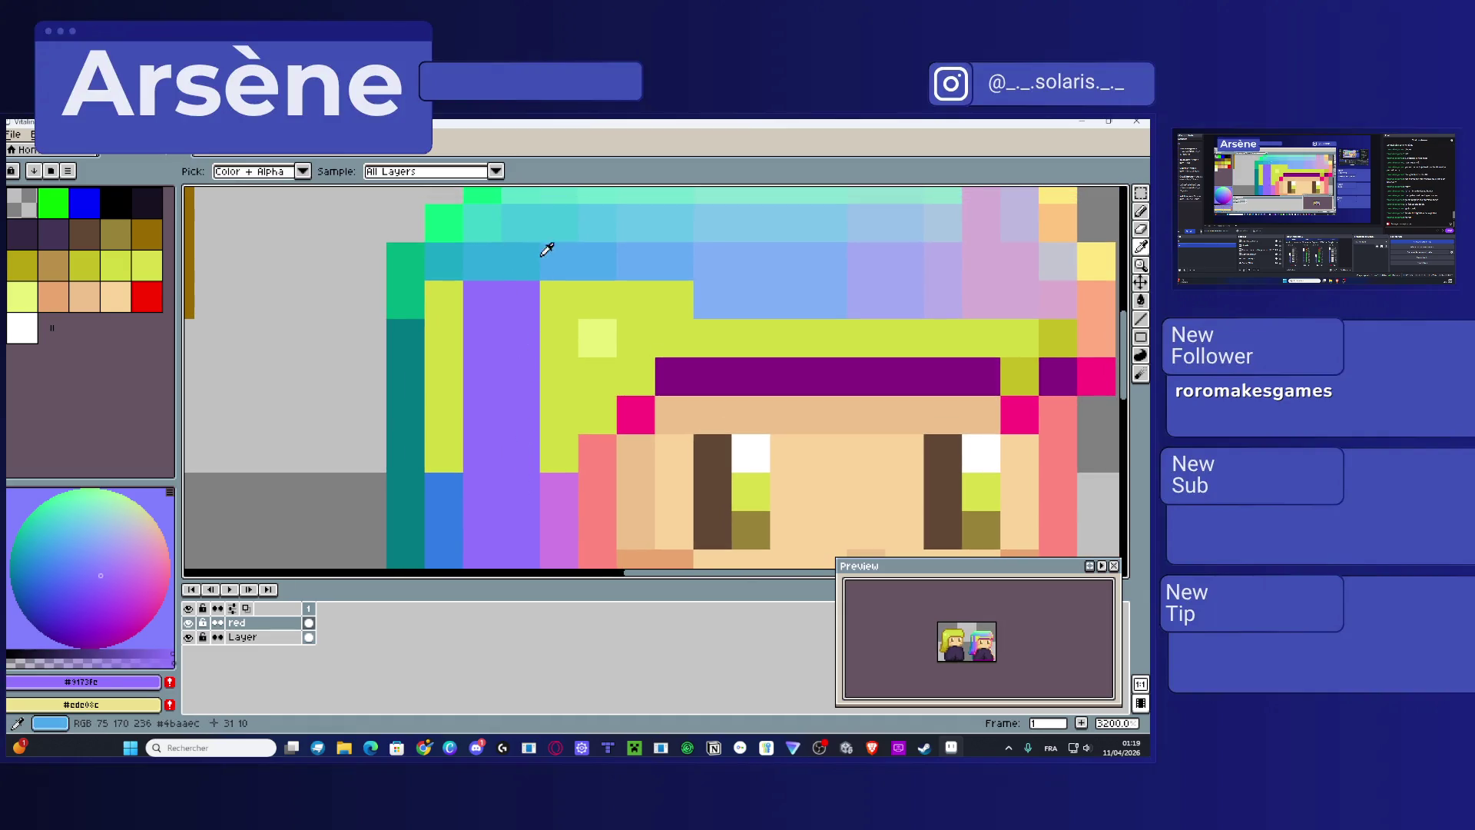
left_click(498, 495)
left_click(487, 257)
left_click(89, 568)
key("b")
left_click(487, 445)
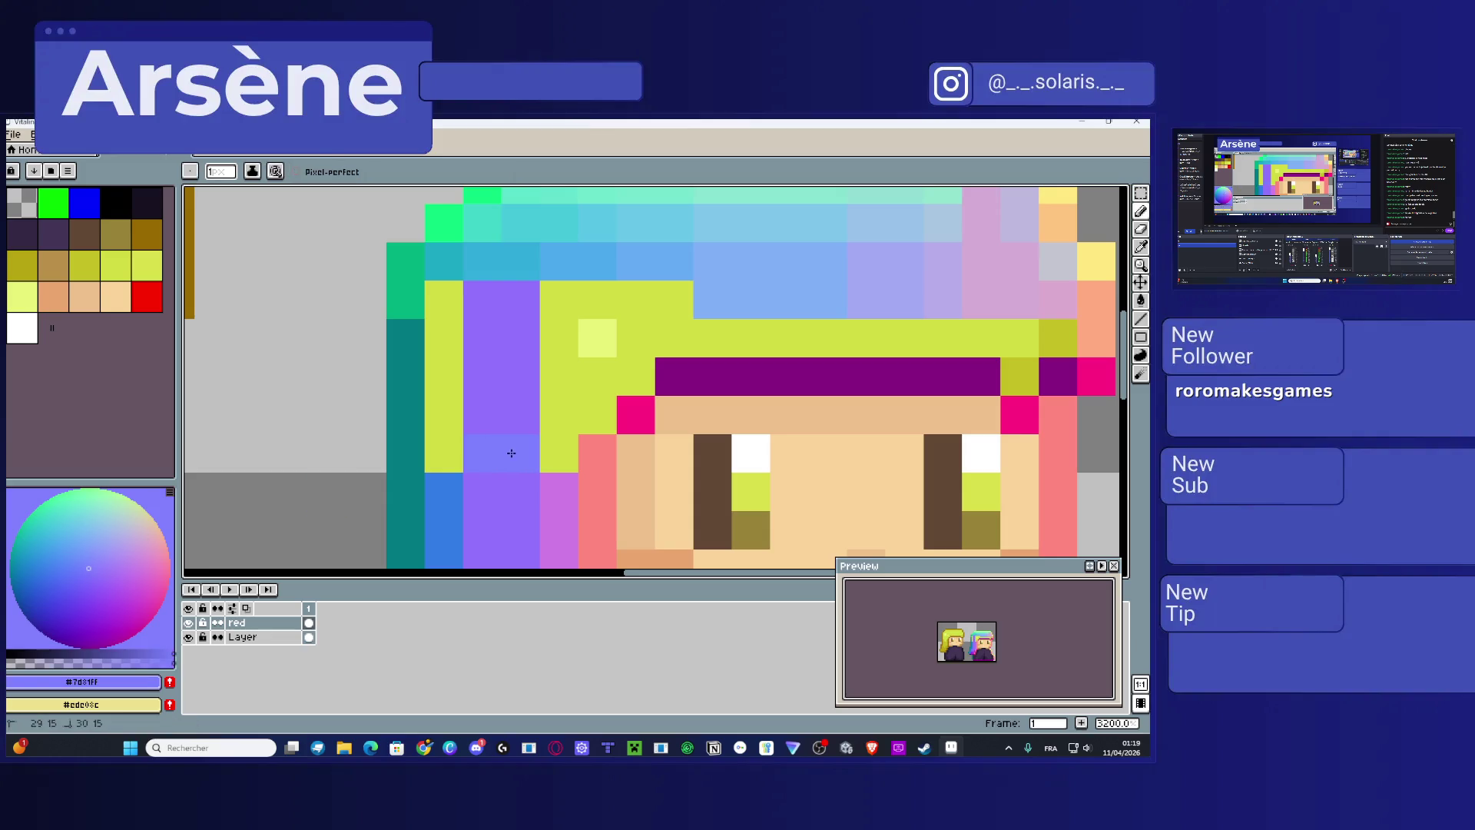
left_click(501, 421)
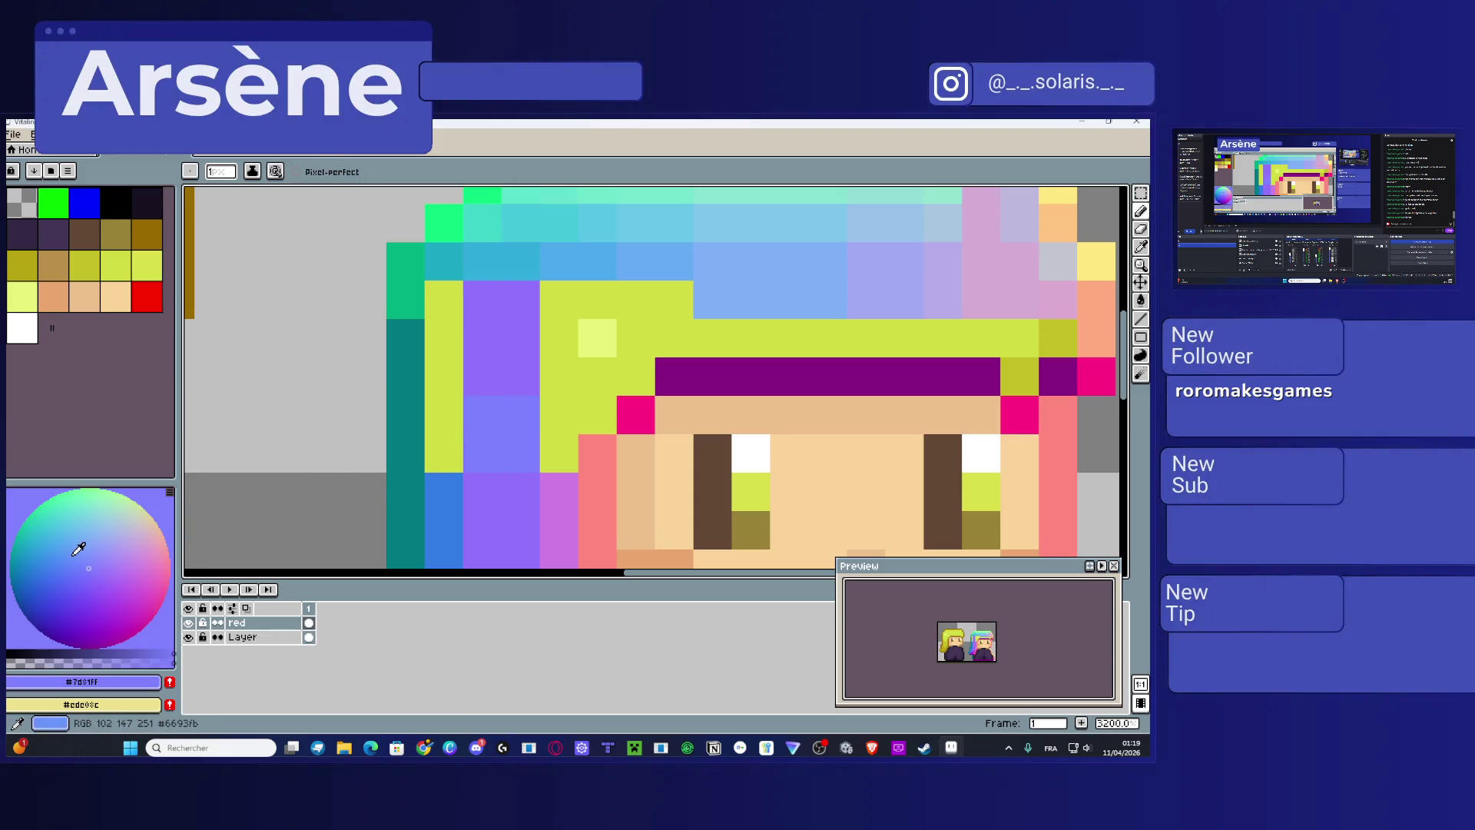
left_click_drag(480, 377, 483, 338)
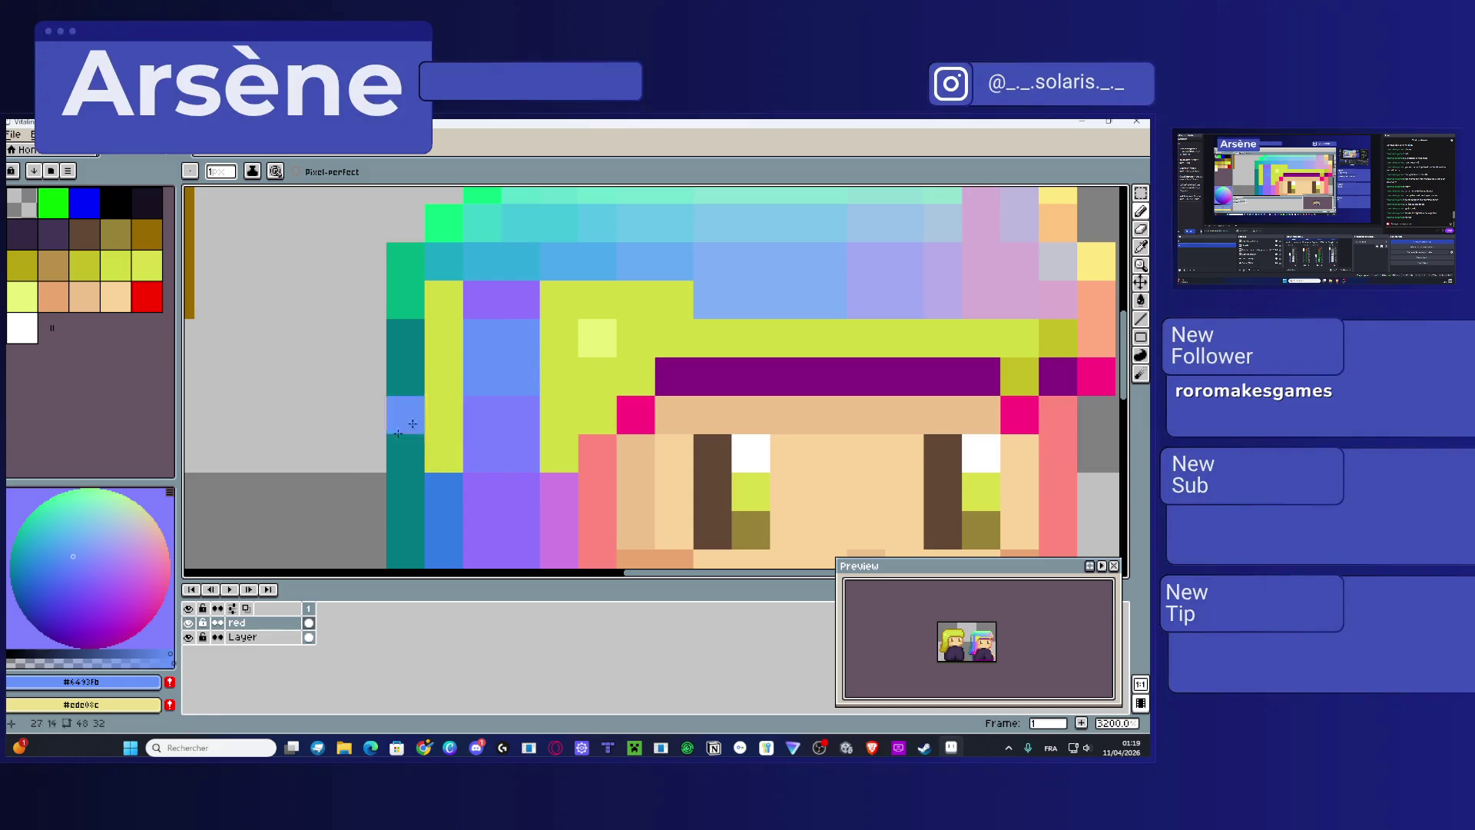
Step: Paint the top of the purple strand a brighter blue, undoing the last pixel
key("i")
left_click(493, 270)
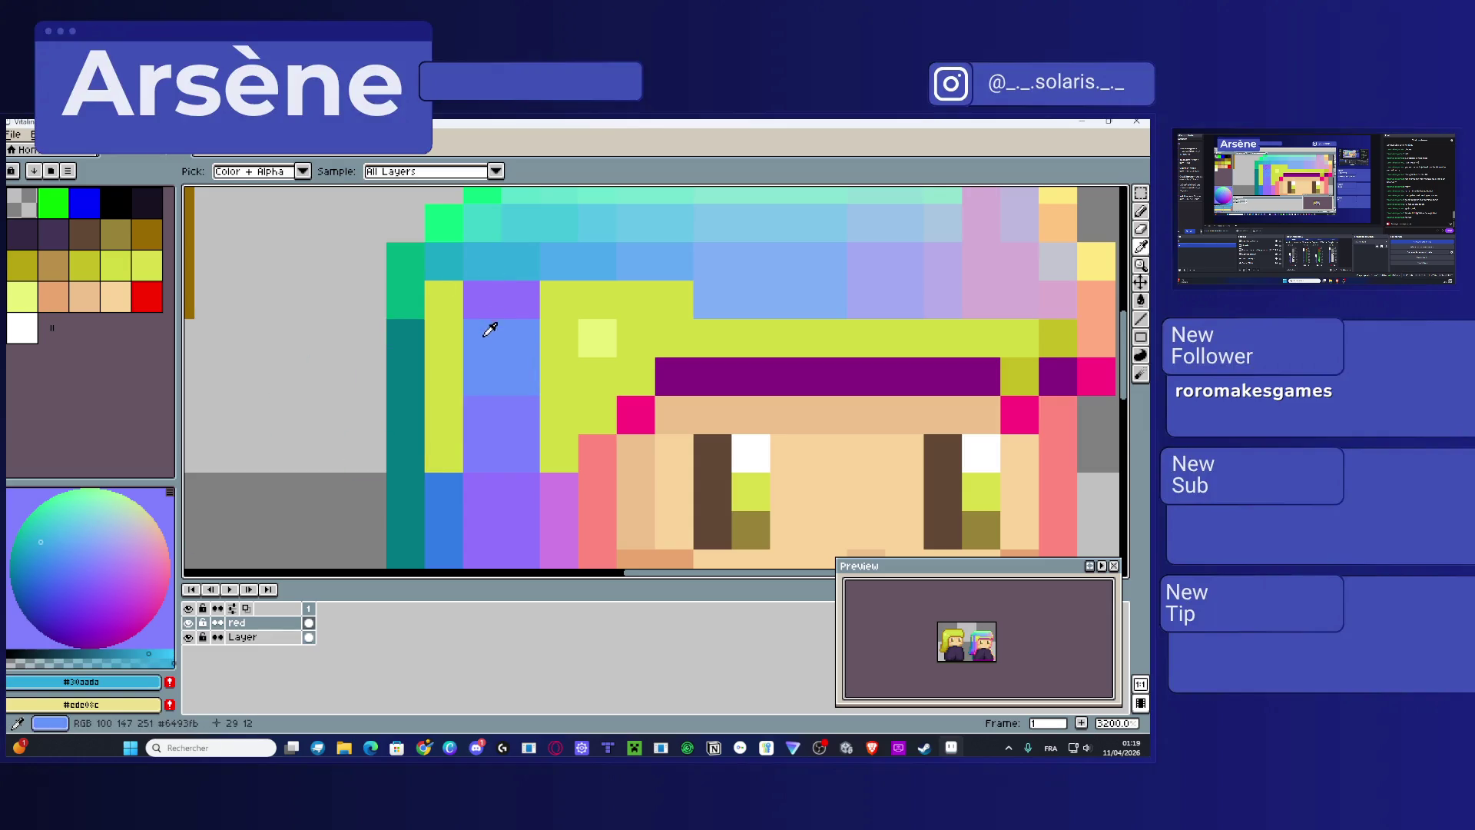
left_click(58, 550)
key("b")
left_click(530, 281)
left_click_drag(483, 299, 521, 299)
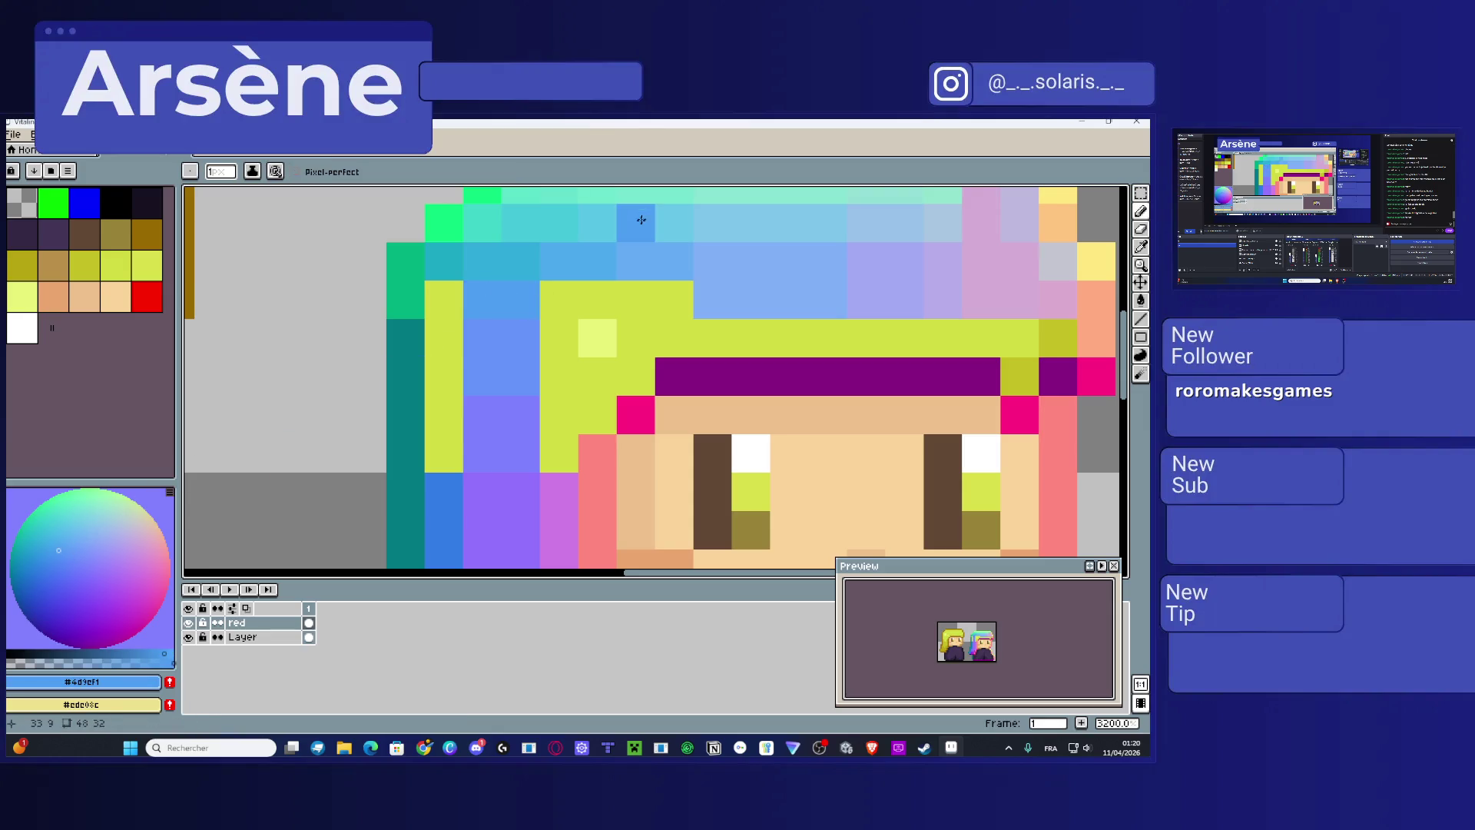
key("ctrl+z")
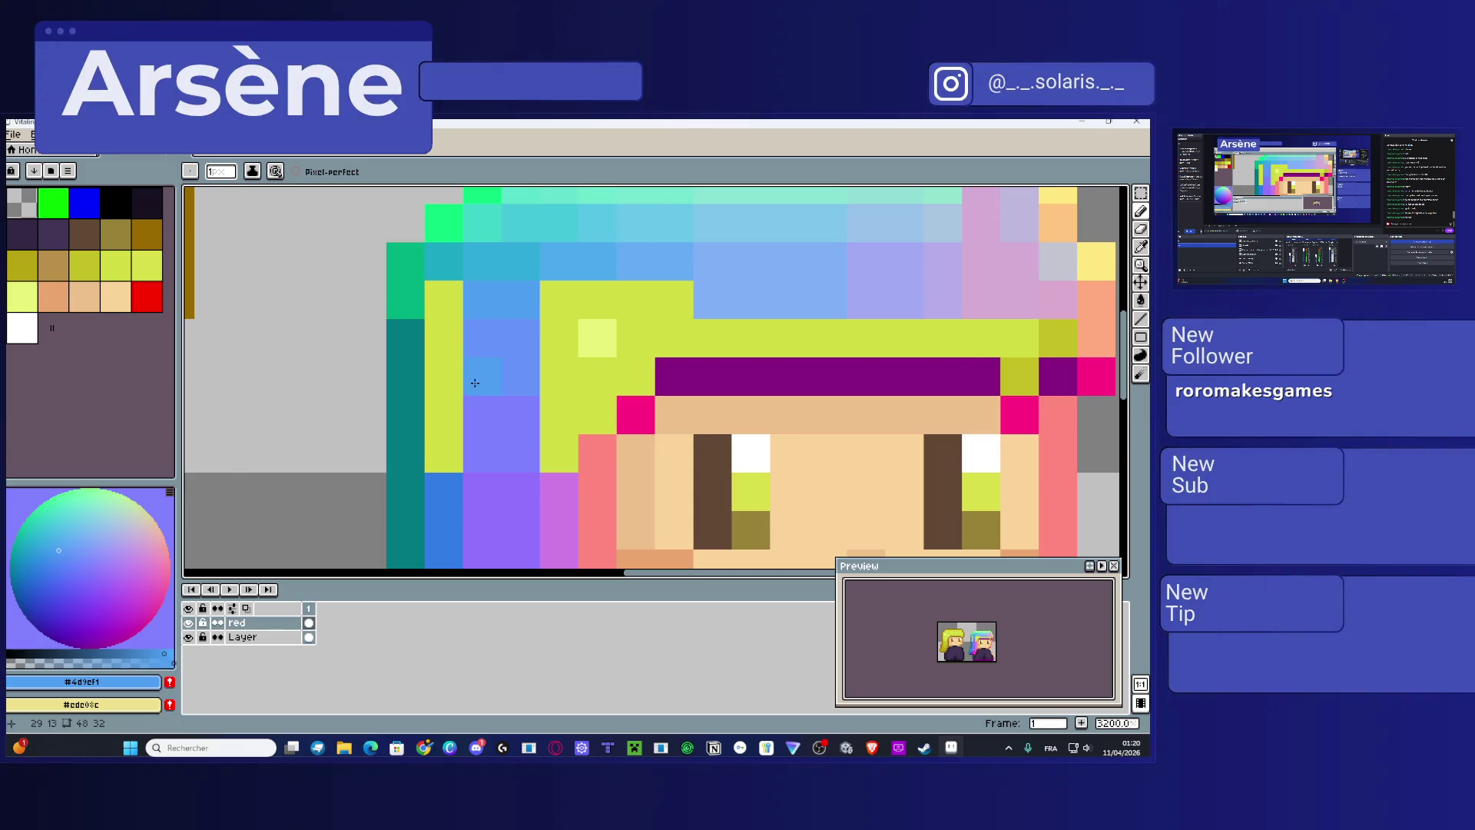
Step: Resample the blue from the right character's hair and keep painting with it
scroll(538, 345, "down", 1)
key("i")
left_click(562, 320)
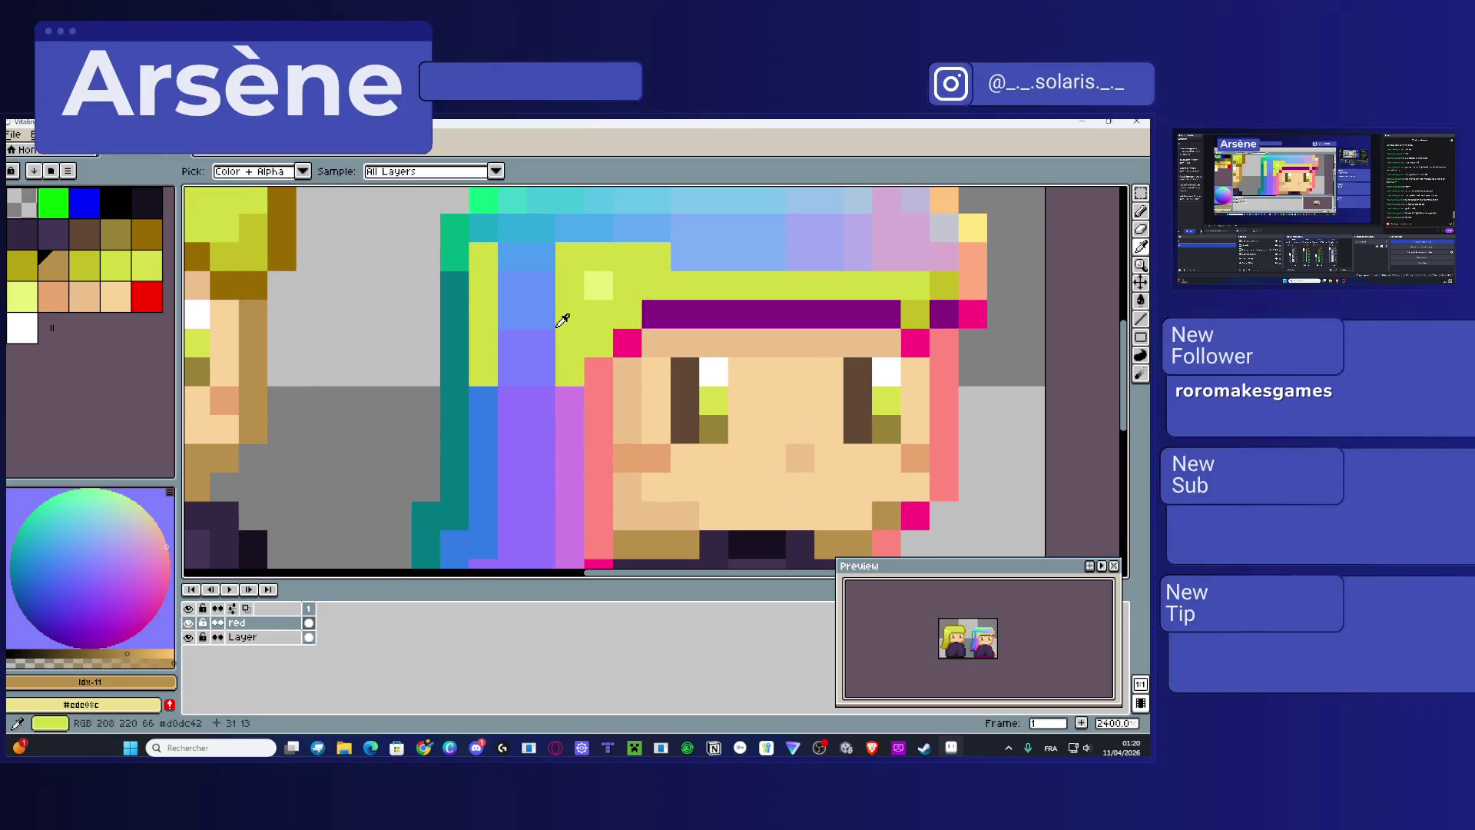
key("b")
left_click(546, 314, "alt")
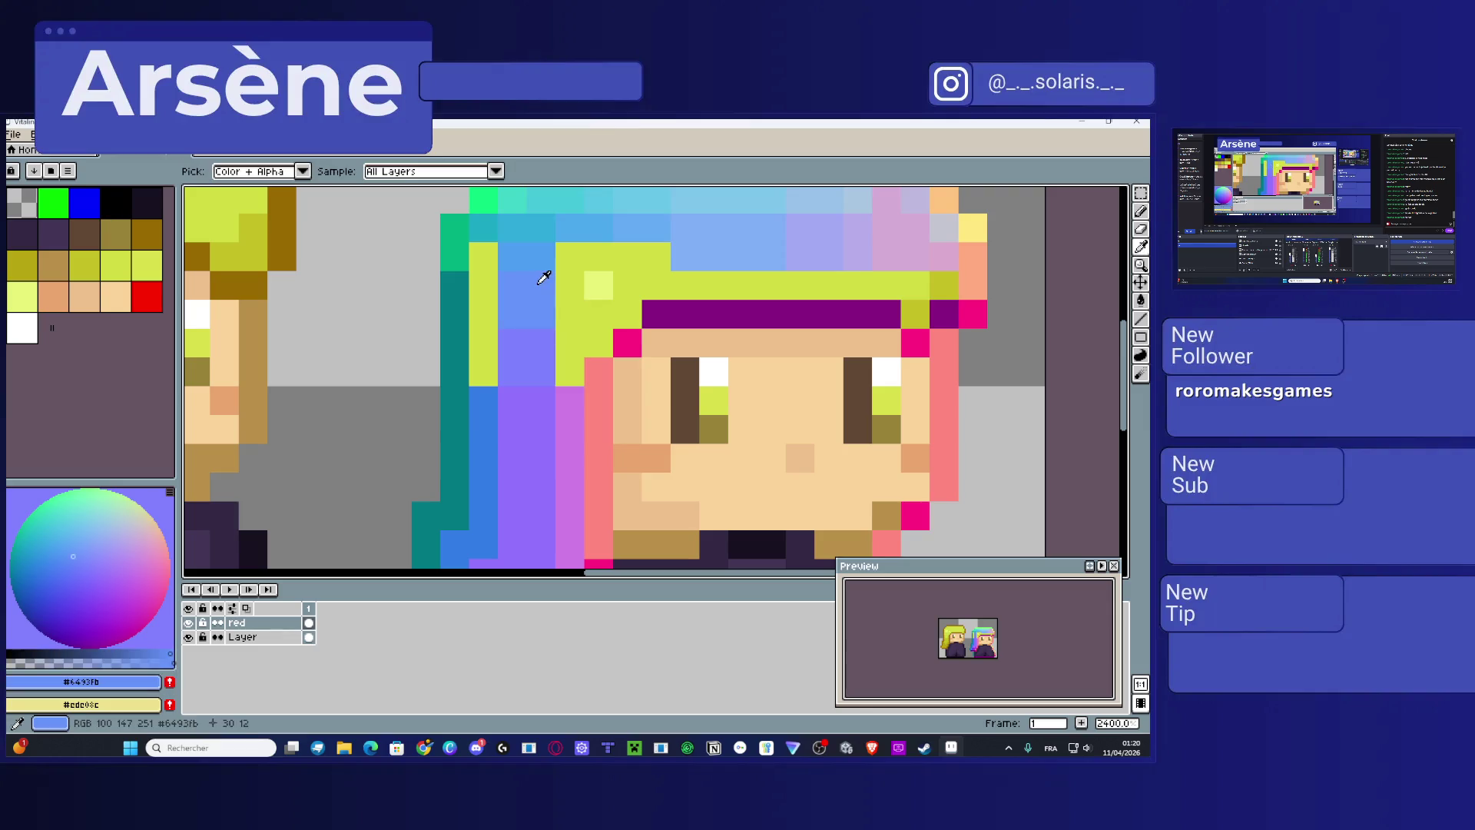
scroll(552, 371, "down", 4)
left_click_drag(583, 375, 557, 372)
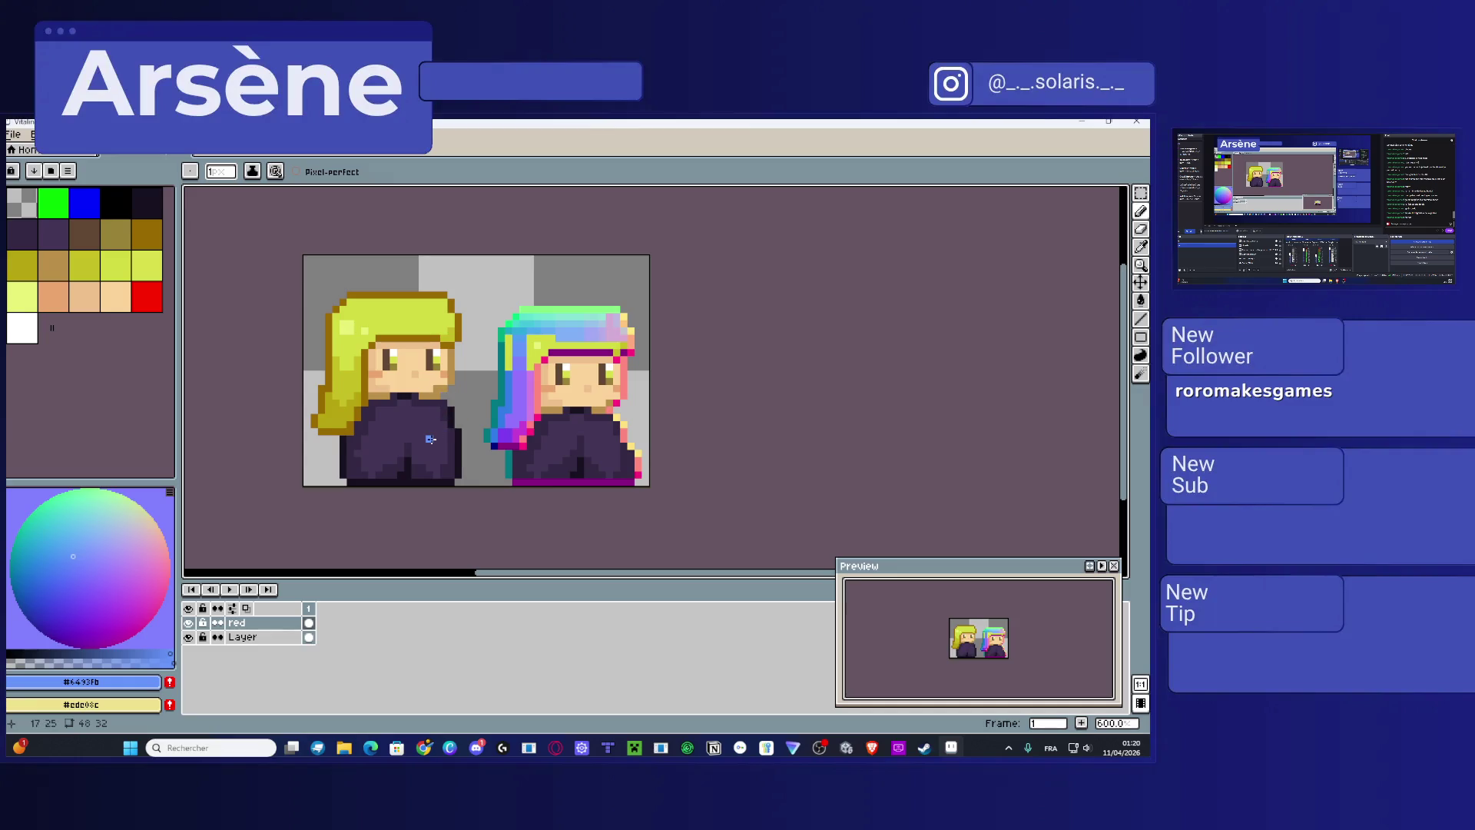
Step: Paint a lime hair pixel in deeper blue #4381f0
scroll(519, 359, "up", 2)
scroll(520, 359, "up", 2)
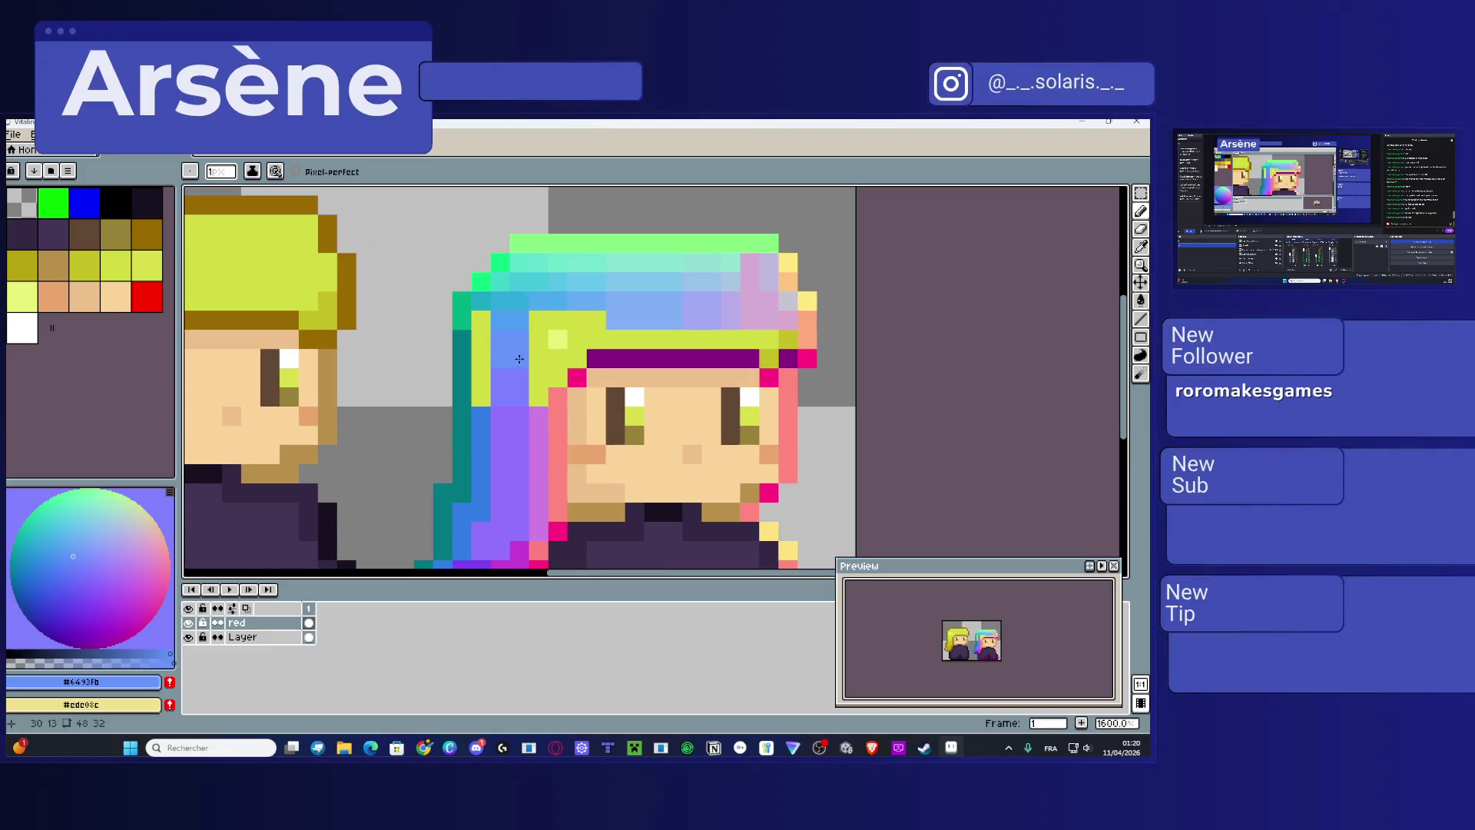
left_click_drag(520, 358, 536, 352)
scroll(518, 363, "up", 1)
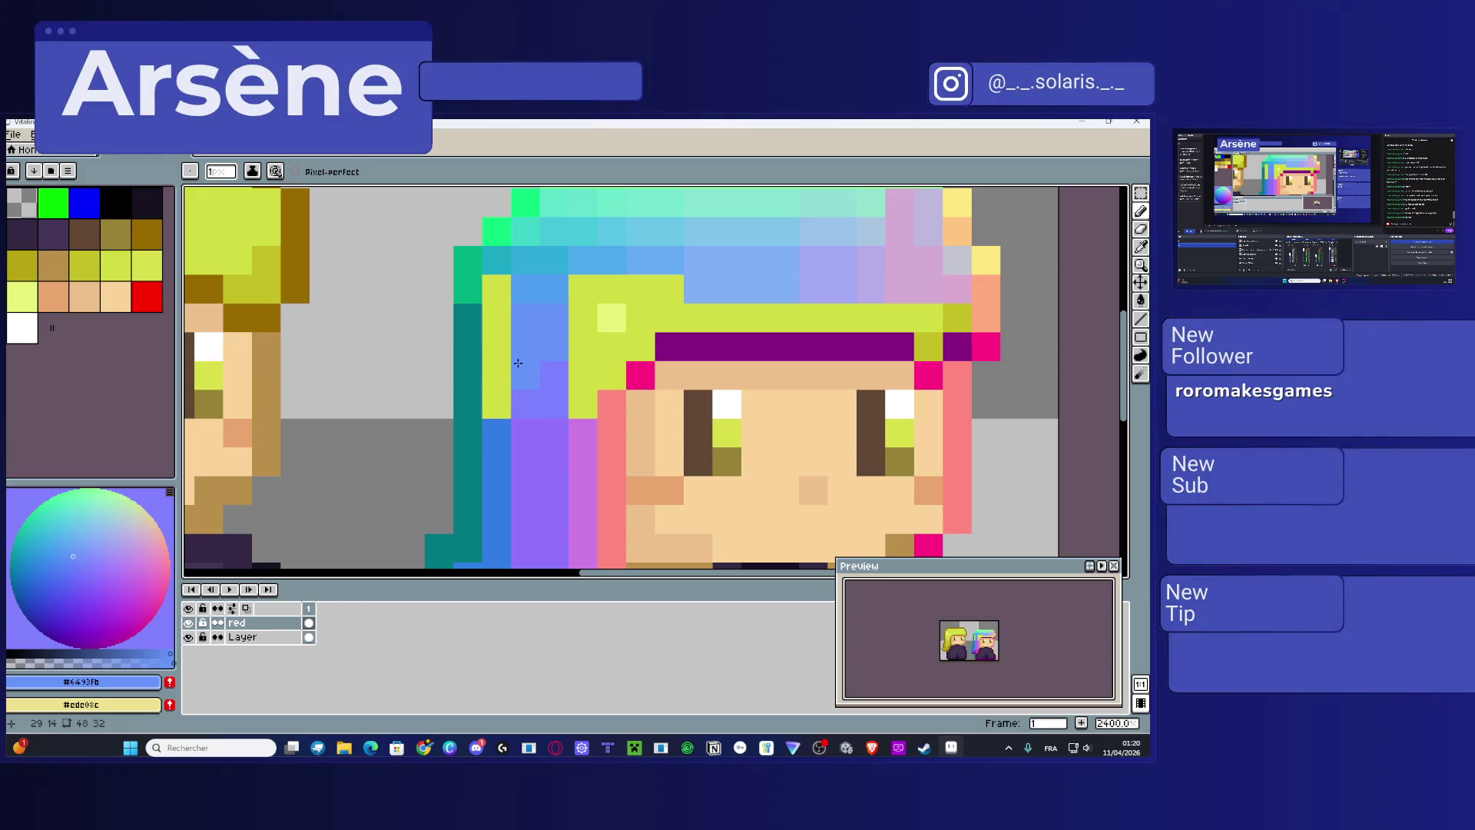
key("i")
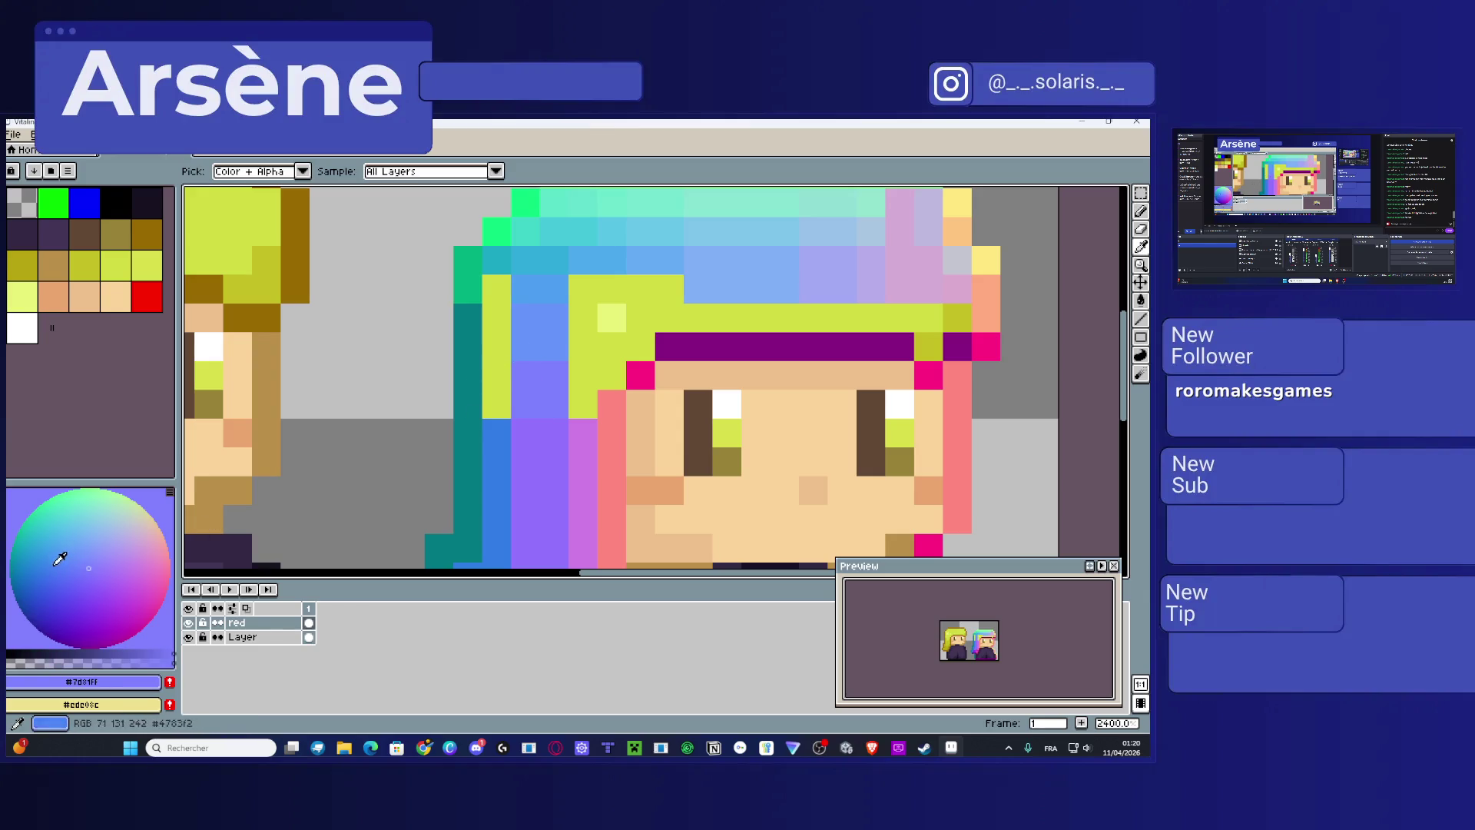
left_click(52, 568)
key("b")
left_click(496, 375)
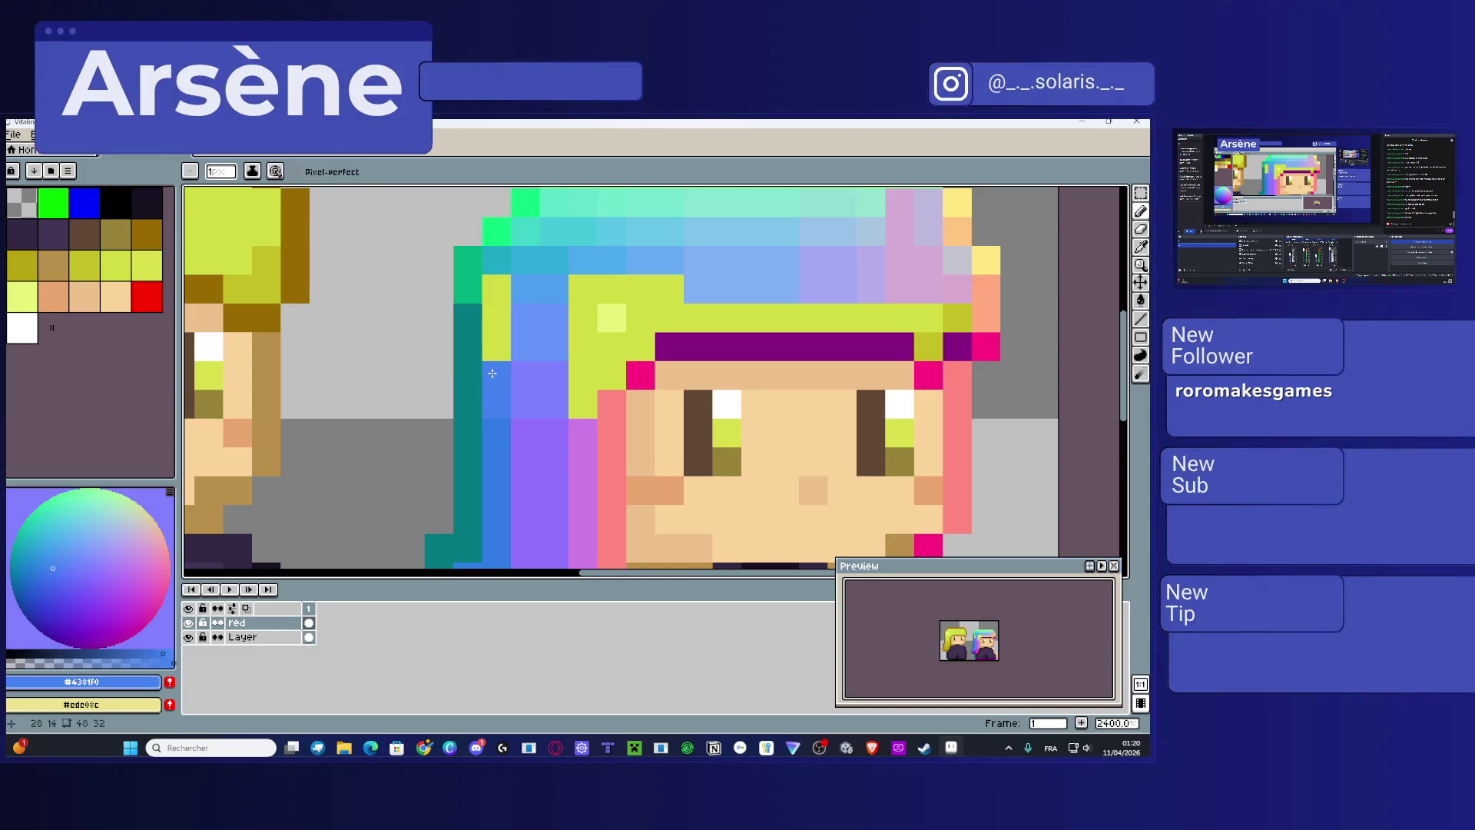
Step: Paint two more lime hair pixels in darker blue #3a81ea
key("i")
left_click(544, 317)
left_click(337, 434)
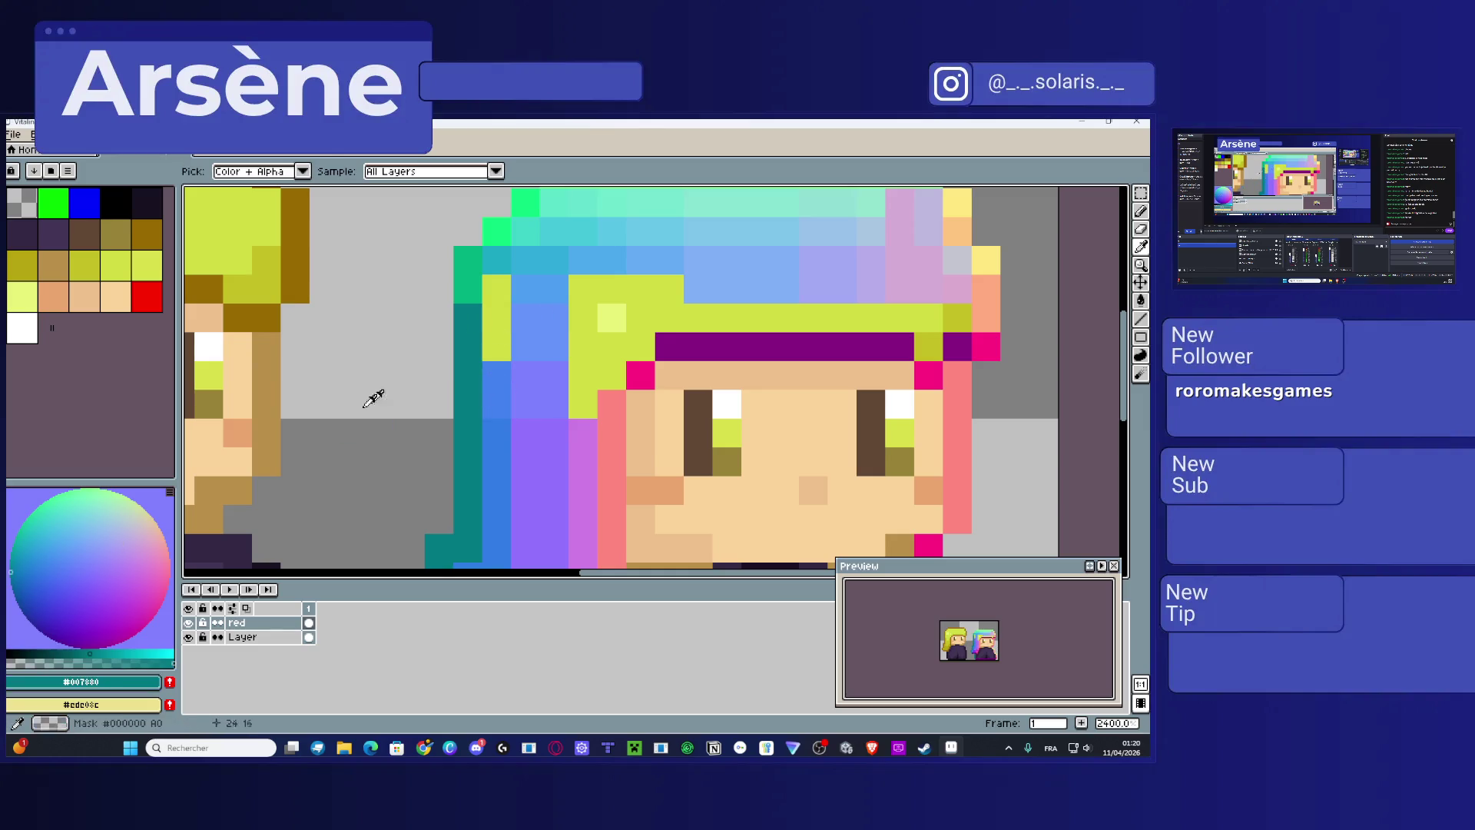
left_click(536, 332)
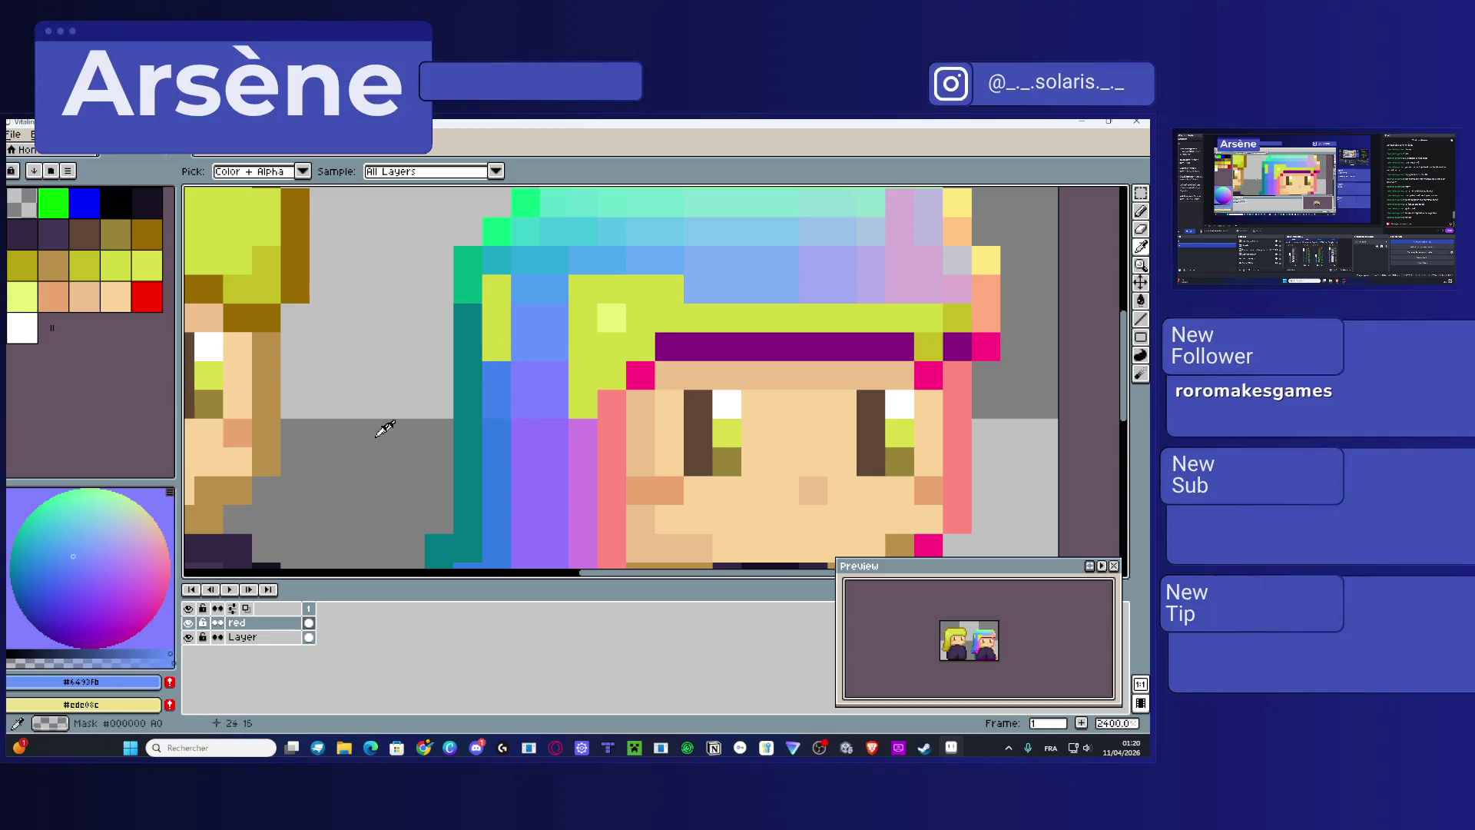
left_click(47, 568)
key("b")
left_click(495, 345)
left_click(501, 325)
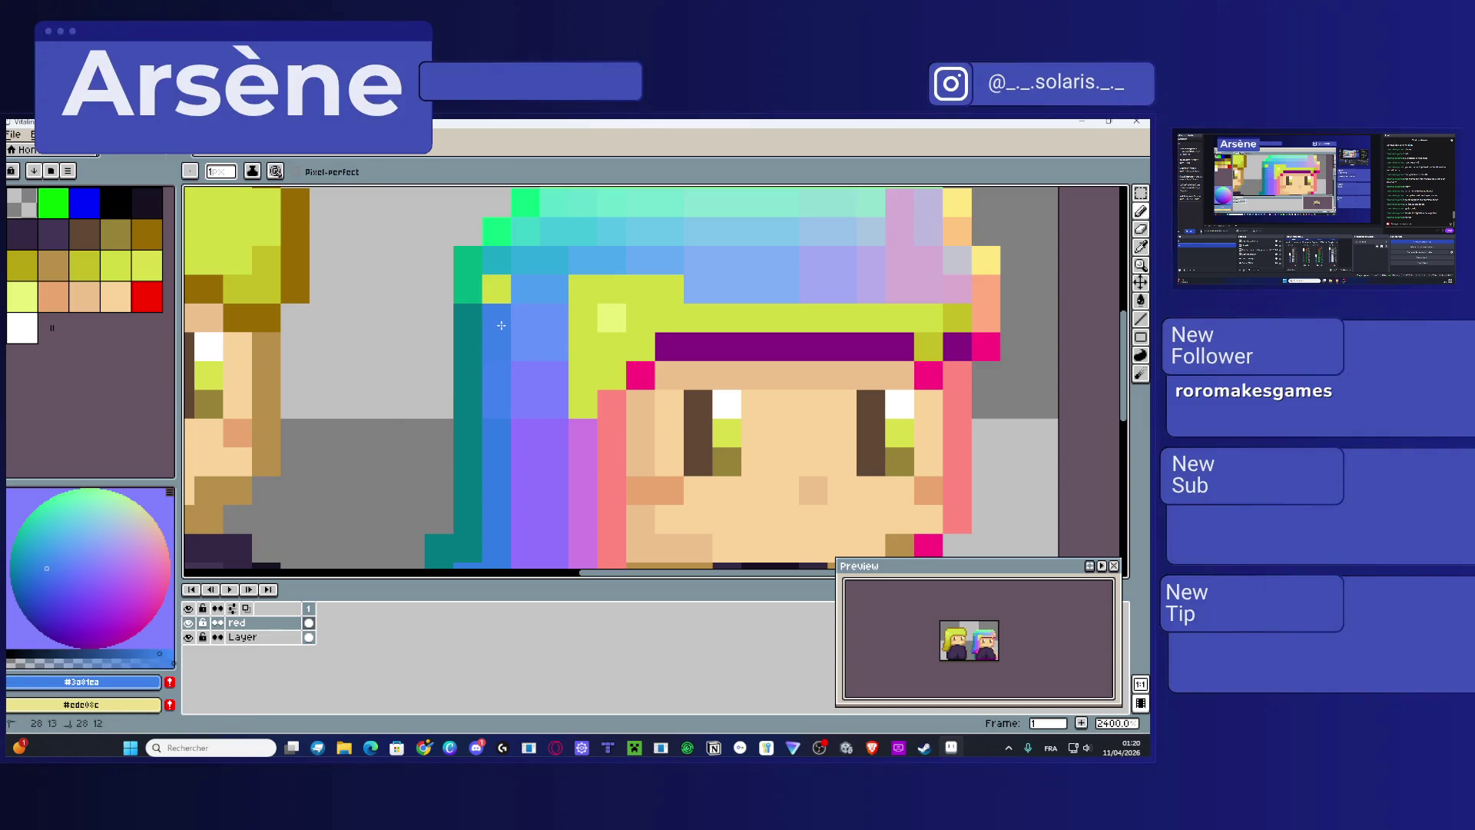
Step: Sample the hair's teal and #6493fb blue, then choose darker blue #3a85ea
scroll(506, 311, "up", 1)
key("i")
left_click(461, 368)
left_click(513, 370)
left_click(534, 384)
left_click(531, 378)
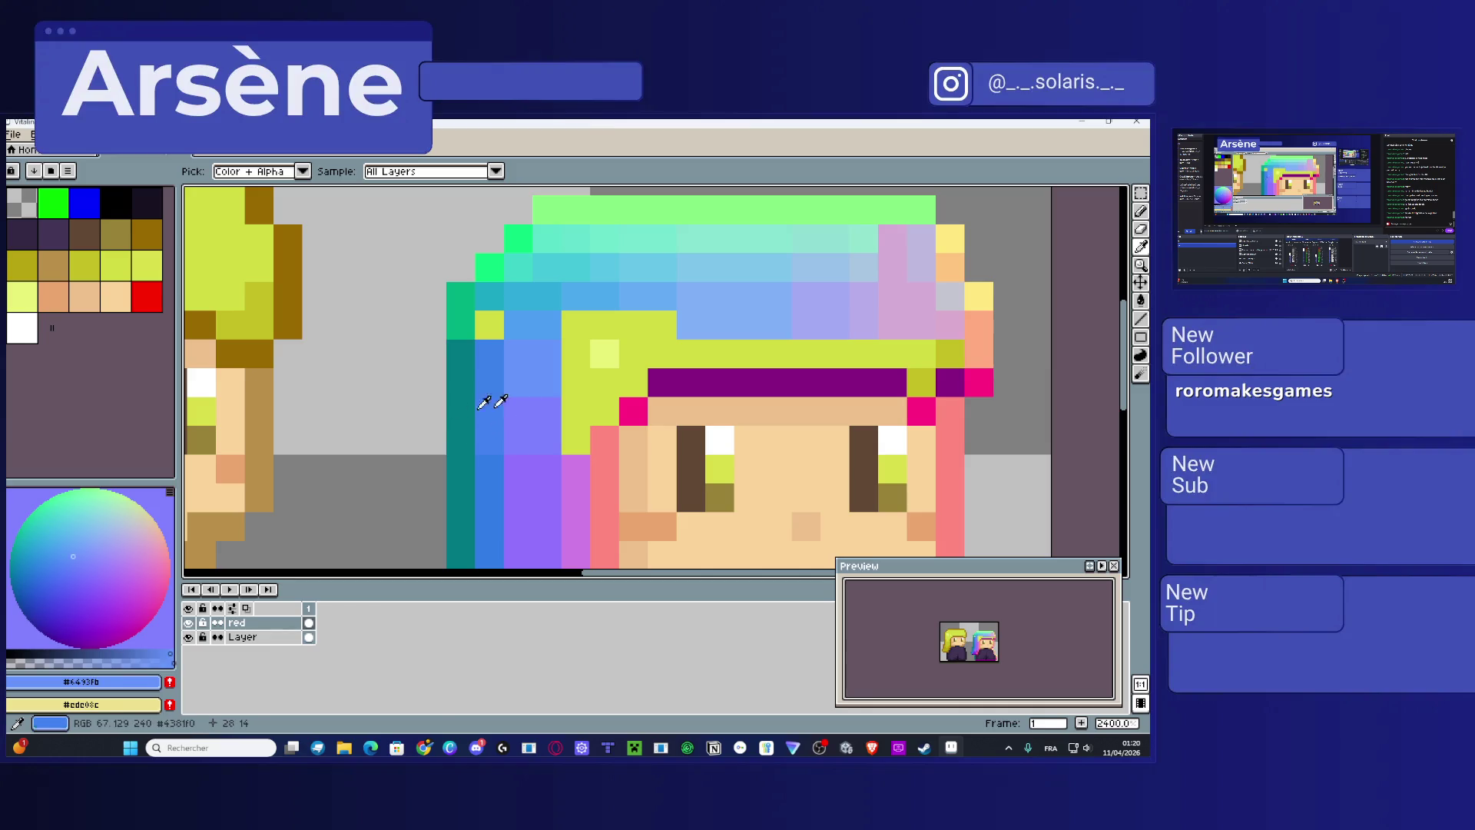
left_click(47, 563)
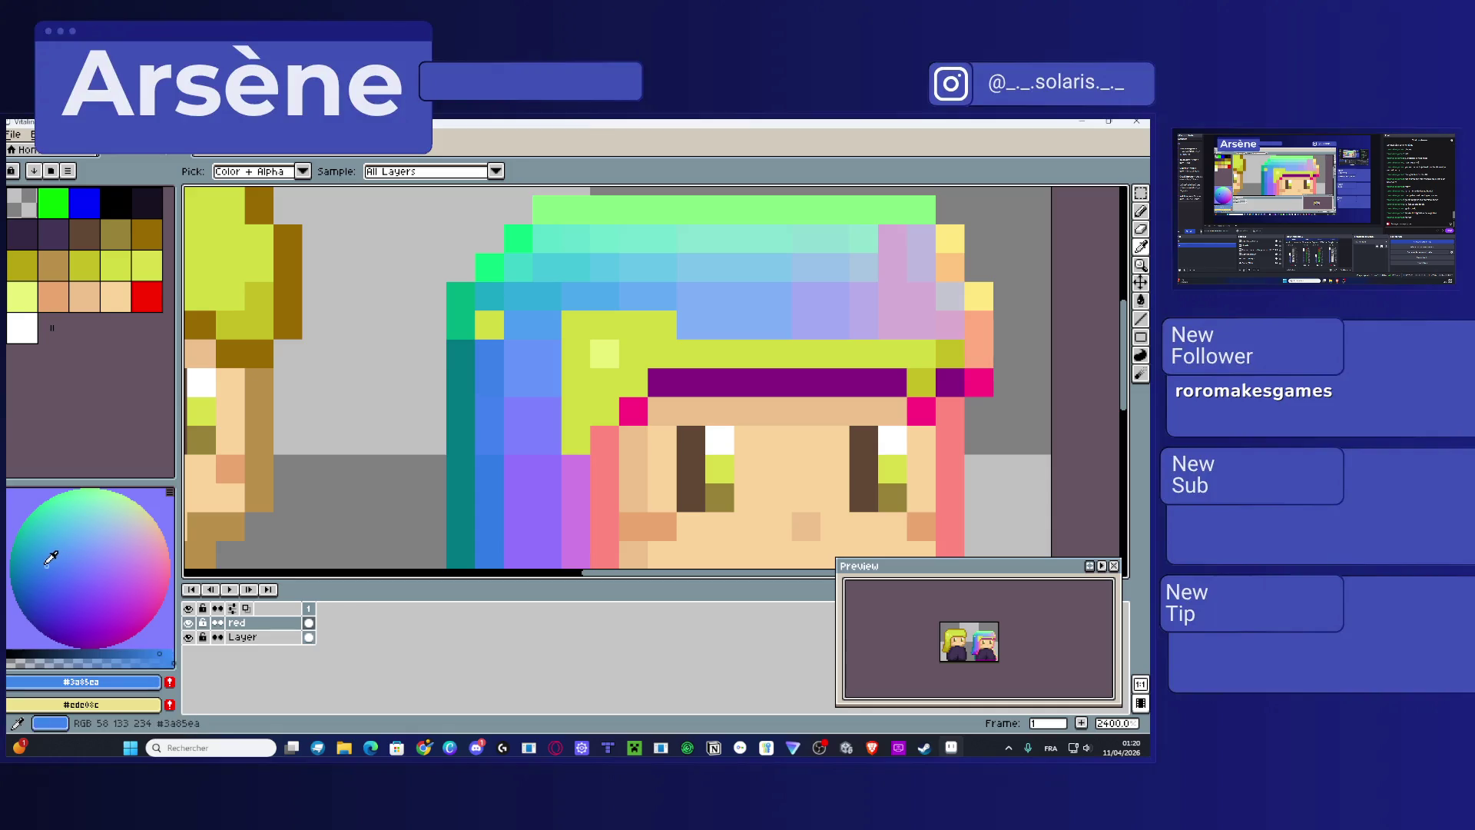
key("b")
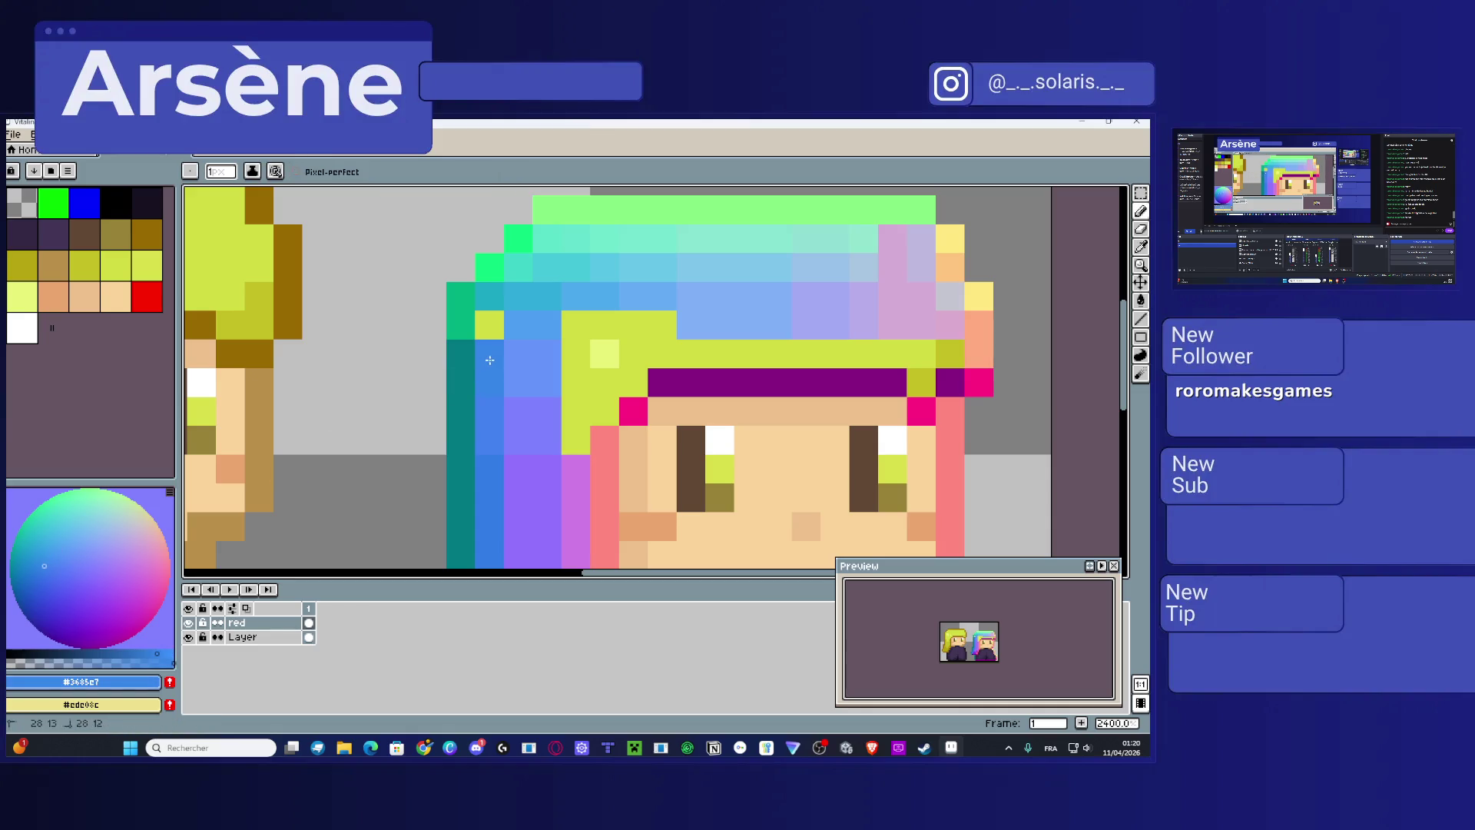
Step: Sample the mid blue #4d9ef1 and edge green, then choose sky blue #30a4dc
scroll(531, 341, "up", 1)
key("i")
left_click(517, 310)
left_click(436, 308)
key("b")
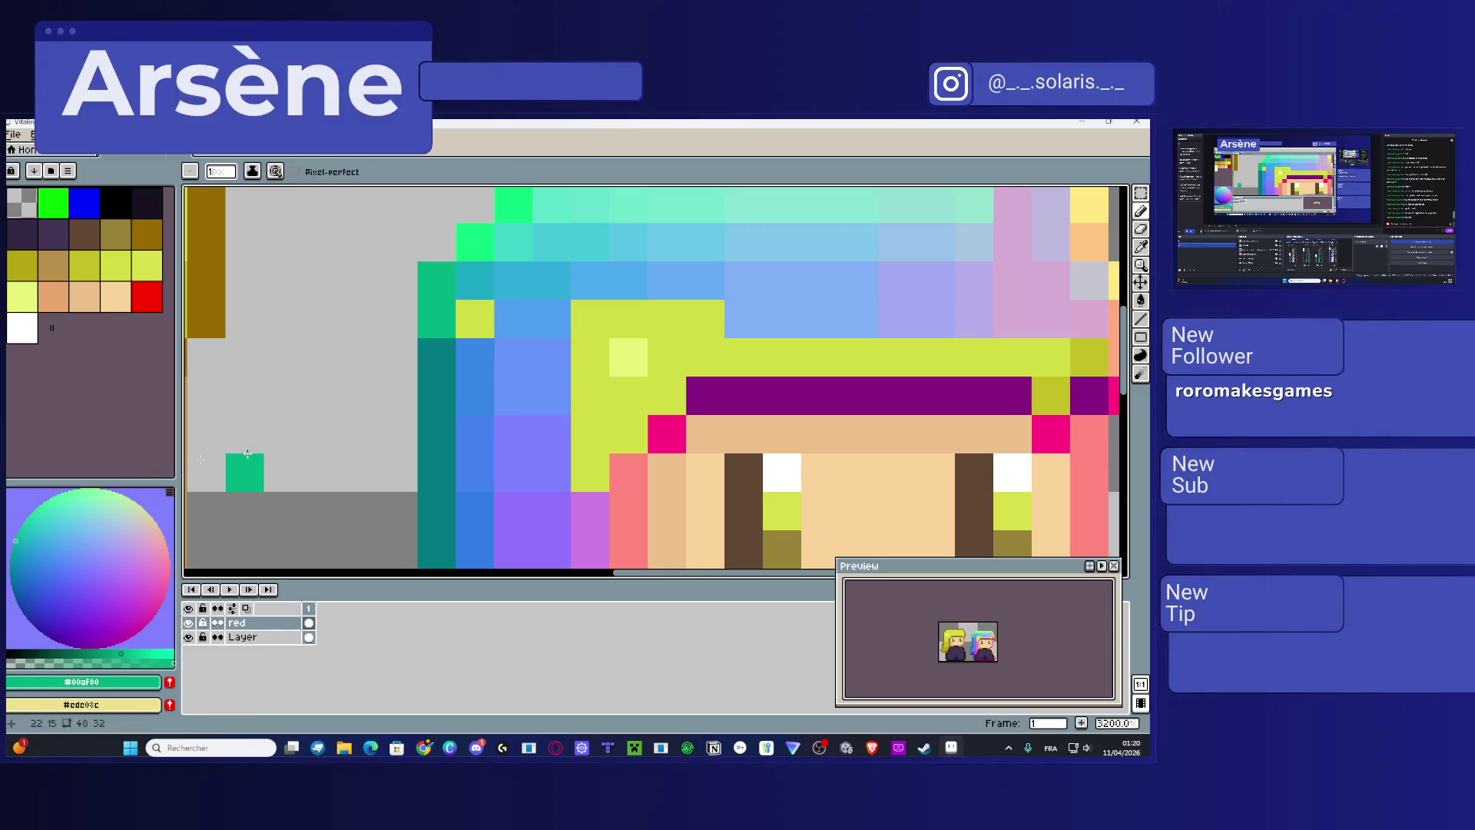
left_click(44, 538)
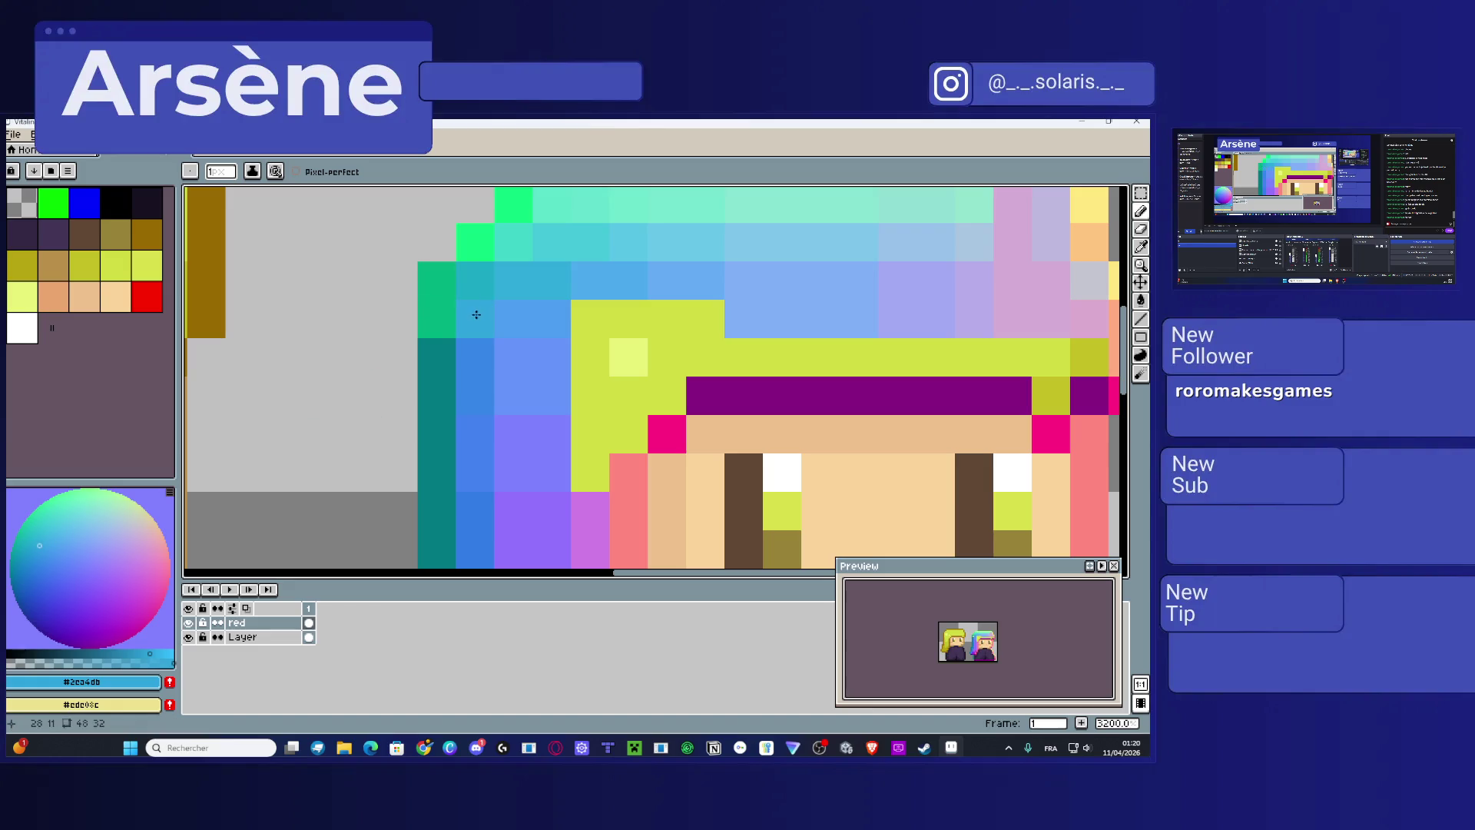
scroll(544, 404, "down", 4)
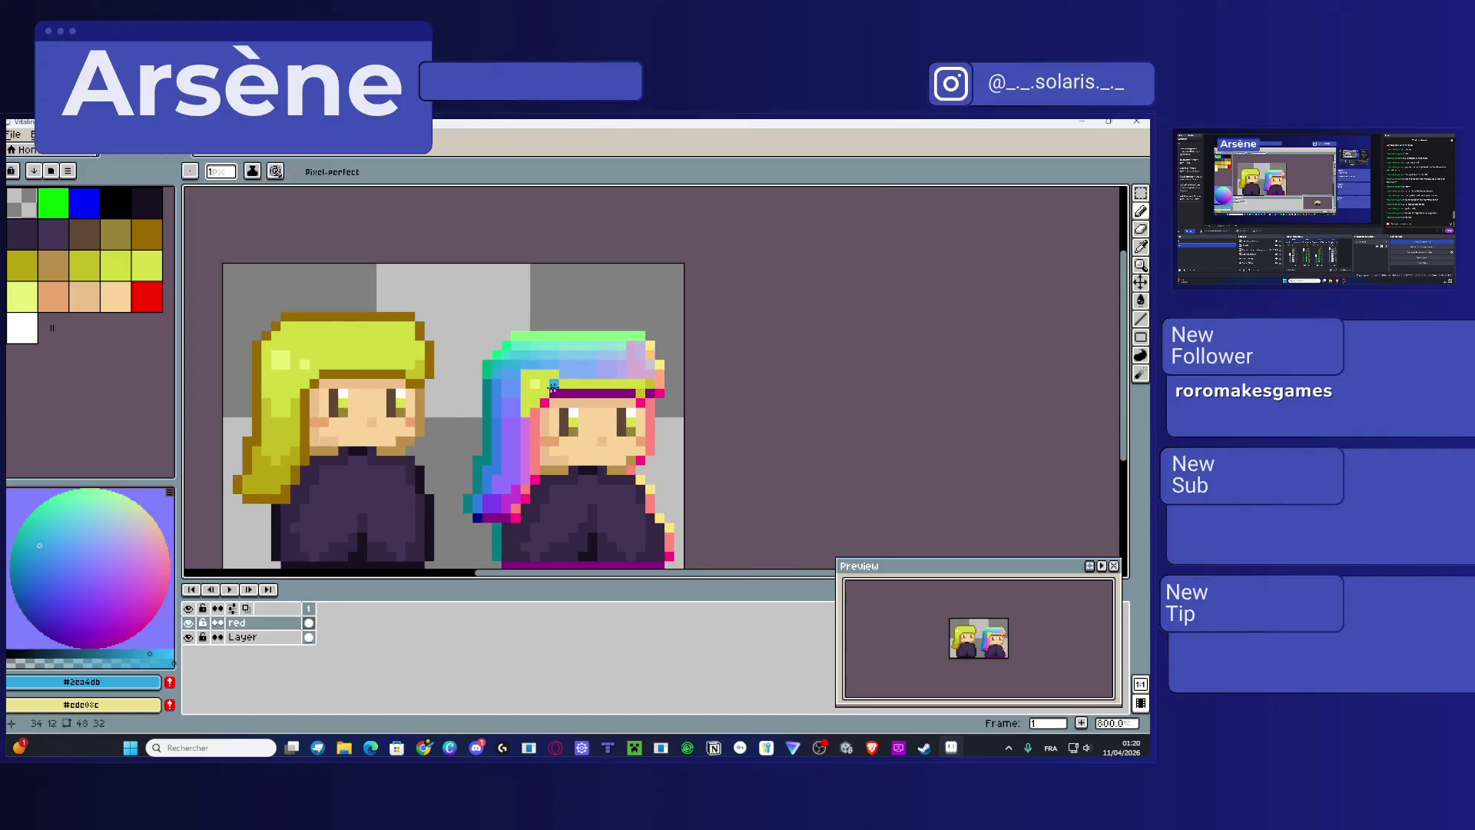
Step: Paint the lime row above the headband in lighter blue #66a6f7
left_click(559, 386, "alt")
scroll(558, 386, "up", 3)
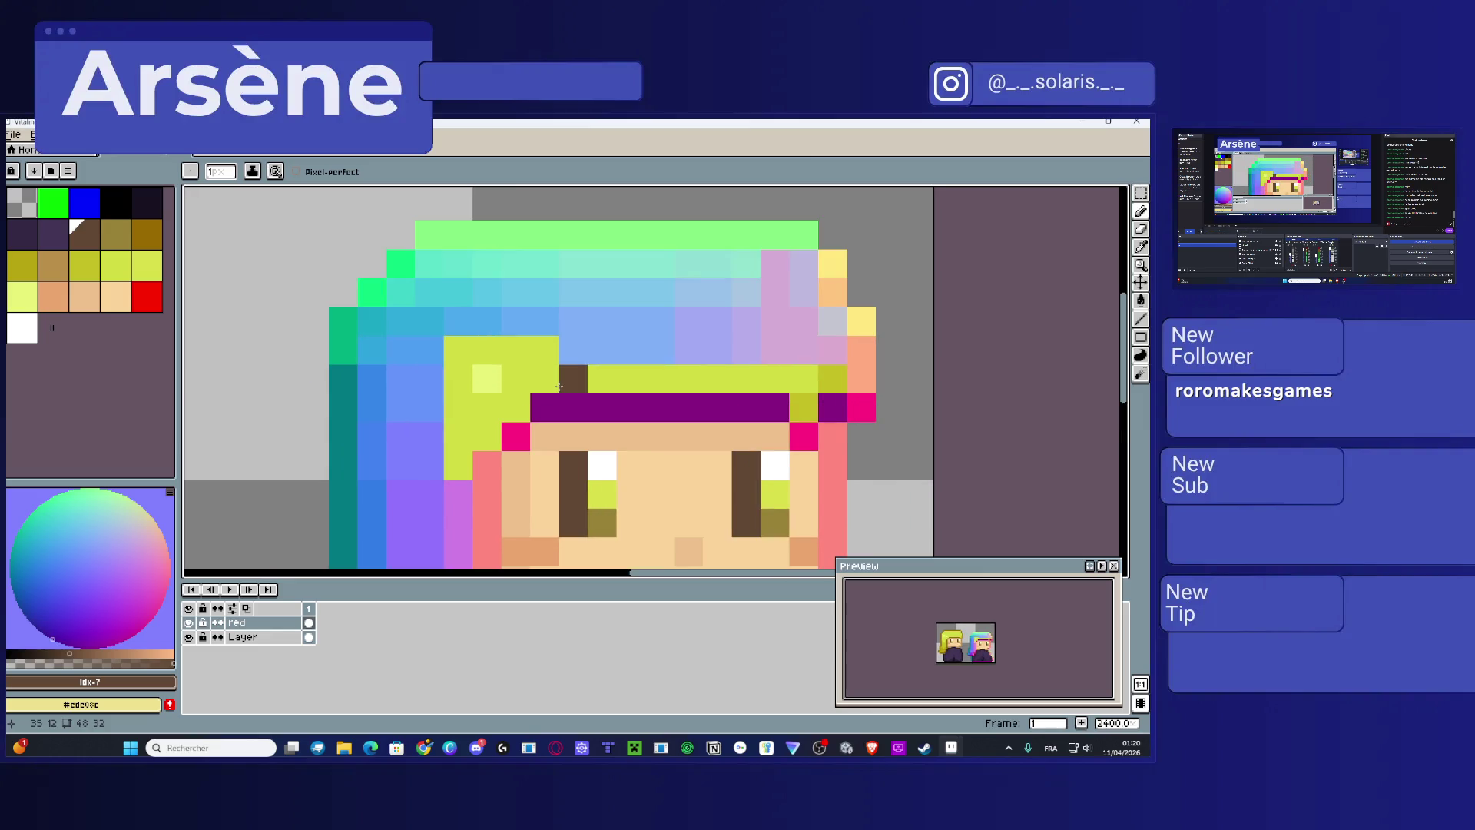
scroll(489, 399, "up", 1)
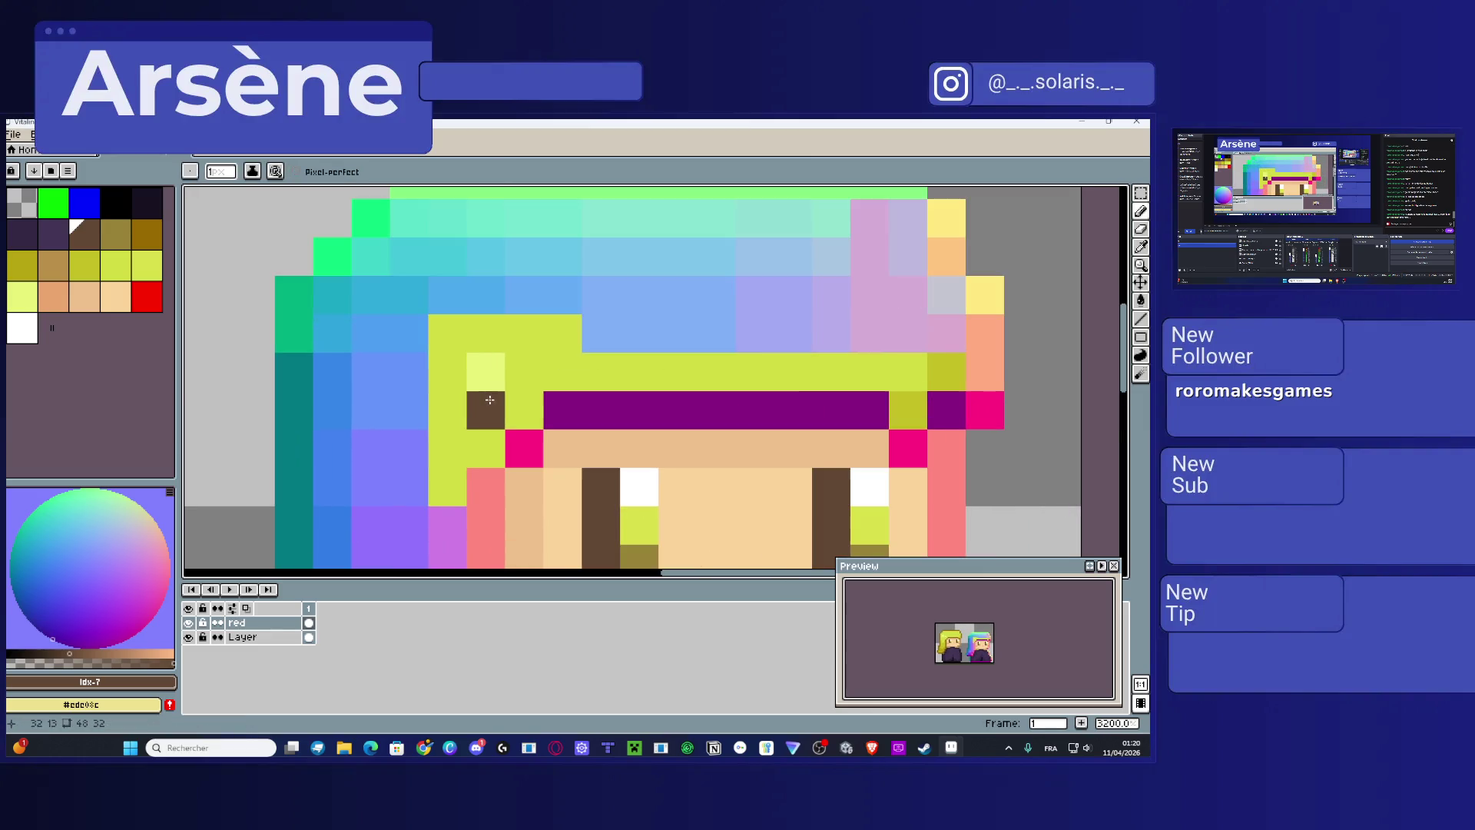
left_click(609, 323, "alt")
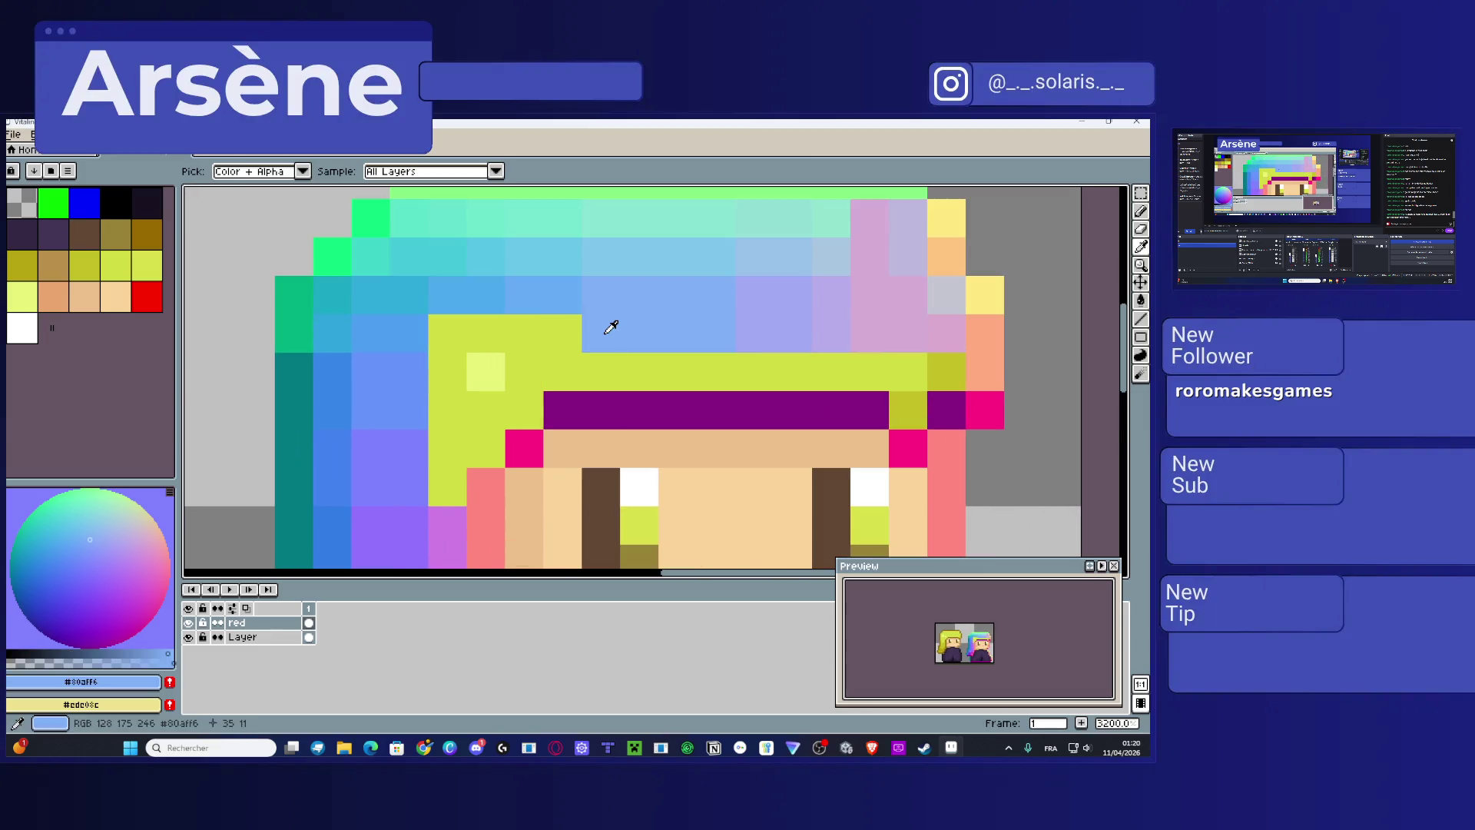
left_click(408, 323, "alt")
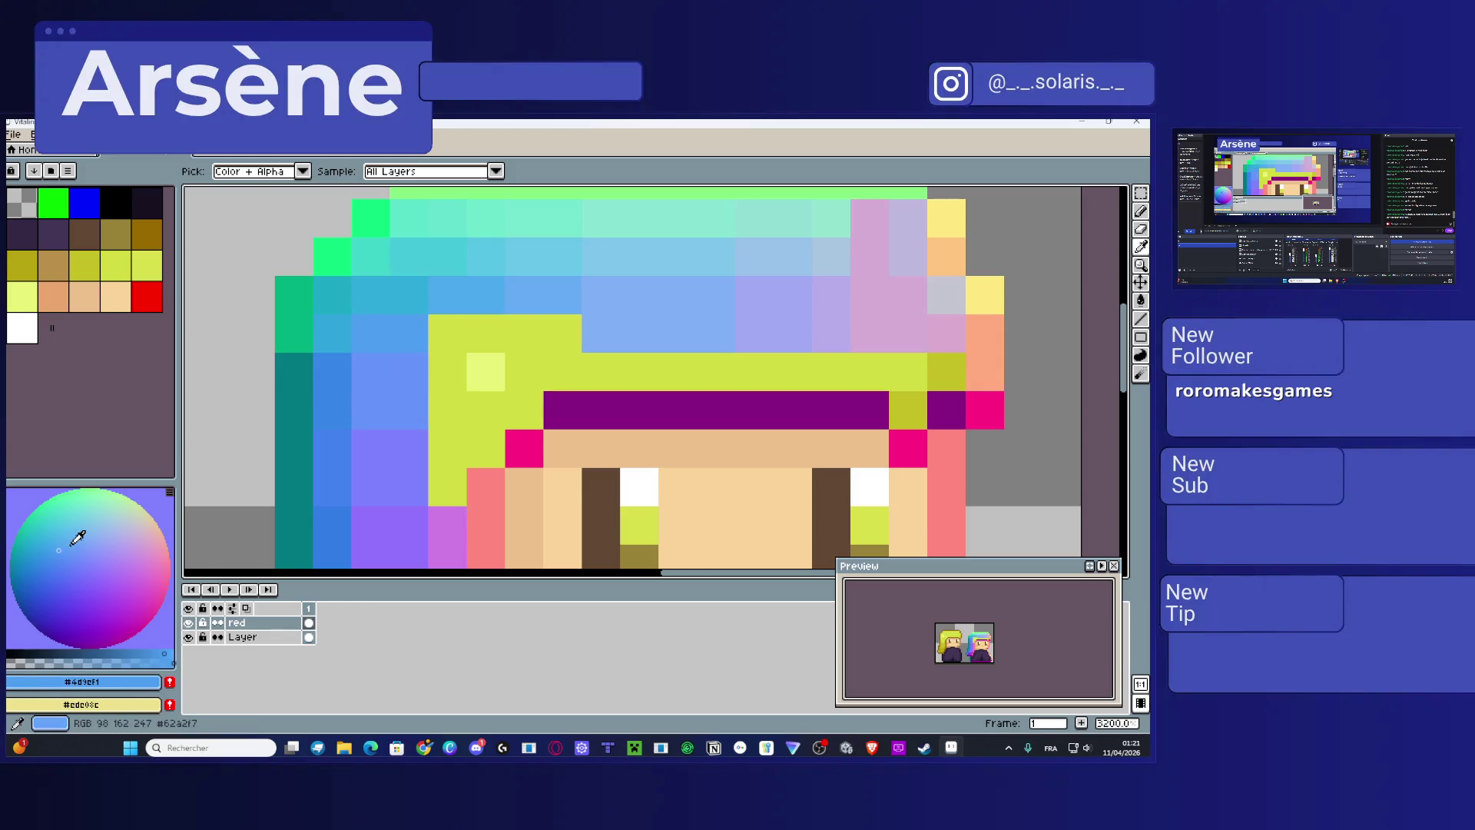
left_click(541, 295, "alt")
mouse_move(519, 339)
left_mouse_down()
mouse_move(563, 334)
mouse_move(447, 333)
left_mouse_up()
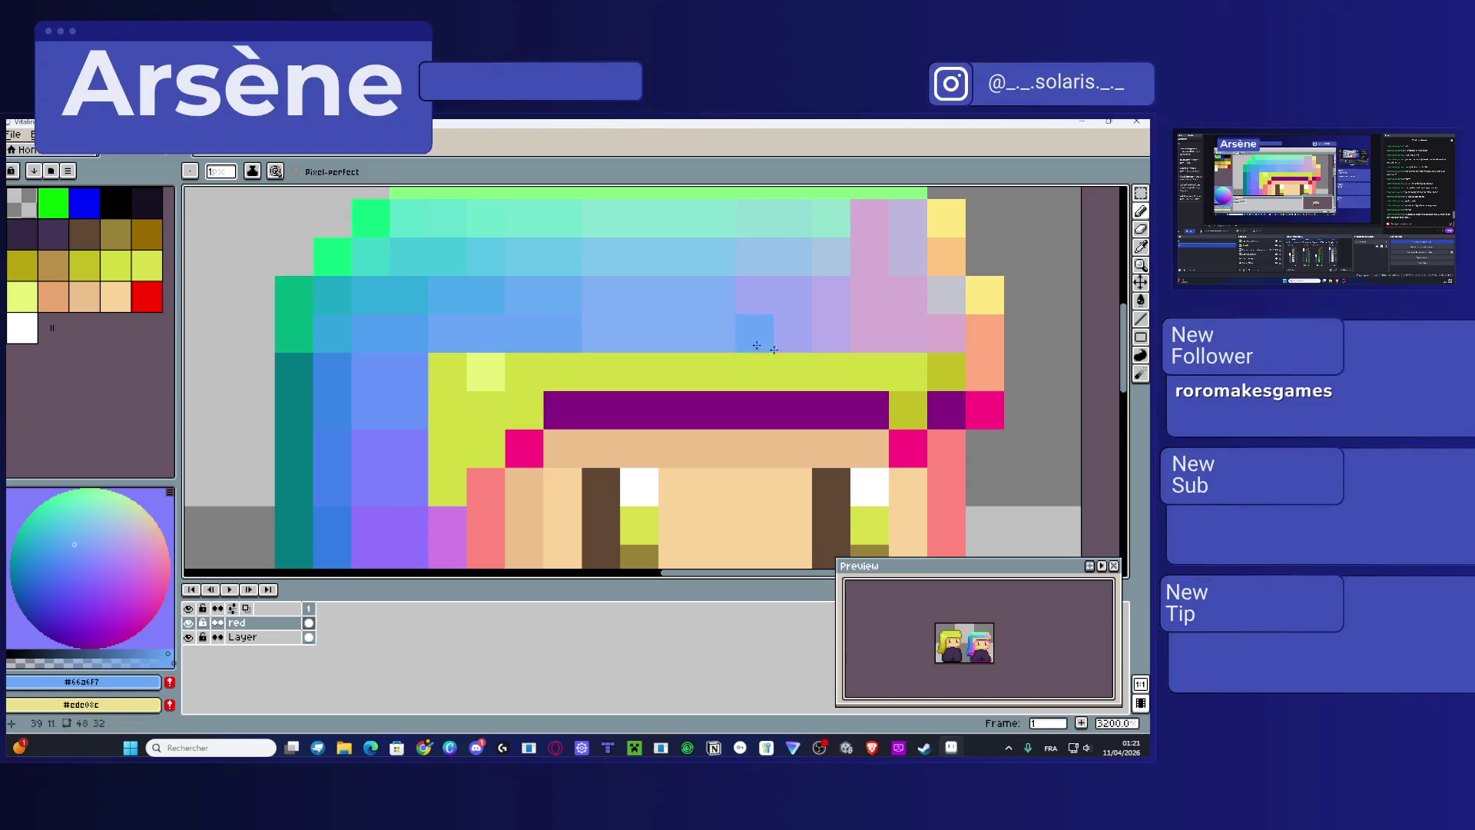
Step: Add a pink #e19ecc pixel to the headband, based on the salmon hair edge
key("alt")
left_click(989, 363, "alt")
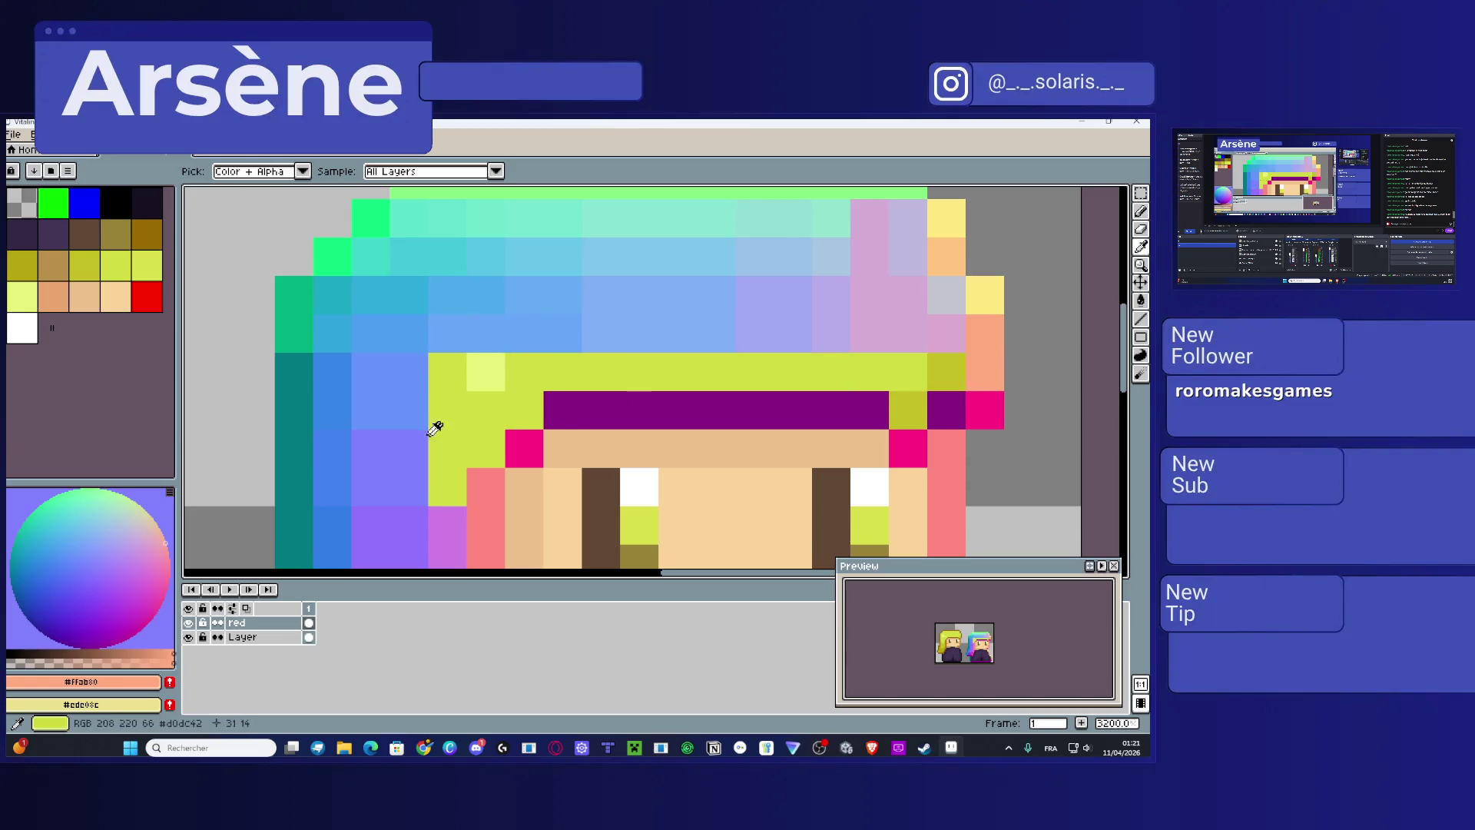
left_click(416, 369, "alt")
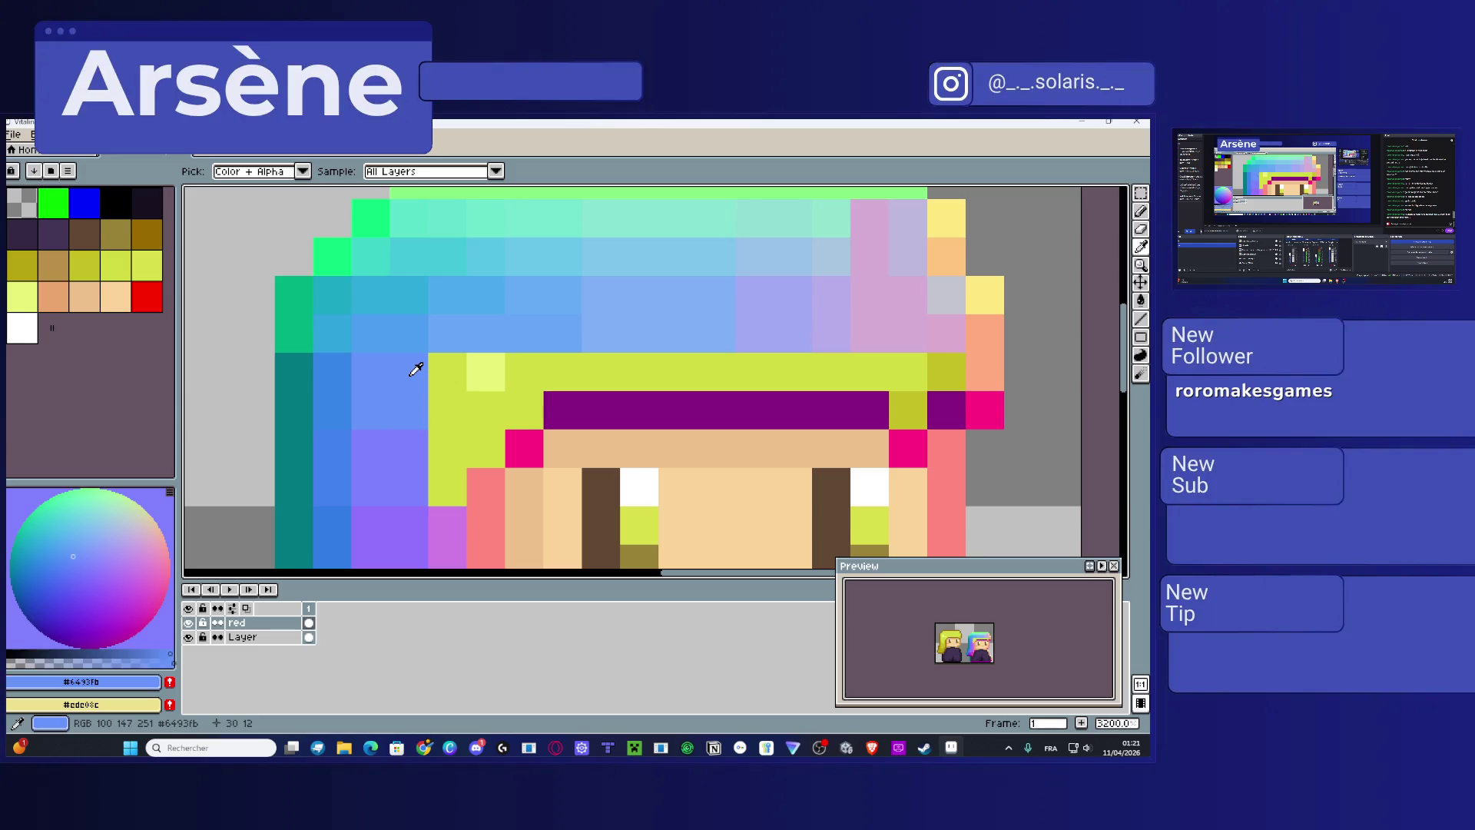
left_click(995, 362, "alt")
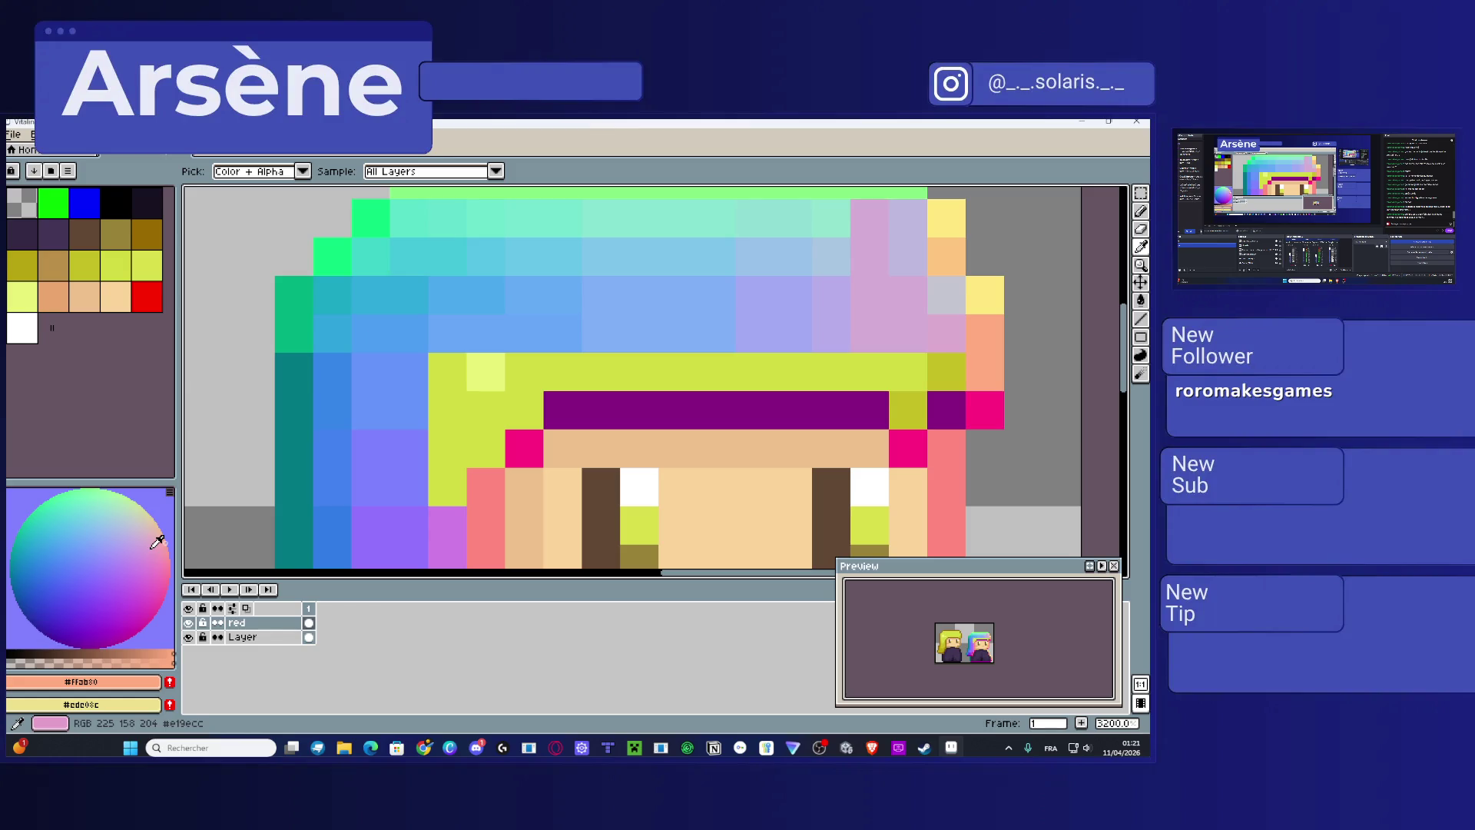
left_click(152, 548)
left_click(691, 383)
scroll(691, 383, "down", 4)
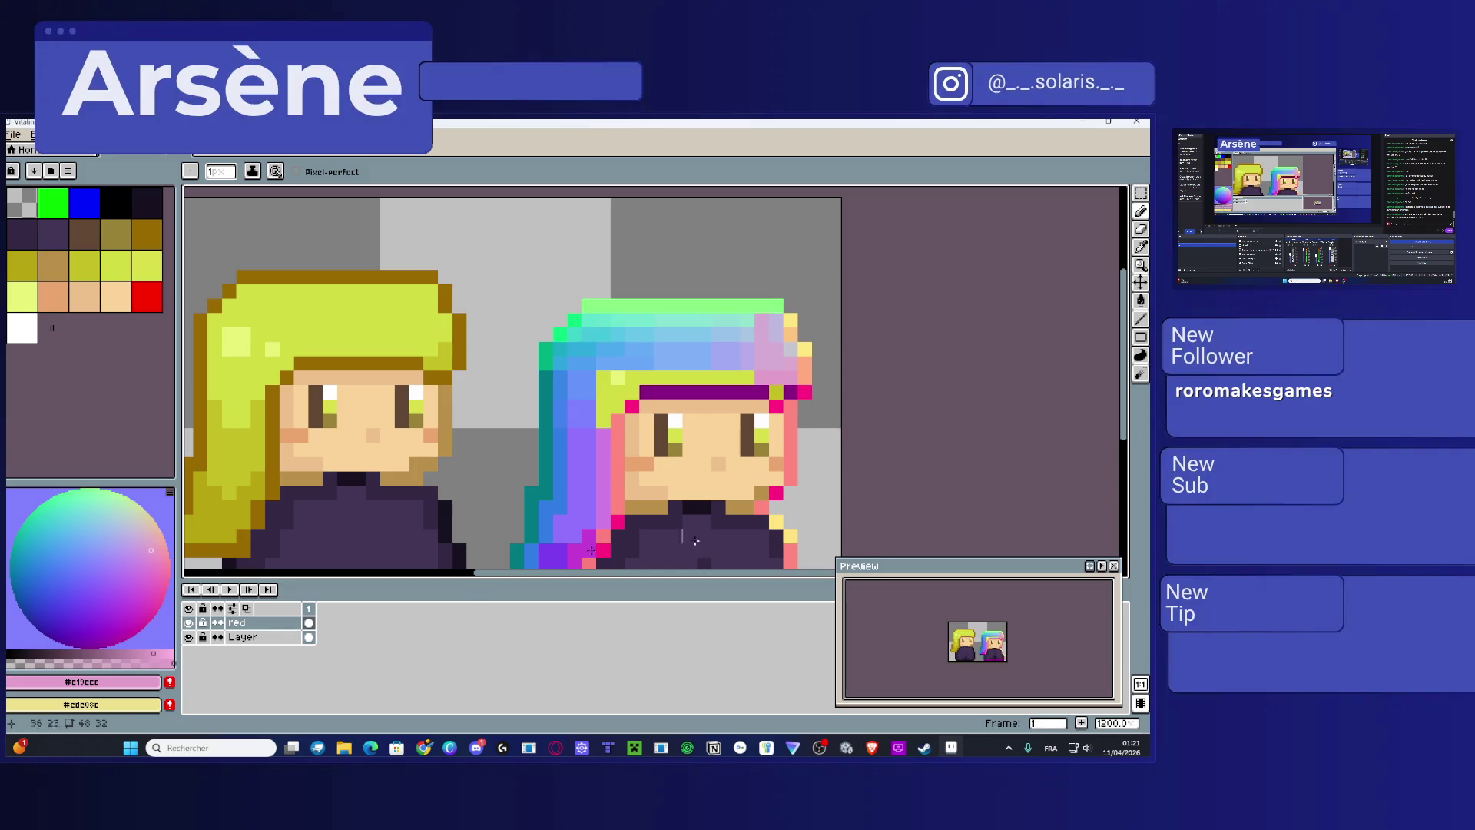
right_click(257, 621)
Step: On a new layer, paint yellow-green pixels beside the right character's hair
mouse_move(281, 638)
left_click(406, 639)
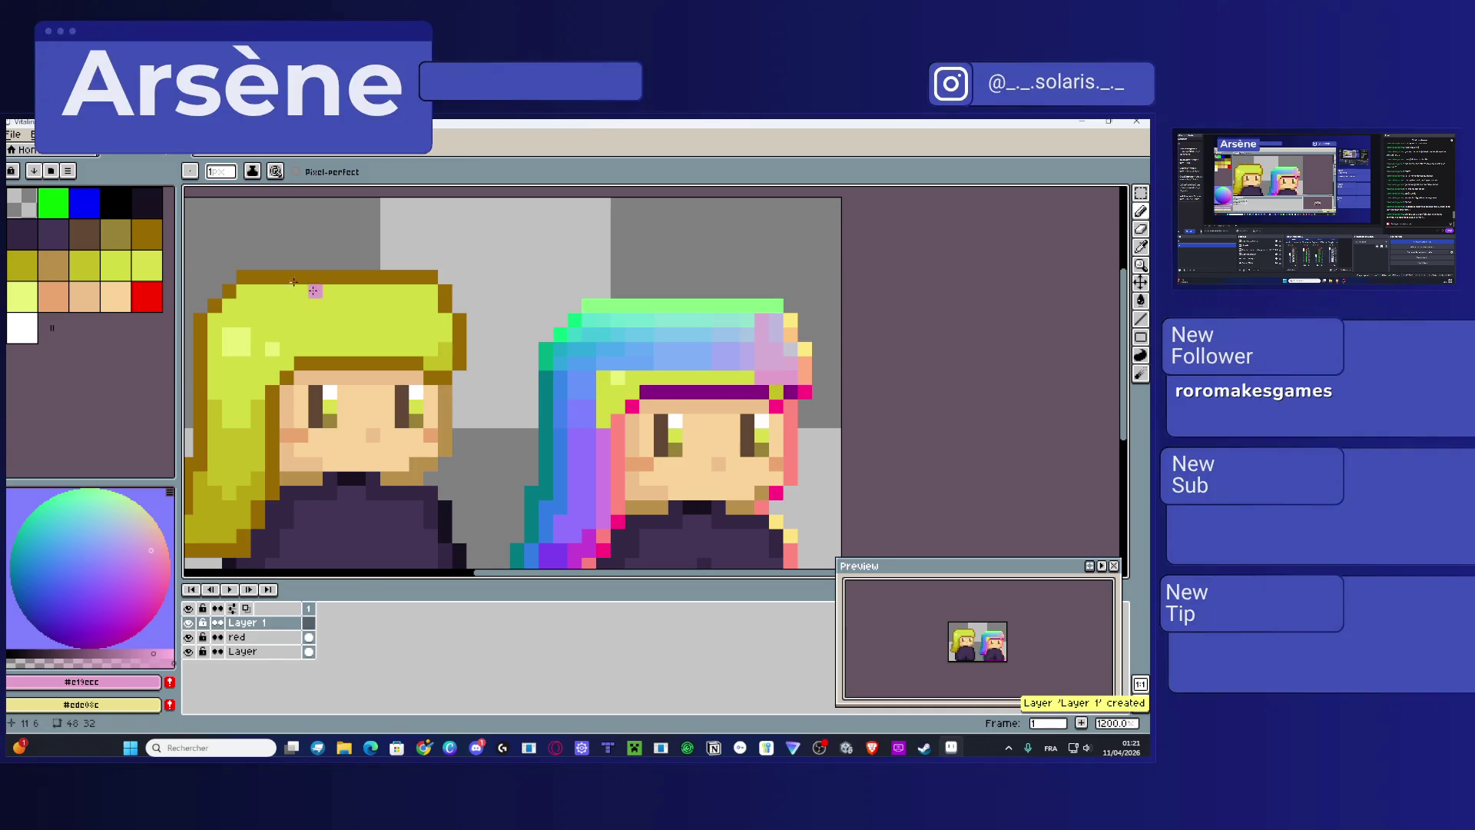
left_click(231, 393, "alt")
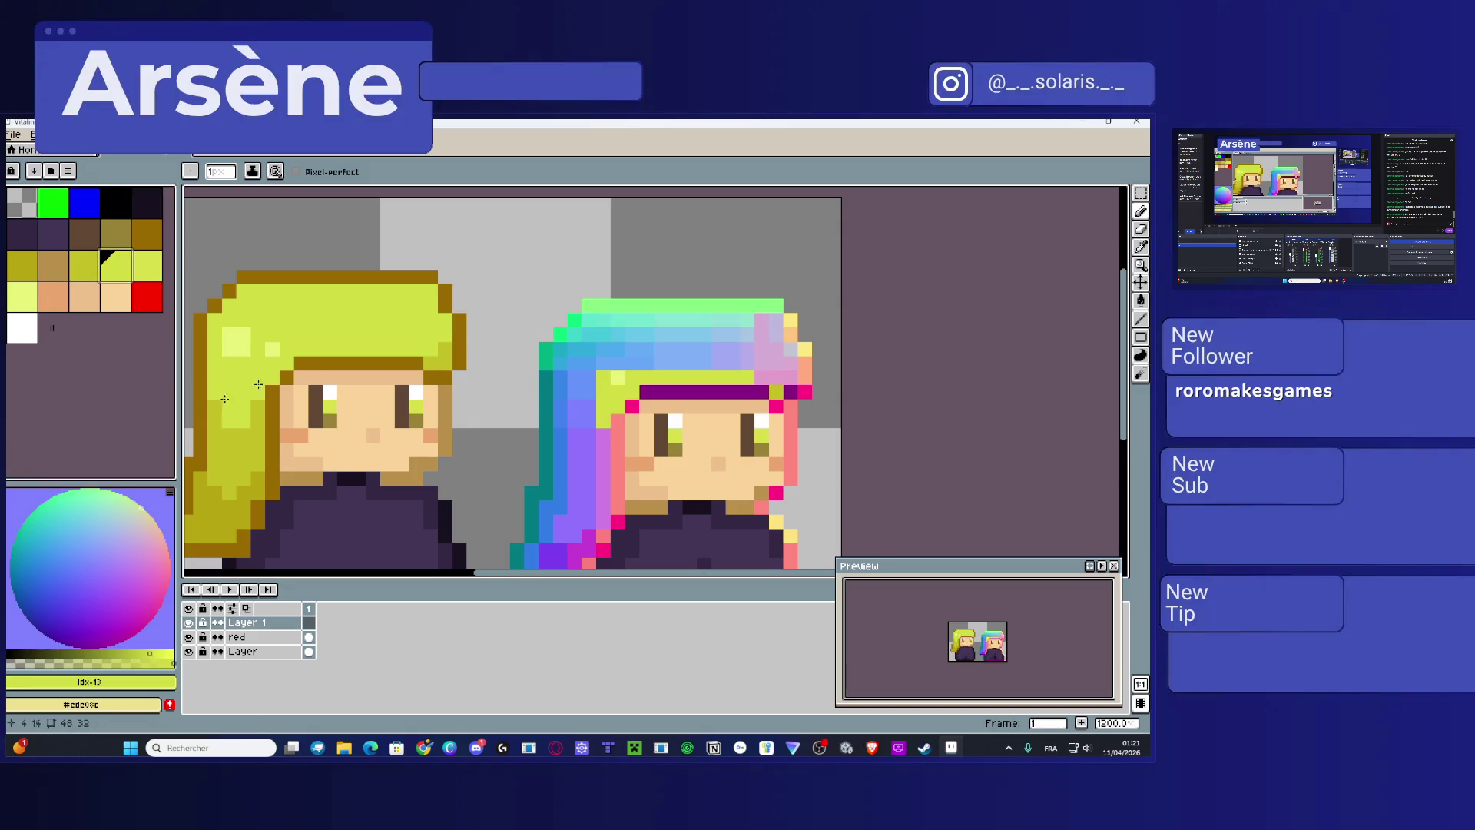
scroll(630, 407, "down", 3)
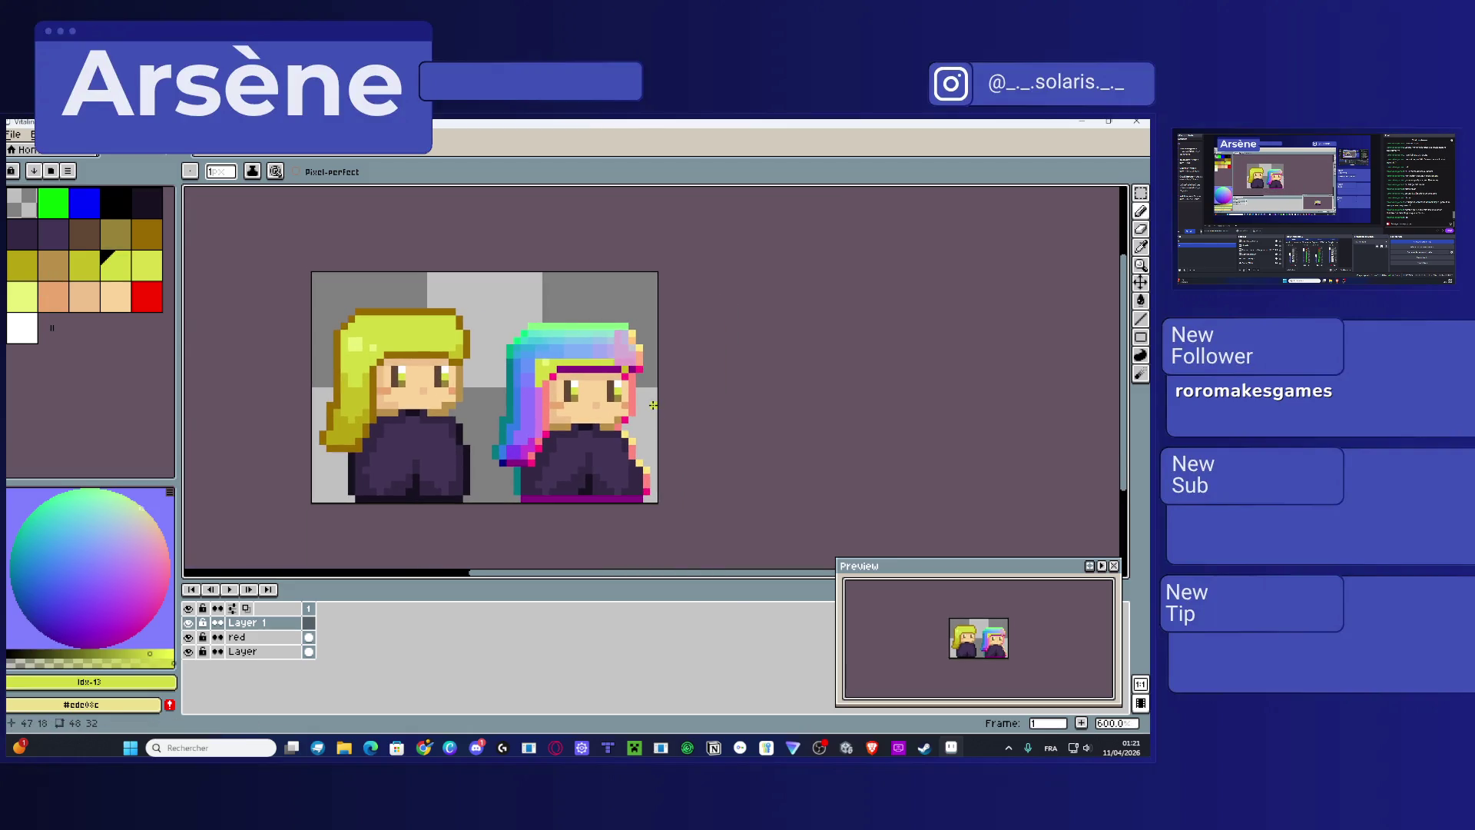
scroll(658, 402, "up", 1)
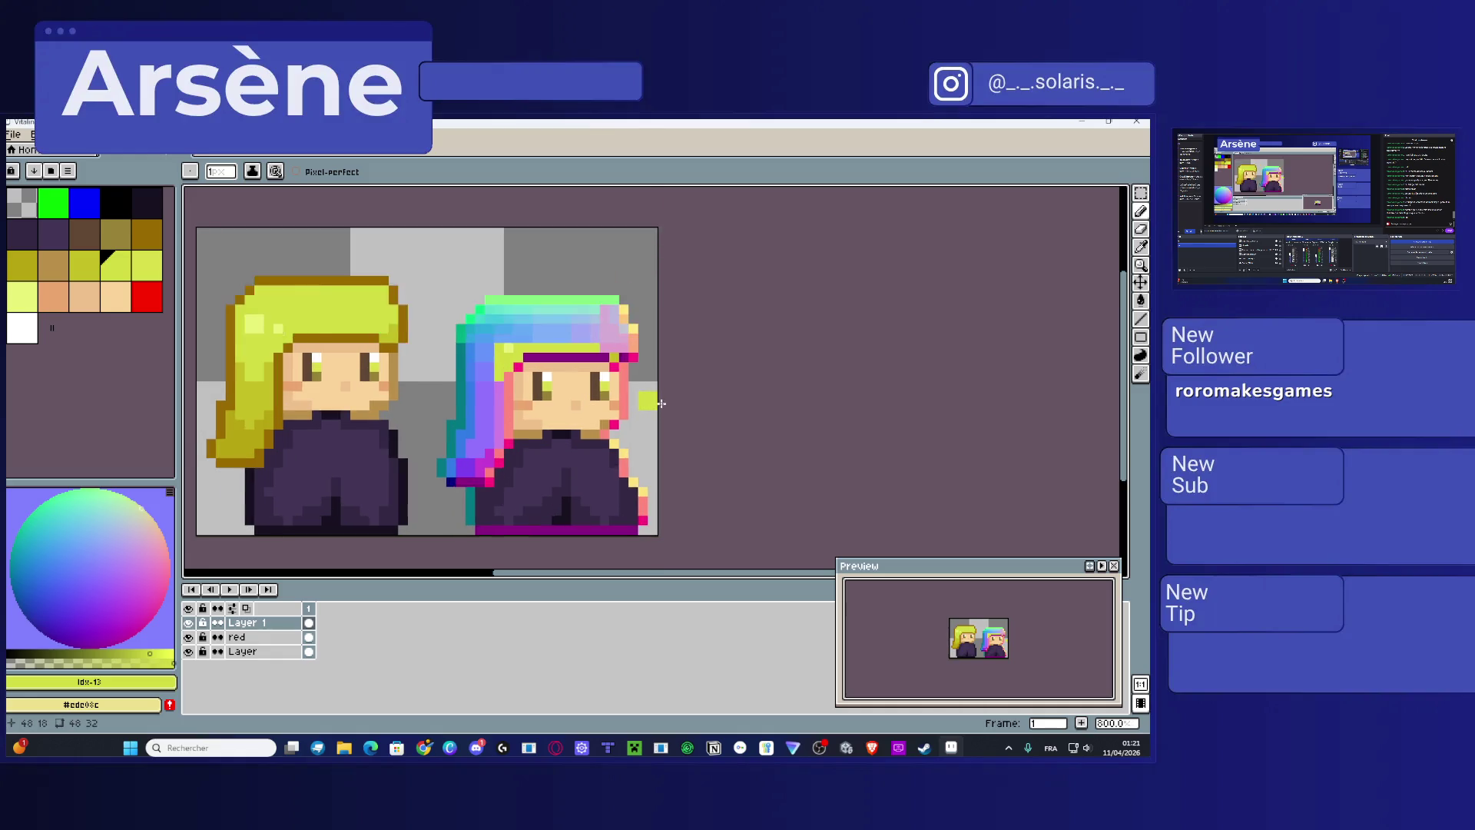
scroll(658, 402, "up", 4)
left_click(631, 346)
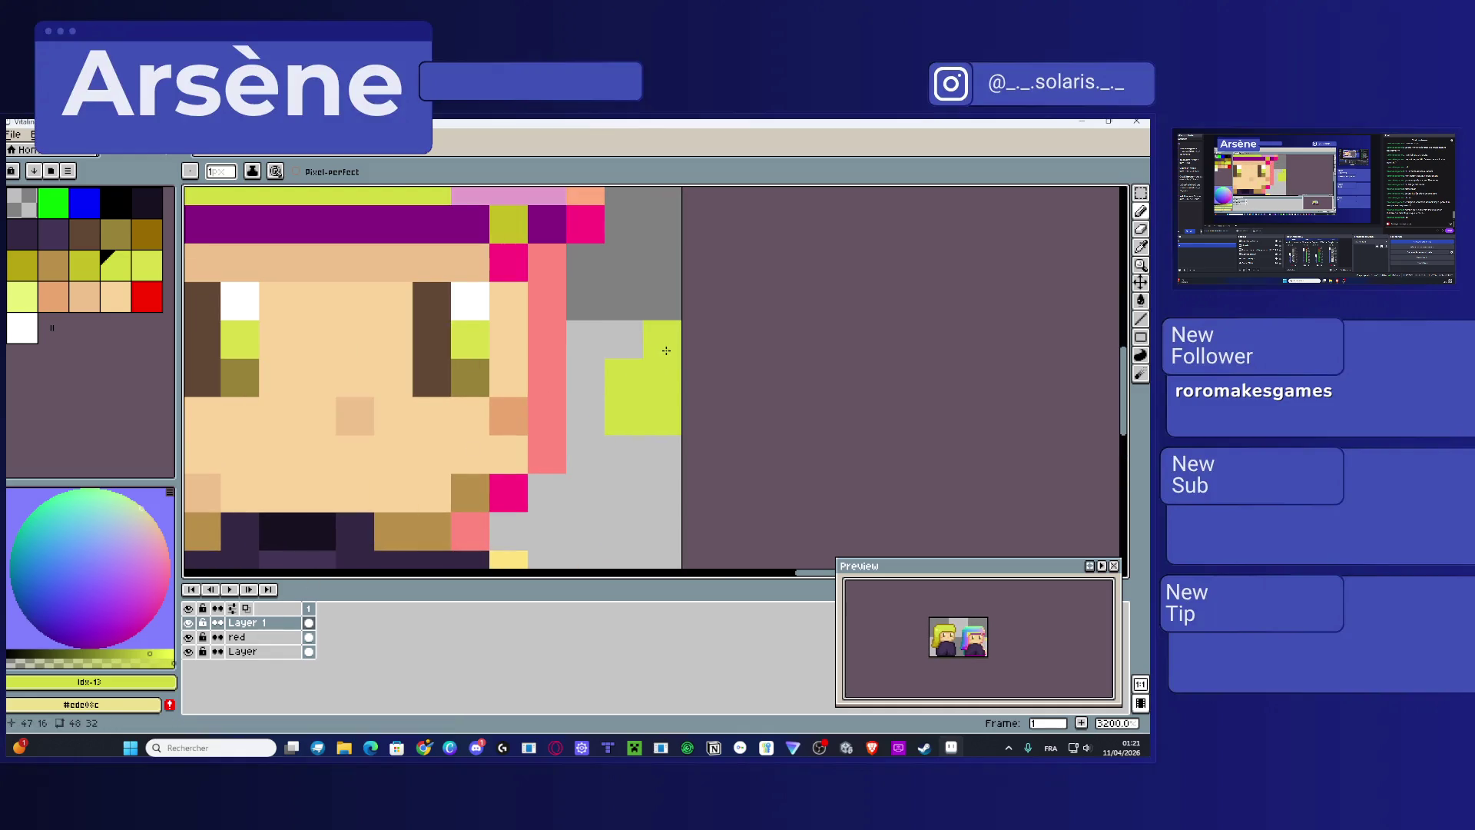
left_click_drag(660, 338, 624, 253)
Step: Draw a yellow-green stroke across the face, then undo a stray red test pixel
scroll(601, 436, "down", 1)
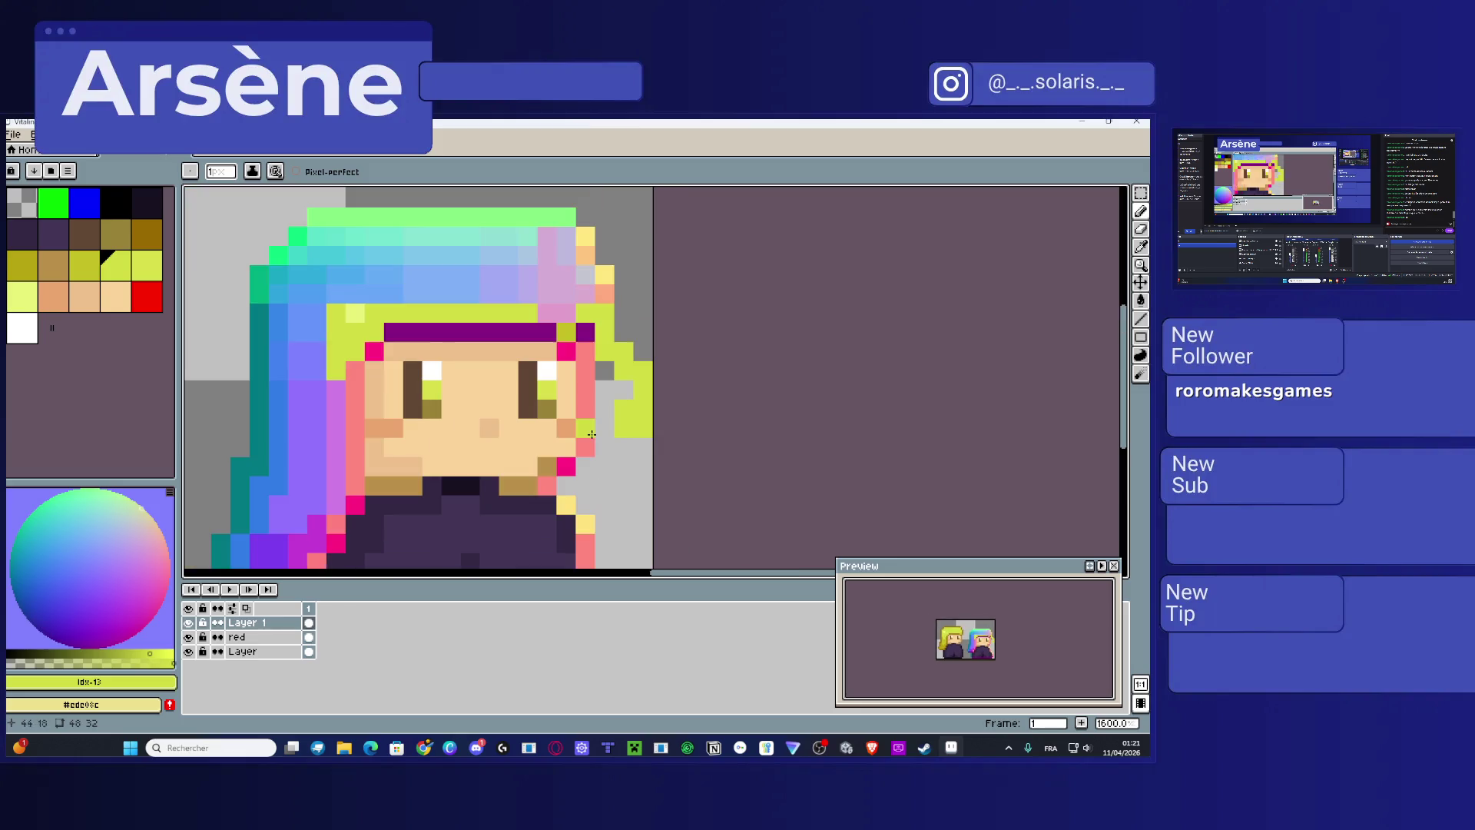
left_click_drag(588, 426, 379, 338)
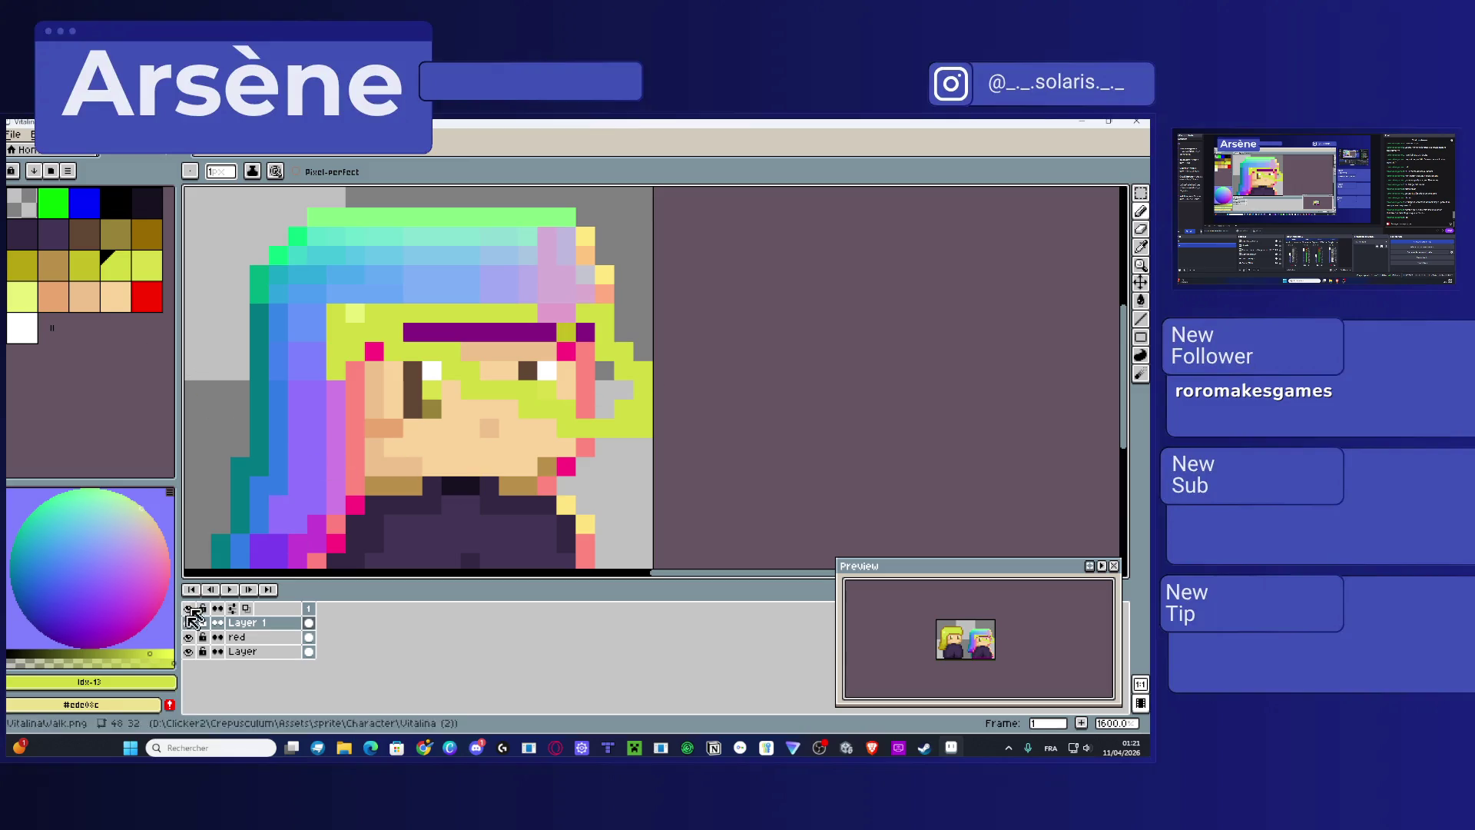
left_click(143, 297)
left_click(642, 377)
key("ctrl+z")
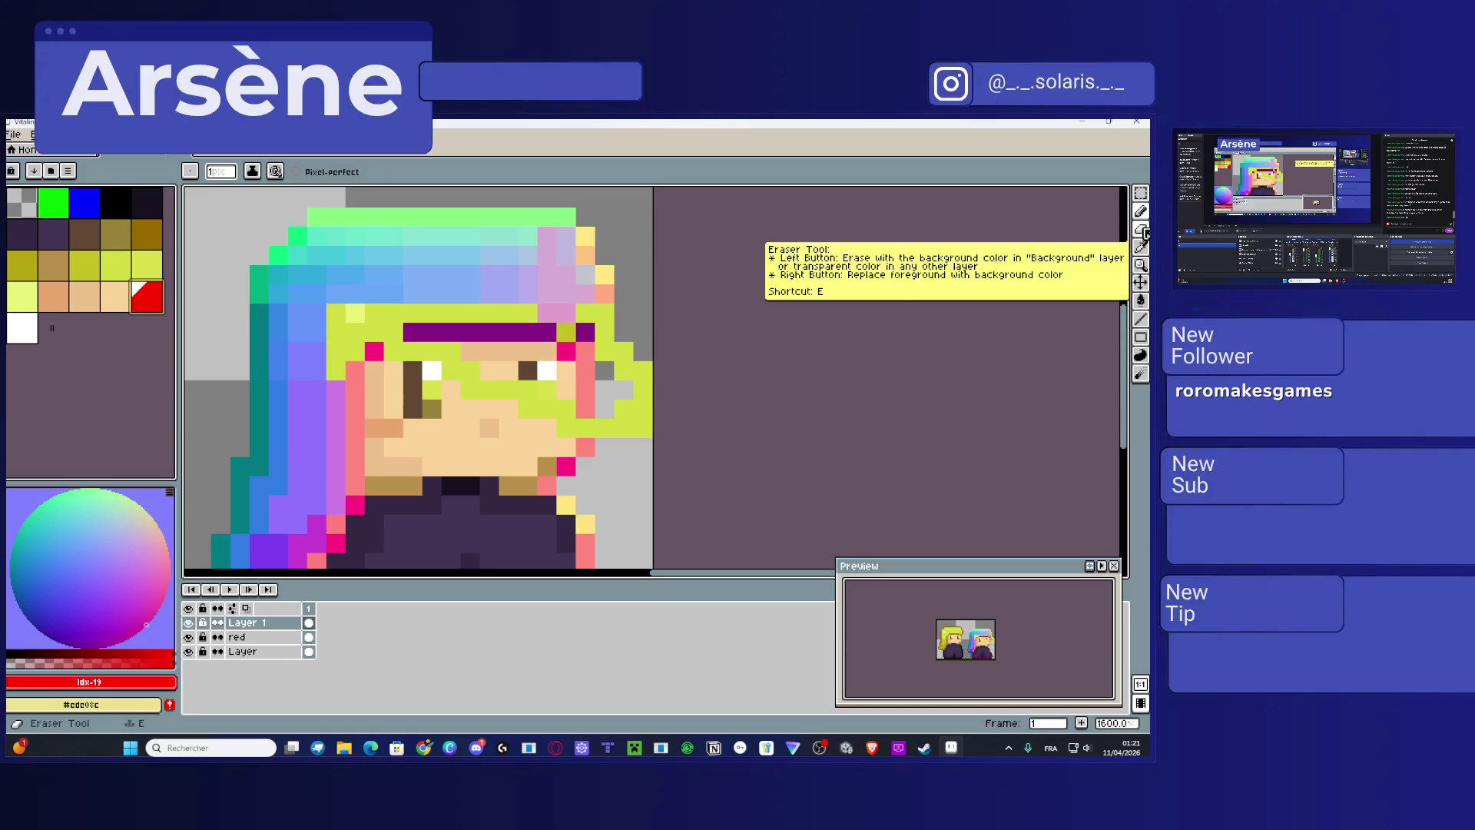
Step: Fill the glasses shape red and paint part of the purple band pure red #FF0000
left_click(1140, 300)
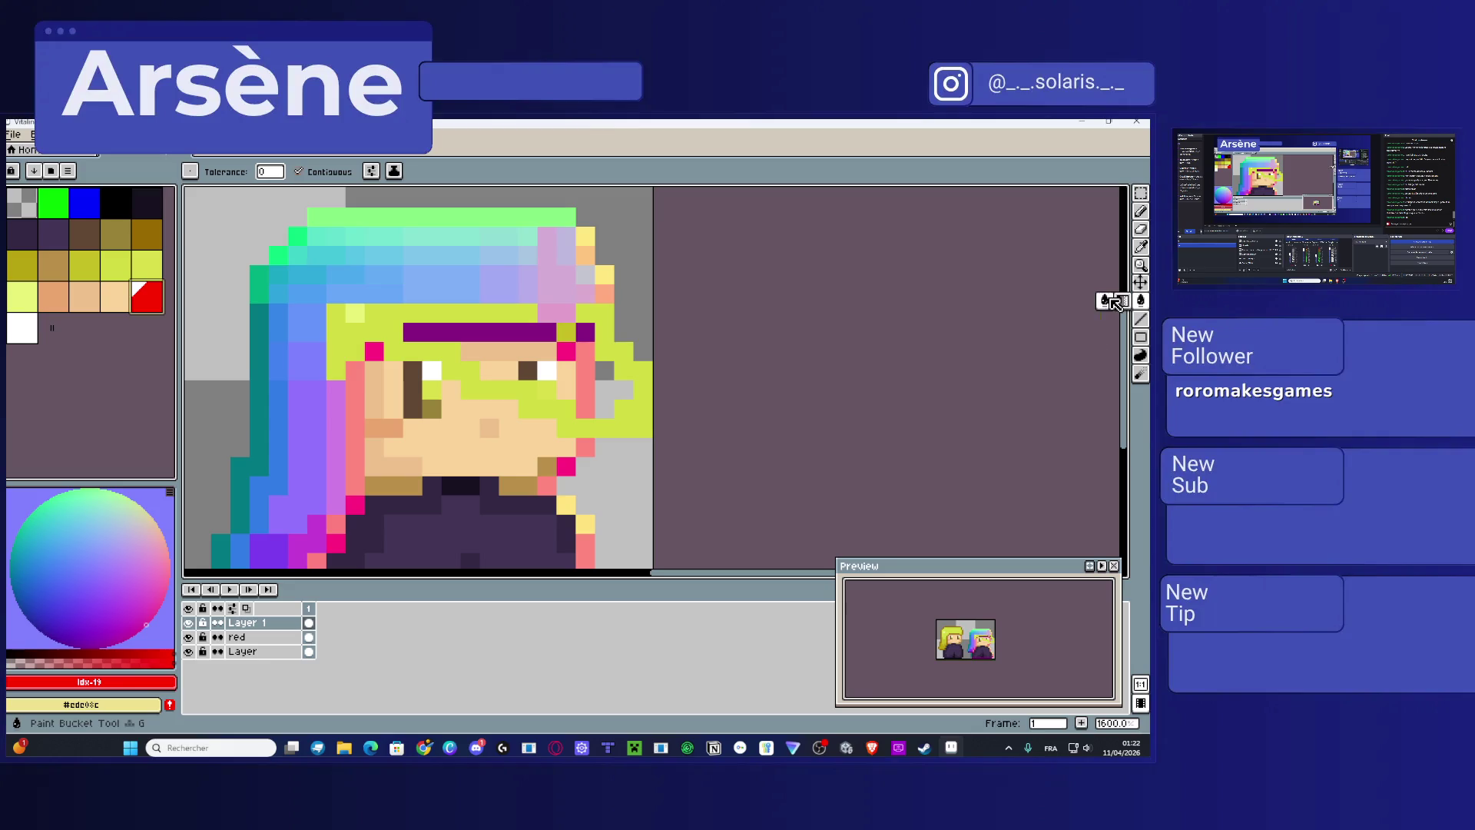
left_click(644, 408)
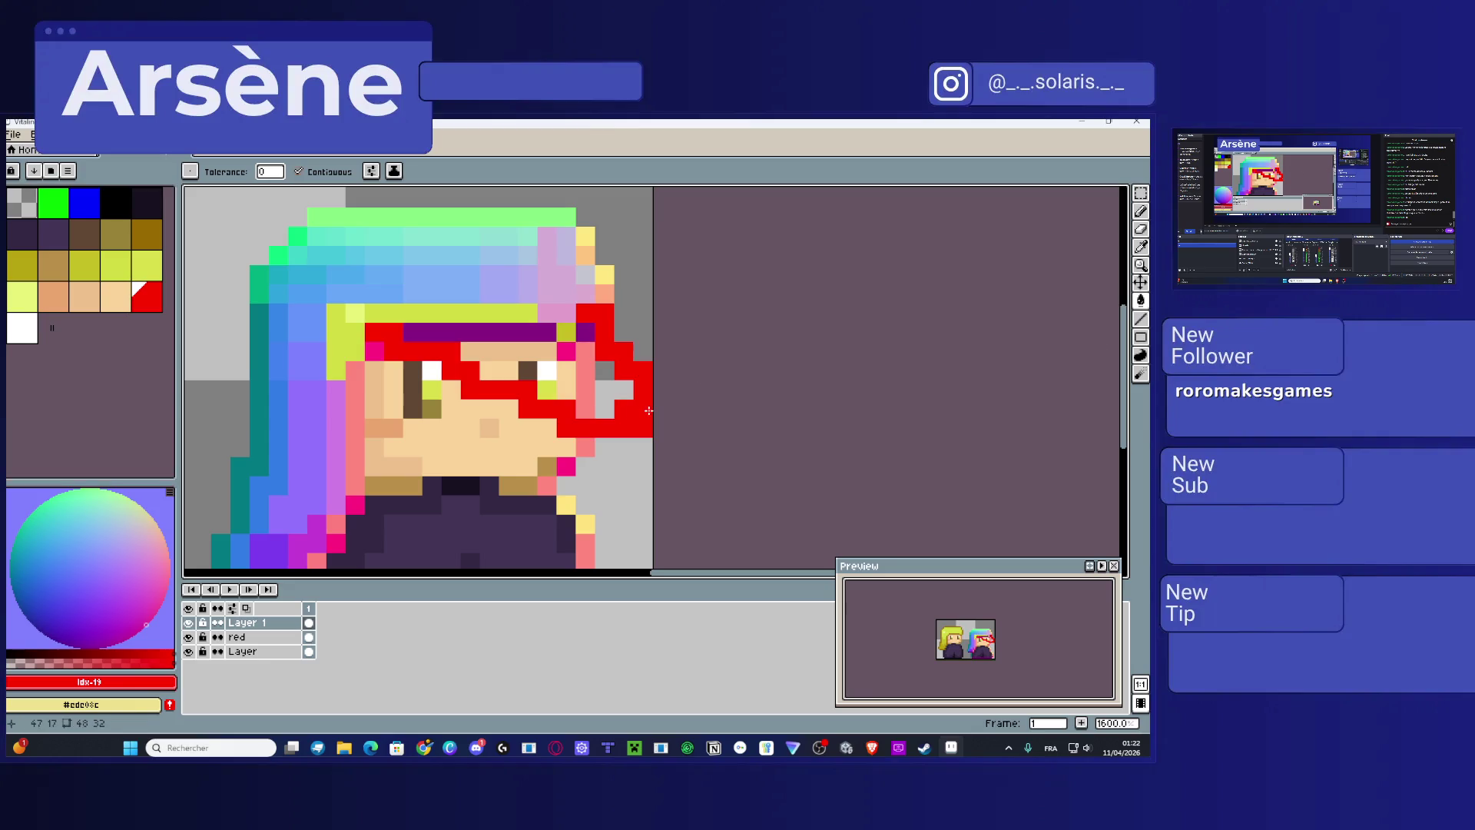
left_click(1140, 212)
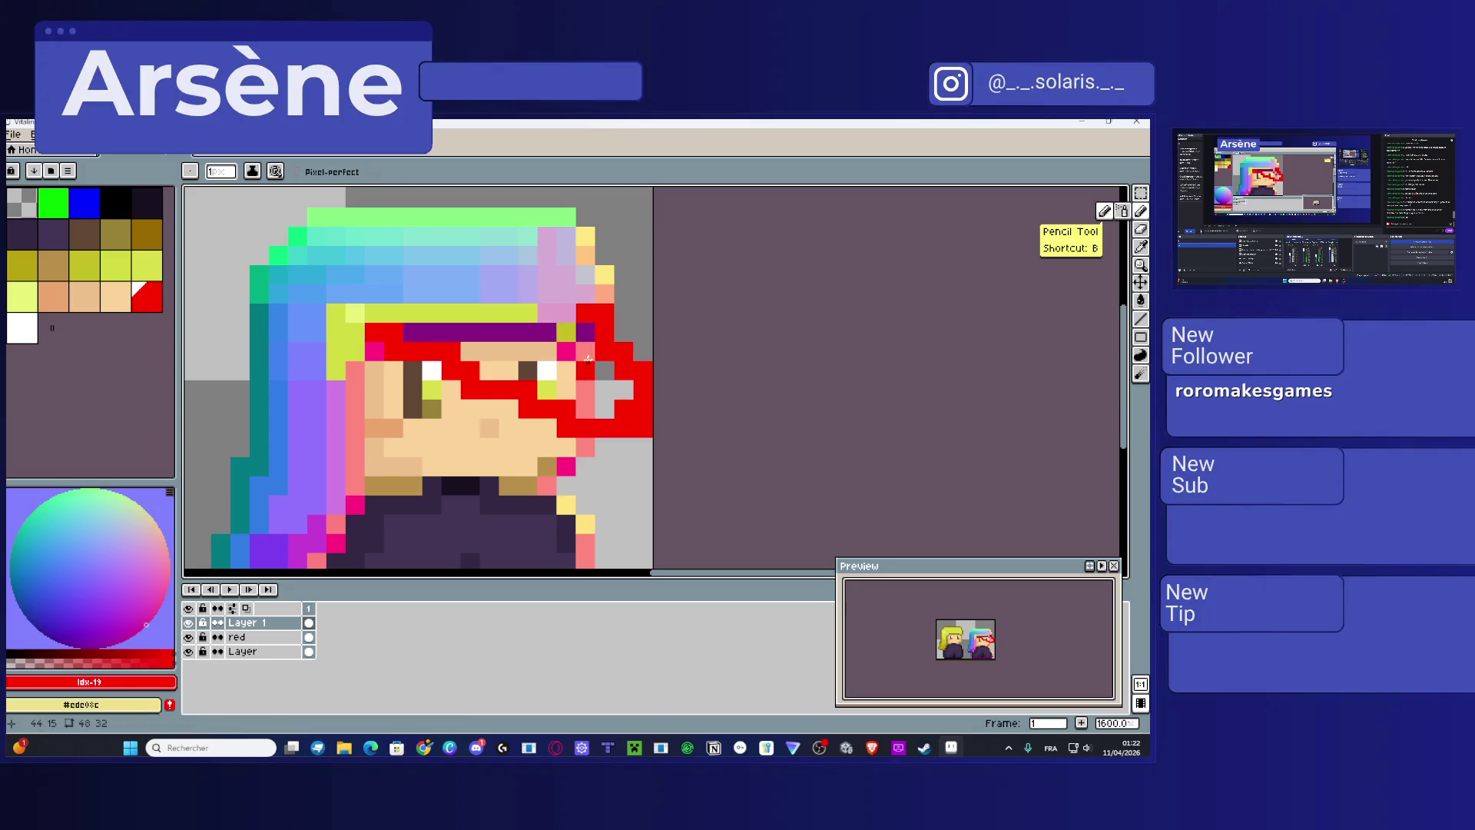
left_click_drag(588, 333, 417, 332)
left_click_drag(413, 335, 485, 334)
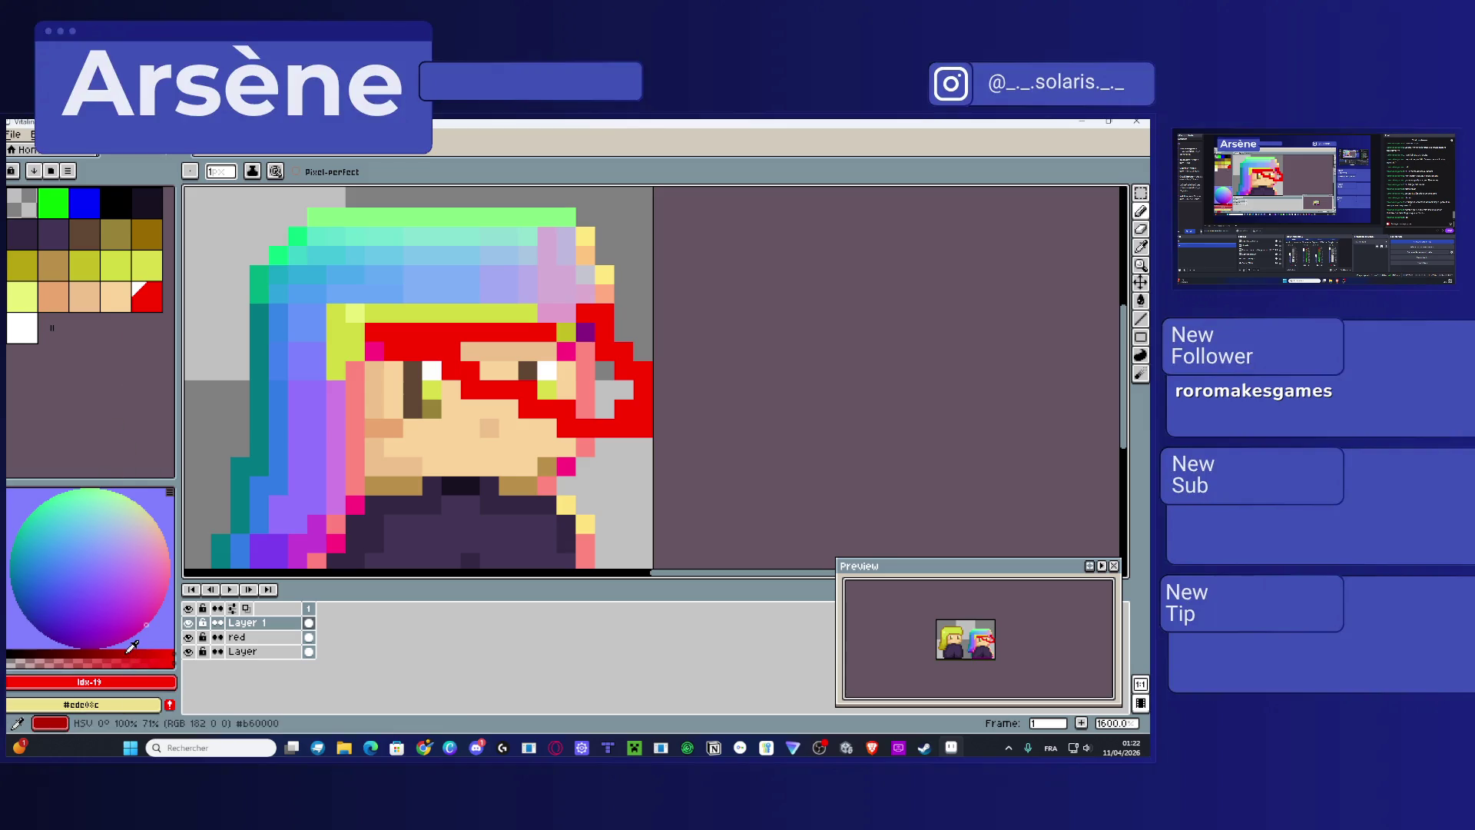
left_click(128, 660)
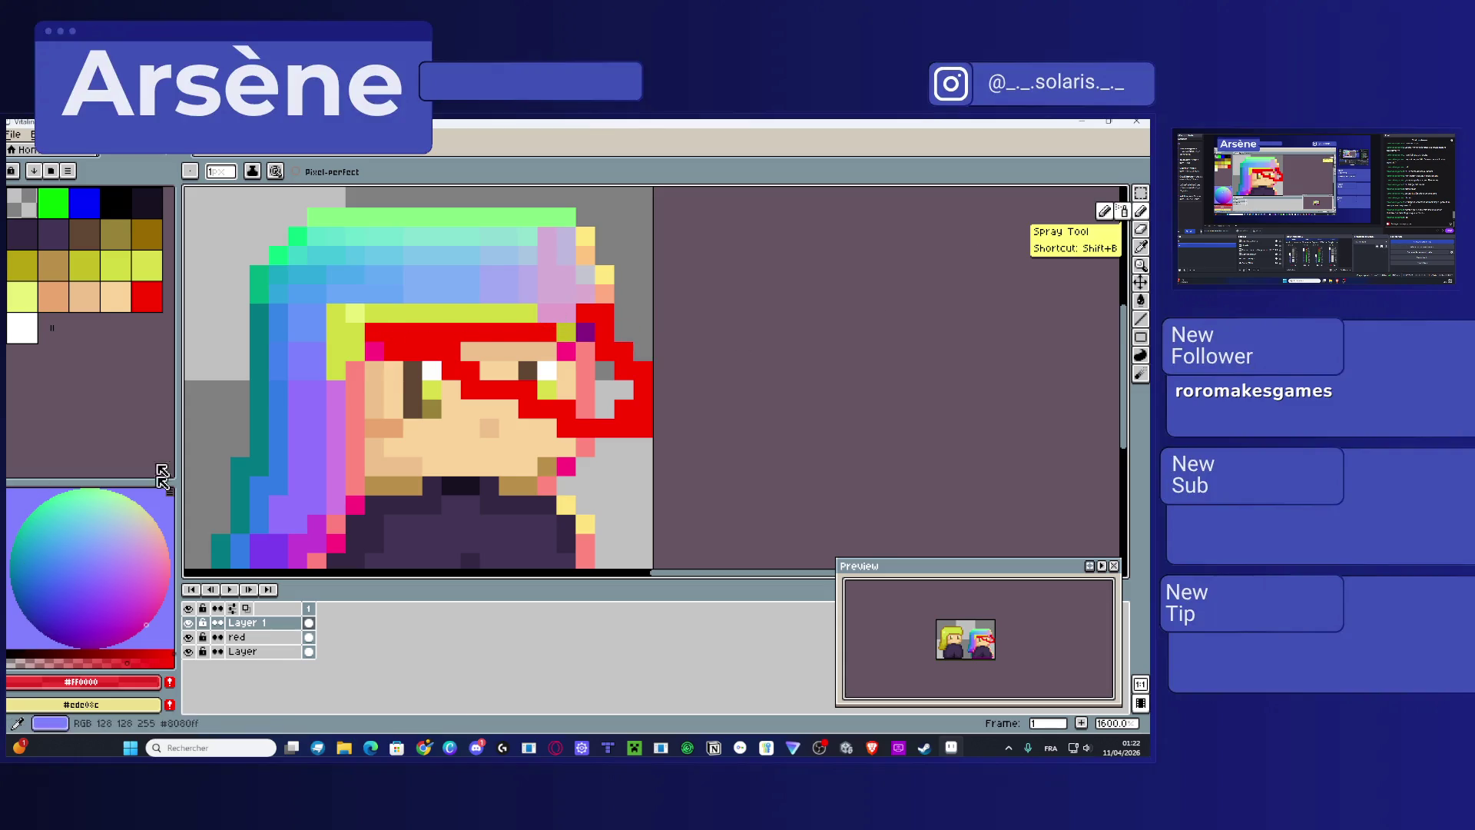
Step: Test a dark line and dark pixels across the eye band, then erase the red glasses
left_click(146, 202)
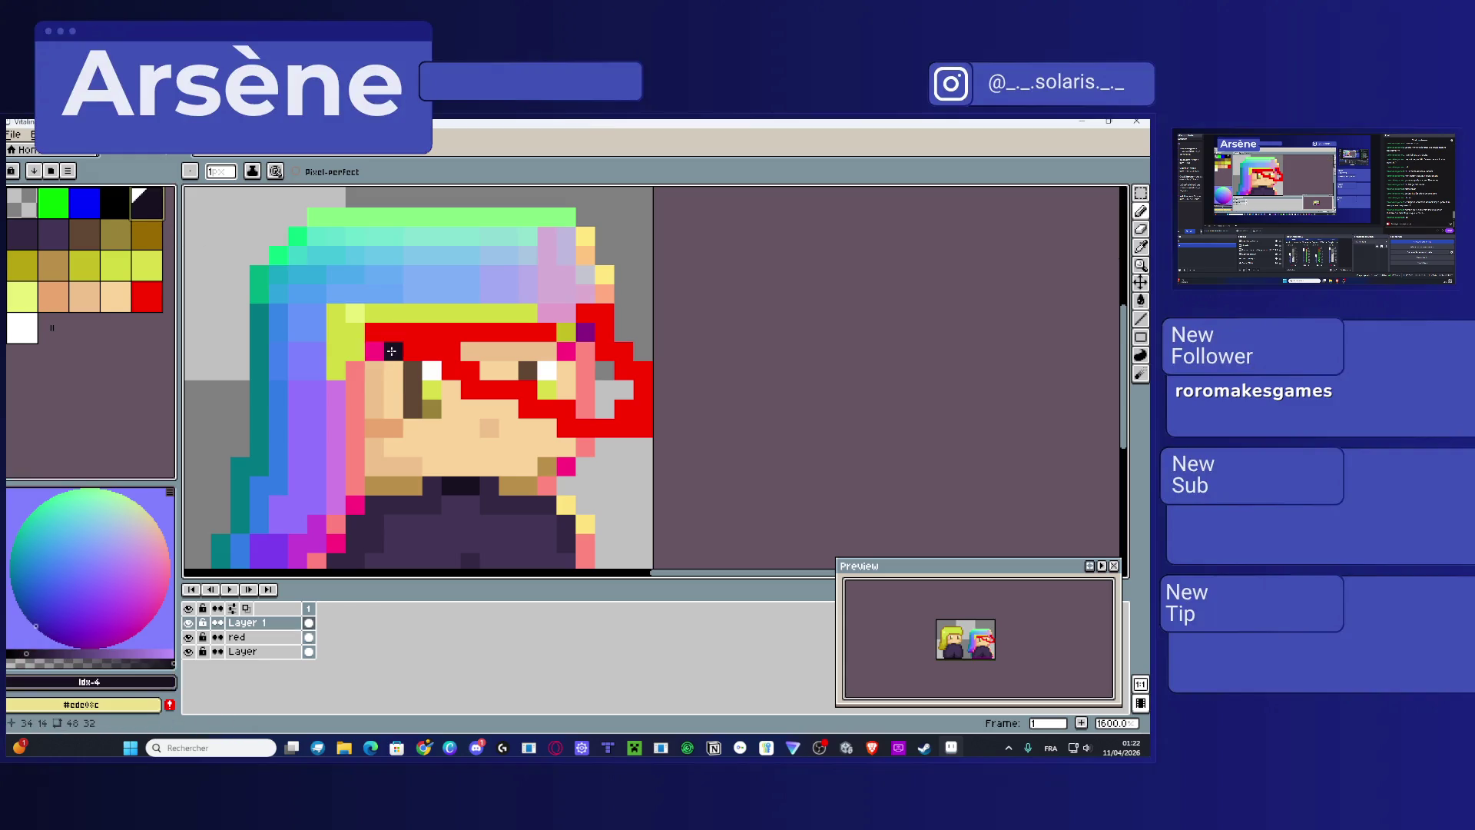
left_click_drag(392, 351, 551, 351)
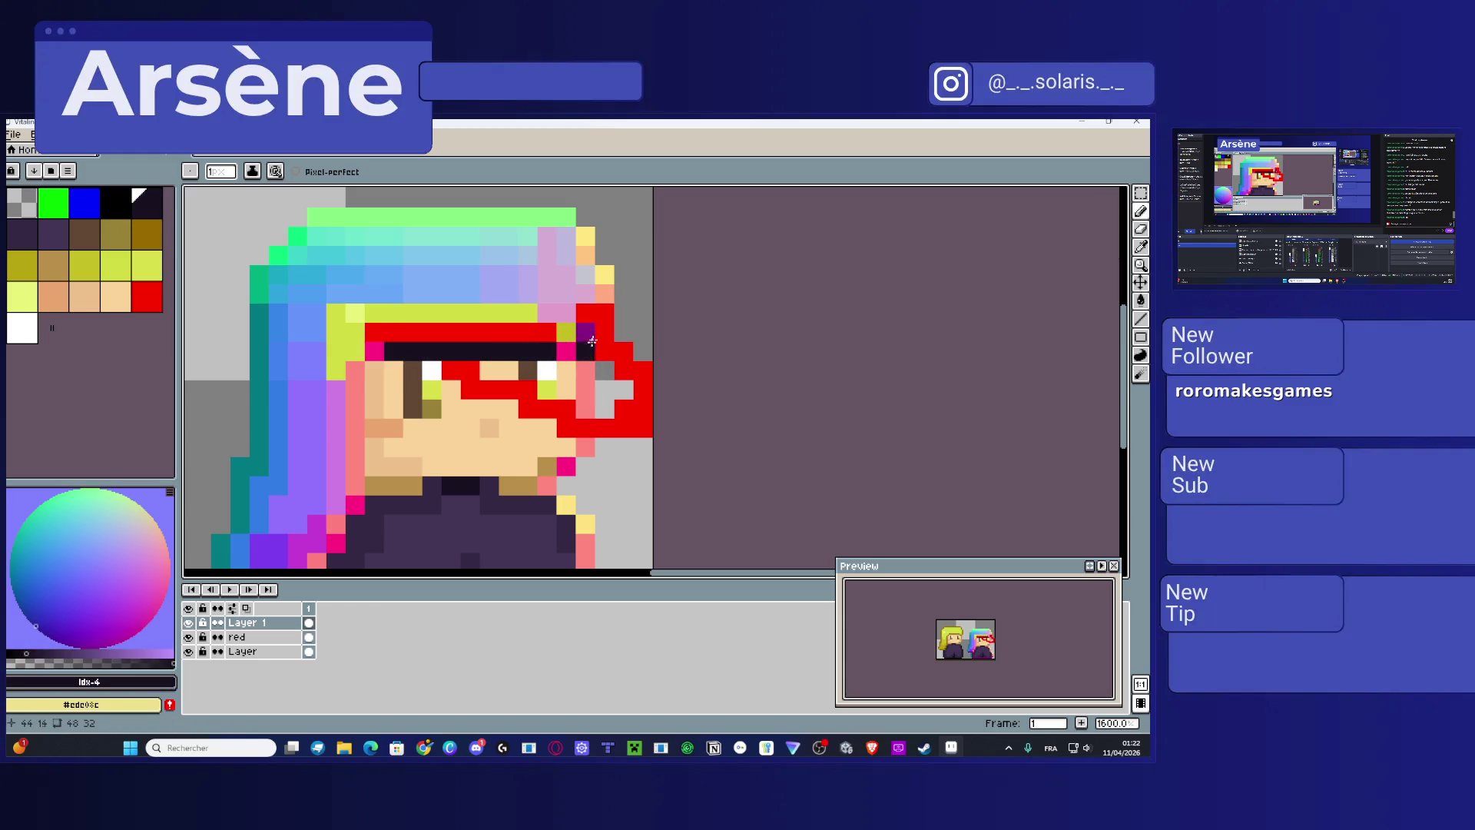
left_click(505, 319)
key("ctrl+z")
left_click(484, 364)
left_click(484, 365)
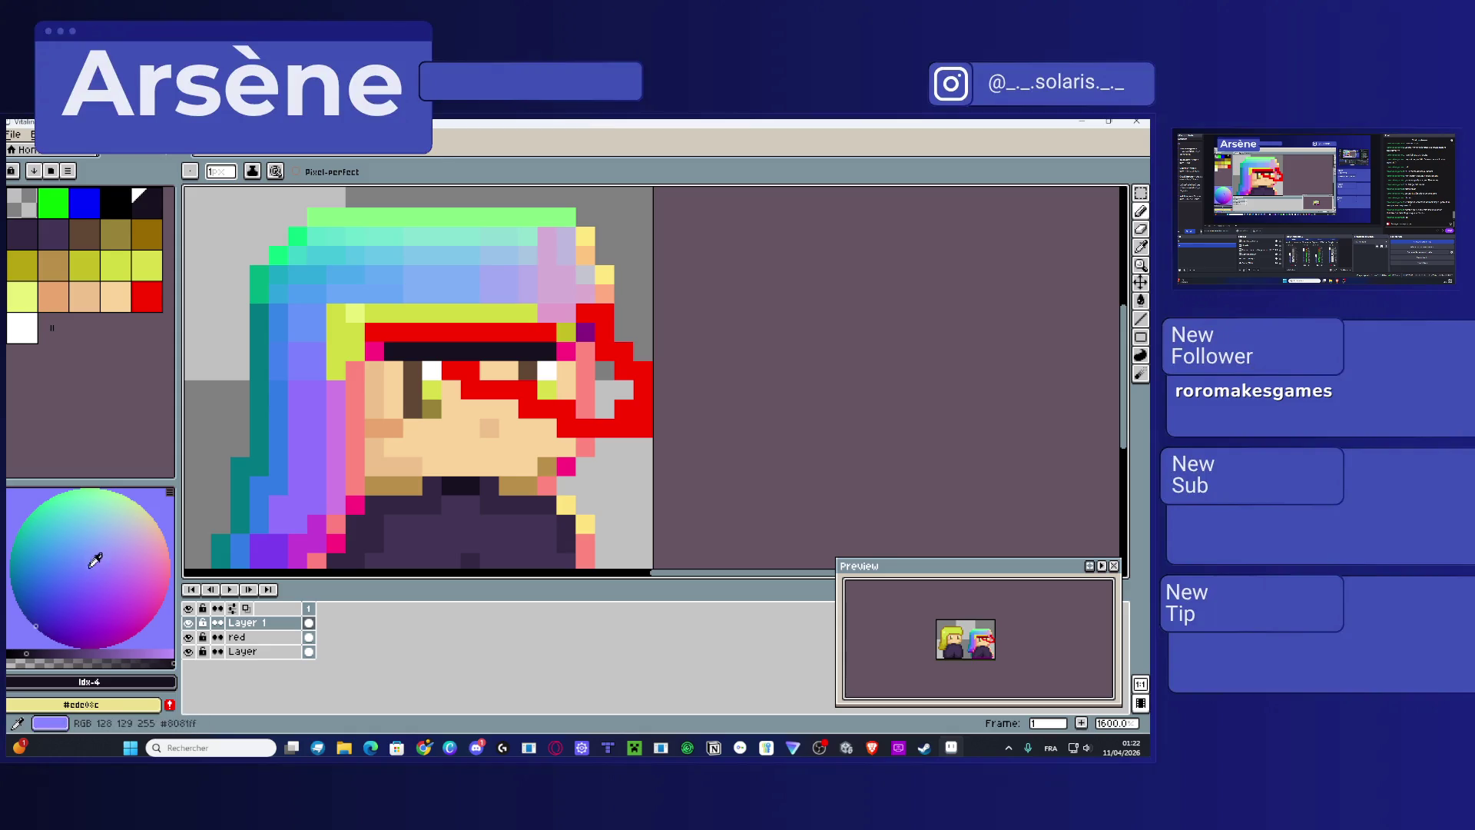
left_click(343, 451)
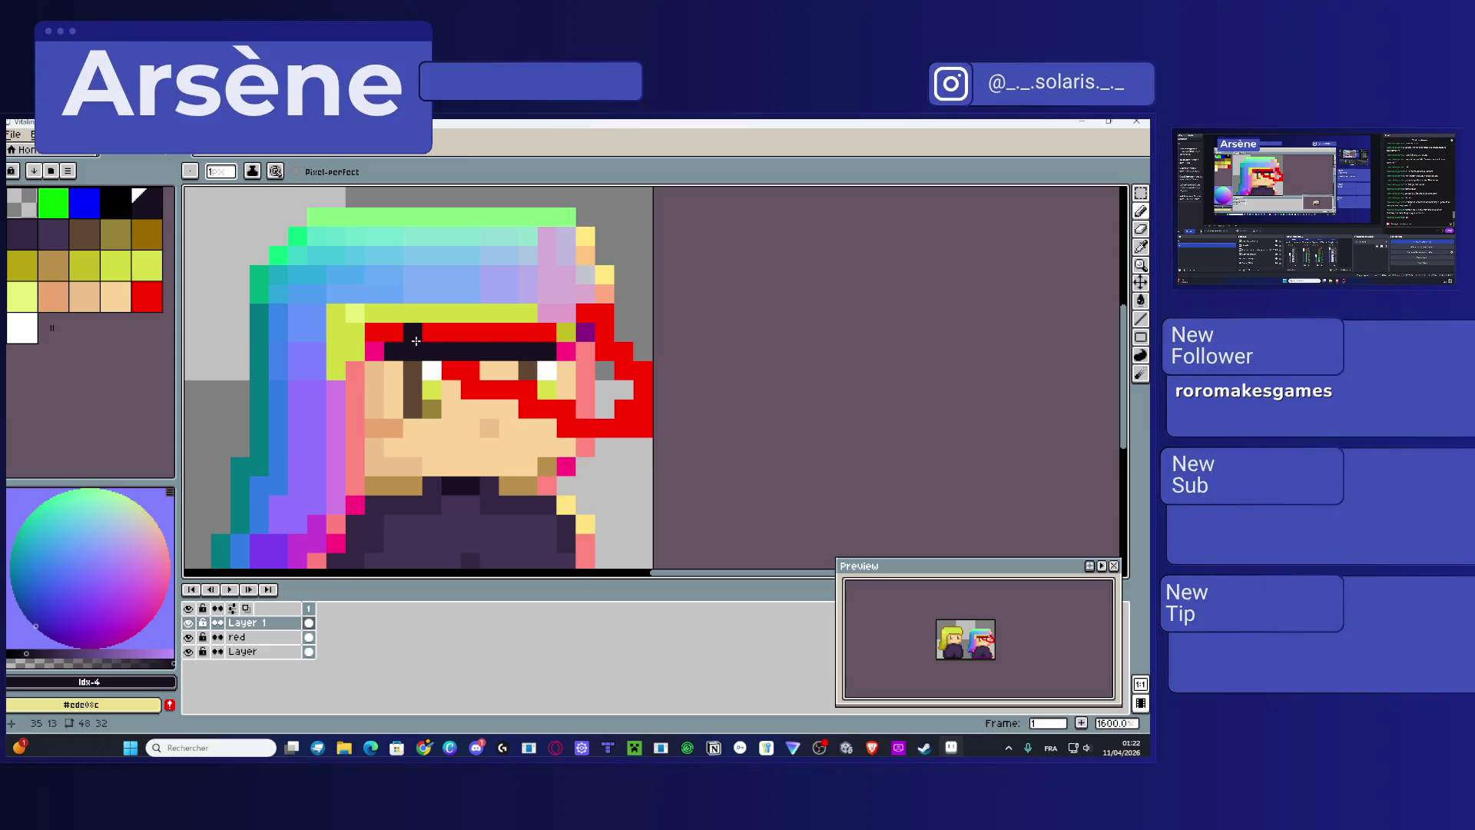
left_click(1141, 229)
mouse_move(538, 457)
left_mouse_down()
mouse_move(500, 352)
mouse_move(652, 457)
left_mouse_up()
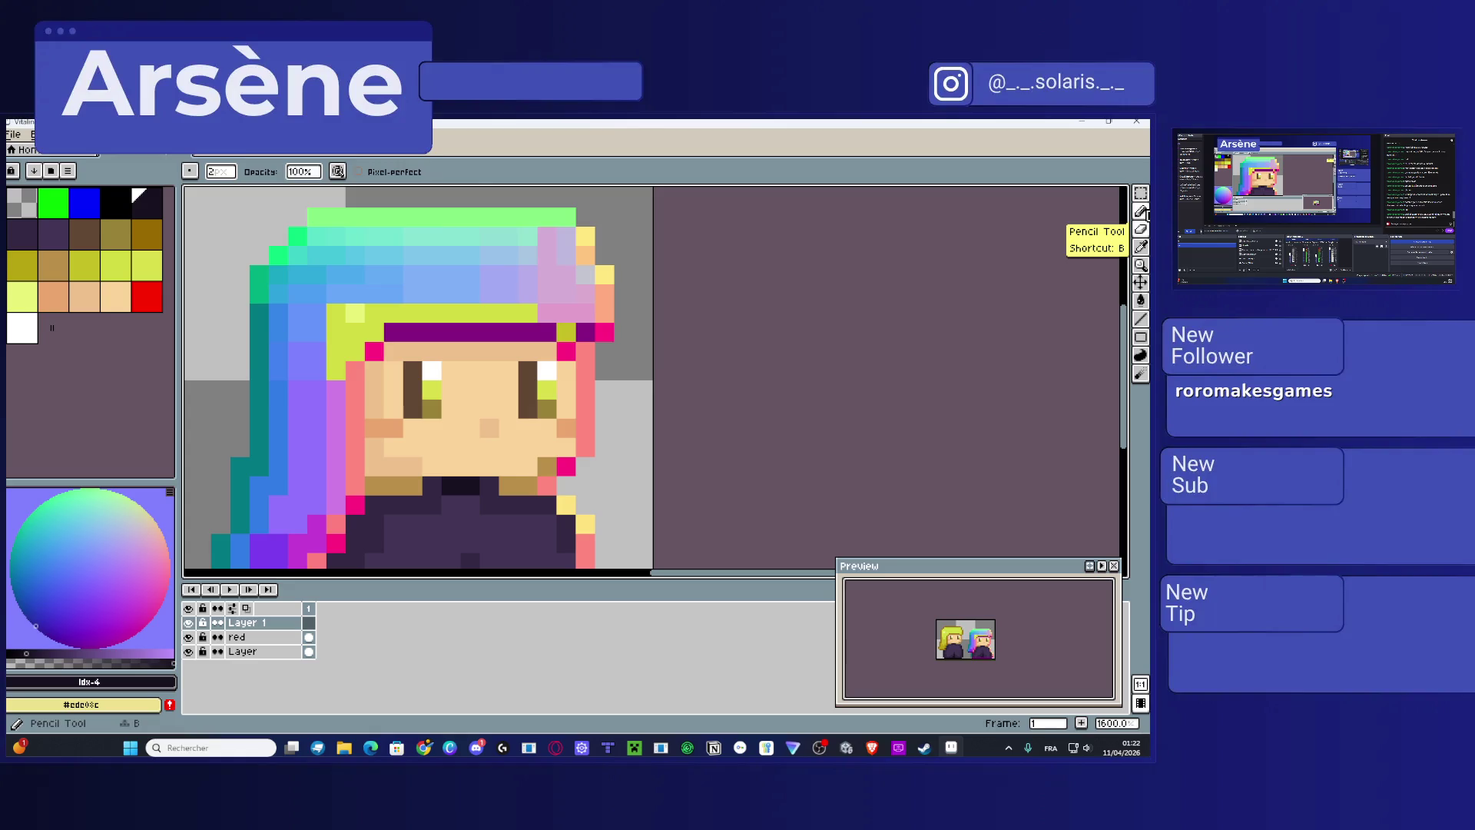
Step: Try a black pixel on the hair, undo it, and sample pink and blue from the hair
left_click(1141, 211)
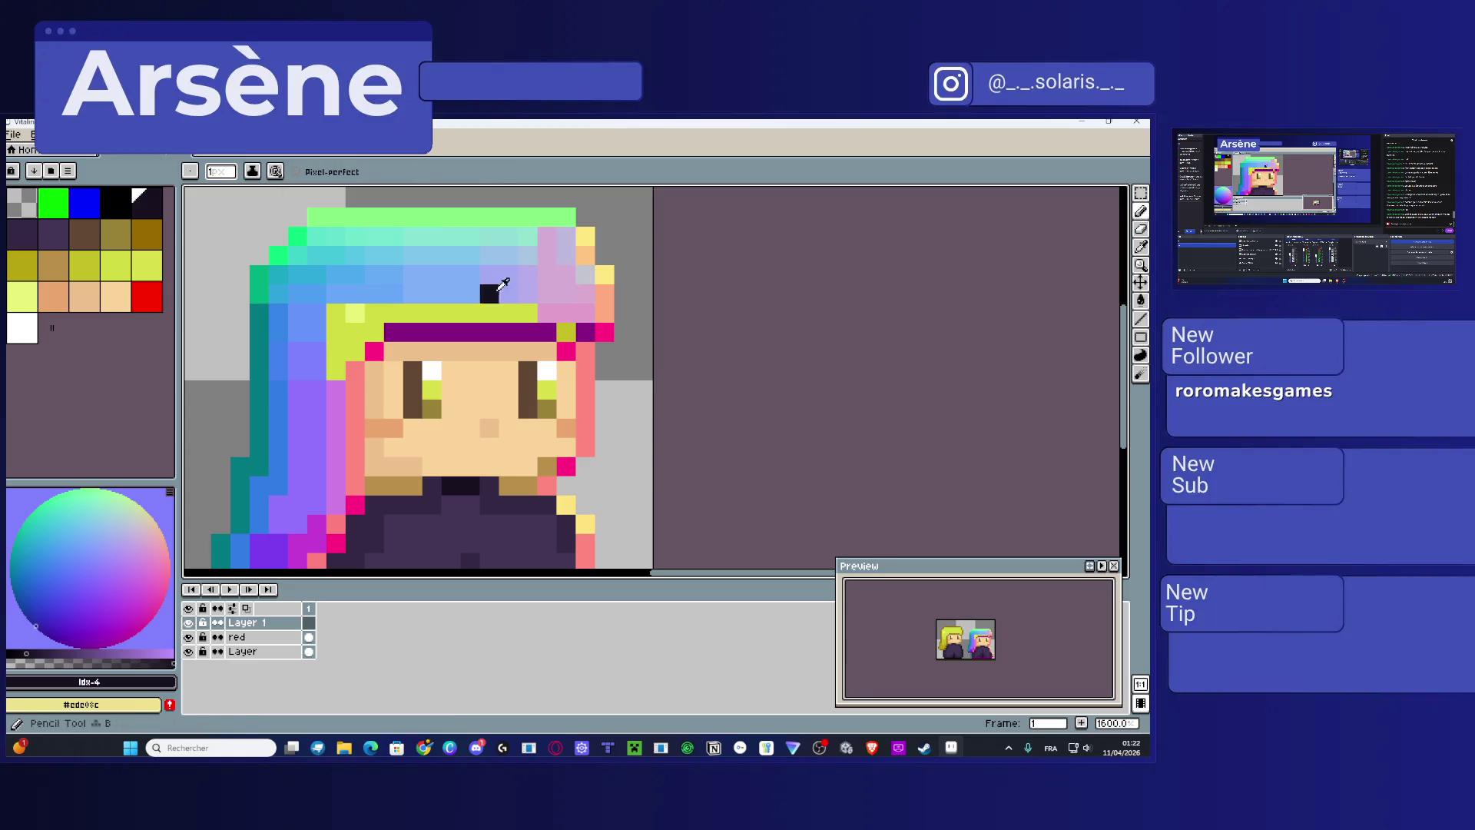
key("bracketleft")
left_click(413, 313)
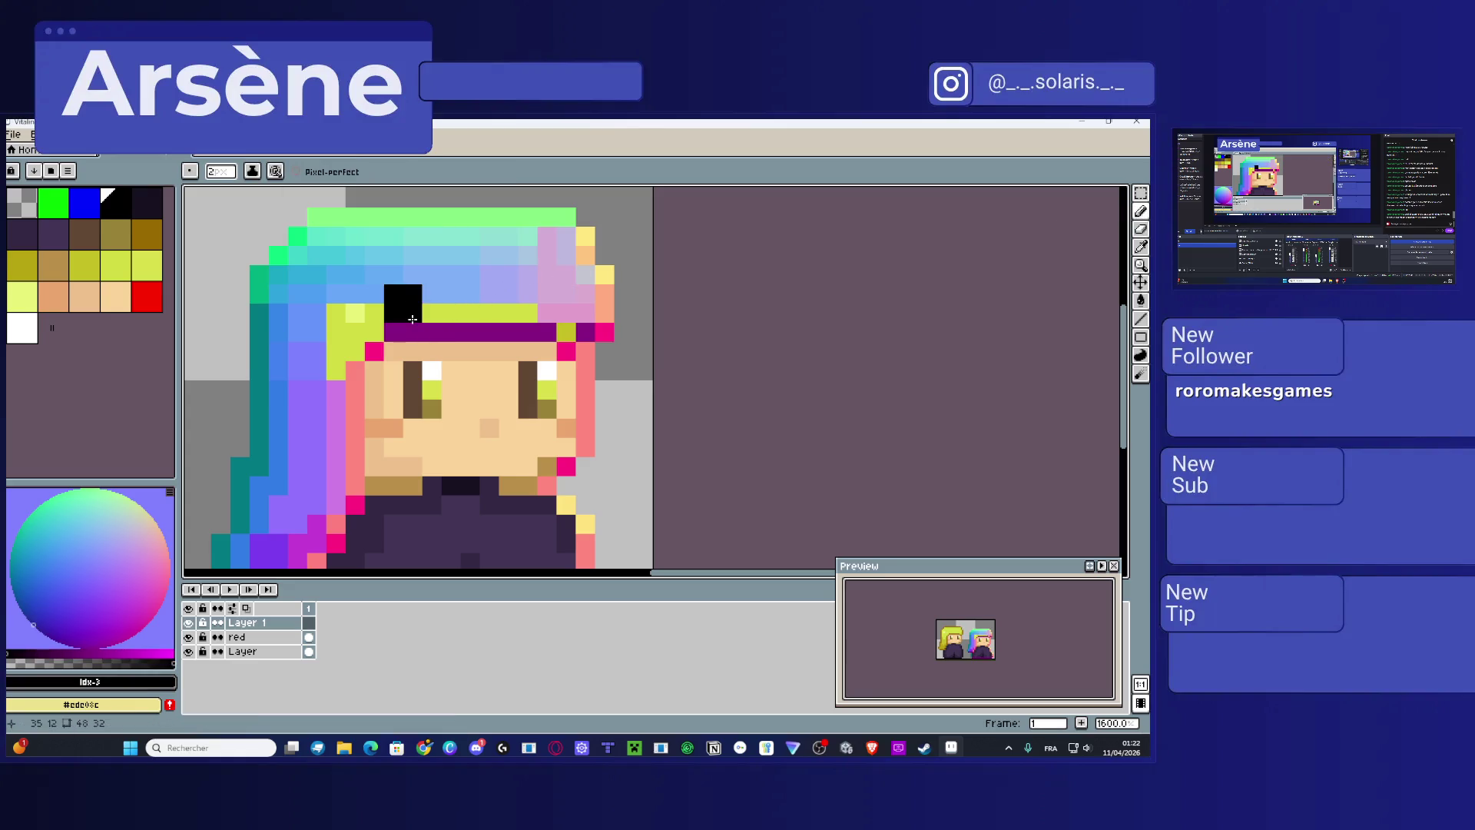
scroll(409, 319, "up", 2)
key("ctrl+z")
key("i")
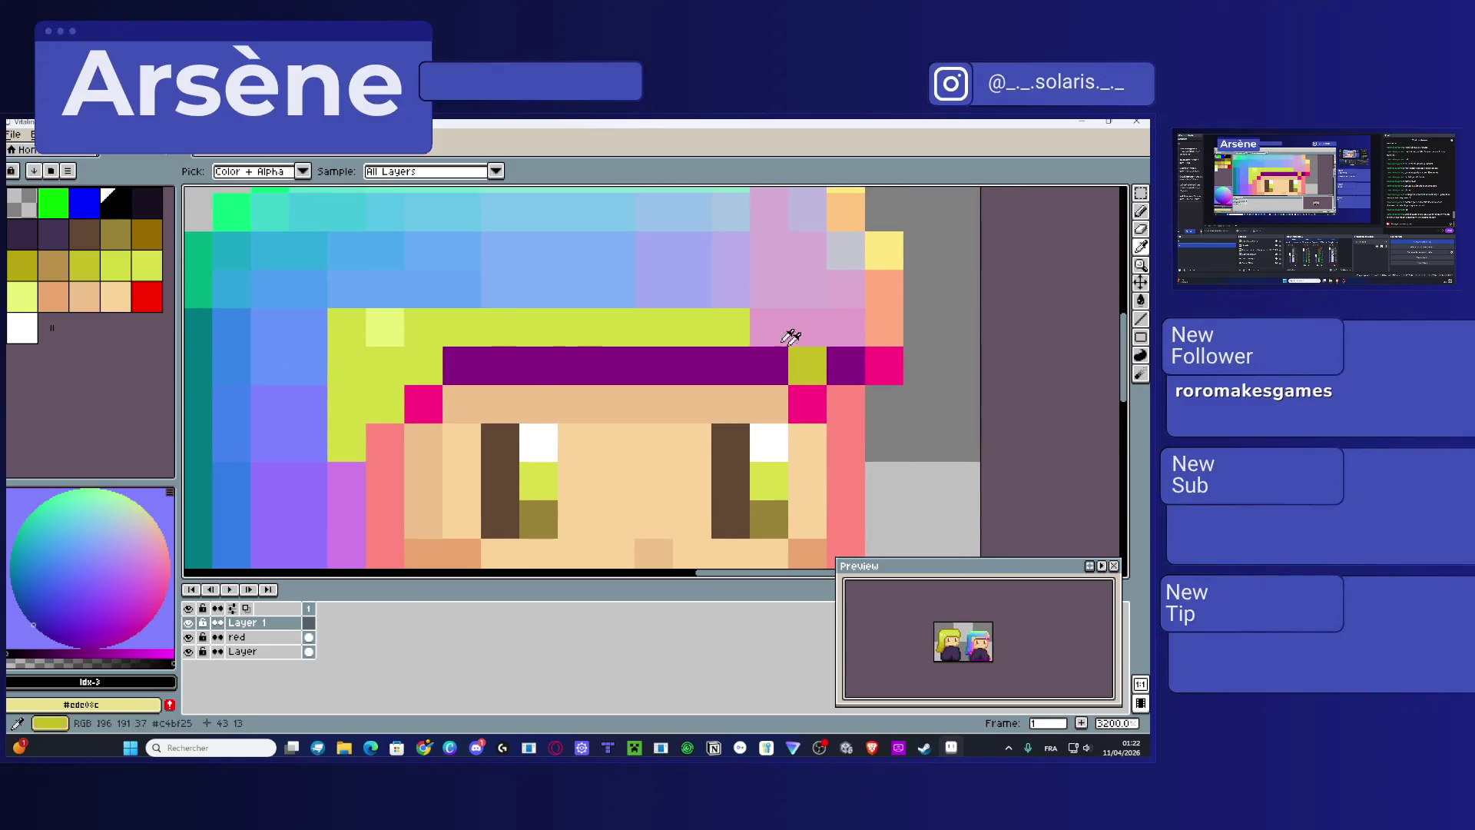
left_click(777, 316)
left_click(312, 320)
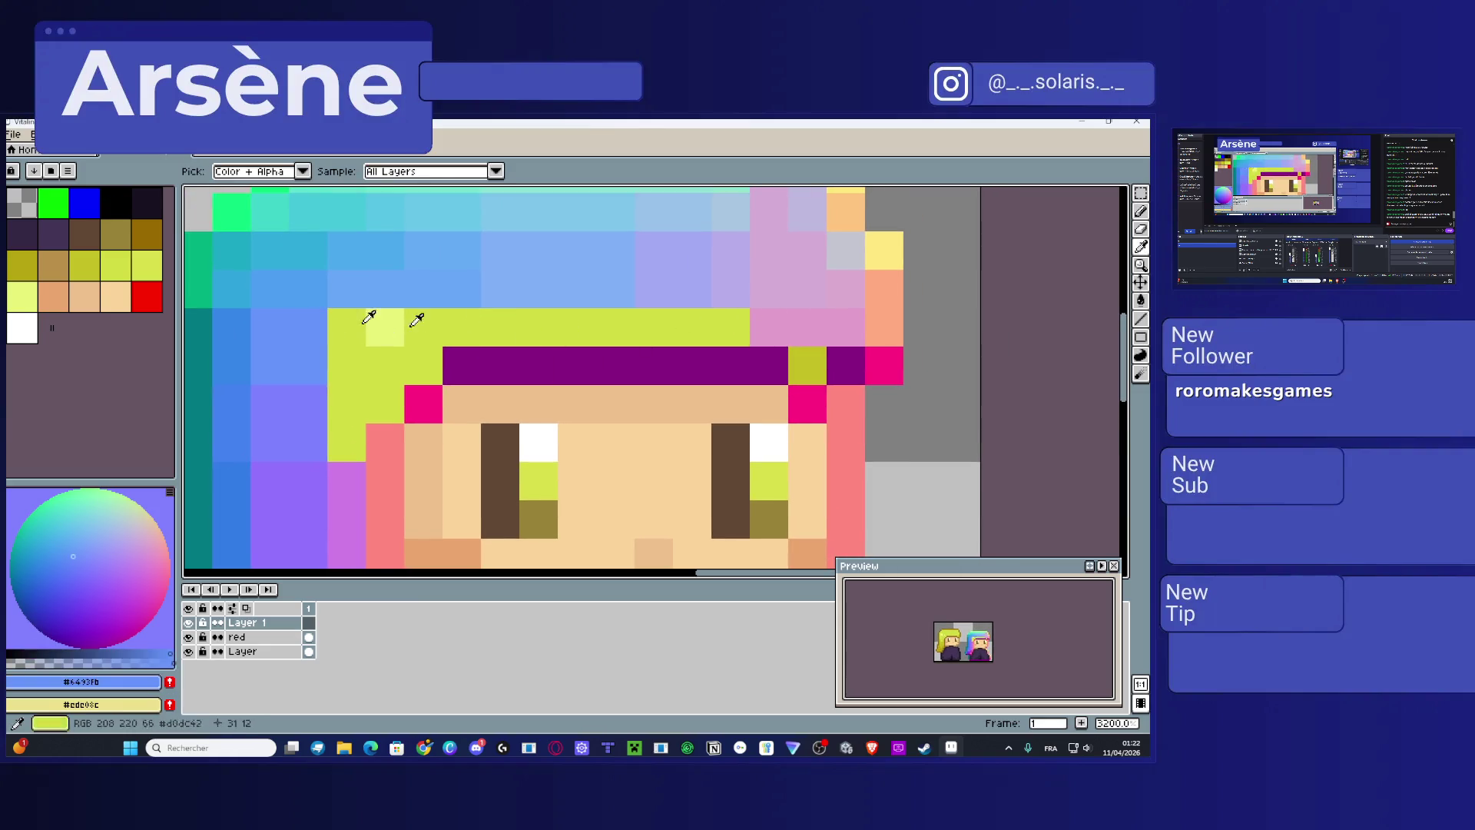
left_click(792, 313)
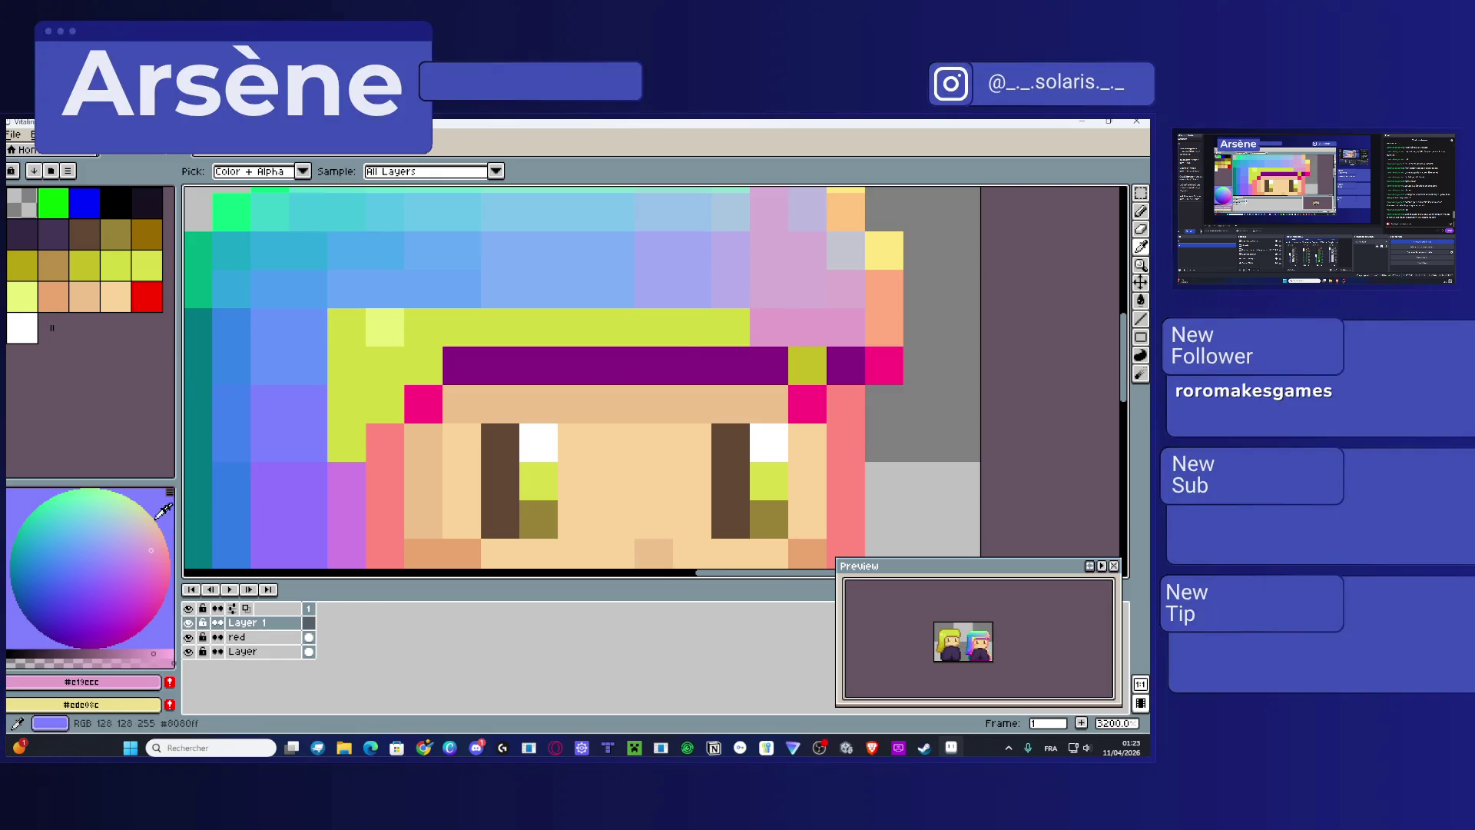
Step: Paint light purple #b395f3 and blue-purple #8991fc pixels along the yellow-green row above the headband
left_click(123, 553)
key("b")
left_click_drag(729, 326, 653, 327)
left_click(322, 382)
key("ctrl+z")
left_click(94, 558)
left_click(576, 356)
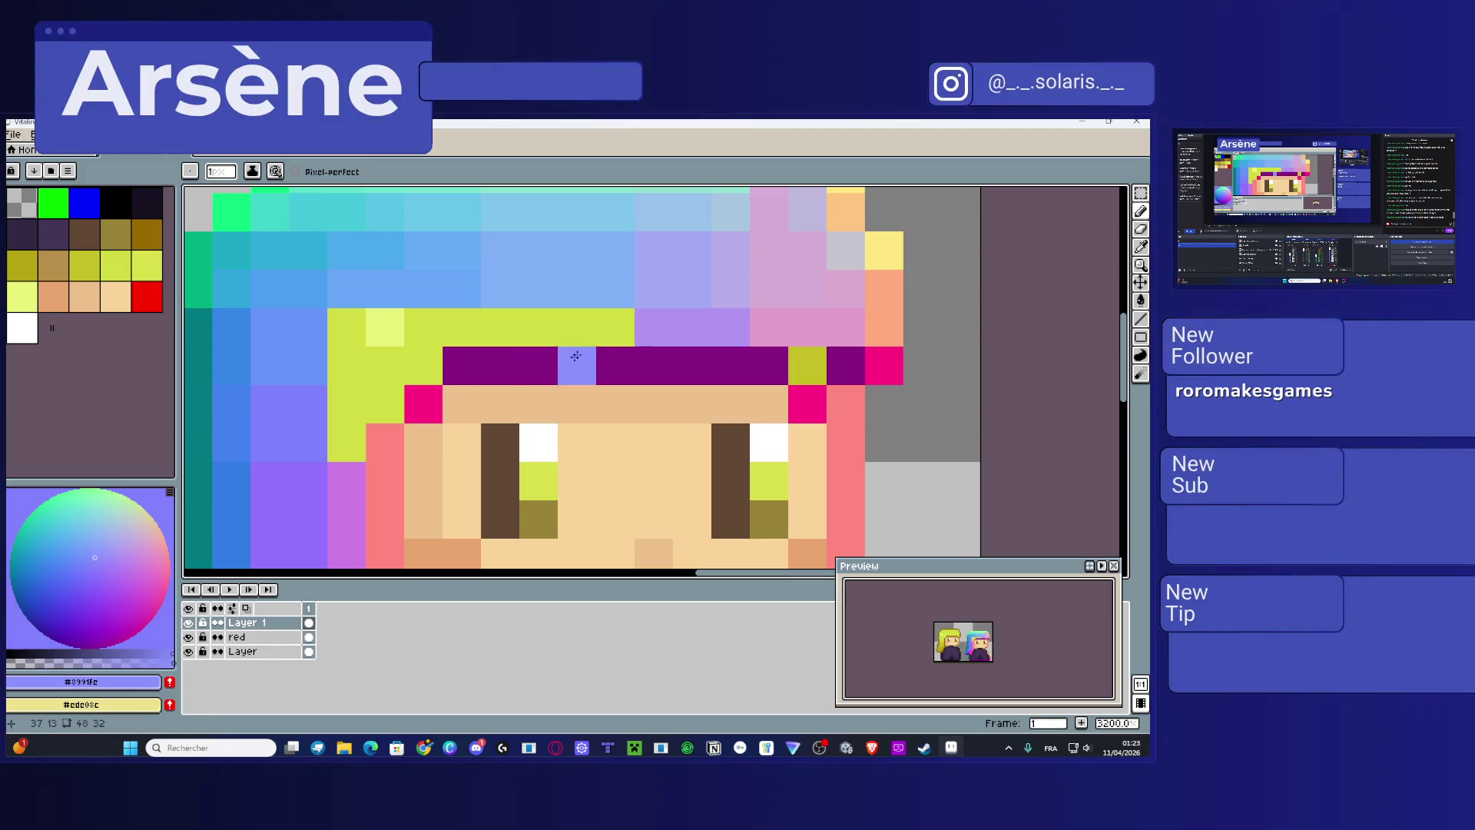
key("ctrl+z")
left_click_drag(600, 326, 488, 326)
Step: Repaint the yellow-green row above the headband with blue #778ffe
left_click(653, 327)
left_click(358, 331, "alt")
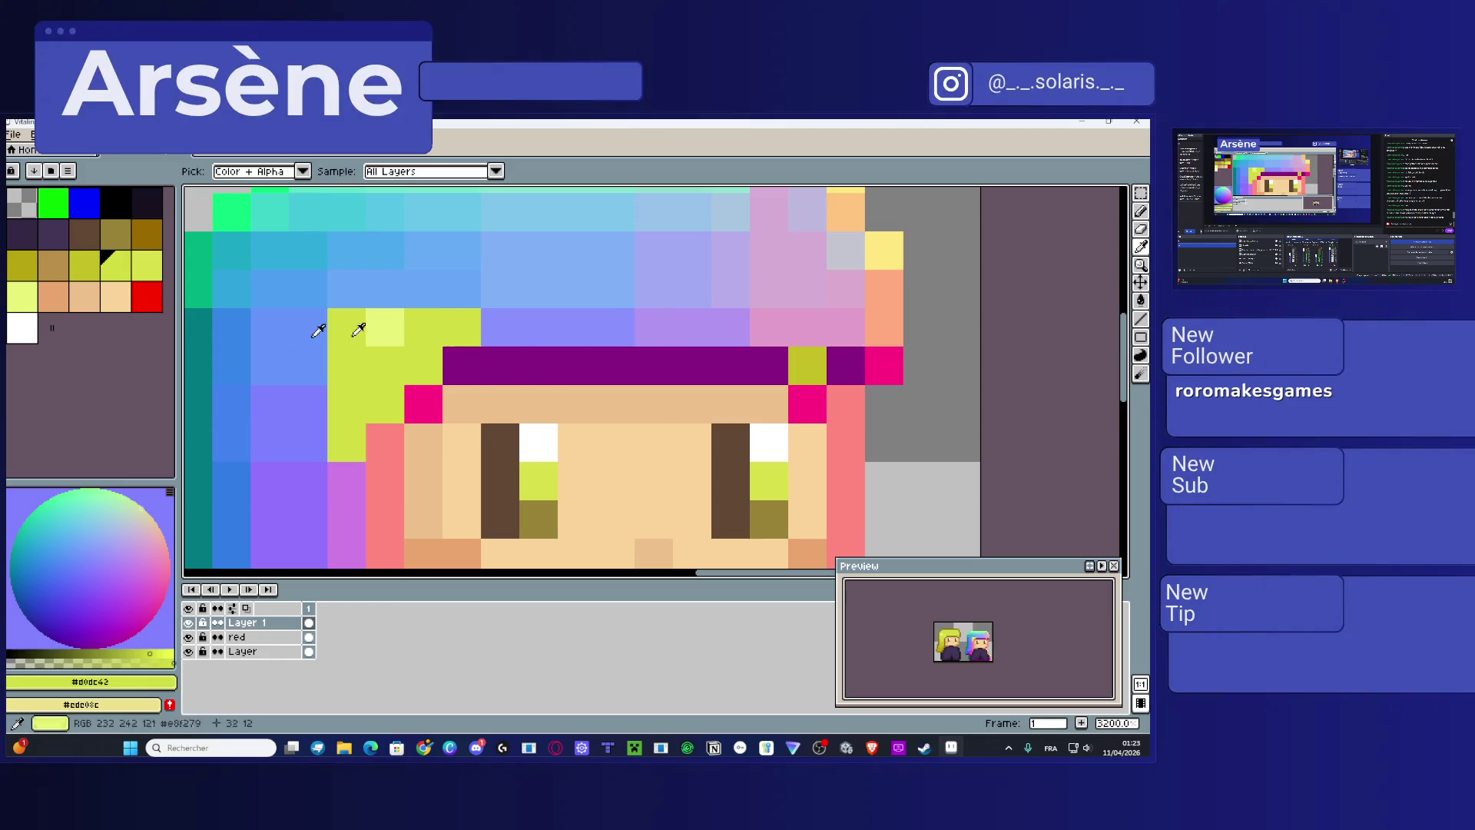
left_click(495, 326, "alt")
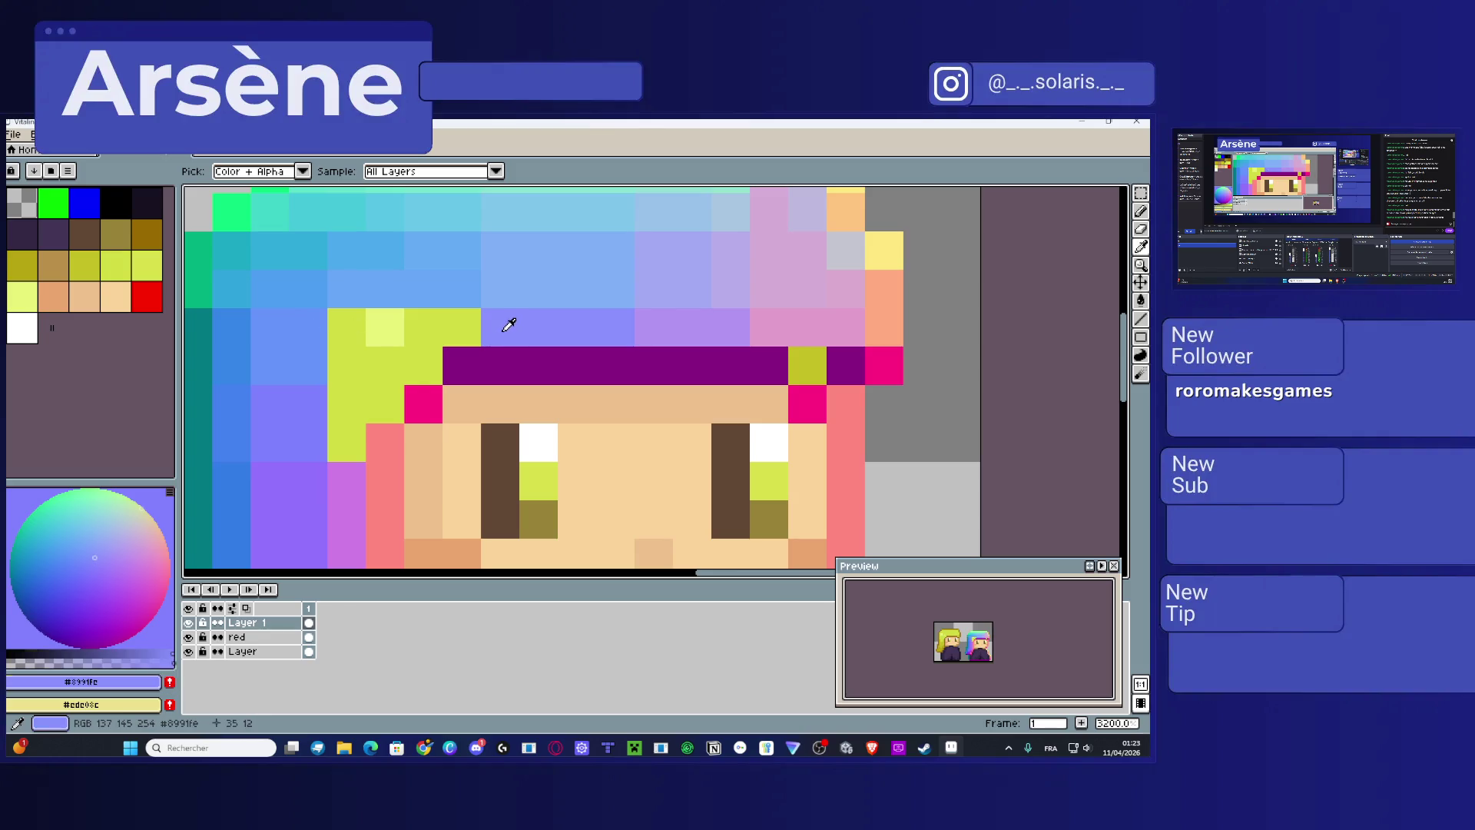
left_click(313, 330)
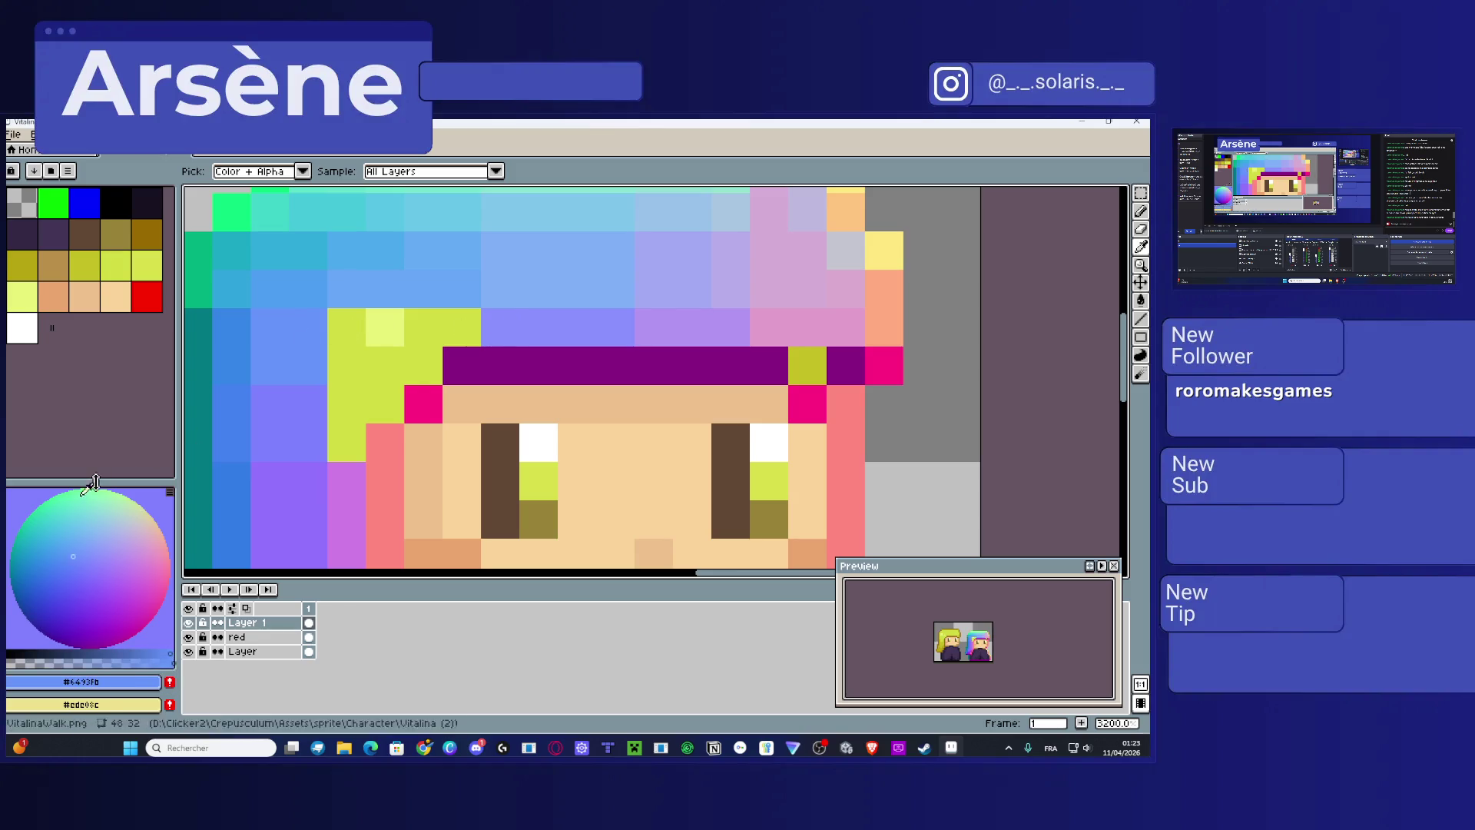
left_click(91, 551)
left_click(422, 327)
left_click_drag(461, 327, 384, 326)
left_click(346, 327)
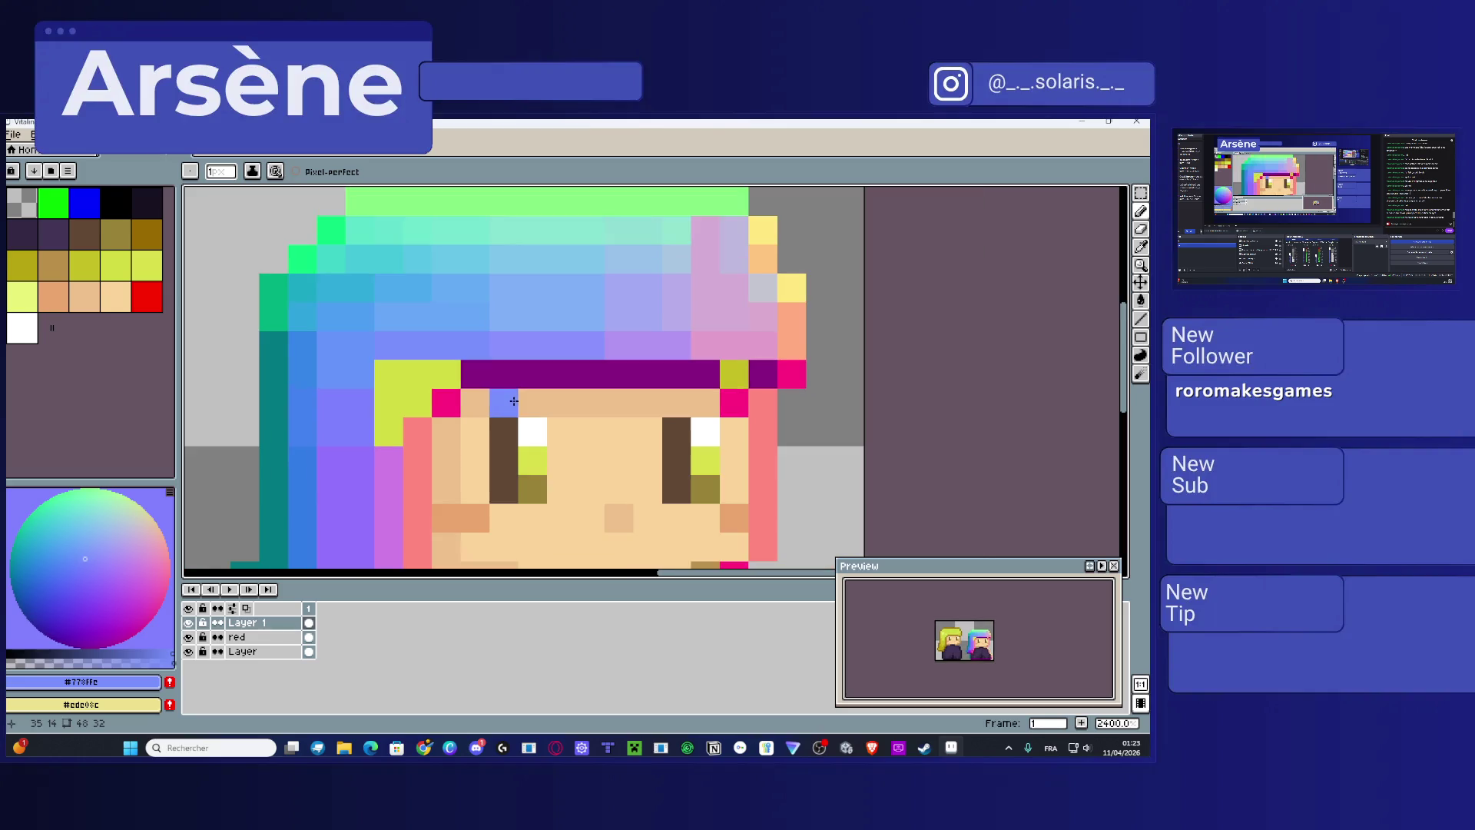
Step: Add a brighter purple #8038e9 pixel at the headband's left end, discarding a stray pink pixel
left_click_drag(614, 335, 455, 388)
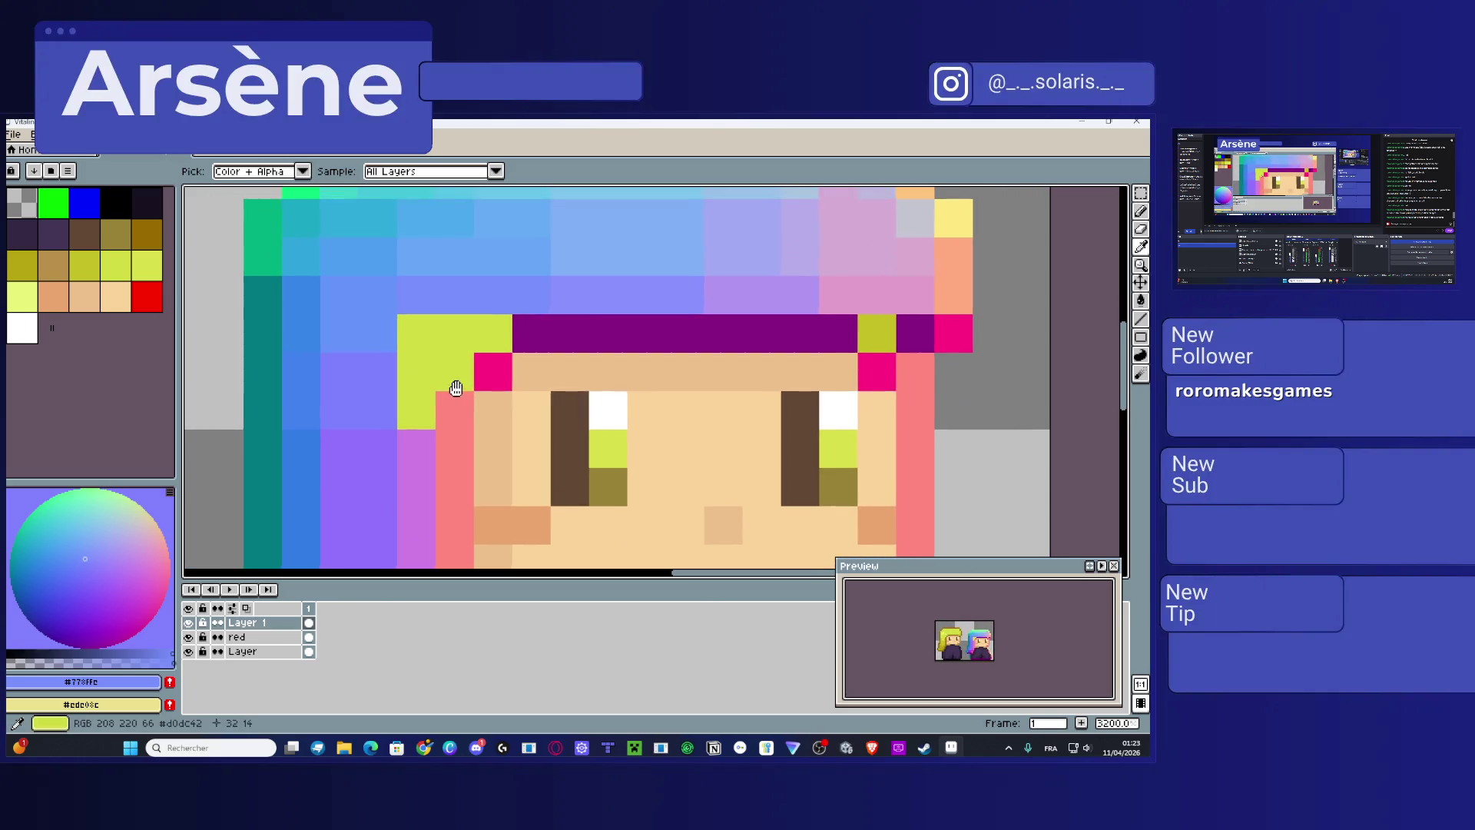
left_click(538, 330)
left_click(90, 612)
key("b")
left_click(481, 328)
key("i")
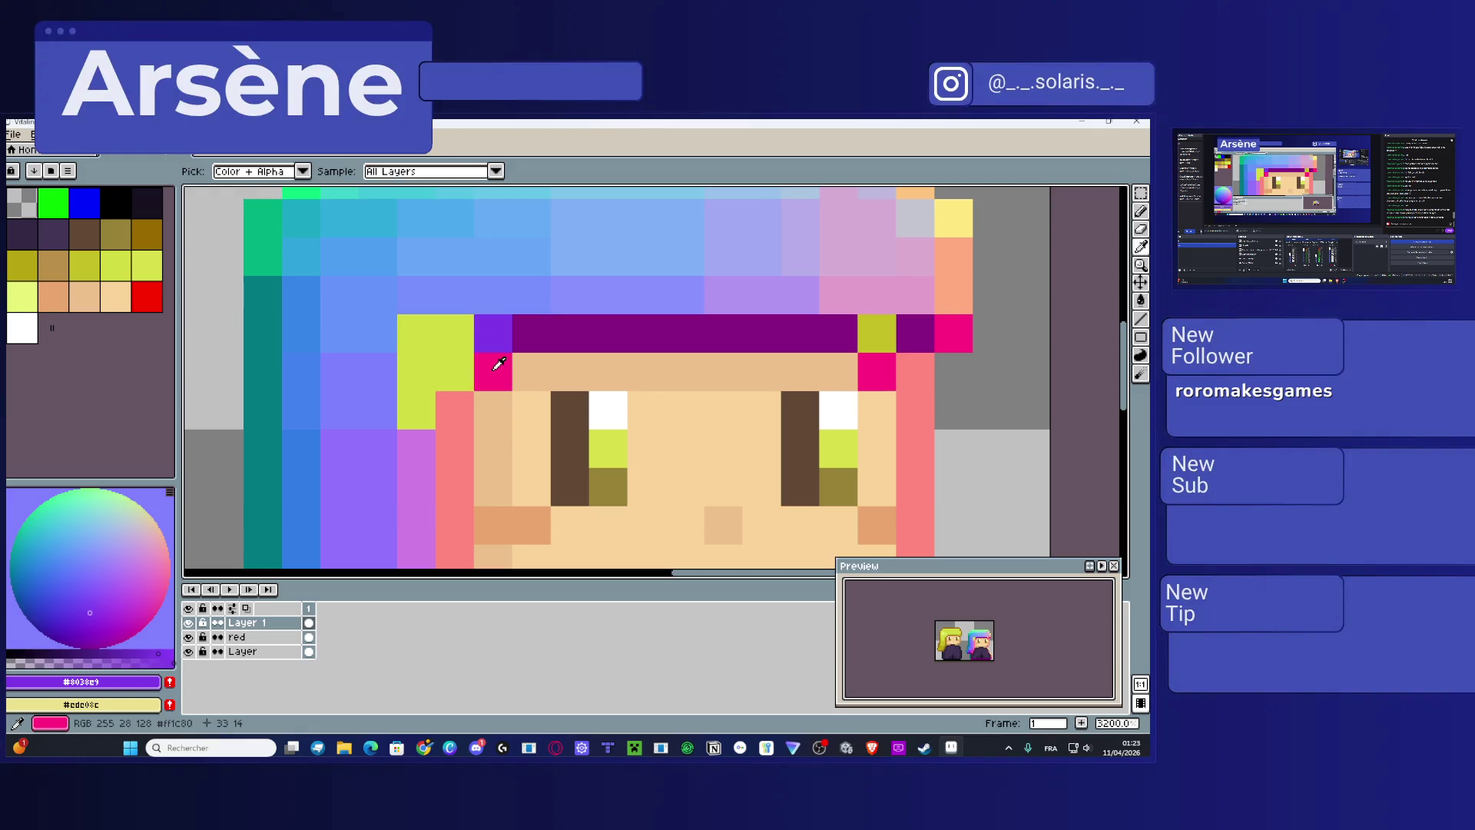
key("b")
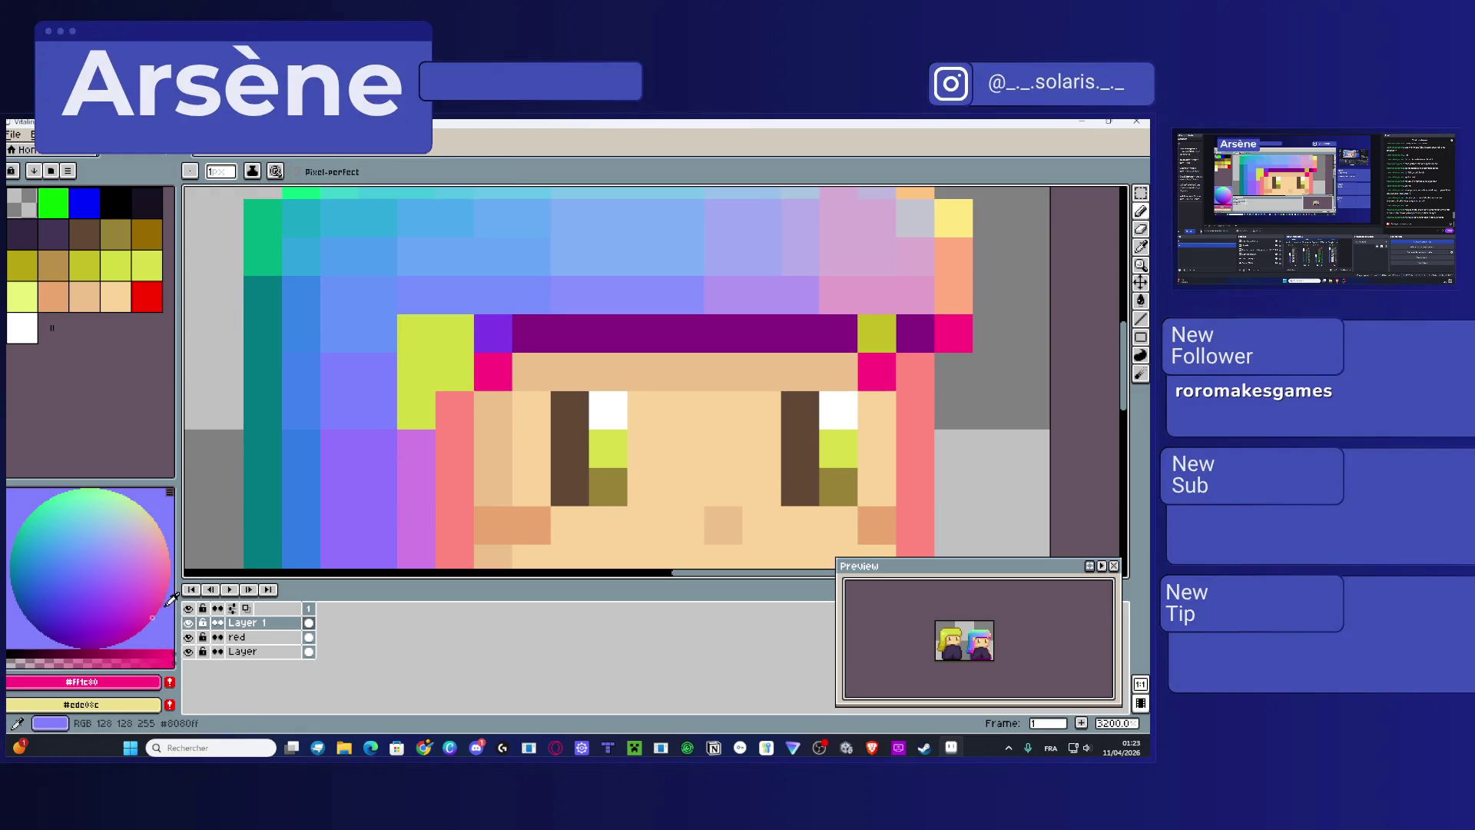
left_click(133, 624)
left_click(376, 409)
key("ctrl+z")
Step: Paint a lighter purple shading pixel beside the headband and a test purple pixel by the hair
key("i")
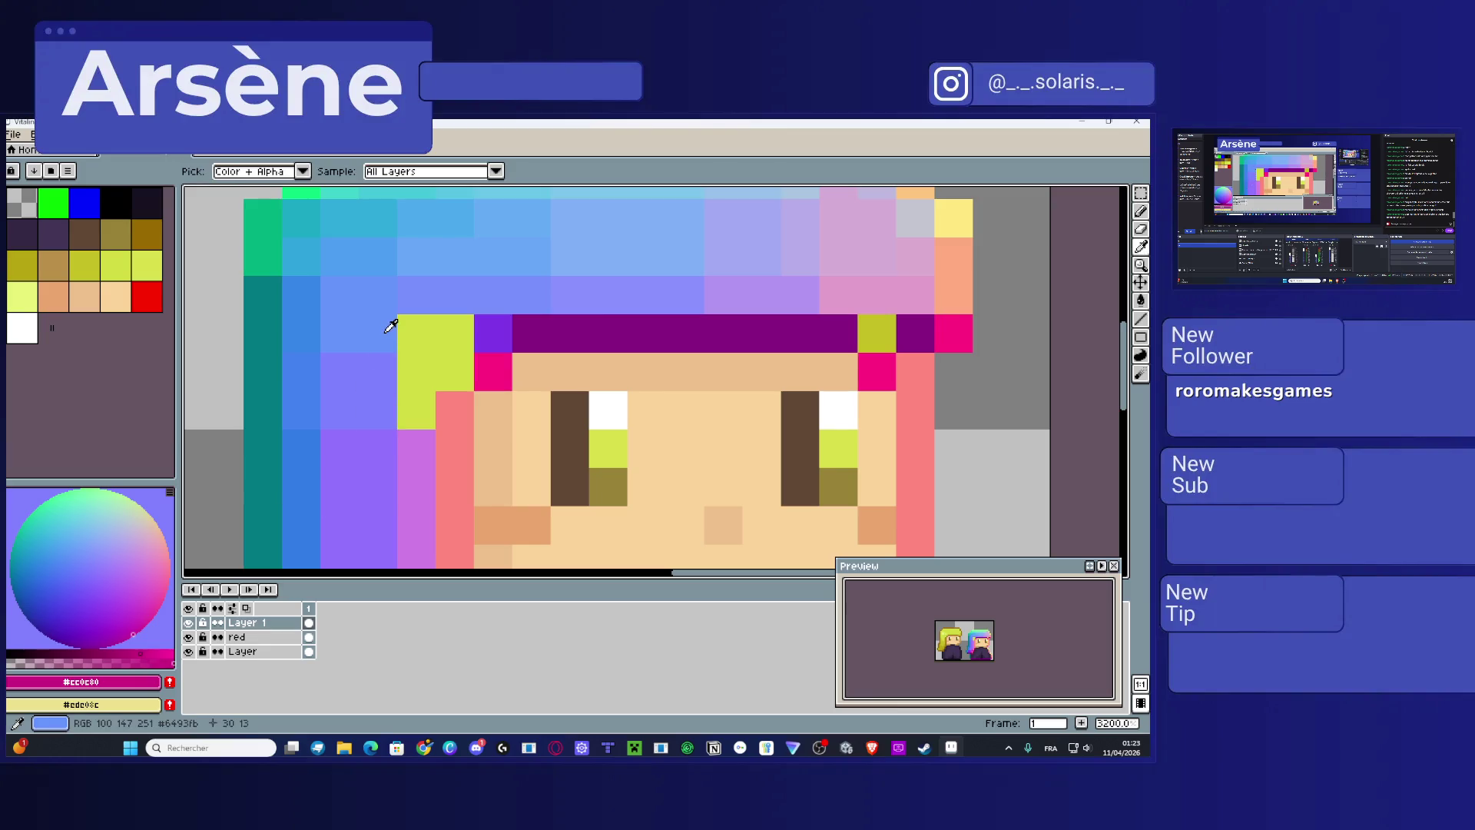
left_click(391, 327)
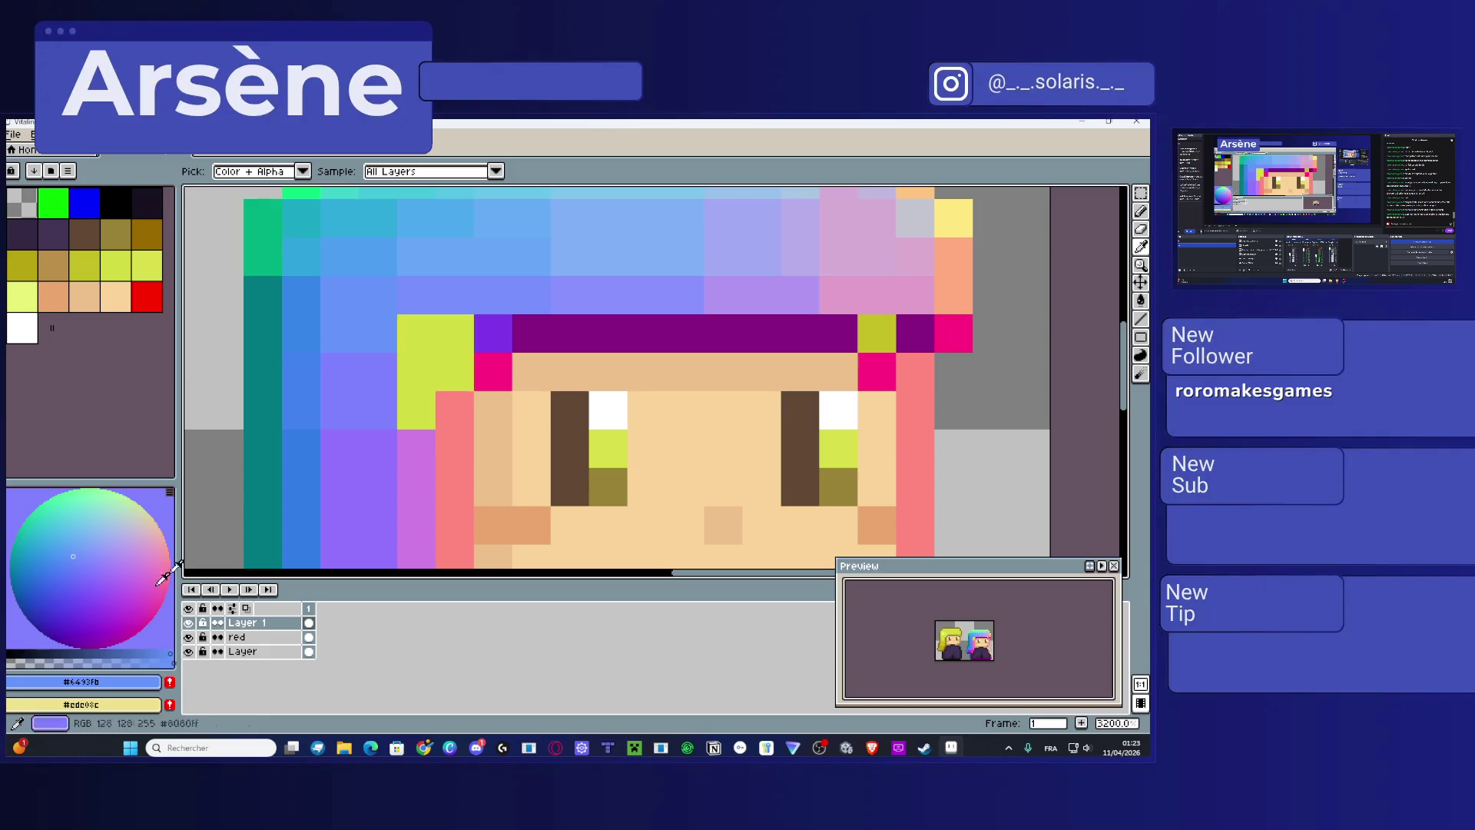
left_click(114, 587)
key("b")
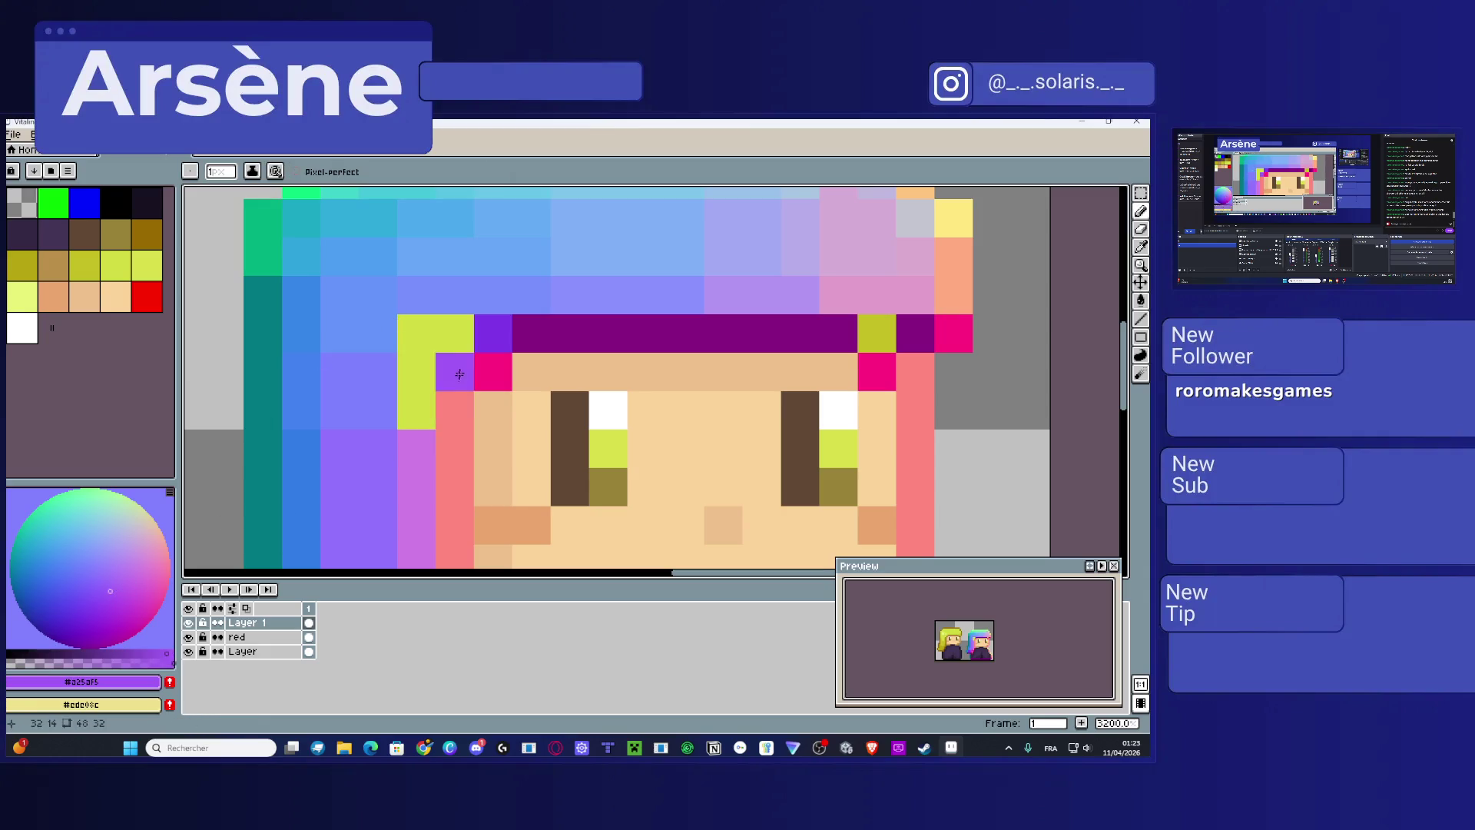
left_click(483, 338)
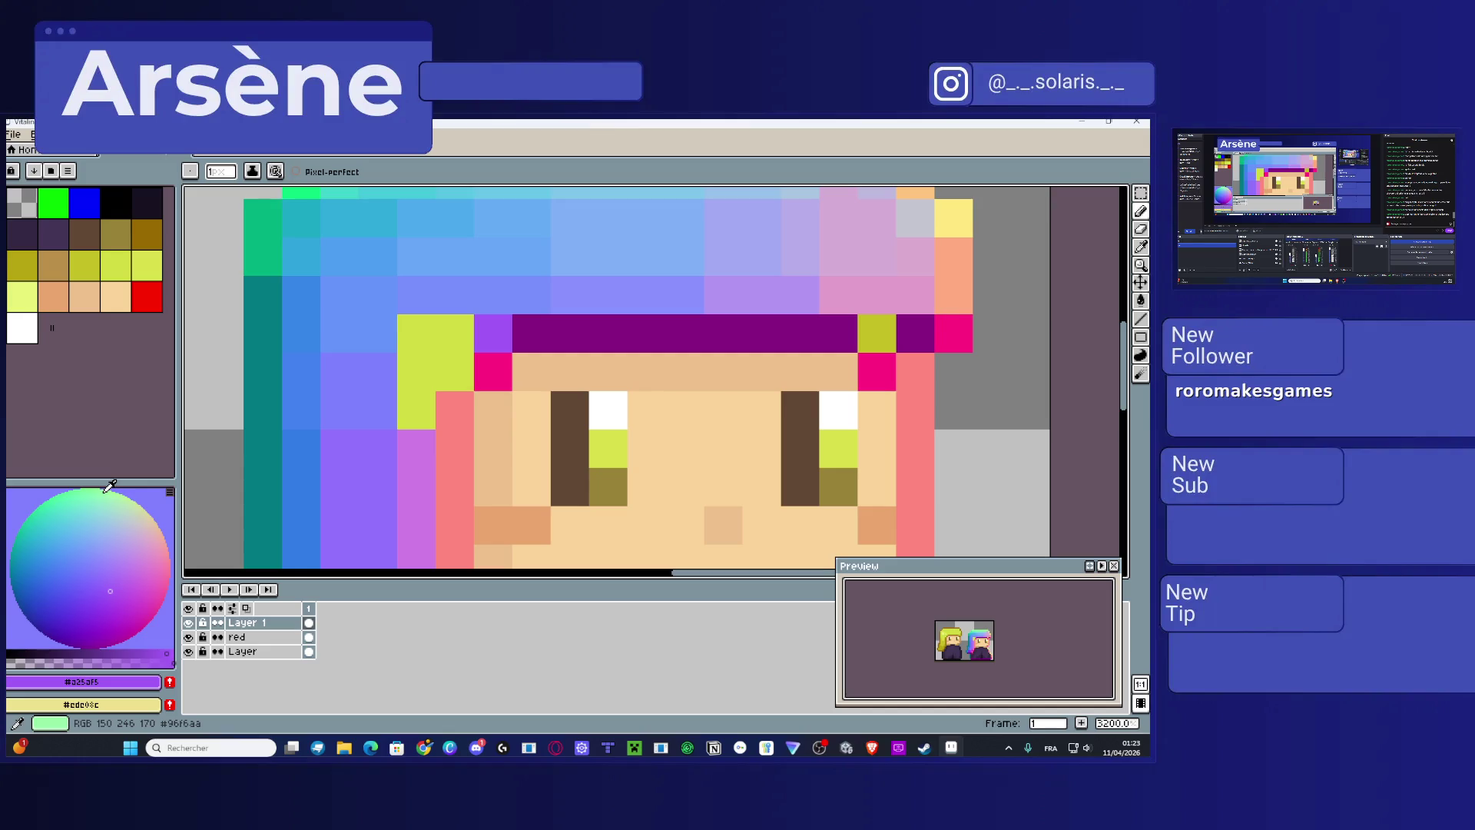
key("XF86AudioLowerVolume")
left_click(208, 466)
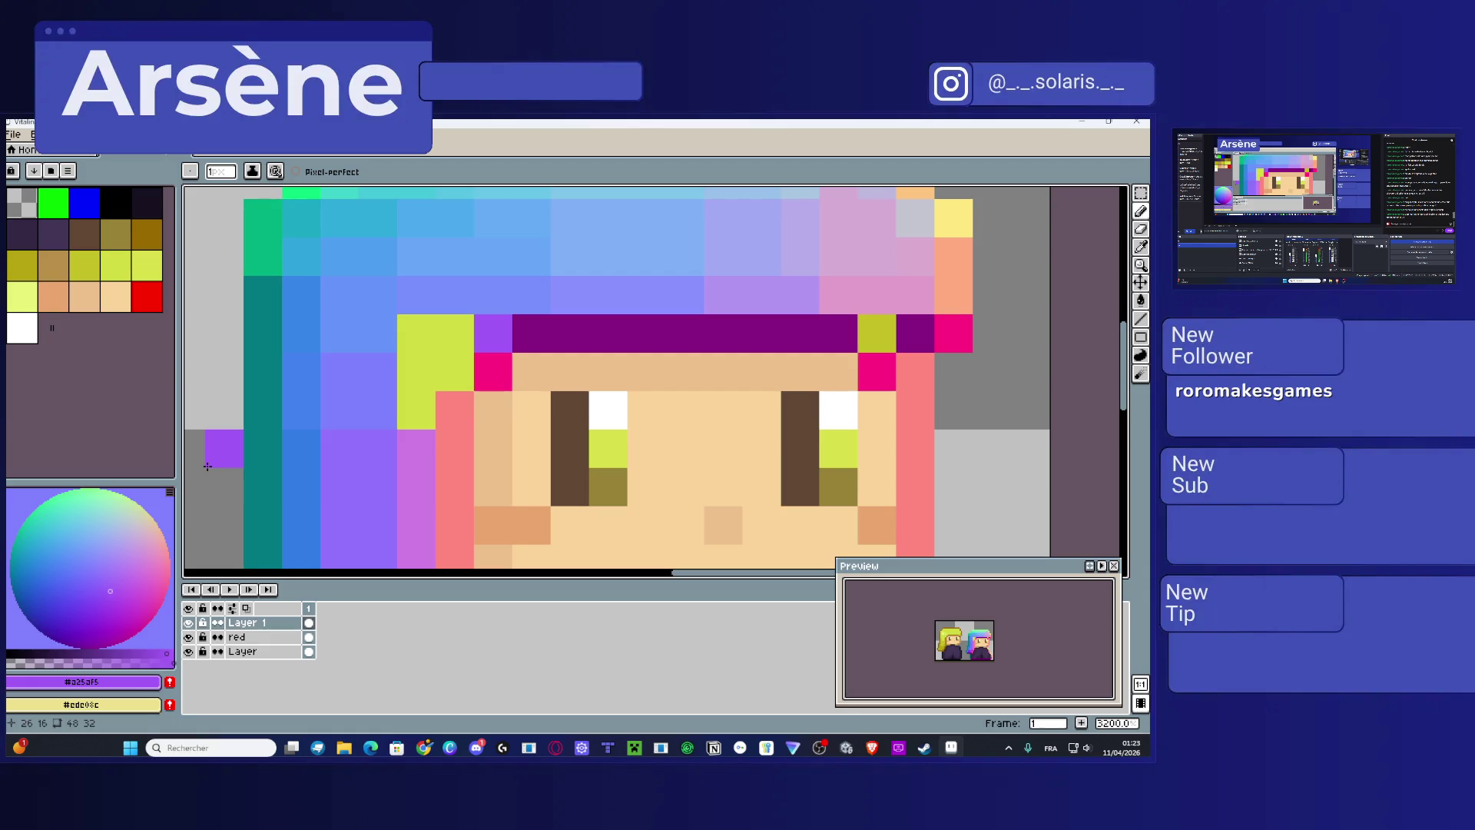
Step: Repaint two lime pixels under the headband with blue-violet face shading
key("i")
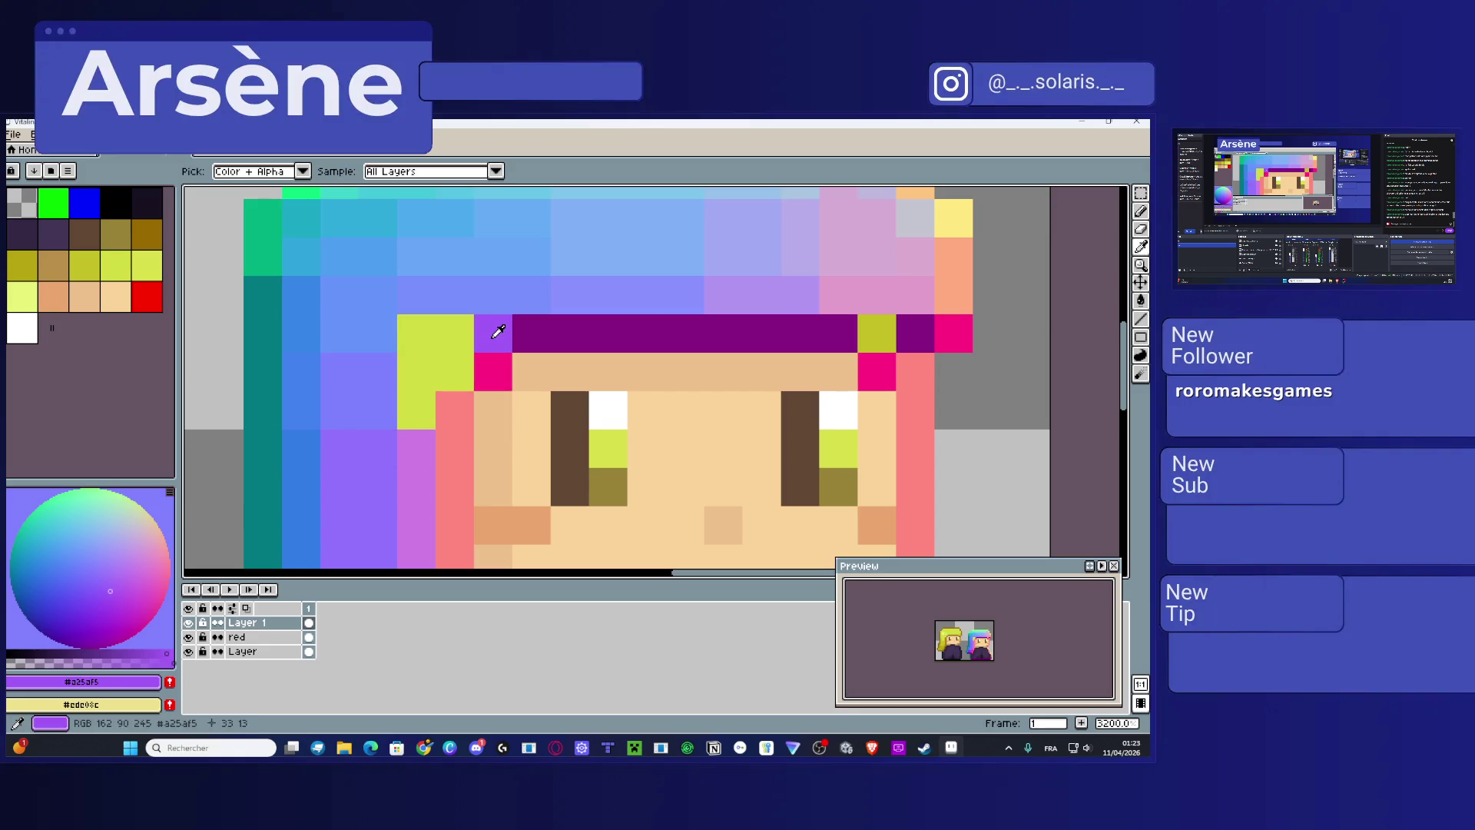
left_click(385, 320)
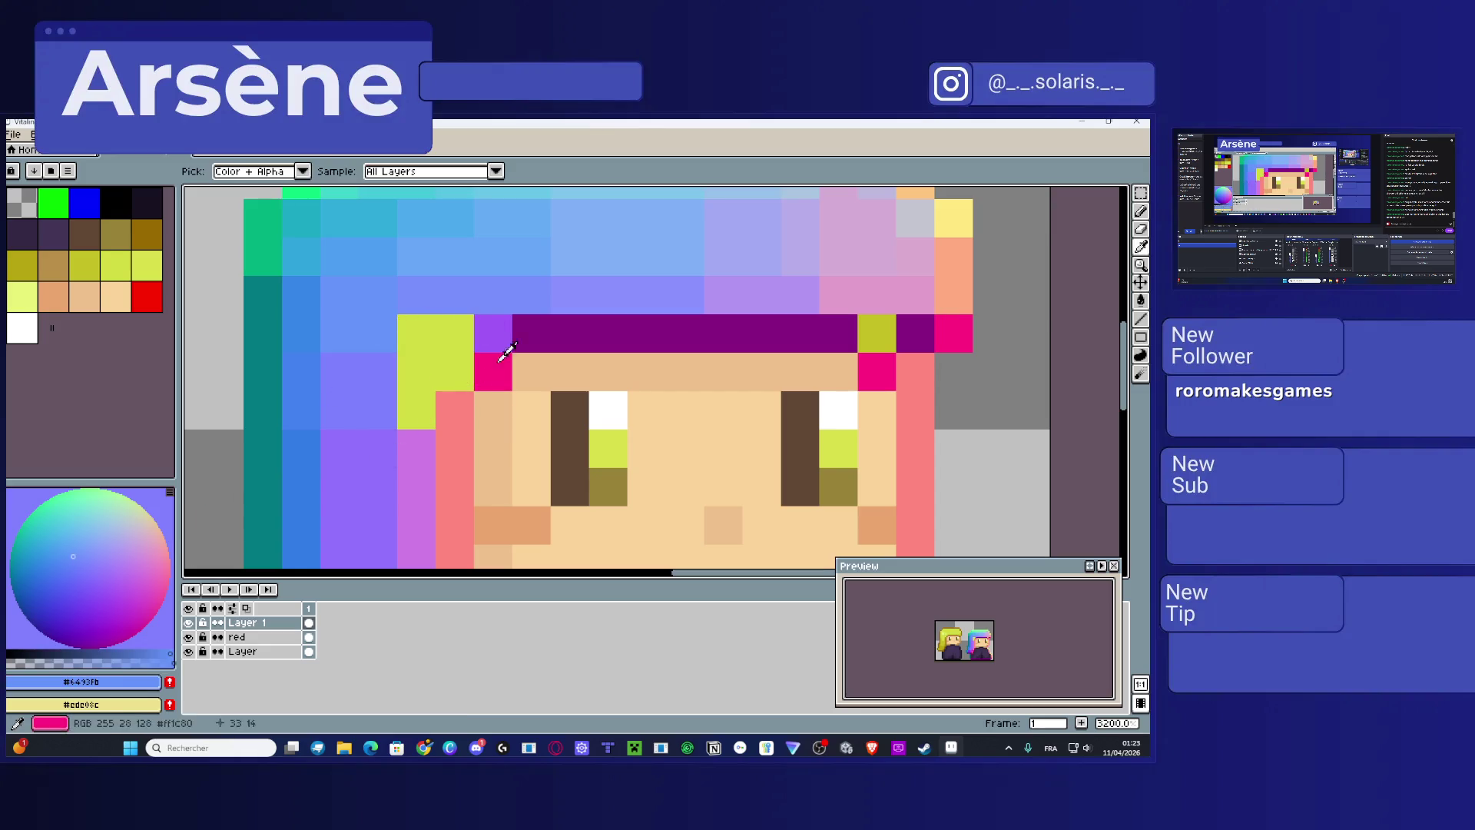
left_click(504, 341)
key("b")
left_click(94, 571)
left_click_drag(453, 333, 410, 336)
Step: Sample salmon and magenta, try a pink-red, and undo a misplaced blue-violet pixel
key("i")
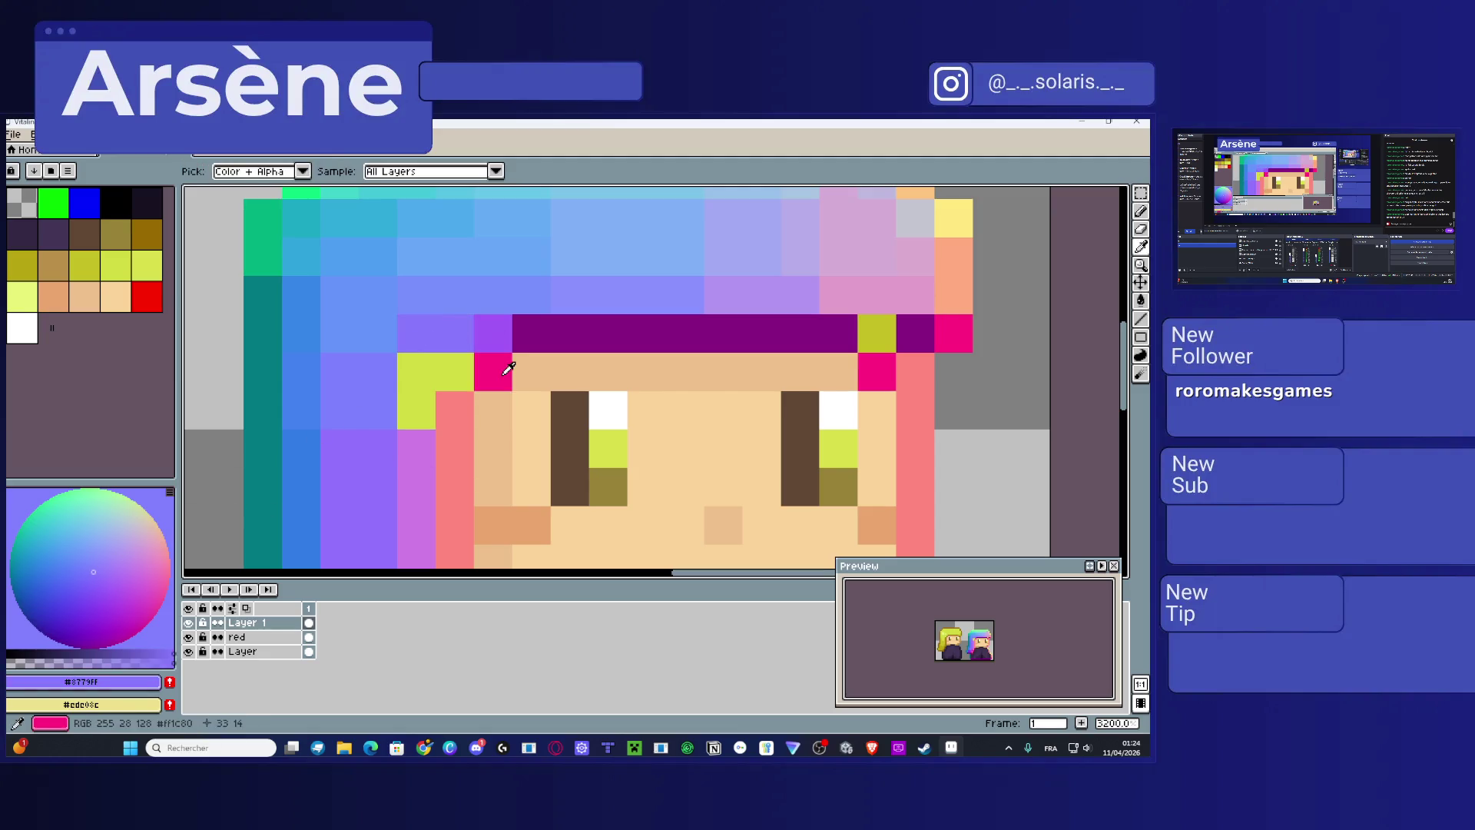
left_click(491, 375)
left_click(463, 400)
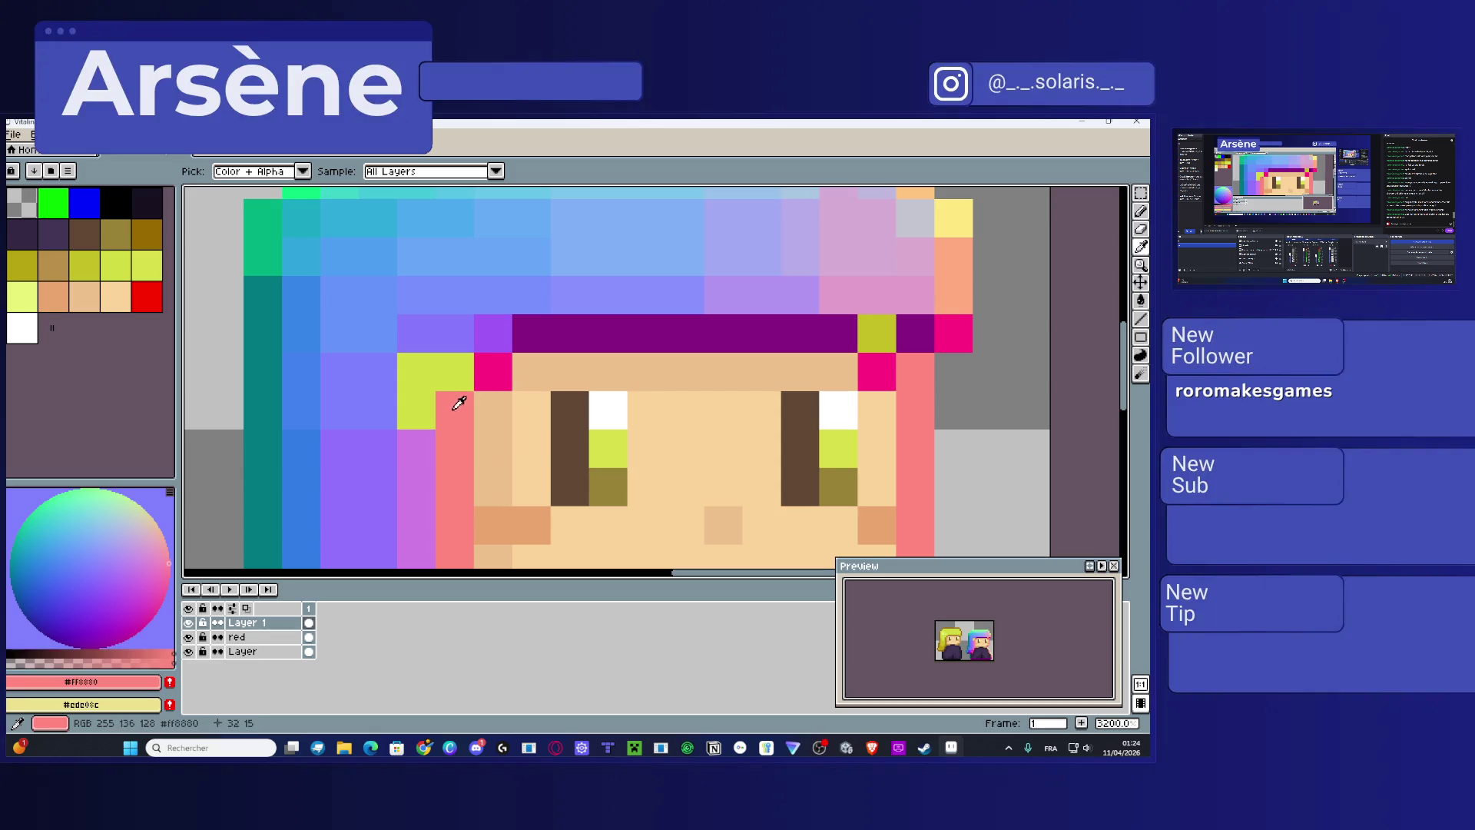
left_click(494, 369)
key("b")
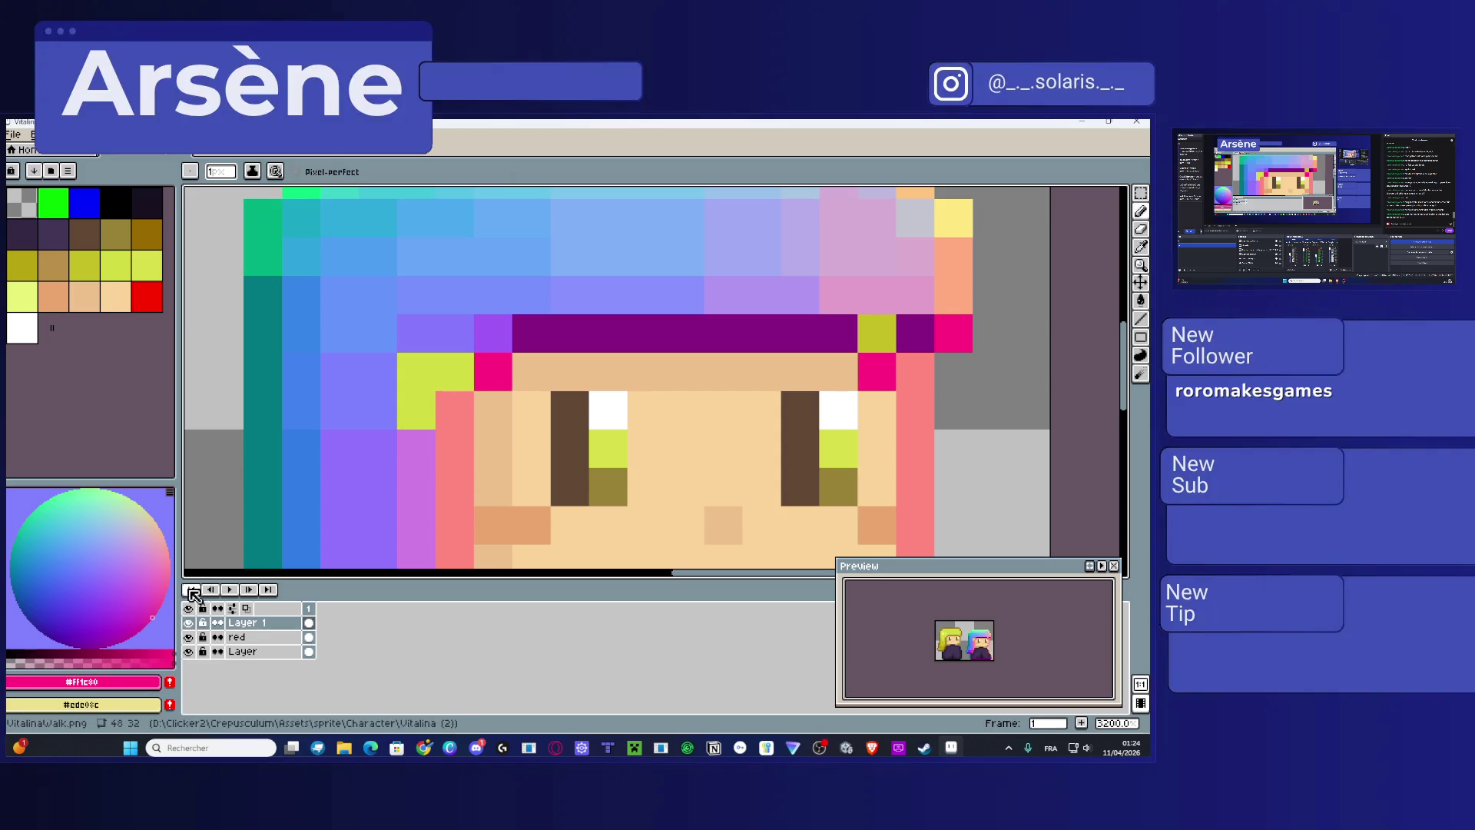
left_click(166, 588)
key("i")
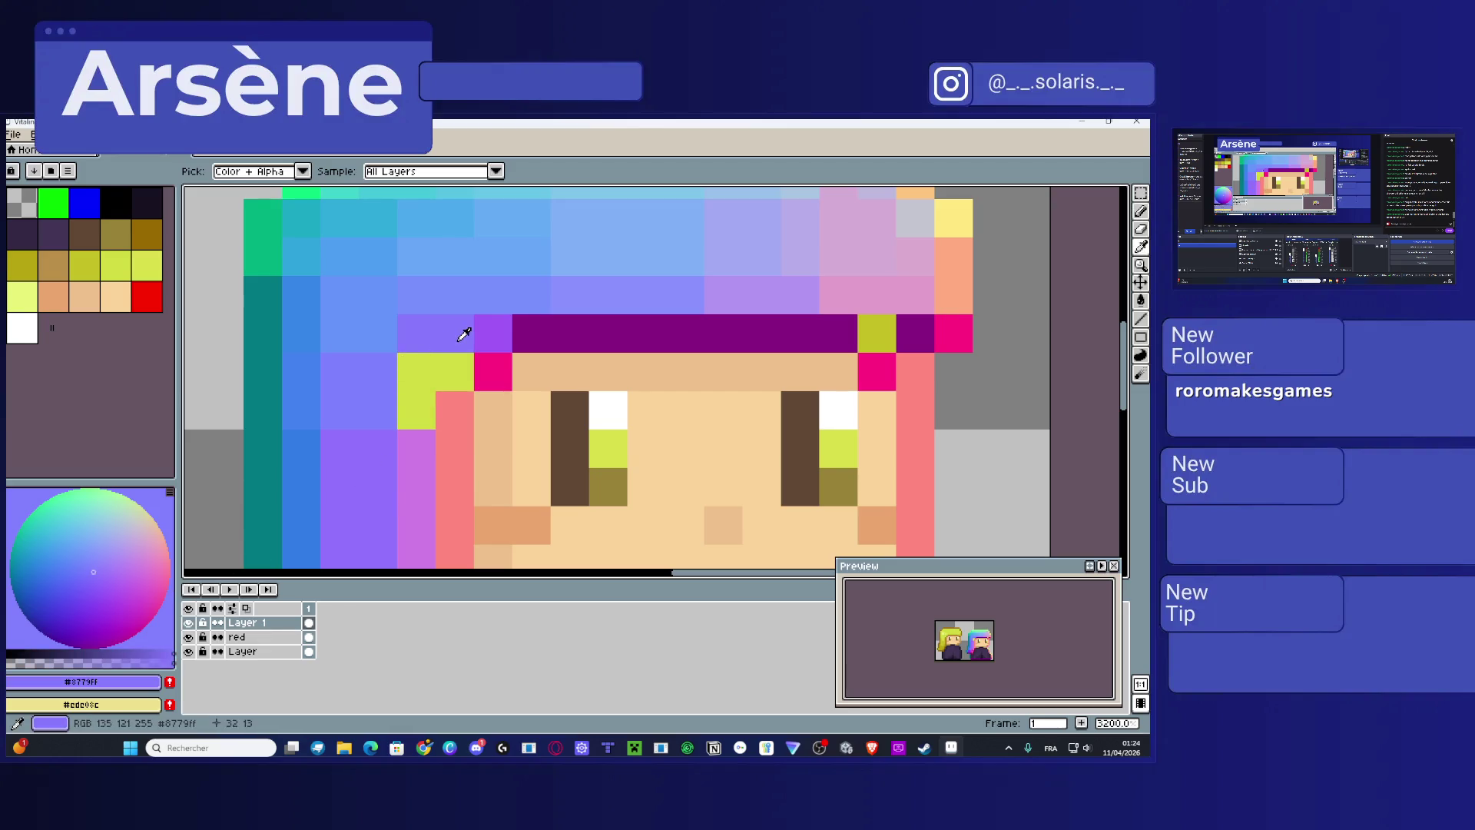
left_click(393, 371)
key("b")
left_click(464, 410)
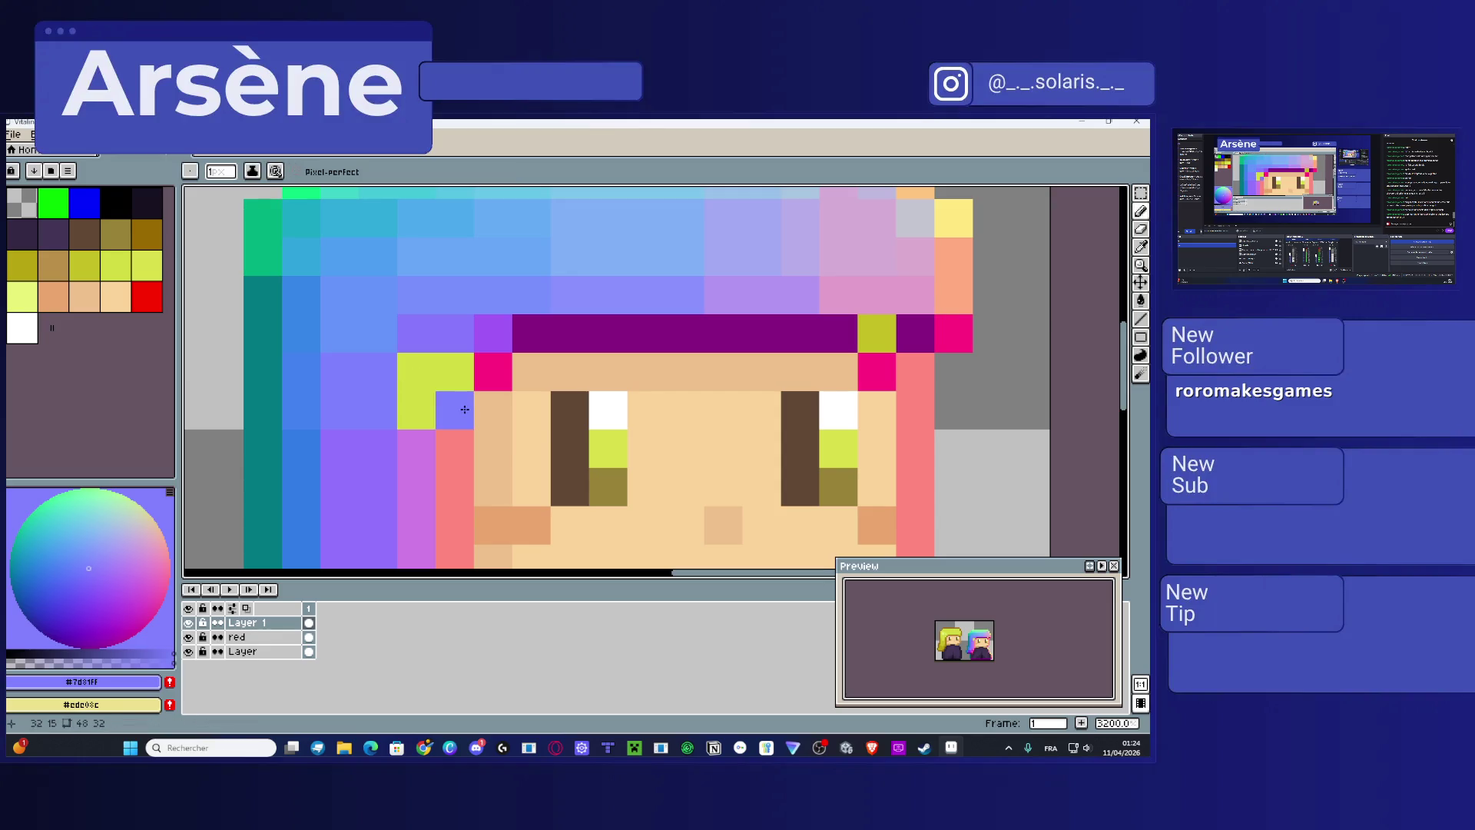
key("ctrl+z")
Step: Paint two more lime pixels under the headband a mid purple
key("i")
left_click(455, 410)
left_click(494, 372)
left_click(164, 597)
left_click(390, 373)
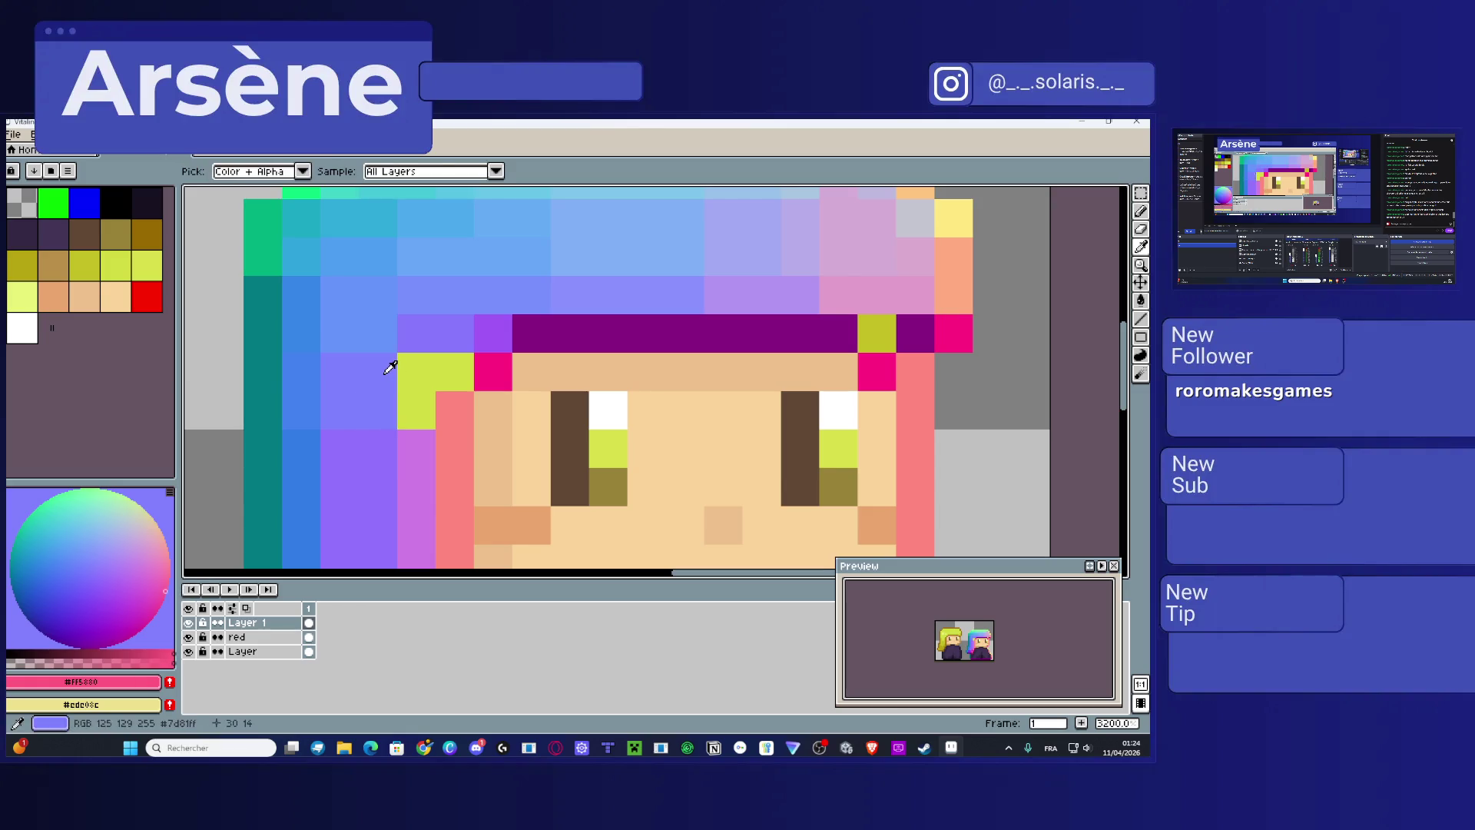
key("ctrl")
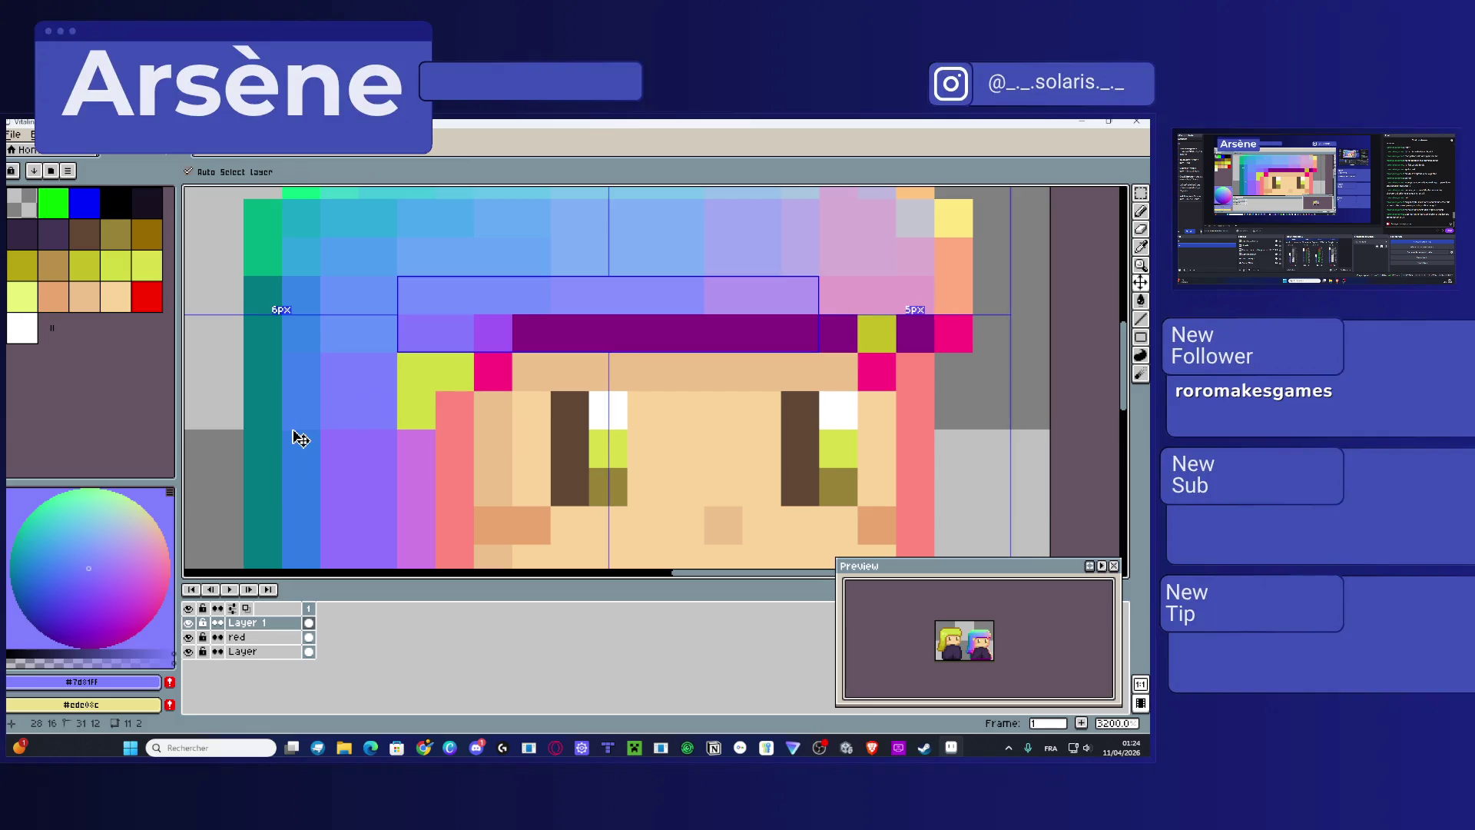
key("ctrl")
left_click(166, 587)
left_click(132, 573)
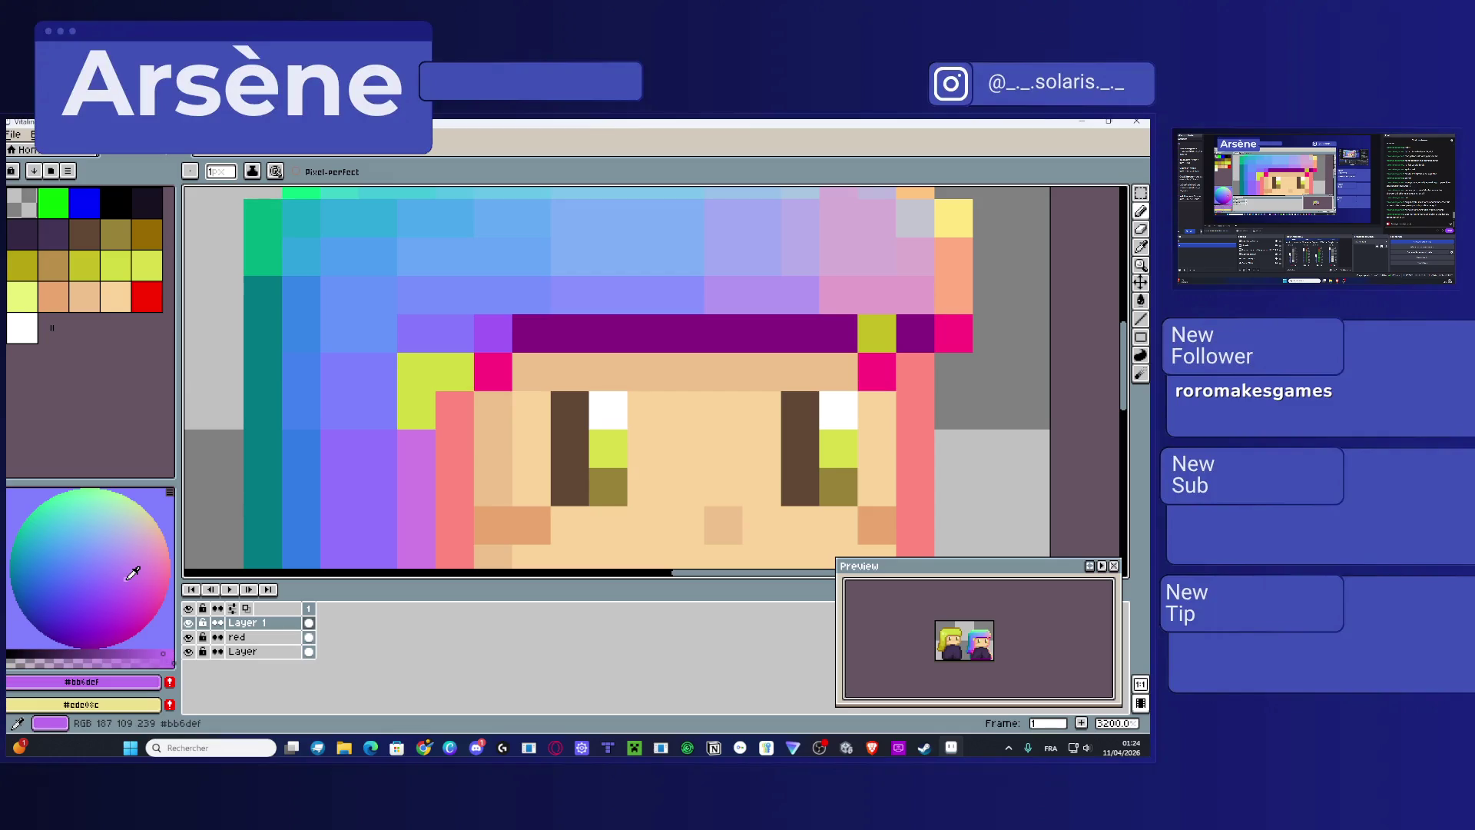
left_click(460, 380)
left_click(416, 372)
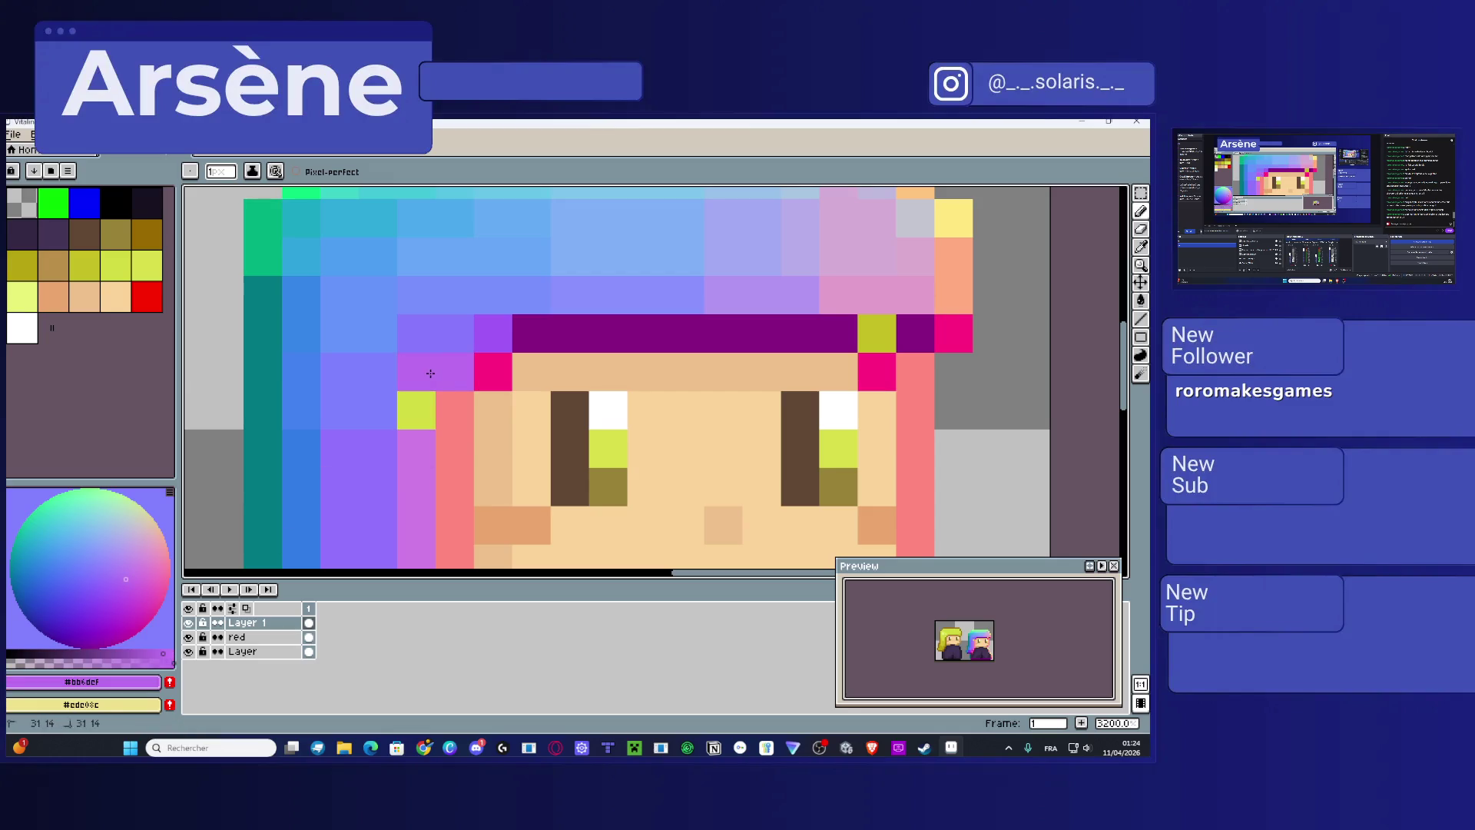
Step: Sample the pink-purple hair and purple shading pixels, pick a pink-purple, and zoom out
key("alt")
left_click(458, 411)
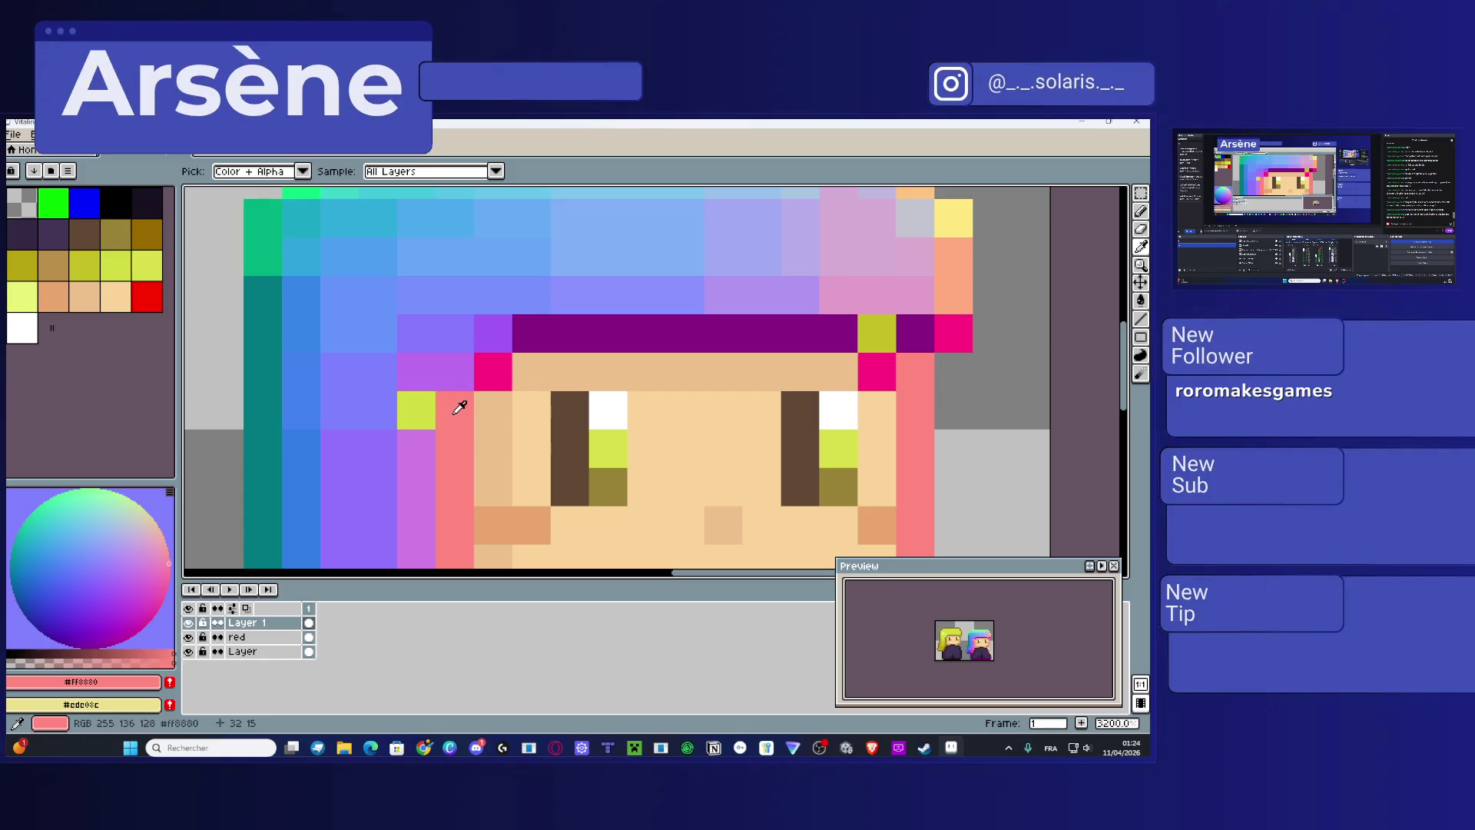
left_click(431, 437)
left_click(461, 405)
left_click(418, 442)
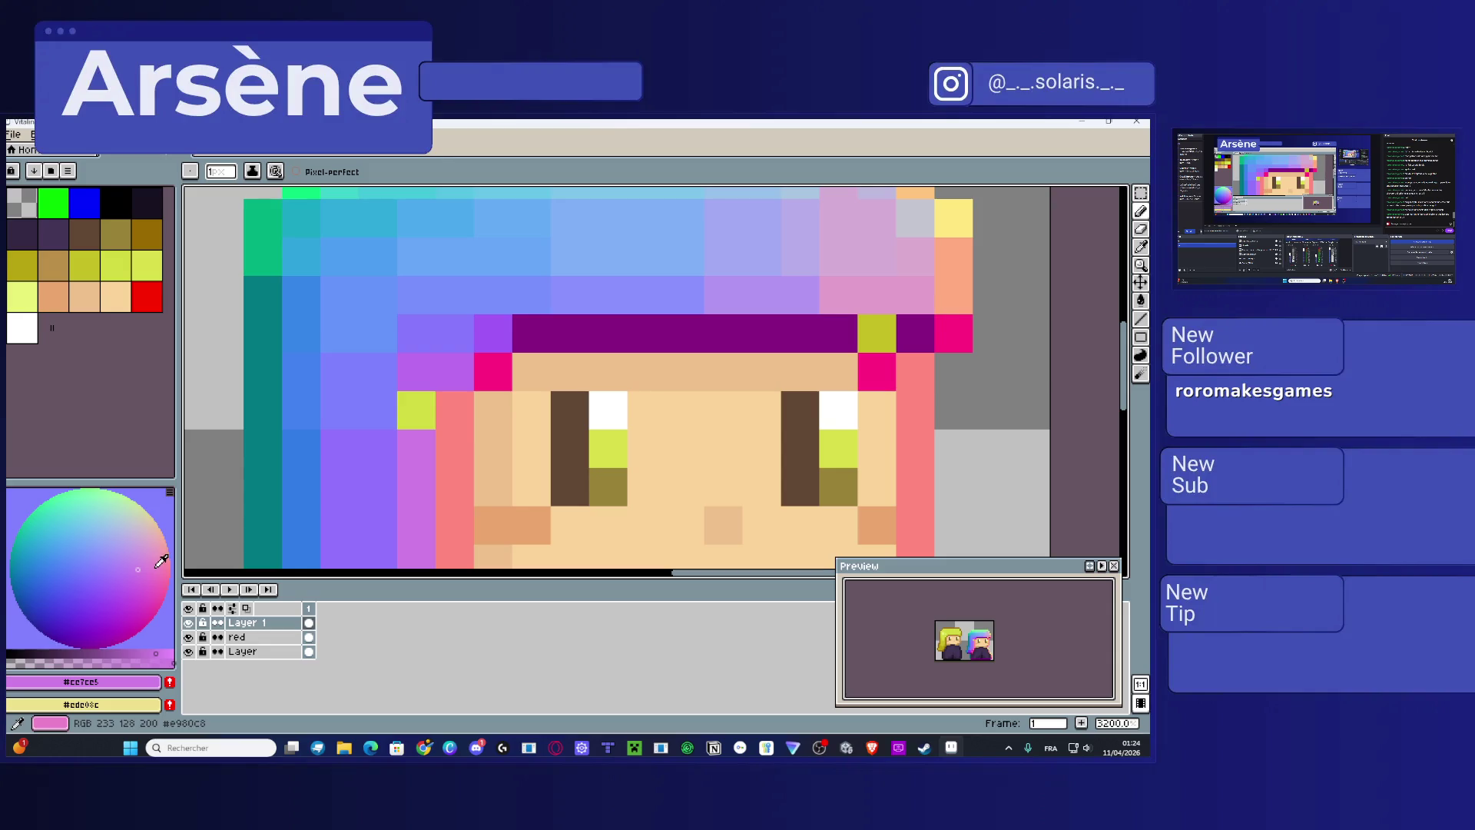
left_click(429, 372, "alt")
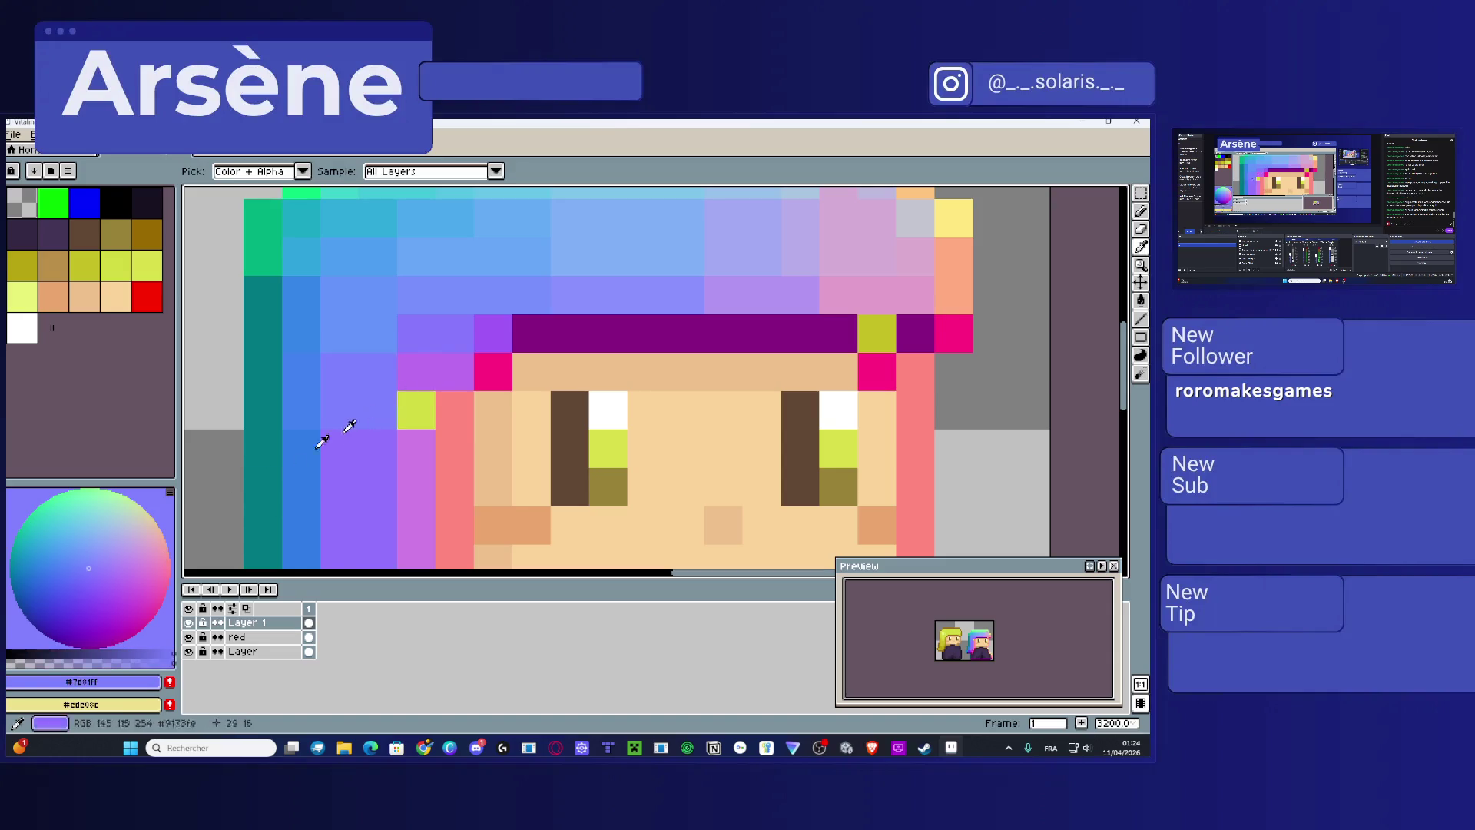
left_click(147, 565)
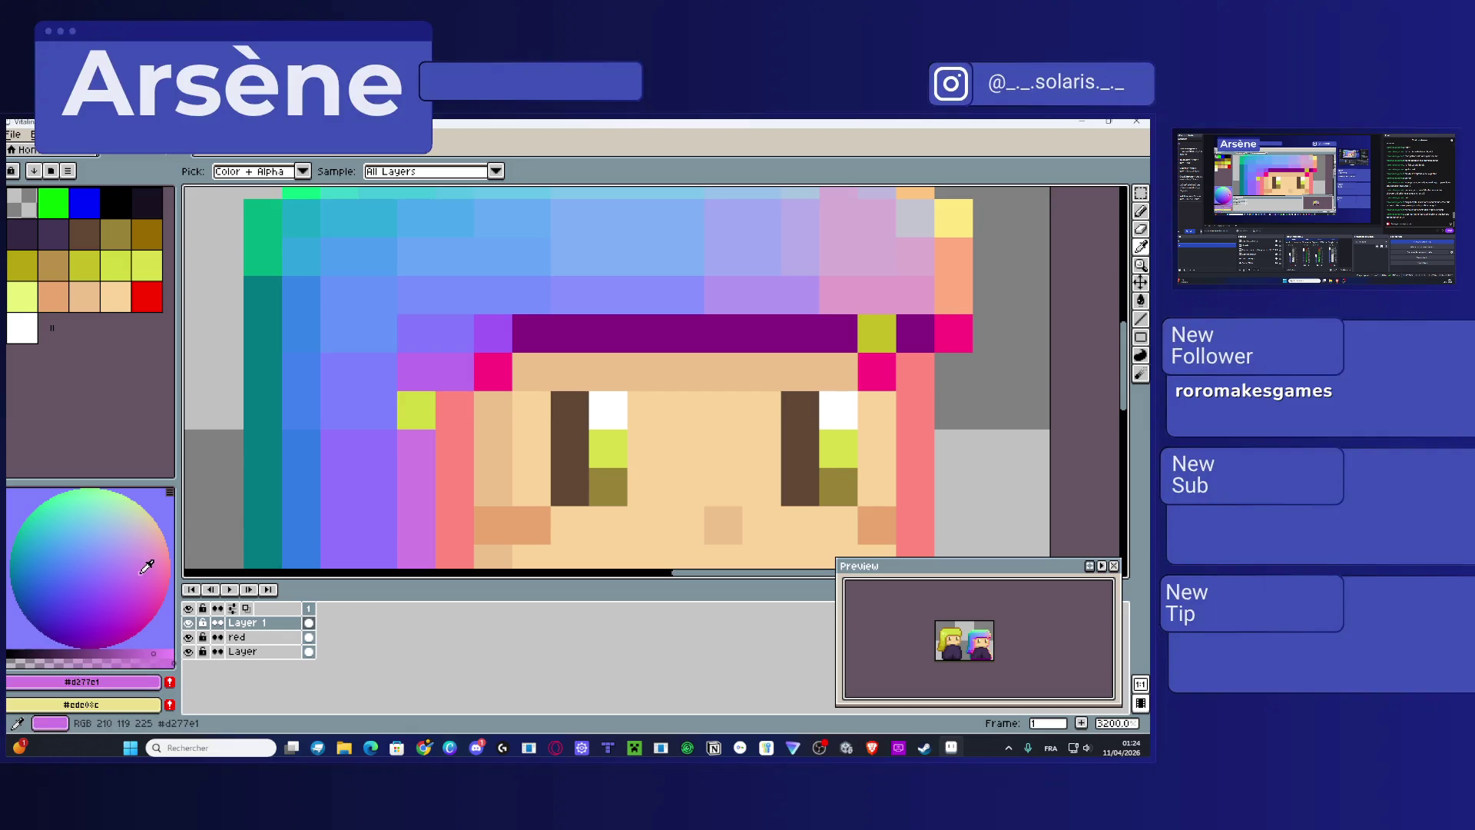
scroll(538, 466, "down", 3)
scroll(539, 467, "down", 4)
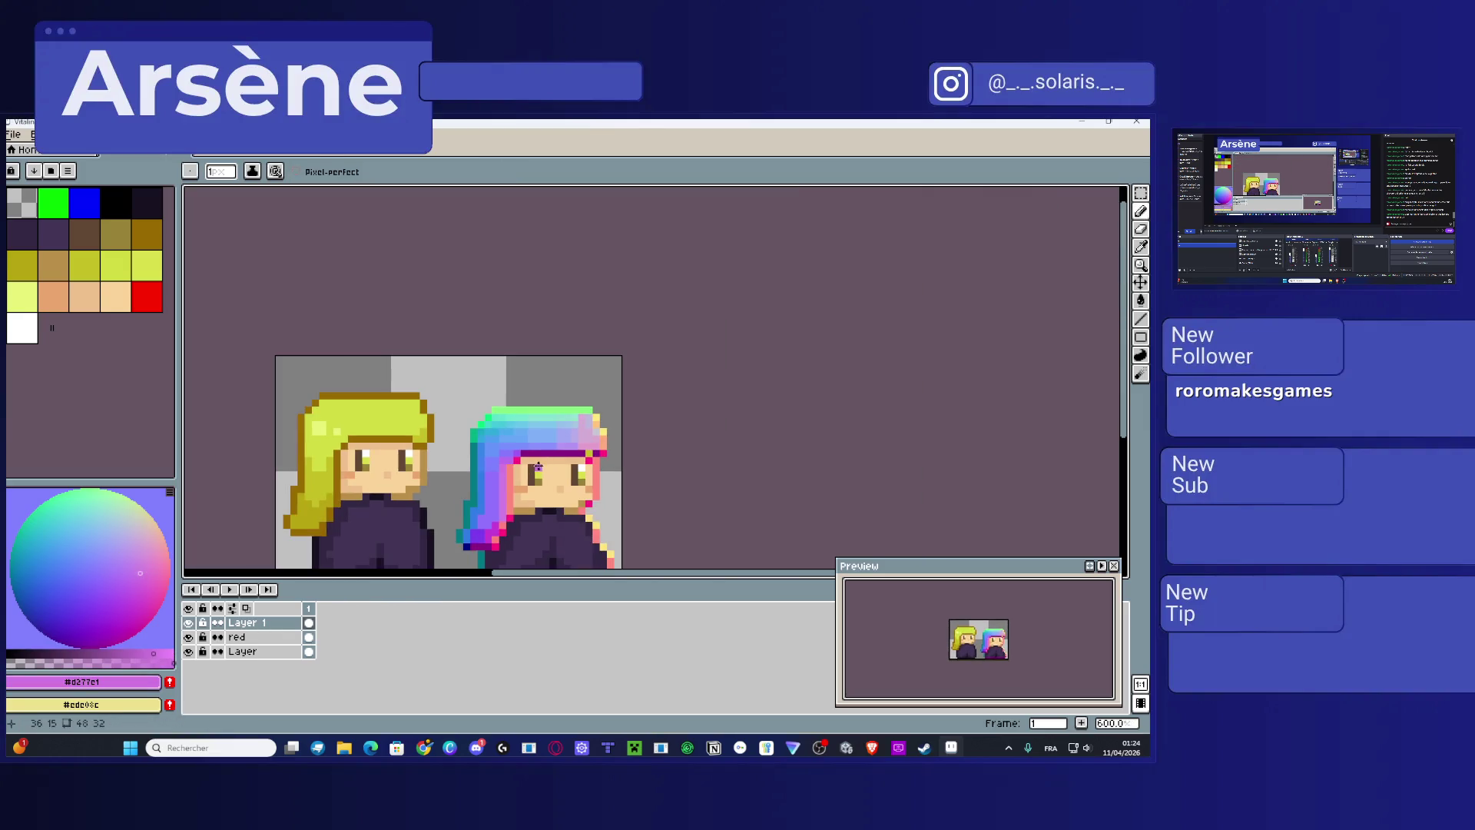
Step: Bring the right character's face into view and sample the headband's dark purple
left_click_drag(538, 467, 512, 365)
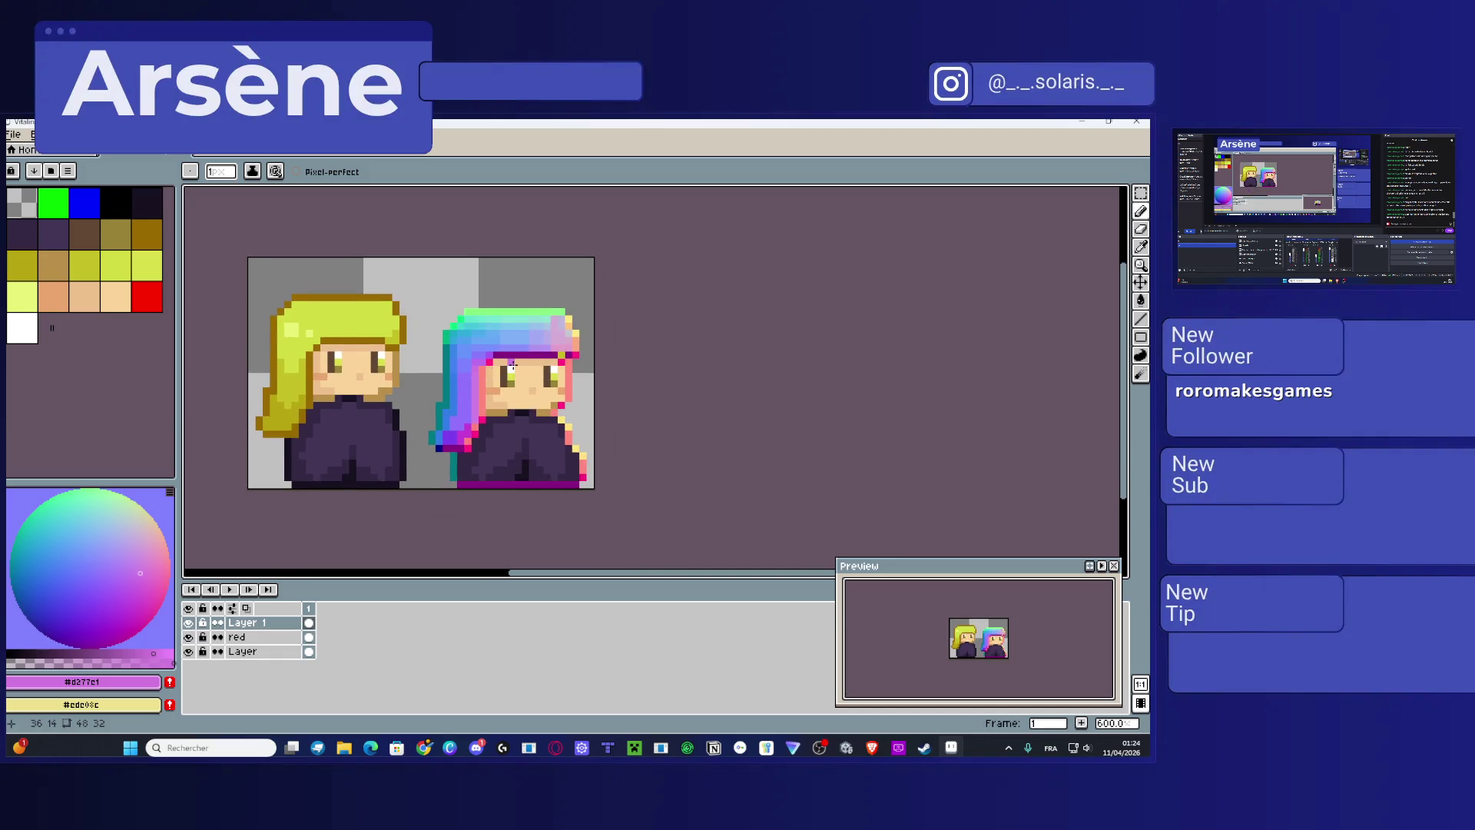
left_click(548, 384, "alt")
left_click(552, 356, "alt")
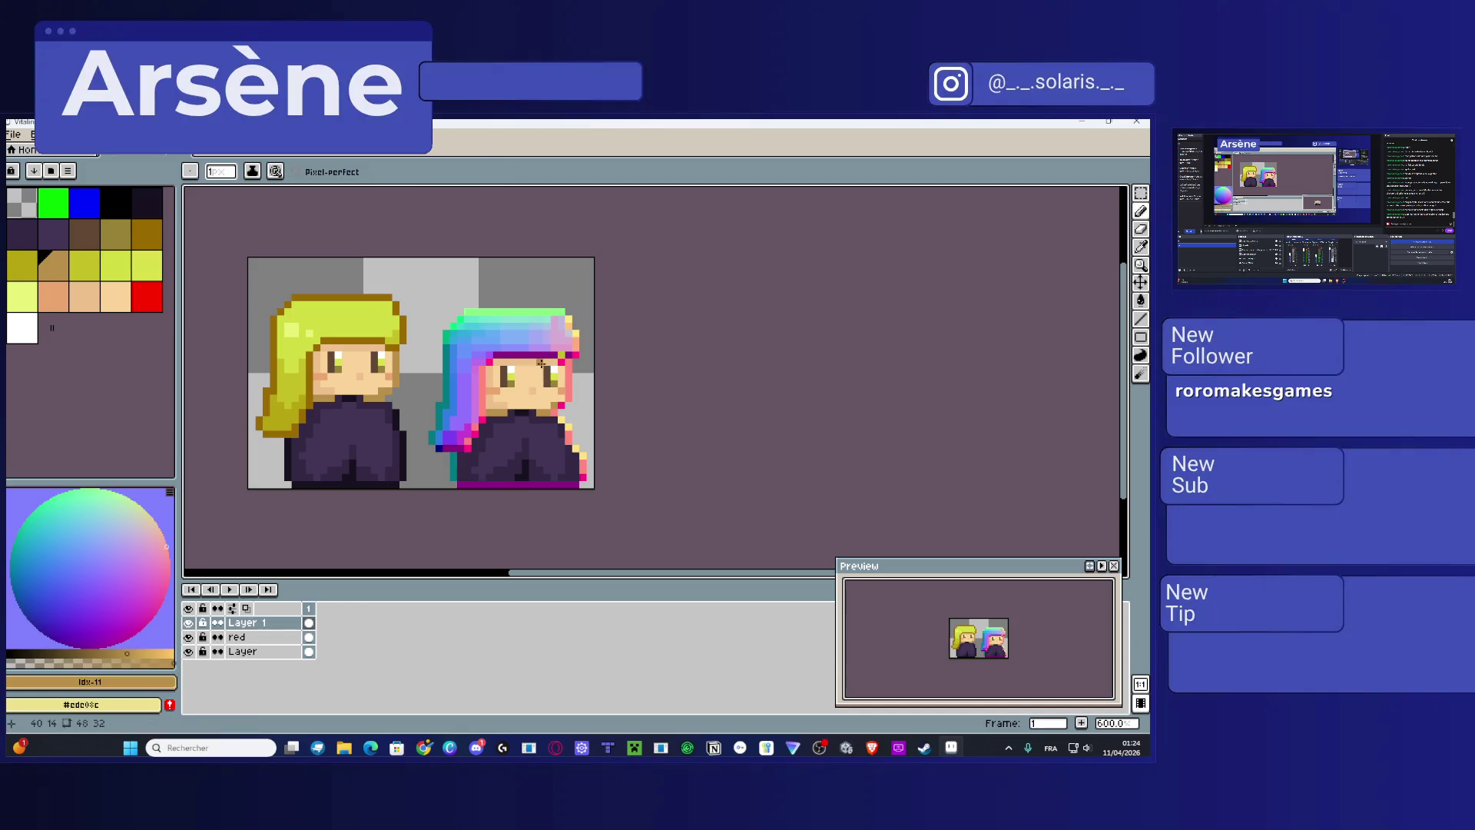
scroll(552, 356, "up", 4)
left_click_drag(672, 336, 572, 374)
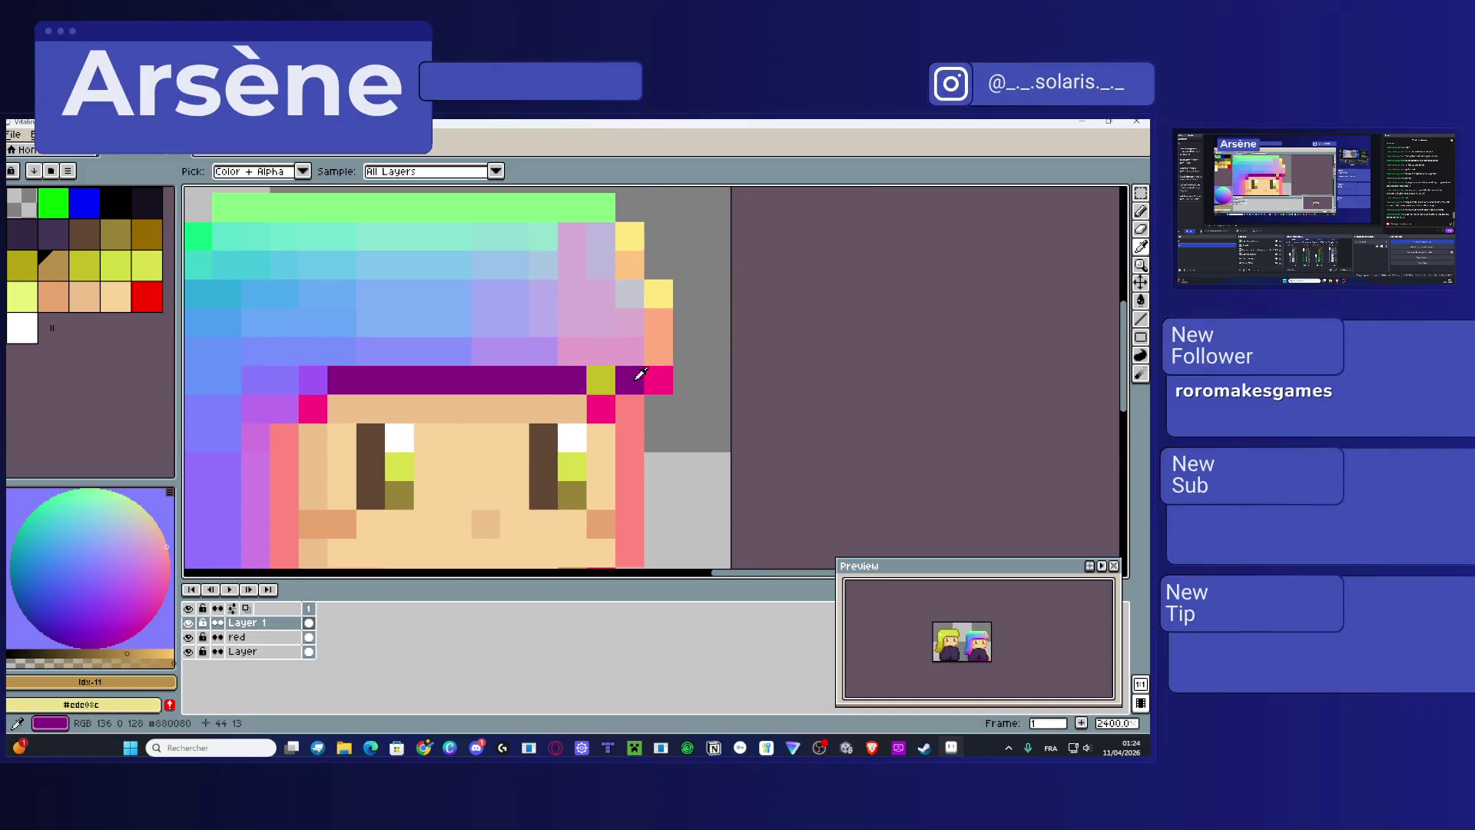
scroll(642, 382, "up", 5)
left_click(612, 382, "alt")
left_click(561, 438, "alt")
left_click(611, 397, "alt")
Step: Paint the olive pixel at the headband's right end a pinker magenta
left_click(513, 477, "alt")
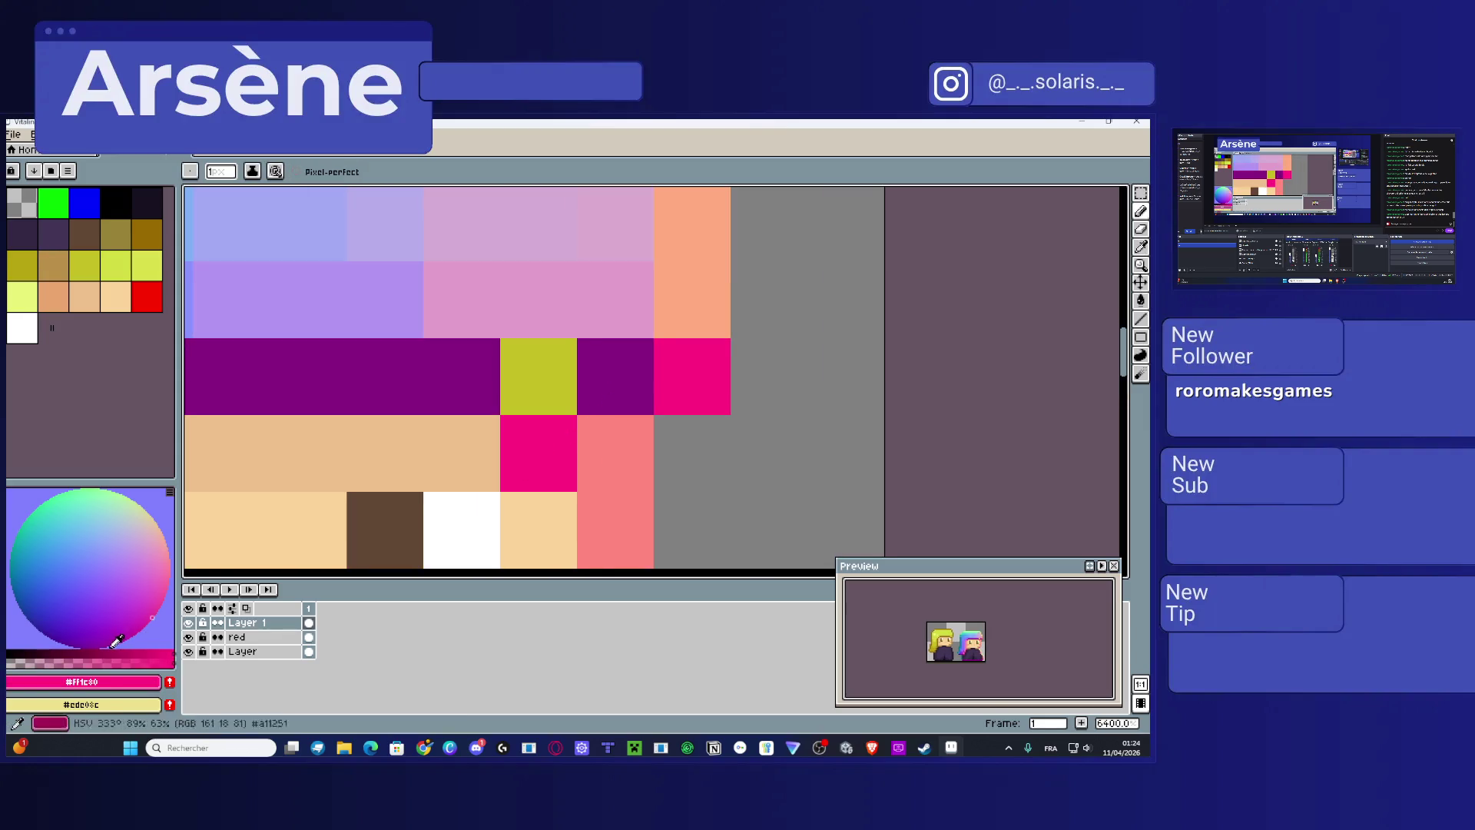
left_click(136, 630)
left_click(129, 631)
left_click(527, 384)
scroll(590, 384, "down", 5)
scroll(590, 384, "down", 3)
scroll(660, 369, "up", 1)
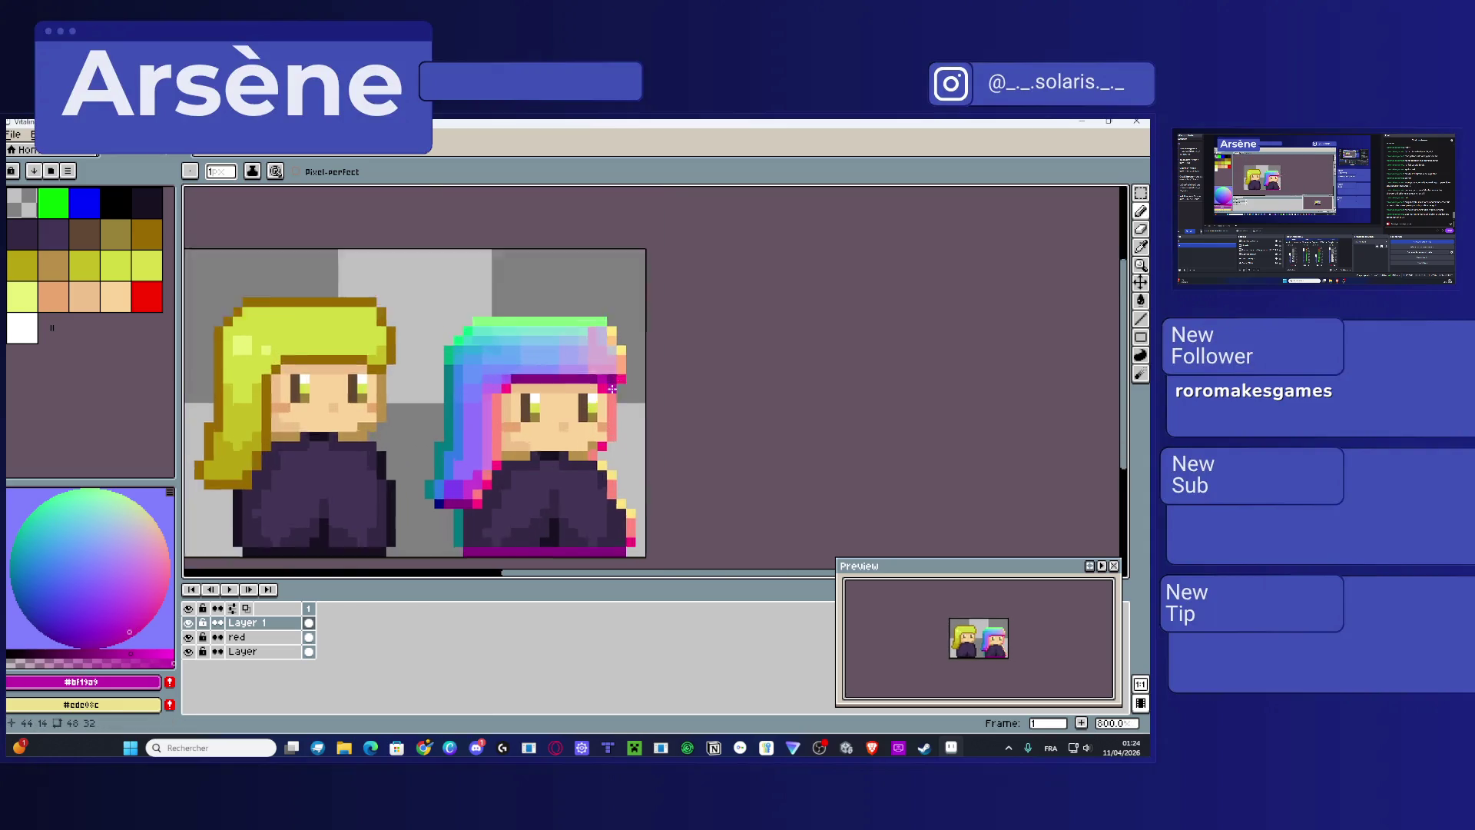
scroll(538, 367, "up", 1)
Step: Resample the headband purple and hair lavender with the view centred on the headband
key("alt")
left_click(513, 365, "alt")
left_click(524, 345, "alt")
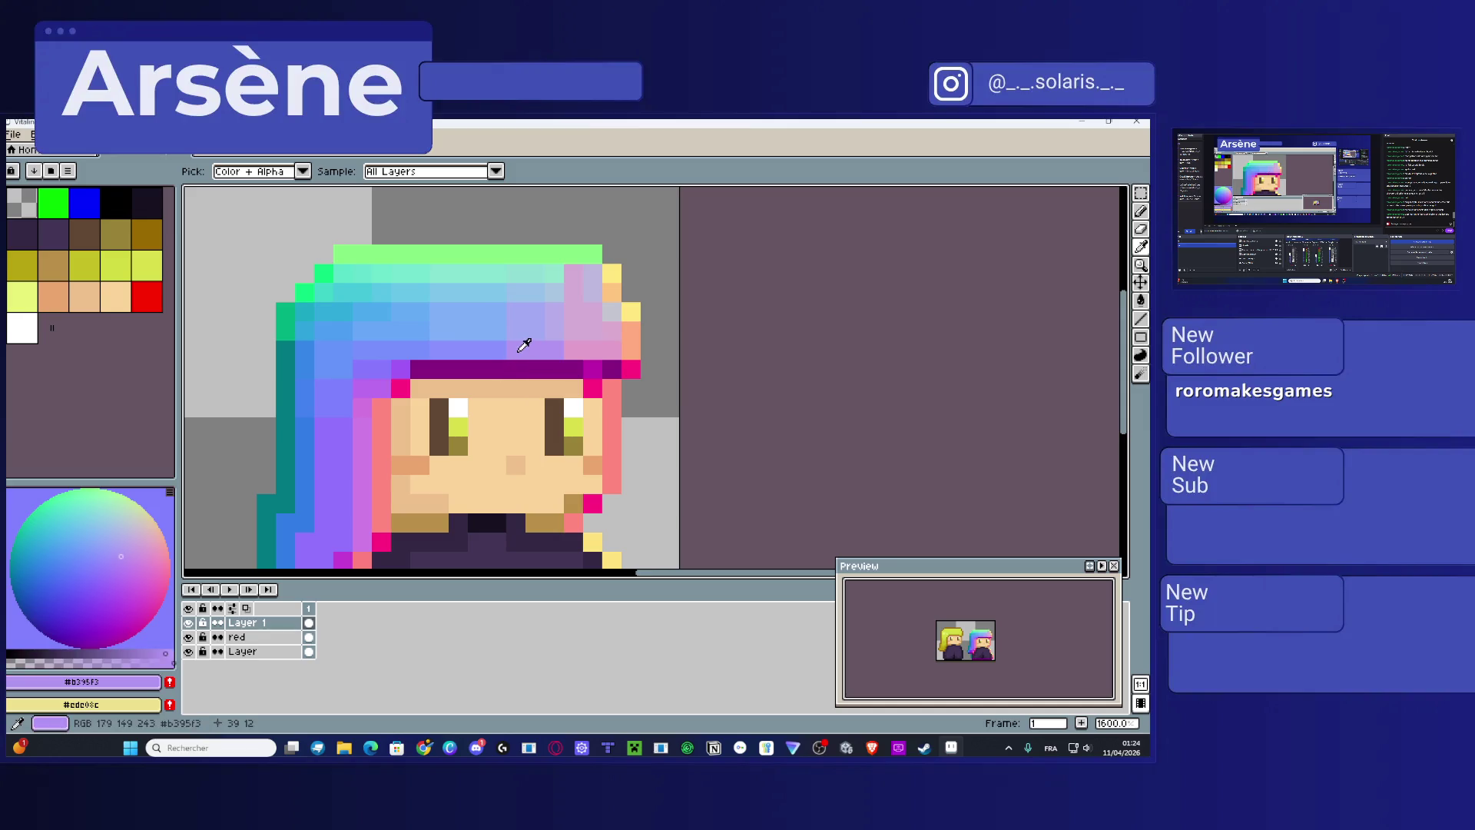
scroll(522, 347, "up", 1)
scroll(519, 349, "up", 1)
left_click_drag(500, 360, 560, 362)
left_click(541, 386, "alt")
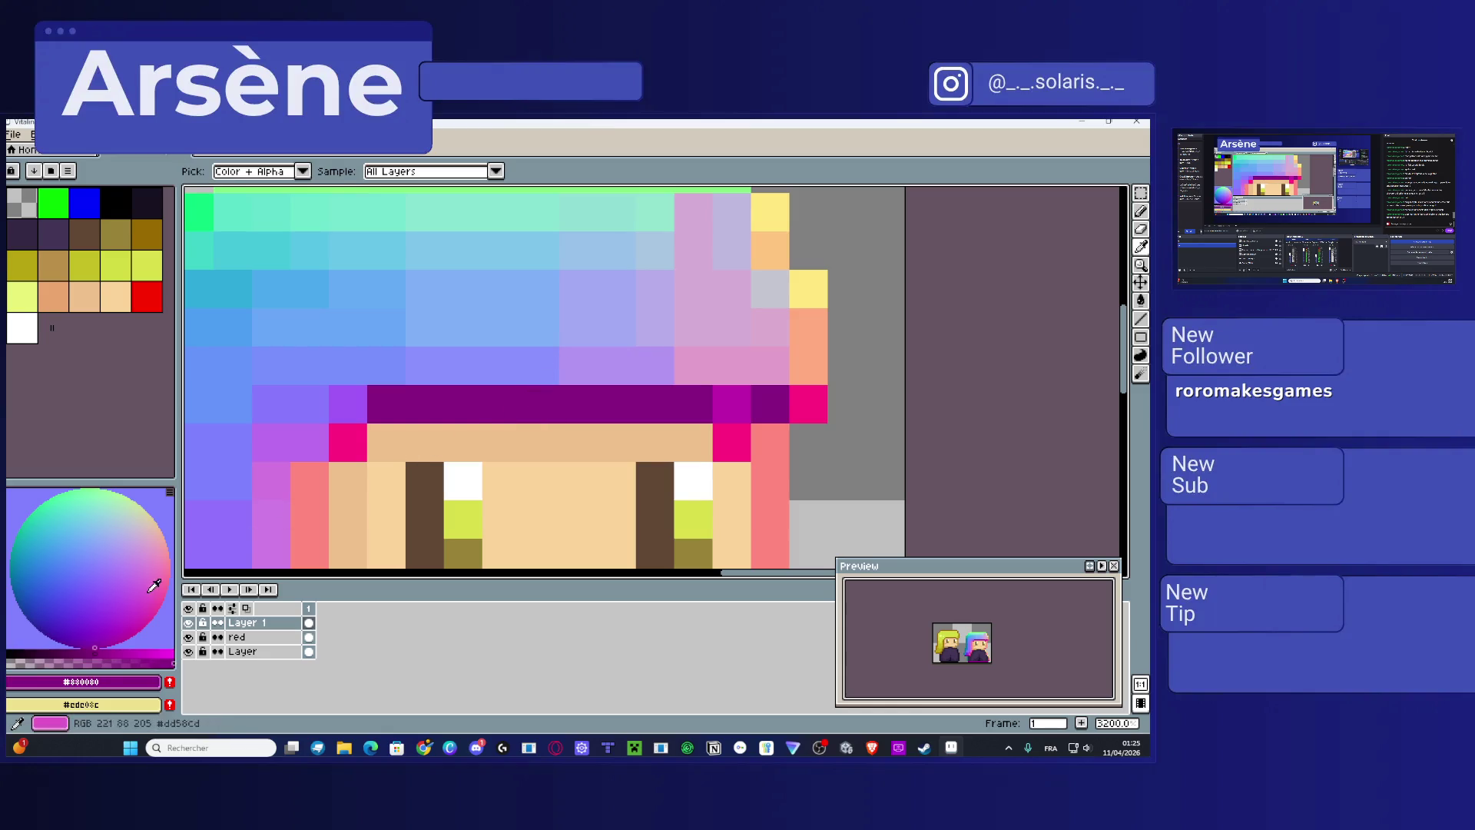
Step: Paint vivid violet and brighter purple shading in the hair above the headband
left_click(537, 361)
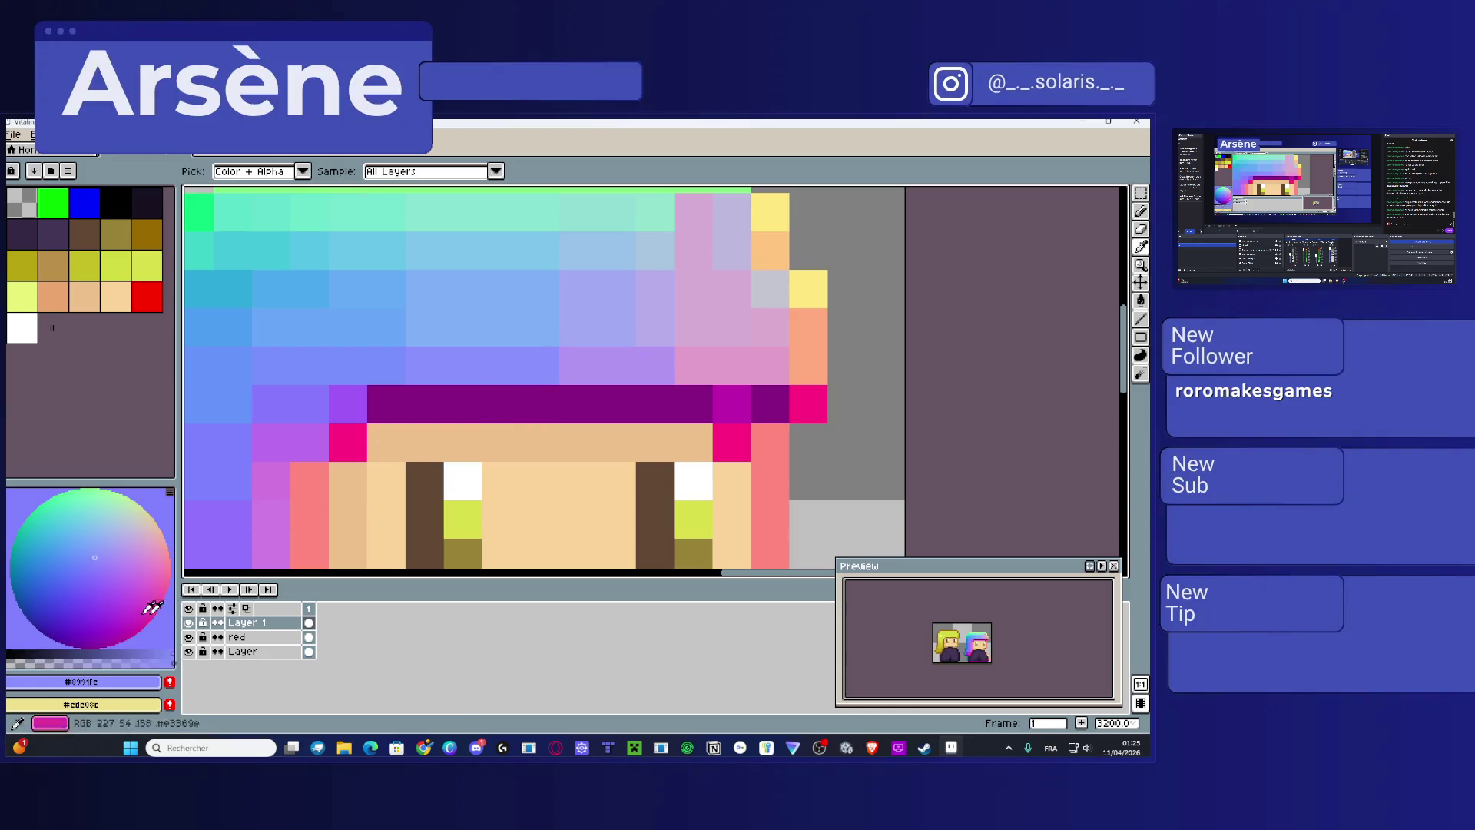
left_click(100, 606)
left_click_drag(504, 365, 427, 367)
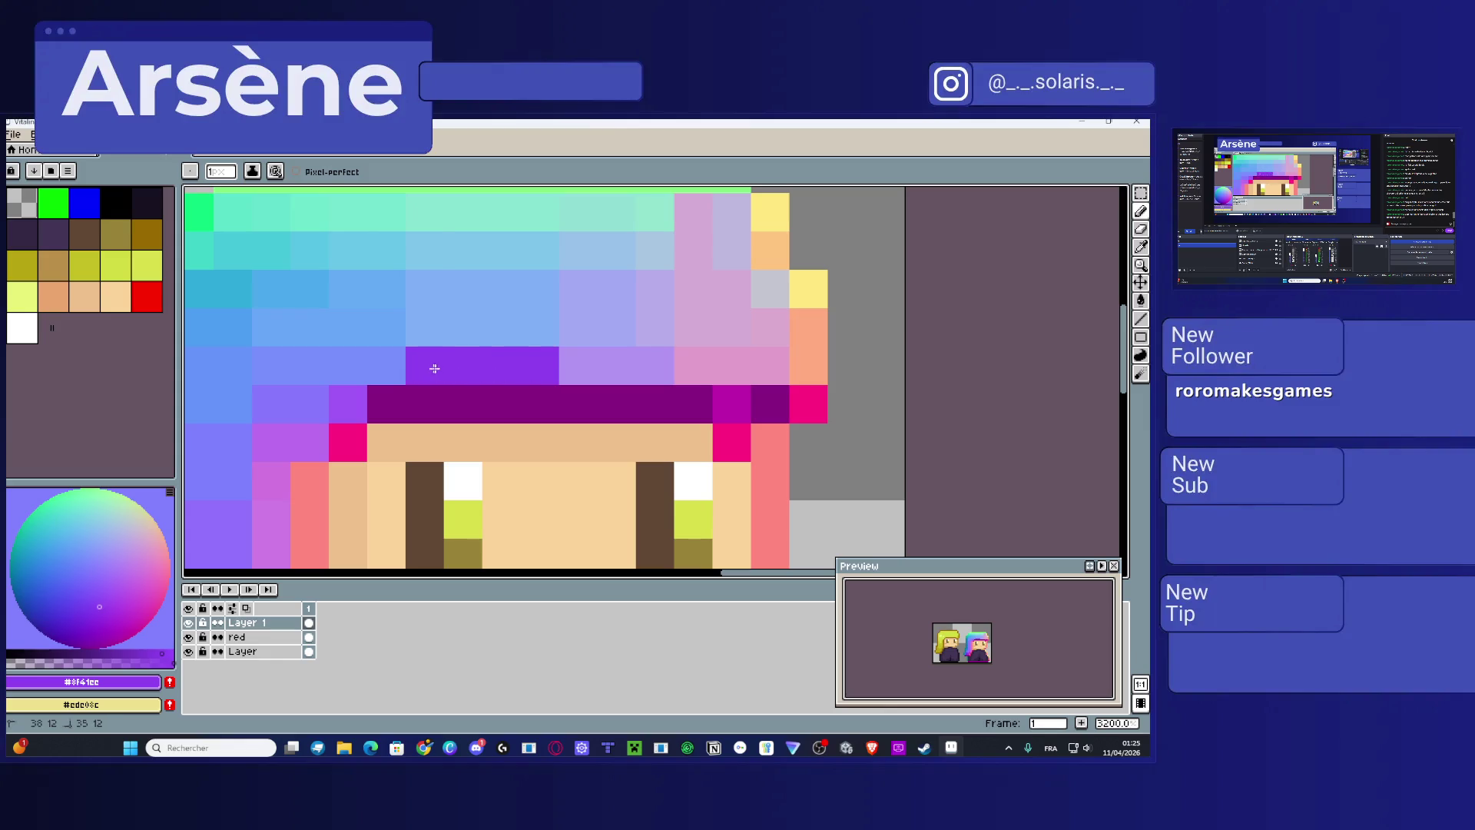
left_click(121, 555)
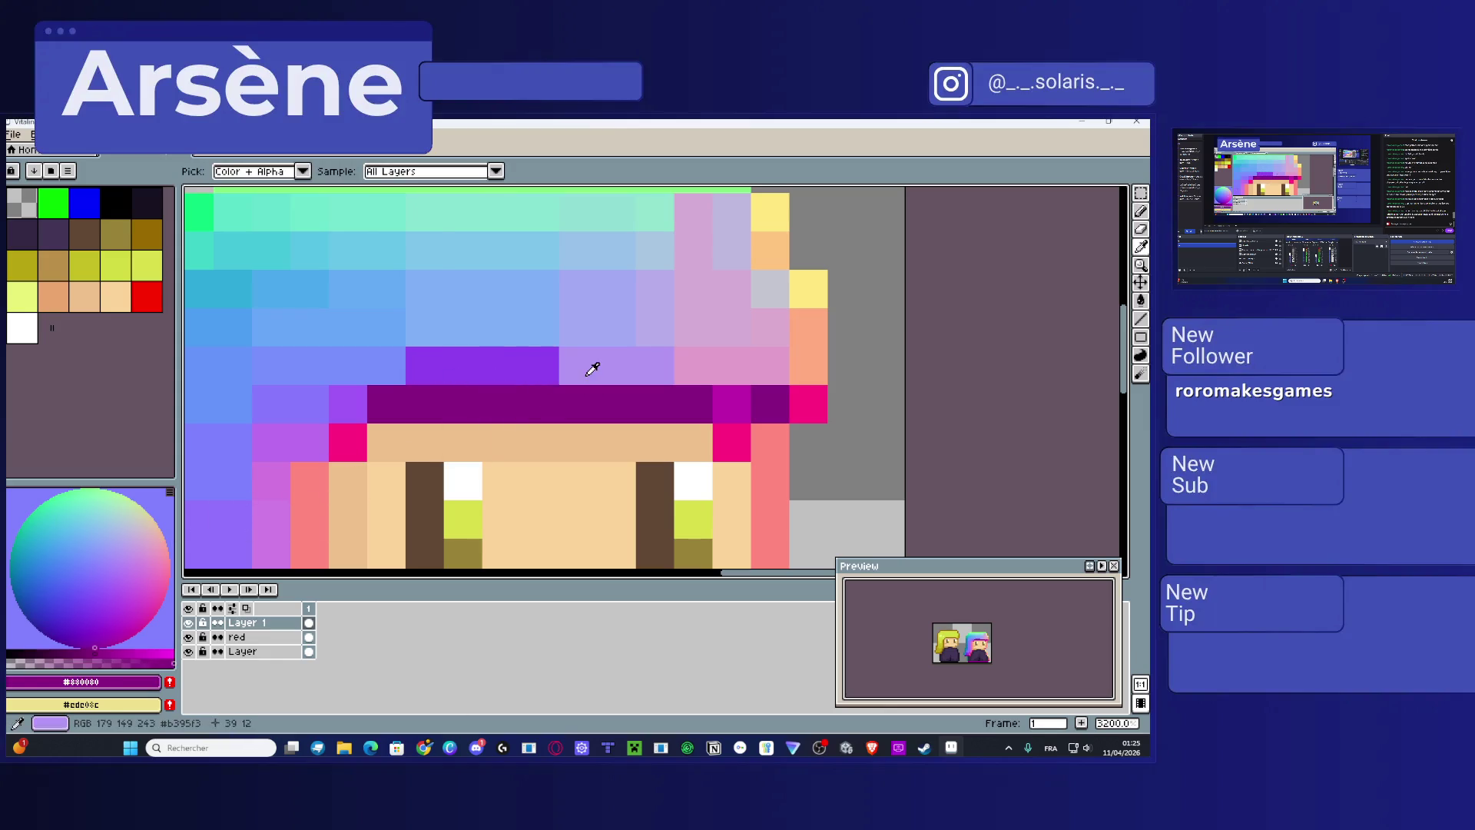
left_click(127, 597)
left_click_drag(572, 366, 768, 366)
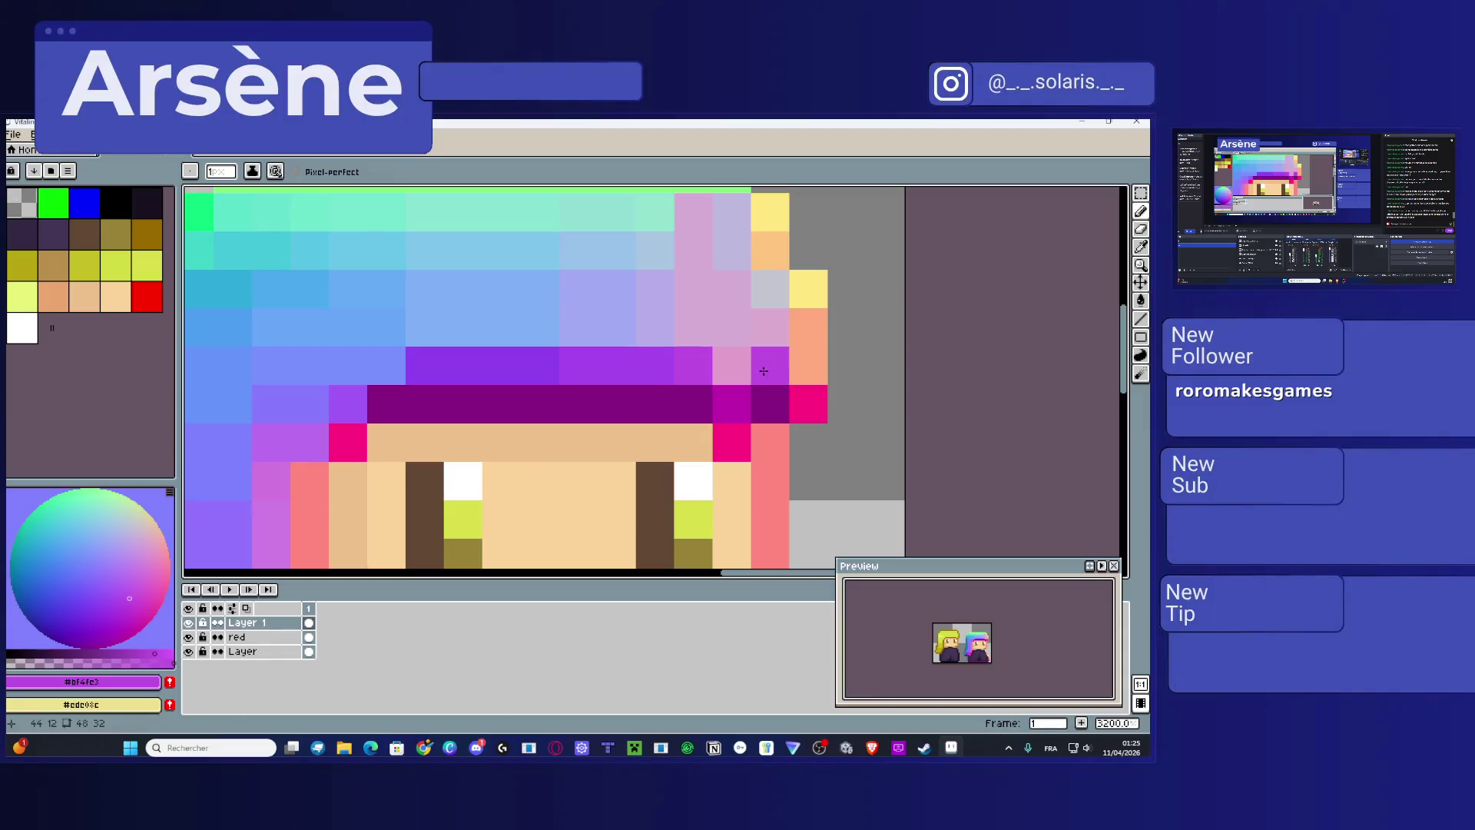
Step: Sample hot pink and place a hot-pink pixel at the headband's end, undoing a misplaced one
left_click(737, 395)
left_click(730, 363)
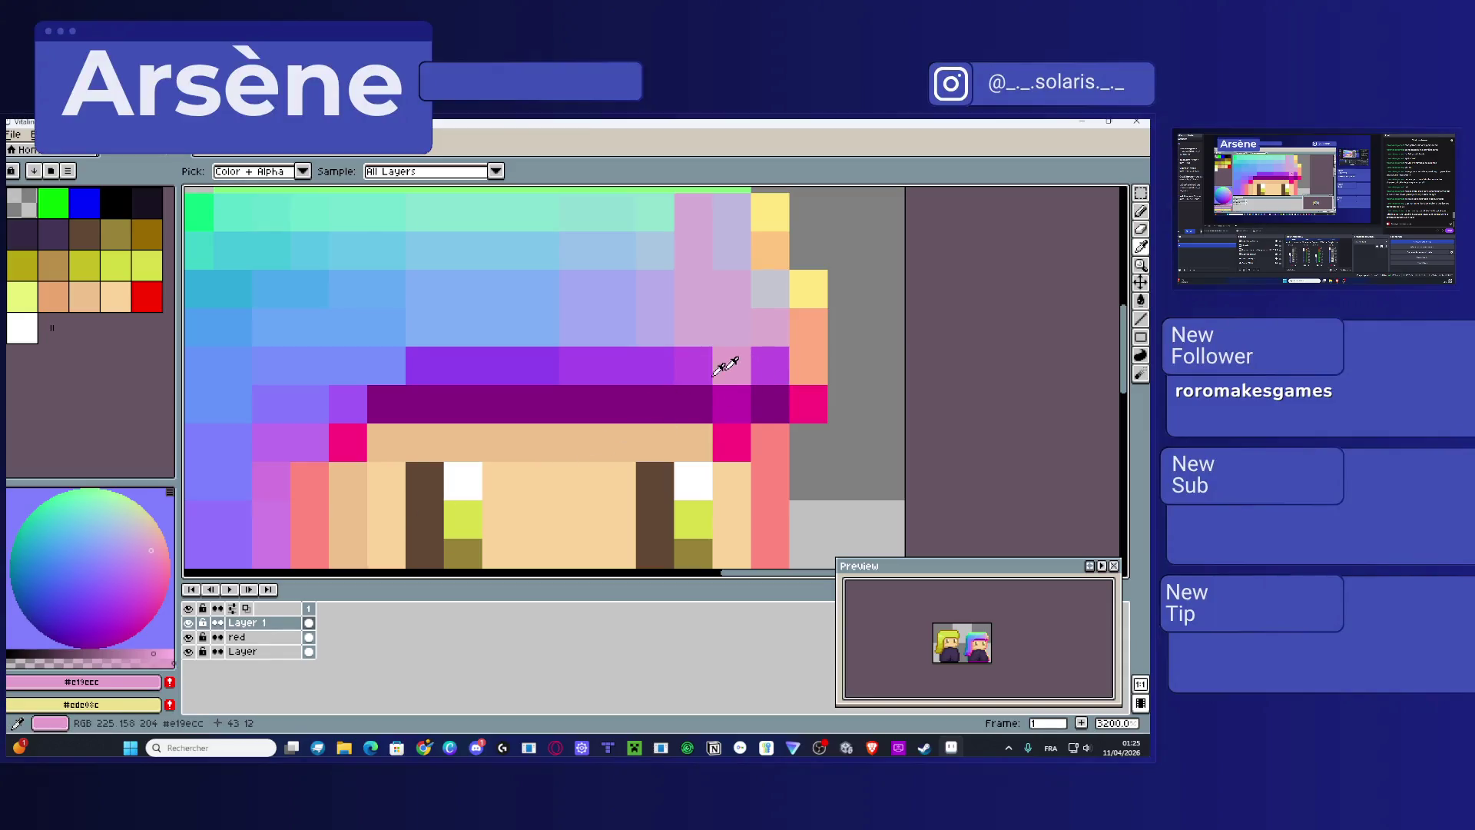
left_click(150, 587)
key("b")
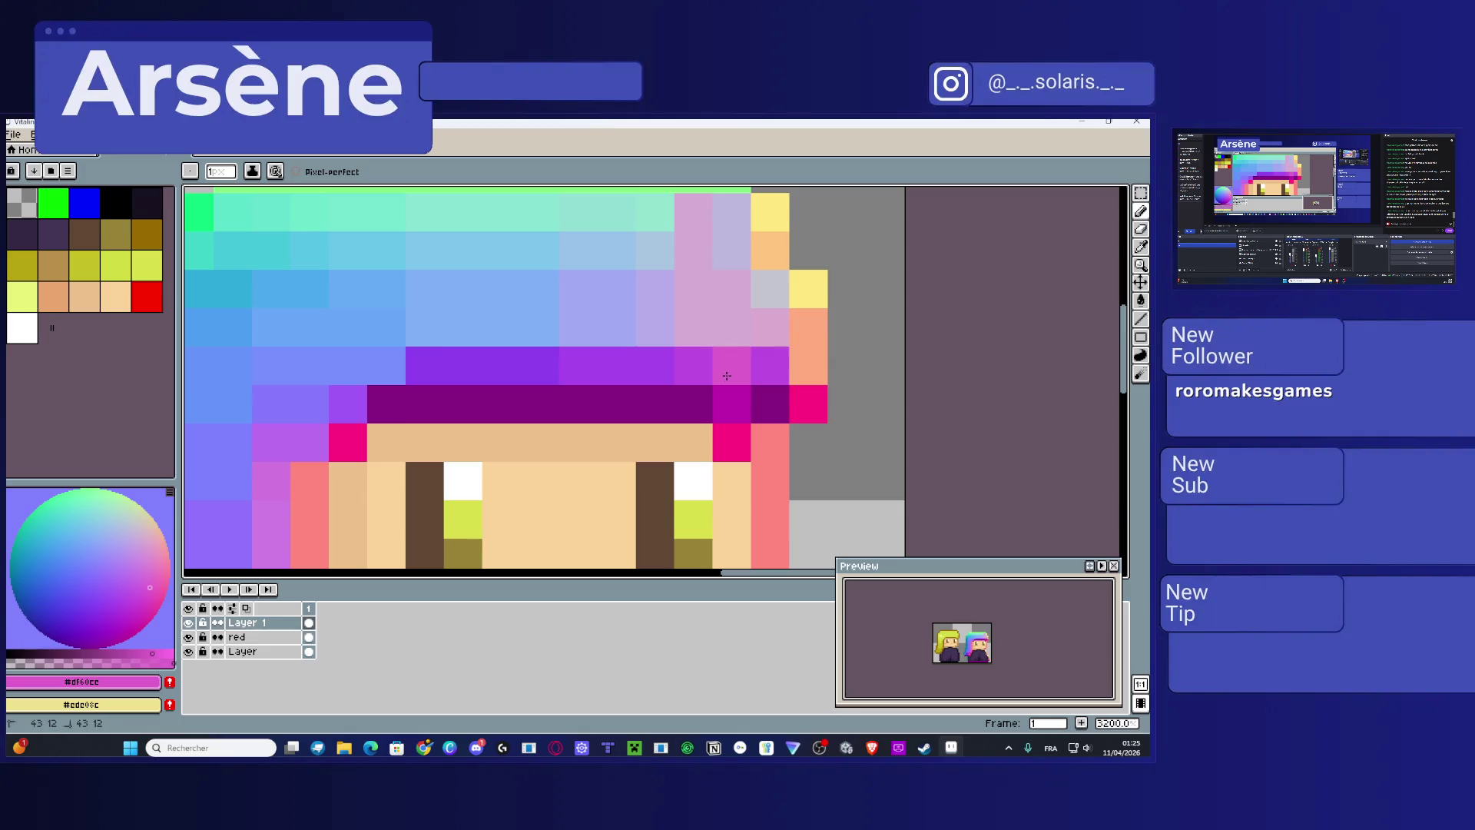
key("ctrl+z")
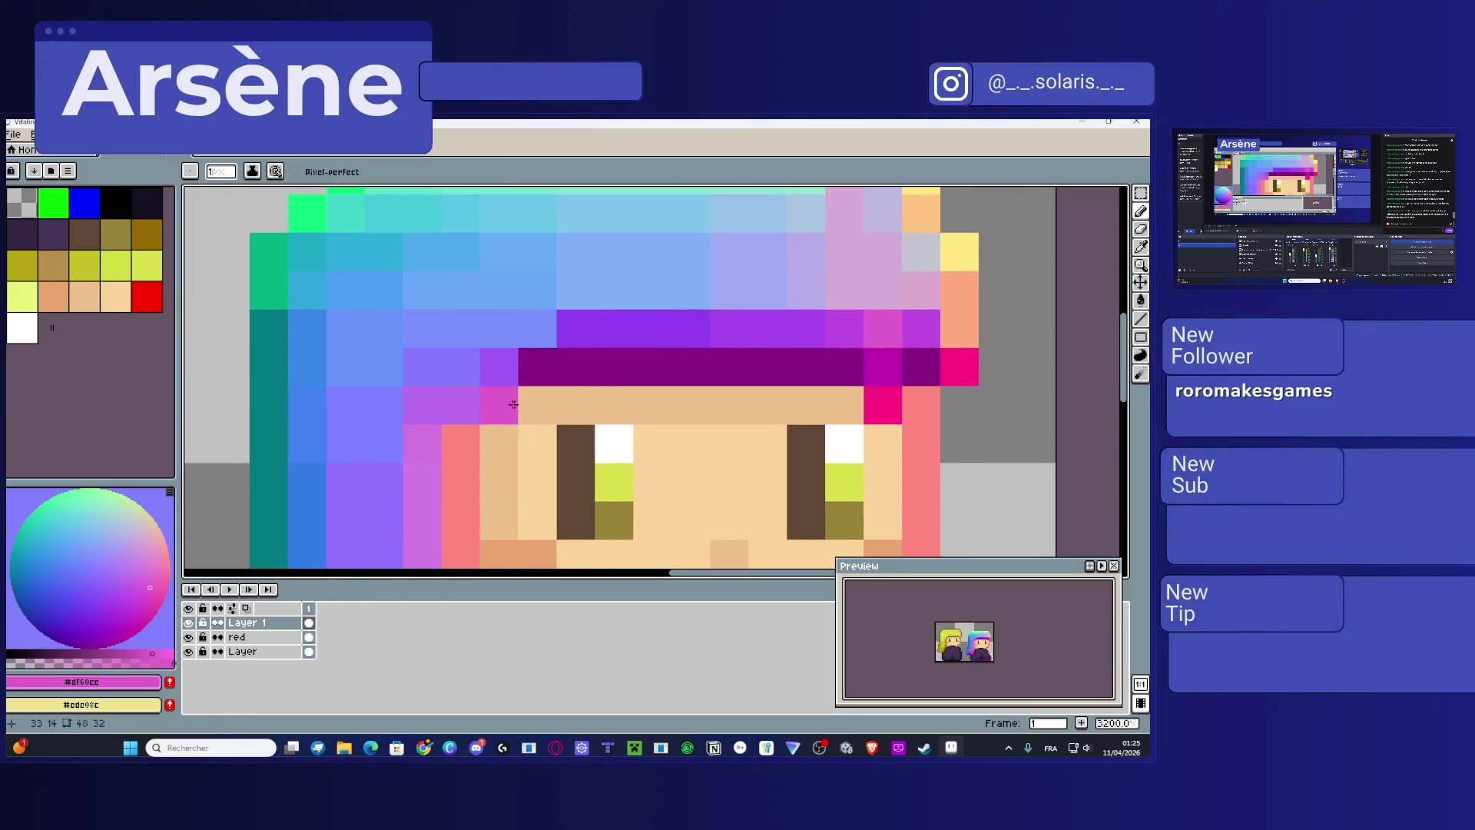
left_click(508, 400, "alt")
scroll(511, 395, "down", 1)
scroll(461, 438, "right", 3)
left_click(453, 438)
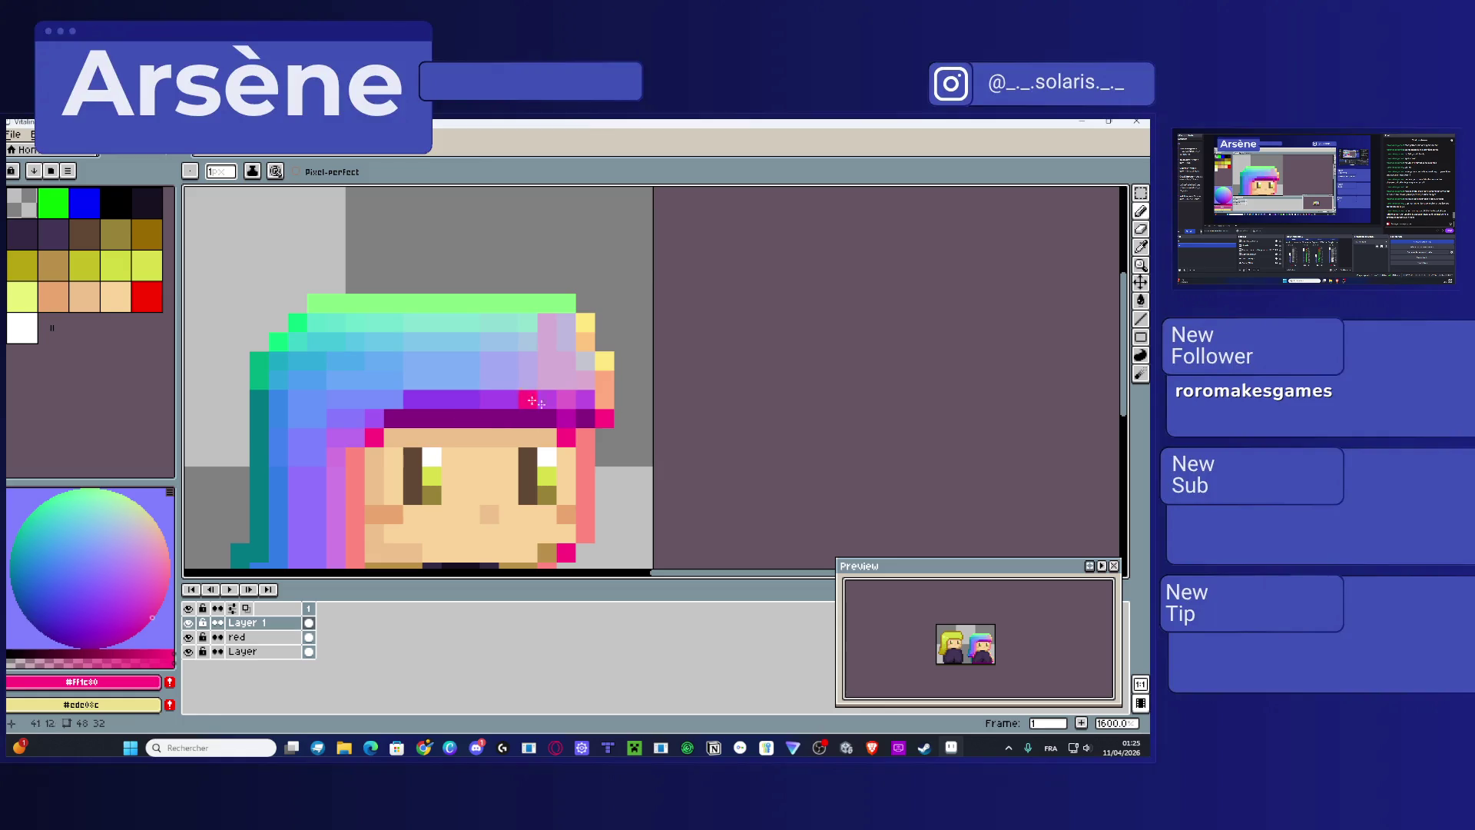
Step: Test a pure red pixel on the headband, then undo it
left_click(619, 402, "alt")
left_click(574, 423)
scroll(574, 424, "up", 3)
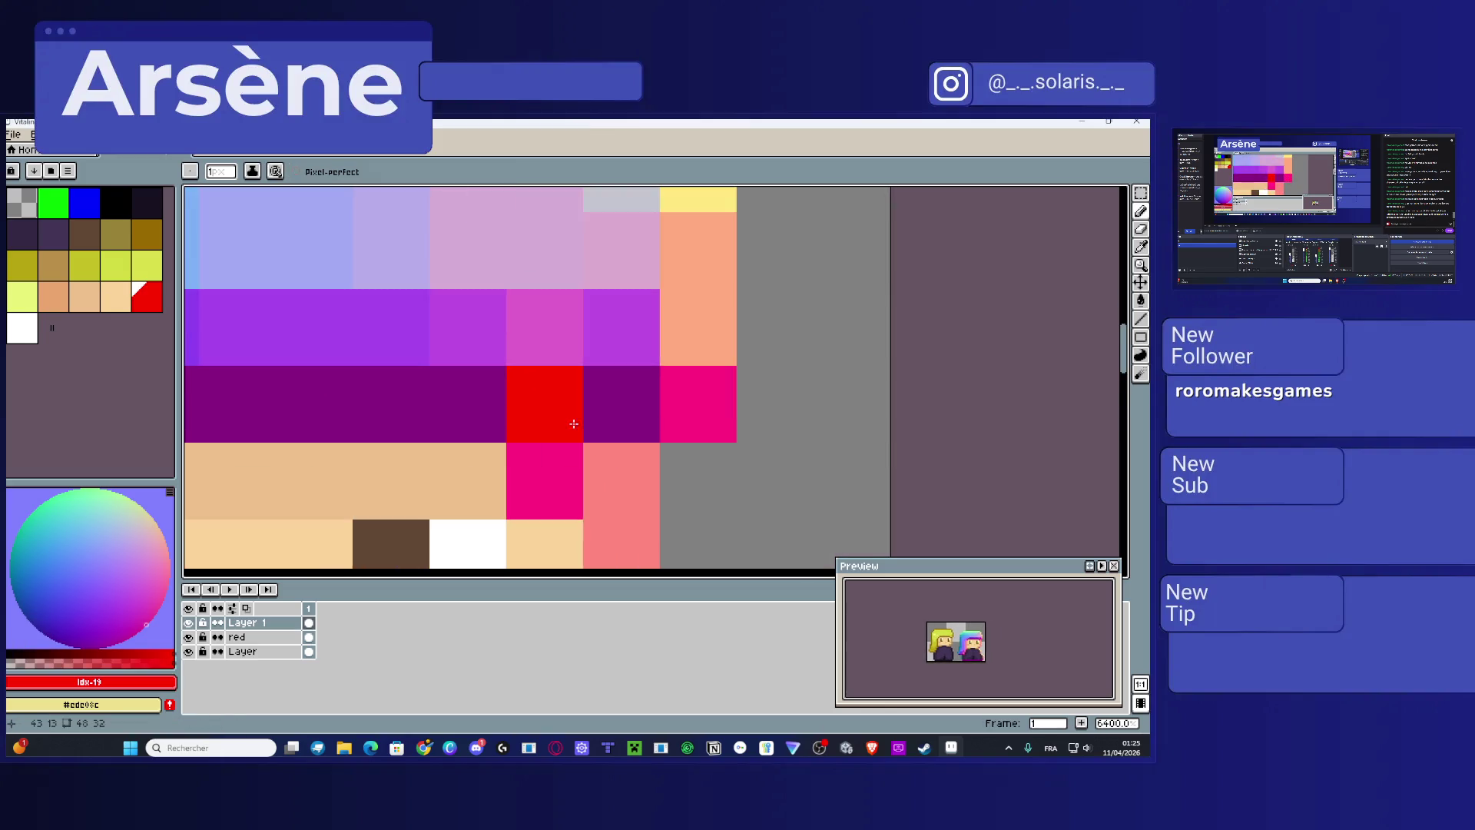
key("ctrl+z")
scroll(574, 423, "up", 2)
Step: Paint an orchid shading pixel in the hair just above the headband
left_click(145, 600)
left_click_drag(146, 602, 169, 634)
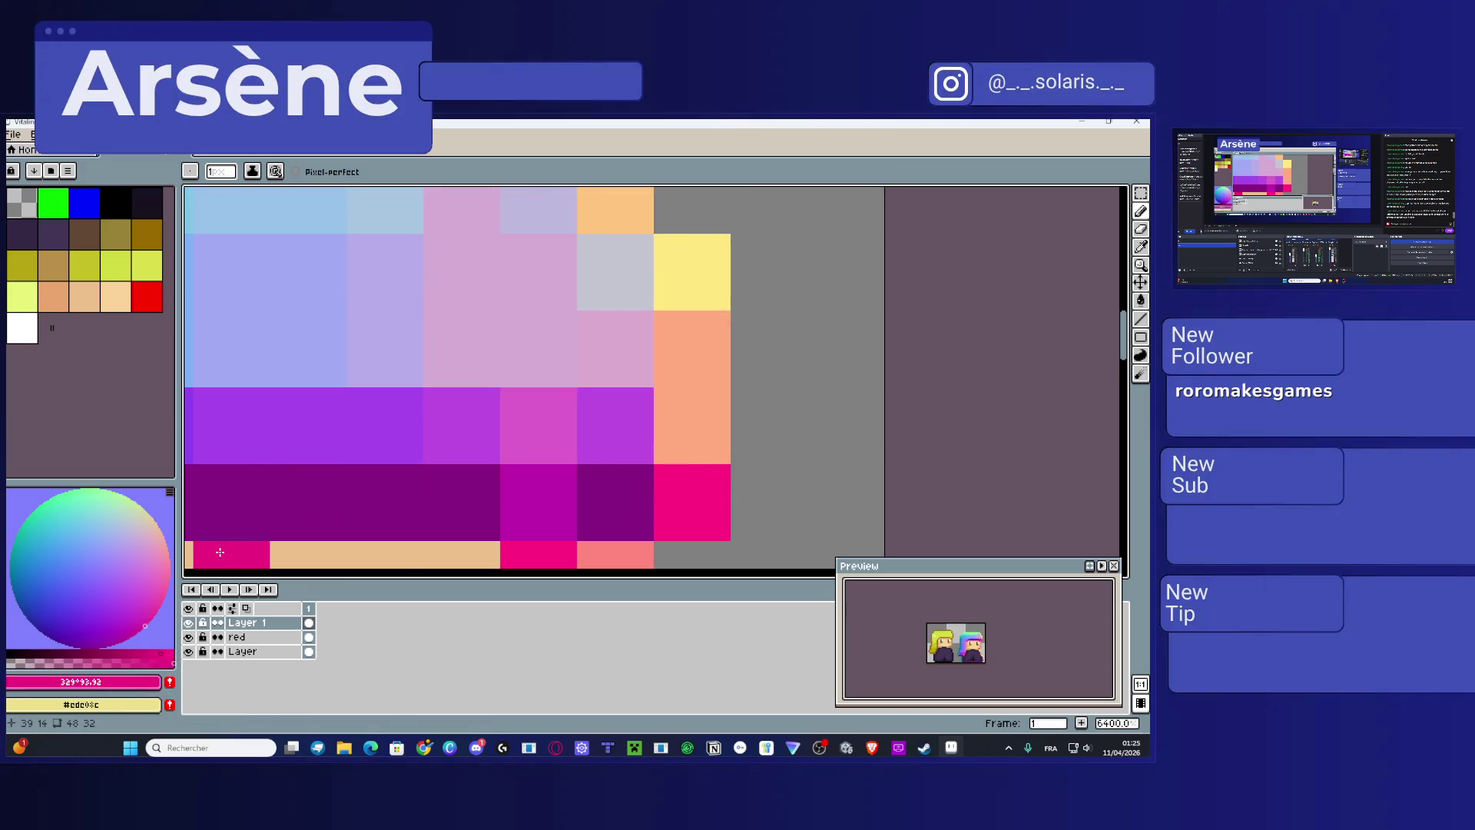
key("alt")
left_click(618, 411)
left_click(599, 365)
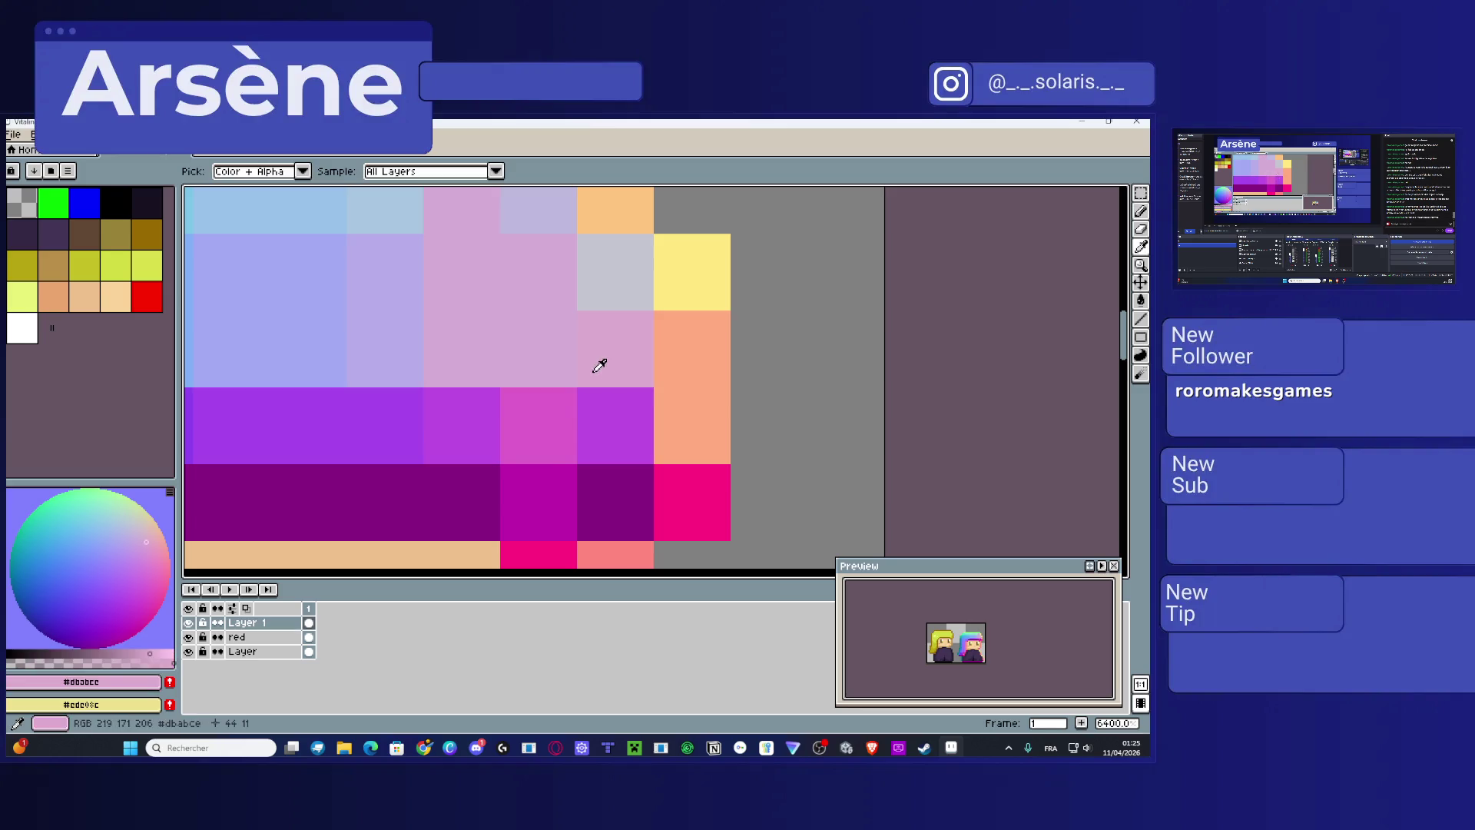
left_click(143, 570)
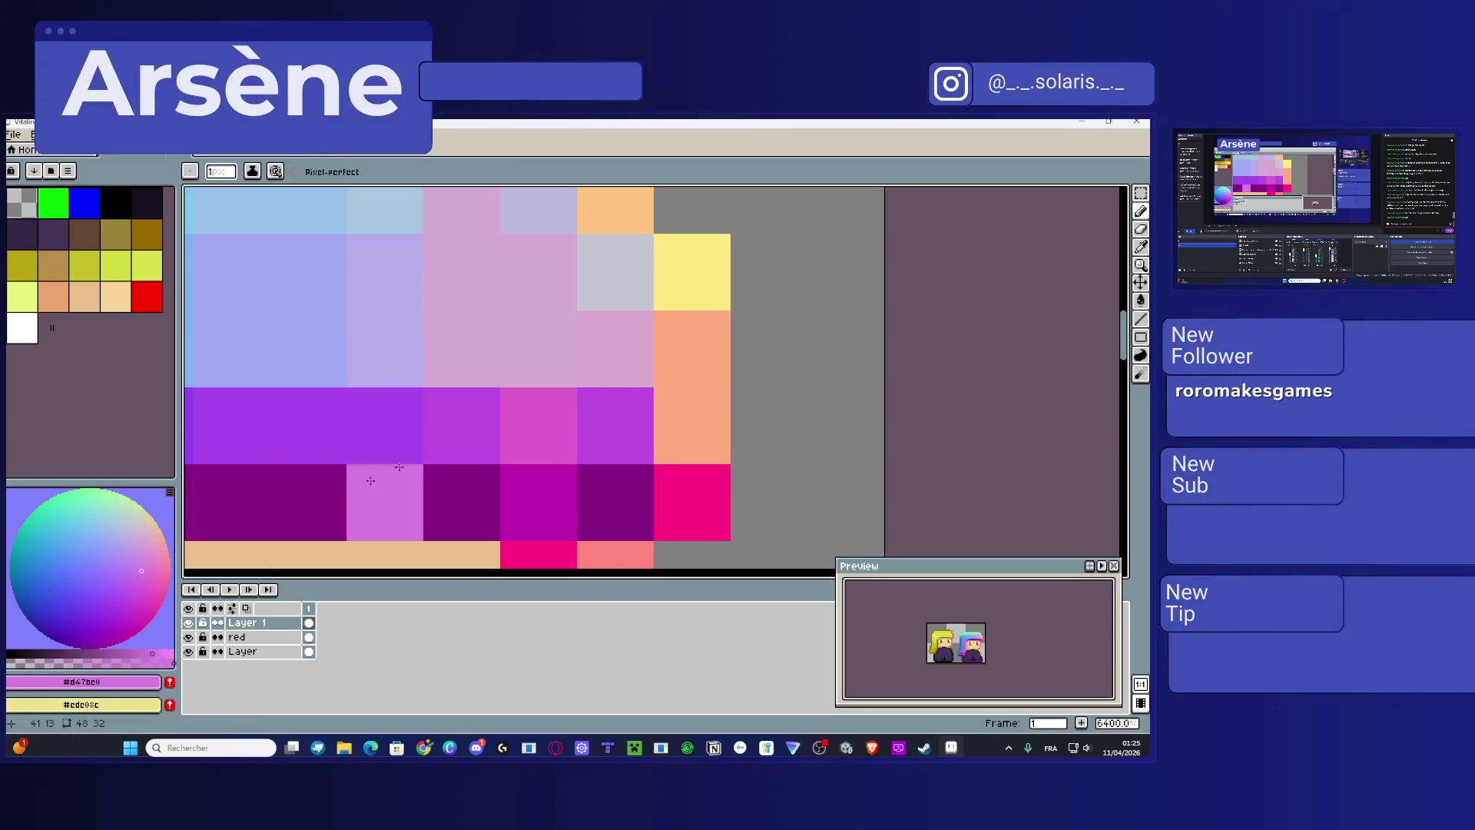
left_click(607, 361)
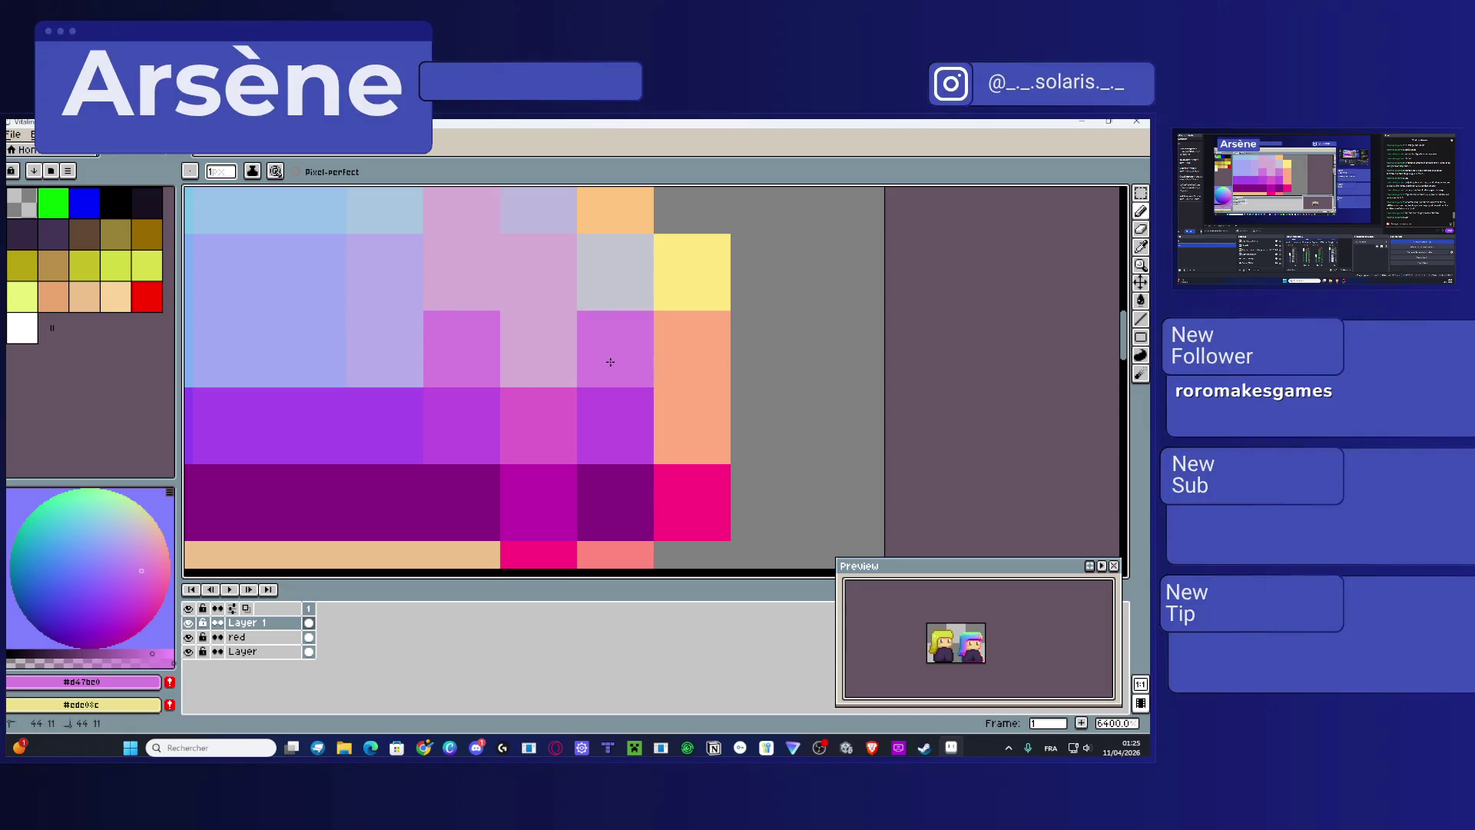
Step: Add a pink pixel in the hair above the headband, undoing a stray light-pink pixel
left_click(561, 421, "alt")
left_click(560, 351, "alt")
left_click(231, 499)
key("ctrl+z")
left_click(405, 439)
scroll(444, 415, "down", 5)
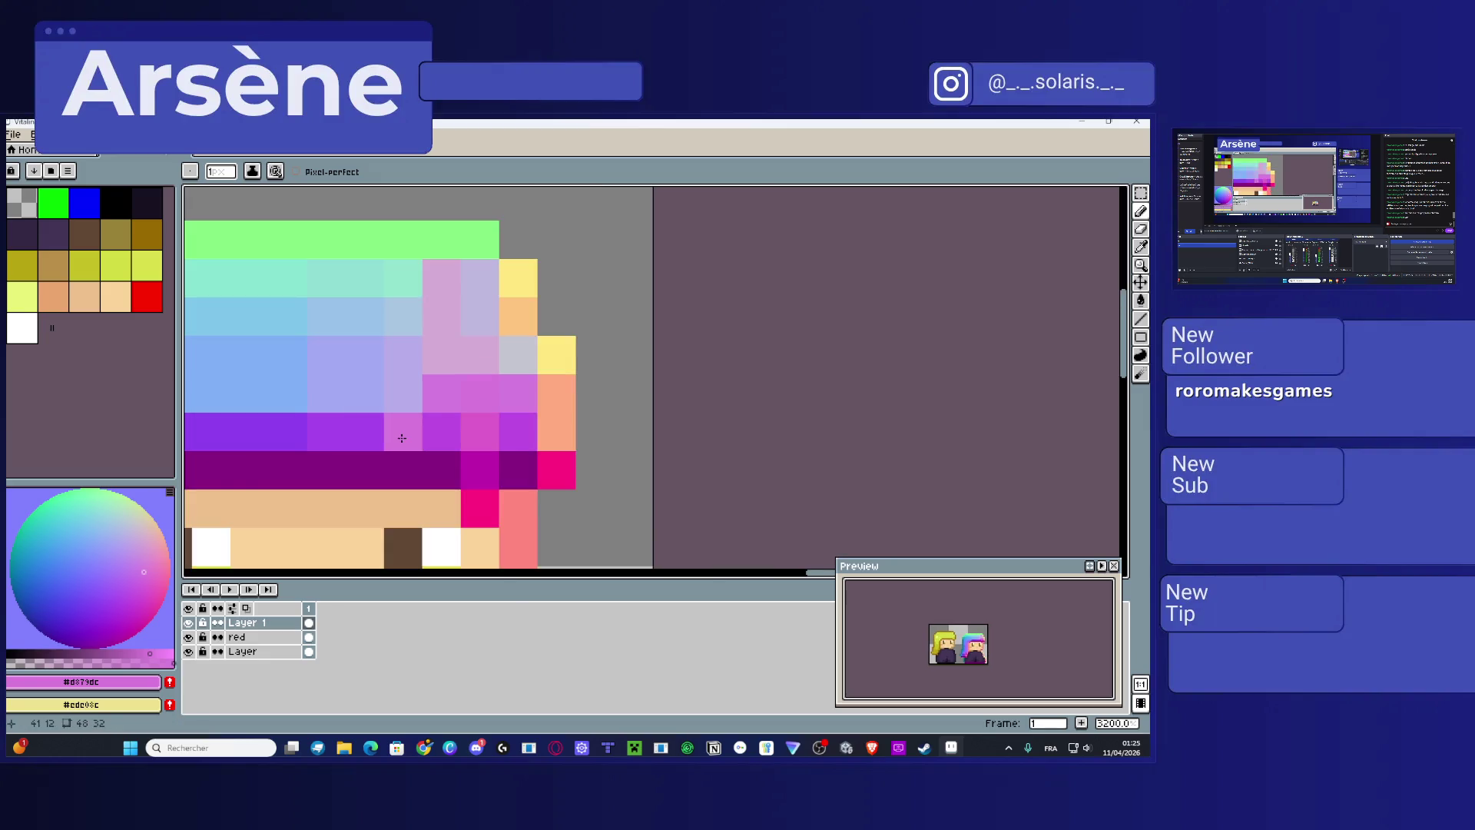
scroll(588, 351, "up", 2)
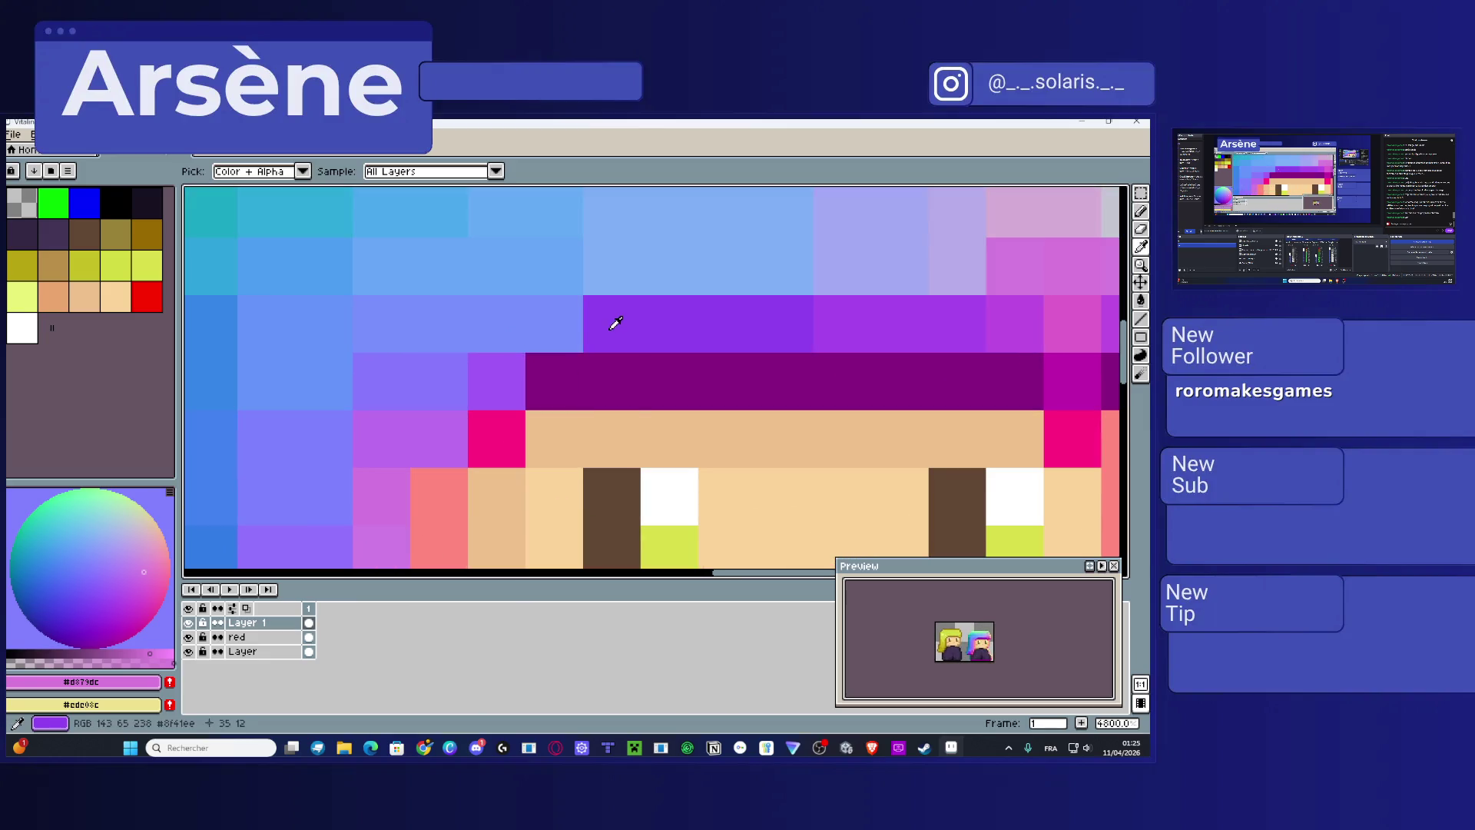
Step: Sample the hair's purple, refine it to a blue-purple, and bring both characters into view
left_click(616, 329, "alt")
left_click(85, 559)
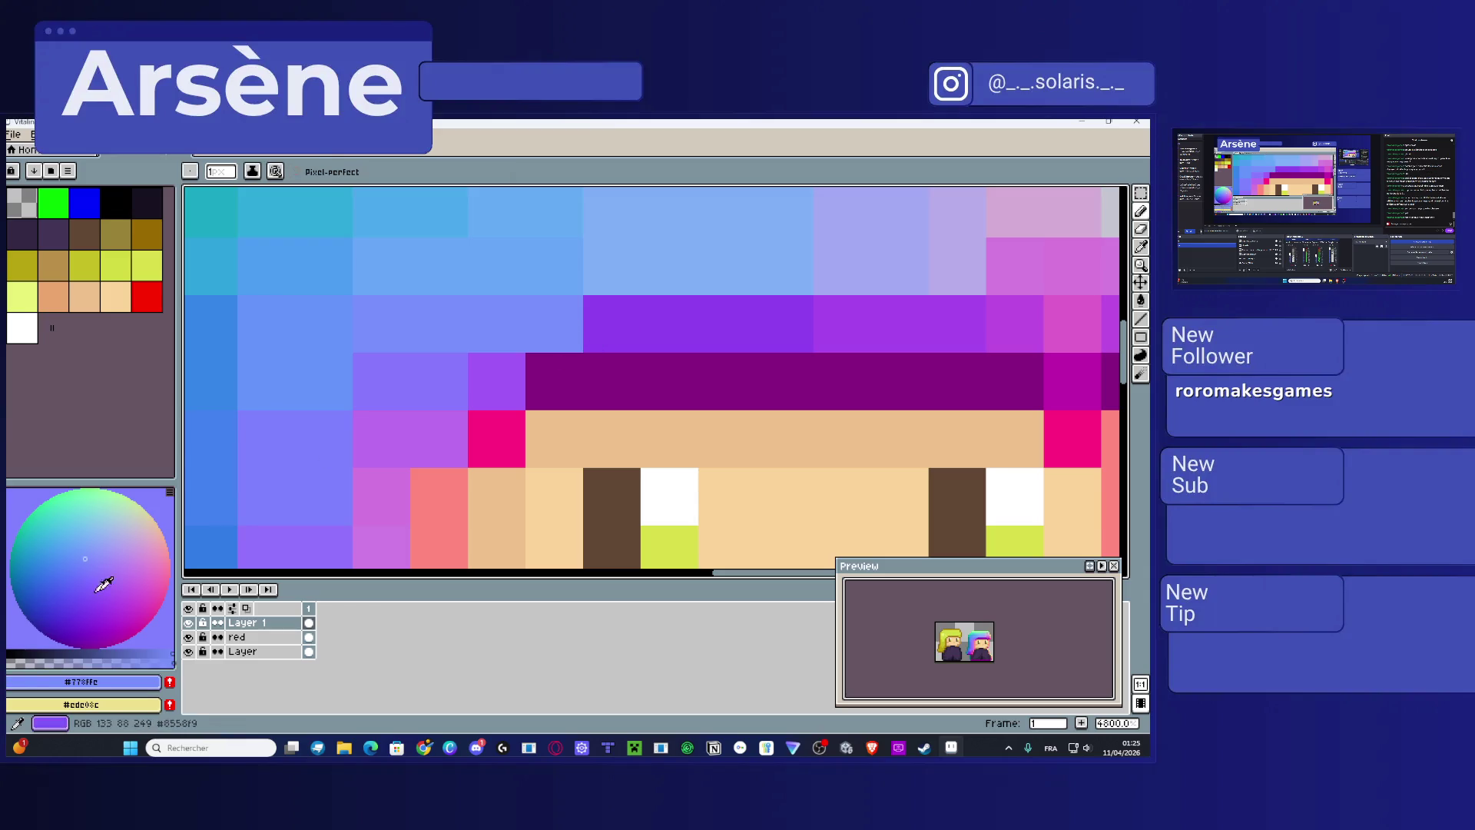
left_click(93, 588)
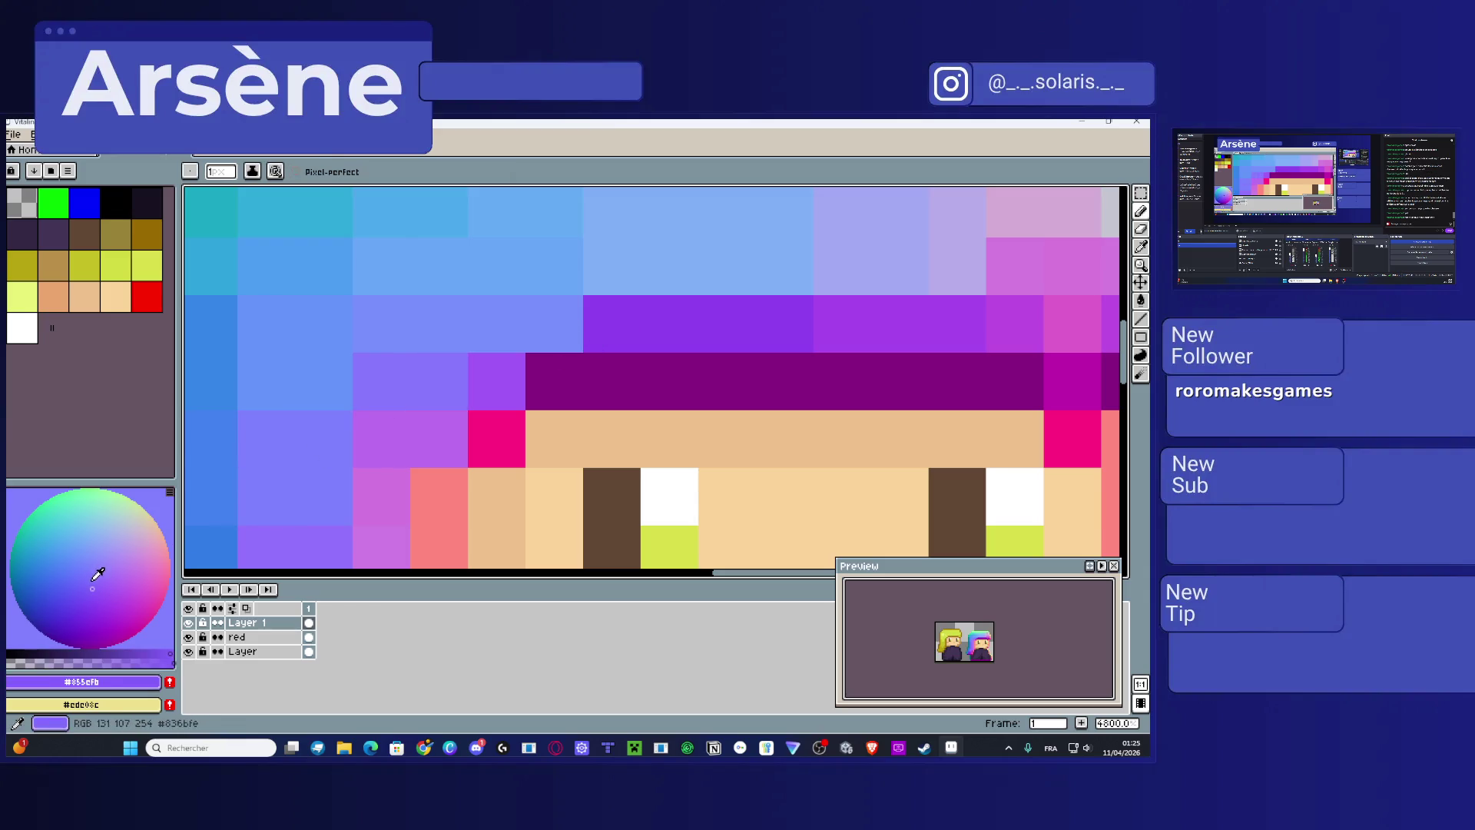
scroll(553, 320, "down", 2)
left_click_drag(711, 375, 642, 373)
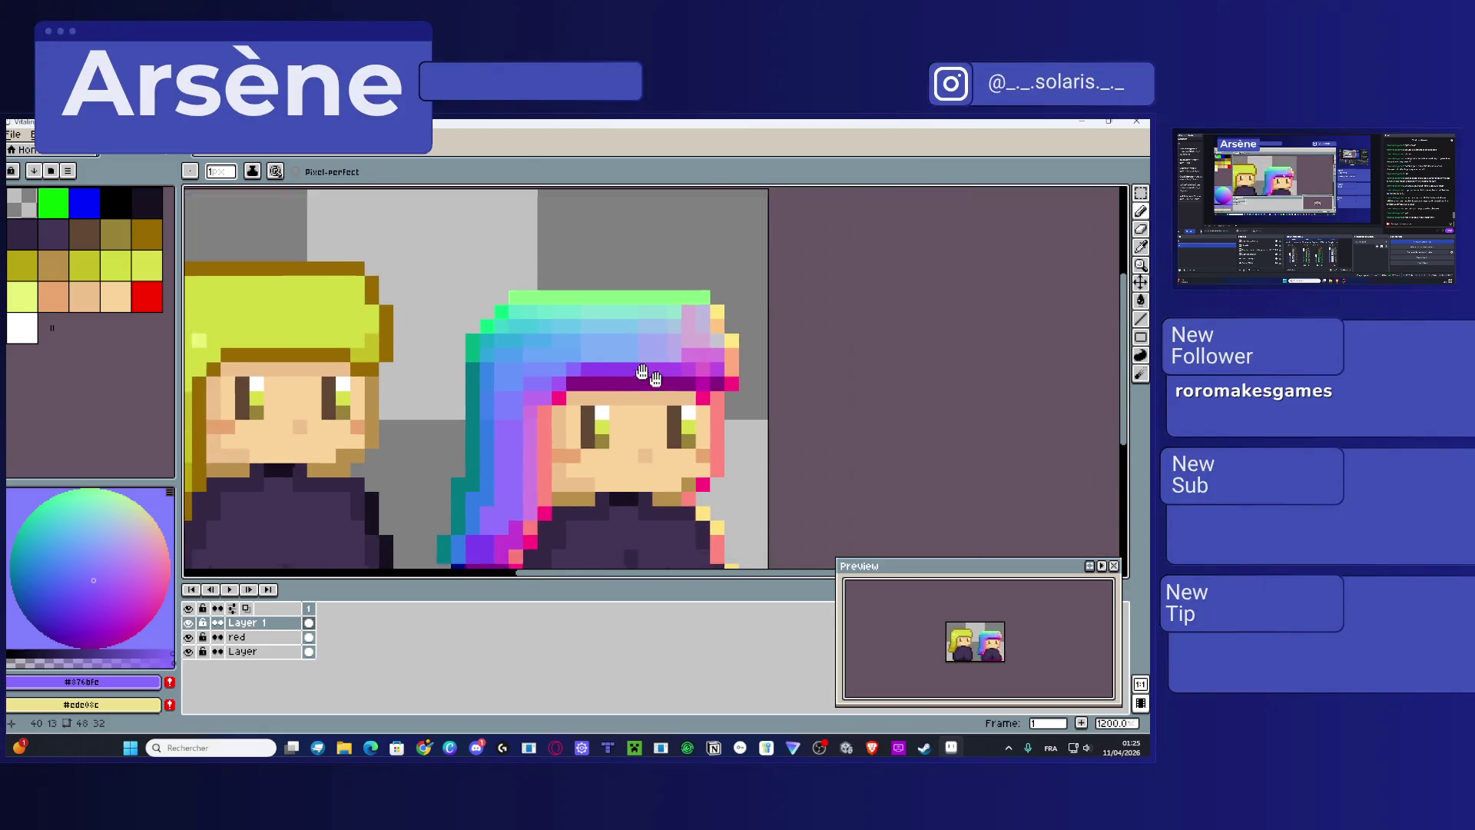
Step: Save the portrait as a flattened PNG, accepting the layers warning and export options
key("ctrl+s")
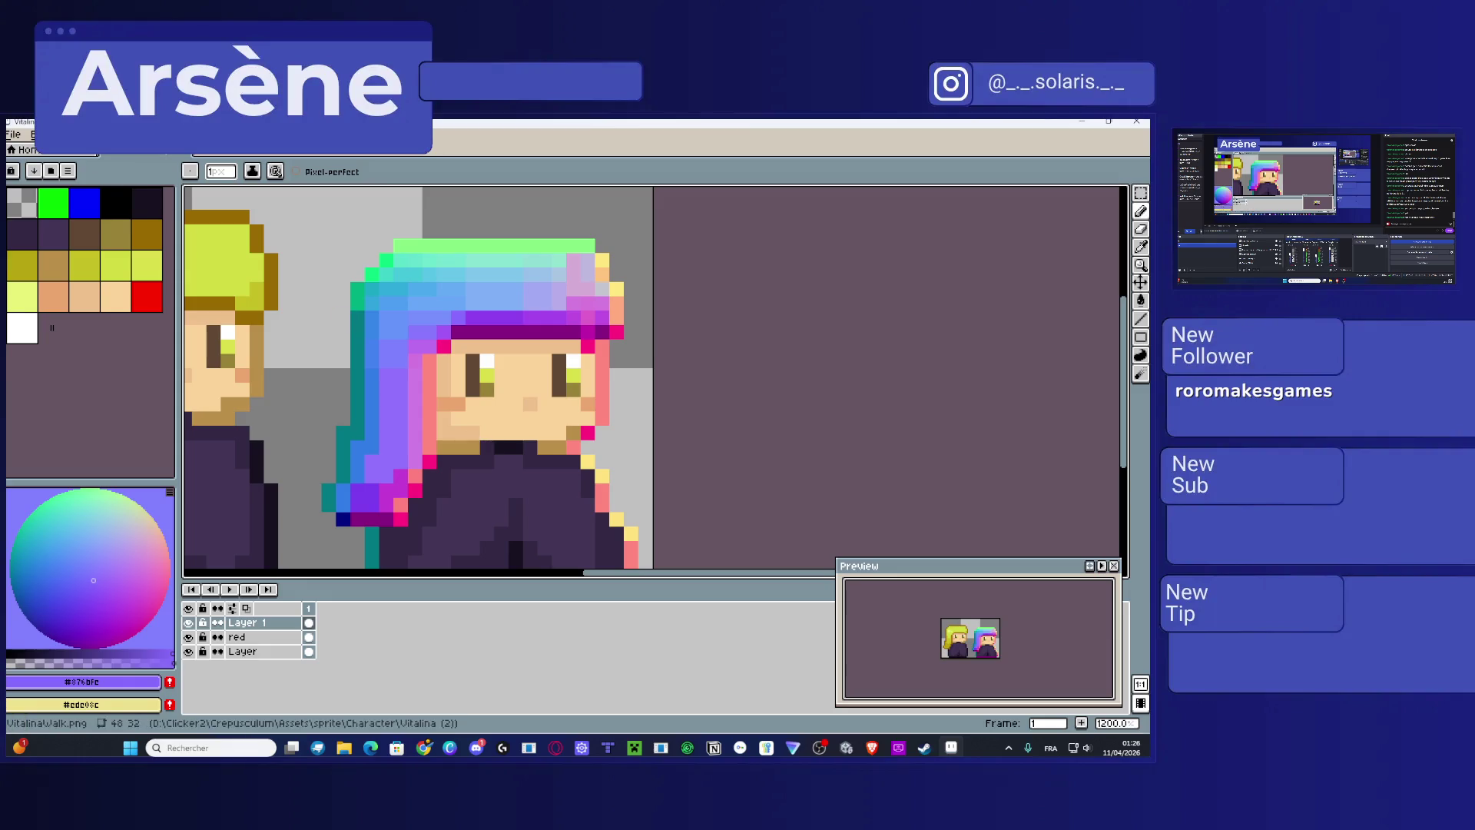
left_click(13, 133)
left_click(31, 201)
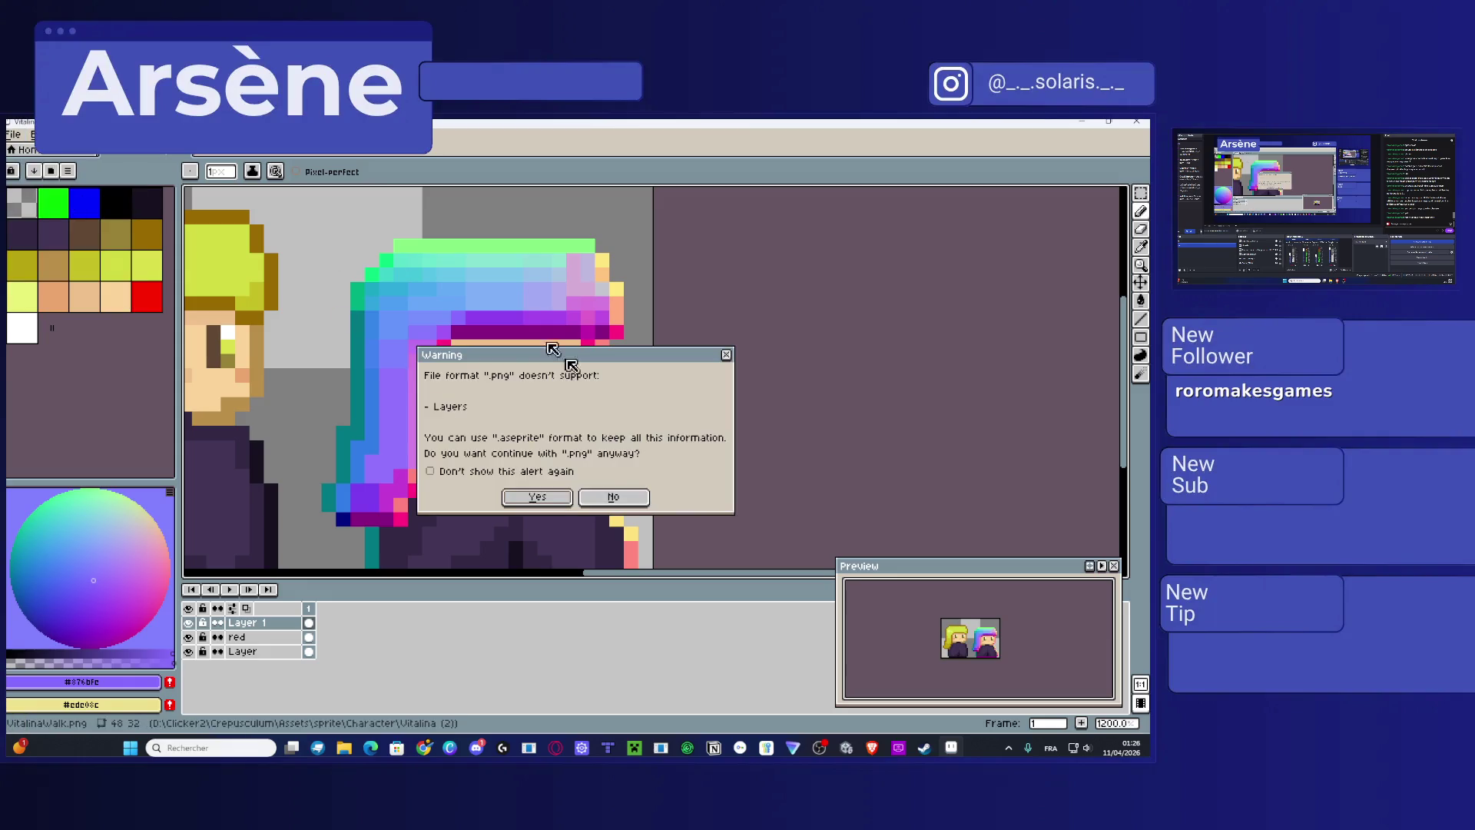
left_click(563, 498)
left_click(604, 433)
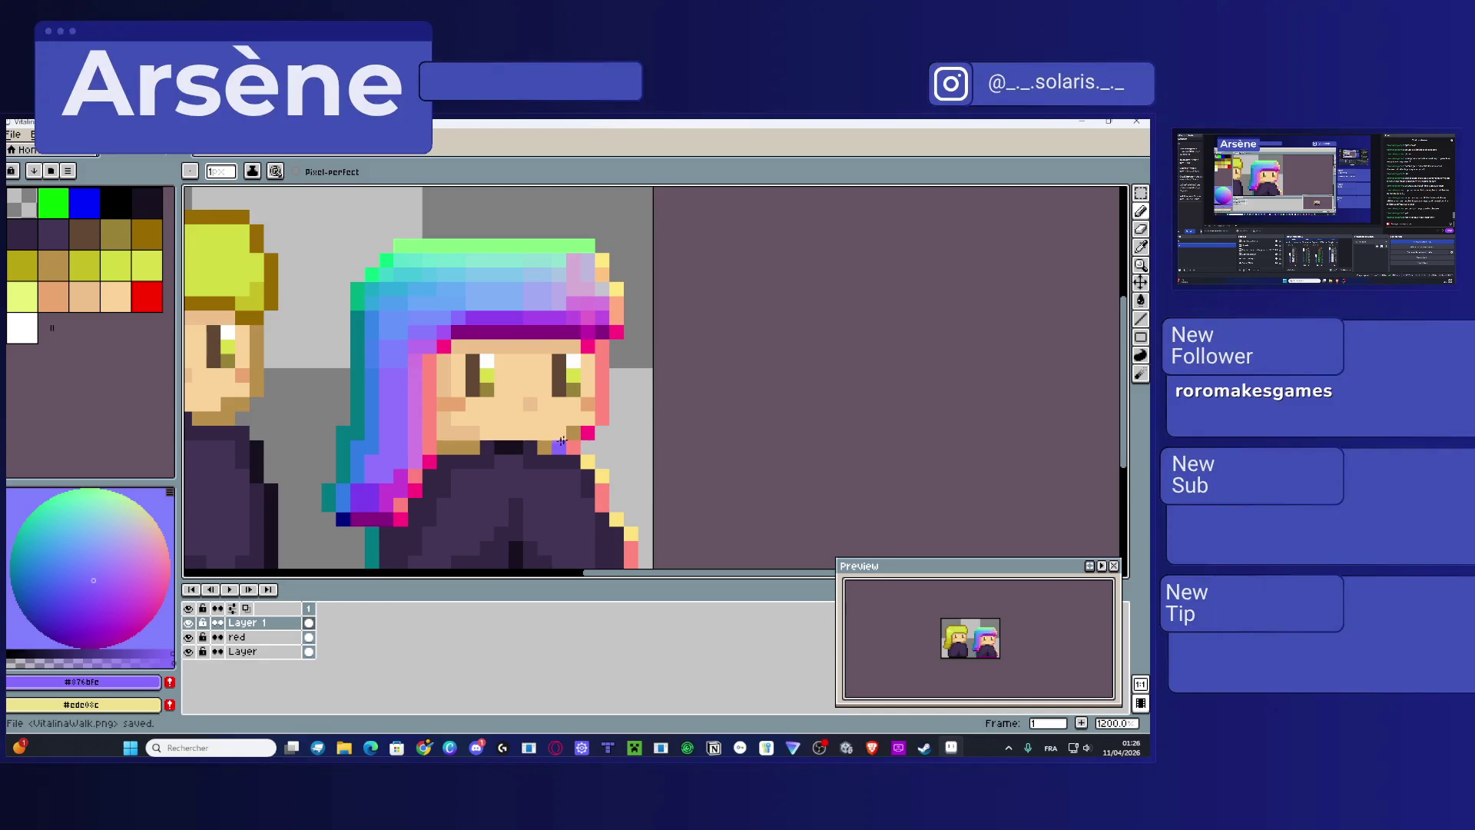
Step: Toggle Layer 1's visibility off and on to compare the hair
scroll(475, 461, "up", 1)
left_click(188, 623)
left_click(190, 625)
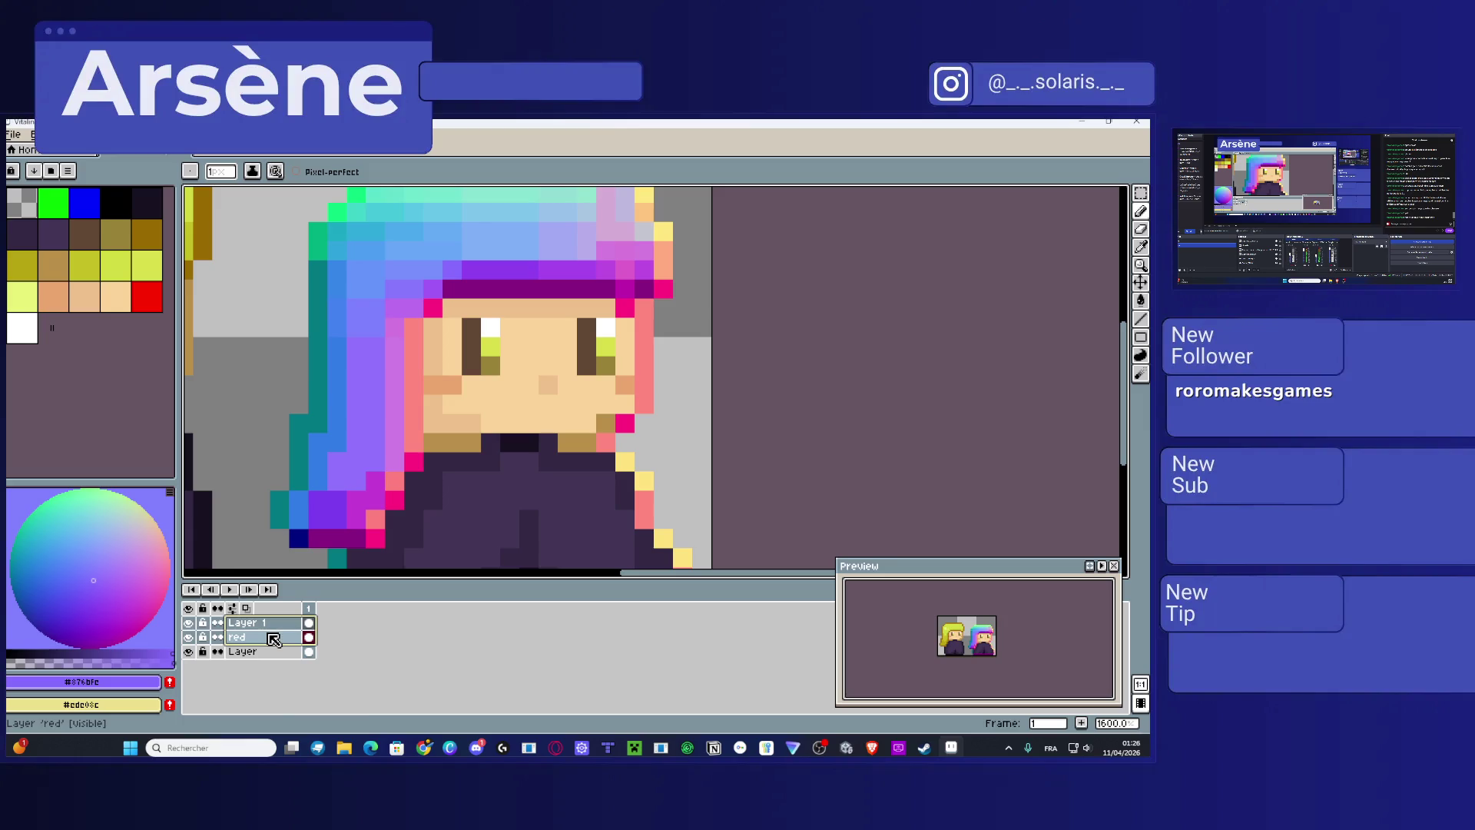
Step: Merge Layer 1 down into the red layer, after undoing an accidental red-into-Layer merge
right_click(278, 636)
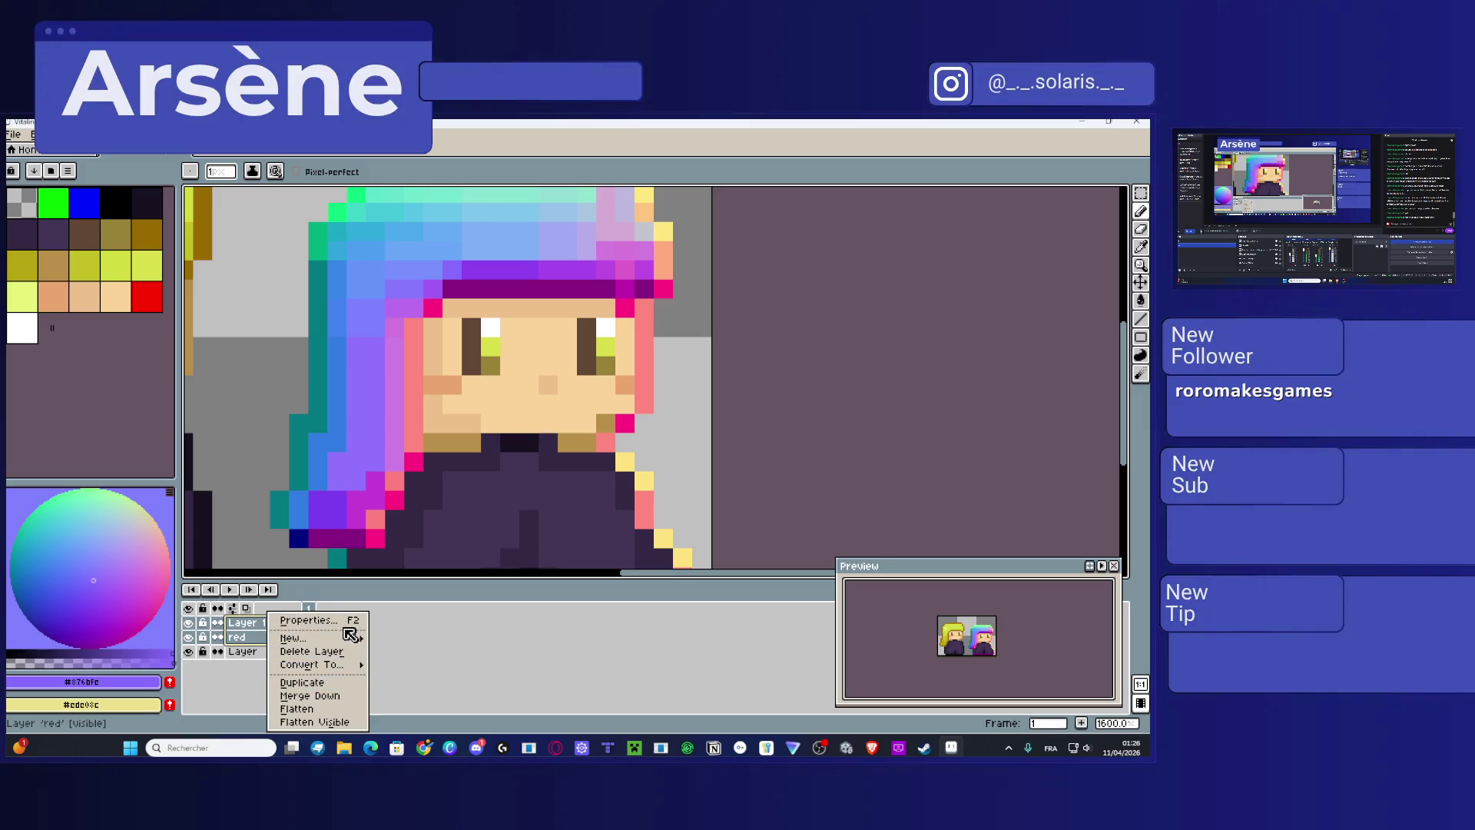
left_click(336, 694)
key("ctrl+z")
right_click(268, 621)
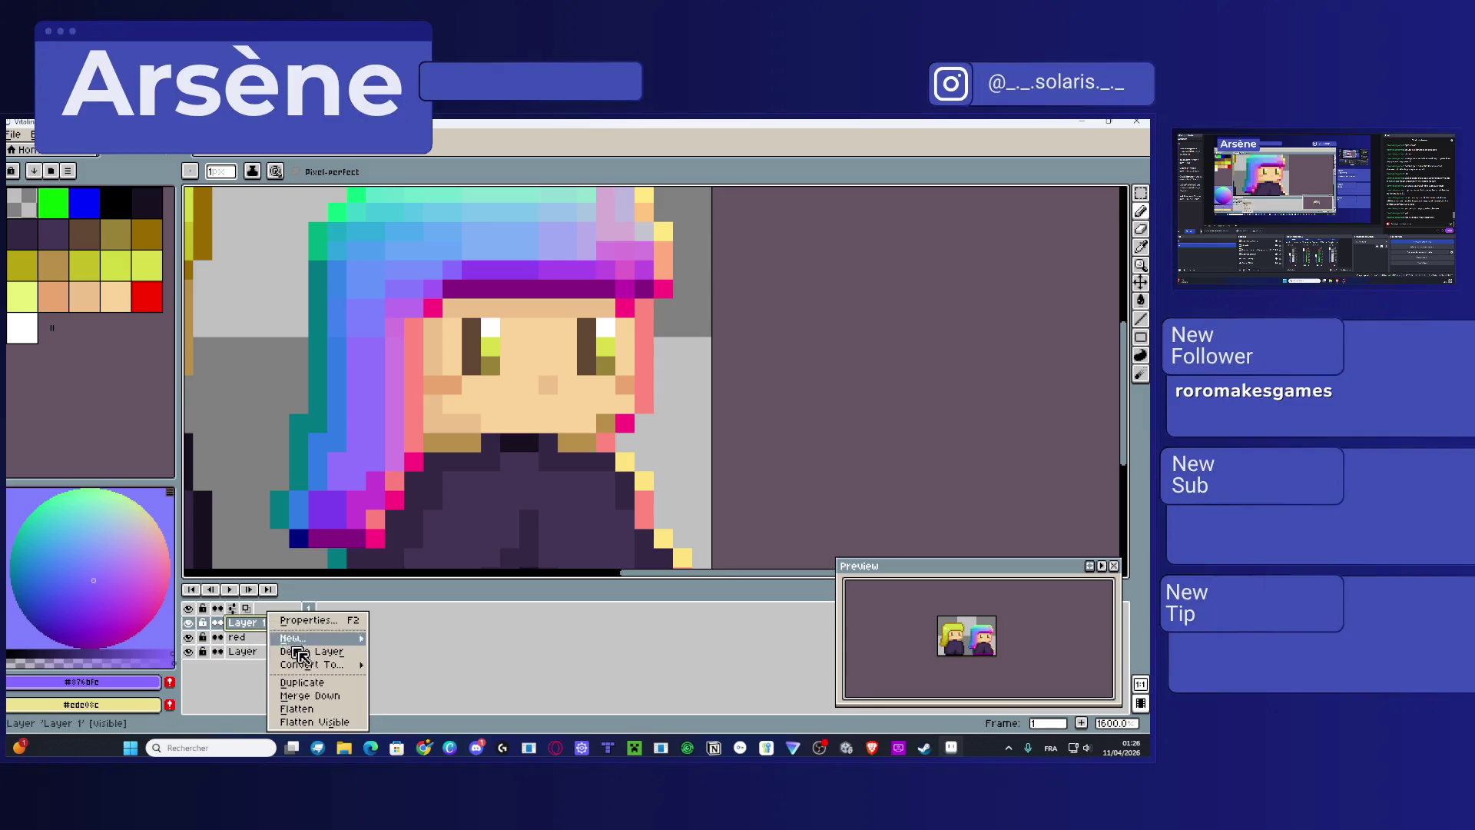
left_click(339, 695)
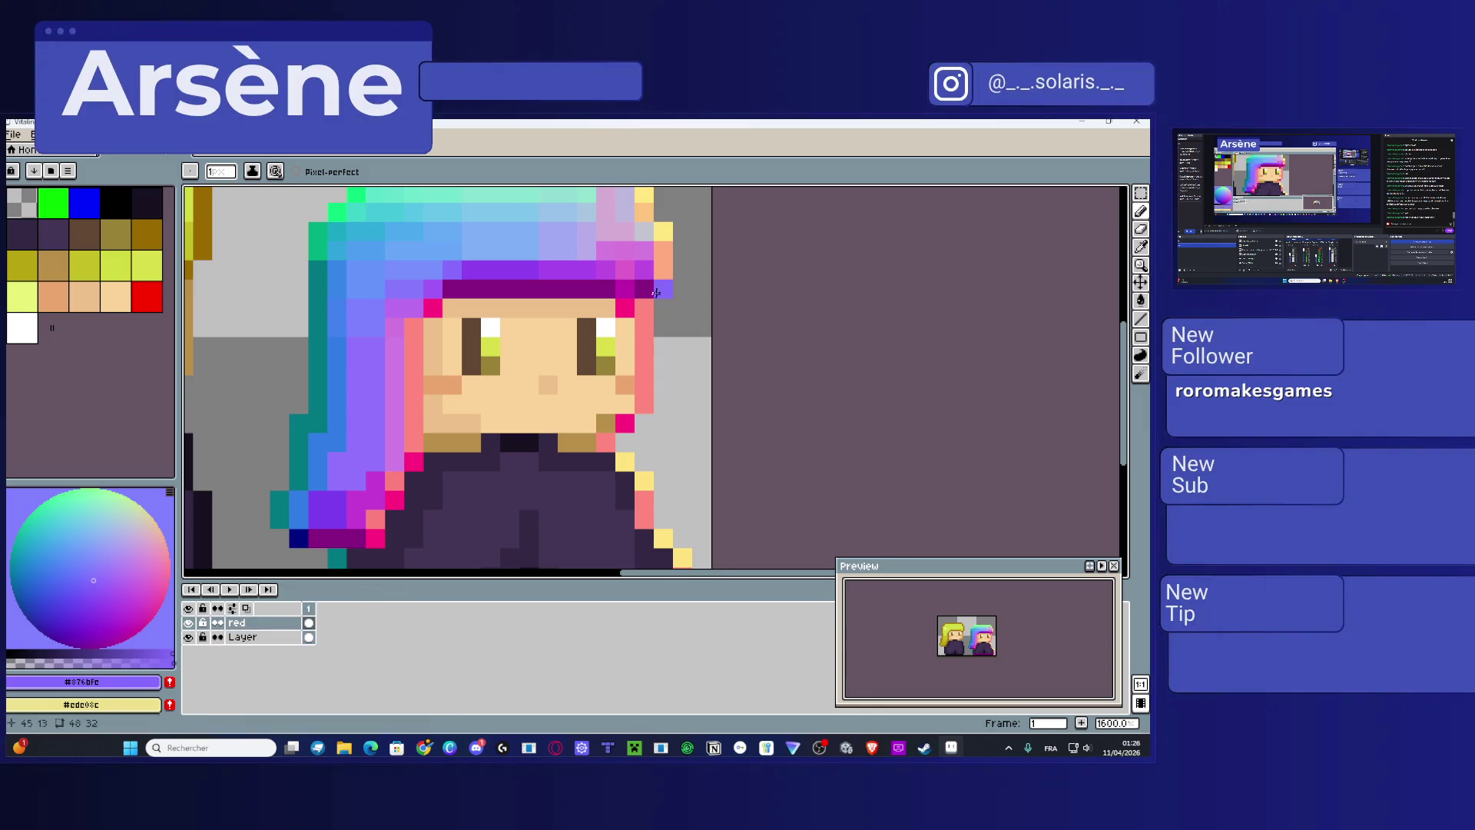
scroll(565, 339, "up", 1)
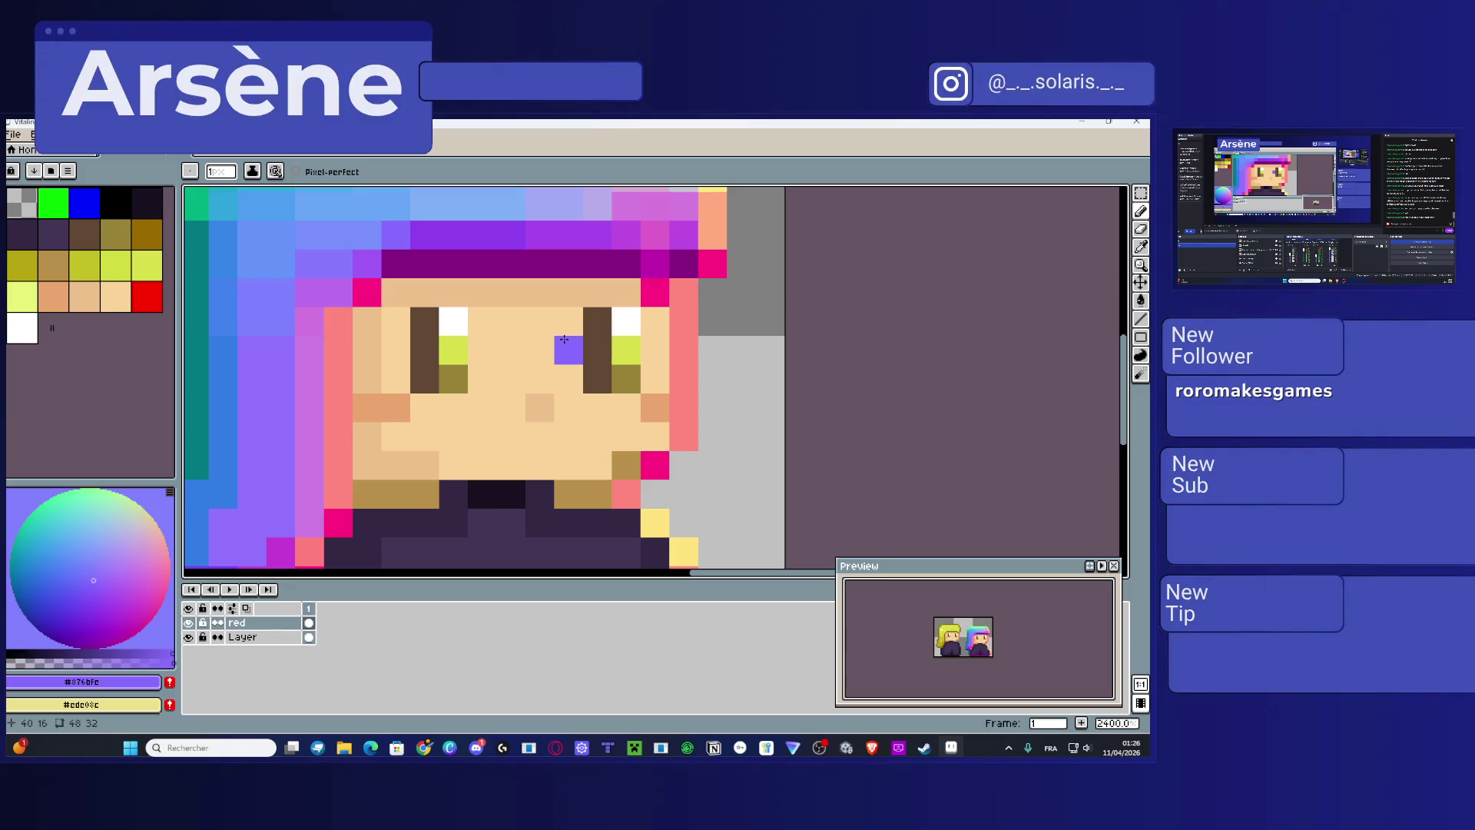
Step: Cover the right eye's pixel column with salmon and soft pink
left_click(169, 564)
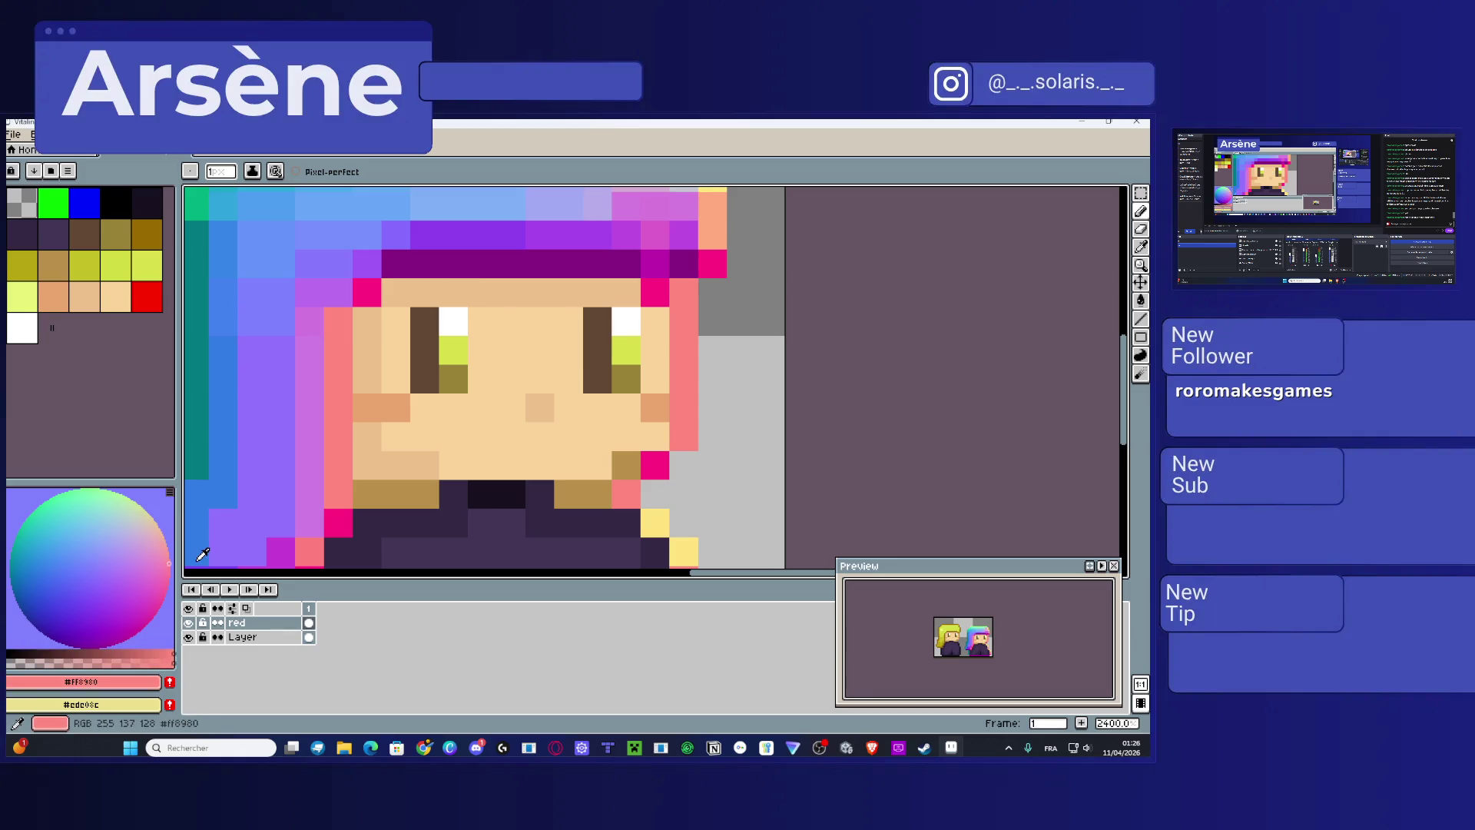
left_click_drag(627, 321, 623, 365)
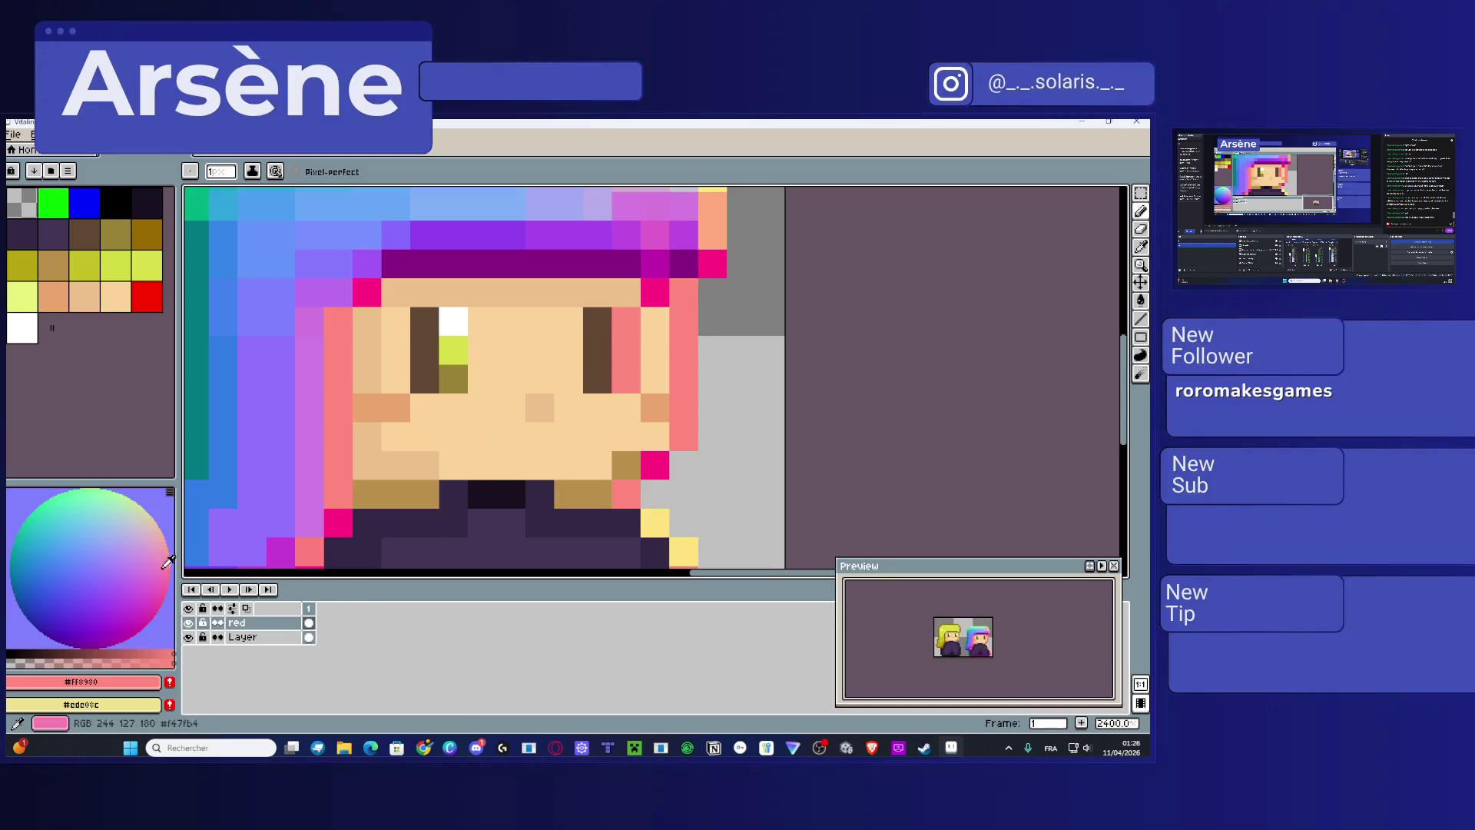
left_click_drag(160, 561, 155, 559)
left_click(155, 564)
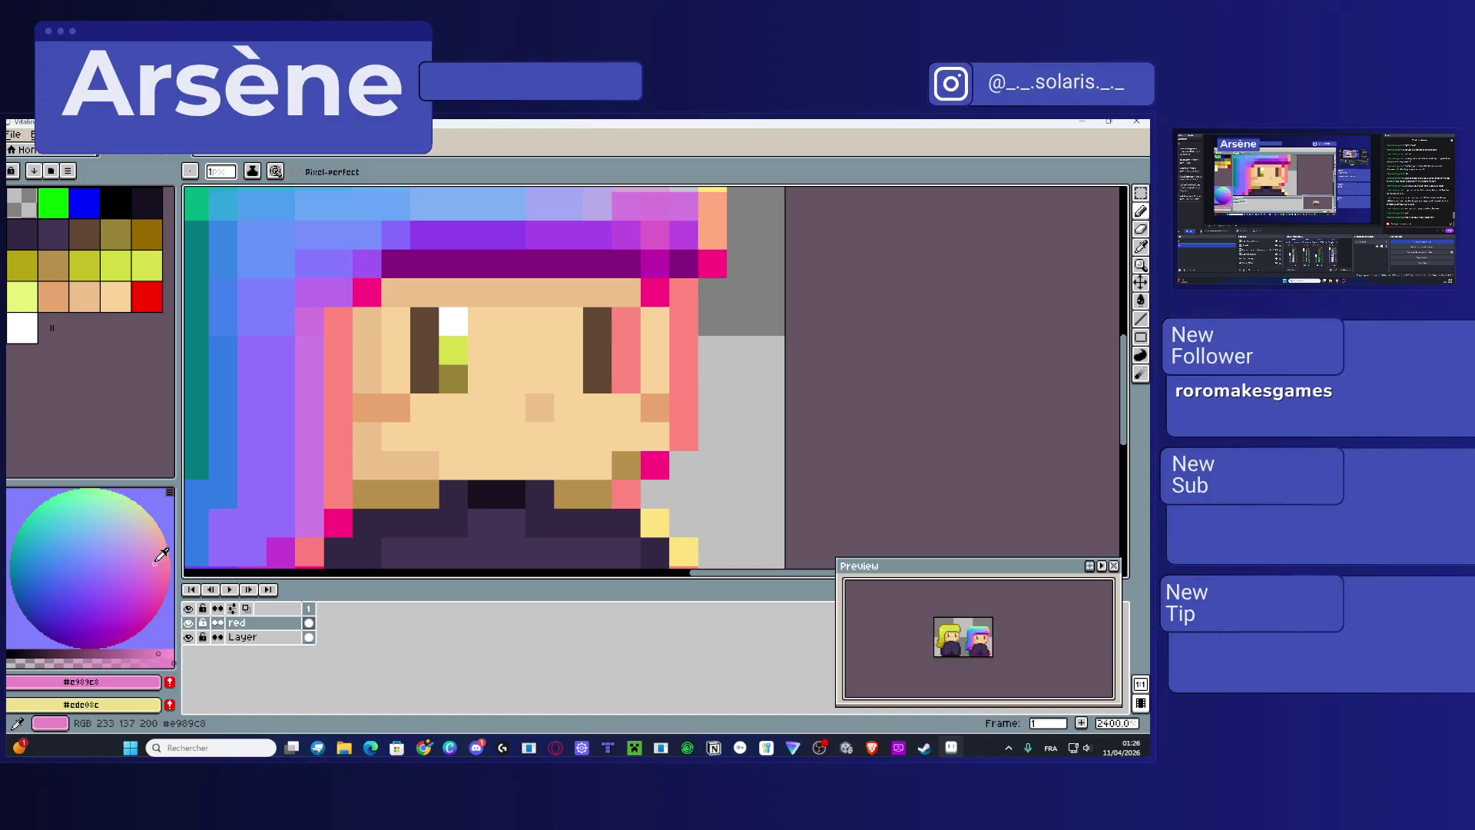
left_click(621, 325)
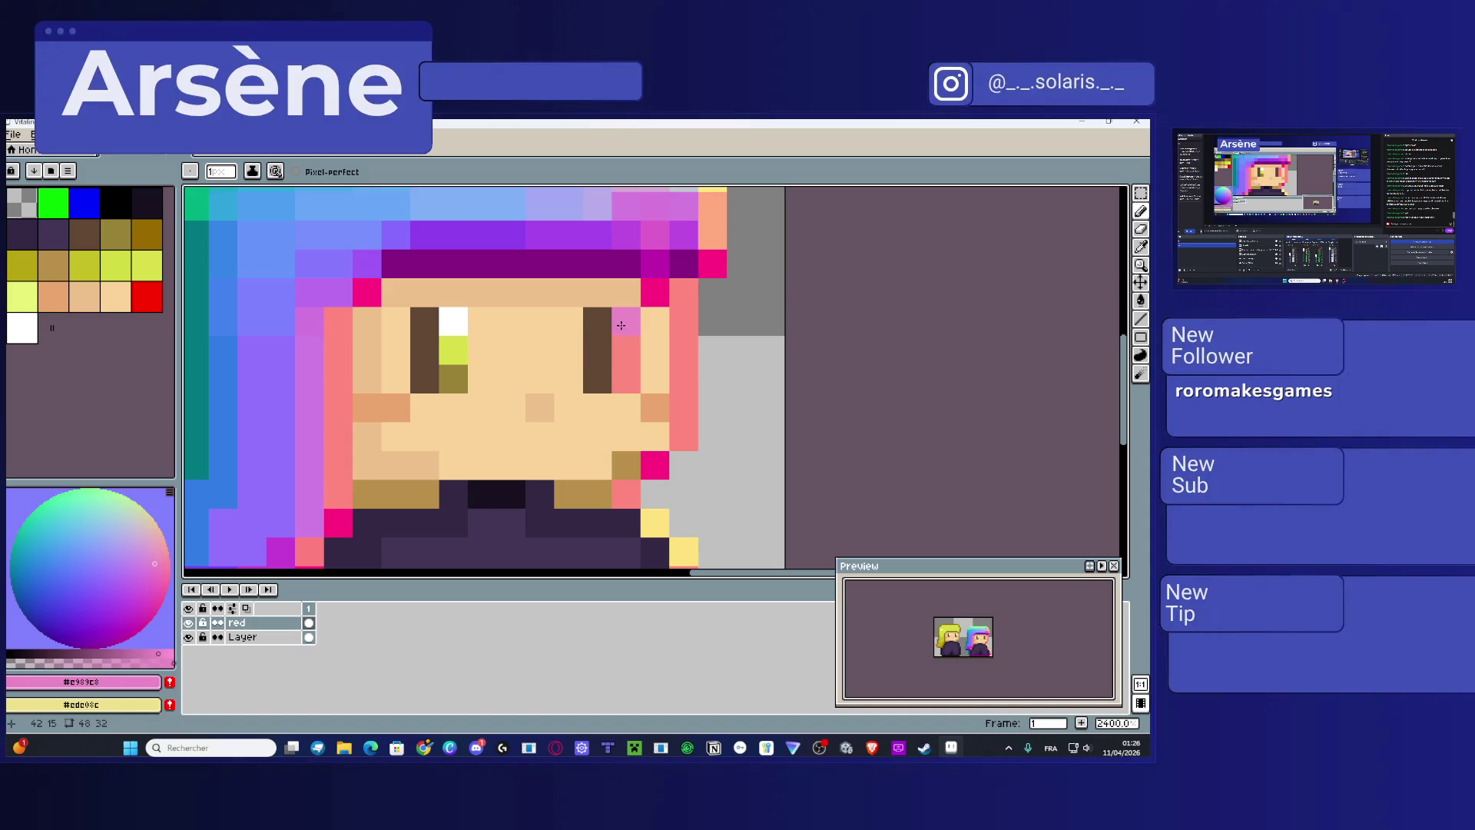
Step: Add yellow, pink and hot pink highlight pixels to the right eye
left_click(153, 532)
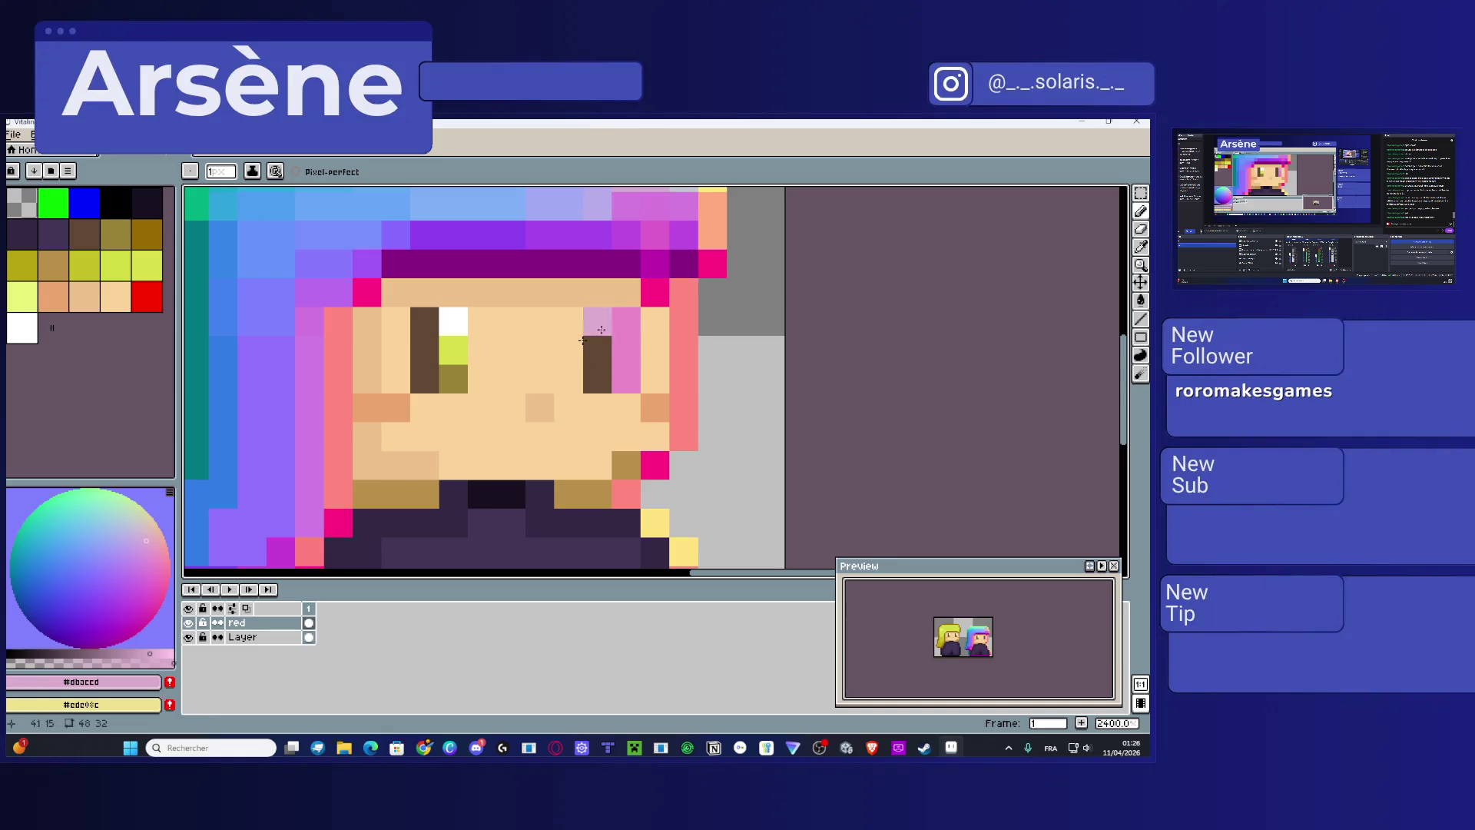
left_click(140, 533)
left_click(140, 534)
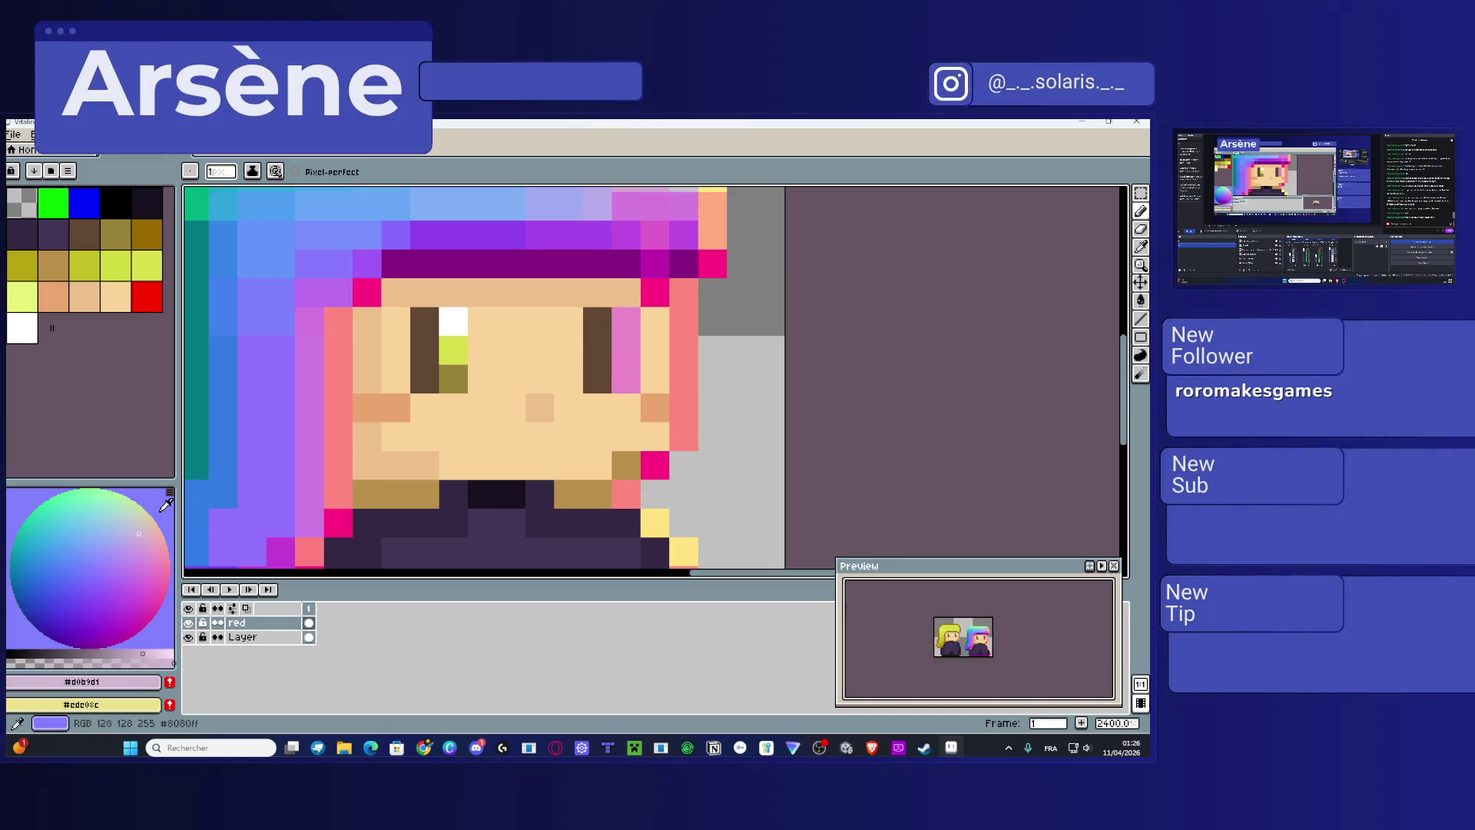
mouse_move(120, 528)
left_mouse_down()
mouse_move(93, 474)
mouse_move(171, 492)
left_mouse_up()
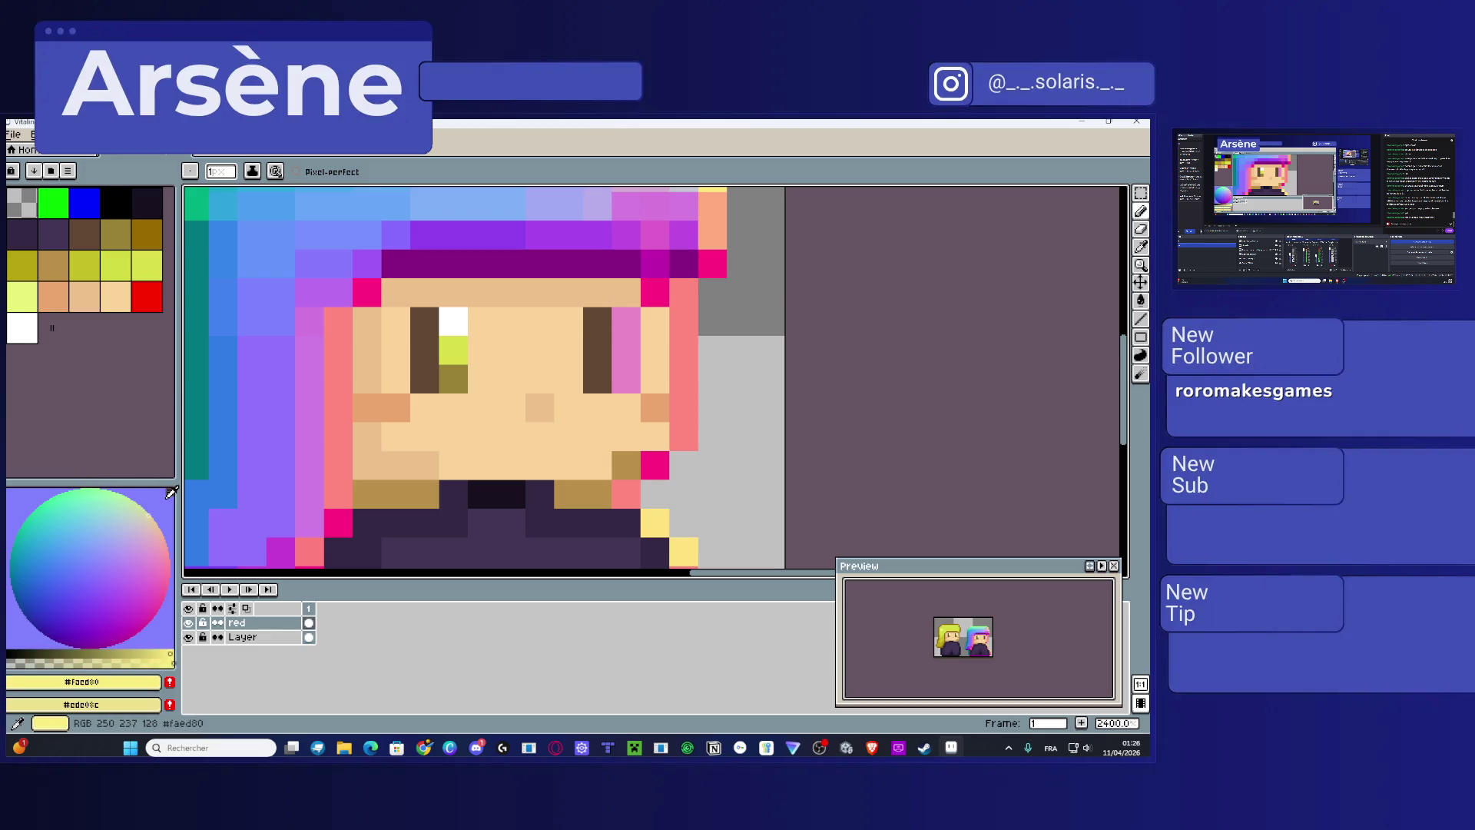
left_click(626, 321)
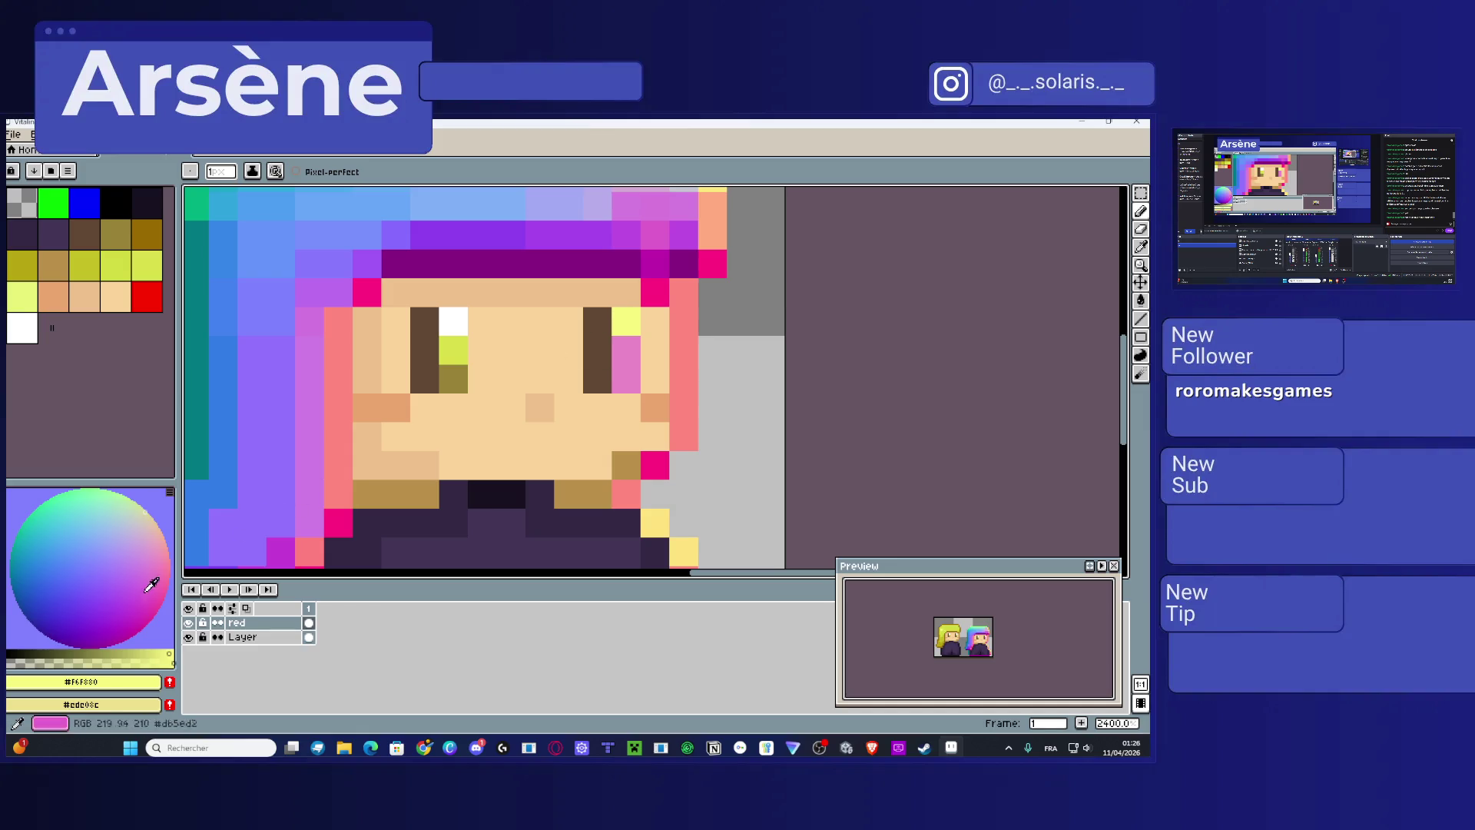
left_click(168, 569)
left_click(626, 350)
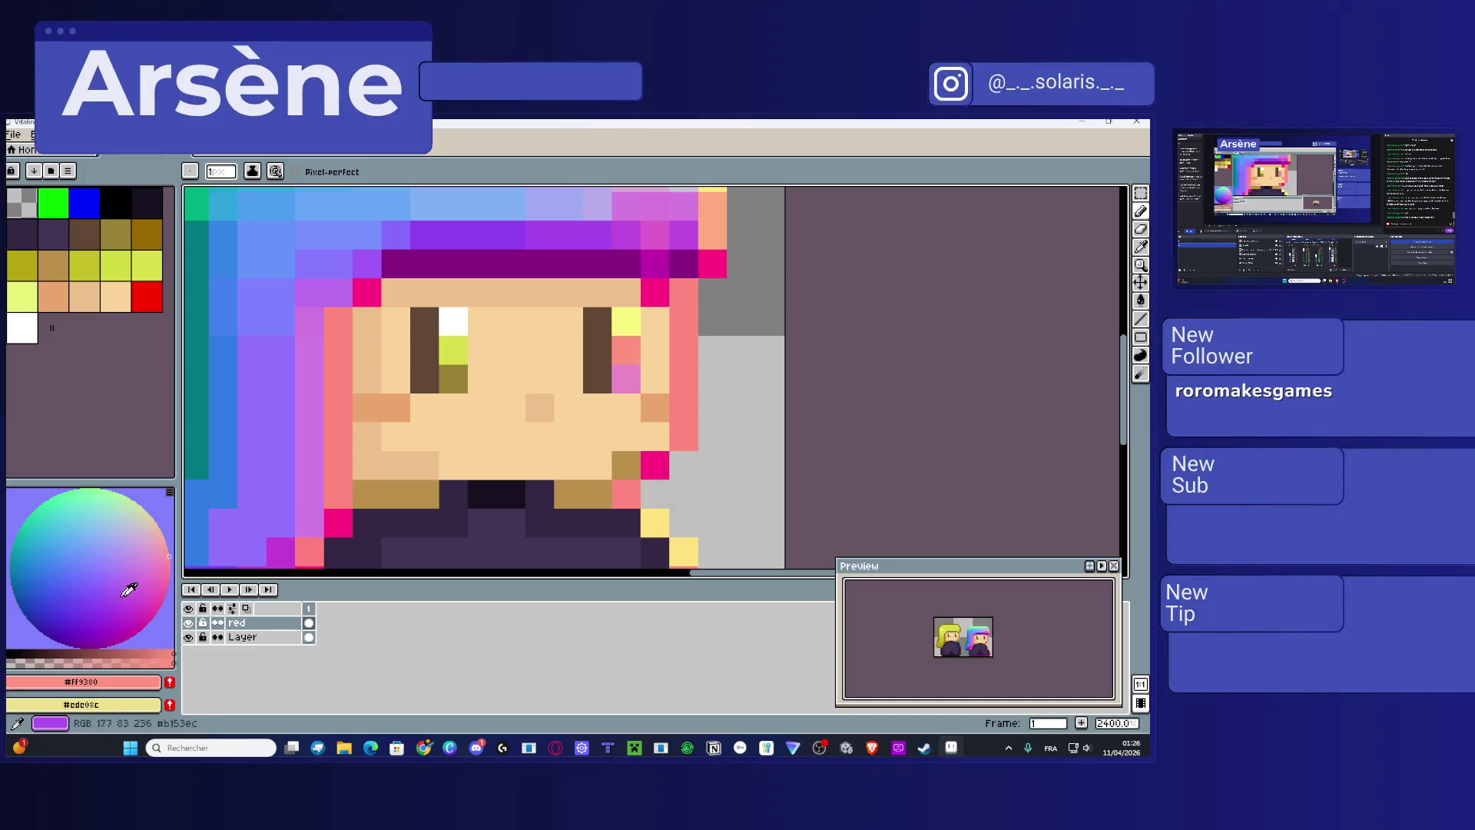
left_click_drag(146, 607, 177, 615)
left_click(626, 378)
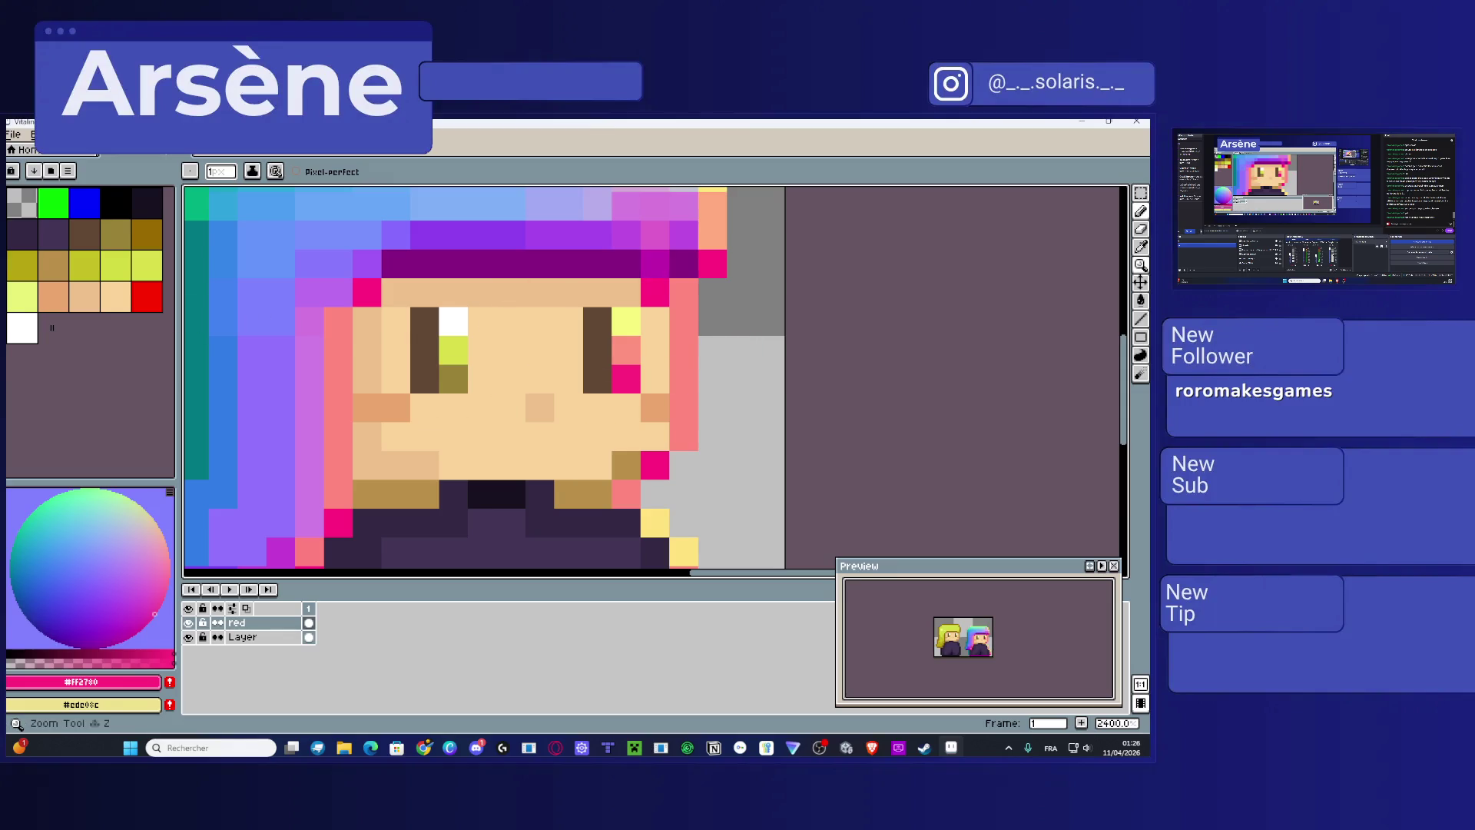
Step: Copy the right eye's pixel column onto the left eye with a rectangular selection
left_click(1142, 194)
left_click_drag(612, 305, 642, 395)
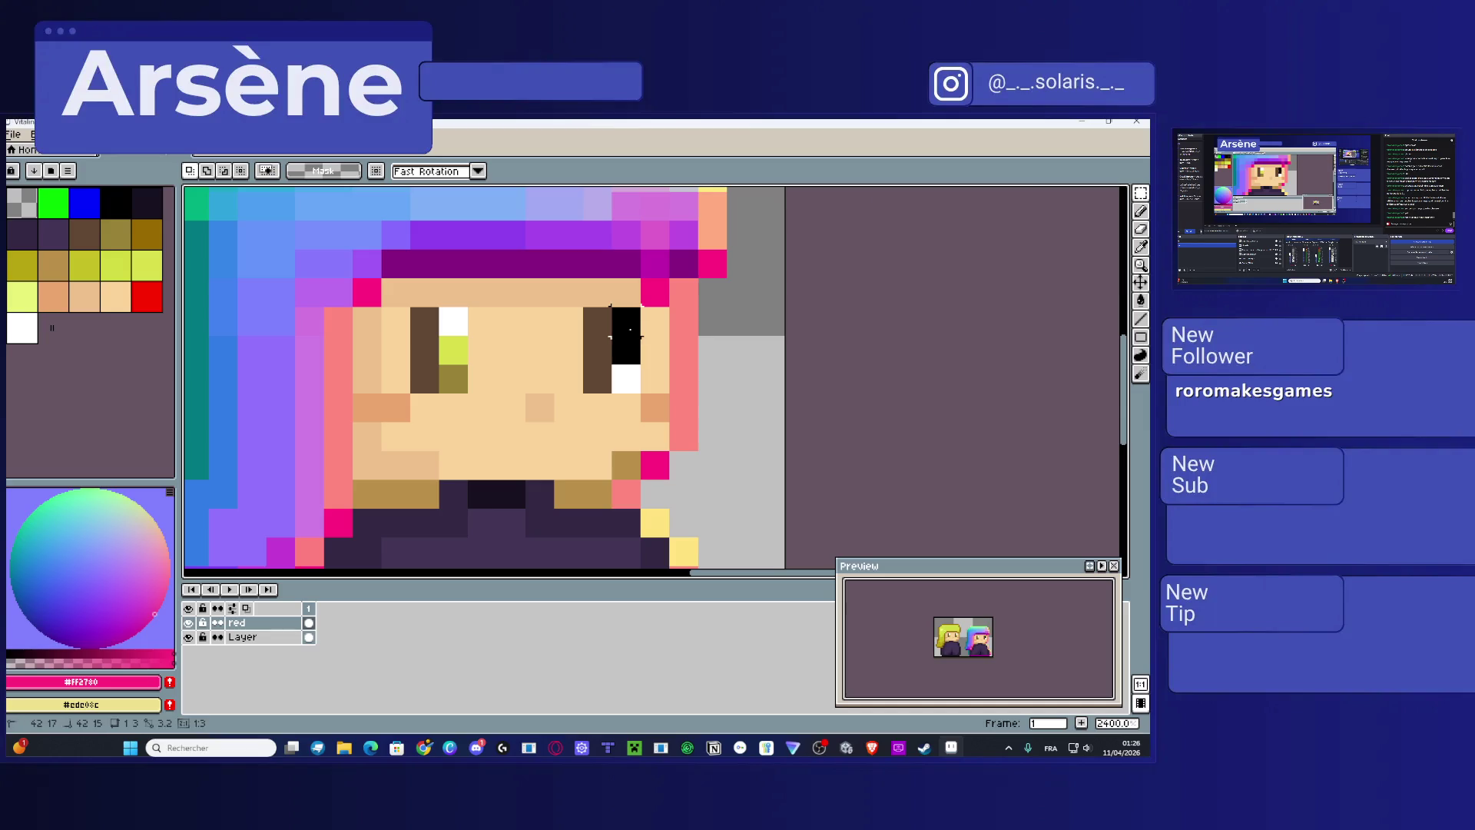
left_click_drag(638, 337, 465, 342)
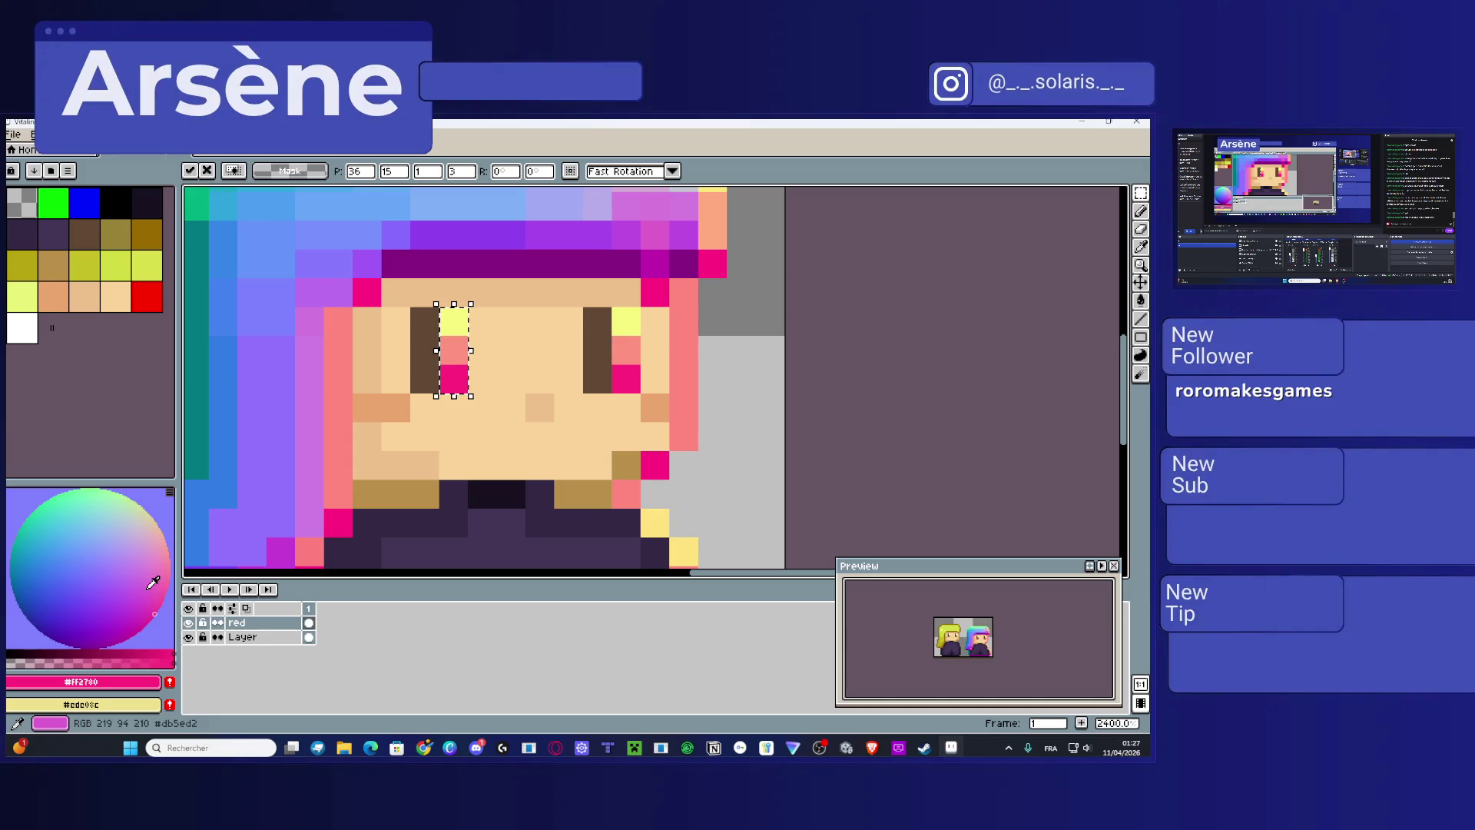
left_click(1141, 211)
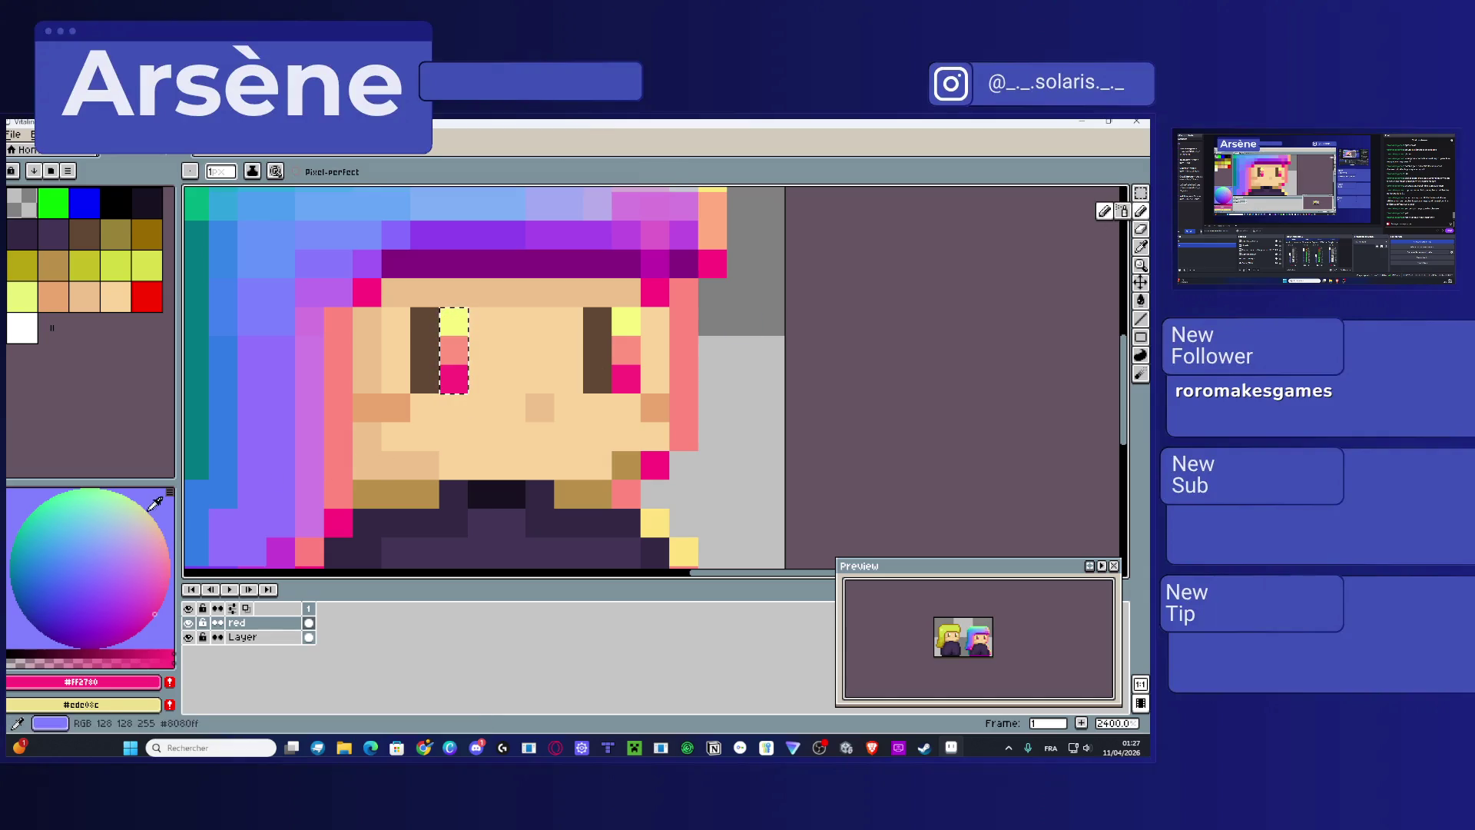
Step: Repaint both eyes' dark brown columns in light purple
left_click(117, 561)
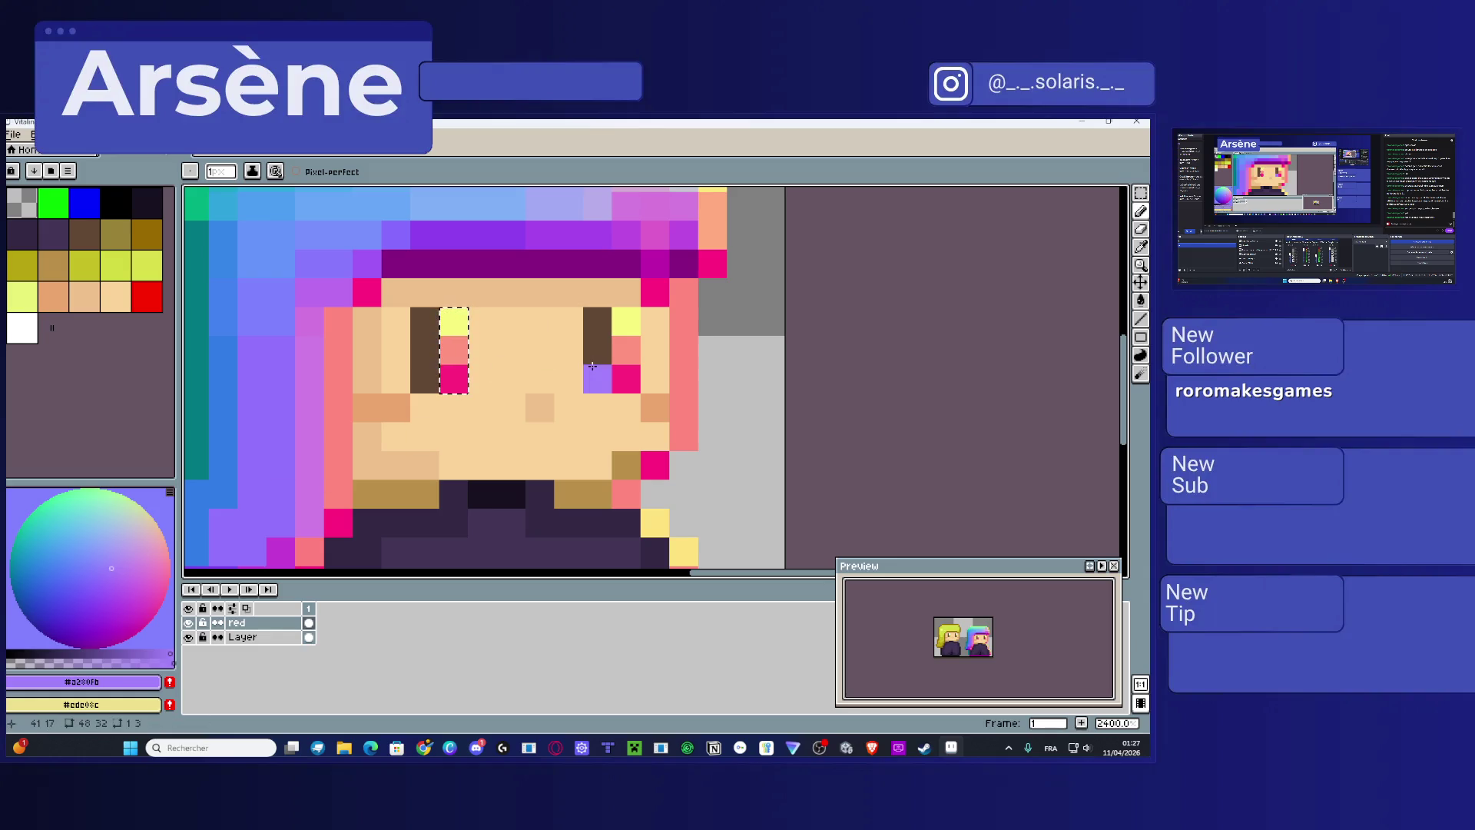
key("v")
key("b")
left_click_drag(598, 315, 605, 380)
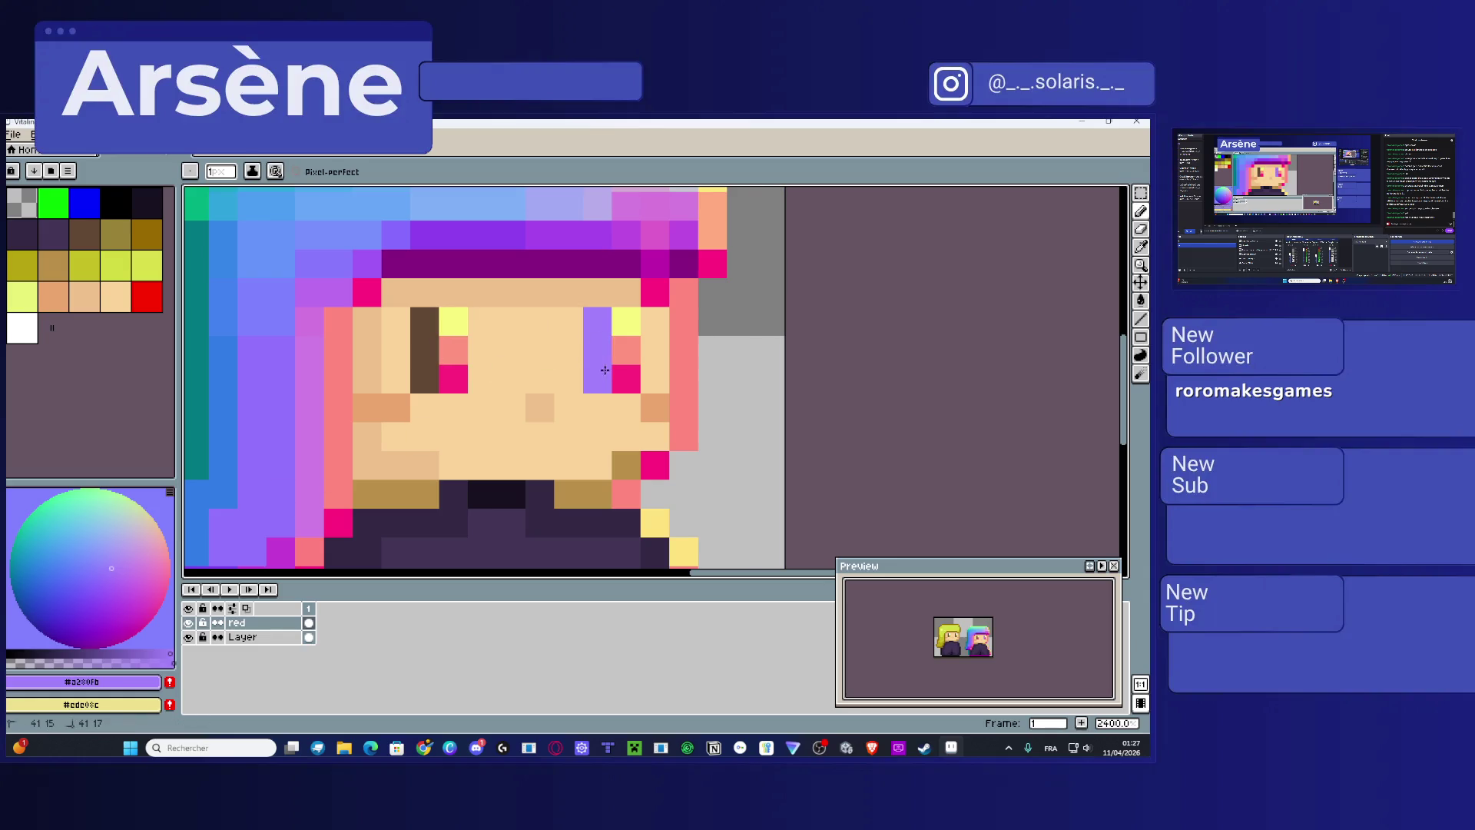
left_click_drag(425, 321, 425, 380)
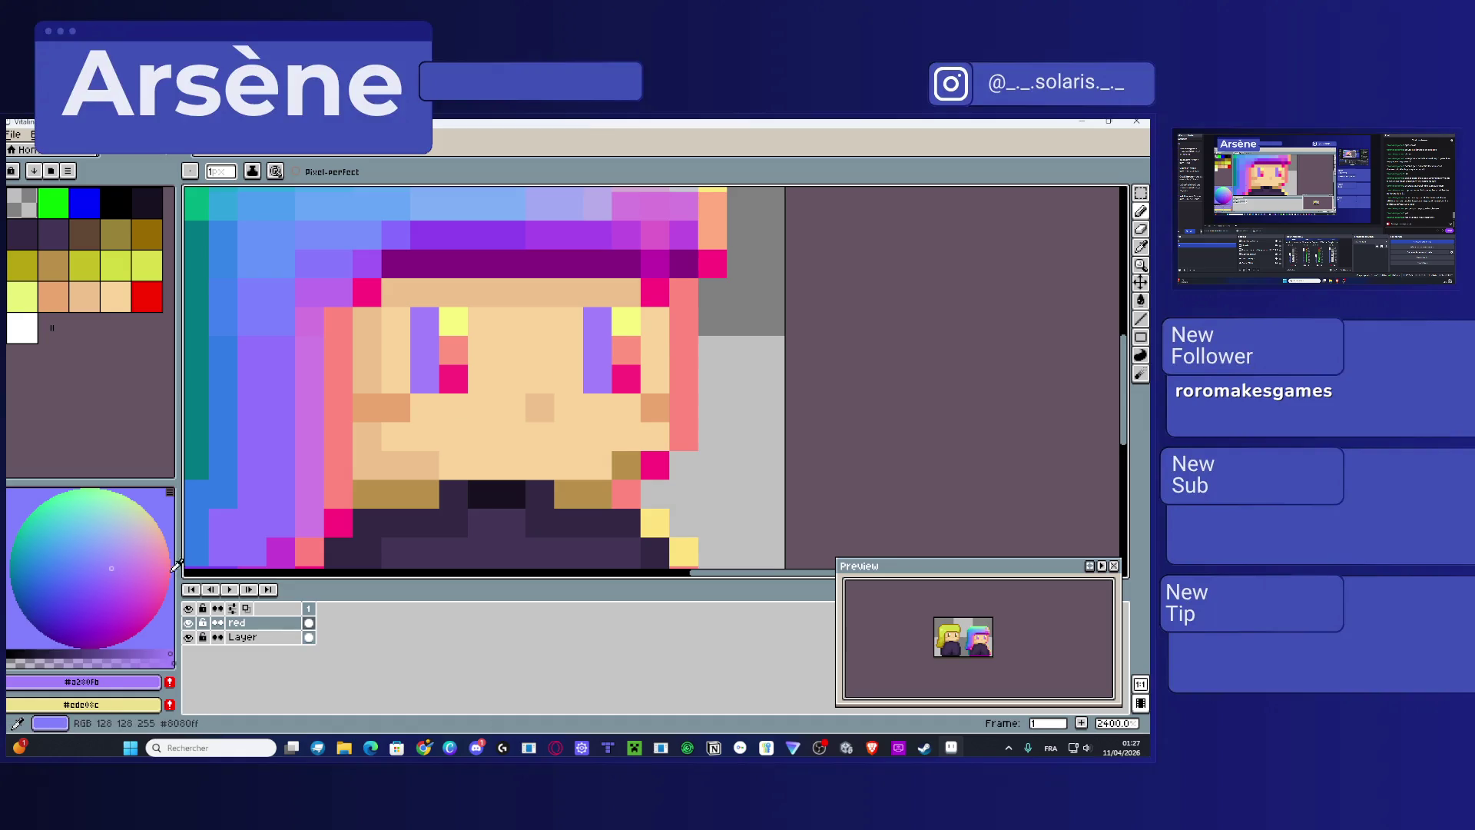
Step: Pick a dark navy (#112380) as the shading colour
left_click_drag(102, 571, 46, 608)
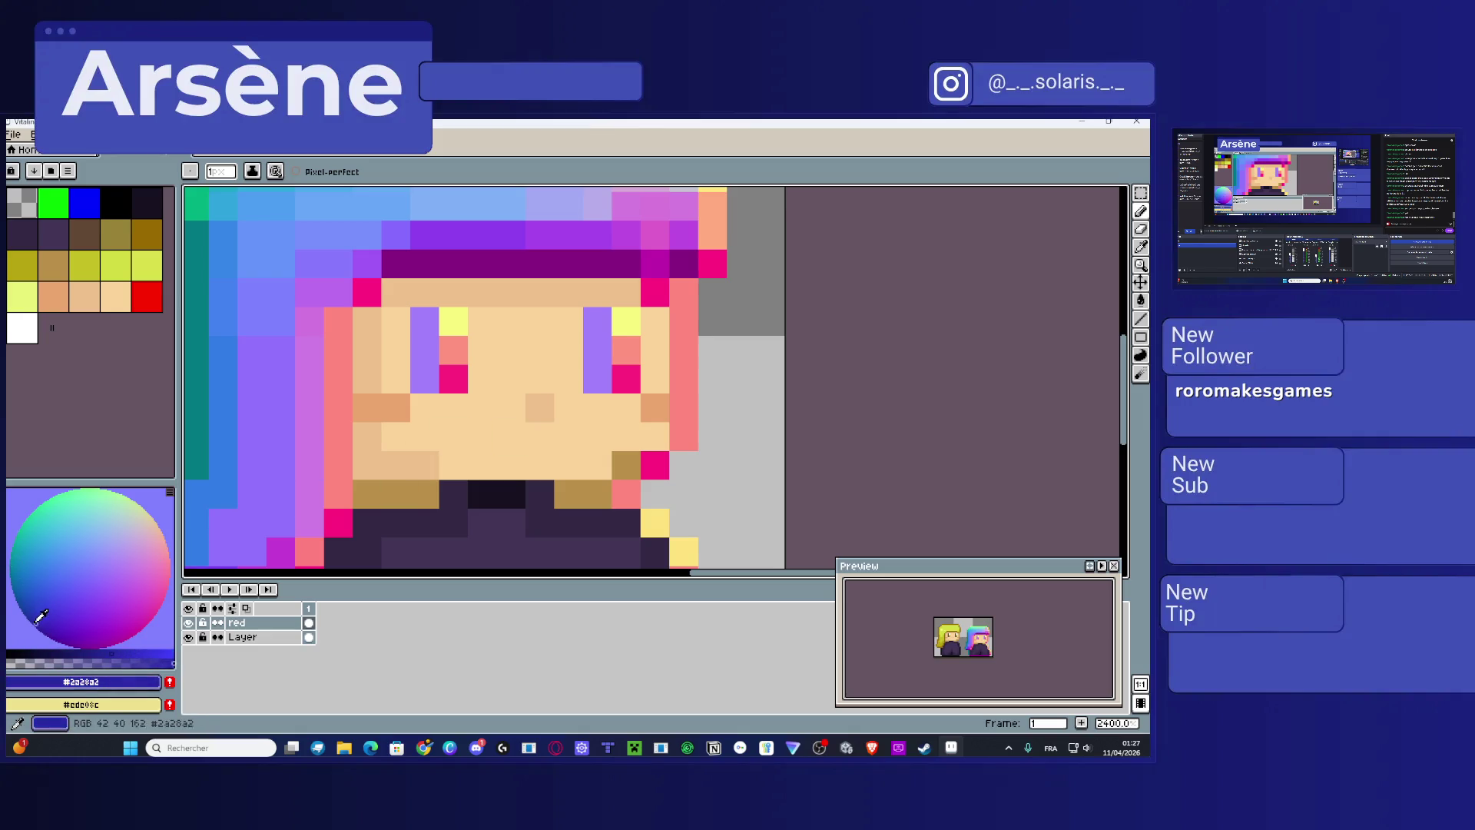
left_click_drag(40, 617, 31, 620)
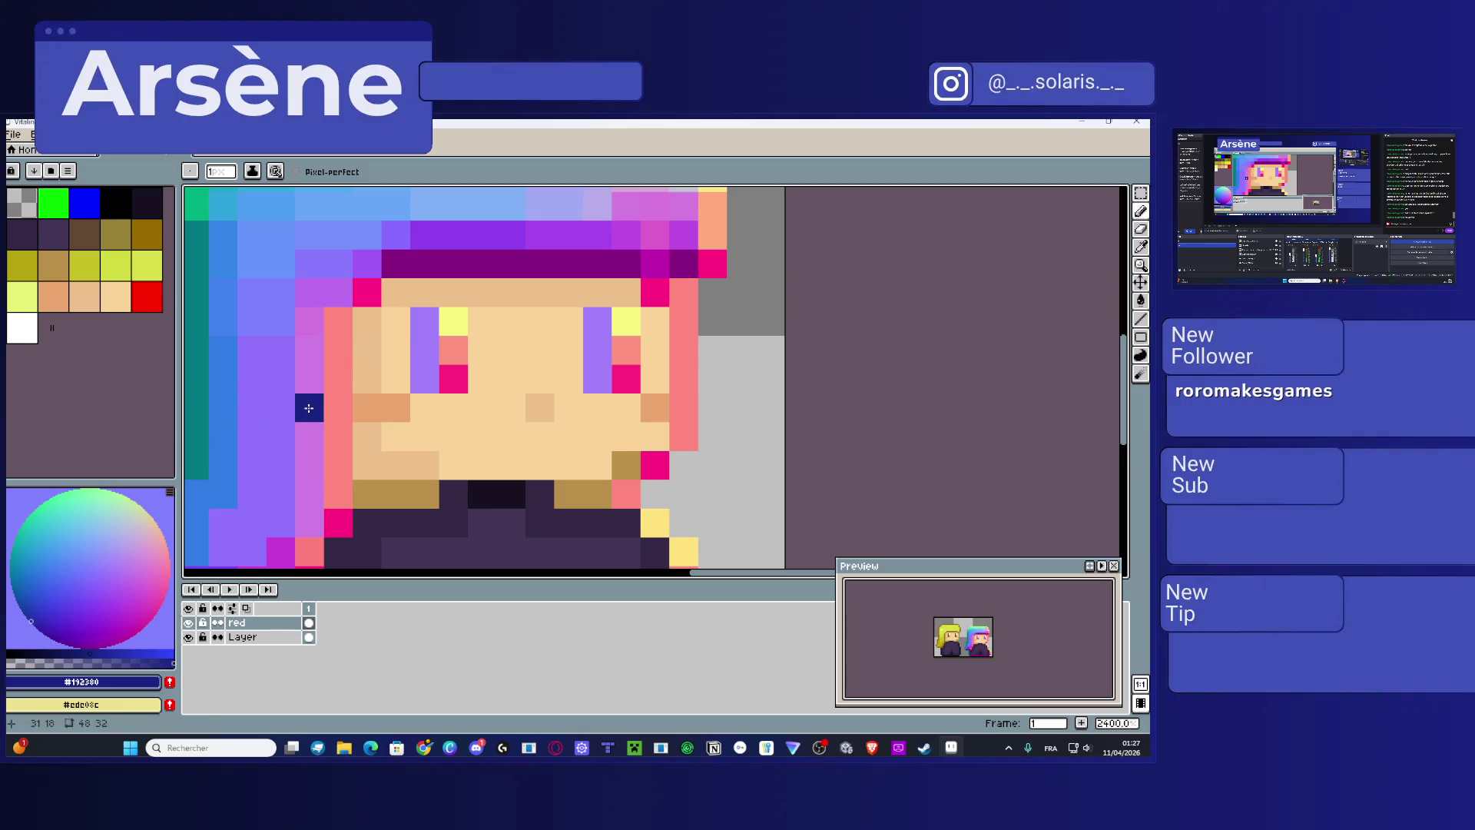
scroll(309, 408, "down", 2)
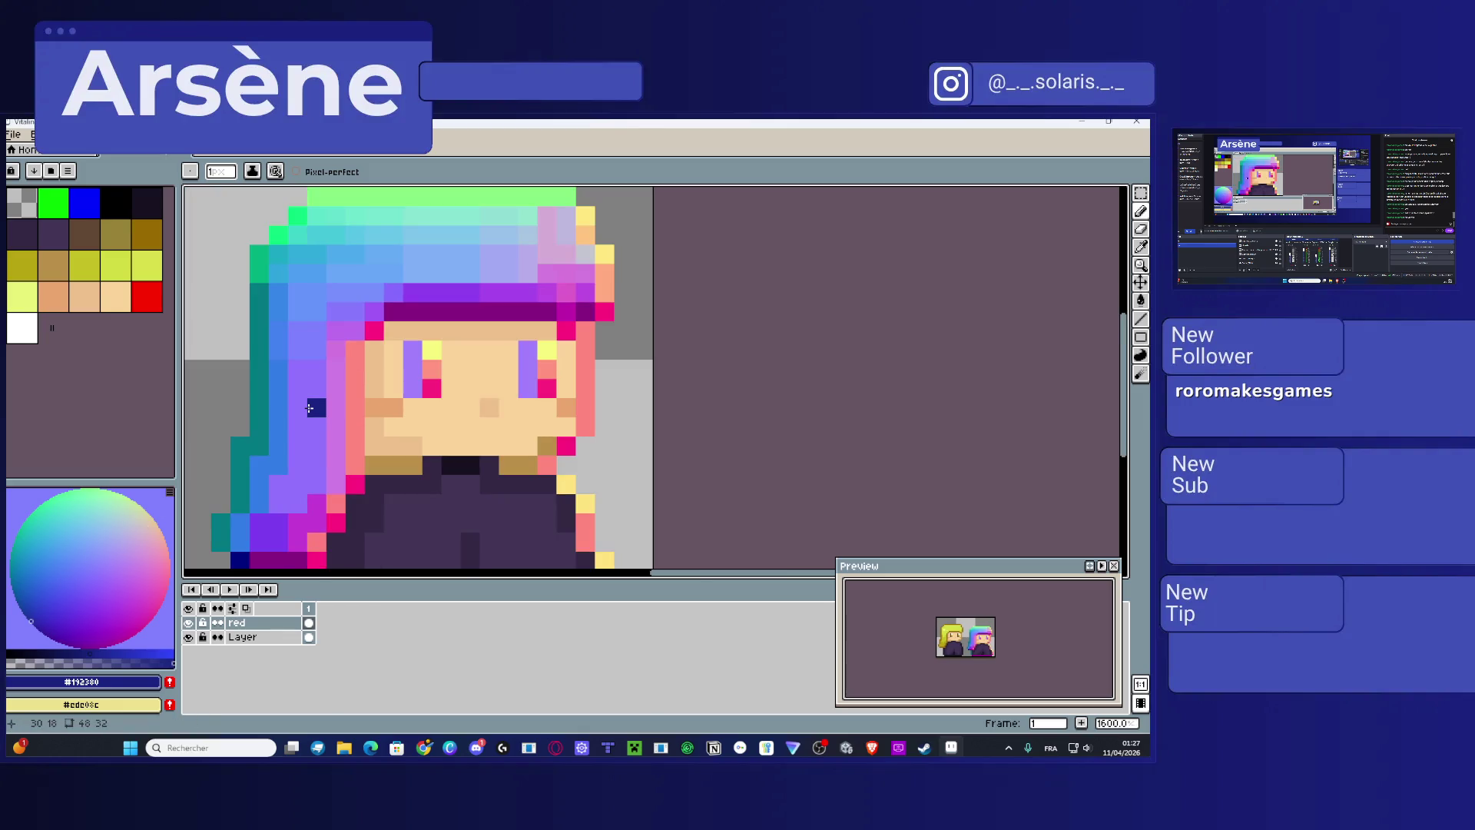
Step: Paint a blue shading column down the left side of the face
left_click(67, 588)
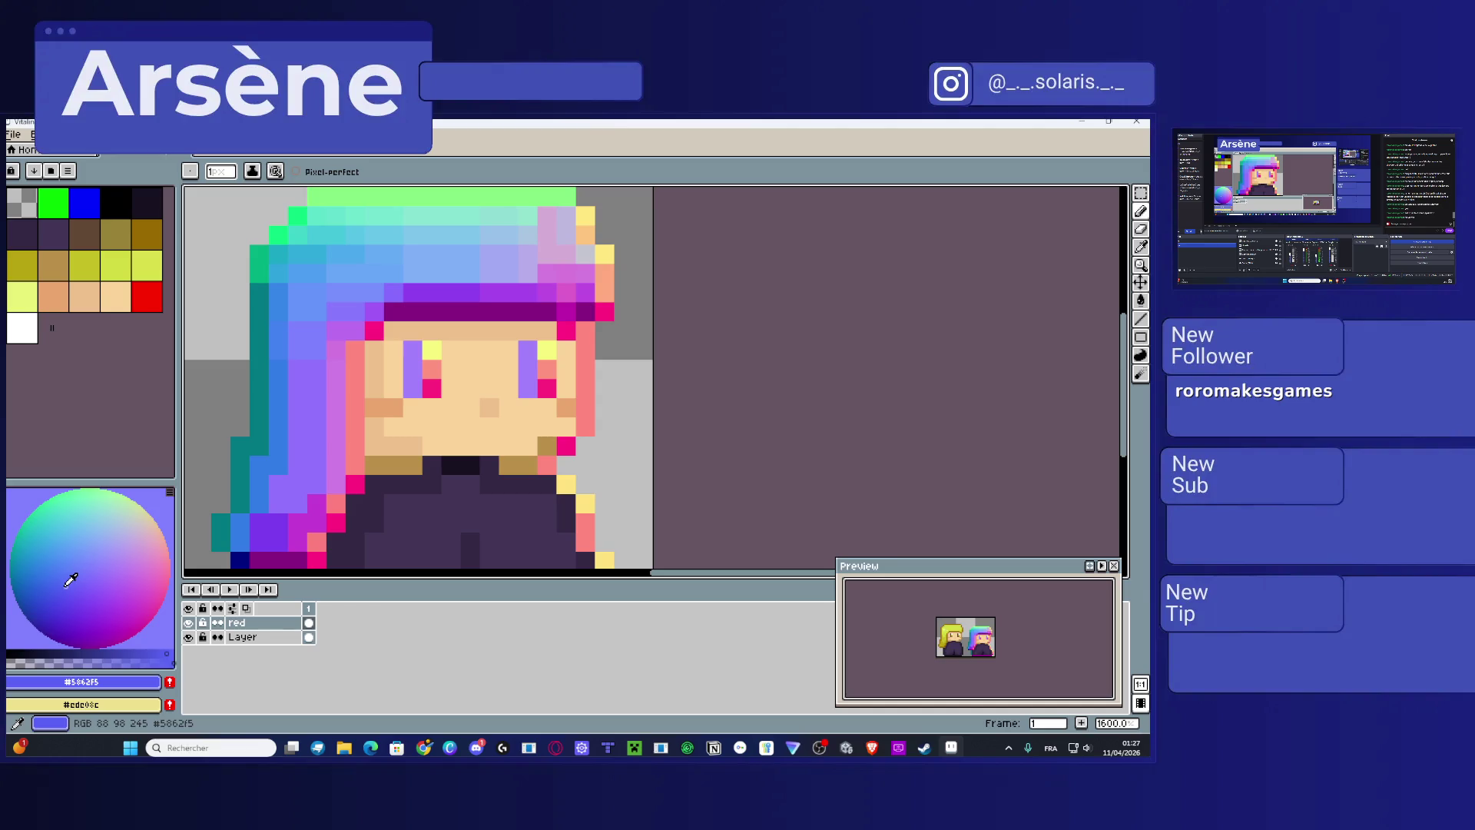
left_click(81, 567)
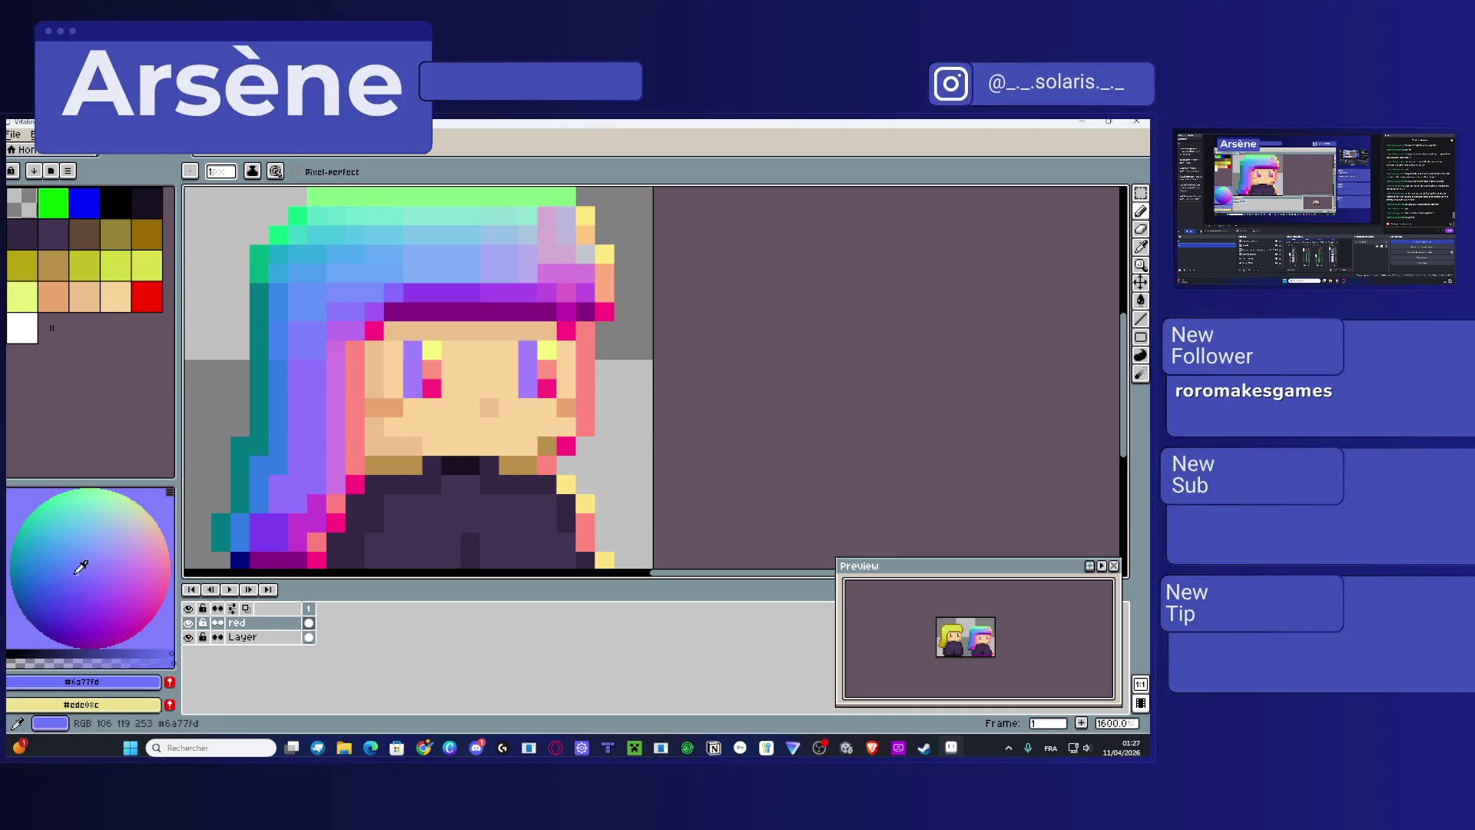
left_click(73, 573)
left_click_drag(374, 351, 371, 421)
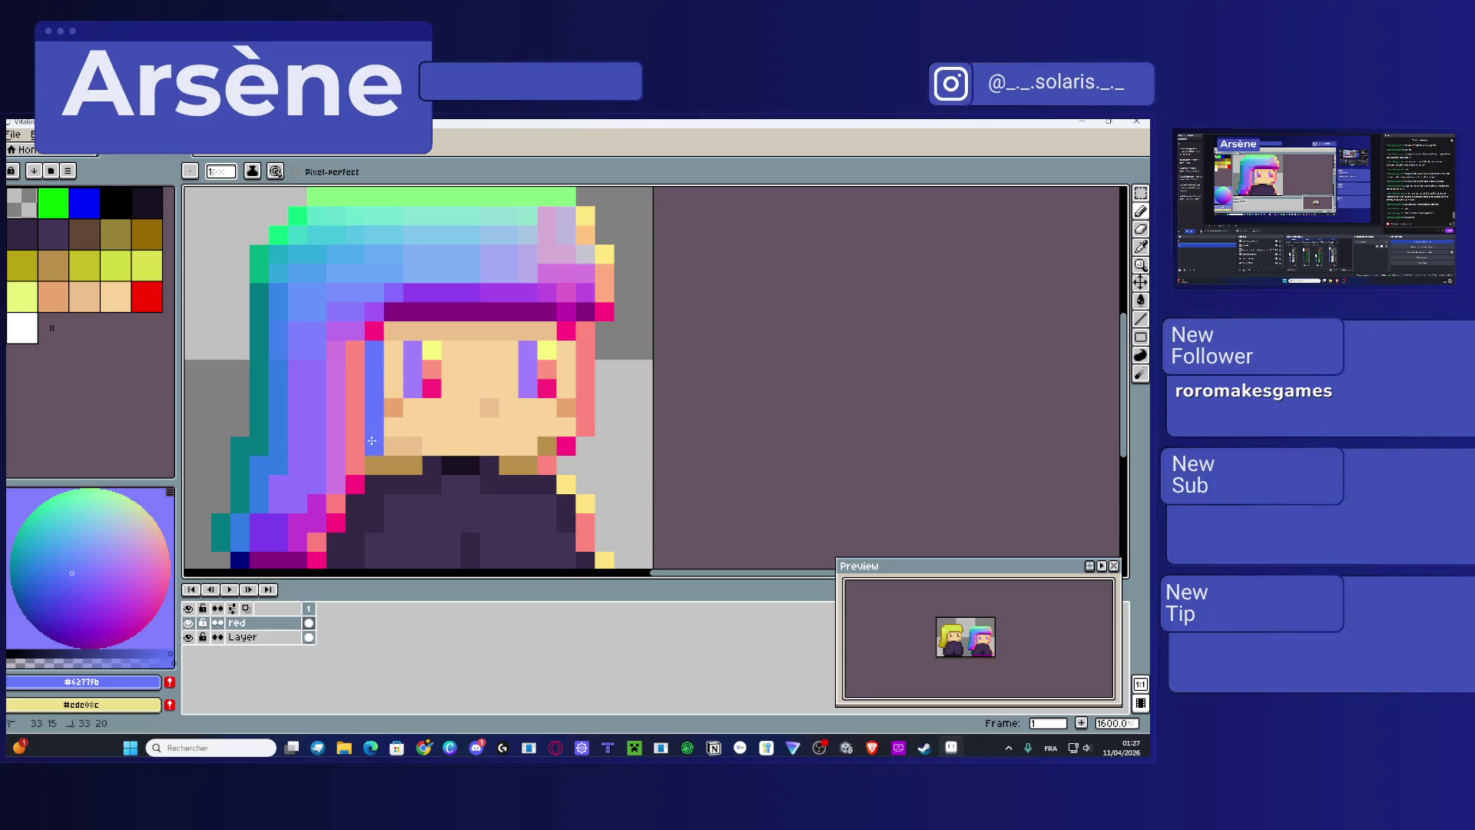
scroll(374, 423, "up", 1)
scroll(375, 423, "up", 1)
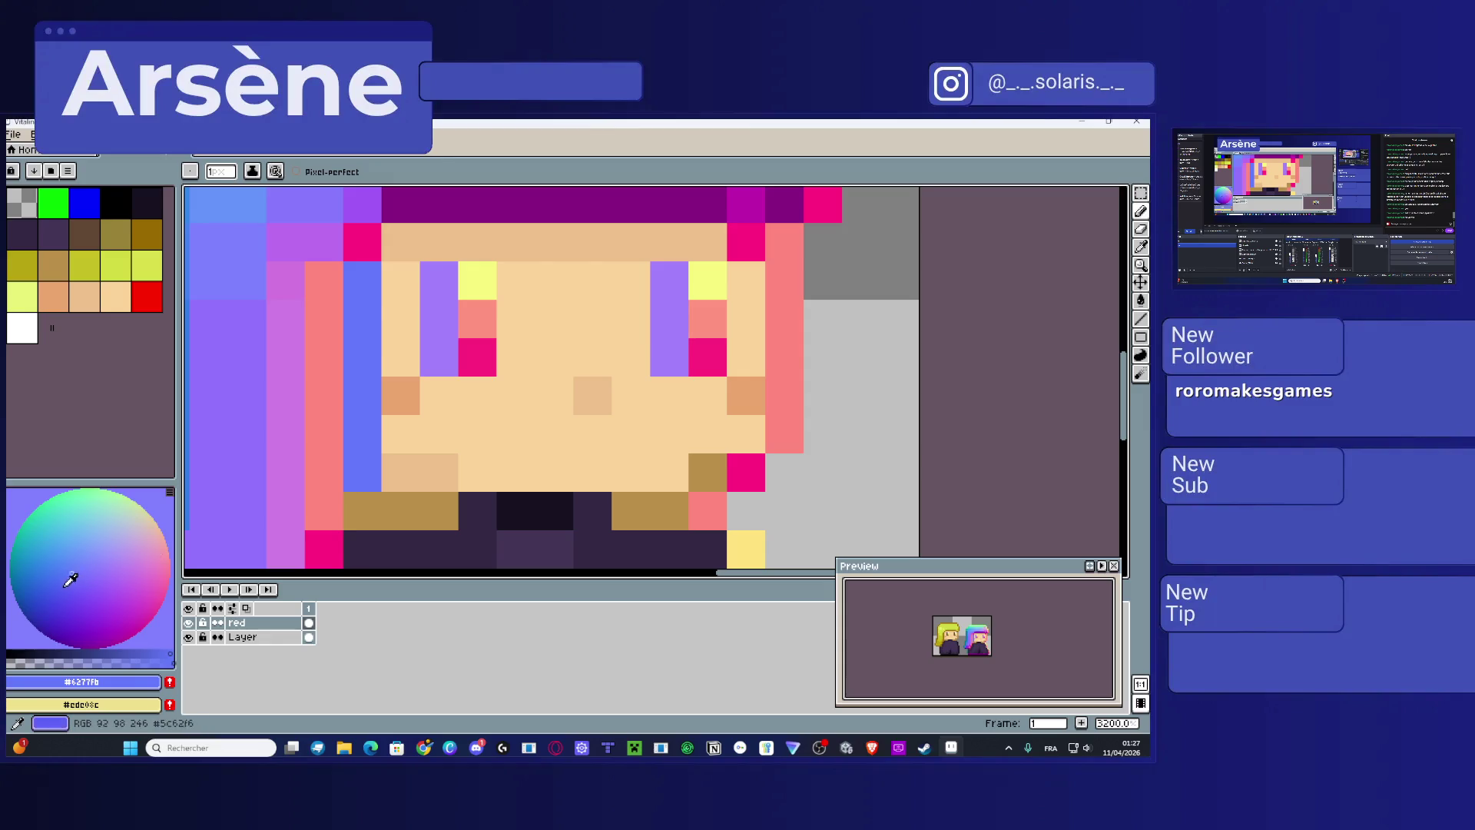
Step: Repaint the face's shading column in a lighter blue, discarding a navy test pixel
mouse_move(40, 608)
left_mouse_down()
mouse_move(39, 640)
mouse_move(25, 631)
left_mouse_up()
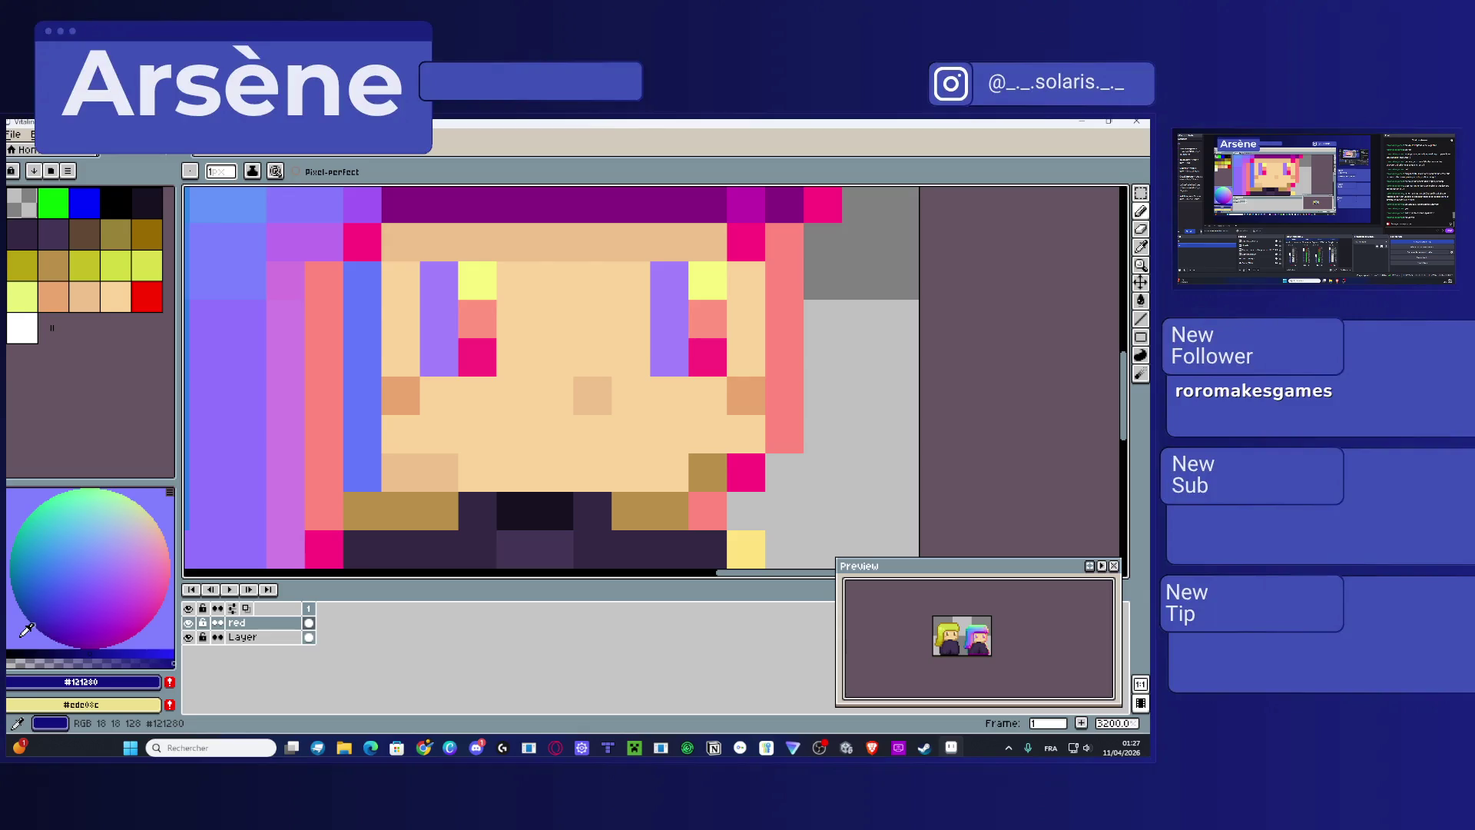
left_click(326, 397)
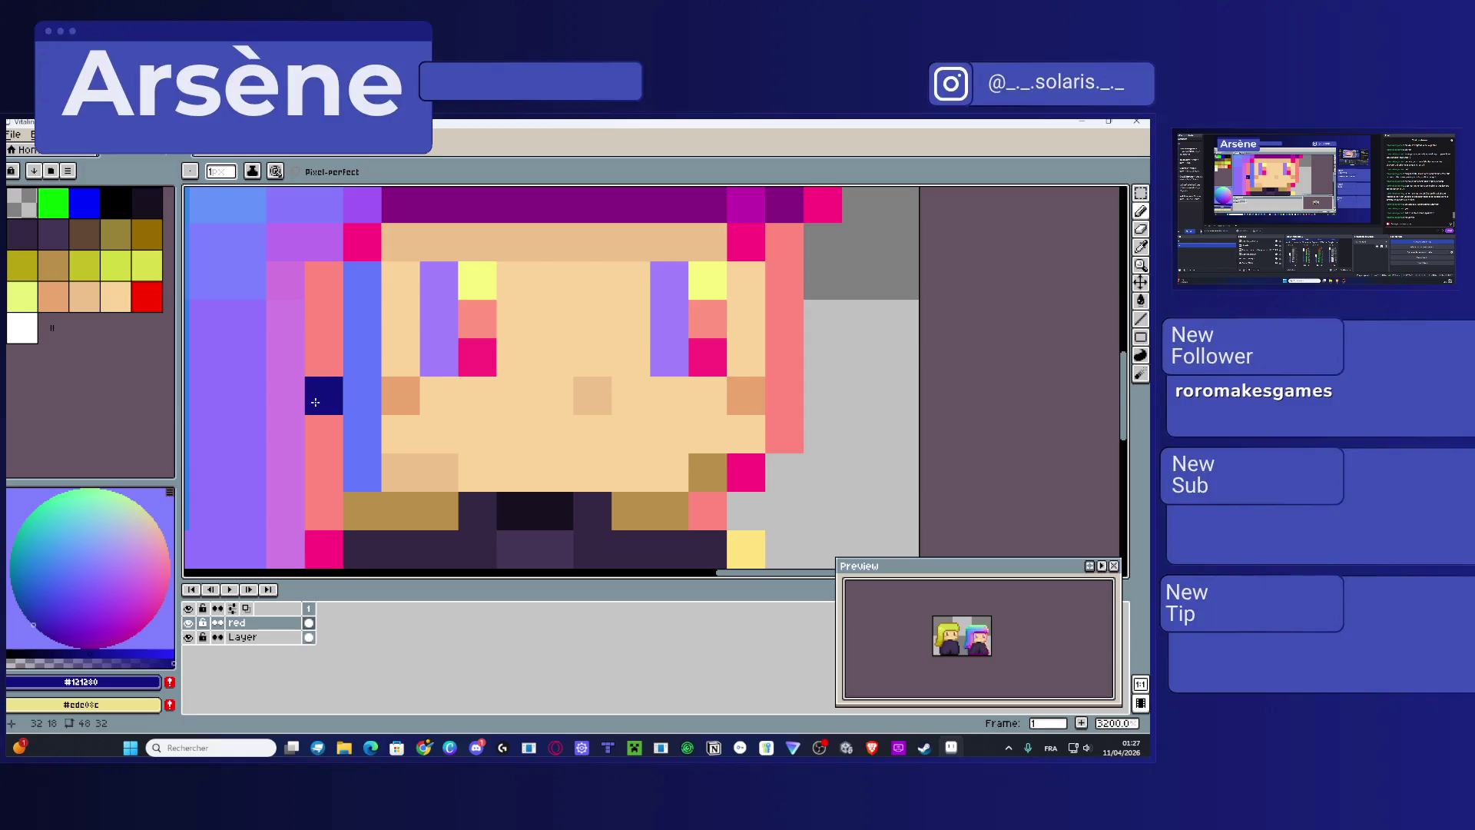
key("ctrl+z")
left_click_drag(74, 573, 69, 565)
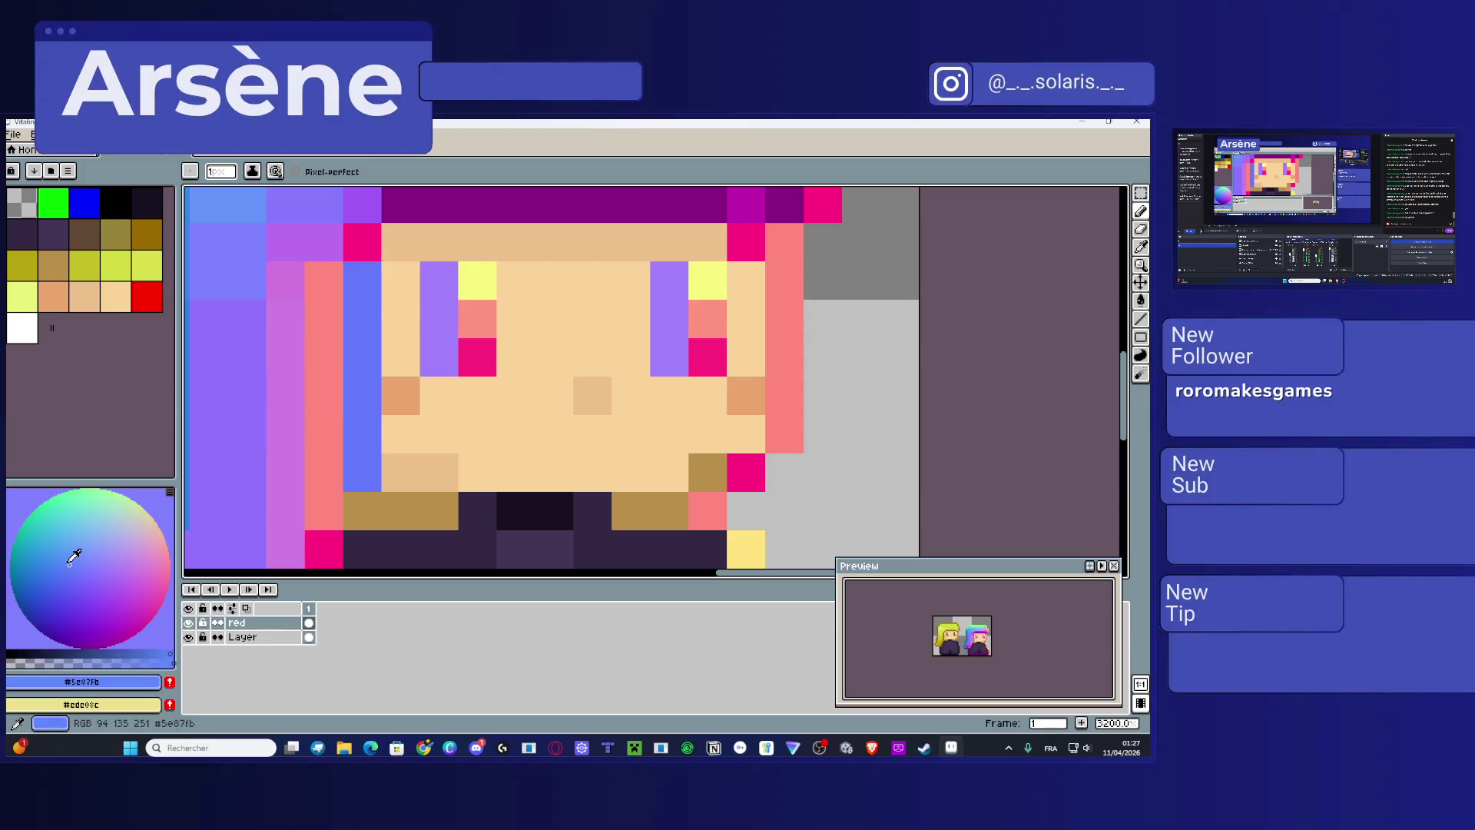
left_click_drag(361, 281, 361, 472)
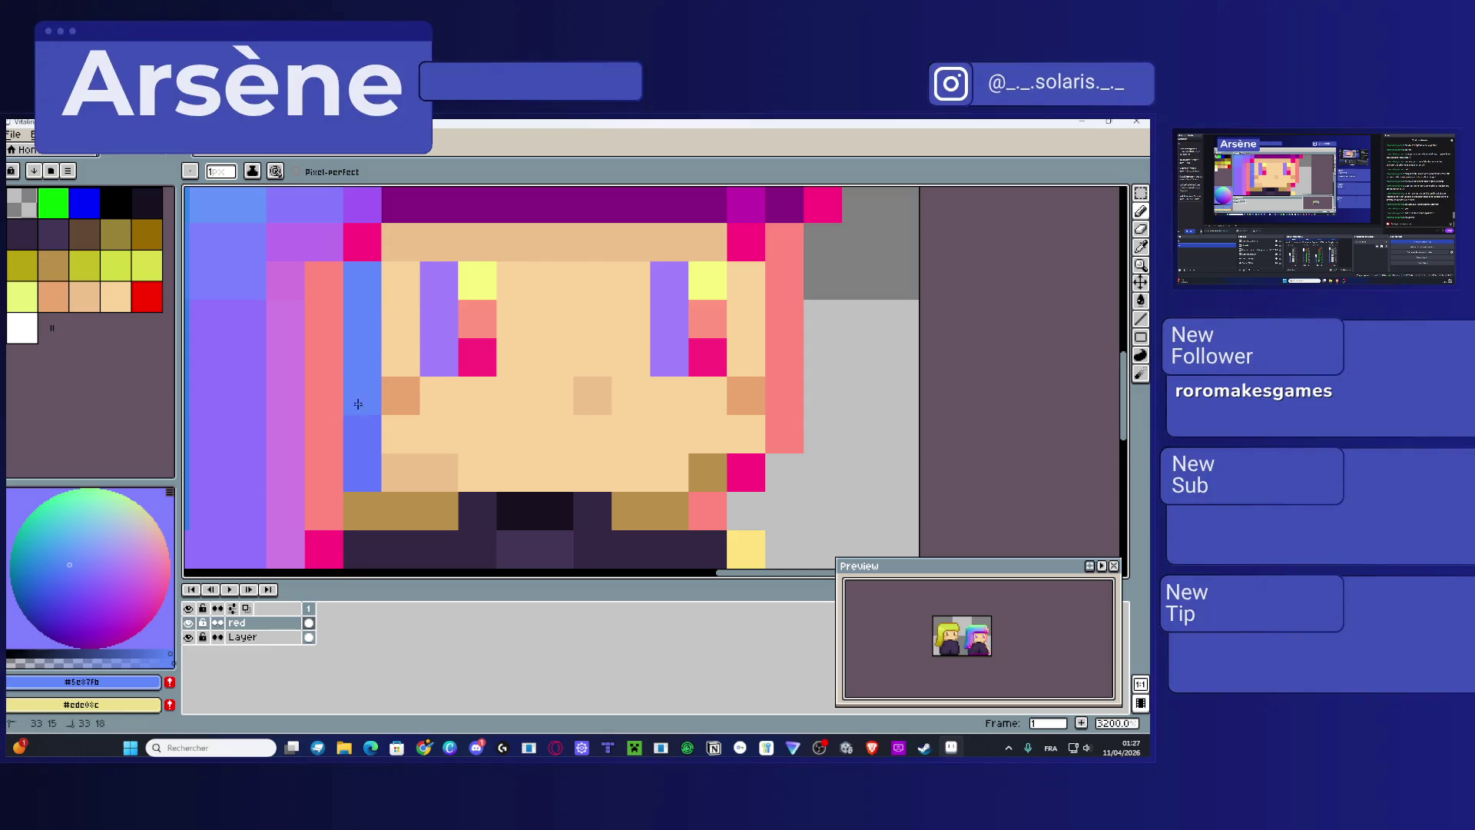
scroll(411, 434, "down", 3)
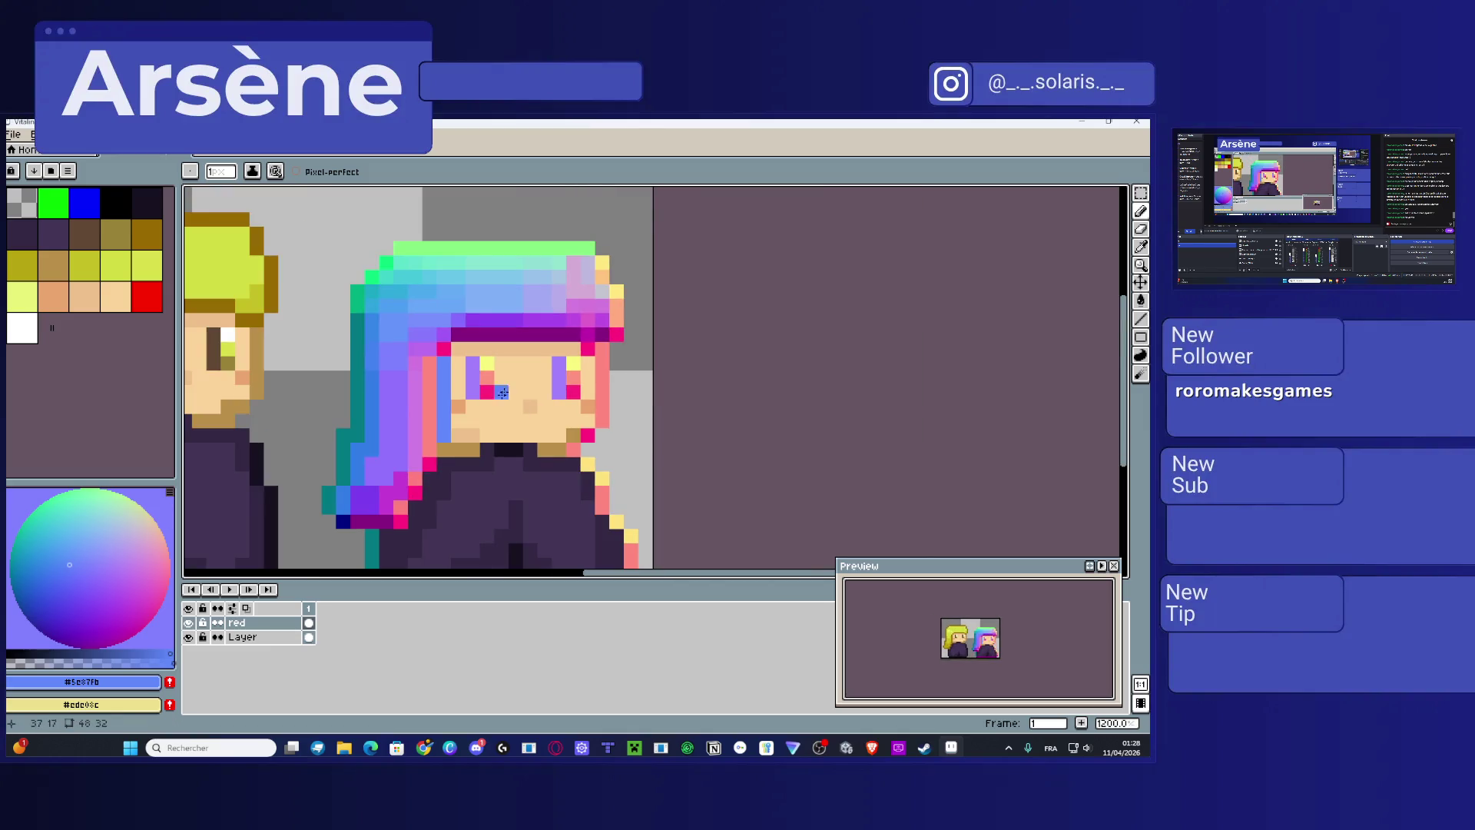
Step: Sample the mouth's purple and paint a purple pixel left of the mouth
left_click(97, 561)
left_click(93, 567)
scroll(479, 410, "up", 1)
key("i")
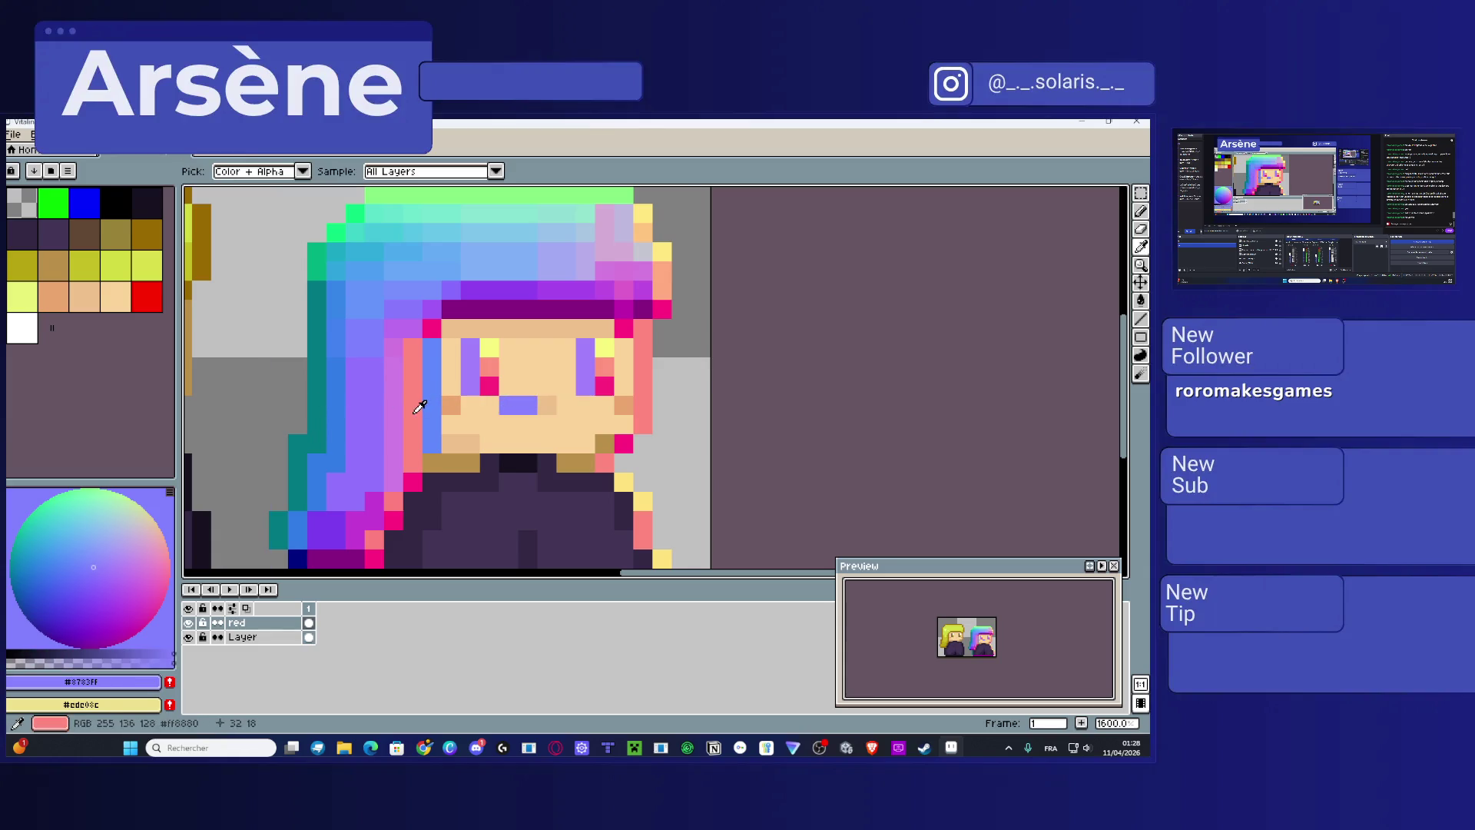
left_click(323, 413)
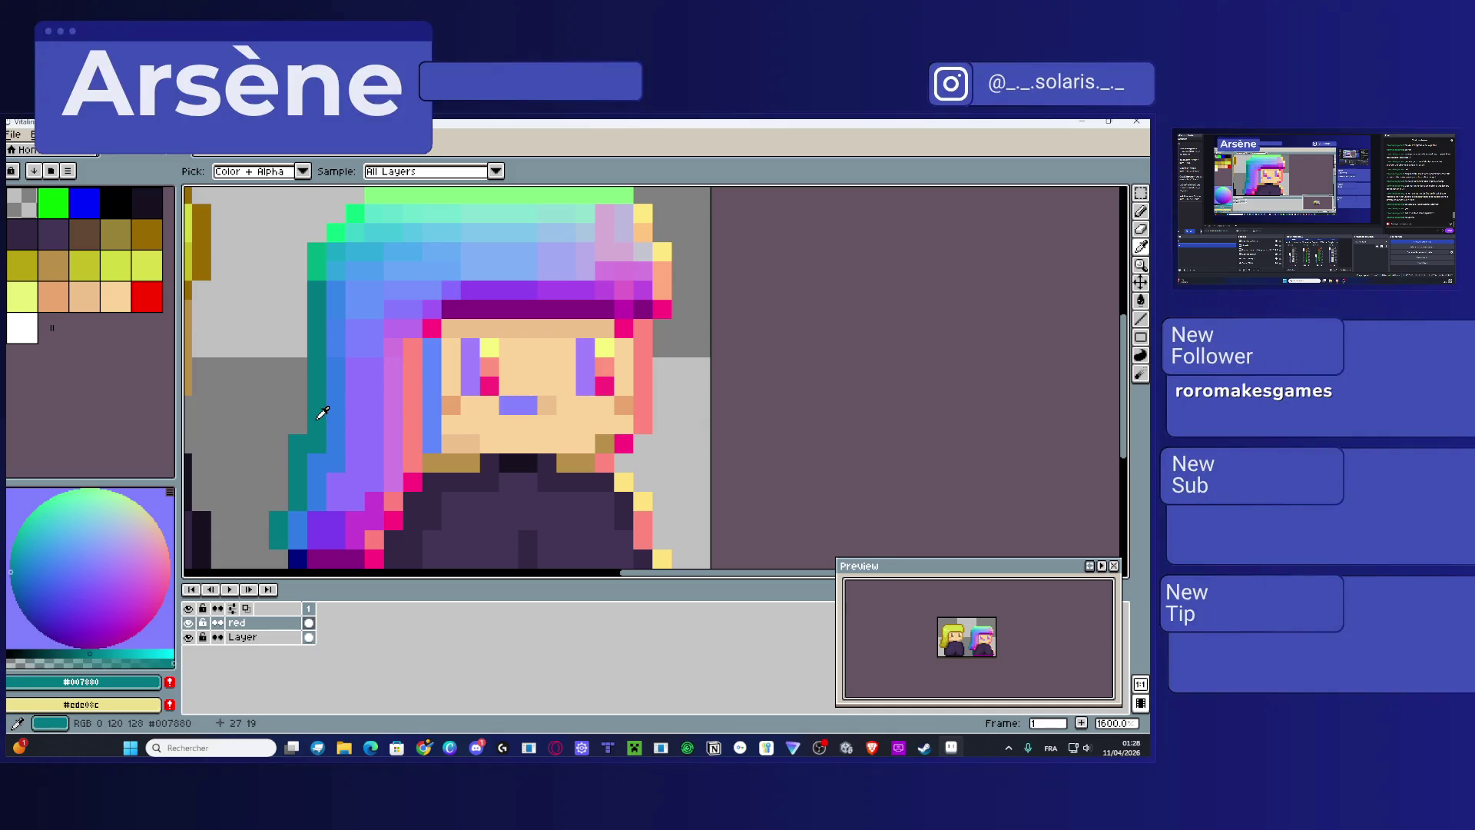
left_click(514, 400)
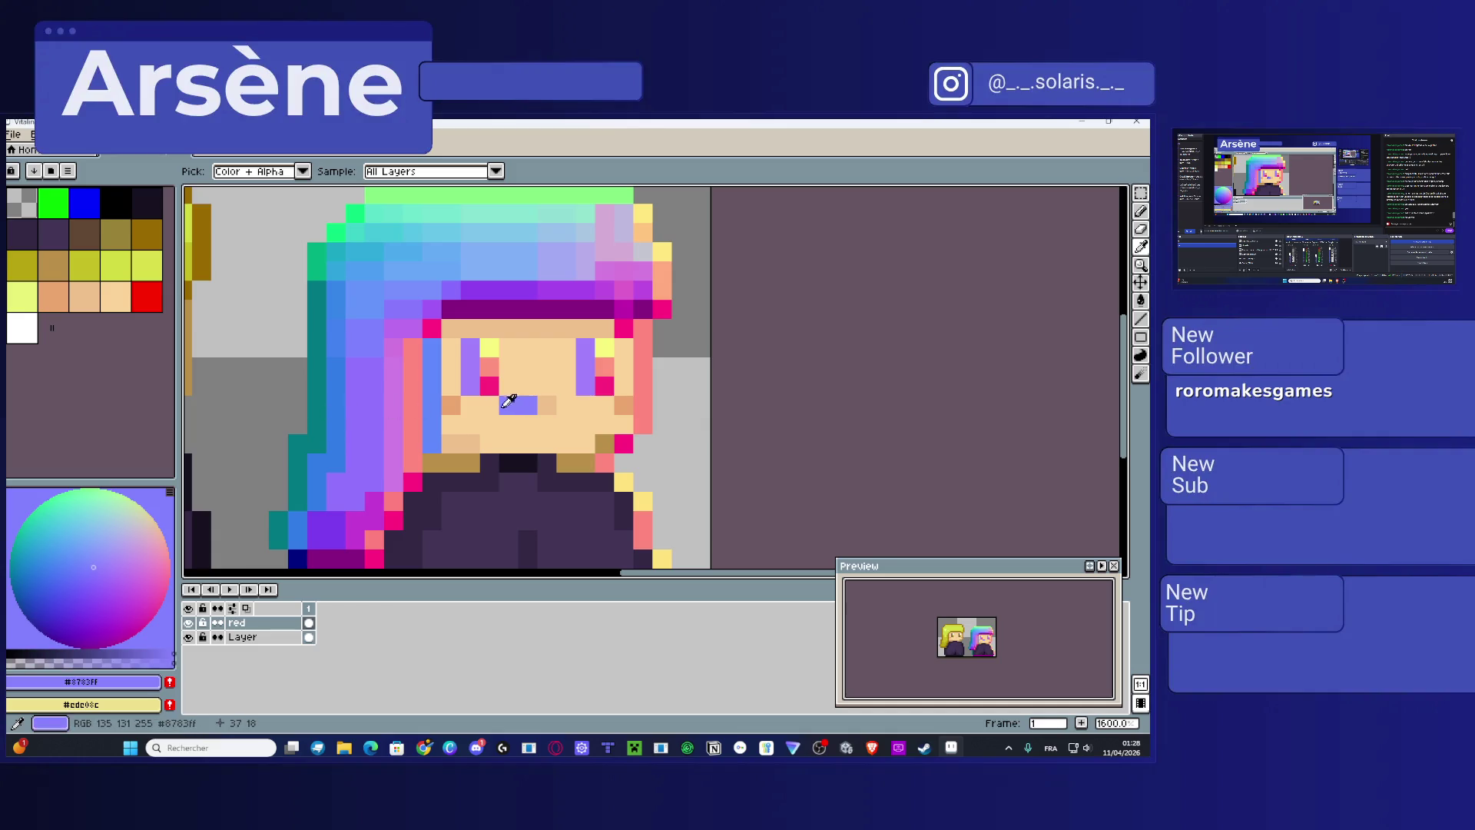
key("b")
left_click(490, 405)
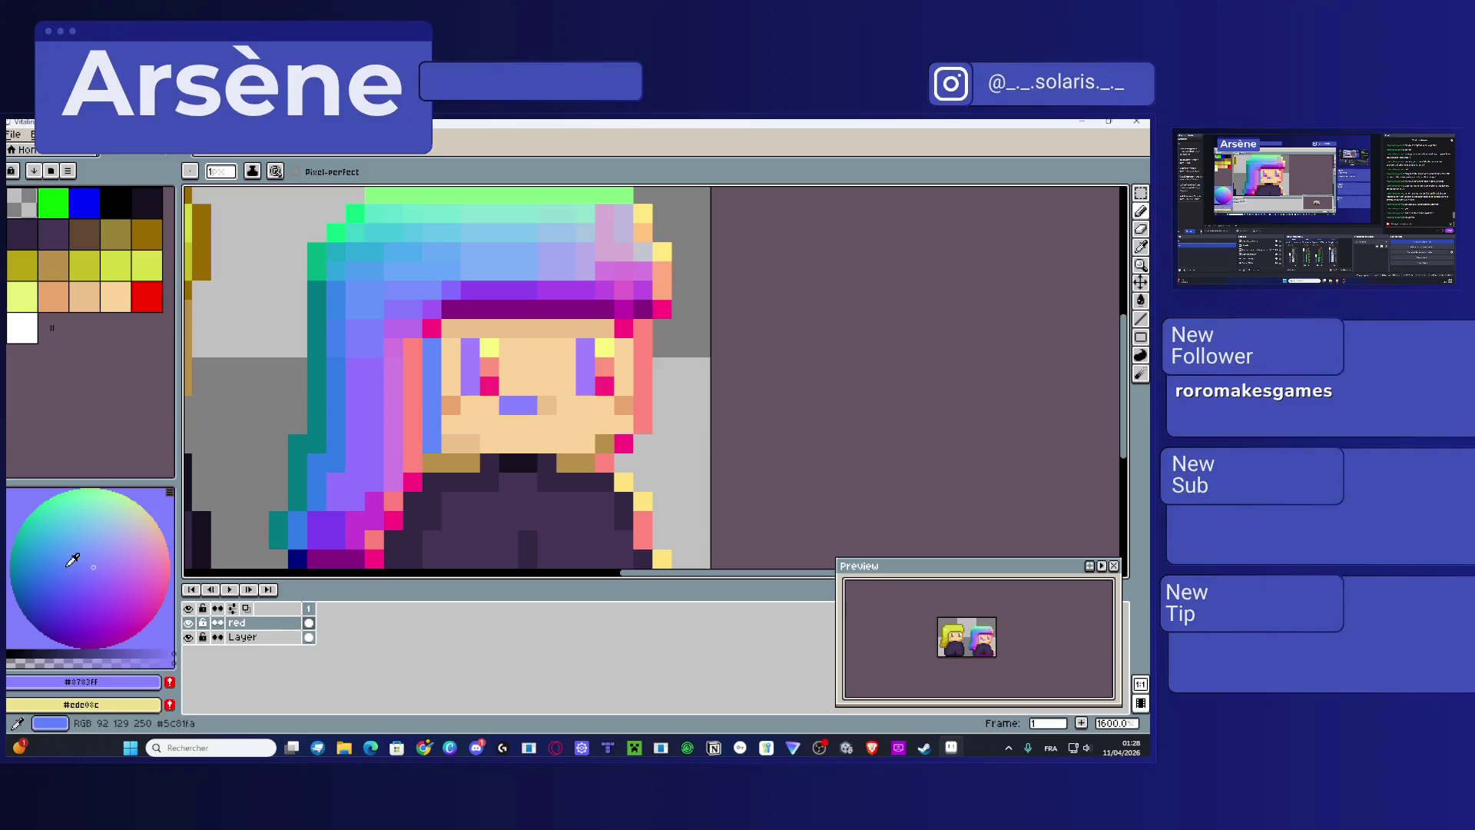
Step: Paint blue and blue-purple pixels across the face beneath the eyes
left_click(62, 568)
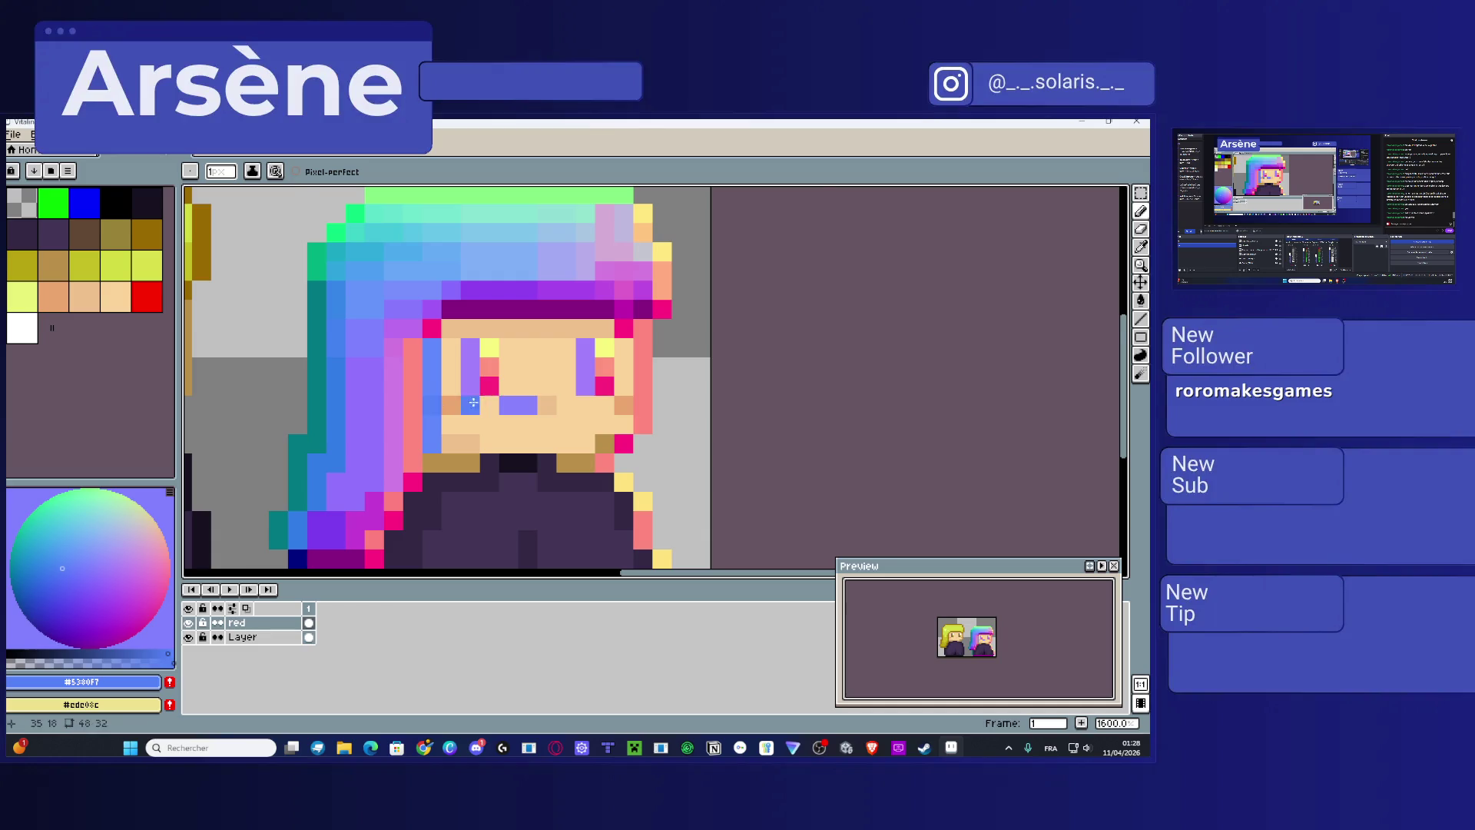
scroll(465, 408, "up", 4)
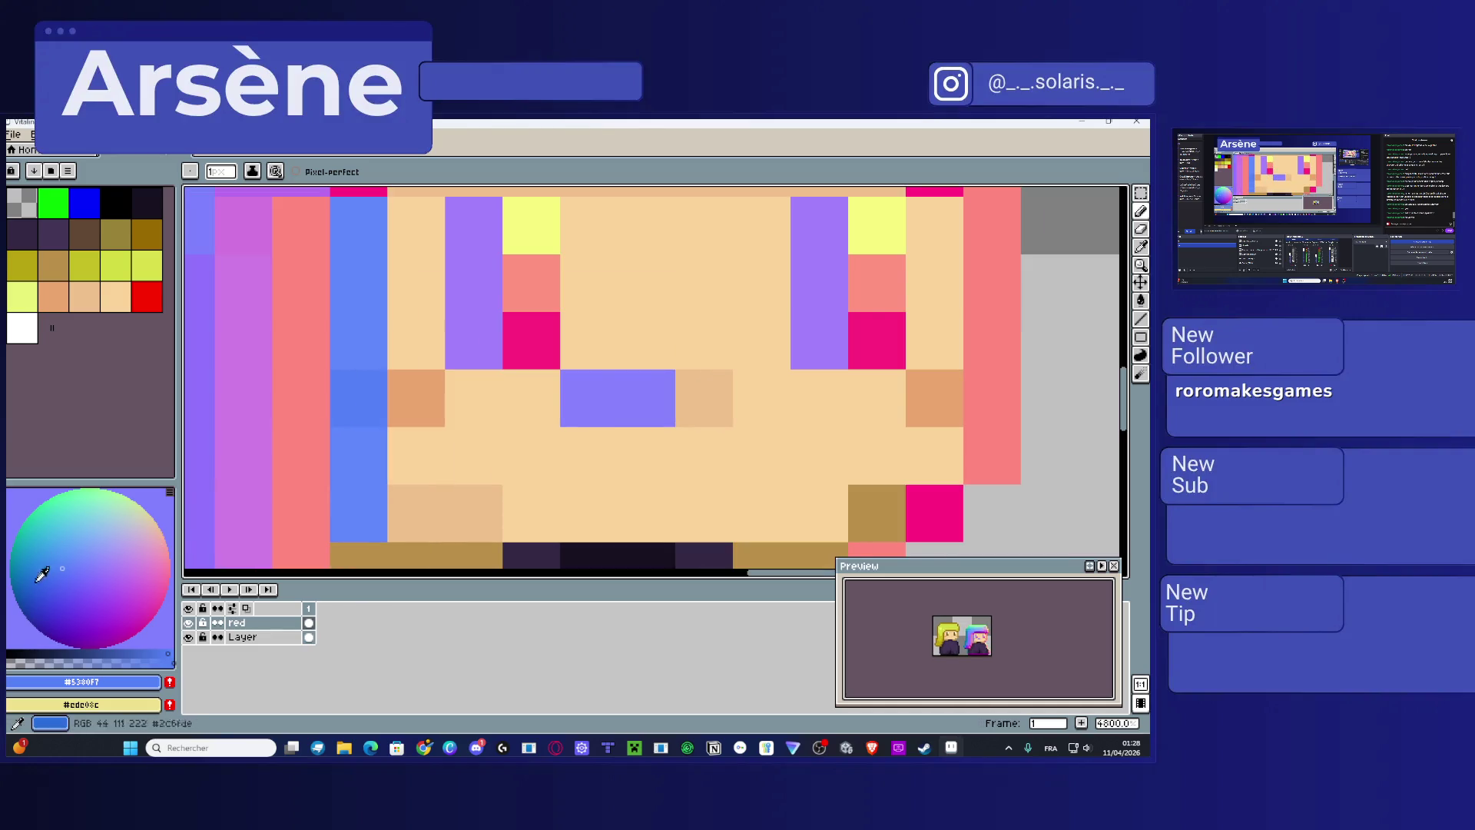
left_click(78, 569)
left_click(418, 405)
left_click(87, 569)
left_click(471, 406)
left_click(530, 400)
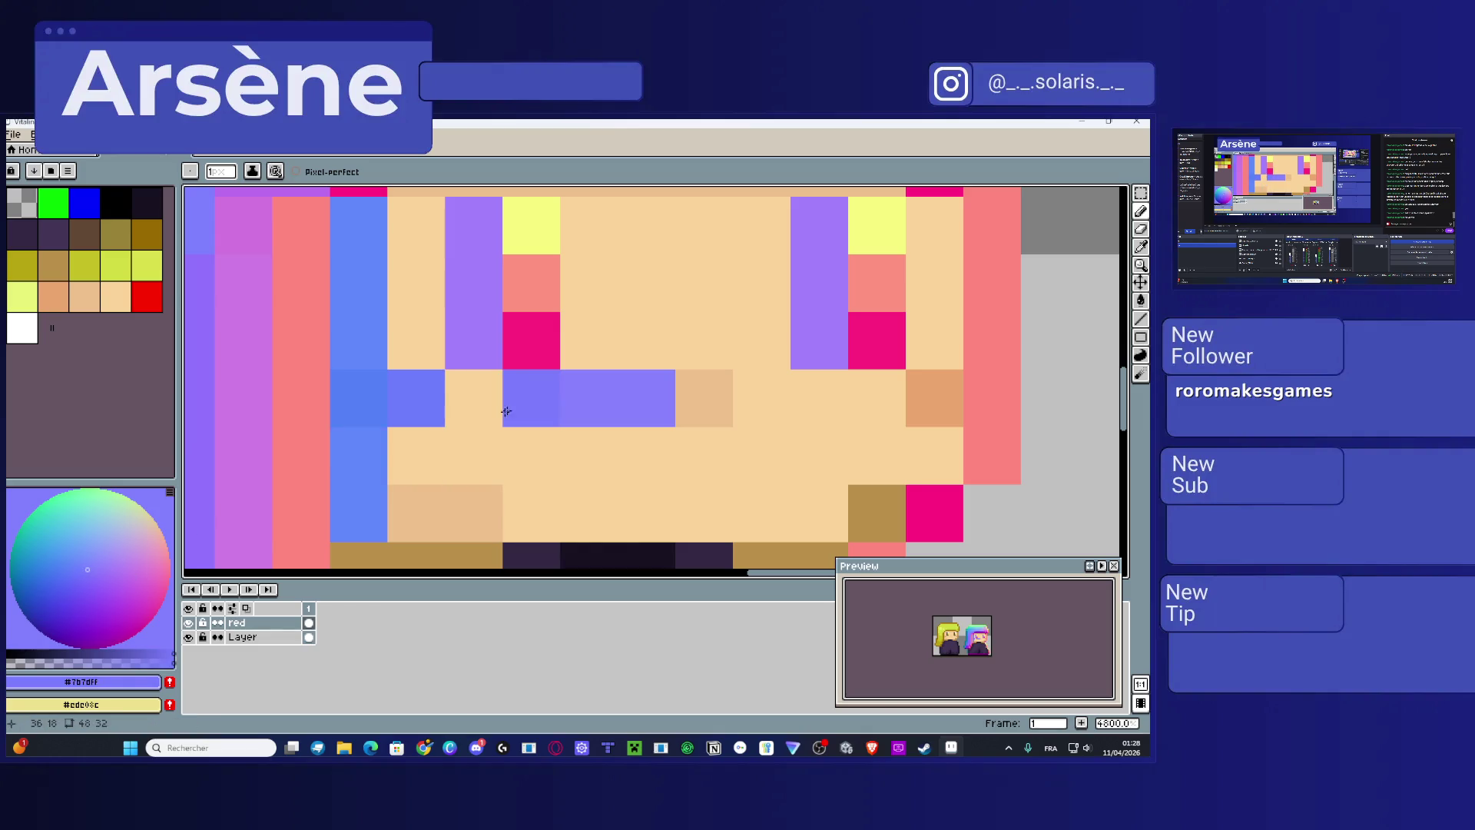
Step: Recolour another under-eye face pixel in the lighter blue-purple
left_click(568, 401, "alt")
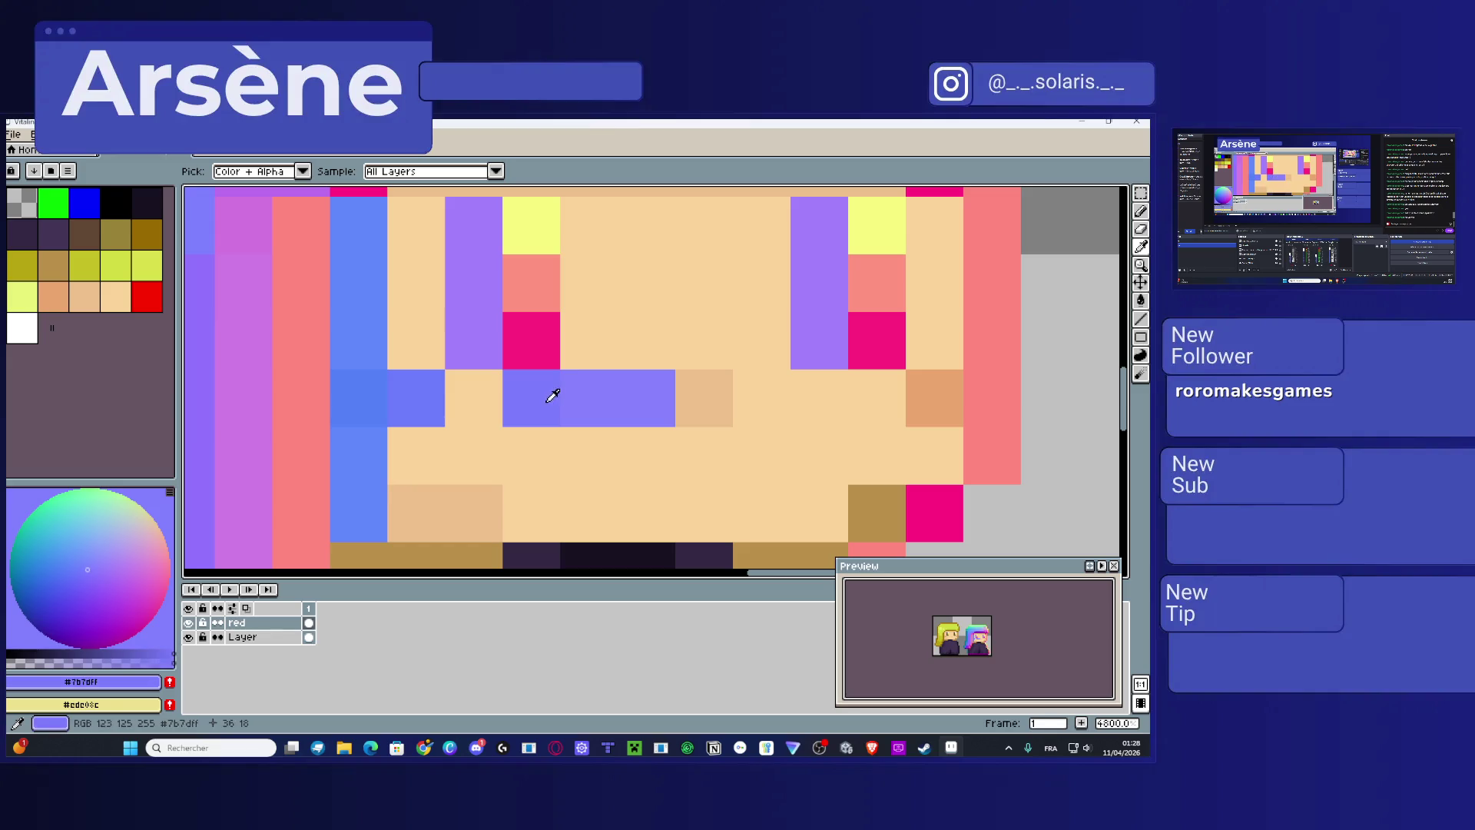
left_click(89, 567)
key("b")
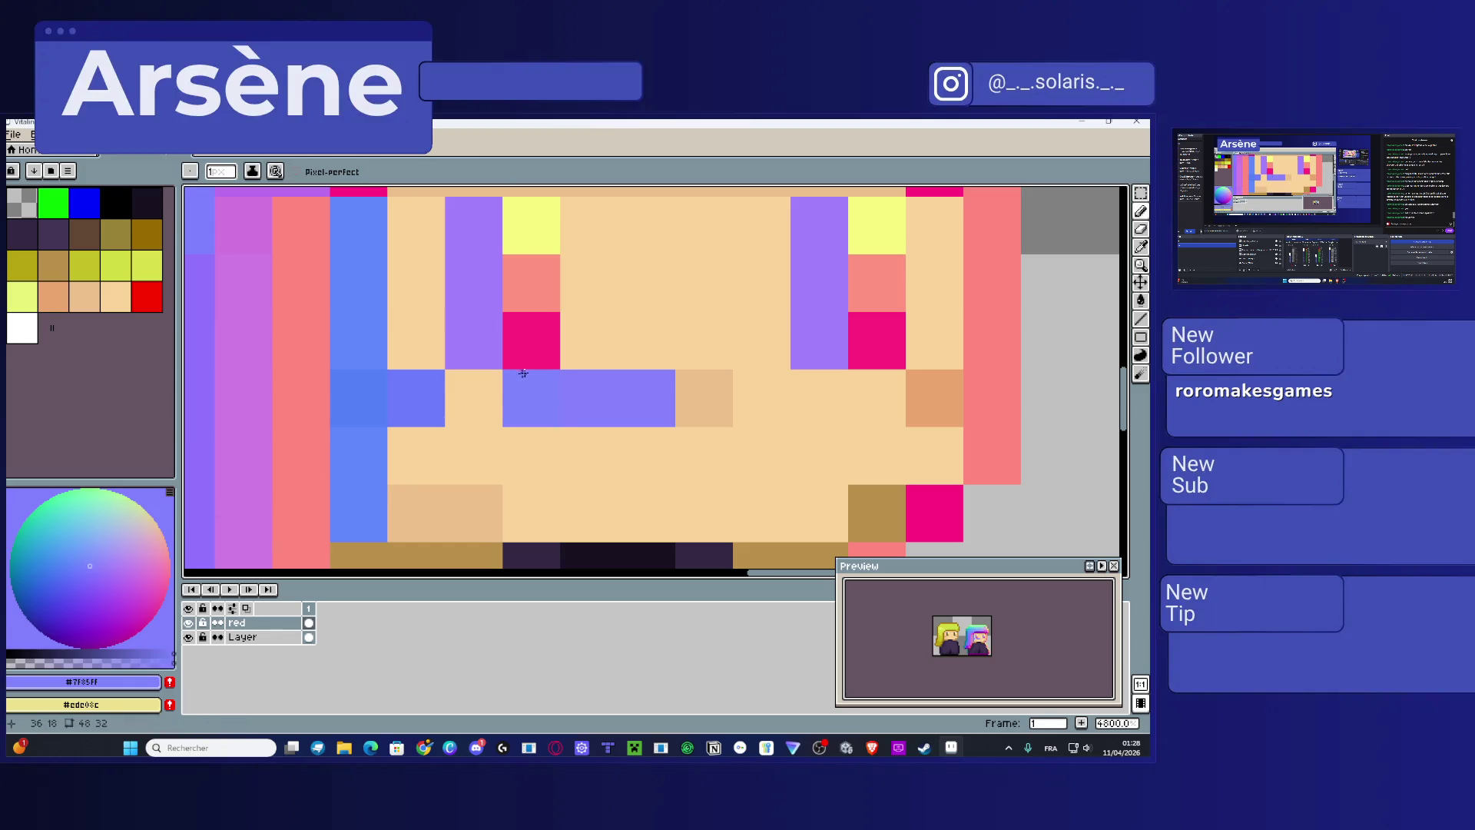
left_click(422, 397, "alt")
left_click(86, 567)
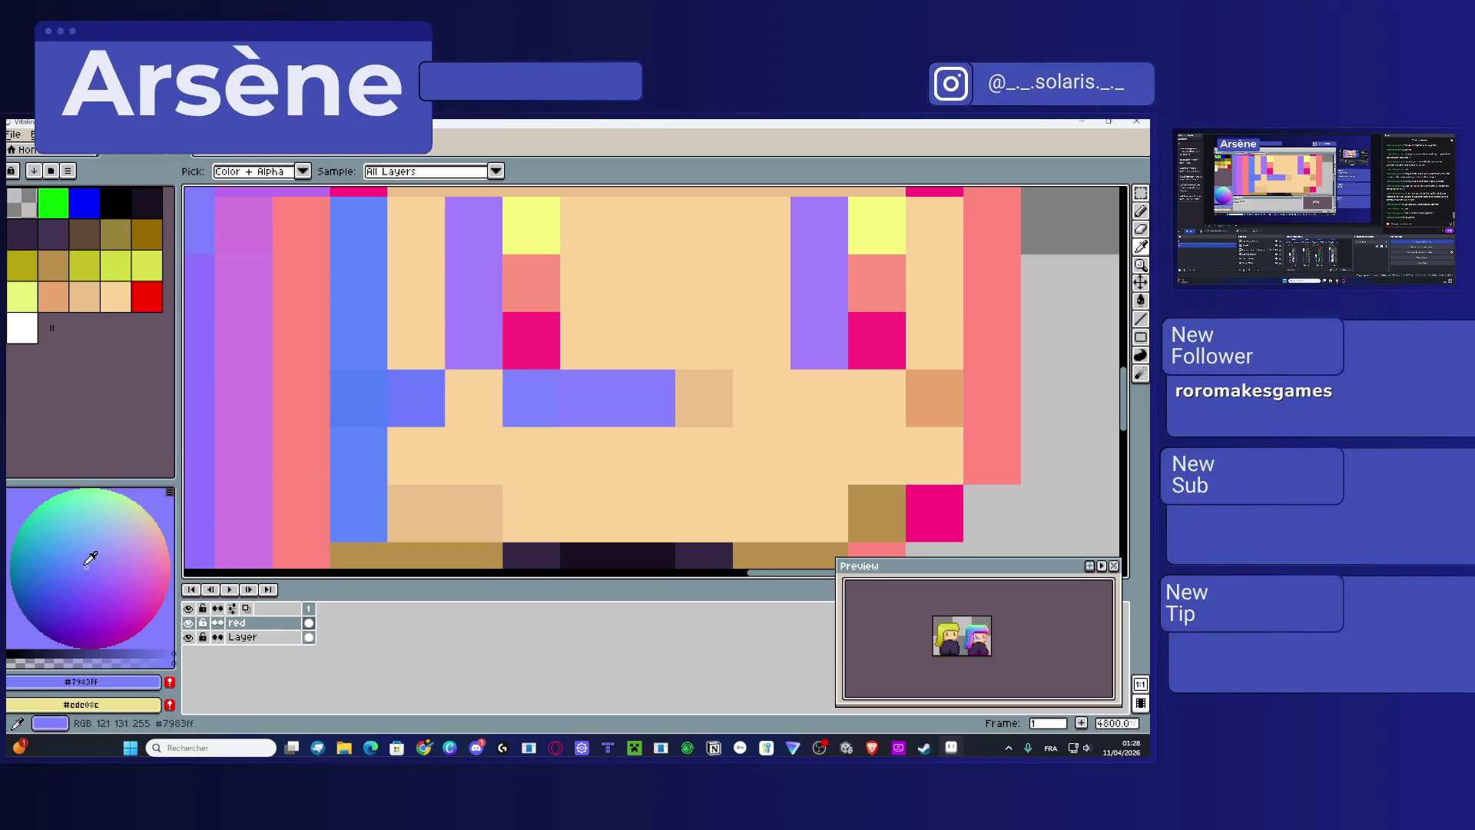
left_click(472, 398)
scroll(643, 389, "down", 3)
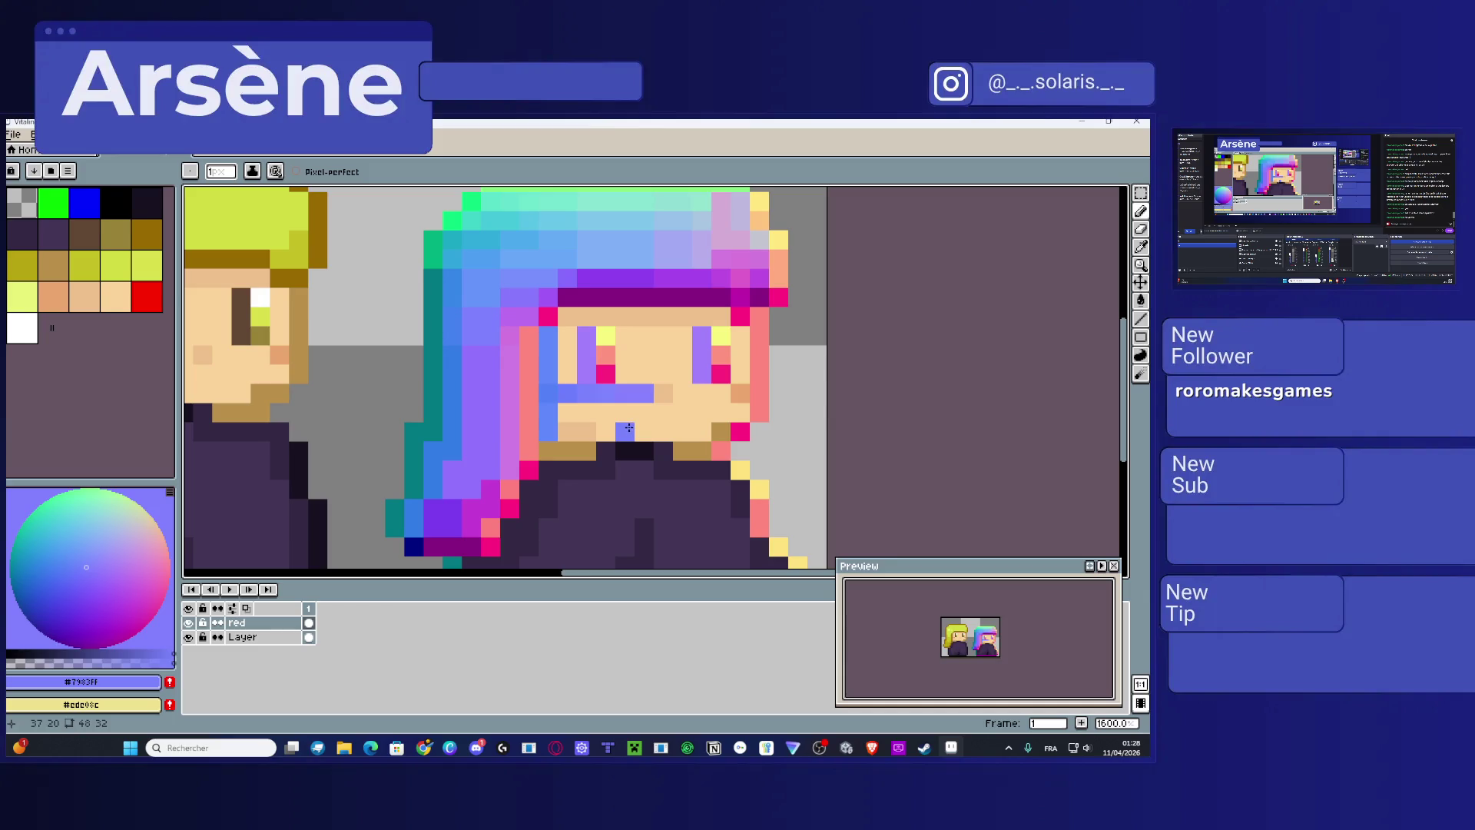
Step: Paint a blue column down the face and a light-blue row under the headband
scroll(562, 371, "up", 5)
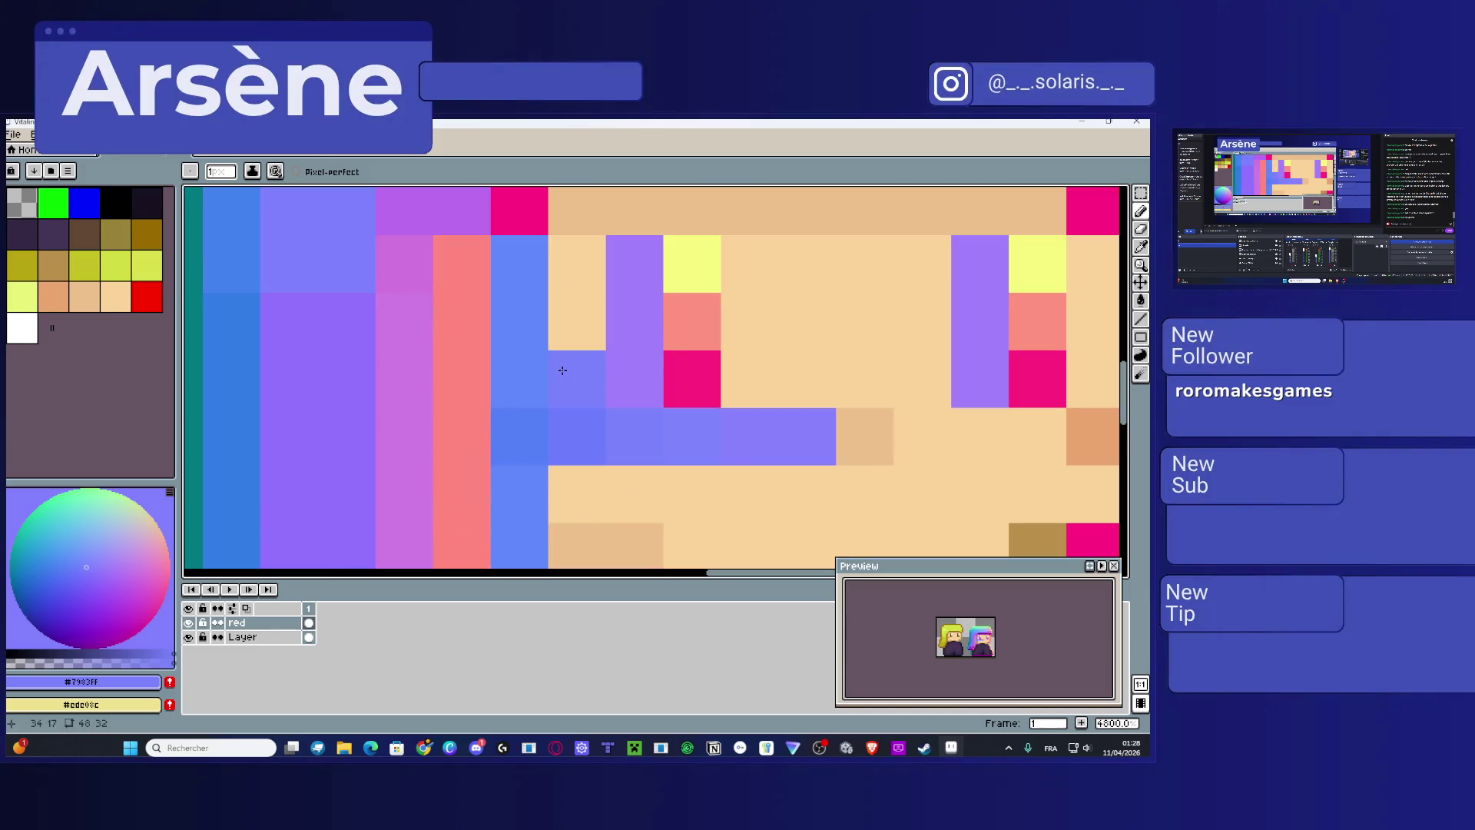
left_click(577, 423, "alt")
mouse_move(567, 384)
left_mouse_down()
mouse_move(577, 283)
mouse_move(345, 421)
left_mouse_up()
left_click(295, 408)
scroll(445, 306, "down", 5)
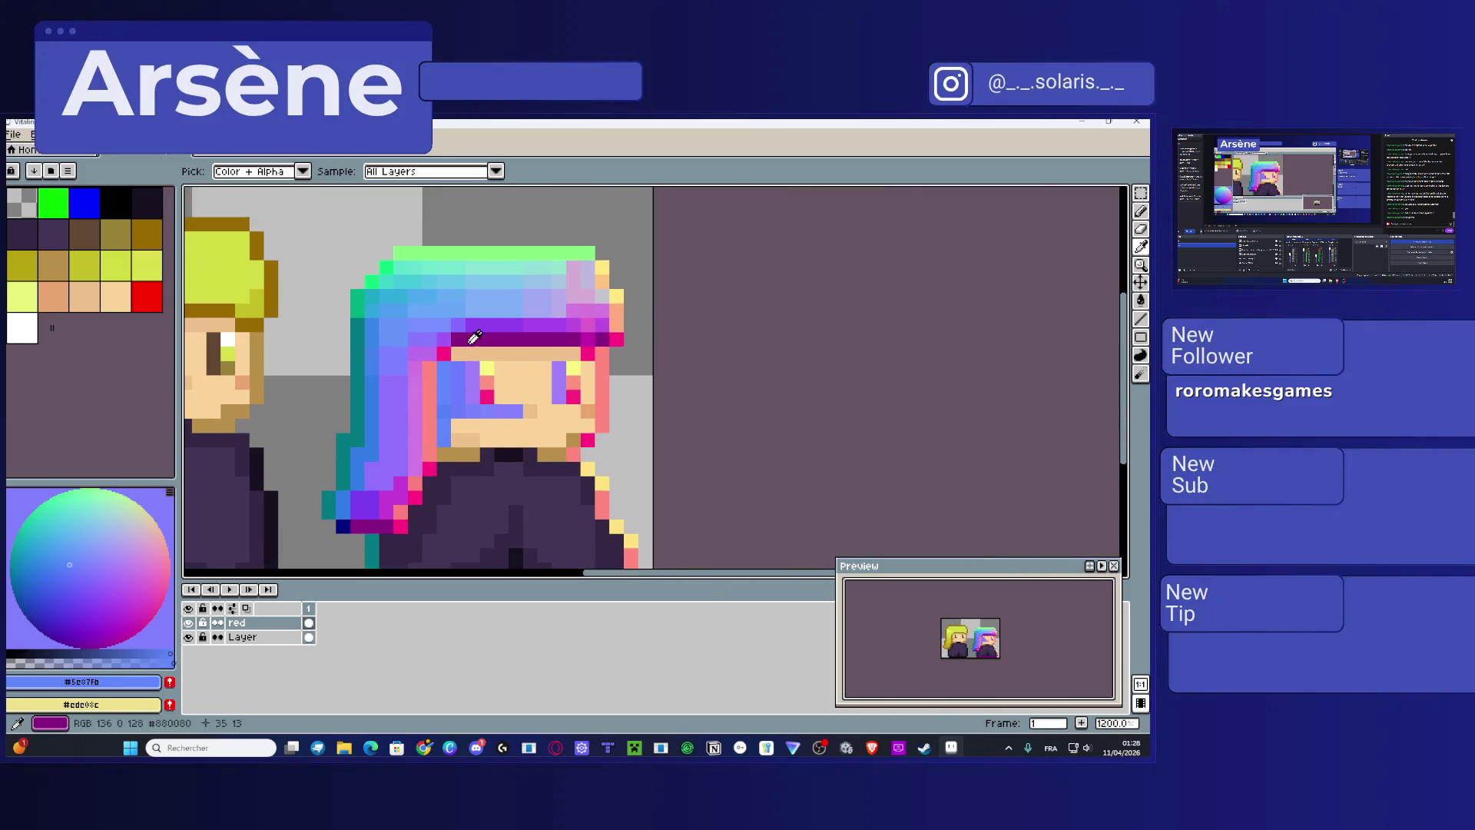
left_click(512, 248)
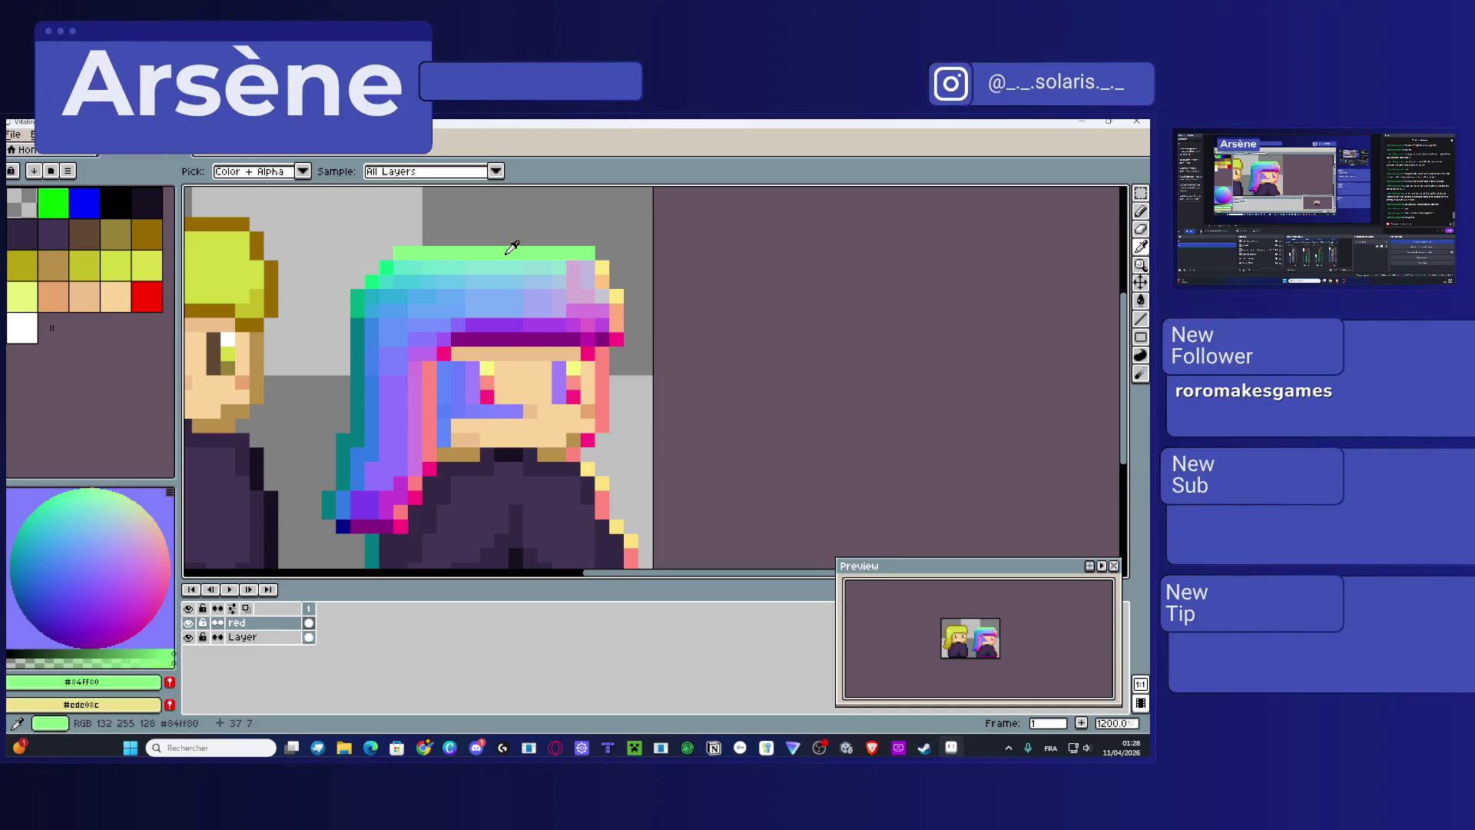
left_click_drag(511, 248, 503, 407)
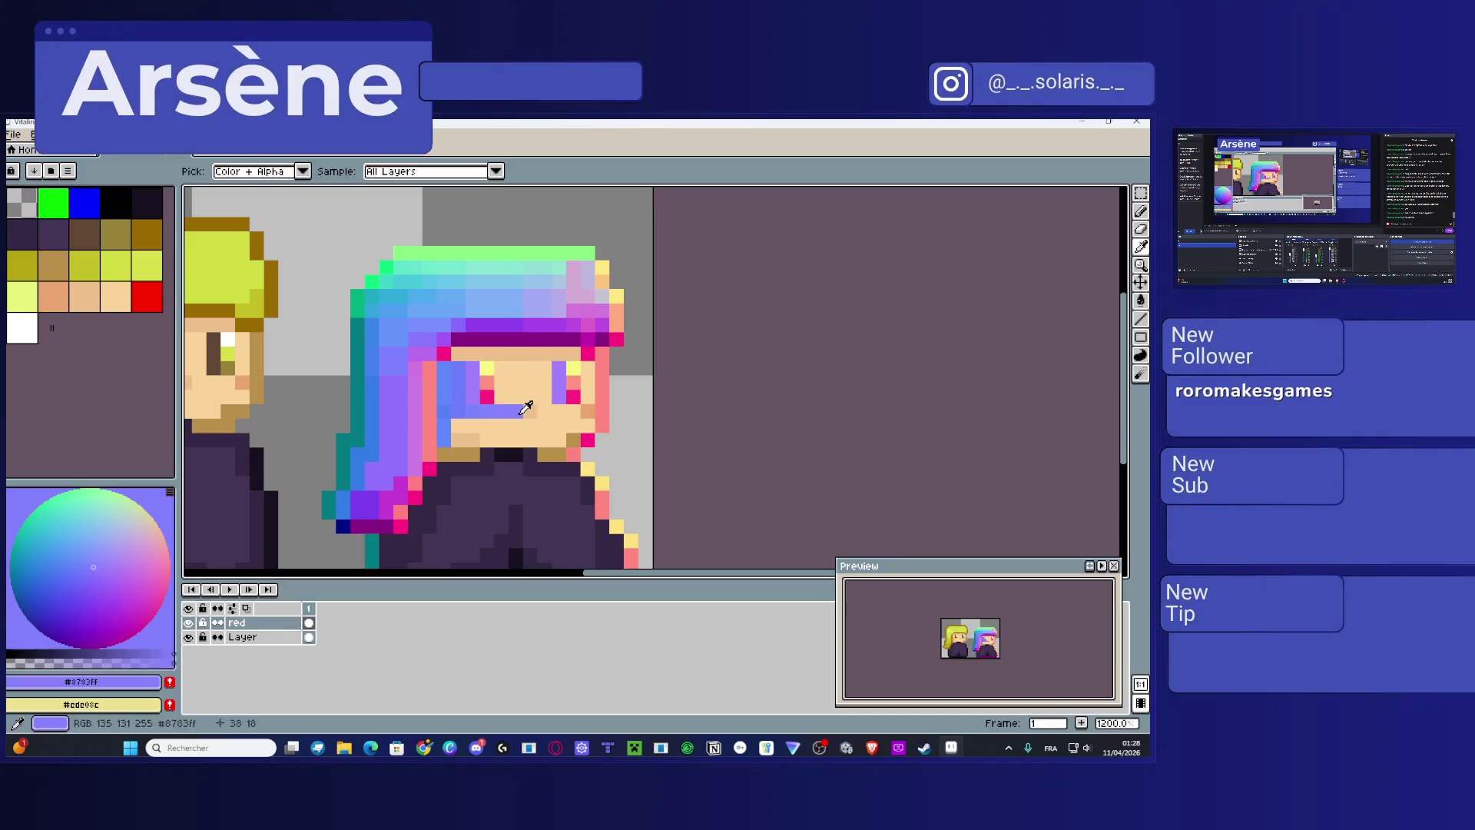
key("b")
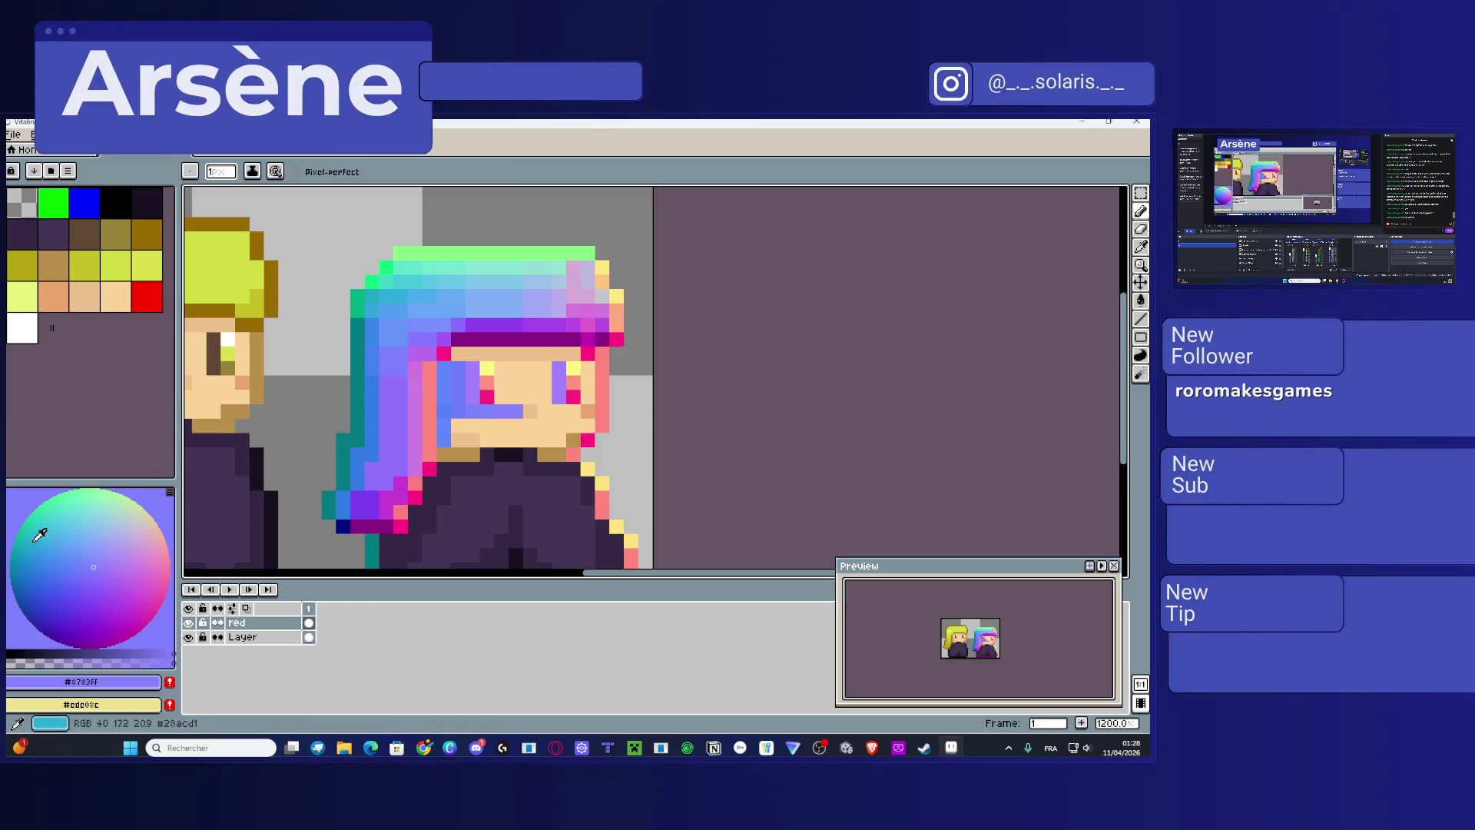
left_click(93, 533)
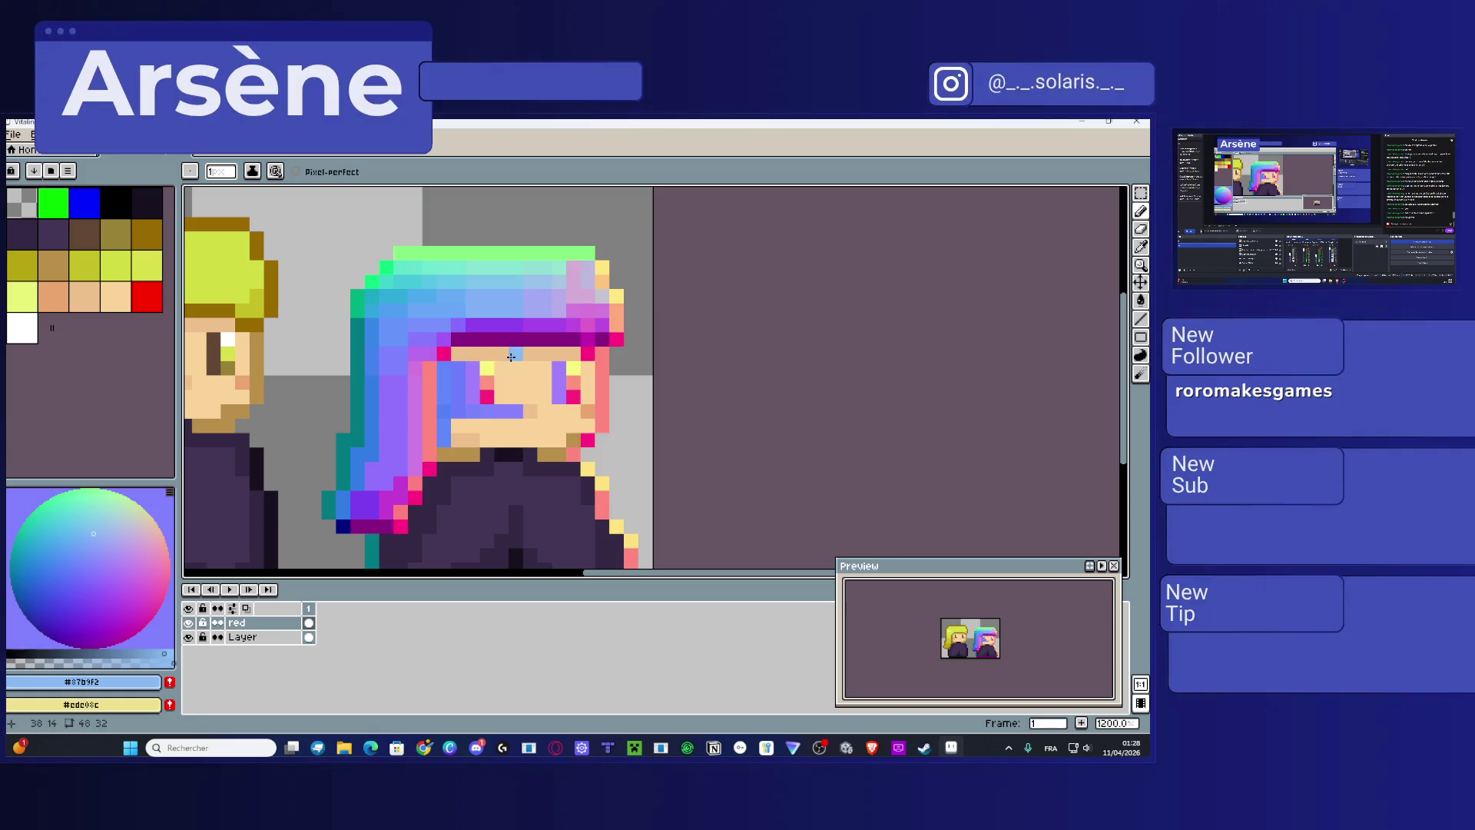
left_click_drag(457, 354, 570, 355)
Step: Shade the pixels between the eyes in light blue and two periwinkle shades from the colour wheel
left_click(505, 382, "alt")
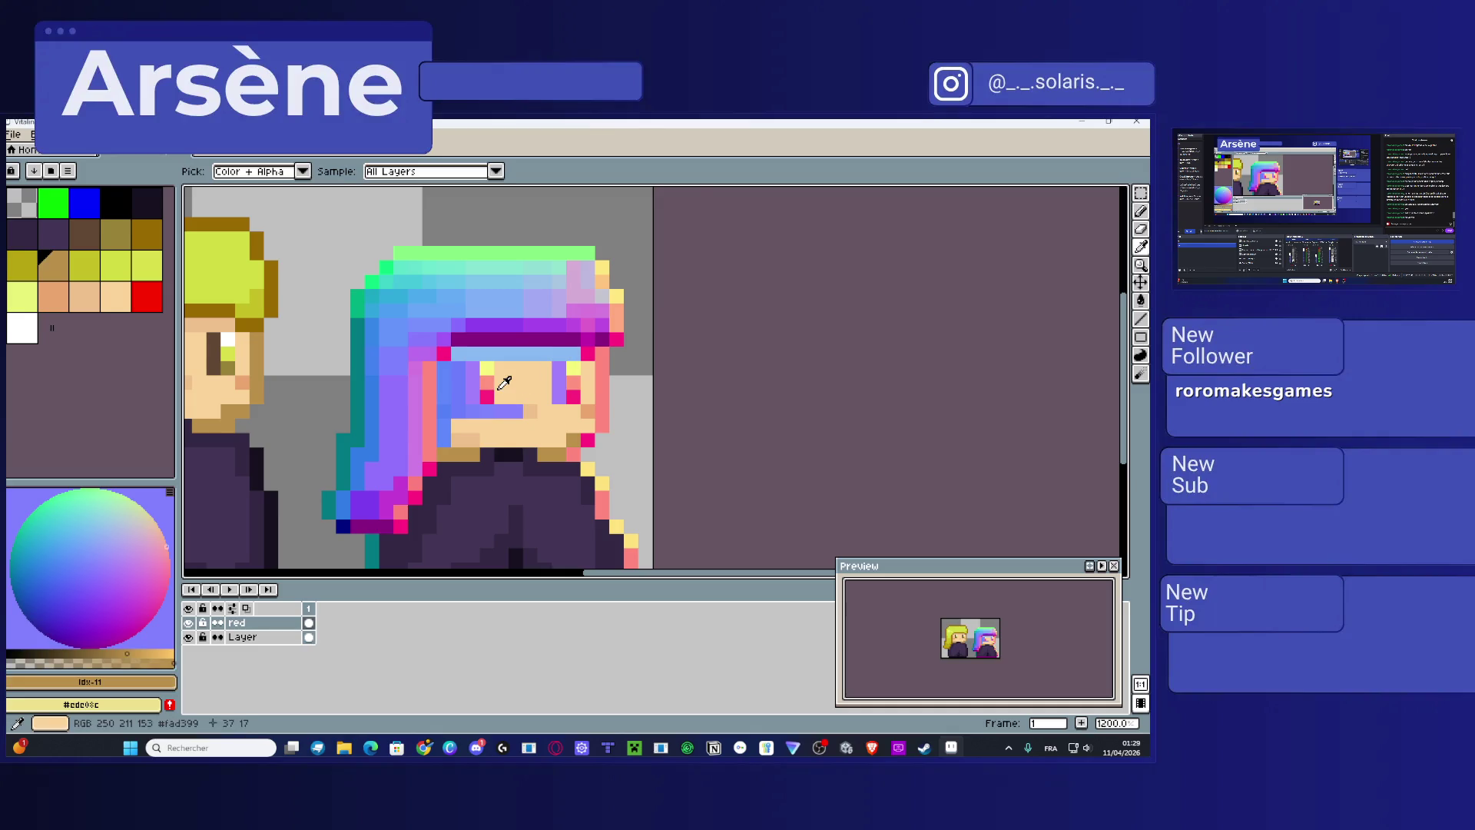
scroll(505, 382, "up", 2)
scroll(504, 381, "up", 2)
left_click(536, 443, "alt")
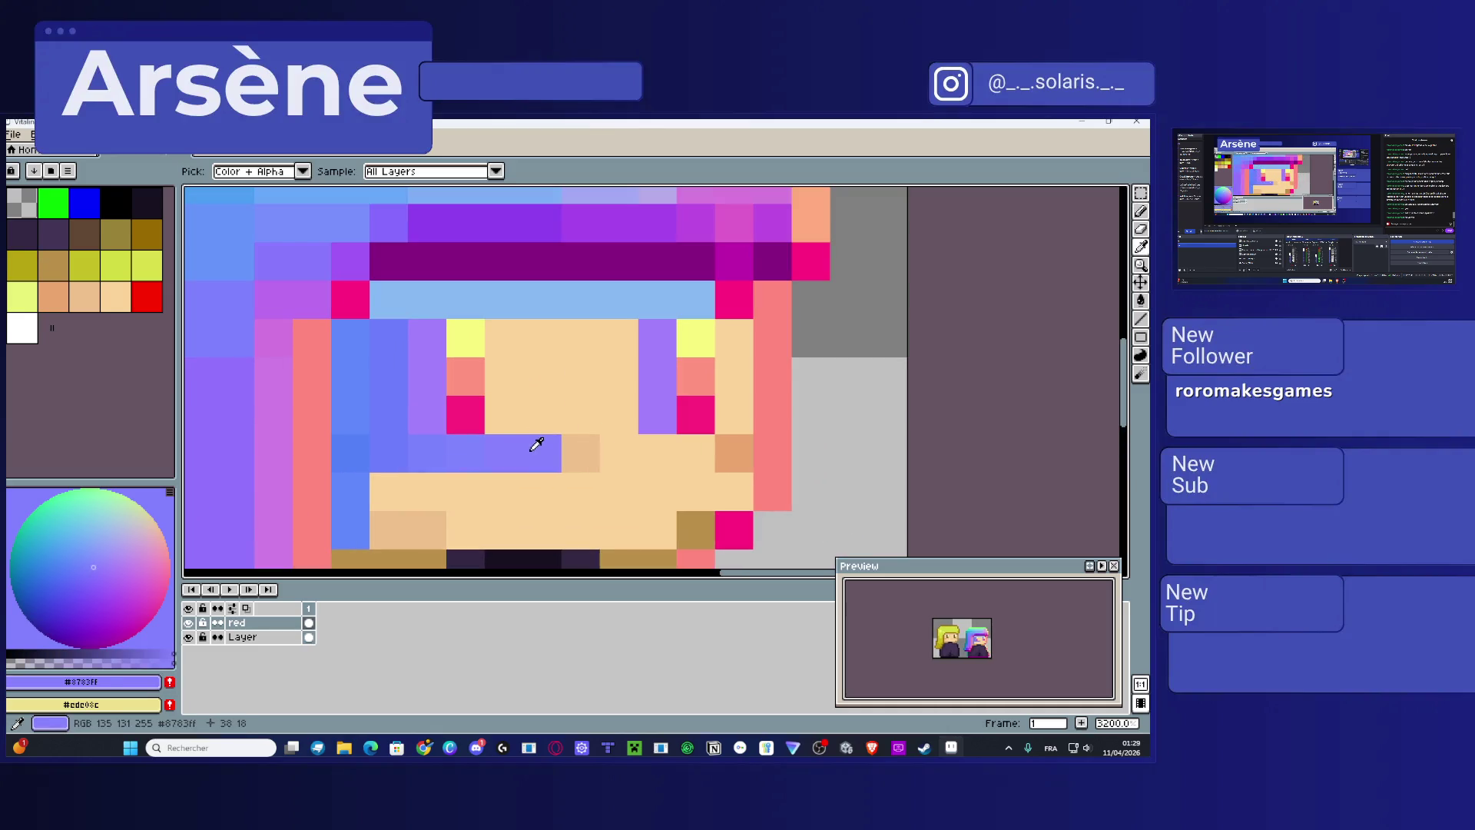
left_click(565, 306, "alt")
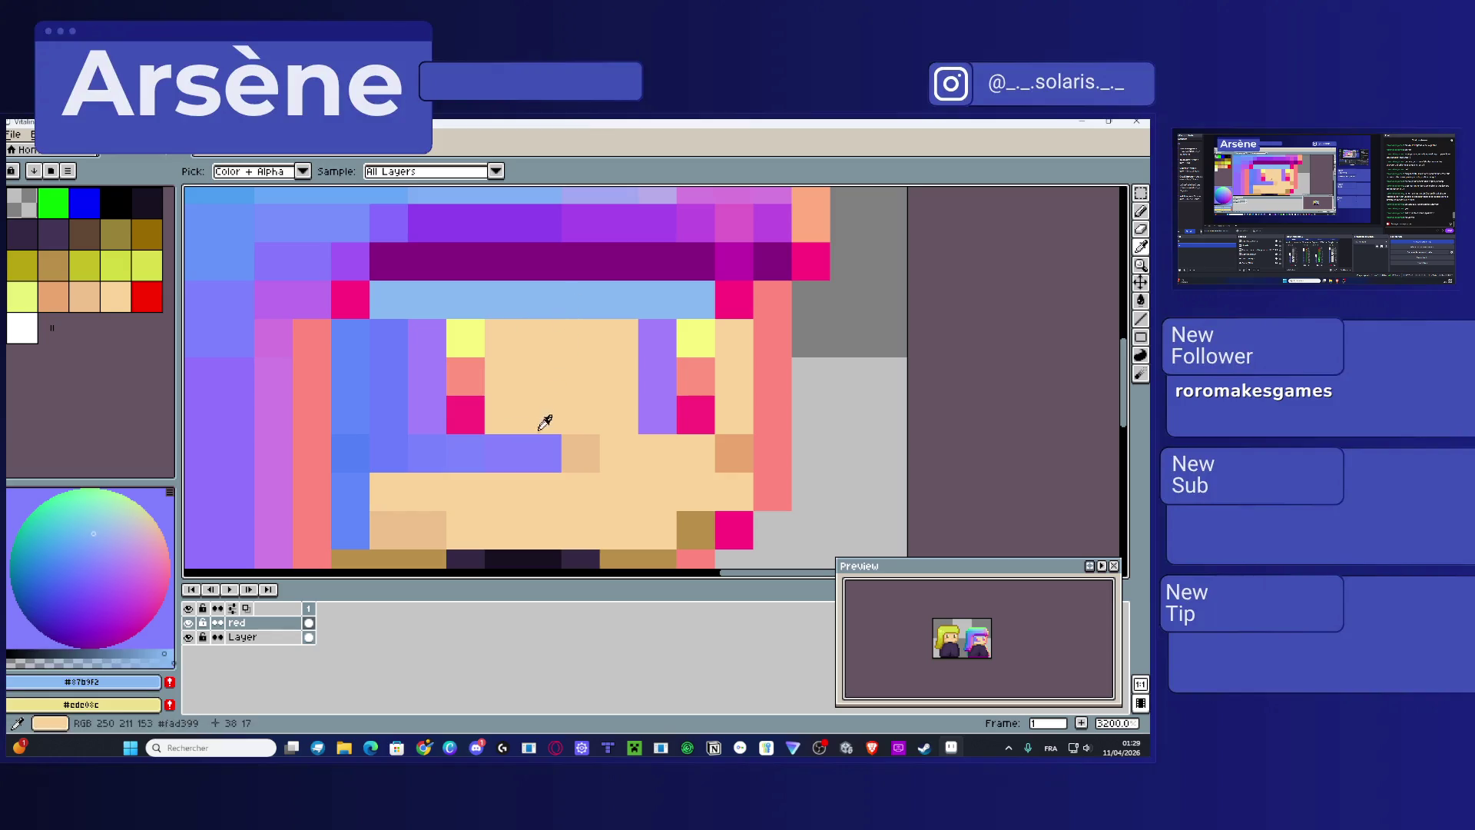
left_click(543, 440, "alt")
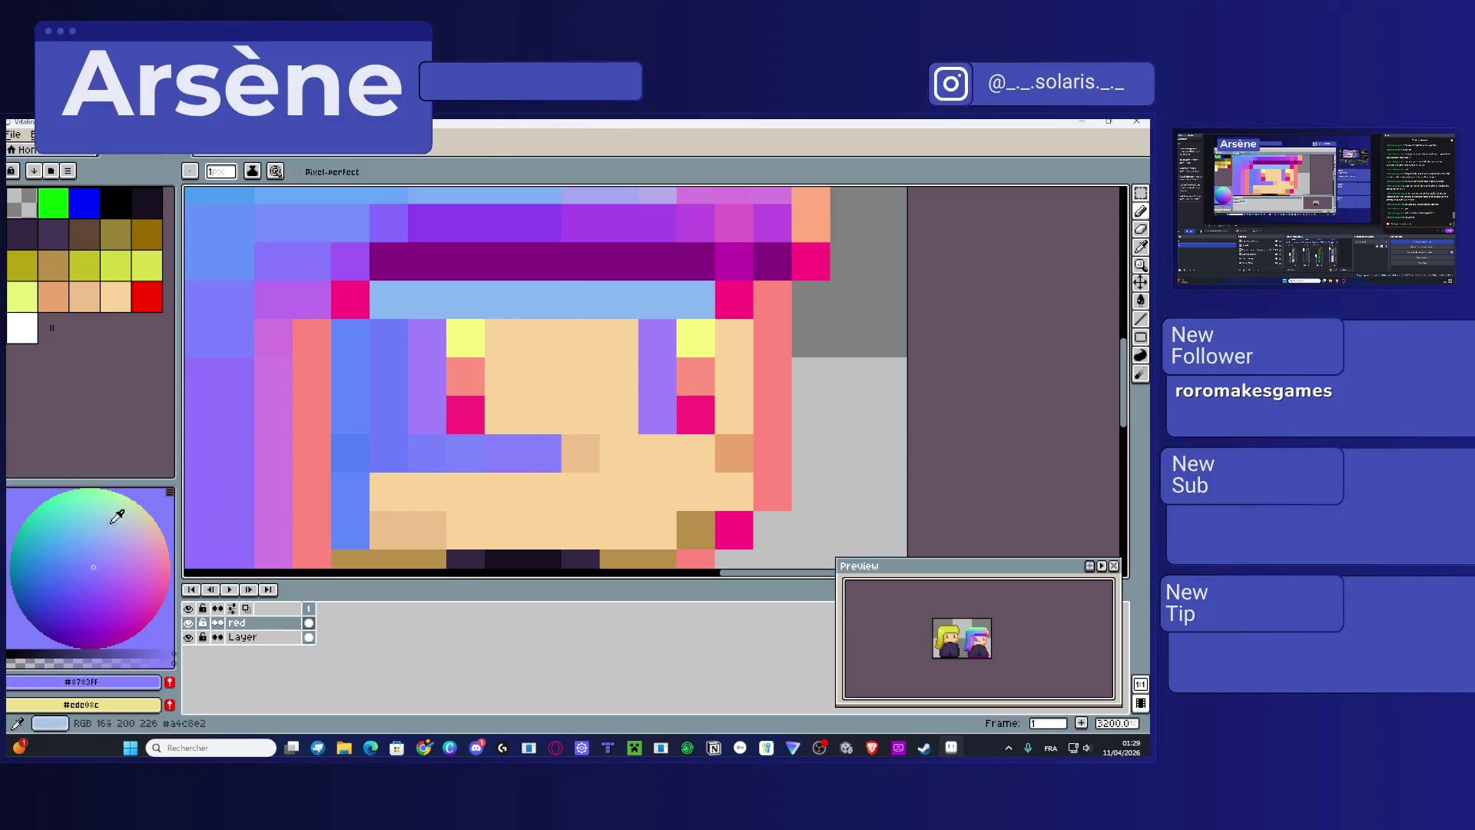
left_click(94, 544)
left_click(543, 338)
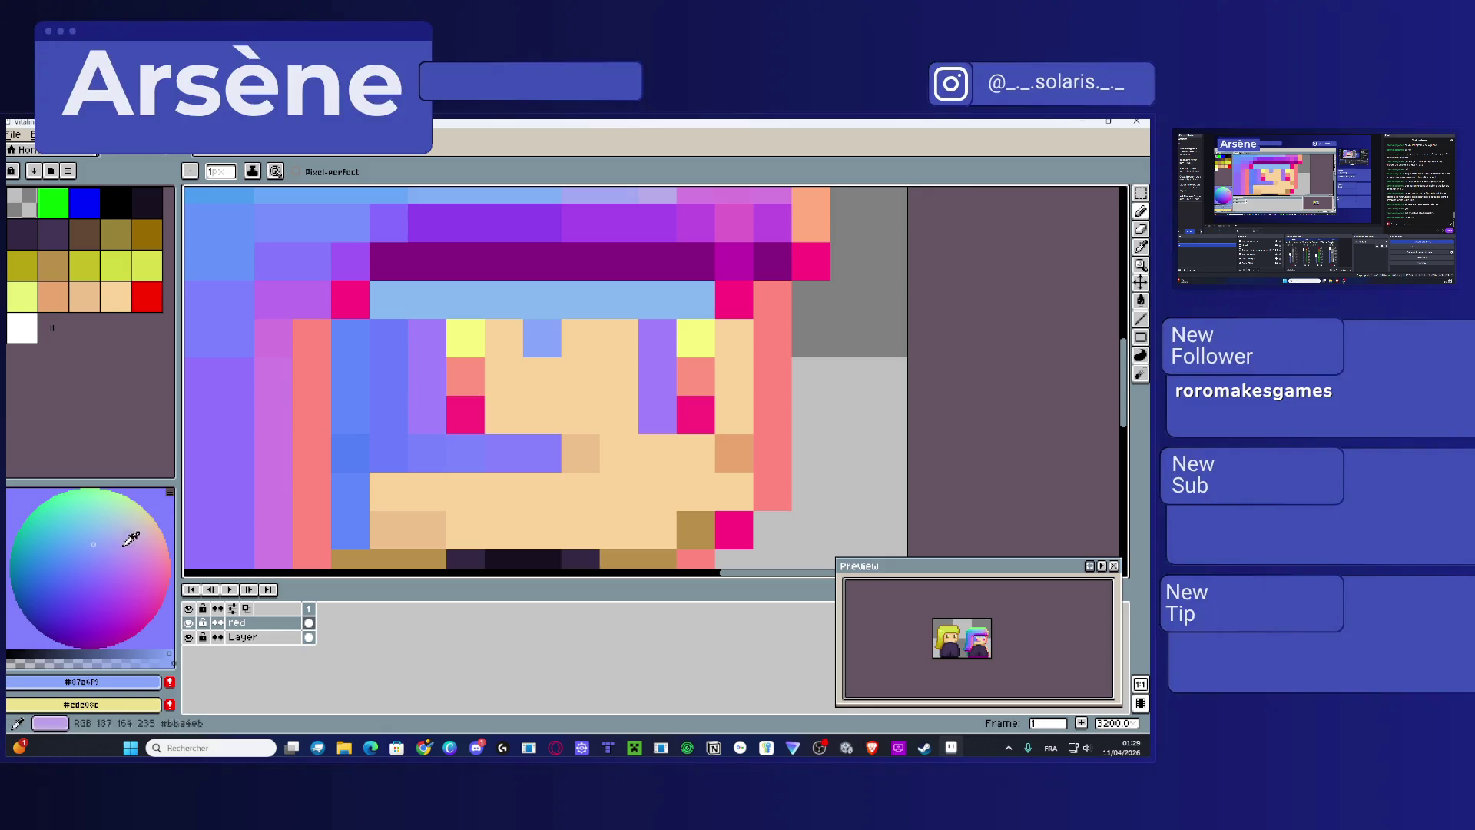
left_click(99, 547)
left_click(542, 377)
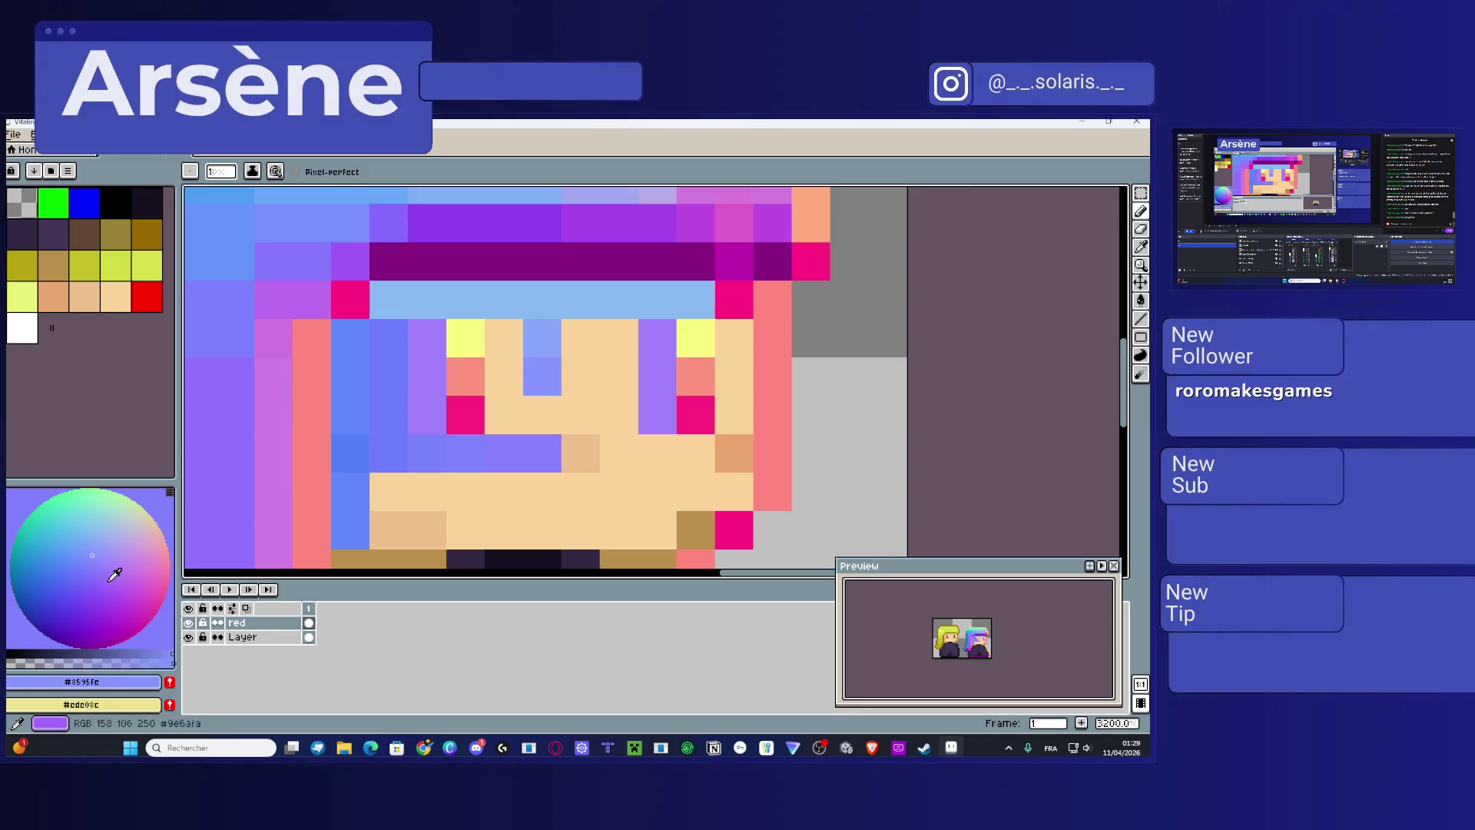
left_click(91, 564)
left_click(542, 415)
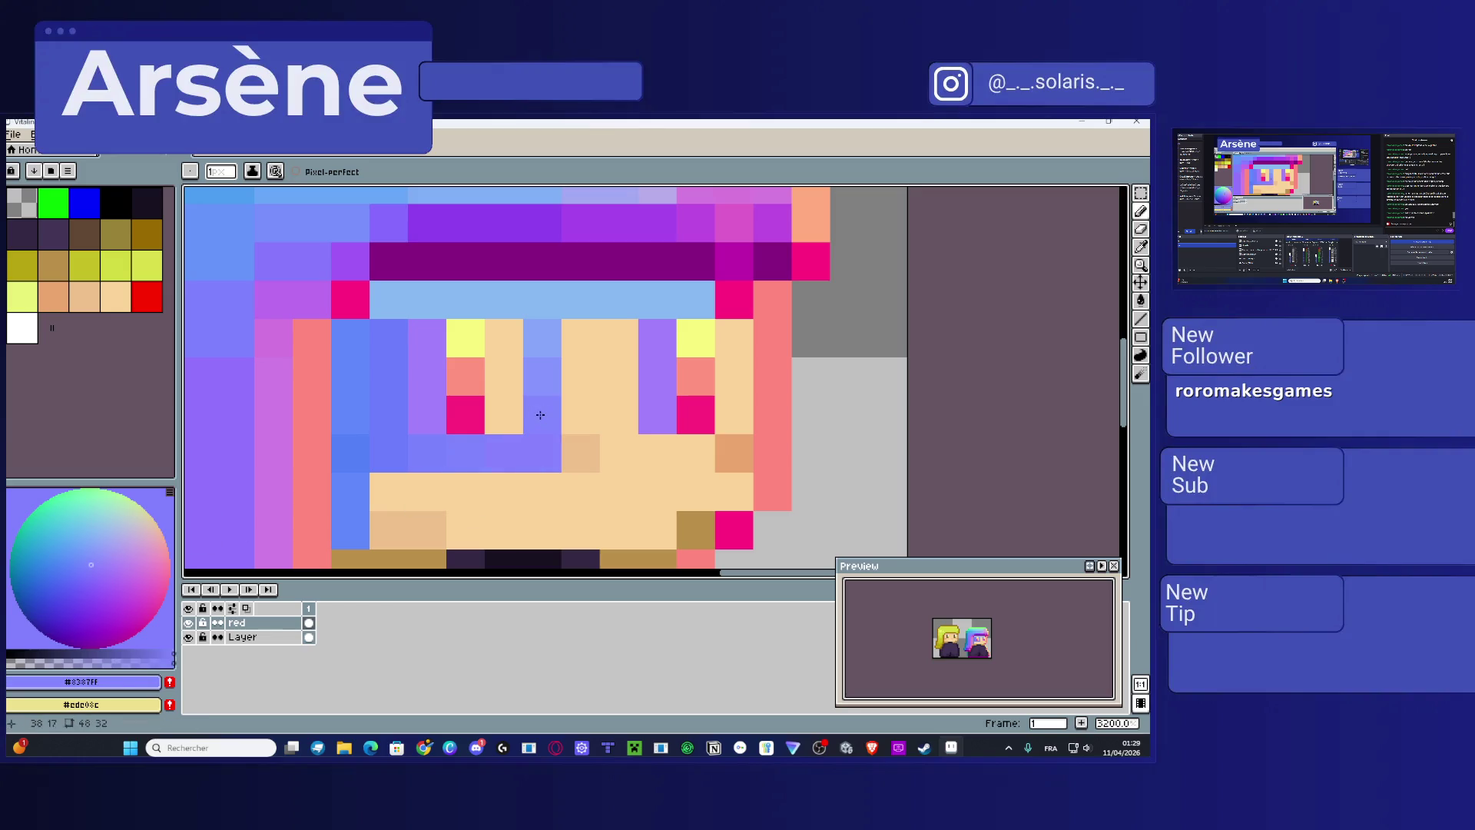
Step: Extend the light-blue and periwinkle shading to neighbouring face pixels, undoing one stray pixel
left_click(544, 336, "alt")
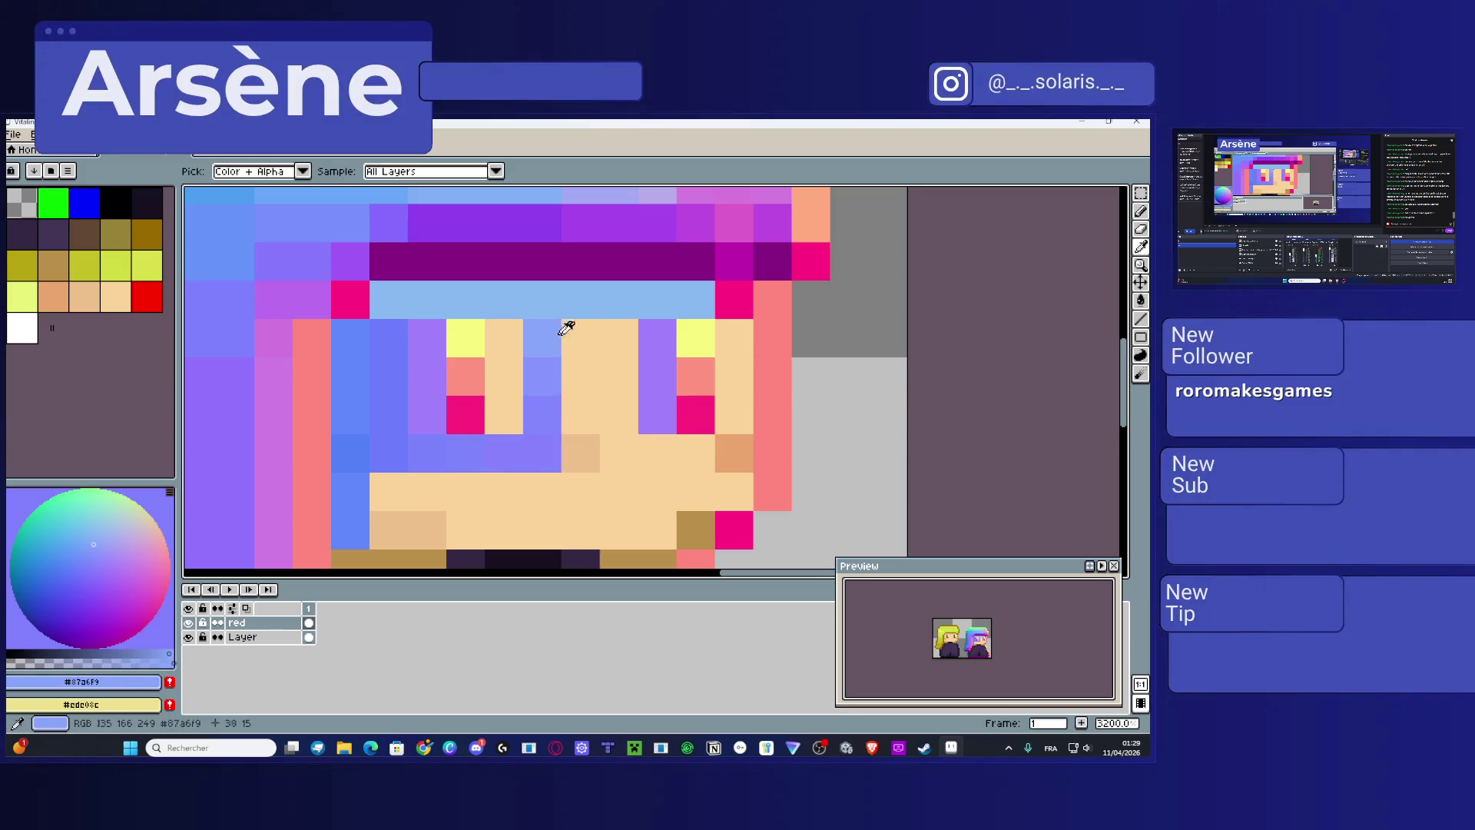
left_click(579, 334)
left_click(504, 338)
left_click(504, 377)
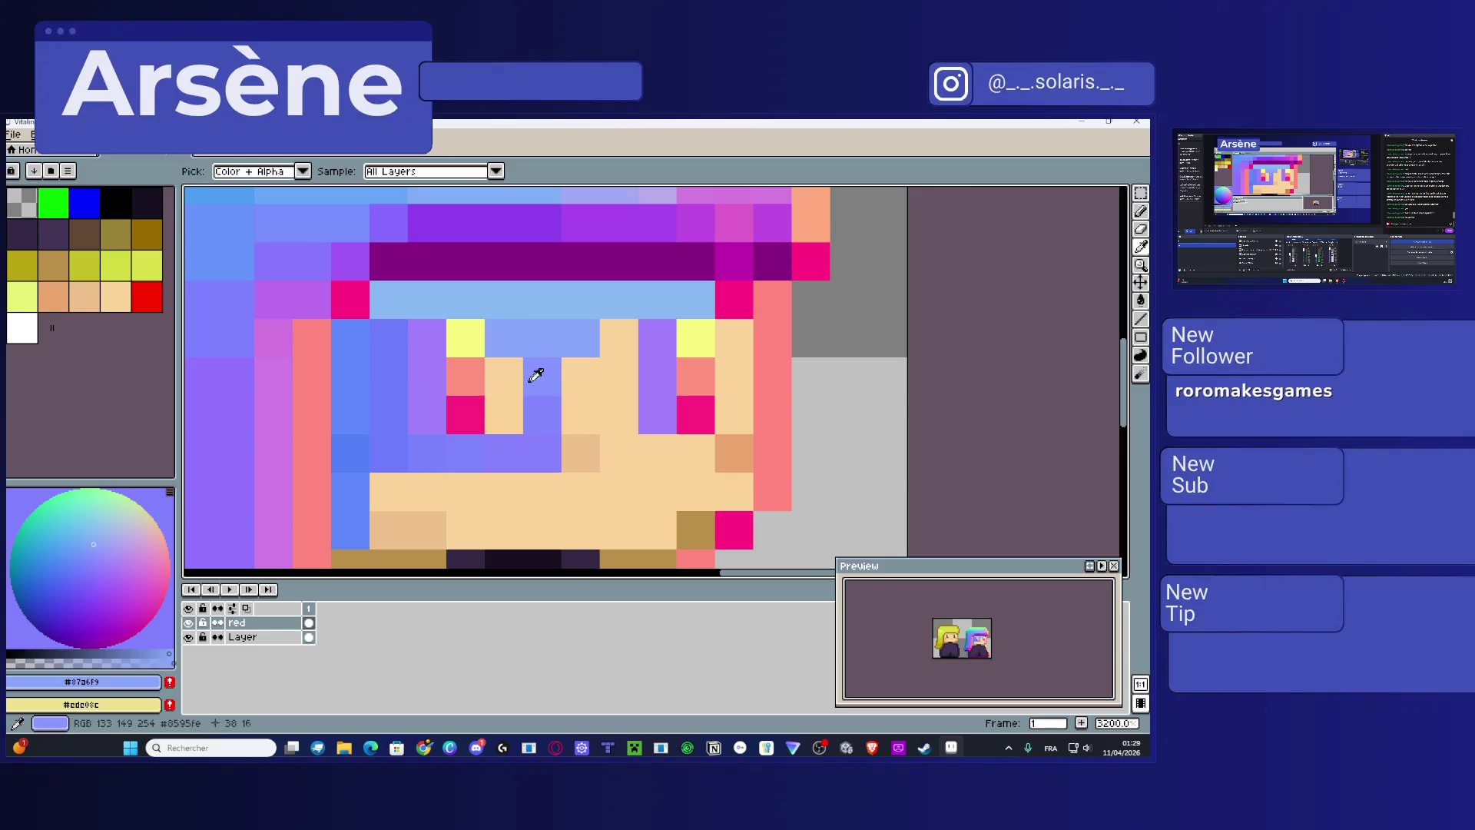
left_click(538, 373, "alt")
left_click(504, 414)
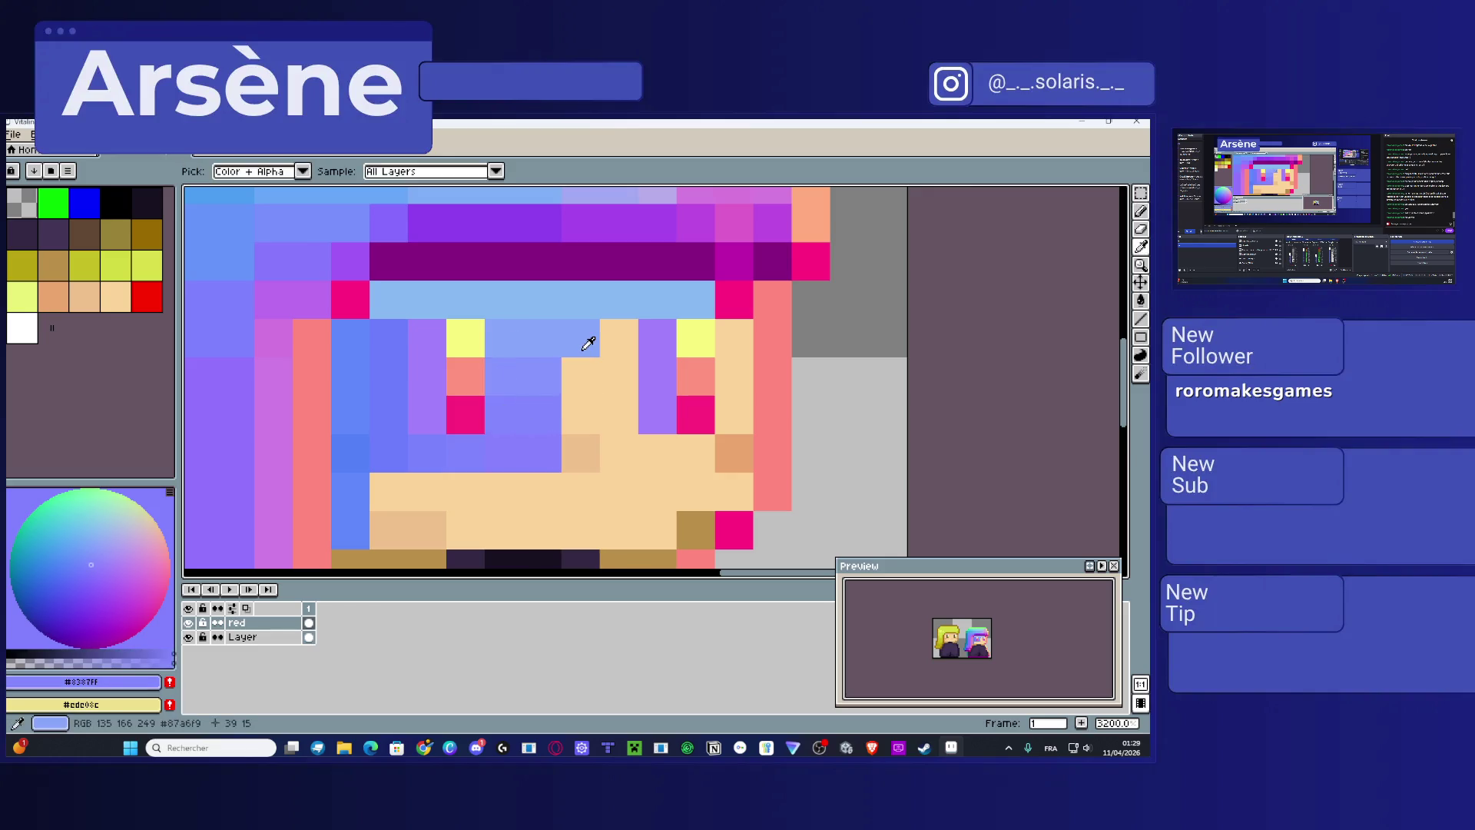
left_click(552, 411, "alt")
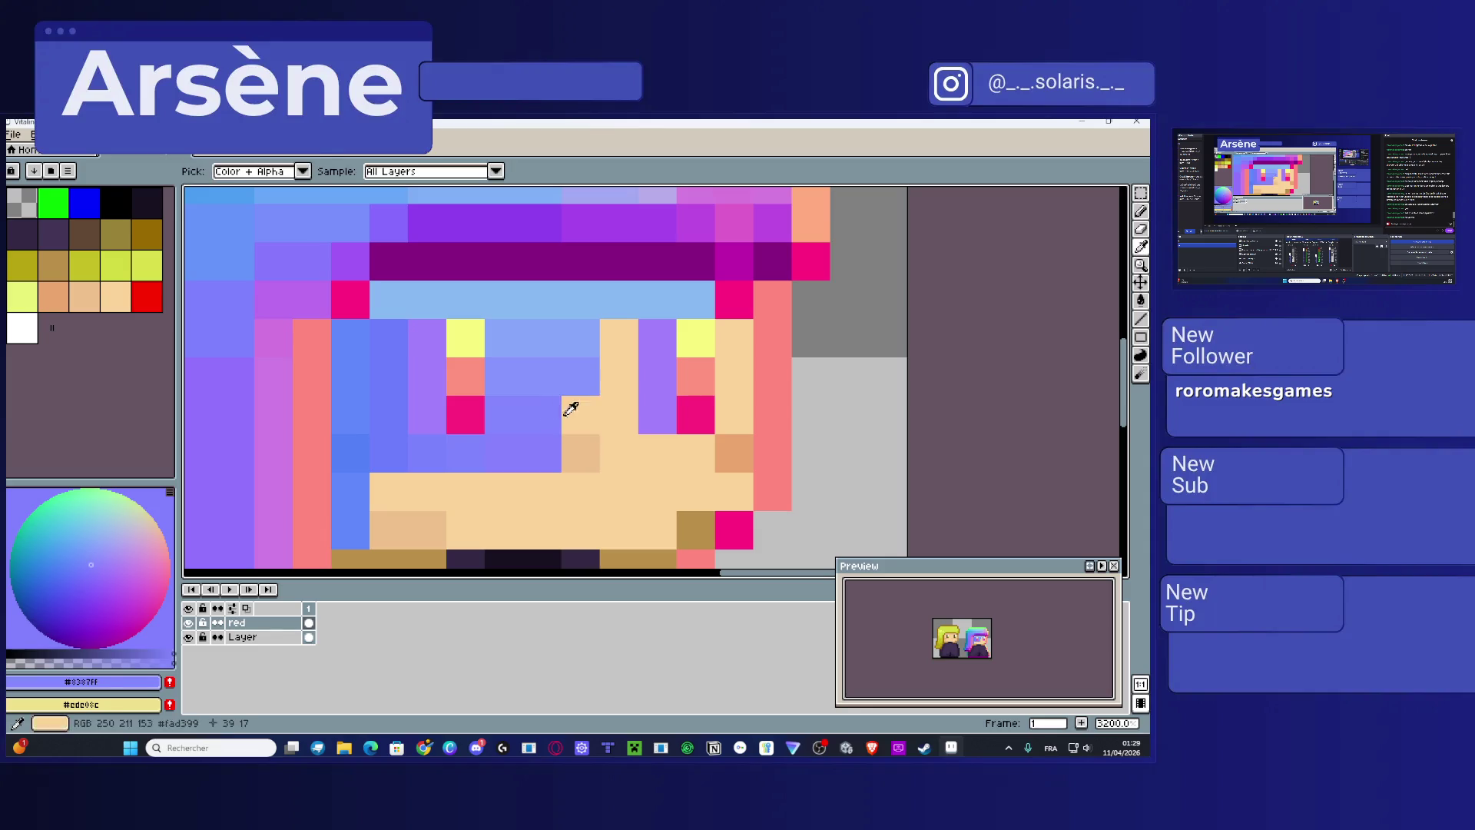
left_click(544, 500)
key("ctrl+z")
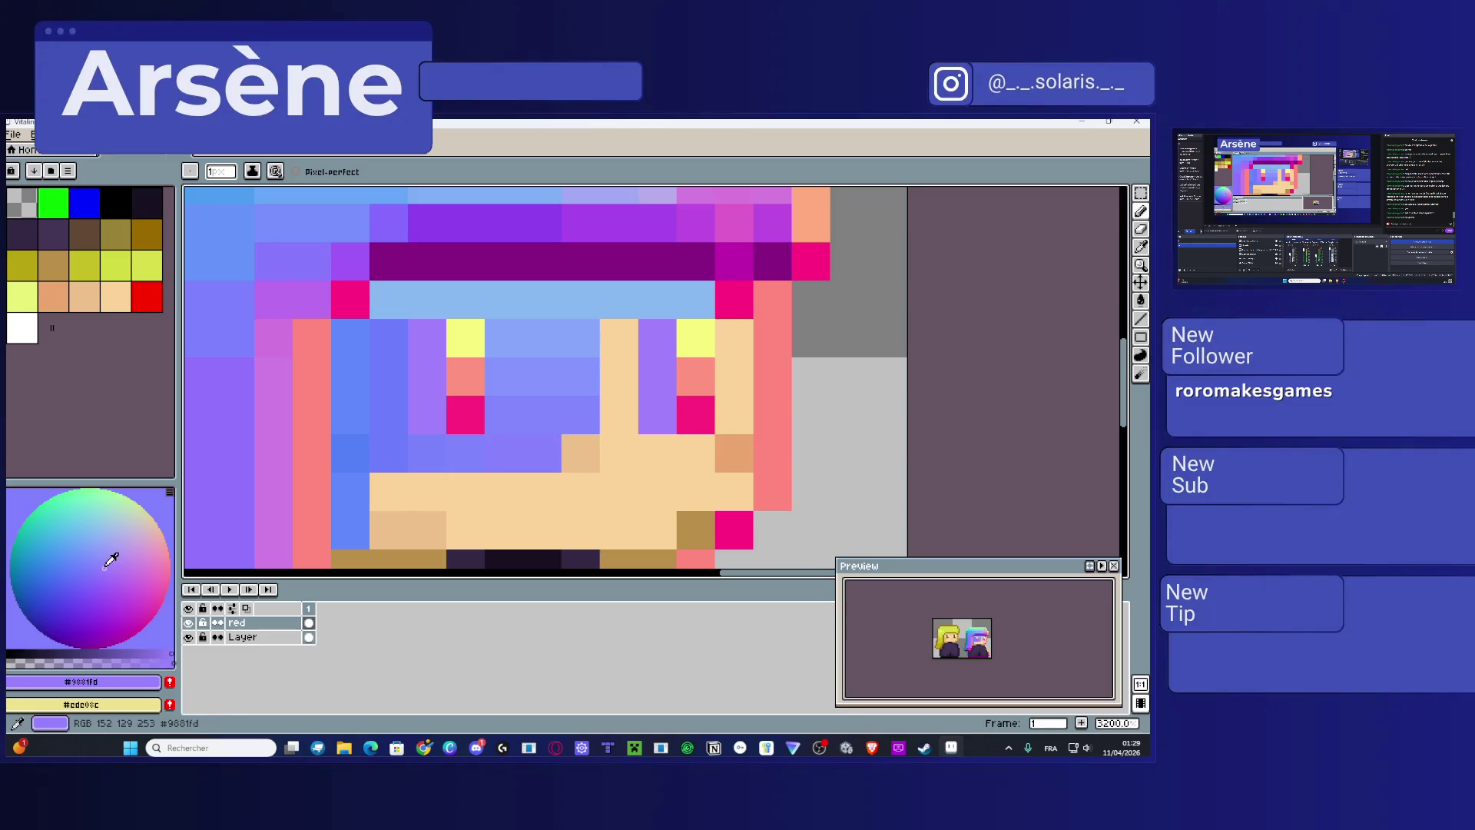
Step: Paint a face pixel near the mouth purple, then repaint it pink-purple
left_click(110, 564)
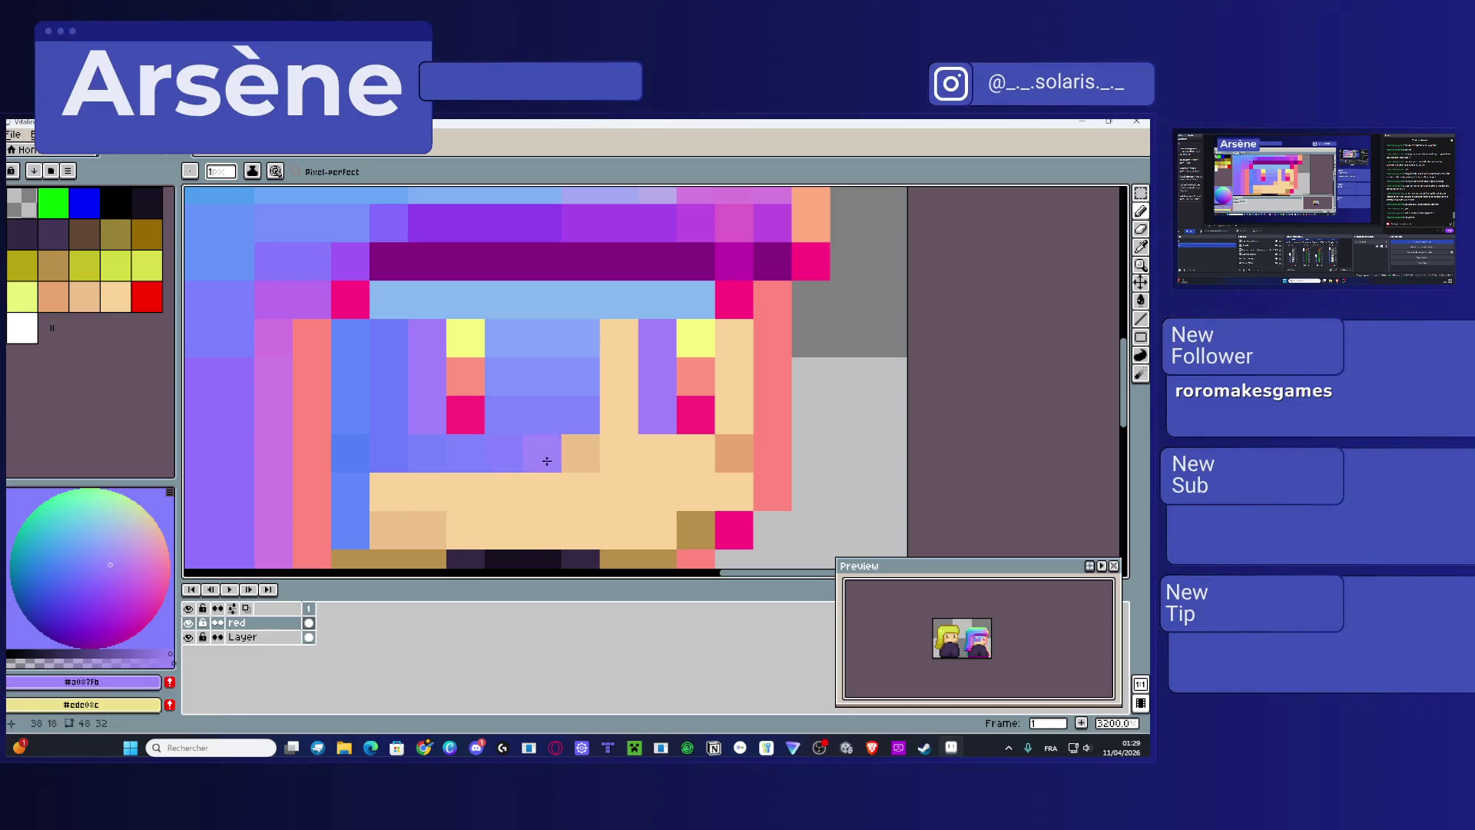
left_click(580, 453)
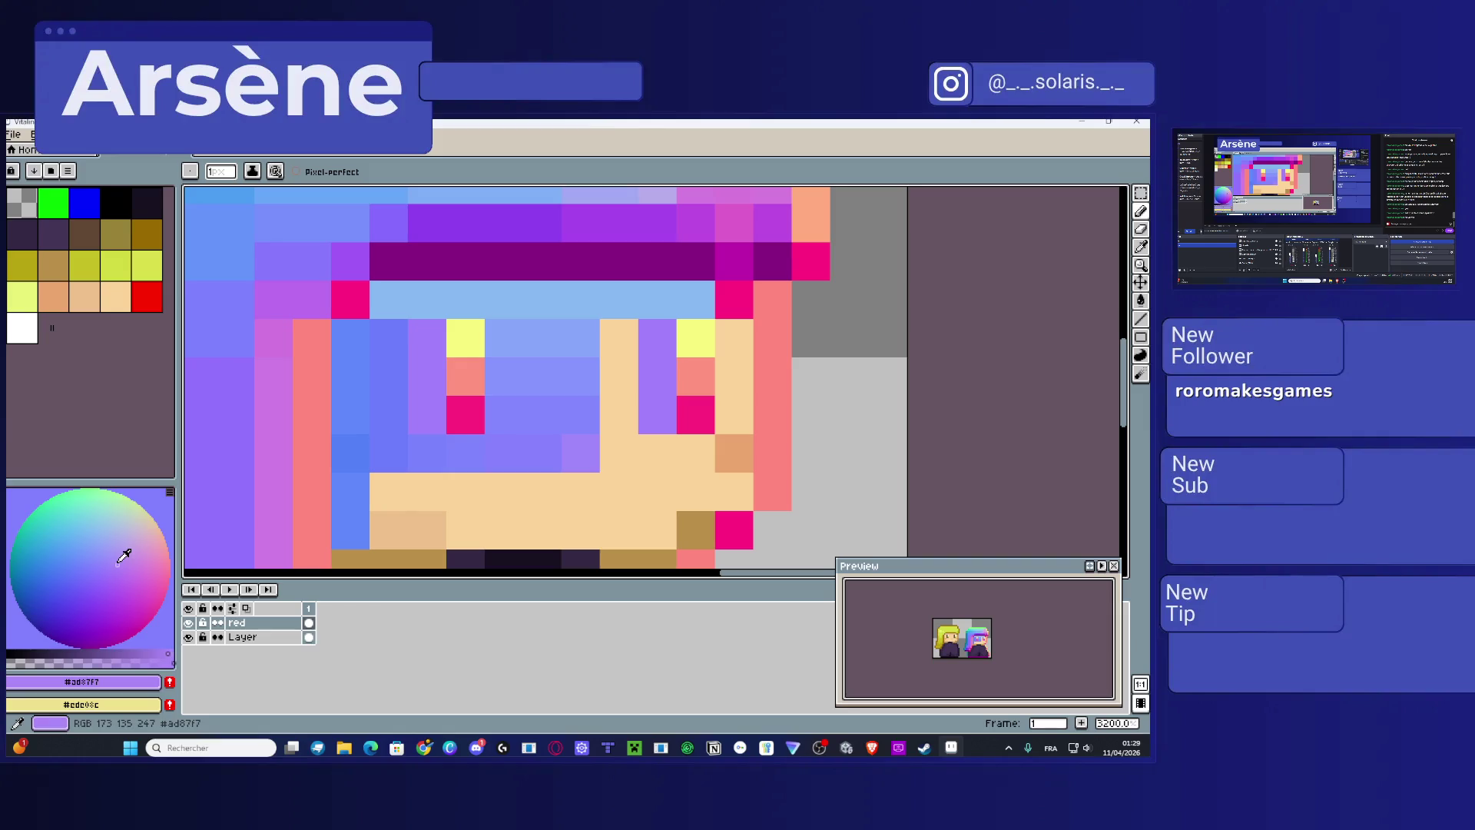
left_click(135, 565)
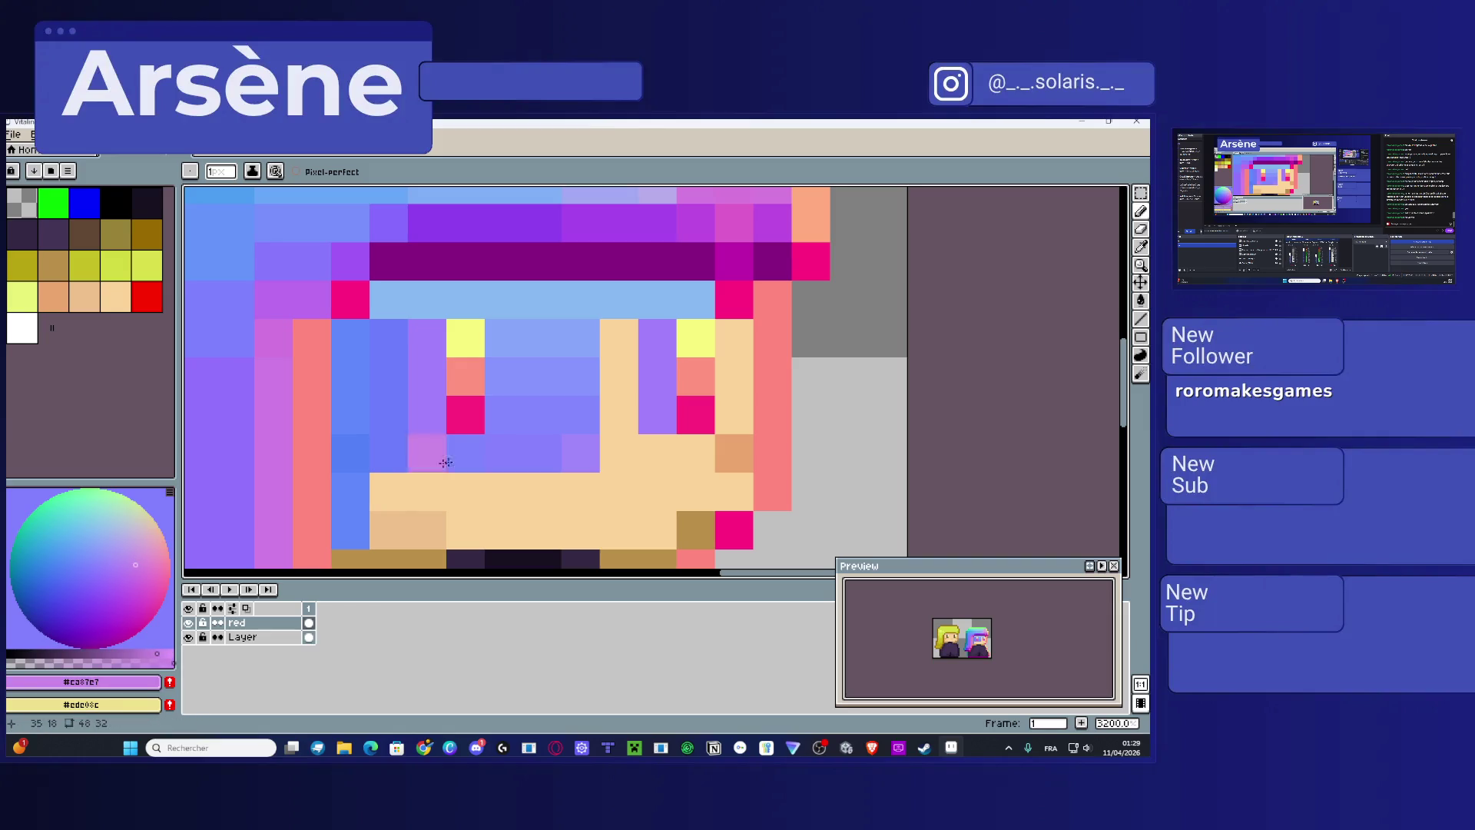
left_click(580, 453)
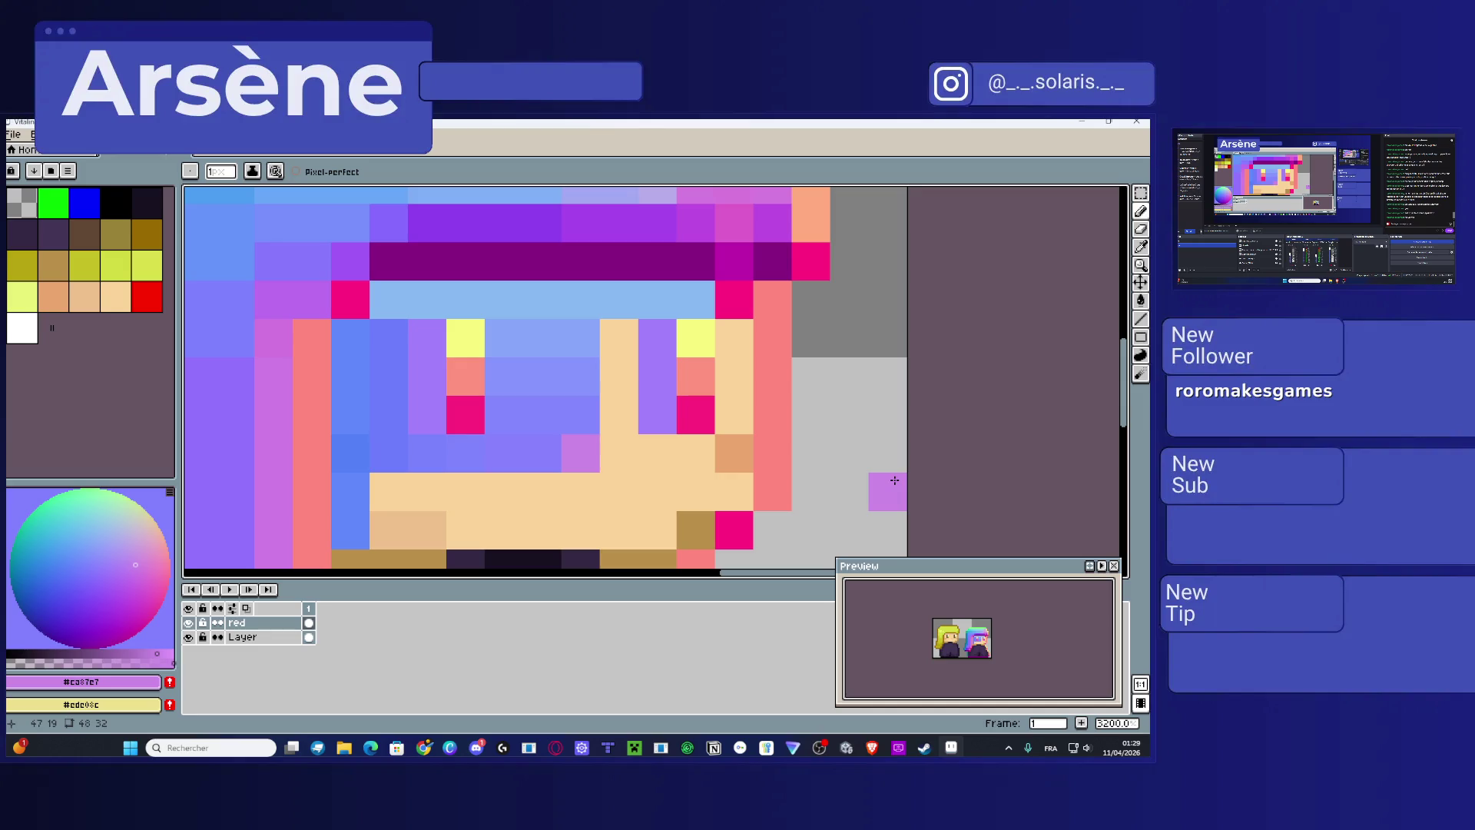
Step: Paint more skin pixels beside the shading in blue and light blue, then pick a purple
left_click(573, 375, "alt")
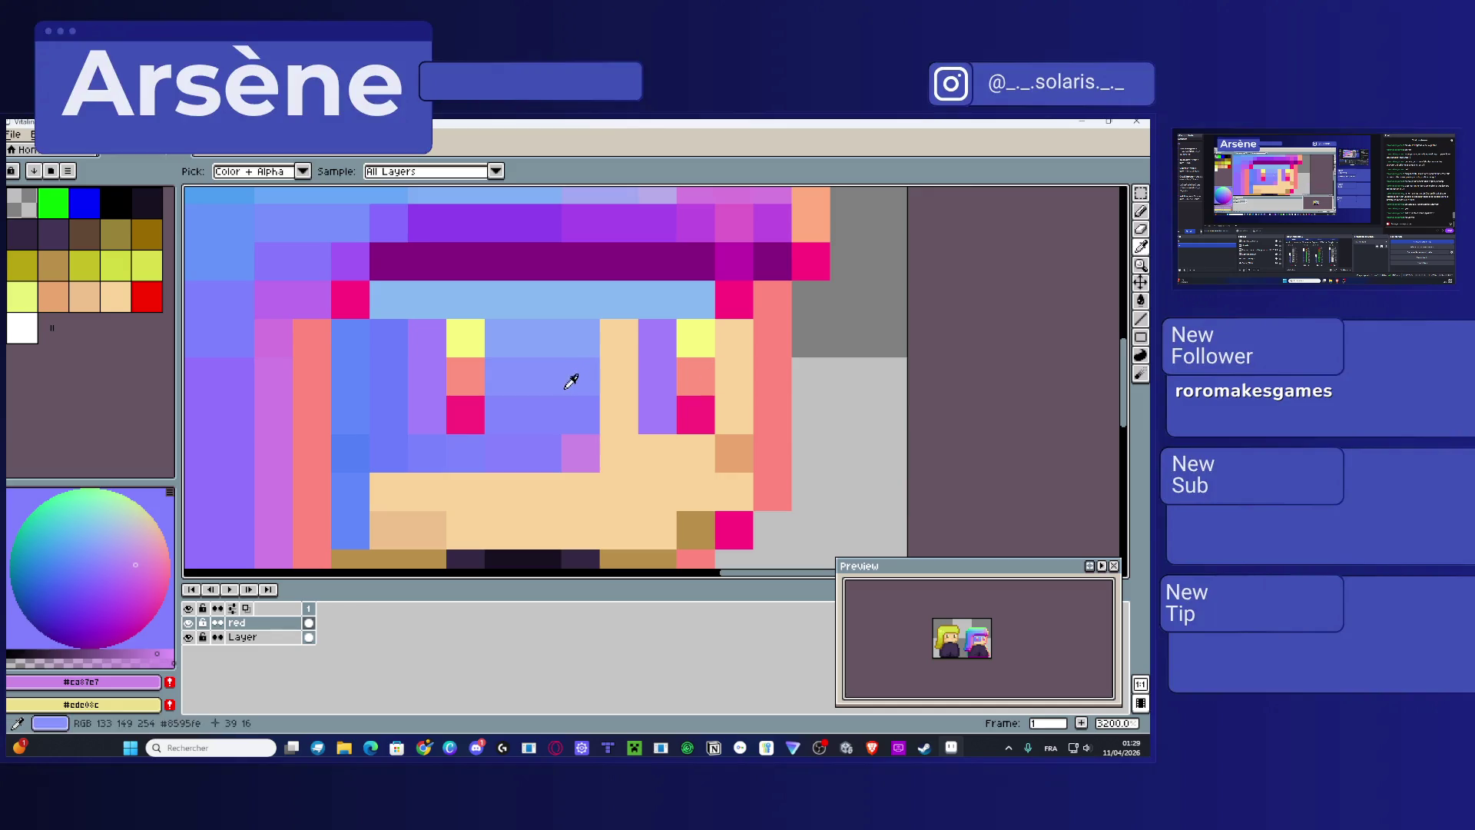
left_click(625, 408)
left_click(626, 379)
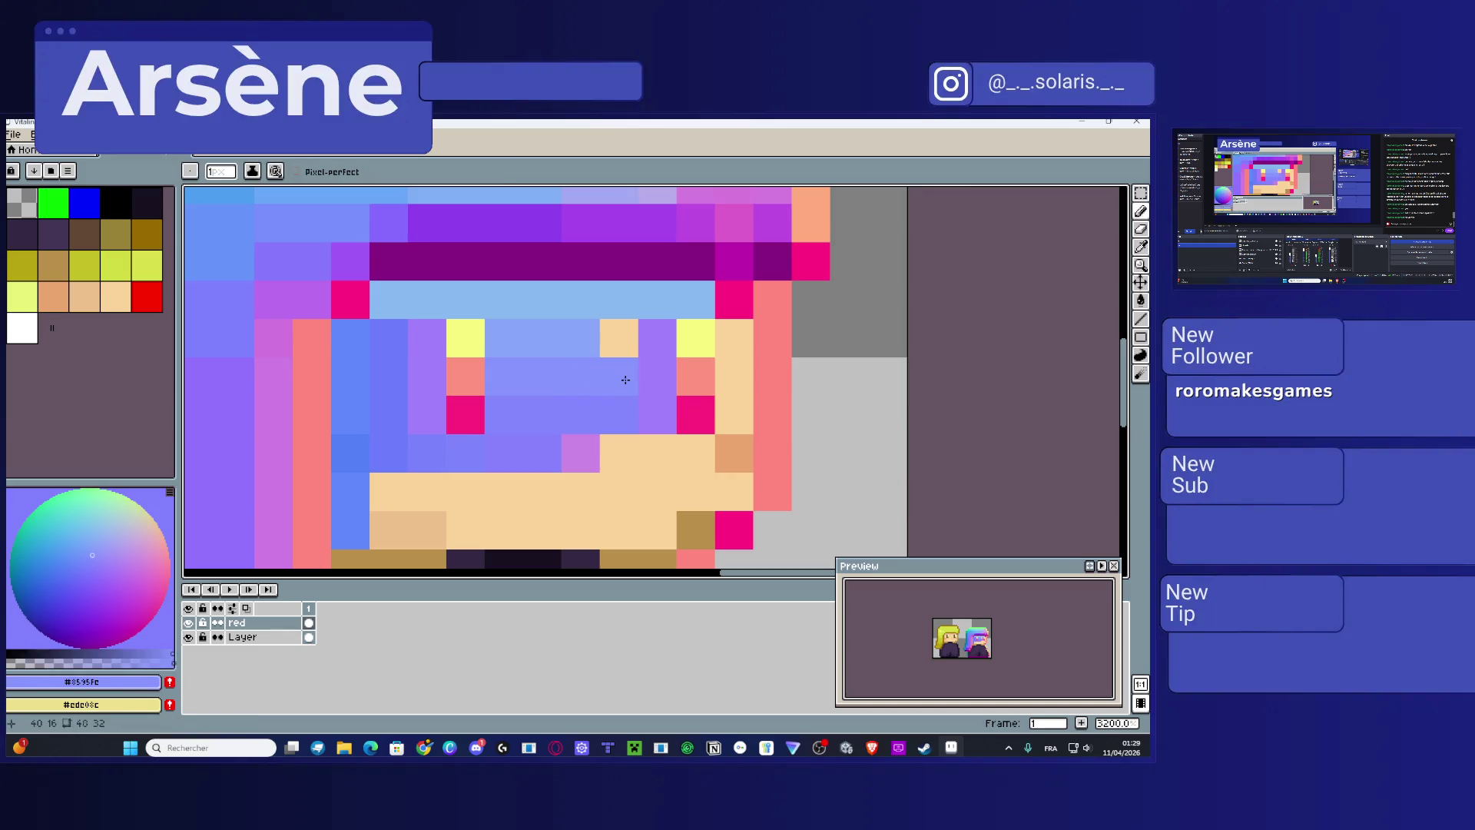
left_click(592, 338, "alt")
left_click(619, 338)
left_click(787, 418)
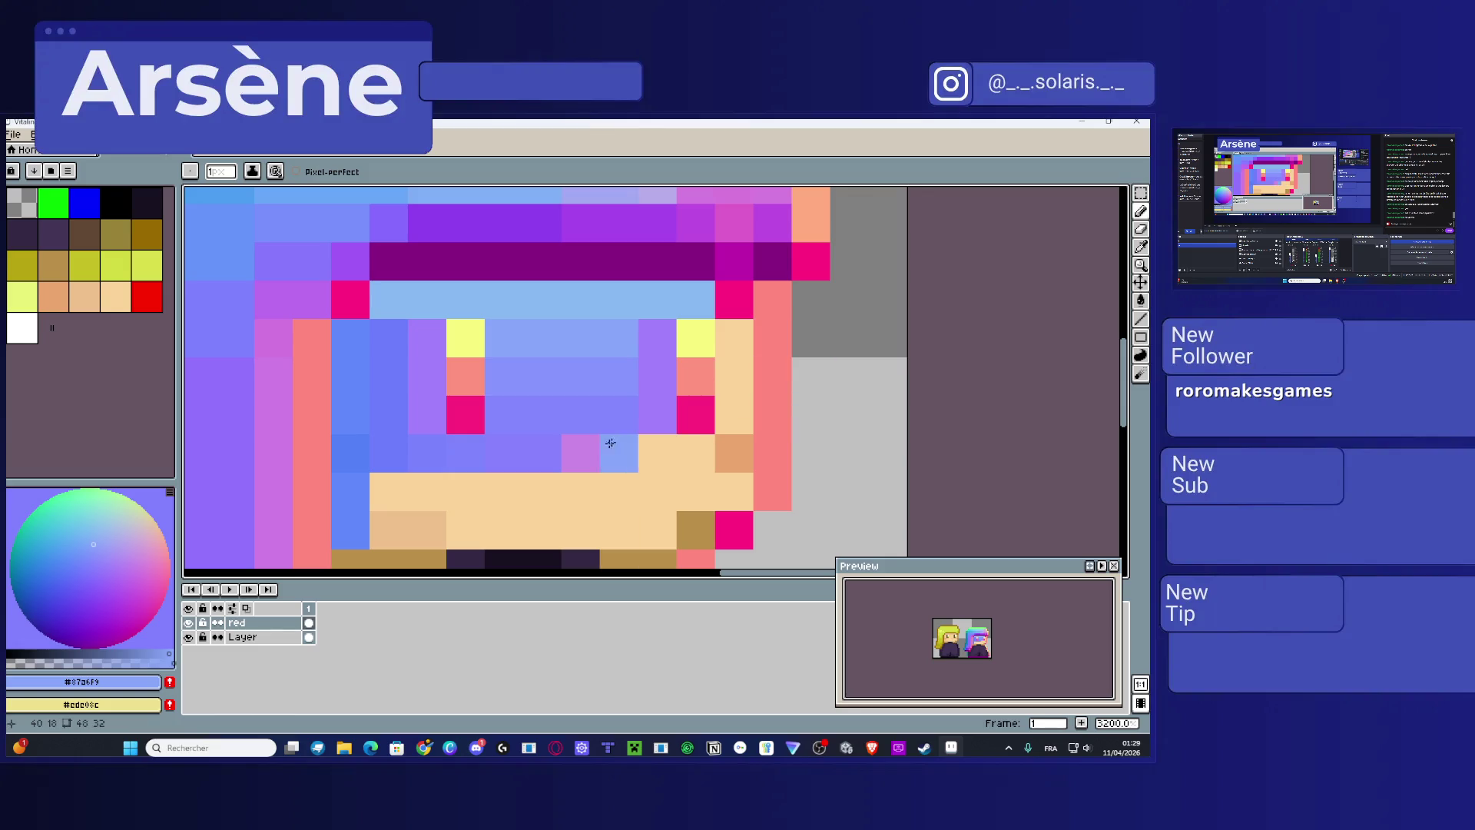
left_click(548, 447, "alt")
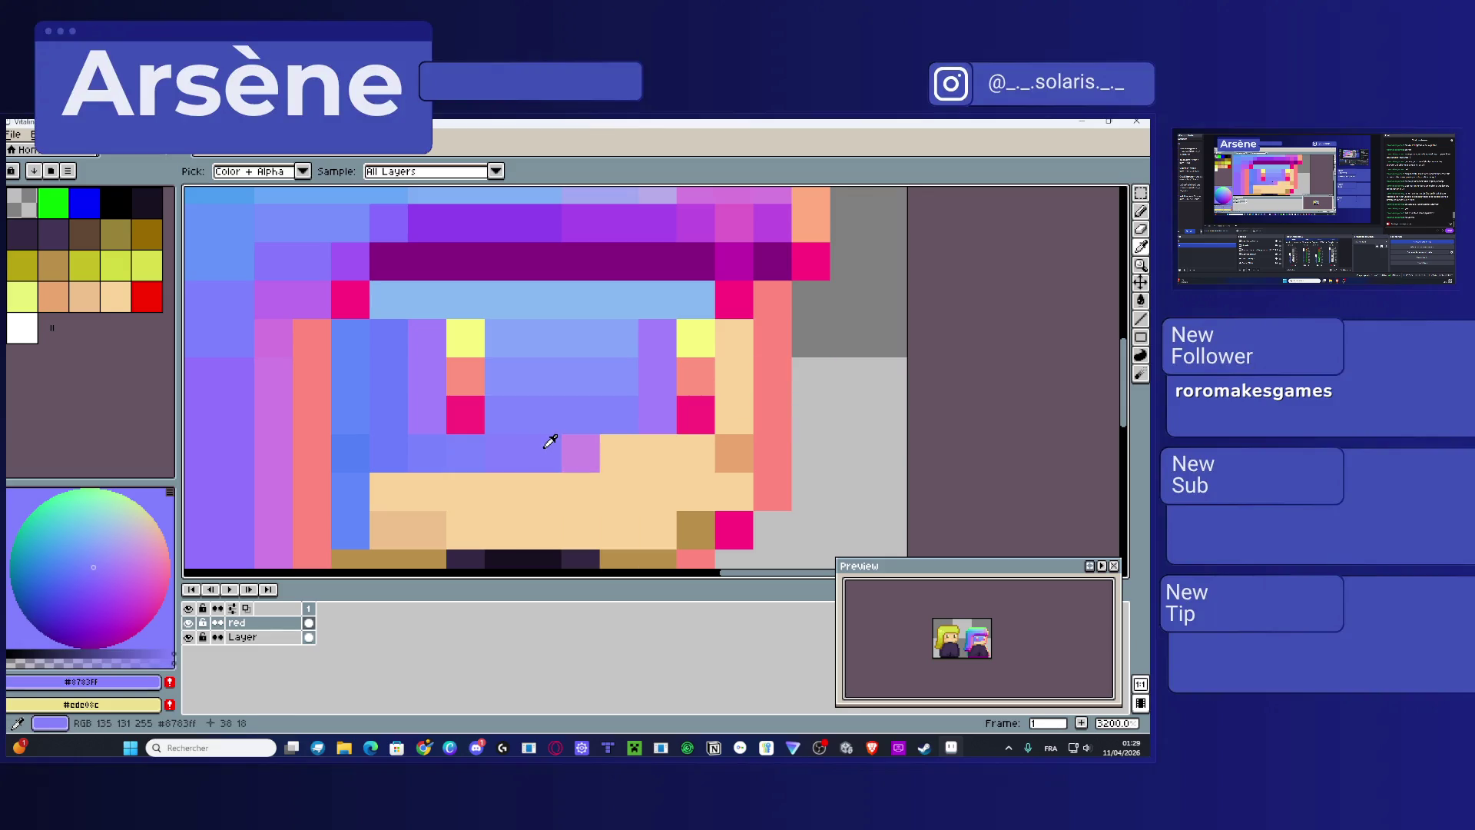
left_click(777, 432, "alt")
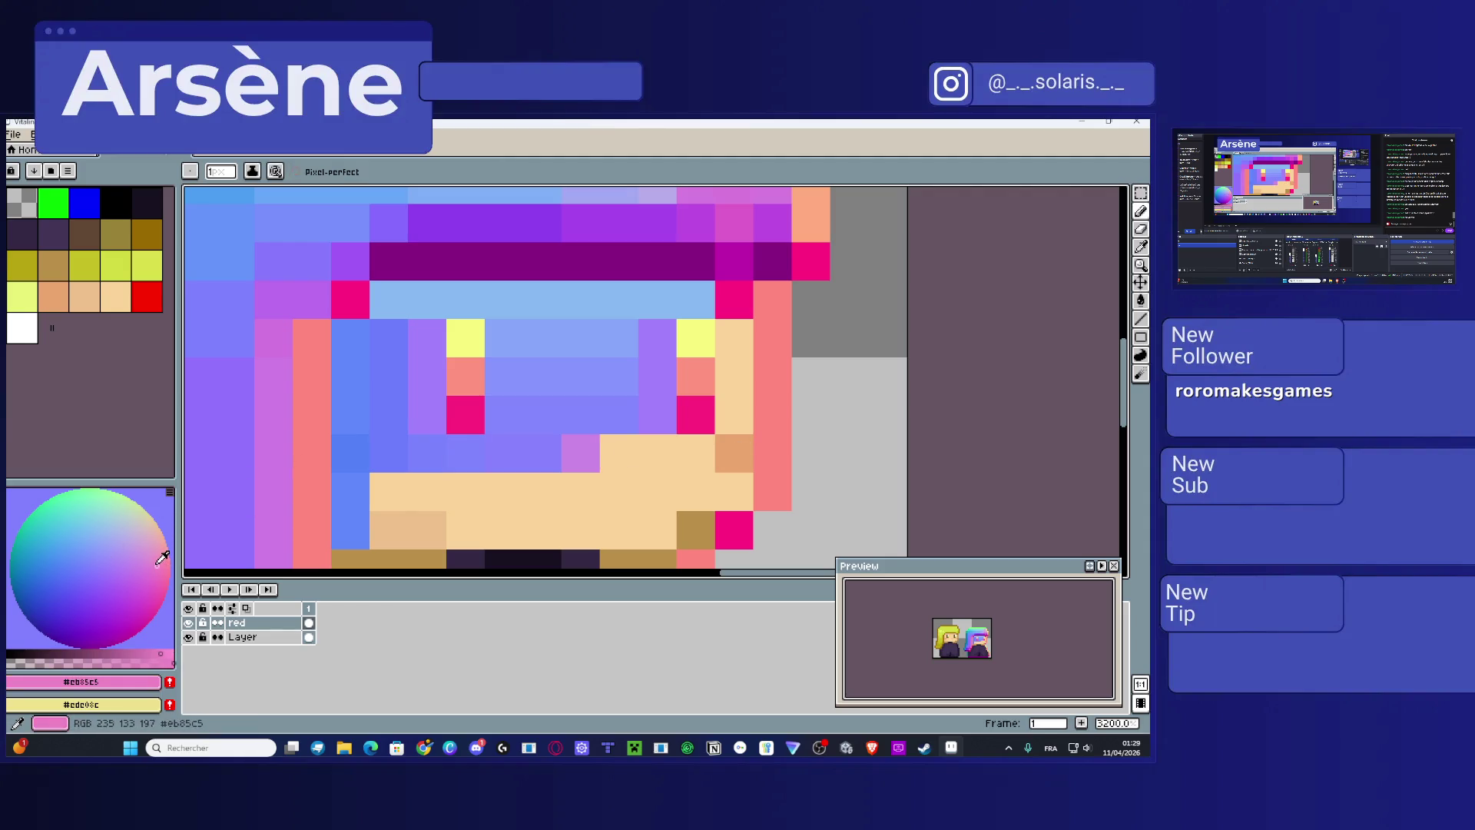
left_click_drag(156, 556, 128, 566)
Step: Paint skin pixels below the shading purple and pink, and one under the bangs lavender
left_click(664, 461)
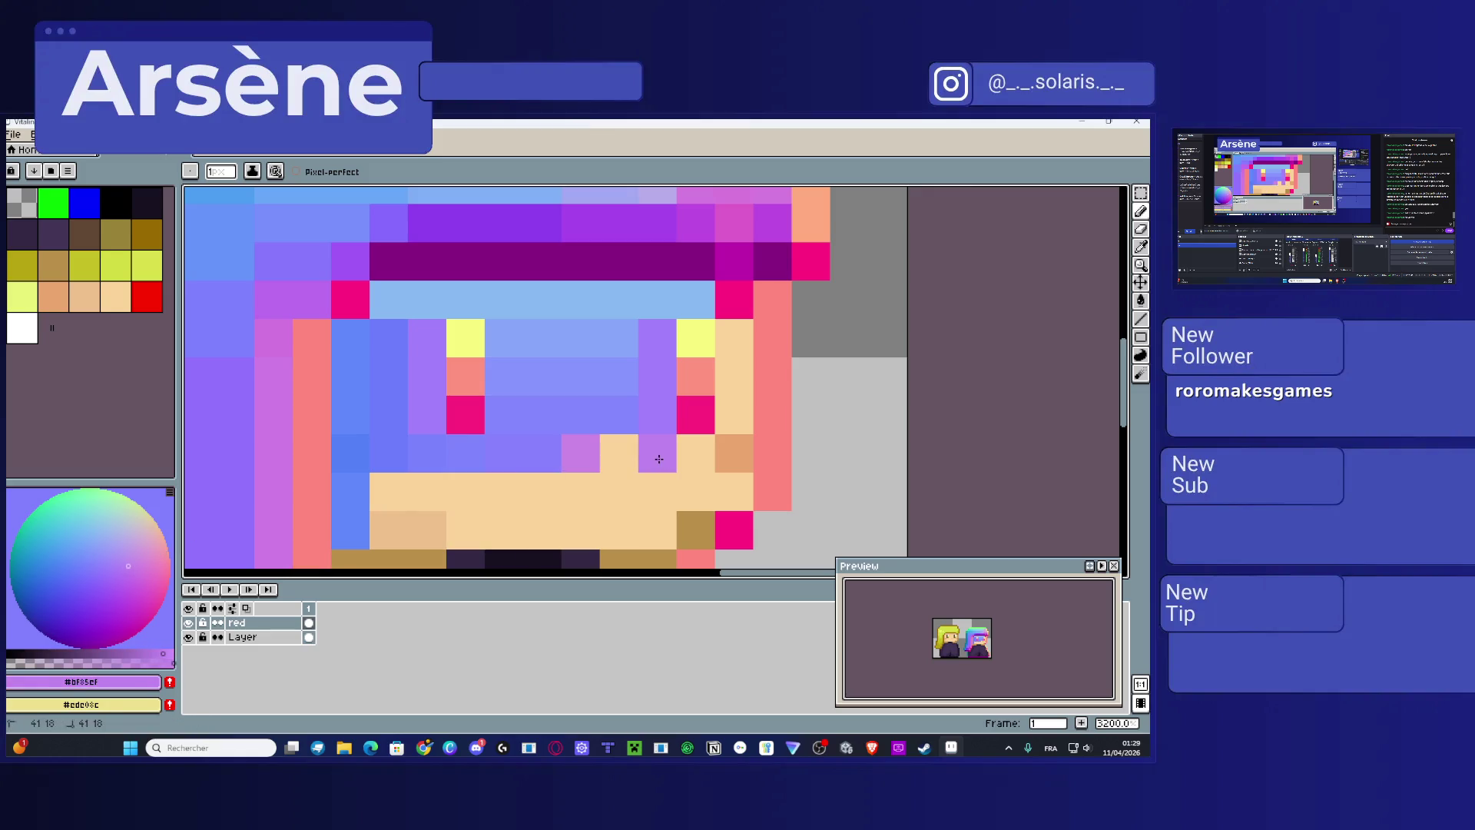
left_click_drag(156, 556, 156, 567)
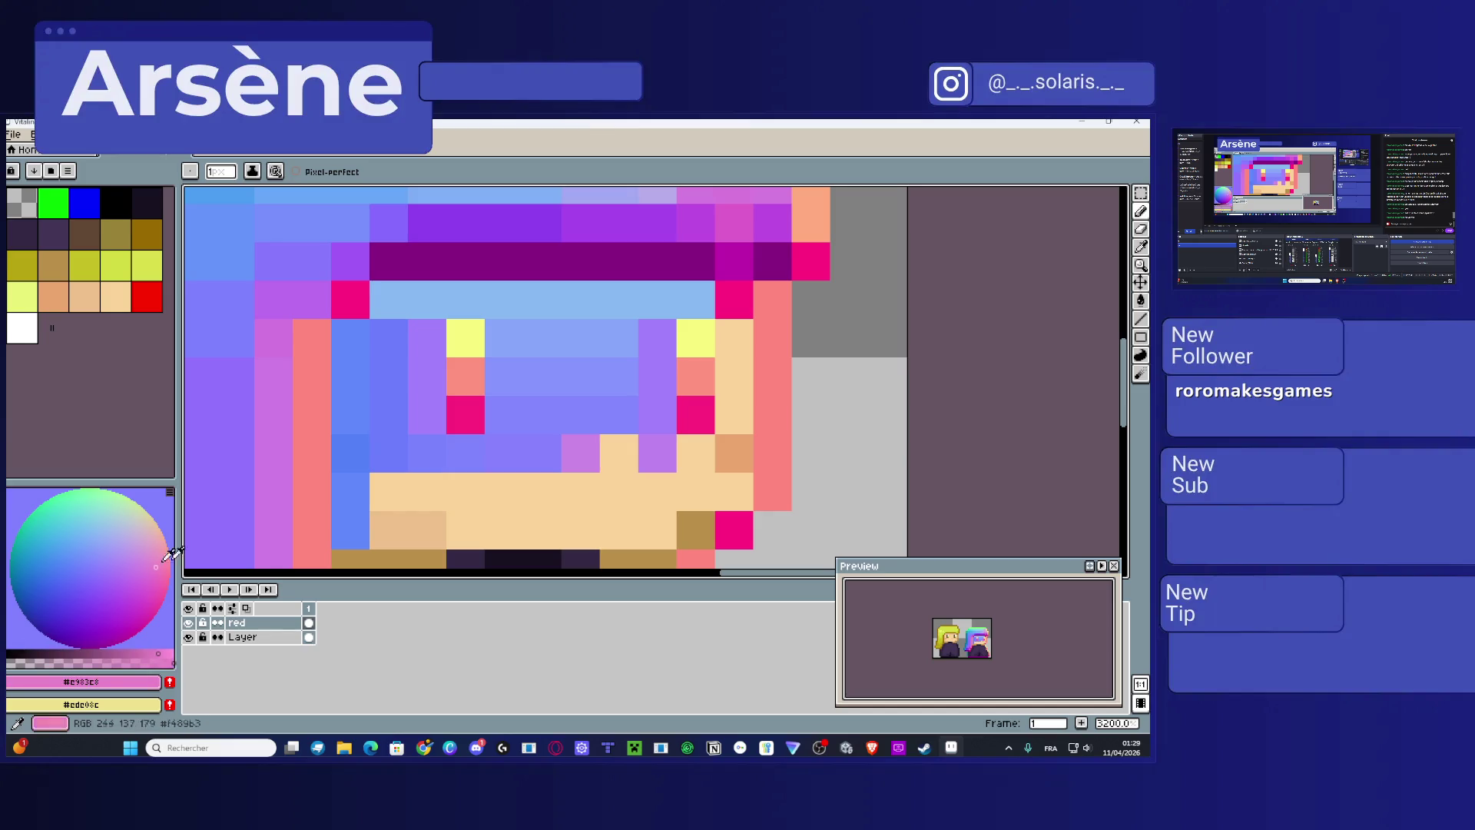
left_click(722, 460)
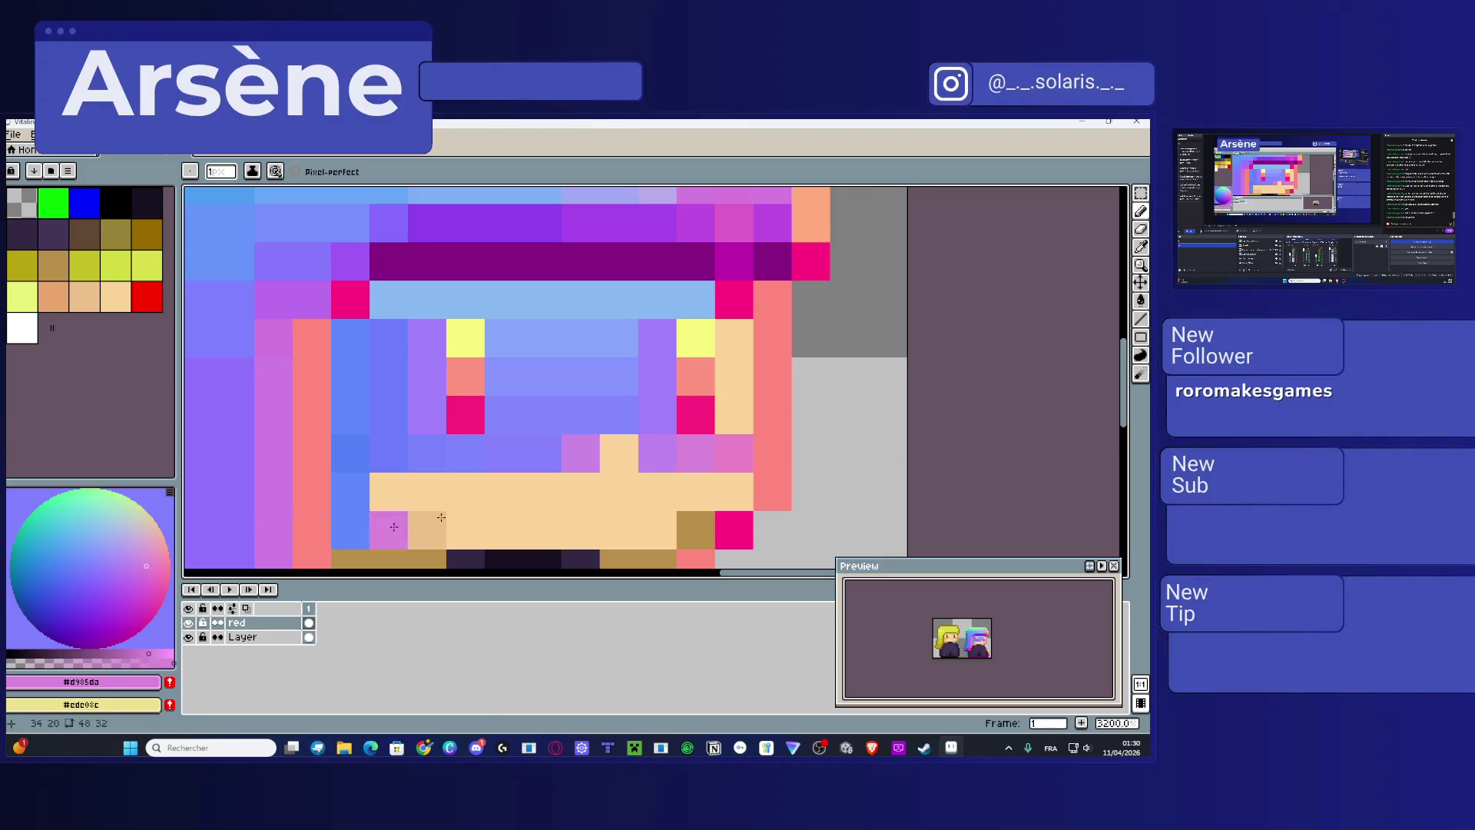
key("i")
left_click(119, 560)
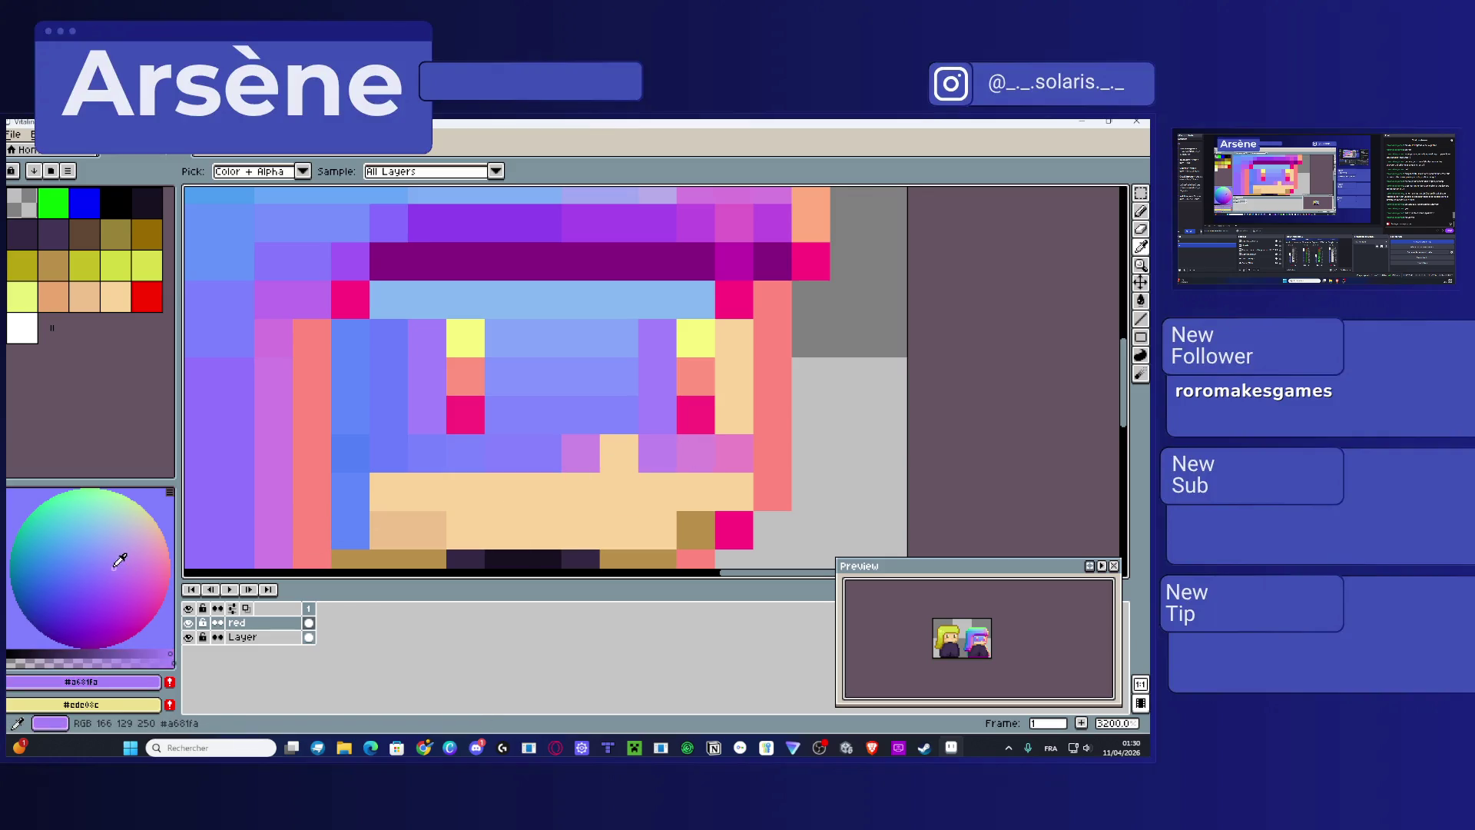
key("b")
left_click(625, 462)
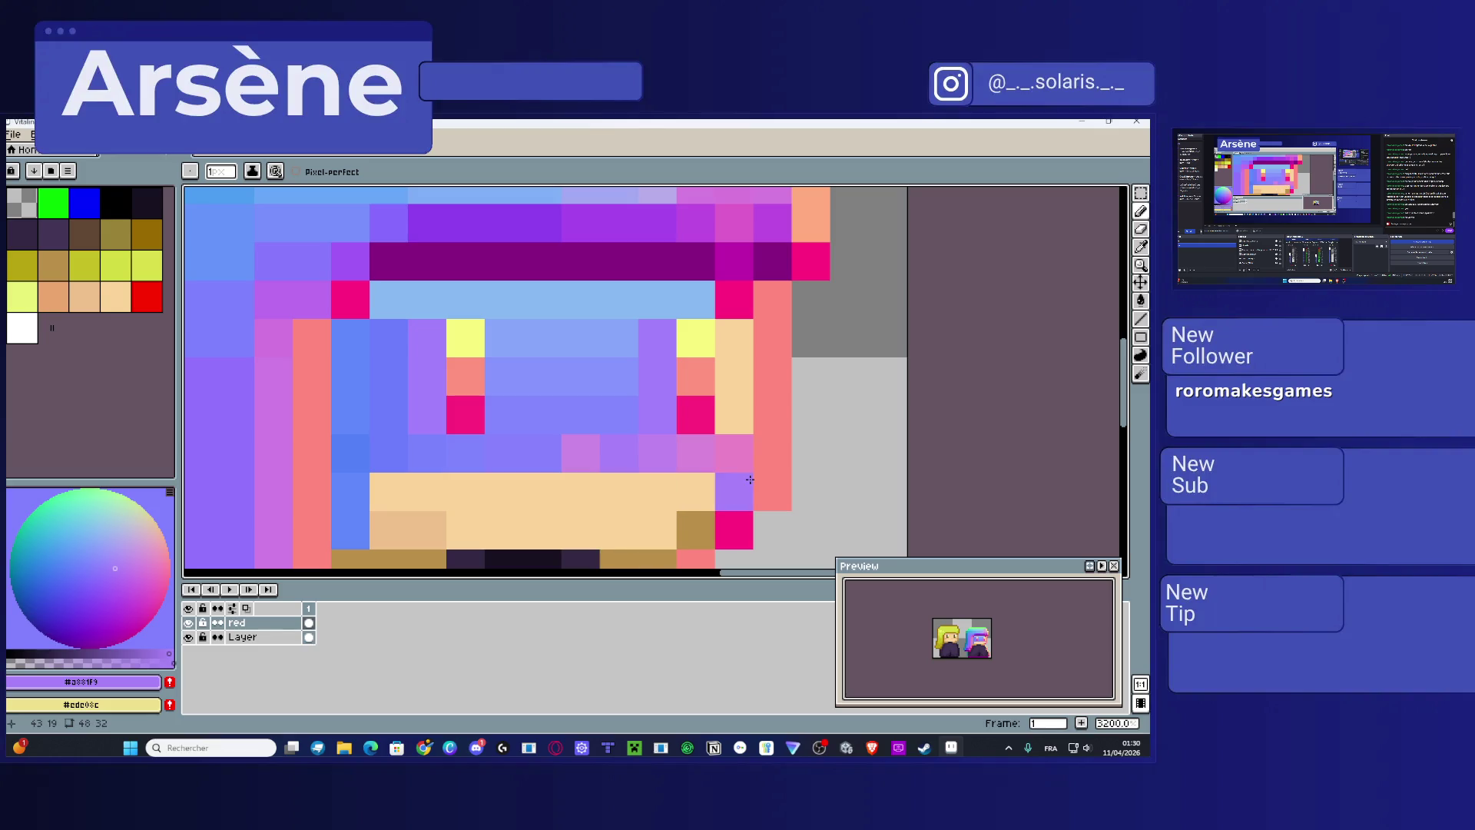
Step: Sample periwinkle and light blue from the face and undo a stray pixel
key("i")
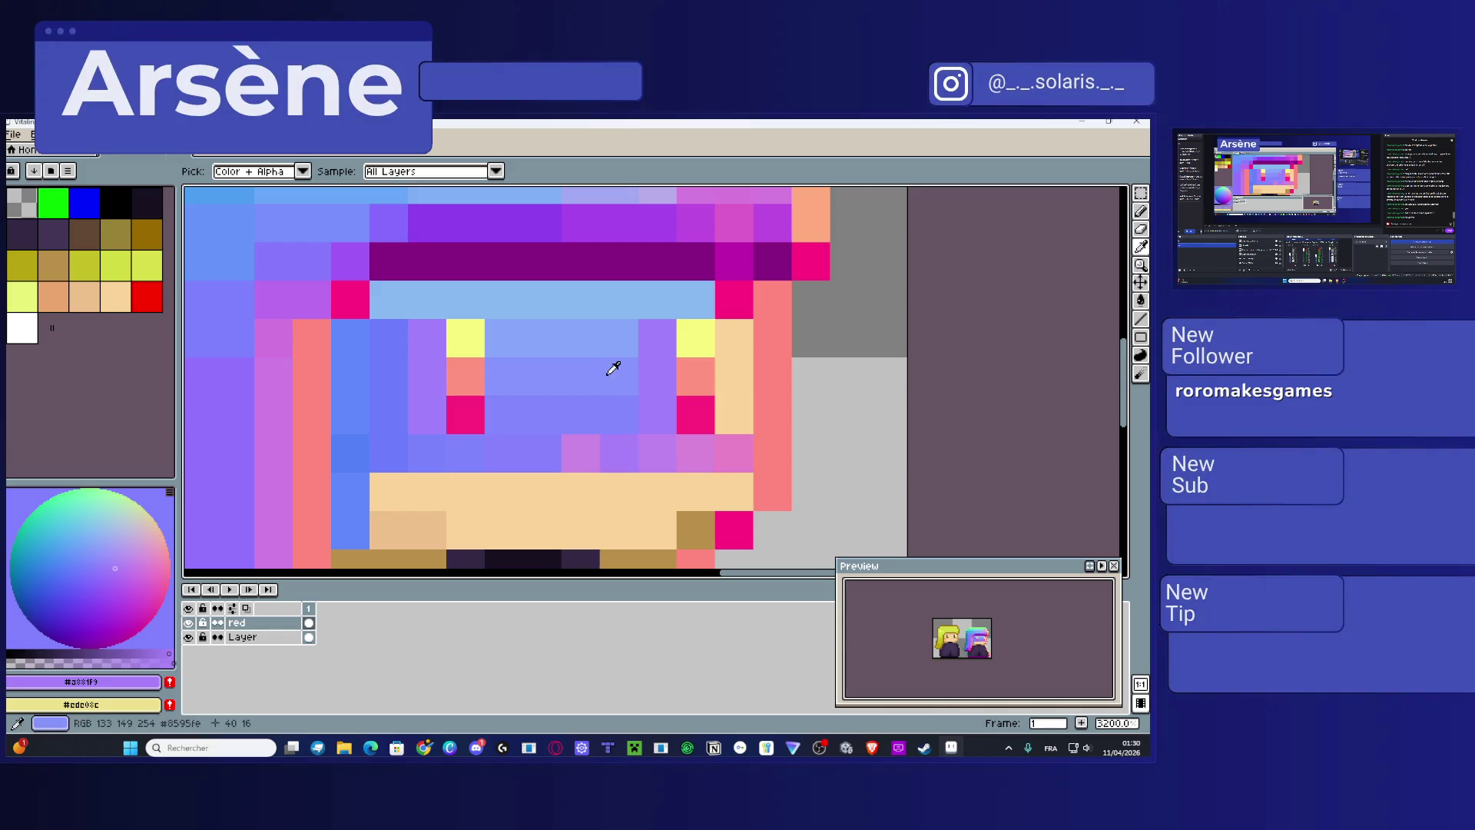
key("b")
left_click(649, 342)
key("i")
left_click(626, 375)
key("b")
left_click(661, 376)
key("i")
left_click(625, 330)
key("b")
left_click(653, 338)
key("v")
key("ctrl+z")
key("b")
left_click_drag(780, 458, 776, 458)
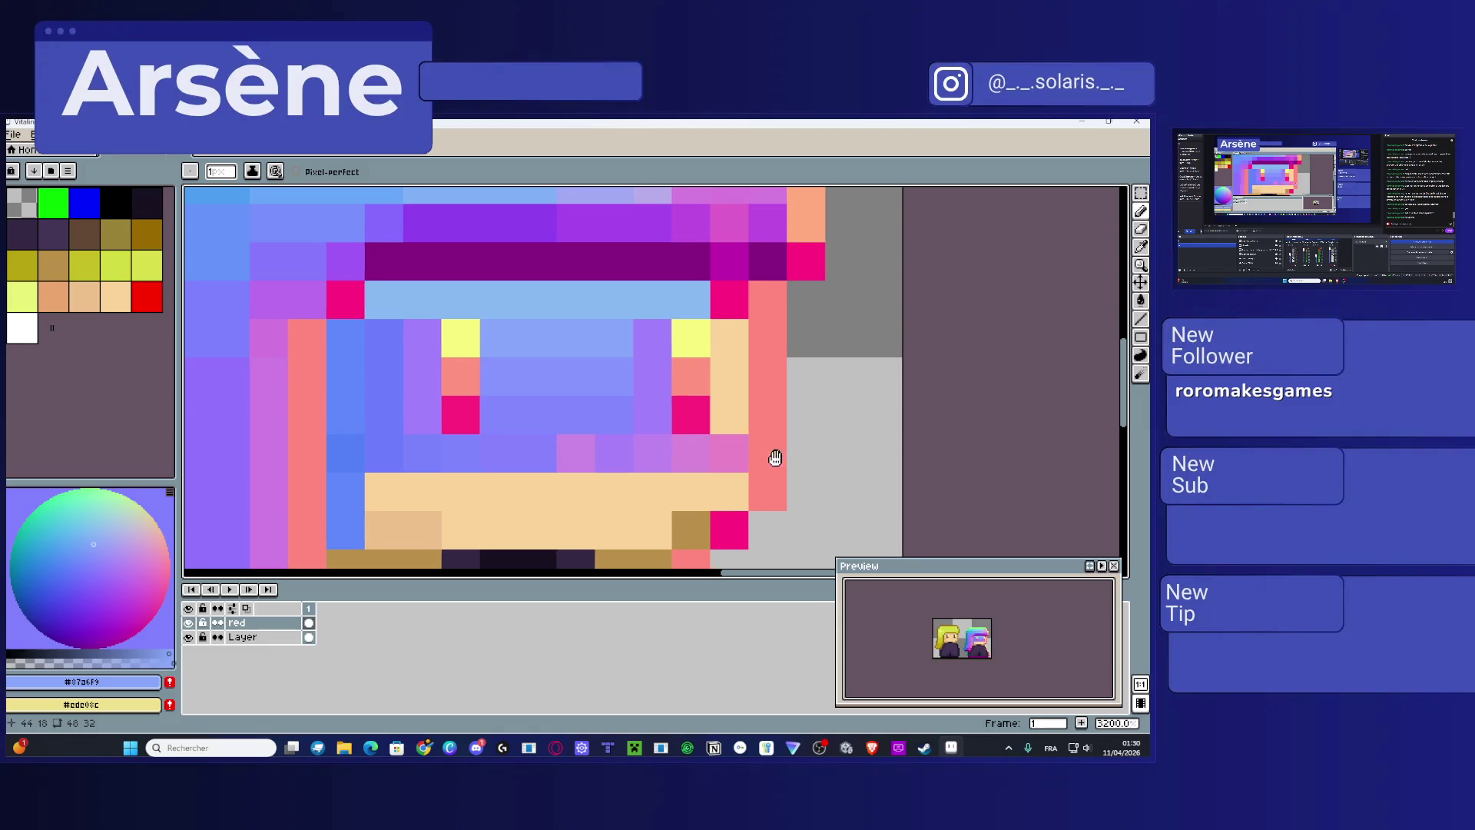
Step: Zoom in on the right cheek and paint the face's right edge in the cheek pink
scroll(776, 458, "up", 1)
scroll(523, 361, "up", 1)
key("i")
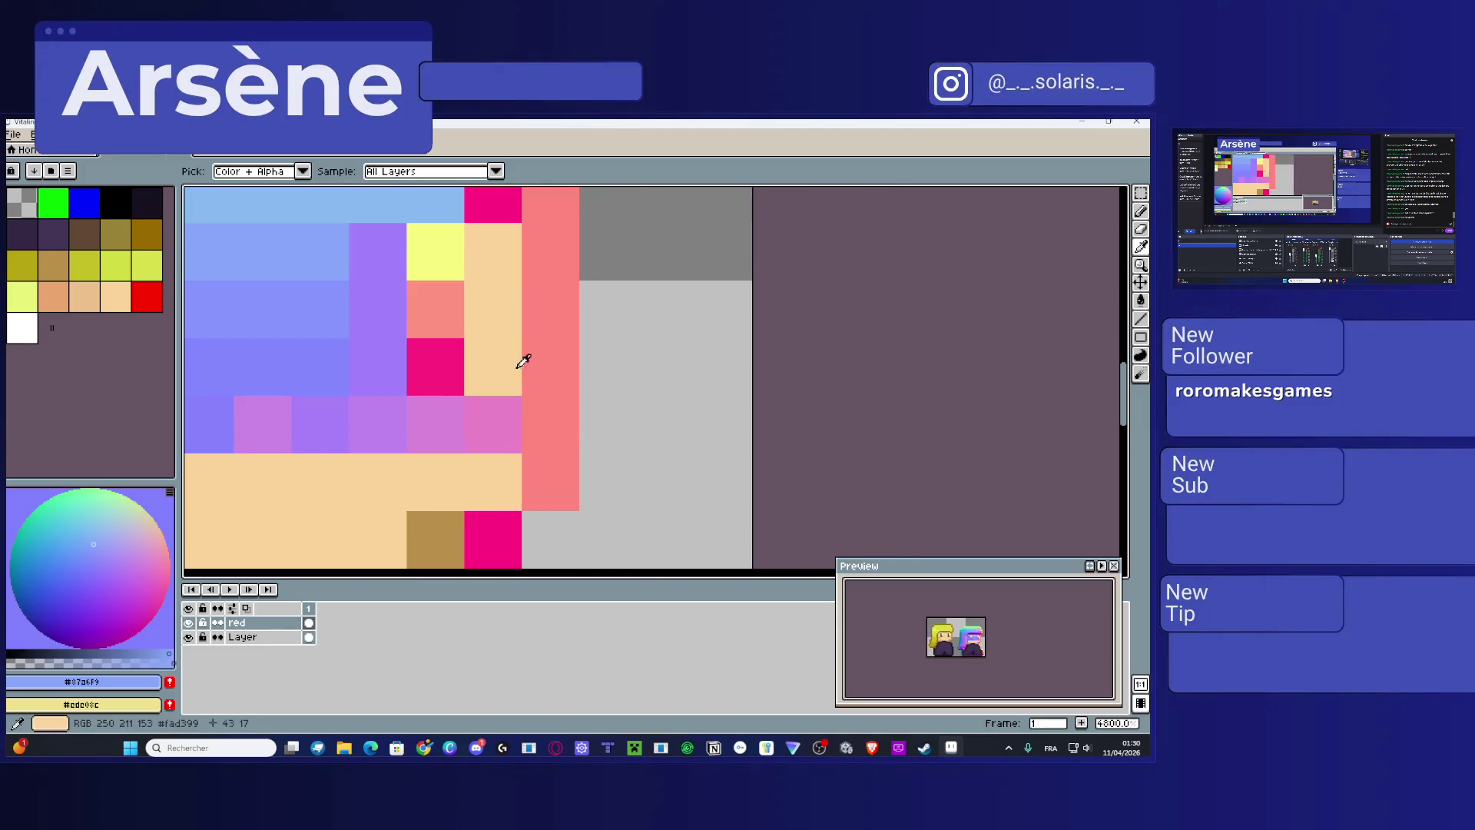
left_click_drag(523, 361, 506, 415)
left_click(482, 475)
key("b")
scroll(520, 416, "down", 2)
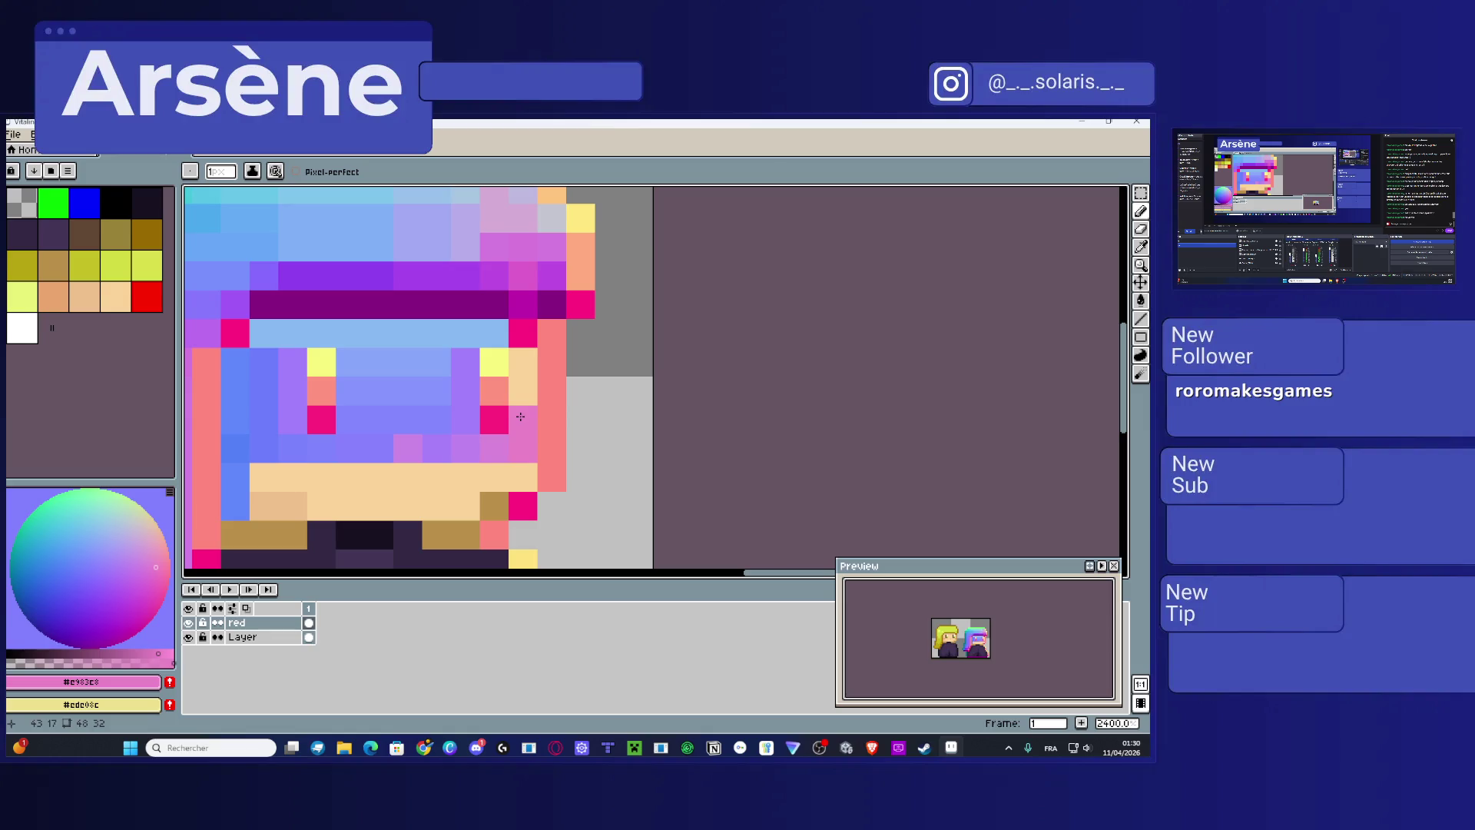
scroll(520, 416, "up", 3)
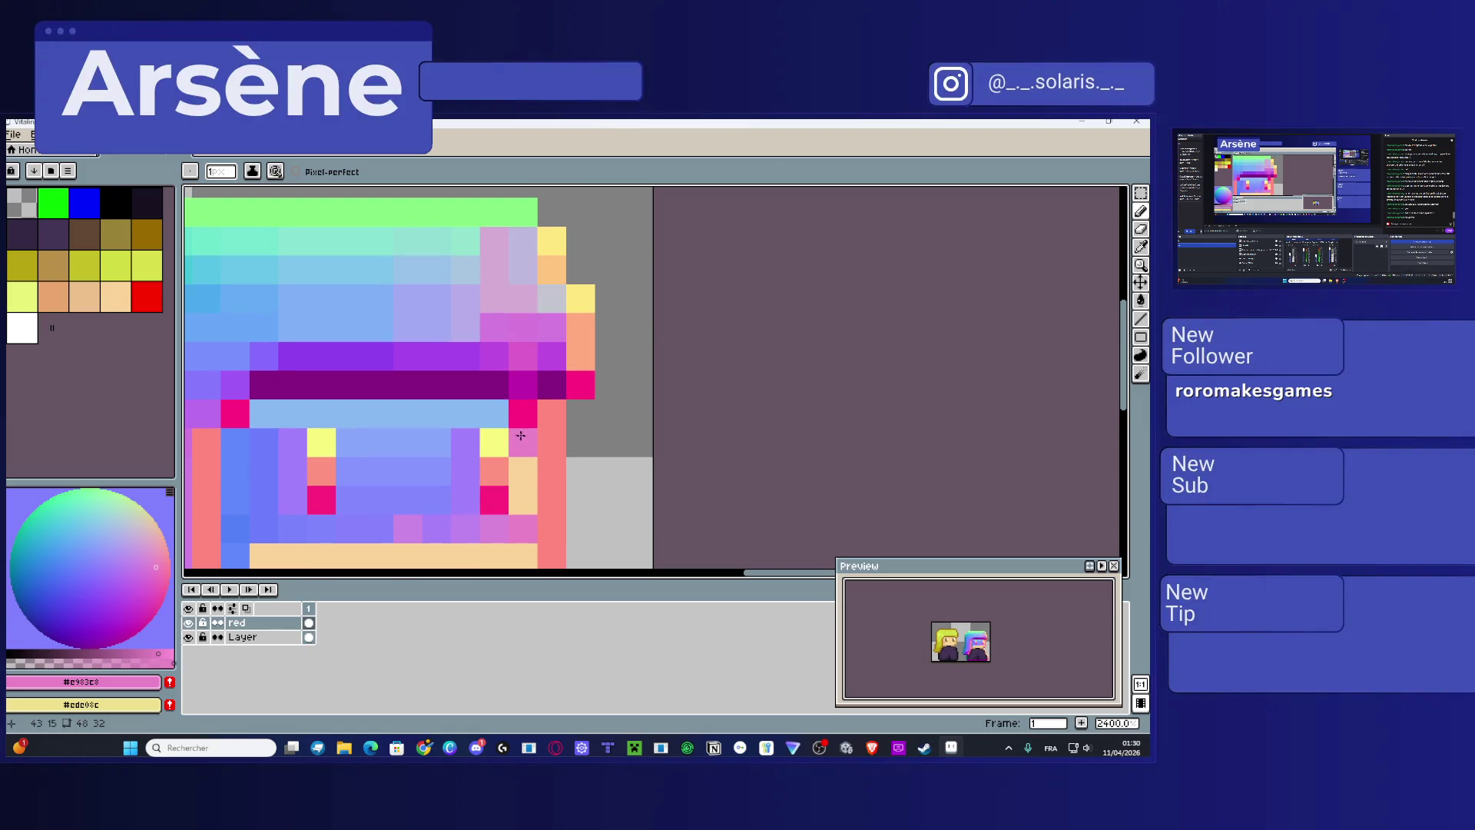
left_click_drag(525, 445, 524, 499)
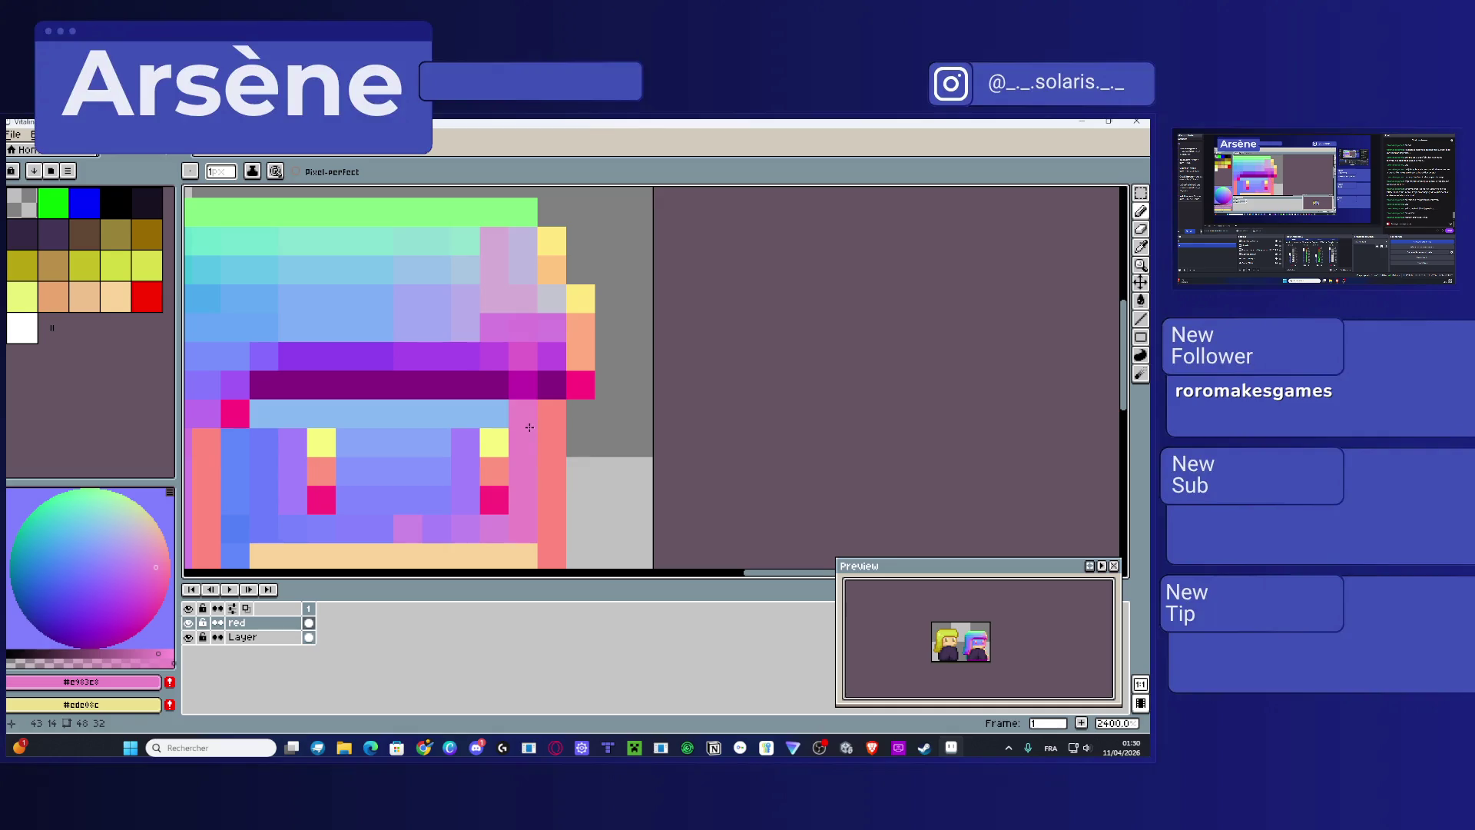
Step: Compare the face's pinks and paint a cheek pixel in a paler, greyer pink
left_click(535, 417, "alt")
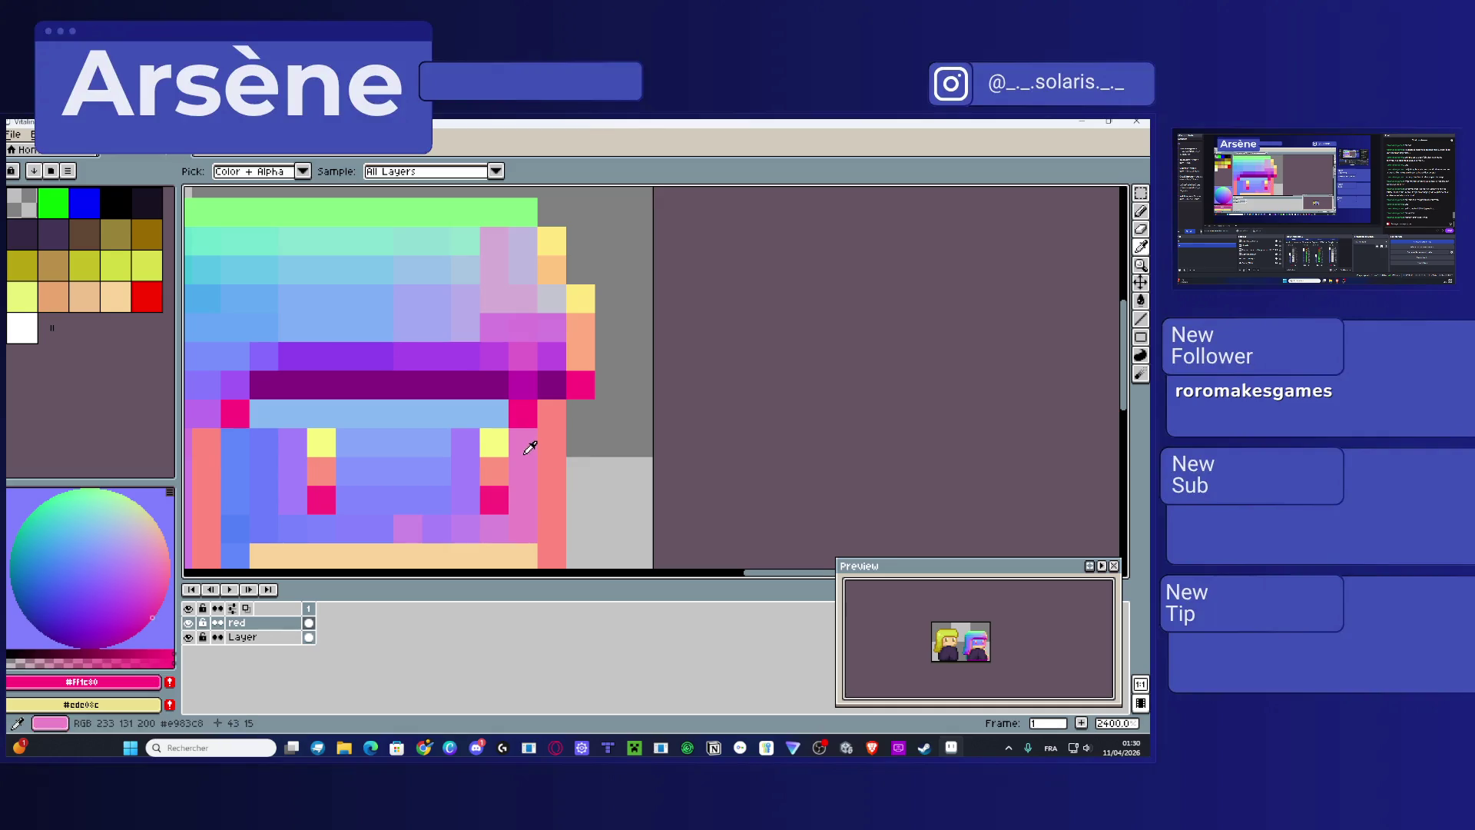
left_click(530, 448)
left_click(526, 419)
left_click(520, 435)
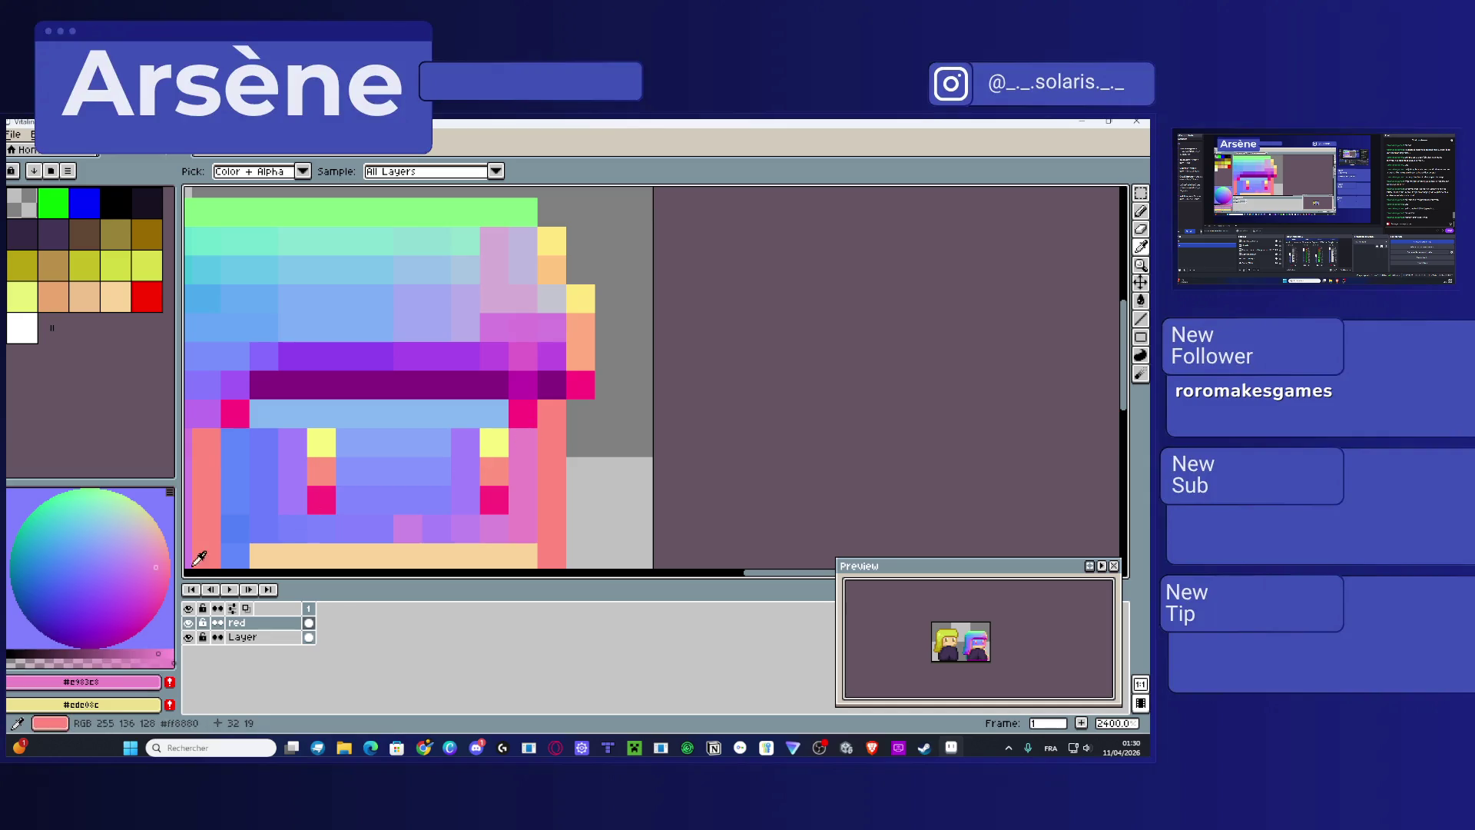
left_click(530, 209)
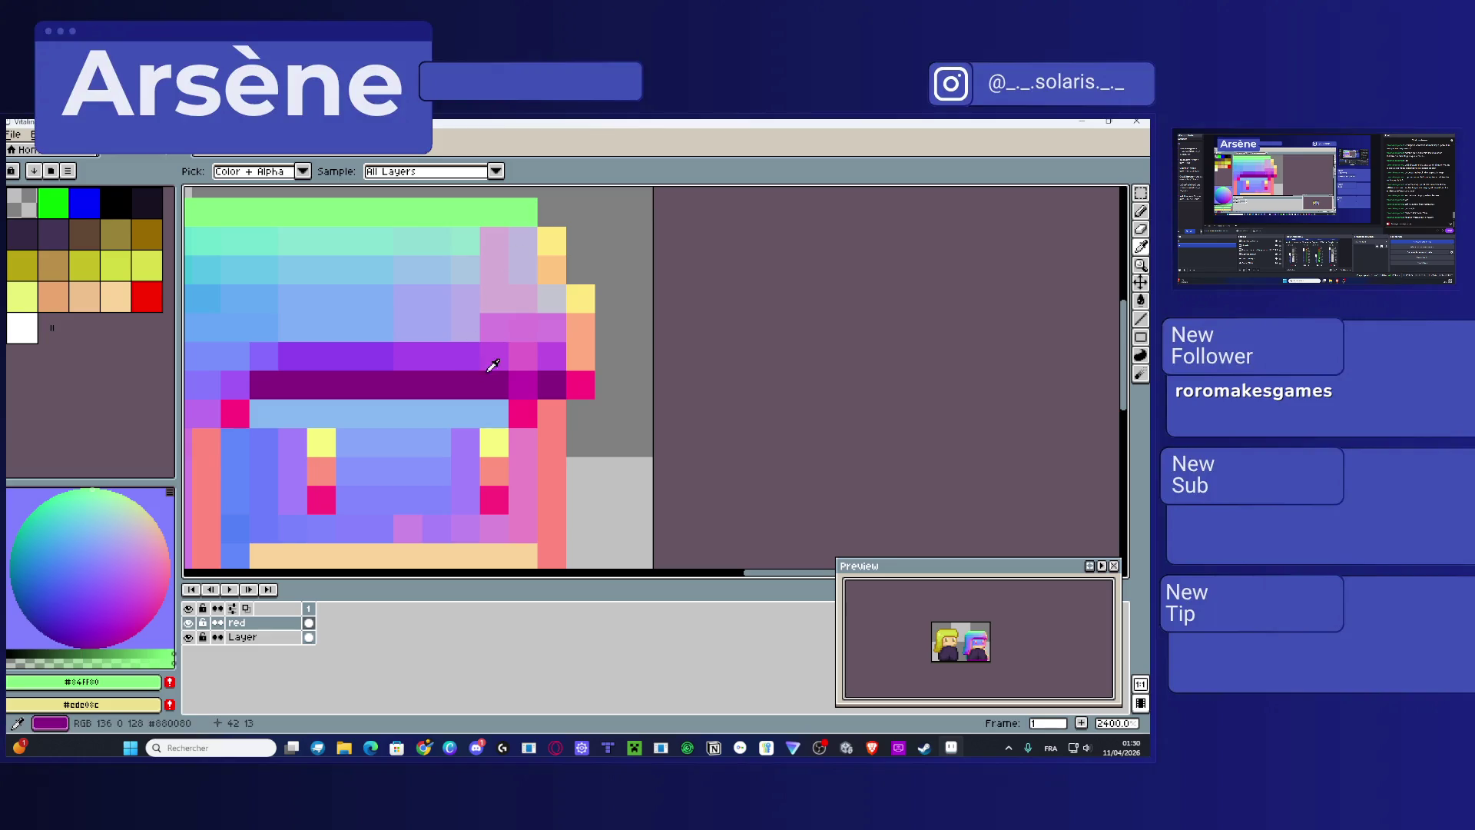
left_click(536, 454)
key("b")
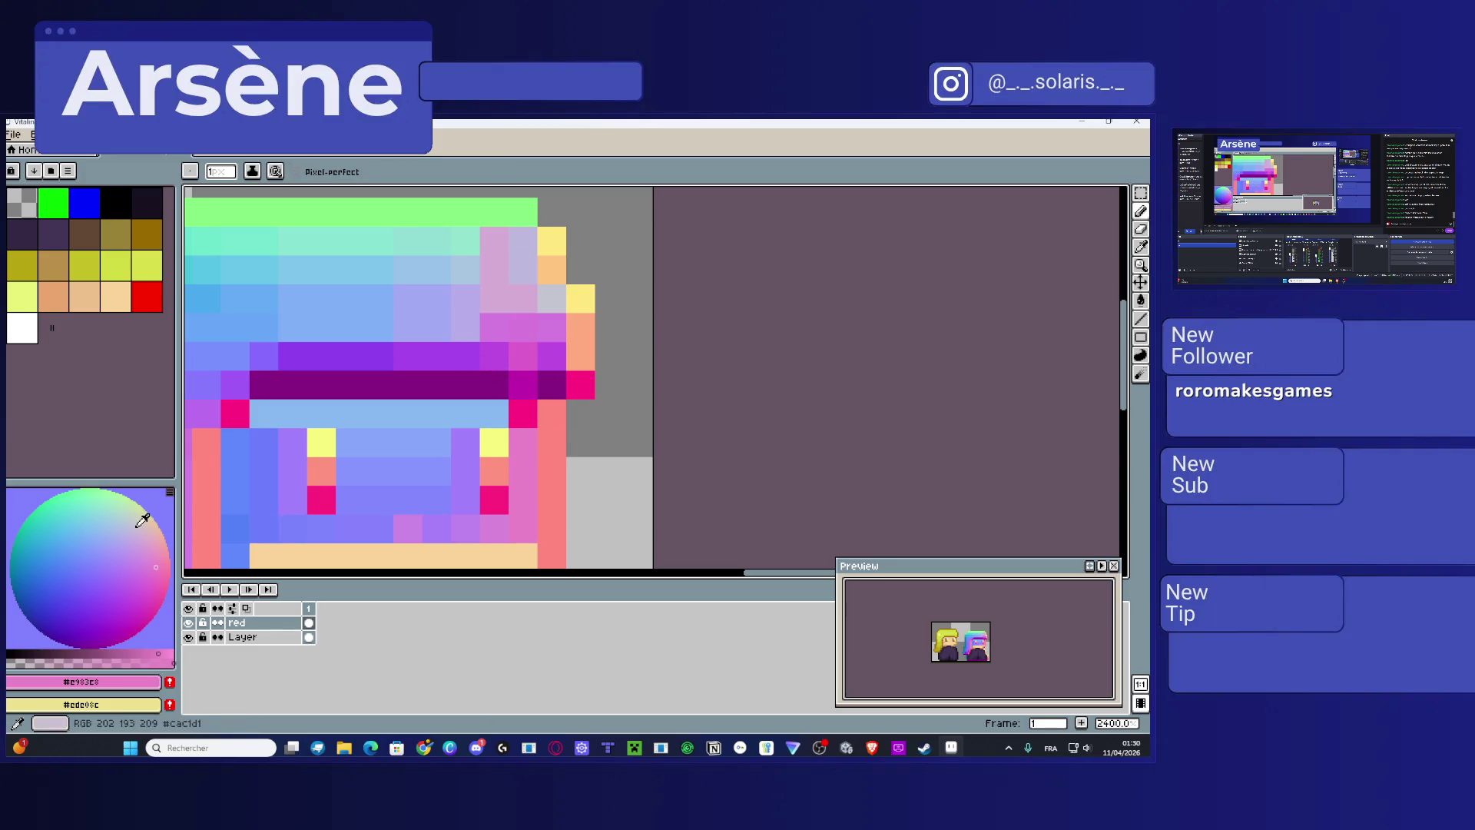
left_click(146, 536)
left_click(522, 454)
Step: Tune the pink on the colour wheel against the magenta pixel, settling on a medium pink
left_click(156, 551)
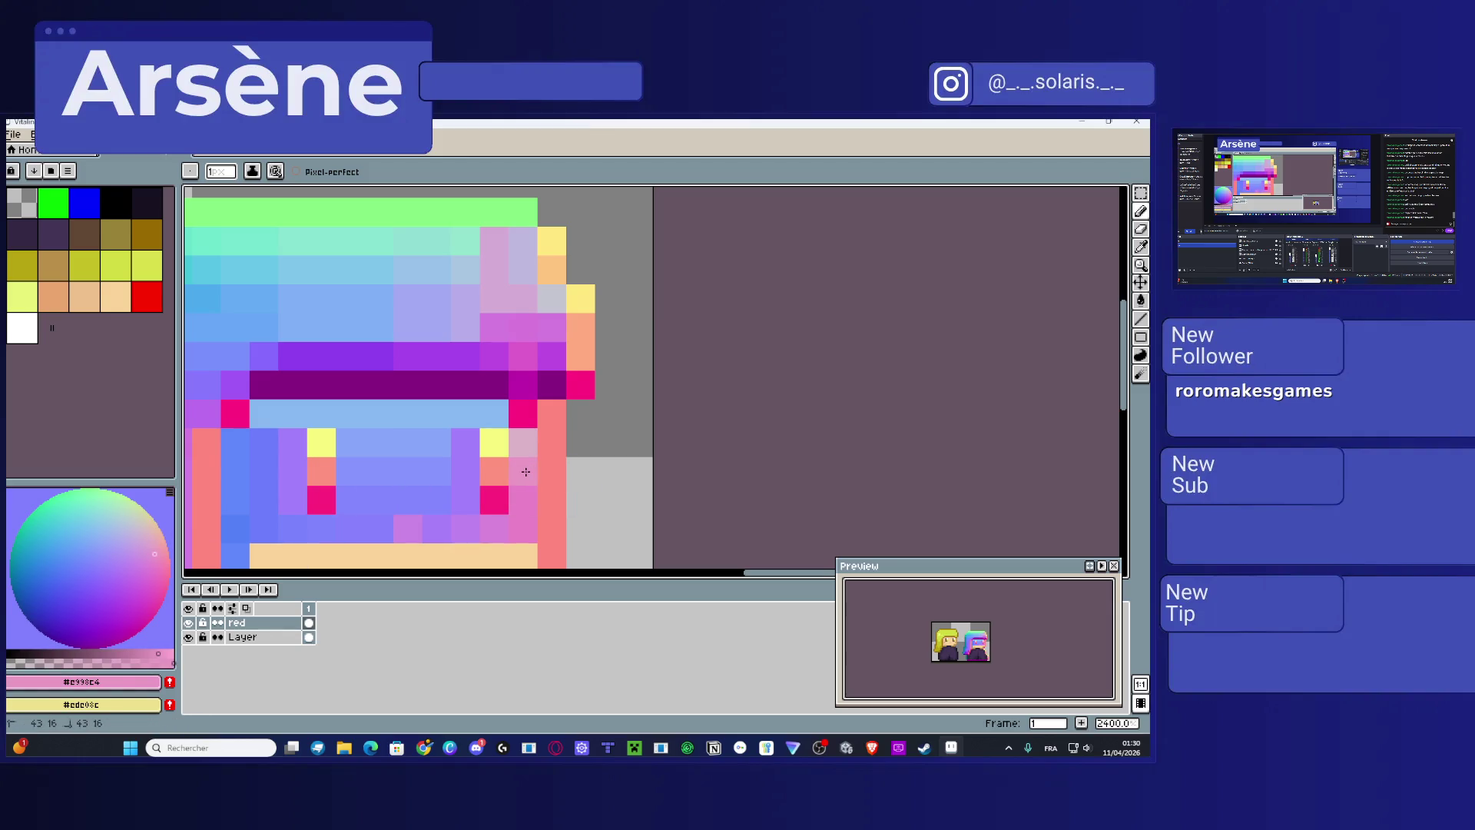
left_click_drag(522, 503, 514, 418)
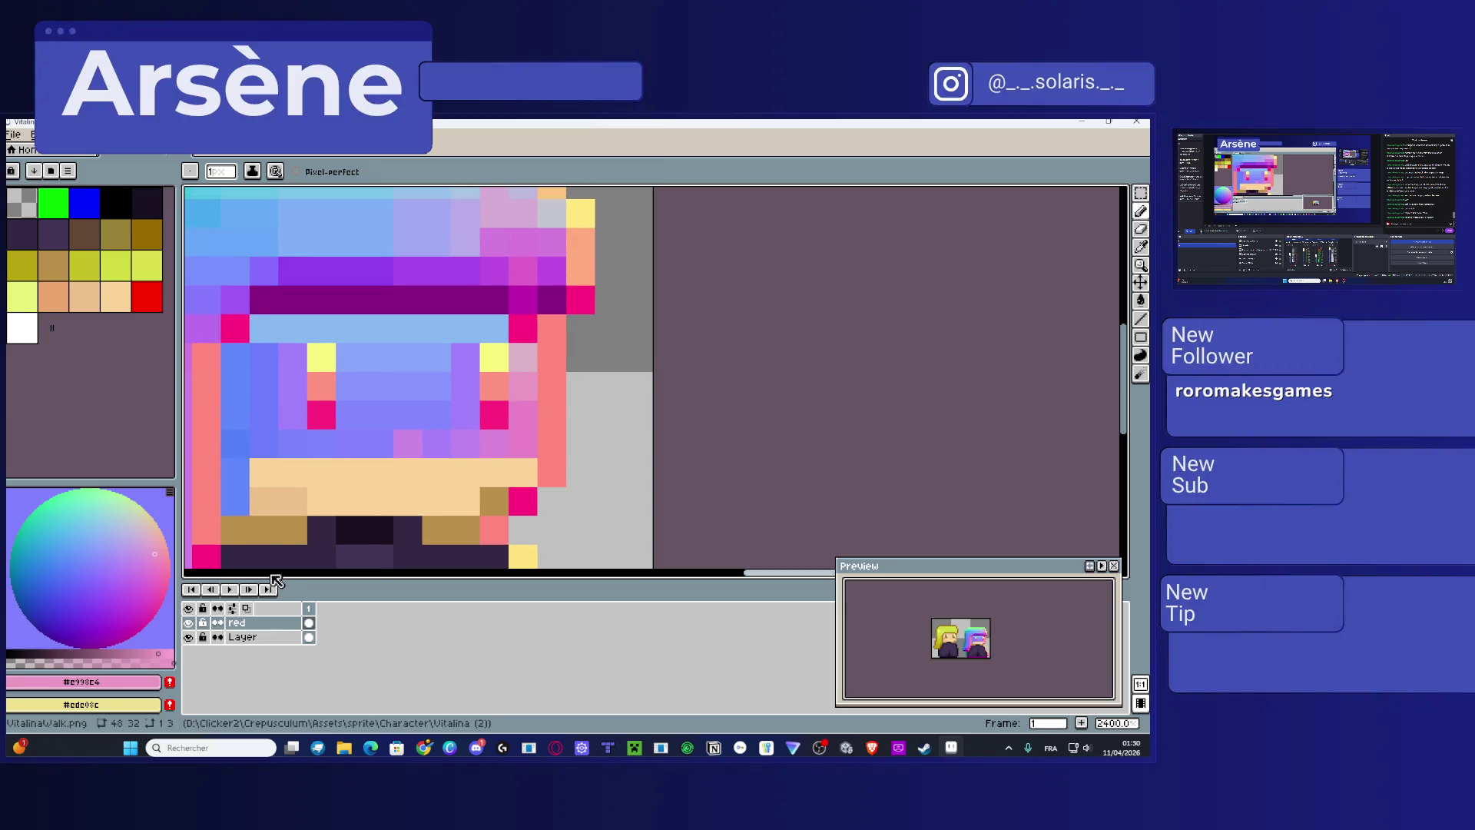
left_click(157, 566)
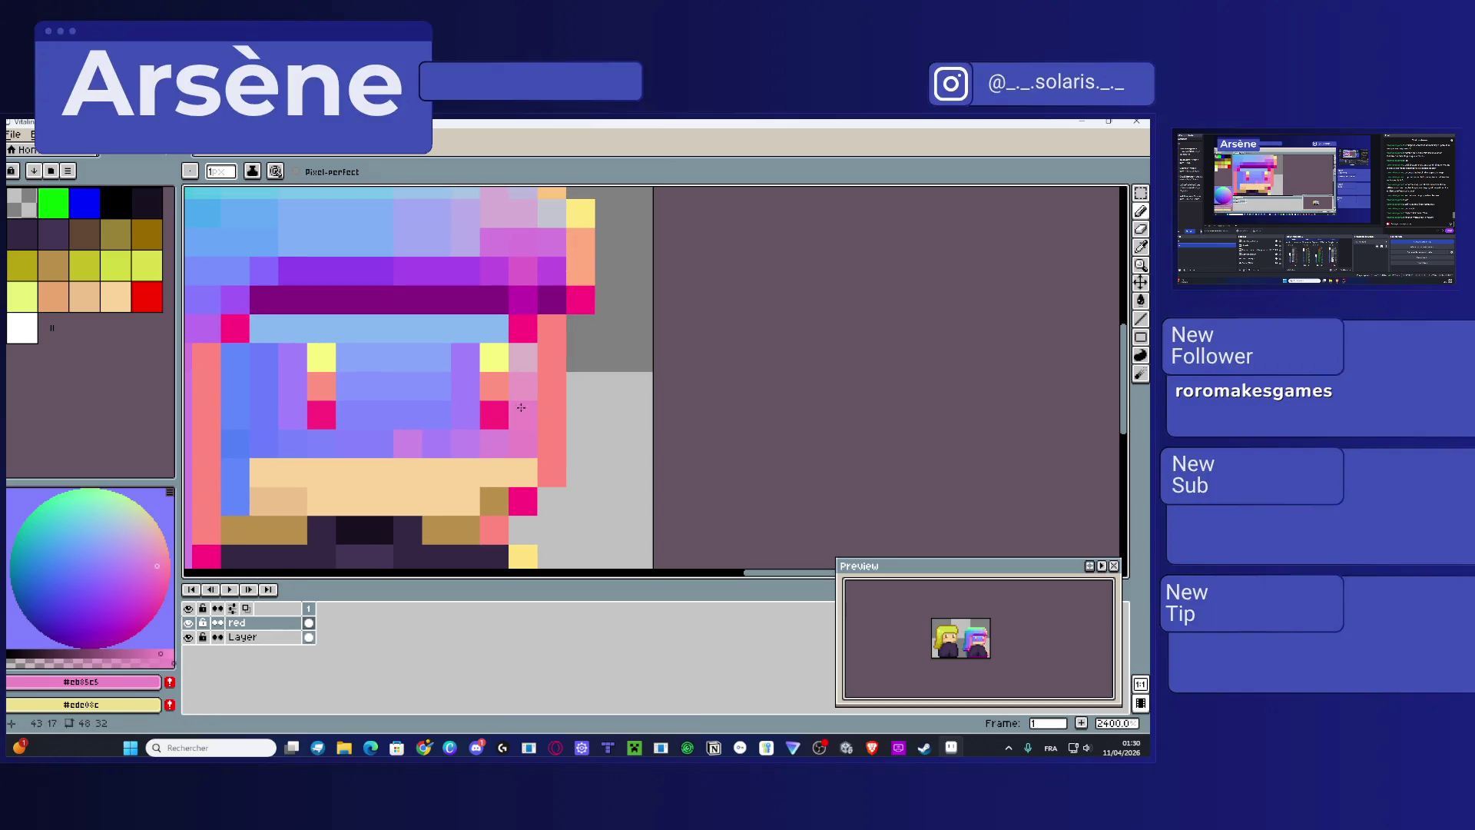
left_click(157, 573)
key("alt")
left_click(534, 504)
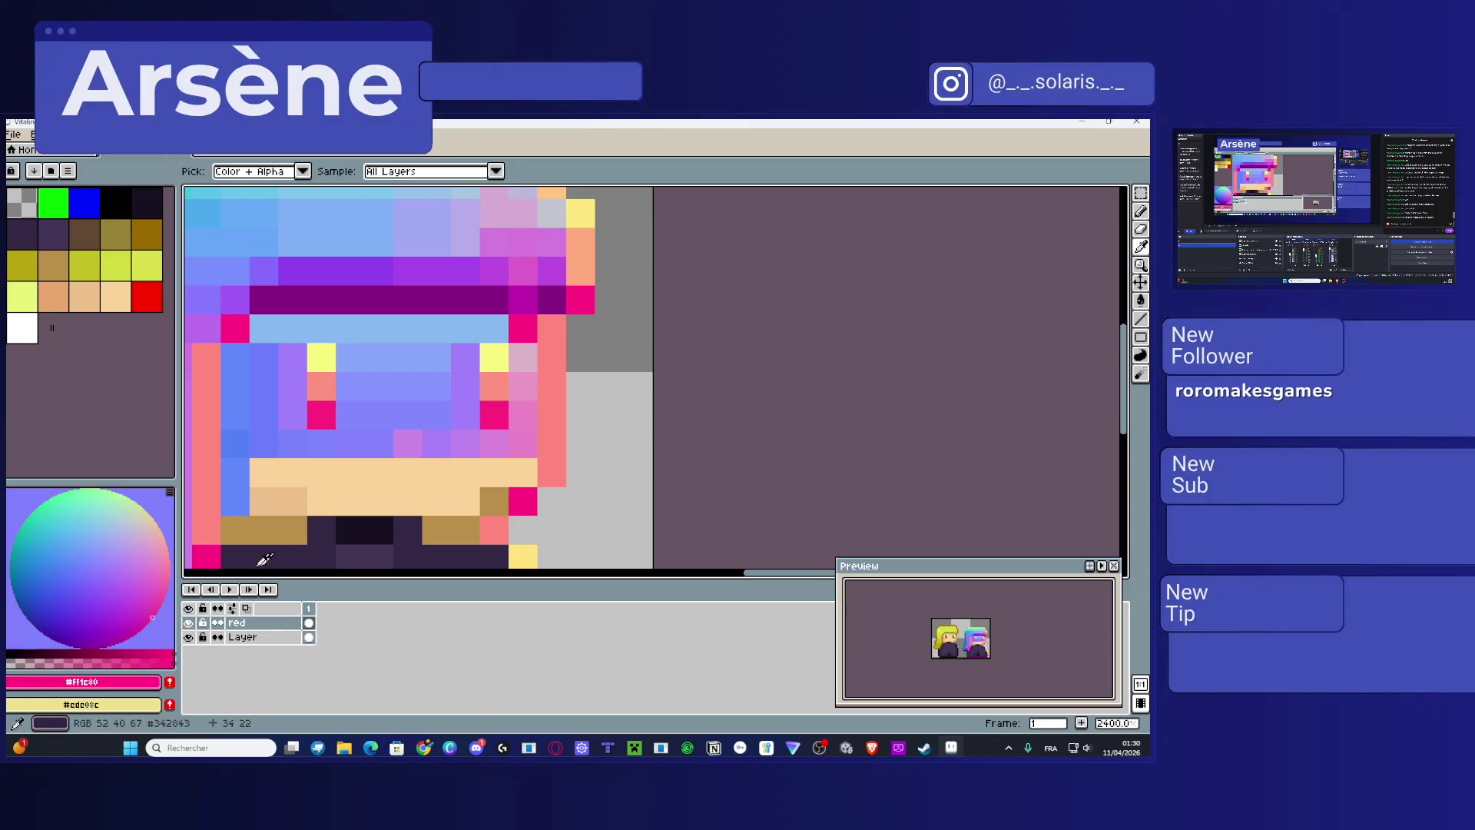
left_click(158, 581)
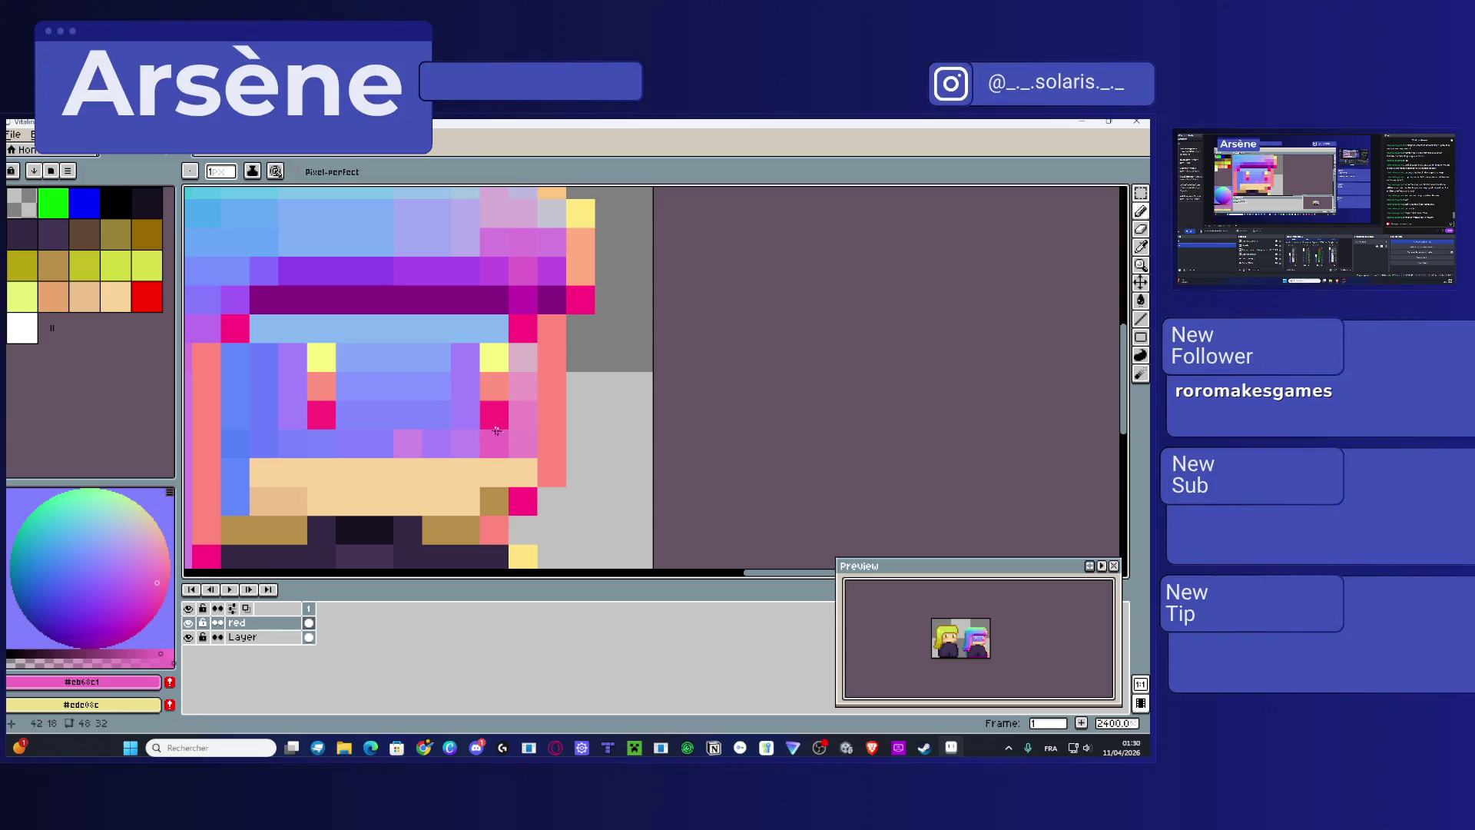
Step: Zoom in on the face and sample its medium pink
scroll(540, 475, "down", 5)
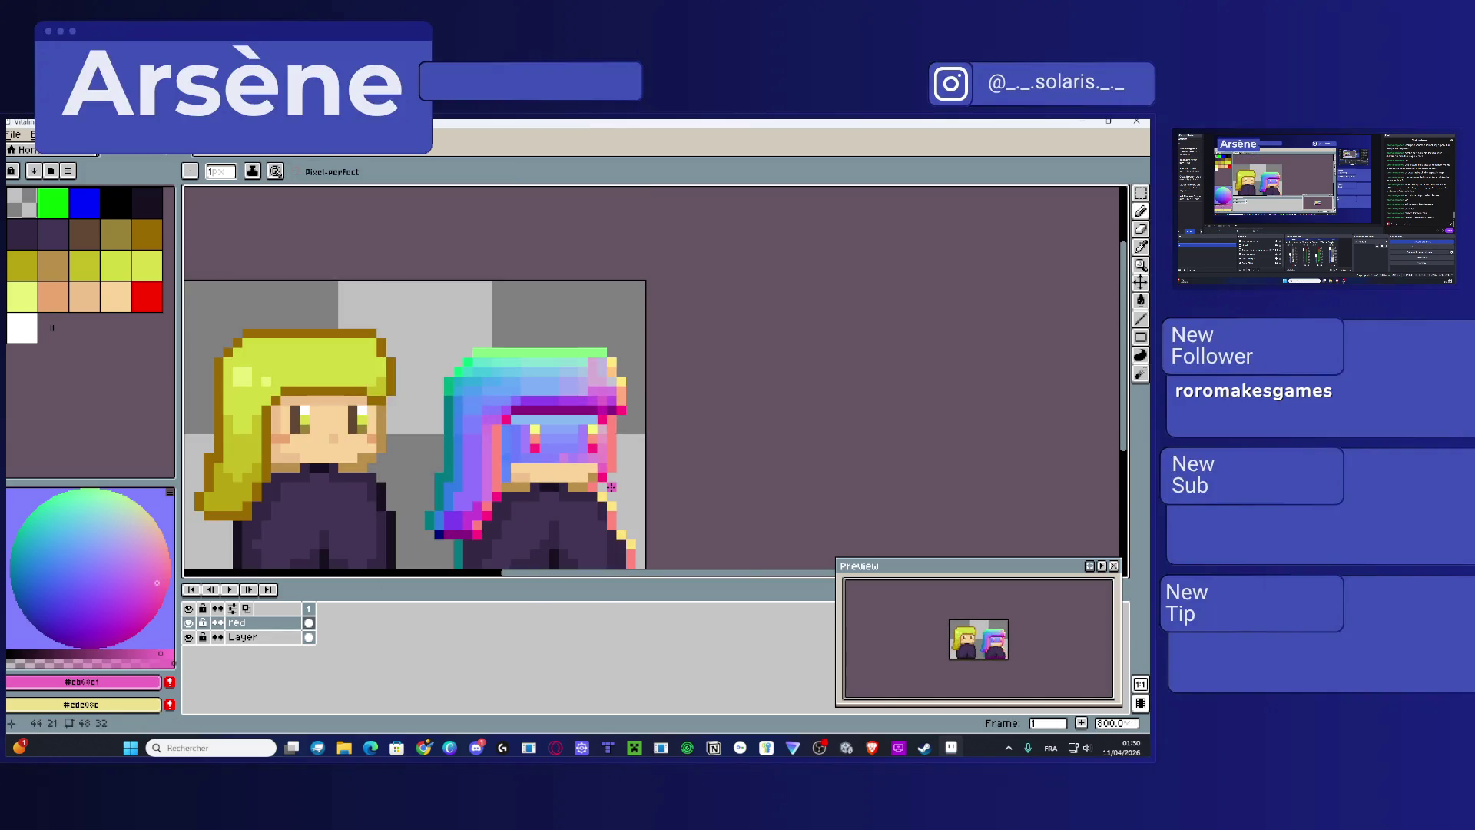
scroll(573, 495, "up", 2)
scroll(573, 496, "up", 1)
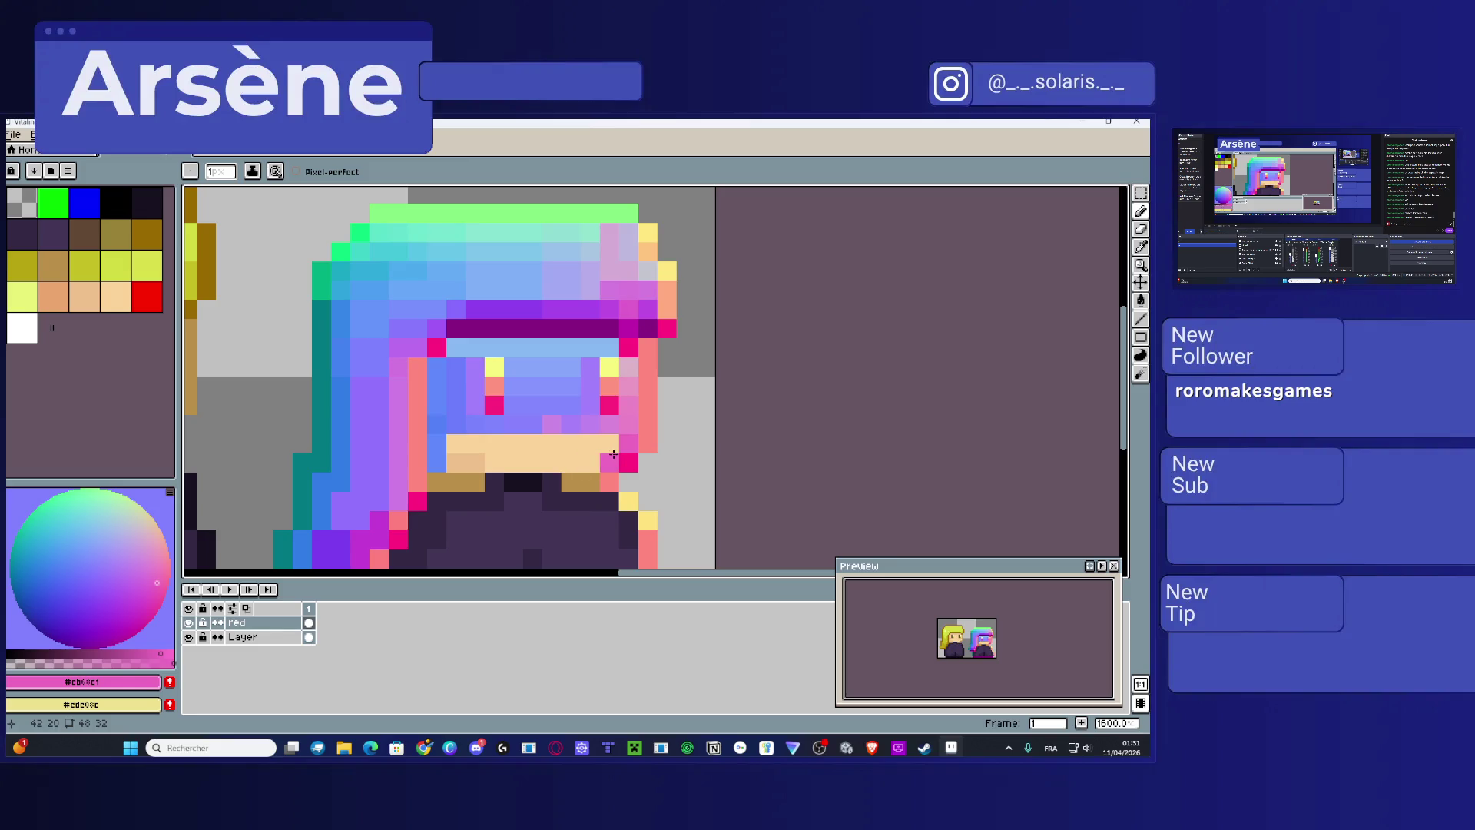
left_click(631, 401, "alt")
scroll(617, 394, "up", 3)
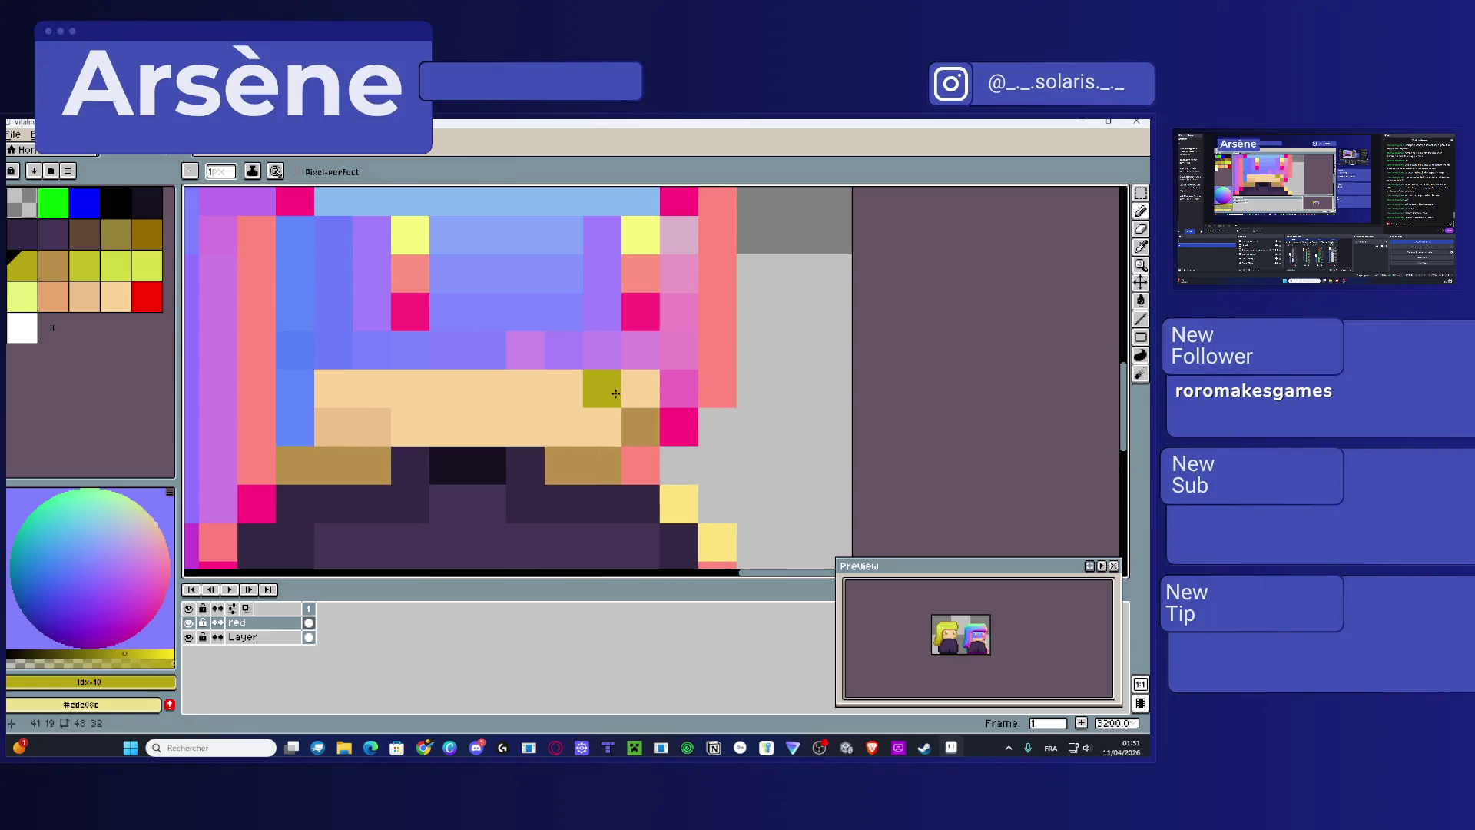
left_click(668, 376, "alt")
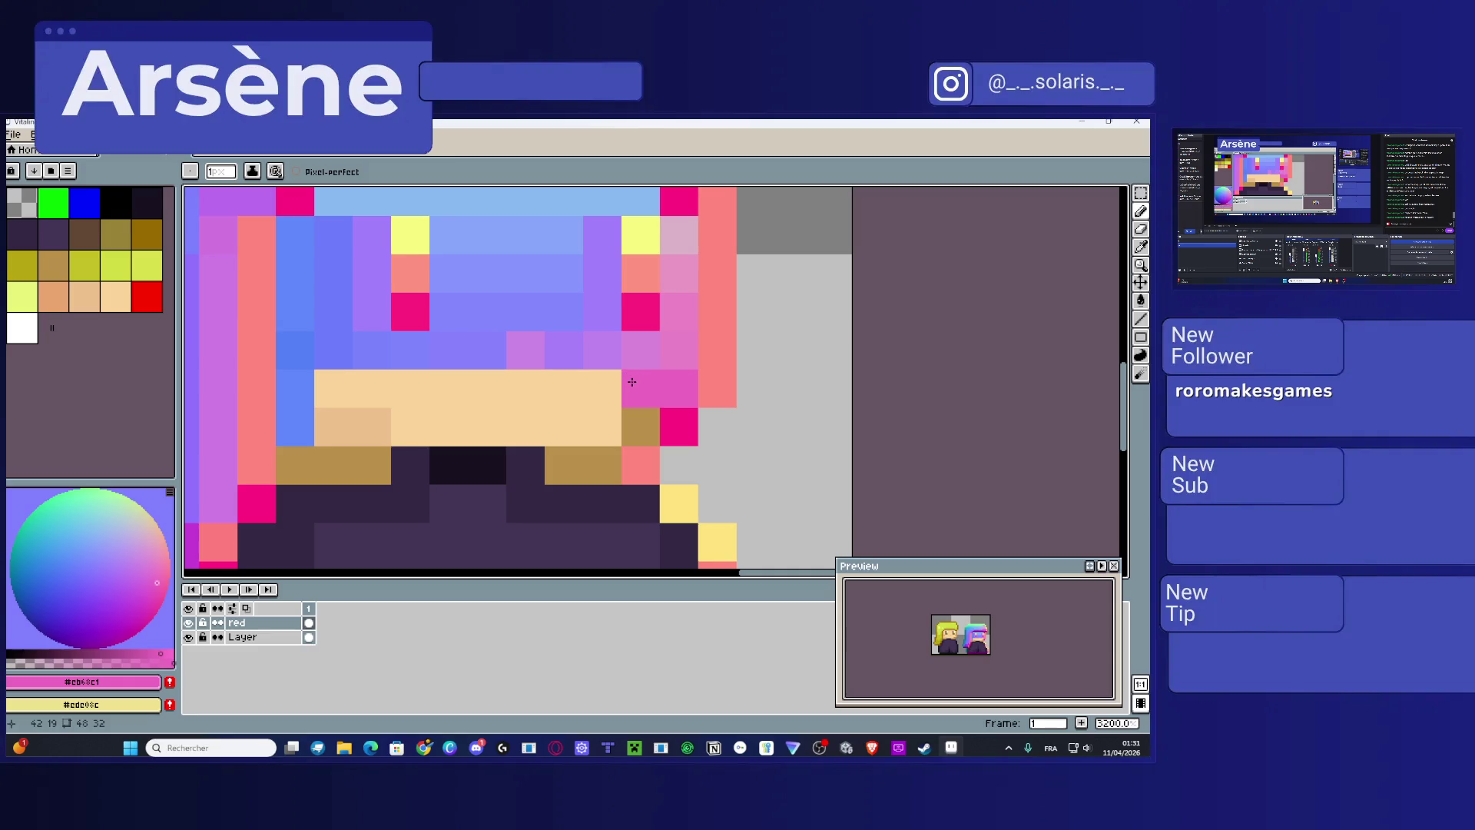
Step: Eyedrop purples from the bangs and paint a few top-row skin pixels purple, undoing the overlong stroke
key("alt")
left_click(649, 357, "alt")
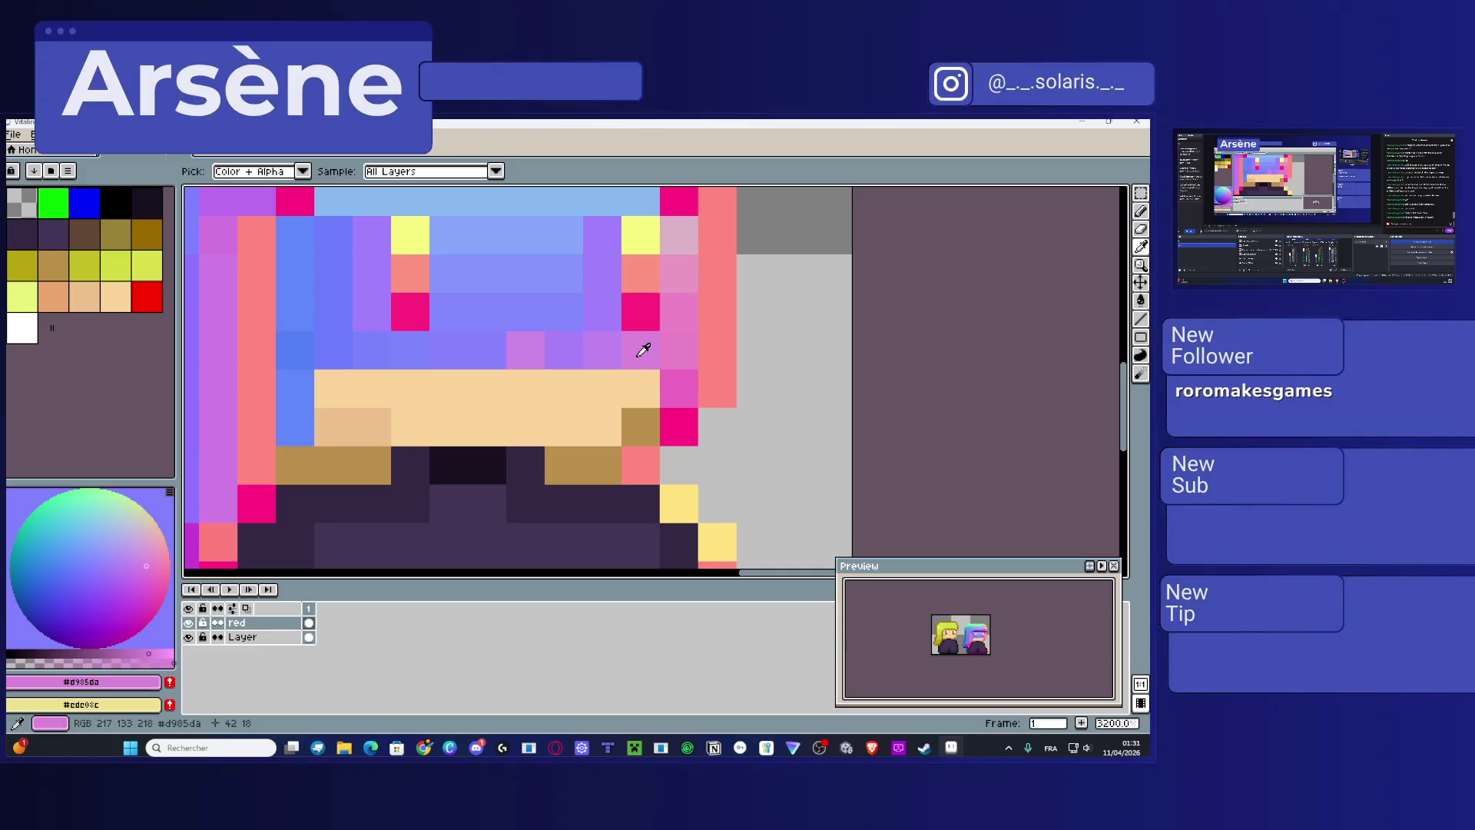
left_click(641, 384)
left_click(599, 346, "alt")
left_click(599, 388)
left_click(564, 388)
left_click(492, 351, "alt")
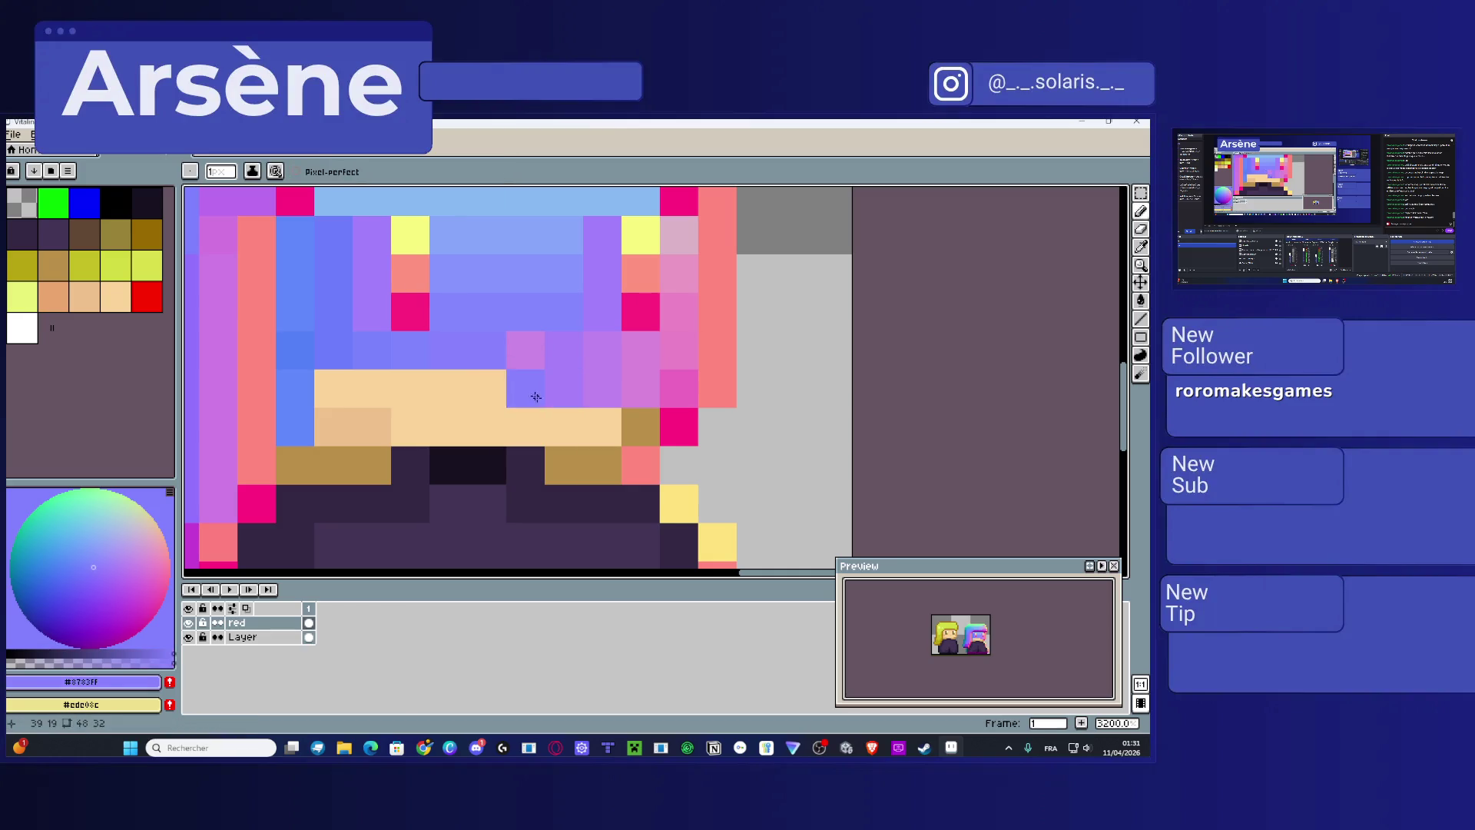
left_click_drag(527, 388, 396, 383)
key("ctrl+z")
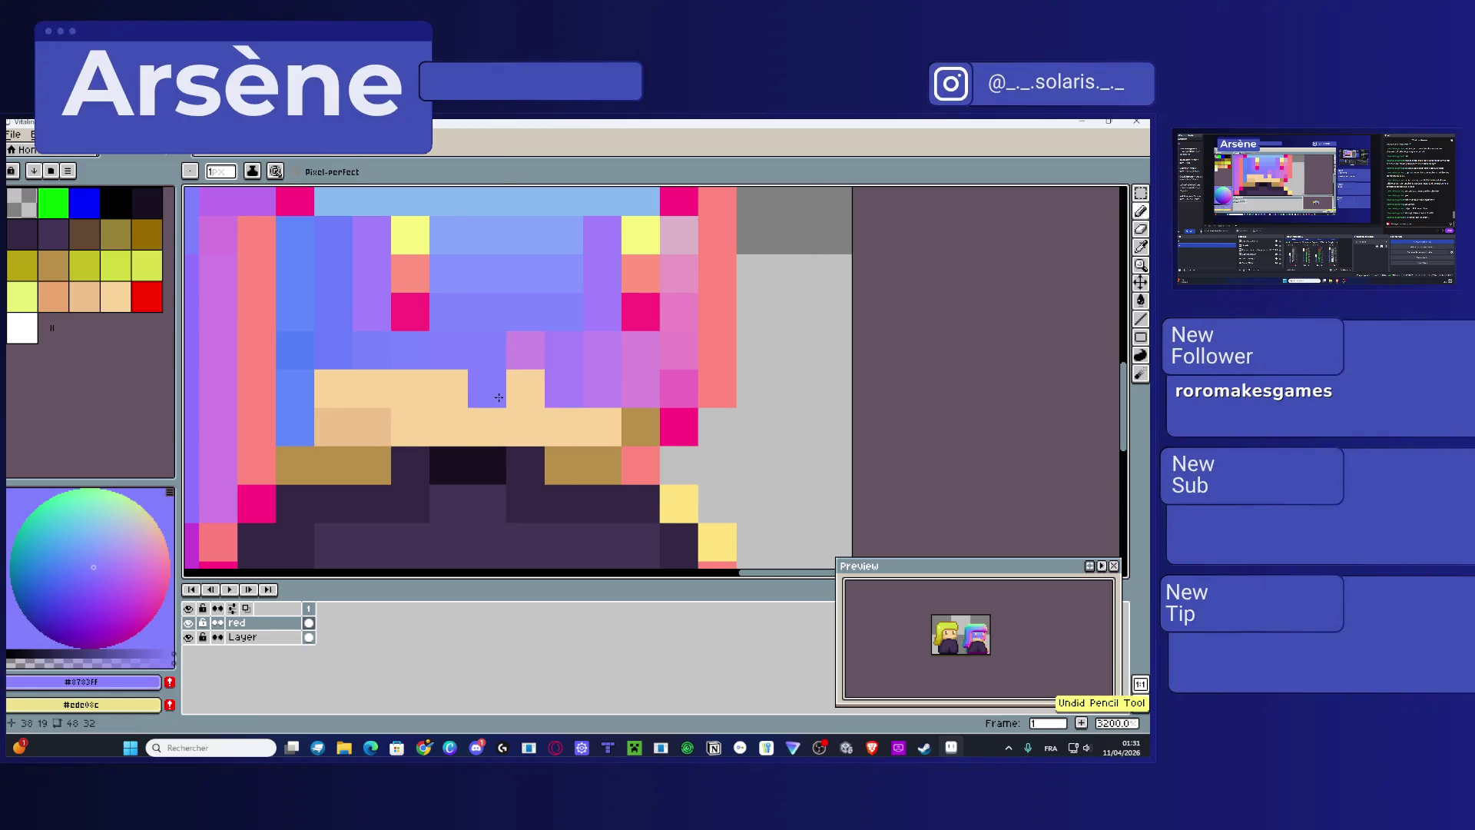
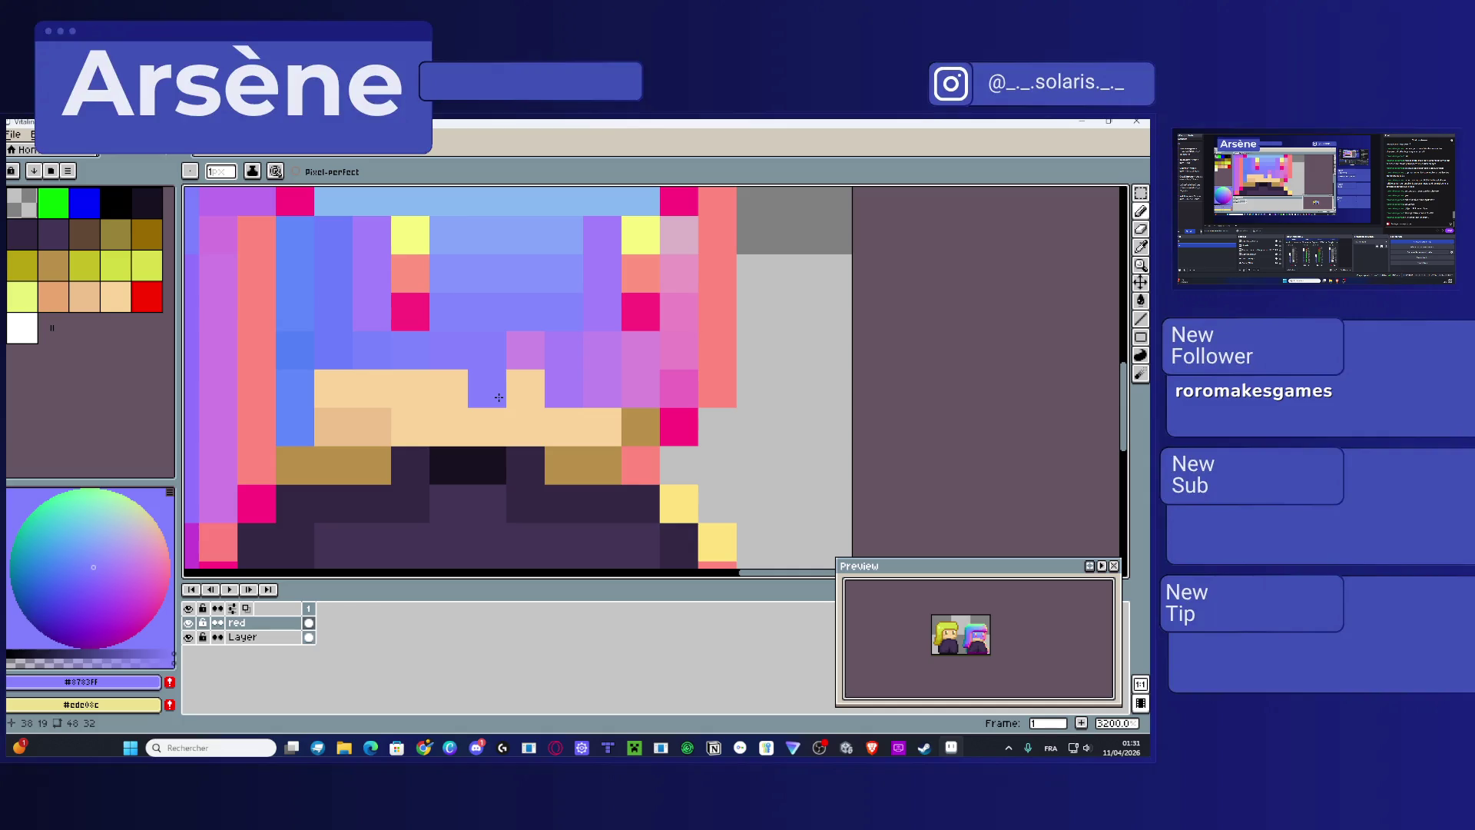
Step: Paint the hair's blue-purple over the upper skin row, undoing stray pixels
key("ctrl+z")
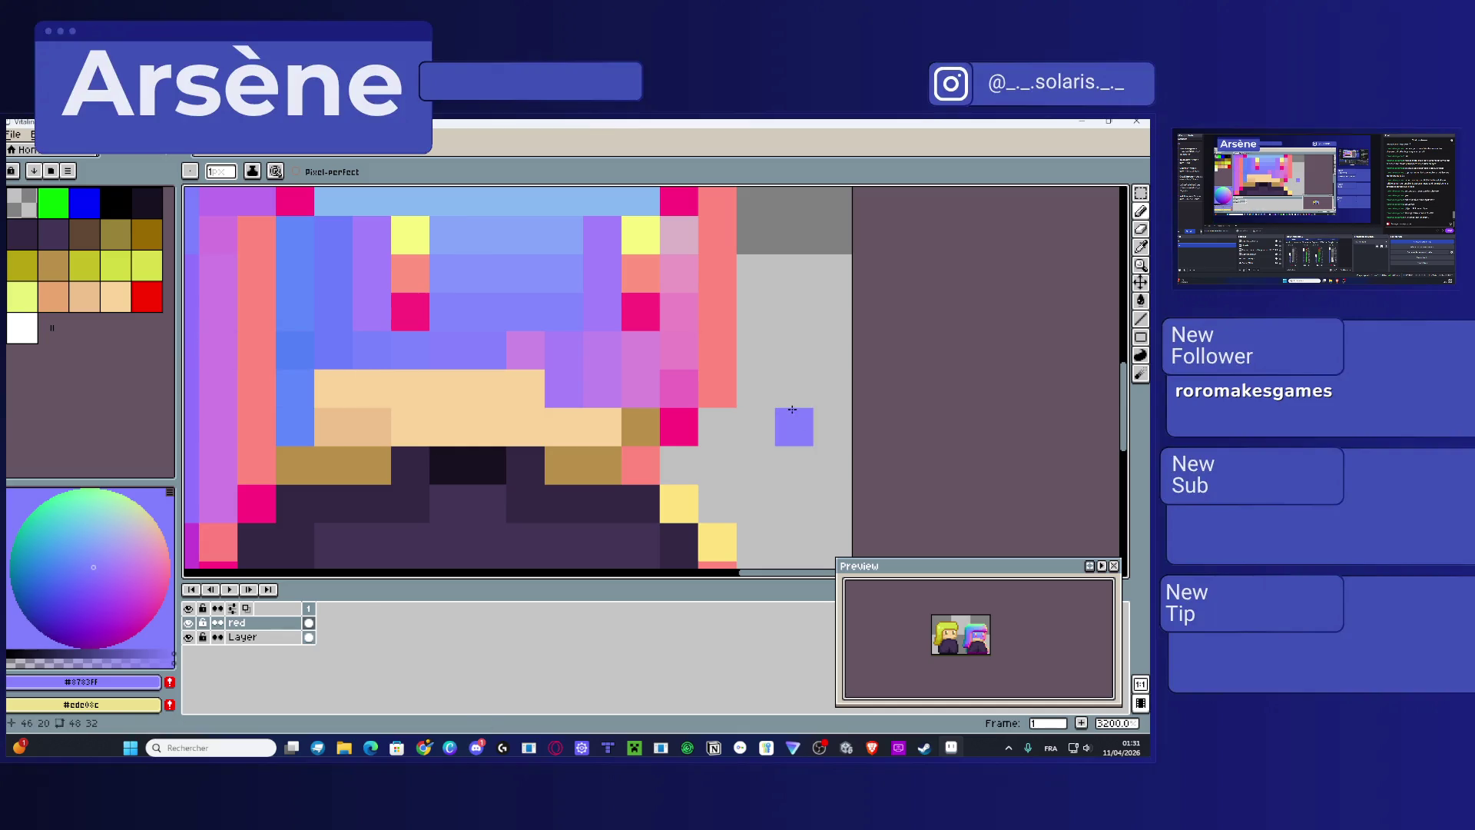
scroll(564, 427, "up", 1)
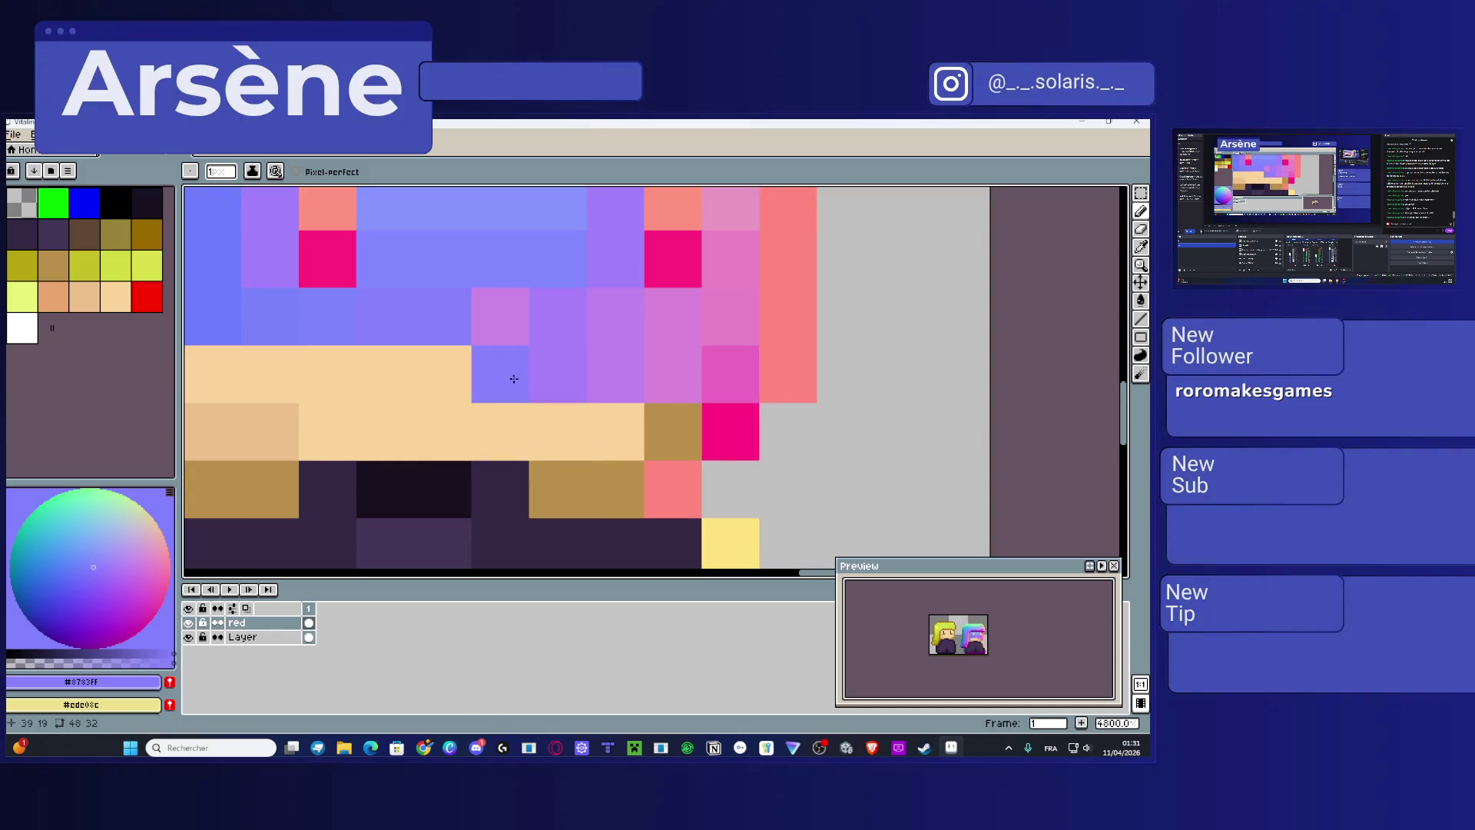
left_click_drag(511, 372, 644, 393)
scroll(645, 390, "down", 1)
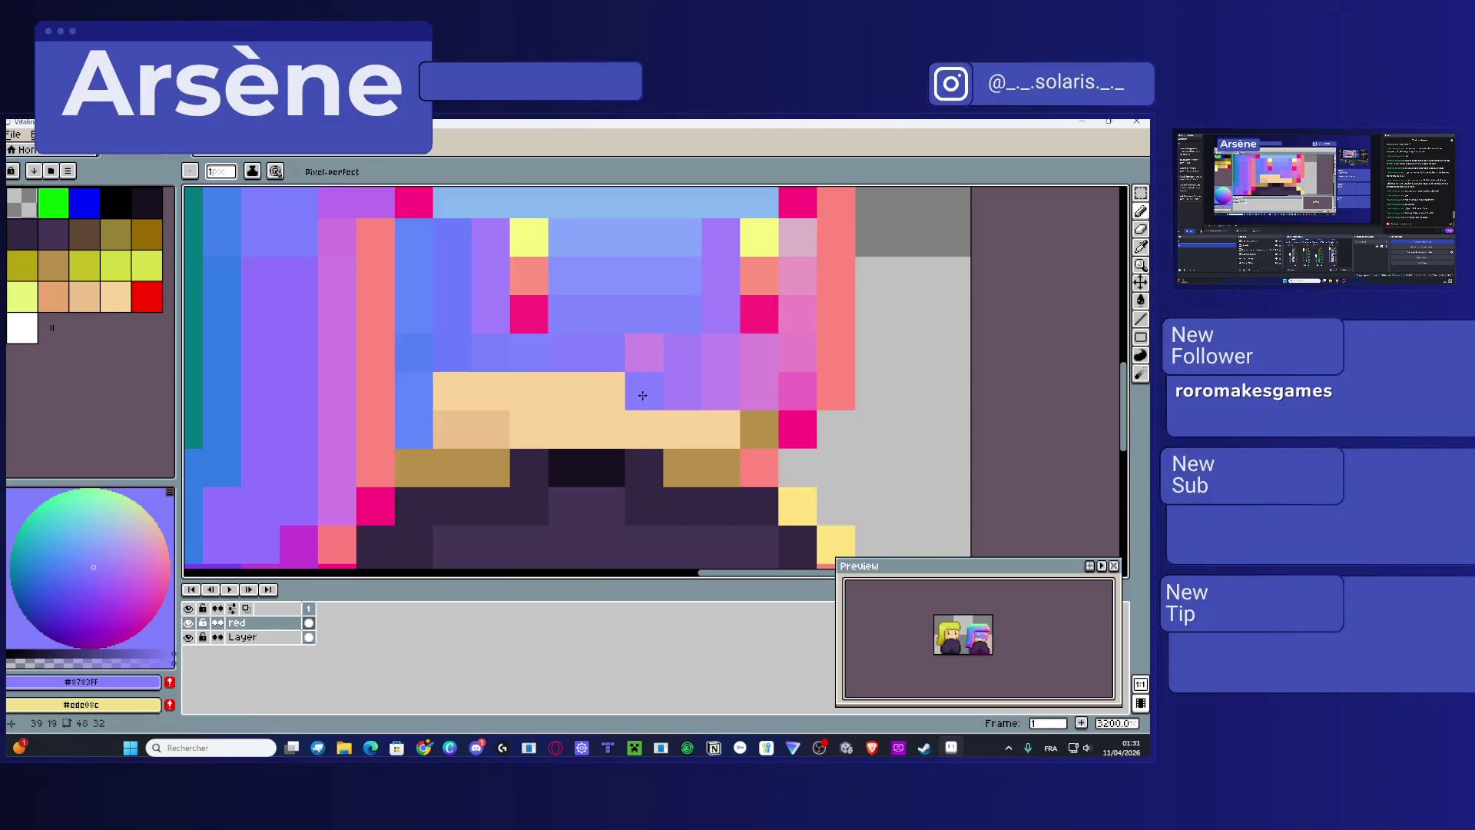
right_click(567, 391)
left_click(540, 395)
left_click(567, 390)
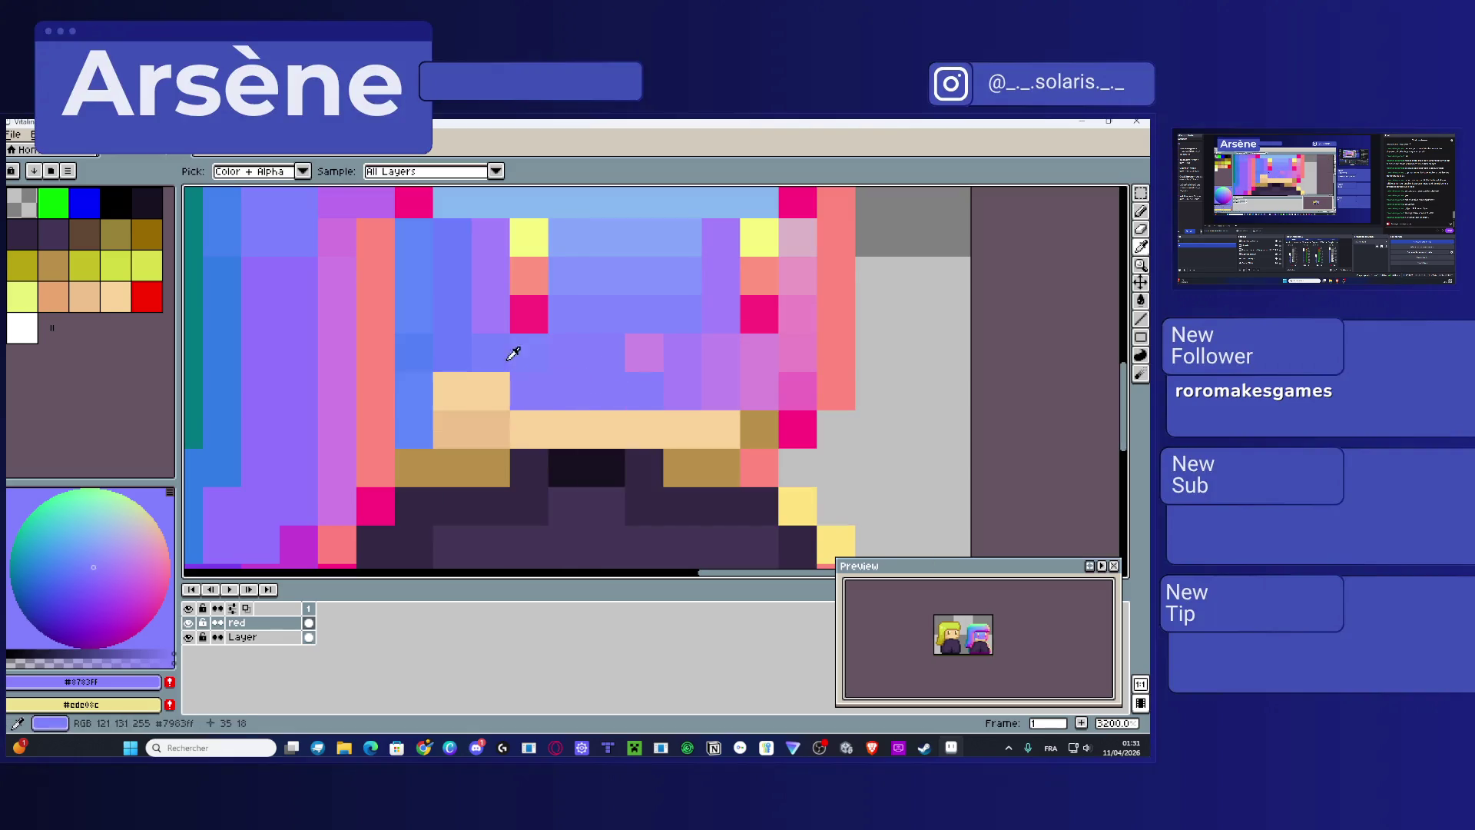
left_click_drag(453, 390, 491, 391)
left_click(553, 420)
key("ctrl+z")
key("alt")
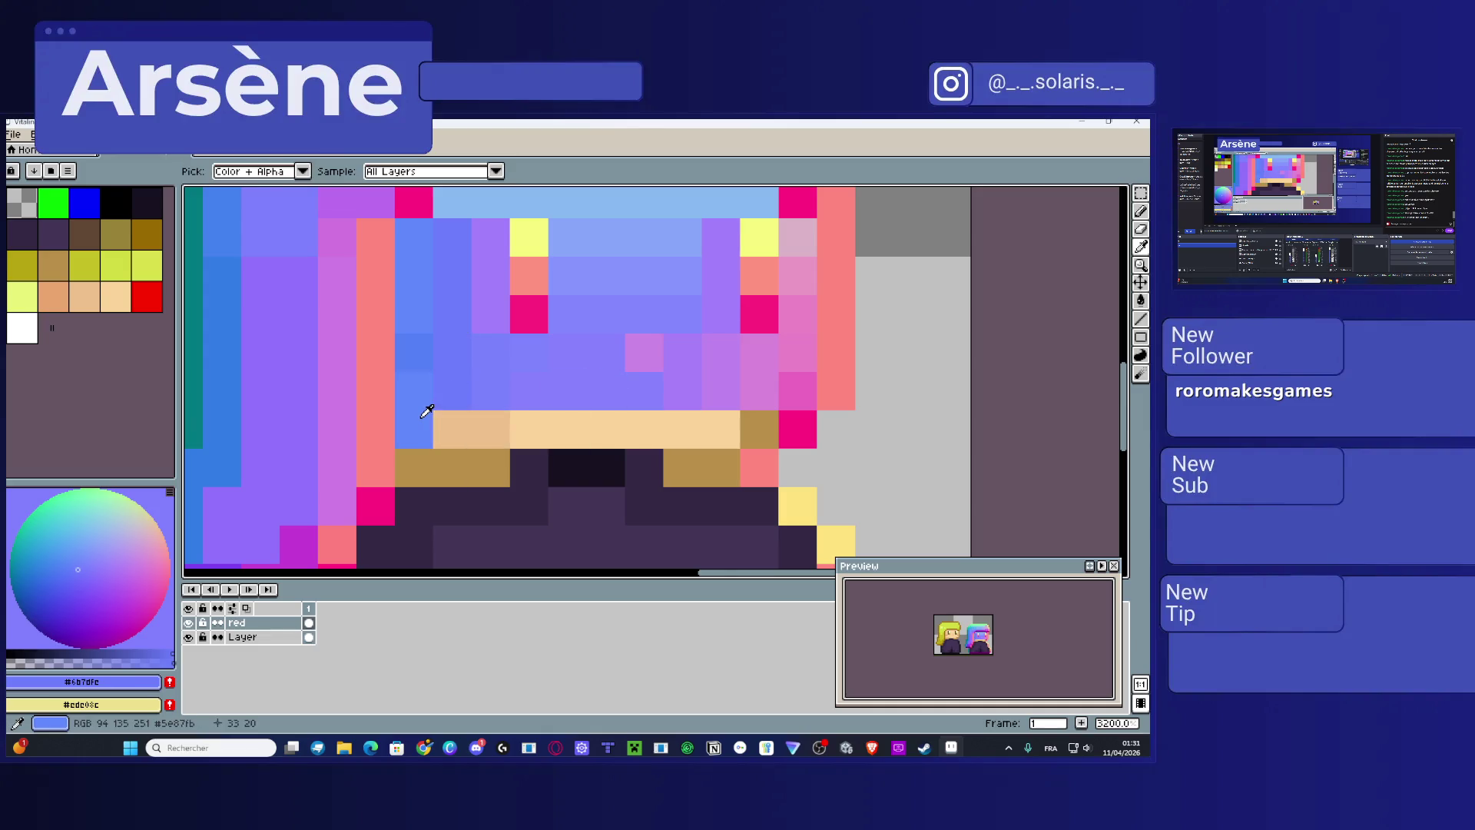
left_click(685, 419)
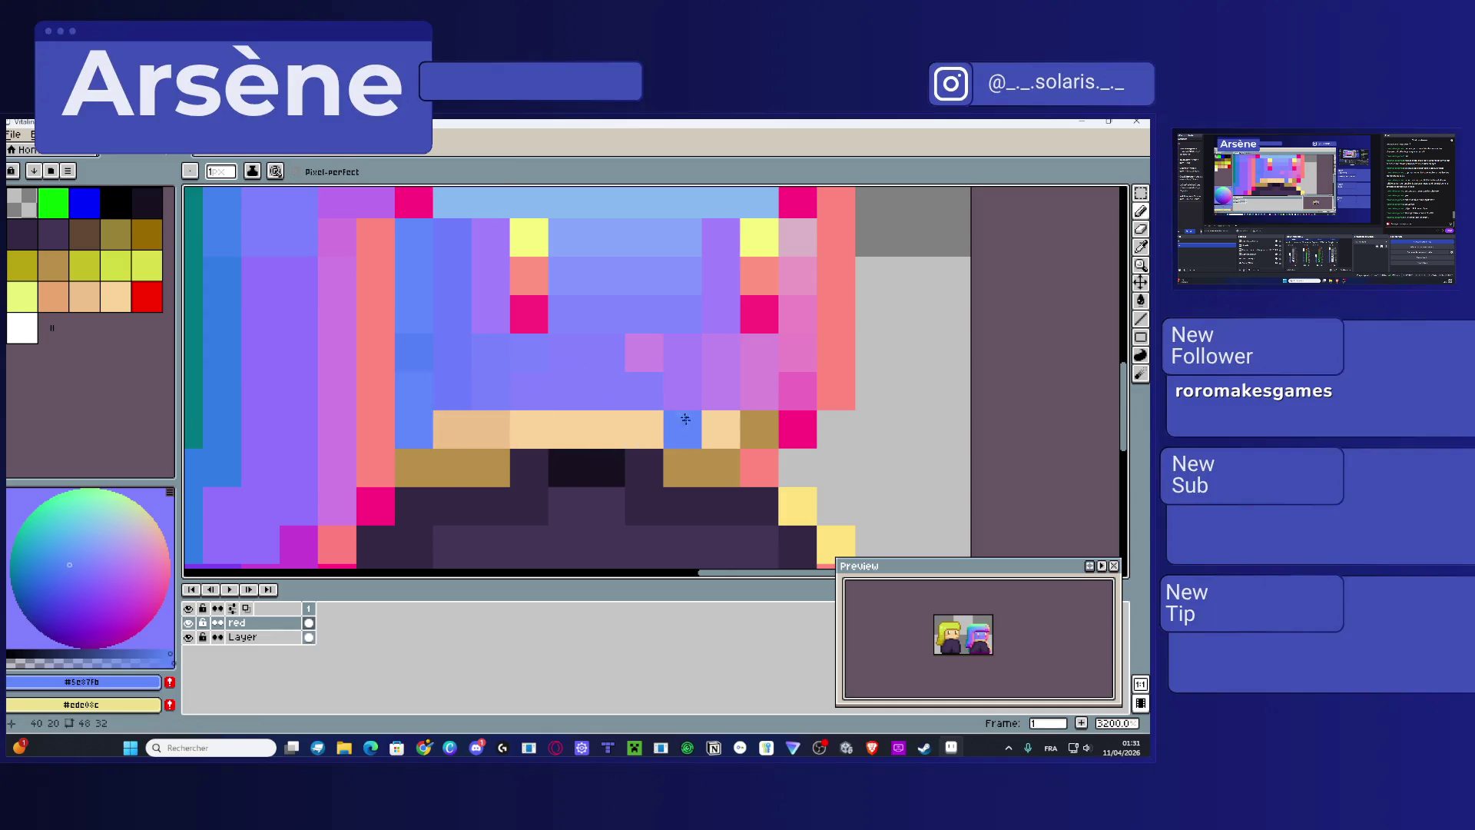
Step: Try magenta on the brown row and undo it, then add magenta at the shoulder and skin-strip end
left_click_drag(712, 453, 656, 373)
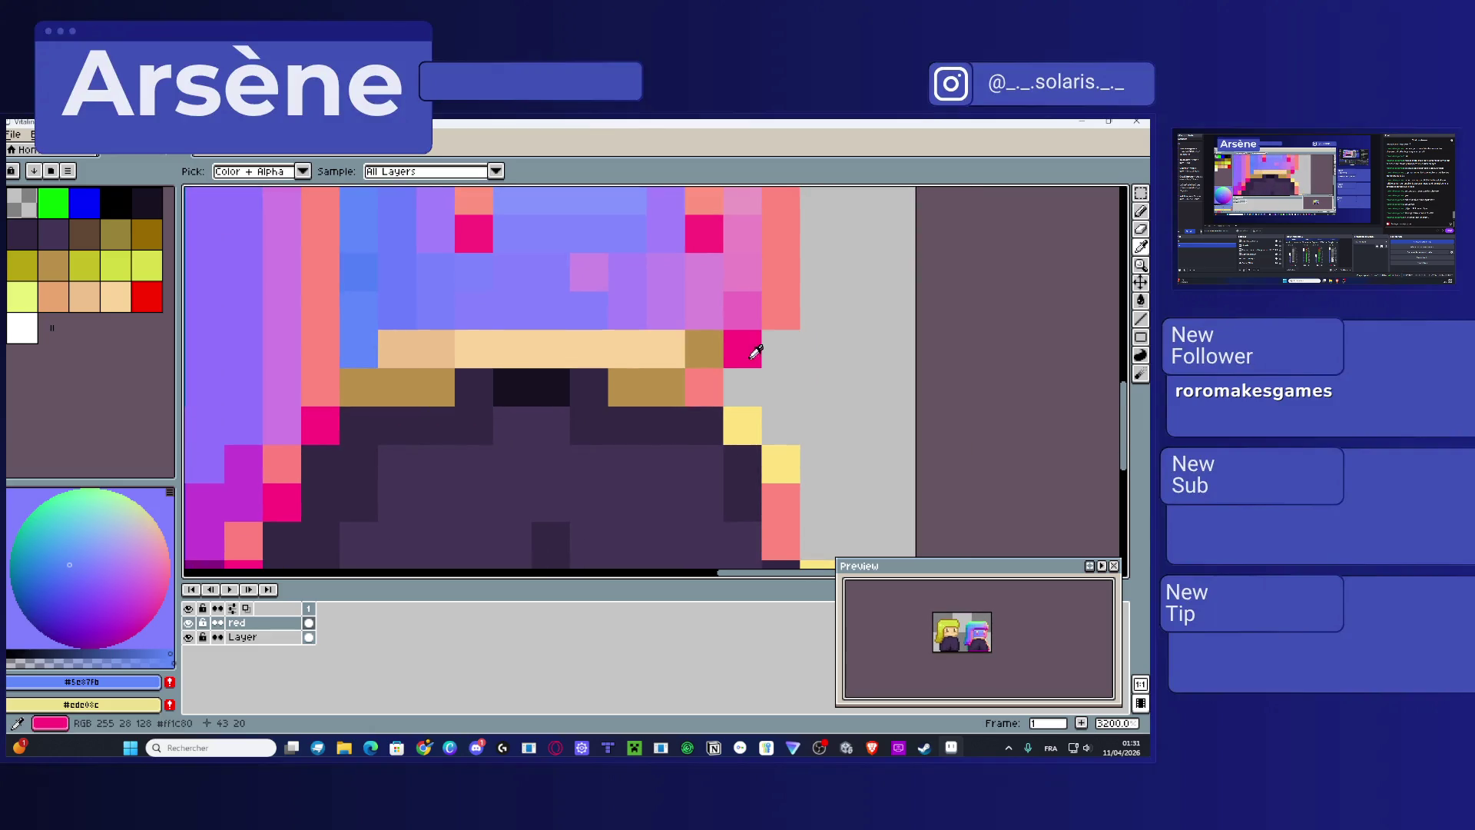
left_click(742, 349, "alt")
left_click_drag(659, 389, 627, 389)
left_click_drag(434, 388, 411, 388)
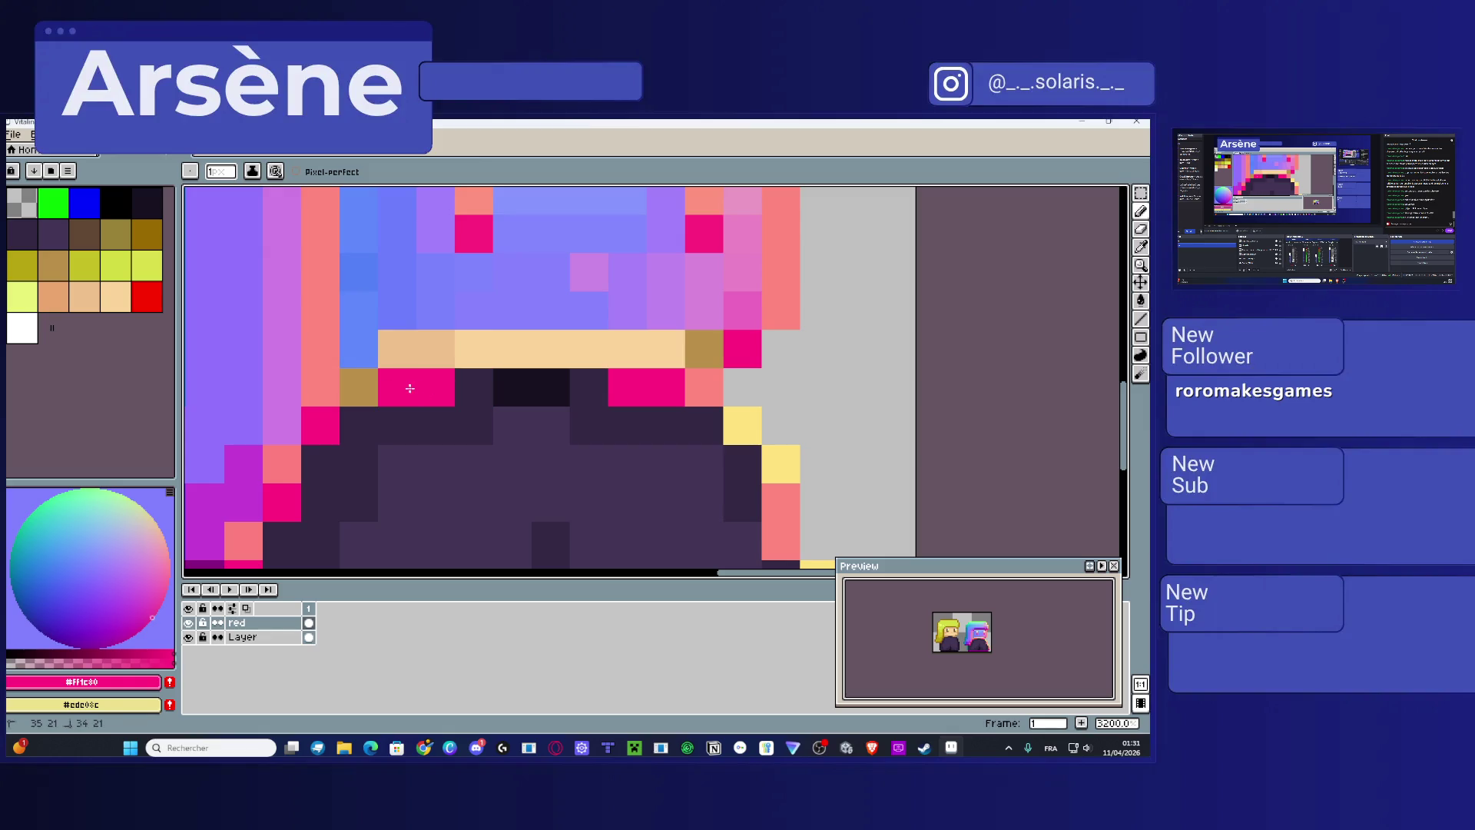
left_click(375, 387)
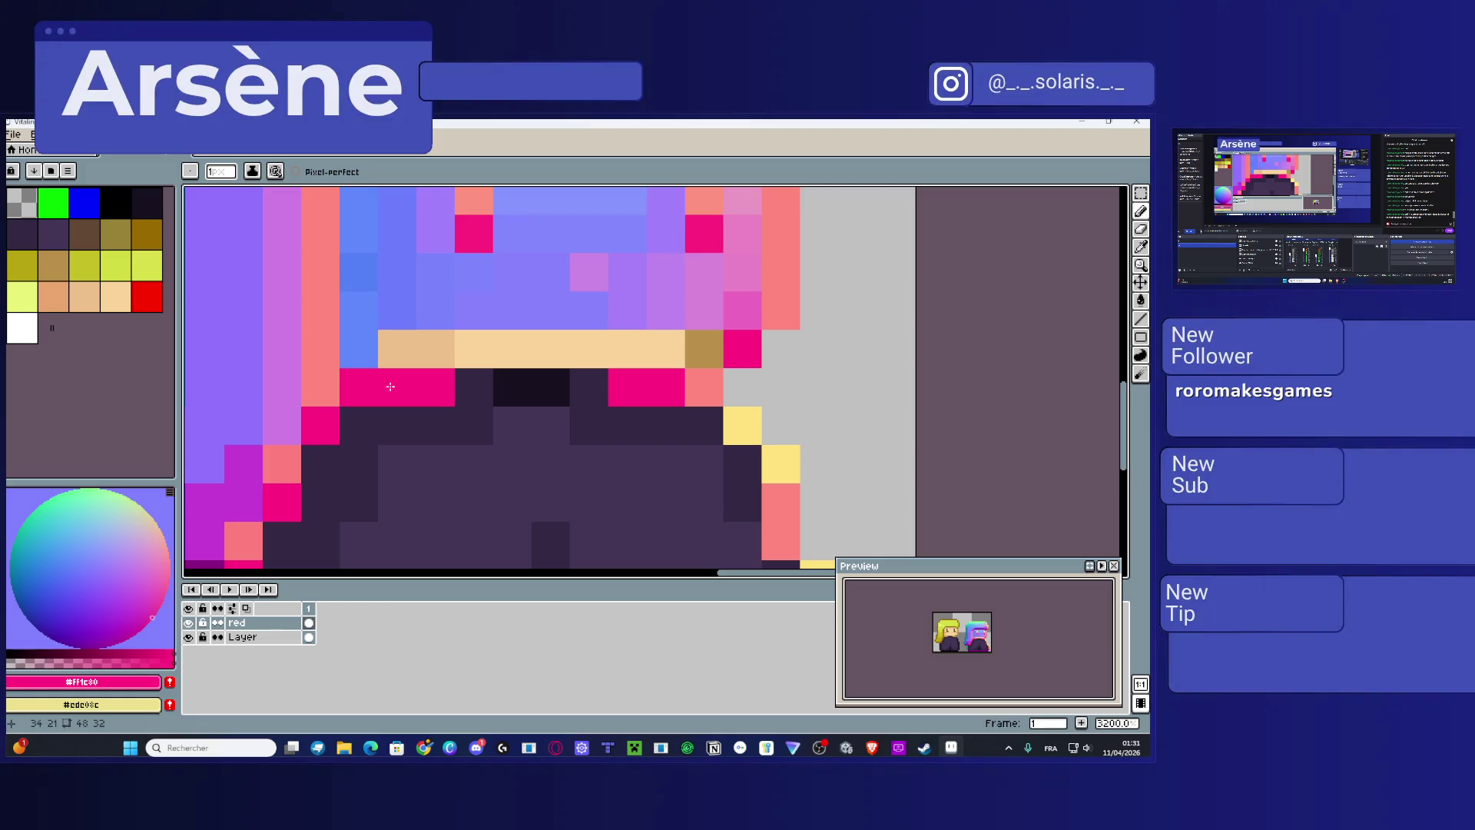
key("ctrl+z")
key("ctrl+z")
key("ctrl+z")
left_click(781, 511)
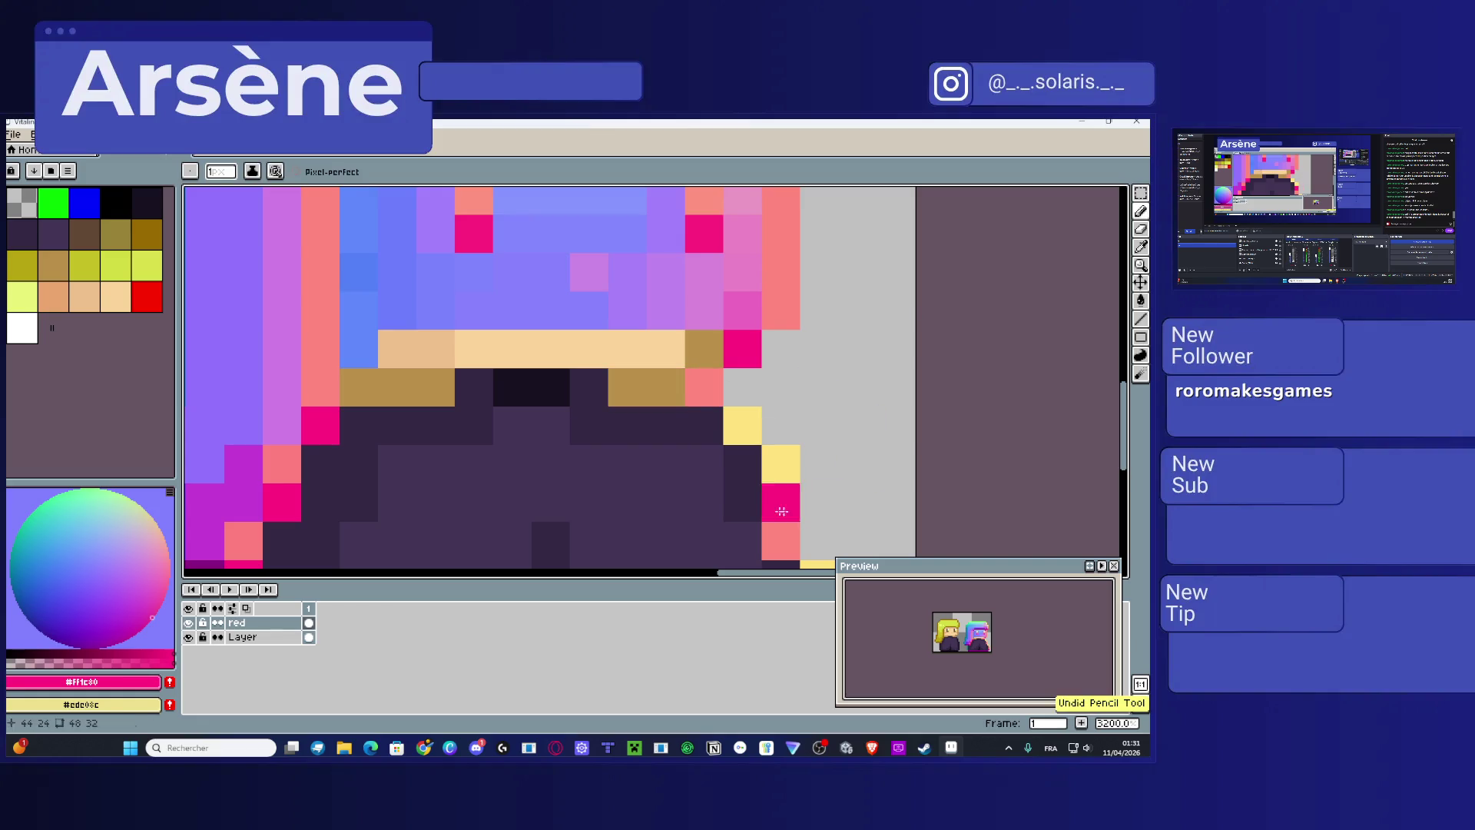
scroll(781, 511, "down", 2)
left_click(685, 434)
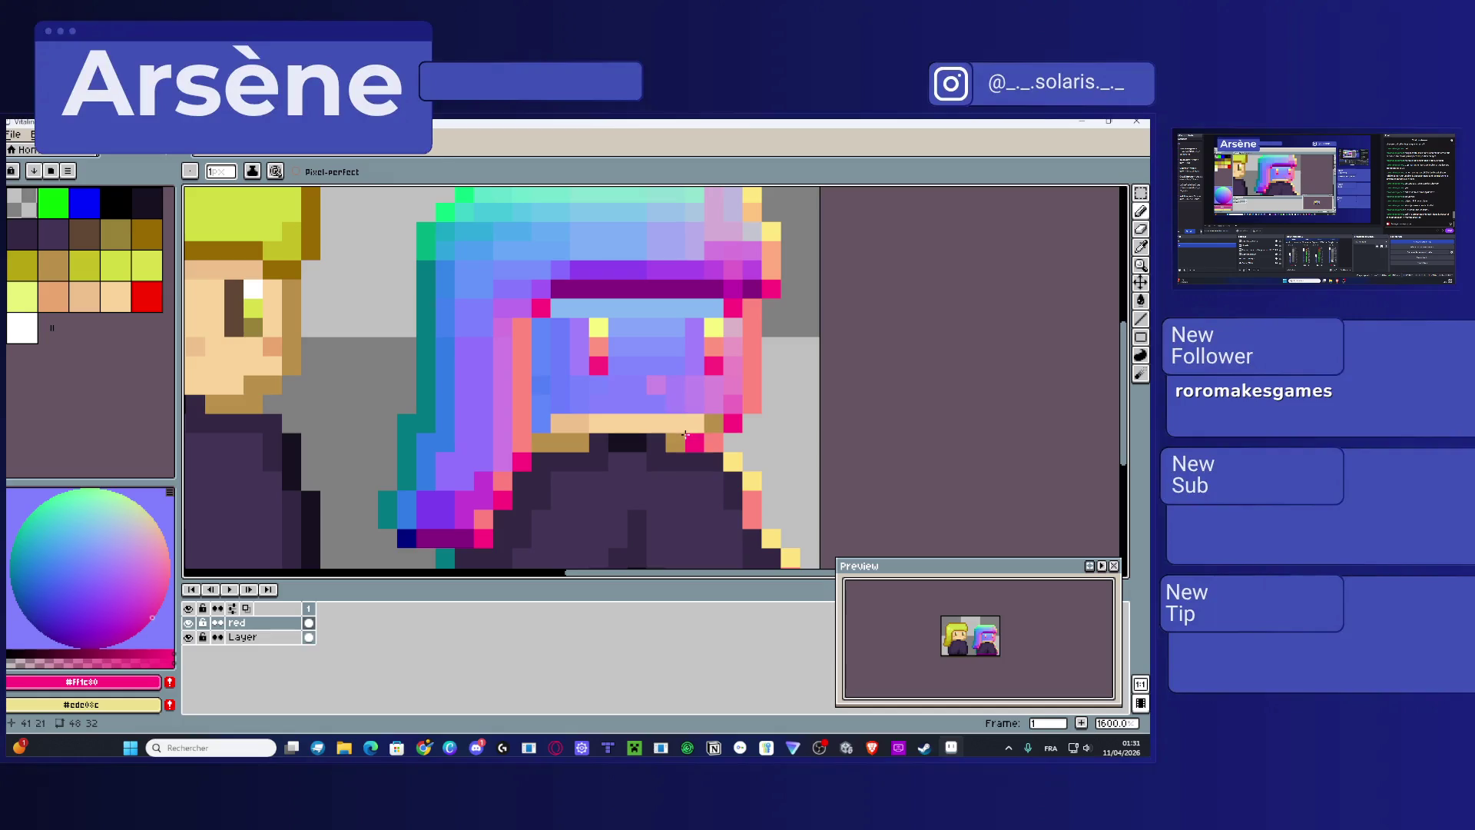
Step: Paint the two rightmost skin-strip cells magenta after undoing a full magenta row
scroll(686, 434, "up", 2)
left_click_drag(703, 404, 515, 409)
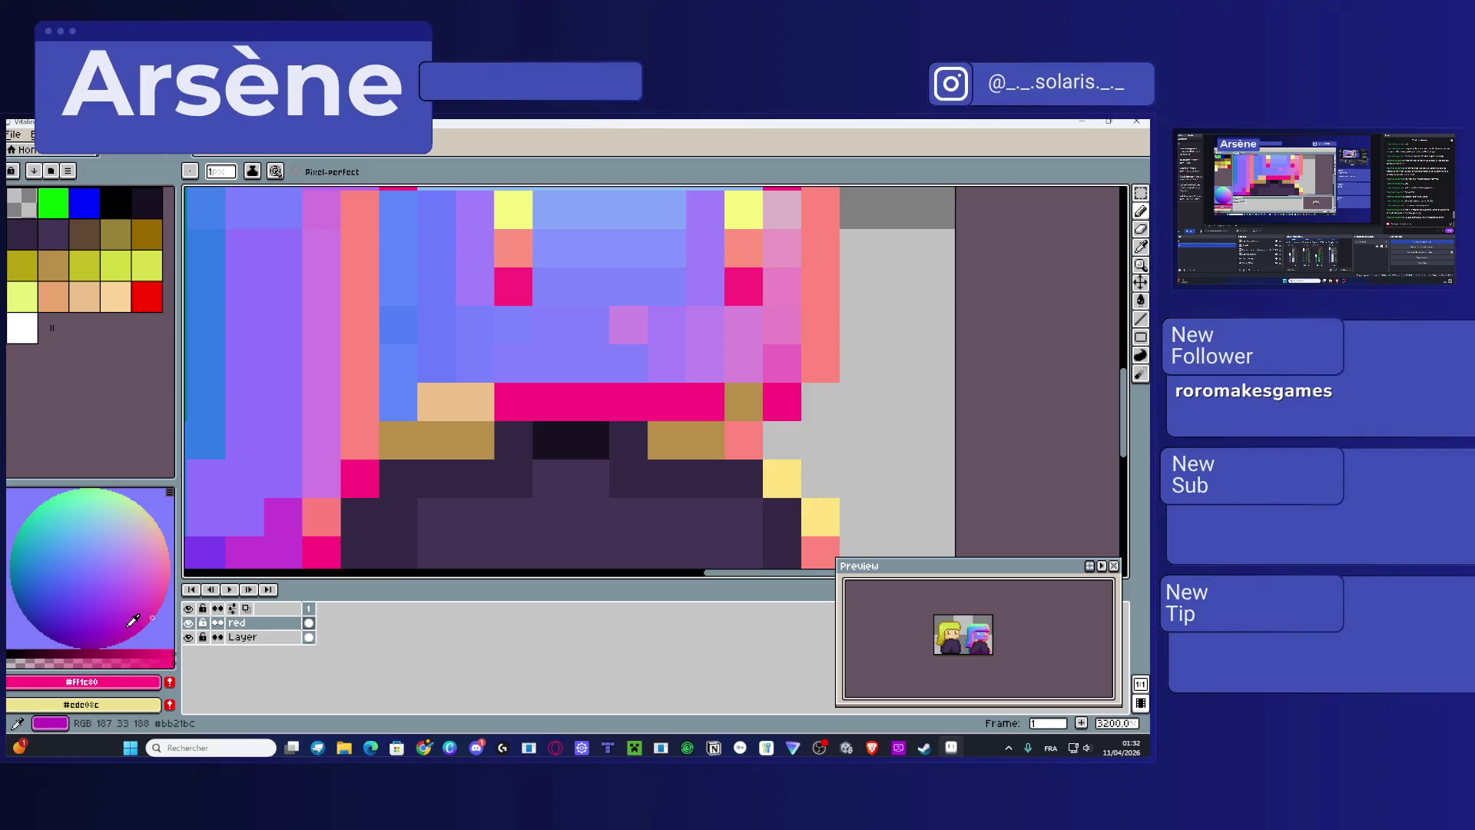
key("ctrl+z")
key("ctrl+z")
left_click_drag(705, 402, 664, 398)
key("ctrl+z")
key("ctrl+z")
left_click(673, 452)
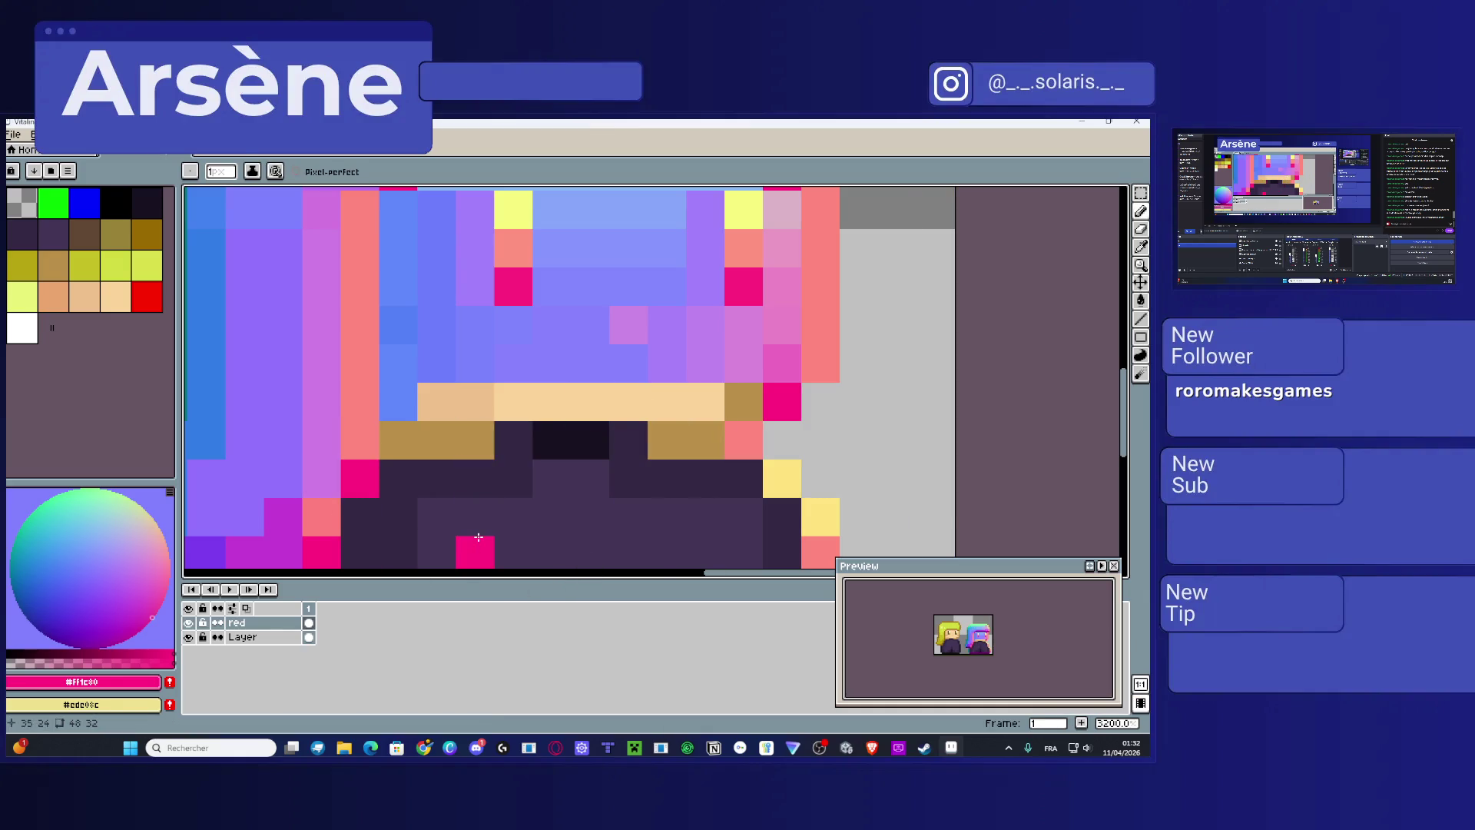
left_click_drag(705, 401, 667, 401)
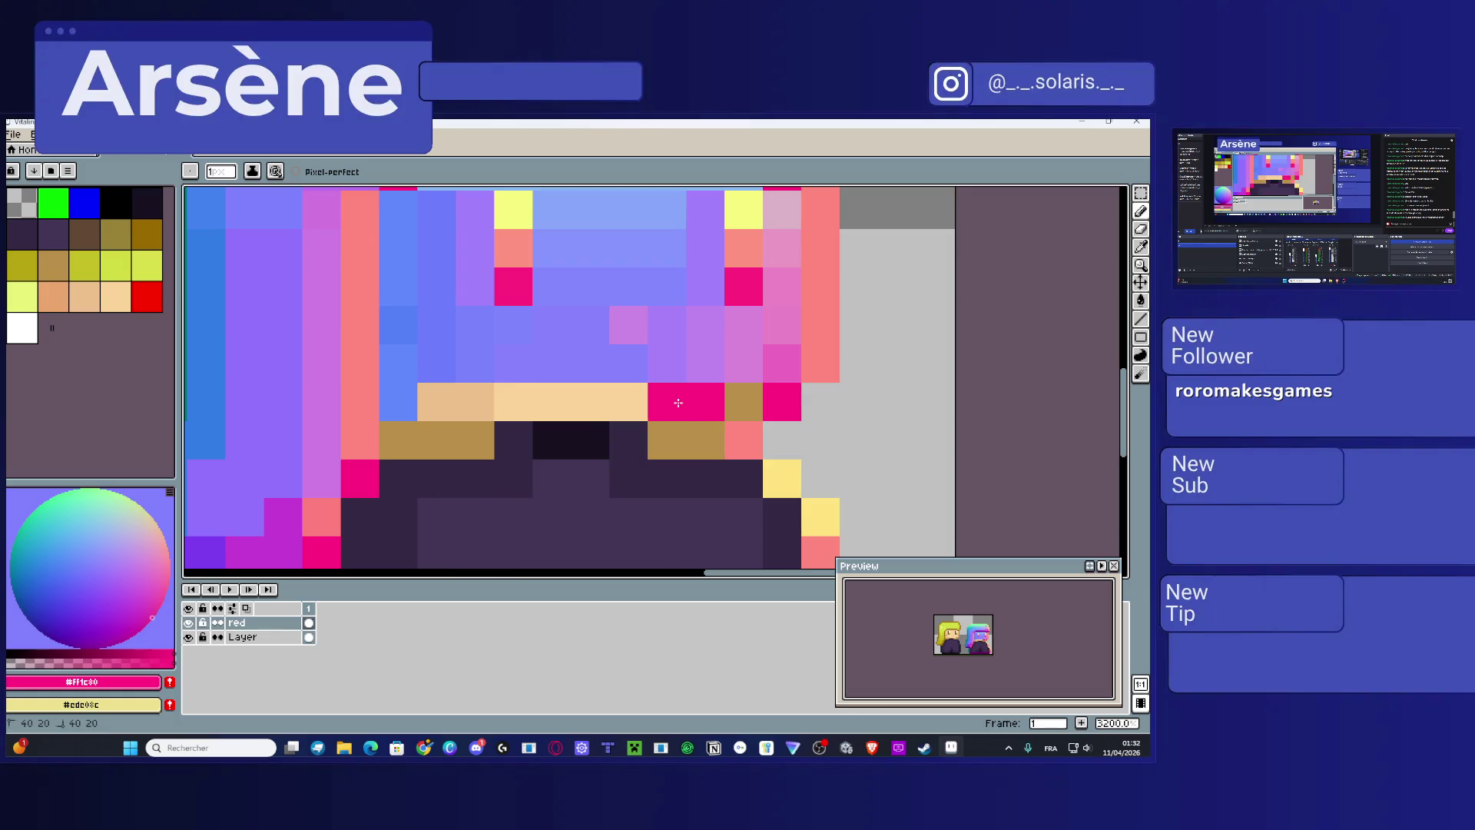
Step: Shade the rest of the strip dark purple and a purple-magenta tone, with dark navy at the left end
left_click_drag(123, 622, 93, 647)
left_click(650, 400)
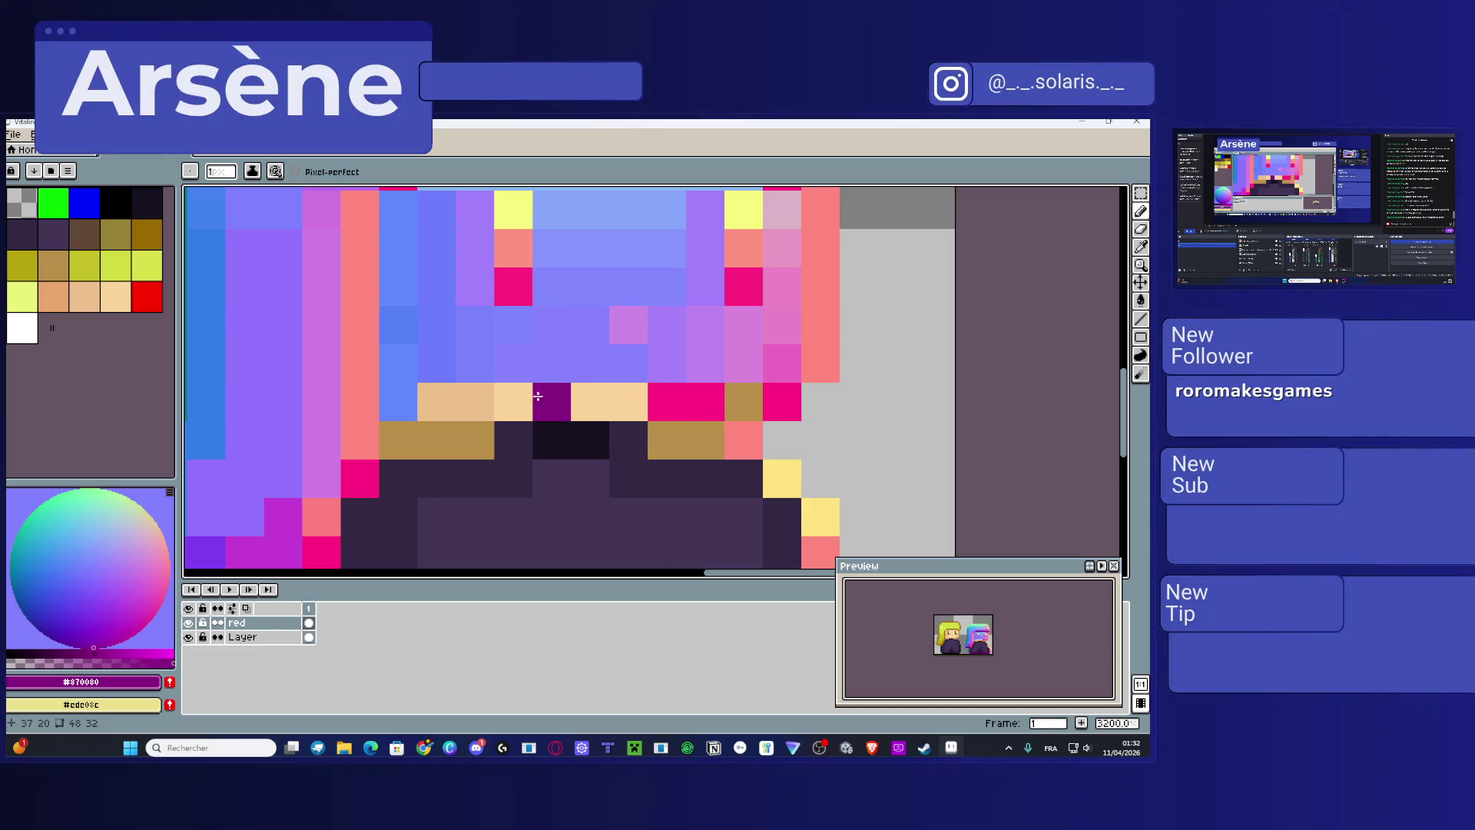
left_click_drag(529, 396, 587, 399)
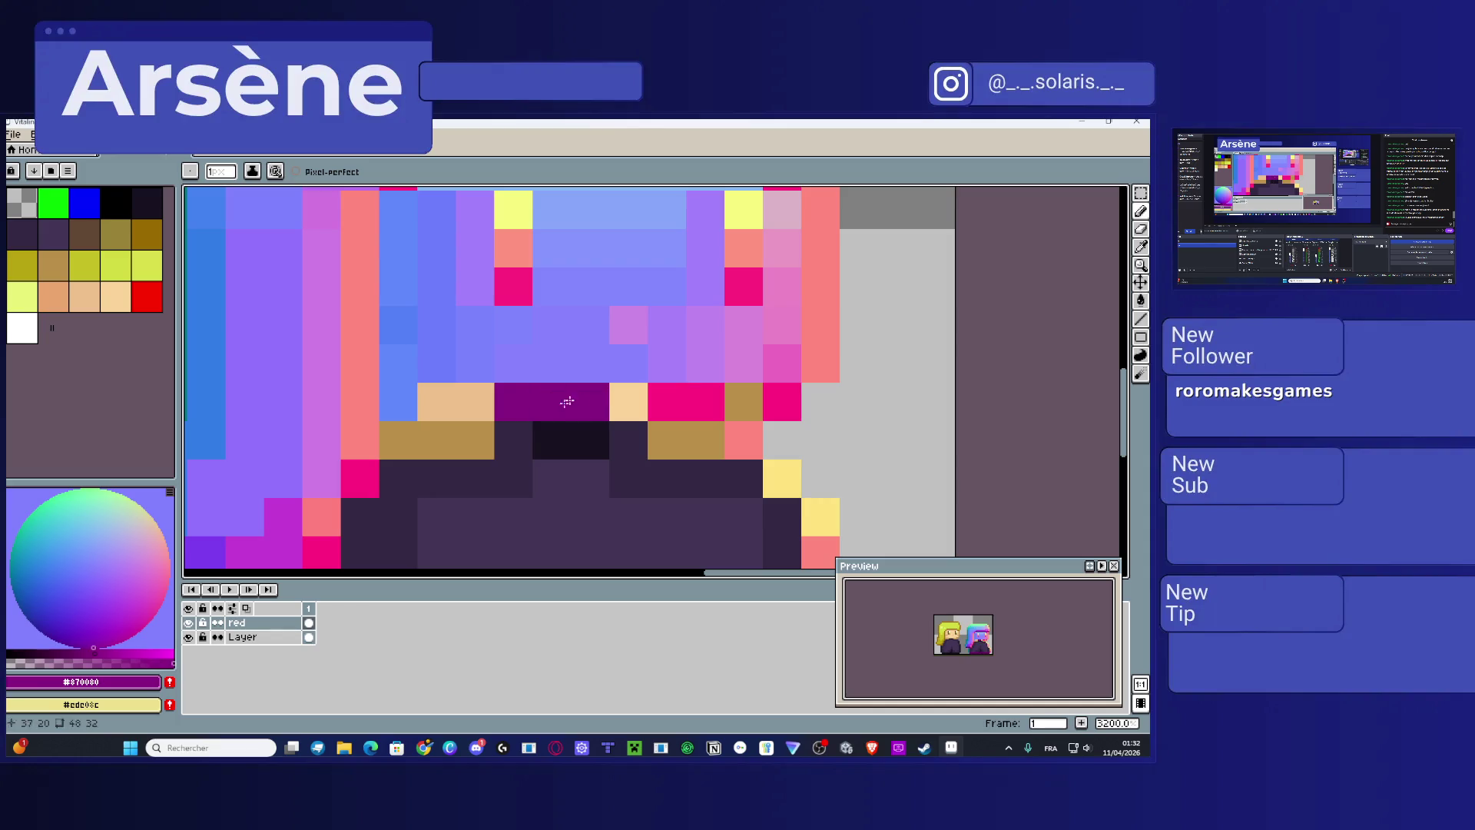
left_click(123, 640)
left_click(628, 401)
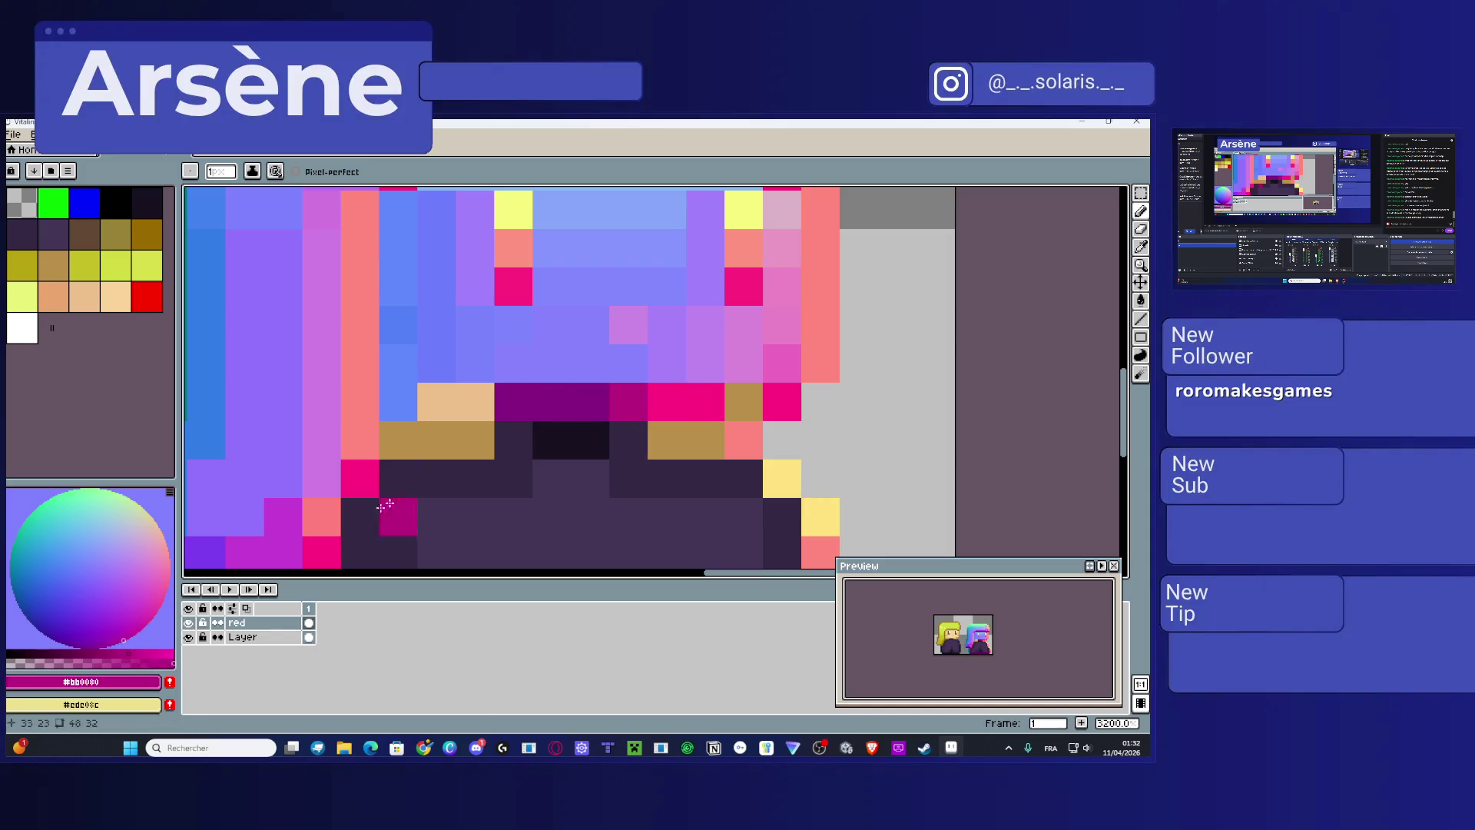
left_click(57, 645)
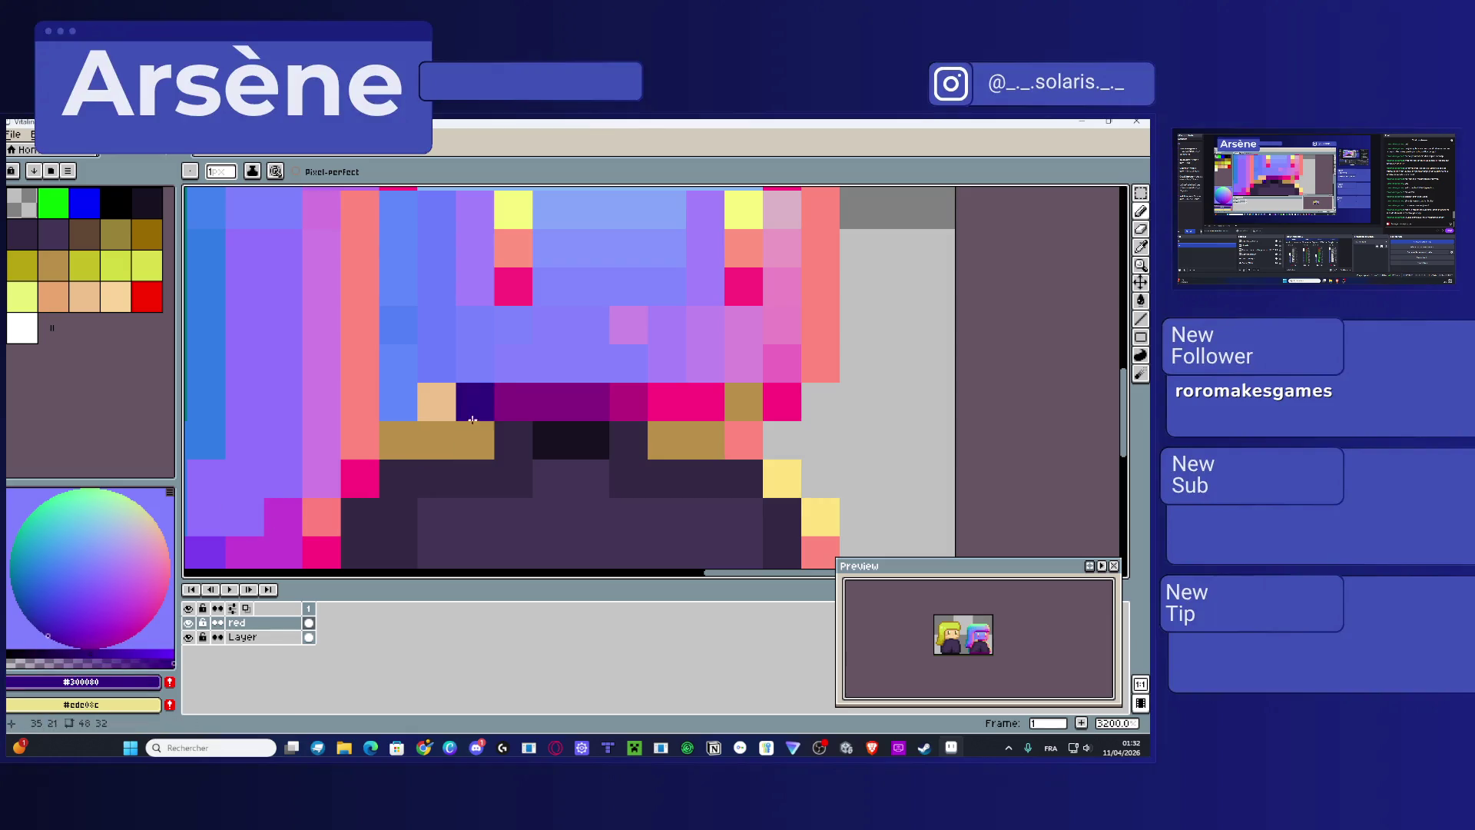
left_click(30, 620)
left_click(438, 405)
scroll(454, 407, "down", 2)
scroll(594, 445, "down", 1)
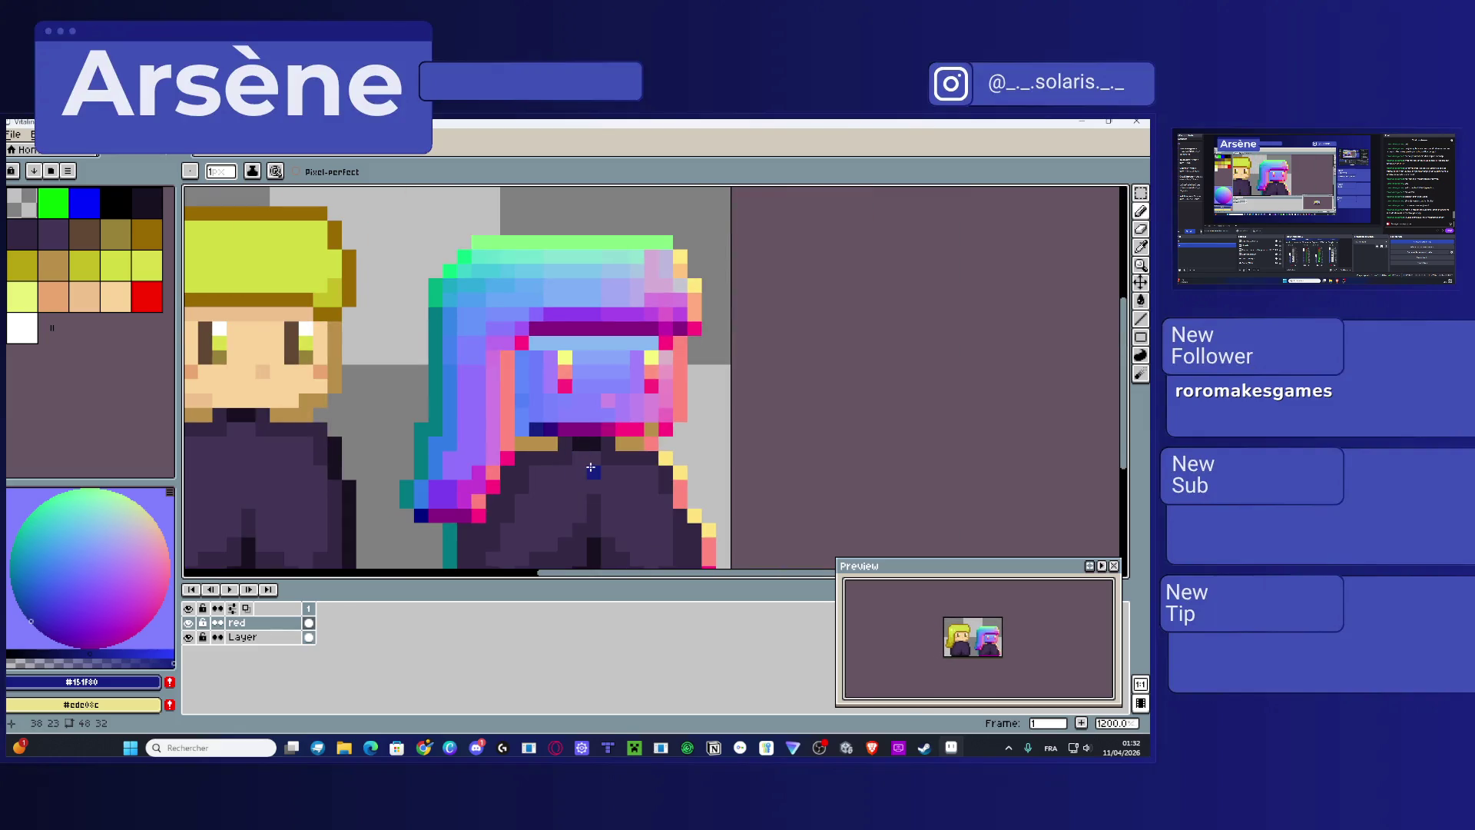
scroll(593, 446, "down", 1)
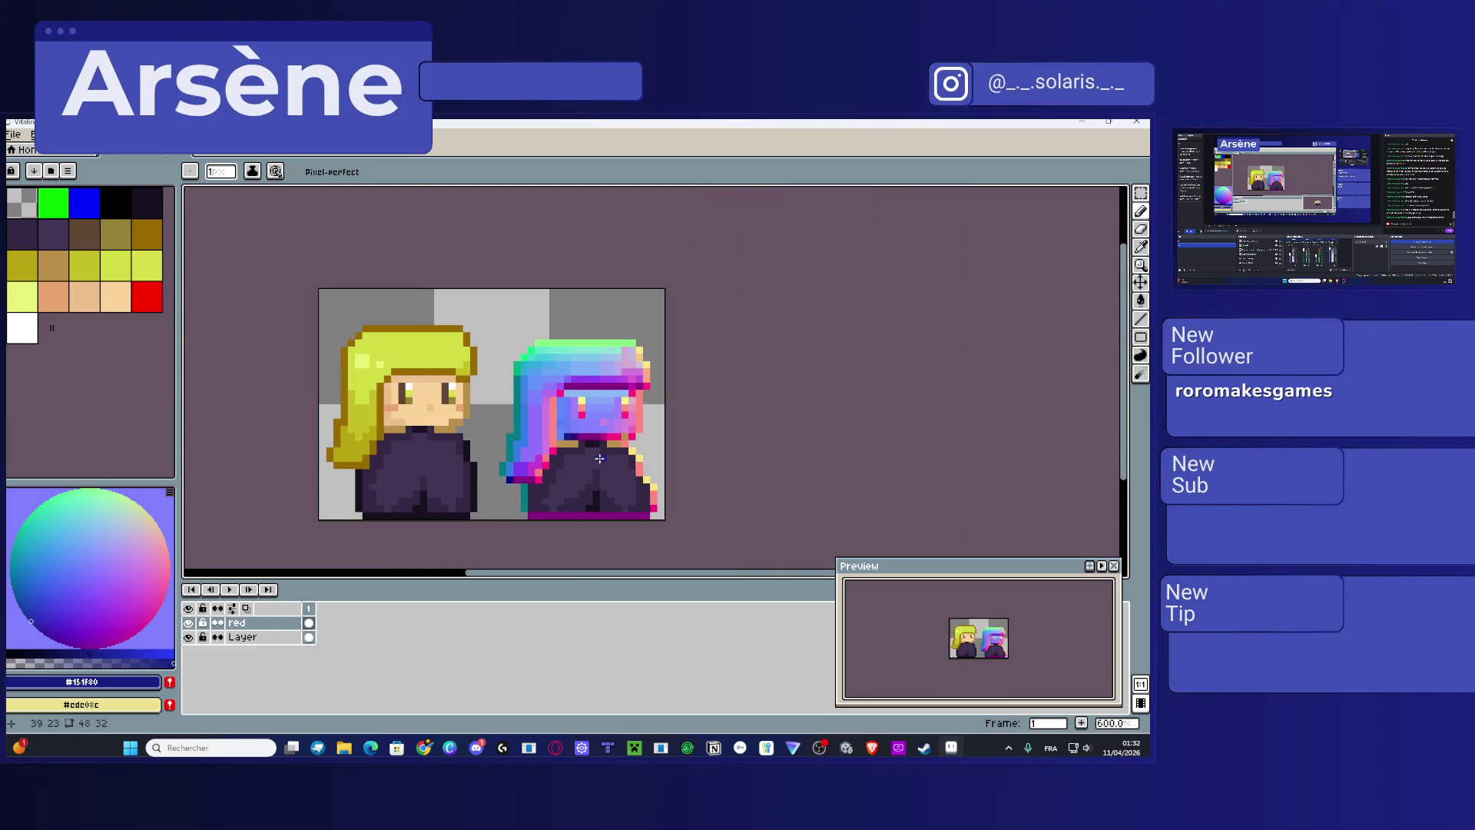
scroll(588, 415, "up", 3)
scroll(576, 361, "up", 2)
left_click_drag(571, 346, 511, 458)
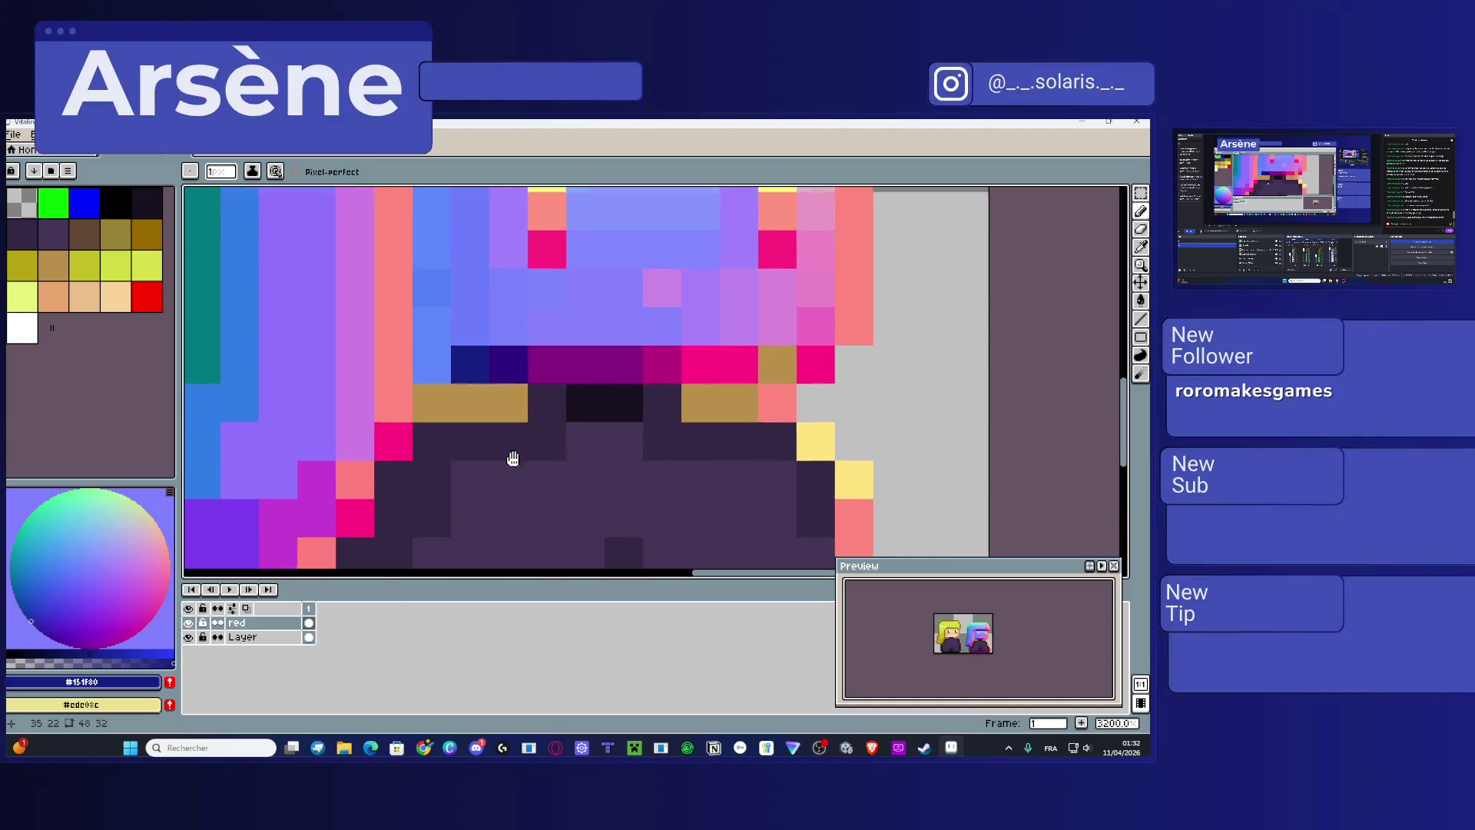
Step: Recolour the left brown pixels in a blue-violet shade
left_click(67, 601)
left_click_drag(68, 600, 75, 577)
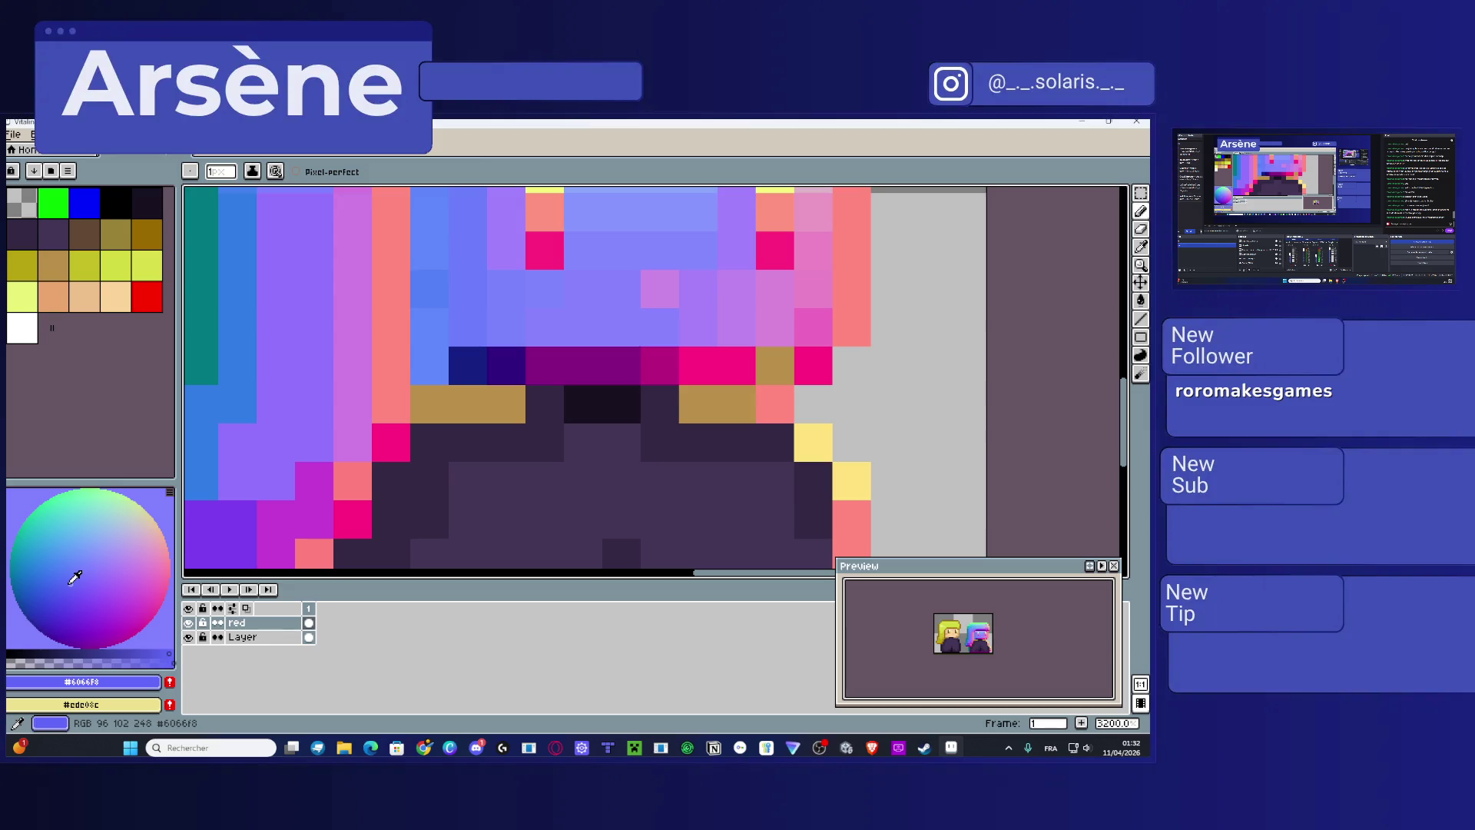
left_click_drag(70, 578, 64, 586)
mouse_move(506, 404)
left_mouse_down()
mouse_move(435, 407)
mouse_move(493, 414)
mouse_move(442, 417)
left_mouse_up()
left_click(63, 593)
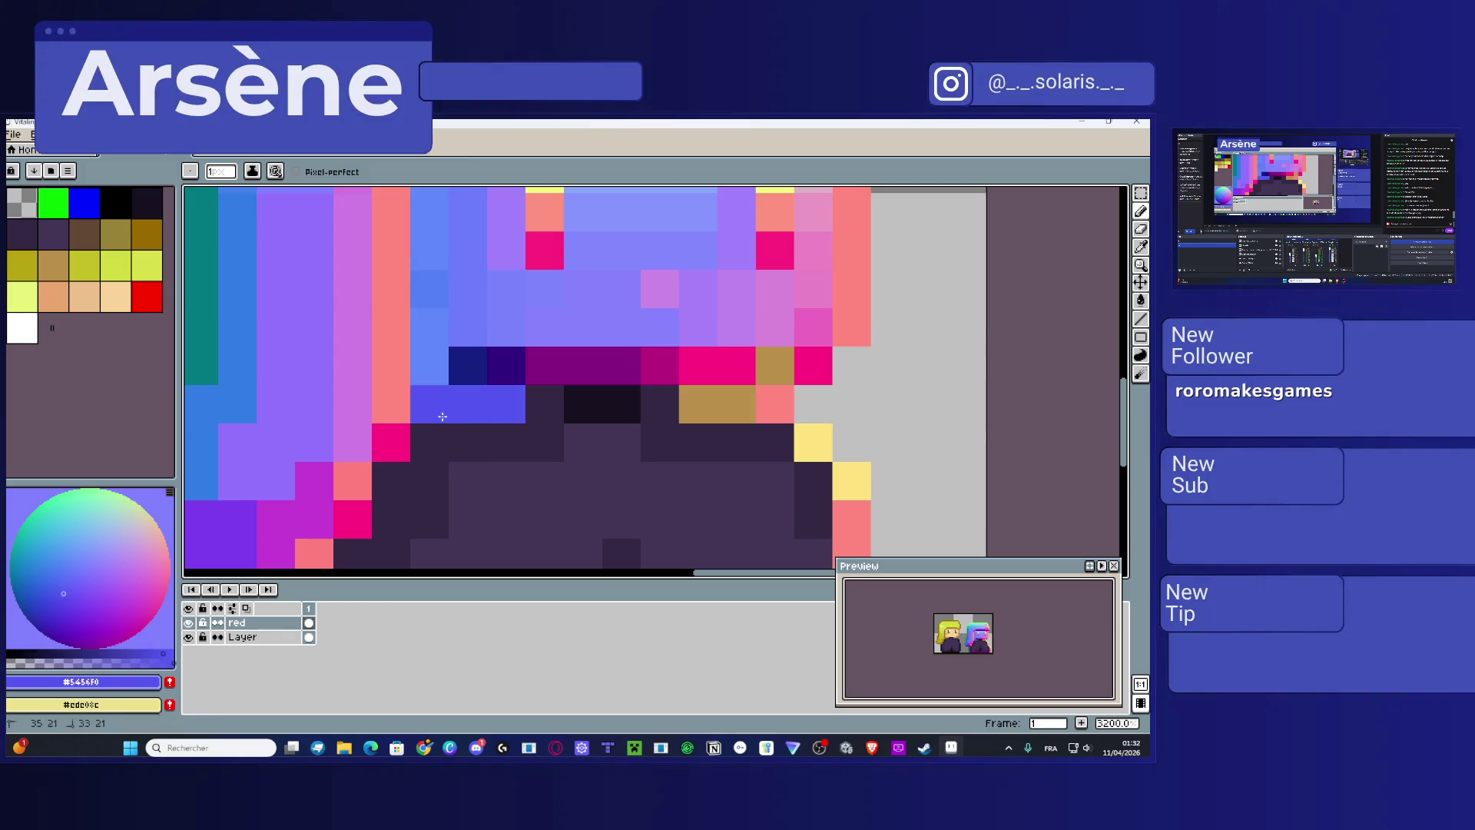
Step: Recolour the right brown pixels light purple
left_click(125, 582)
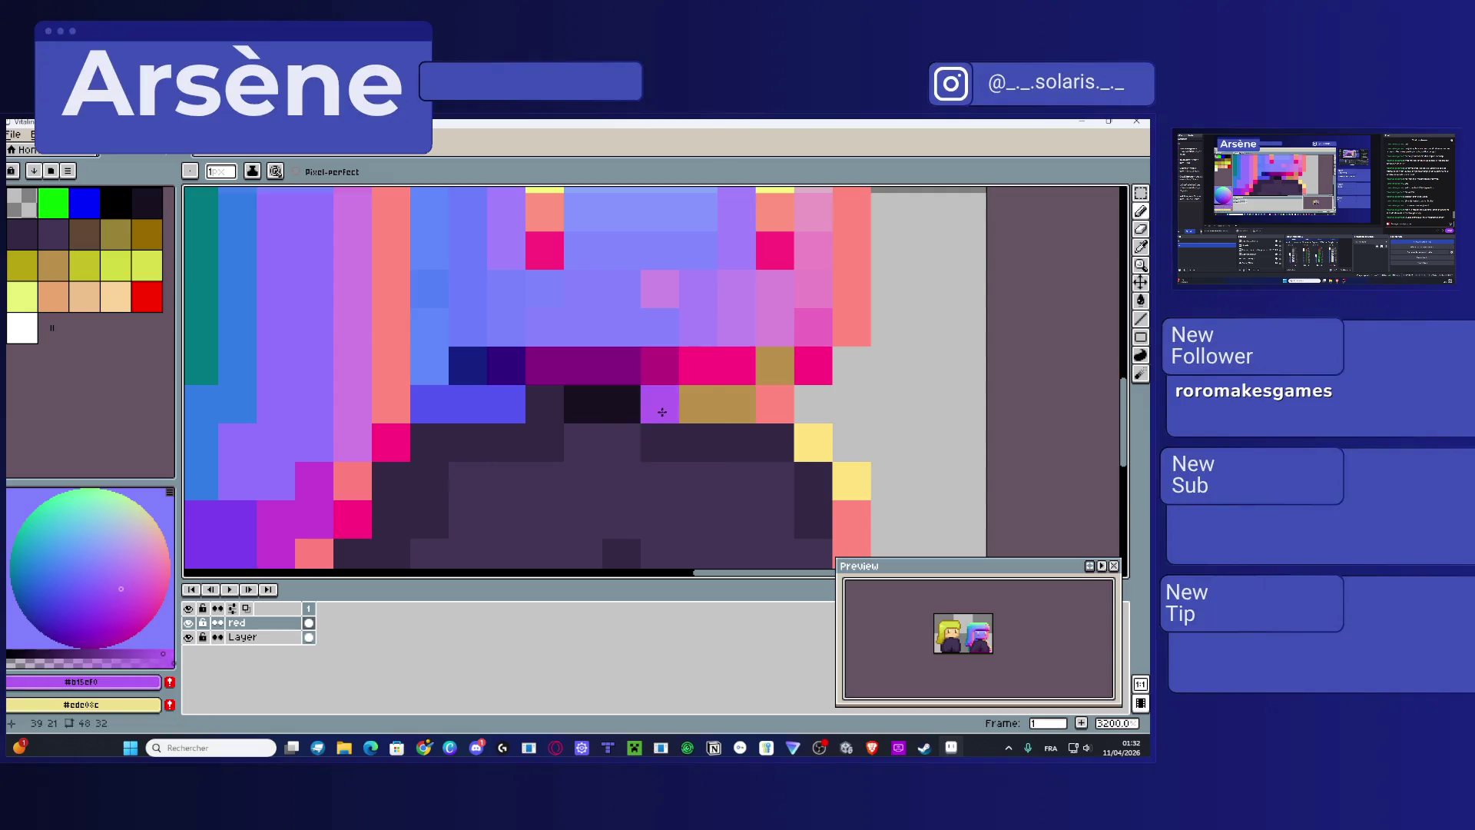
left_click(697, 404)
left_click(736, 404)
left_click(774, 366)
scroll(779, 368, "down", 3)
left_click_drag(731, 425, 597, 346)
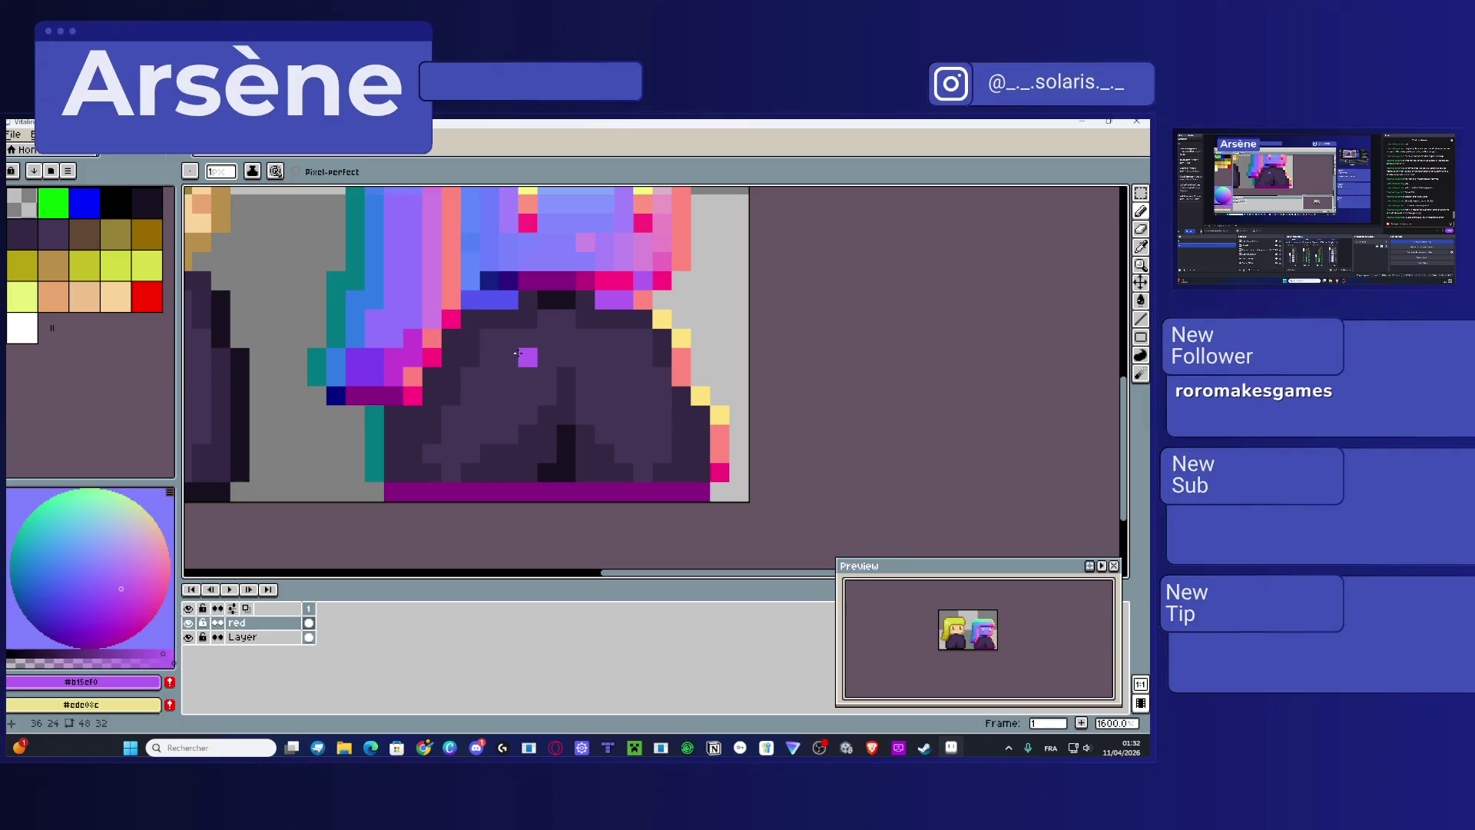
Step: Pick a light blue and paint the first stripe pixel on the dark chest
scroll(591, 342, "up", 2)
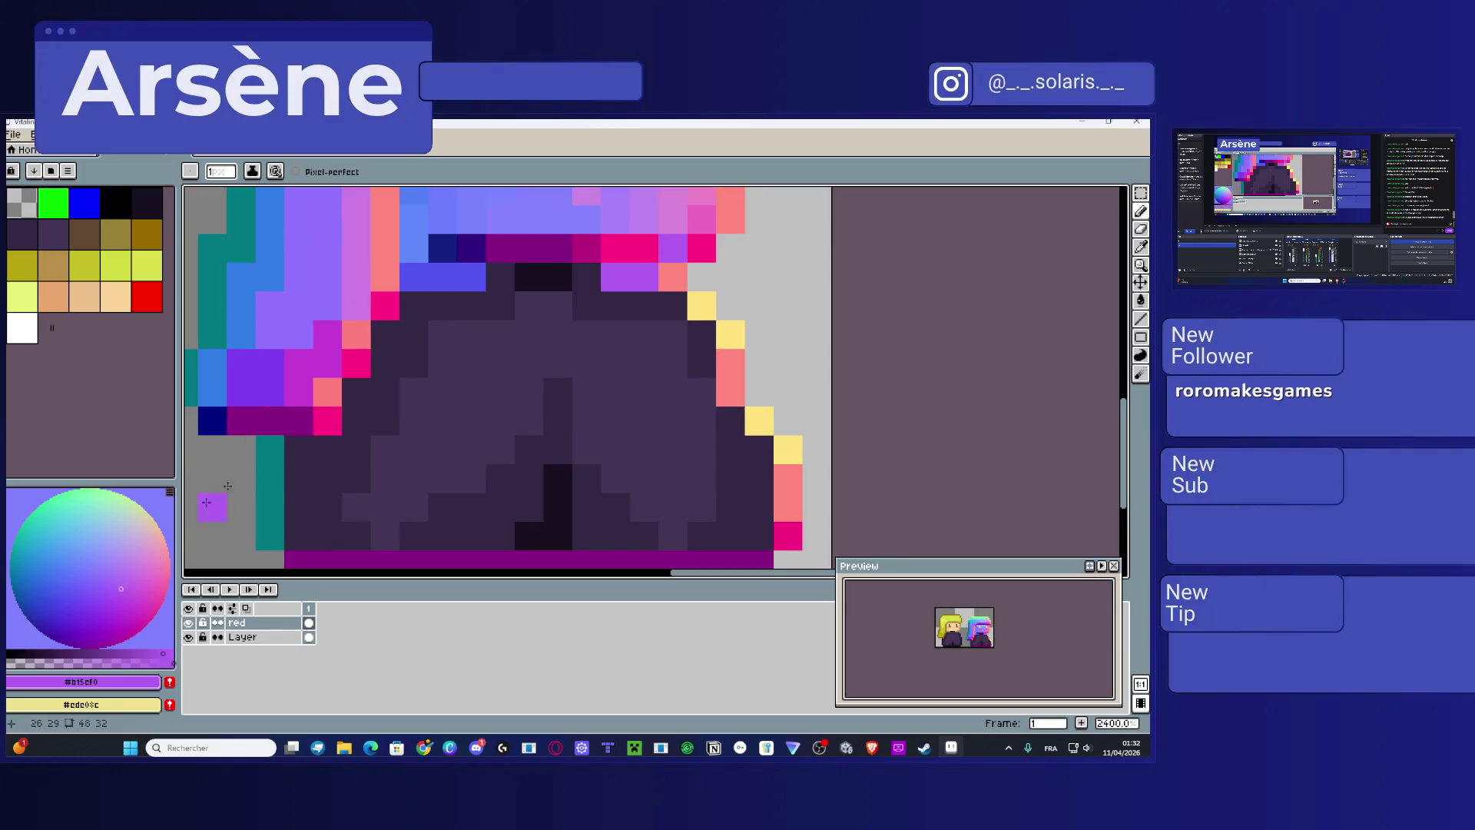
left_click_drag(88, 541, 94, 483)
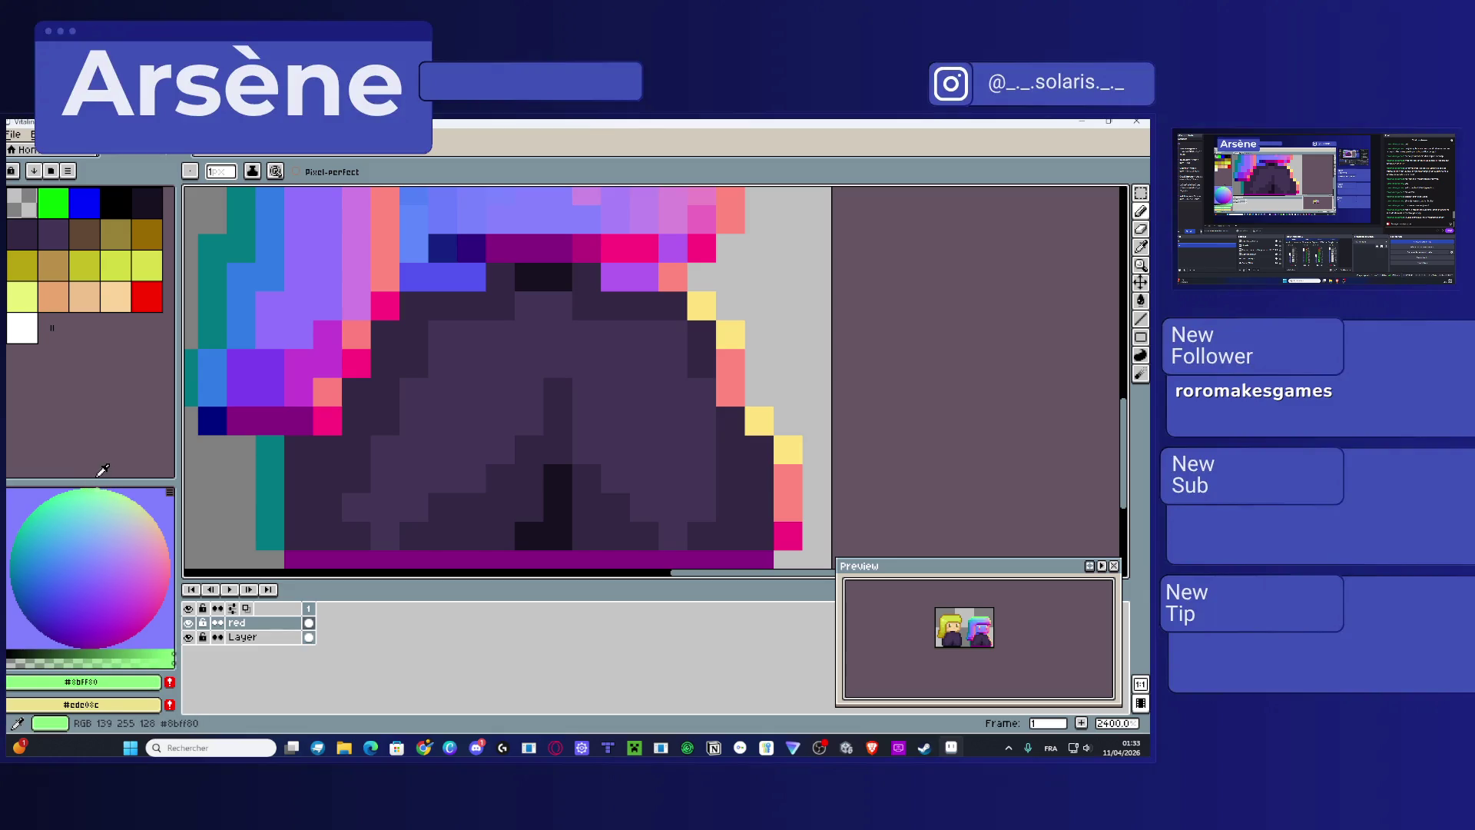
left_click(96, 534)
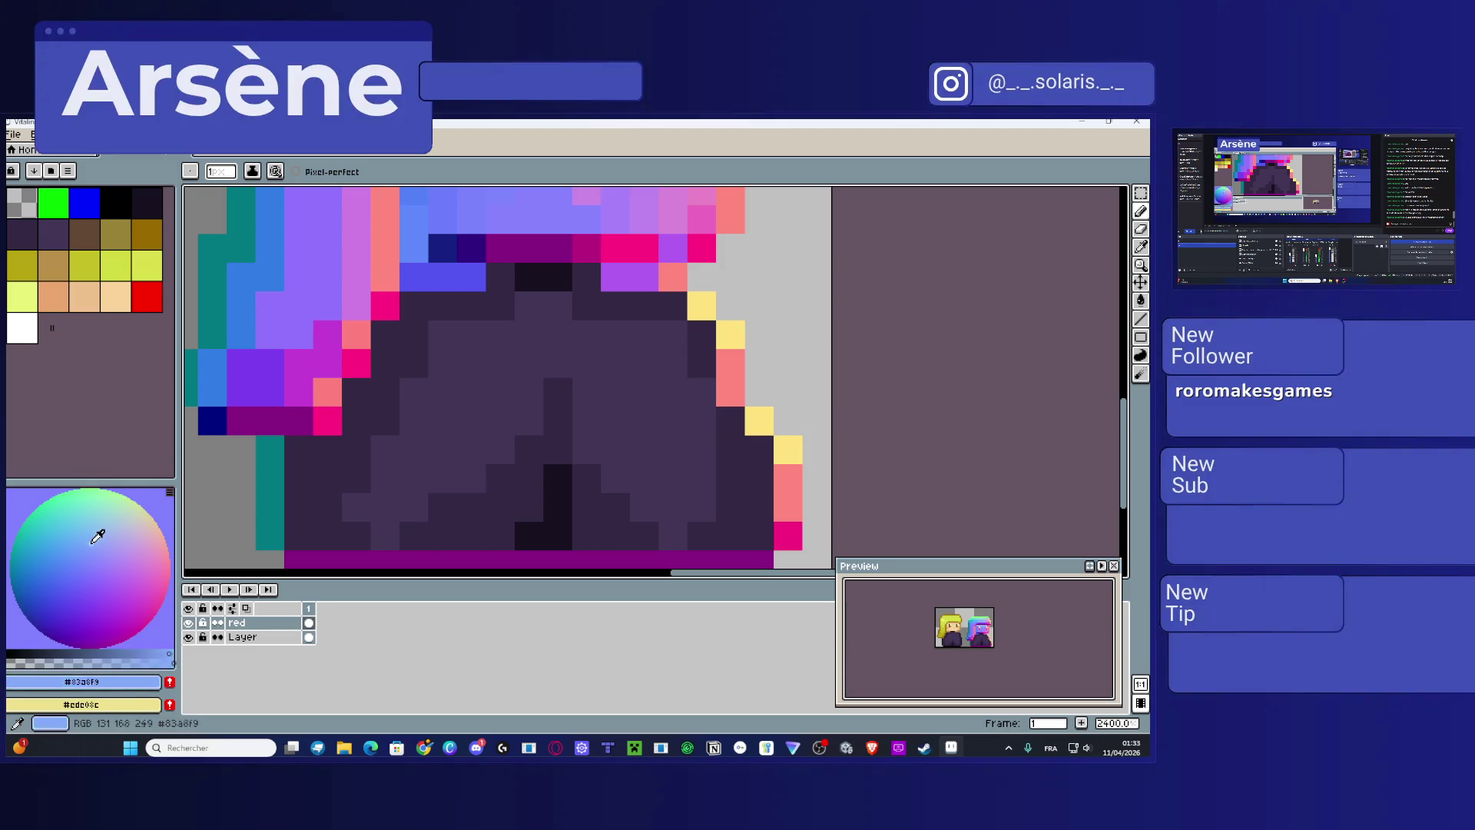
left_click(90, 568)
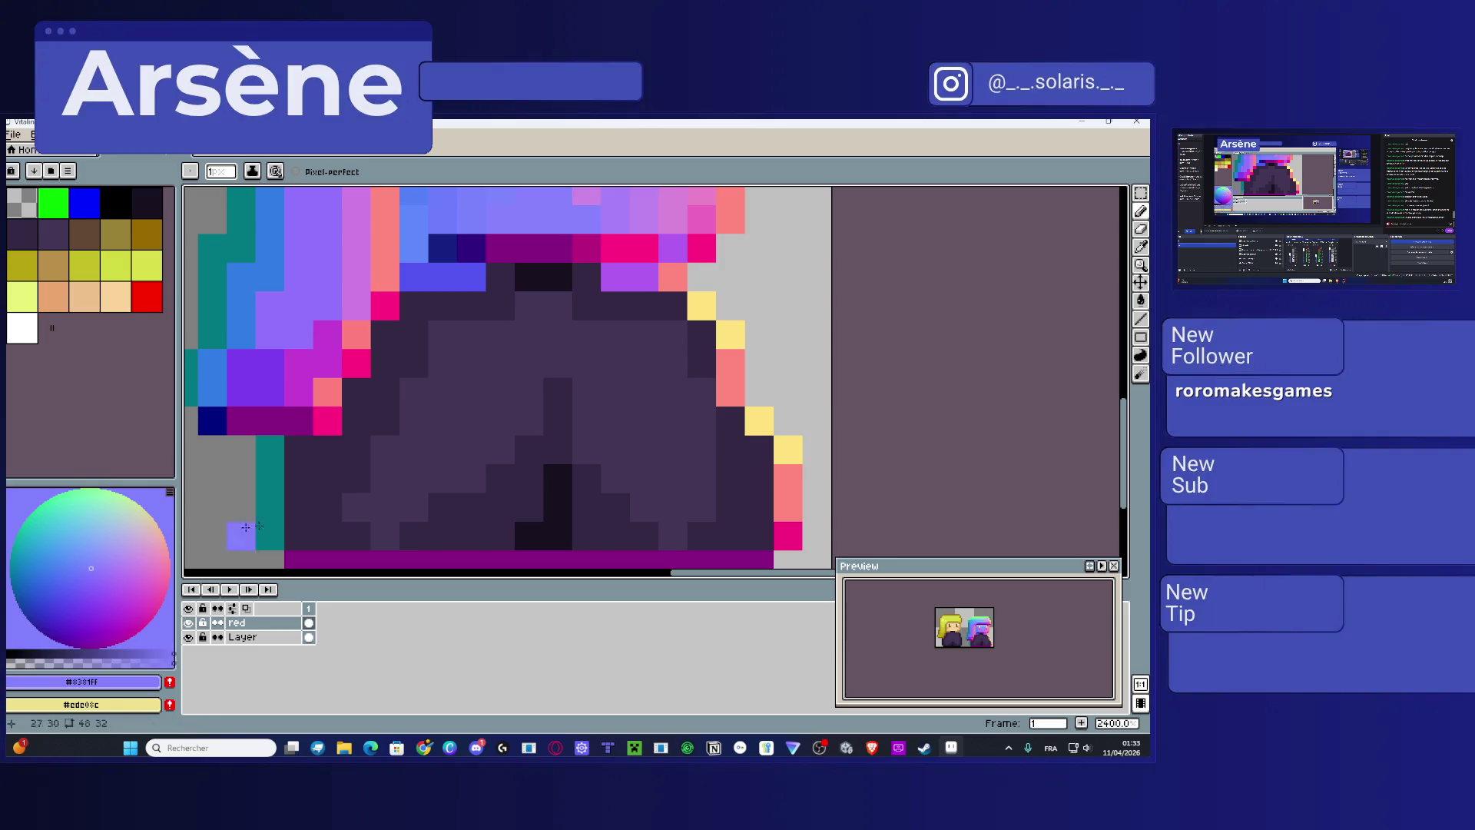
key("i")
left_click(757, 419)
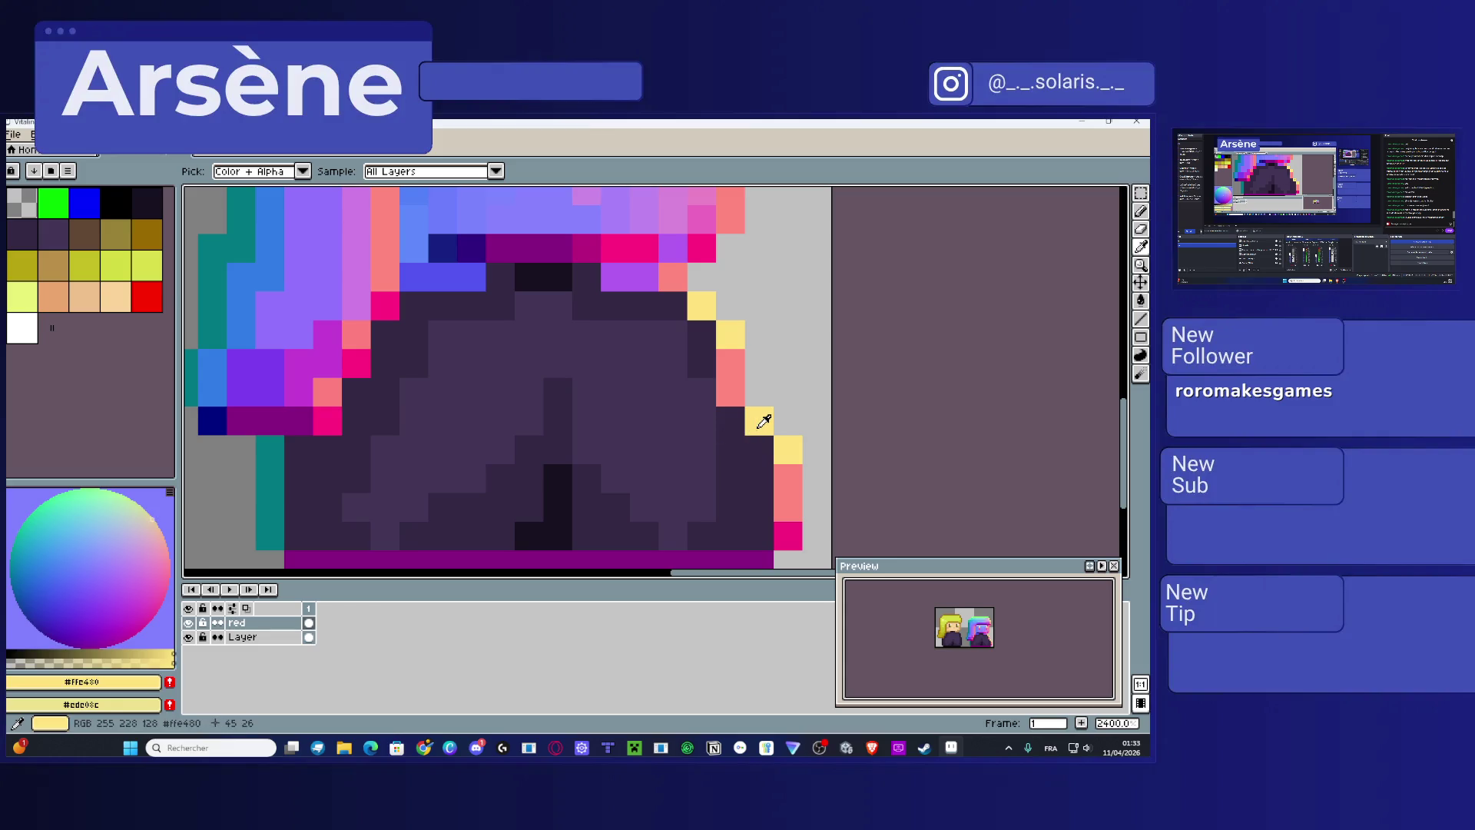
left_click(281, 444)
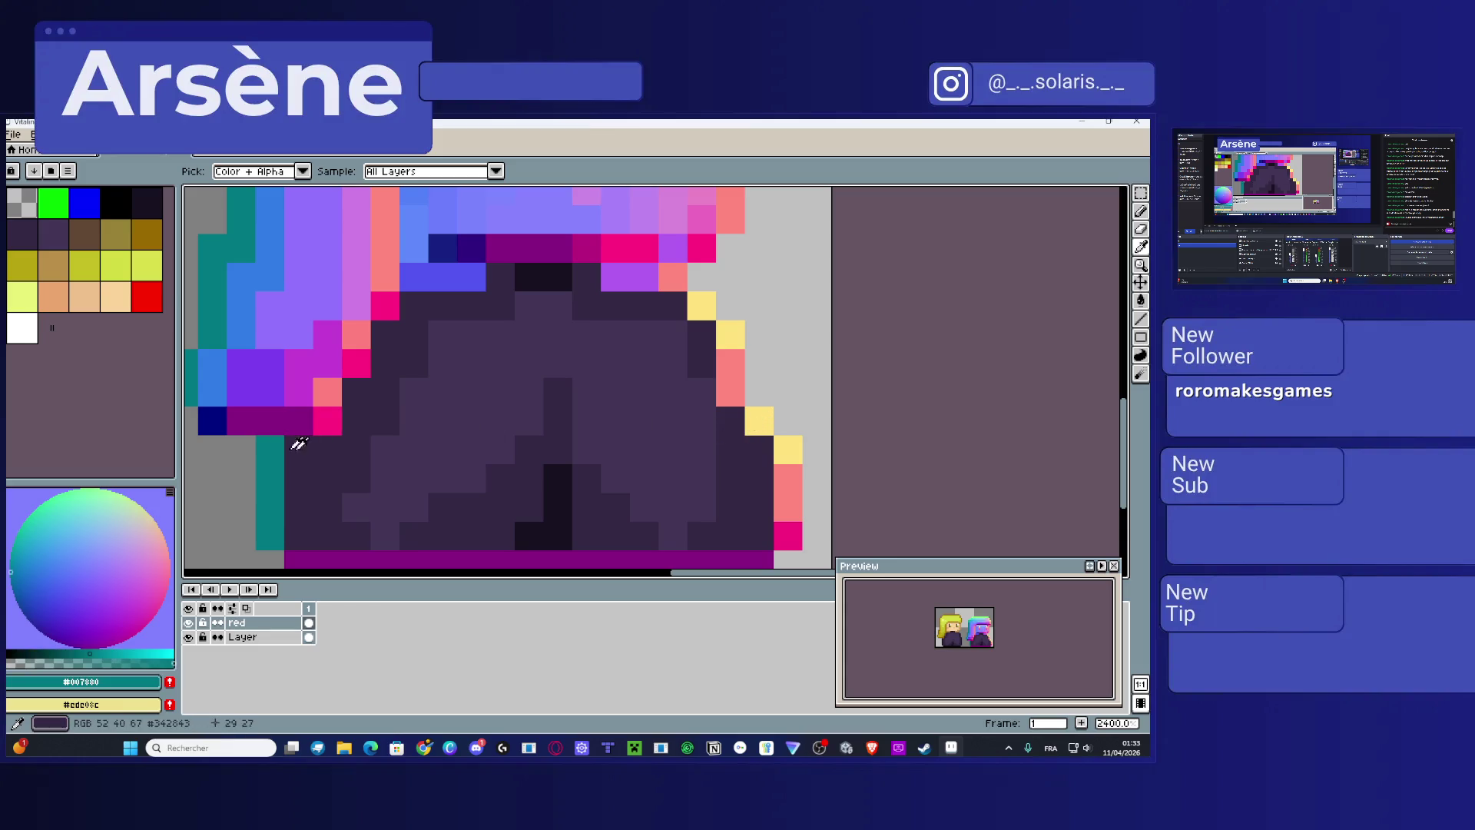
left_click(798, 440)
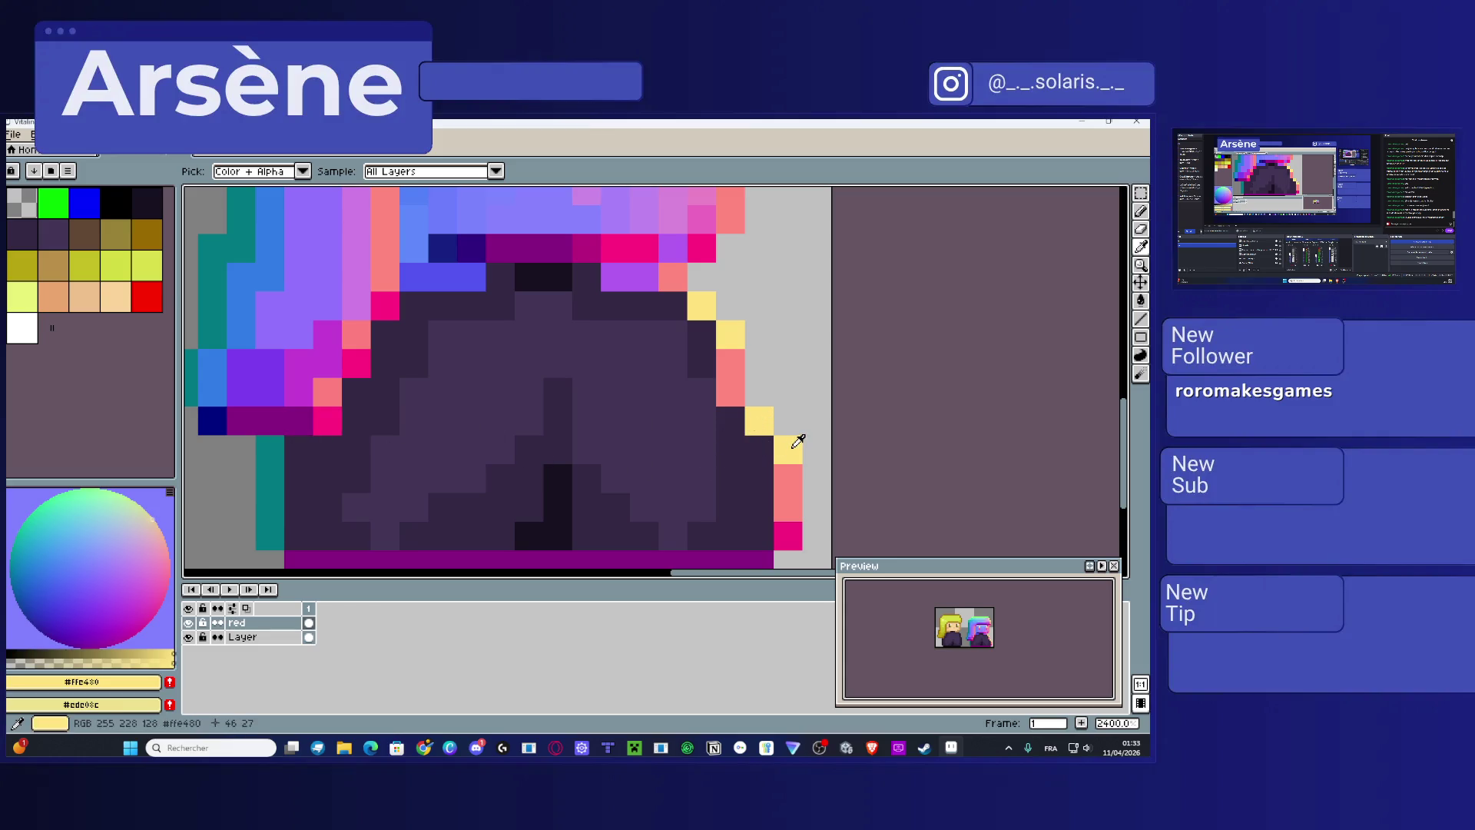
left_click(281, 444)
left_click_drag(92, 526, 79, 533)
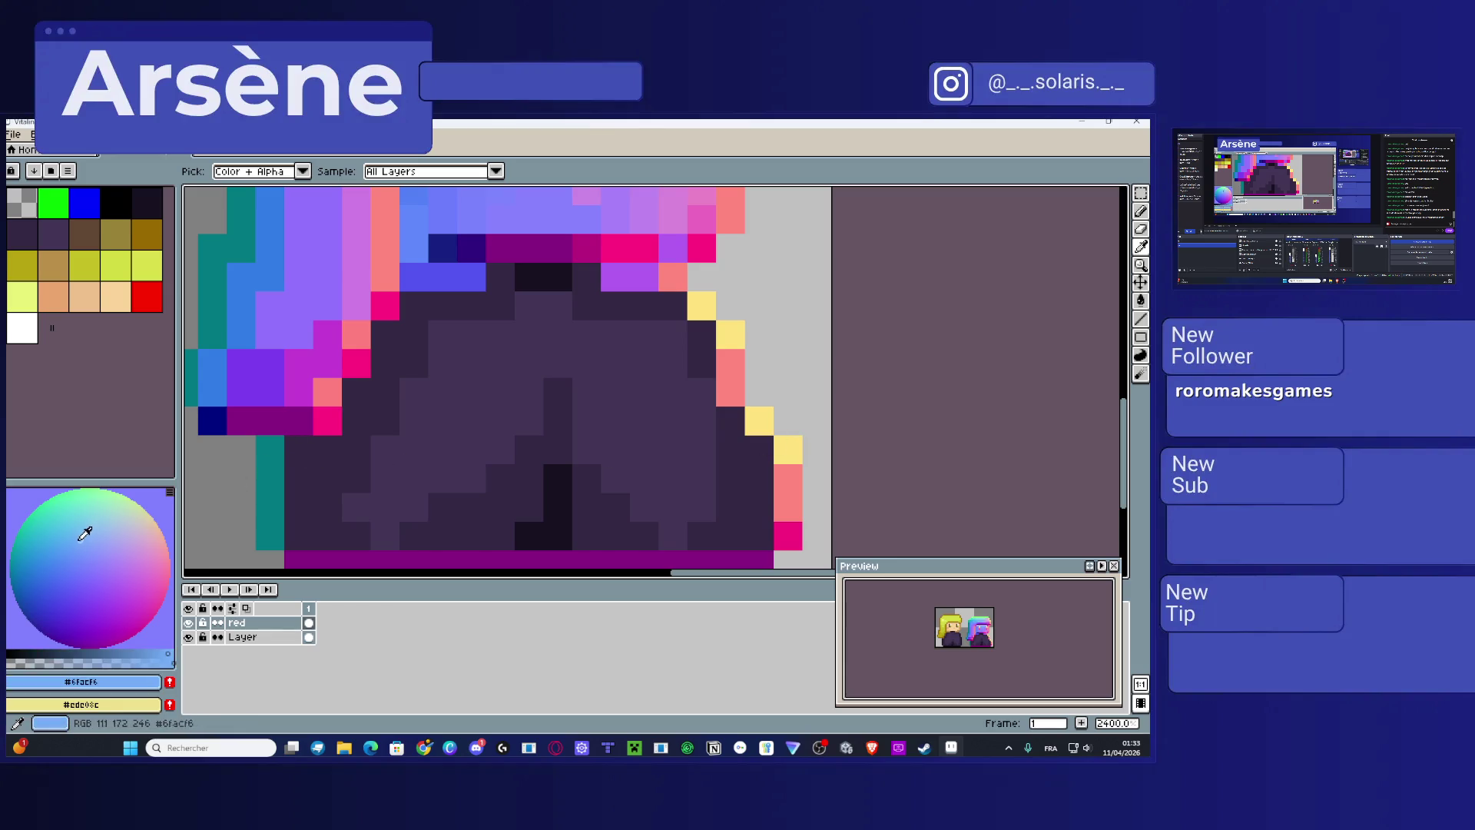
key("b")
left_click(530, 460)
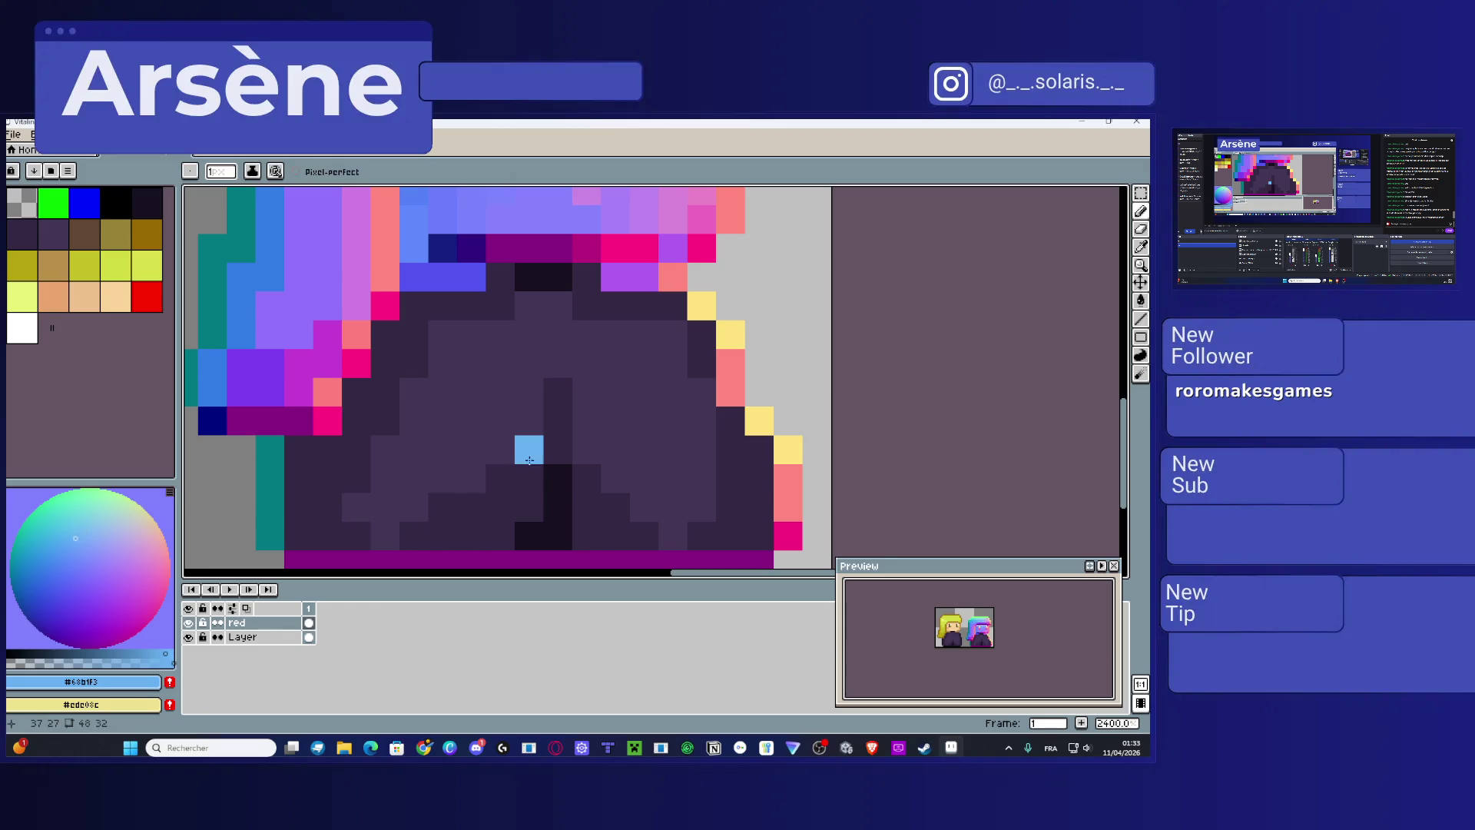
scroll(545, 453, "down", 2)
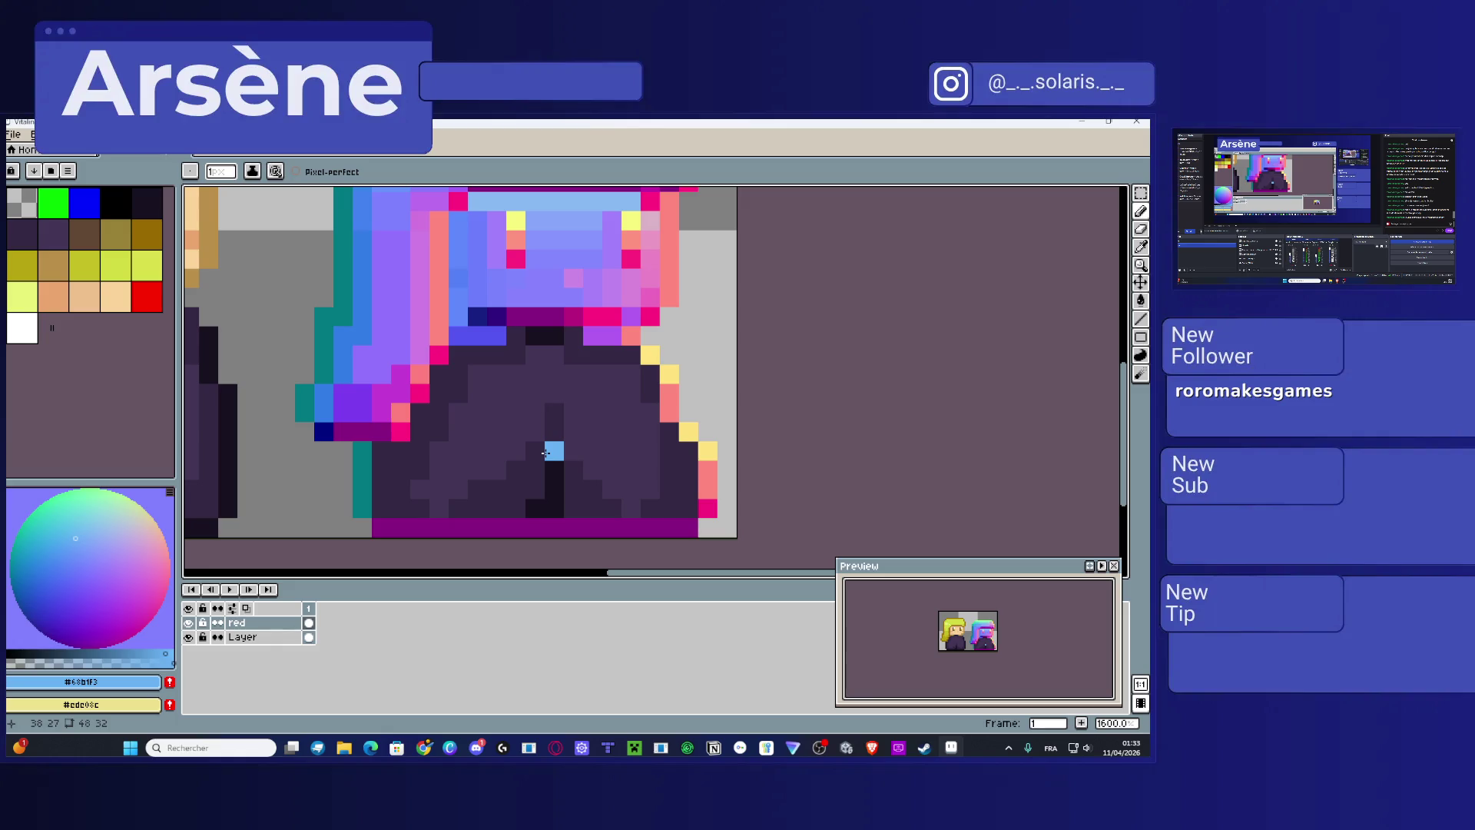
Step: Add a purple-blue pixel on the chest; try a purple pixel below the stripe, then undo it
left_click(99, 565)
left_click(92, 568)
left_click(642, 448)
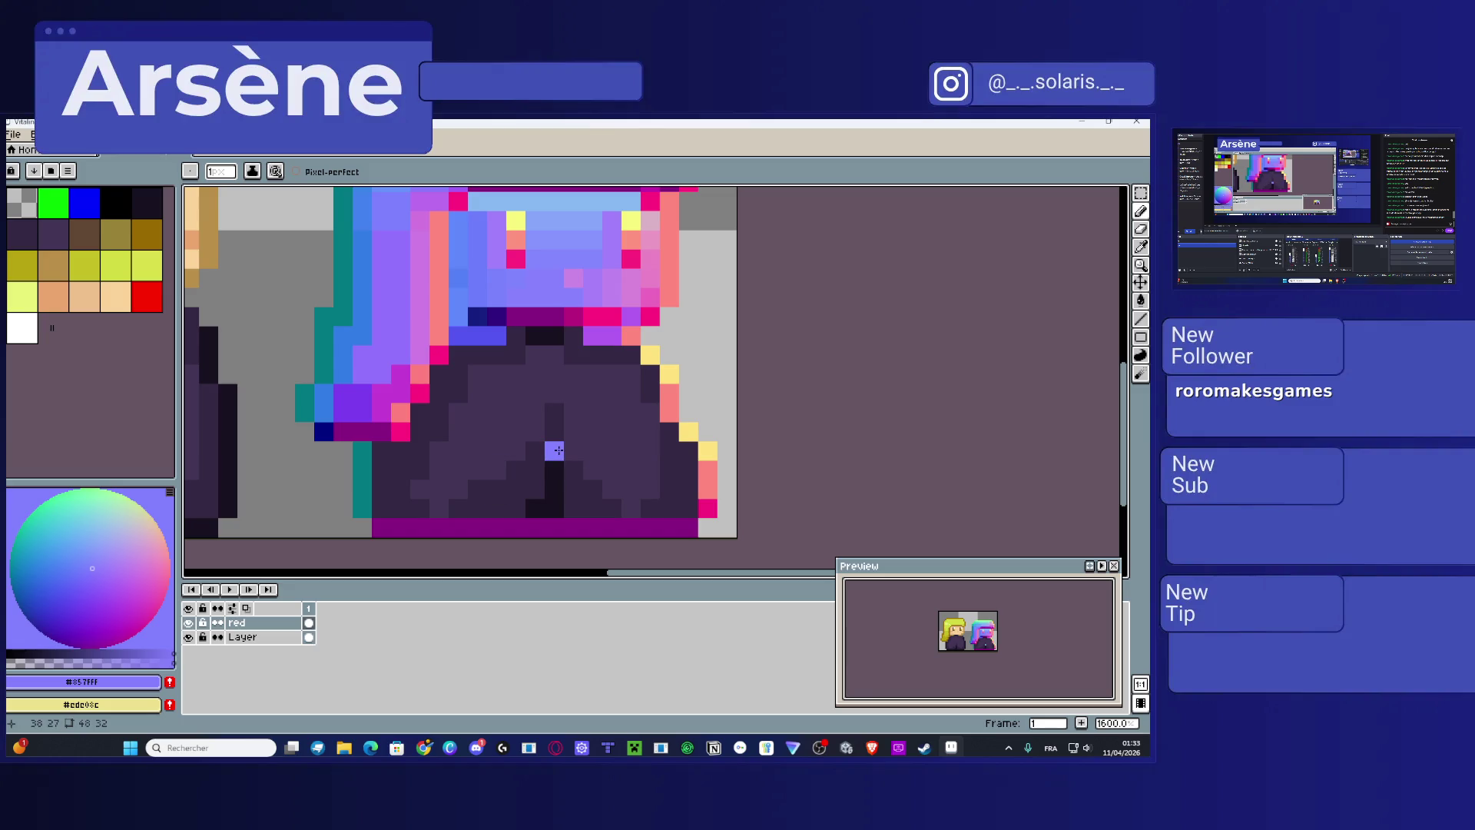
key("i")
left_click(708, 465)
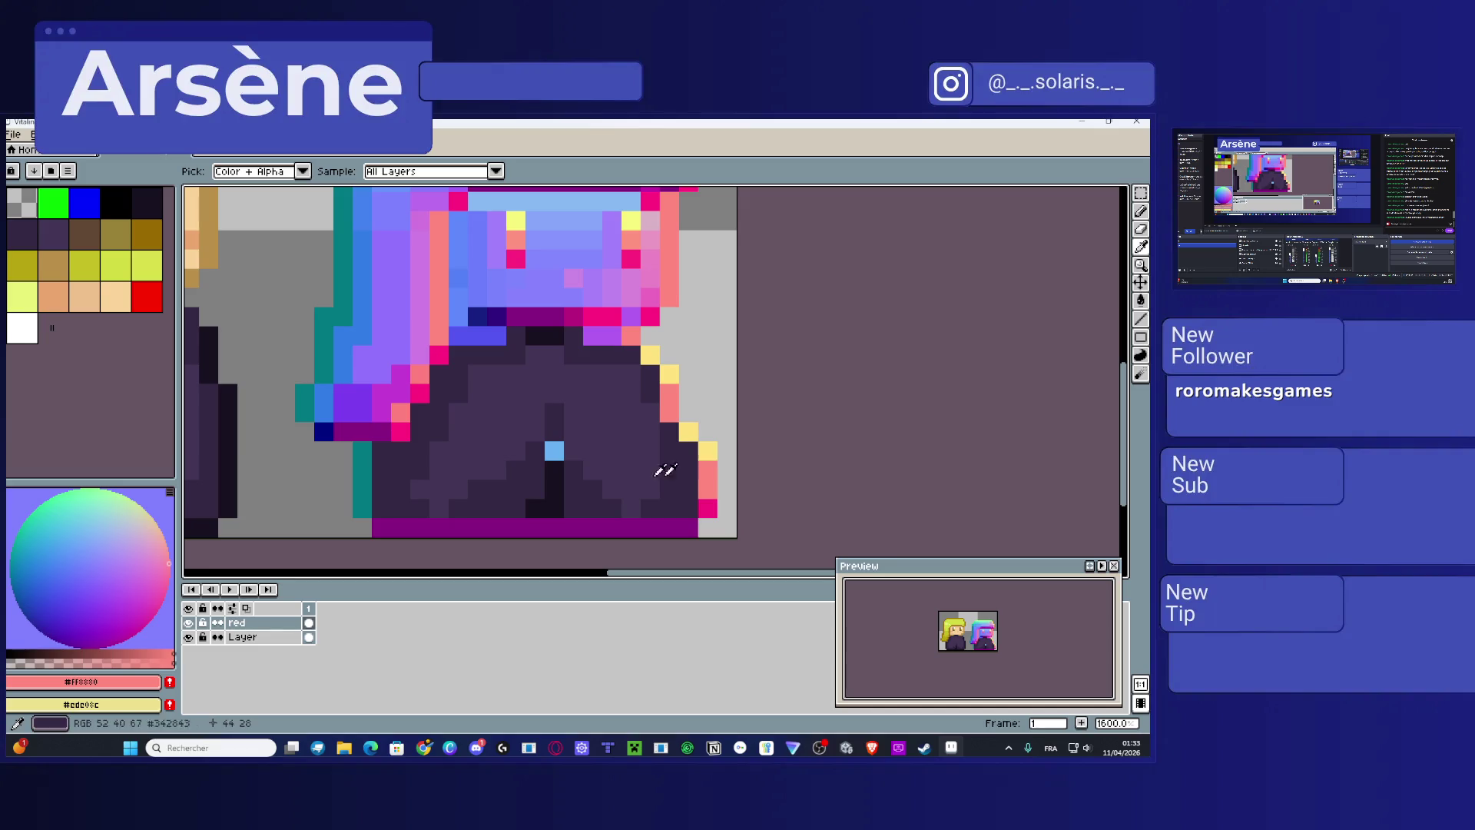
left_click(365, 461)
key("b")
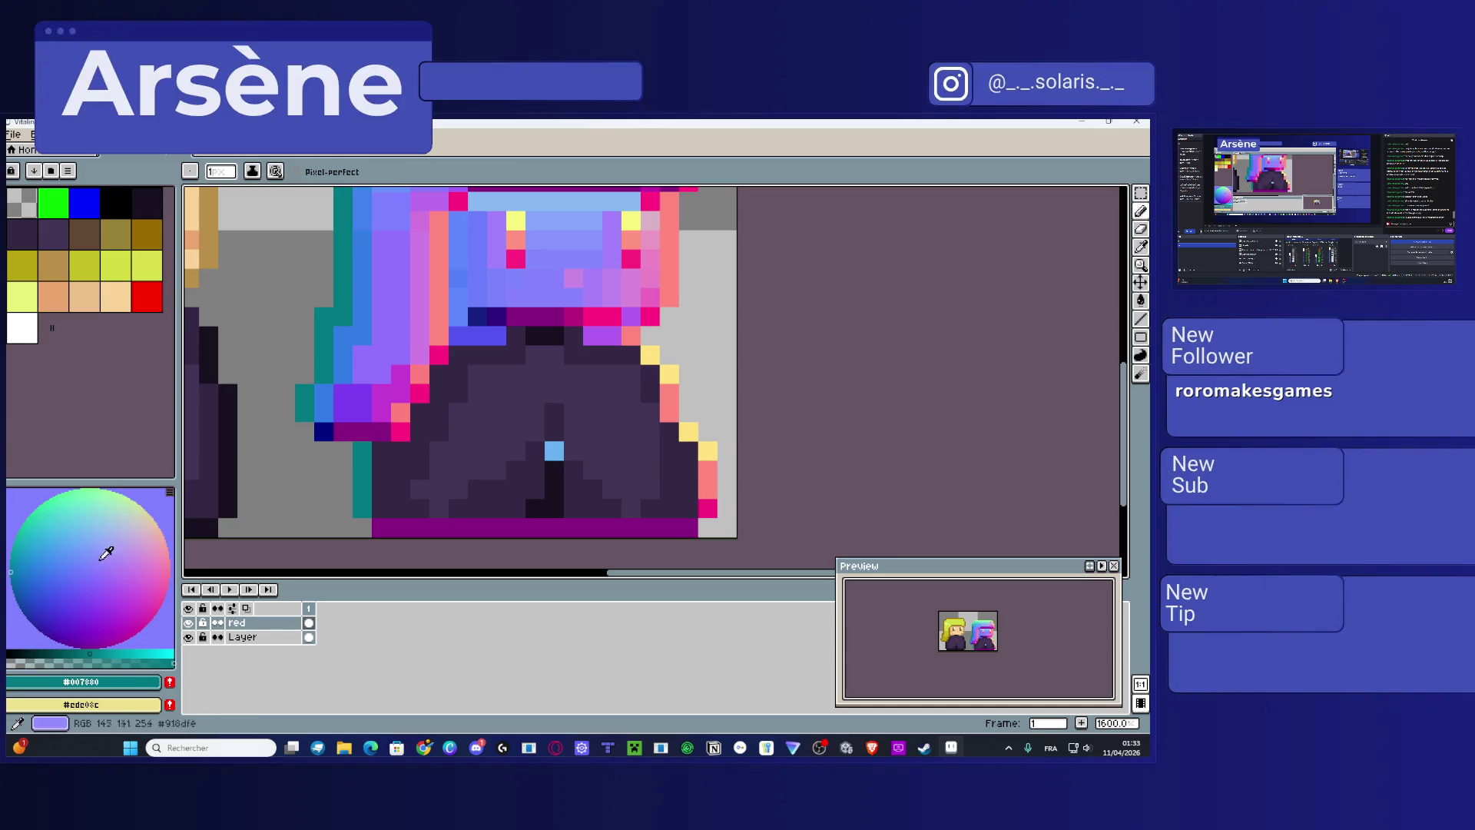
left_click(91, 568)
left_click(554, 470)
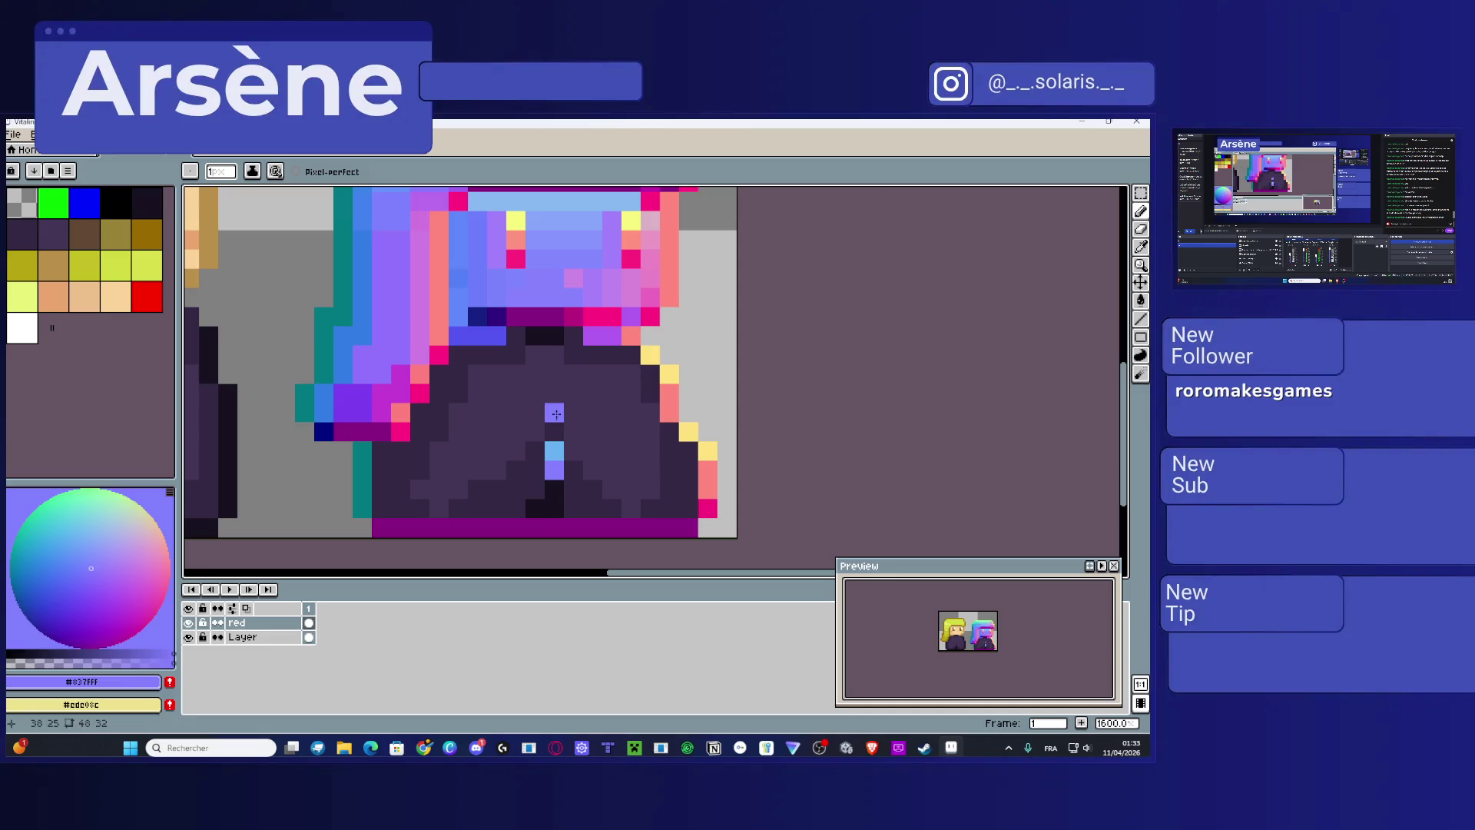
key("ctrl+z")
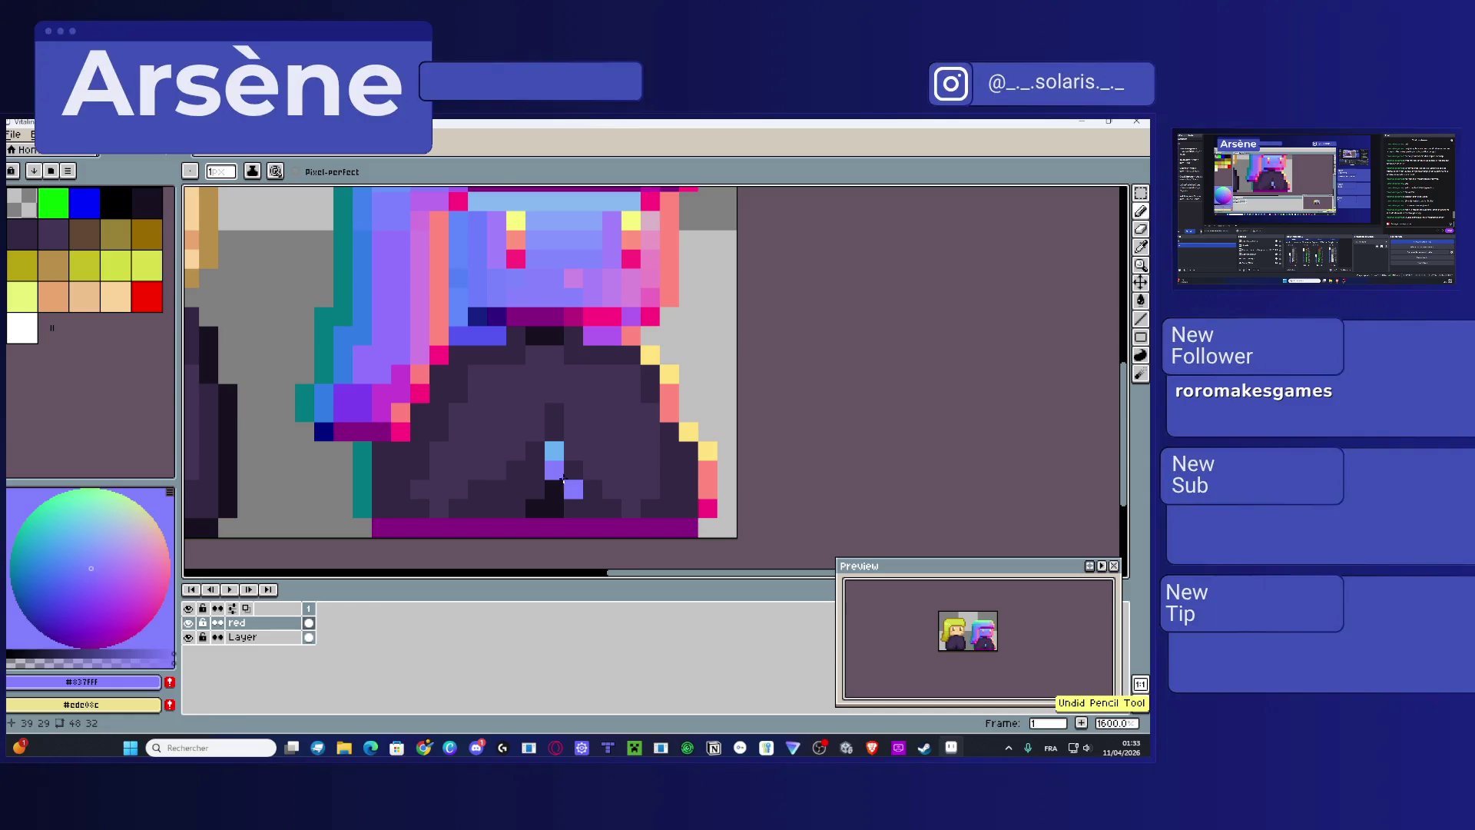
Step: Add lighter-blue pixels to the chest stripe and the collar under the chin
key("i")
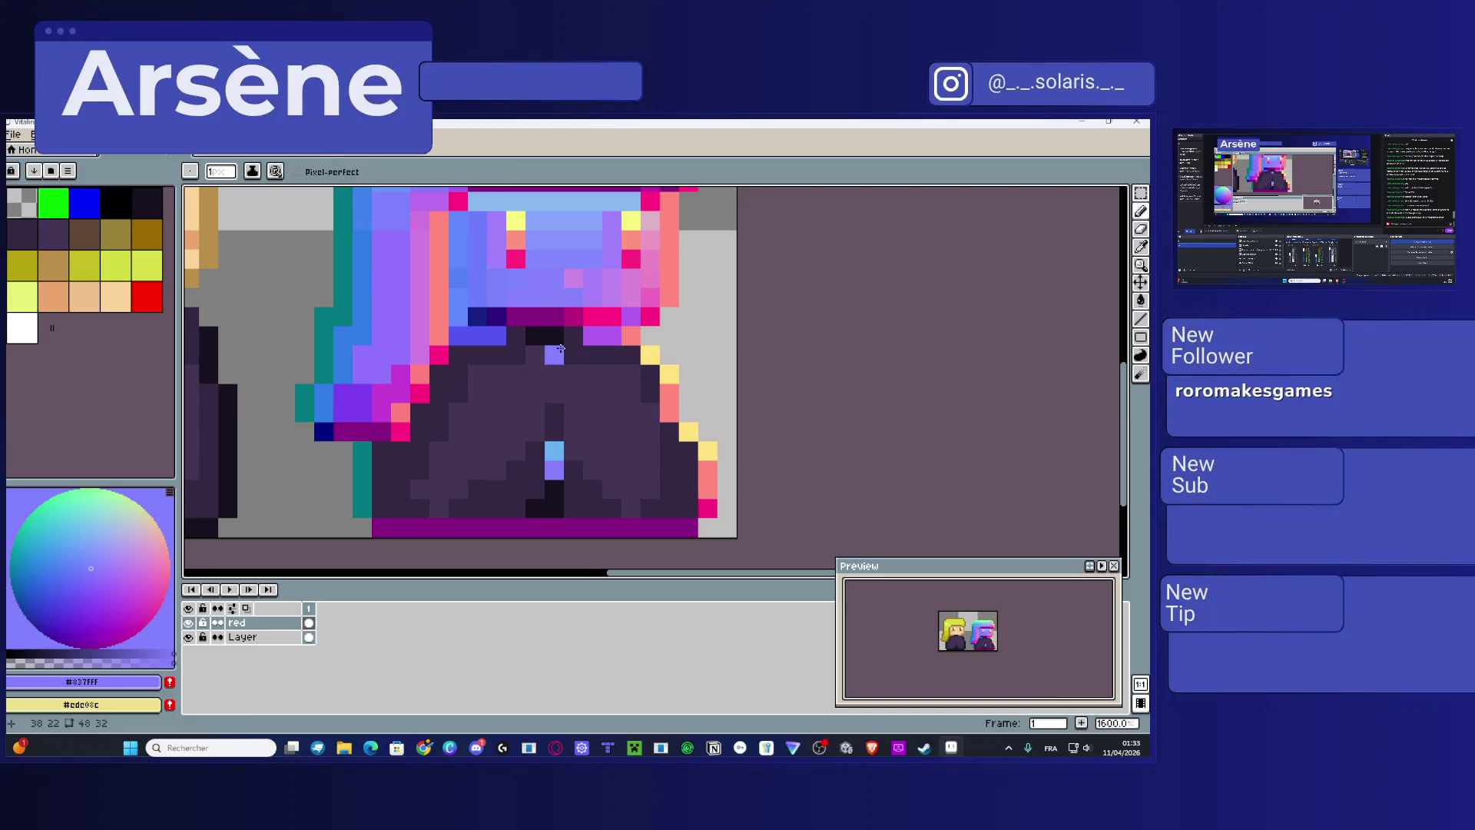
scroll(550, 292, "down", 1)
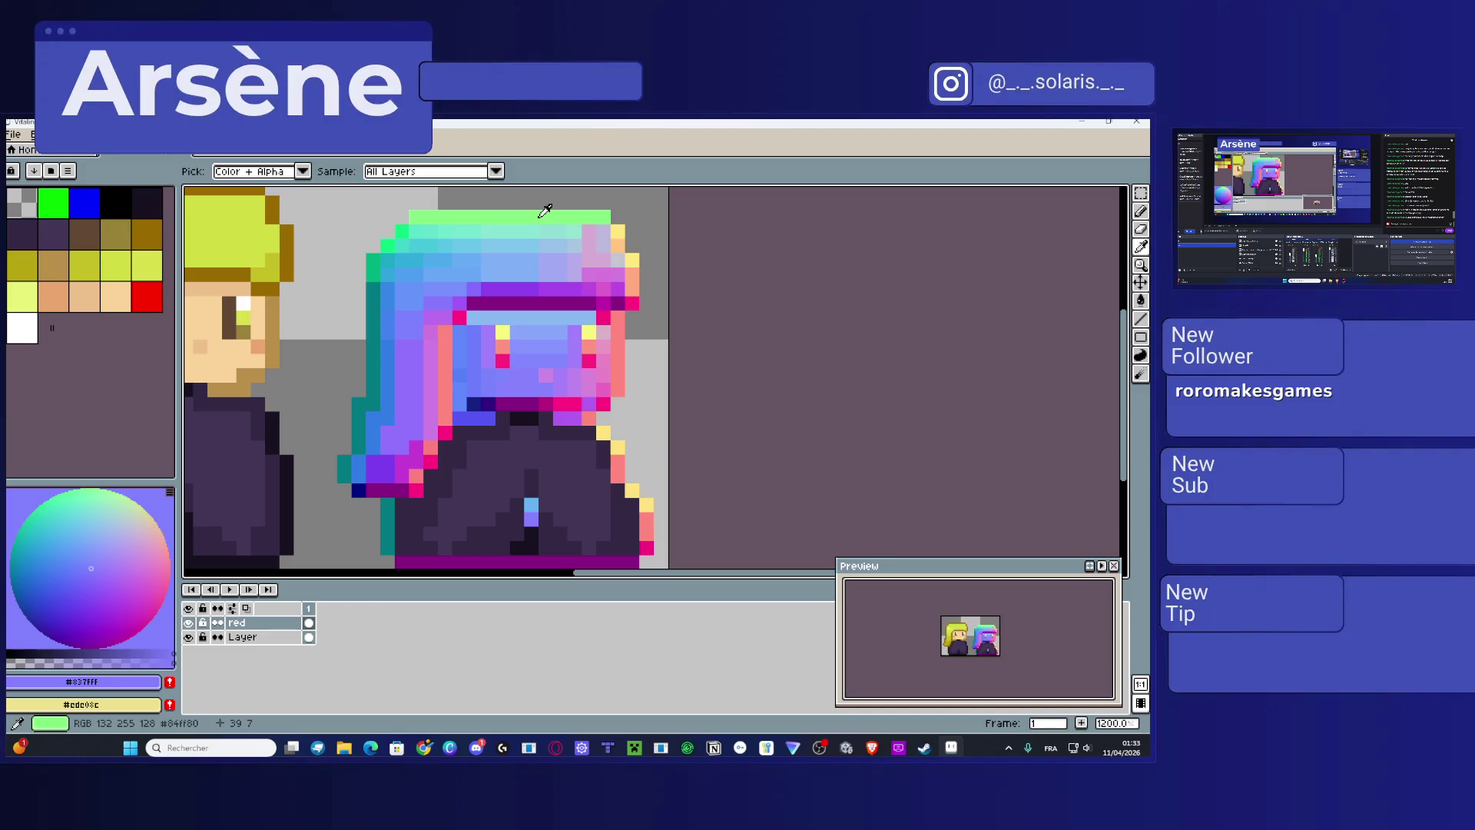
left_click(545, 210)
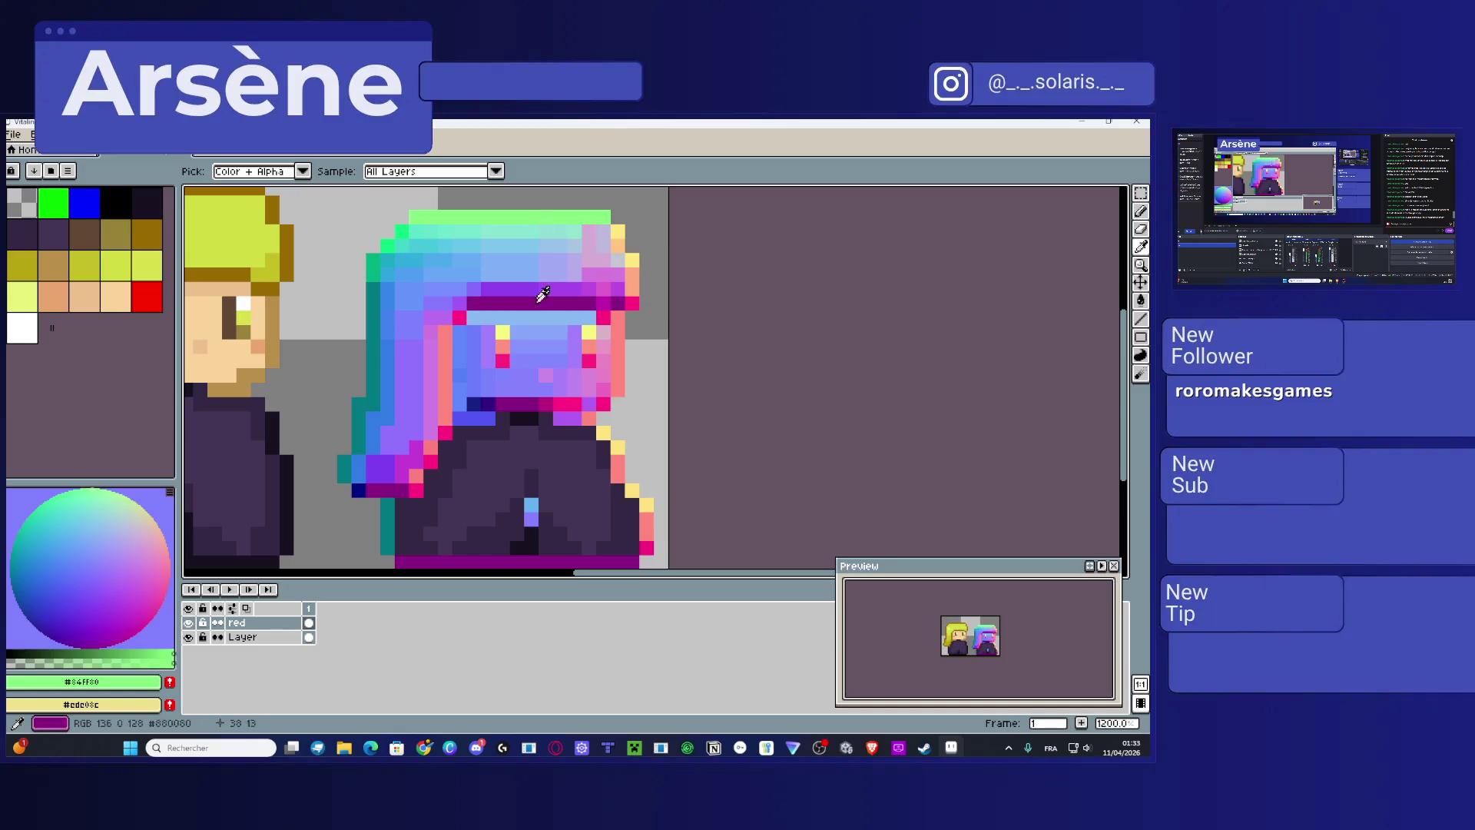
left_click(531, 521)
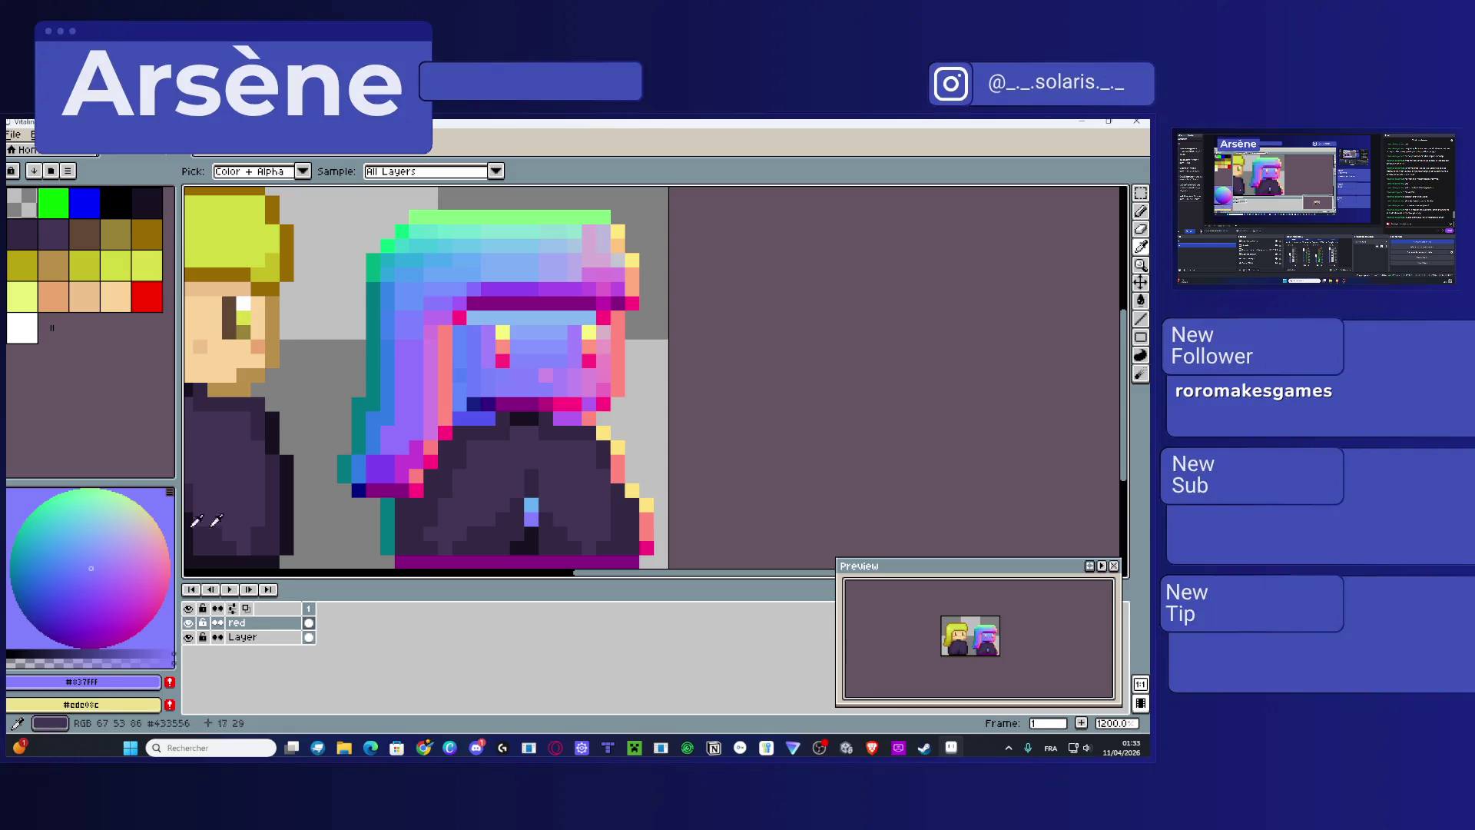
left_click(93, 552)
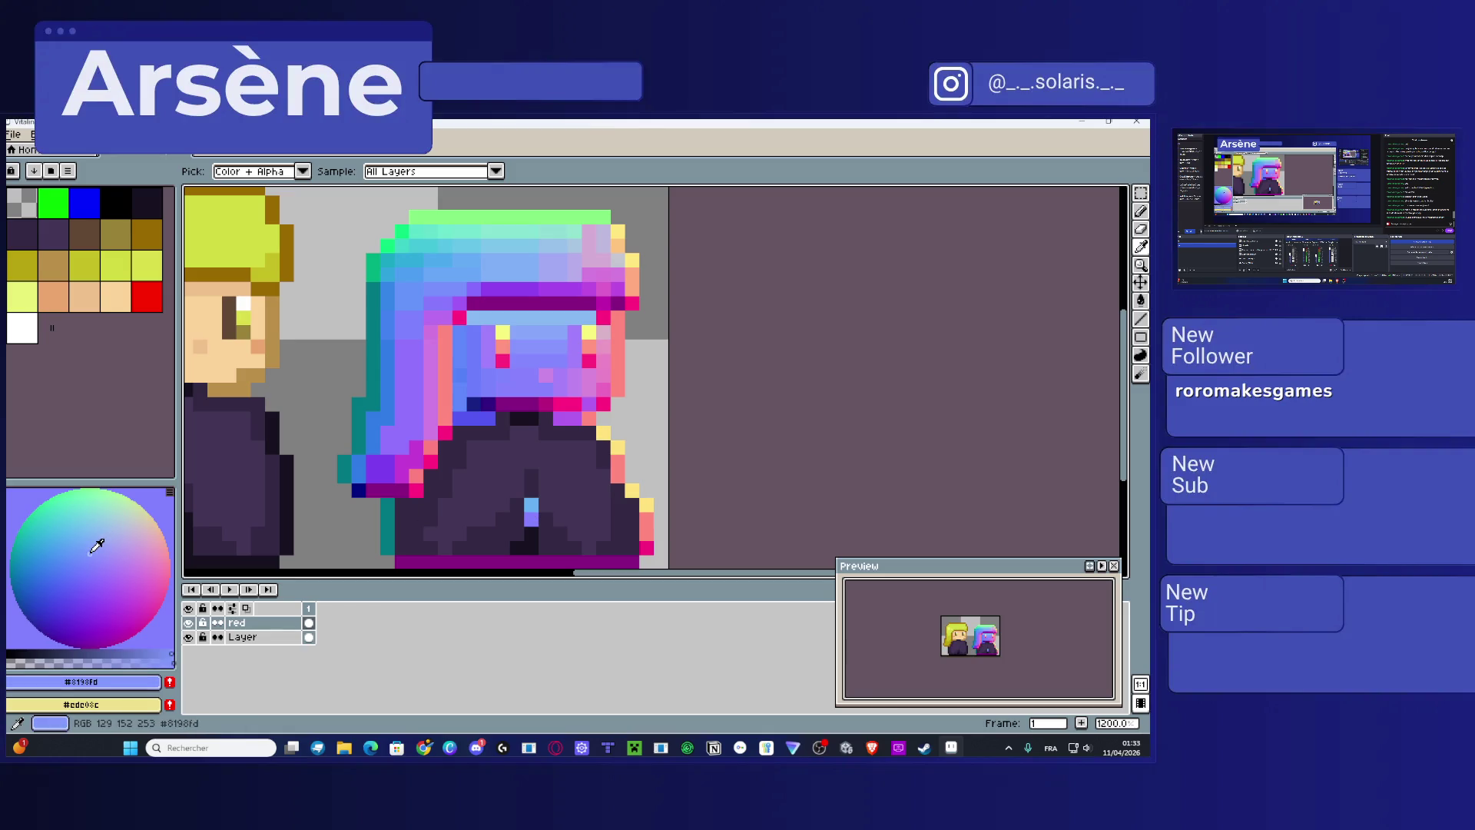
key("b")
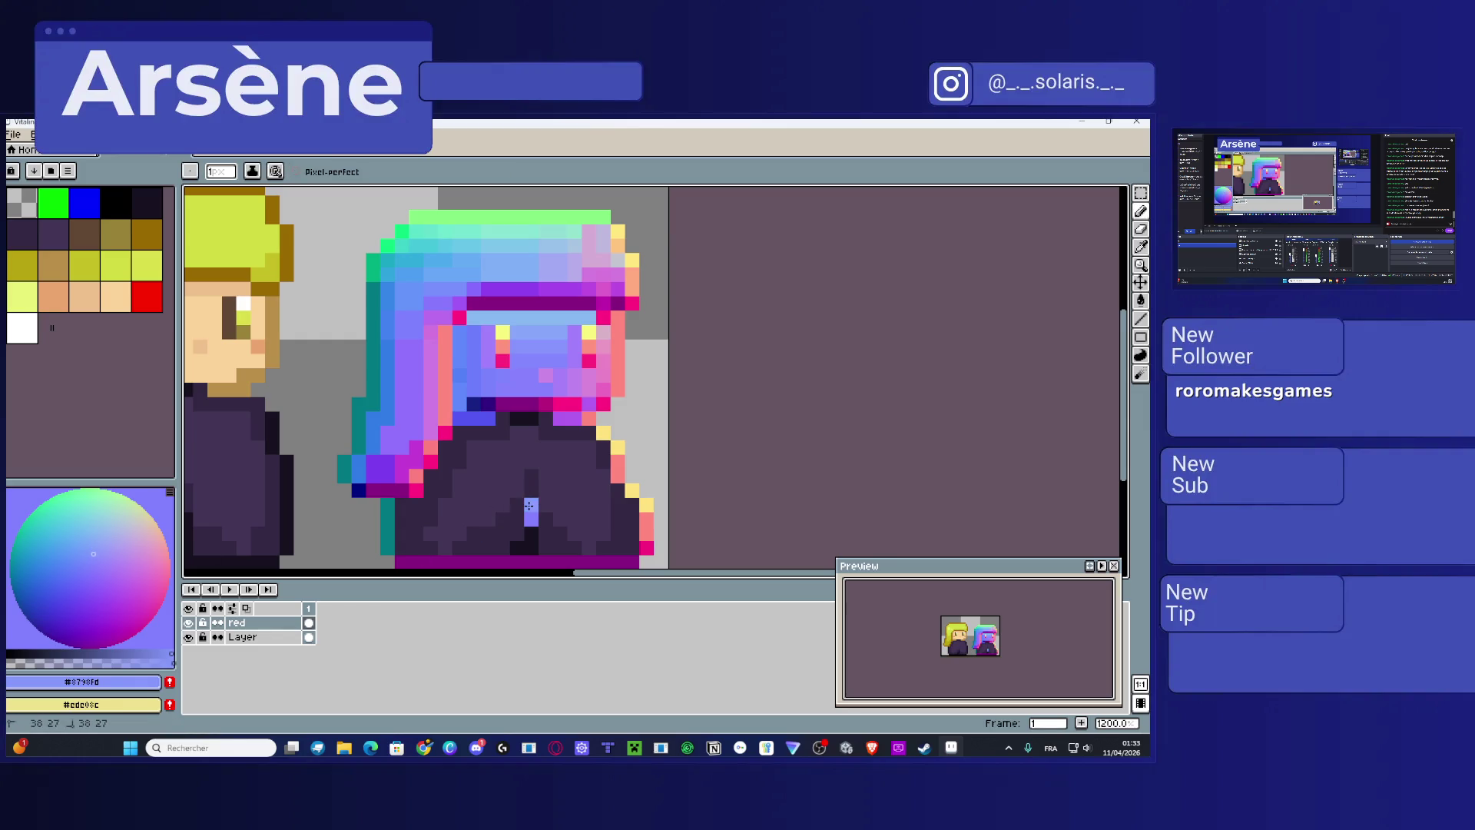
left_click(93, 539)
left_click(517, 448)
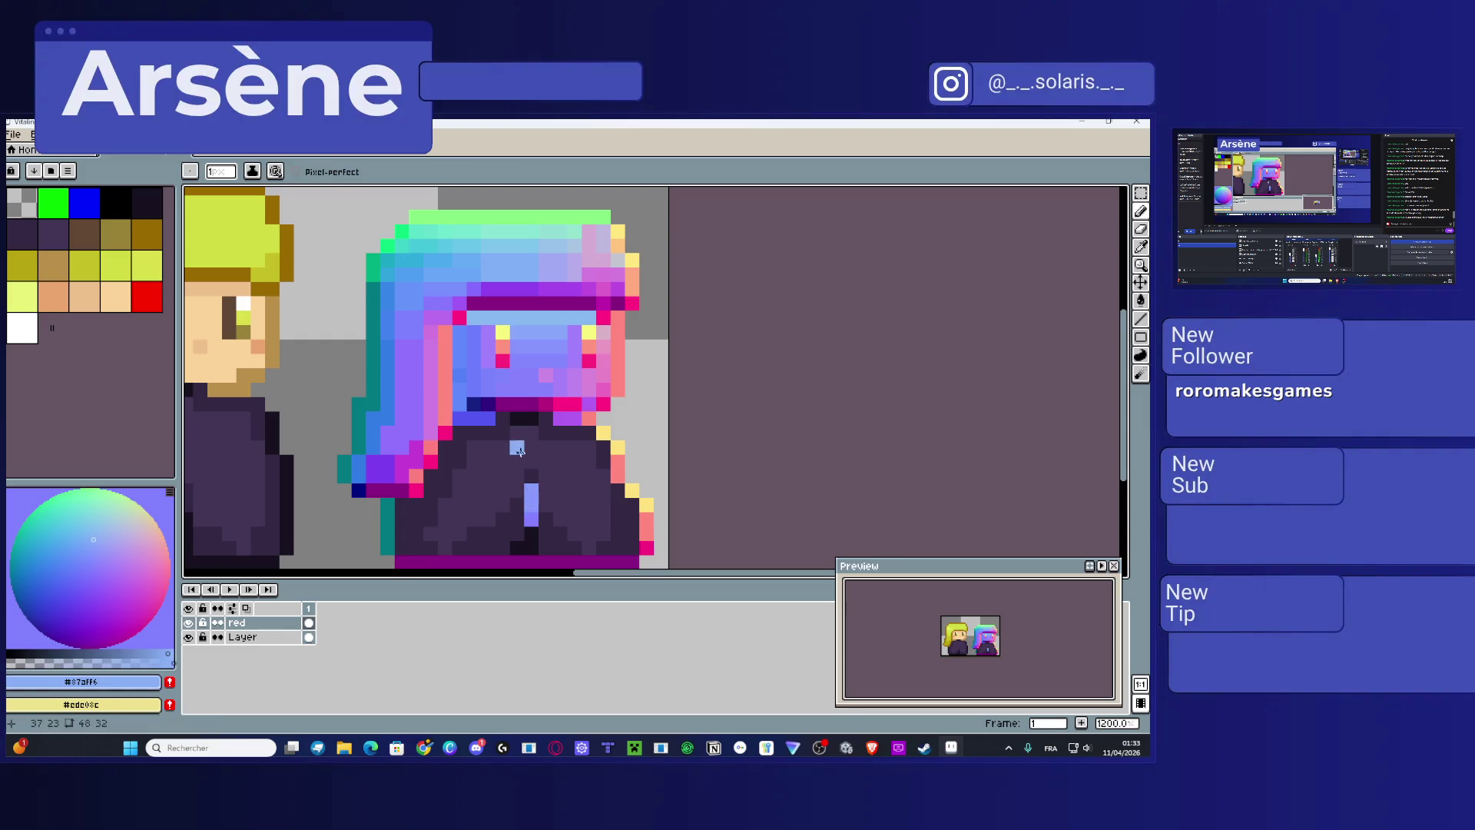
left_click(531, 461)
left_click(97, 528)
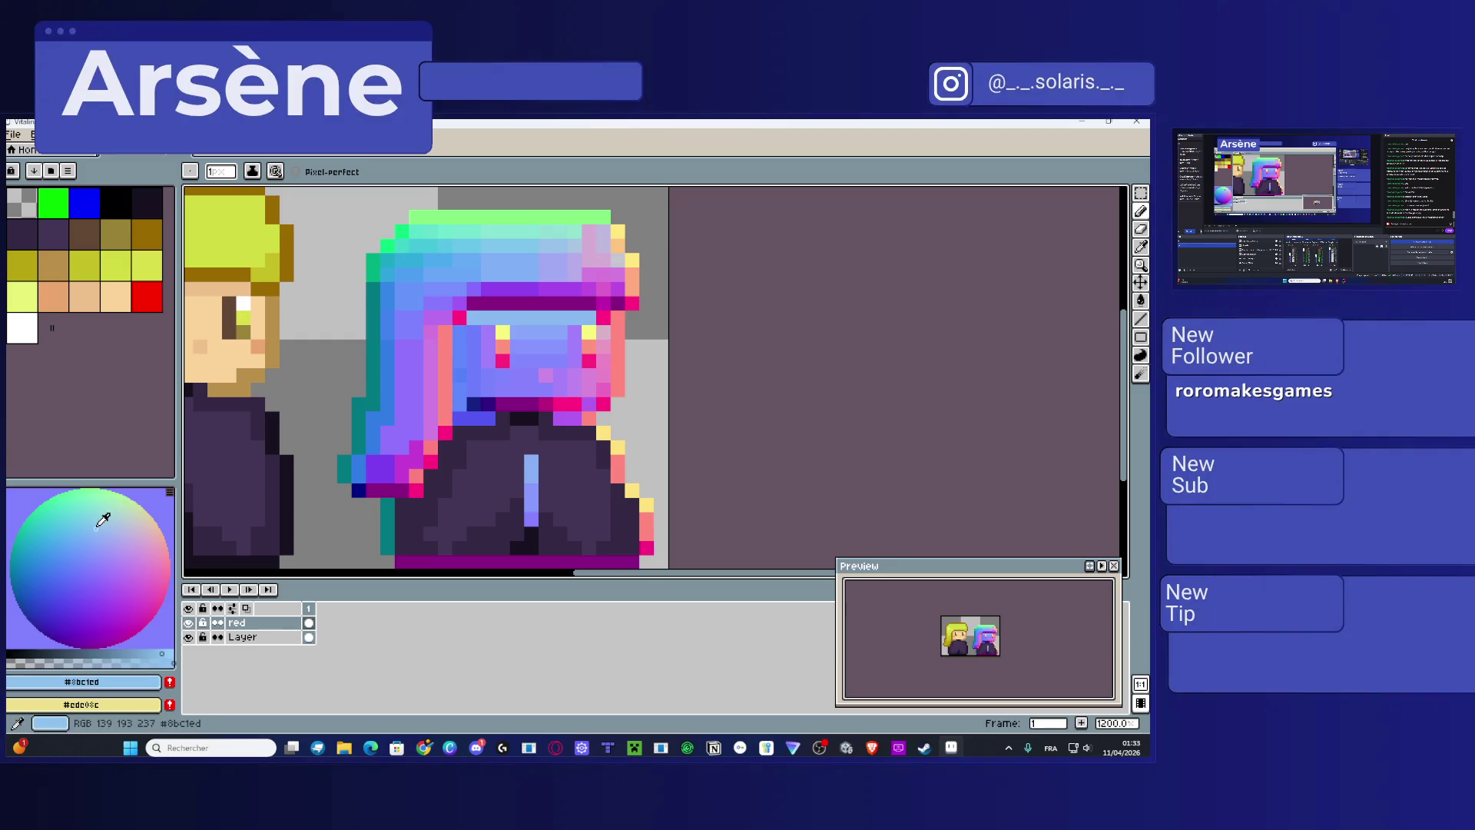
left_click(520, 445)
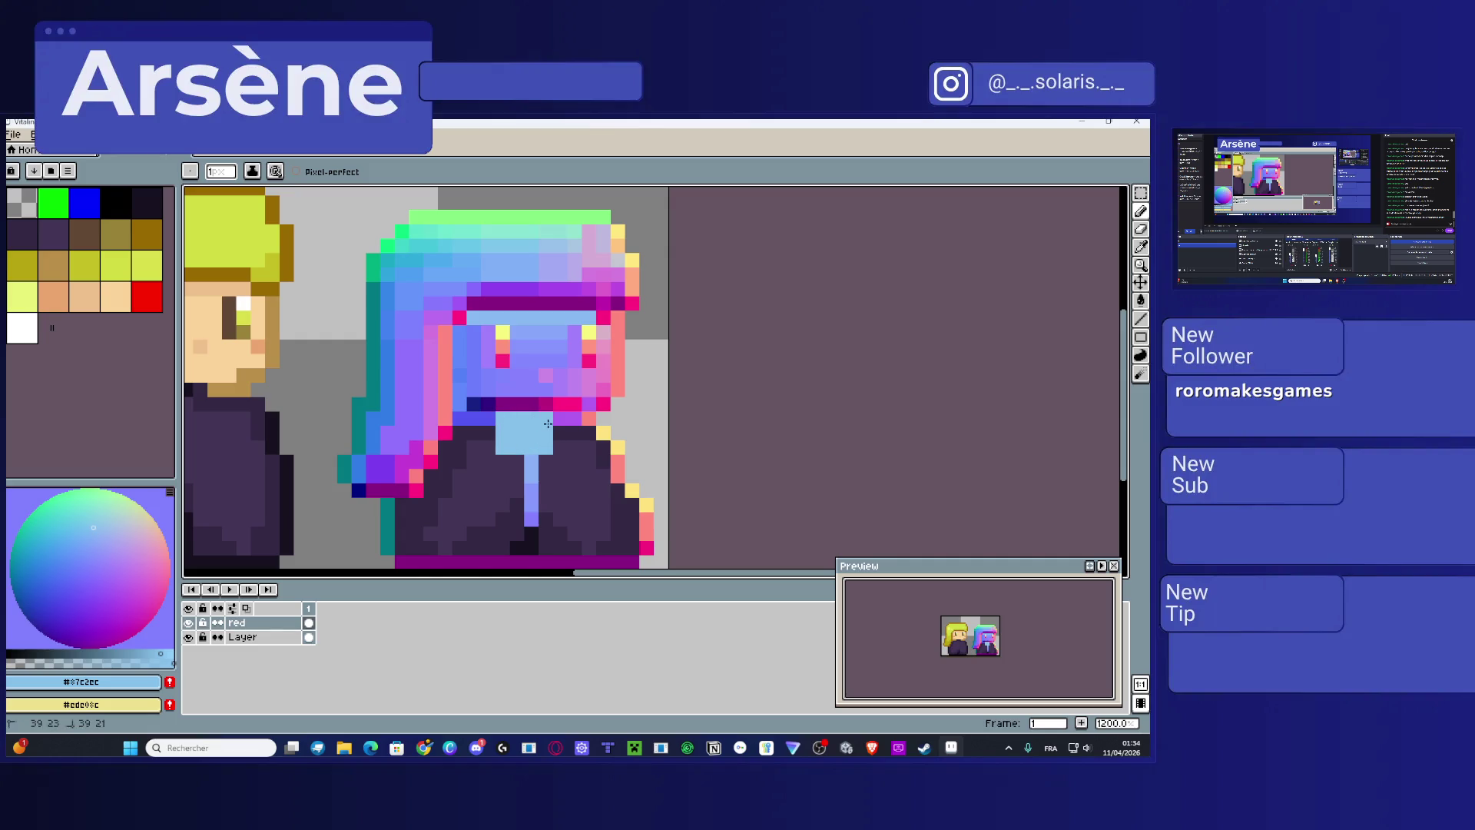
Step: Try soft-purple pixels beside the light-blue collar, undoing each one
key("i")
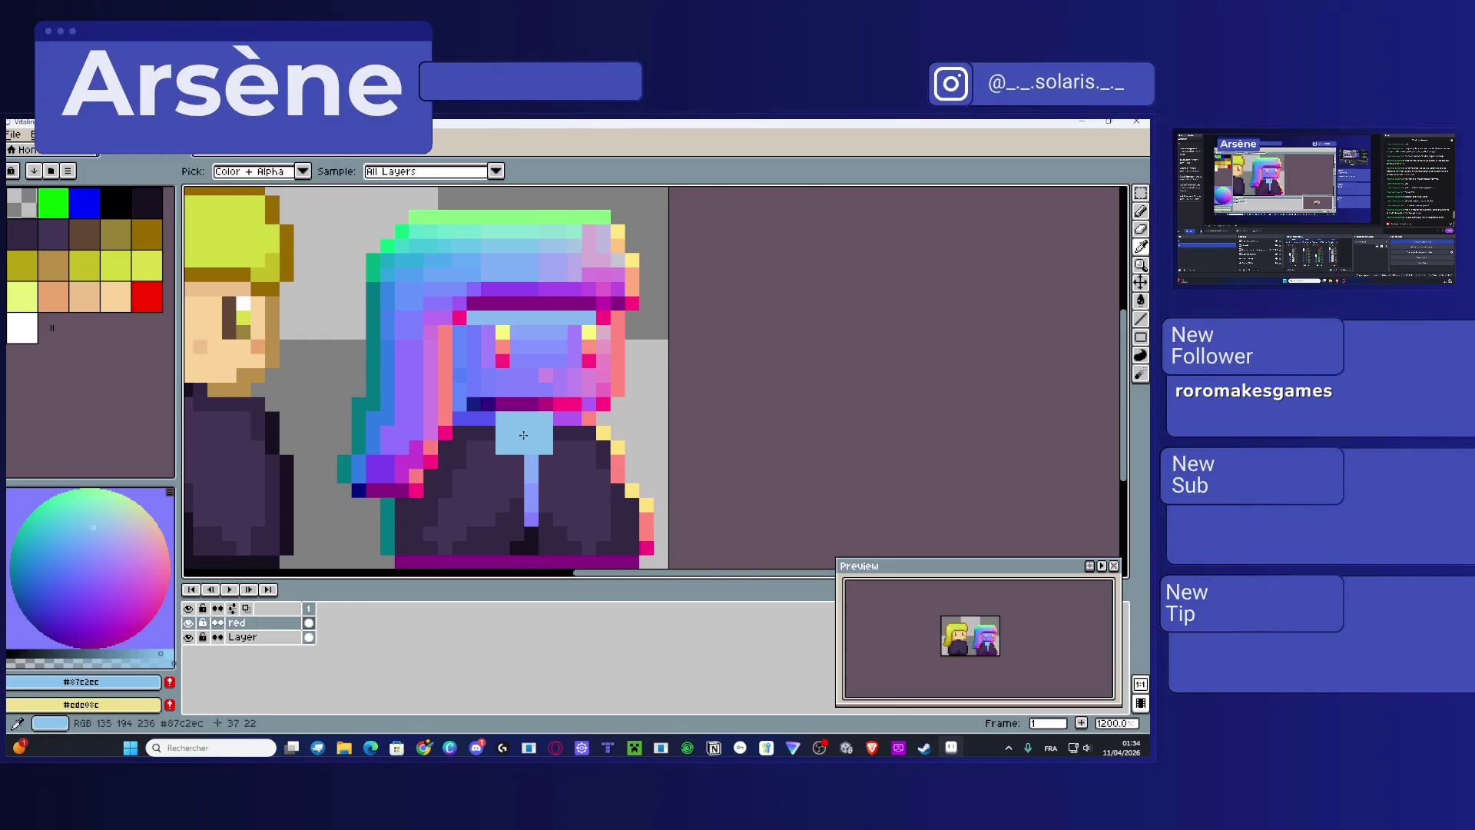
scroll(523, 436, "up", 4)
left_click(655, 365)
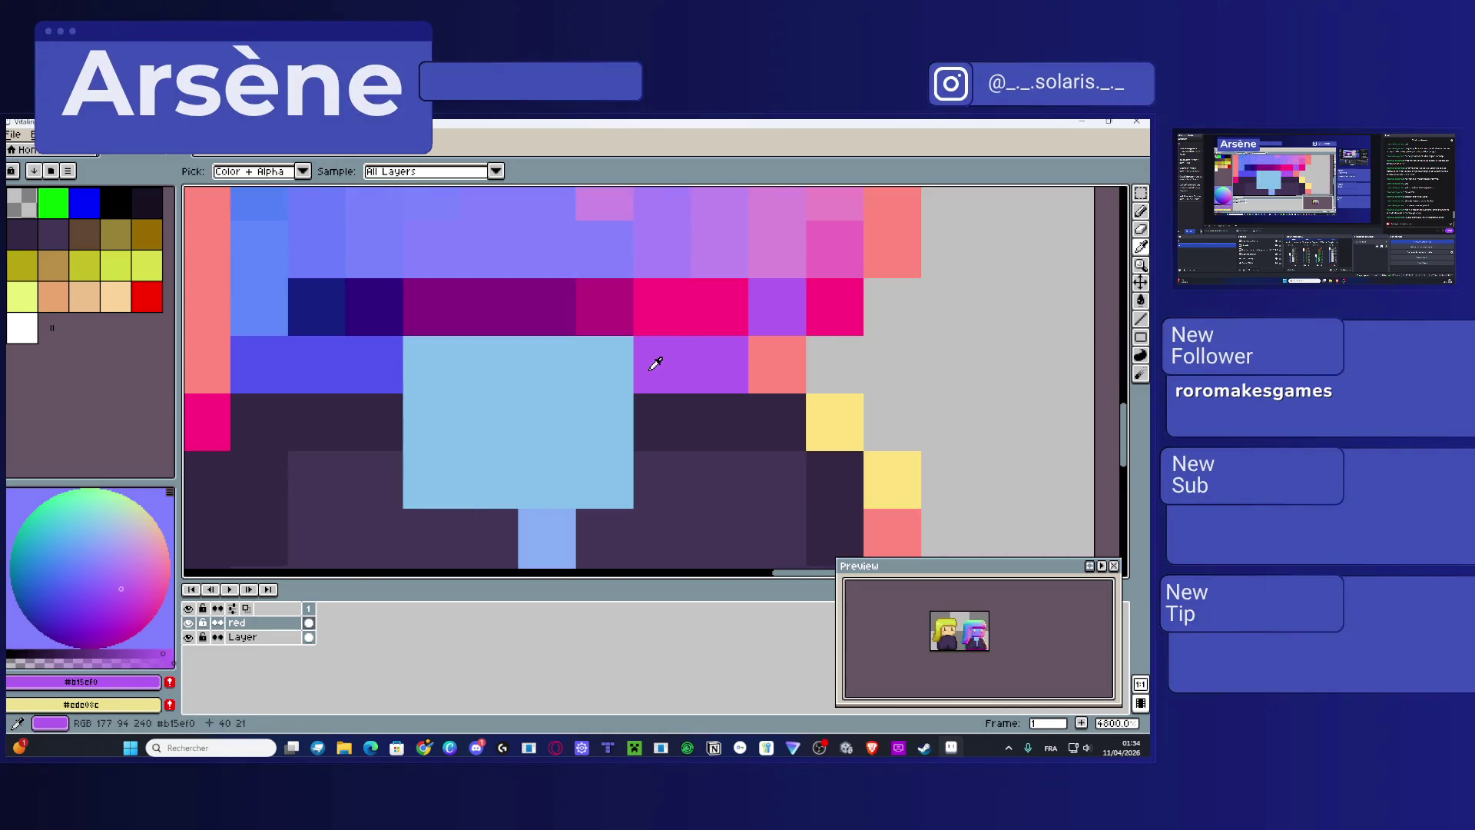
key("b")
left_click(119, 554)
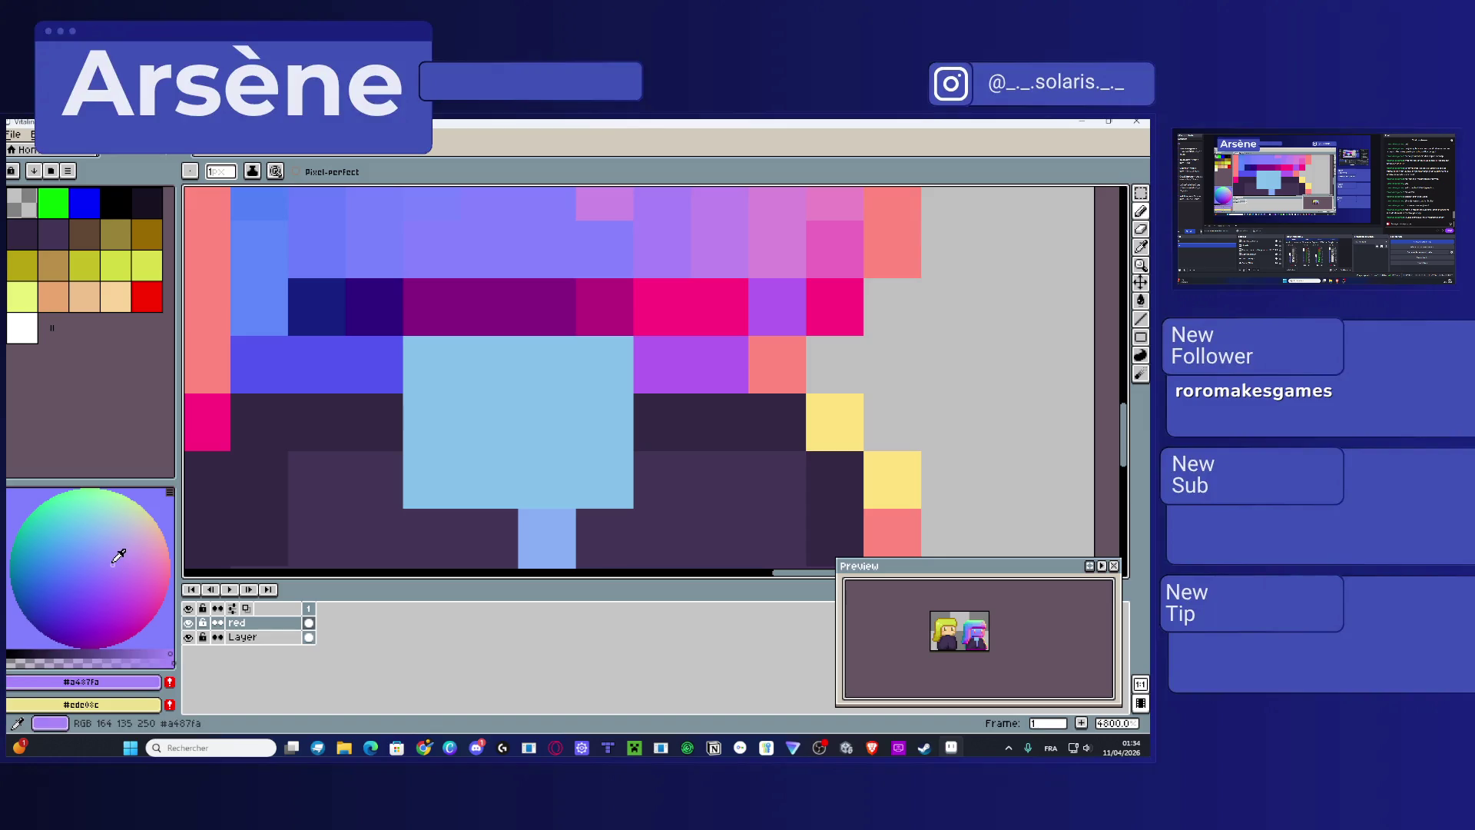
left_click(605, 364)
key("ctrl+z")
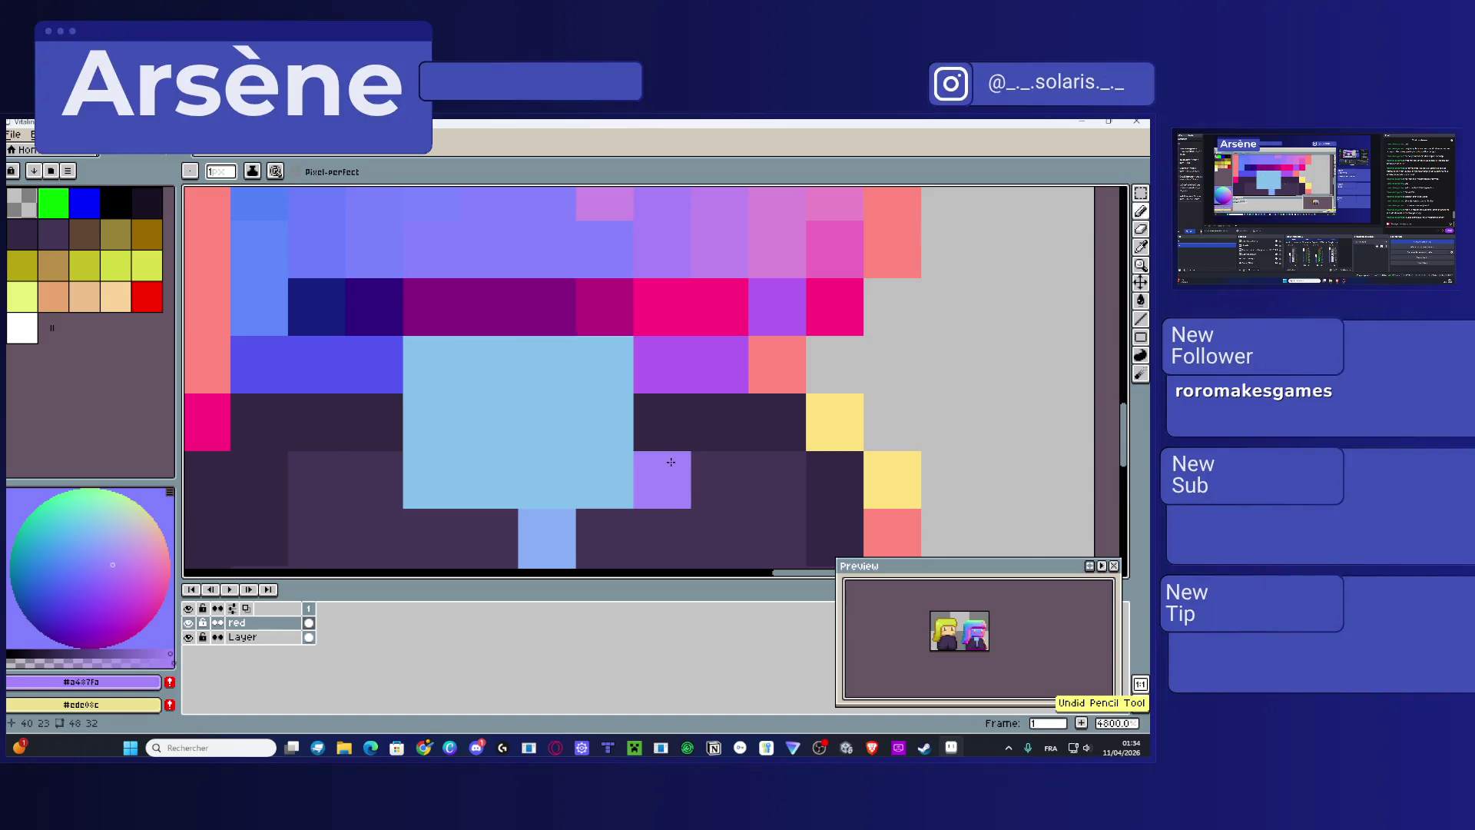
scroll(649, 467, "down", 3)
key("ctrl+z")
scroll(649, 466, "down", 2)
left_click(606, 384)
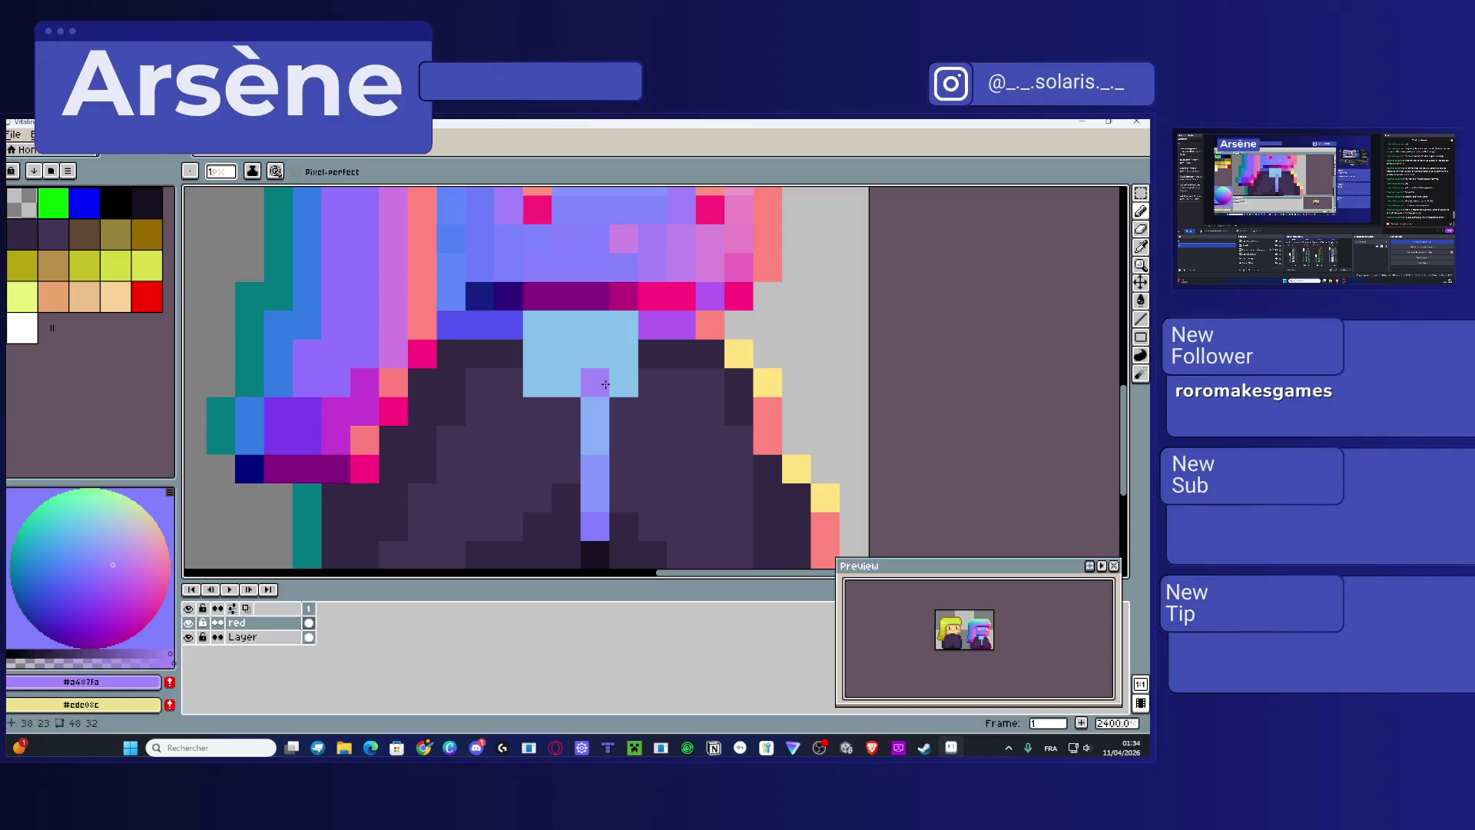
key("ctrl+z")
Step: Widen the light-blue collar block on both sides of the stripe
left_click(596, 408, "alt")
mouse_move(566, 440)
left_mouse_down()
mouse_move(551, 420)
mouse_move(543, 438)
left_mouse_up()
left_click_drag(619, 412, 617, 441)
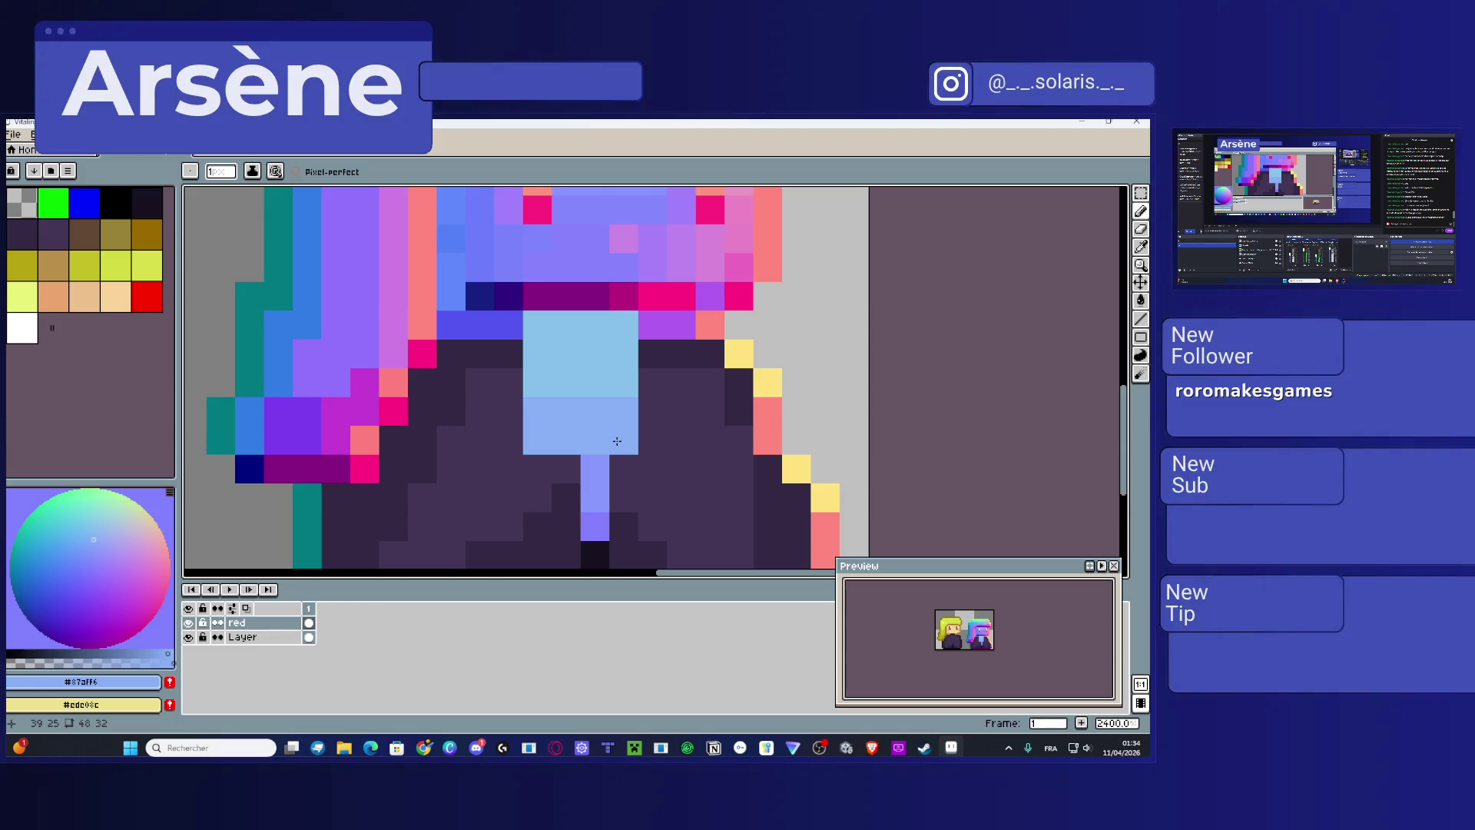
Step: Undo a stray light-blue pixel and add two cyan pixels beside the light-blue area
key("i")
mouse_move(527, 339)
left_mouse_down()
mouse_move(482, 271)
mouse_move(435, 276)
left_mouse_up()
left_click(492, 261)
key("b")
left_click(201, 510)
key("ctrl+z")
left_click(62, 525)
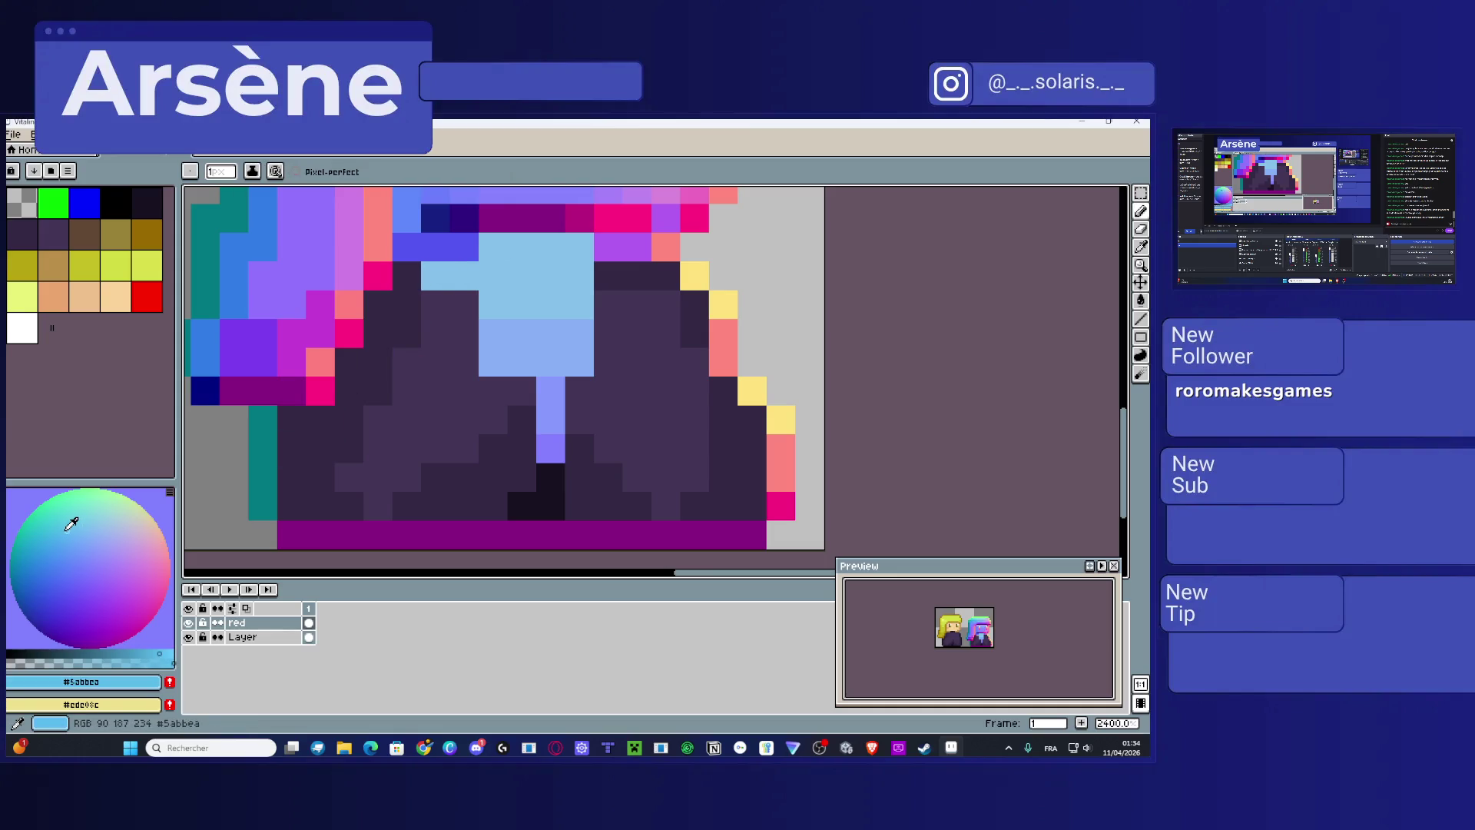
left_click(397, 293)
left_click(397, 284)
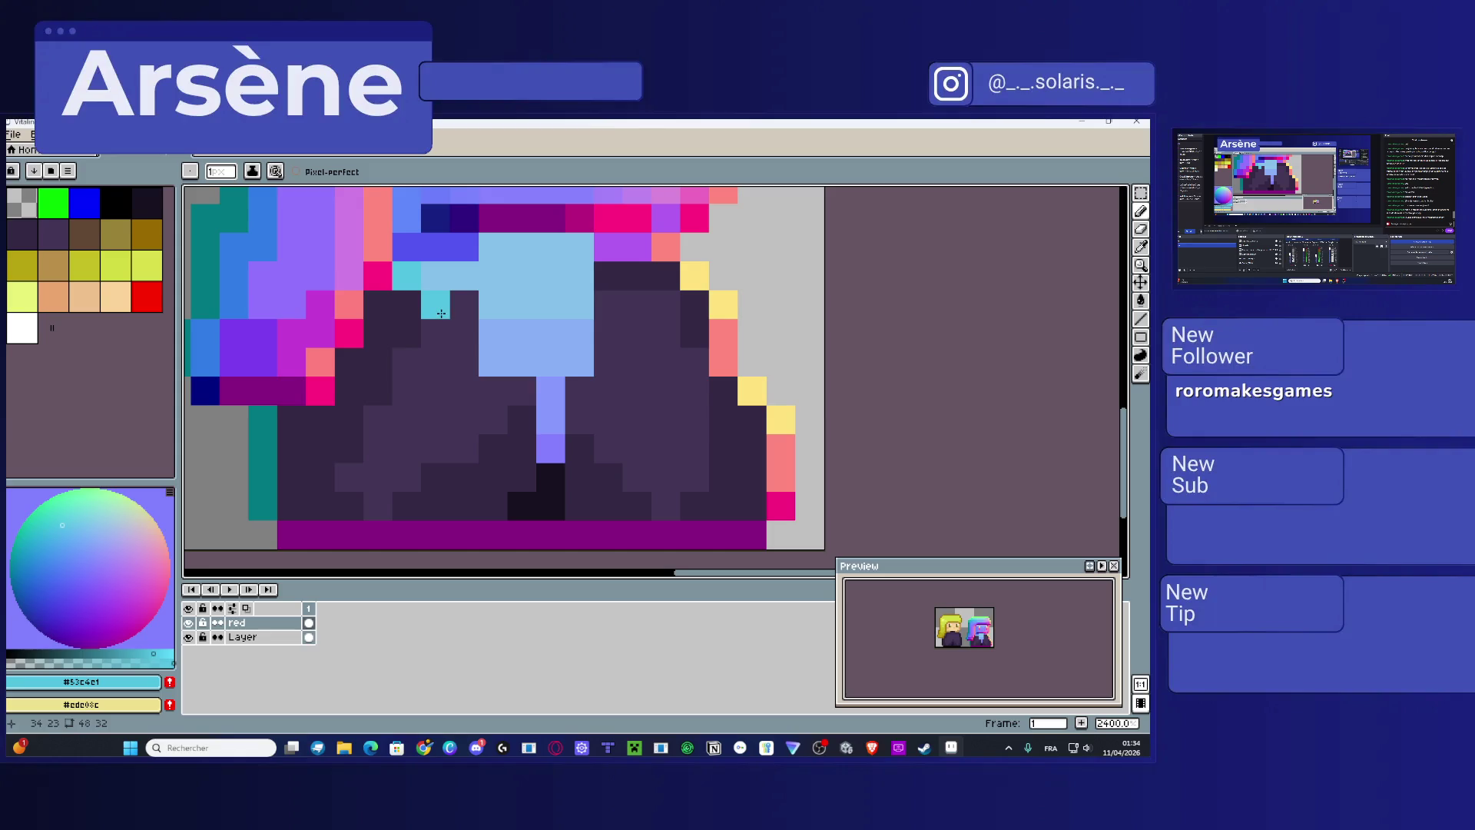
Step: Paint a 2x2 cyan block and extend cyan down the clothing's left edge
left_click_drag(392, 328, 410, 332)
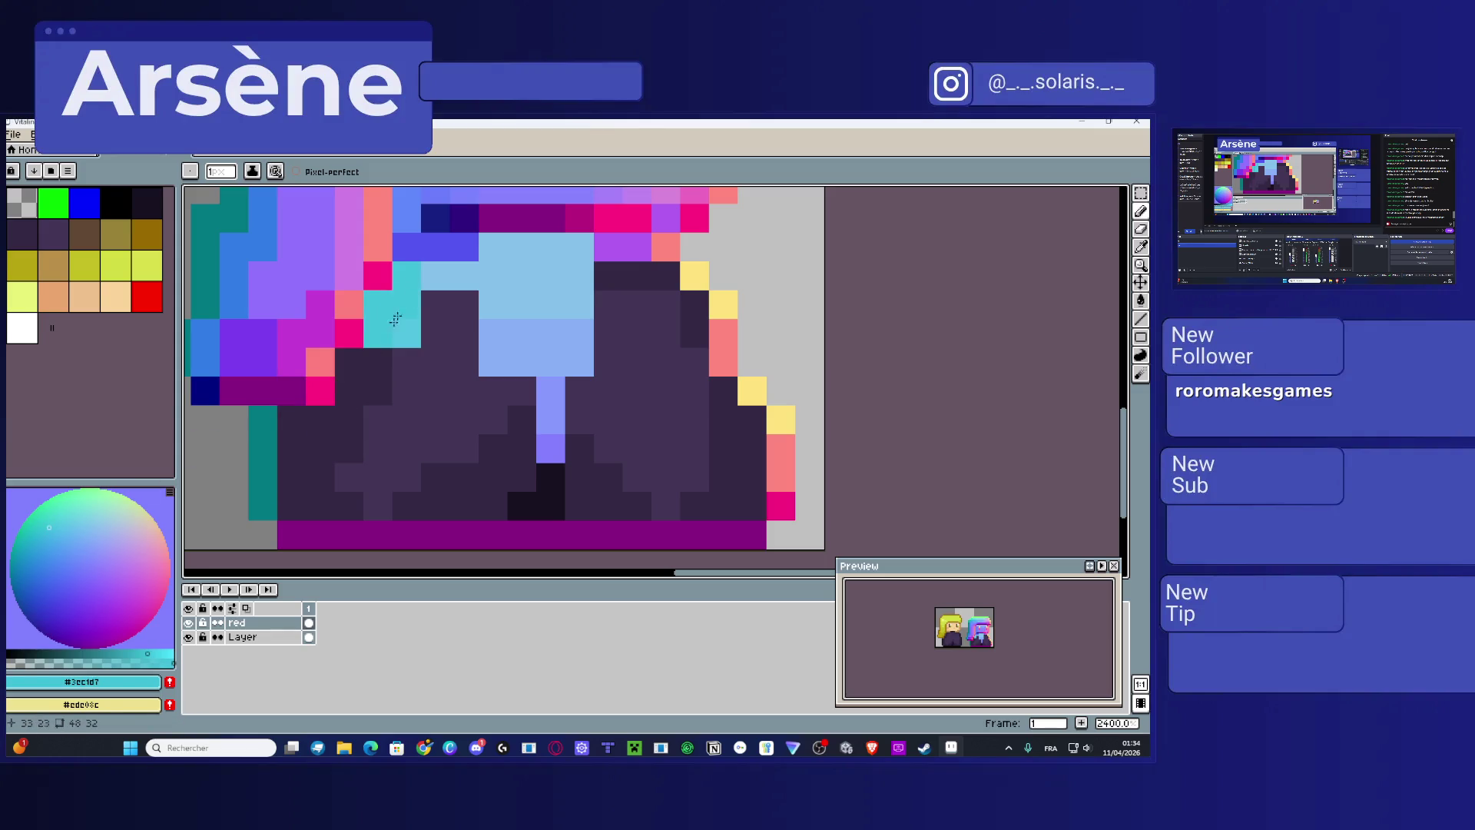
left_click_drag(350, 390, 377, 319)
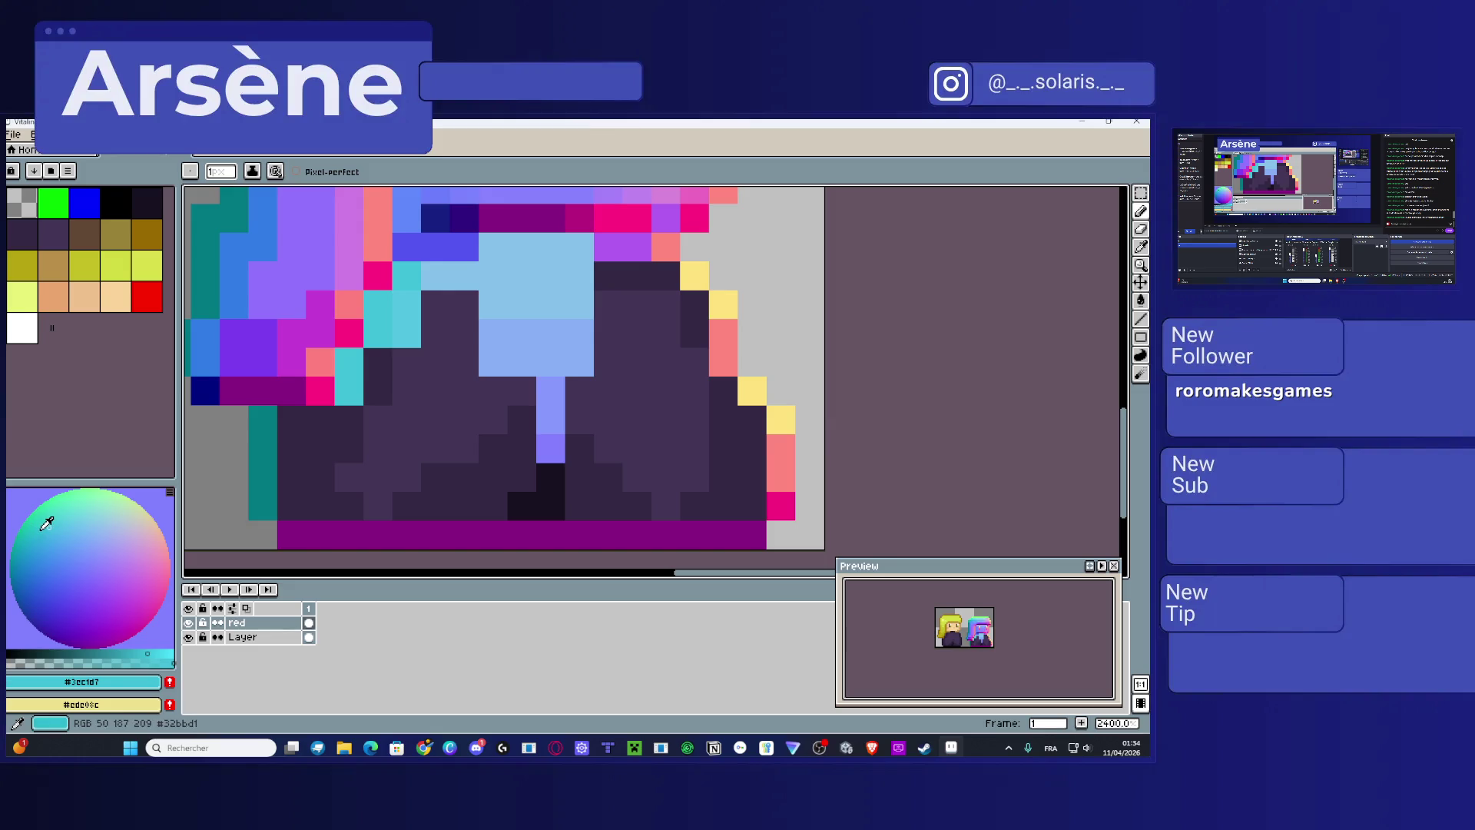
key("i")
left_click(261, 445)
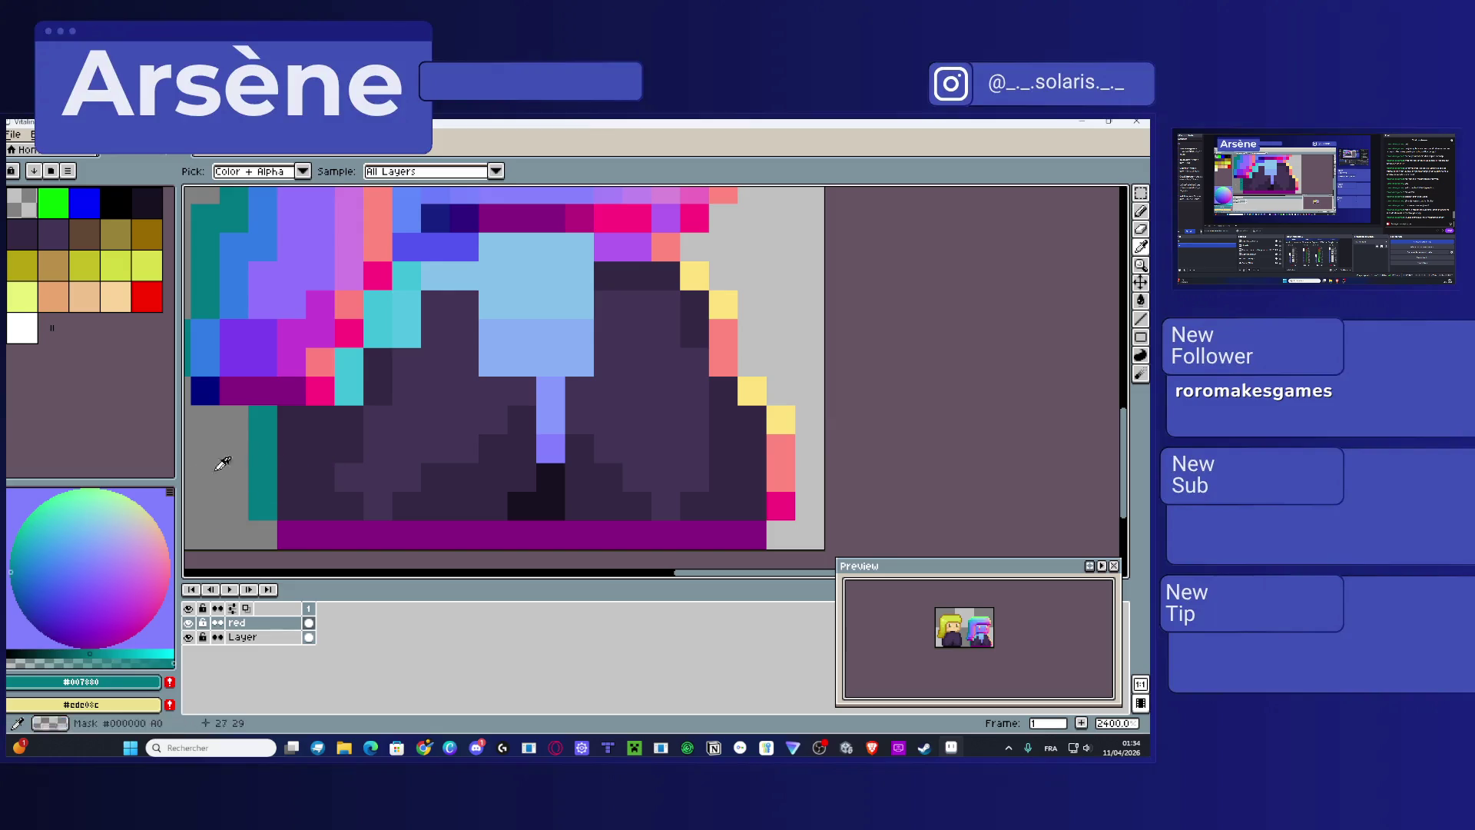
Step: Paint a mid-blue column beside the teal edge and turn two lower cyan pixels sky blue
left_click(30, 559)
key("b")
left_click_drag(292, 415, 292, 507)
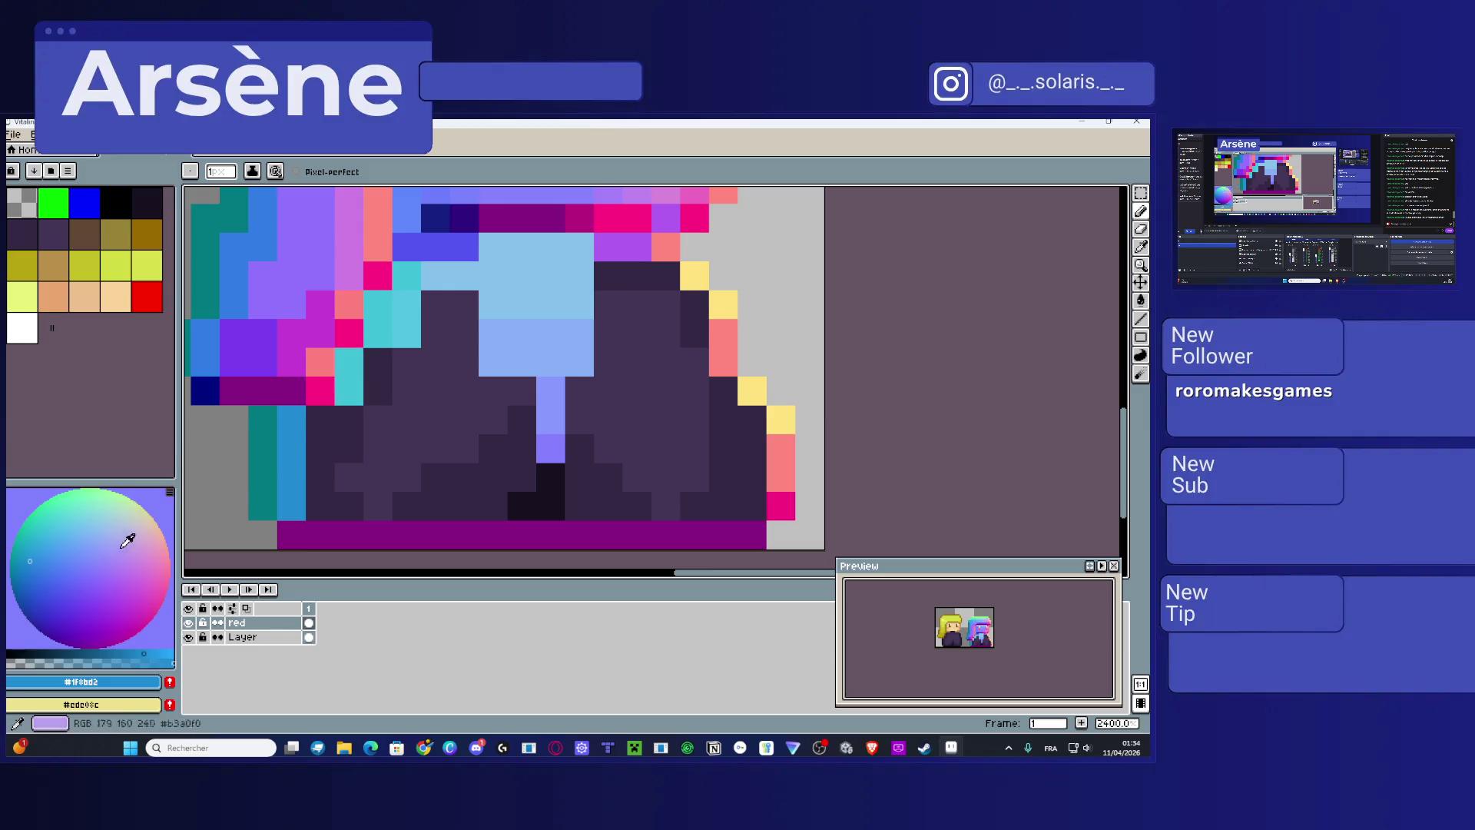
left_click(49, 544)
left_click_drag(350, 361, 350, 390)
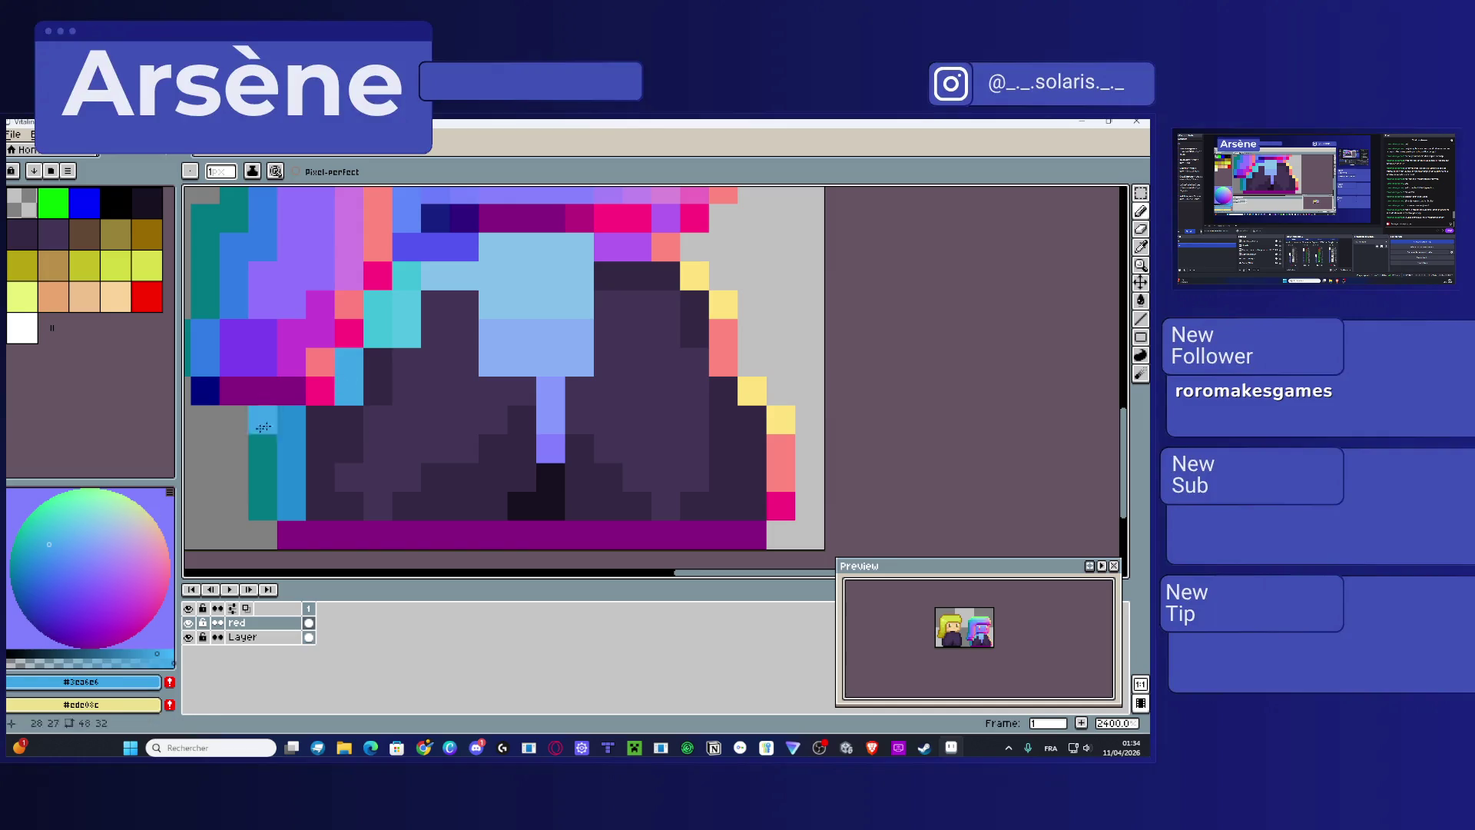
left_click(76, 531)
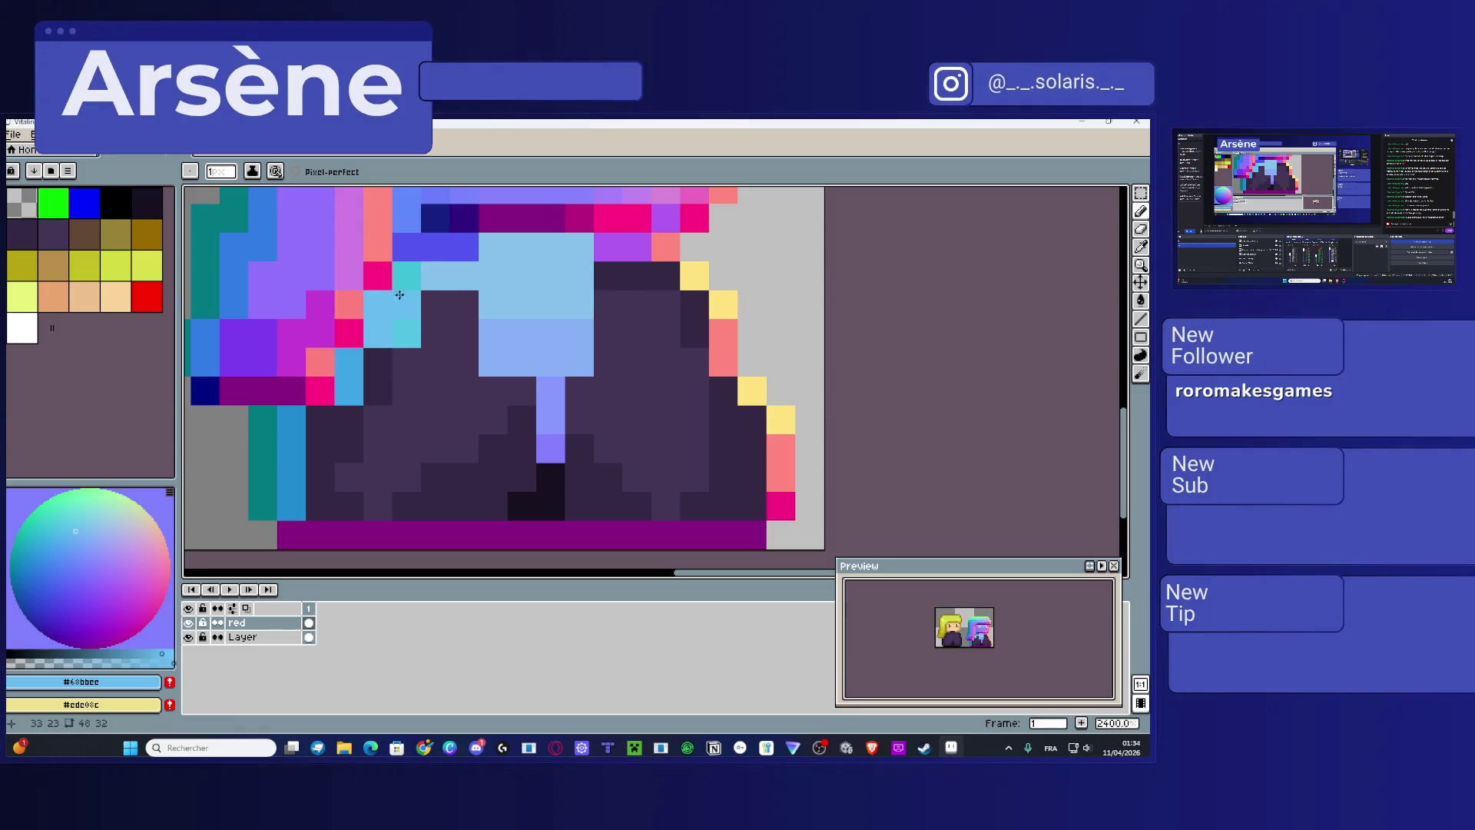
scroll(319, 449, "up", 1)
Step: Paint three clothing columns in progressively lighter blue, violet-blue and lavender-blue beside the first column
key("i")
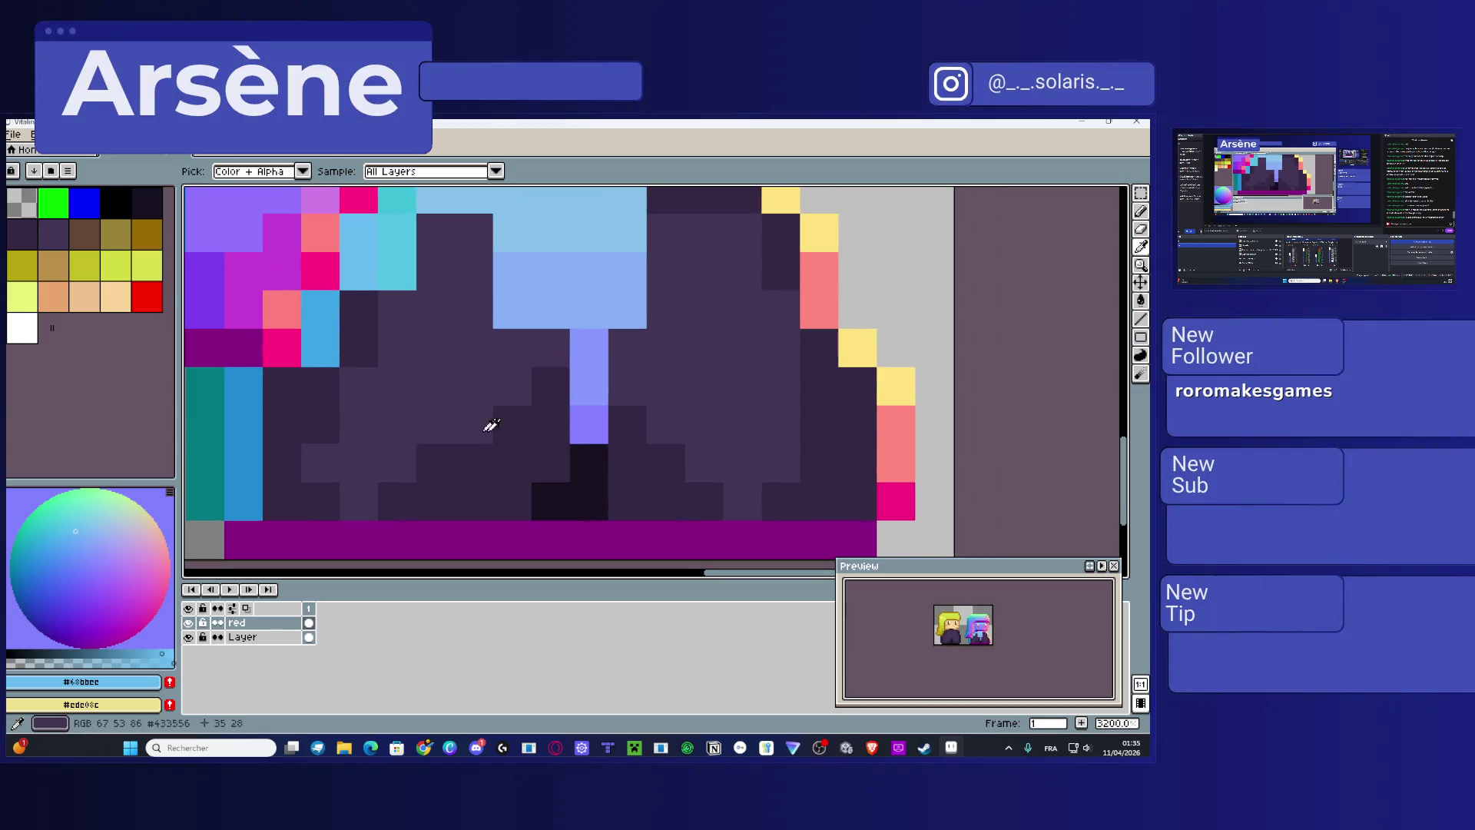
left_click(587, 421)
left_click(245, 424)
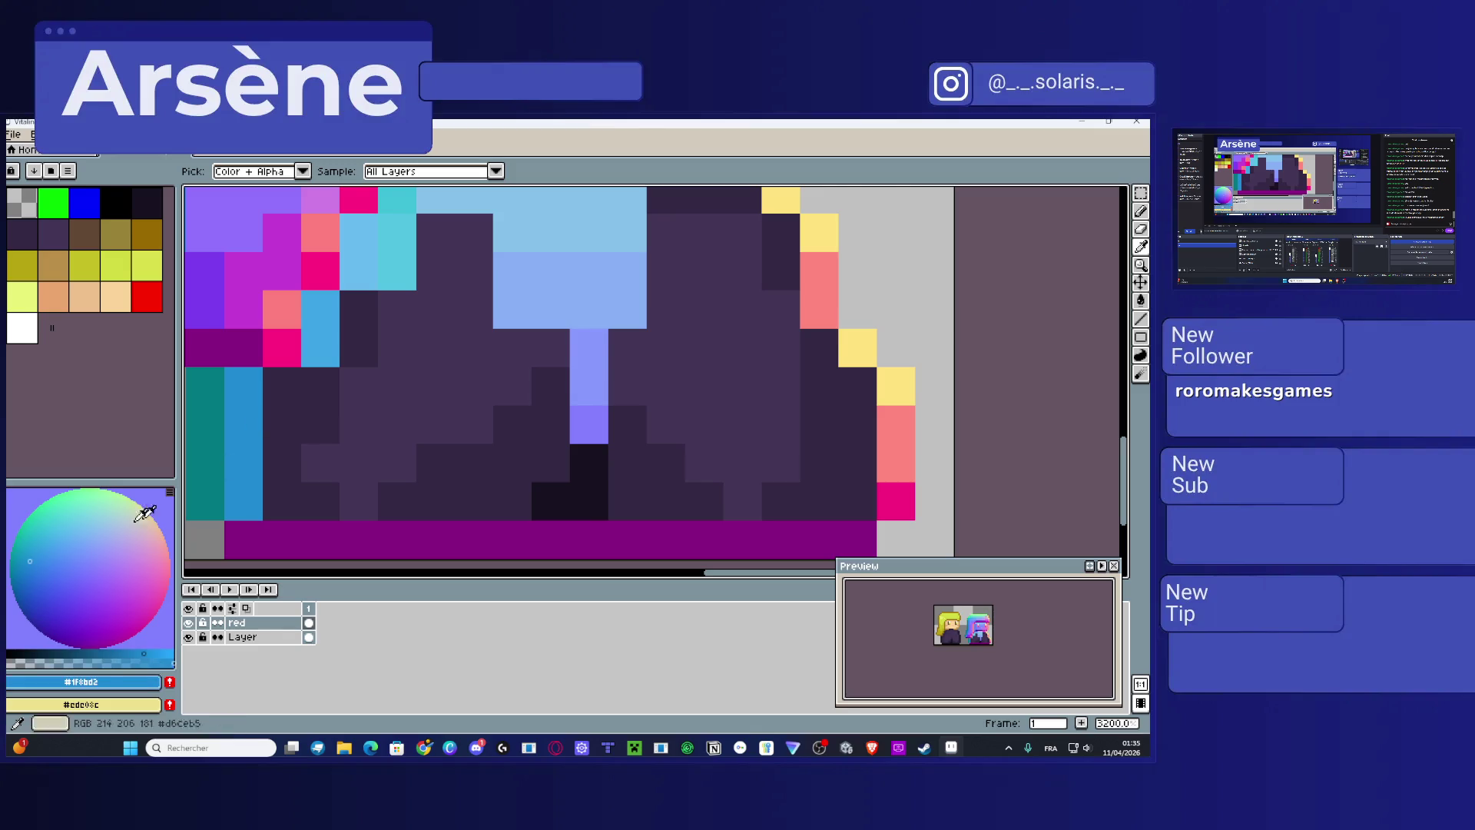
left_click(46, 559)
key("b")
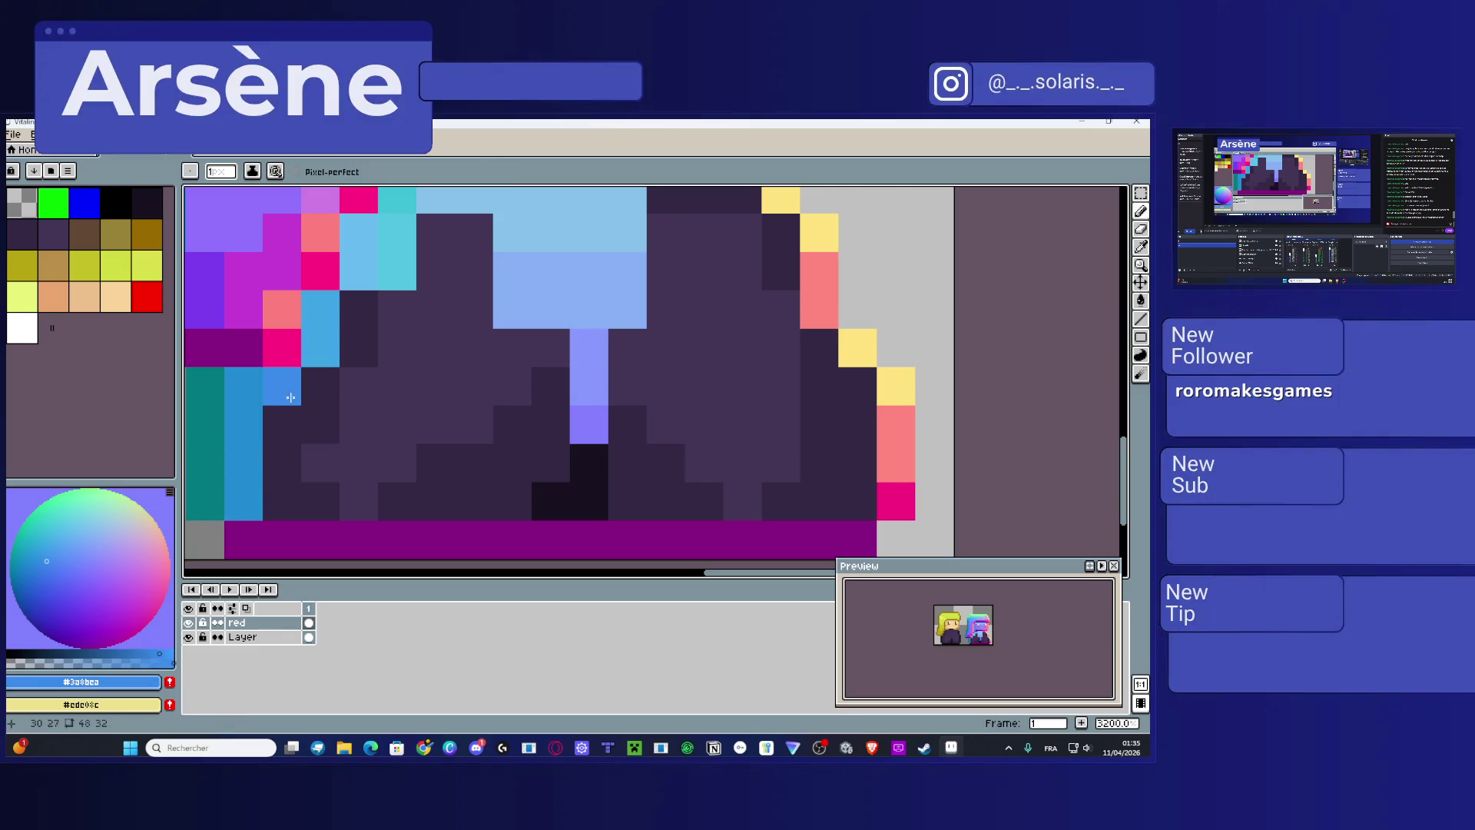
left_click_drag(282, 377, 282, 507)
left_click(63, 564)
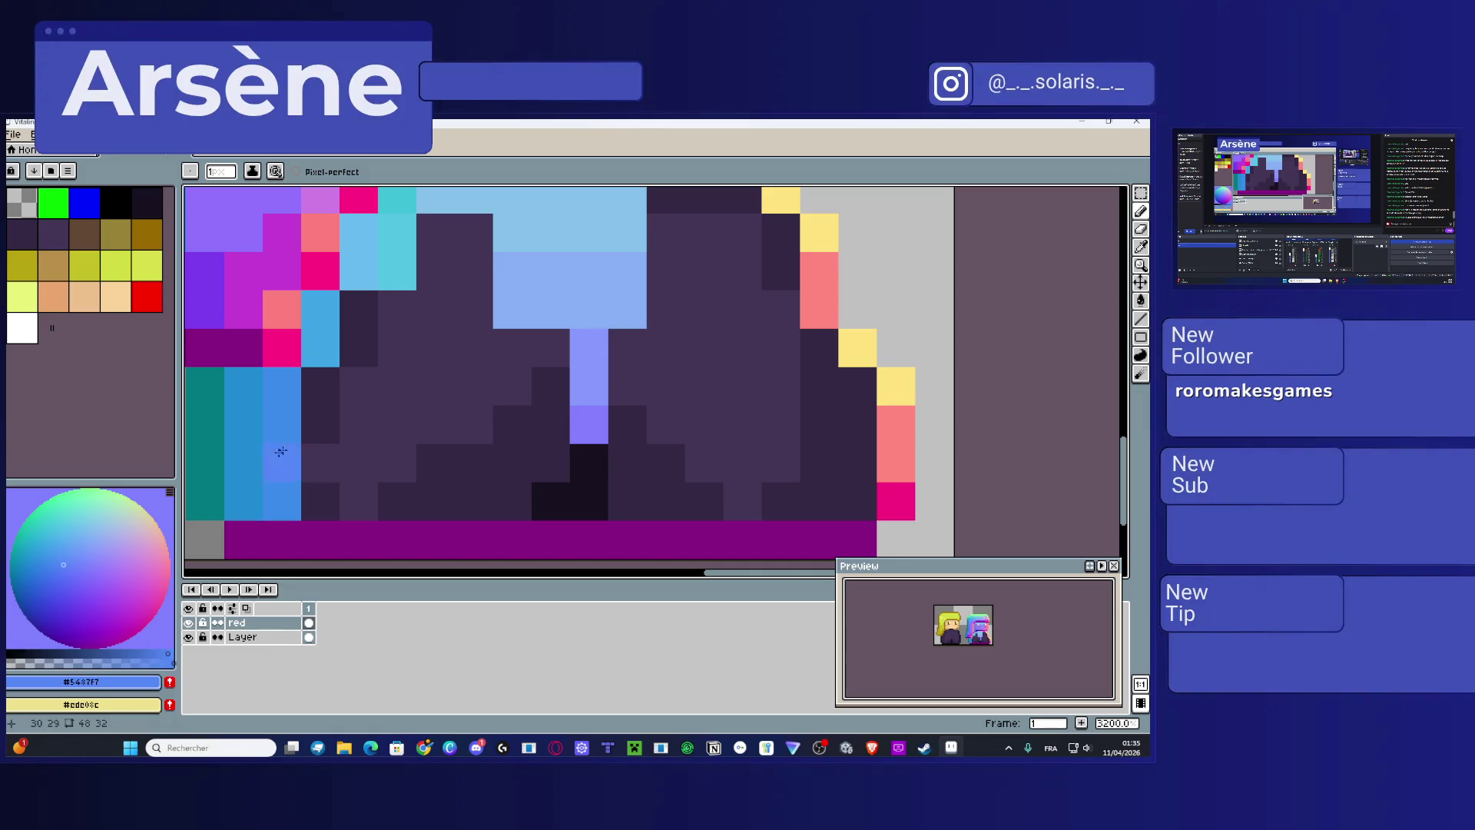
left_click_drag(319, 384, 307, 487)
left_click(79, 567)
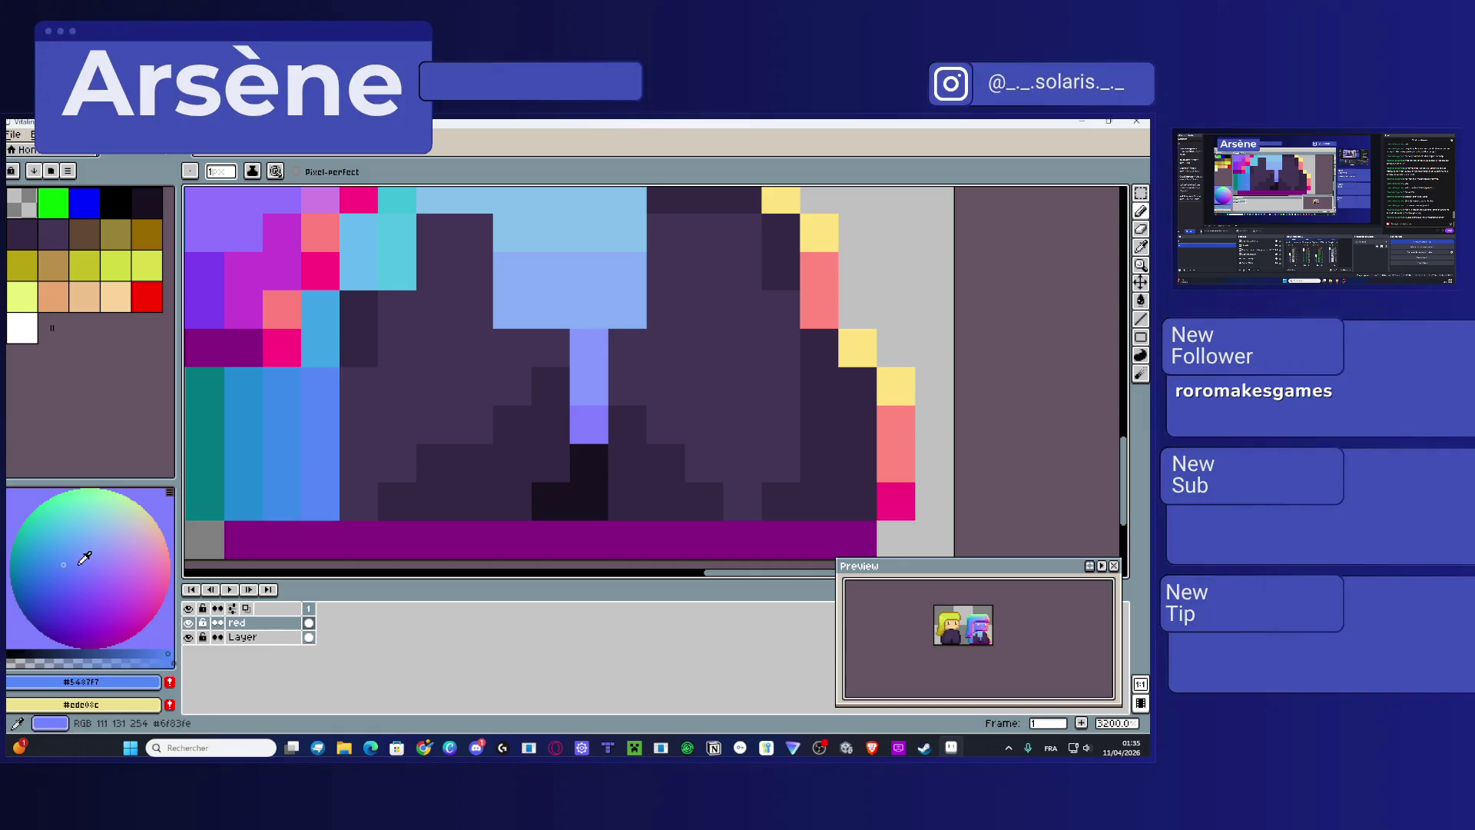
left_click_drag(362, 390, 391, 433)
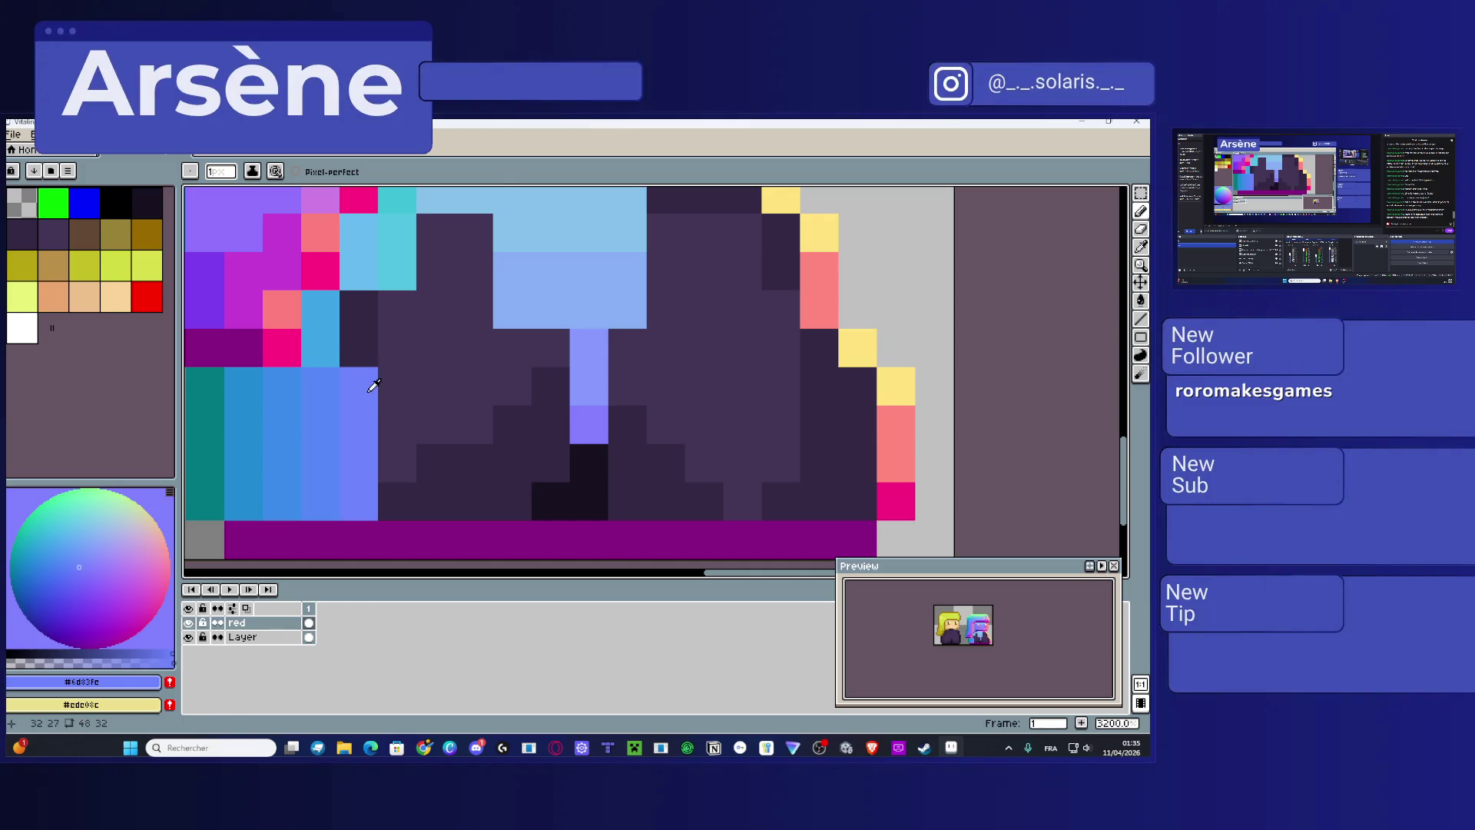
Step: Extend the blue strip one pixel left, then add a short blue column and a lighter lavender-blue column
key("alt")
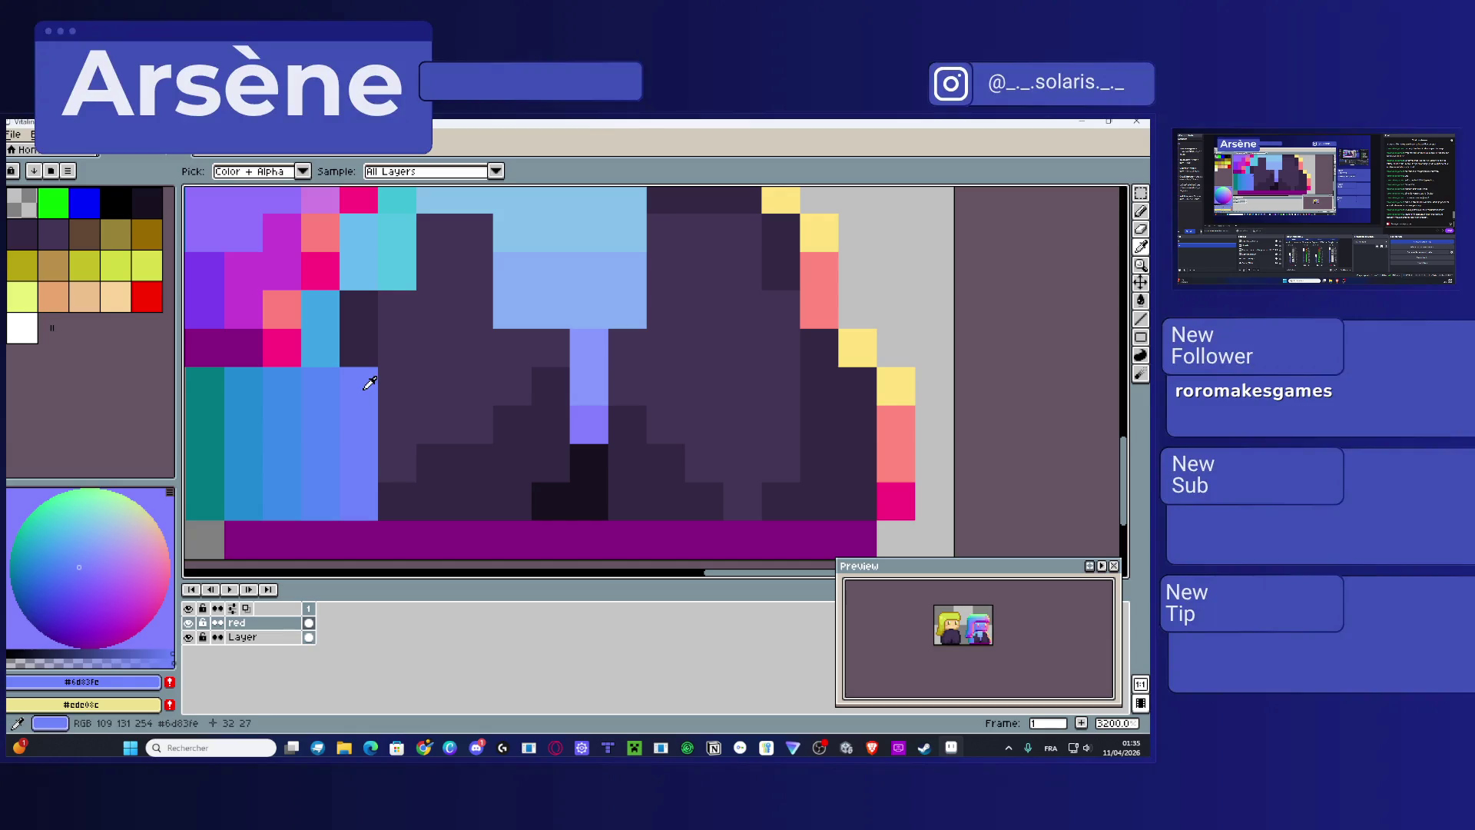
left_click(586, 422)
left_click(513, 424)
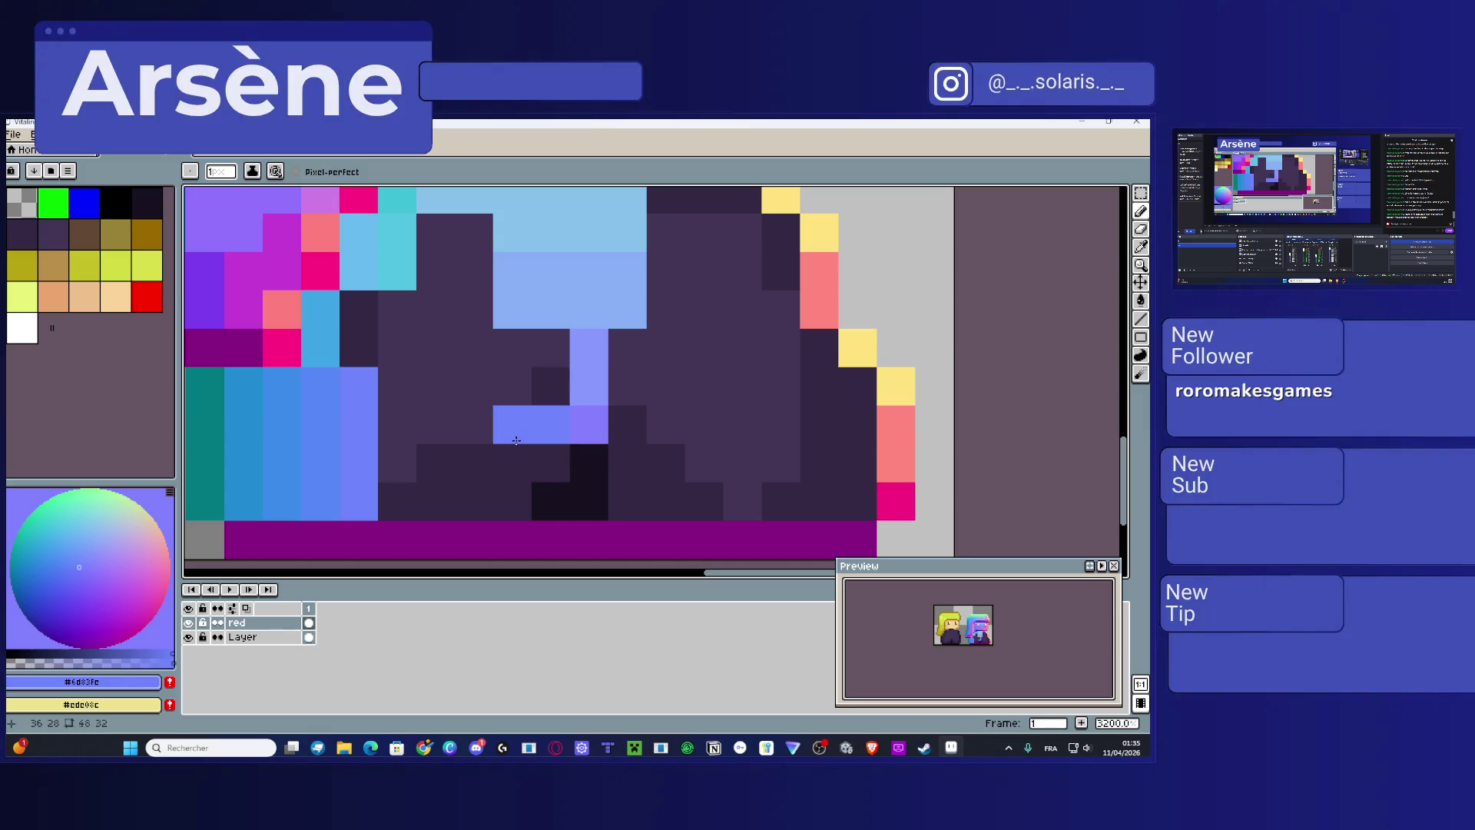
left_click(287, 437, "alt")
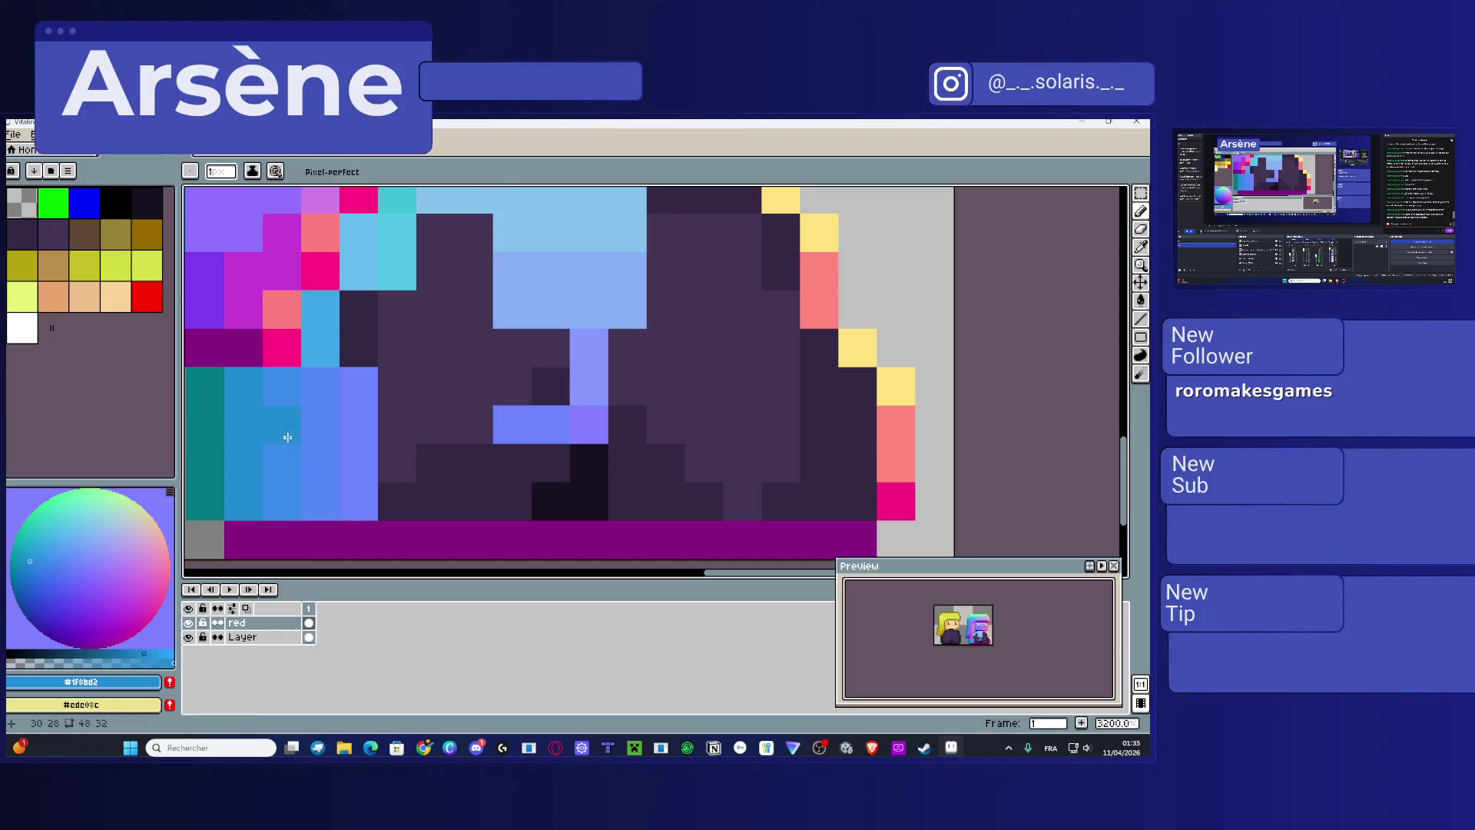
left_click(329, 484, "alt")
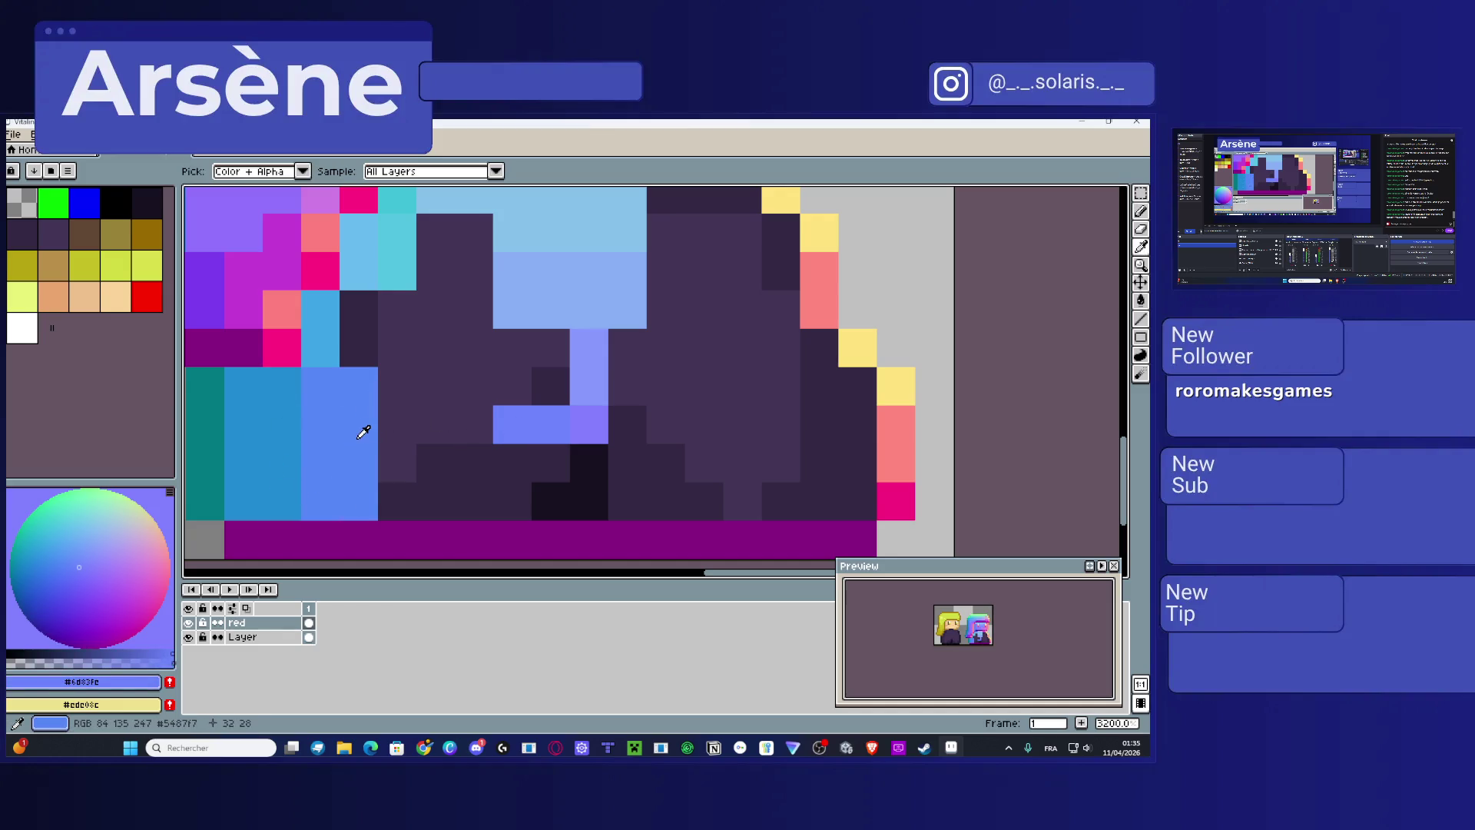
left_click(291, 440, "alt")
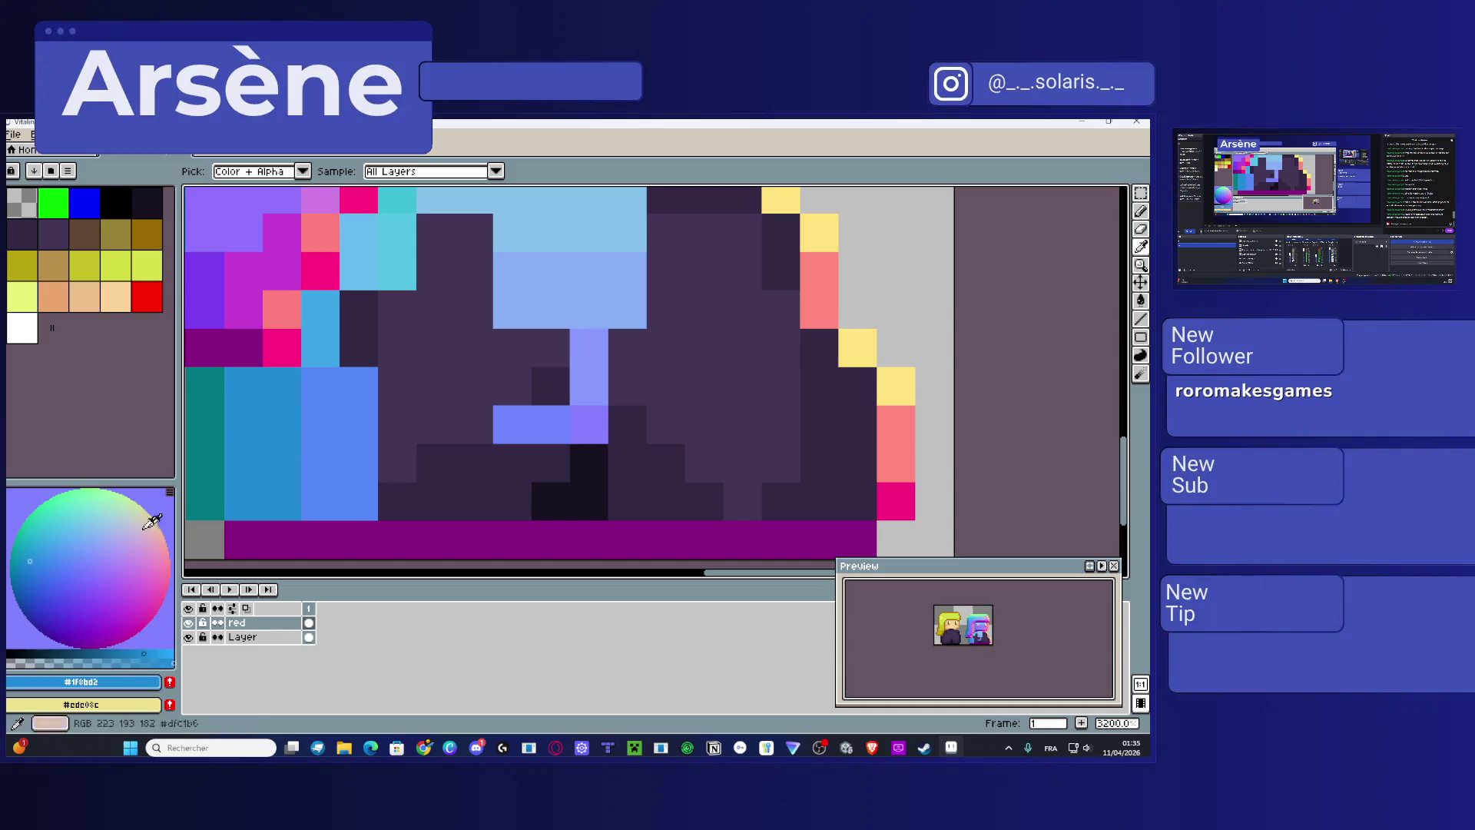
left_click(49, 563)
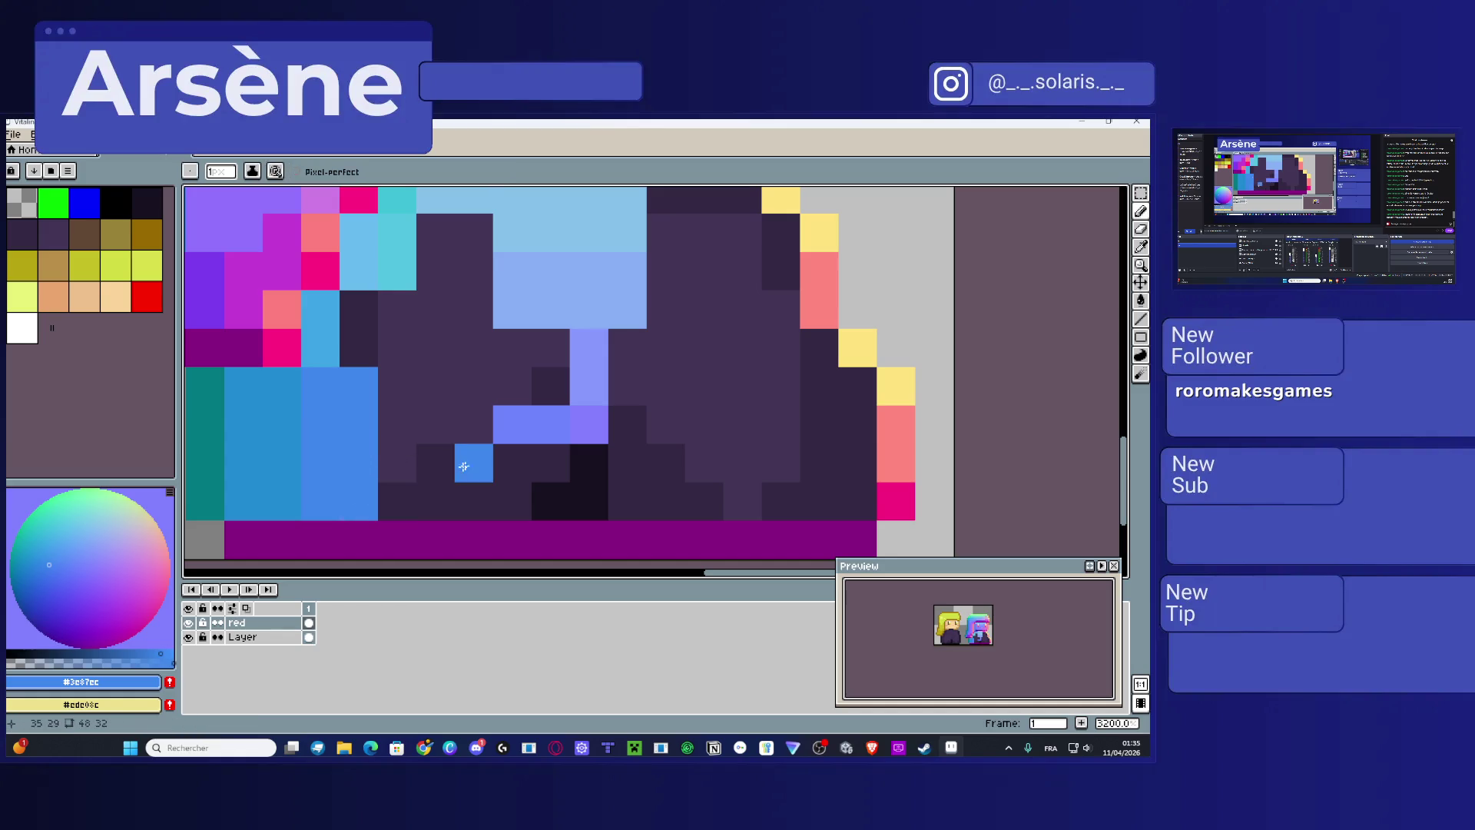
left_click(521, 421, "alt")
left_click(71, 567)
mouse_move(396, 501)
left_mouse_down()
mouse_move(412, 434)
mouse_move(424, 485)
left_mouse_up()
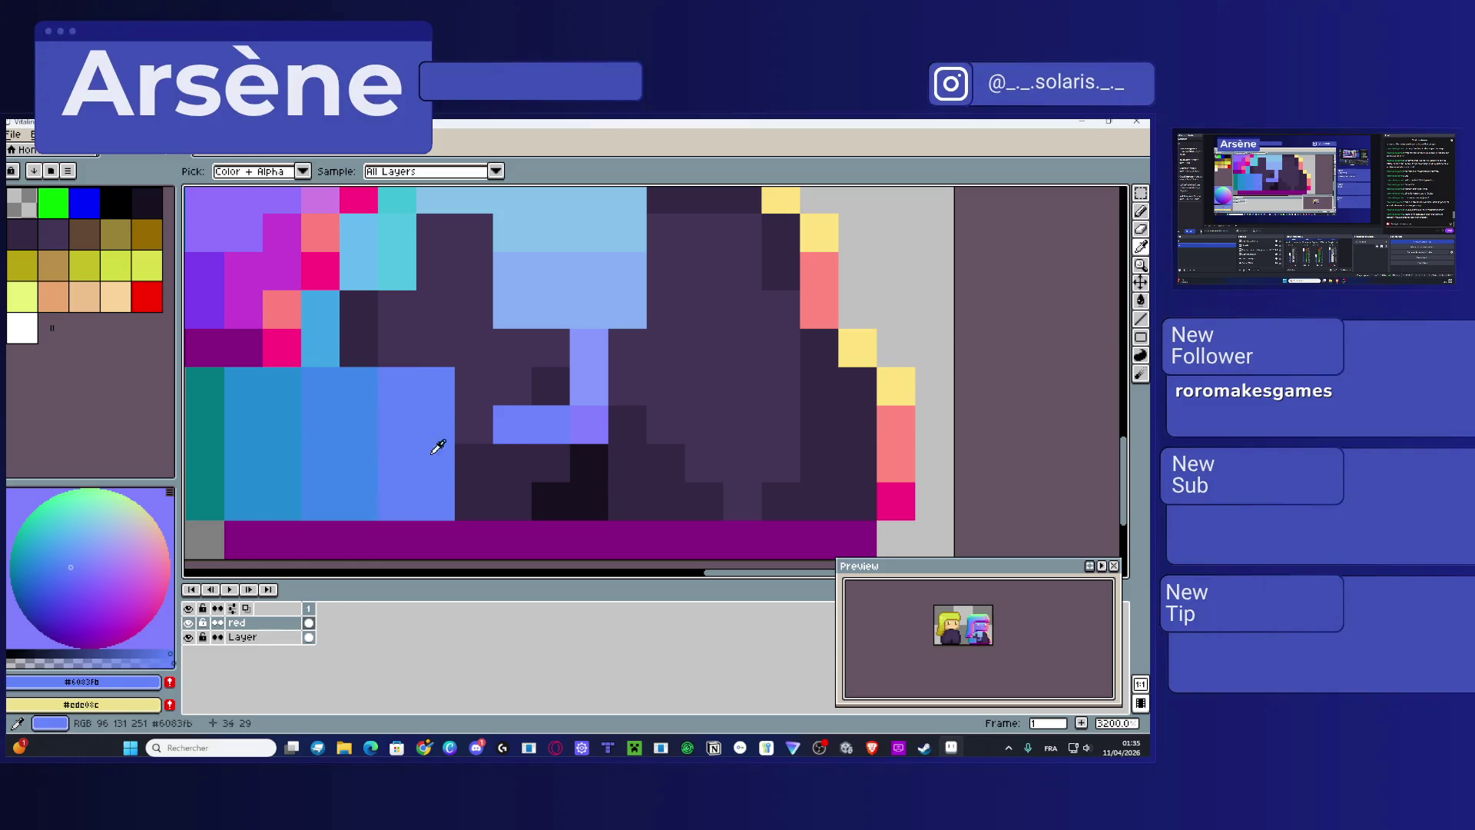
left_click(77, 563, "alt")
left_click_drag(472, 385, 458, 462)
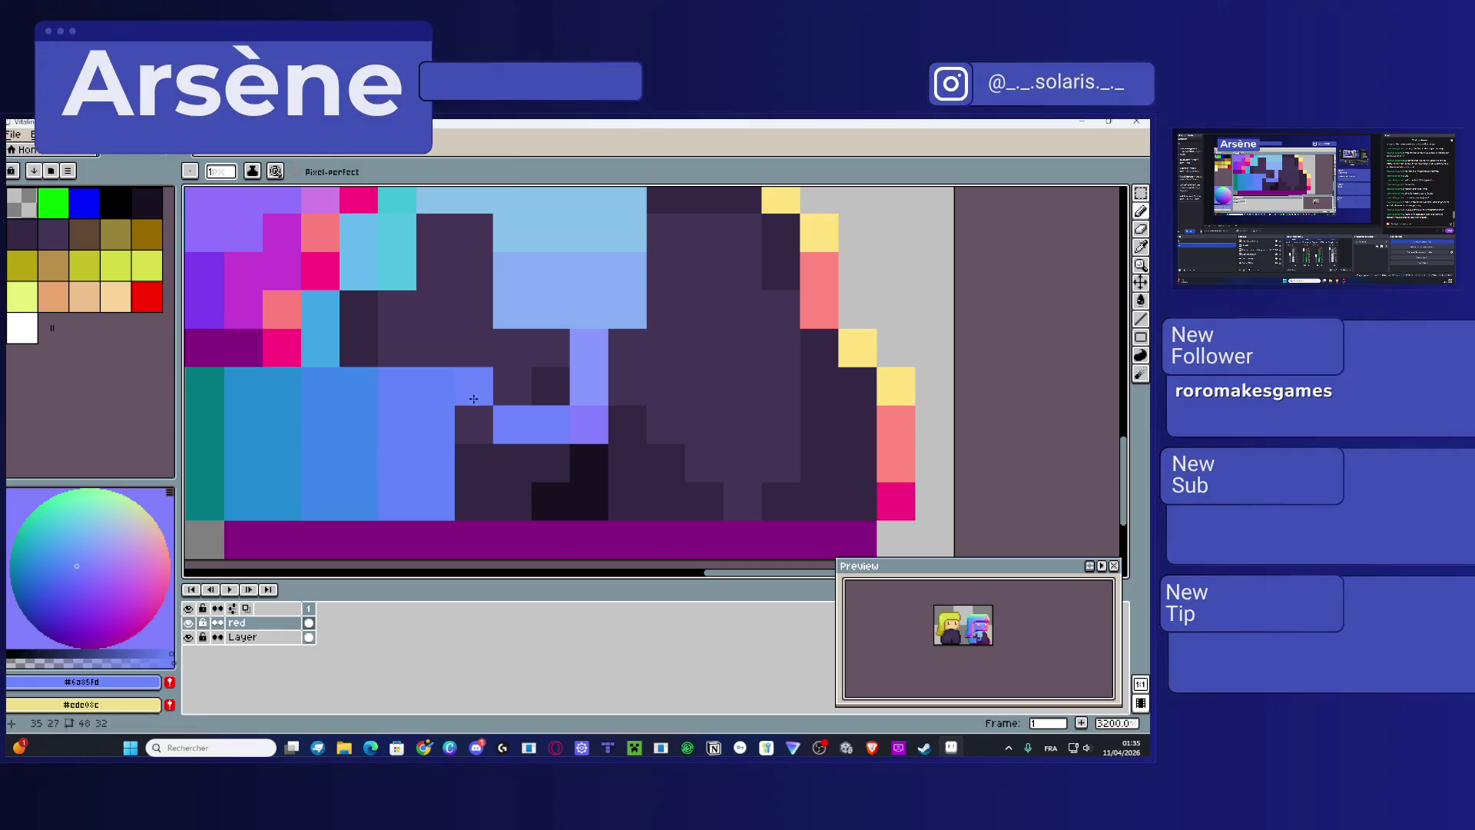
scroll(465, 484, "down", 1)
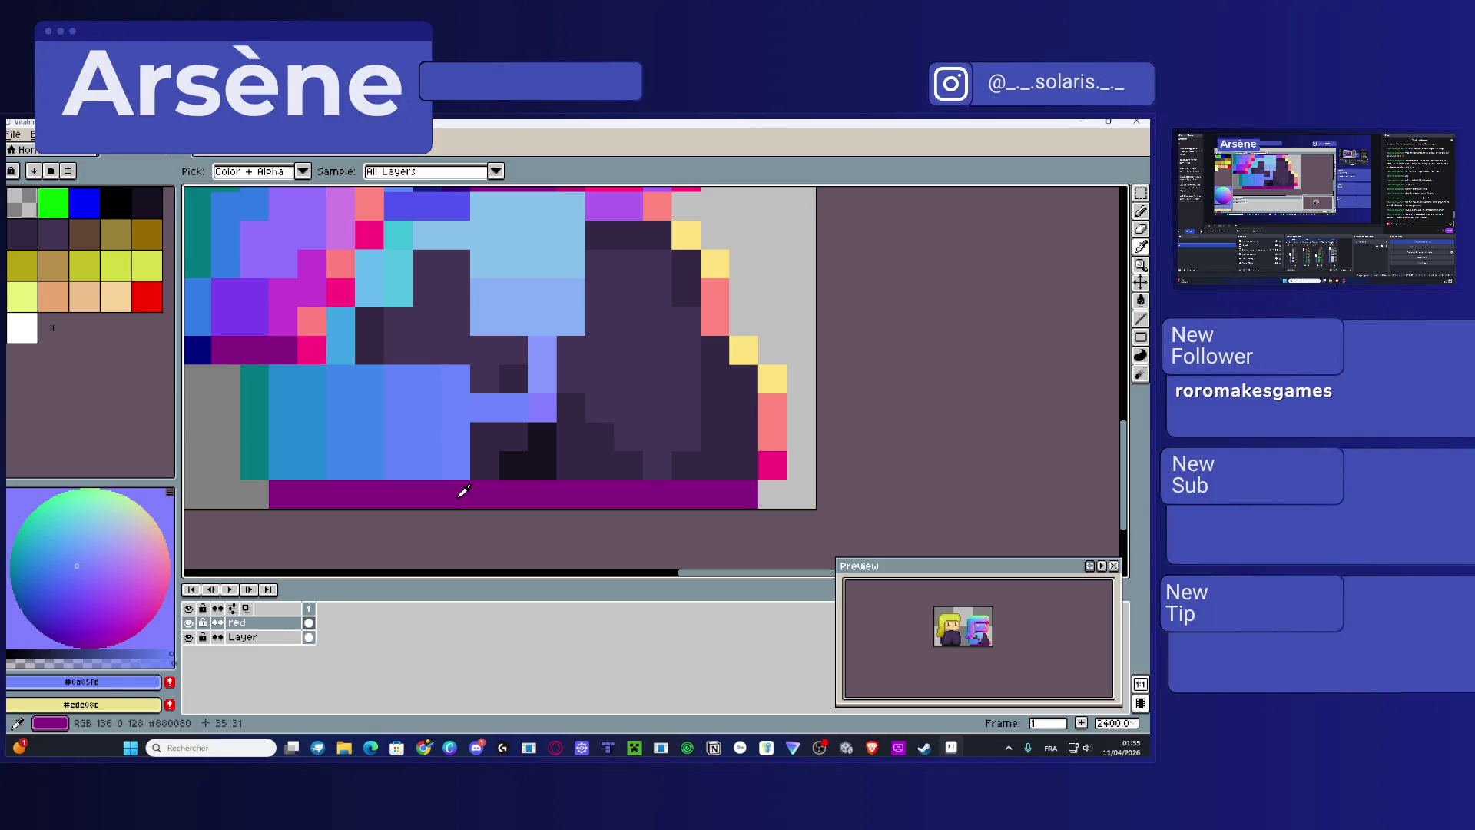
Step: Add a violet pixel at the column's base and paint violet along the clothing's bottom edge
left_click(463, 490, "alt")
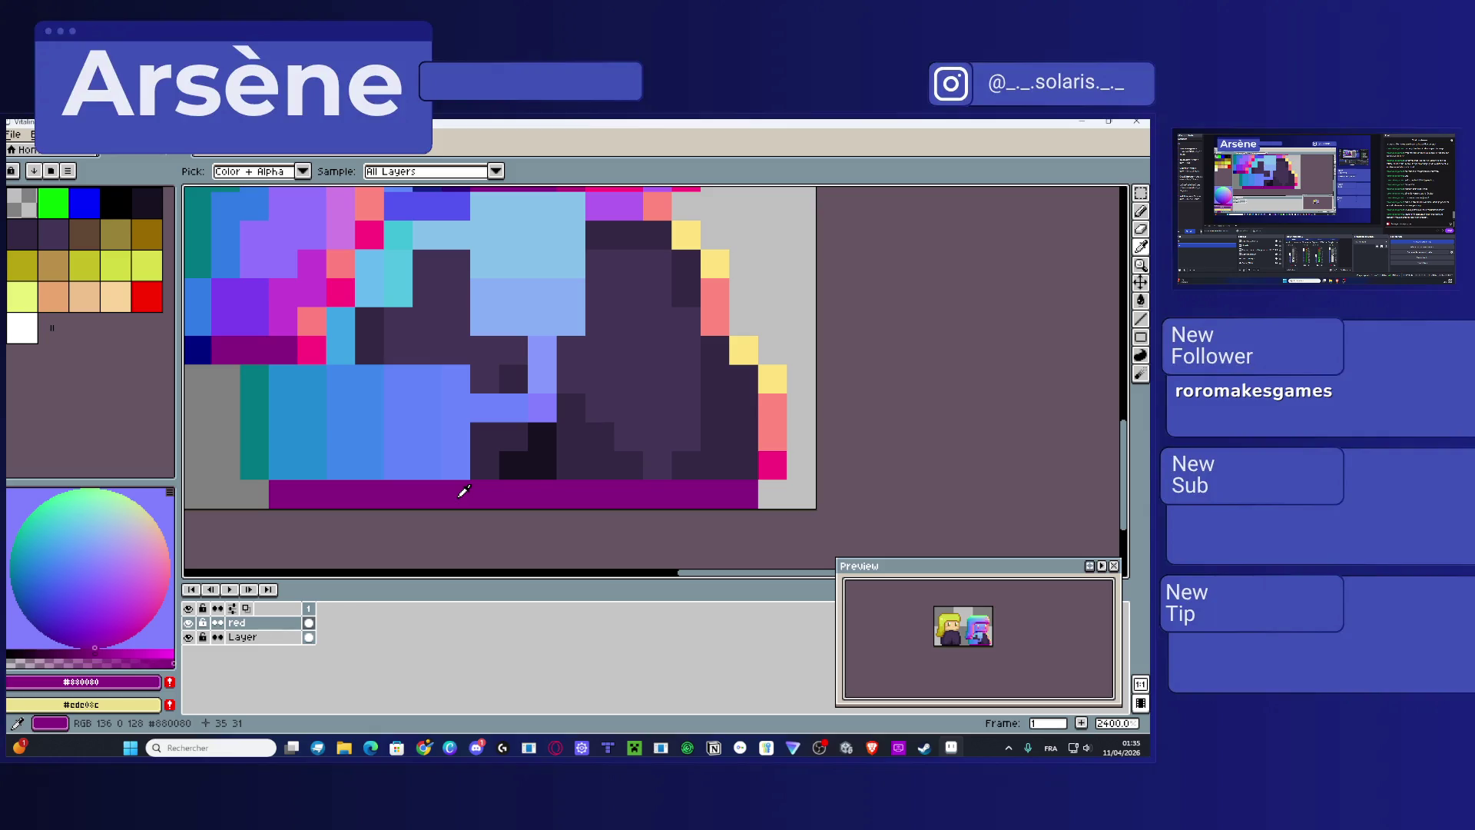
left_click(91, 624)
left_click(454, 461)
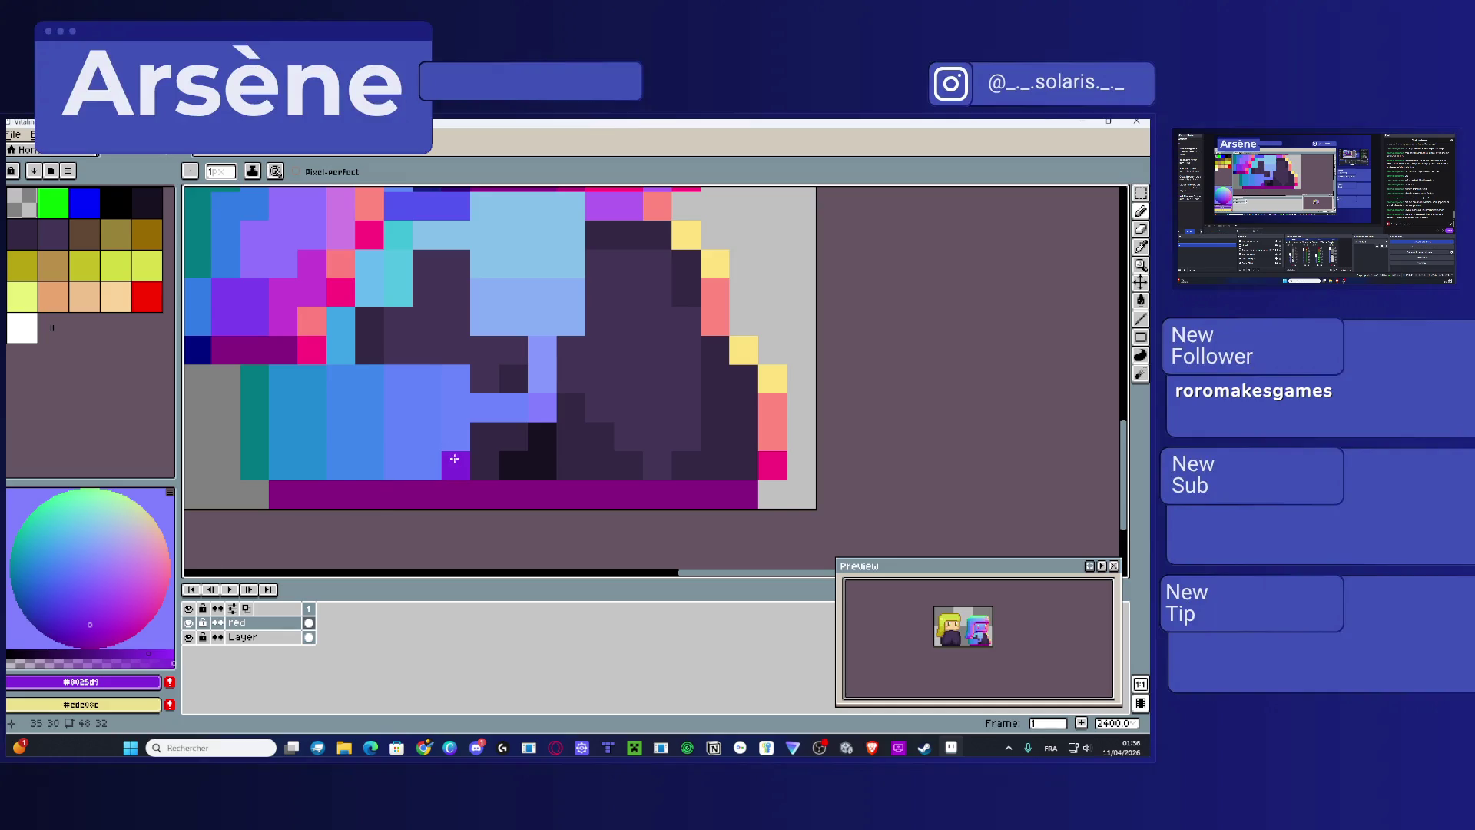
left_click(438, 465, "alt")
left_click(440, 495, "alt")
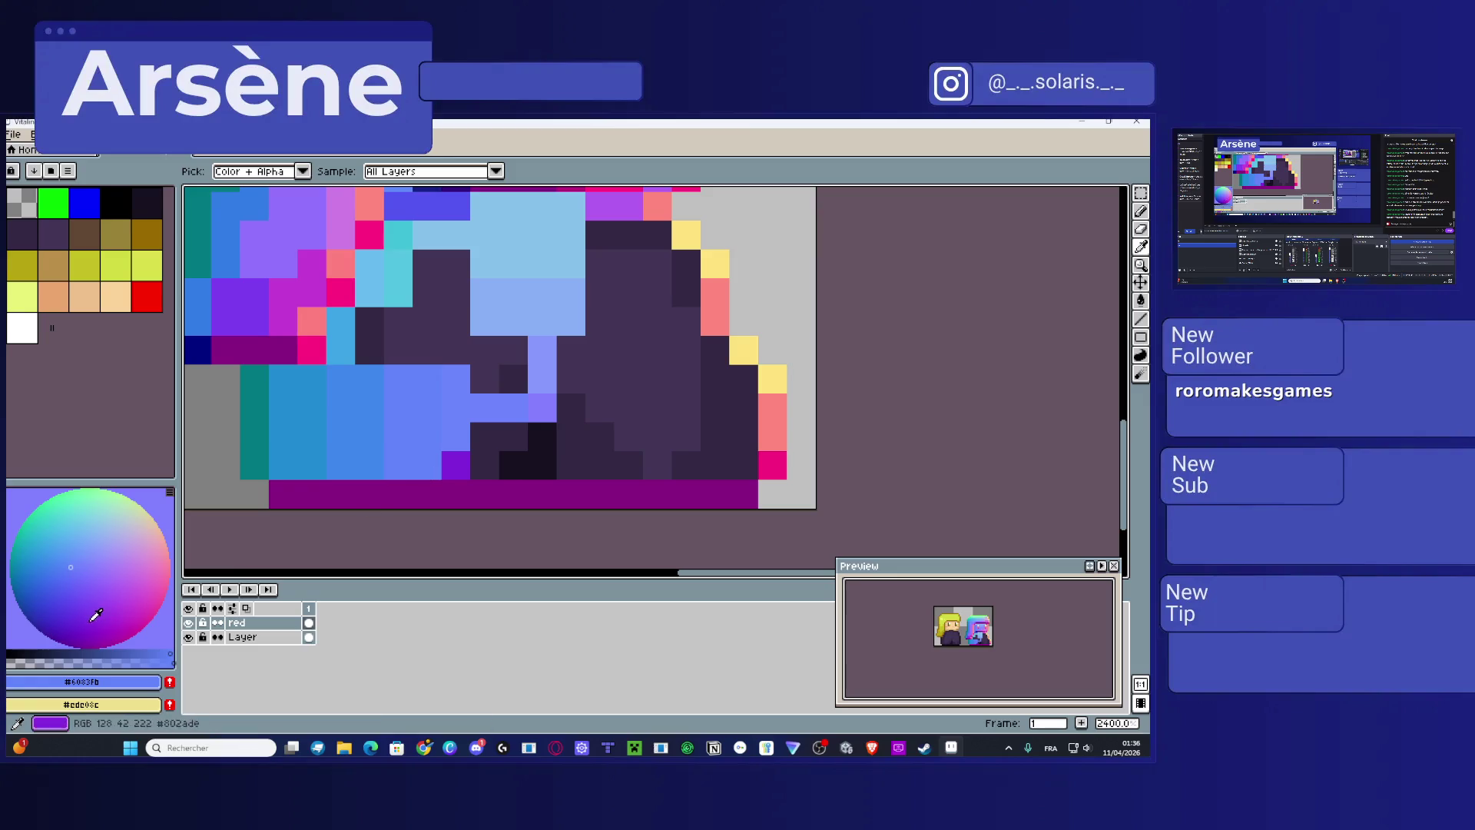
left_click(88, 619)
key("b")
left_click_drag(427, 466, 398, 465)
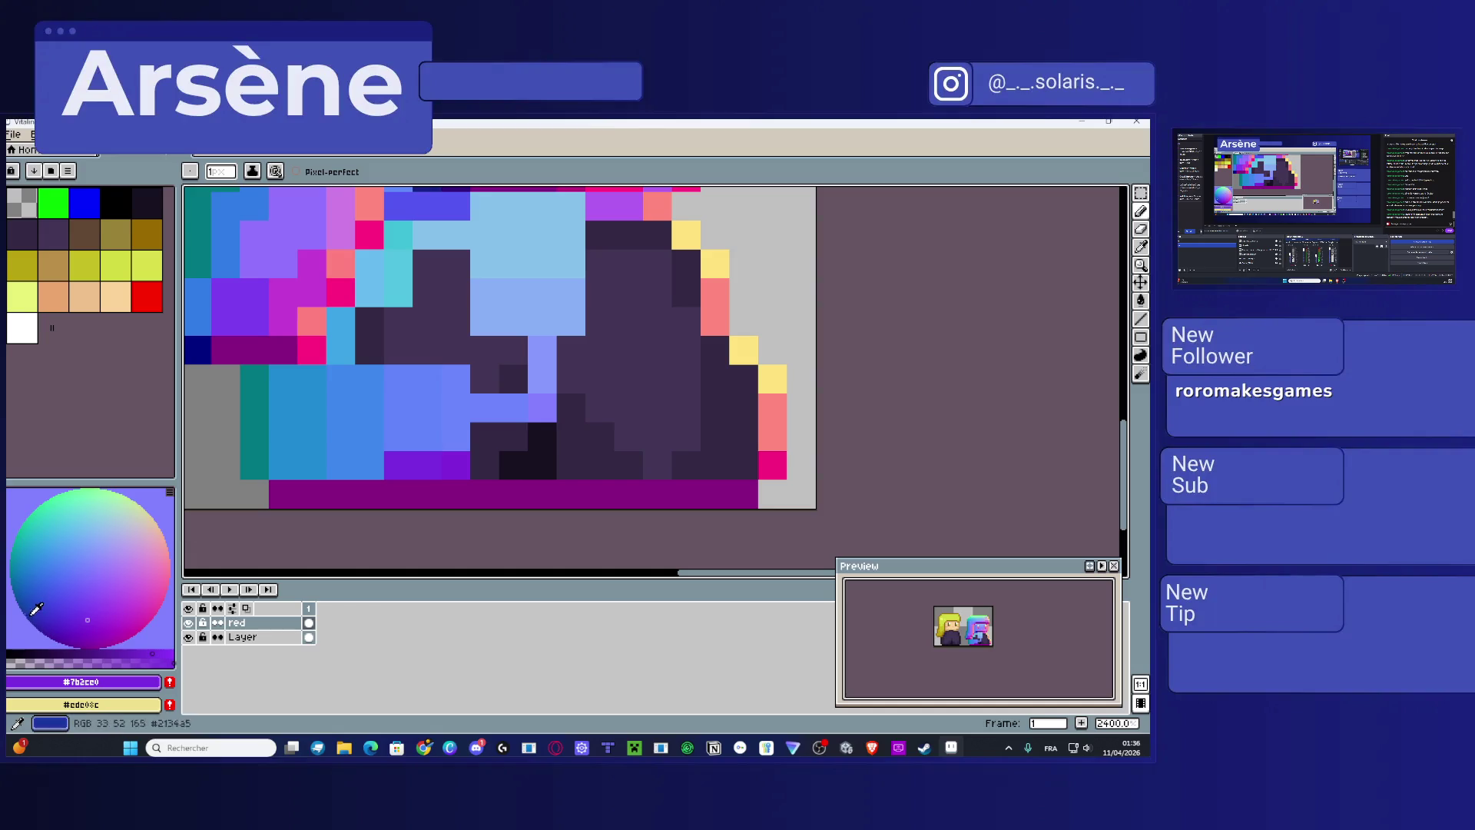
Step: Paint blue-violet bottom pixels and deeper blue #2c53d6 shading on the lower-left clothing
left_click(69, 615)
left_click_drag(370, 466, 340, 466)
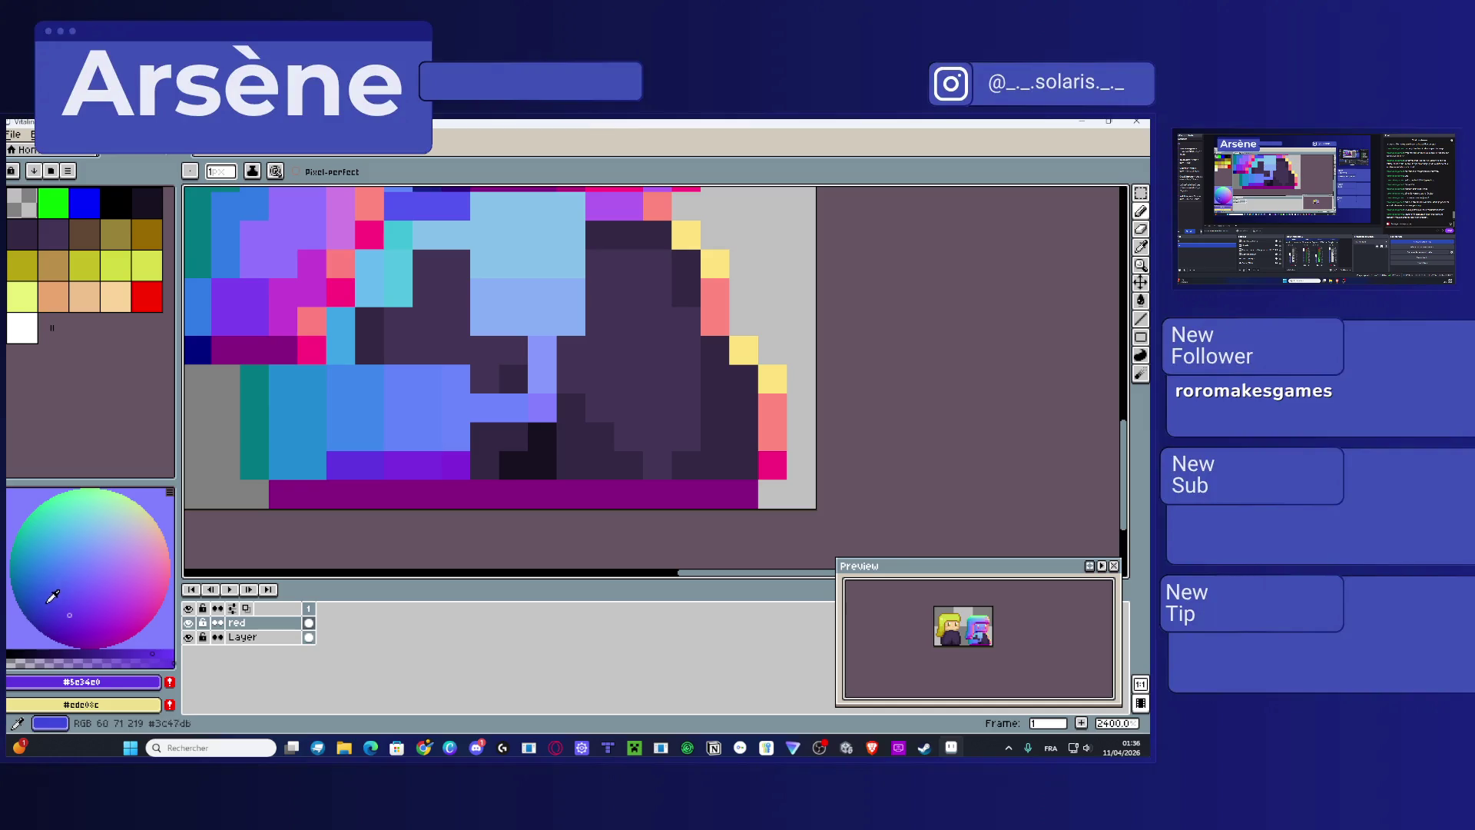
left_click_drag(283, 465, 312, 465)
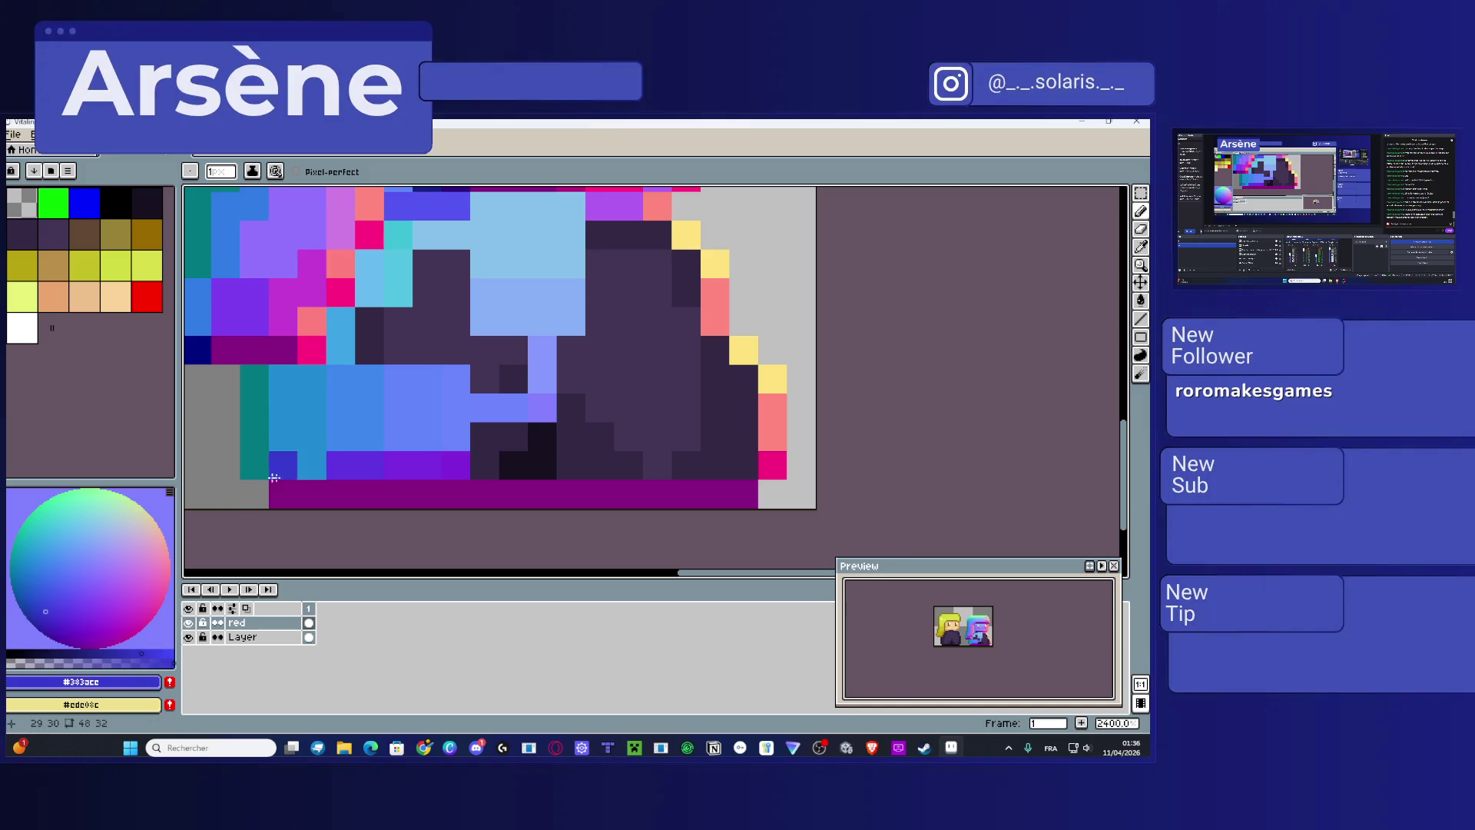
left_click(301, 446)
key("ctrl+z")
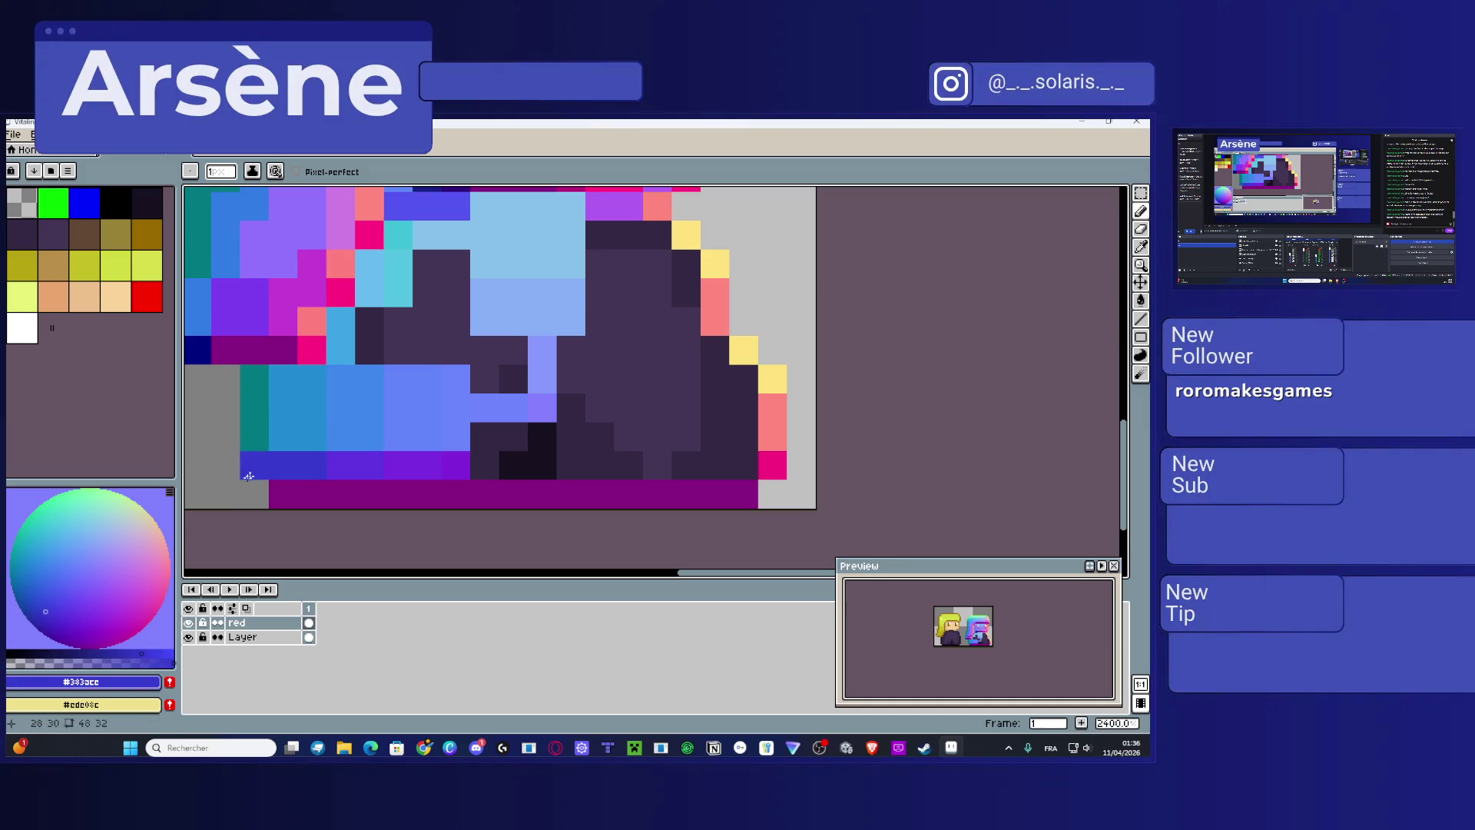
left_click(38, 596)
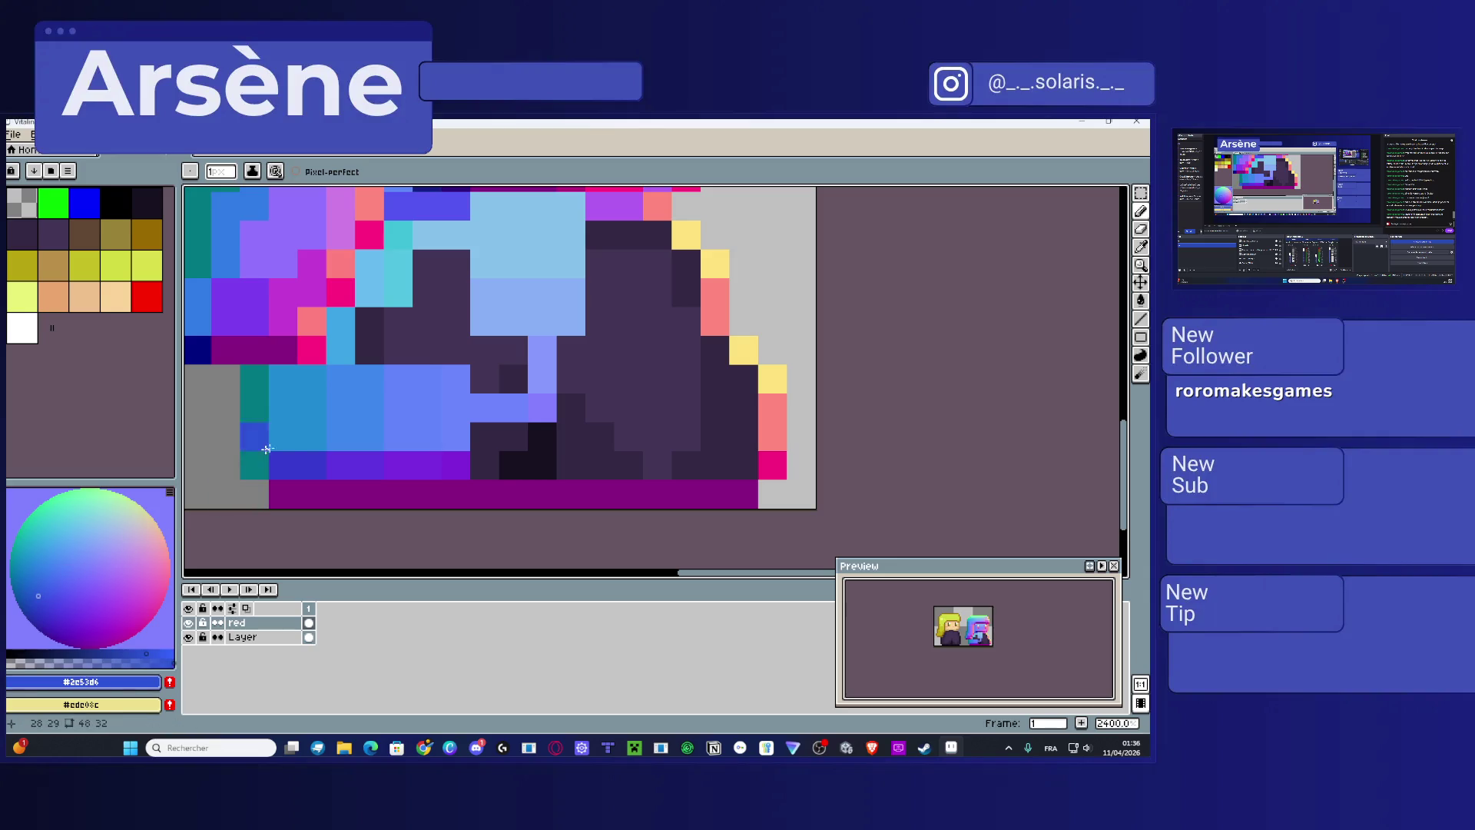
left_click_drag(278, 436, 321, 449)
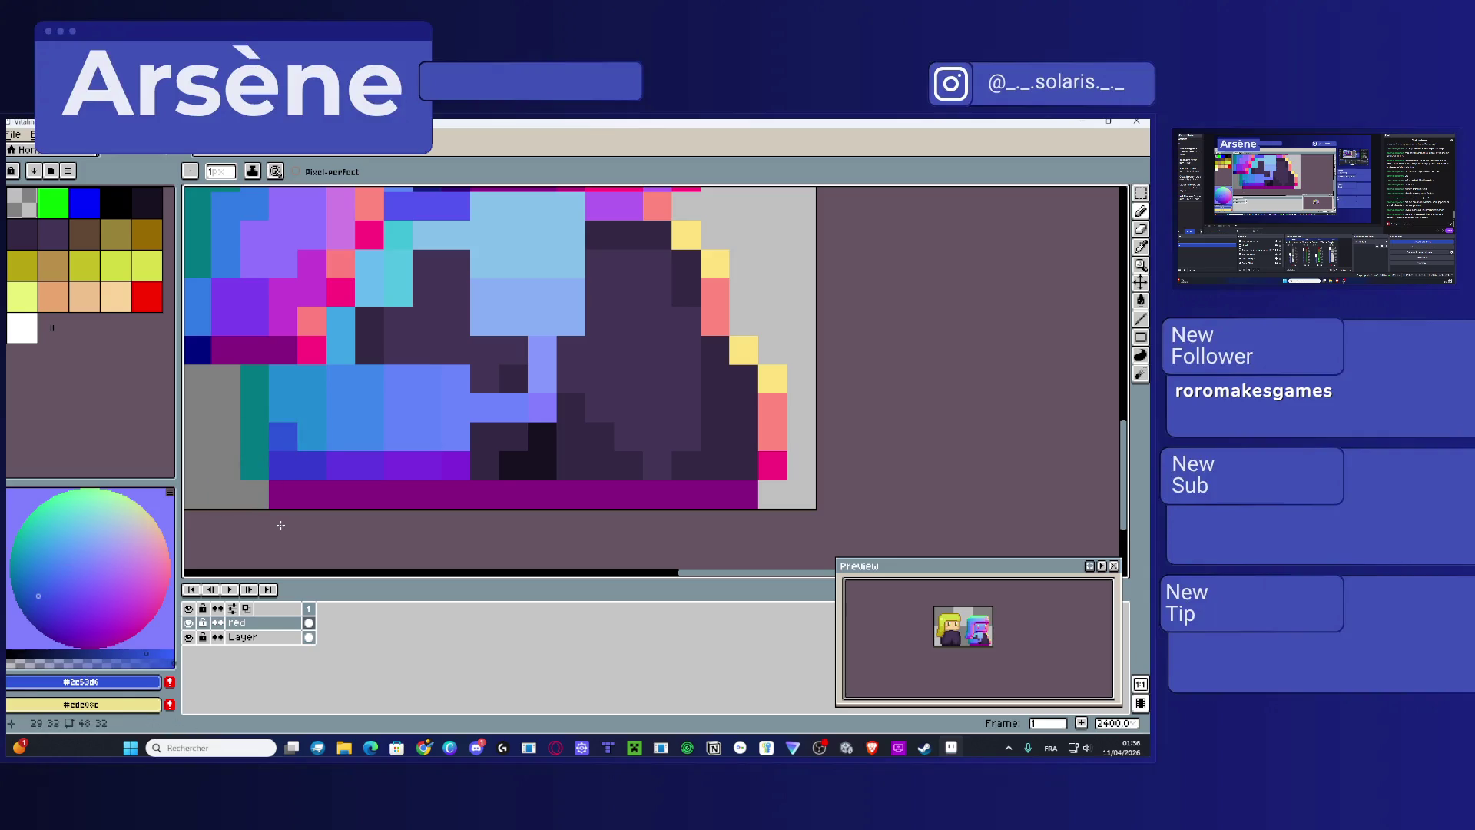
scroll(377, 470, "right", 1)
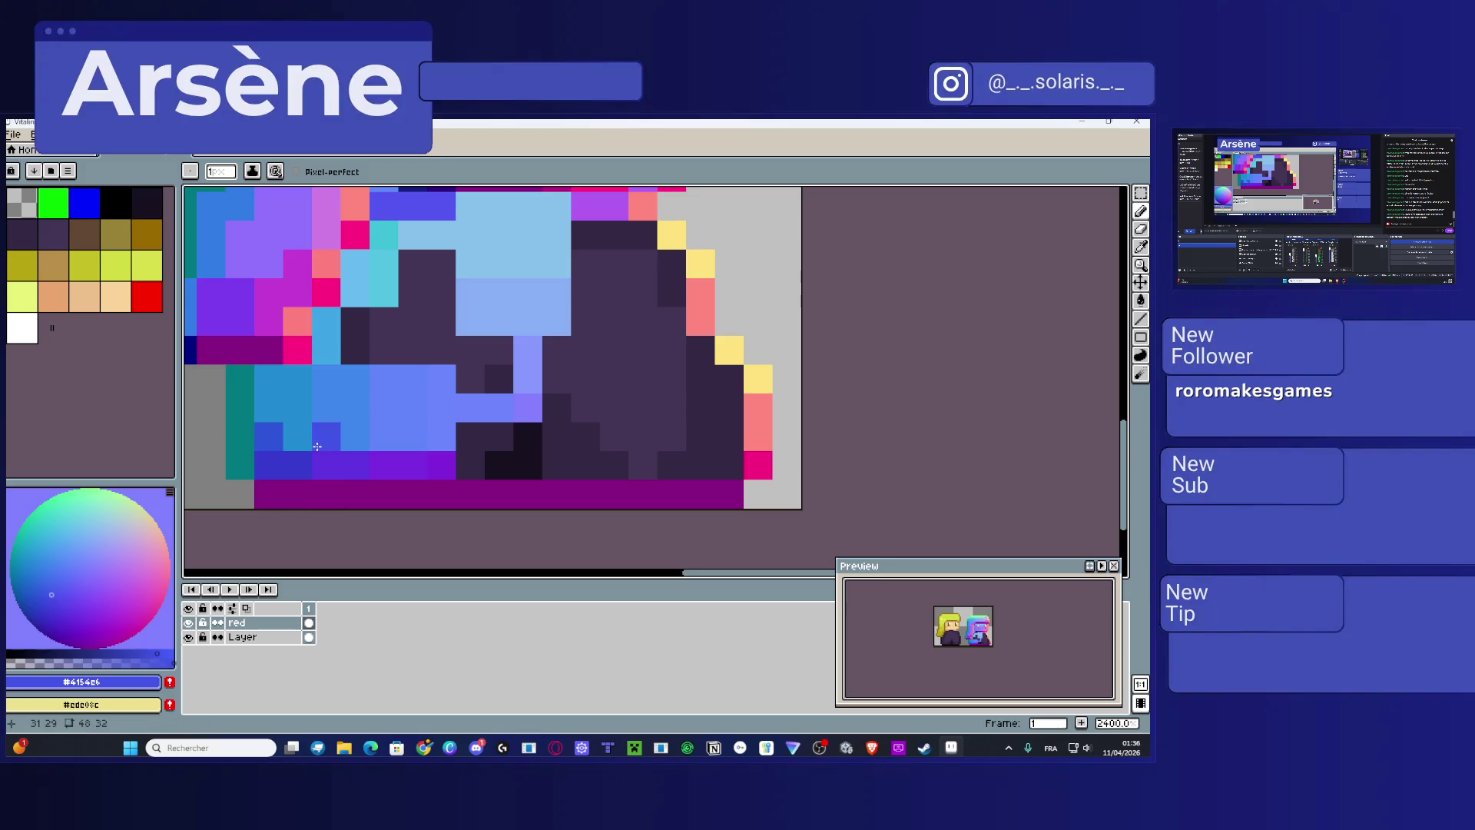
left_click_drag(335, 443, 355, 437)
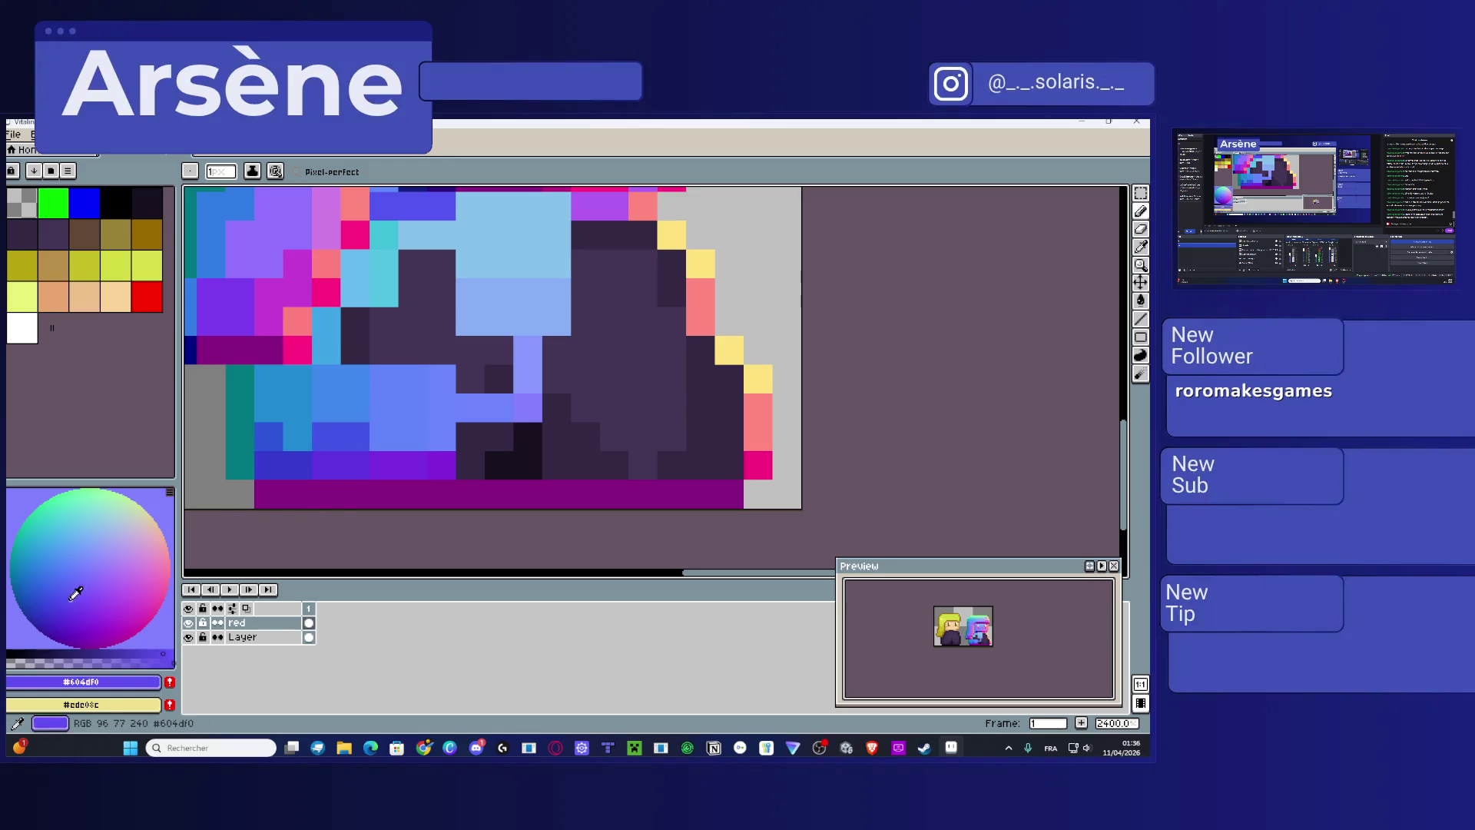
Step: Add purple #7b47f2 and blue #454be3 pixels to the clothing, undoing one stray pixel
left_click(403, 438, "alt")
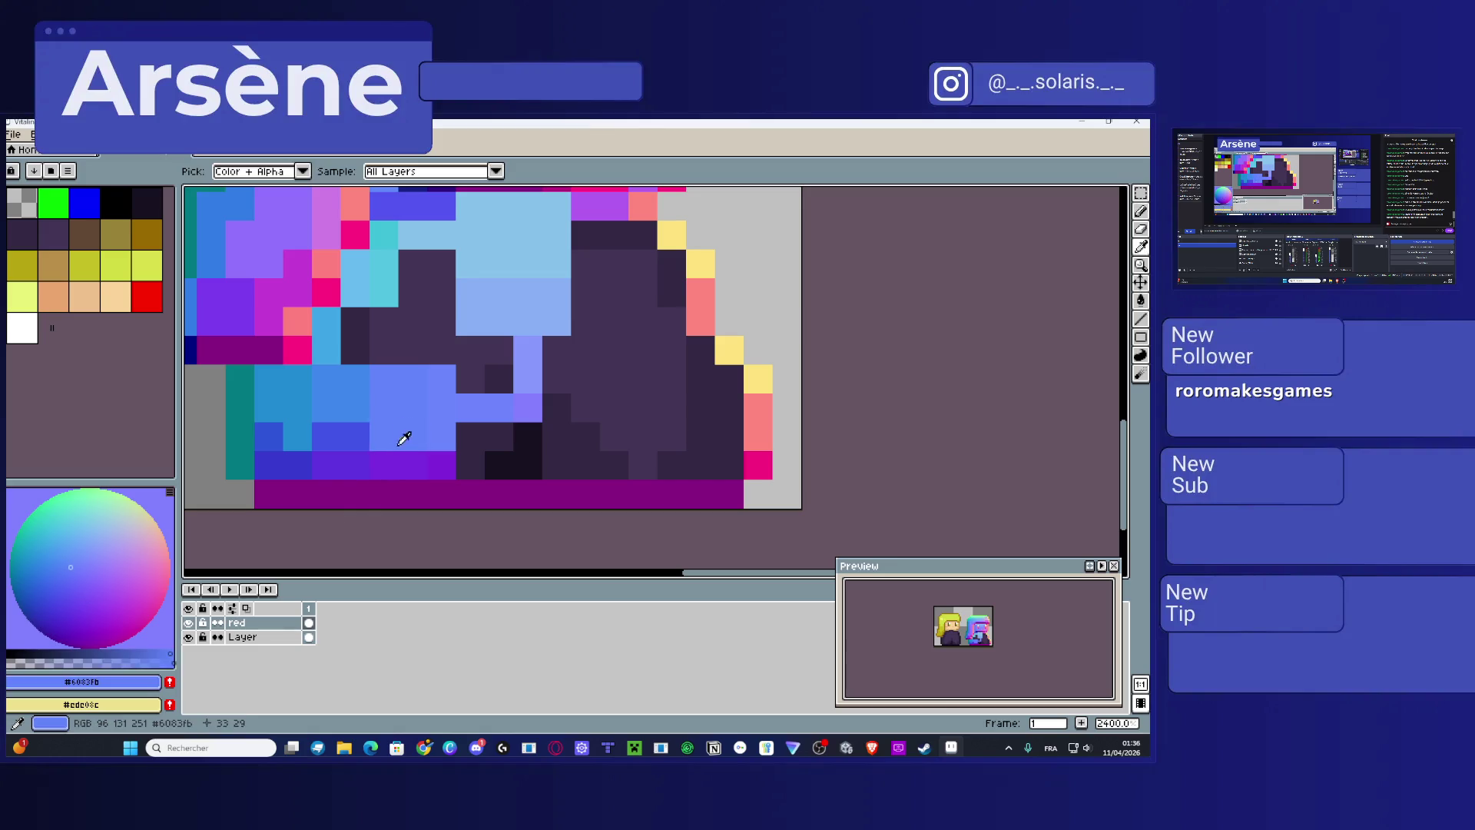
left_click(88, 603)
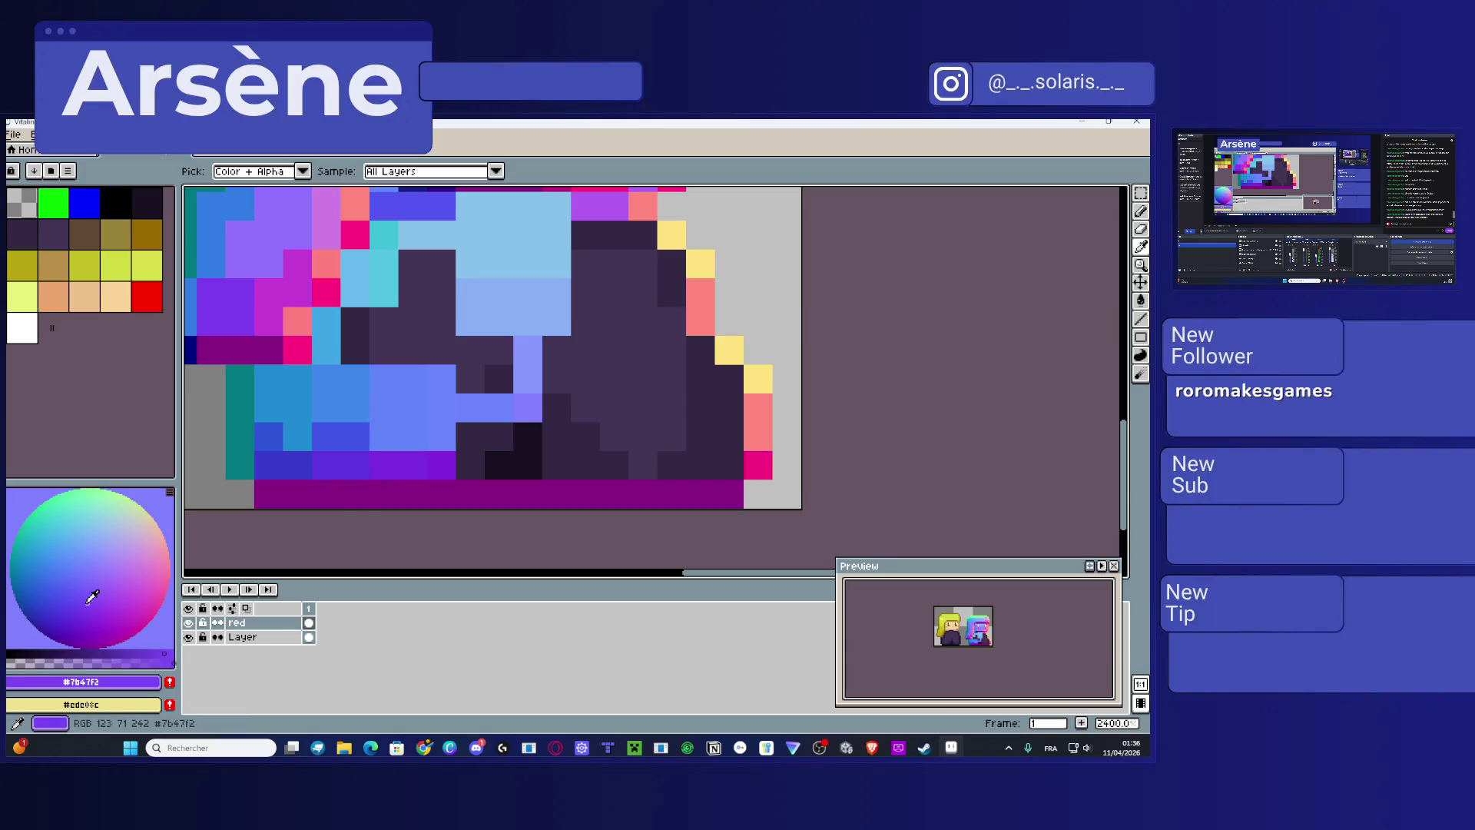
left_click_drag(415, 437, 392, 444)
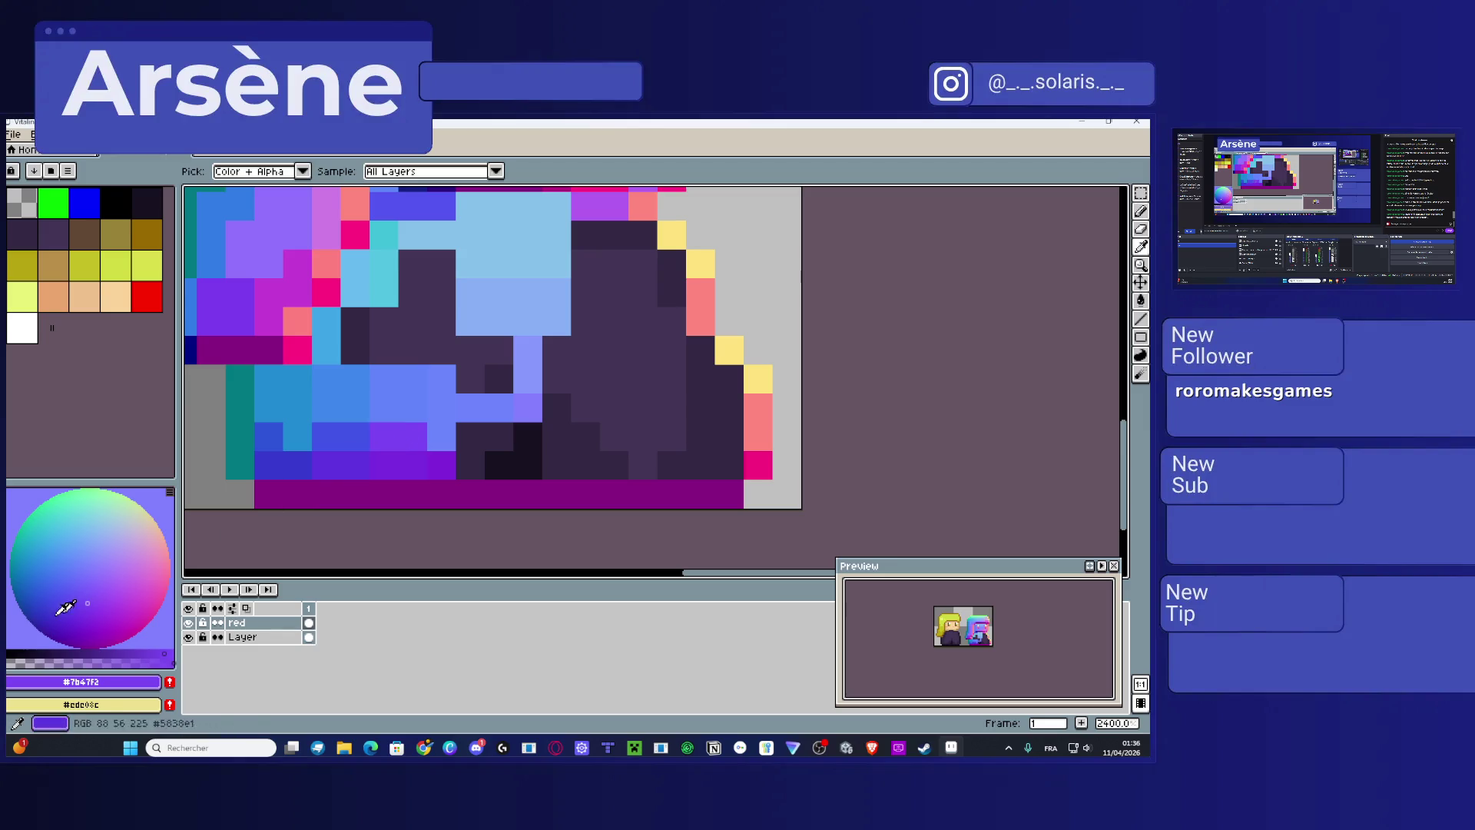
left_click(352, 438, "alt")
left_click(339, 467, "alt")
left_click(346, 409, "alt")
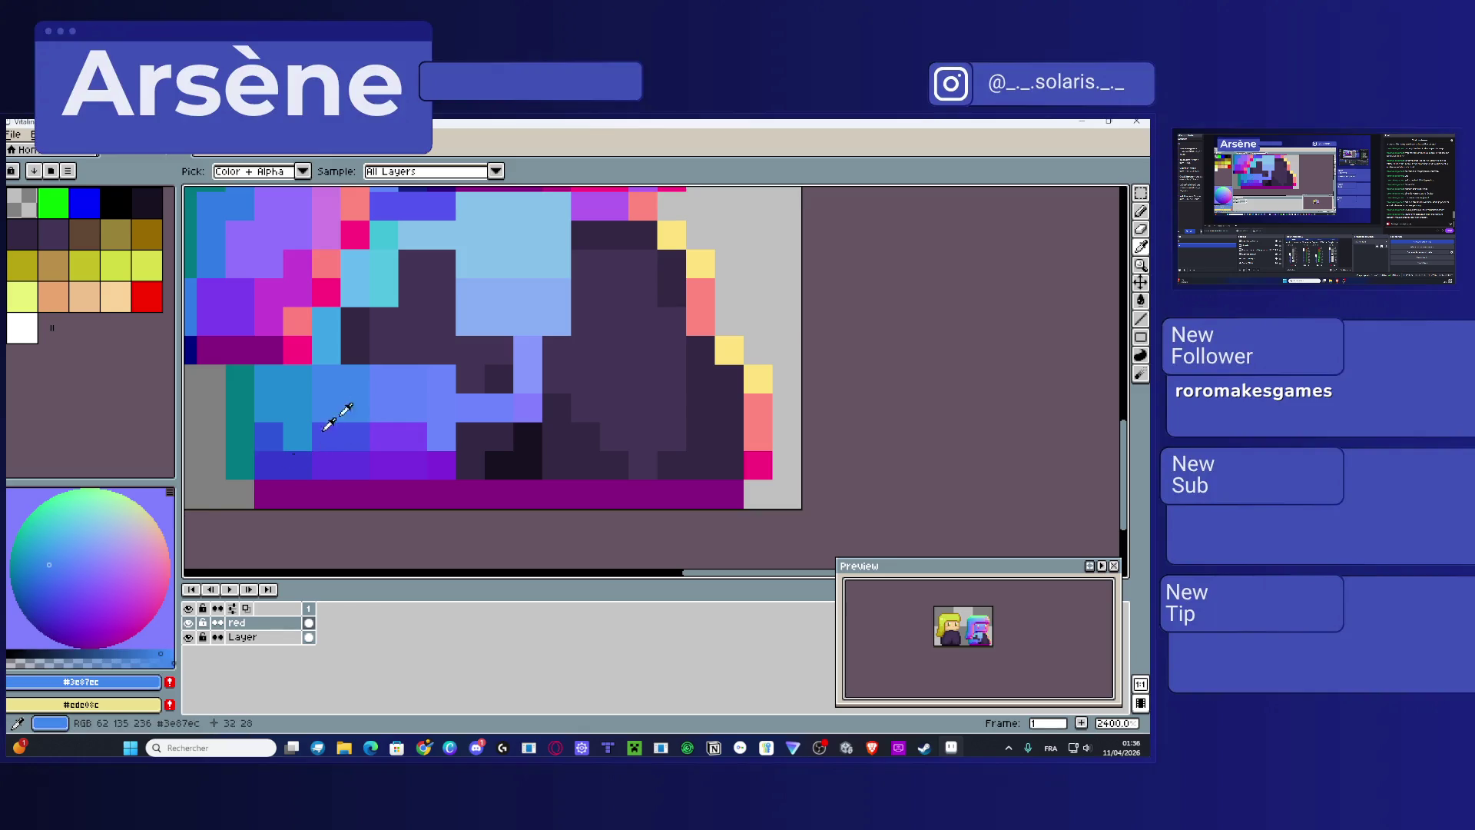
left_click(69, 596)
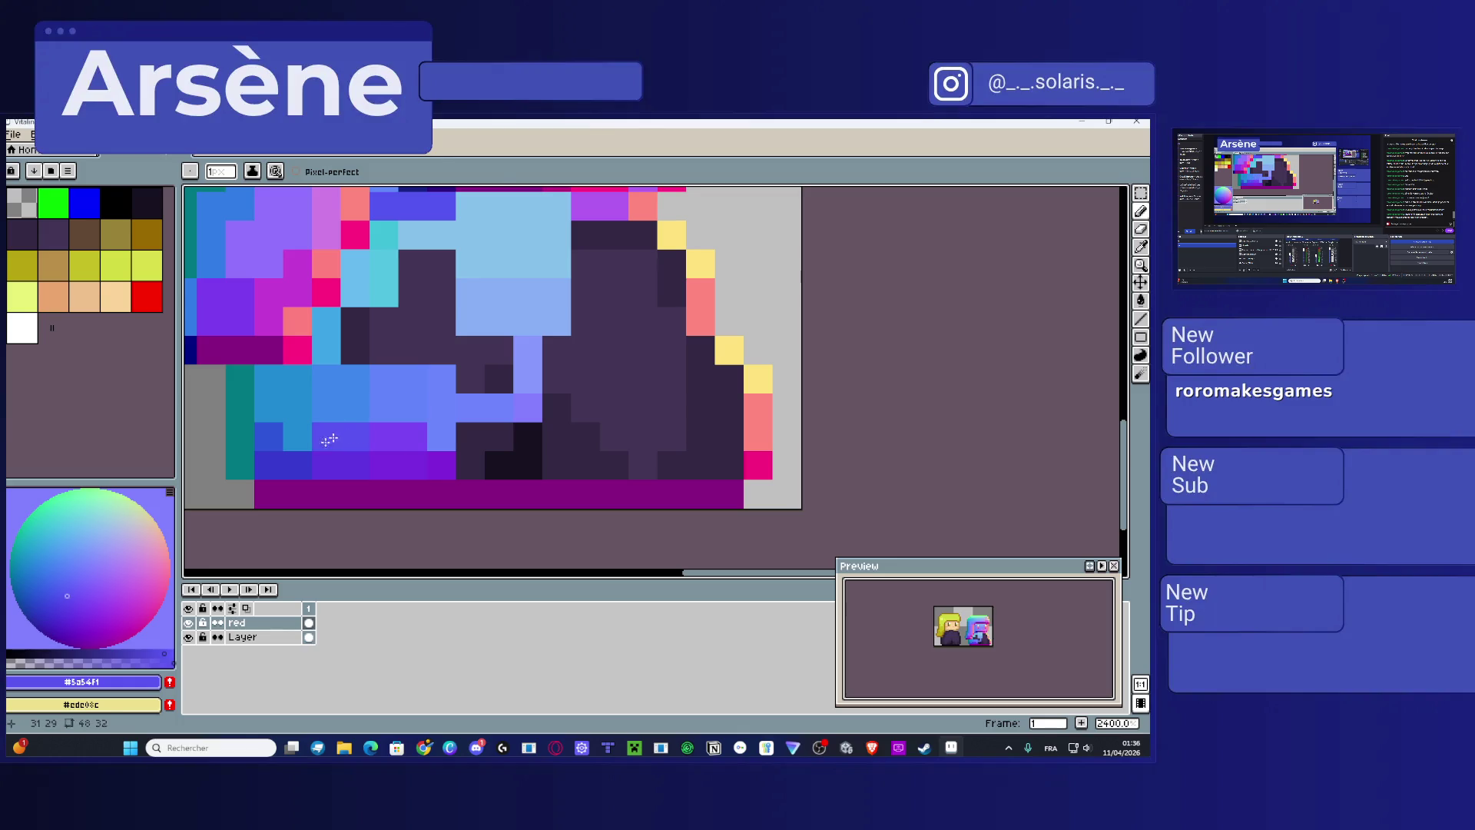
left_click(287, 465, "alt")
left_click(309, 440, "alt")
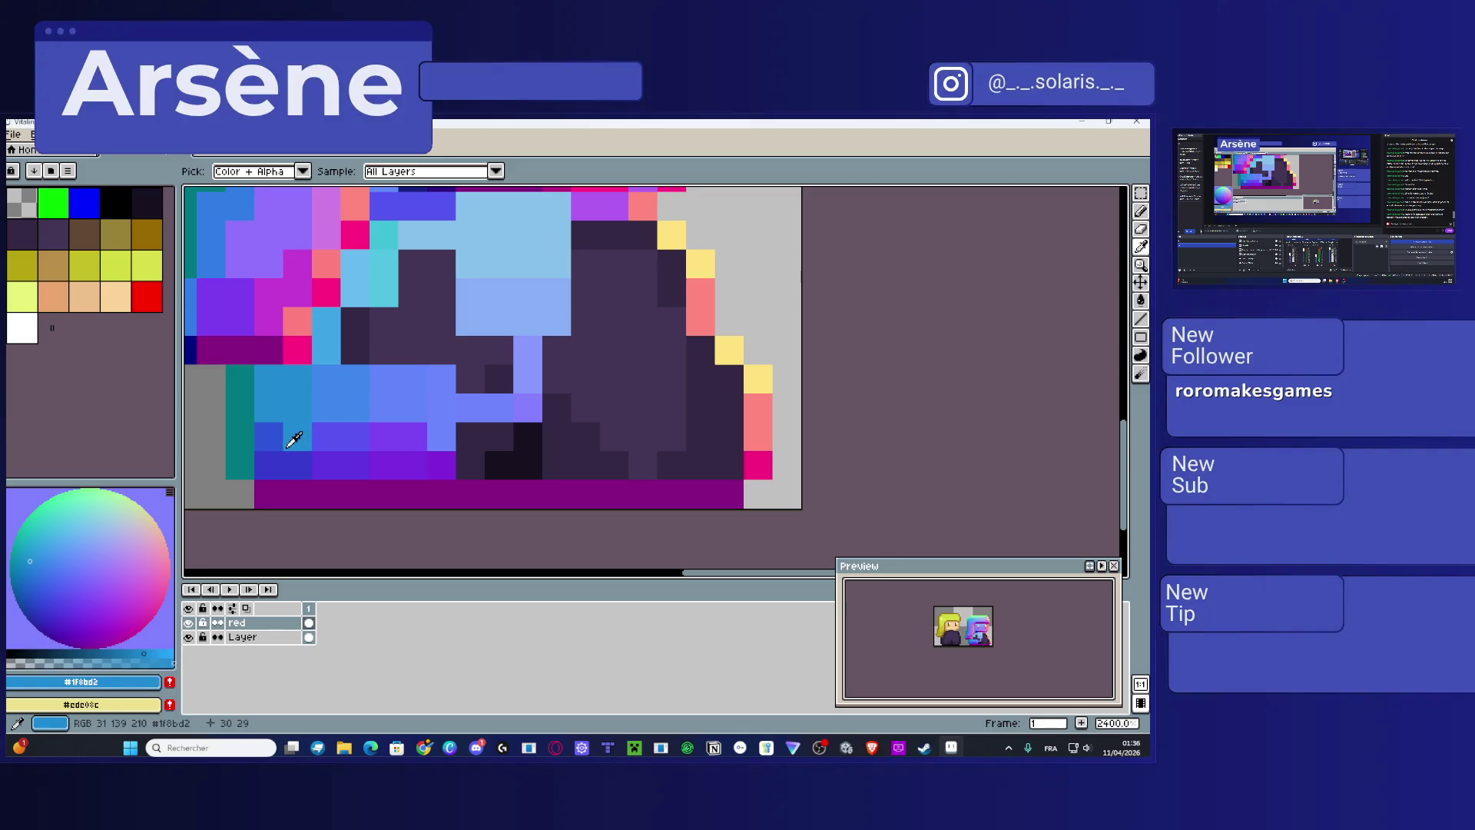
left_click(52, 600)
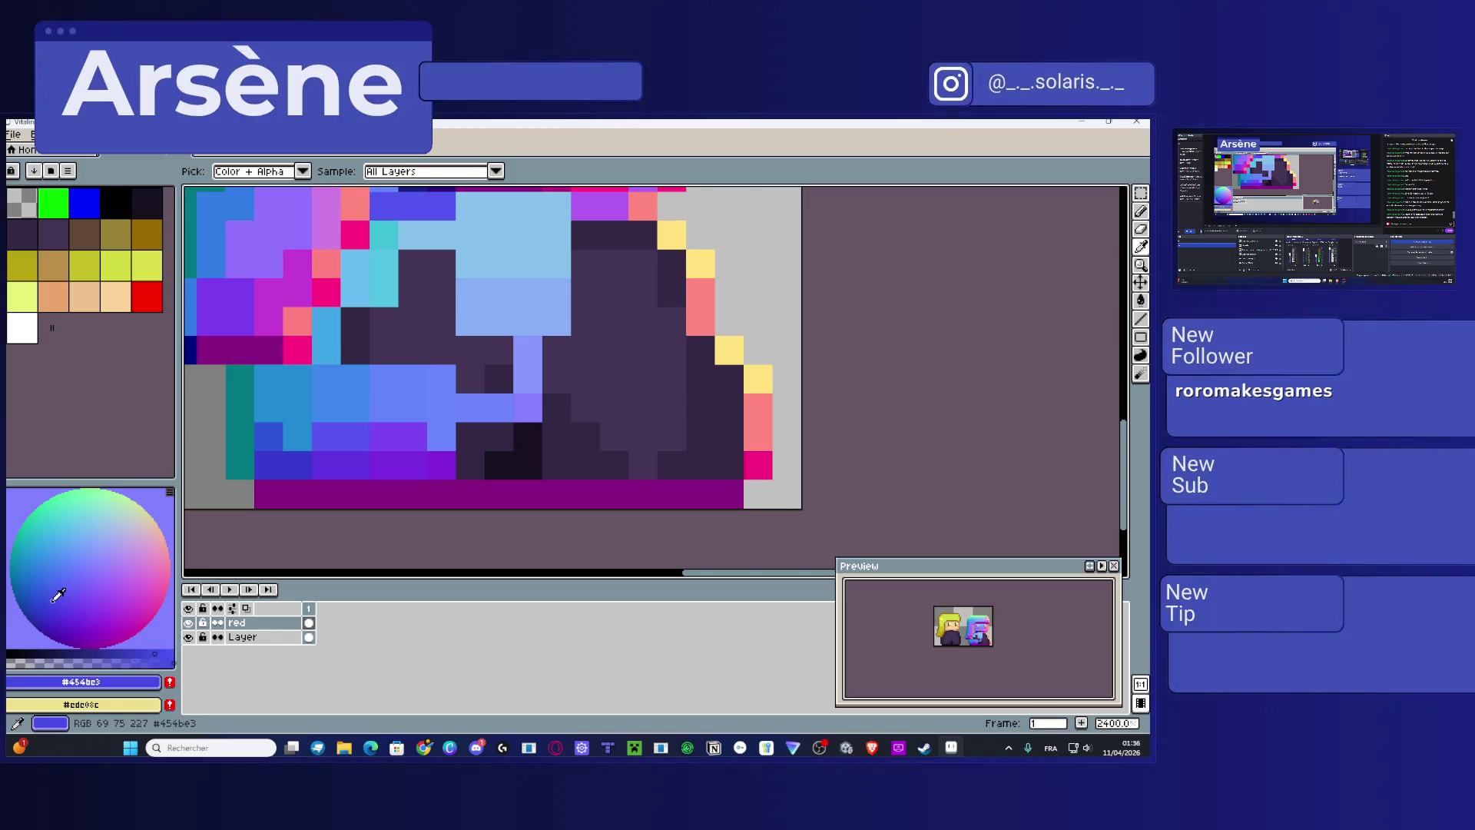
left_click(296, 437)
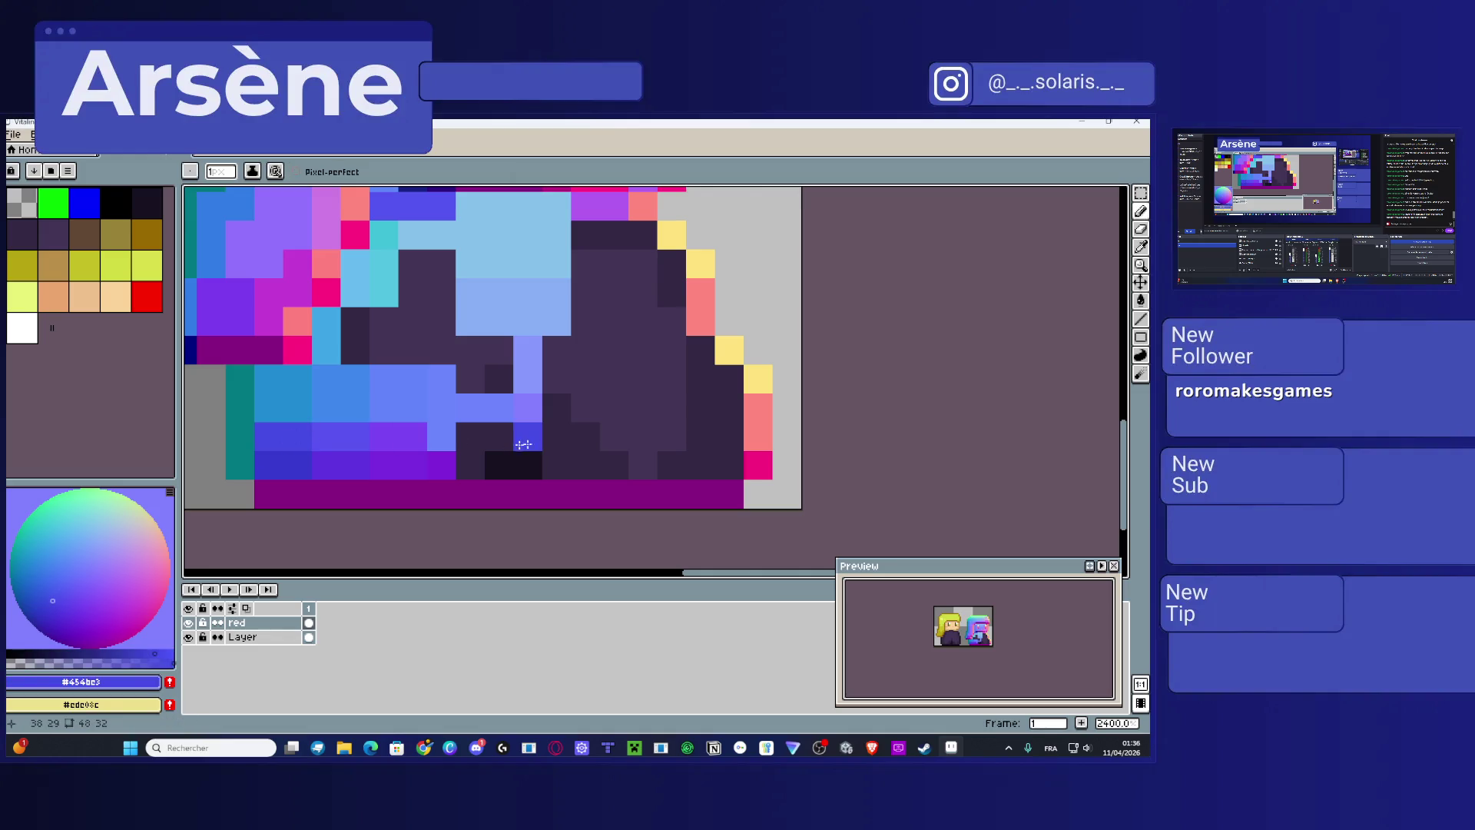
left_click(449, 468)
key("ctrl+z")
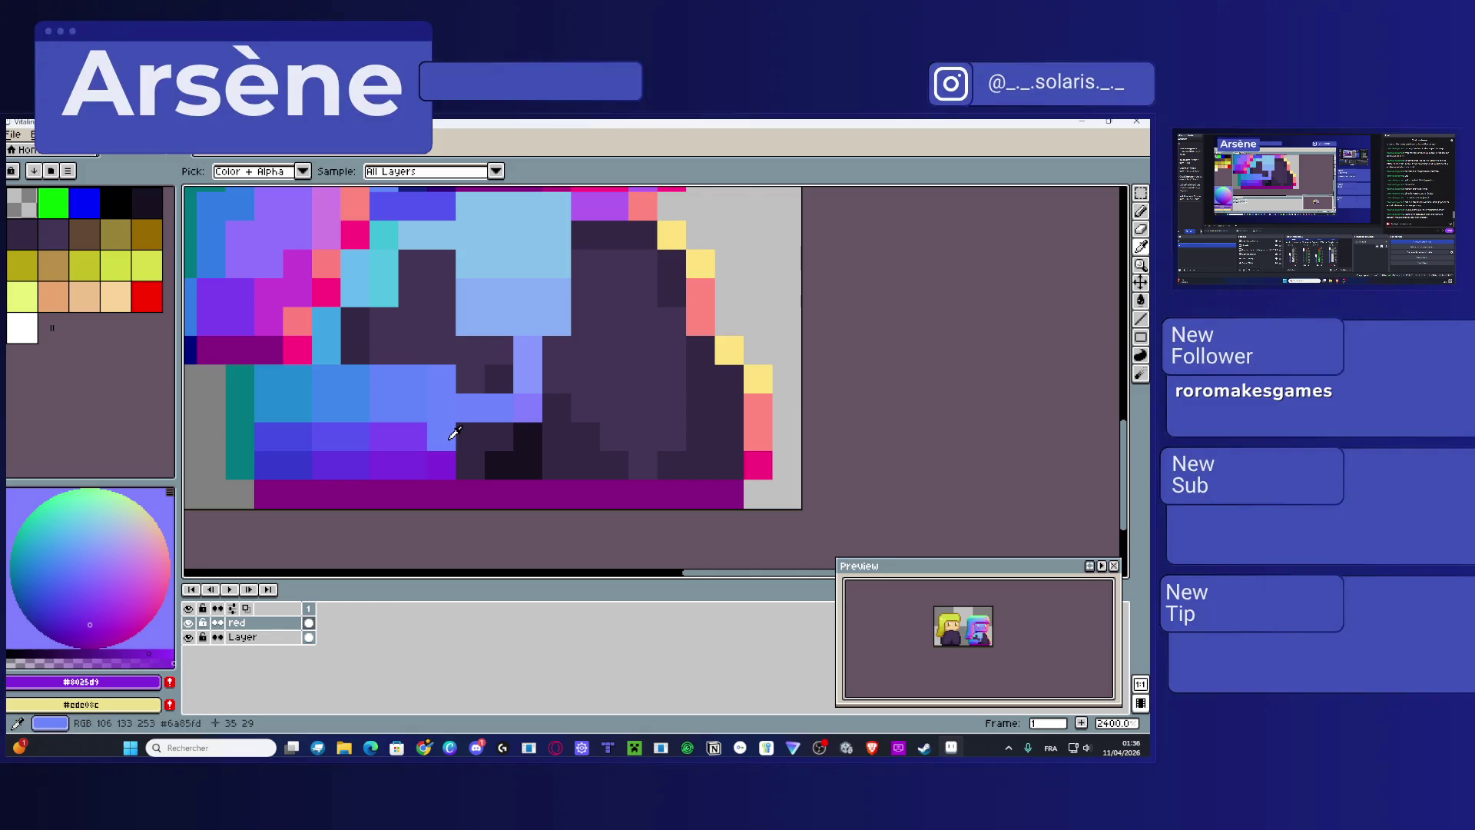
Step: Turn the dark lower-right clothing pixels purple #803aea, adjusting toward #8025d9
left_click(454, 428, "alt")
left_click(89, 612)
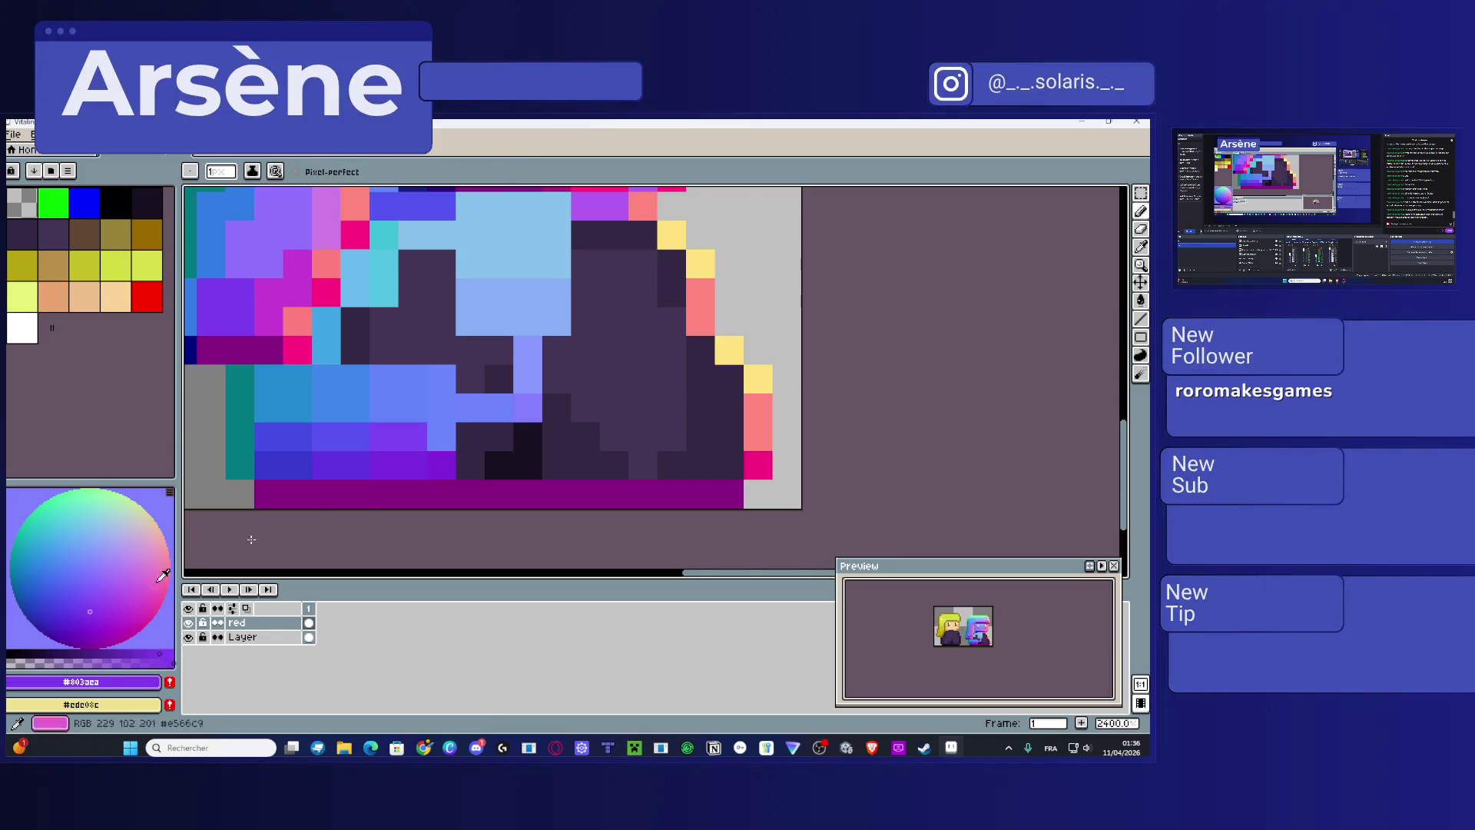
left_click(528, 436)
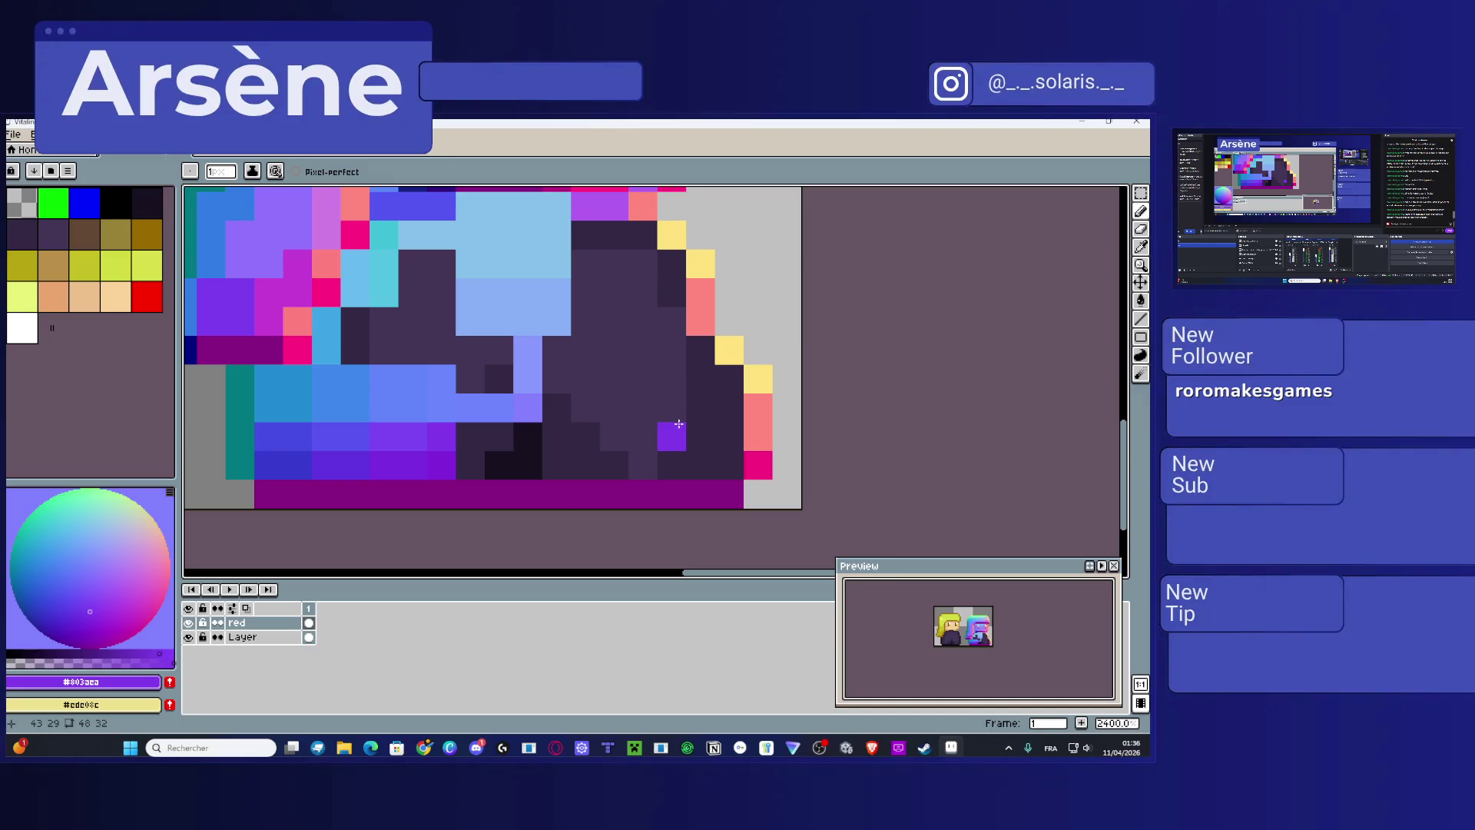
left_click_drag(474, 443, 499, 437)
left_click(471, 465)
left_click(452, 467, "alt")
left_click(496, 470)
scroll(496, 470, "right", 3)
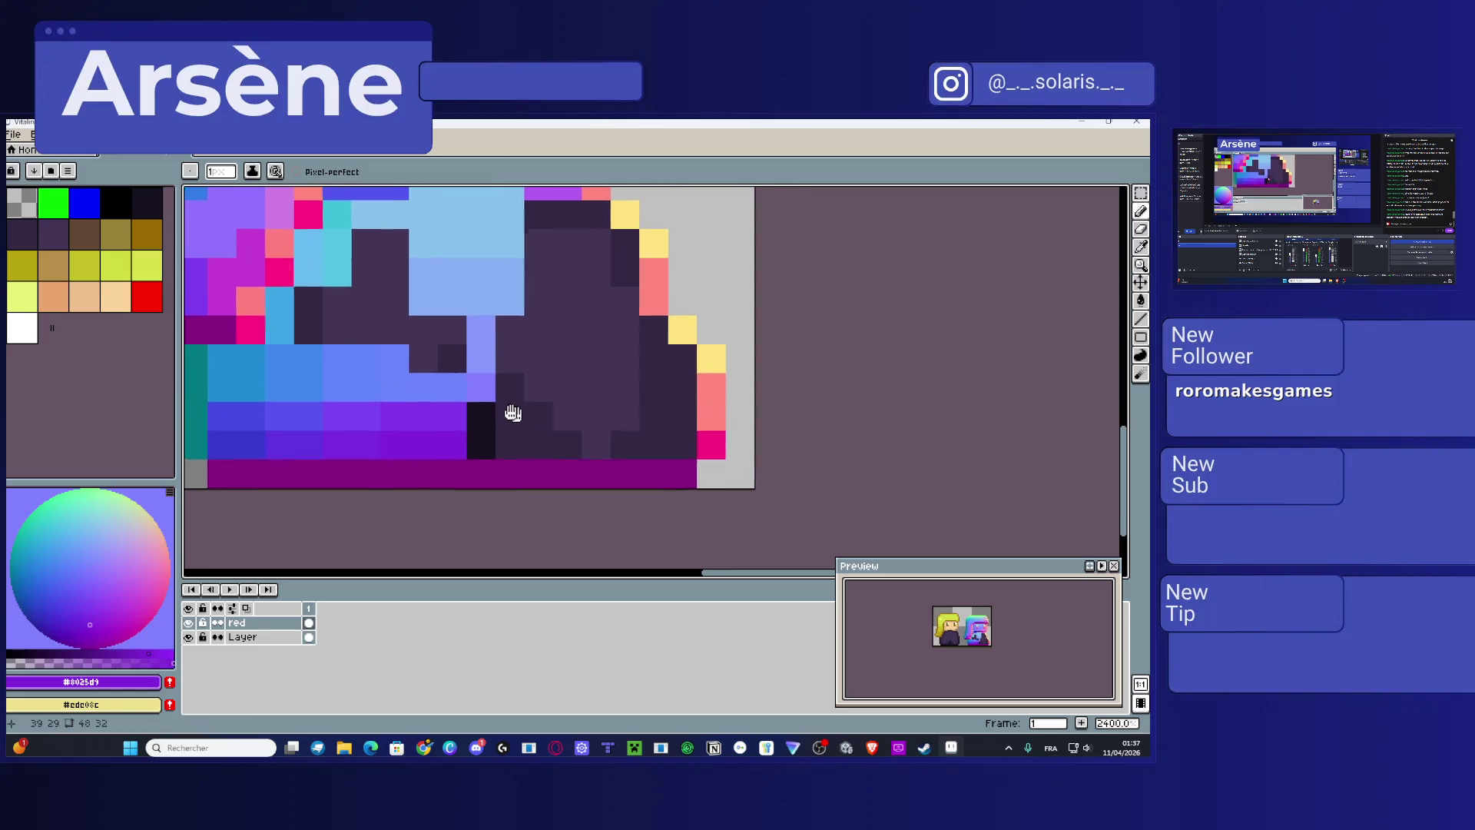
Step: Paint several dark clothing pixels in purple around #8954f7
left_click(432, 464, "alt")
left_click(439, 382, "alt")
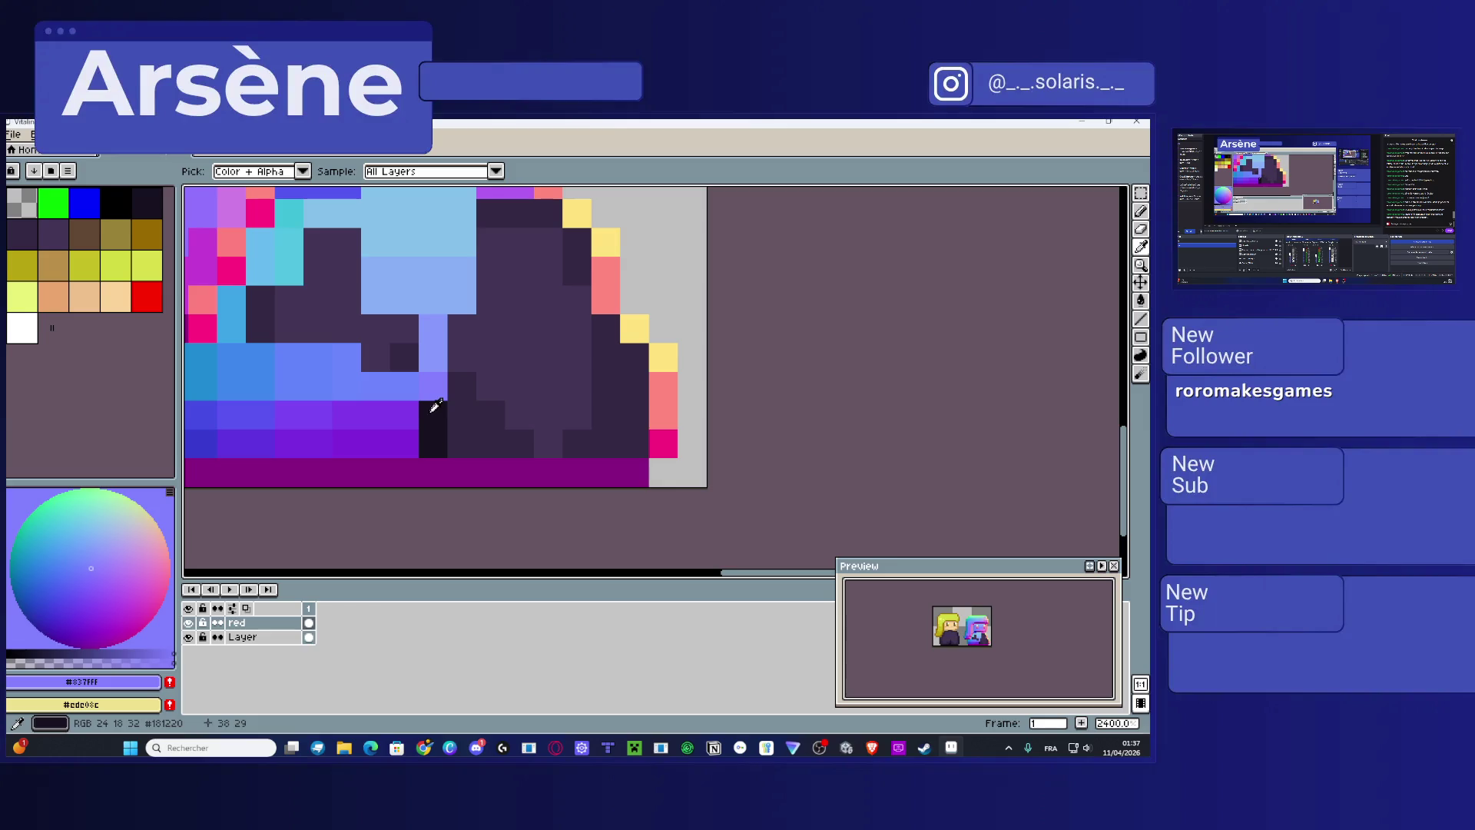
left_click(441, 459, "alt")
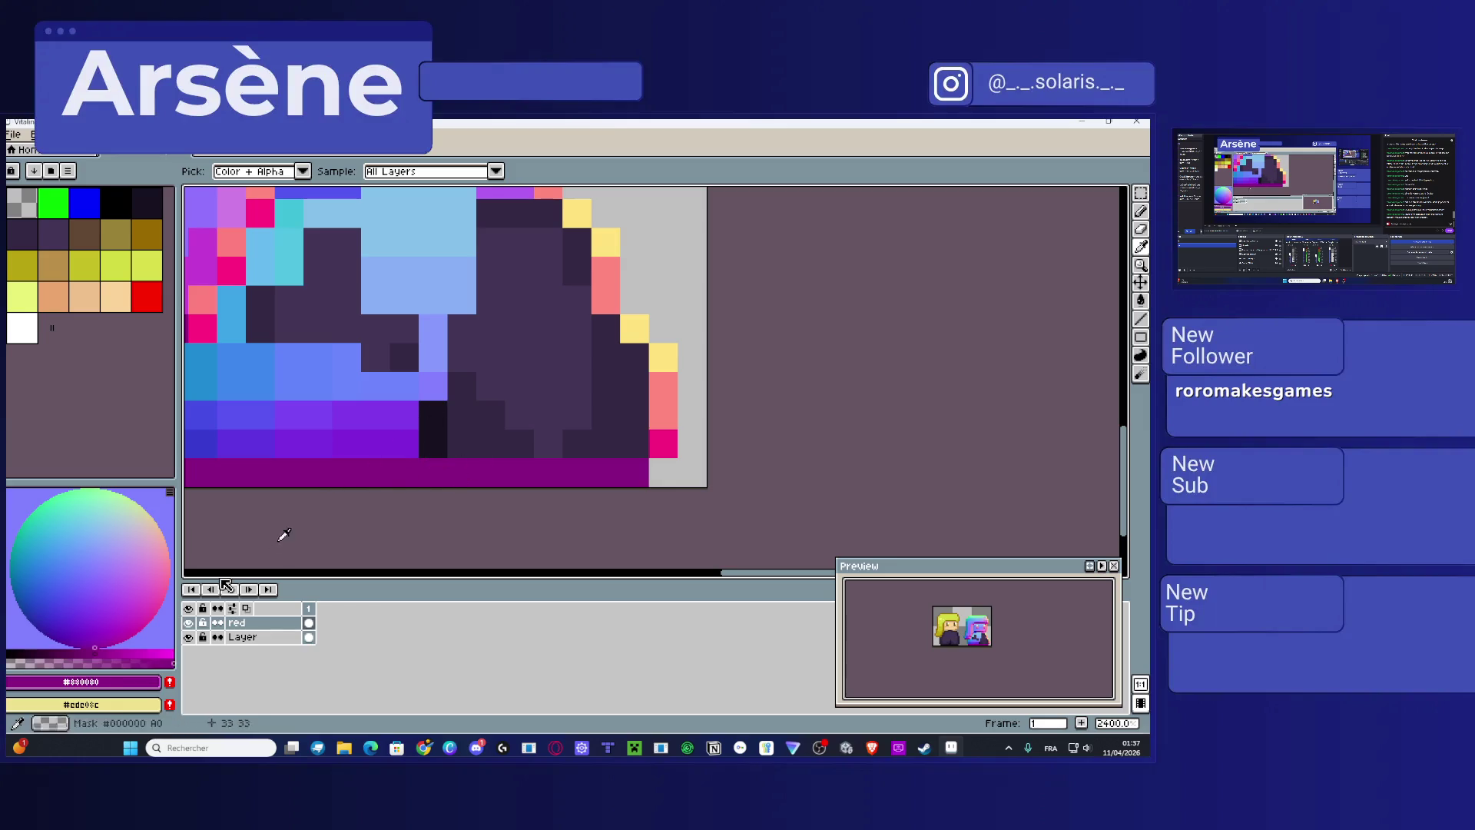
left_click(100, 622)
left_click(431, 442)
left_click(103, 591)
left_click(95, 594)
left_click(429, 425)
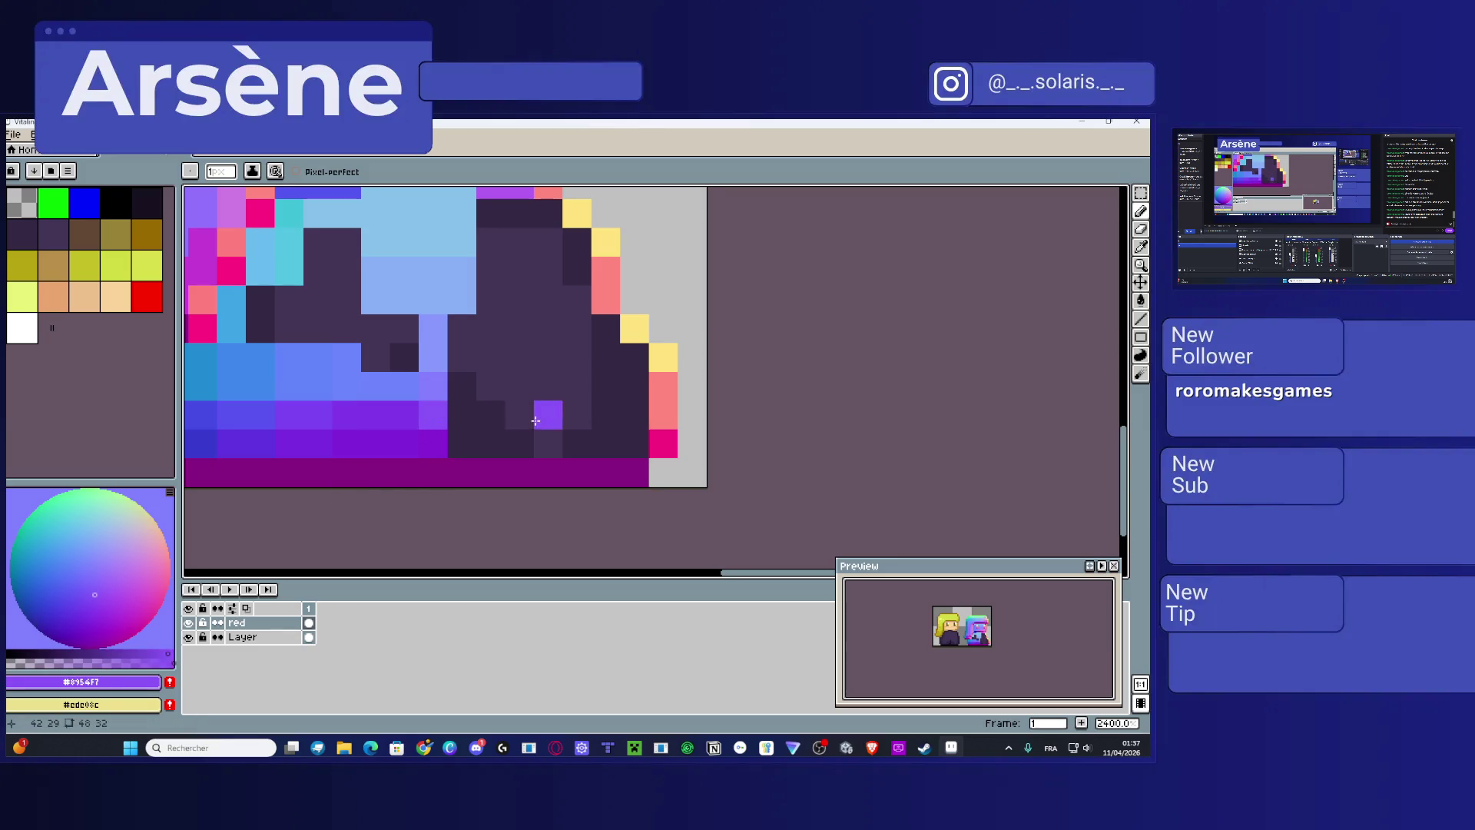
left_click(450, 425)
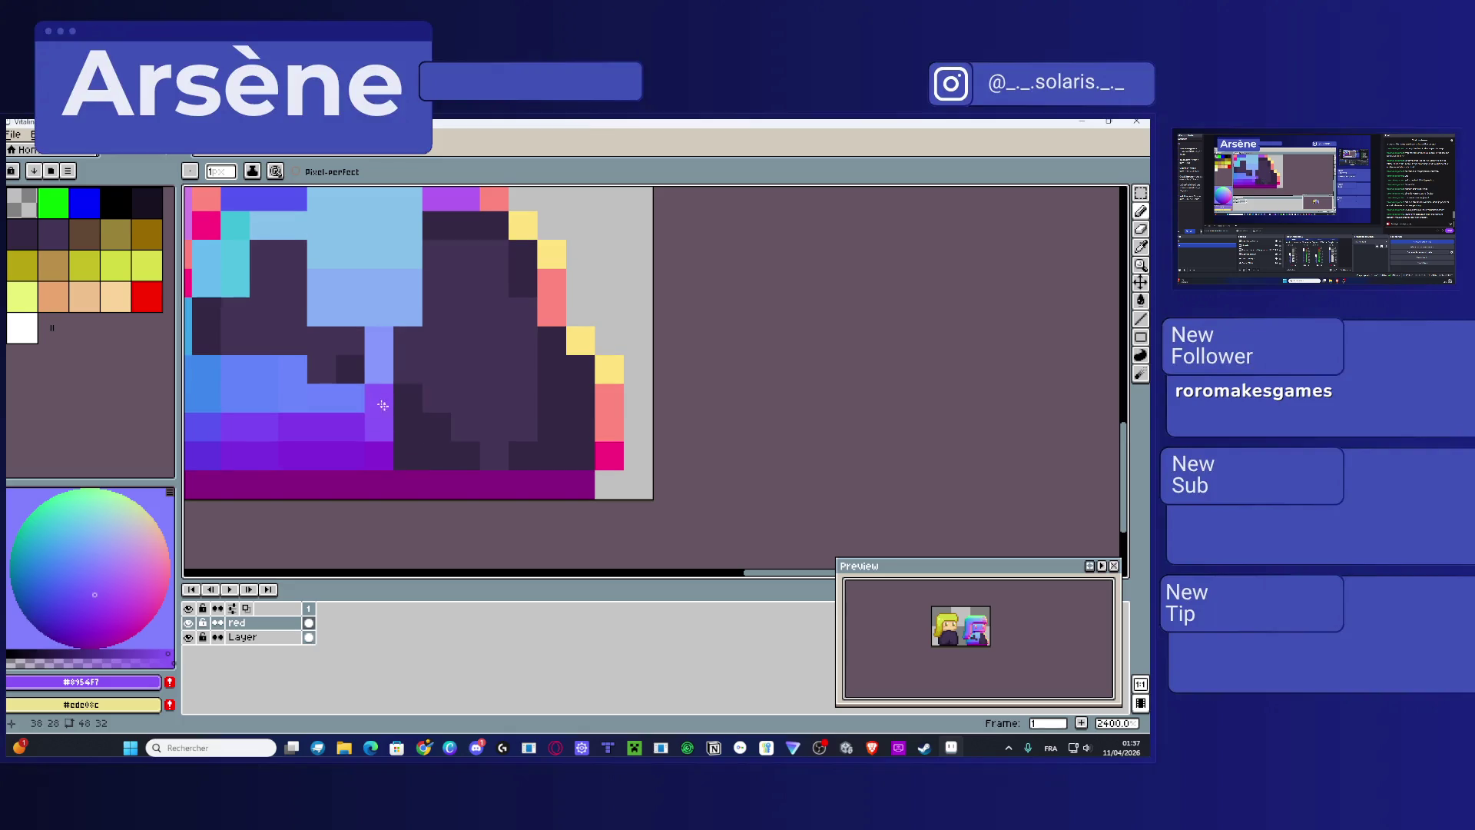
Step: Continue a clothing row with lavender, lighter lavender #bf7fef and pink #d87fdc pixels
key("alt")
left_click(632, 396)
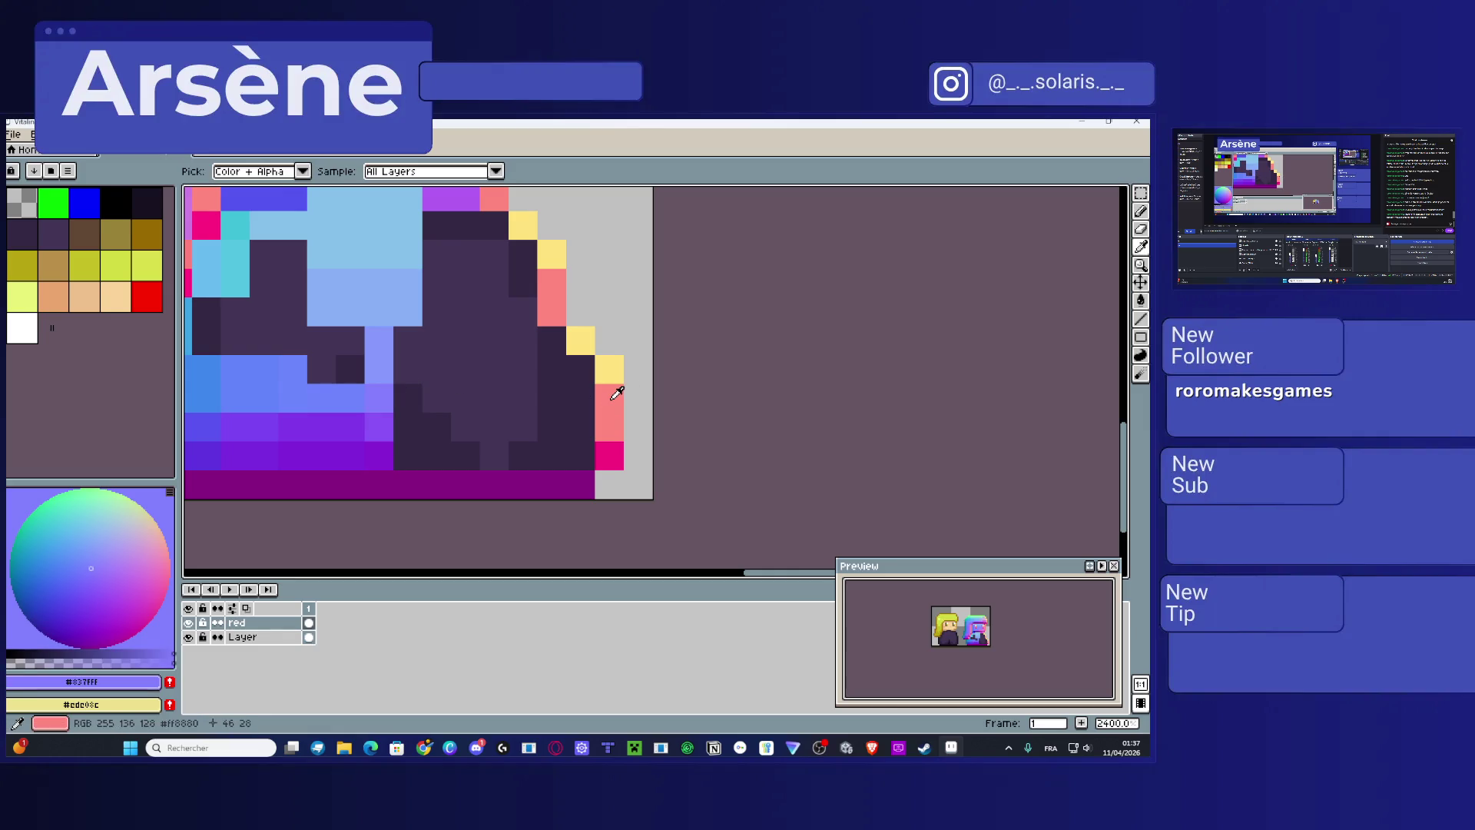
left_click(612, 396)
left_click(393, 396)
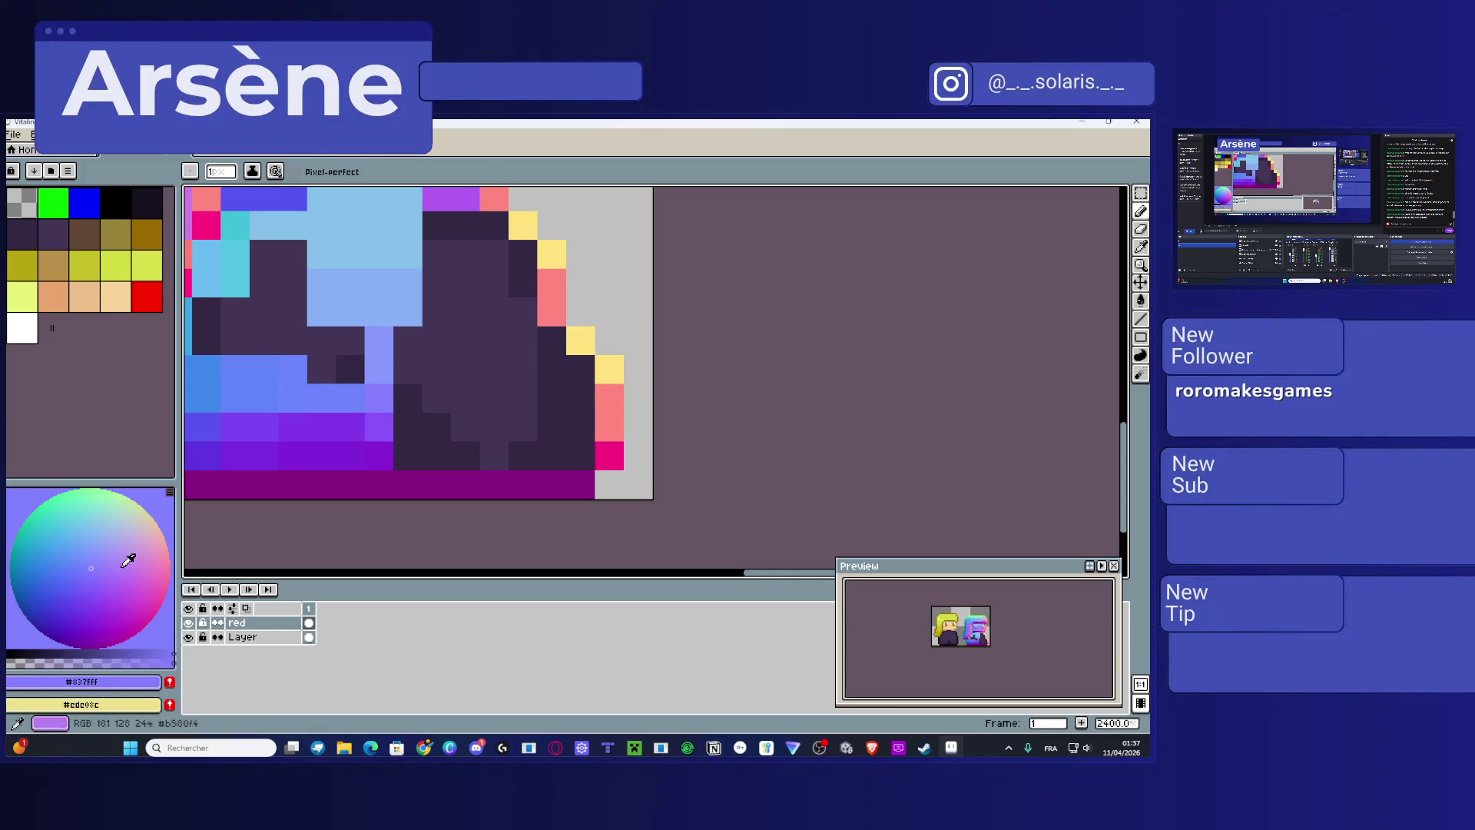
left_click(408, 397)
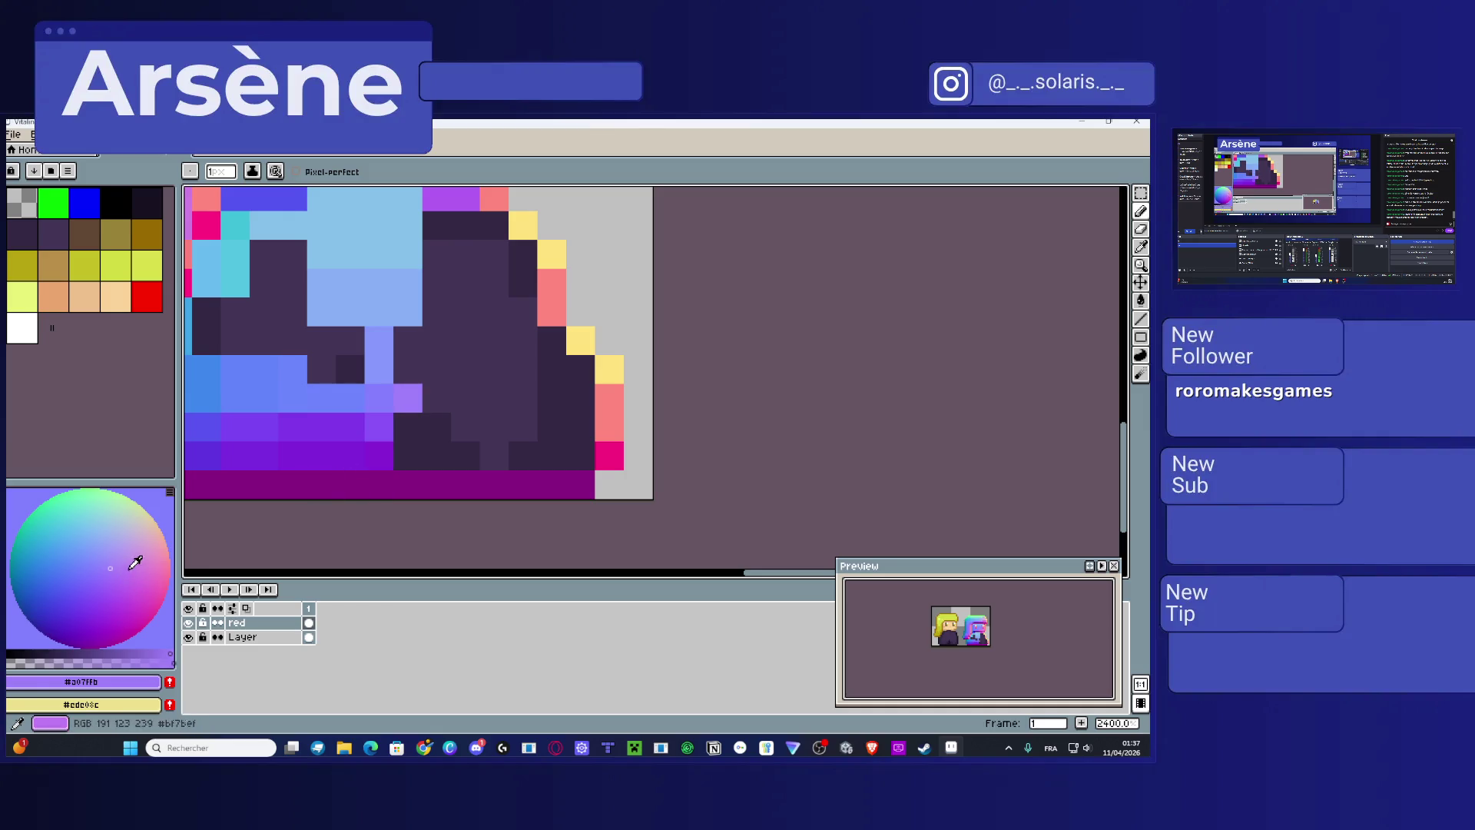
left_click(129, 567)
left_click_drag(436, 398, 466, 398)
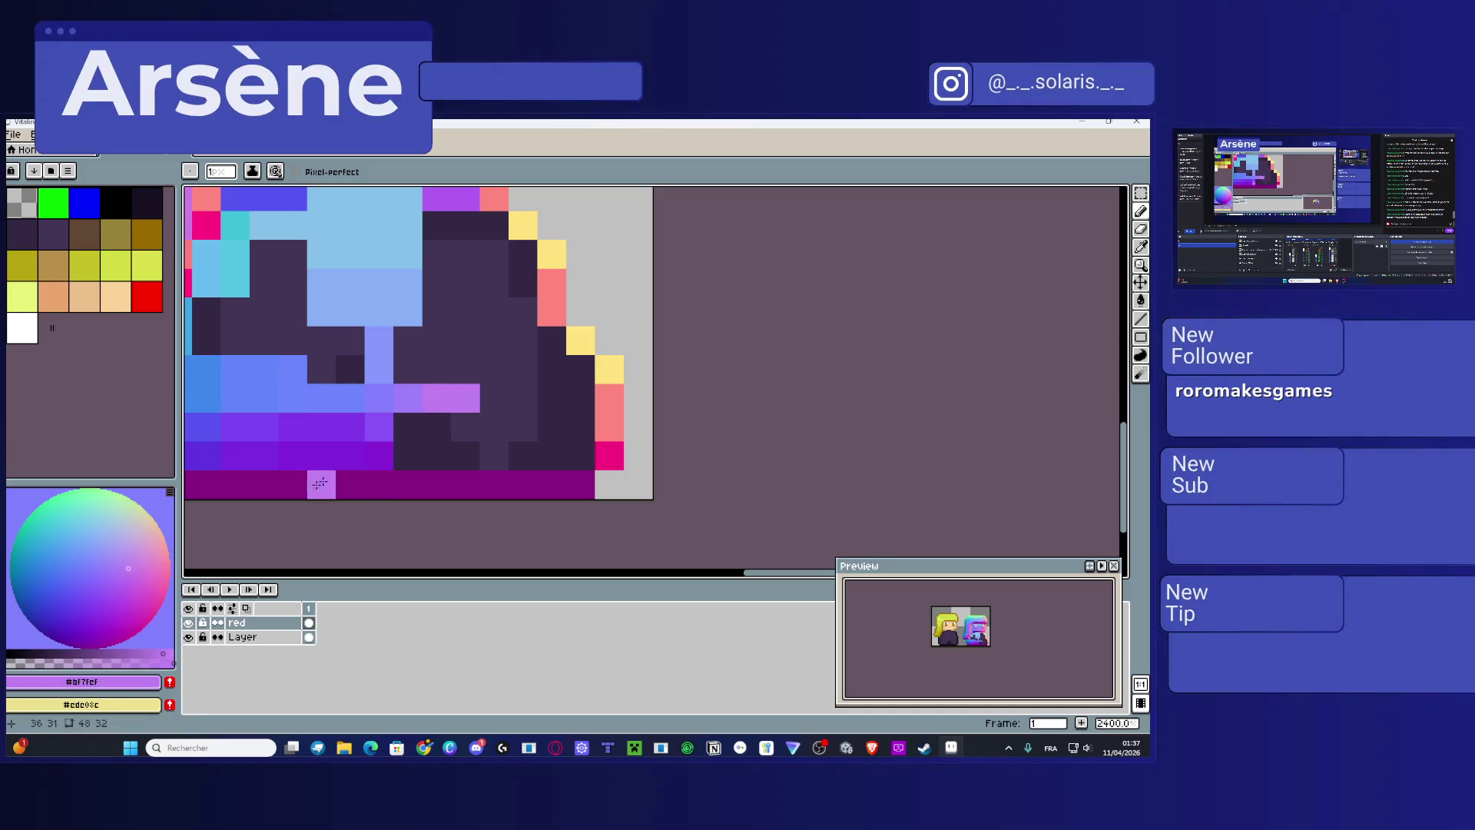
left_click(146, 567)
left_click_drag(494, 398, 560, 400)
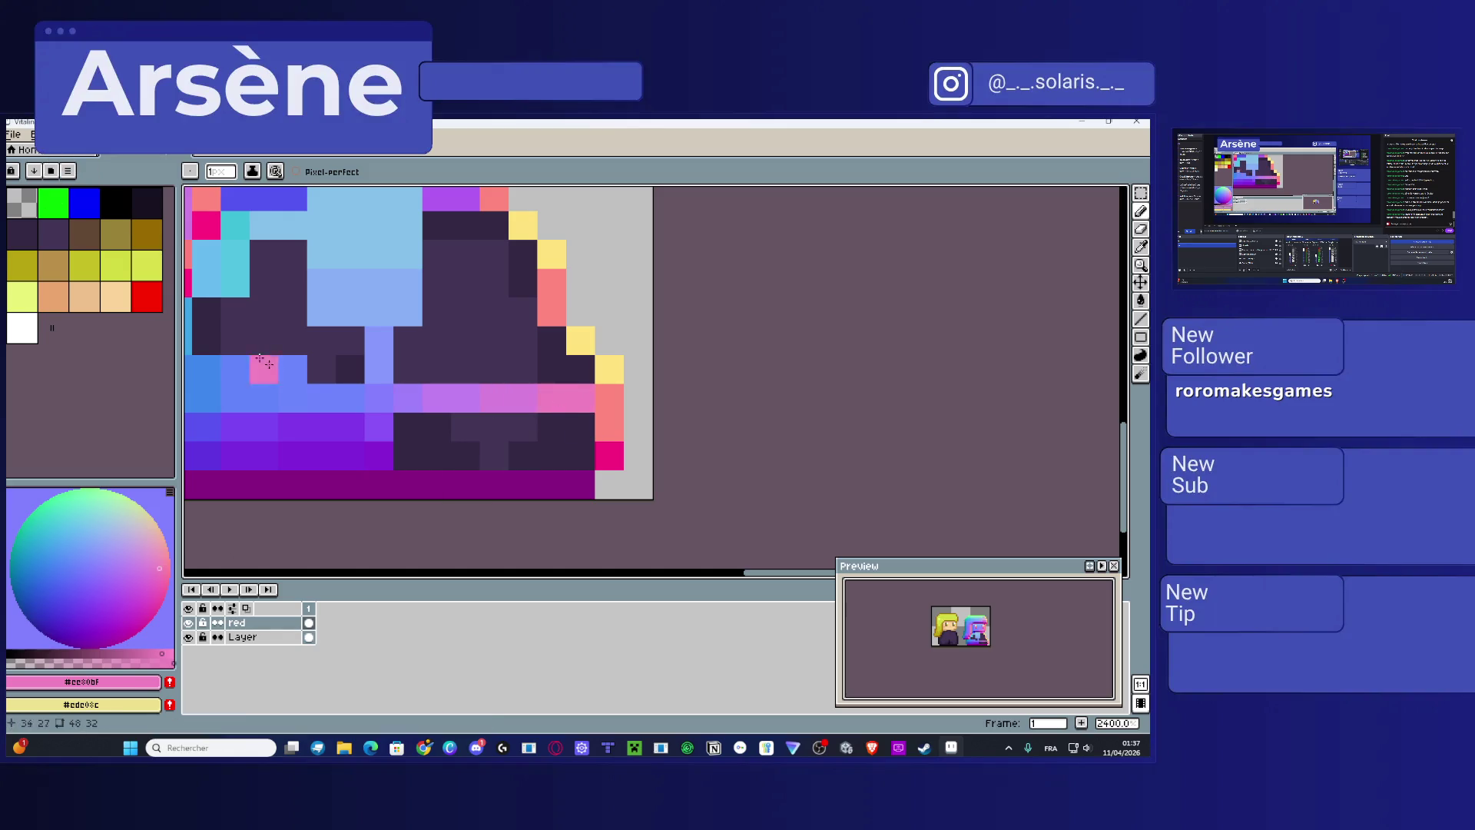
Step: Paint dark pixels deep purple #9c27d6 and darker purples, undoing the last stroke
left_click(423, 473, "alt")
left_click(421, 393, "alt")
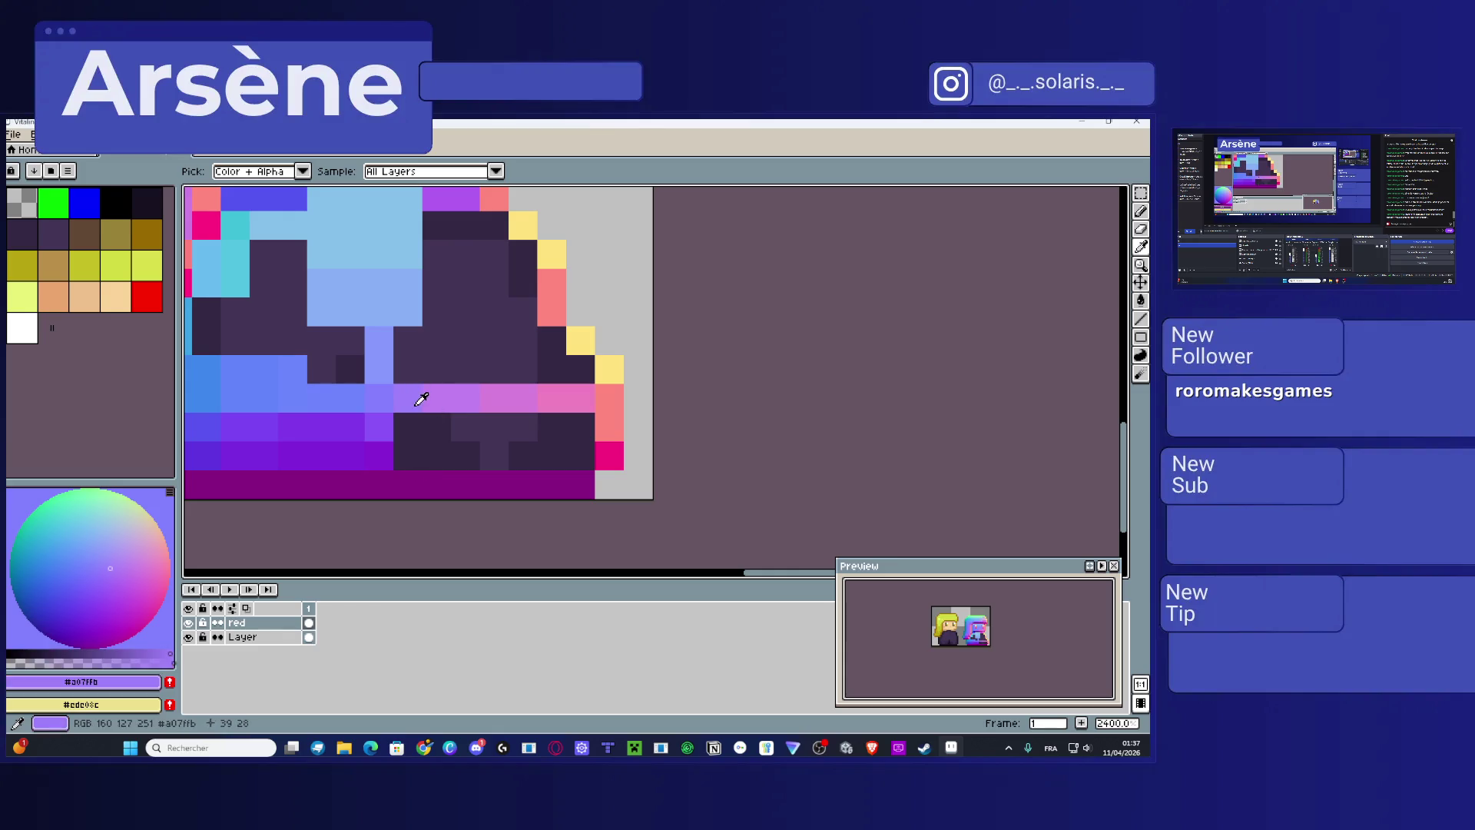
left_click(108, 623)
left_click(413, 459)
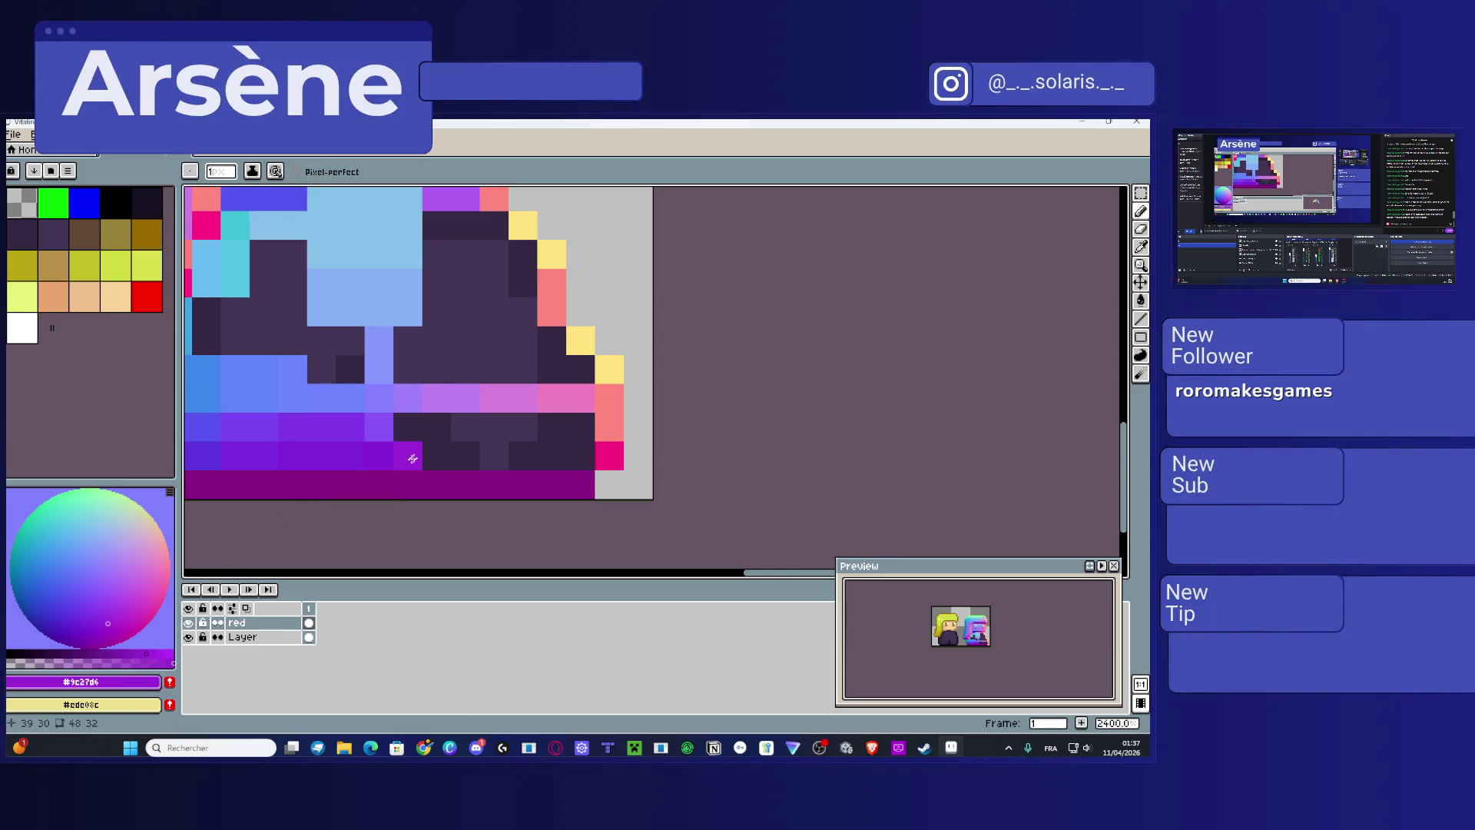
left_click(110, 597)
left_click(409, 435)
left_click(454, 484, "alt")
left_click(494, 484)
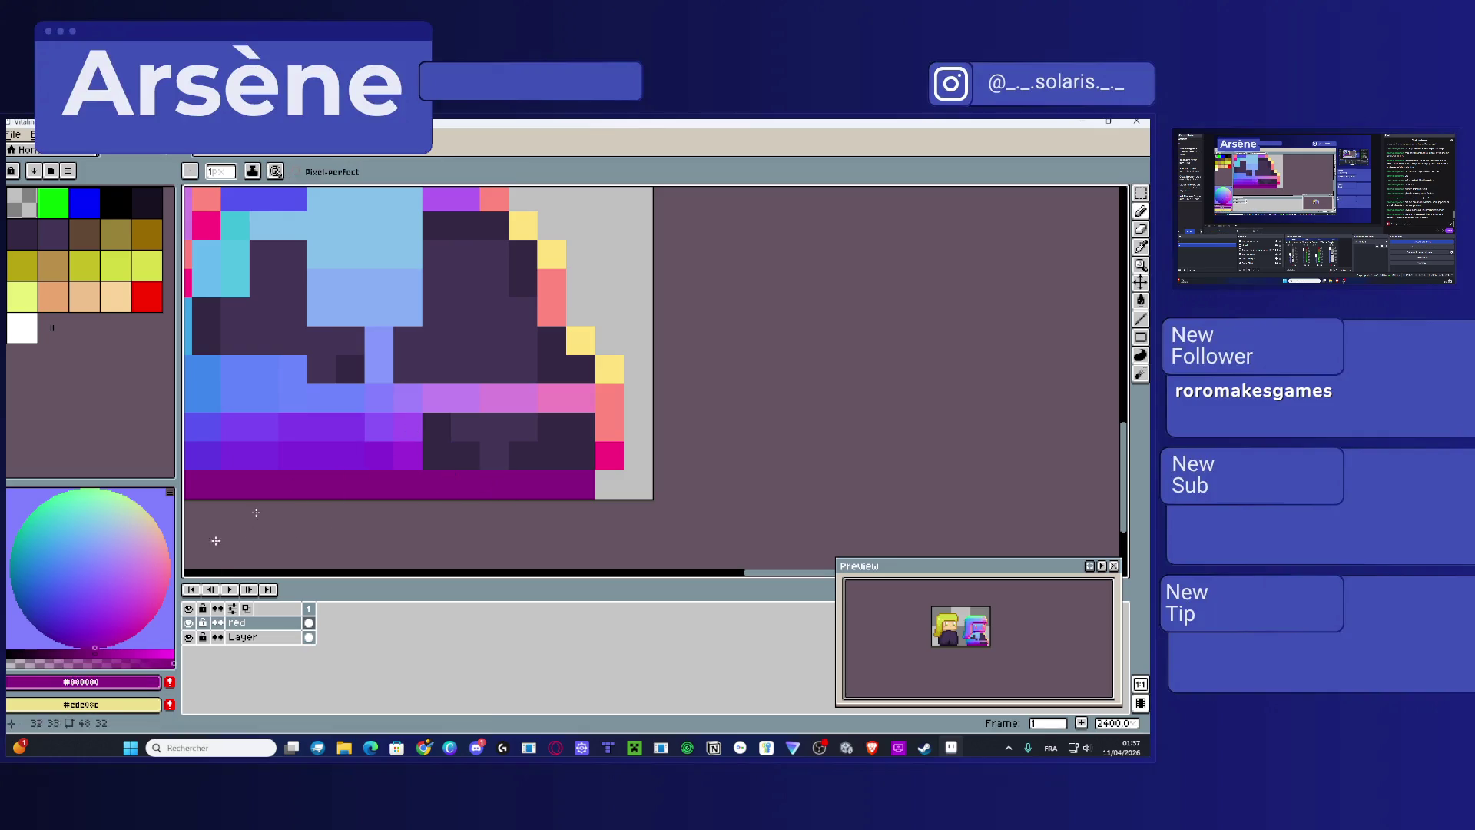
left_click(449, 388, "alt")
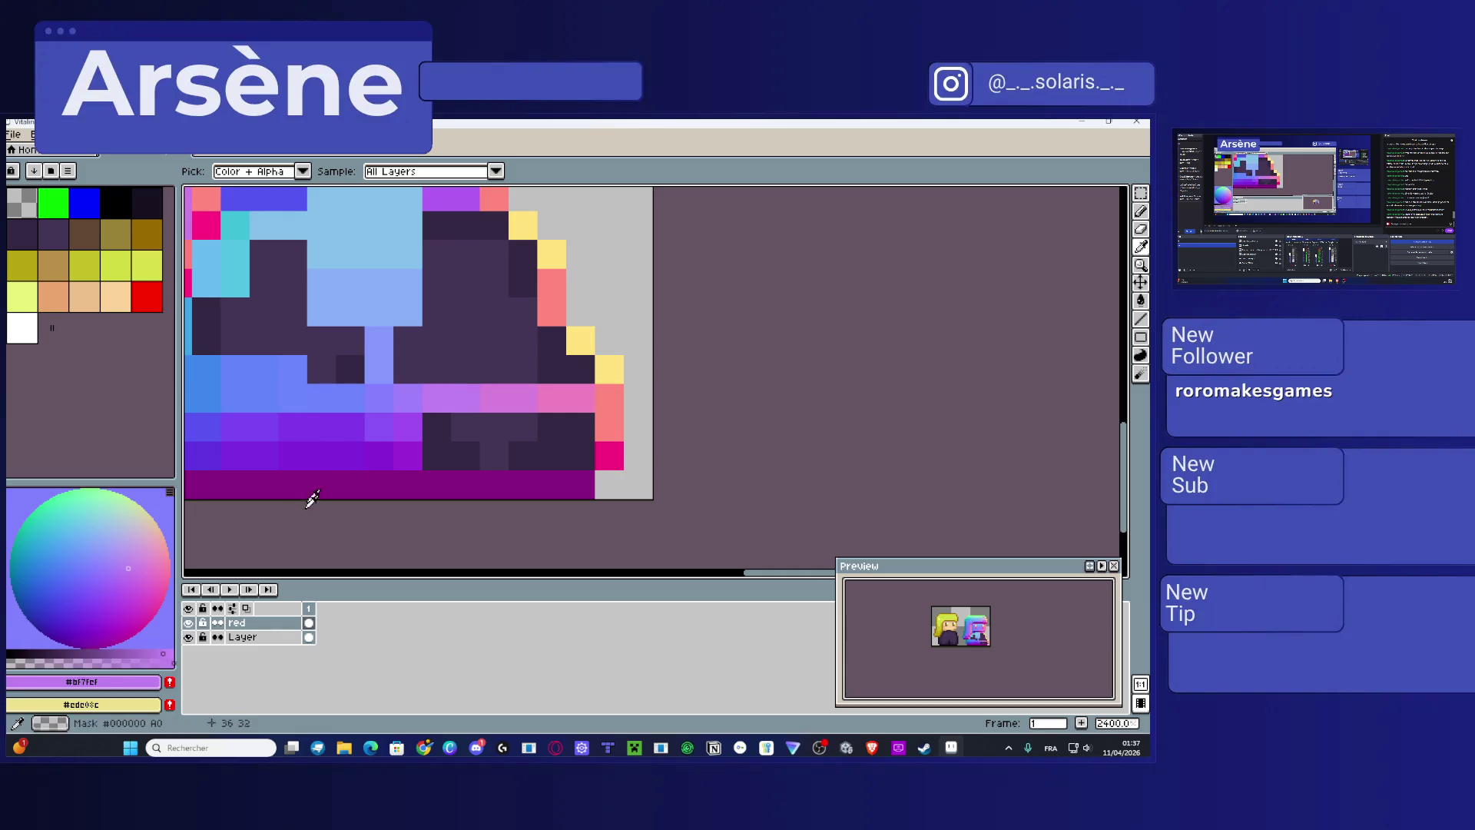
left_click(114, 619)
left_click_drag(427, 460, 432, 436)
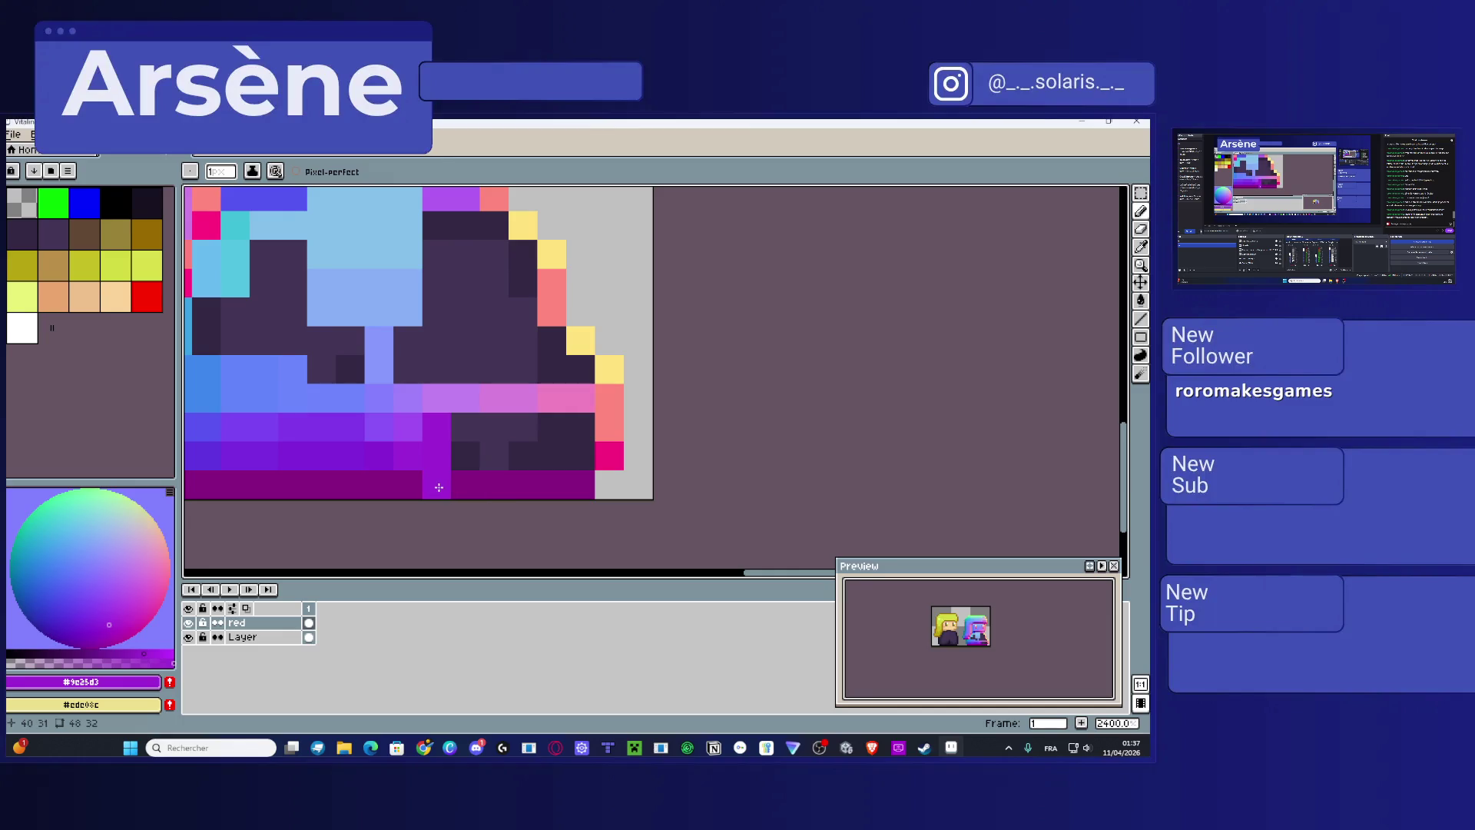
key("v")
key("ctrl+z")
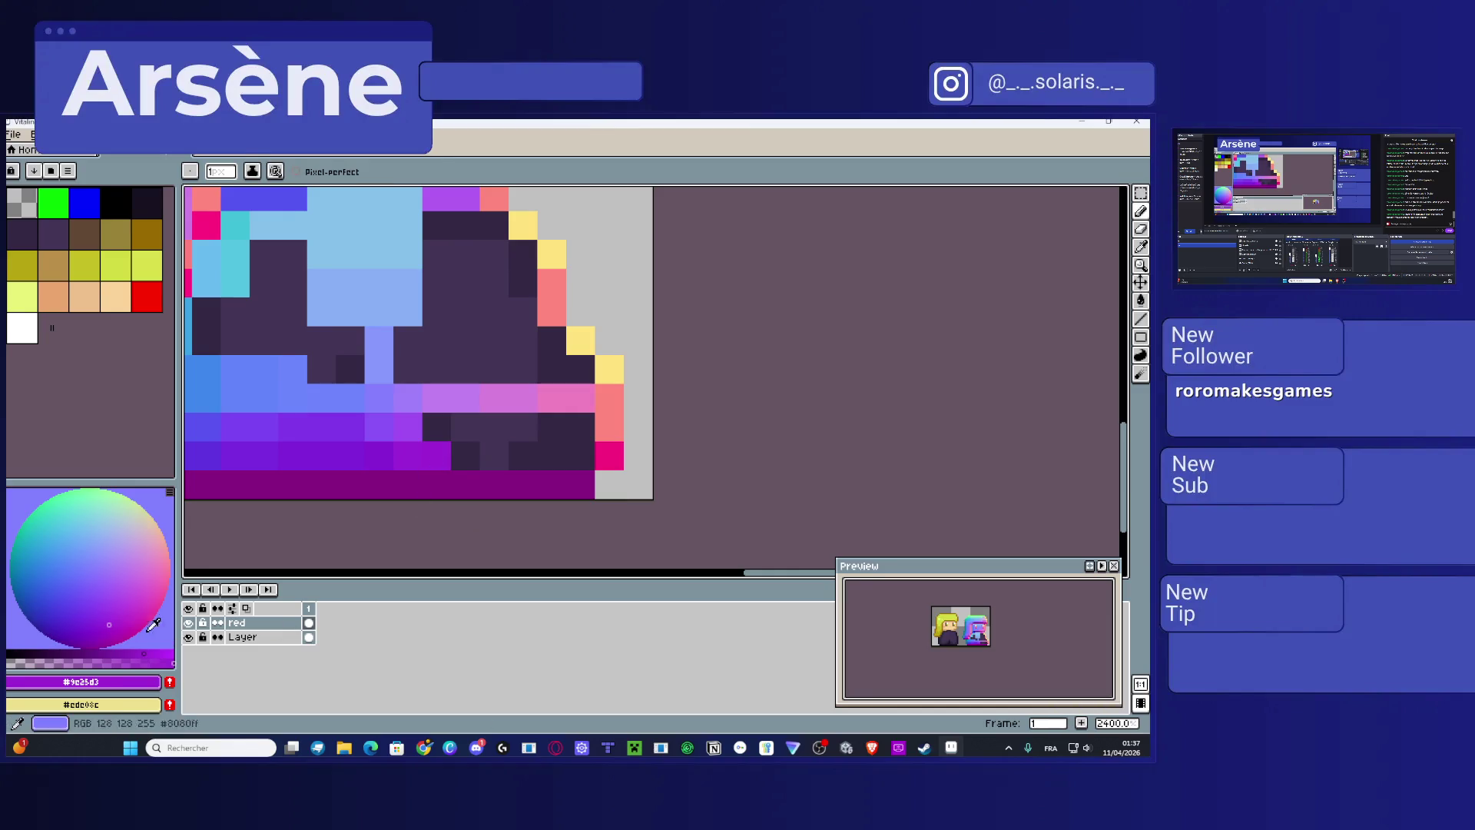
Step: Recolour more dark lower clothing pixels in mid and slightly brighter purple
left_click(450, 398, "alt")
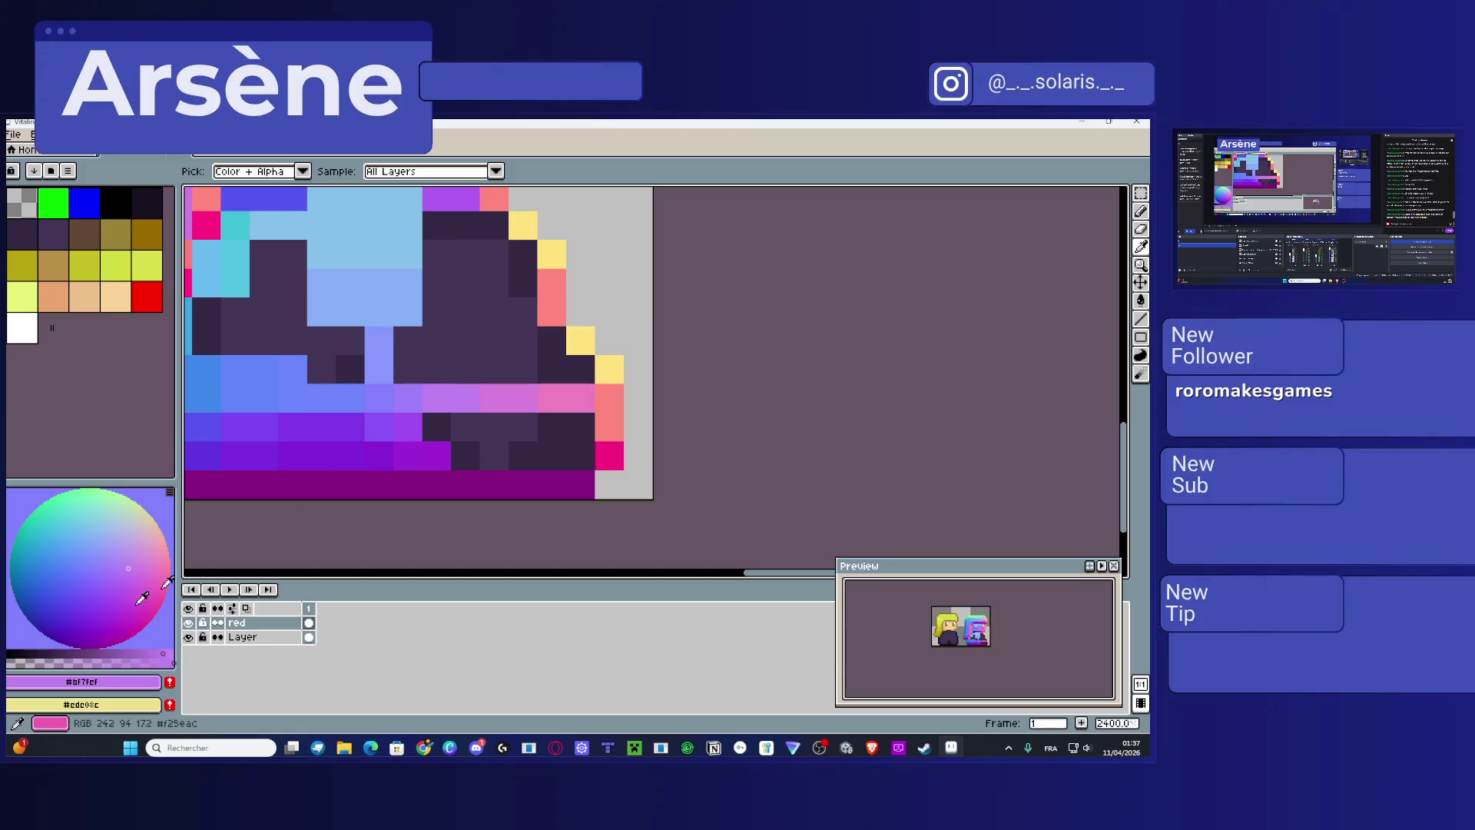
left_click(119, 598)
left_click(435, 432)
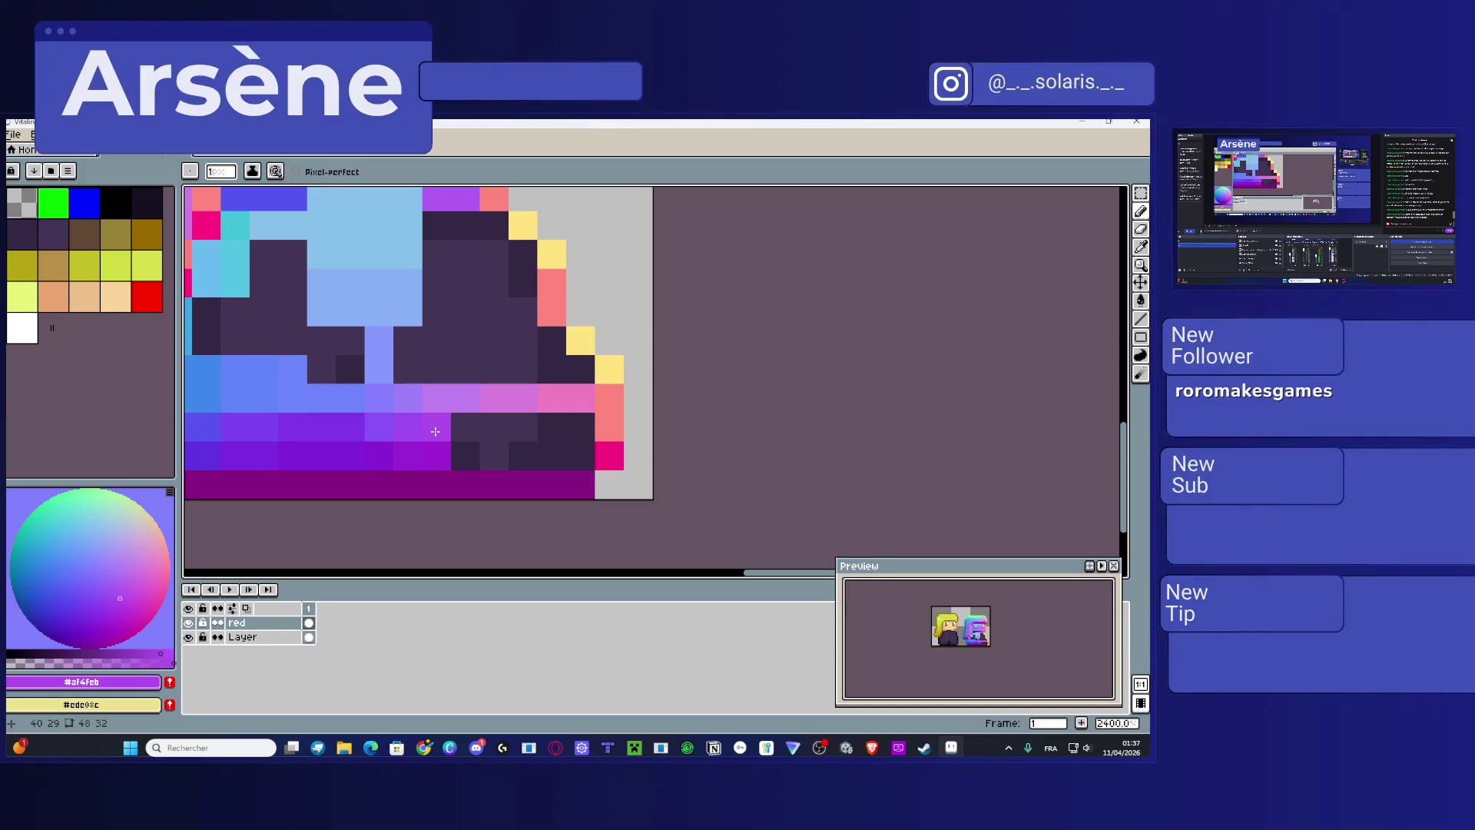
left_click(473, 471, "alt")
left_click(451, 427, "alt")
left_click(466, 427)
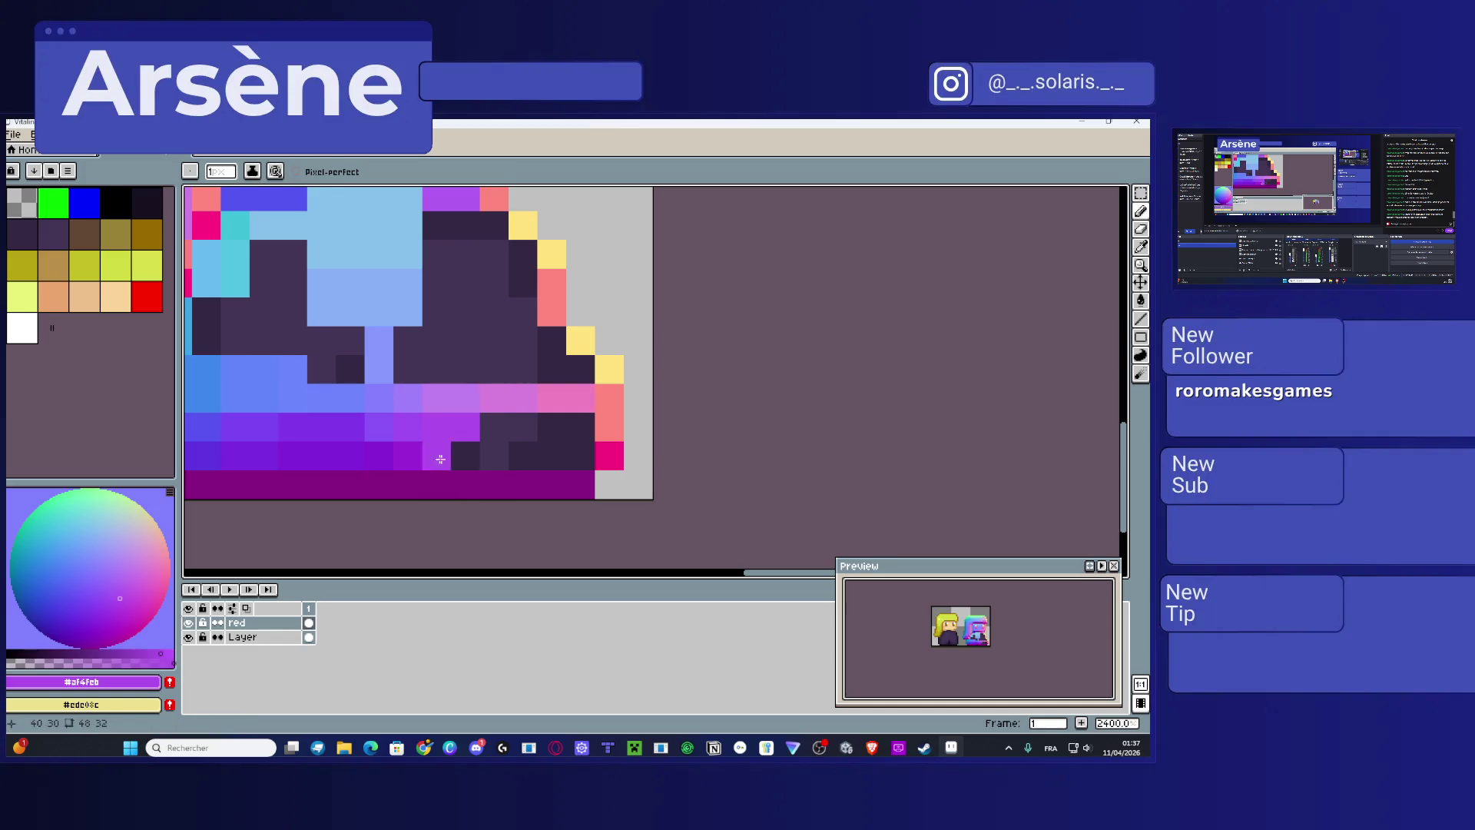
left_click(438, 456, "alt")
left_click(465, 456)
Step: Paint the bottom-right dark pixels in a pink-to-purple blend and magenta
left_click(509, 397, "alt")
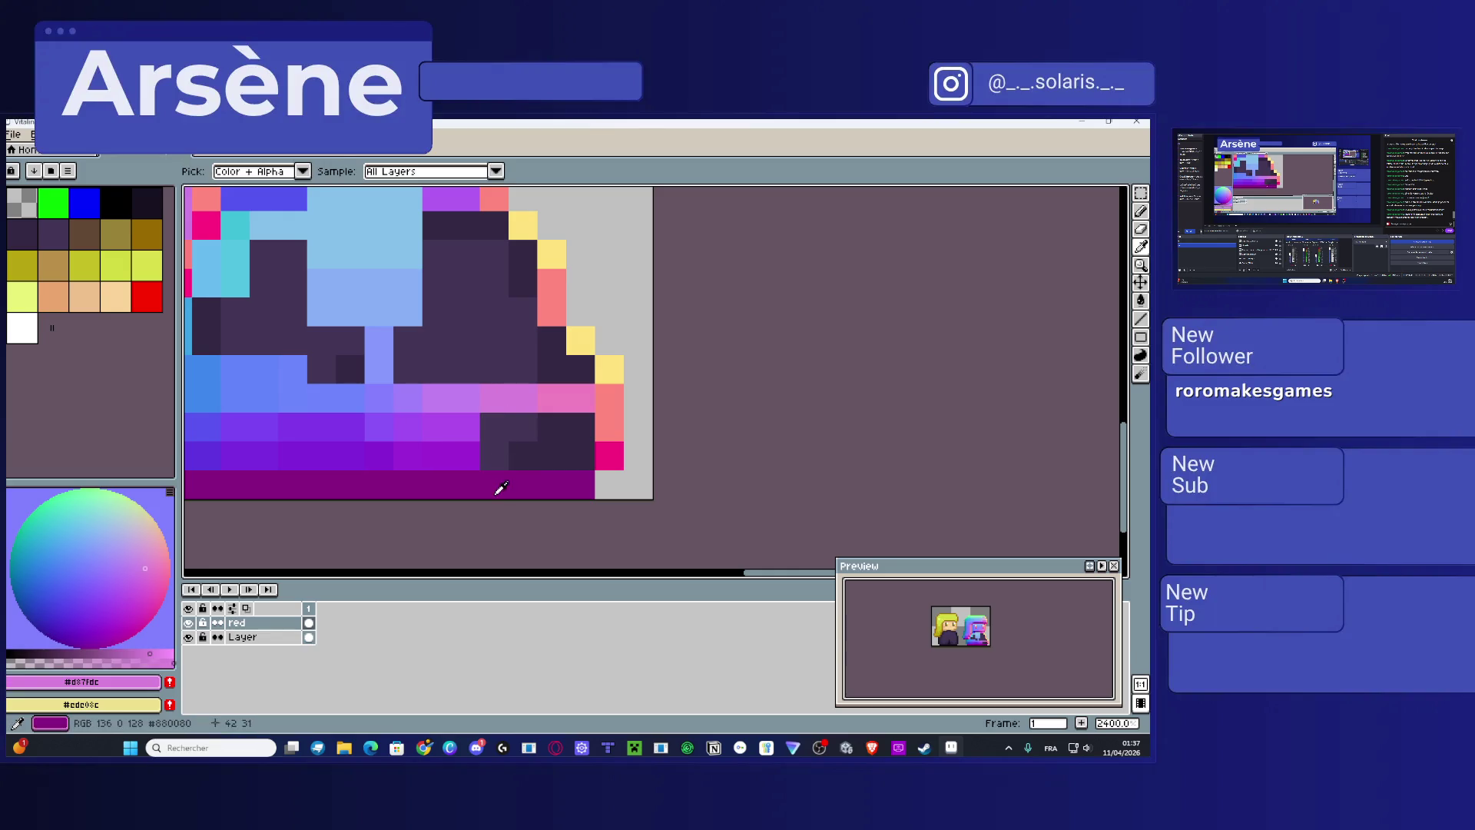
left_click(472, 495, "alt")
left_click(113, 627)
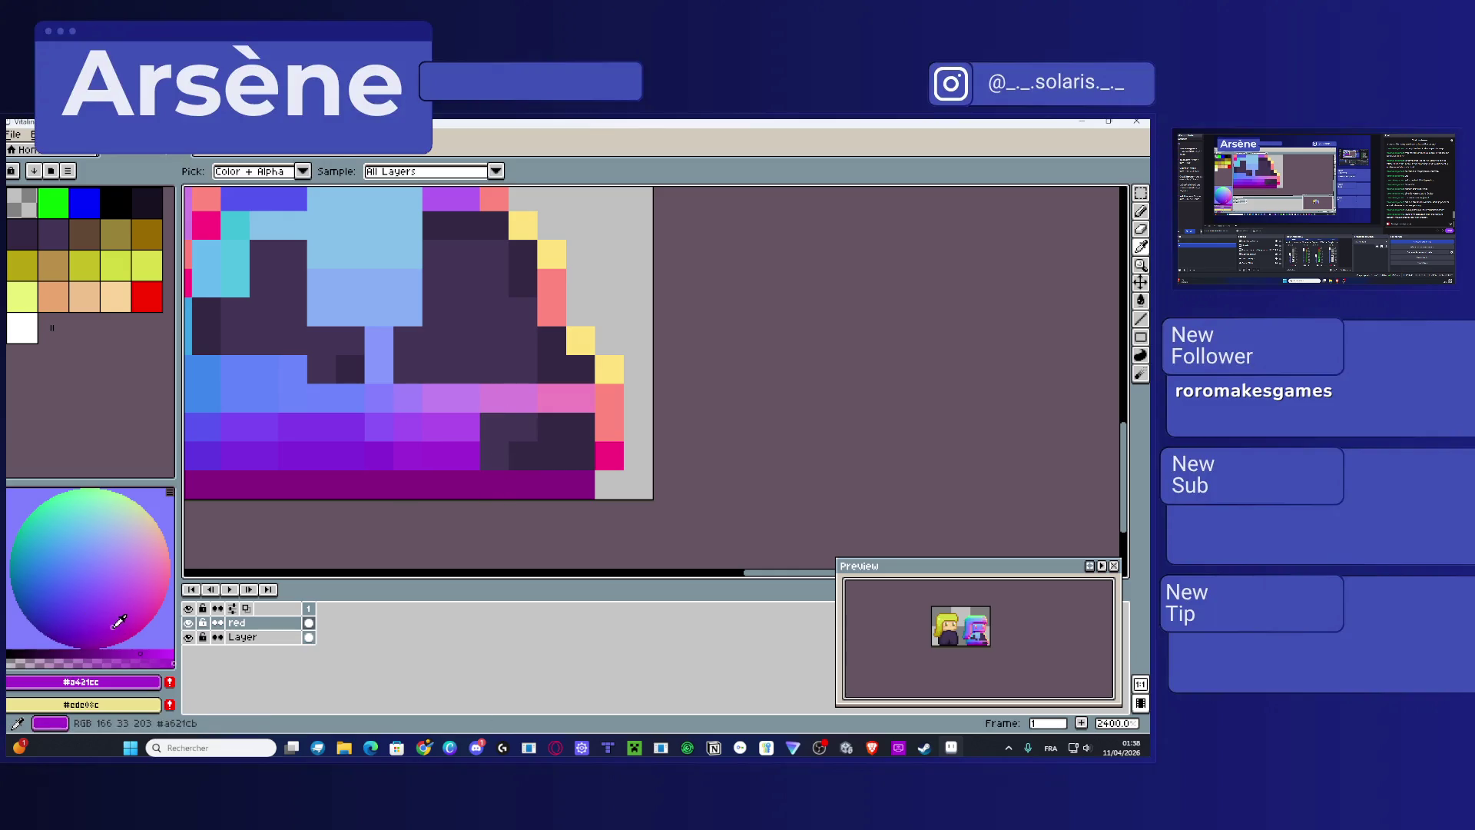
left_click(494, 455)
left_click(514, 450)
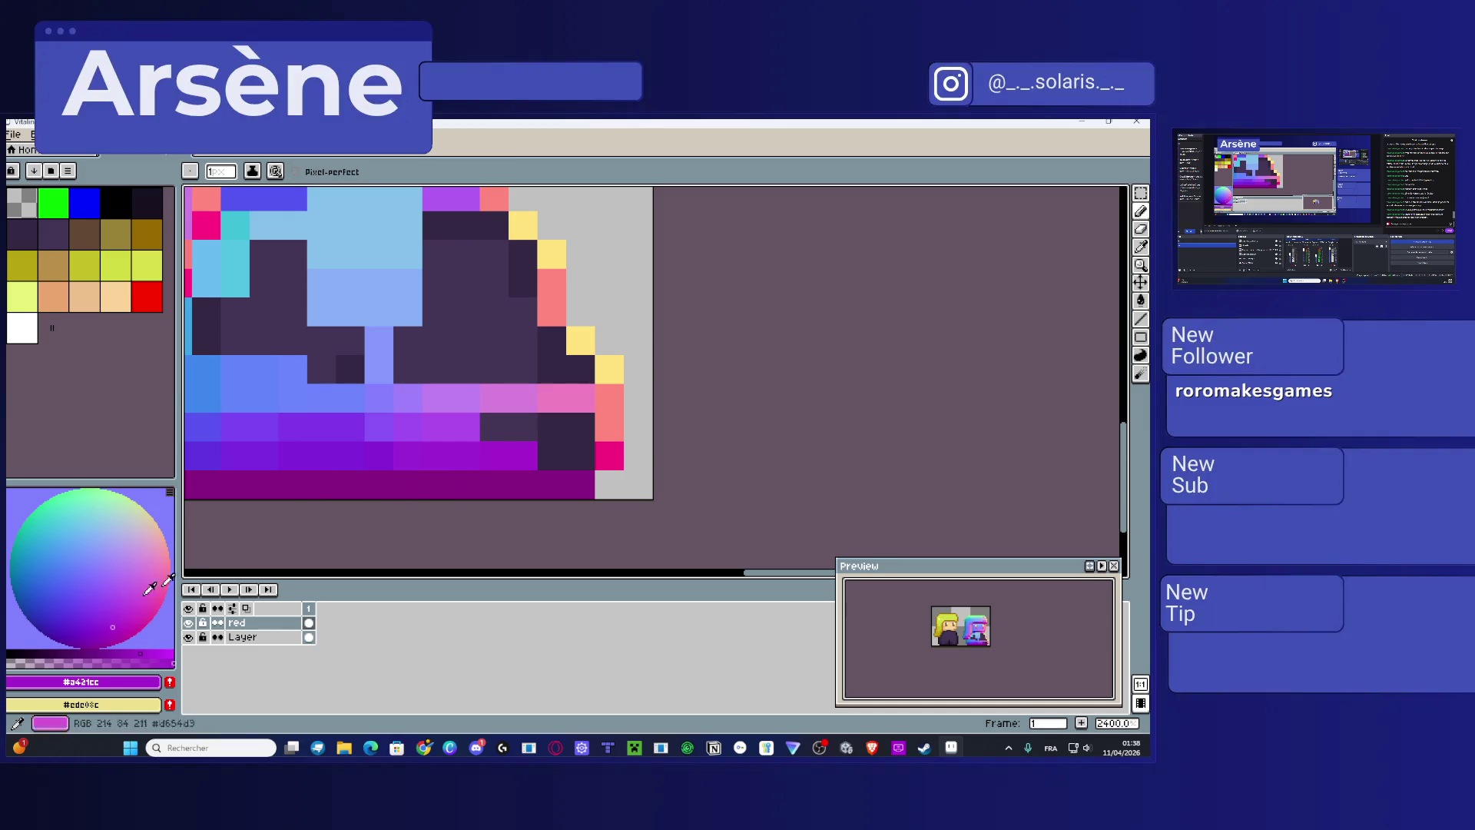
left_click(510, 392, "alt")
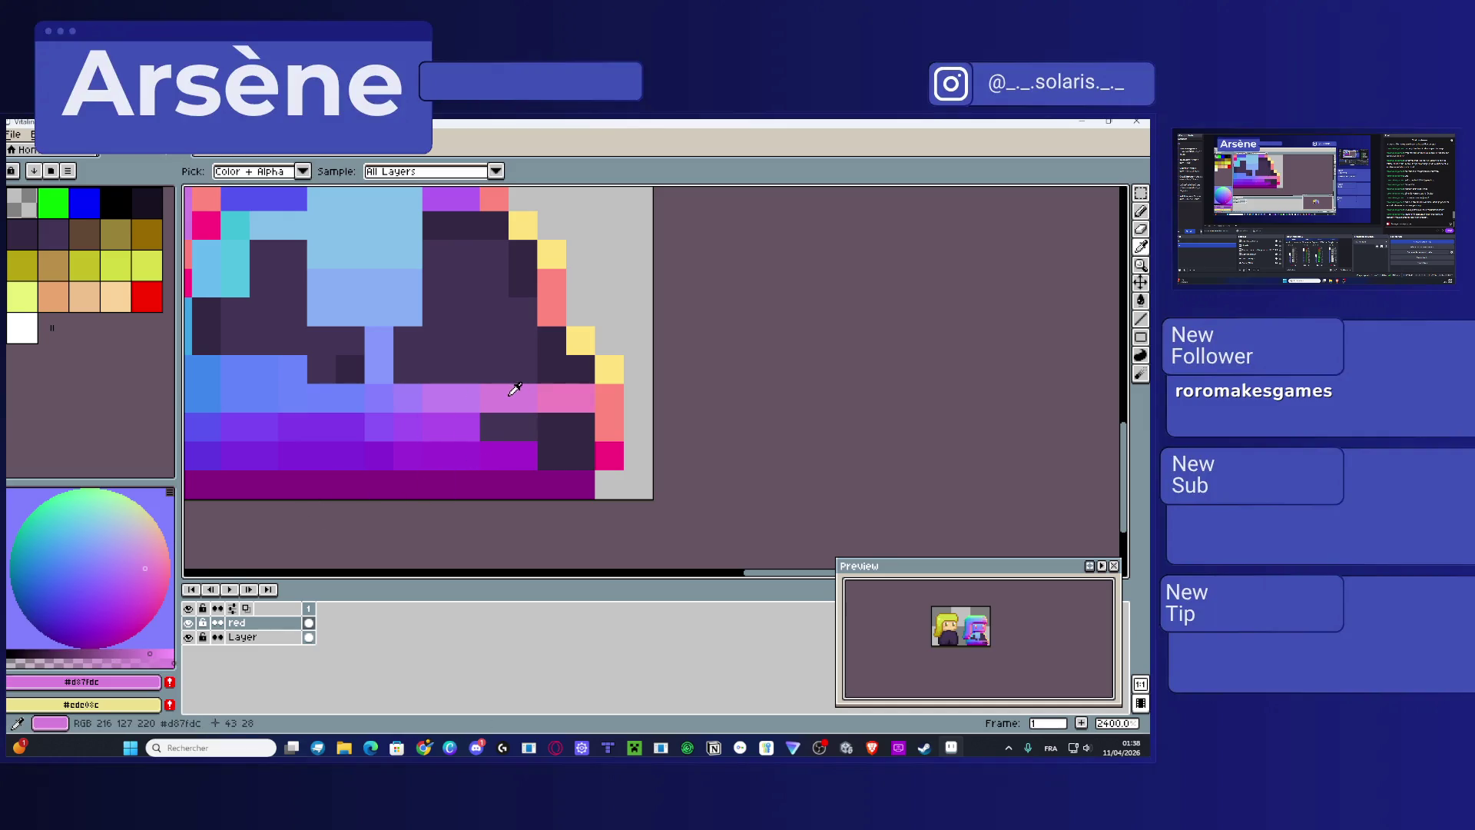
left_click(134, 598)
left_click(494, 427)
left_click(524, 427)
left_click(523, 455)
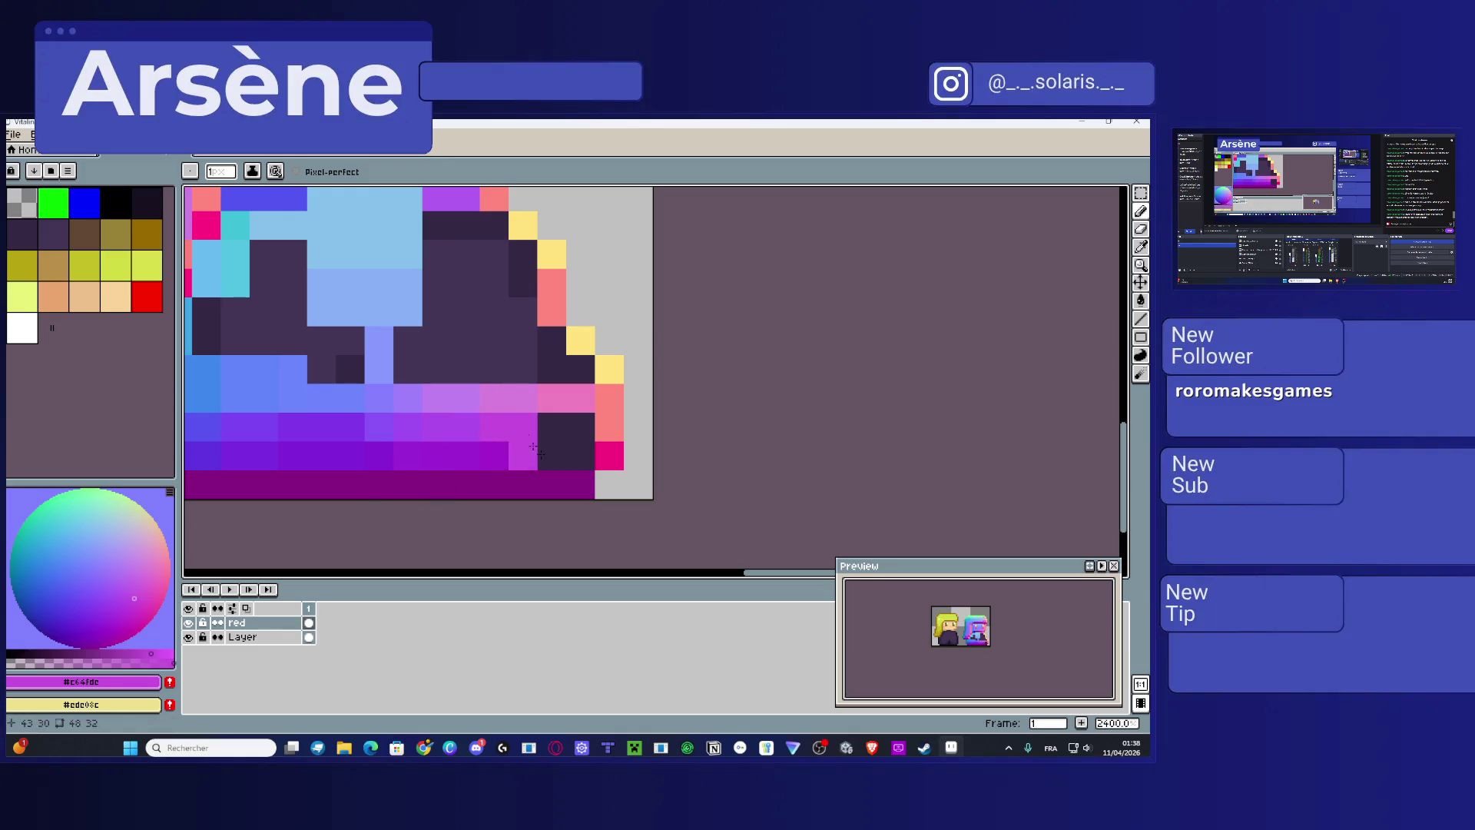
Step: Fill the remaining bottom-right dark pixels with rich purple and pink-magenta
left_click(573, 481, "alt")
left_click(579, 396, "alt")
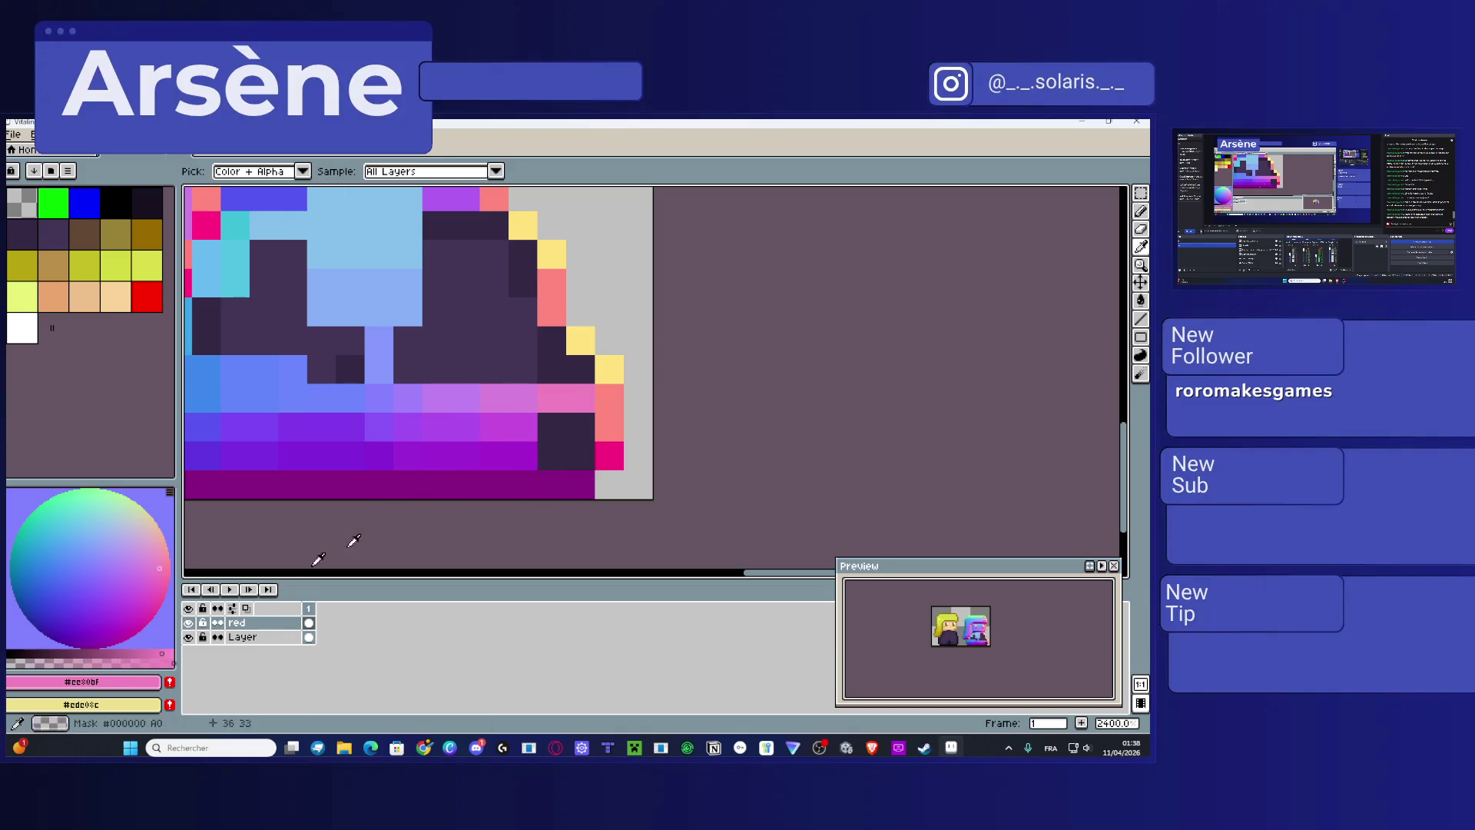
left_click(117, 624)
left_click(552, 455)
left_click(581, 456)
left_click(581, 427)
key("ctrl+z")
left_click(565, 394, "alt")
left_click(564, 395)
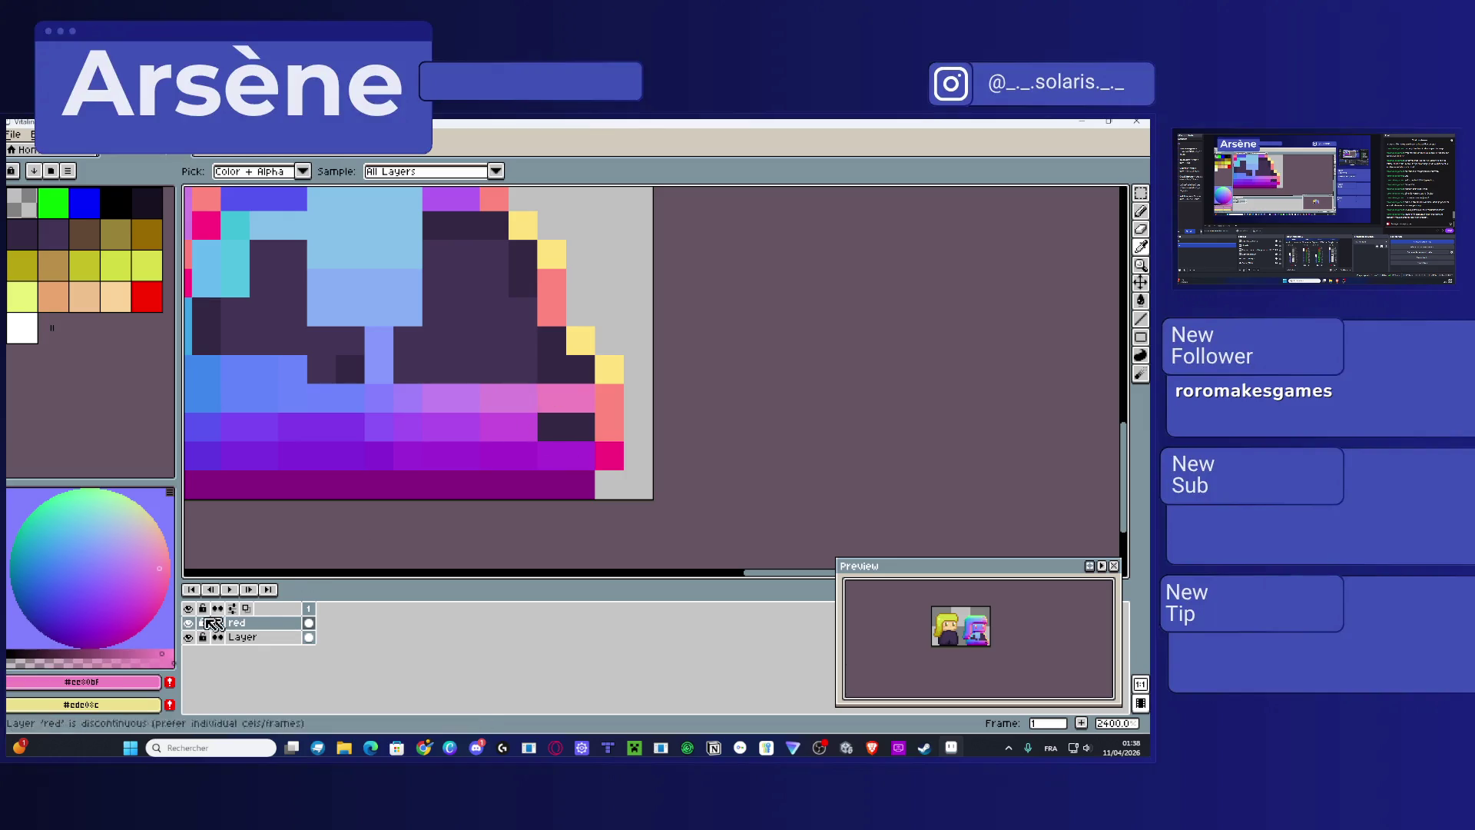
left_click(141, 596)
left_click(552, 427)
left_click(581, 427)
left_click_drag(470, 346, 565, 441)
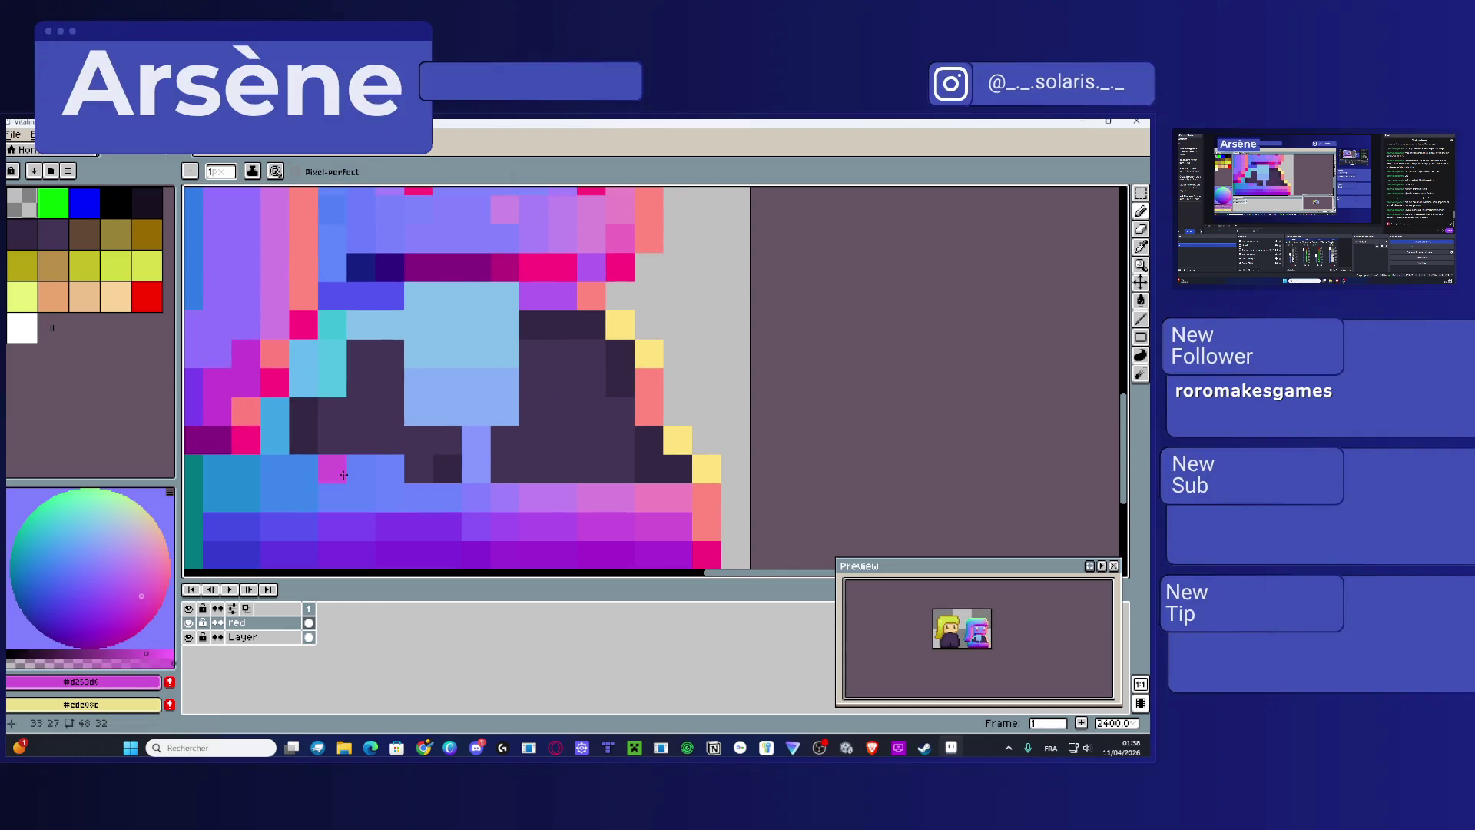
Step: Sample the clothing and shape blues, then paint two dark collar pixels light blue
key("alt")
left_click(398, 463)
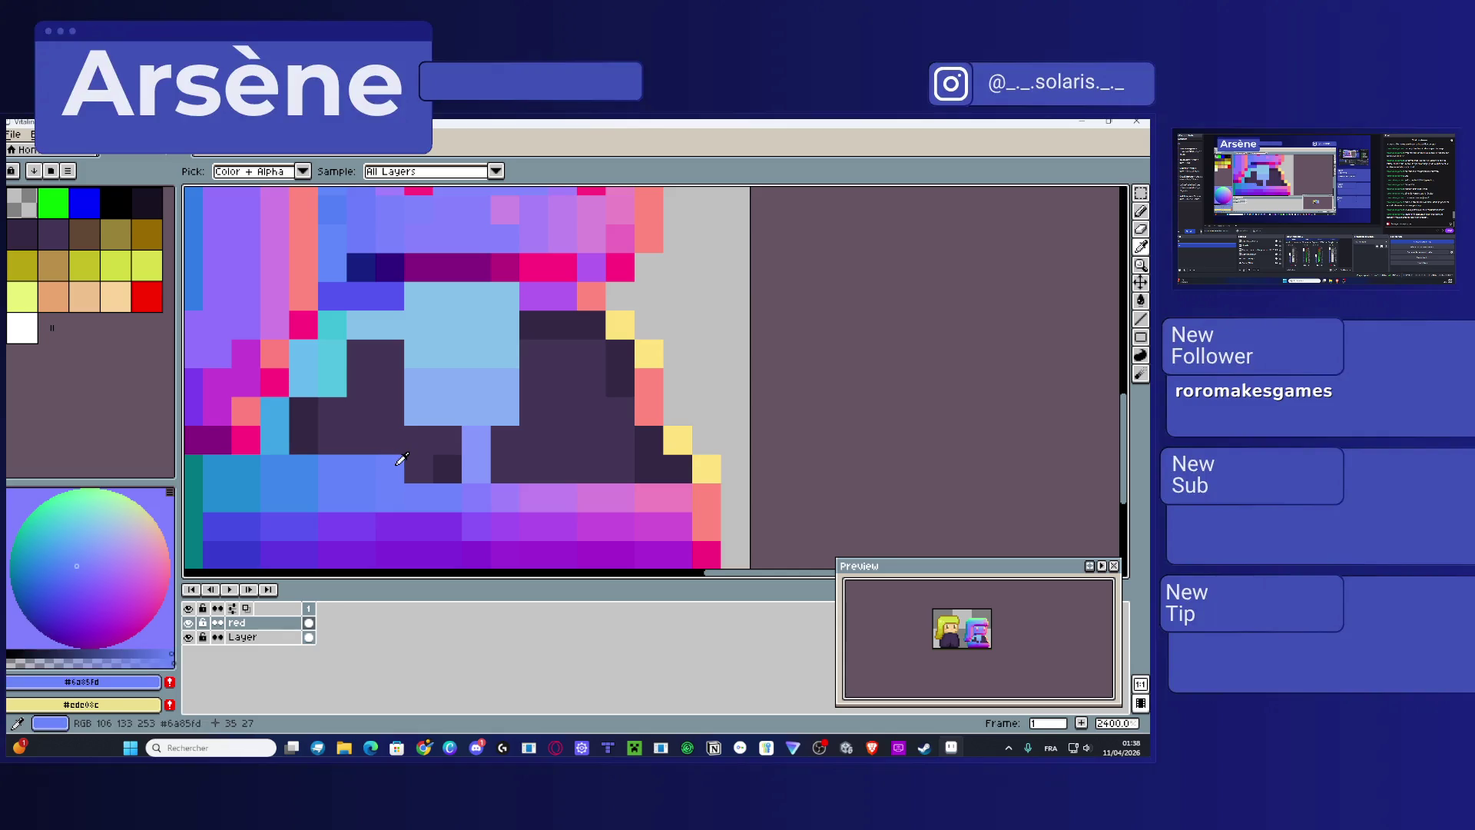
left_click(395, 332)
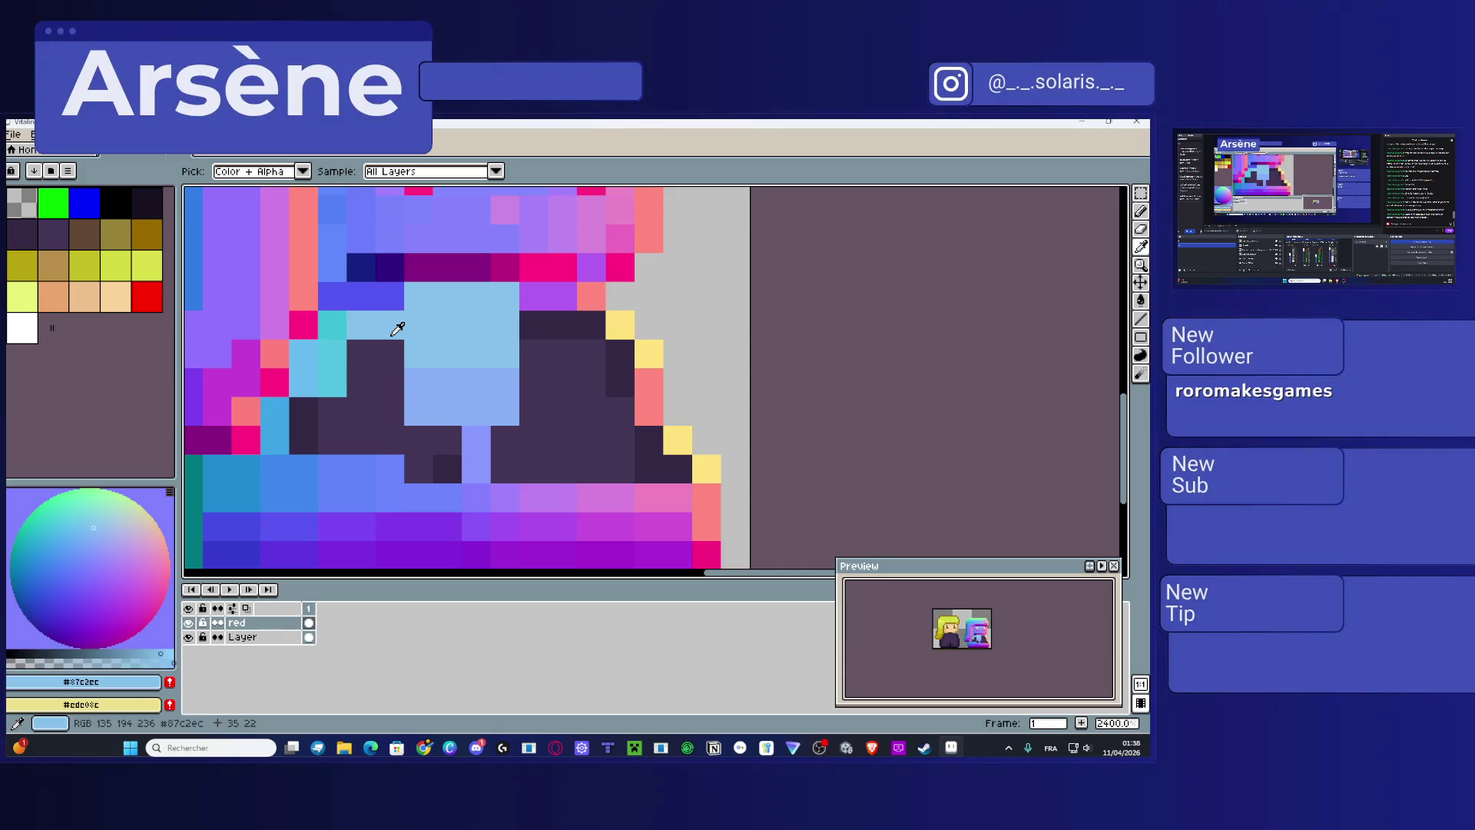
left_click(83, 554)
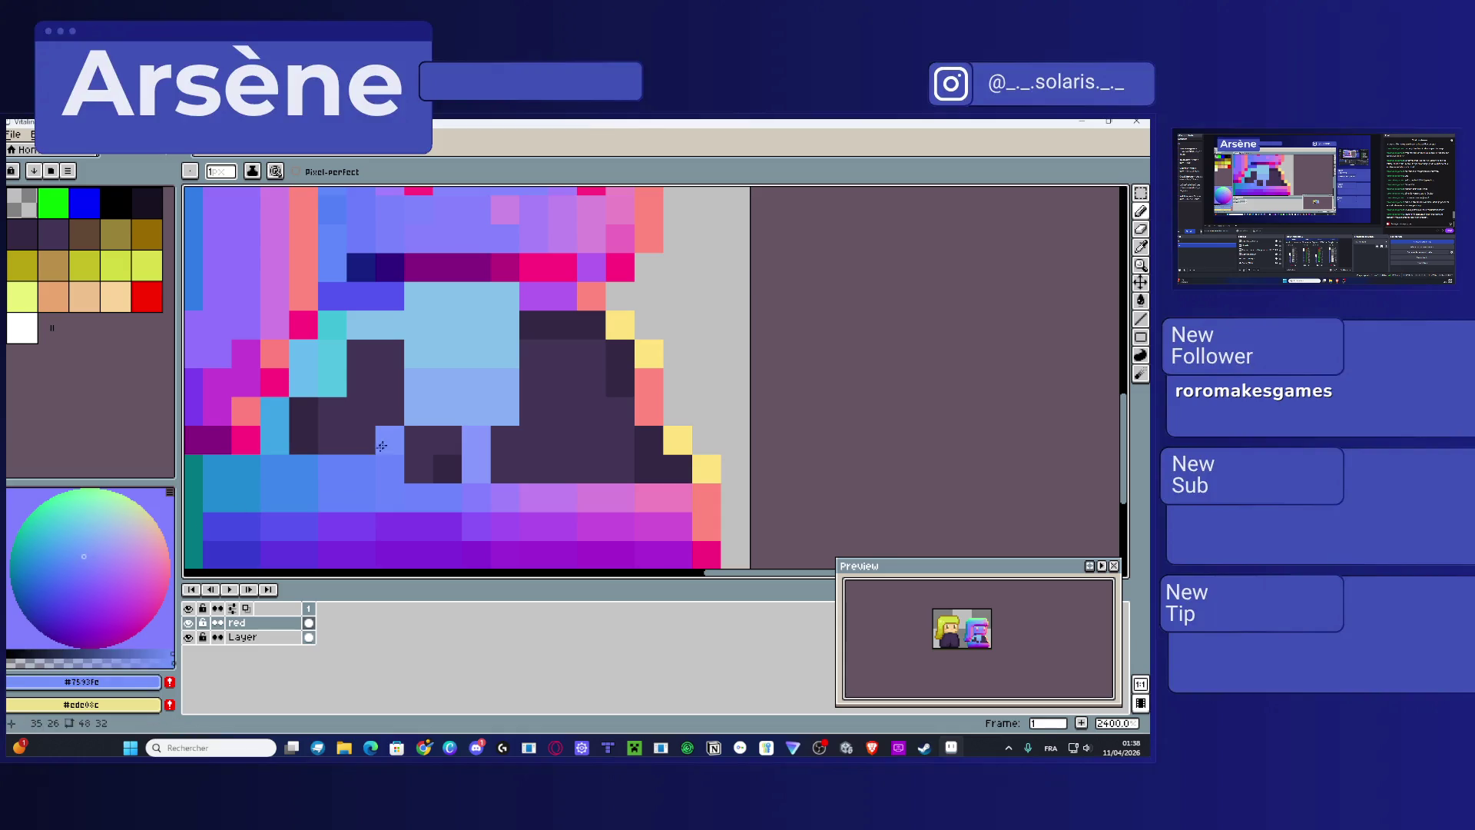
key("alt")
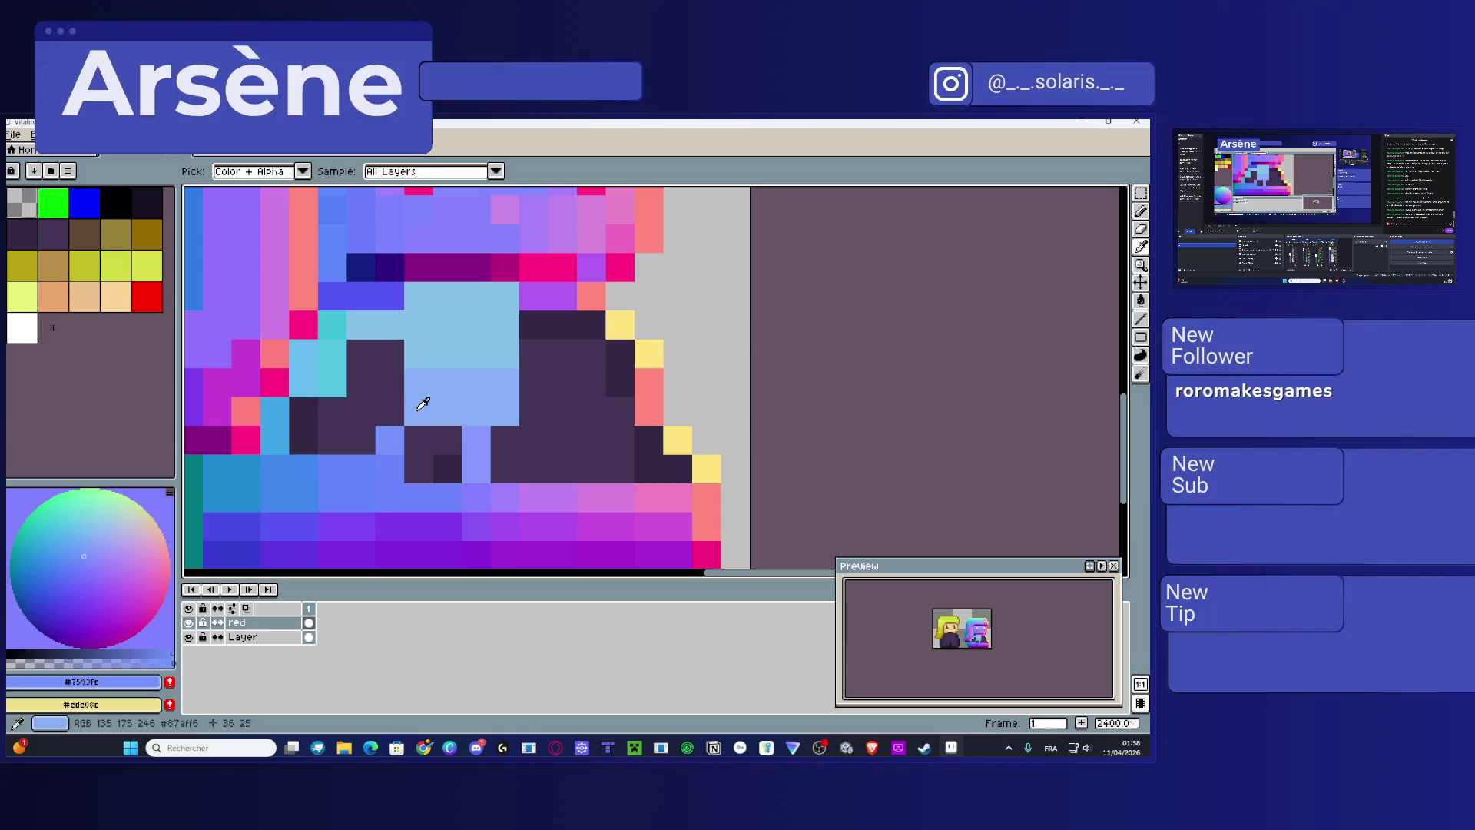
left_click(88, 547)
left_click(389, 411)
left_click(393, 381)
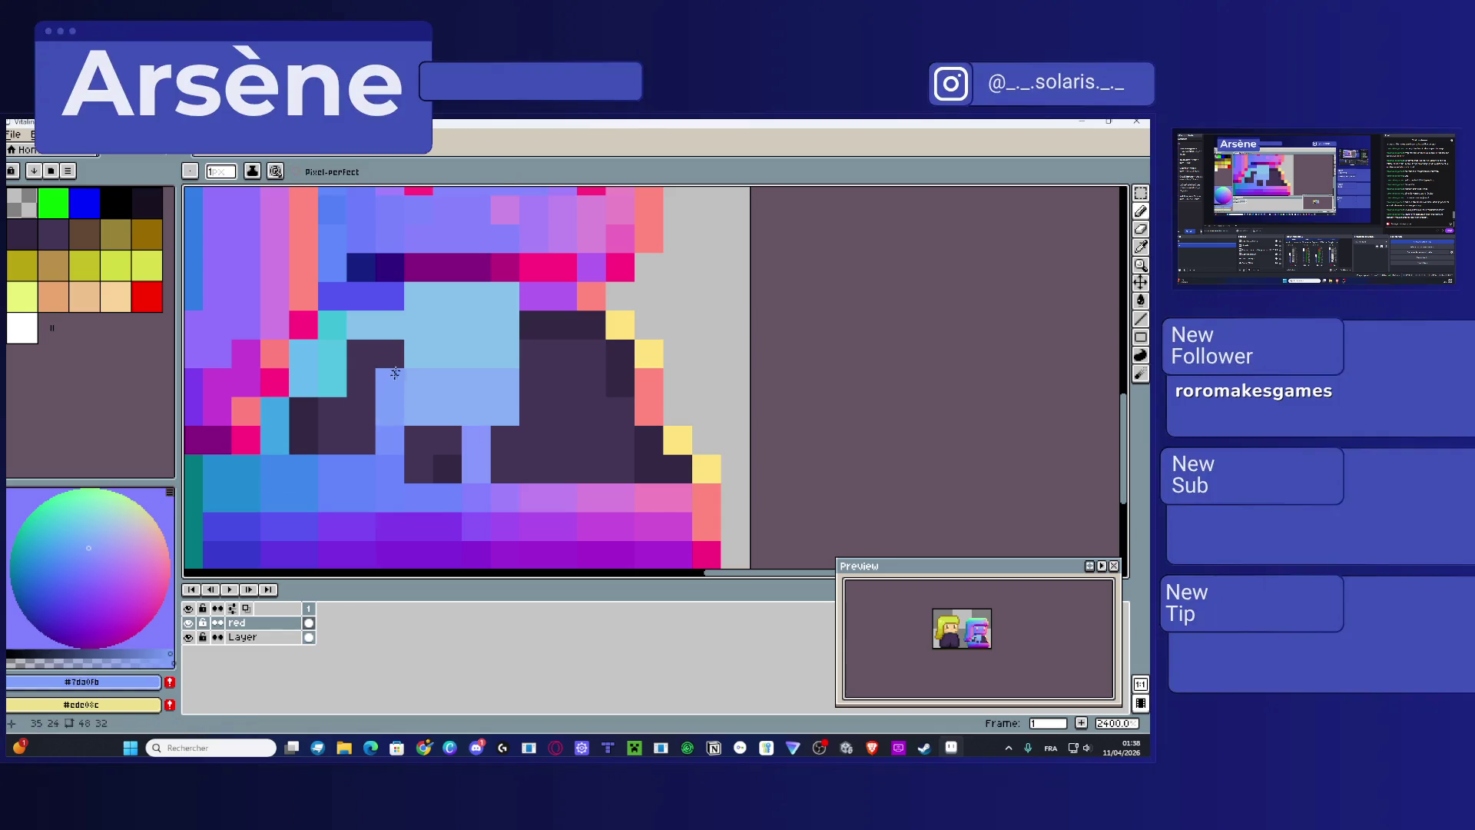
Step: Paint another dark pixel a slightly lighter blue, undoing a second one
key("alt")
left_click(401, 320)
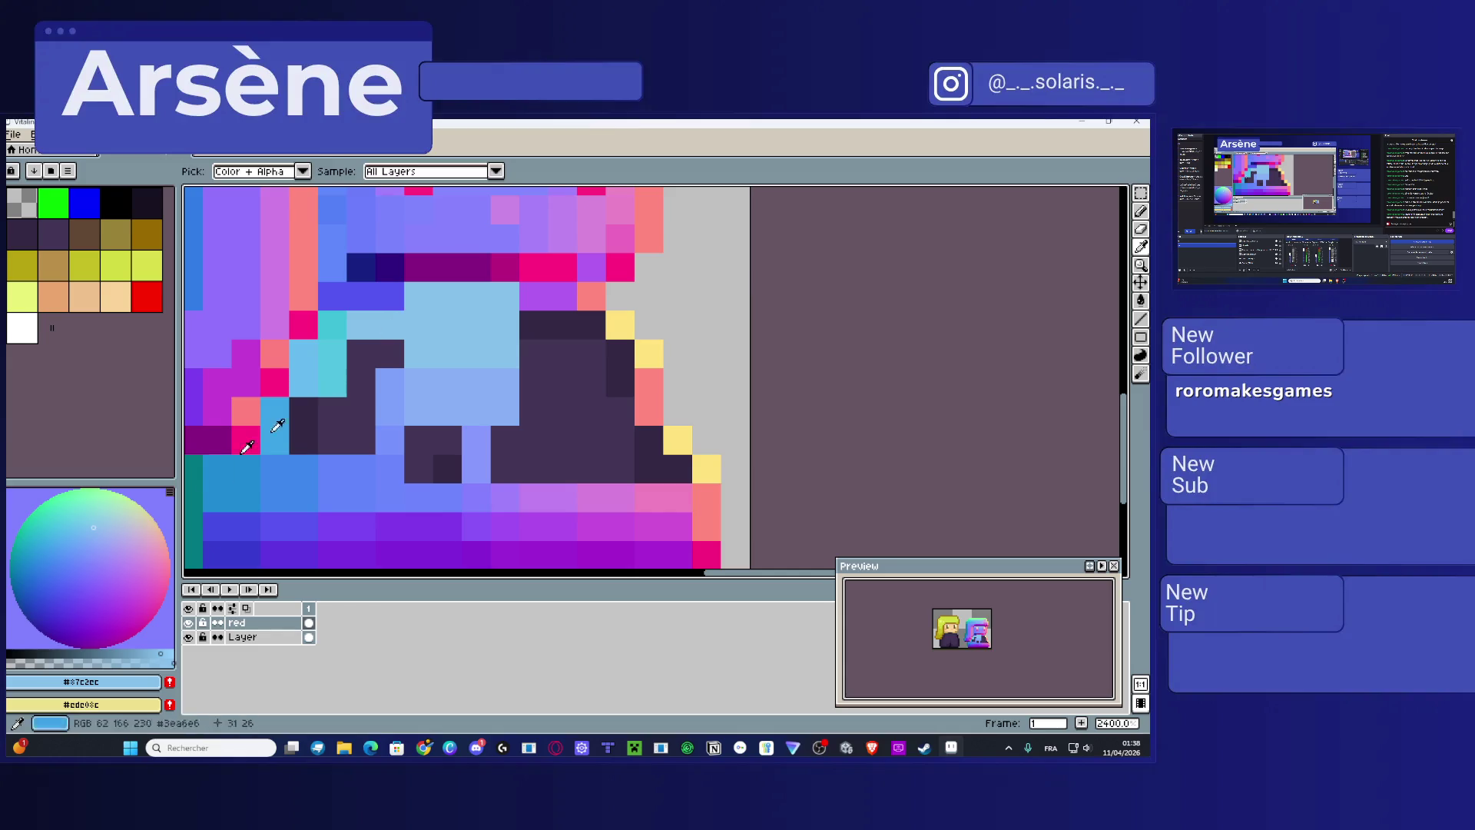
left_click(90, 541)
left_click(390, 354)
left_click(361, 354)
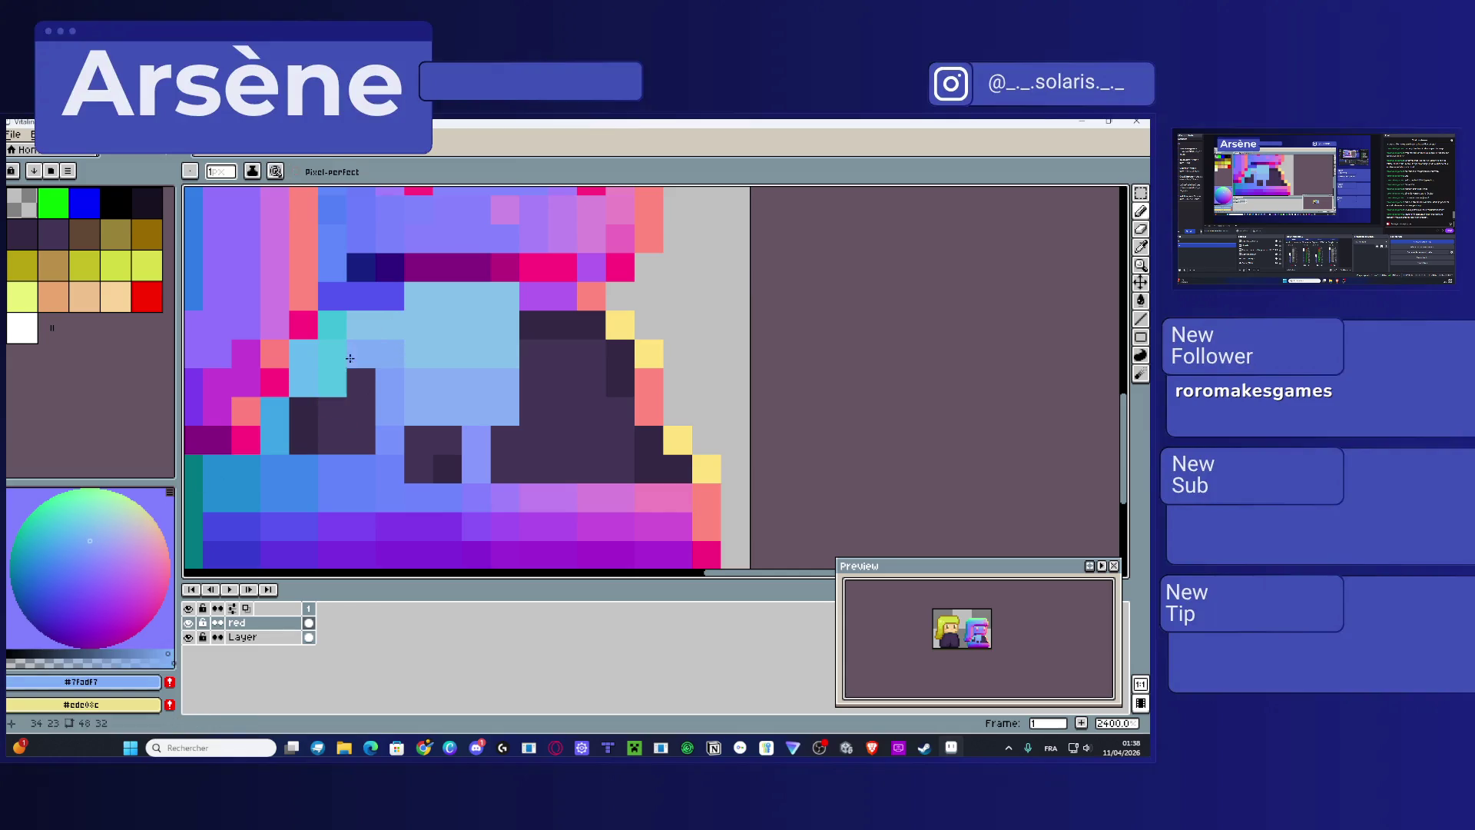
key("ctrl+z")
Step: Compare the canvas cyan and light blues and choose a sky-blue shade
left_click(343, 353, "alt")
left_click(366, 347)
left_click(77, 534)
left_click(396, 372, "alt")
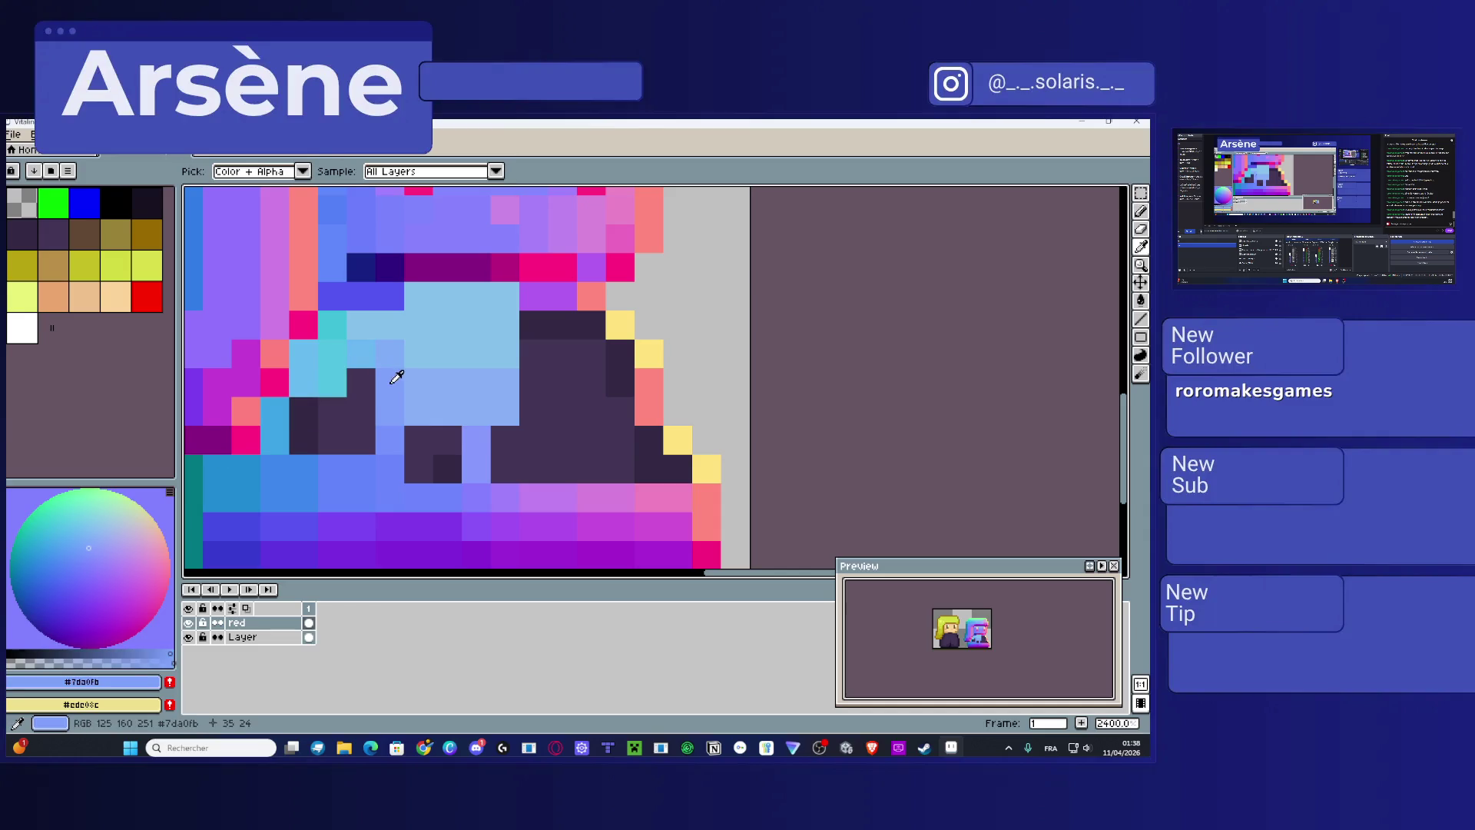
left_click(326, 384)
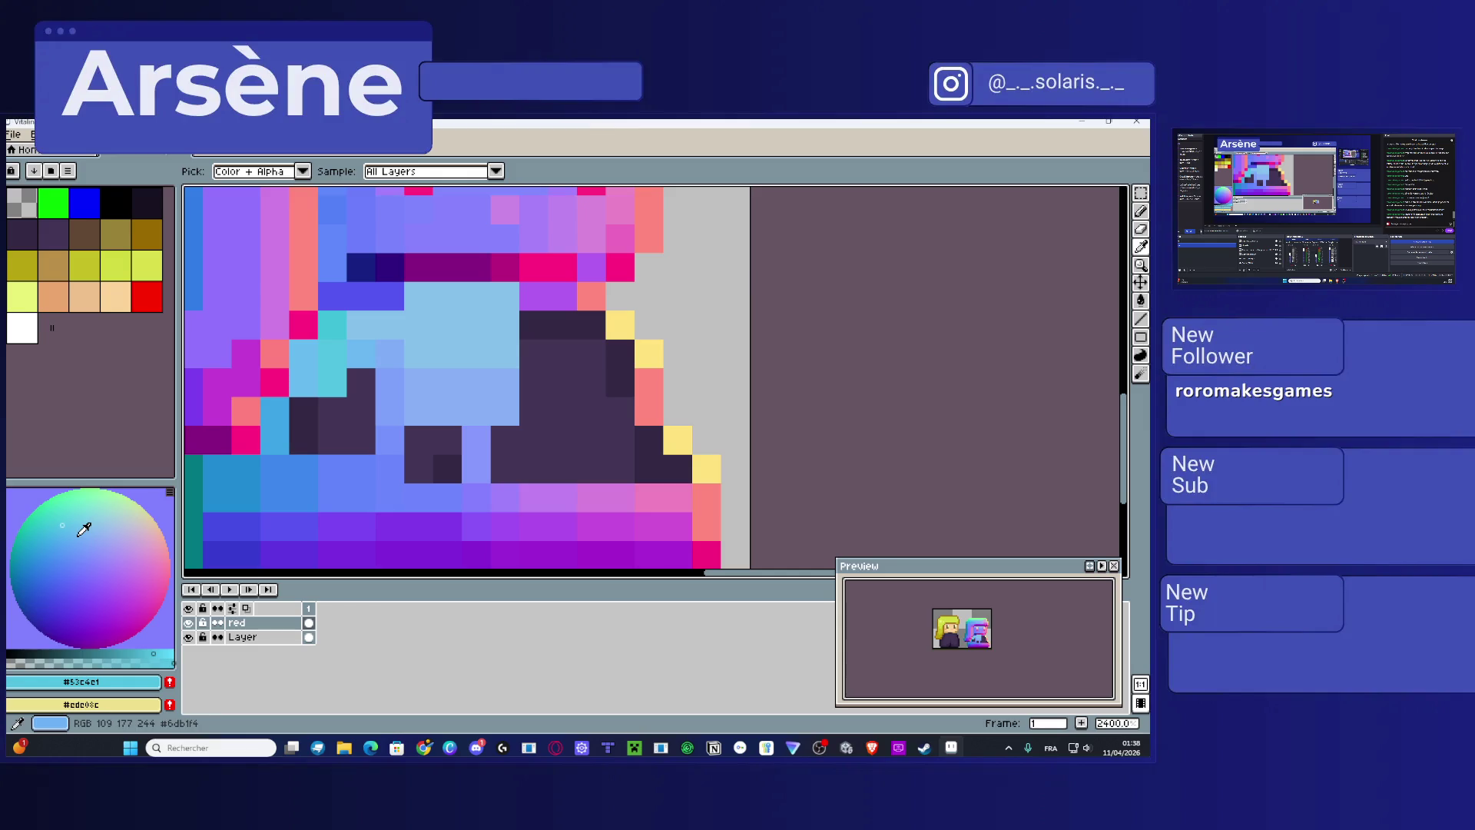